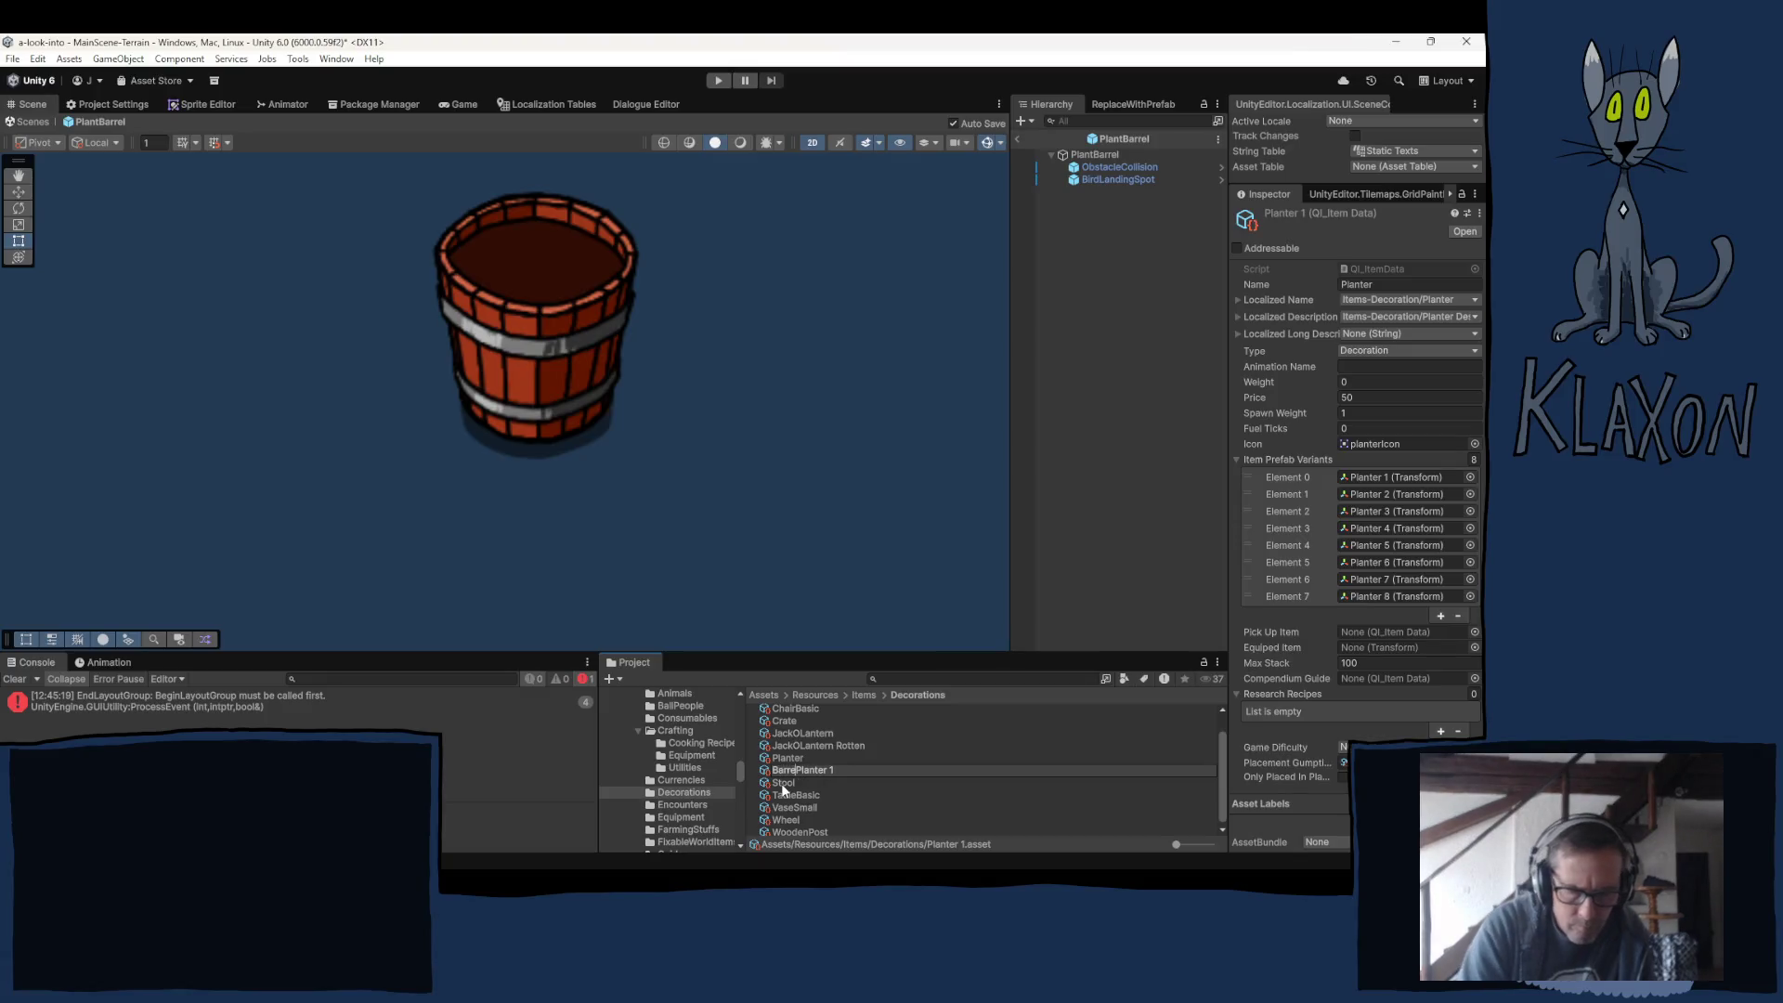
Rename the Planter 1 item data asset to BarrelPlanter.
text(l)
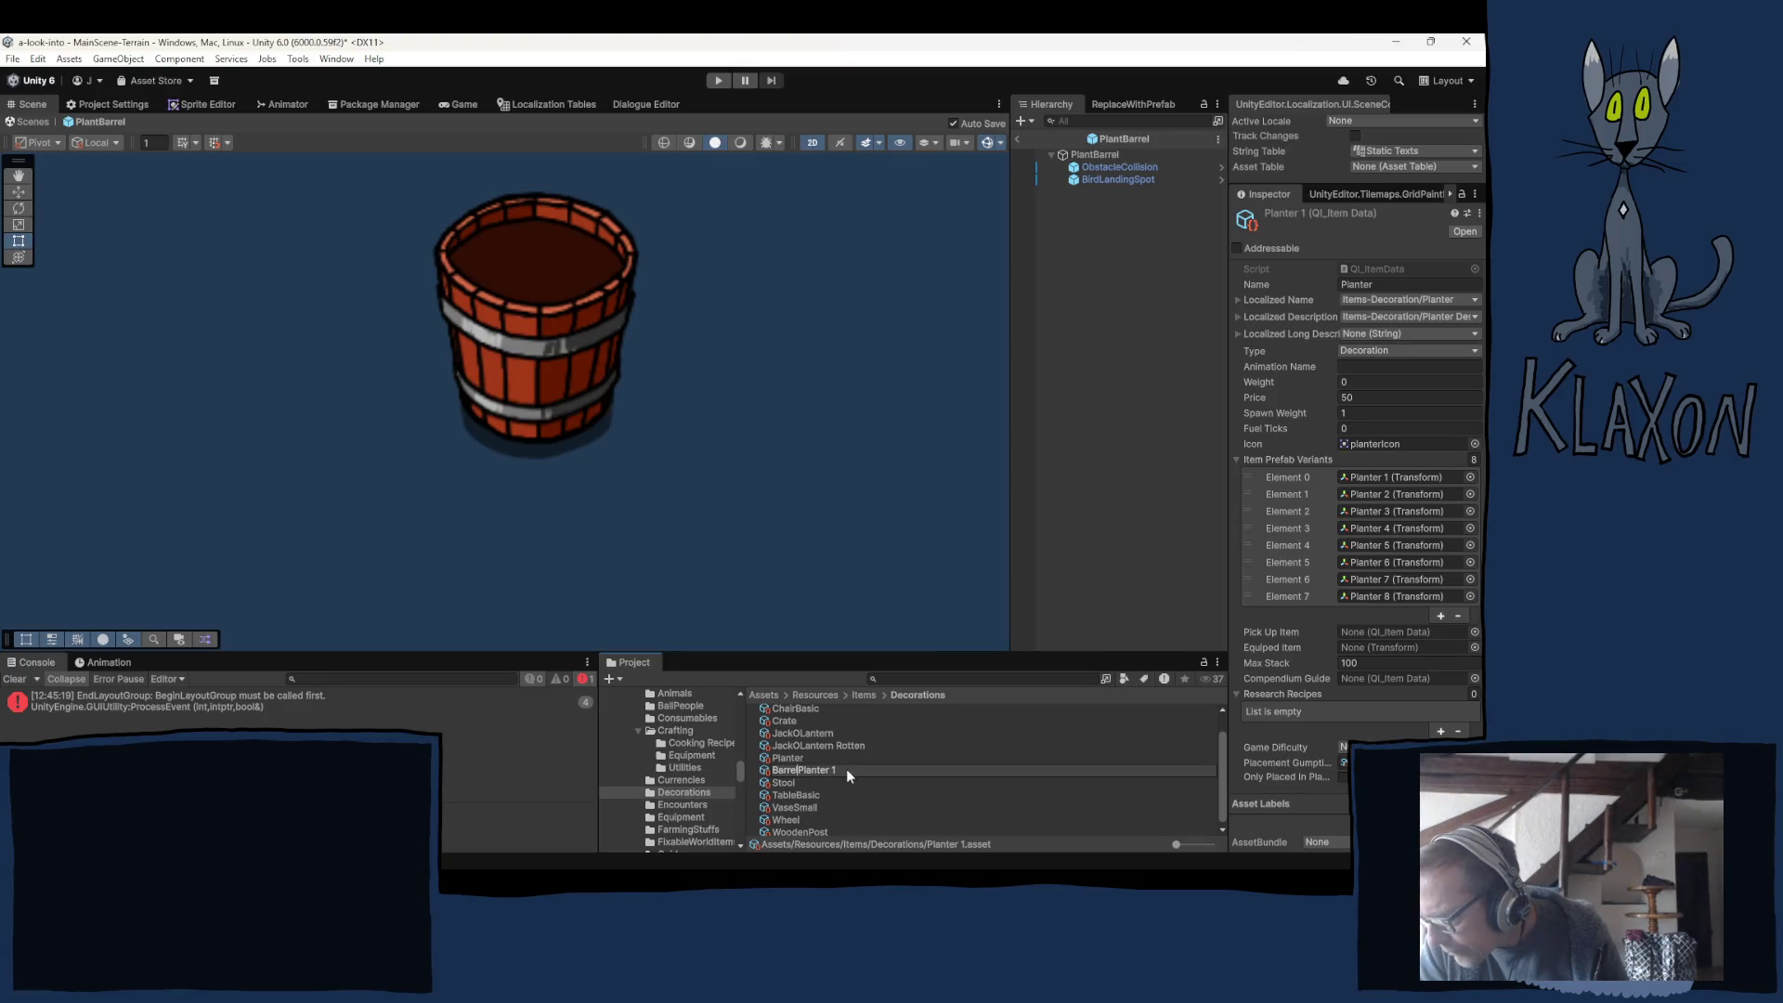
key(End)
key(BackSpace)
key(BackSpace)
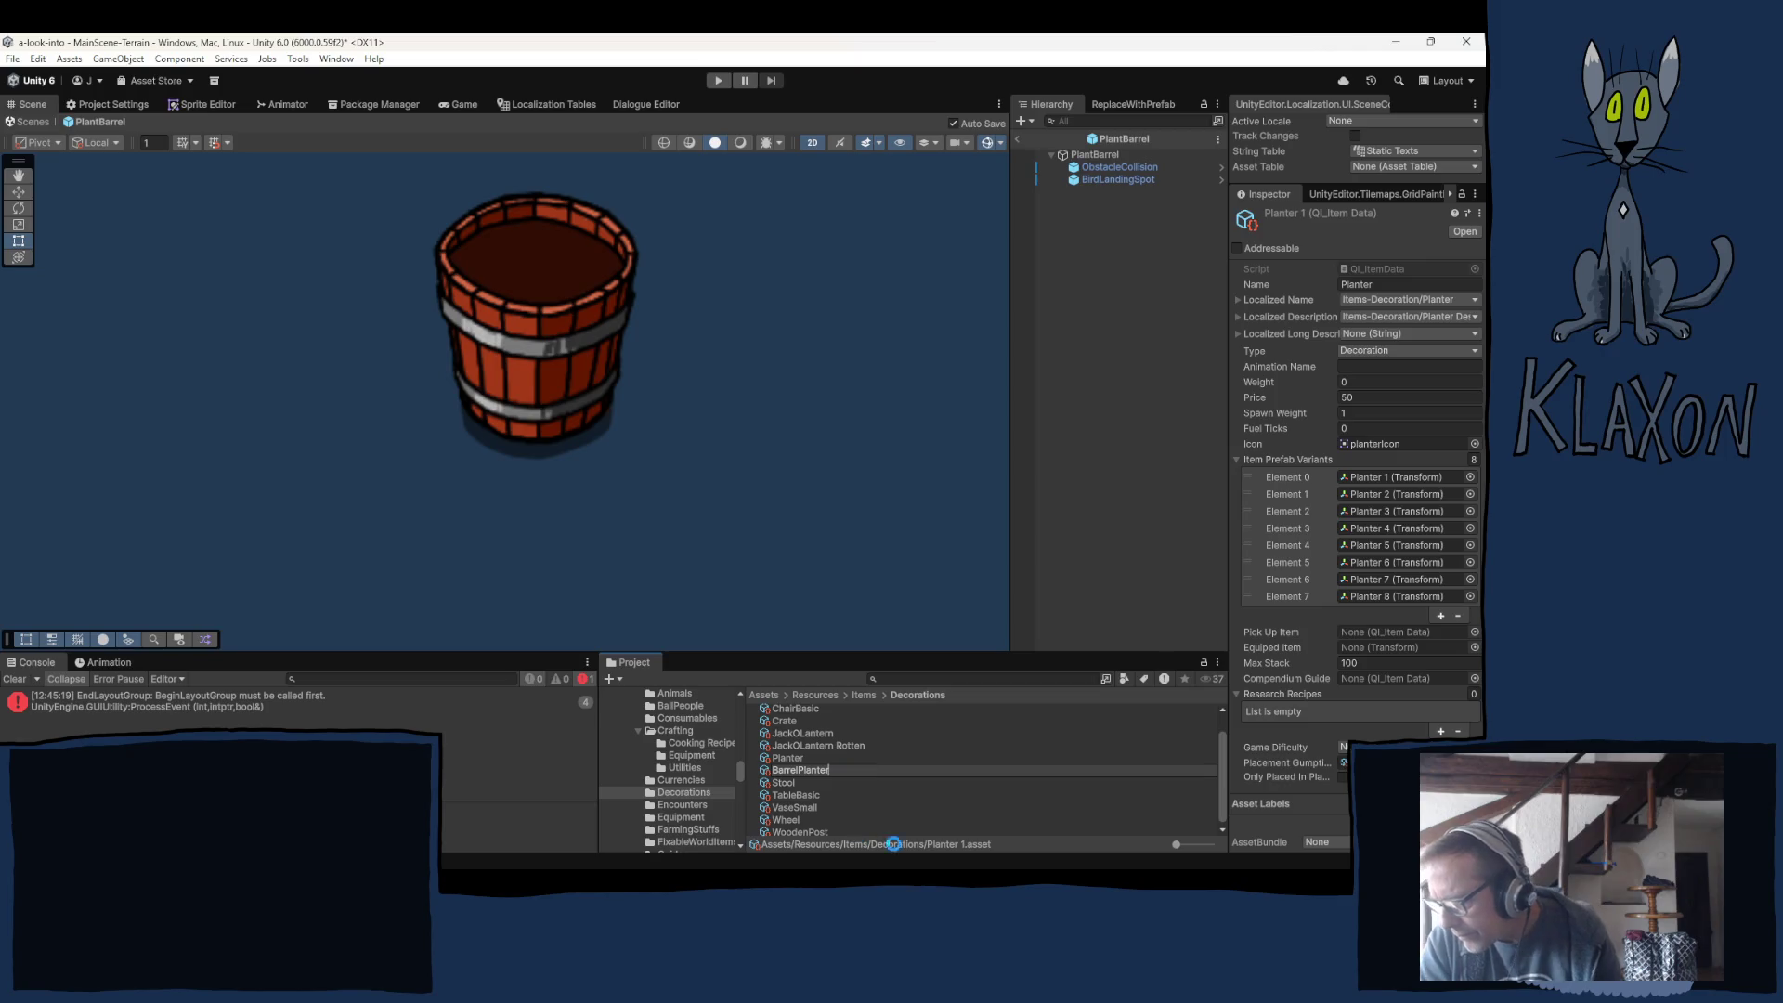
mouse_move(967, 874)
key(Return)
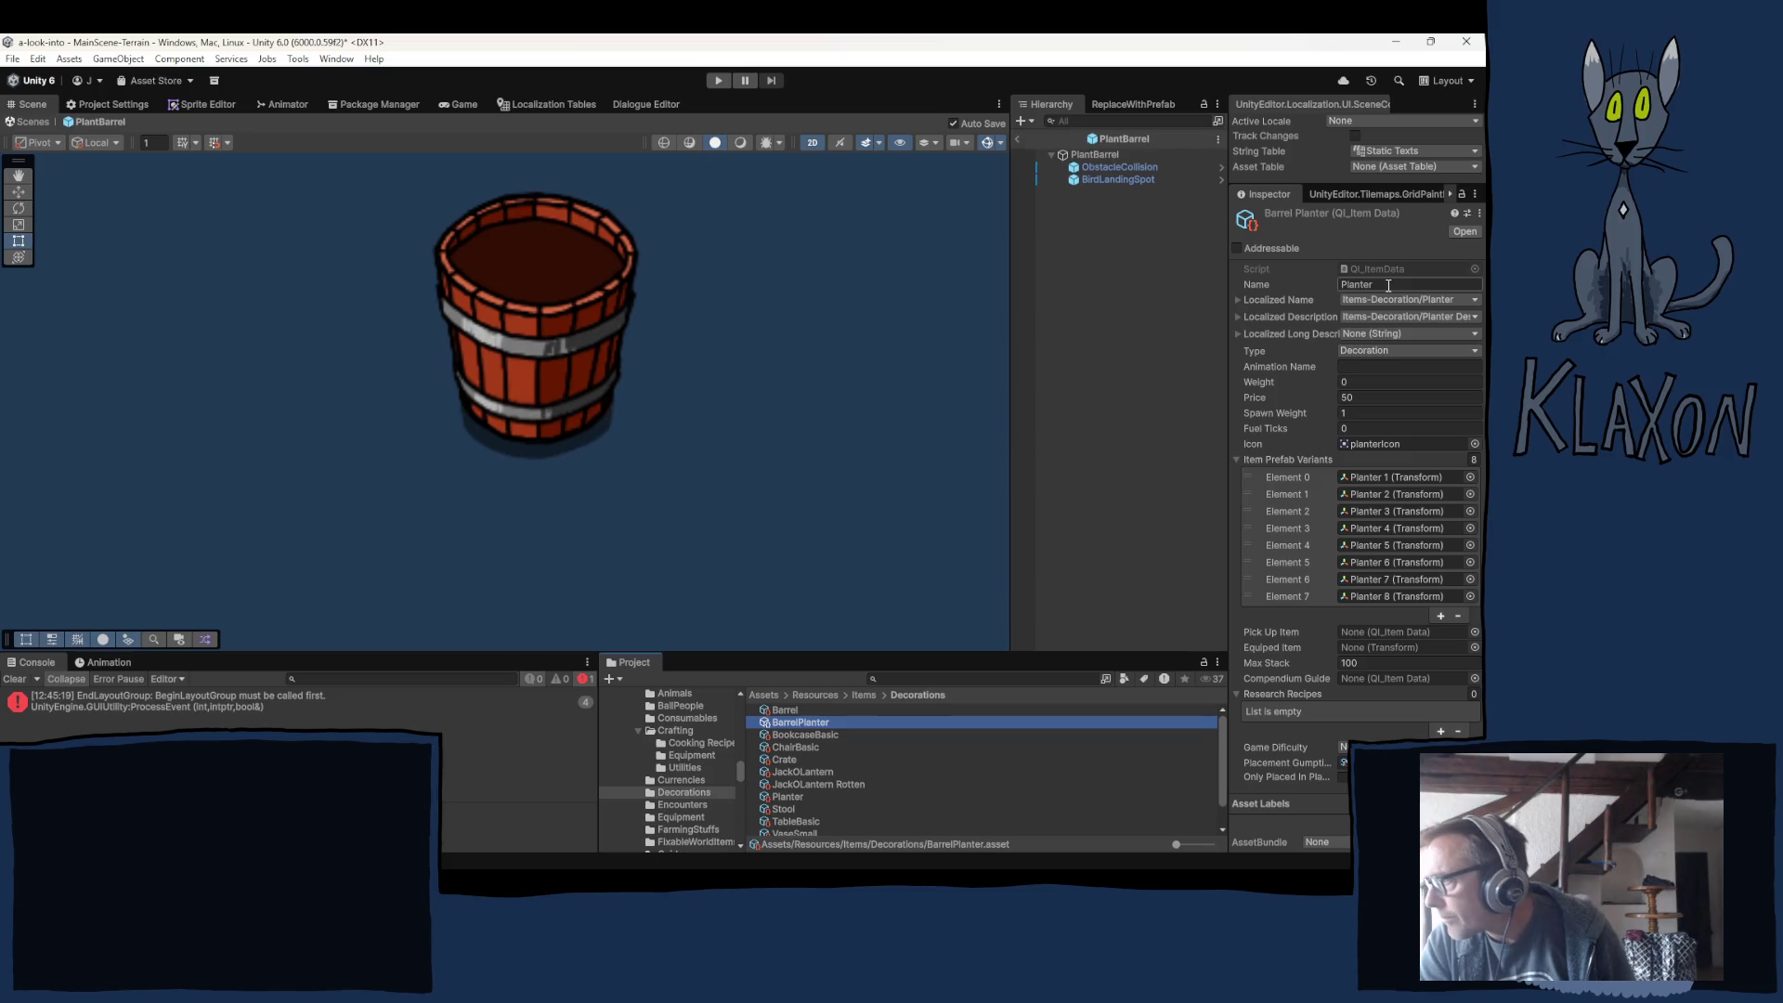
Change the item's display name to 'Barrel Planter'.
click(1344, 286)
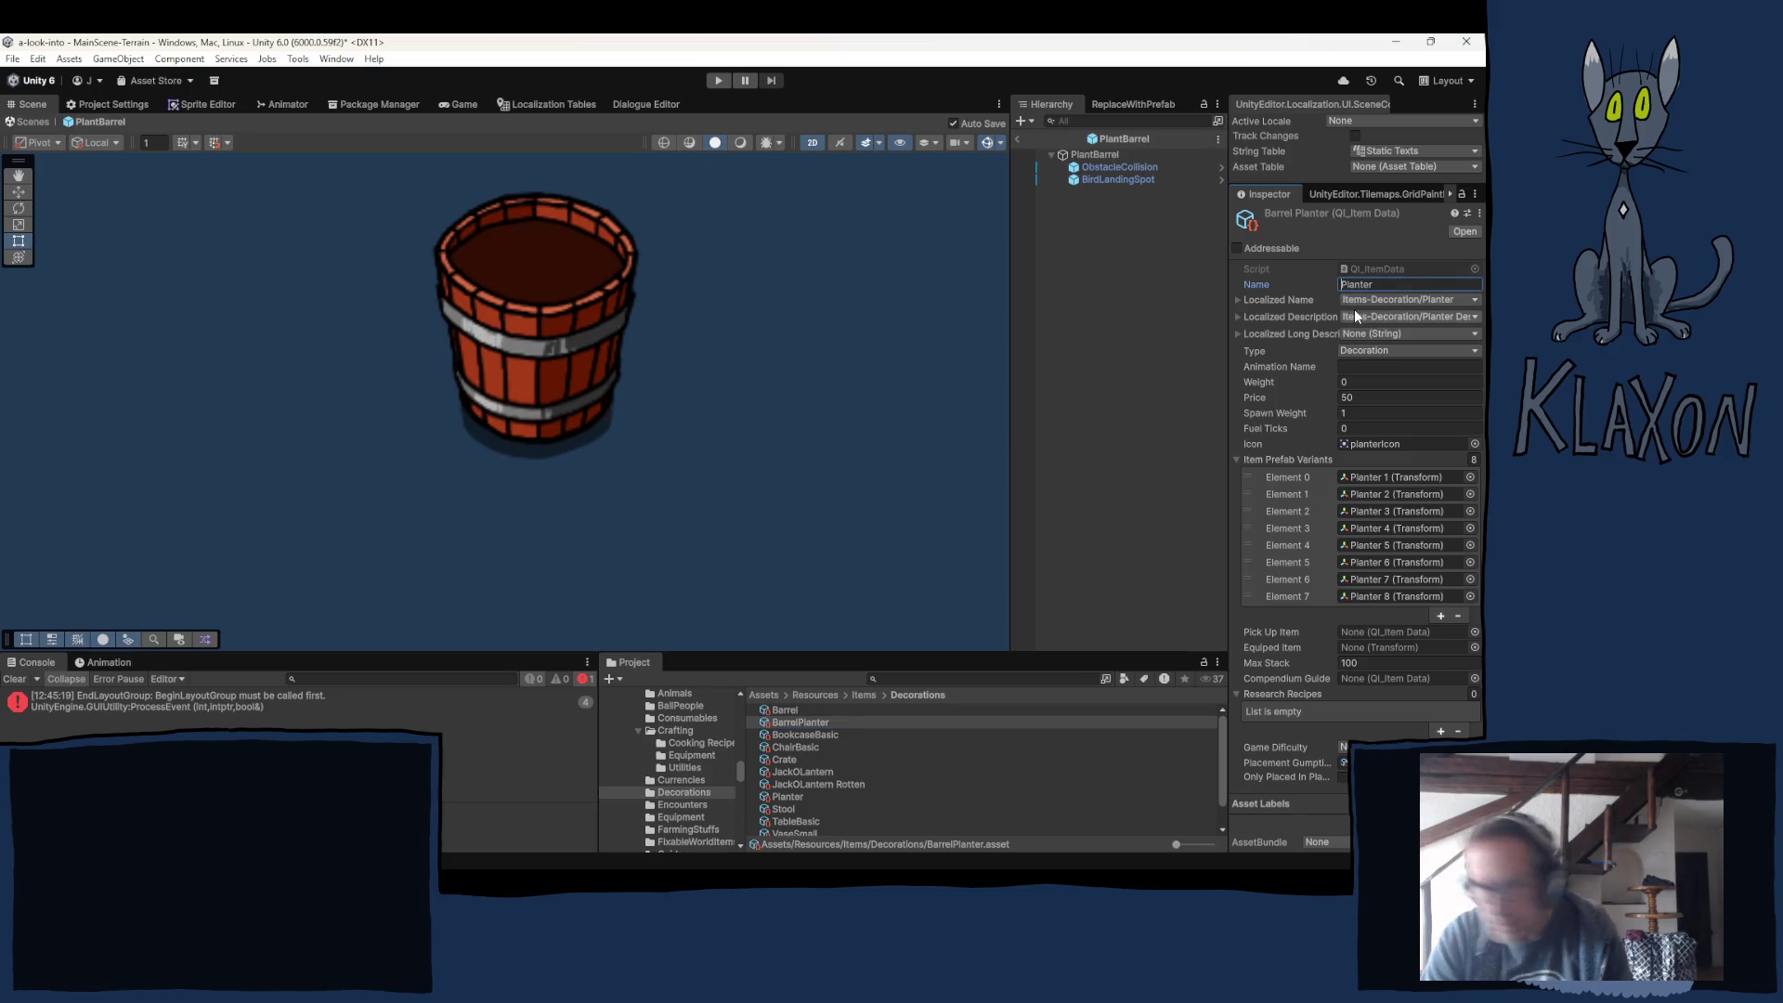
text(Barrel)
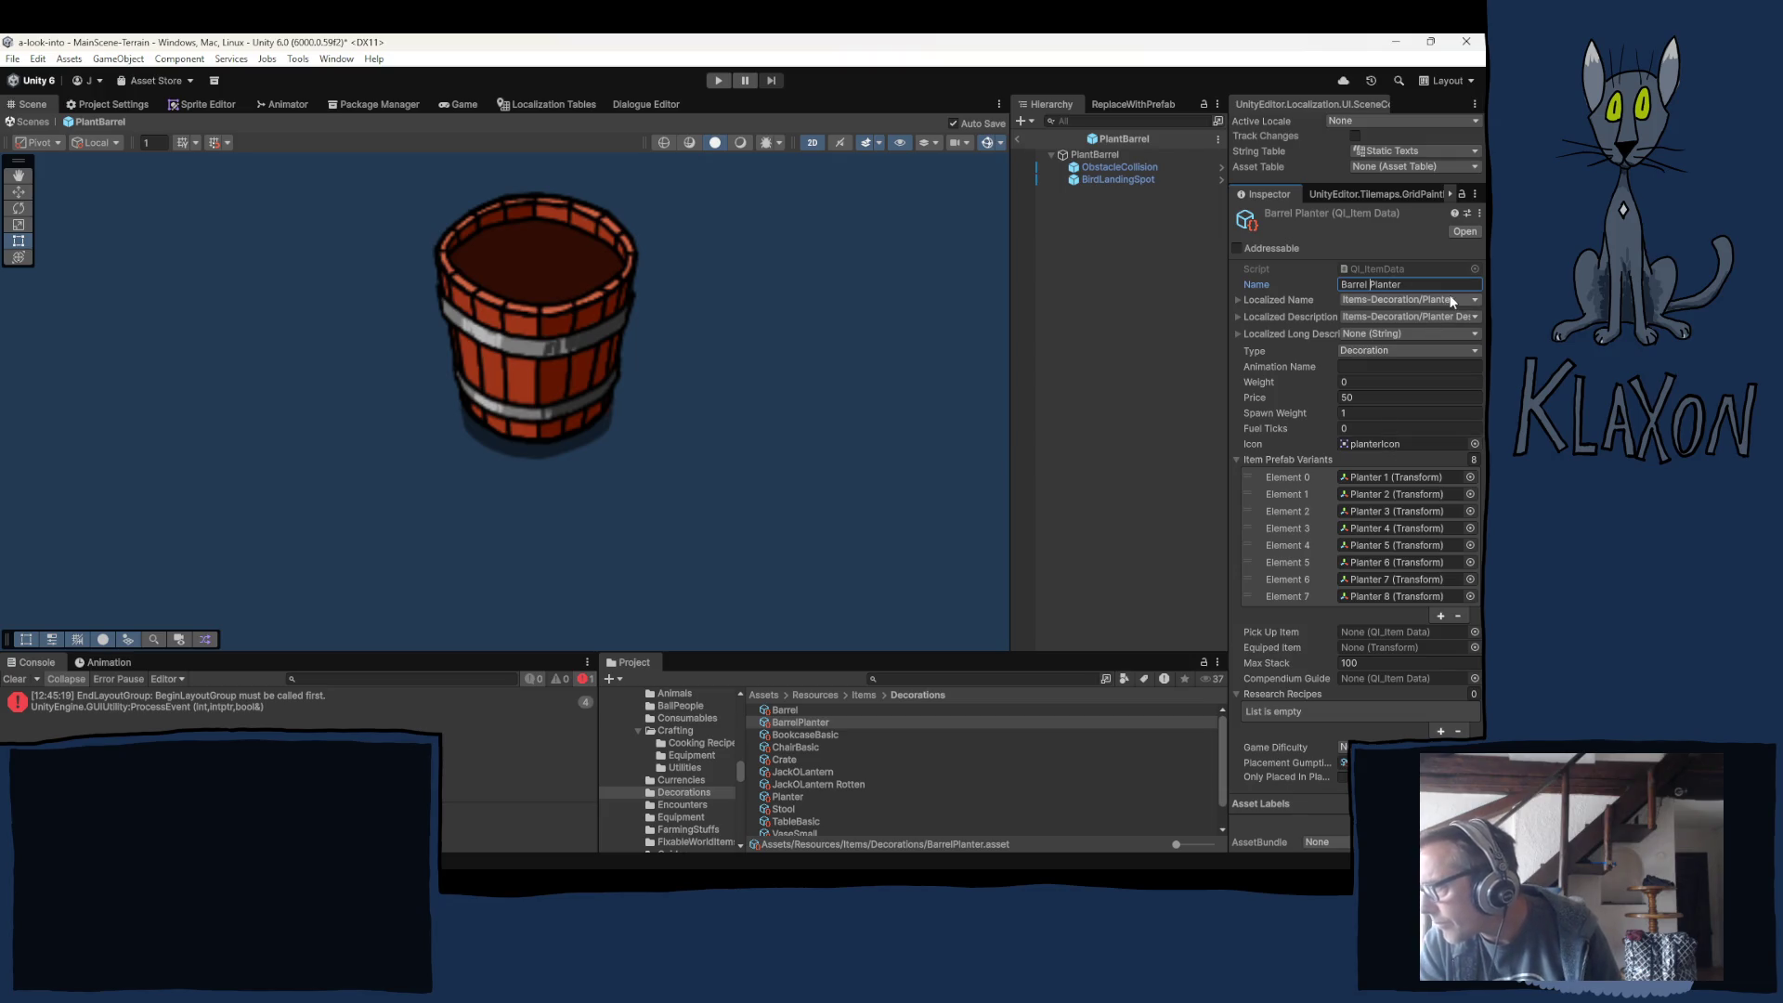
click(1472, 460)
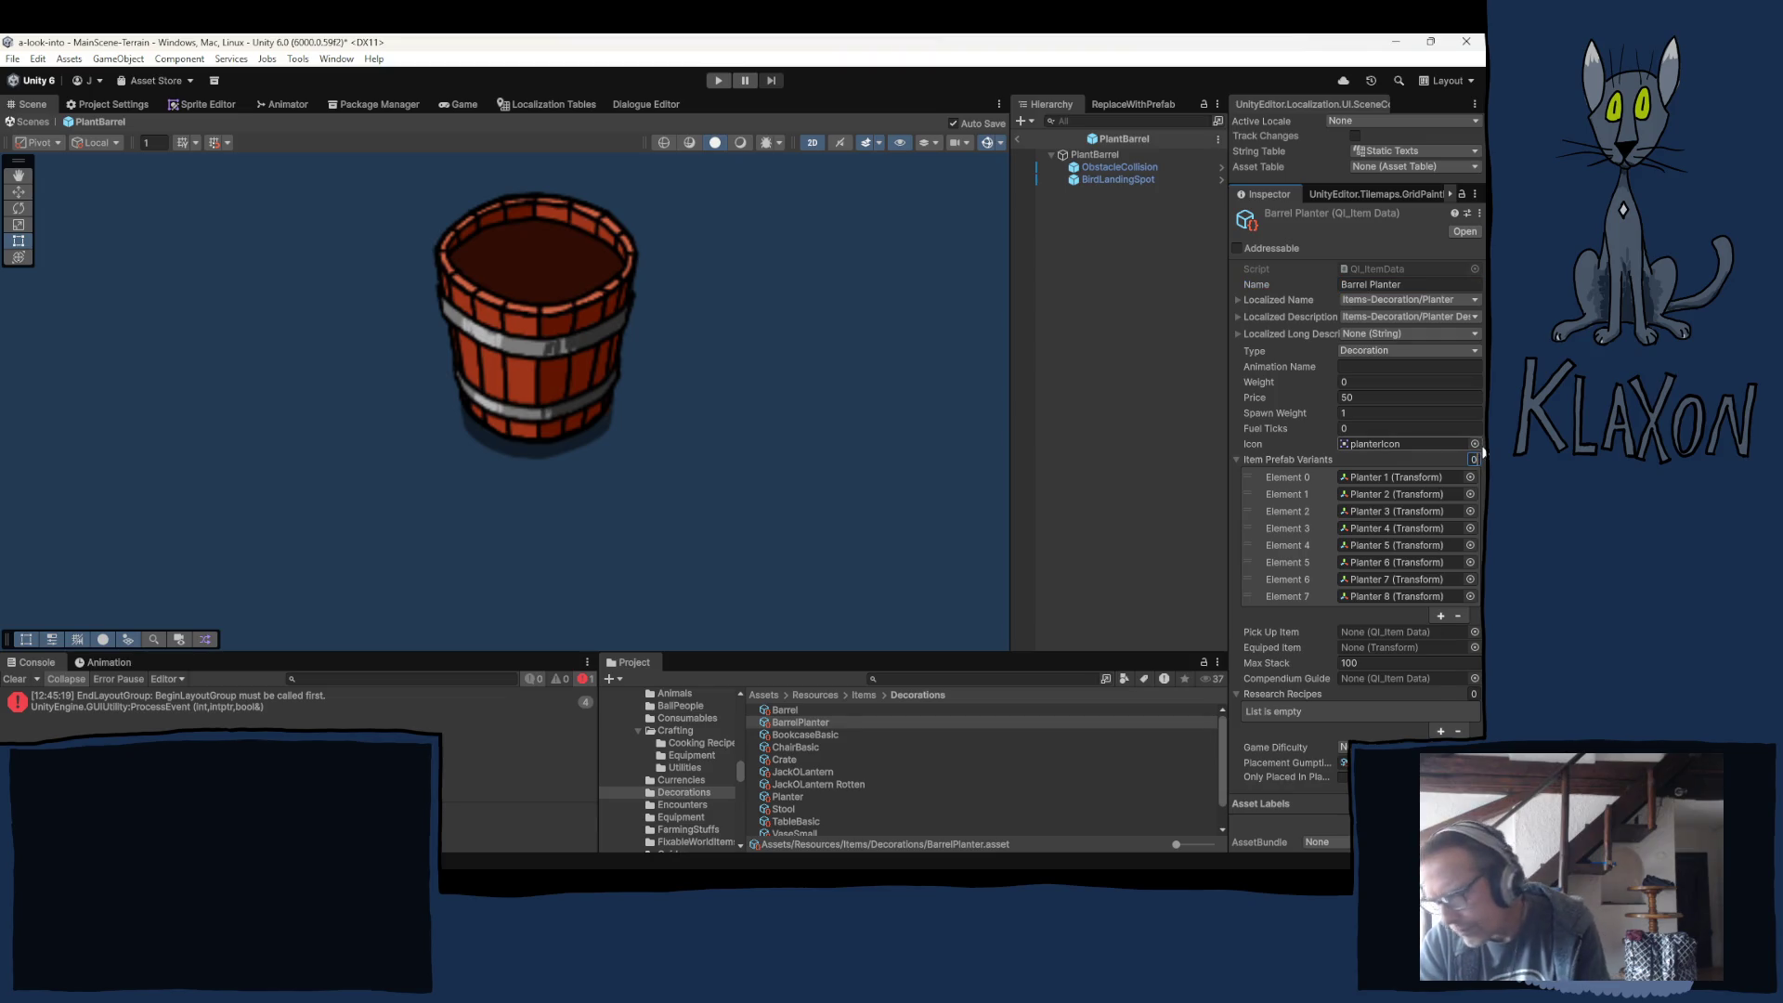
Clear the eight prefab variants and add one Element 0, leaving its prefab unpicked.
key(Return)
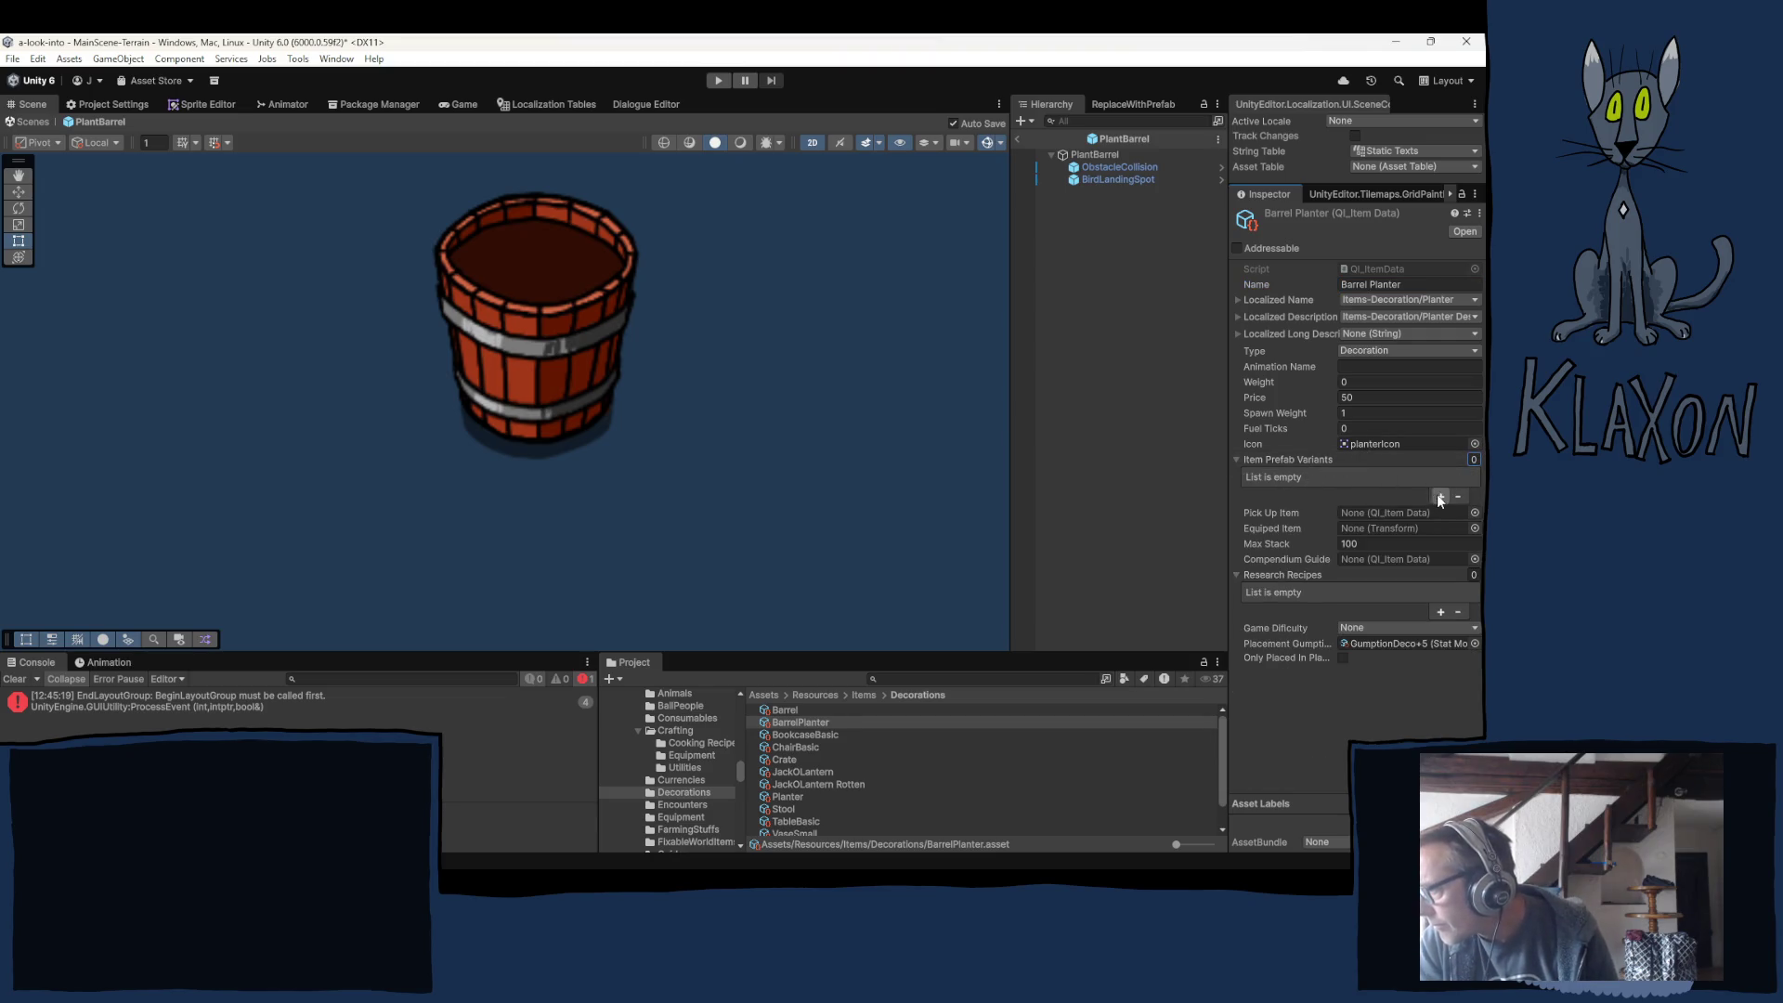
click(1439, 497)
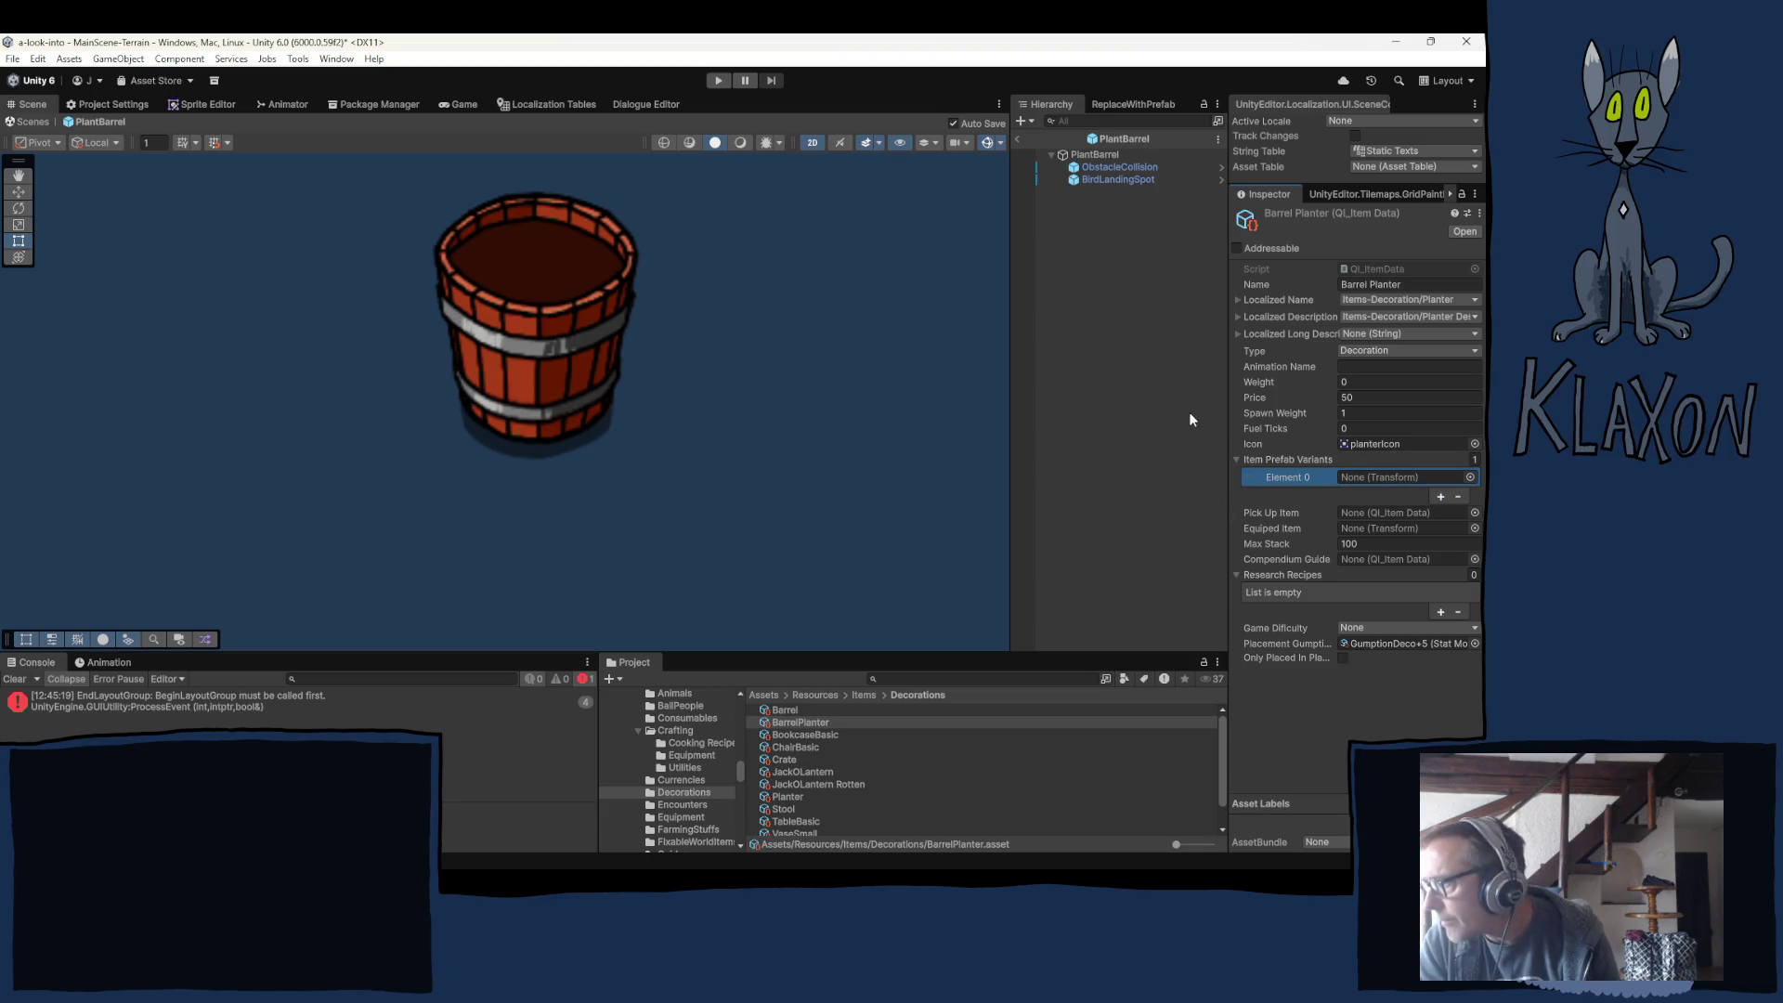
click(1470, 477)
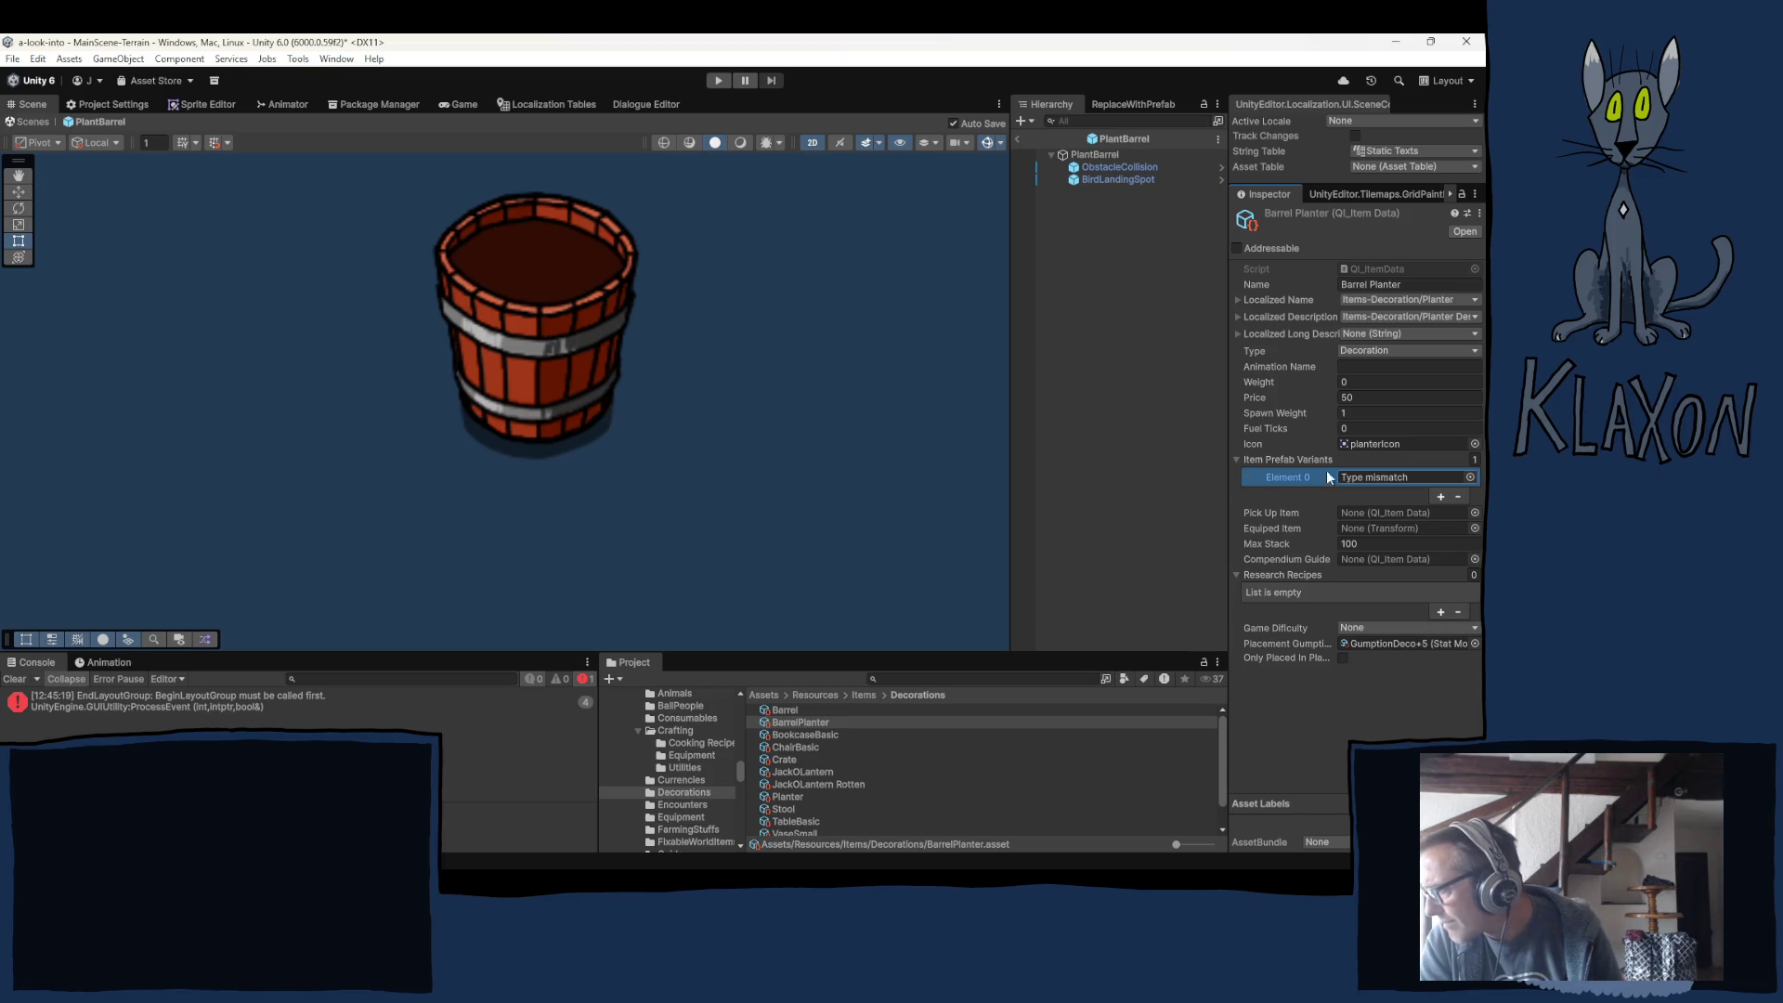
click(1469, 478)
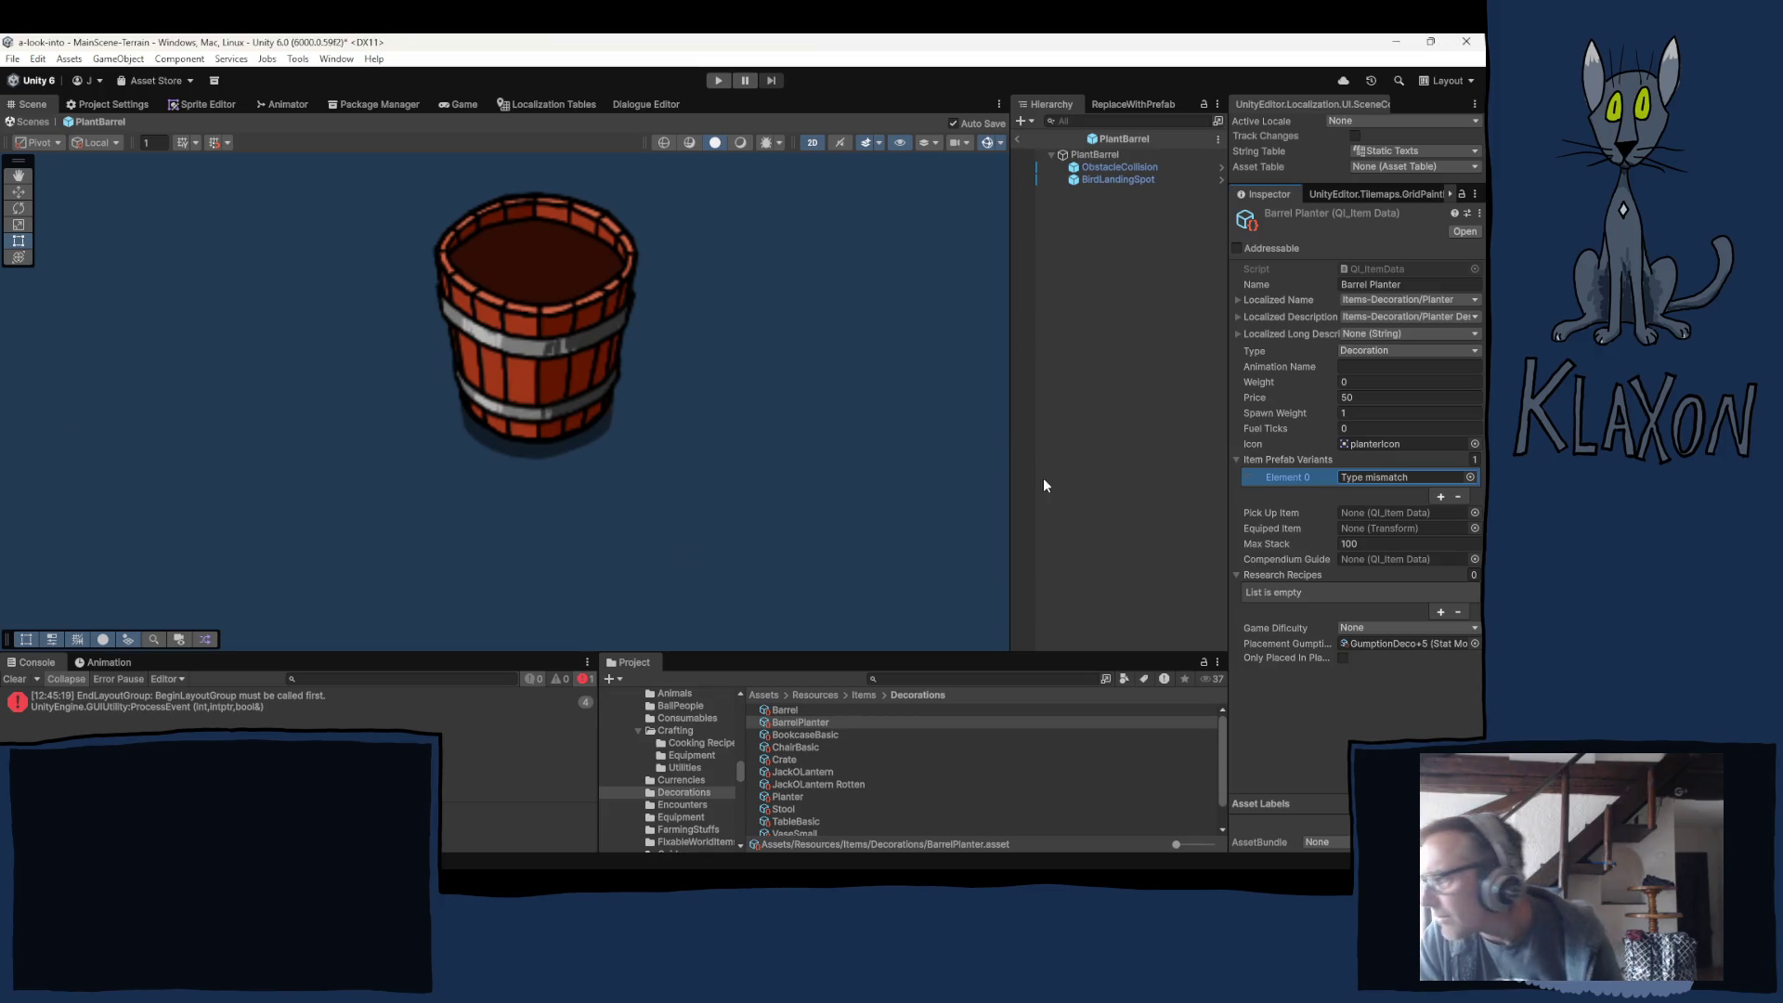
click(1470, 477)
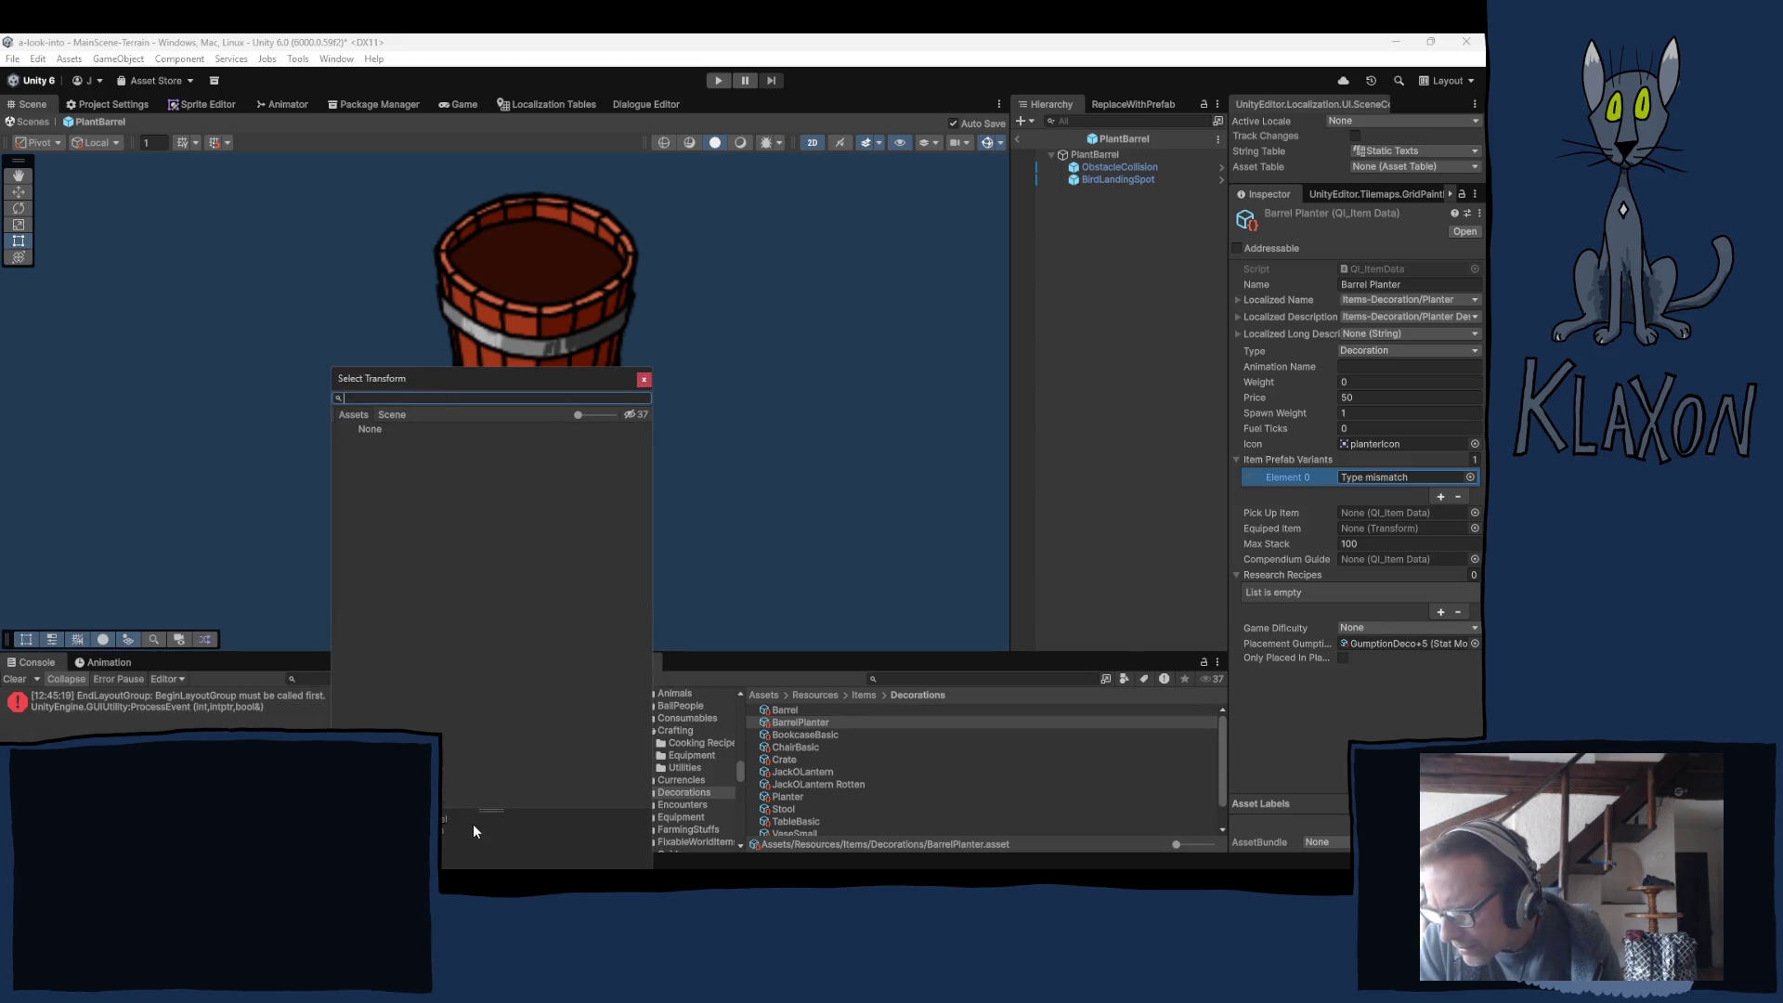
mouse_move(579, 414)
mouse_down()
mouse_move(627, 416)
mouse_move(577, 414)
mouse_up()
click(644, 380)
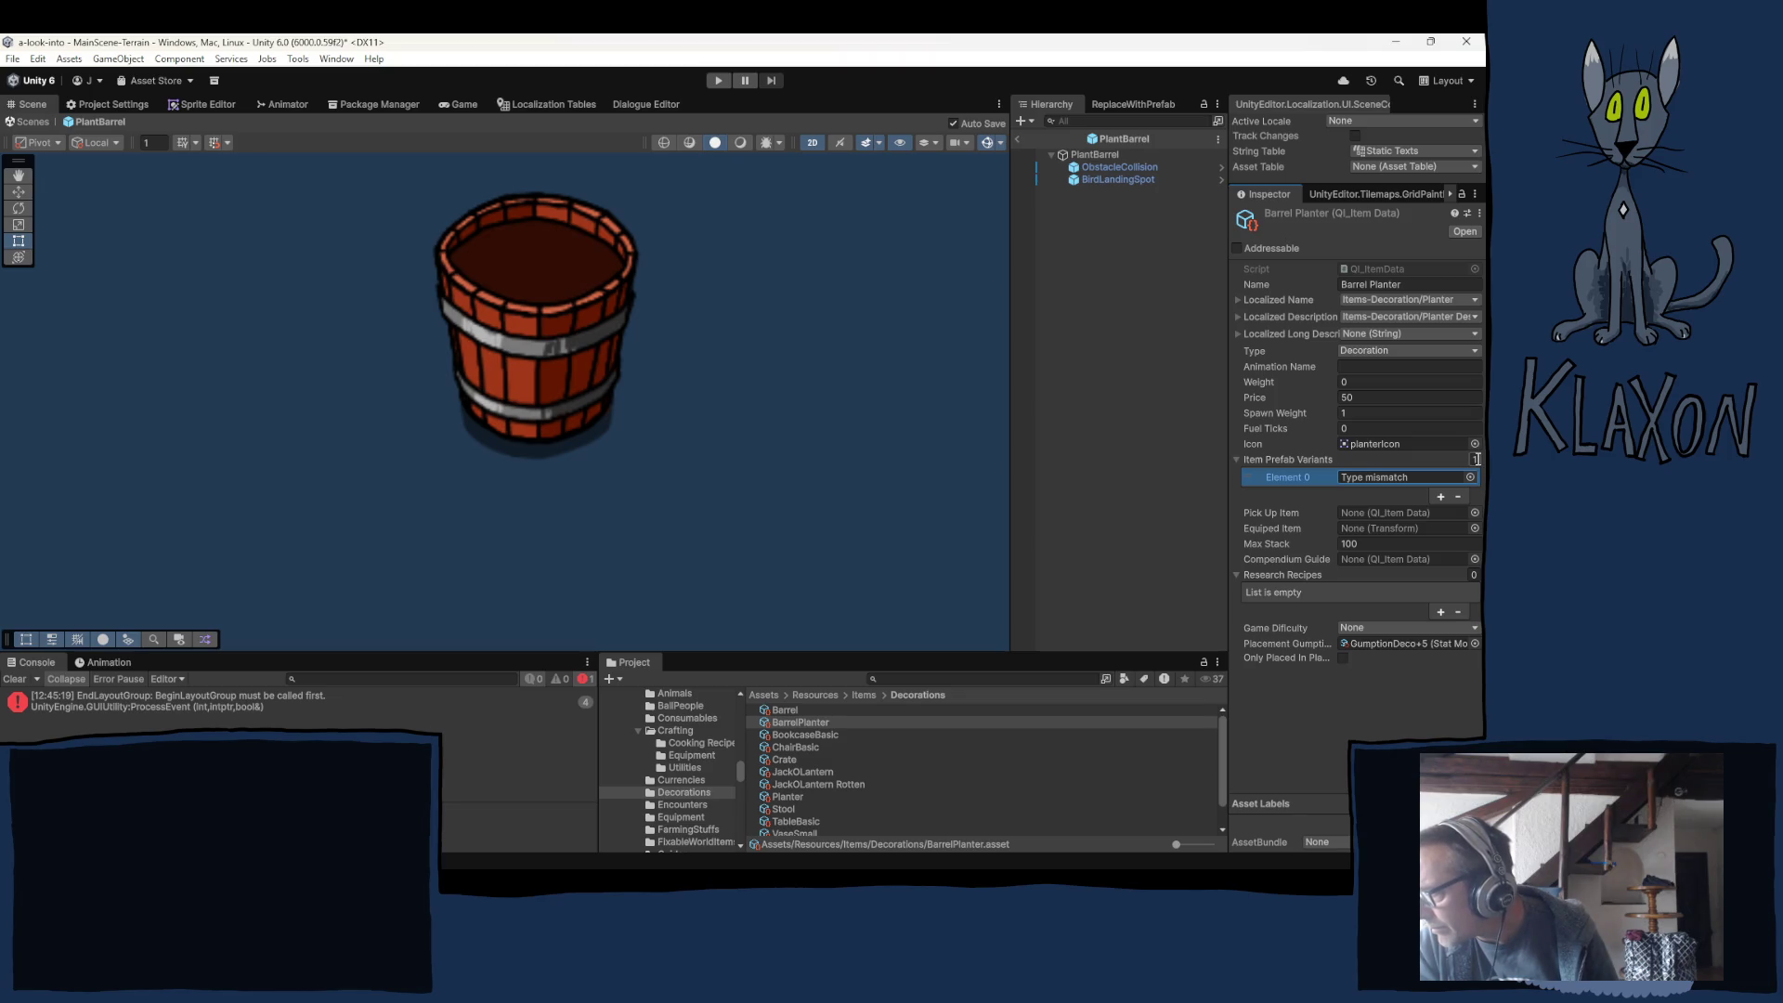
Assign the PlantBarrel prefab from Prefabs > Decorations to Element 0.
scroll(691, 738, down, 5)
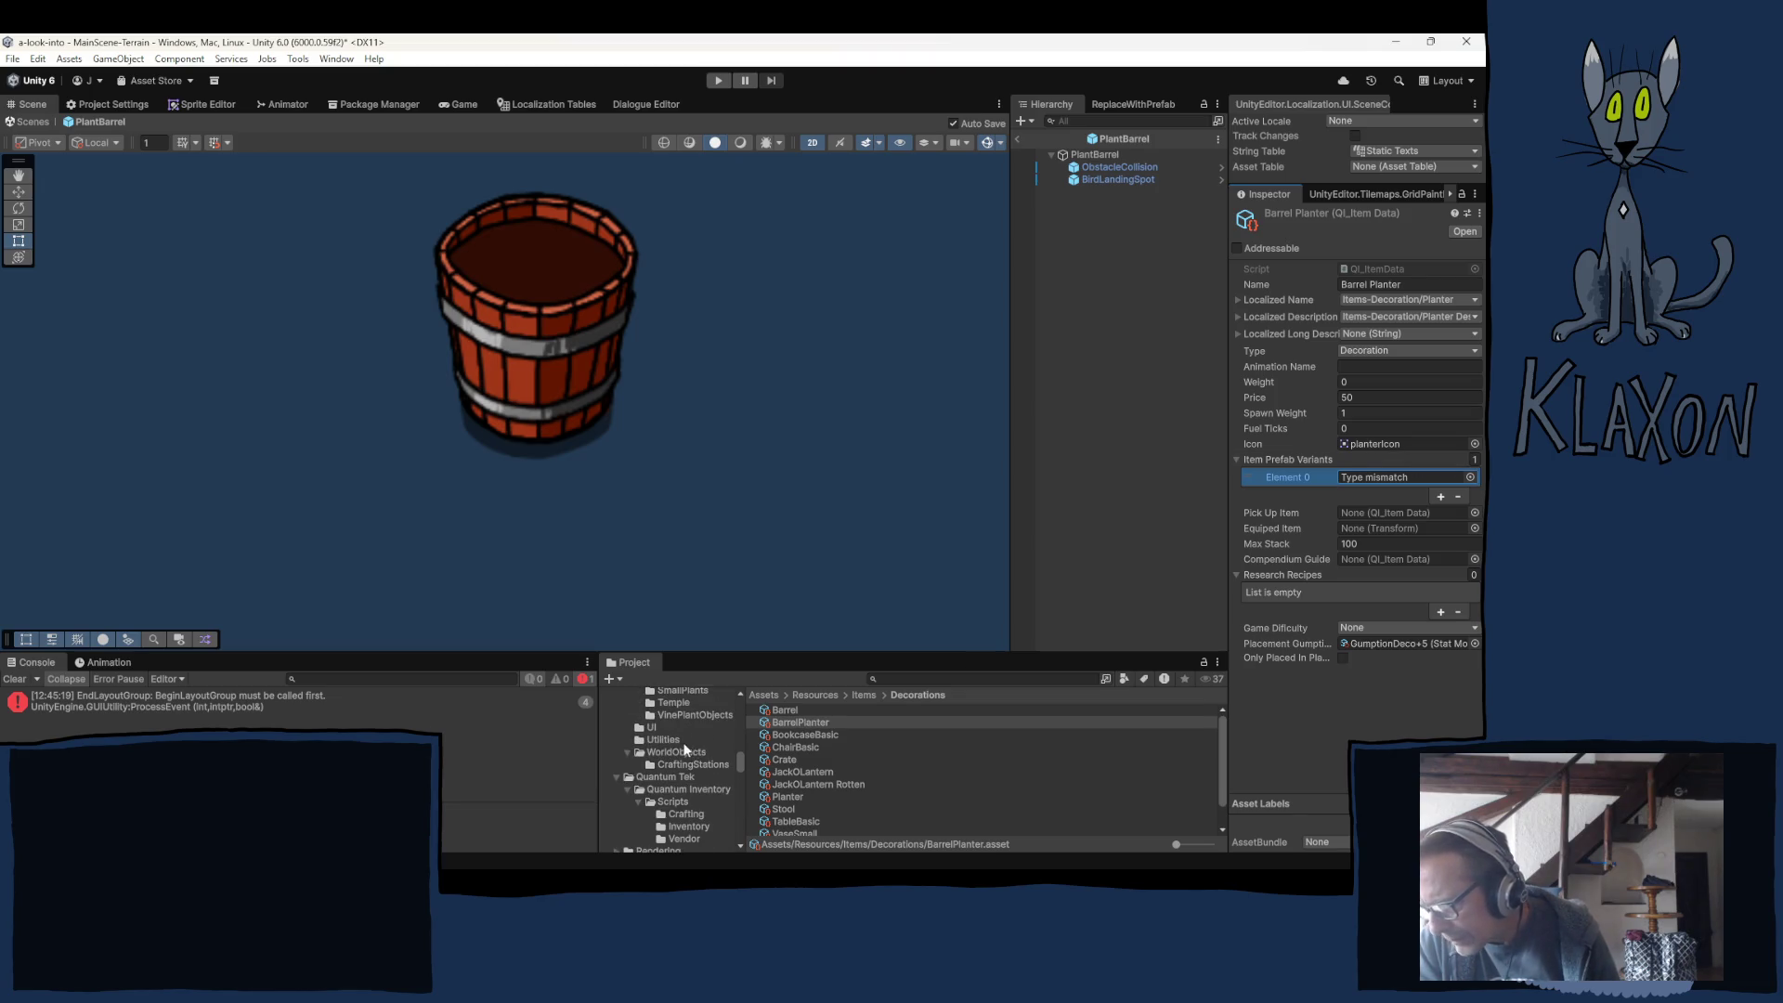
scroll(684, 748, up, 5)
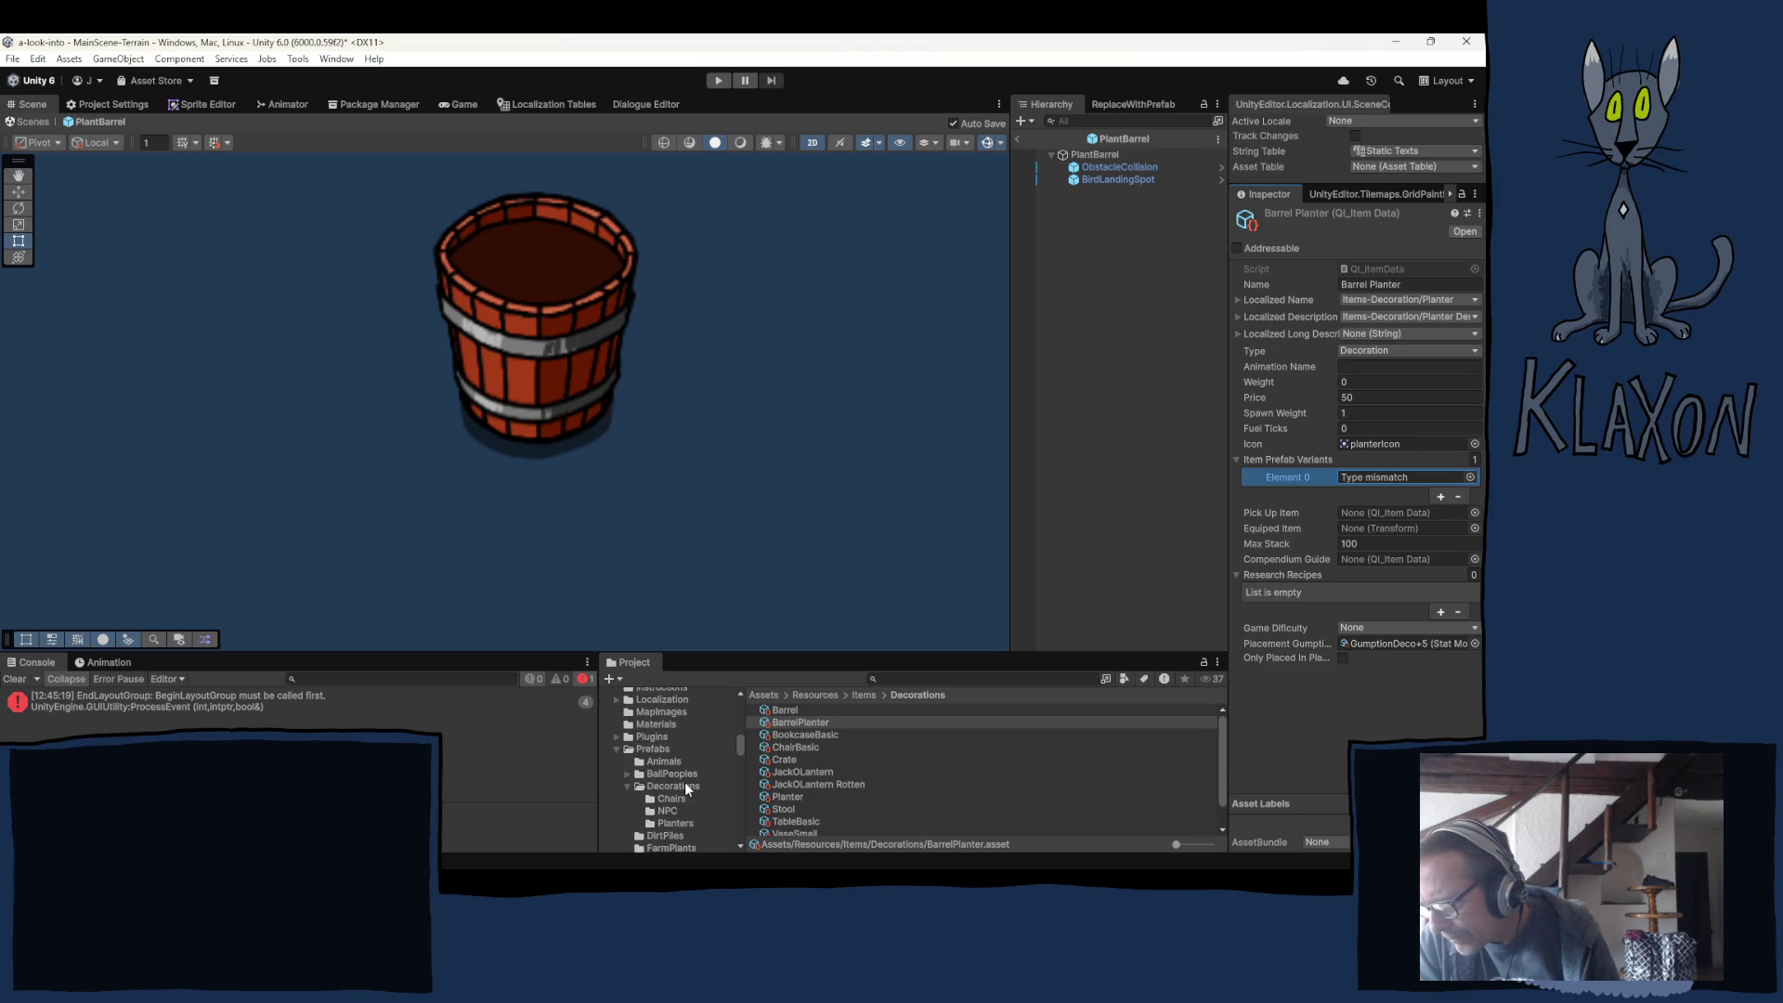
scroll(683, 782, down, 2)
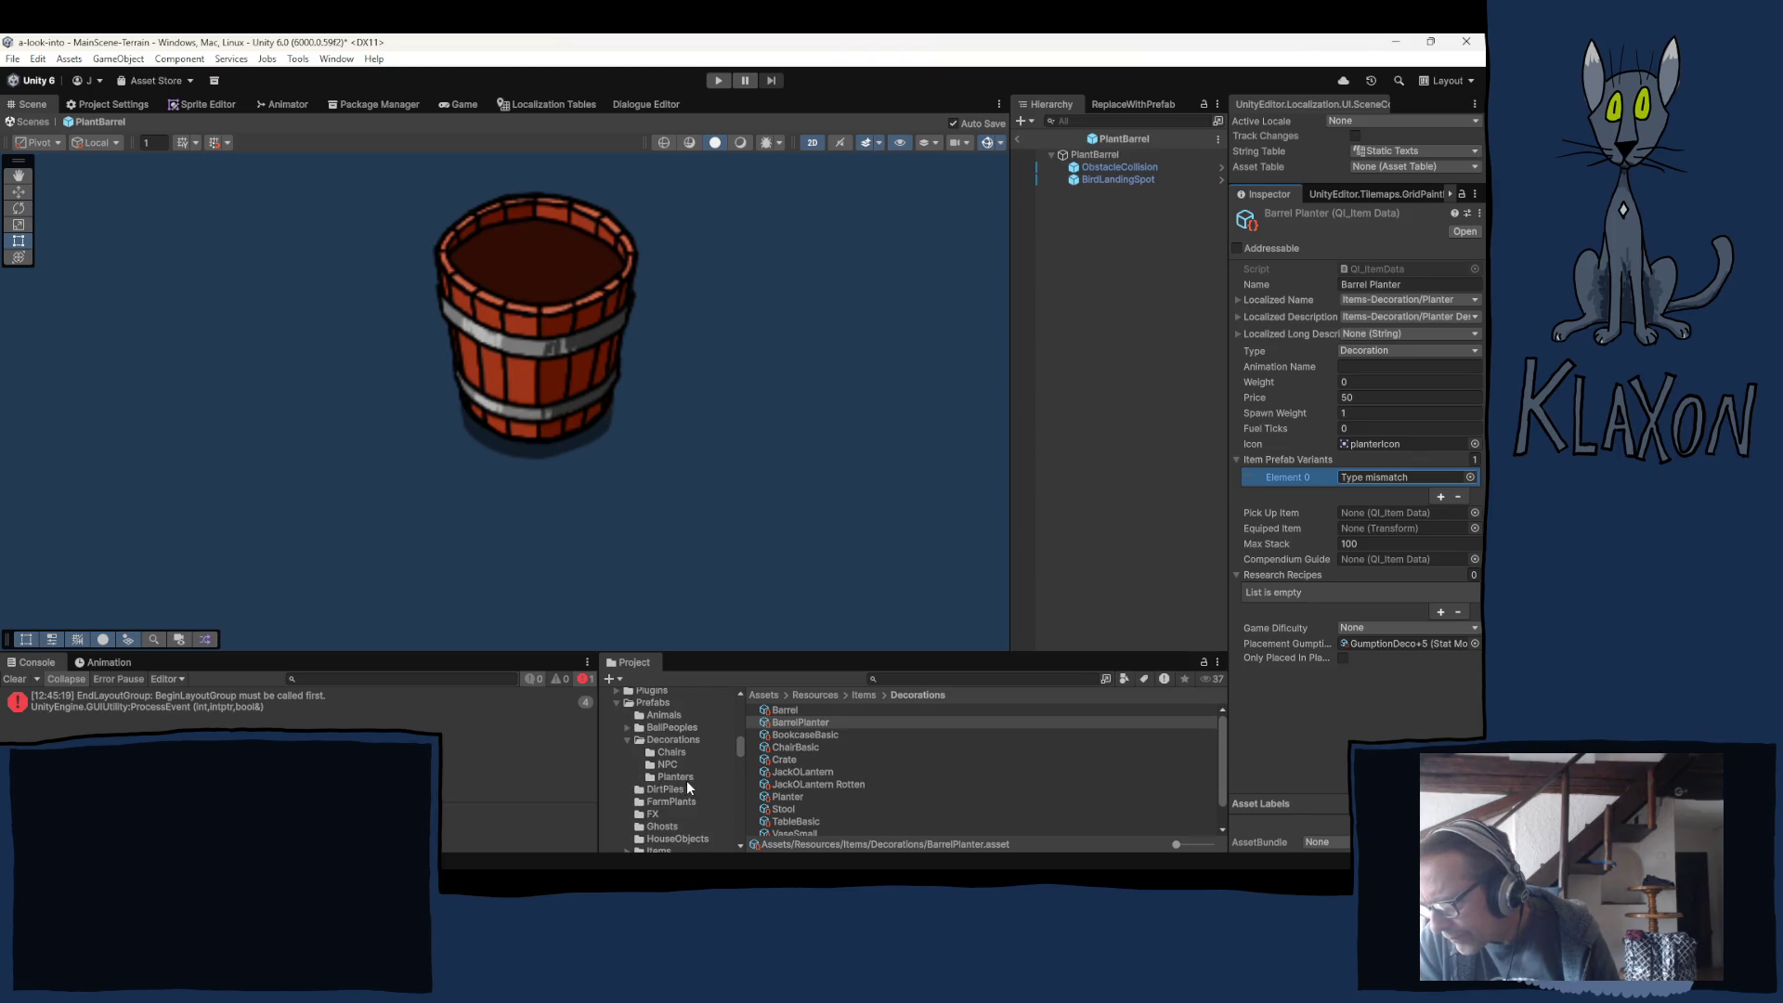
click(665, 738)
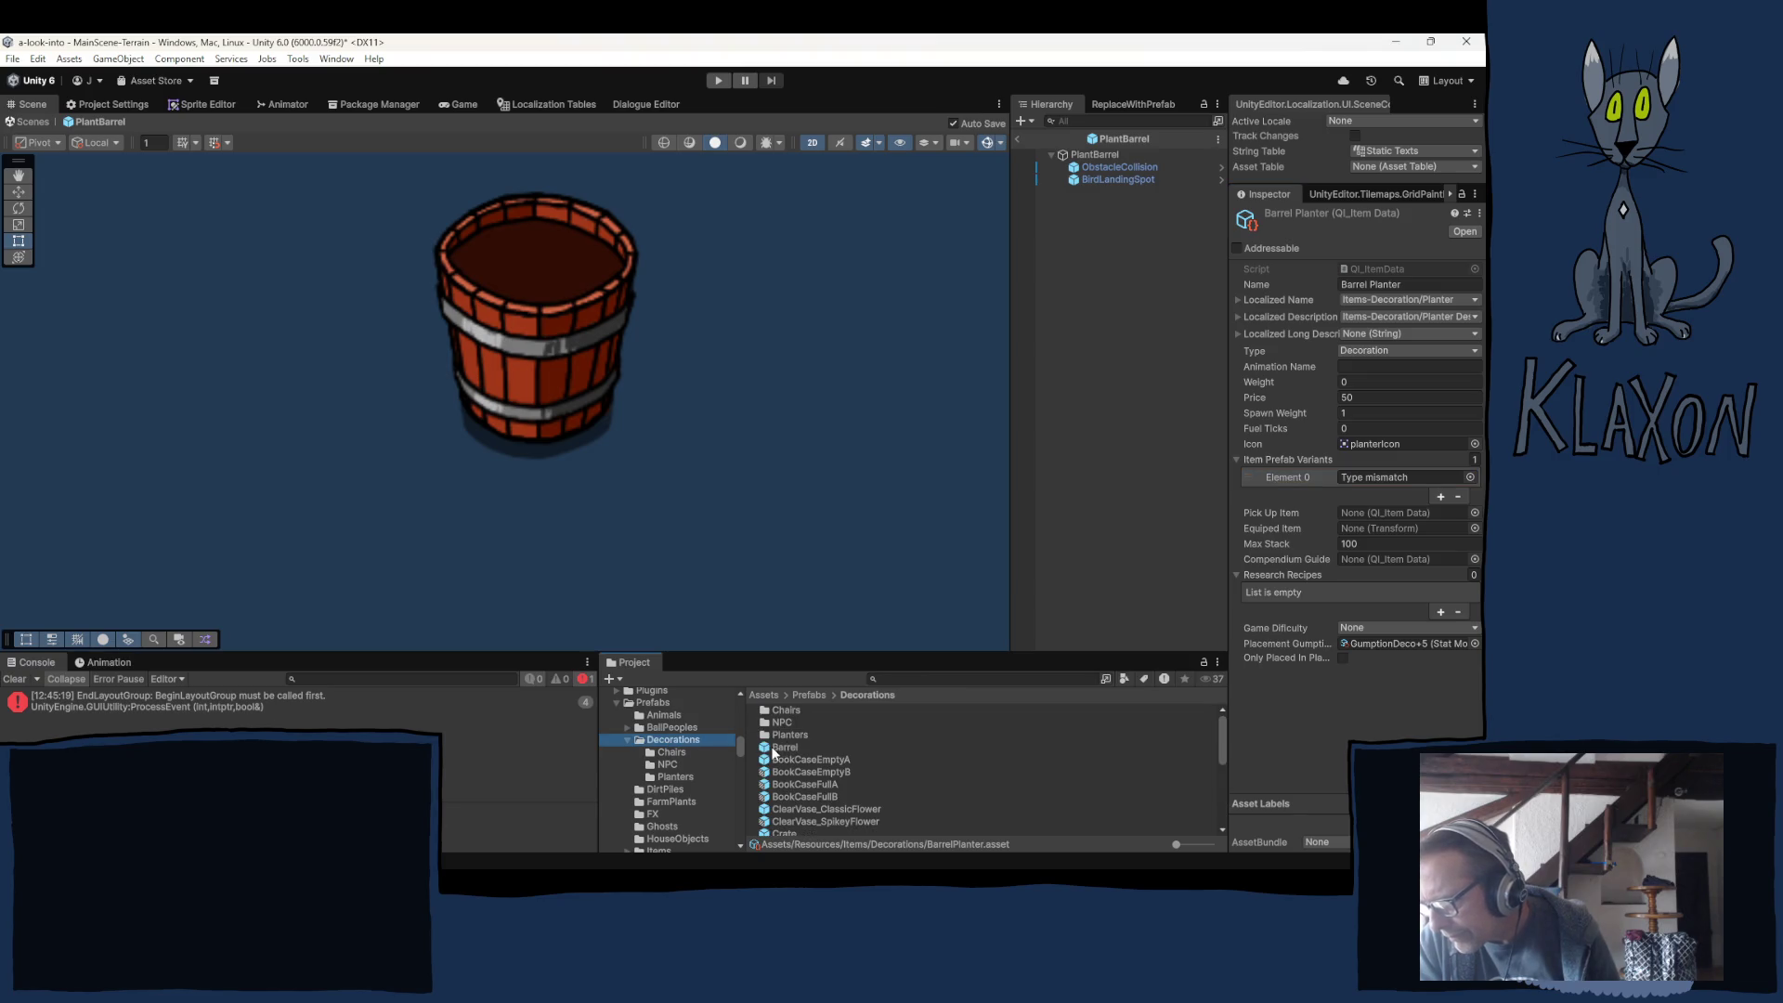
scroll(802, 782, down, 10)
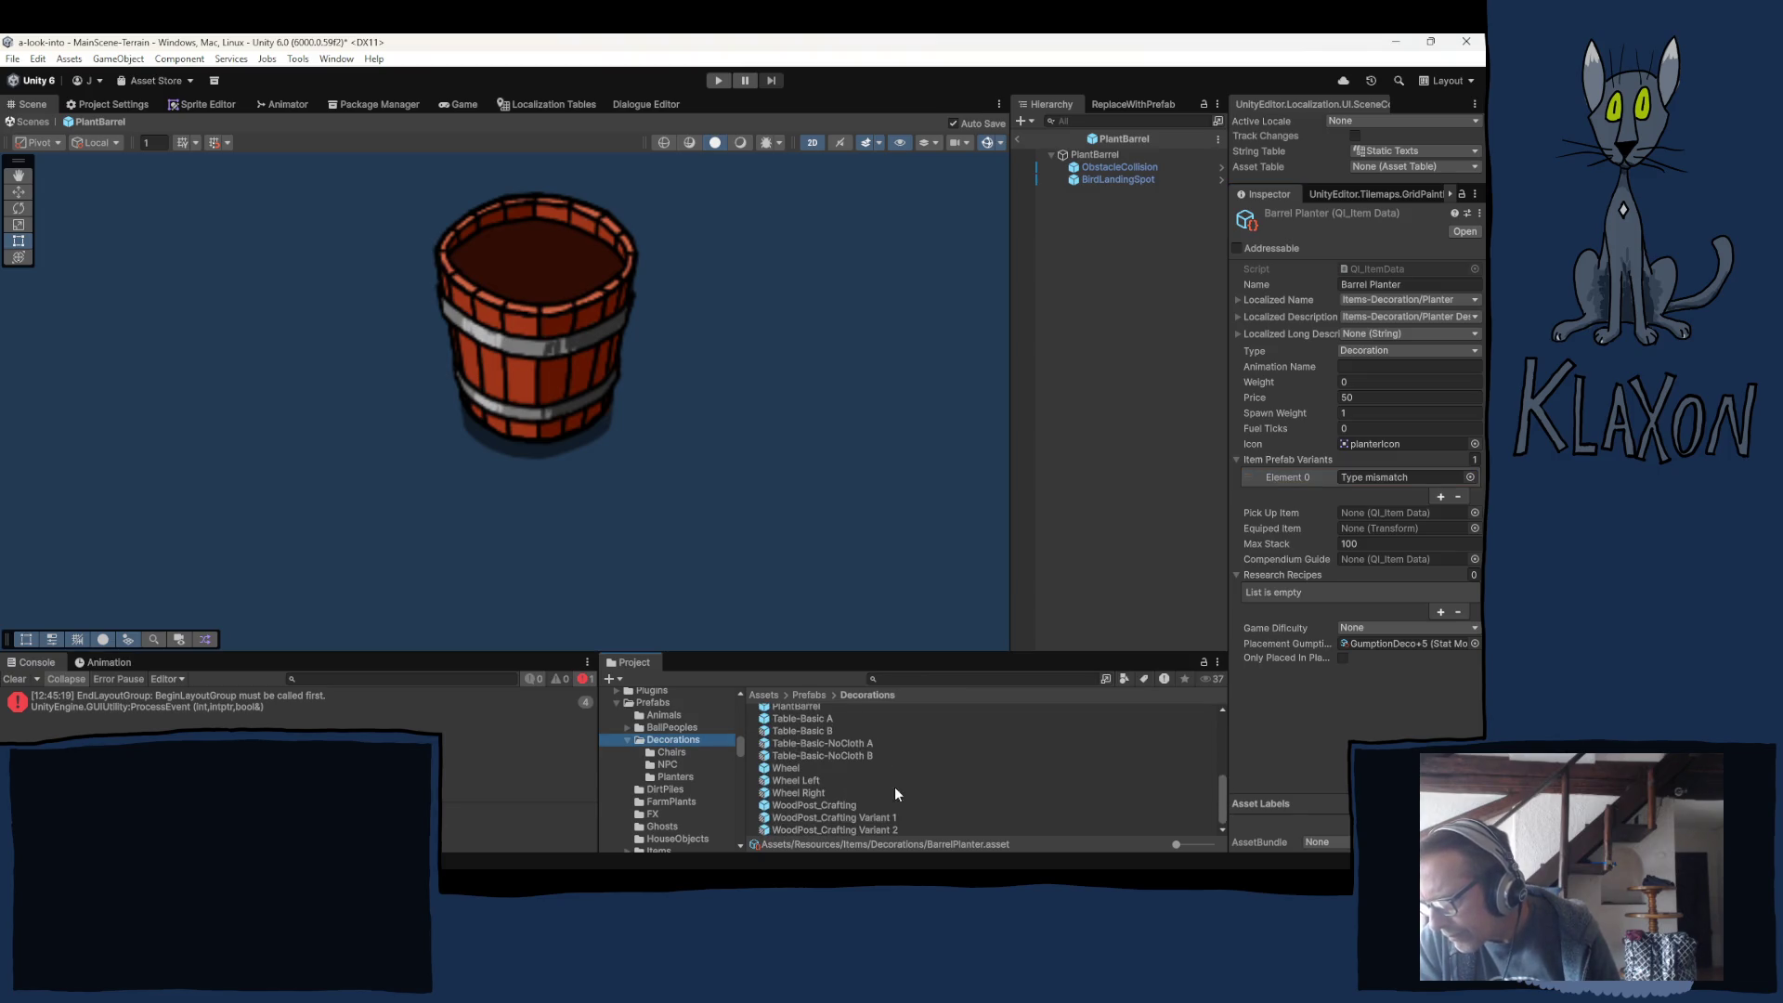
scroll(840, 787, up, 2)
mouse_move(778, 760)
mouse_down()
mouse_move(1374, 479)
mouse_move(1383, 529)
mouse_move(1382, 482)
mouse_up()
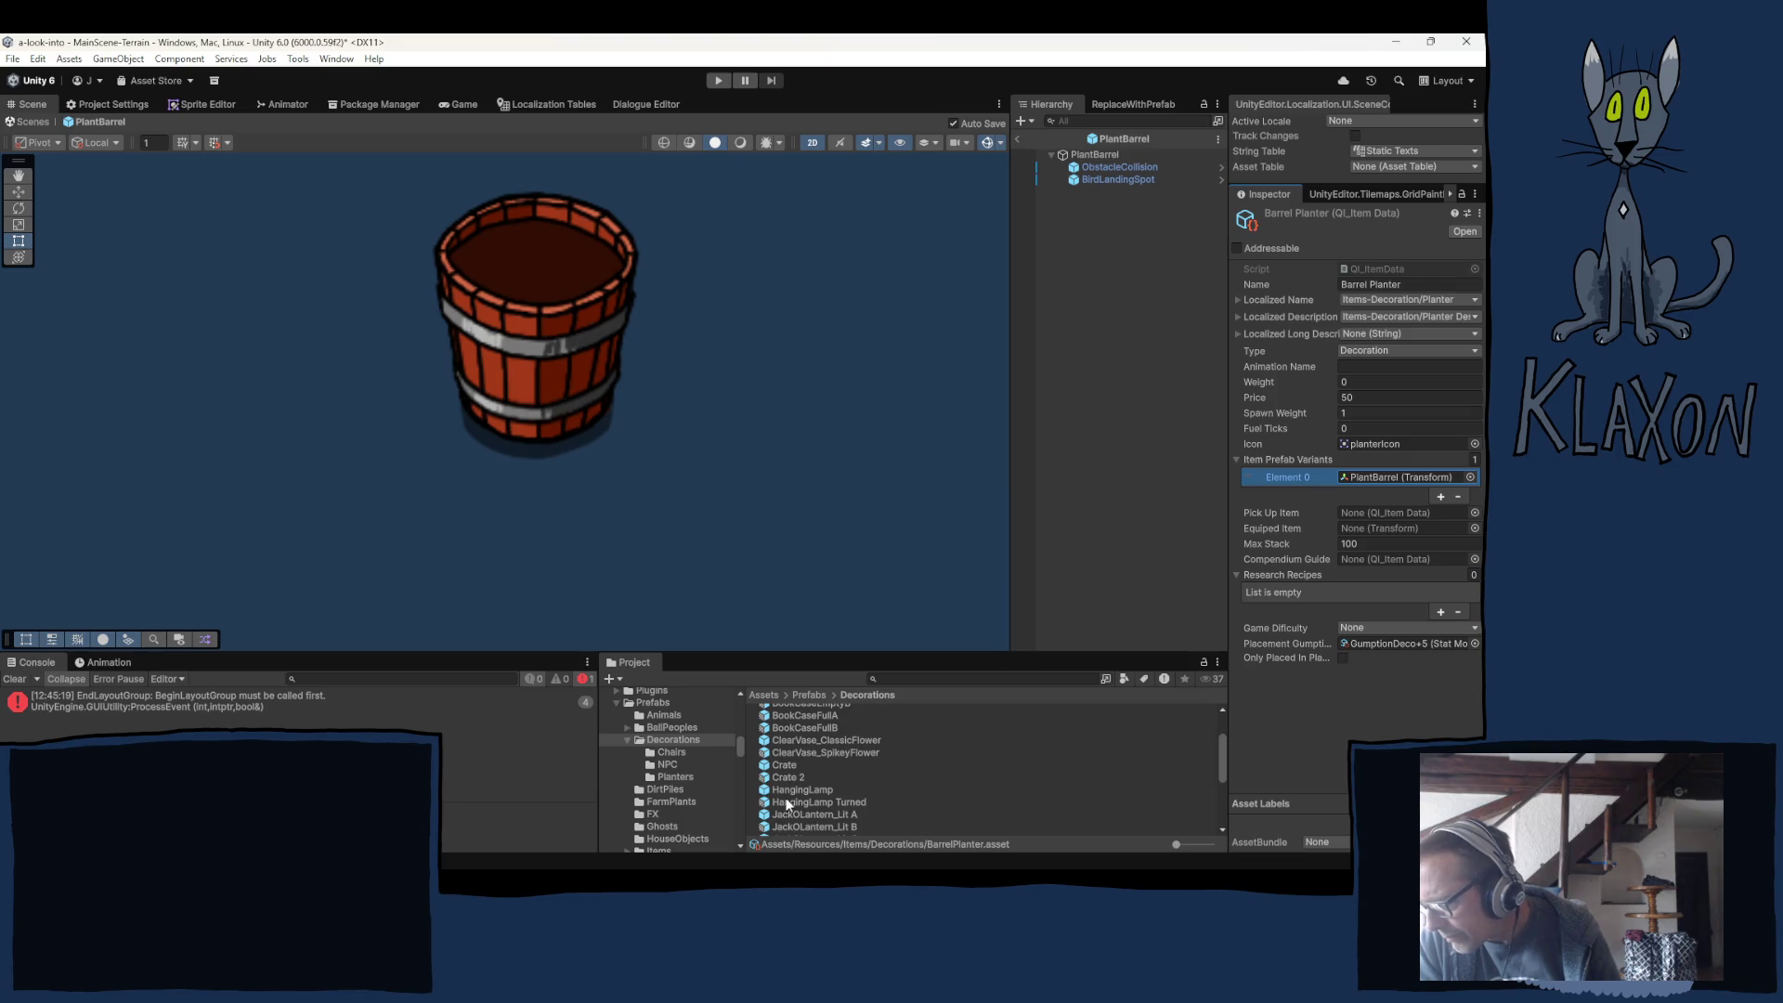
Rename the PlantBarrel prefab in the Decorations folder, appending to its name.
scroll(810, 787, down, 2)
scroll(788, 764, down, 2)
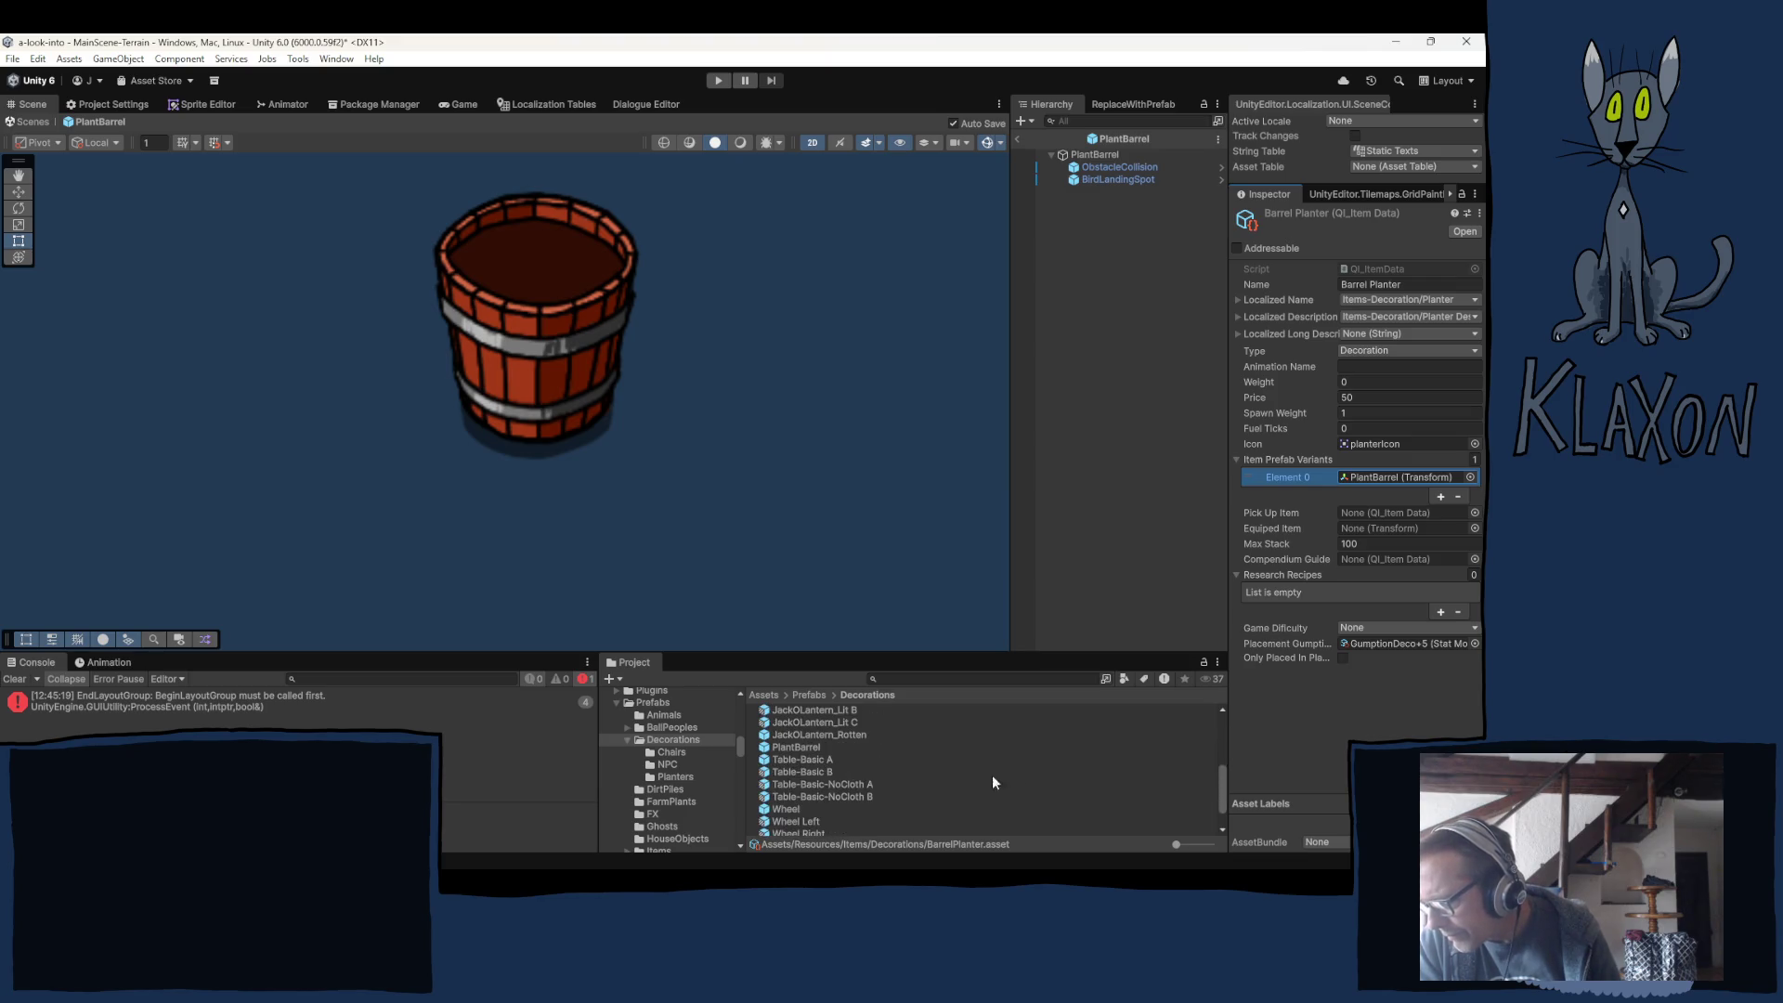
click(788, 747)
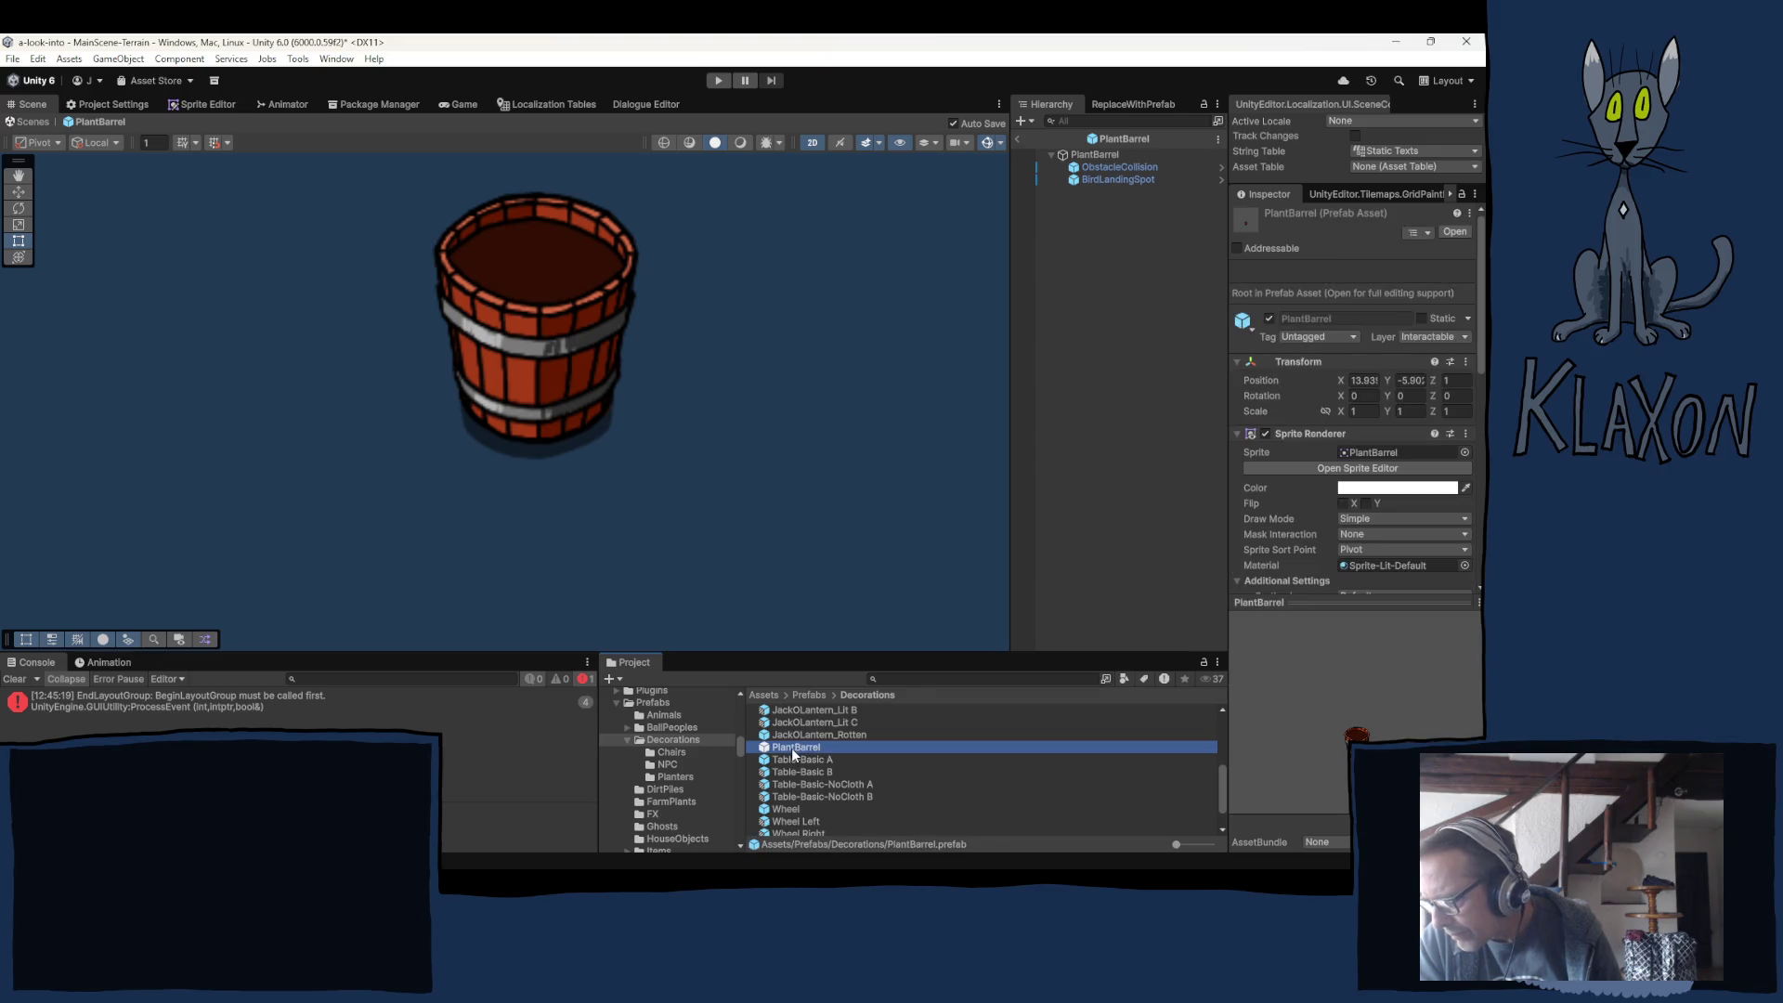
click(796, 748)
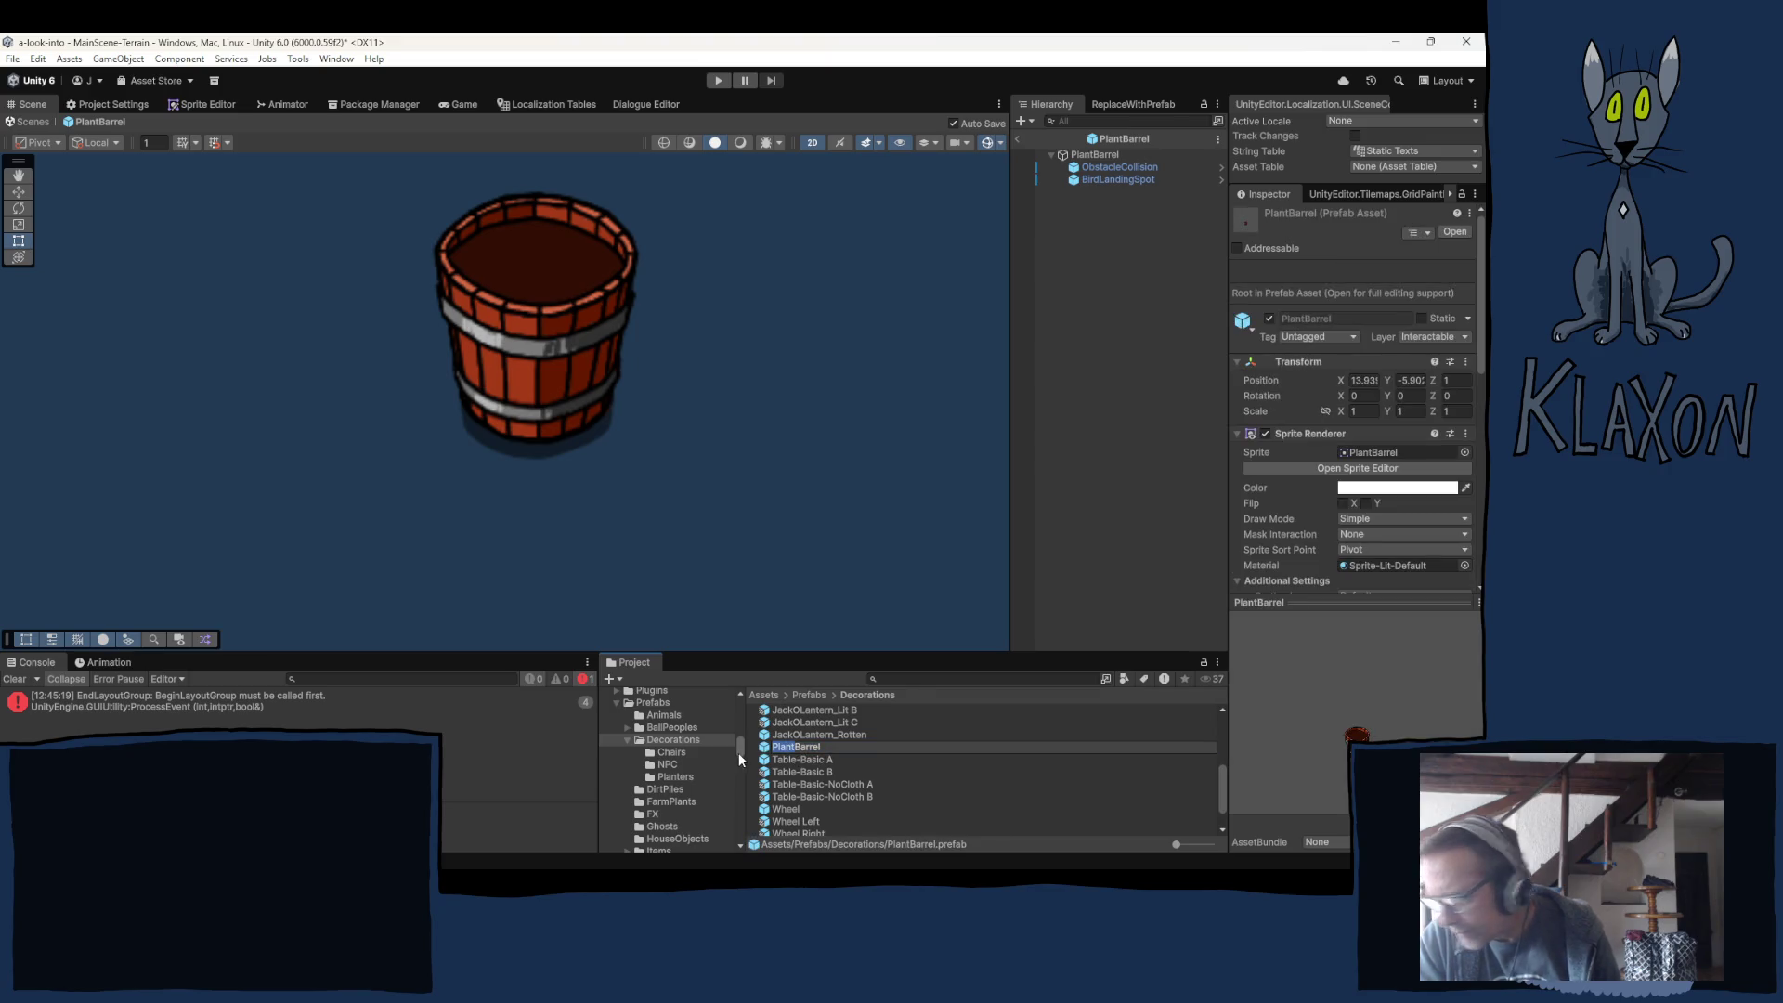
click(818, 746)
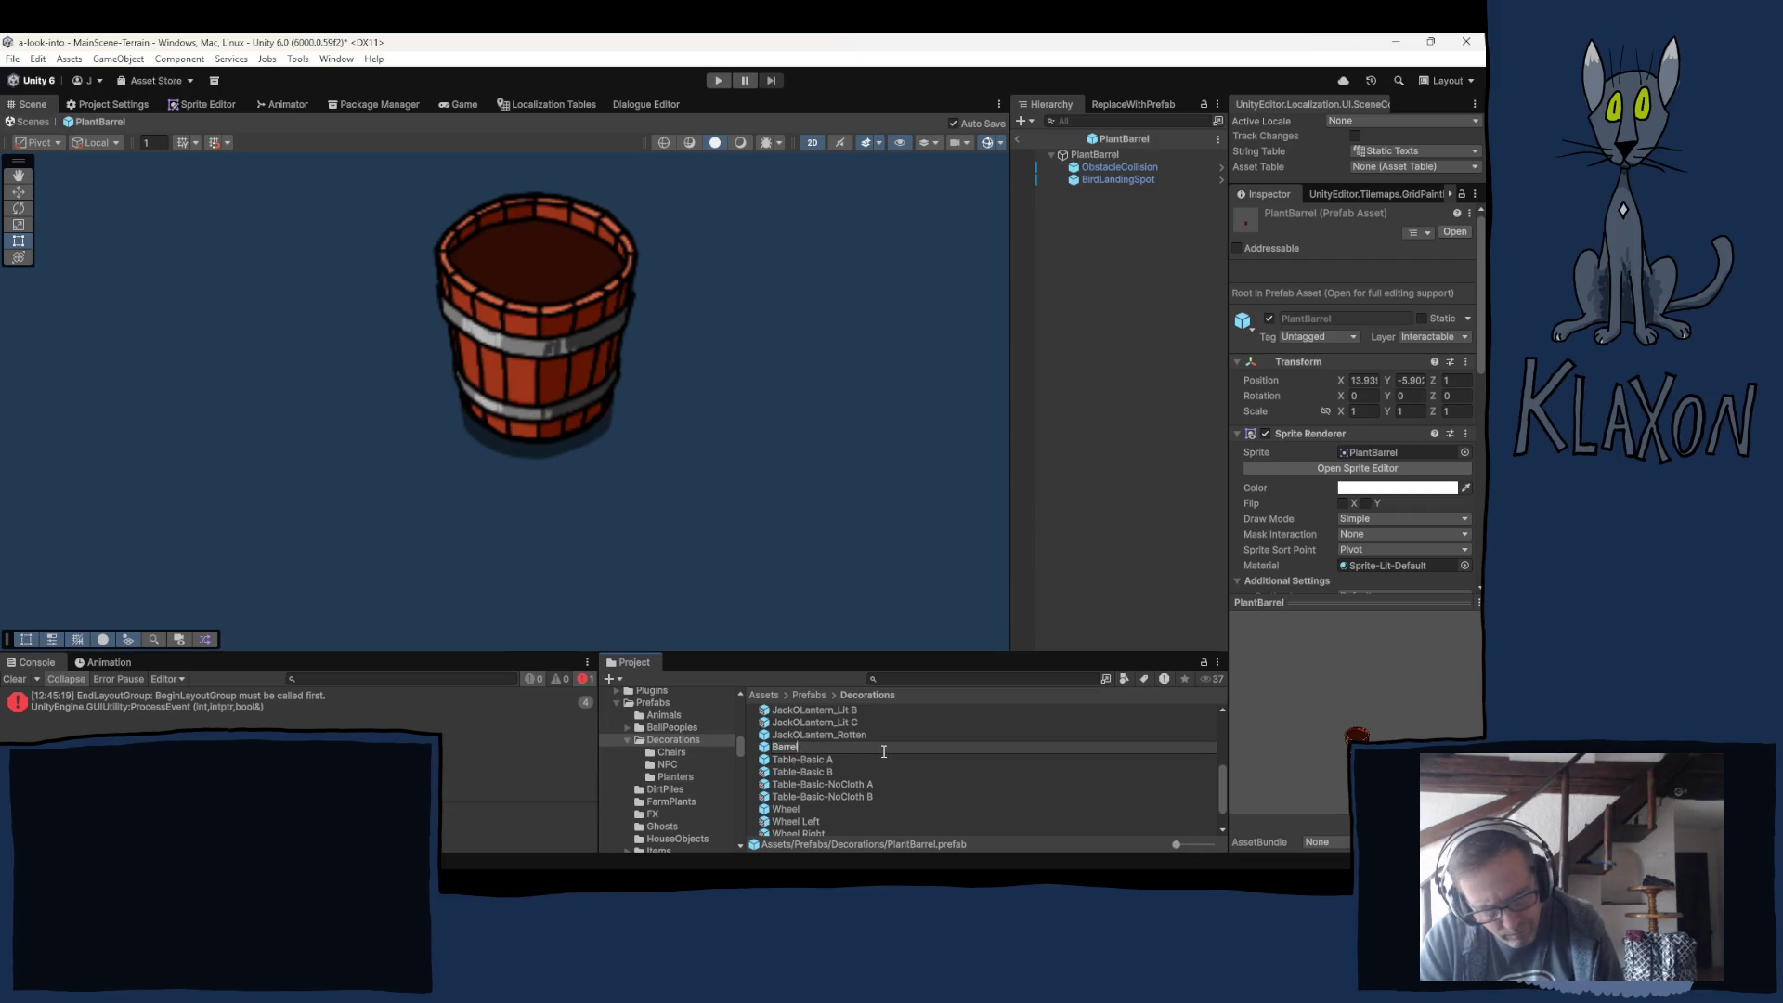
text(Plant)
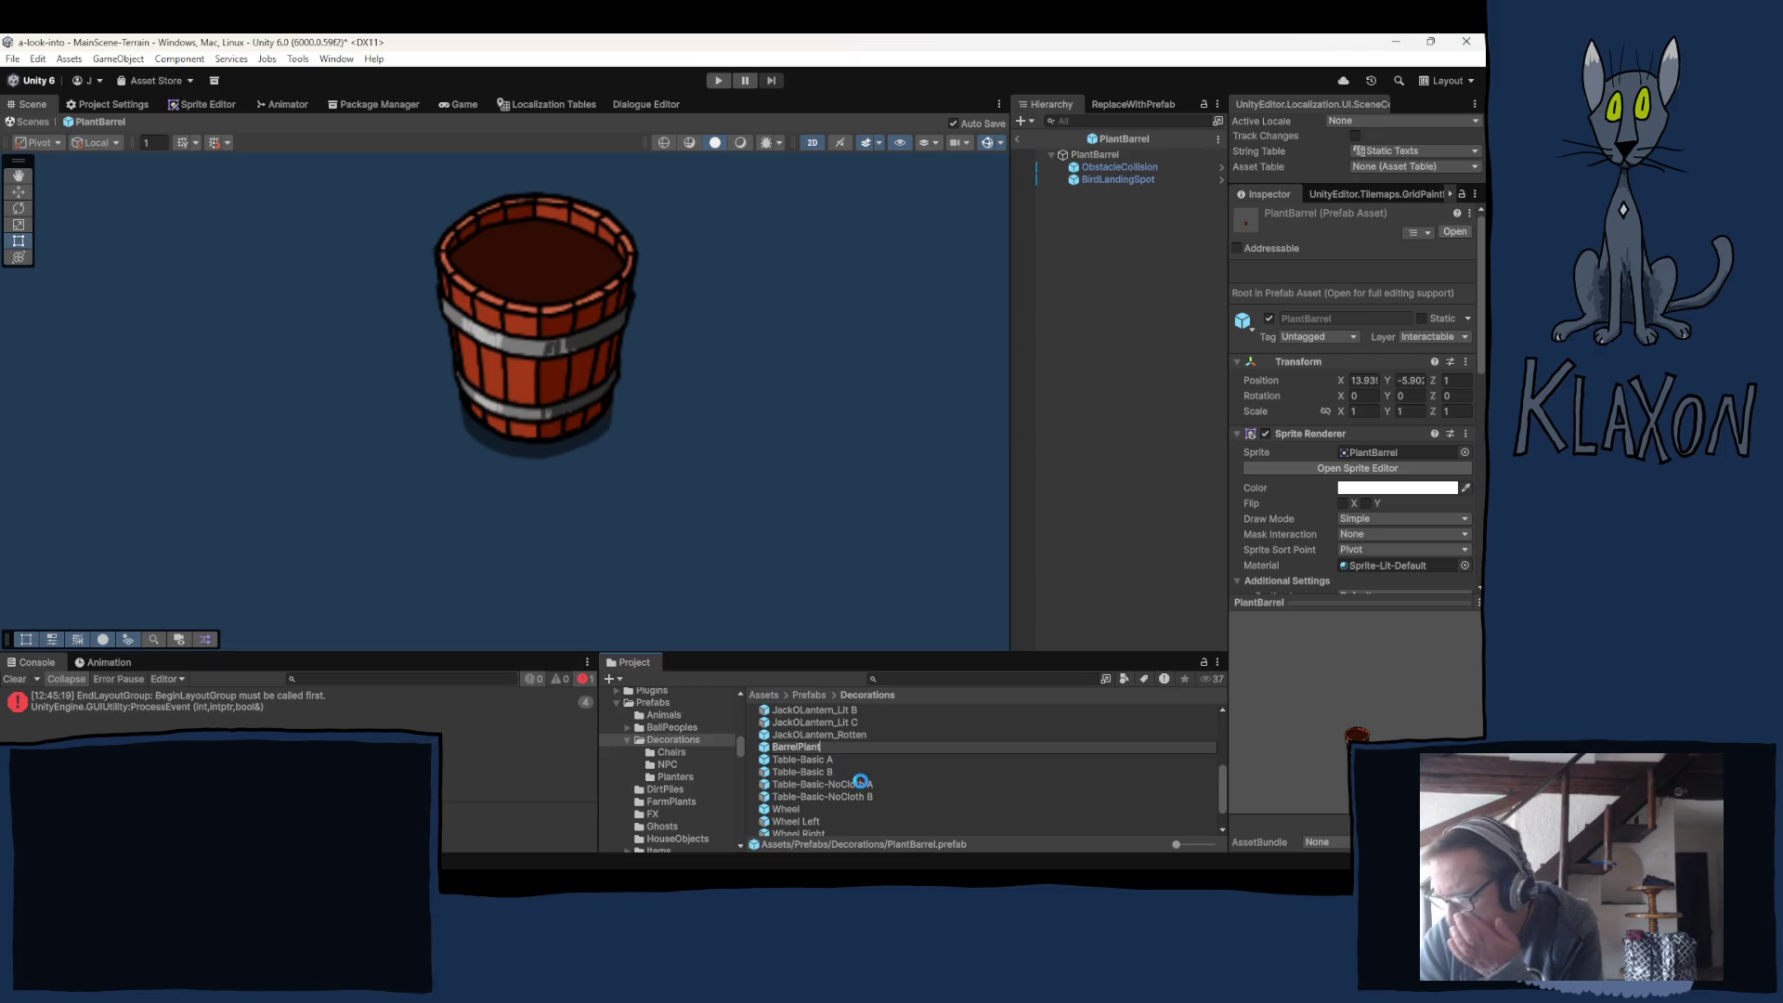
key(Return)
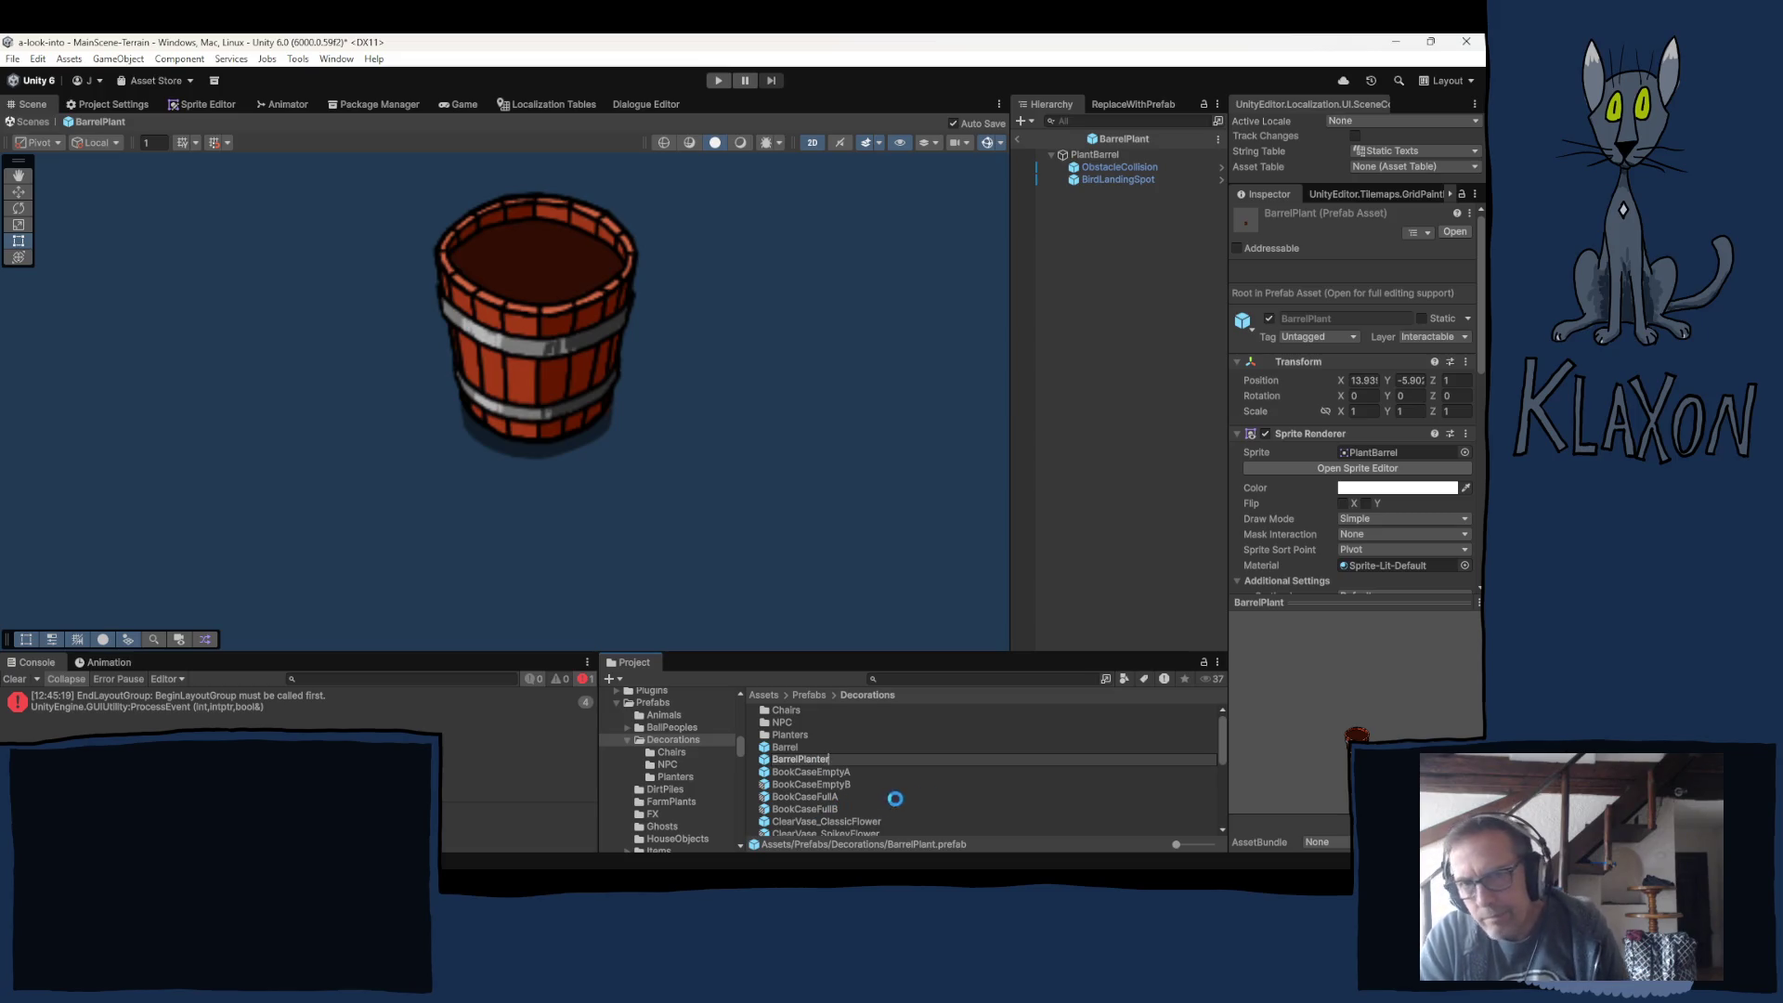
Confirm the BarrelPlanter prefab name and set its Item Data to BarrelPlanter.
key(Return)
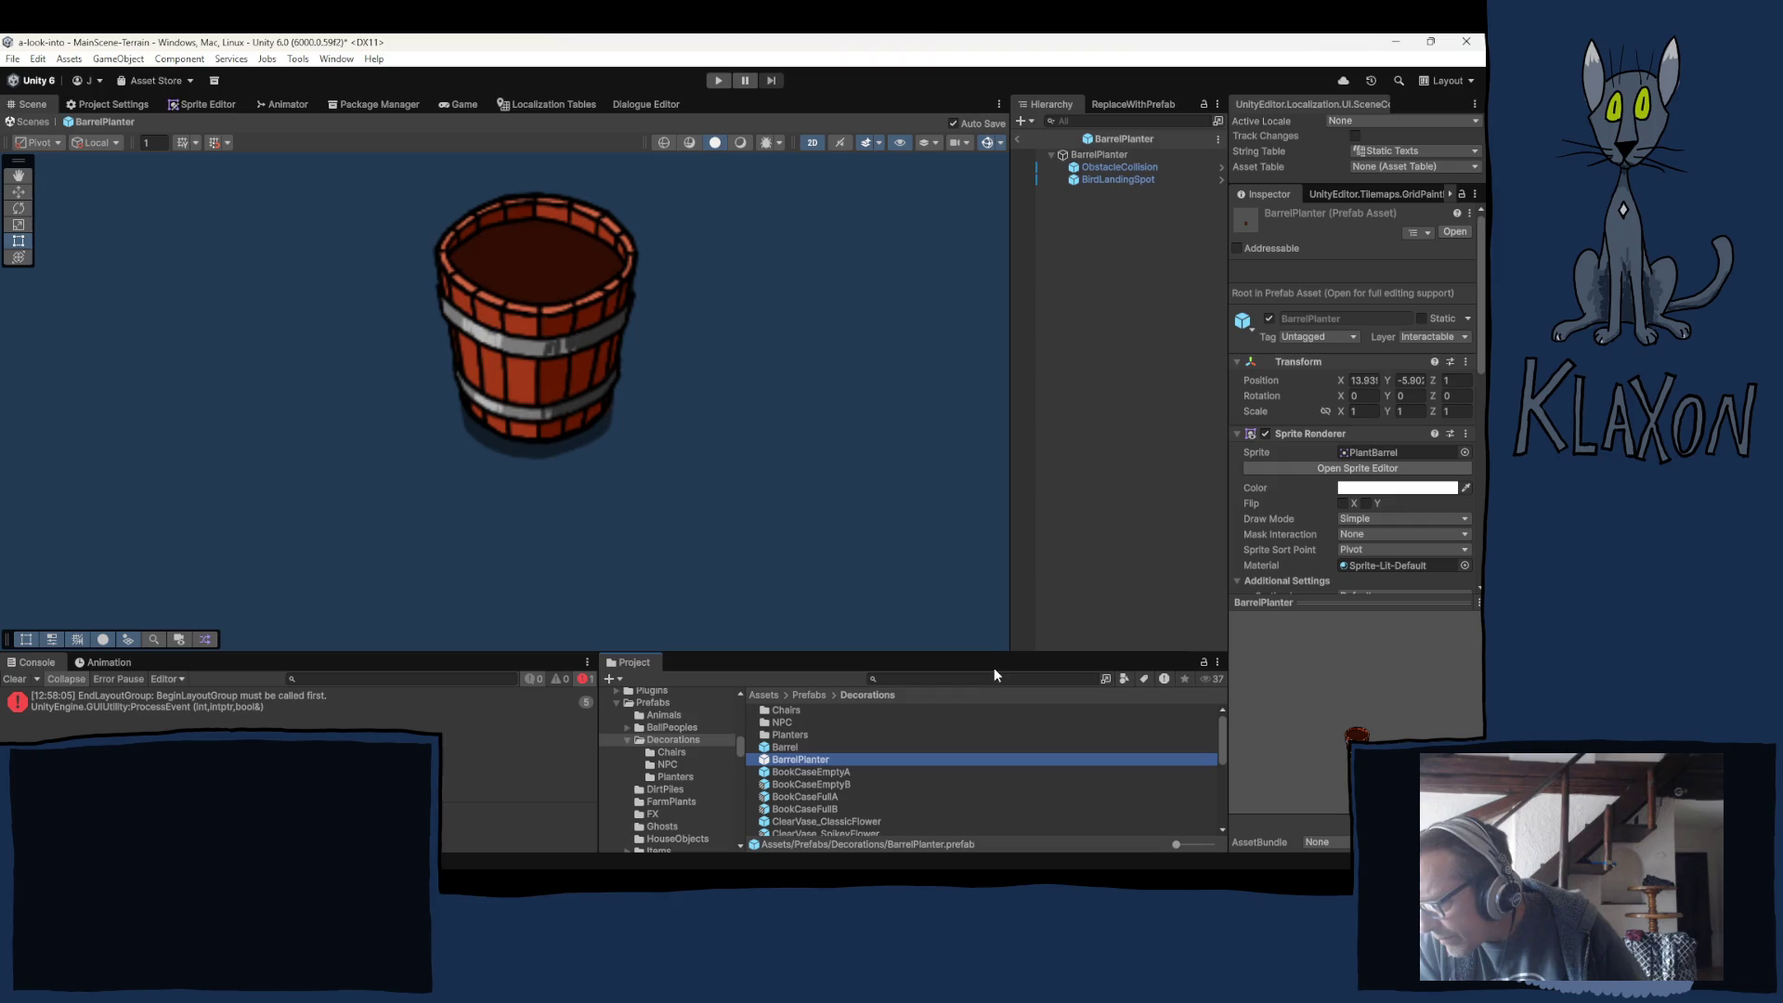
scroll(1383, 455, down, 5)
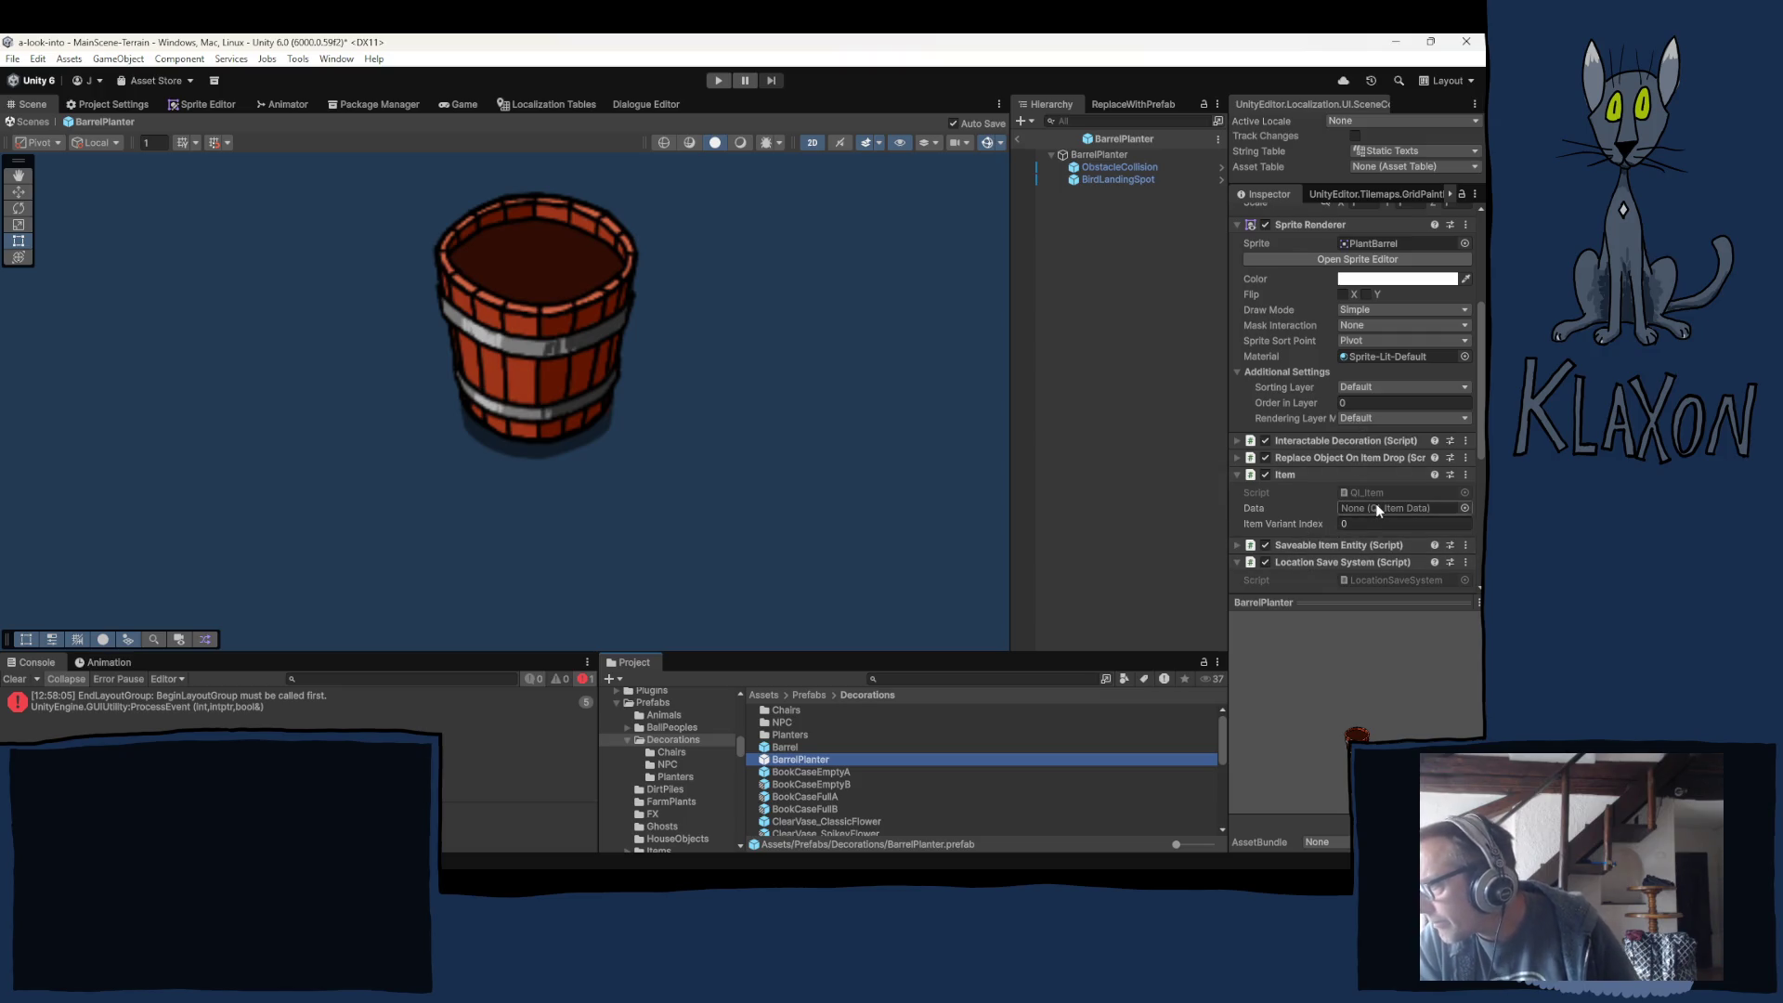
click(1457, 508)
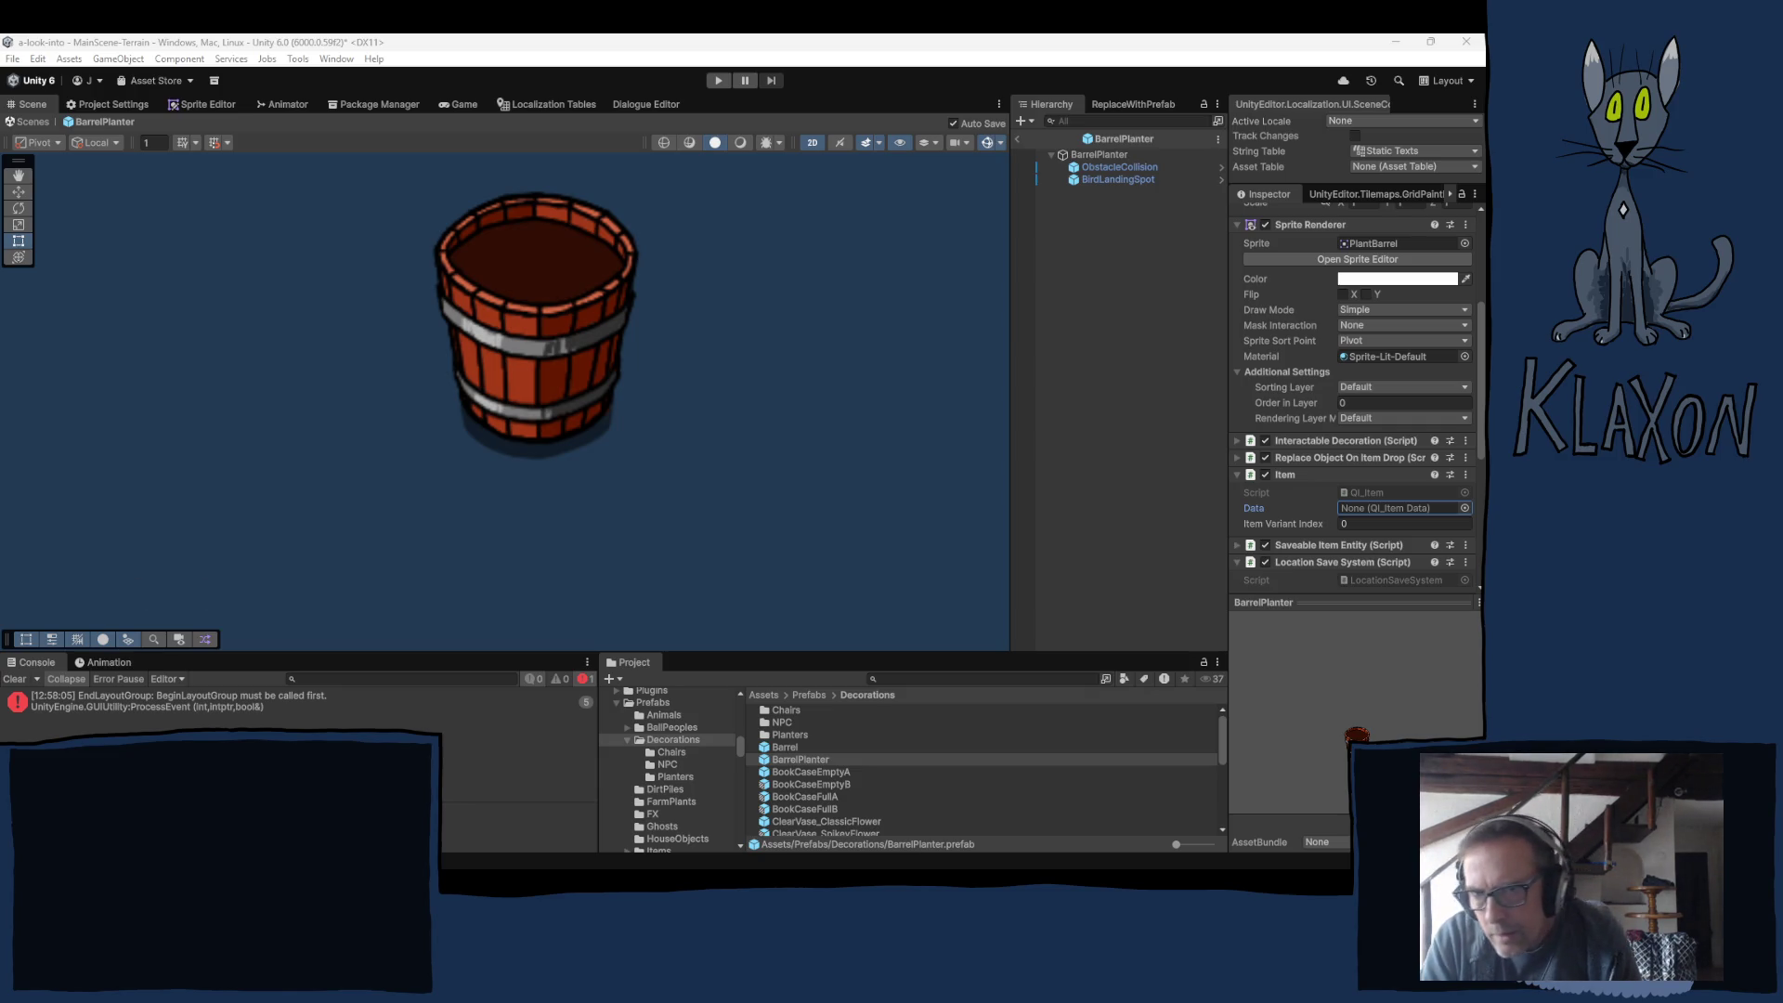
key(Return)
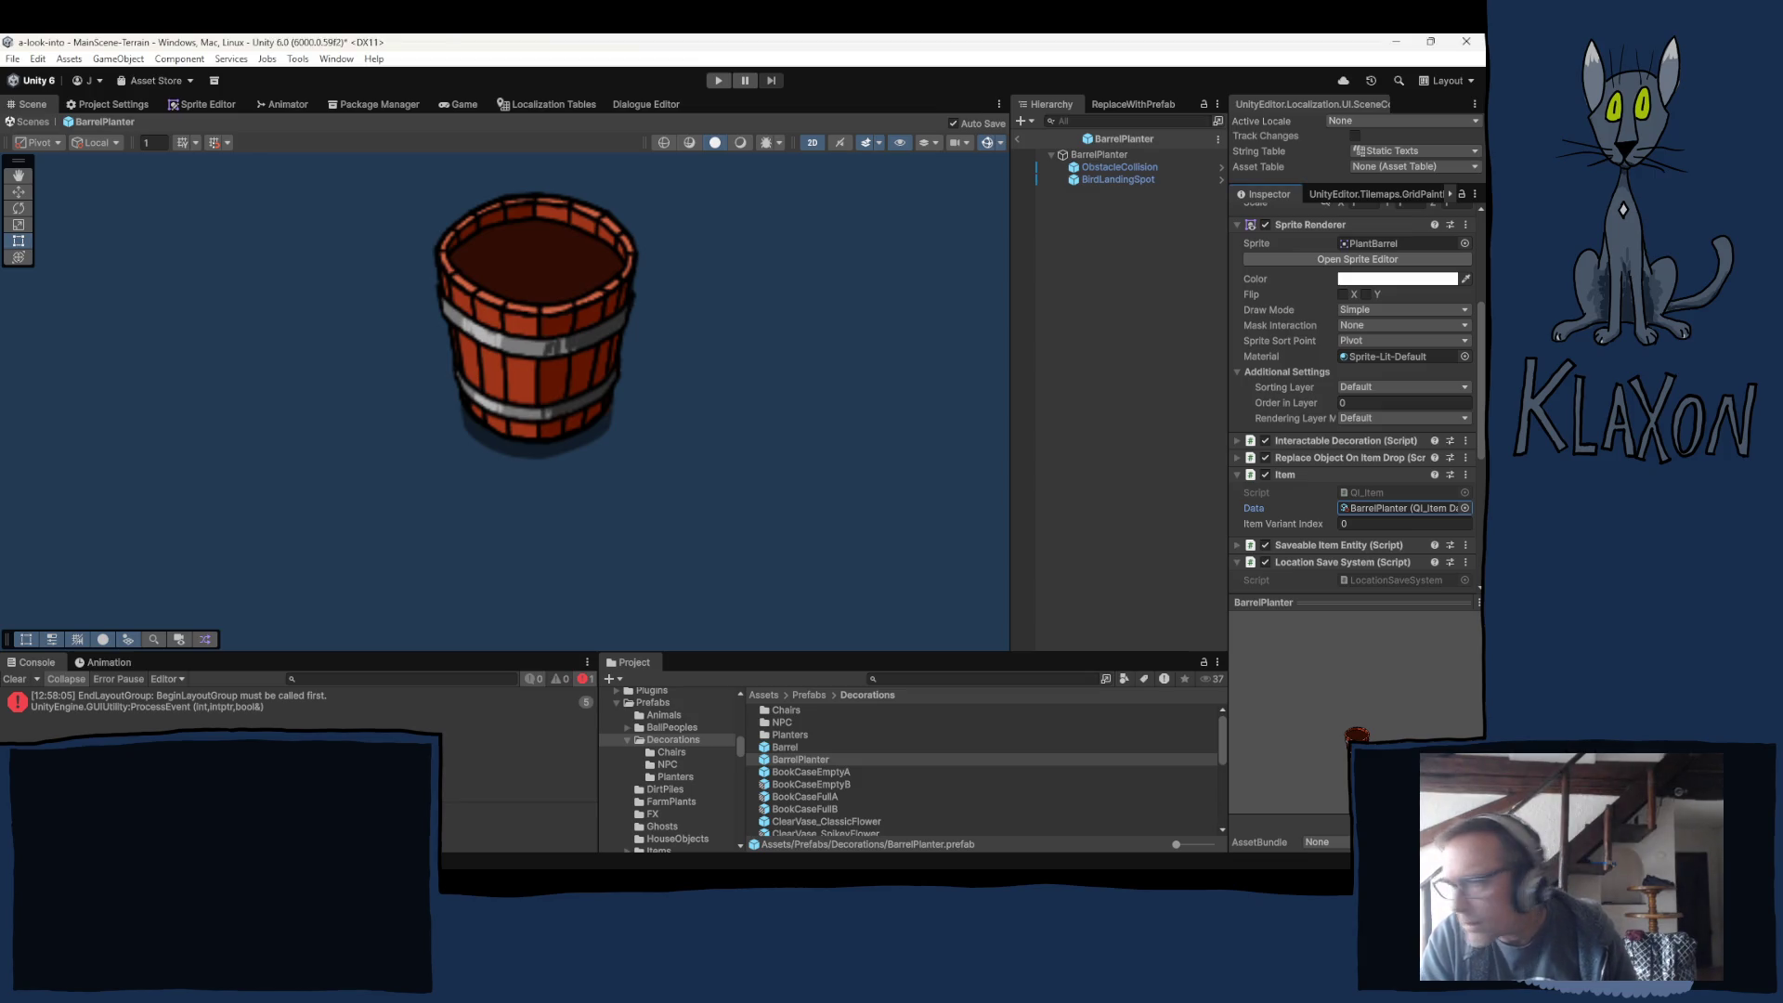
scroll(1298, 381, down, 3)
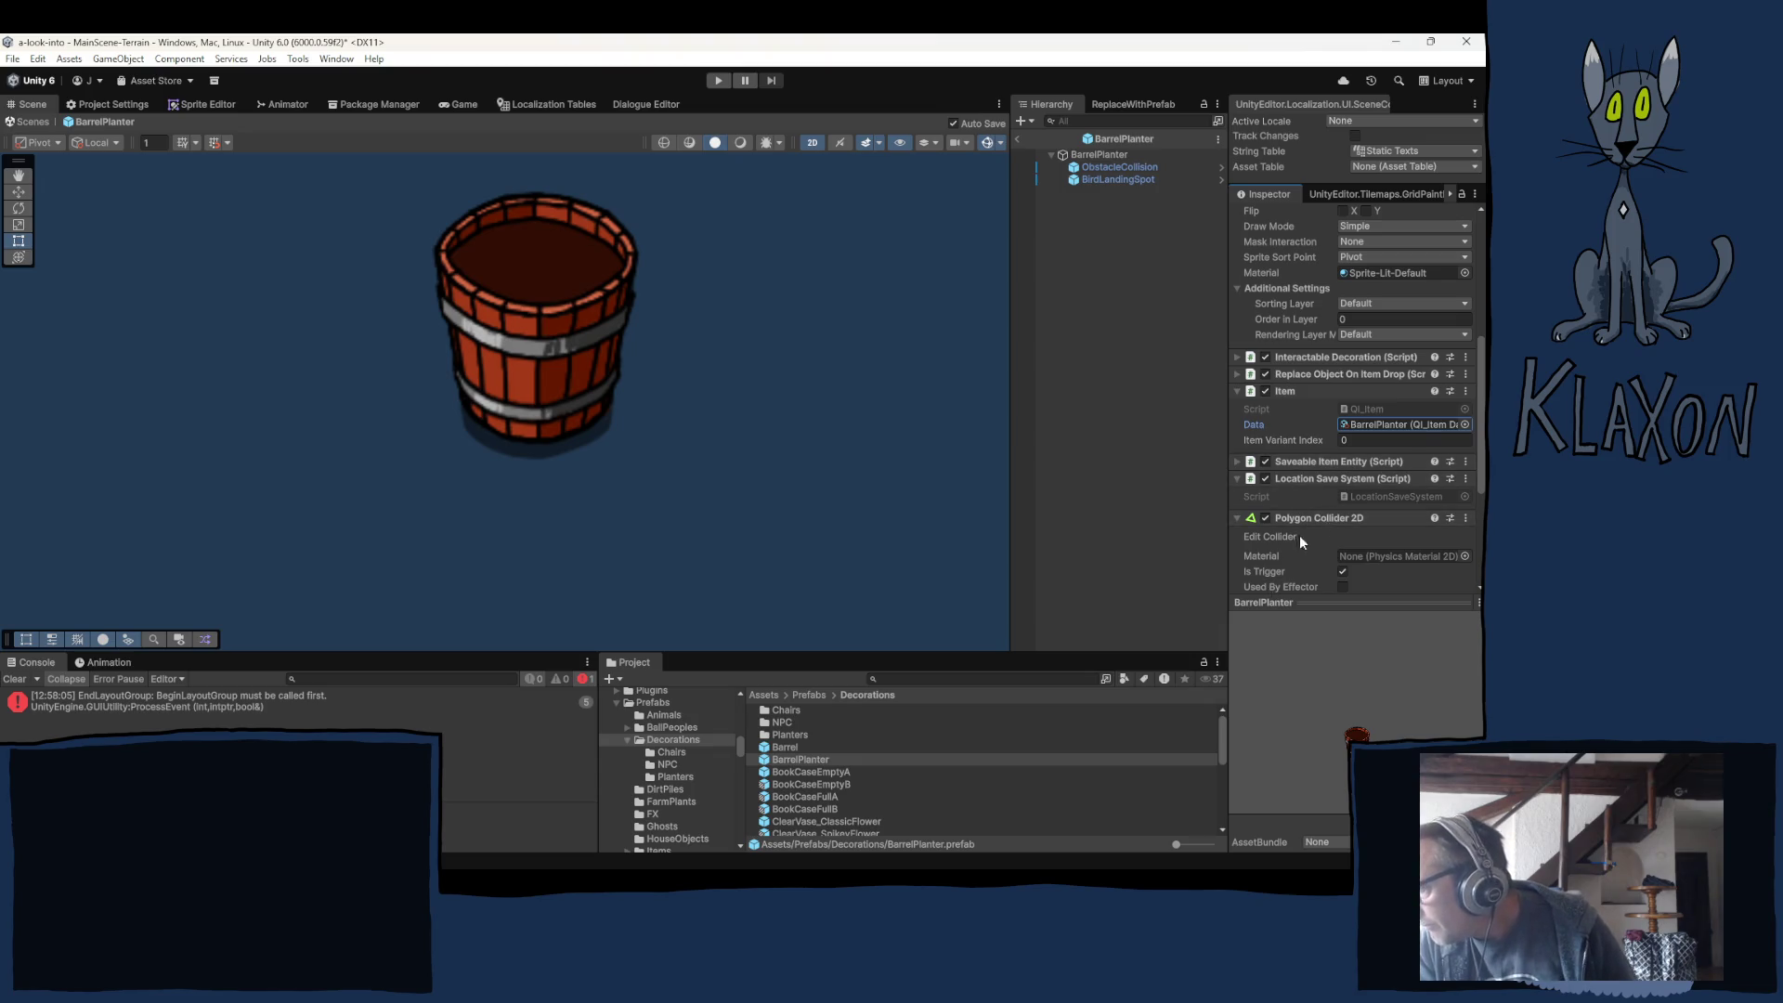
scroll(1299, 535, down, 3)
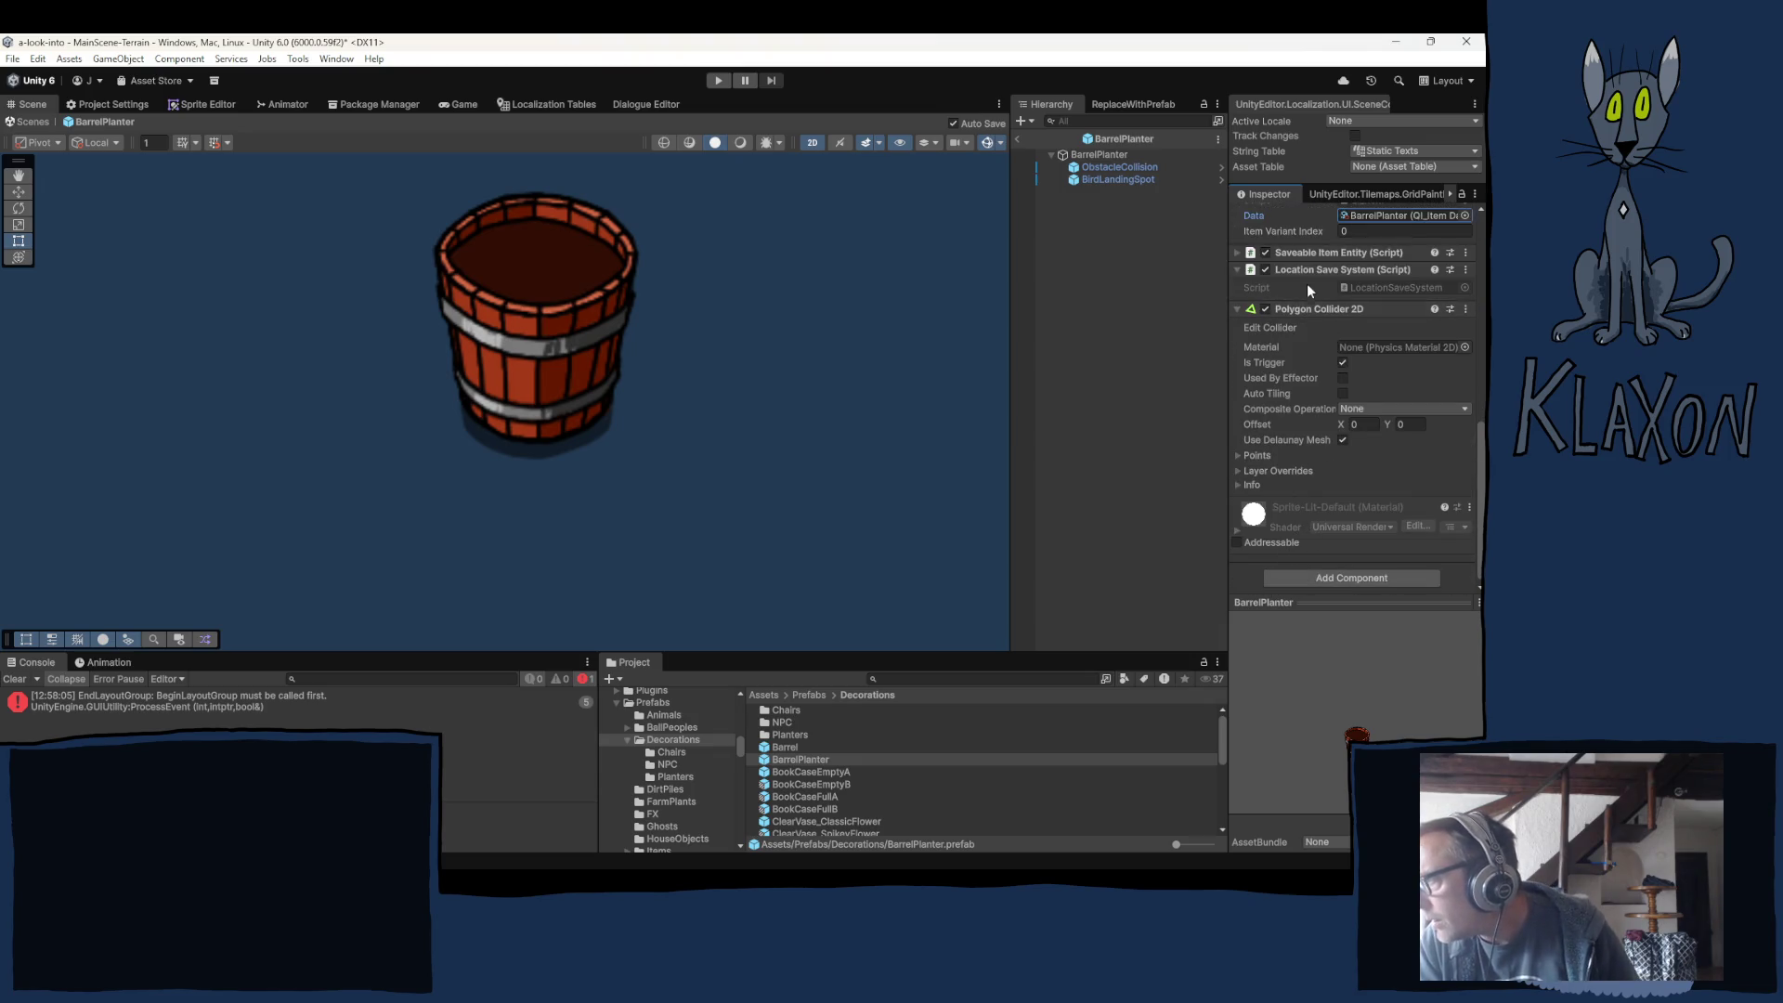
scroll(1290, 515, up, 10)
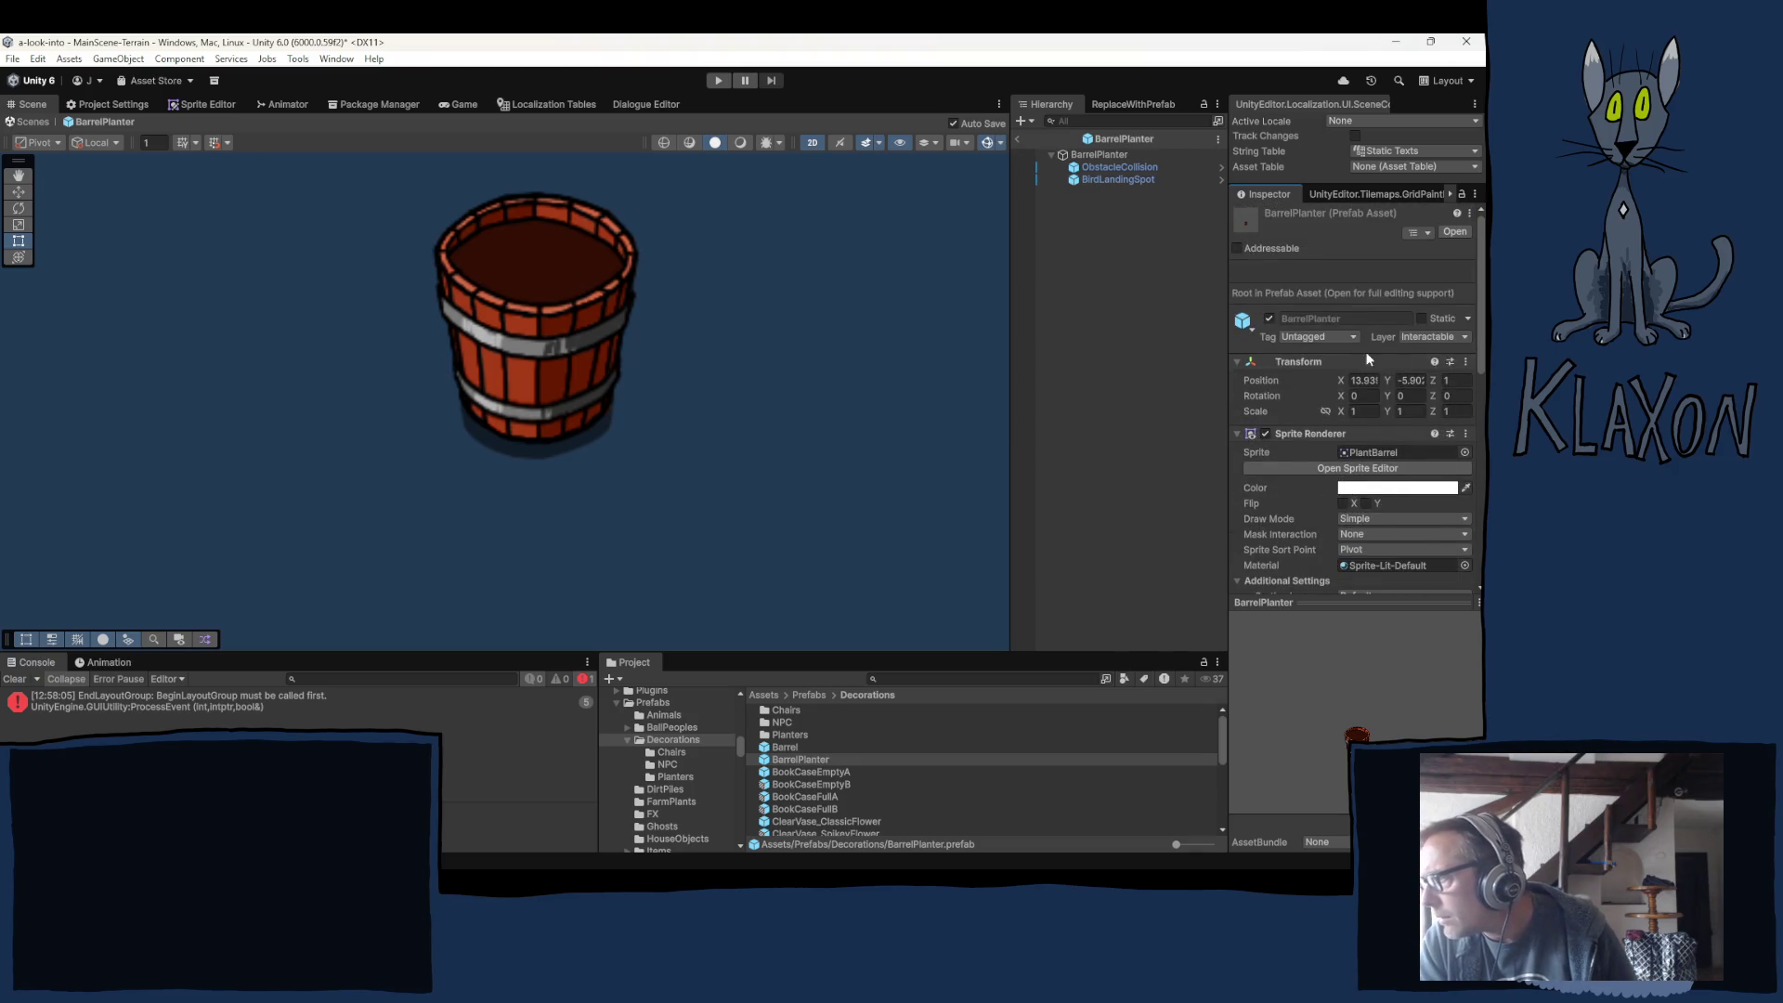
Collapse Transform and Sprite Renderer, and expand the Interactable Decoration settings.
click(1292, 358)
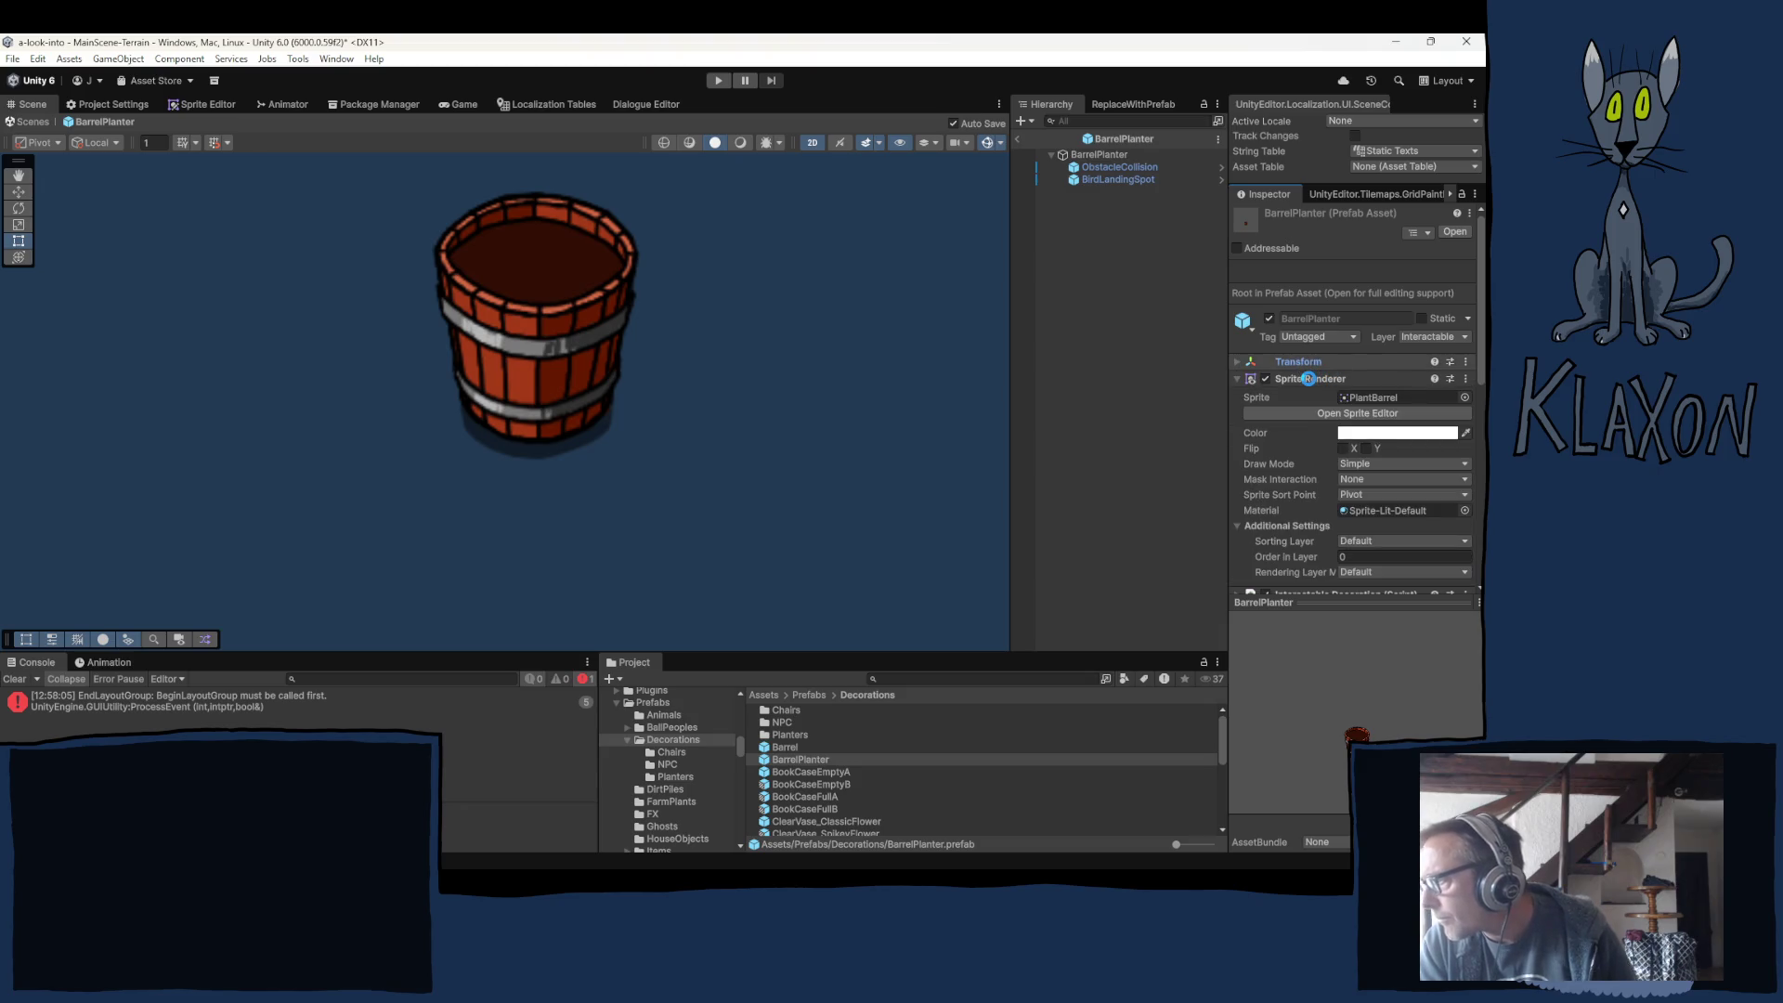
click(1307, 378)
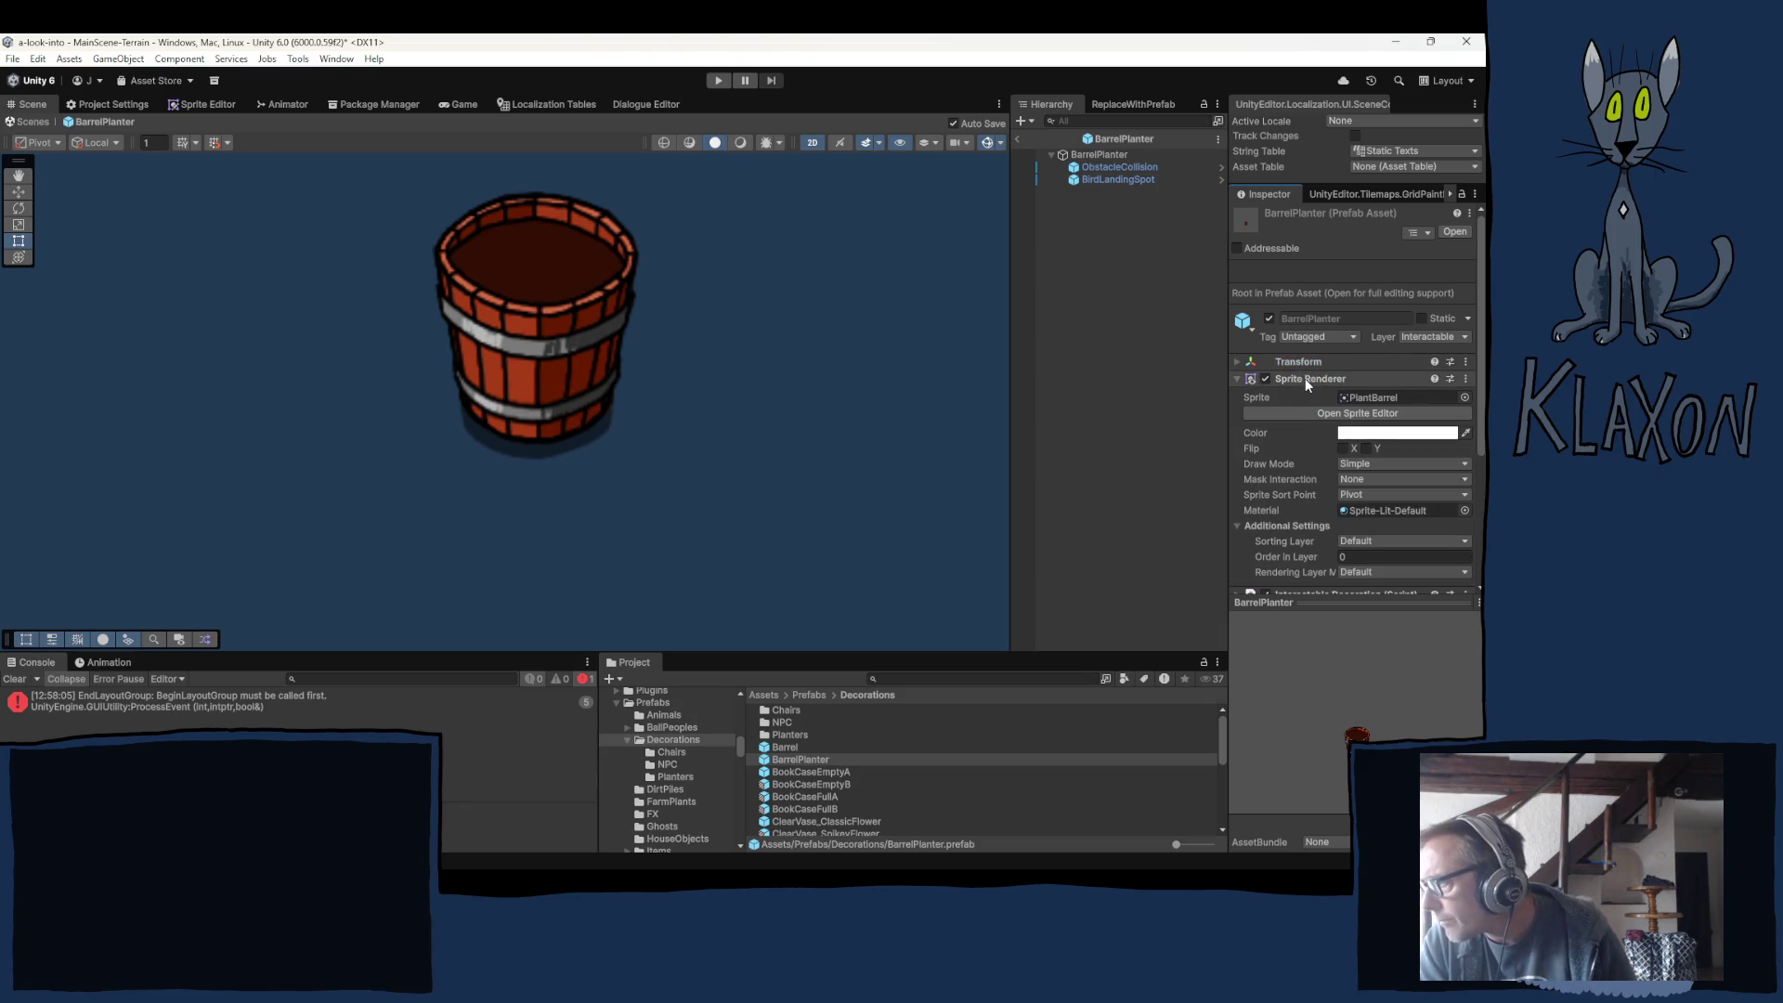
click(1324, 398)
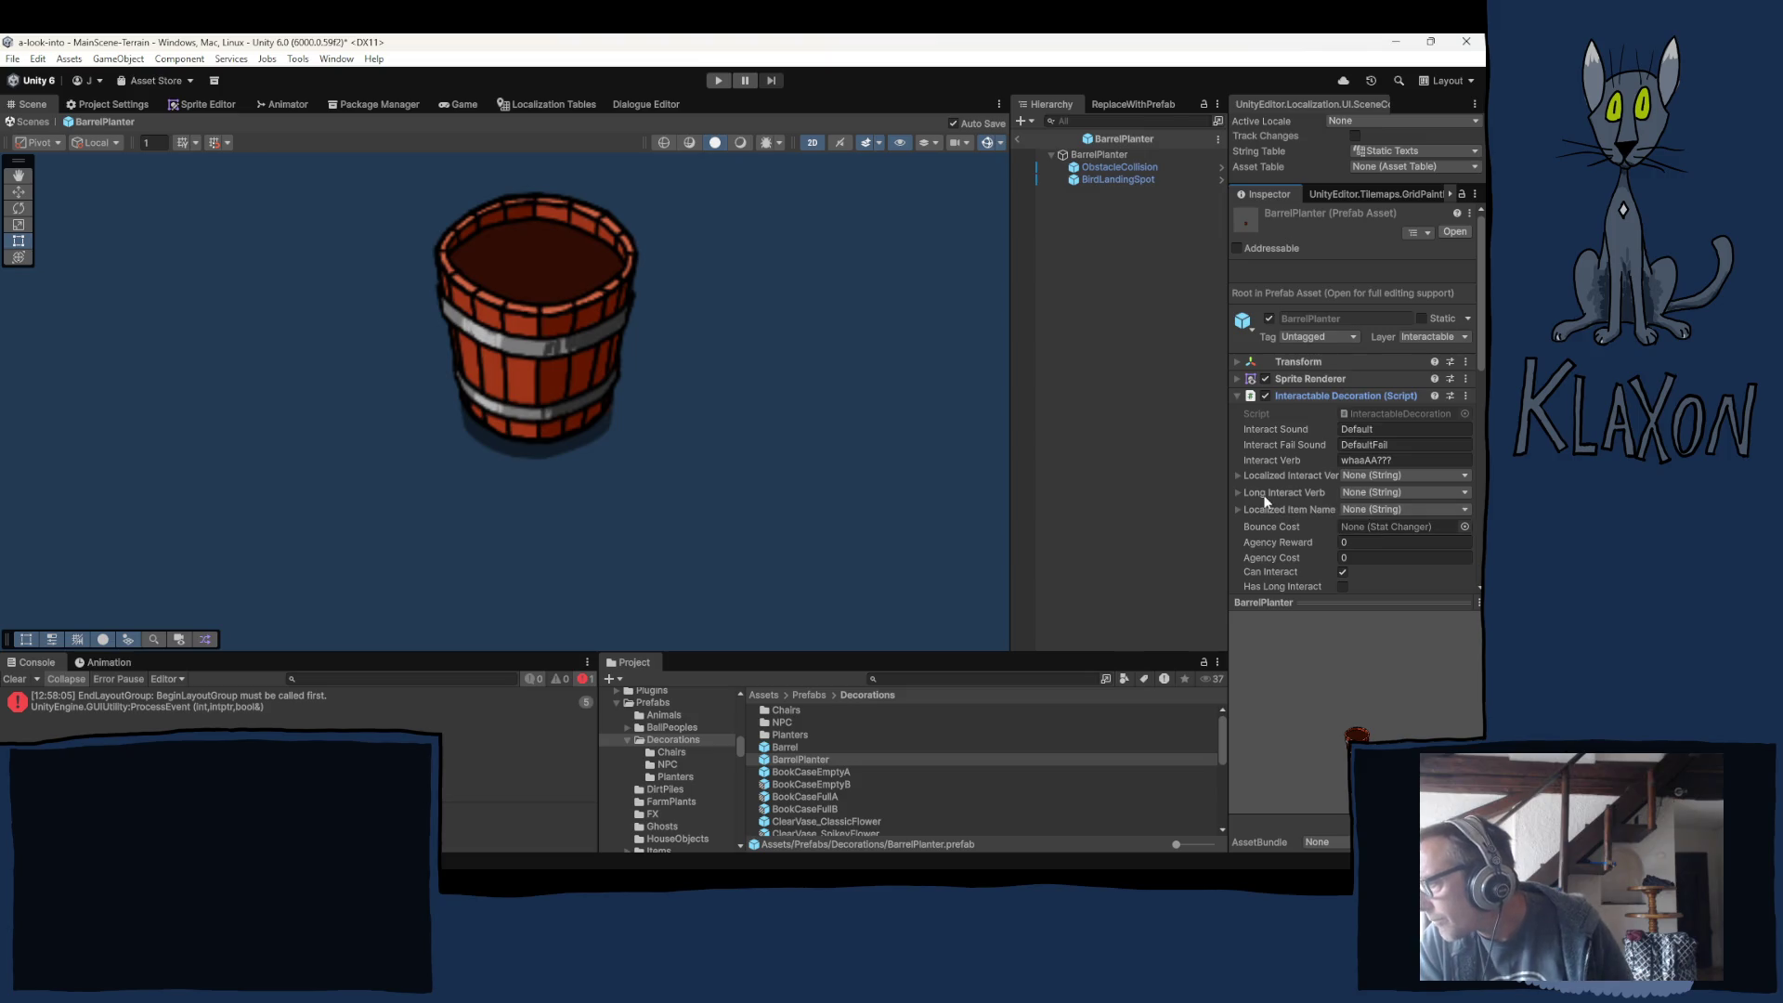
scroll(1264, 502, down, 1)
scroll(1281, 504, down, 1)
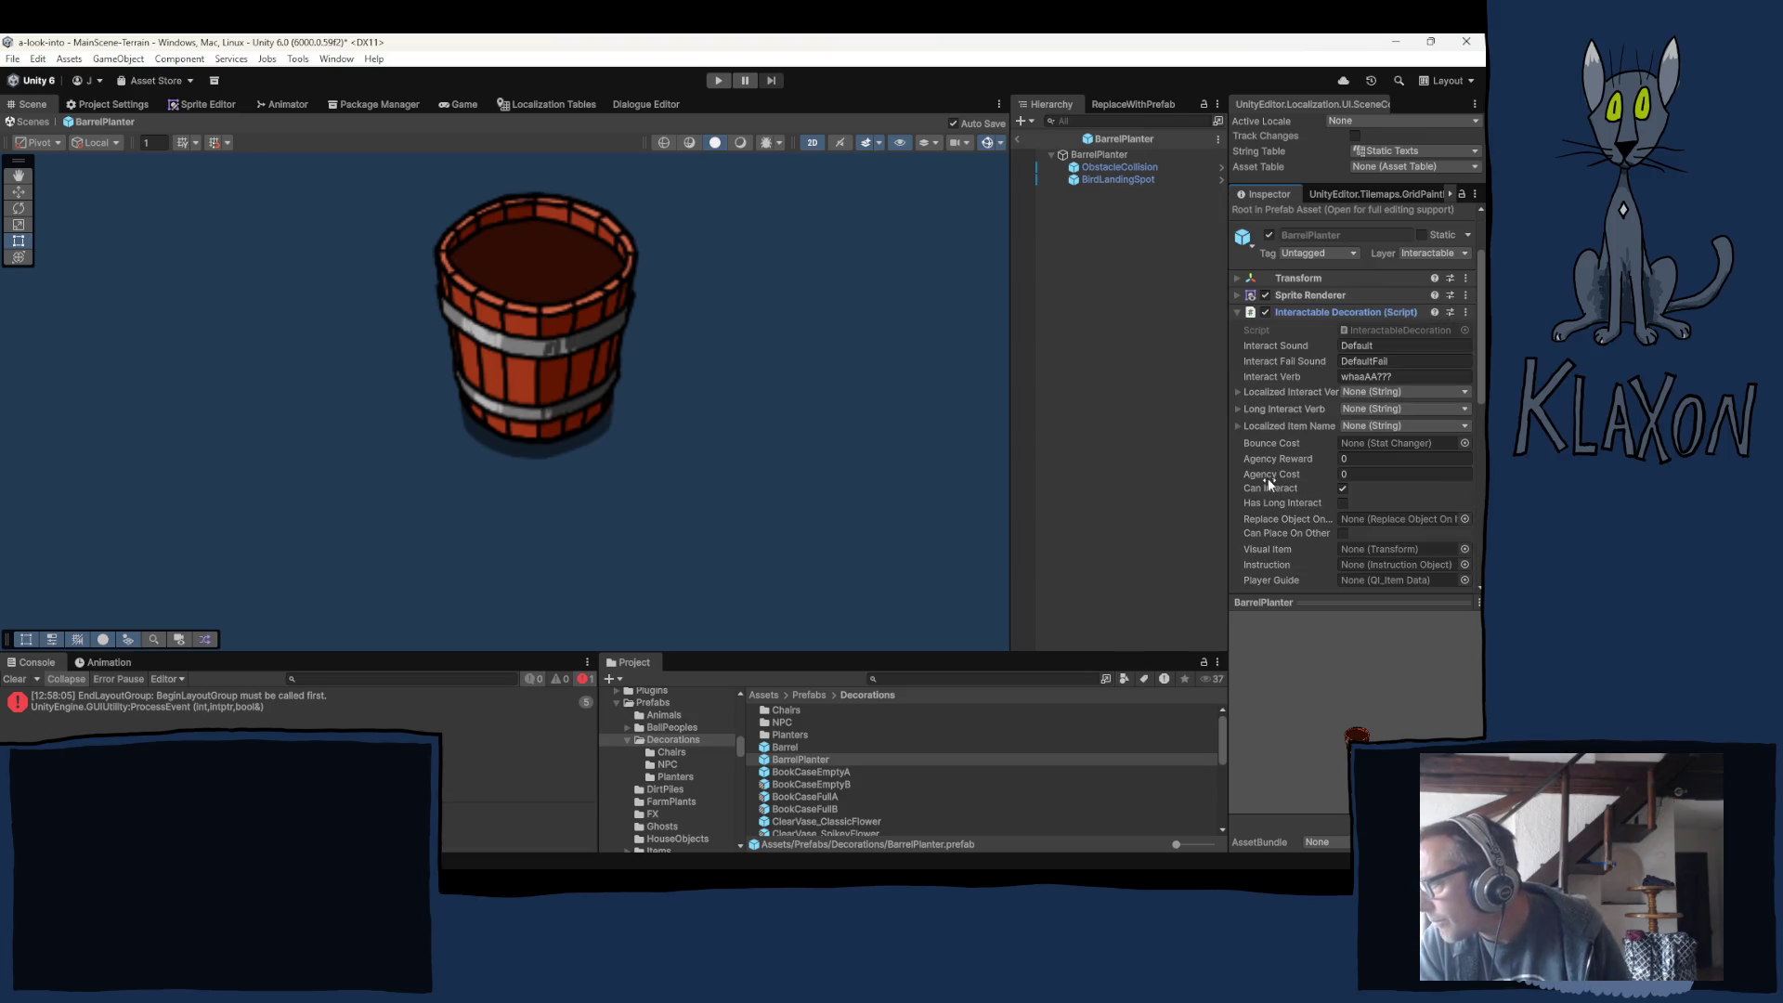
scroll(1264, 470, down, 1)
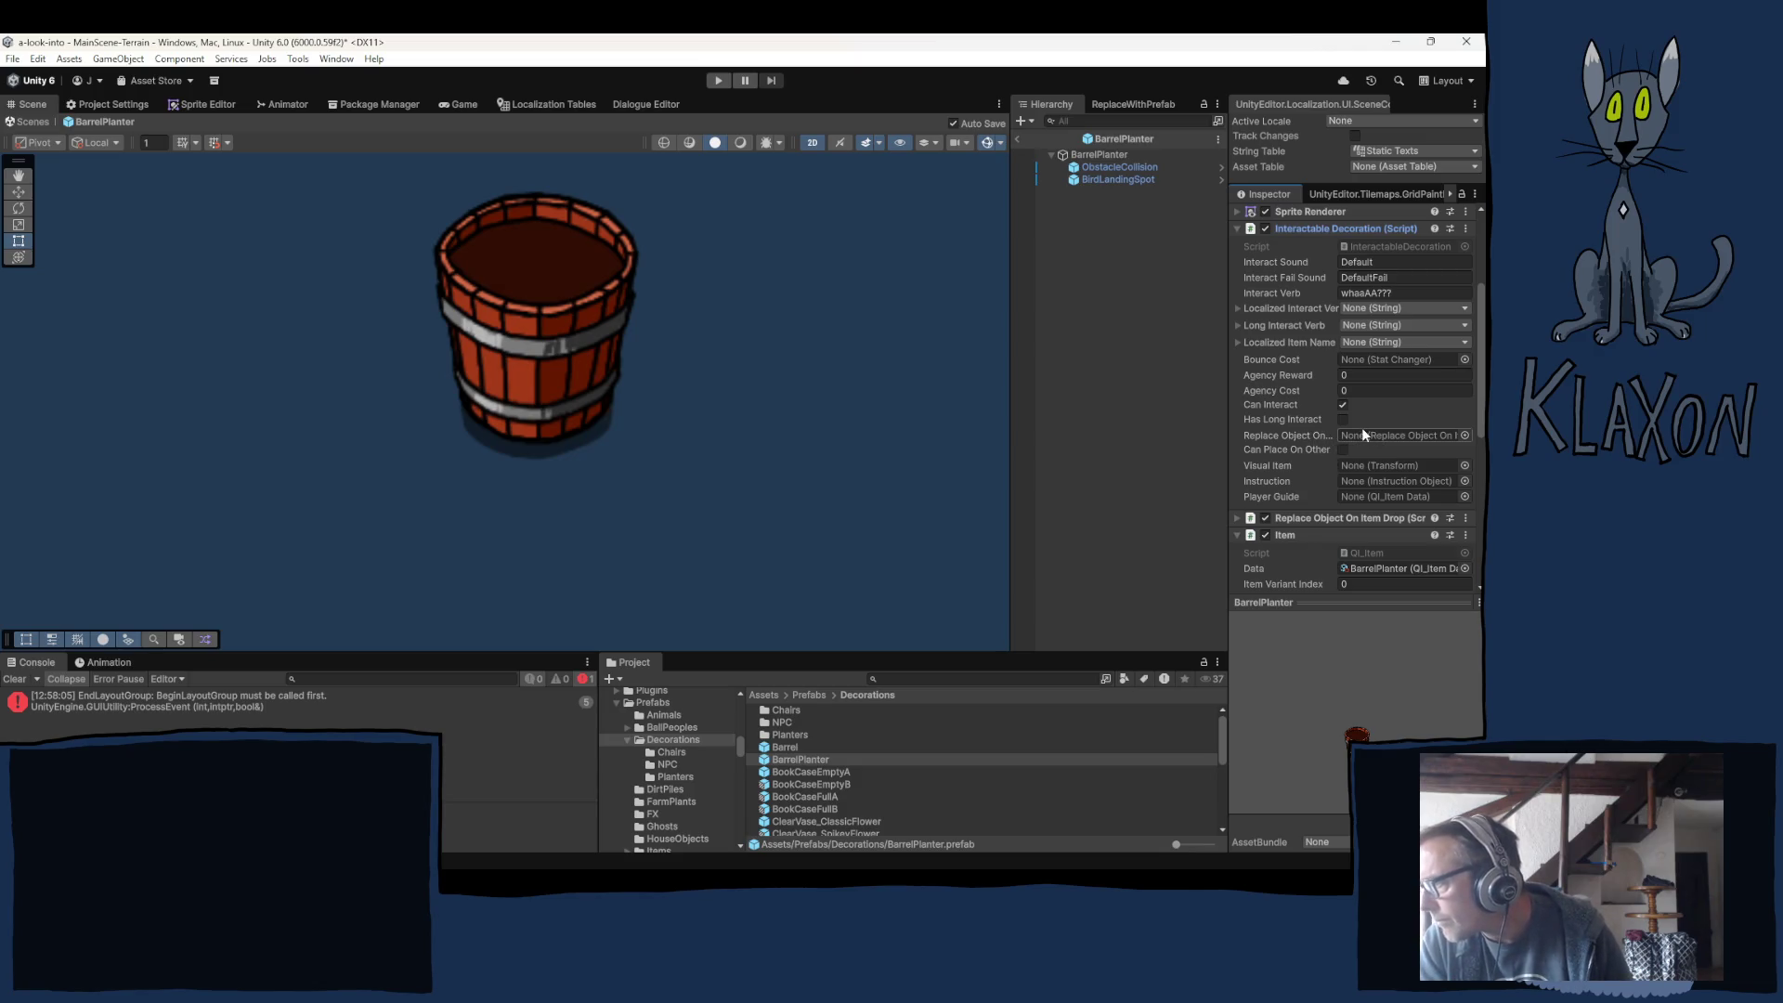
Widen the Inspector and clear Replace Object On's mismatched reference to None.
click(1107, 156)
click(1383, 439)
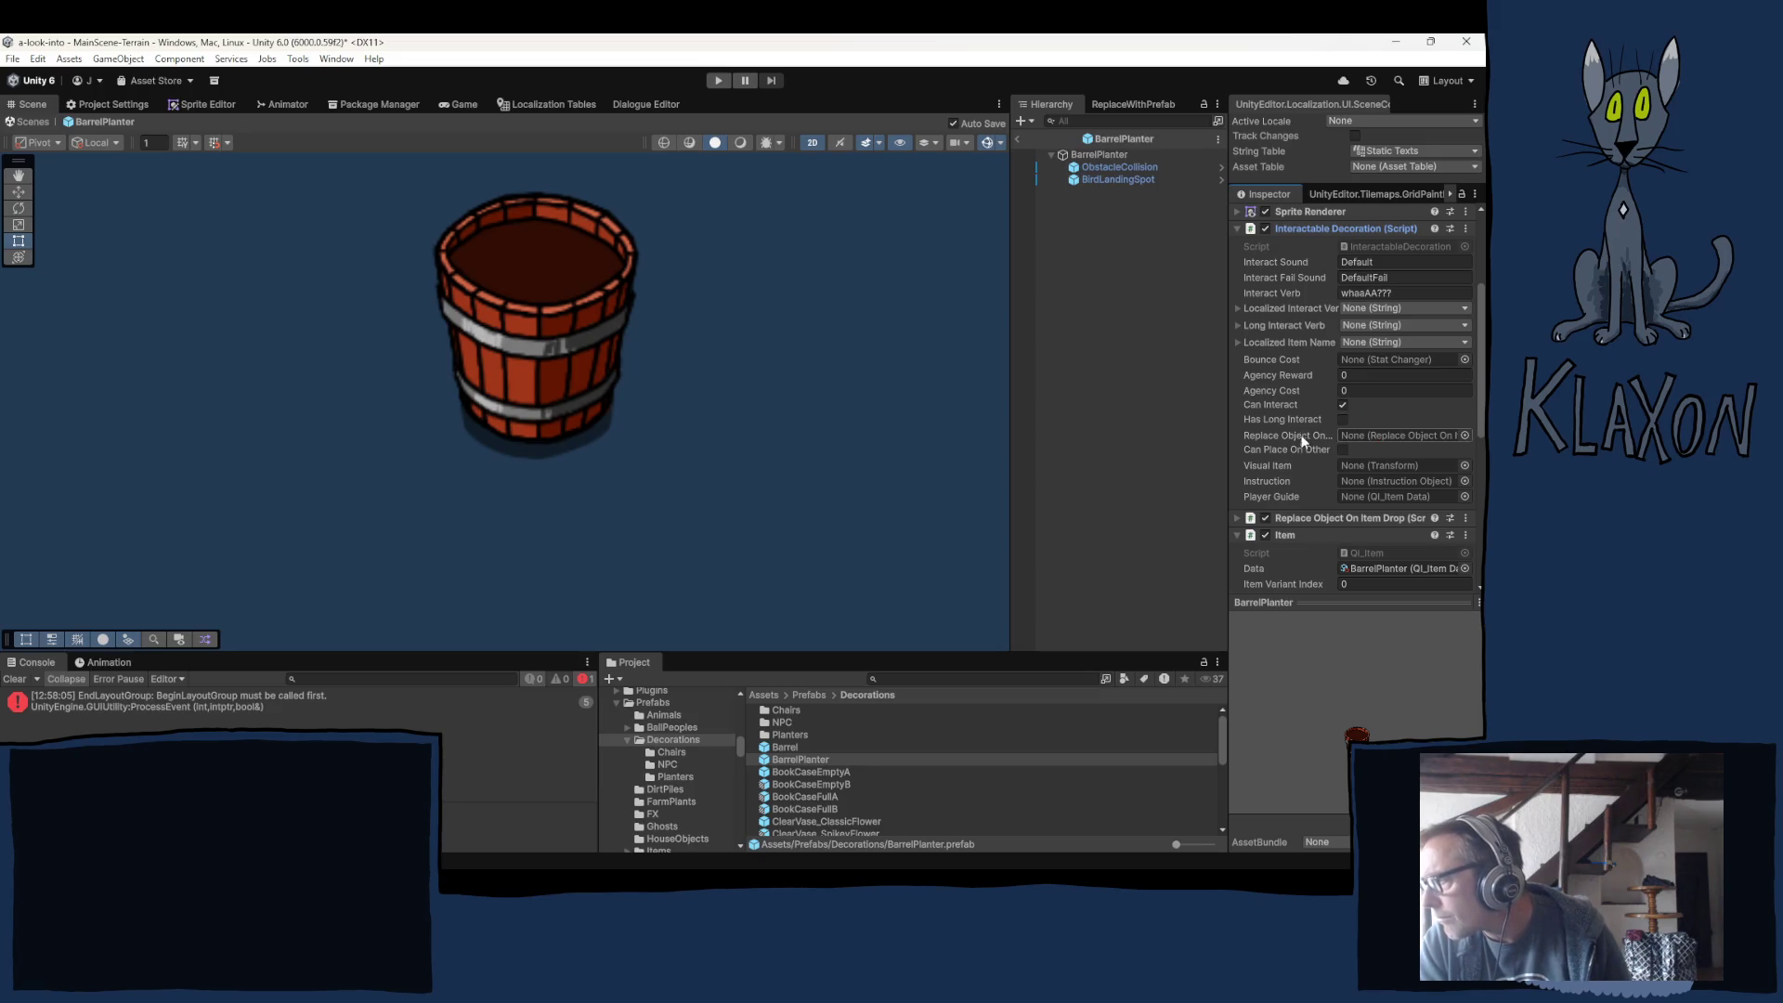
mouse_move(1228, 449)
mouse_down()
mouse_move(1139, 448)
mouse_move(1252, 435)
mouse_up()
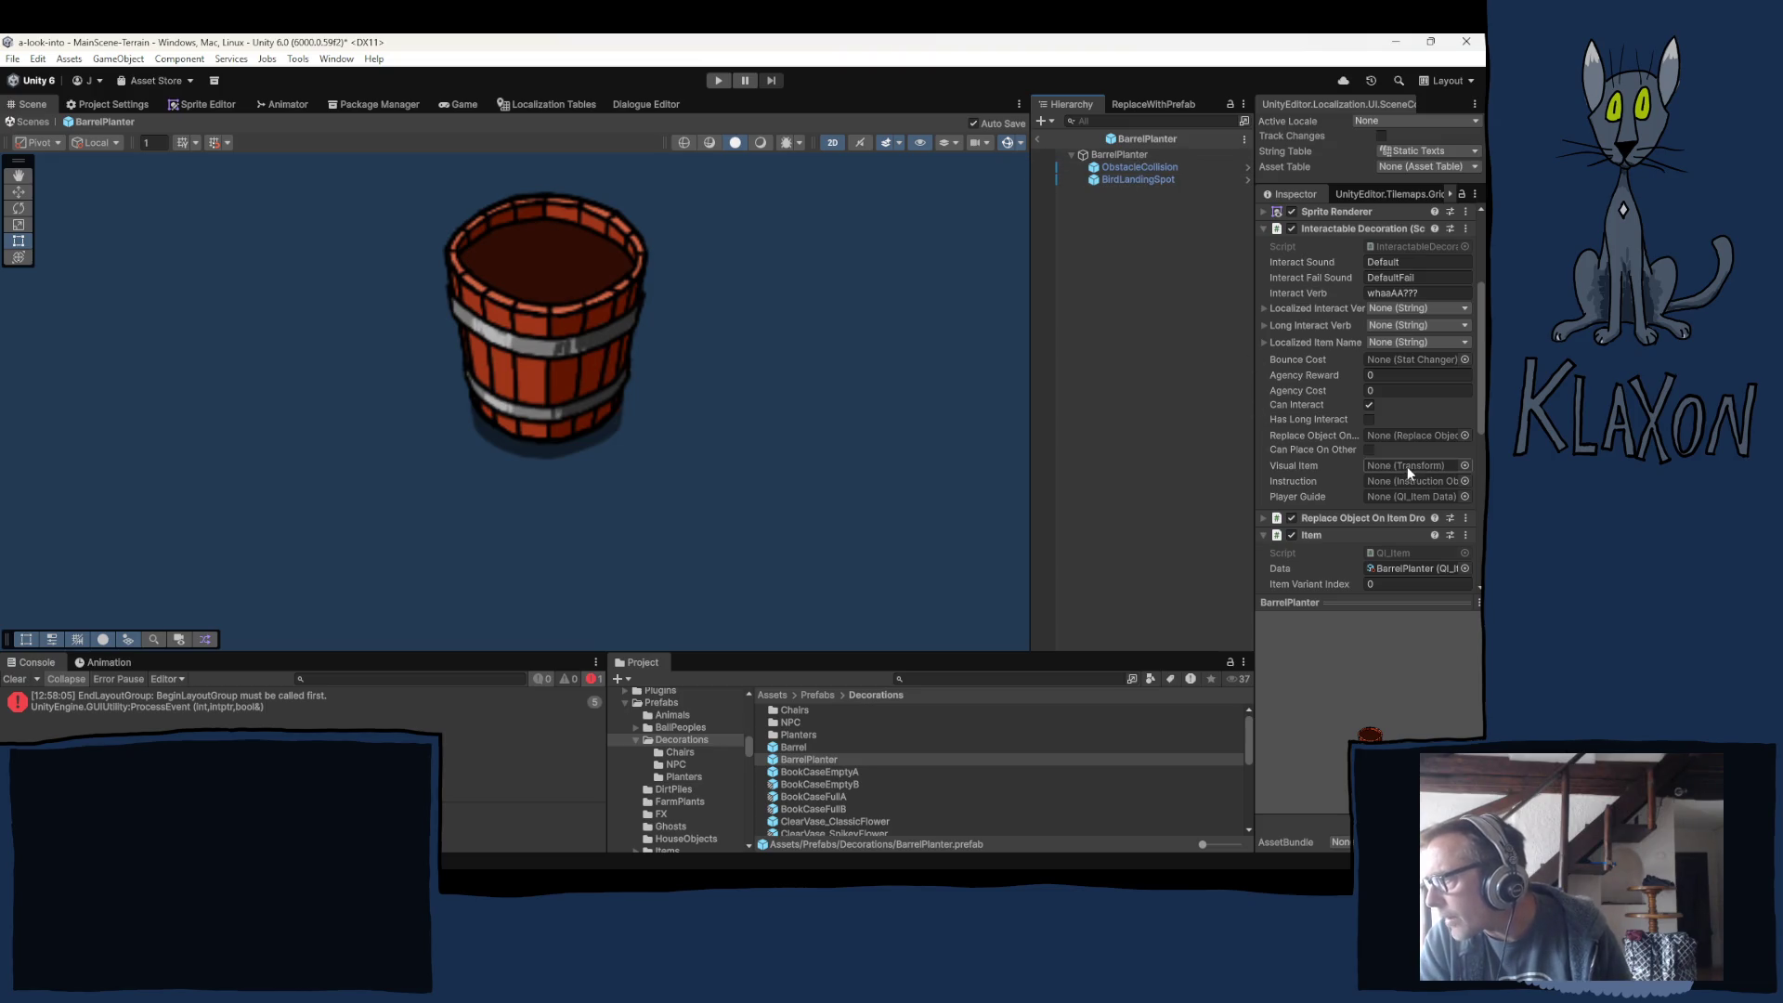
click(1465, 436)
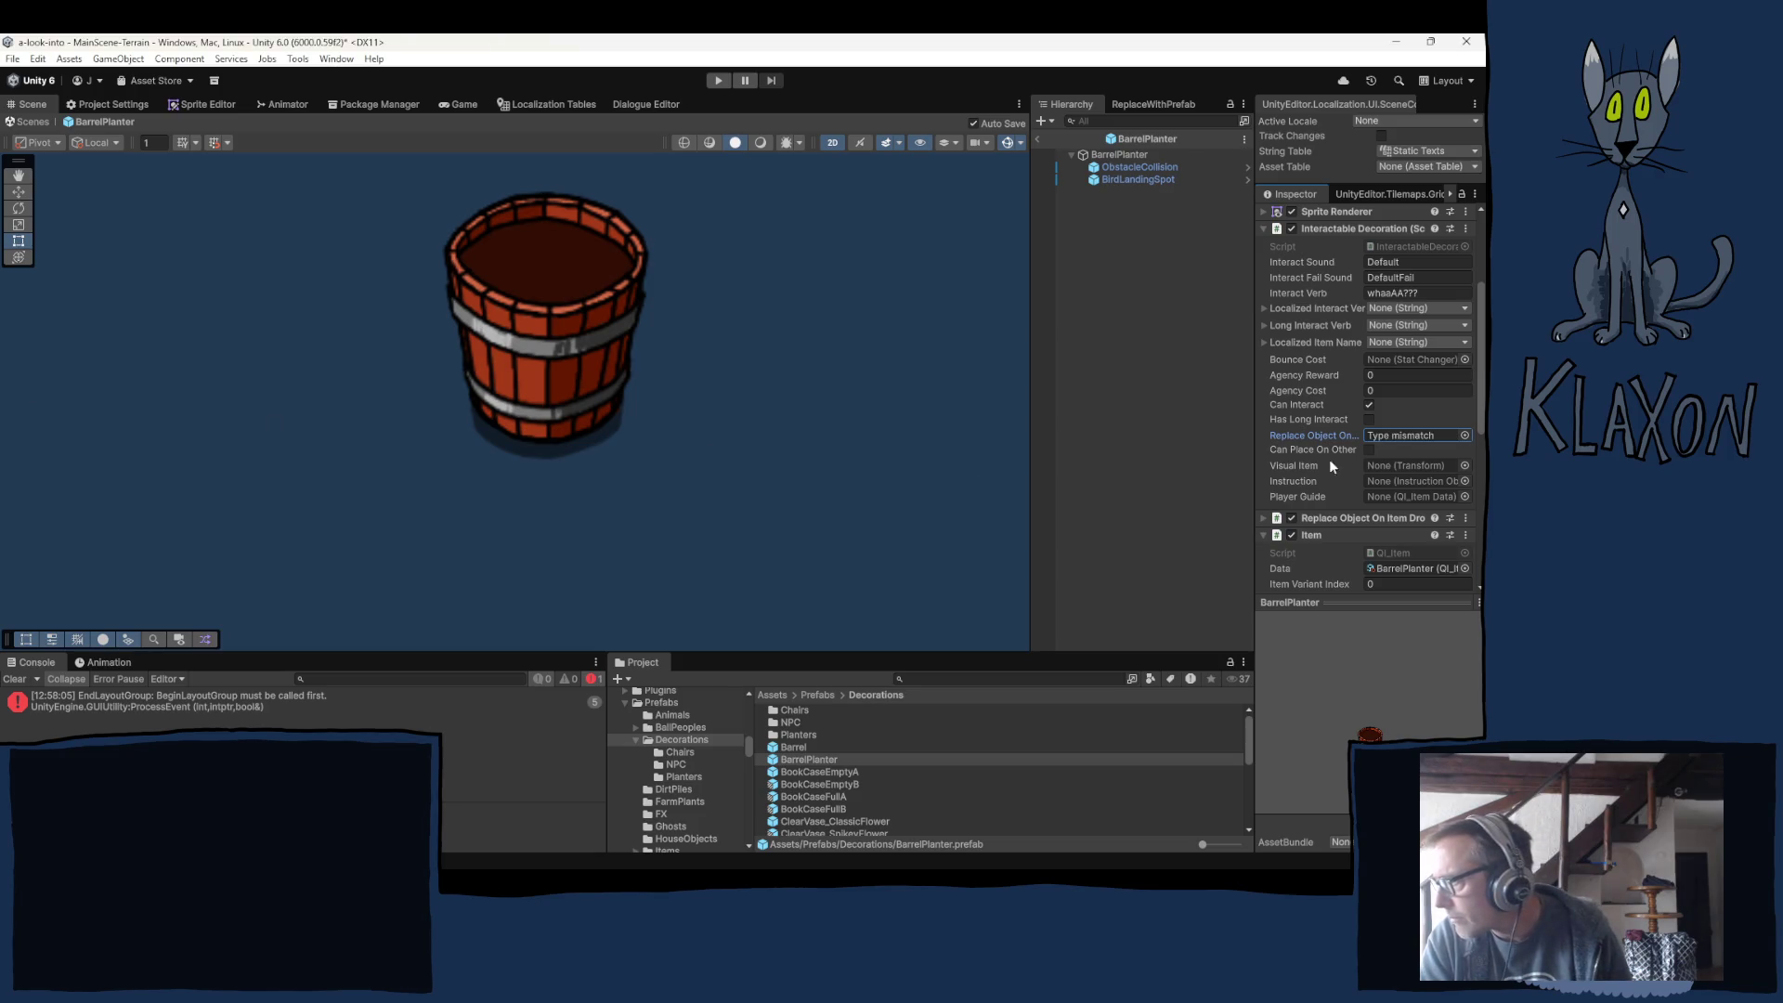
click(1445, 431)
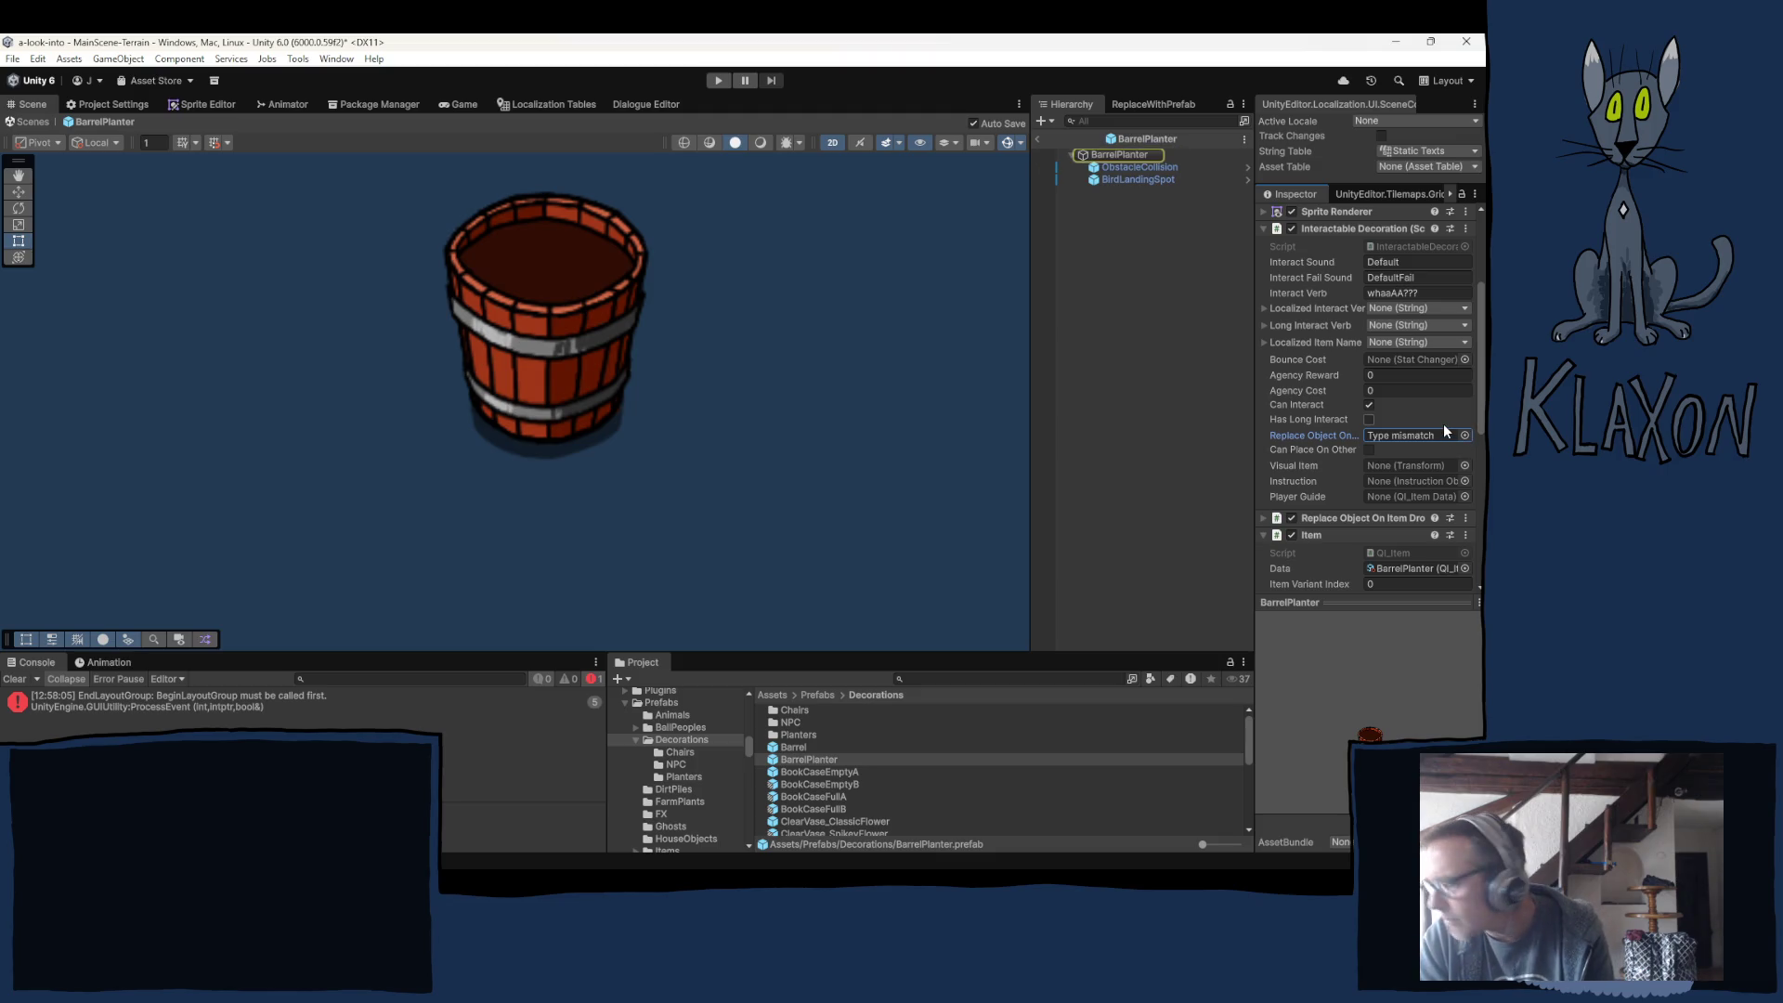
key(Delete)
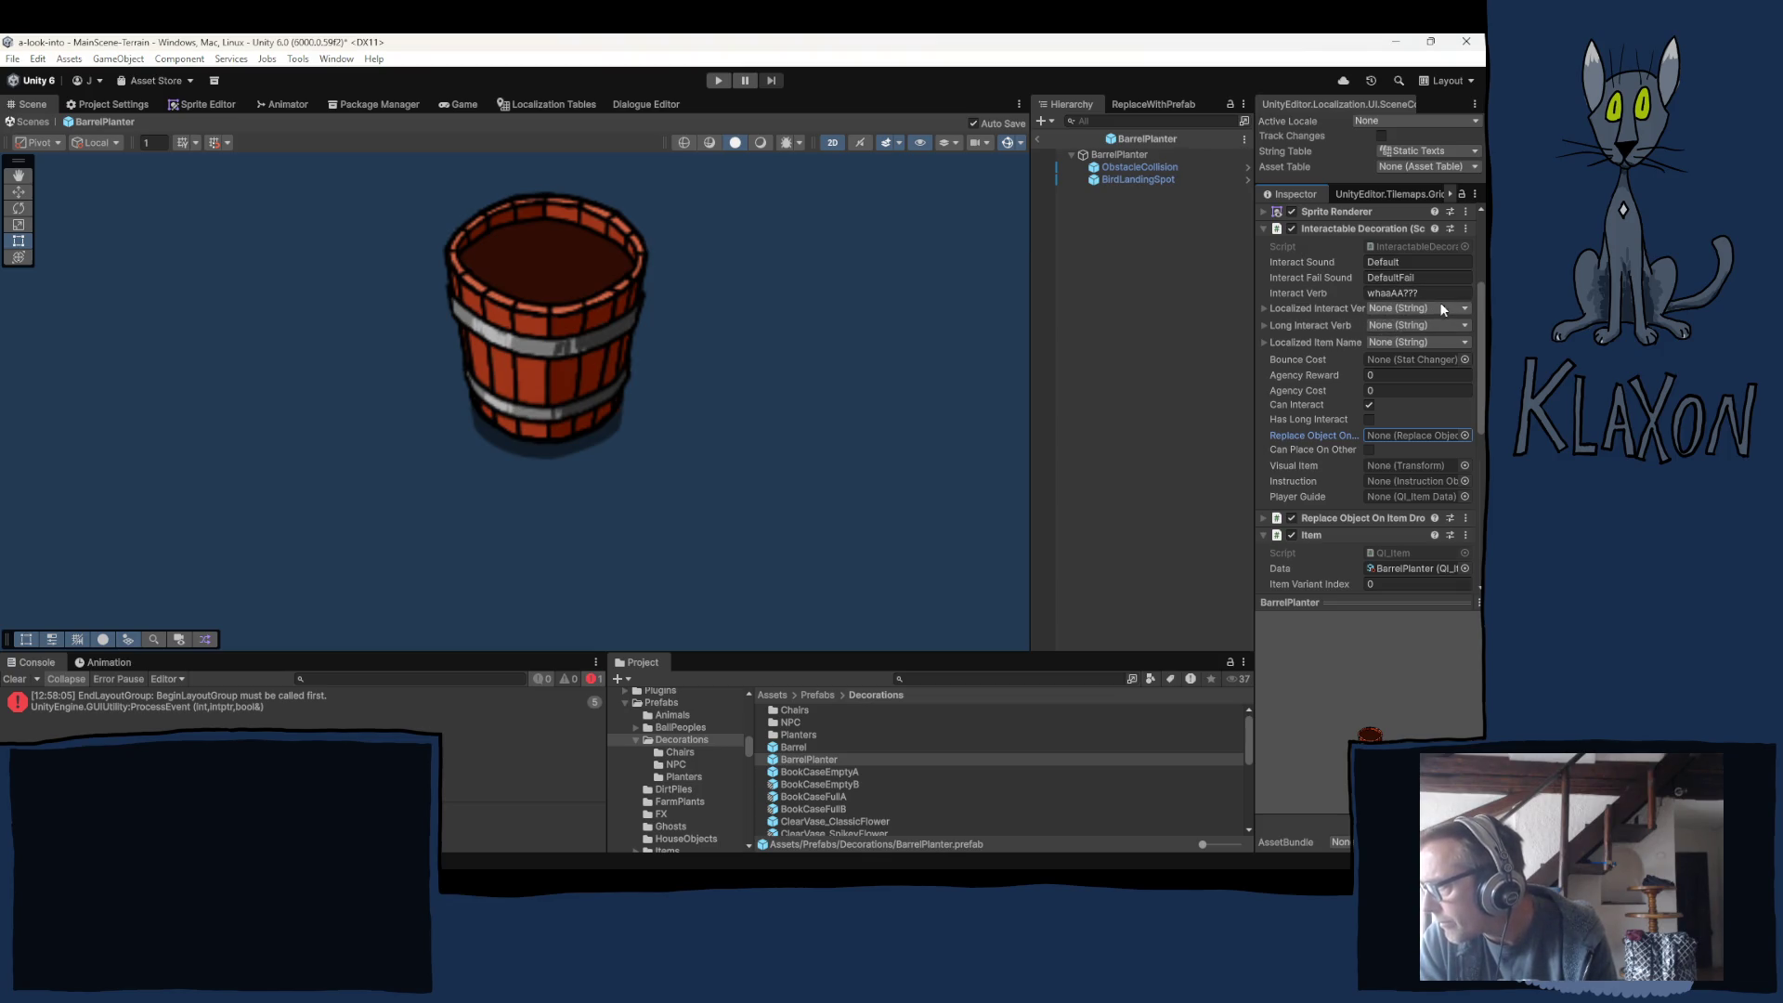
Try Pick Up as the Localized Interact Verb, then reset that field to empty.
click(1439, 305)
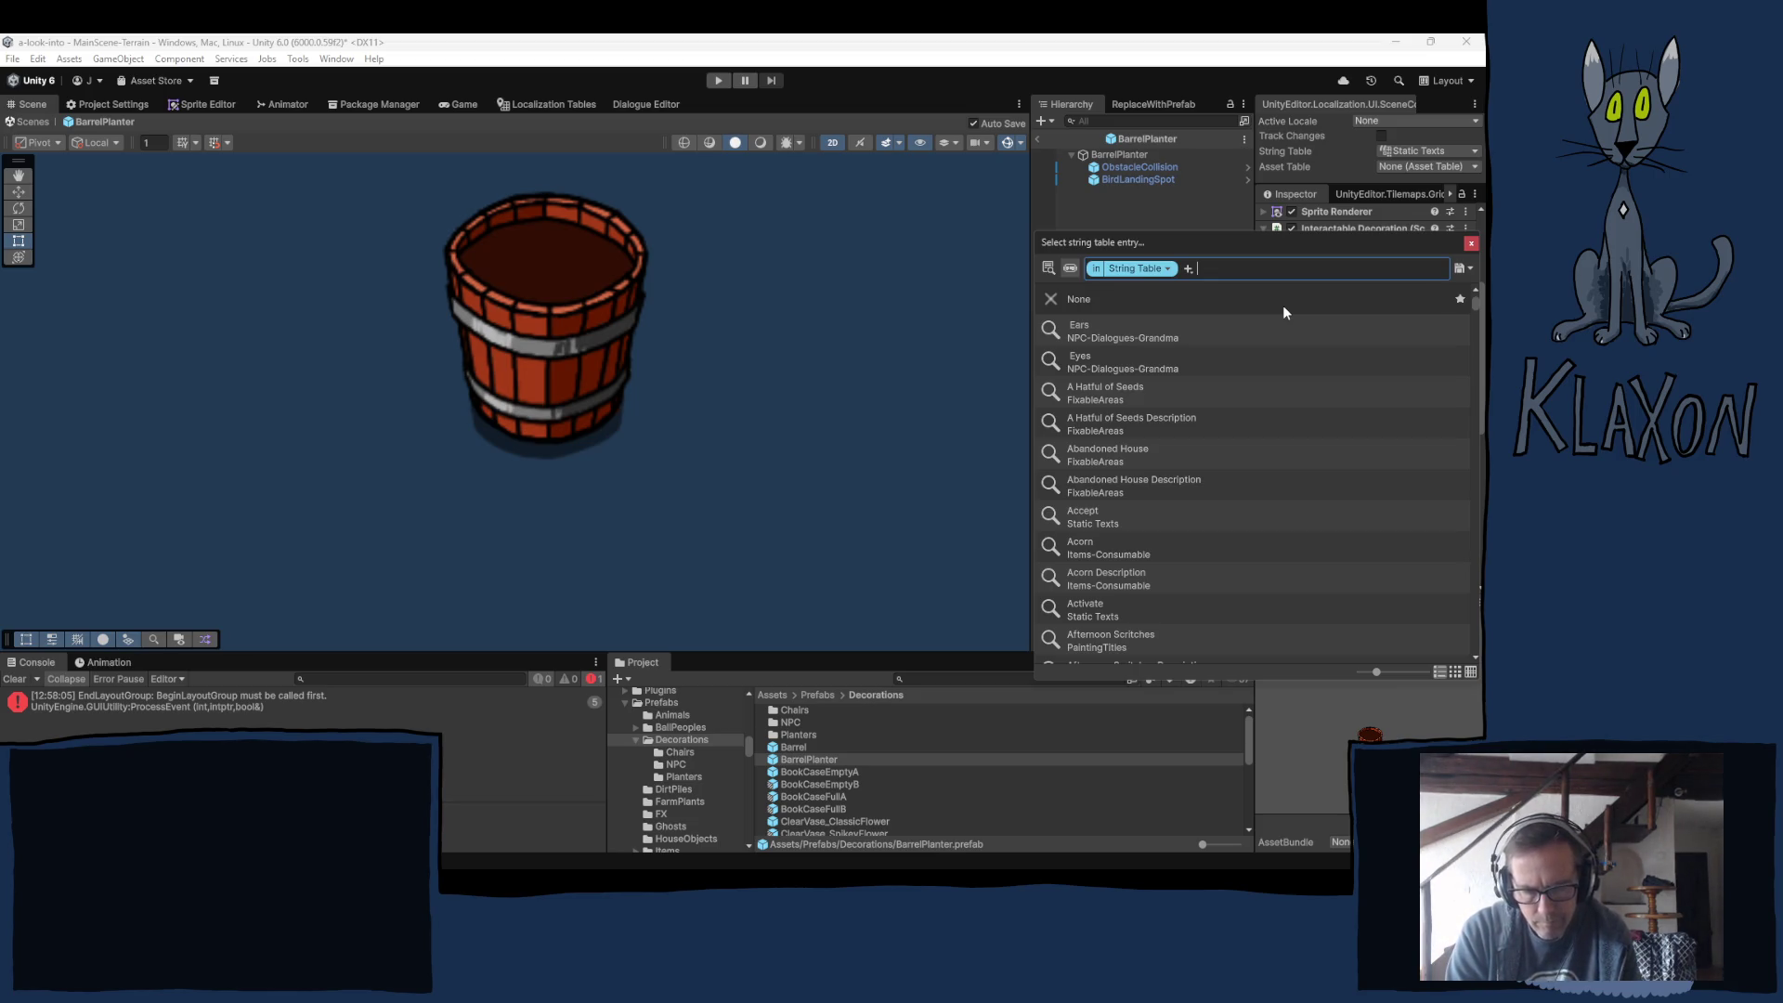
text(pick)
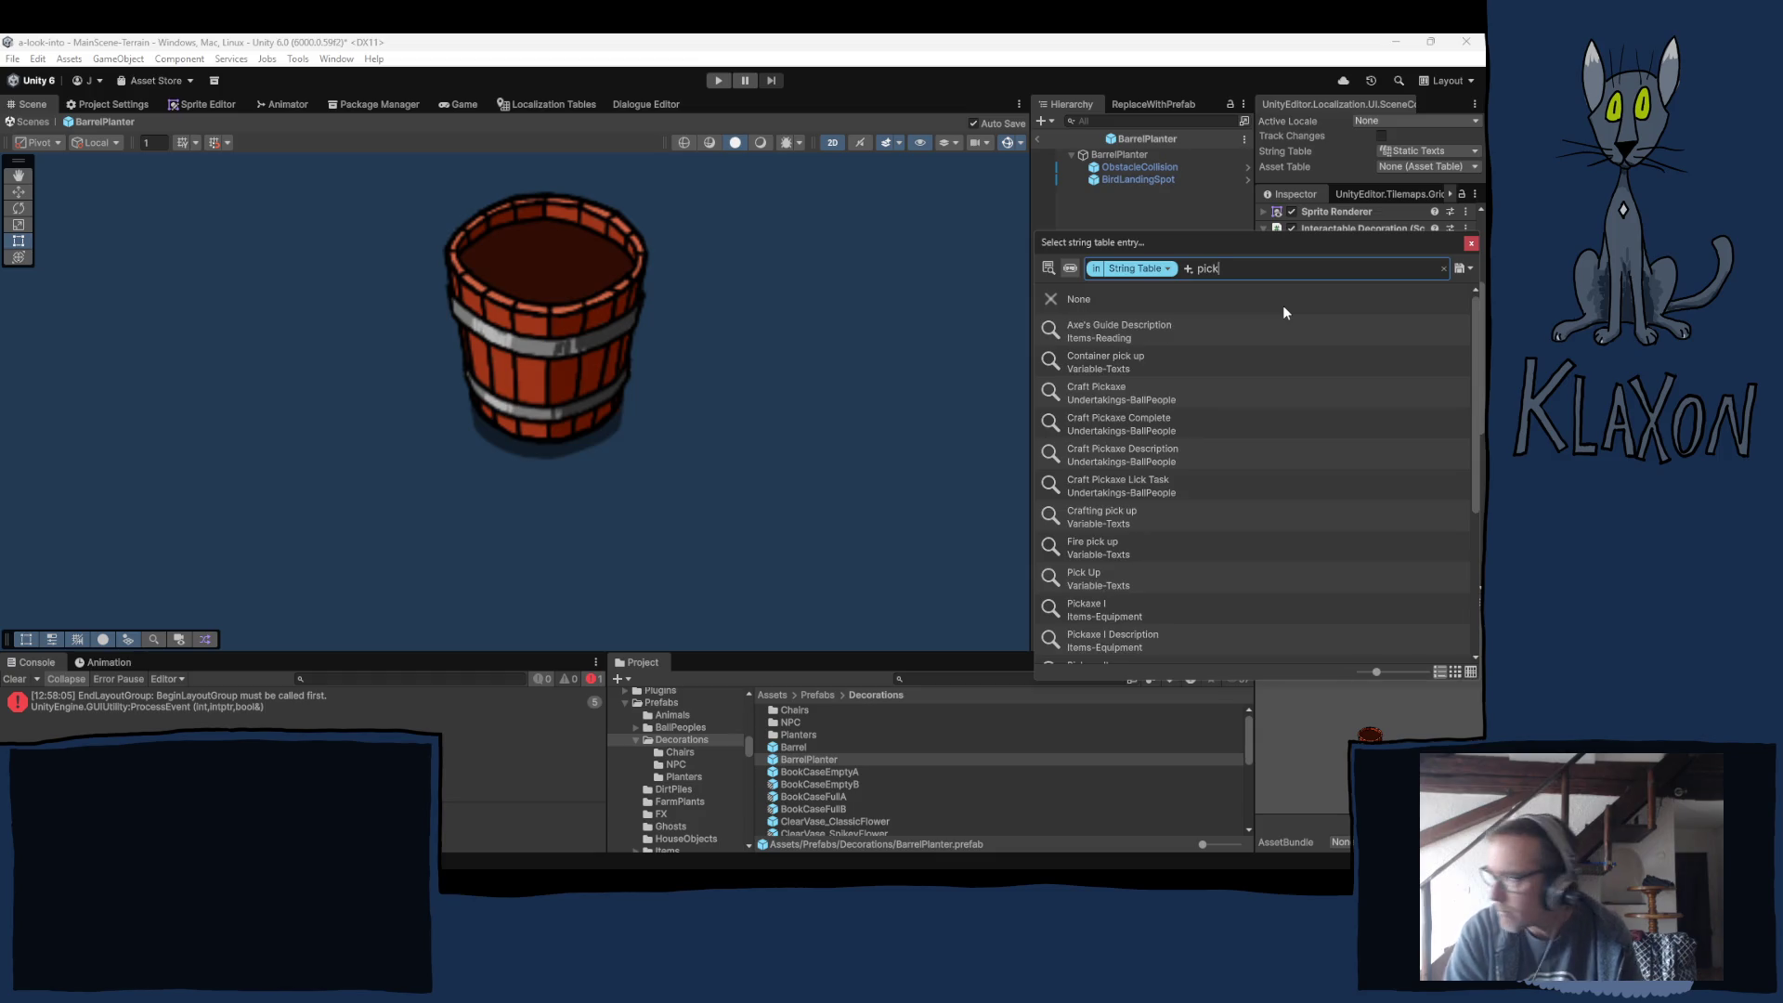
click(1081, 579)
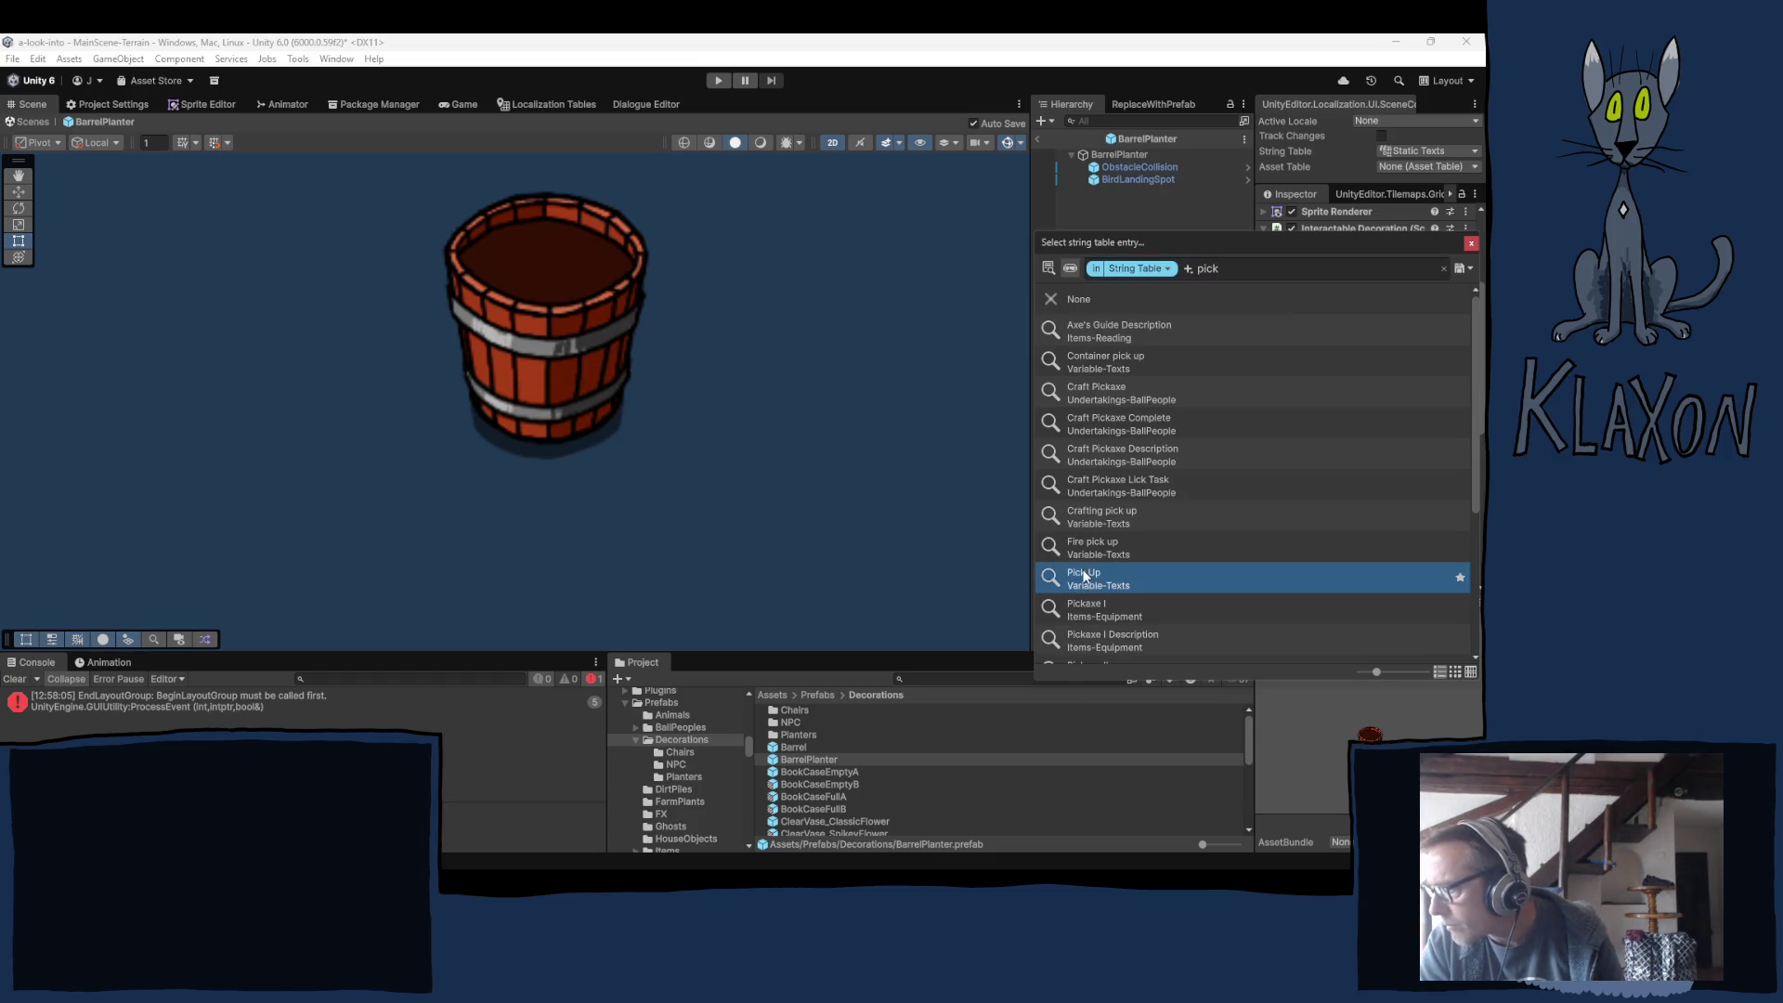
click(1470, 245)
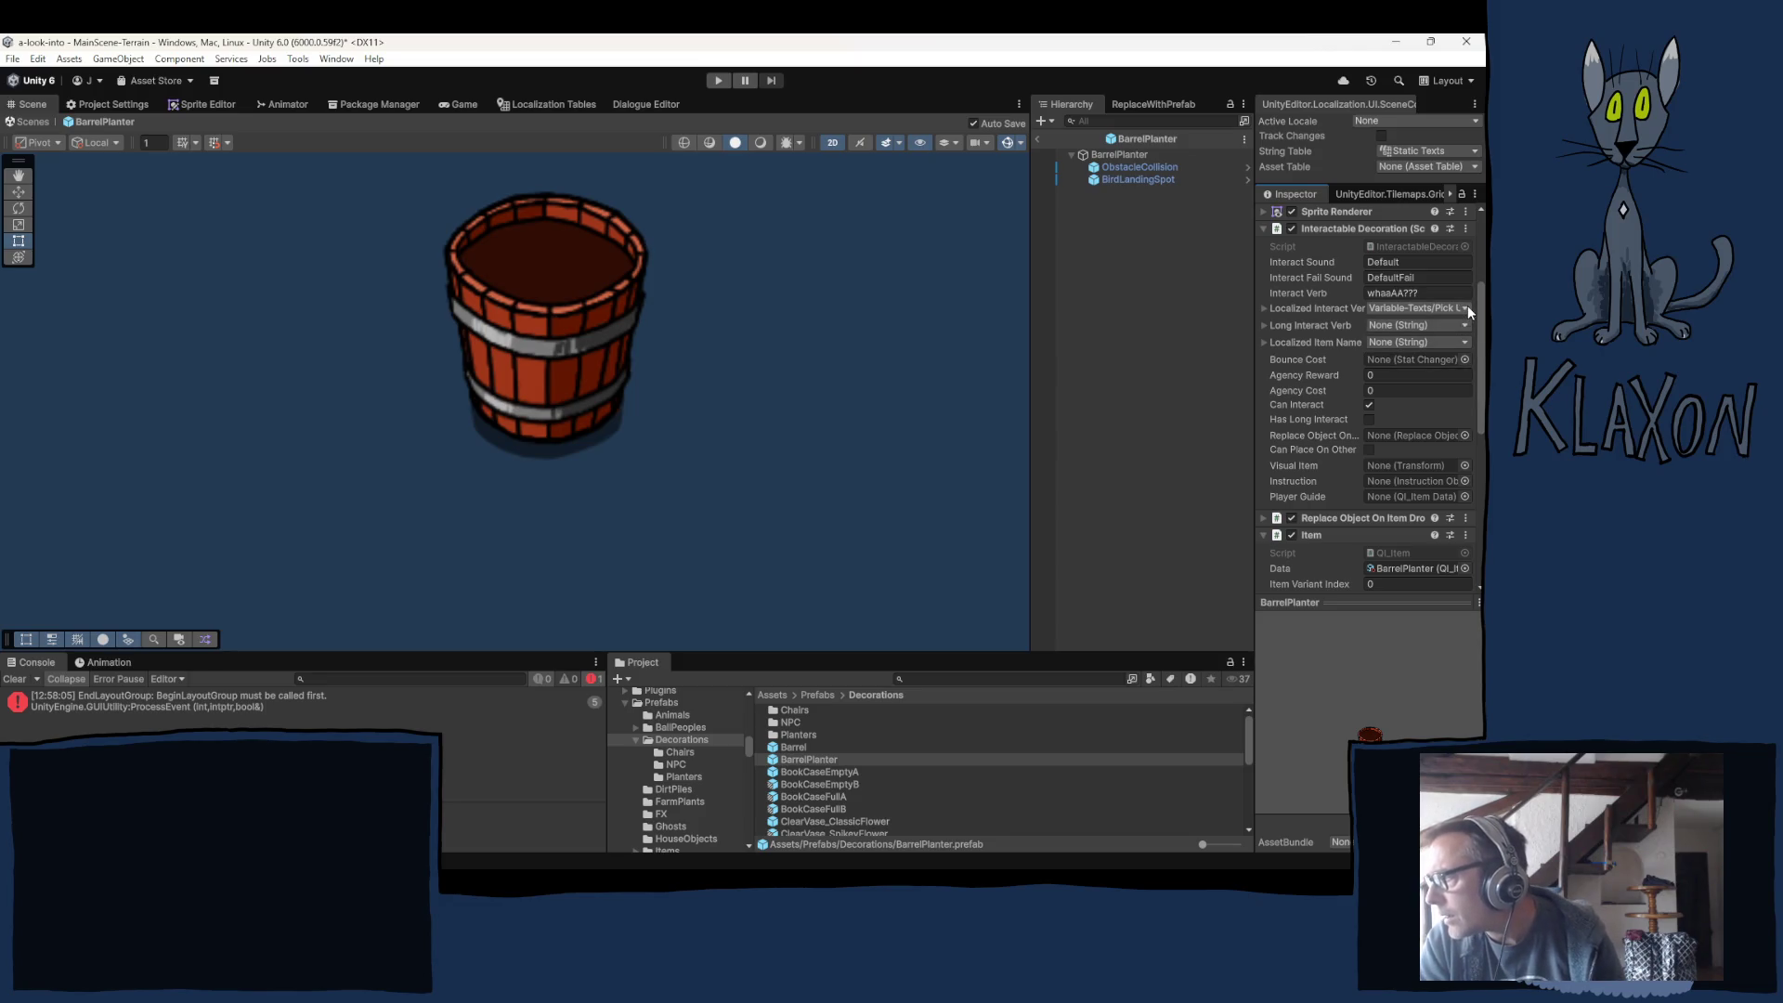
click(1467, 309)
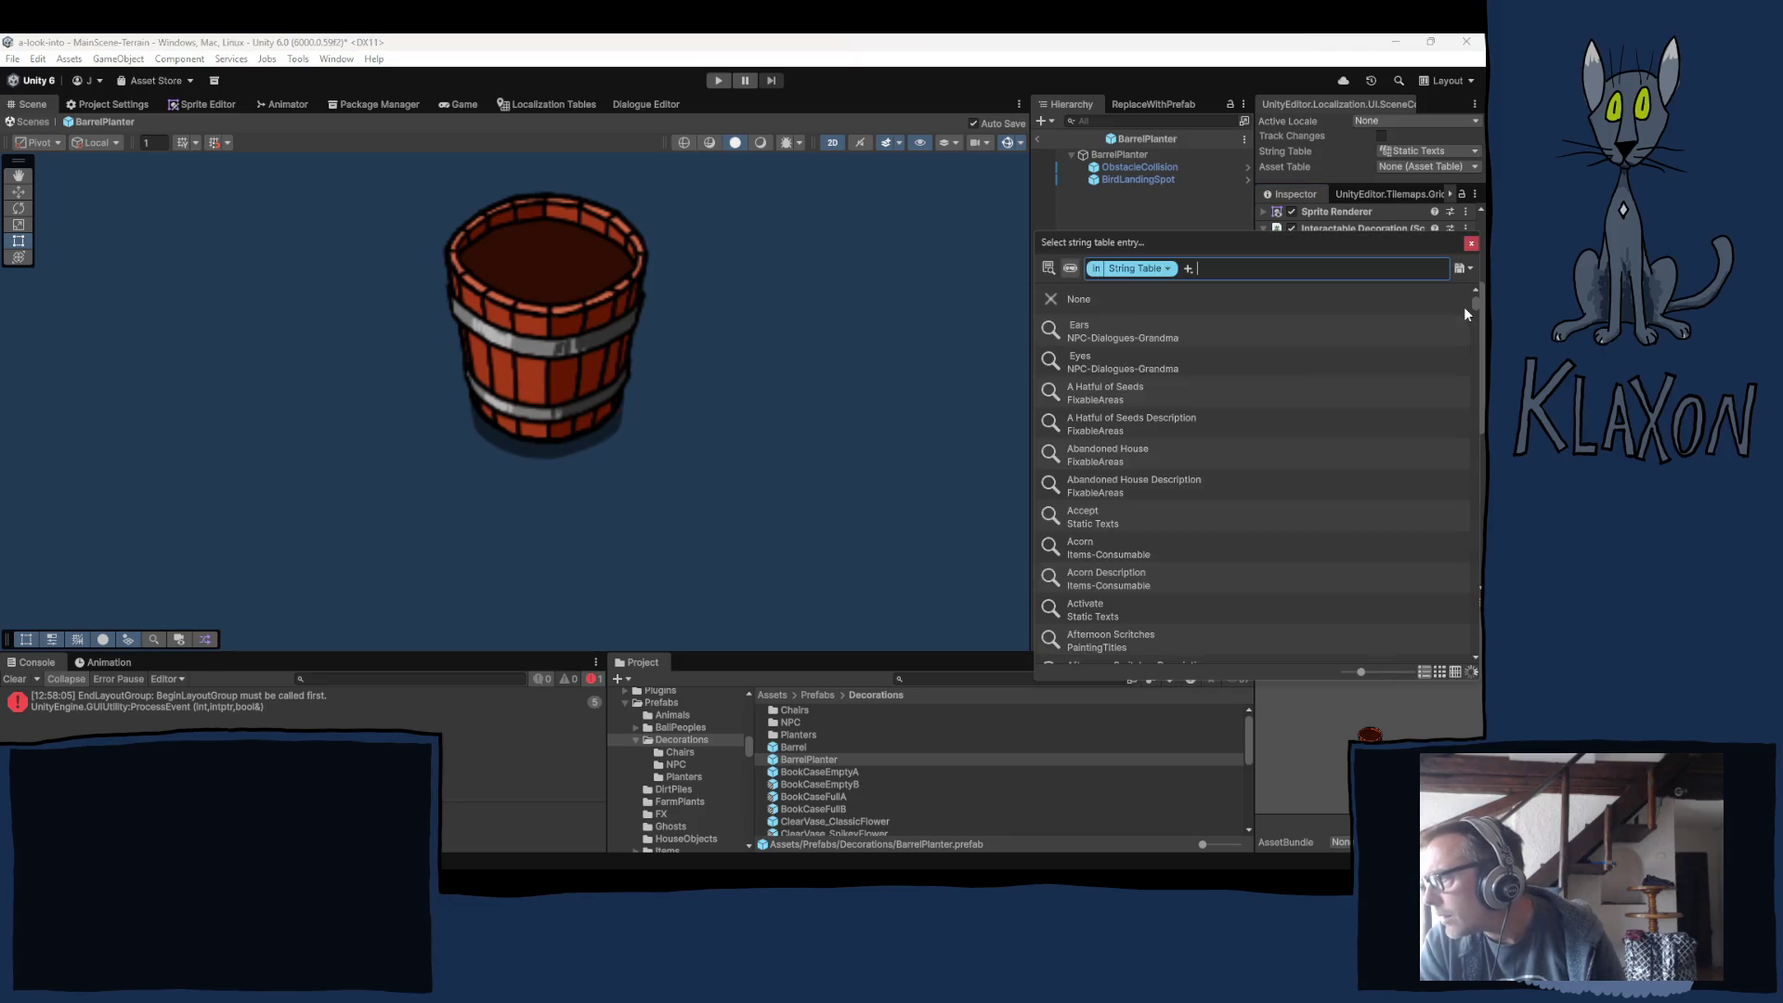
click(1471, 243)
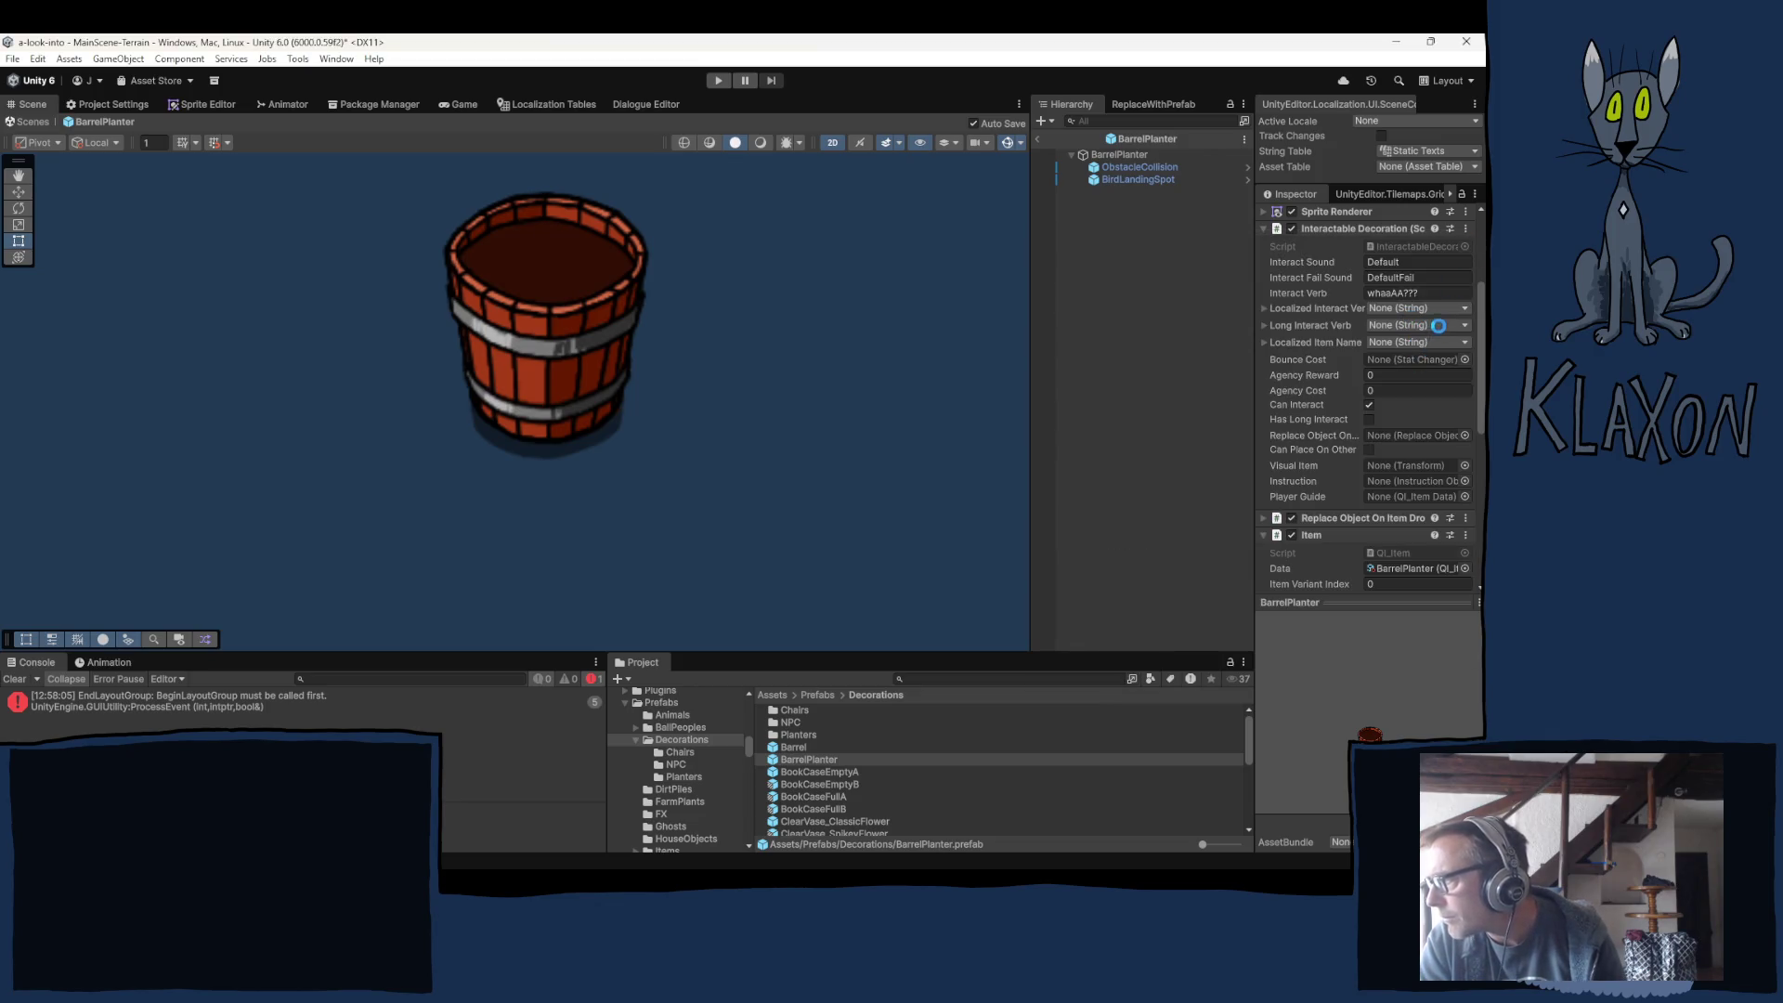
Set Long Interact Verb to the Variable-Texts 'Pick Up' entry.
click(1438, 326)
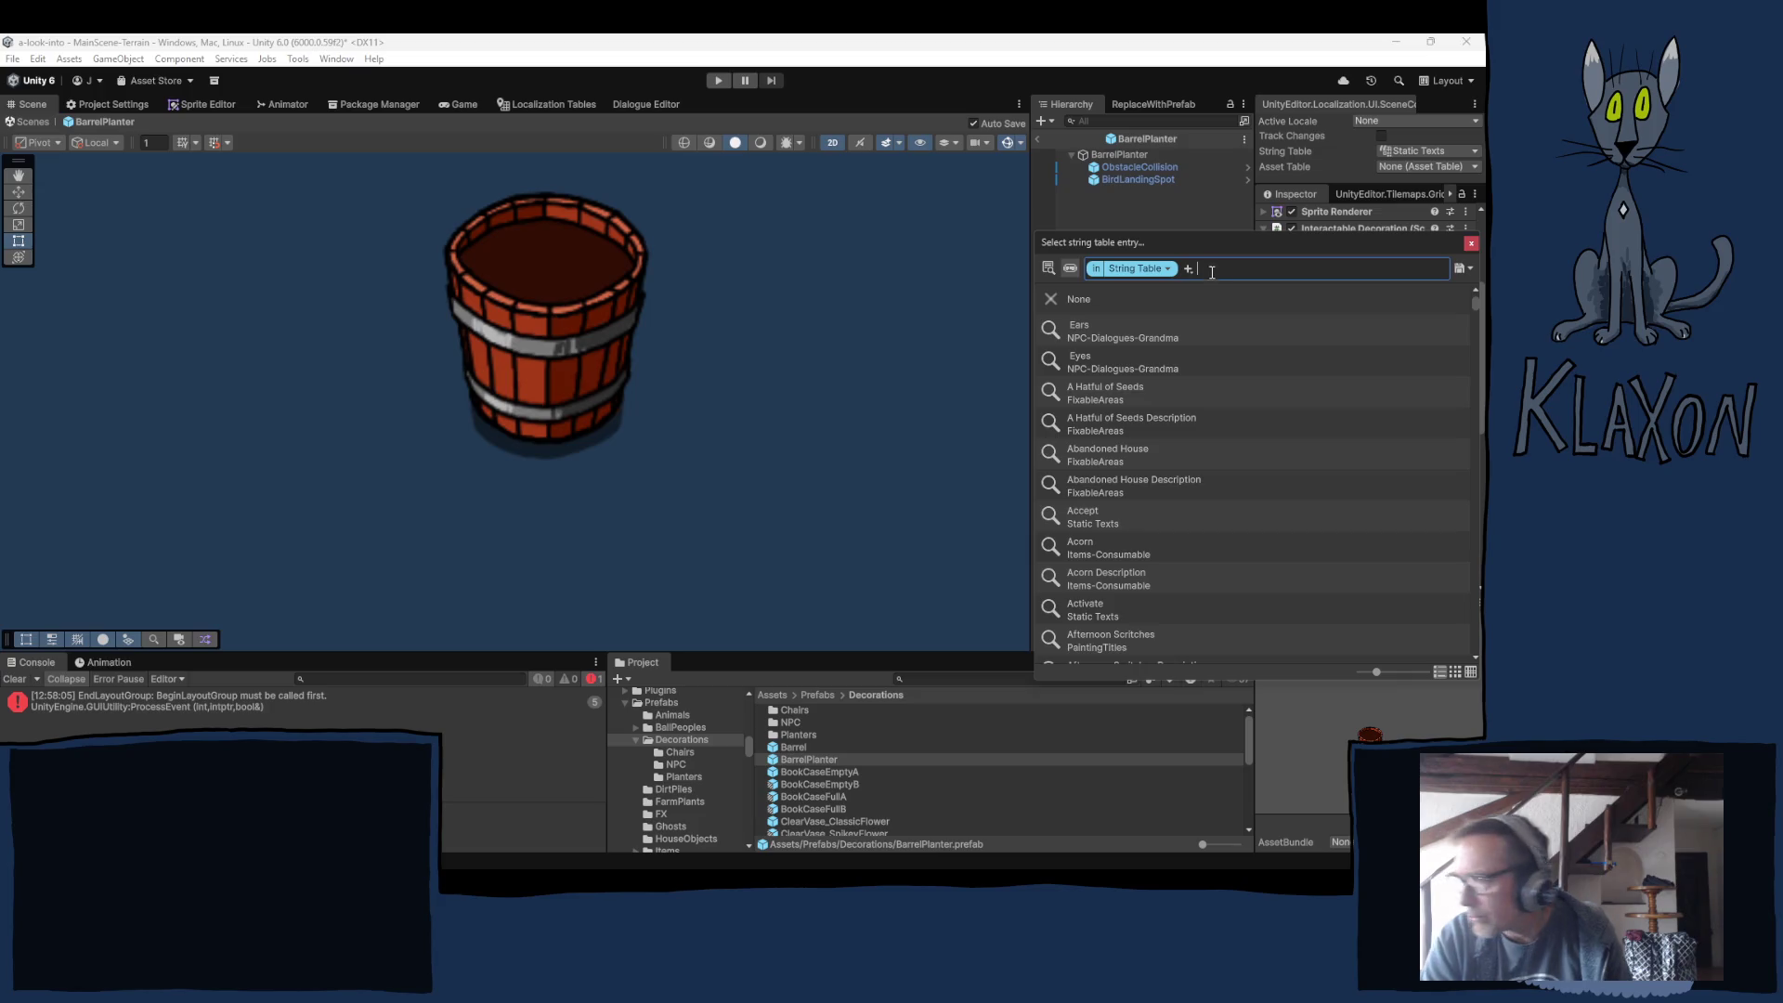
text(pick)
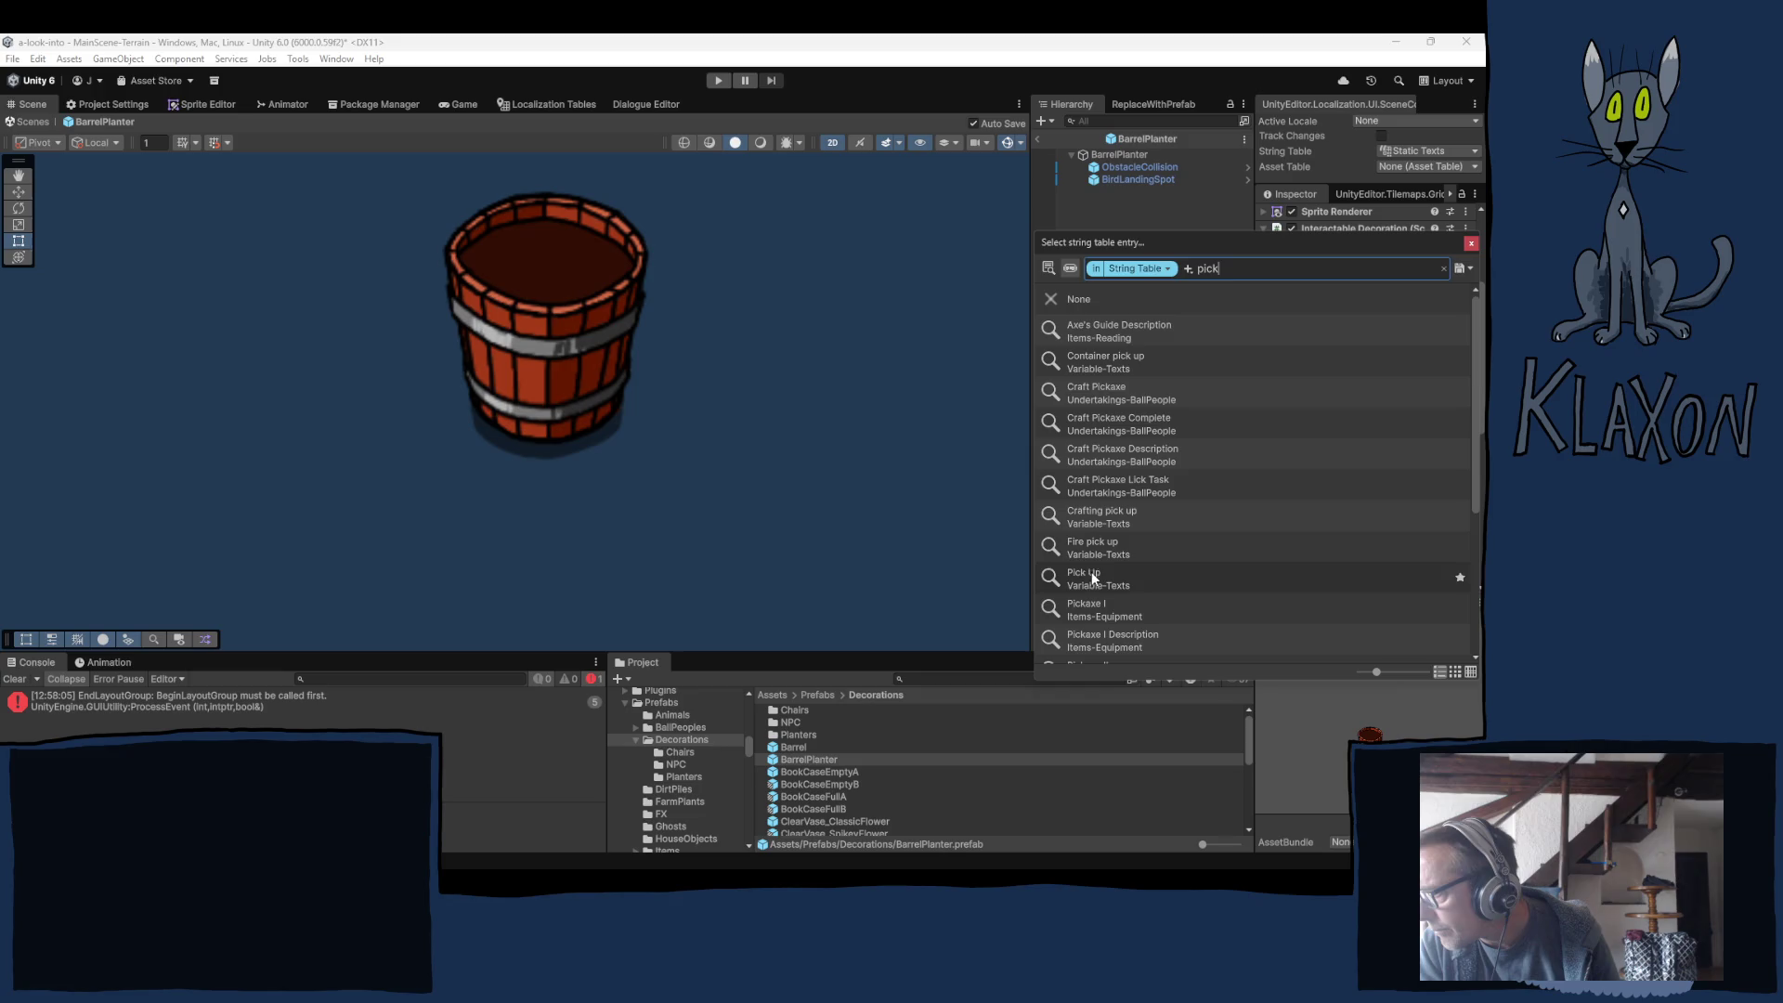
click(1096, 577)
click(1471, 244)
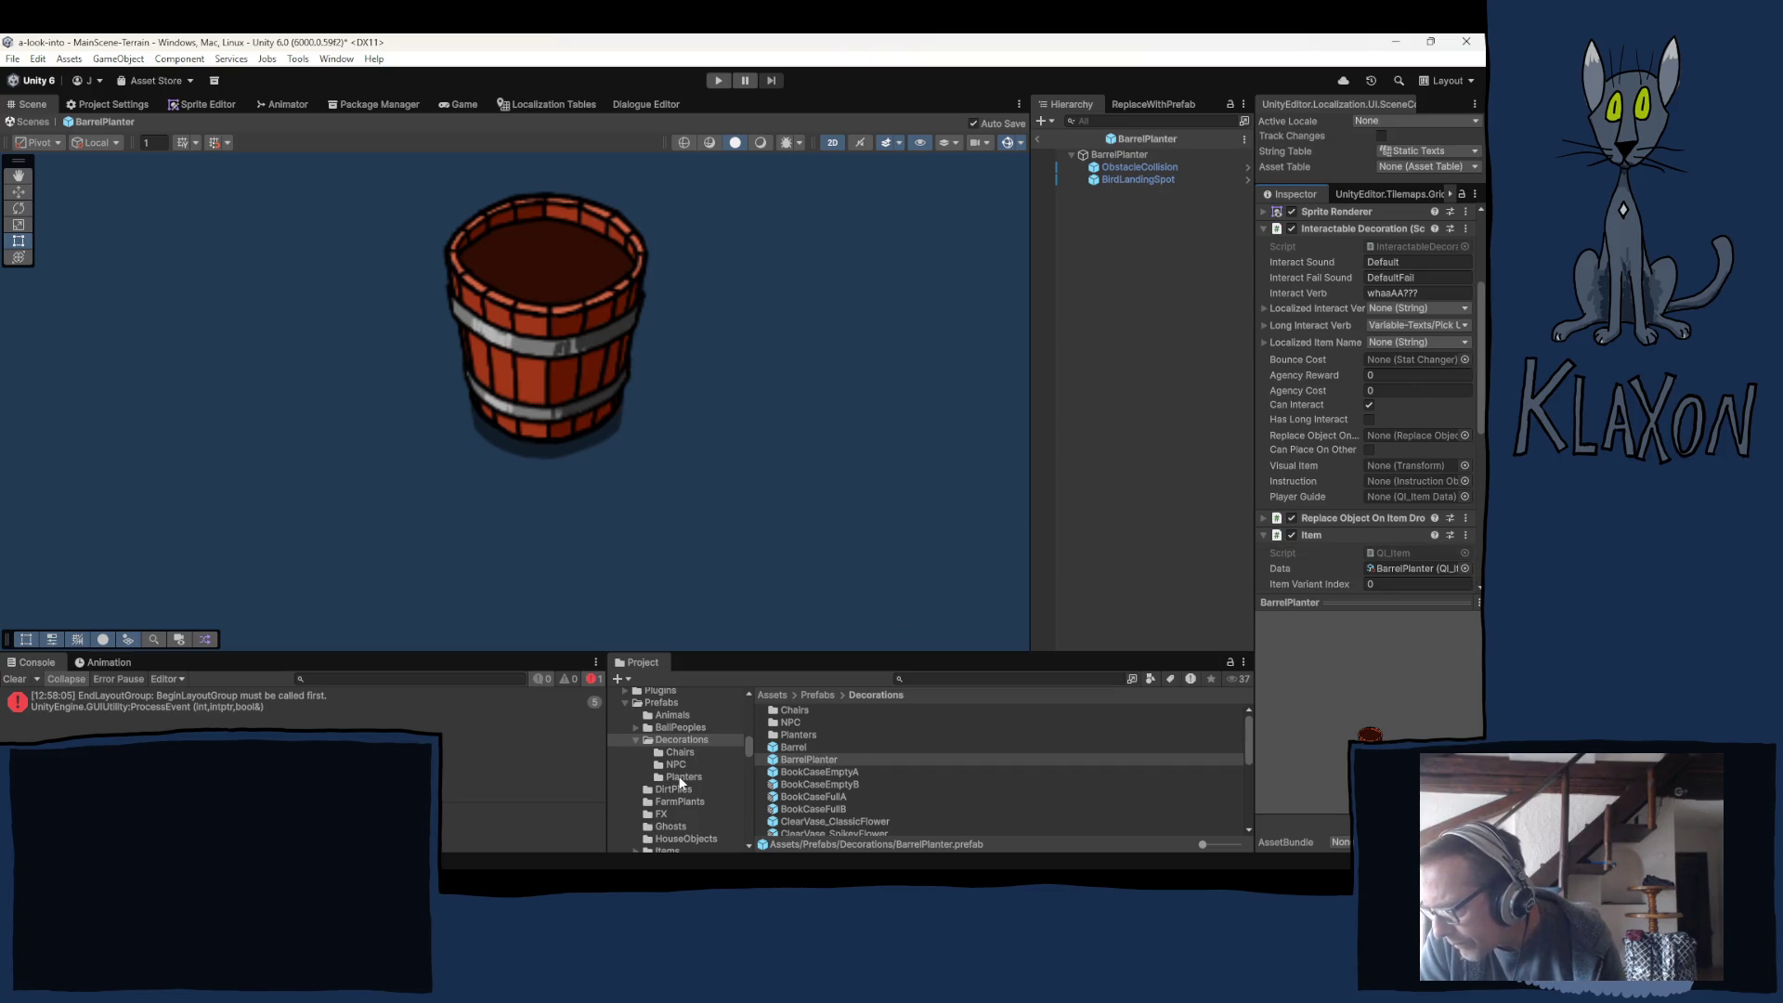
Select the Table-Basic A prefab and resize the Inspector to compare its interaction fields.
scroll(891, 788, down, 5)
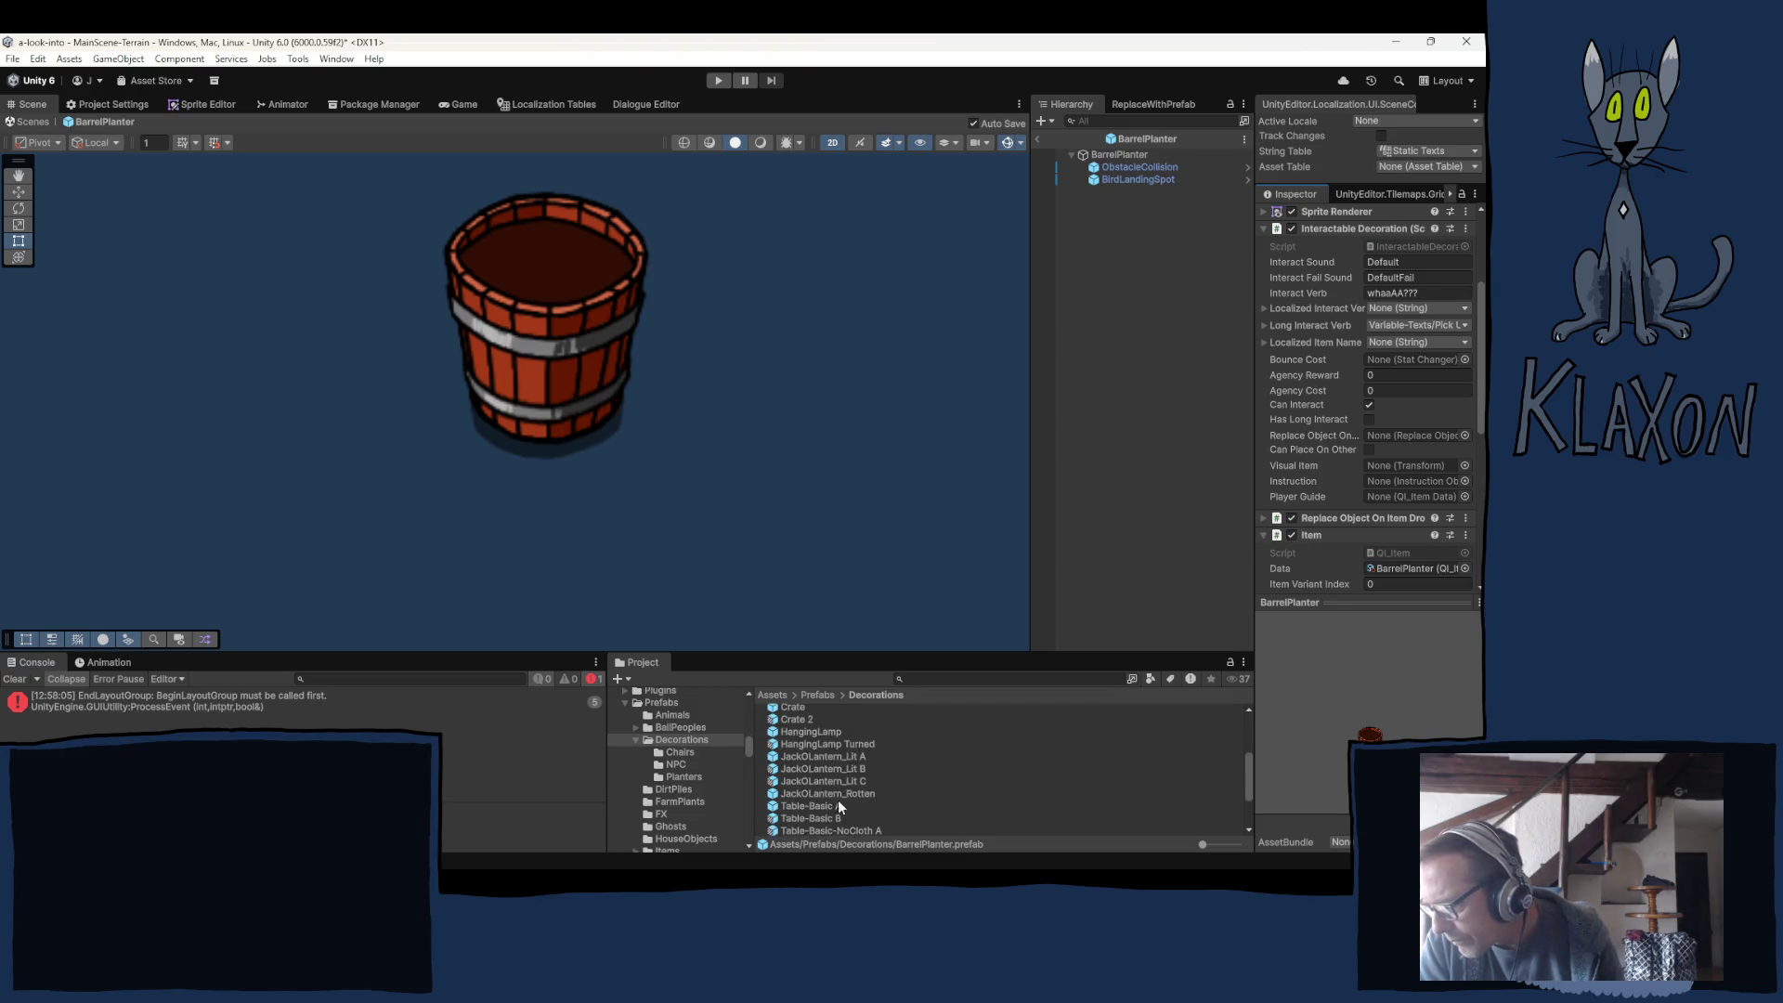
click(810, 806)
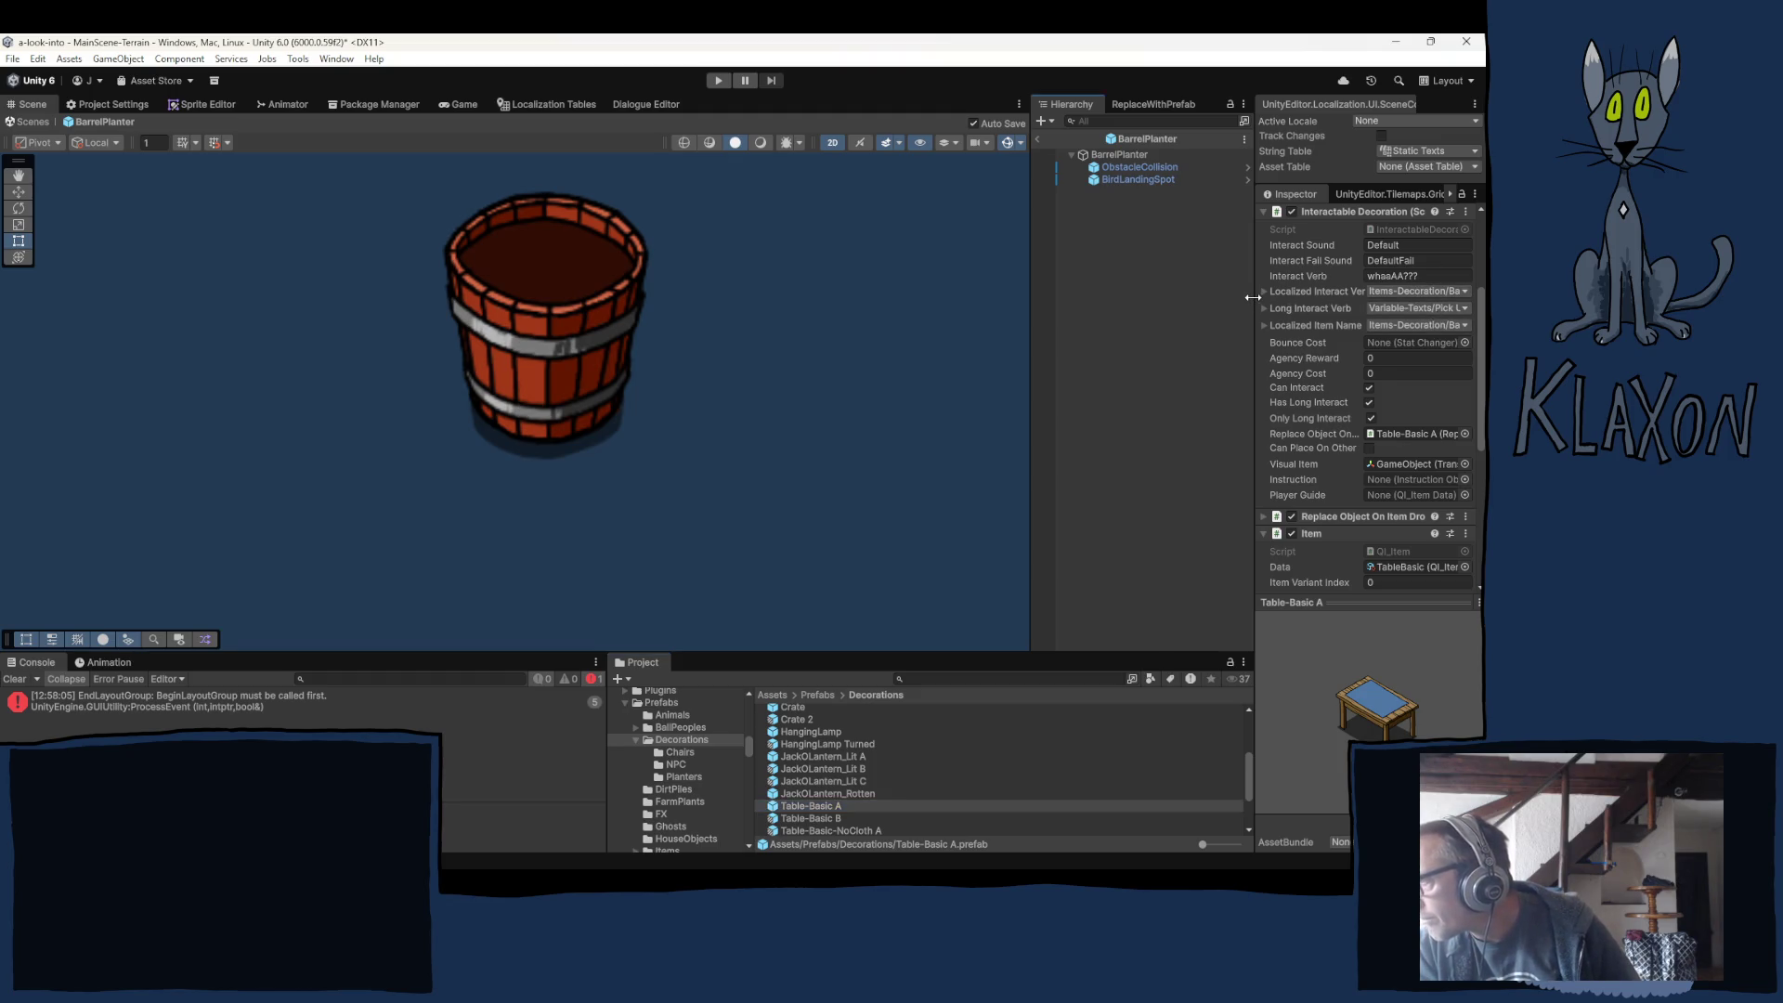
drag(1253, 309, 1189, 309)
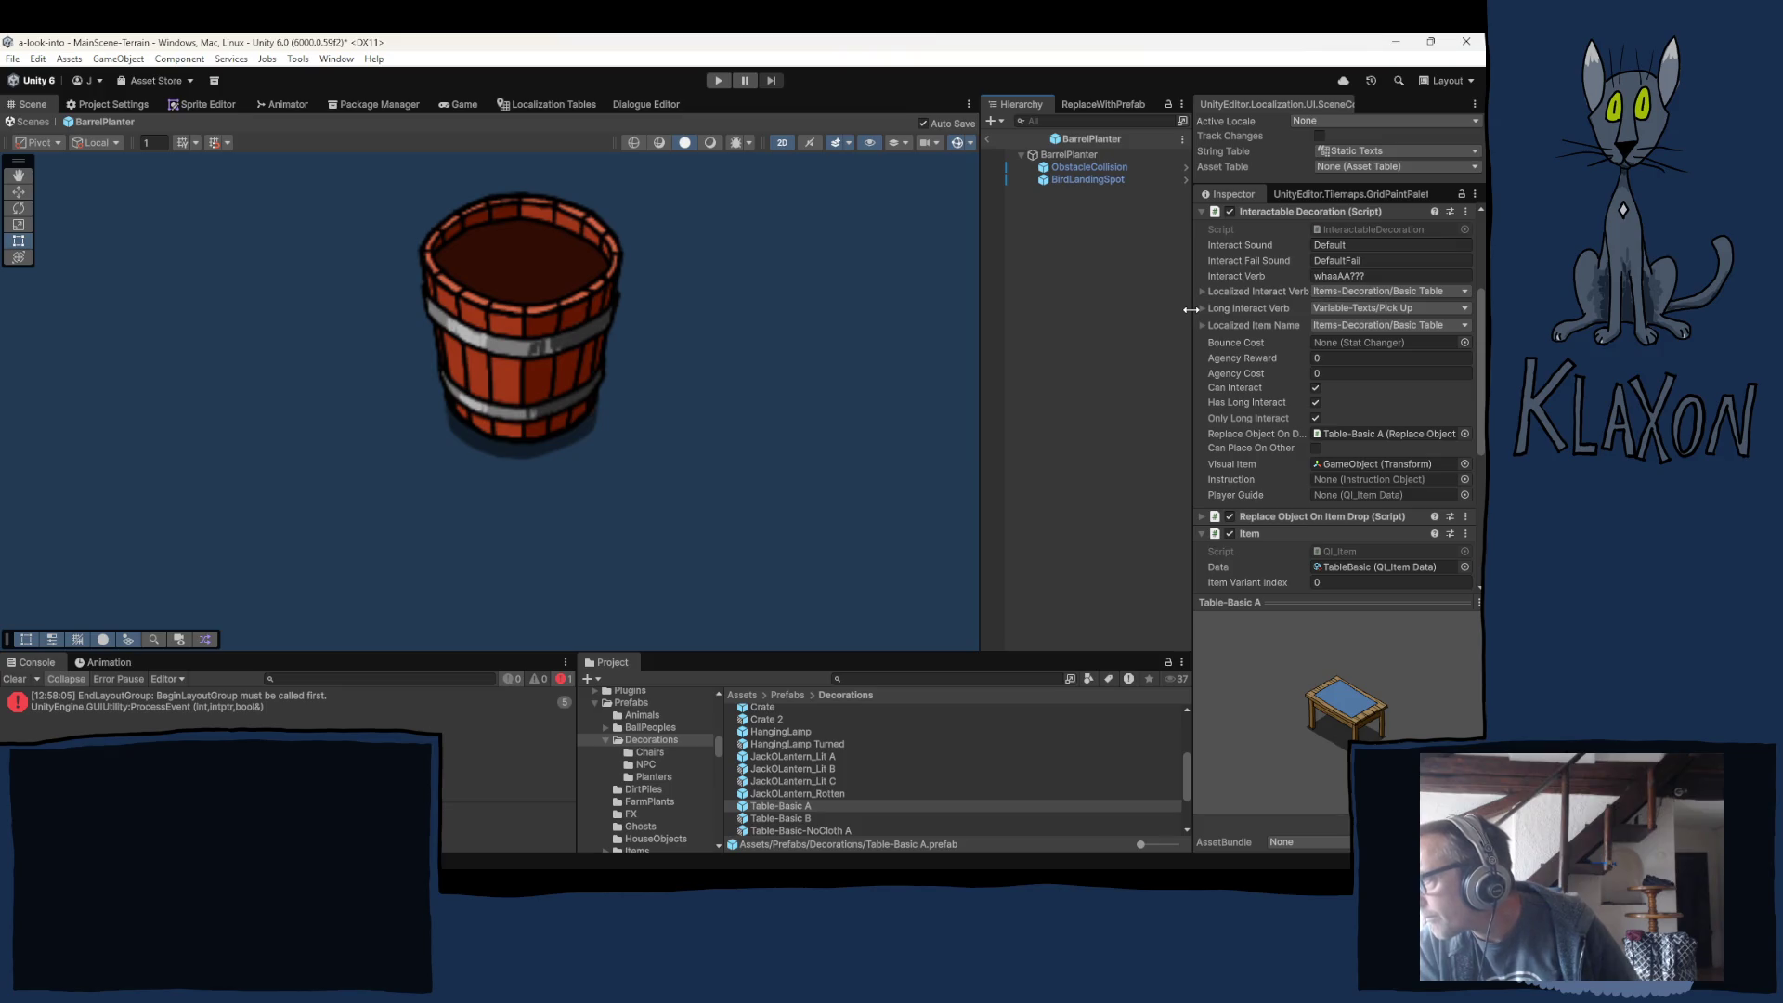
drag(1189, 309, 1249, 312)
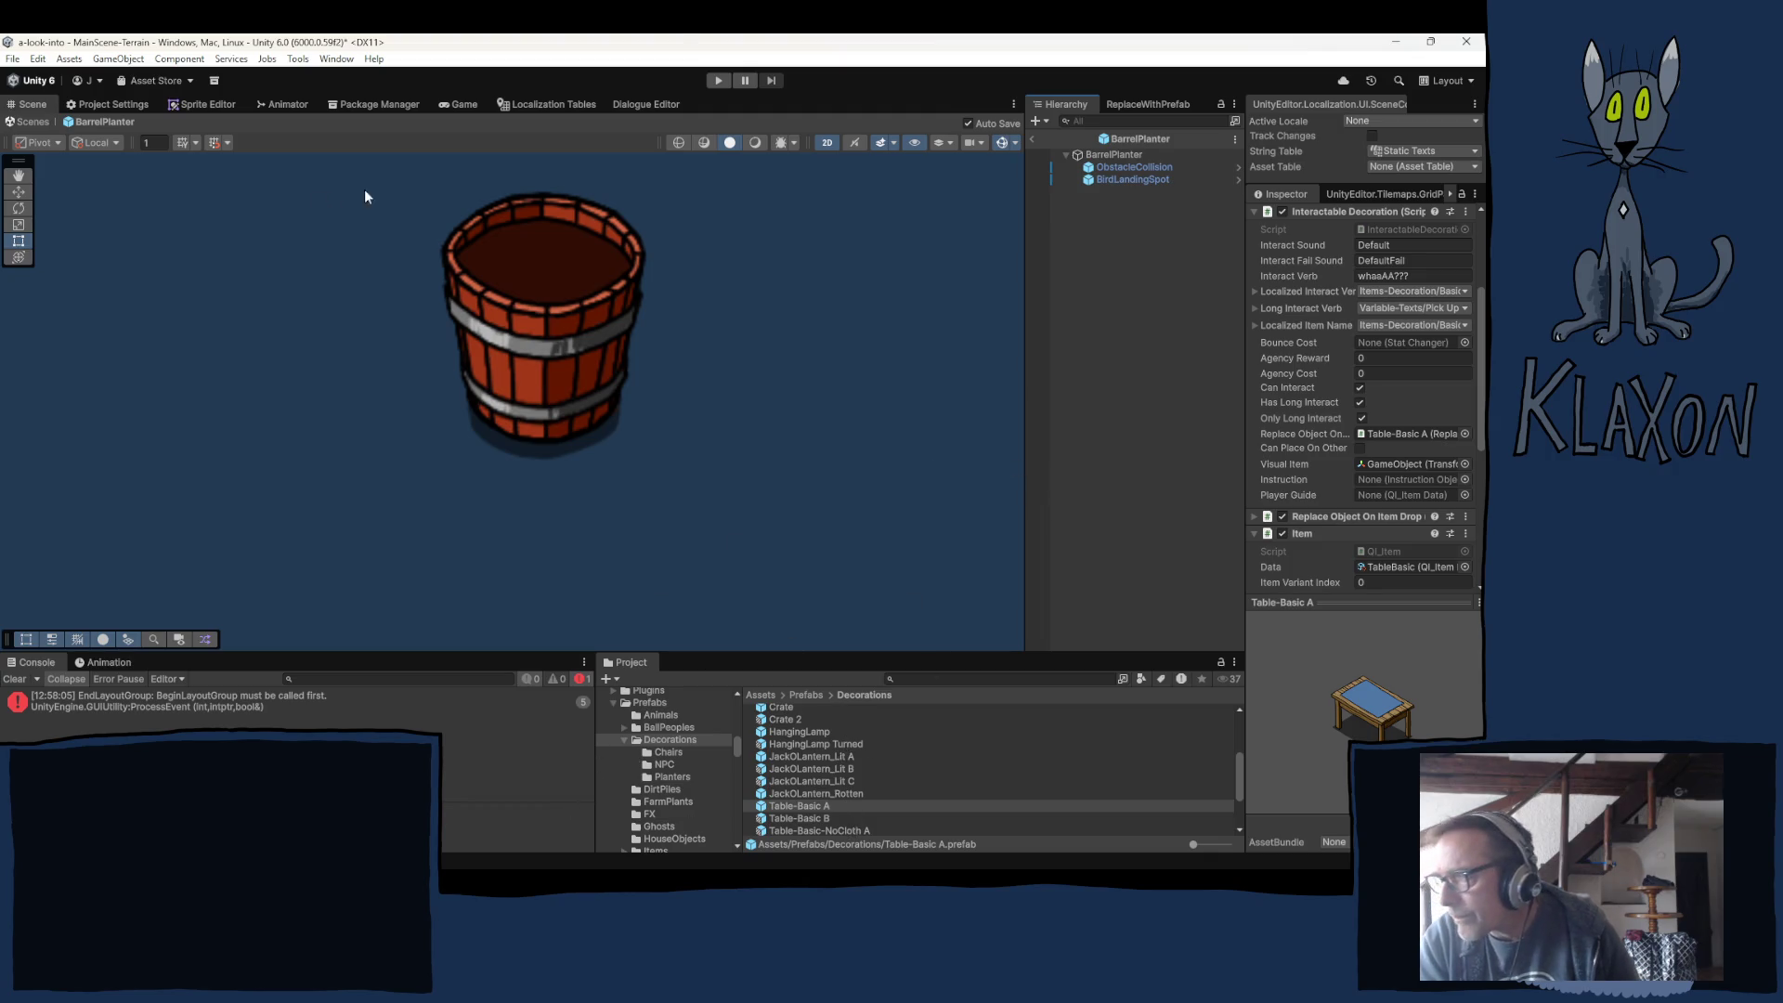
Open the Localization Tables window and switch to the Items-Decoration collection.
click(539, 103)
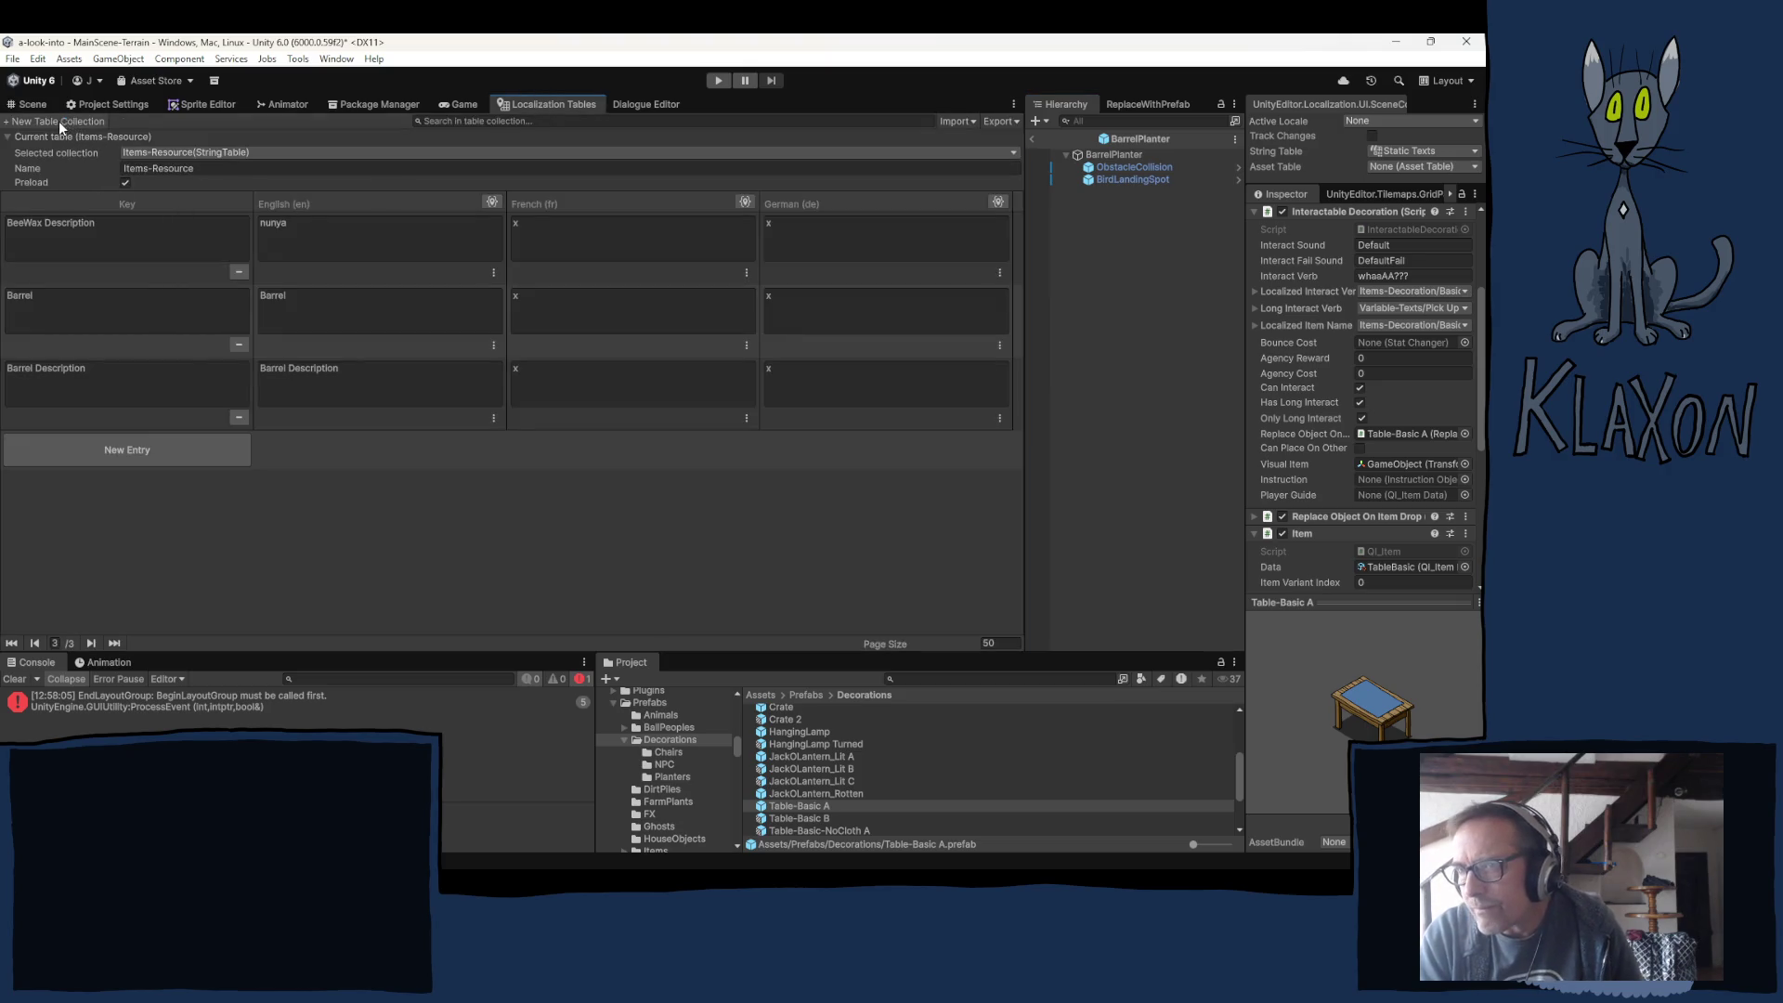
click(181, 153)
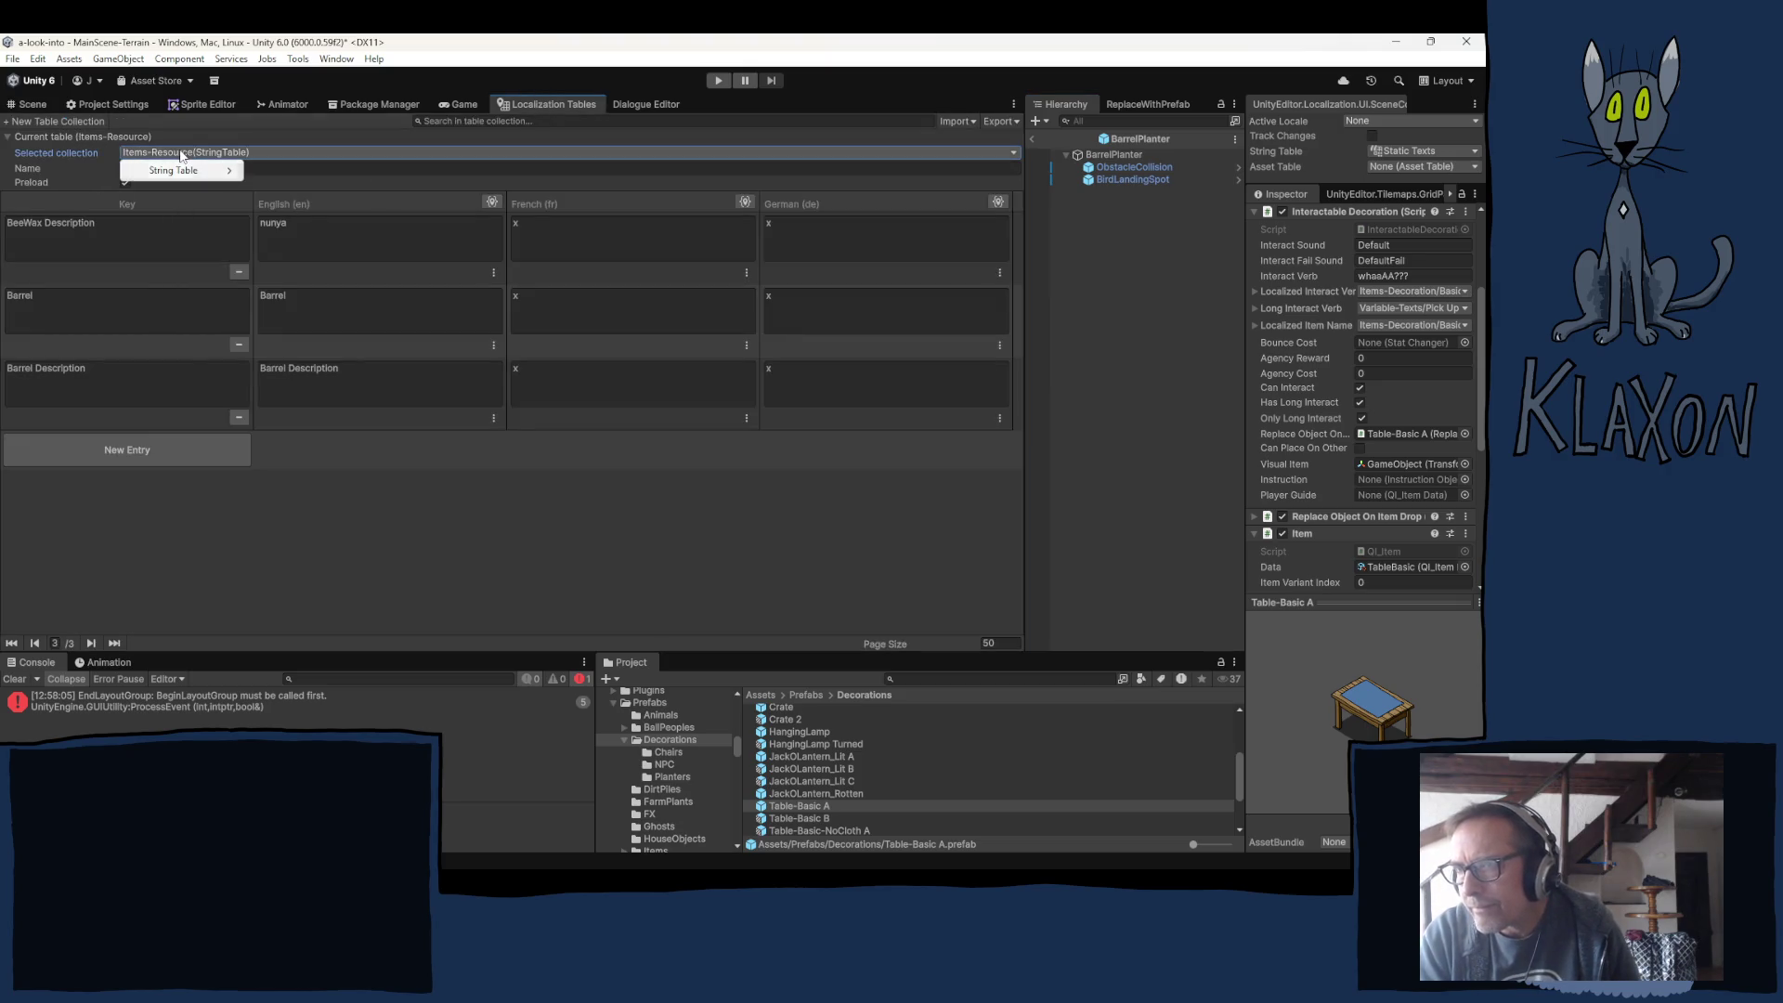
click(131, 364)
click(71, 309)
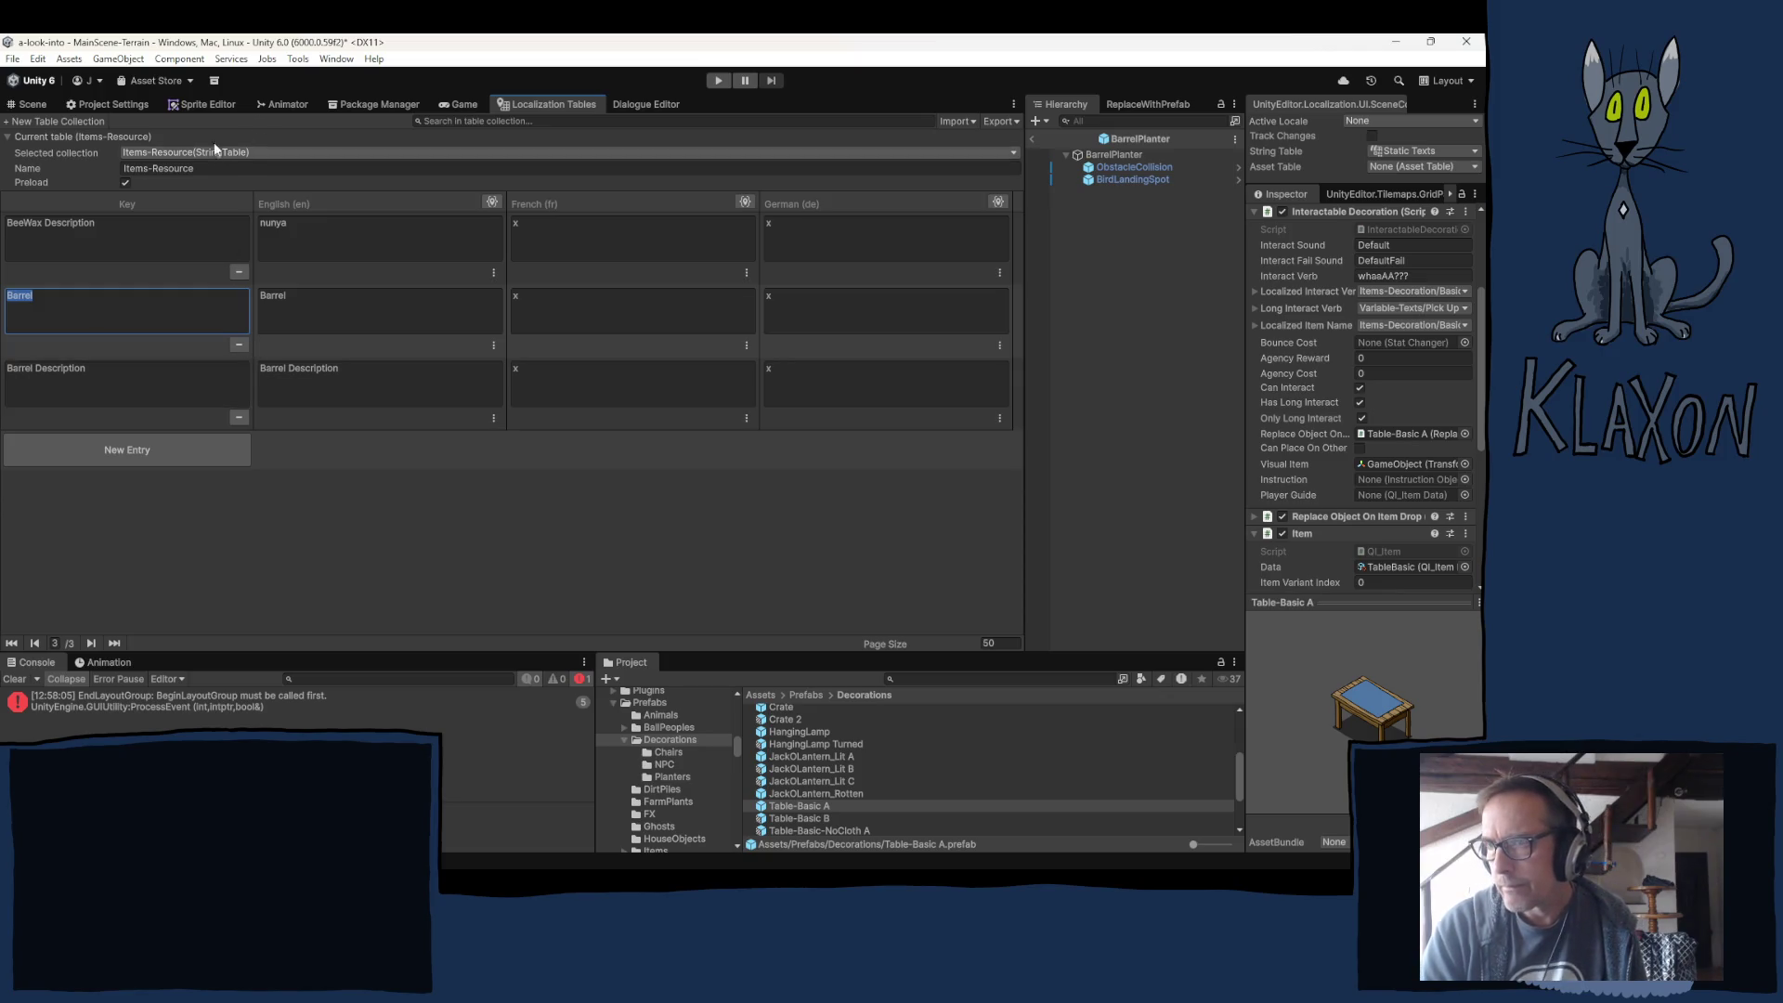
click(201, 156)
mouse_move(186, 171)
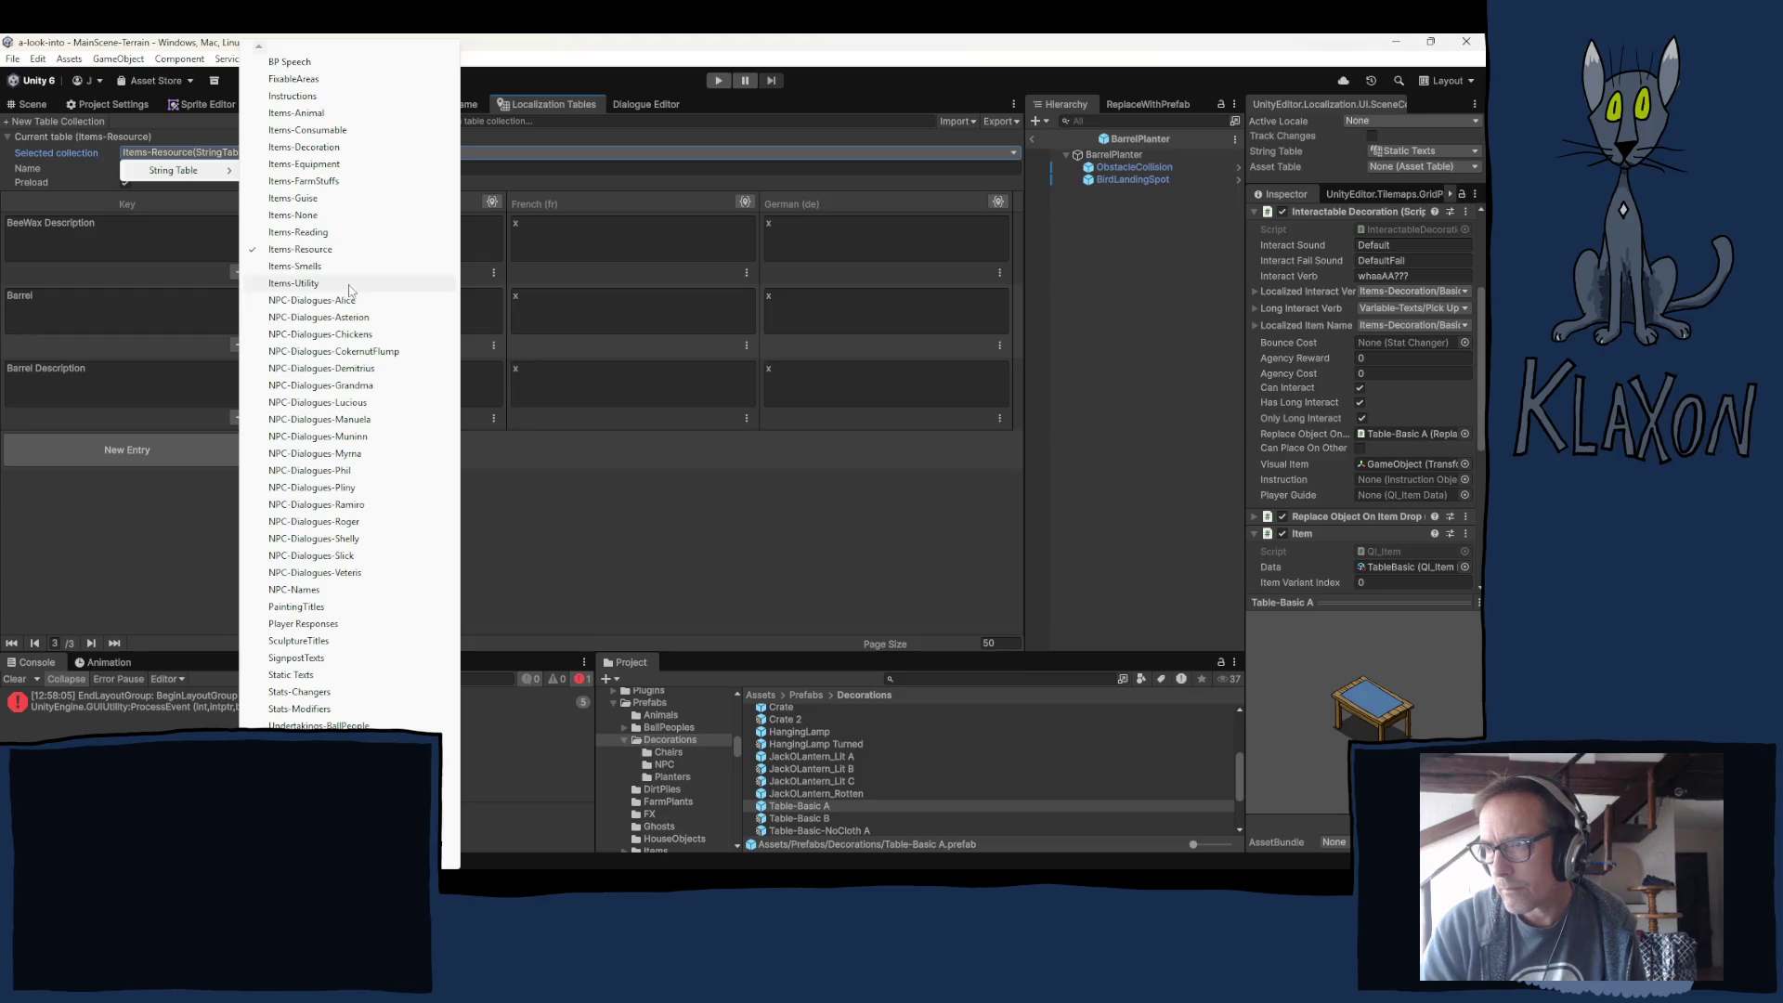
click(325, 147)
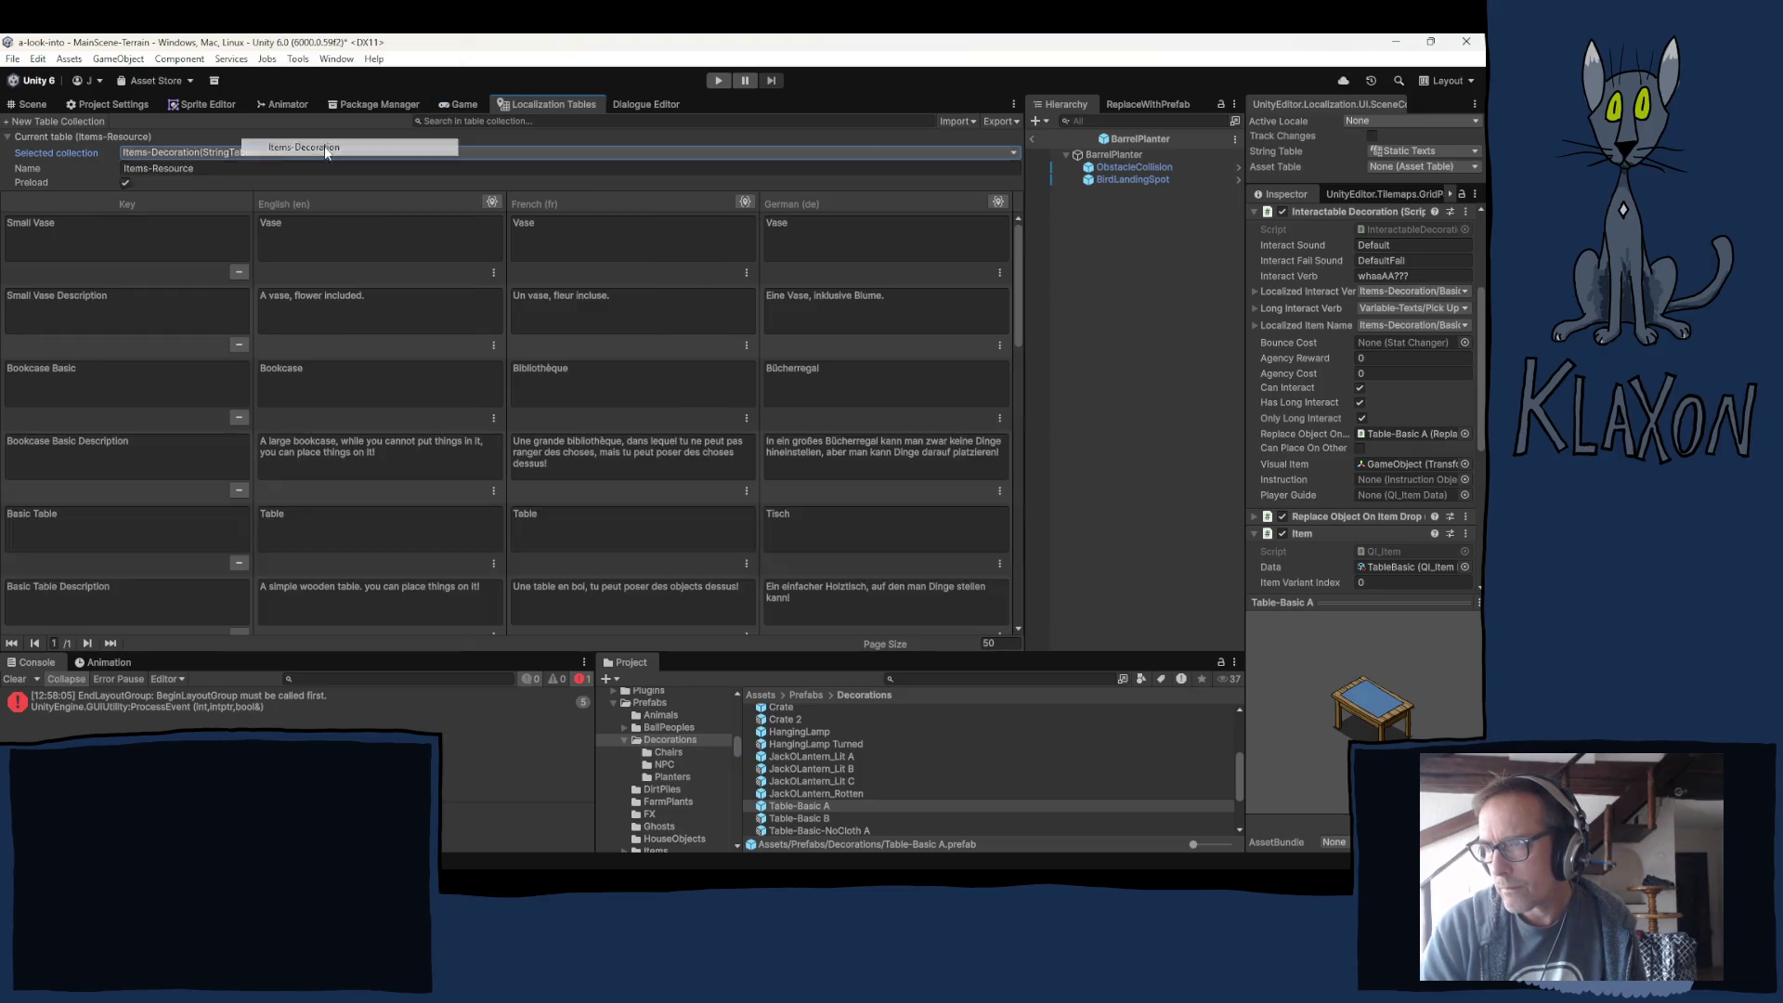
scroll(102, 312, down, 15)
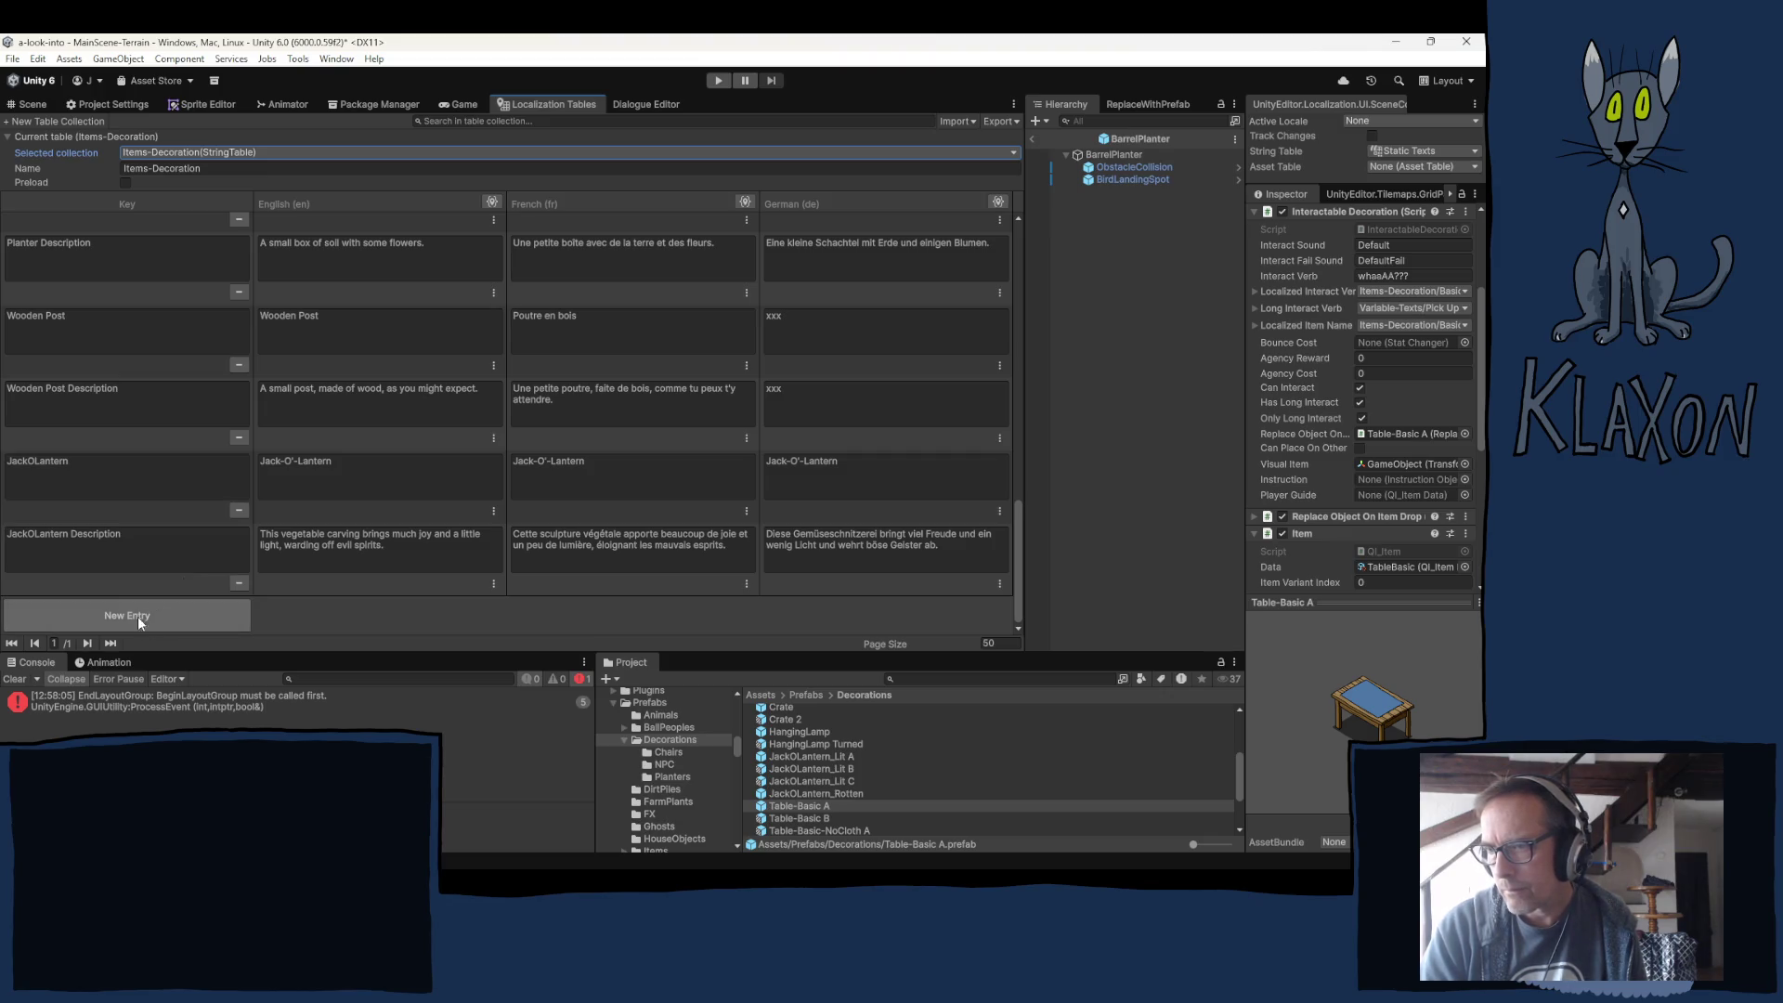
Add a Barrel entry with 'Barrel' as its English, French and German text.
click(166, 614)
click(119, 555)
text(Barrel)
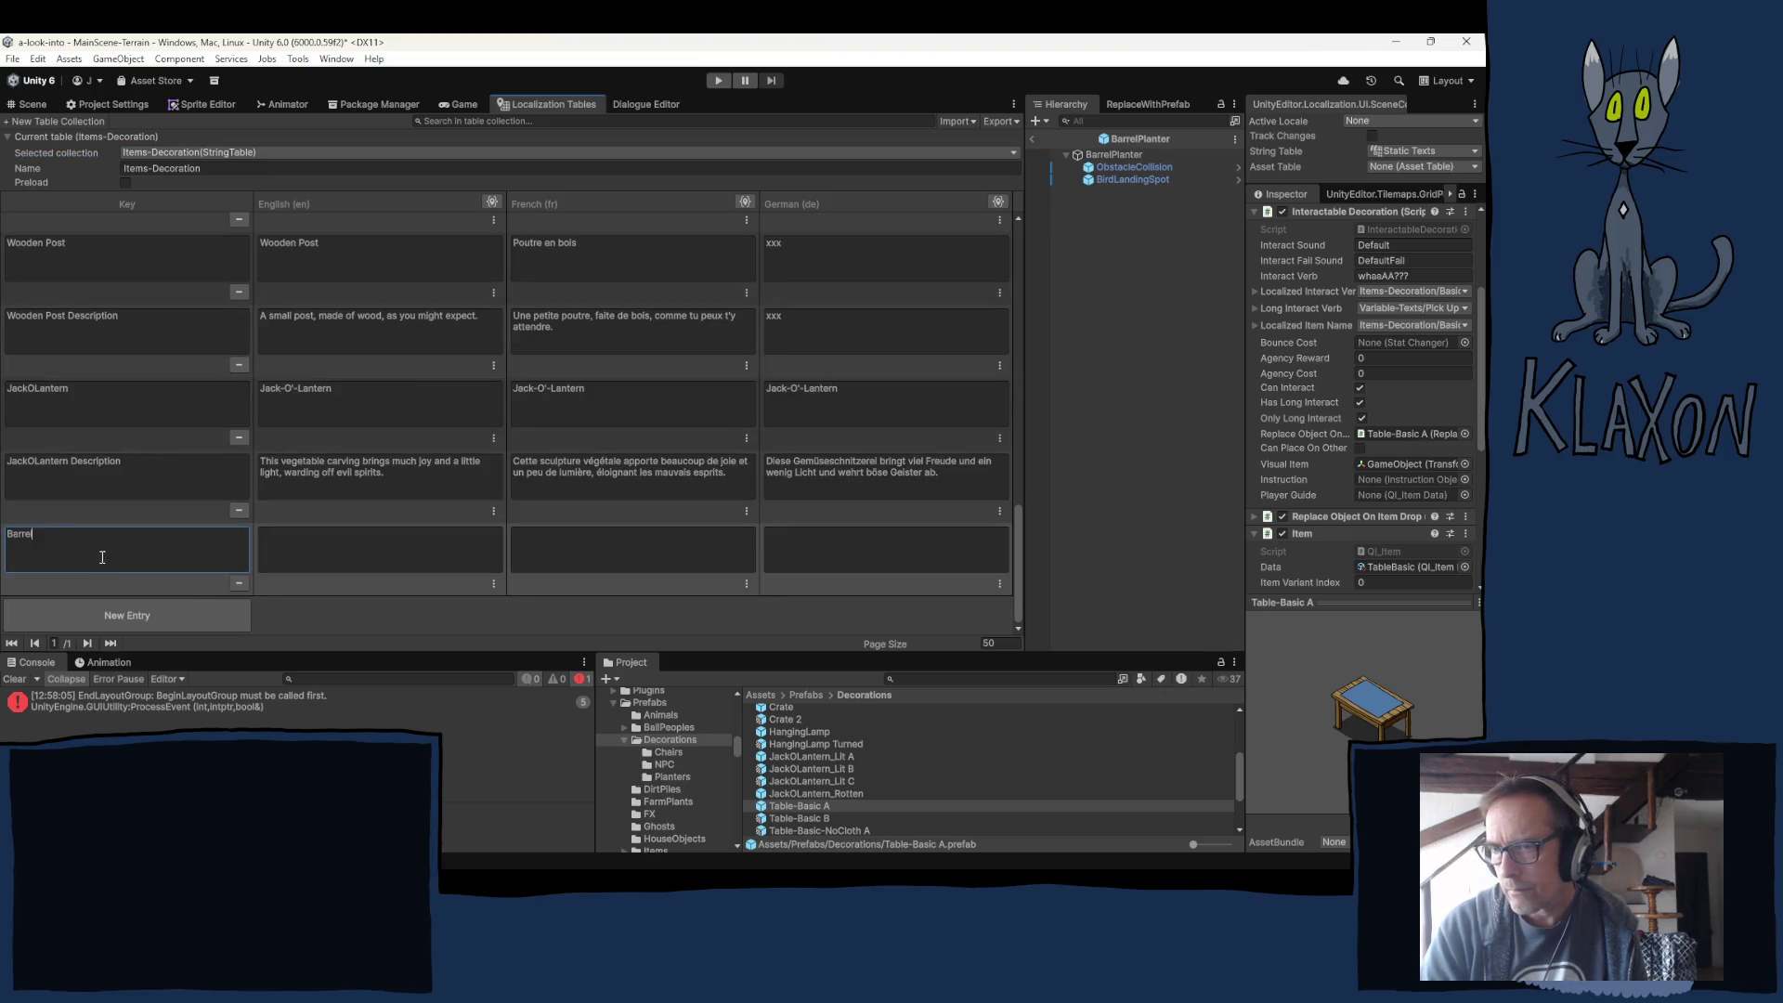
click(342, 543)
text(Barrel)
click(555, 553)
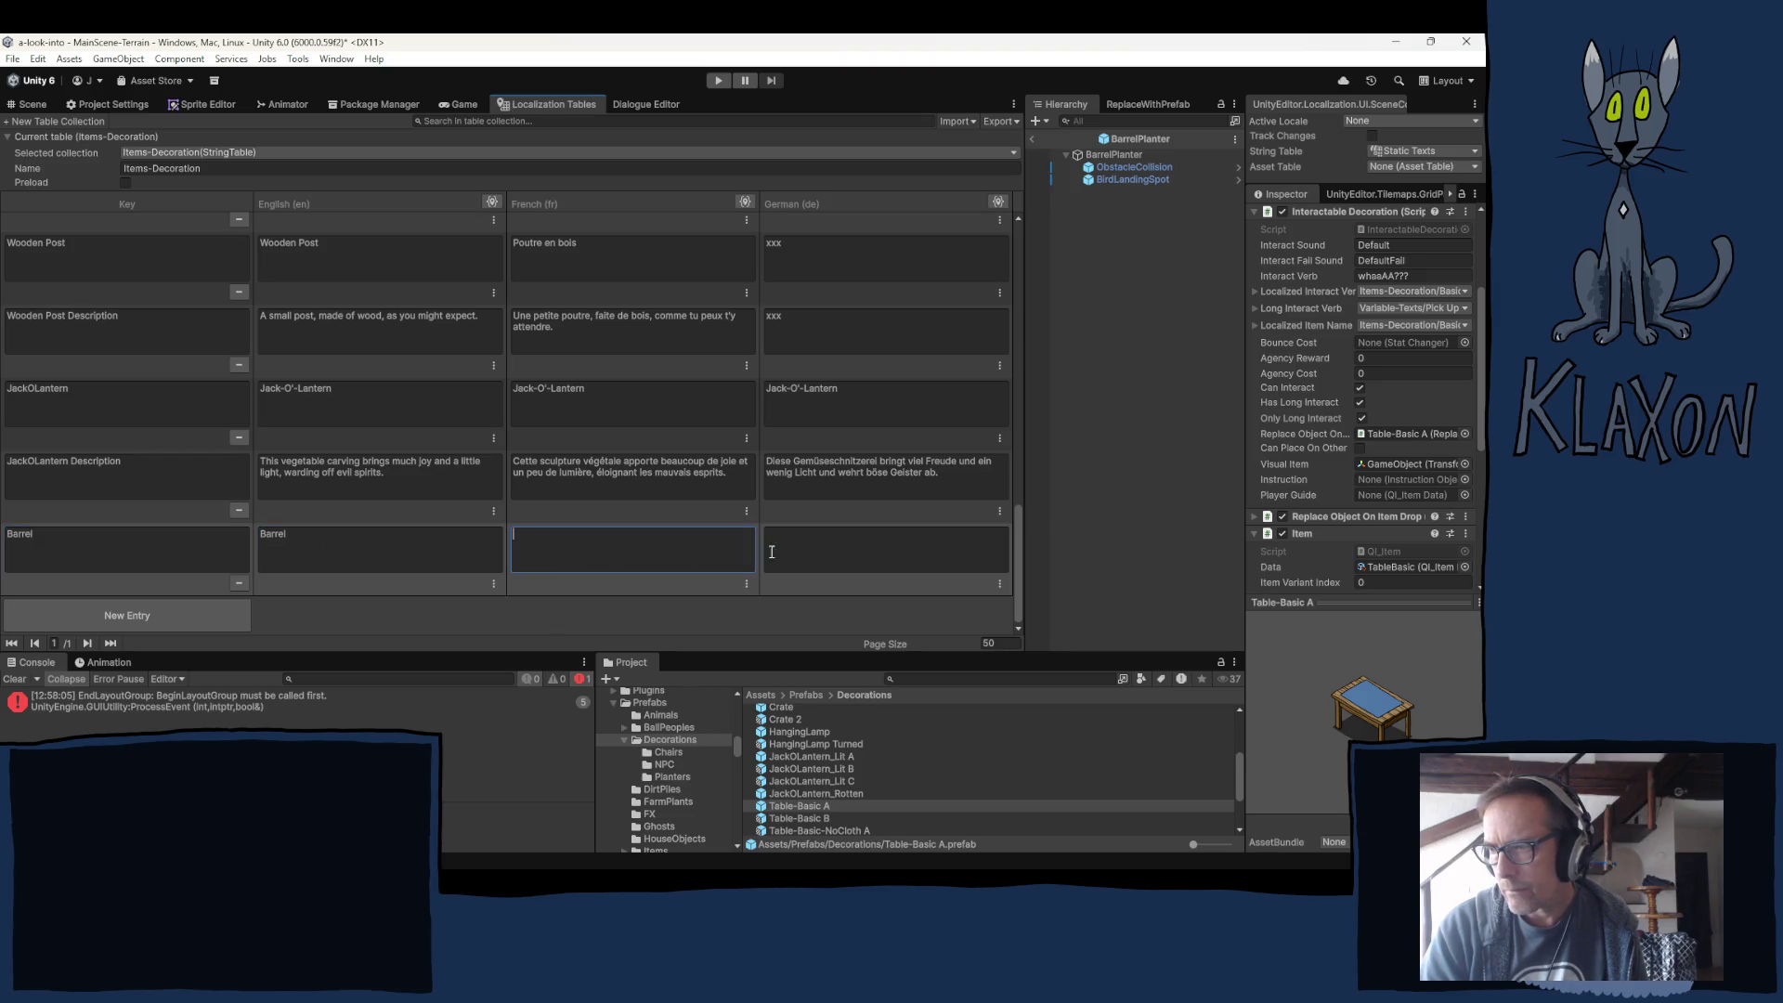
text(Barrel)
click(771, 548)
text(Barrel)
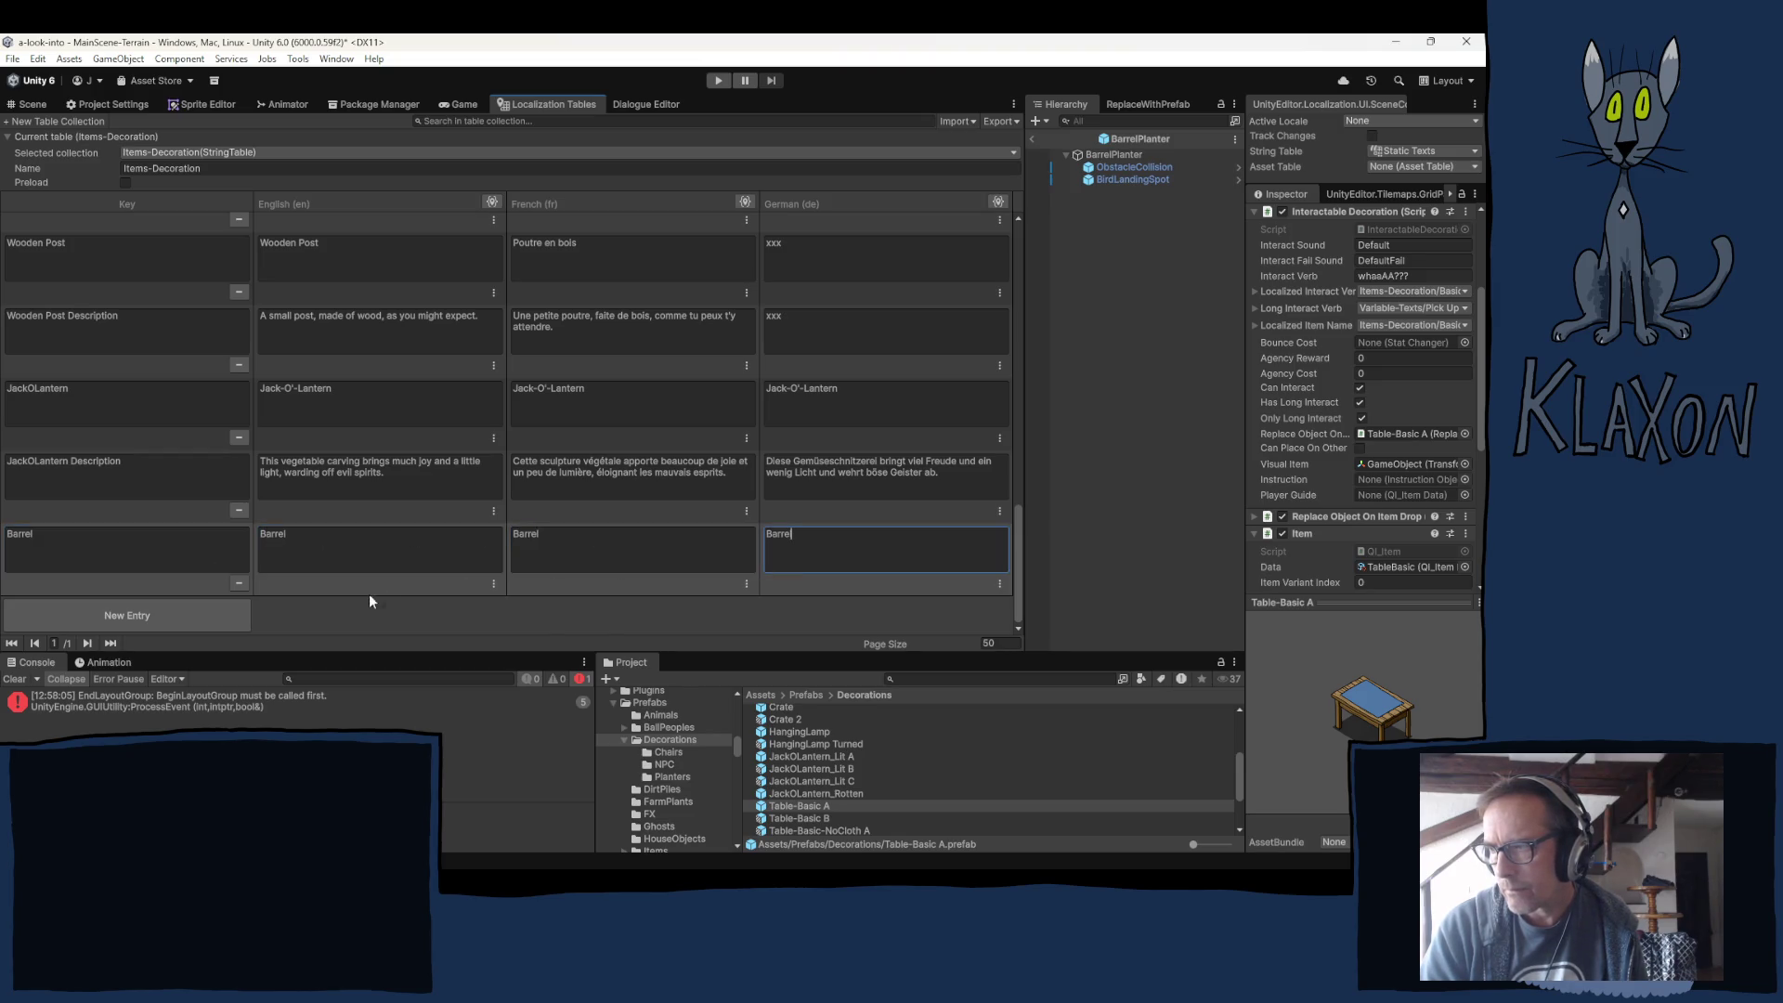
Add a Barrel Description entry, pasting that key into English, French and German.
click(159, 611)
click(70, 550)
text(Barrel D)
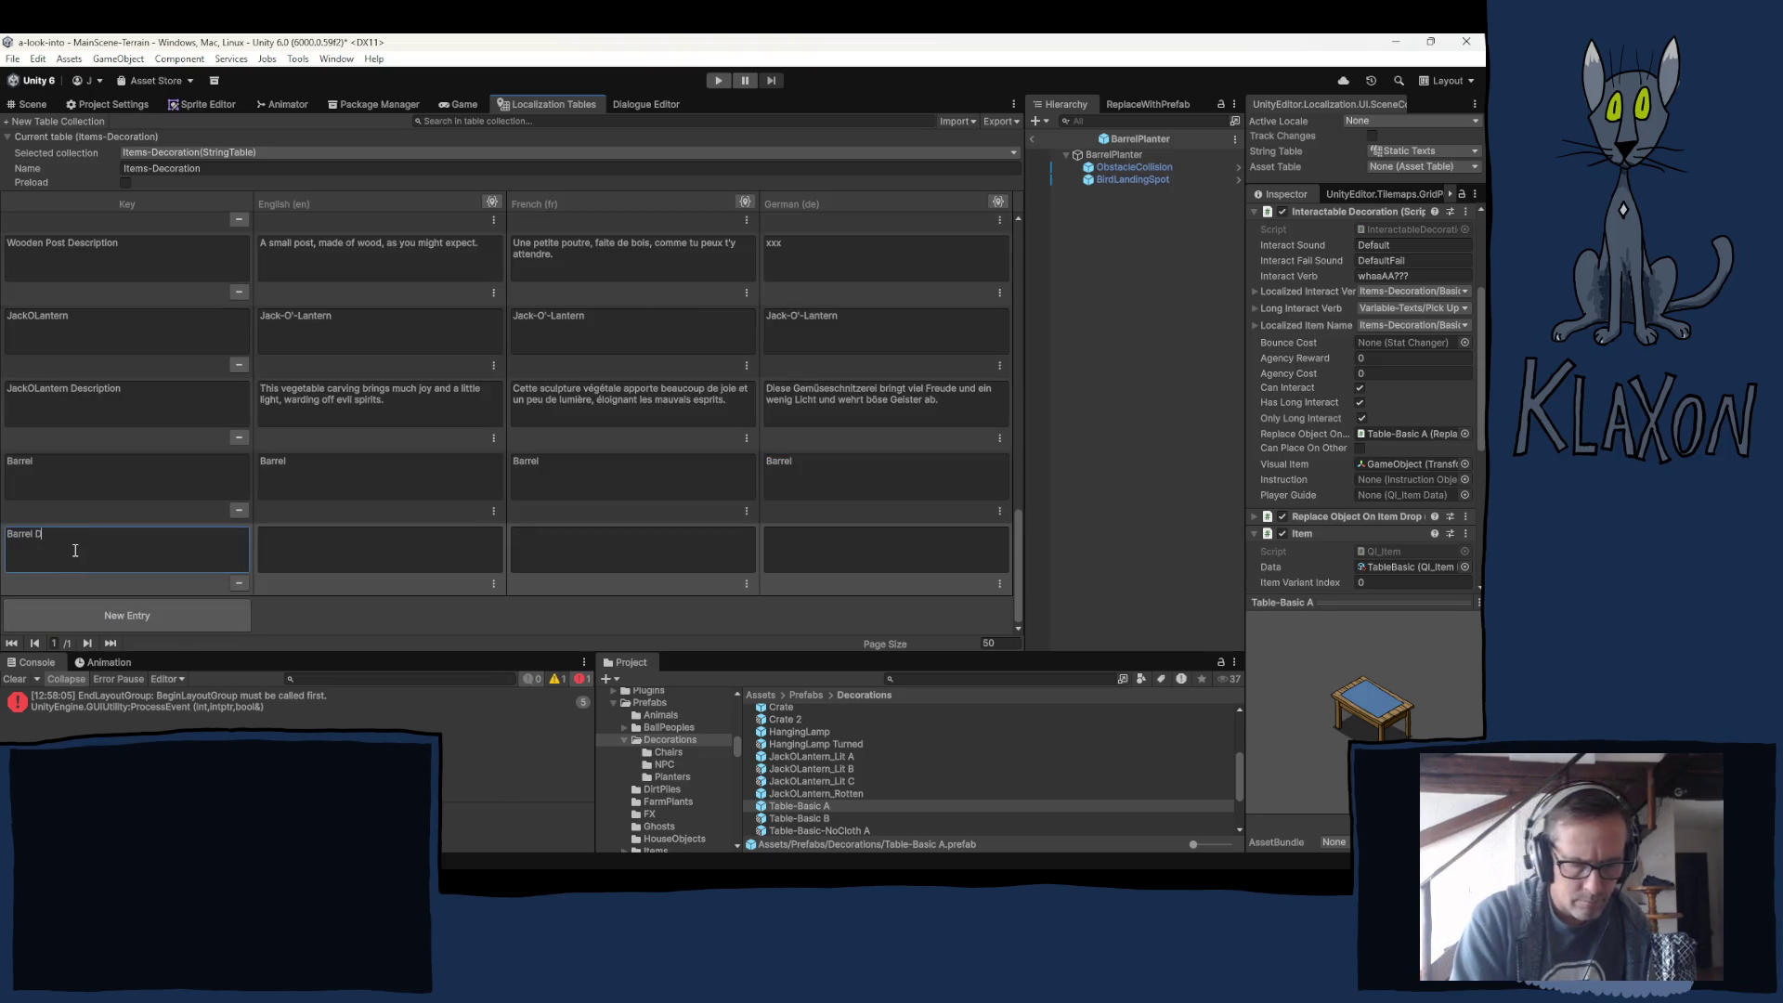
text(escription)
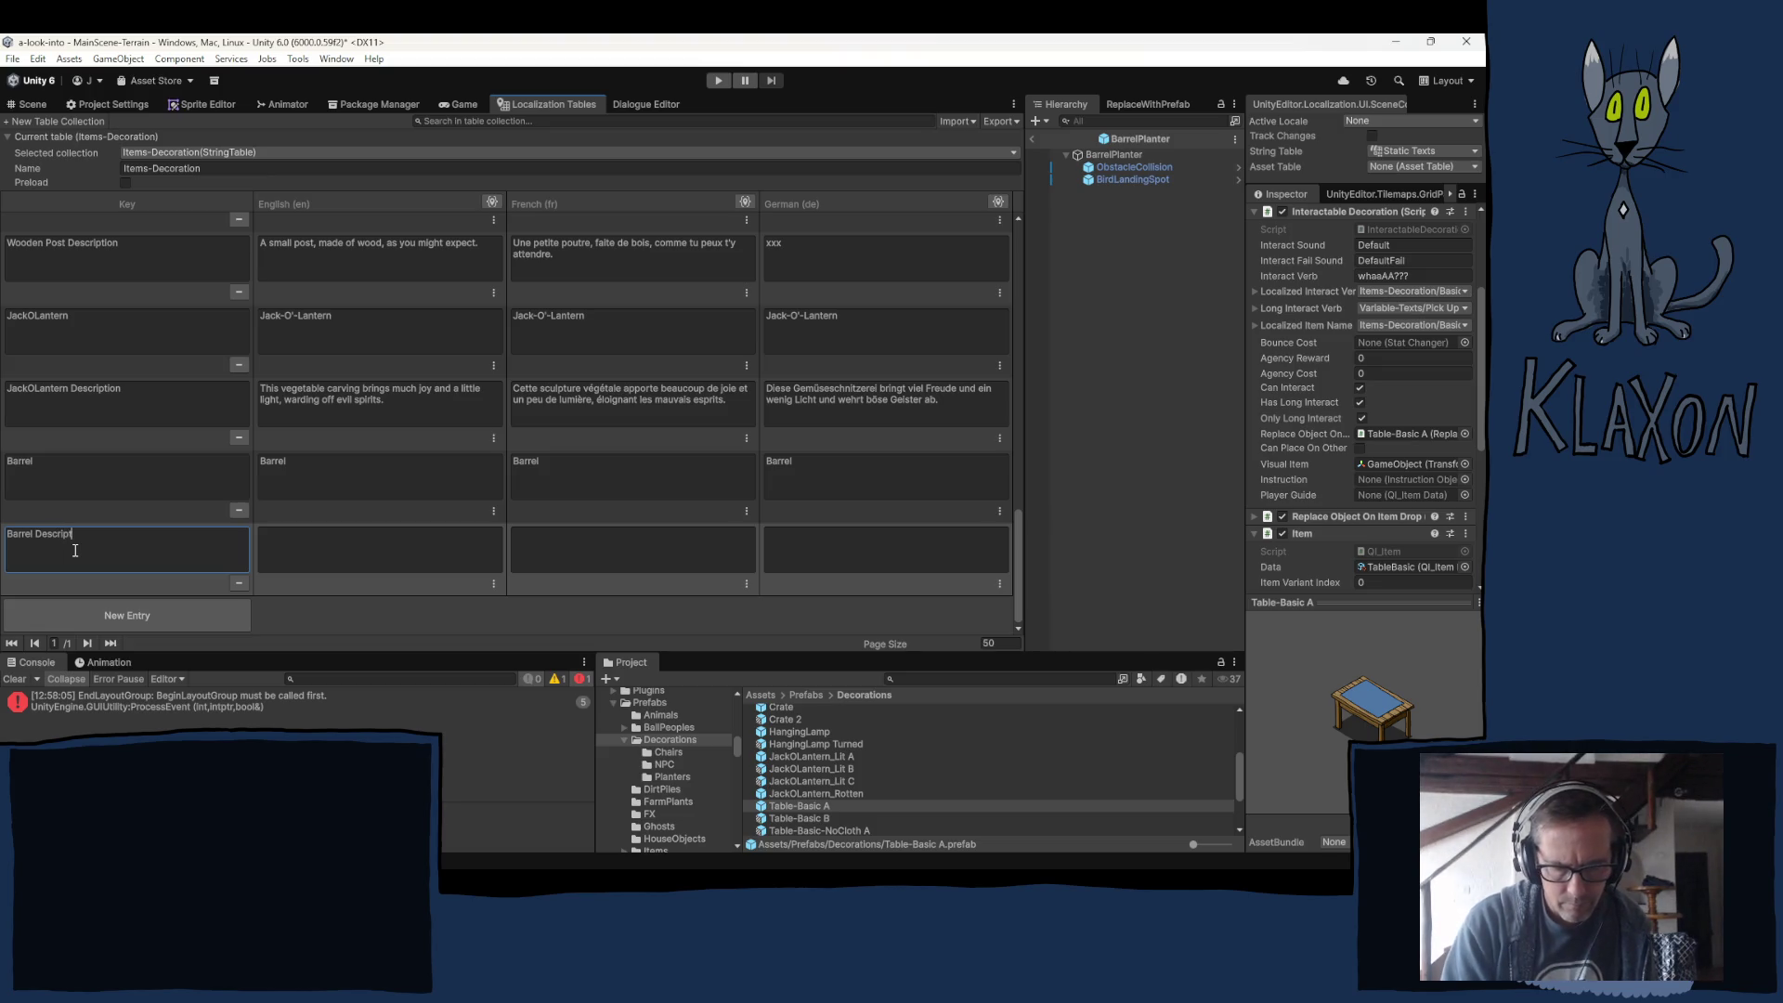
click(290, 557)
click(156, 544)
key(ctrl+c)
click(390, 561)
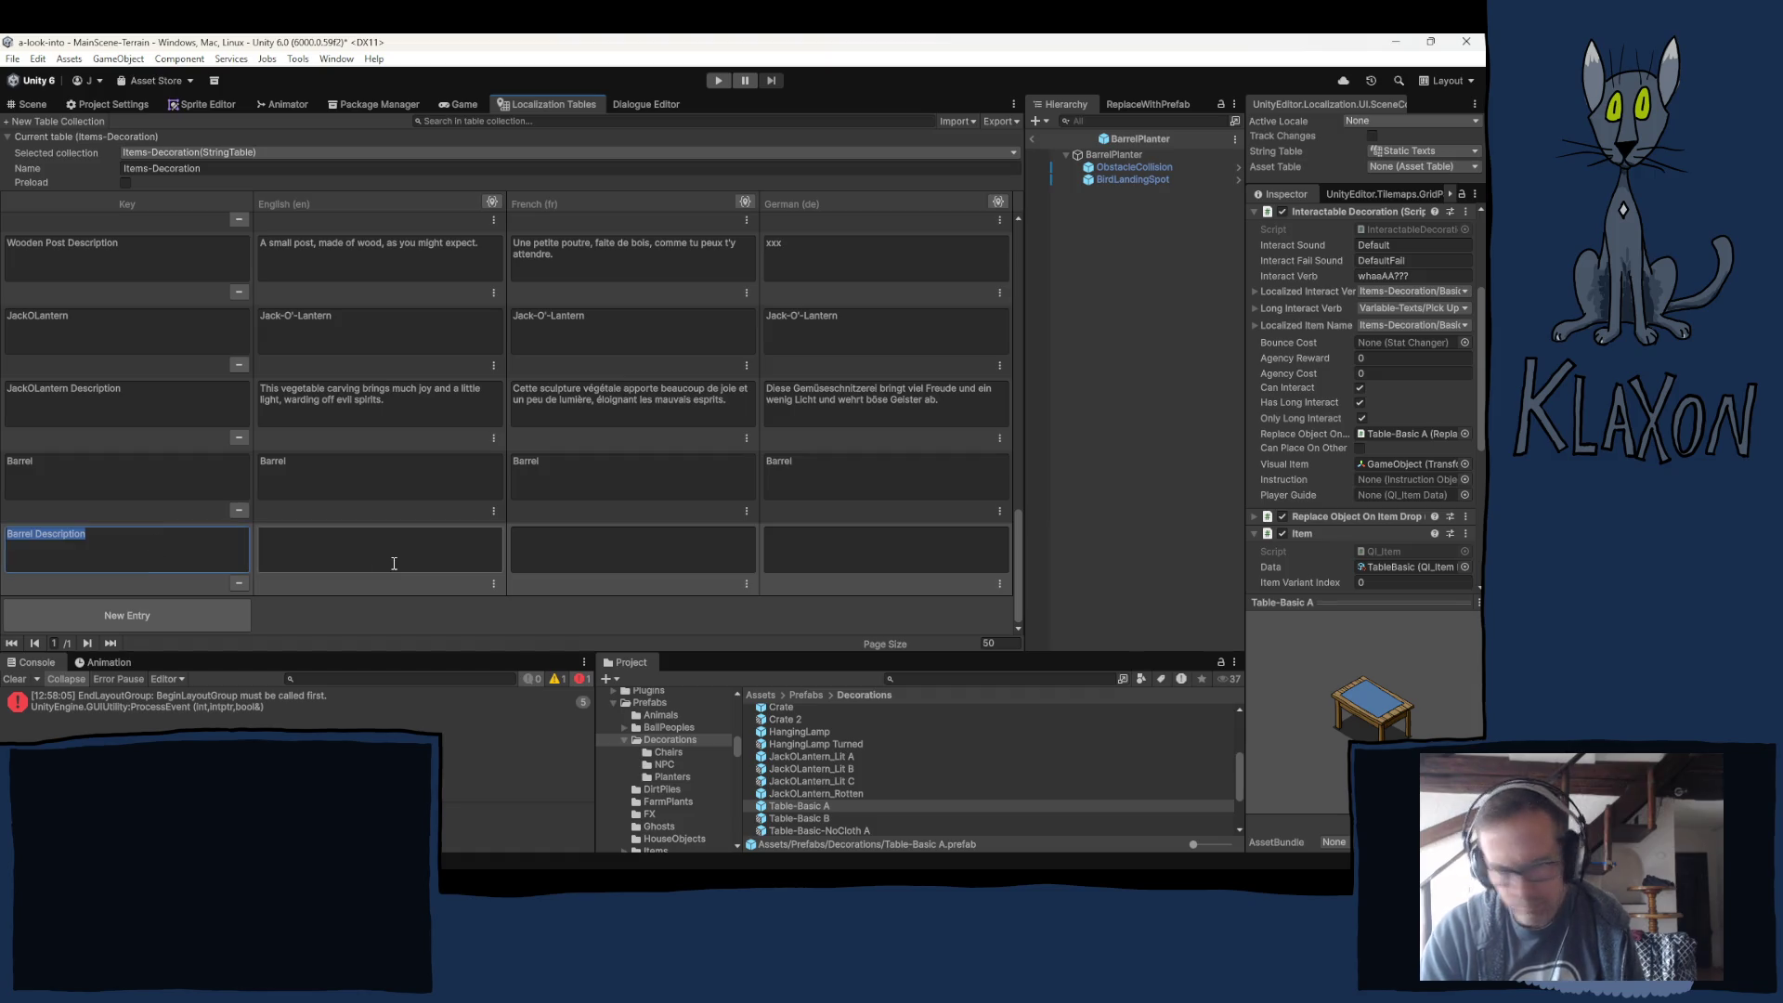
key(ctrl+v)
click(610, 548)
key(ctrl+v)
click(815, 564)
key(ctrl+v)
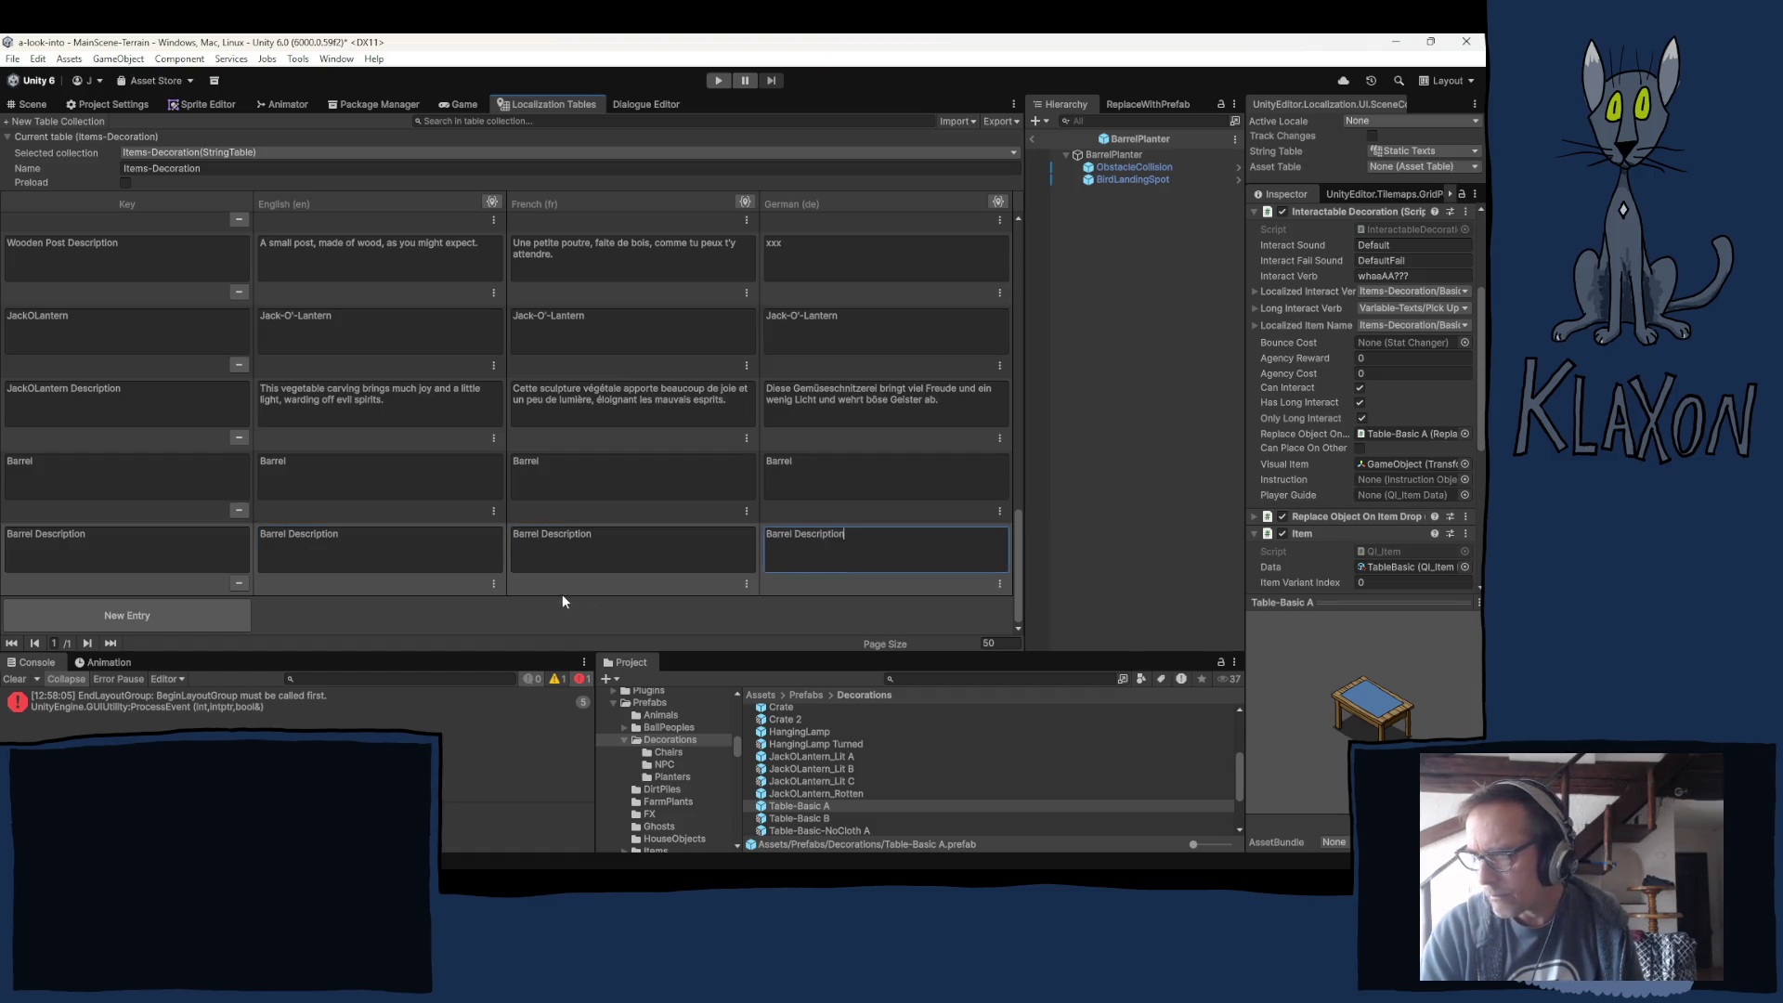
Delete the stray Barrel and Barrel Description entries from the Items-Resource table.
click(186, 152)
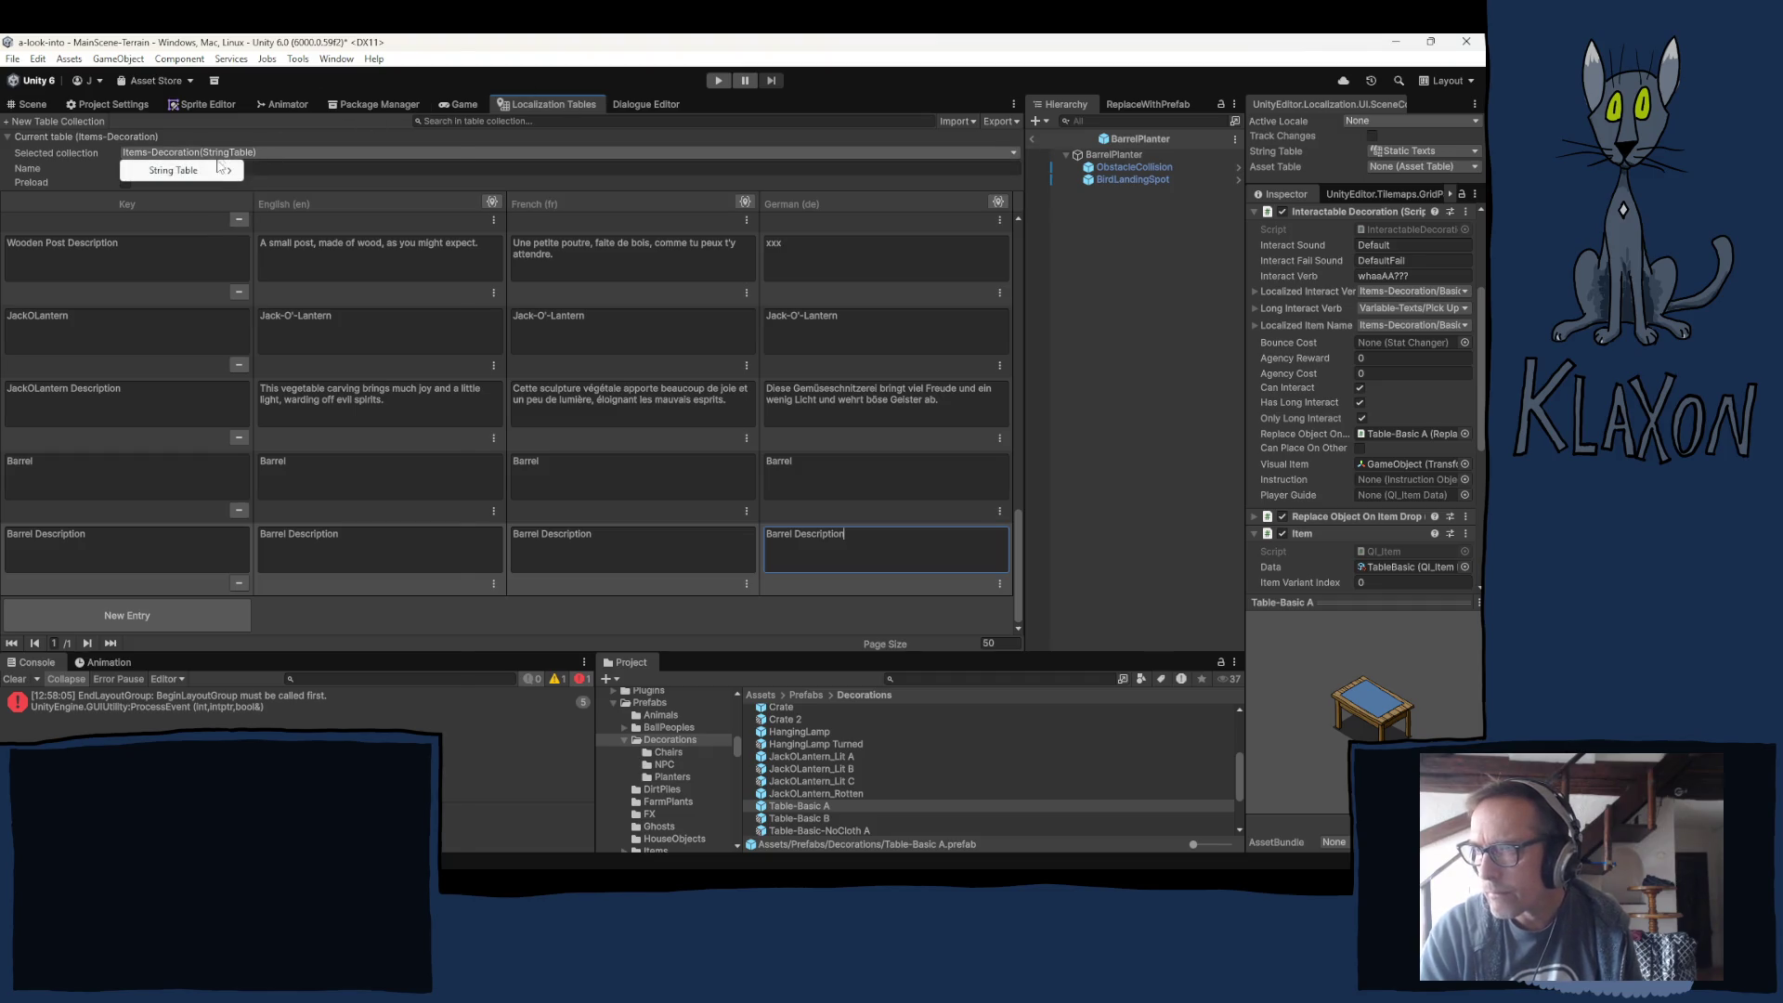
mouse_move(186, 169)
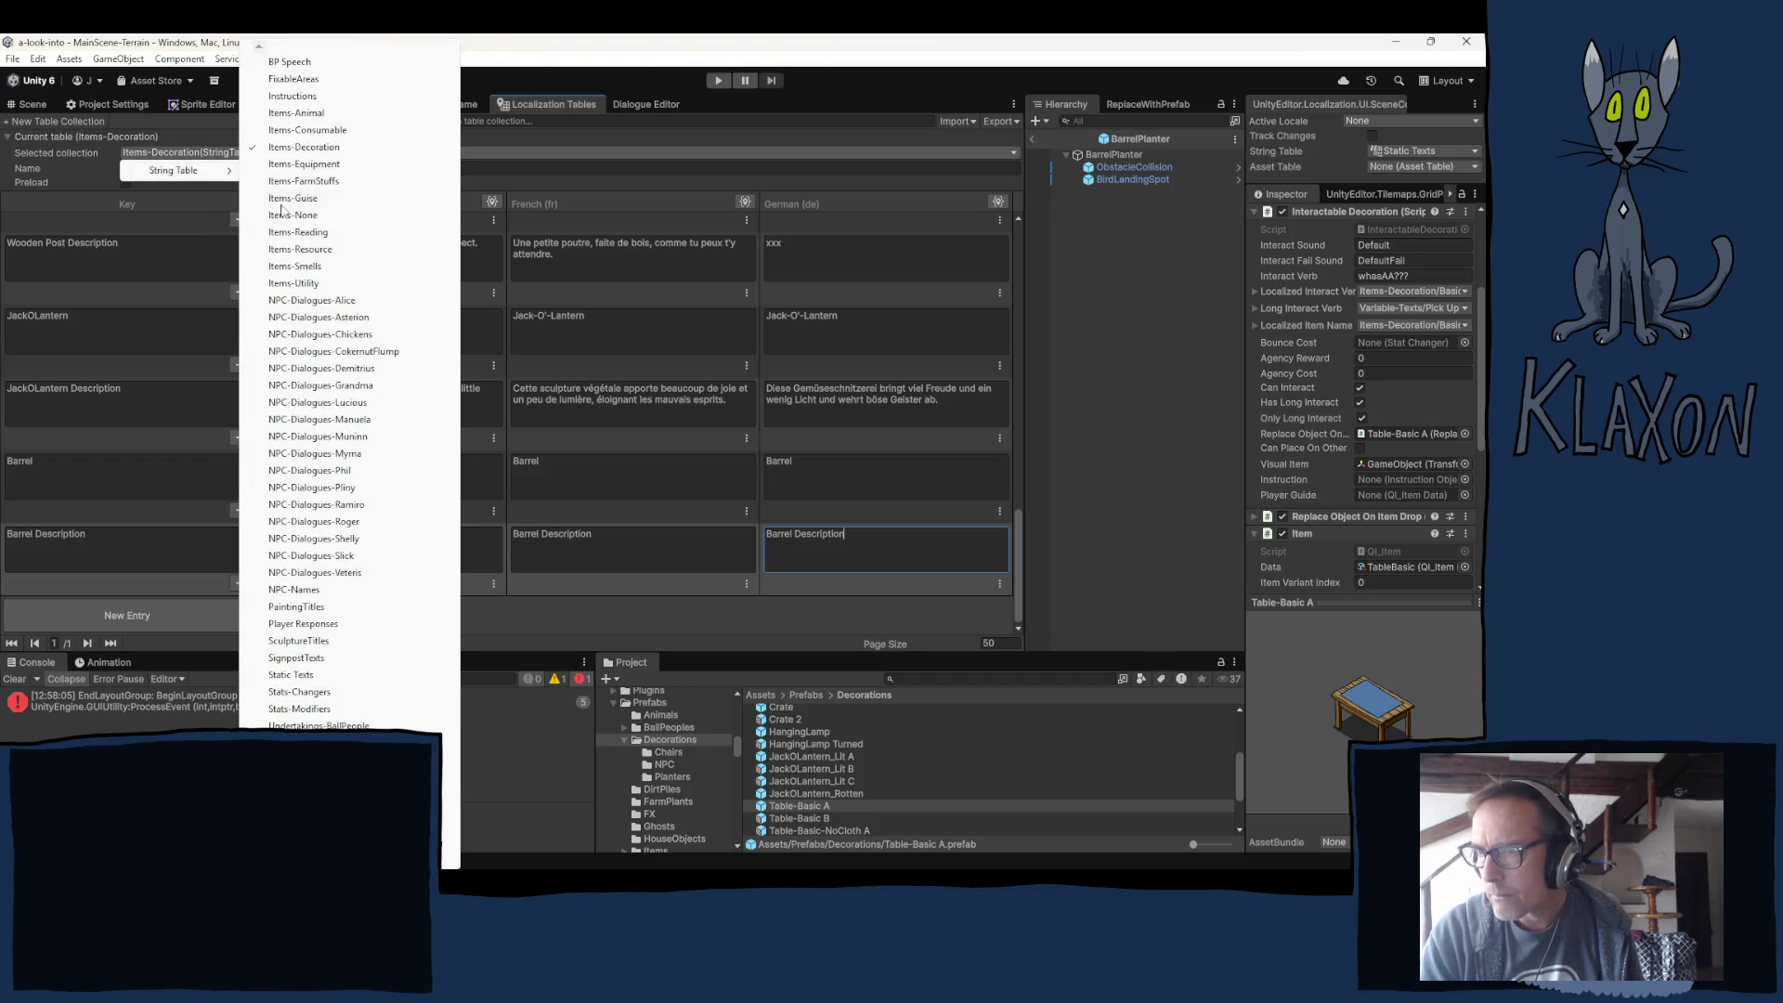
click(325, 249)
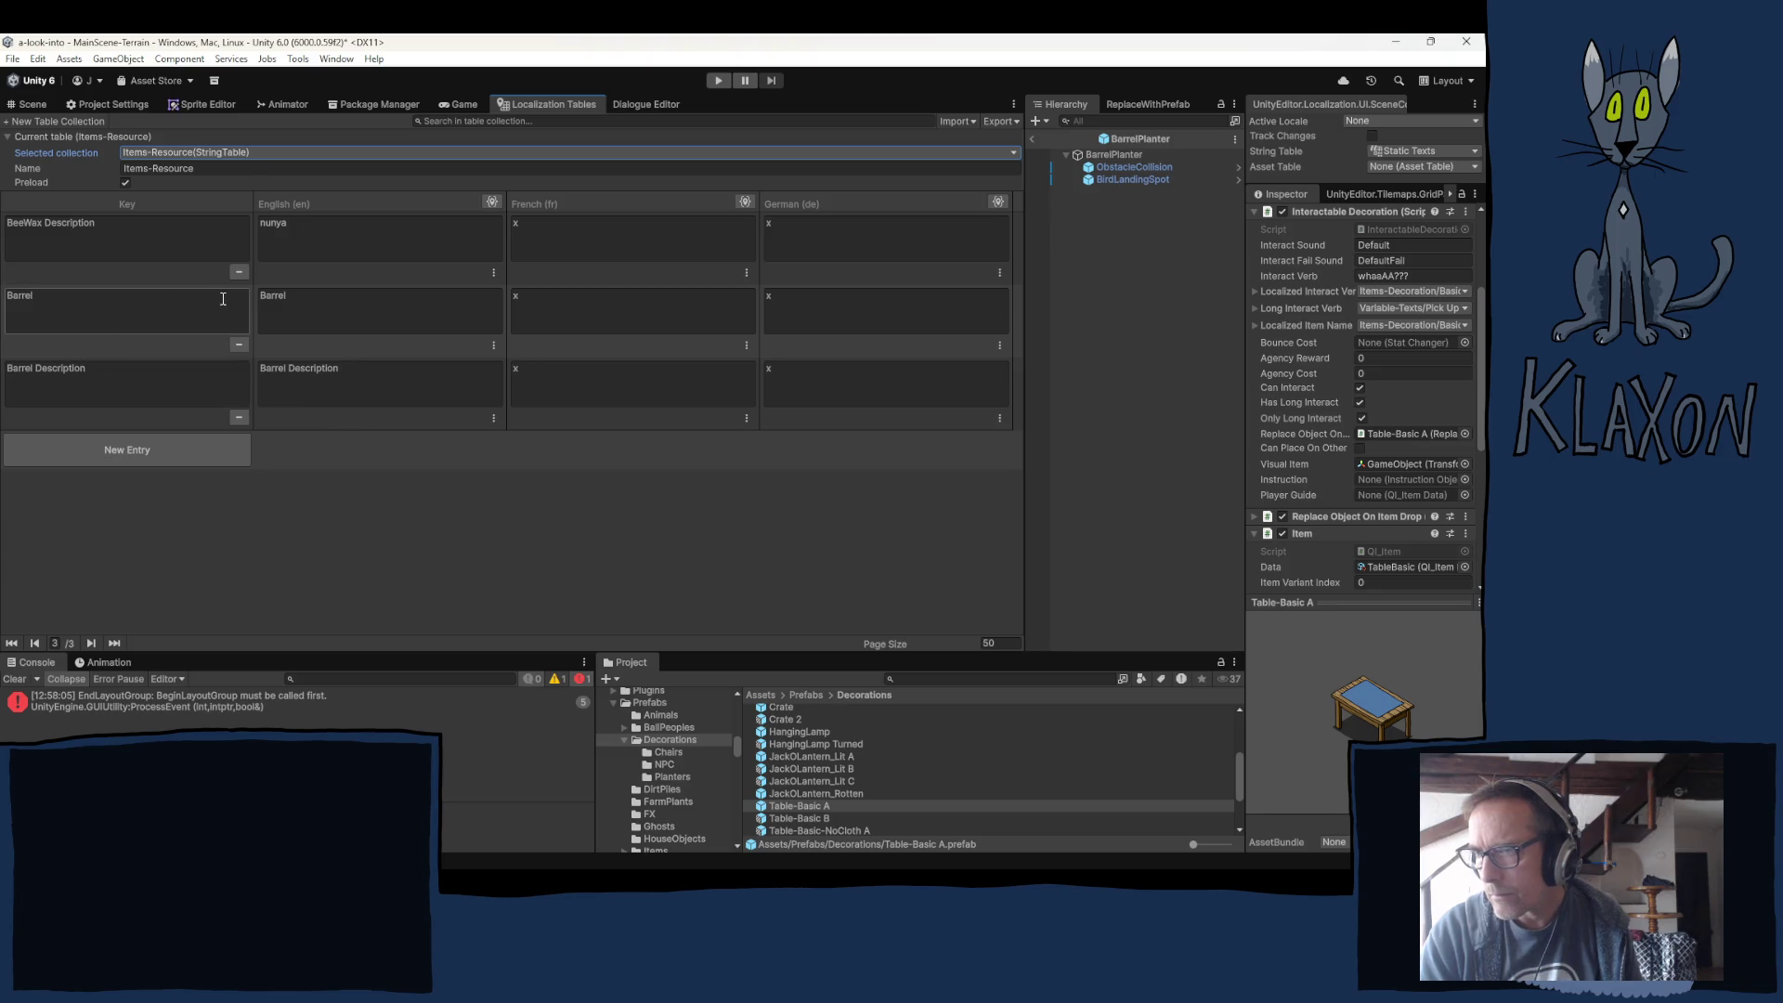
click(126, 316)
click(239, 344)
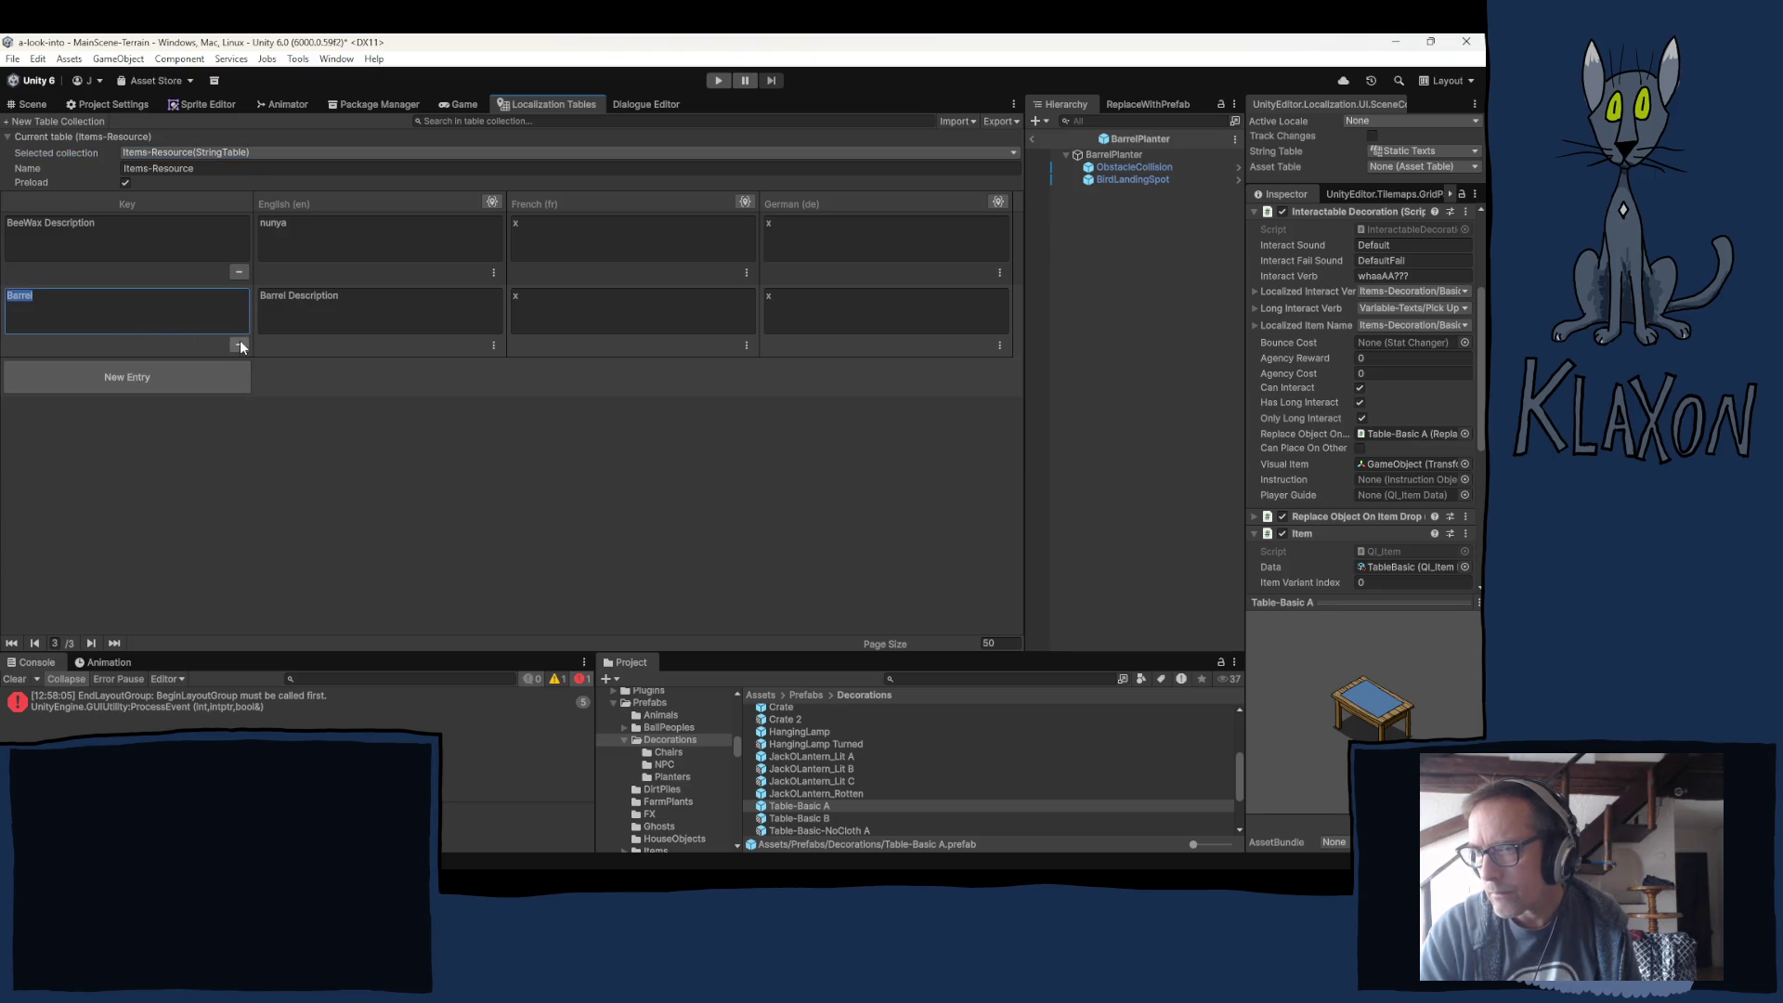
click(239, 344)
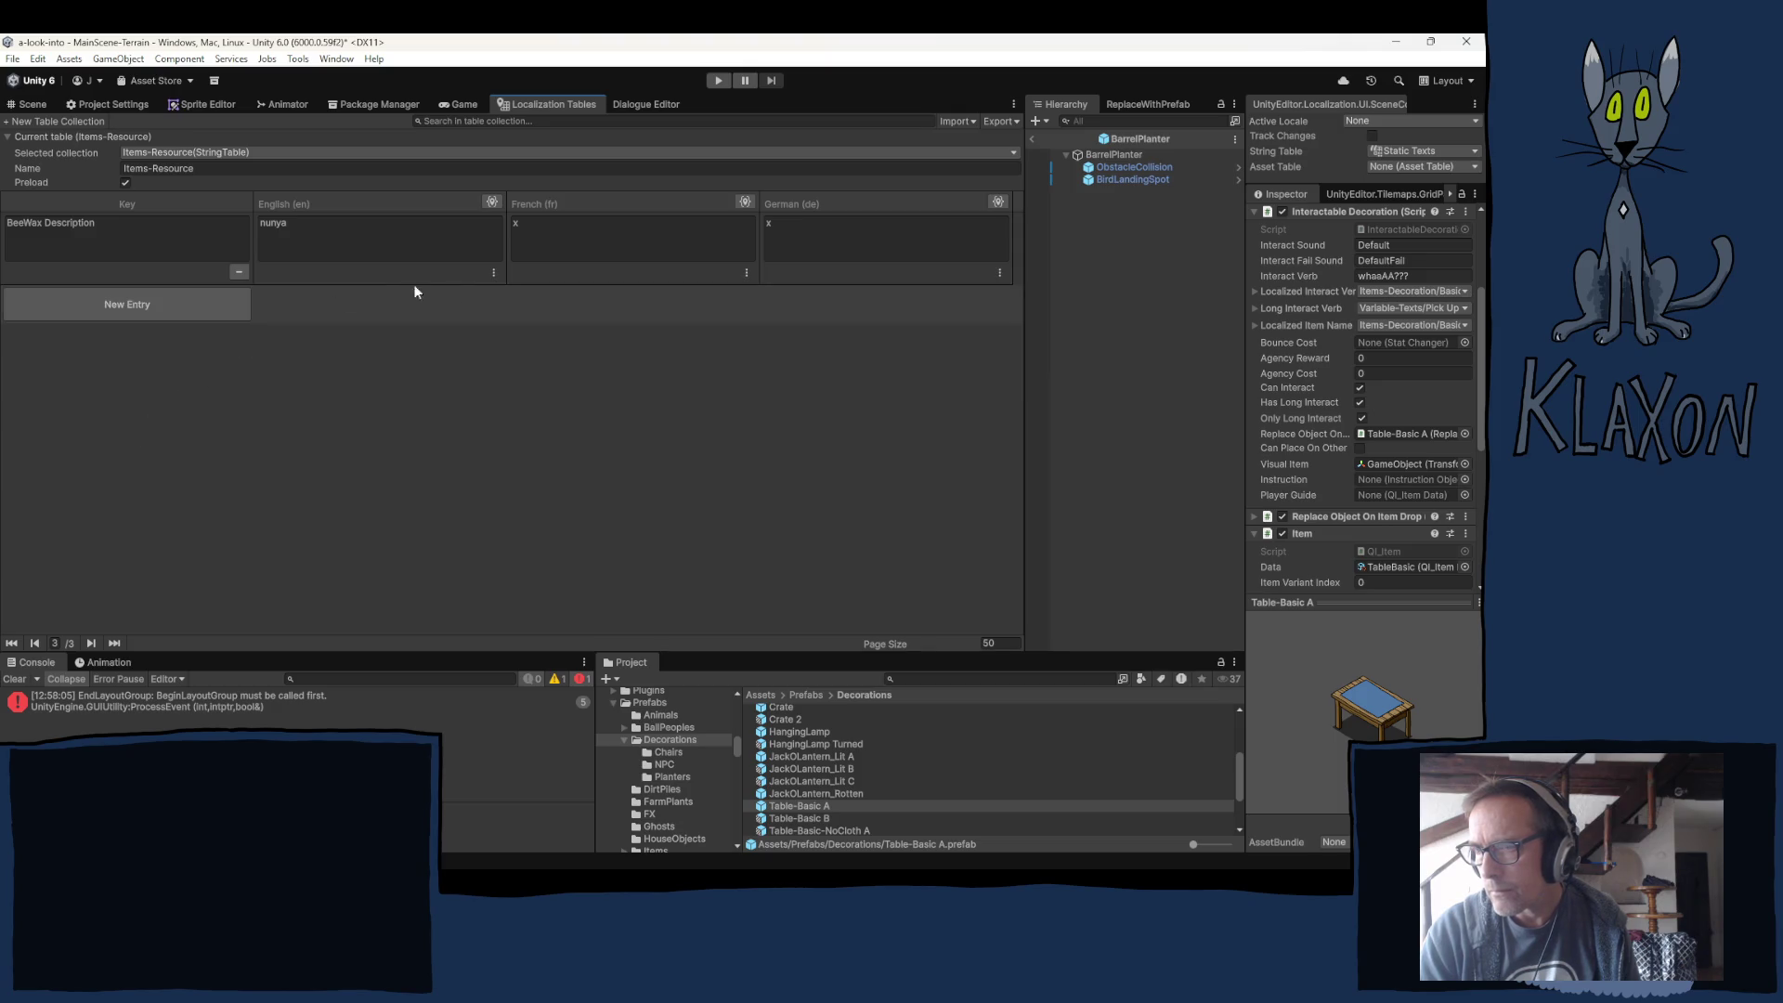
Switch the selected collection back to Items-Decoration.
click(212, 152)
mouse_move(197, 170)
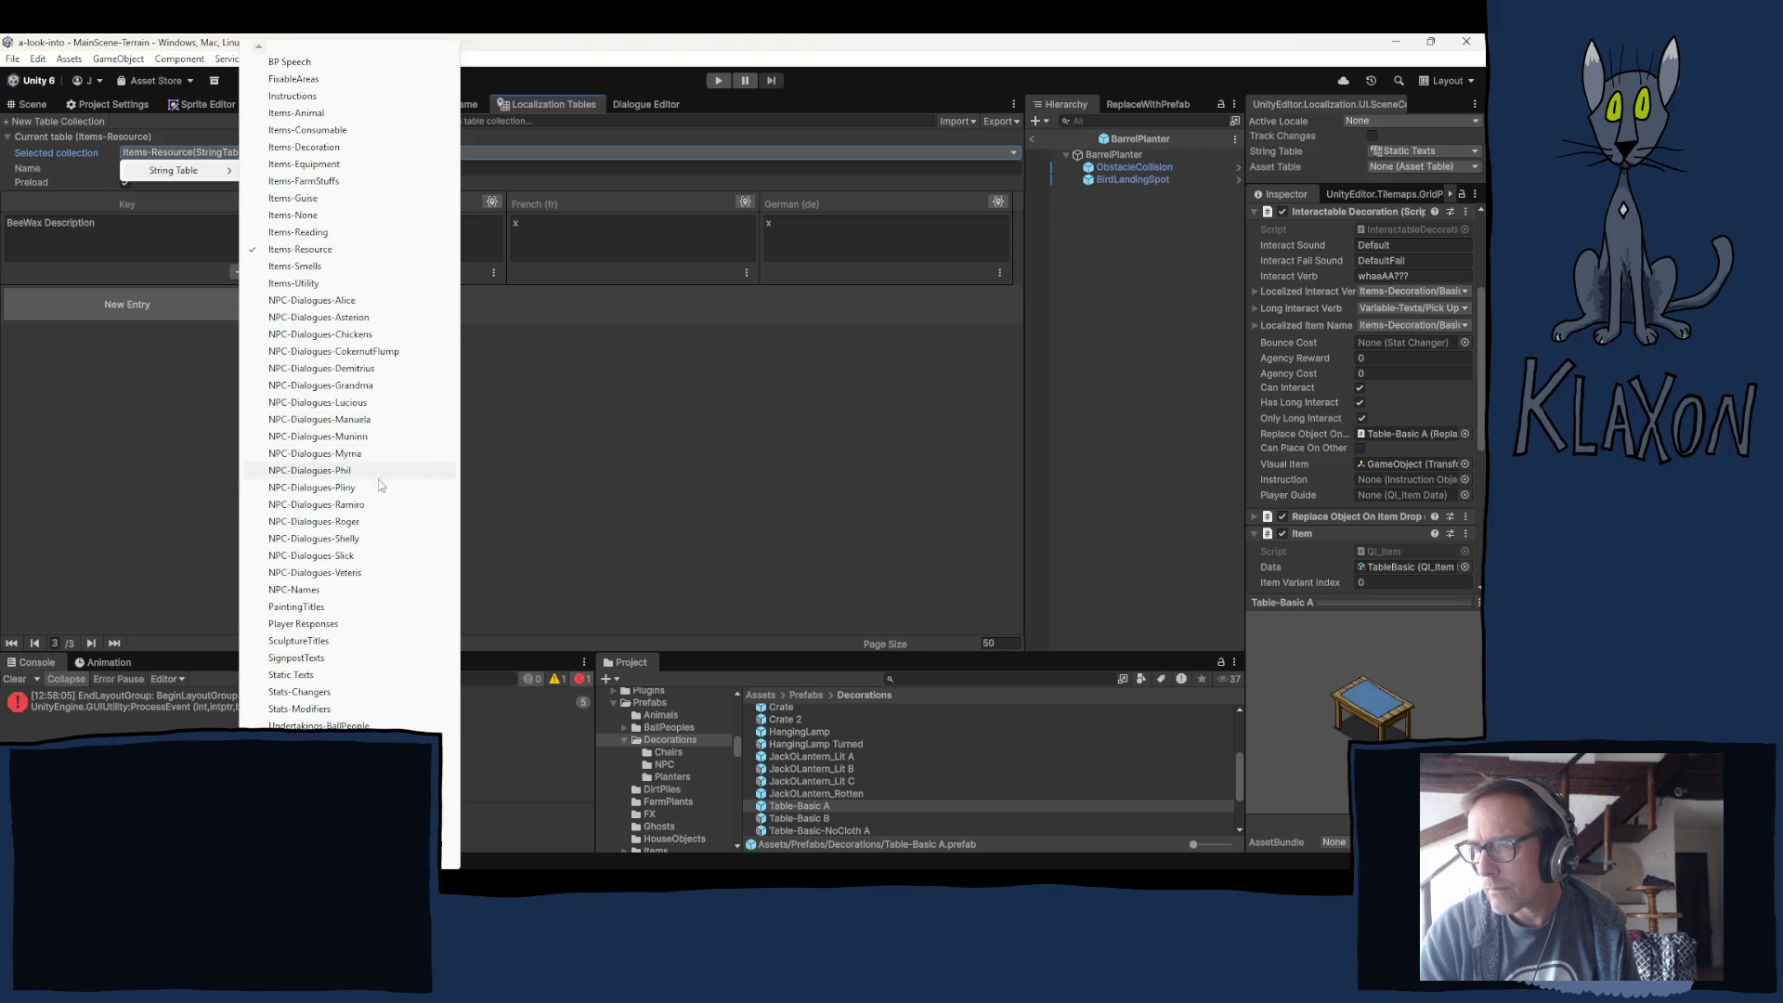
click(331, 146)
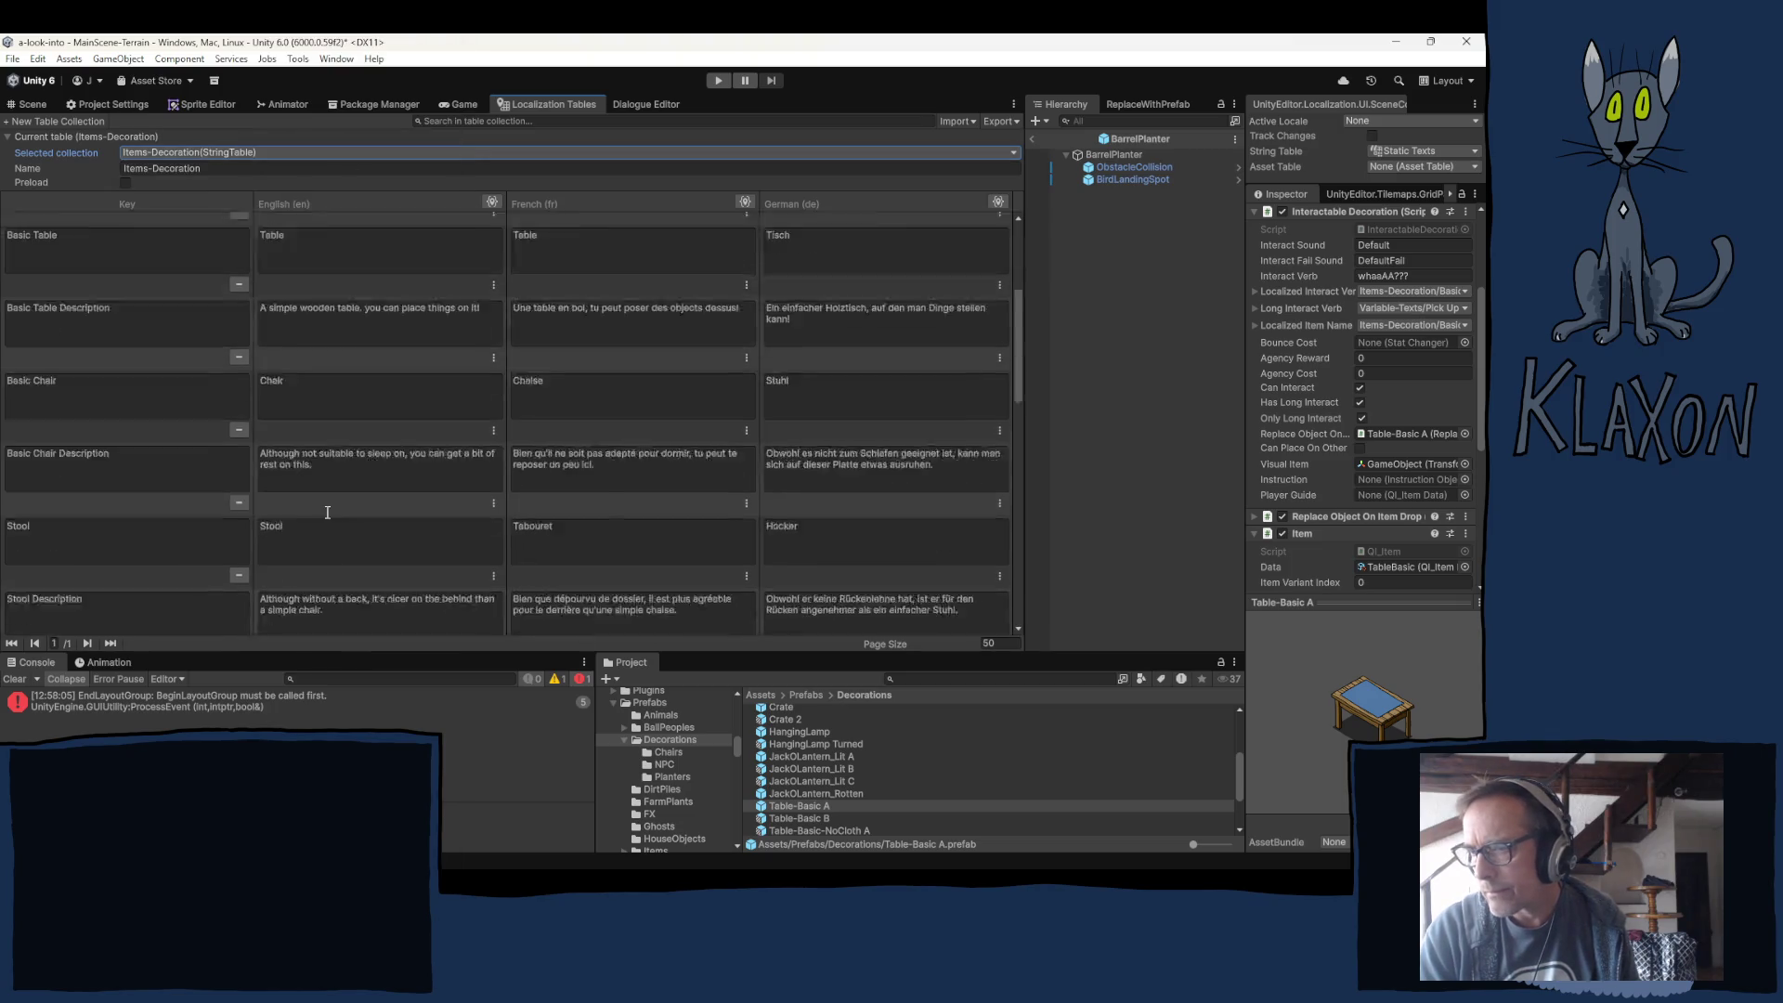
scroll(327, 511, down, 10)
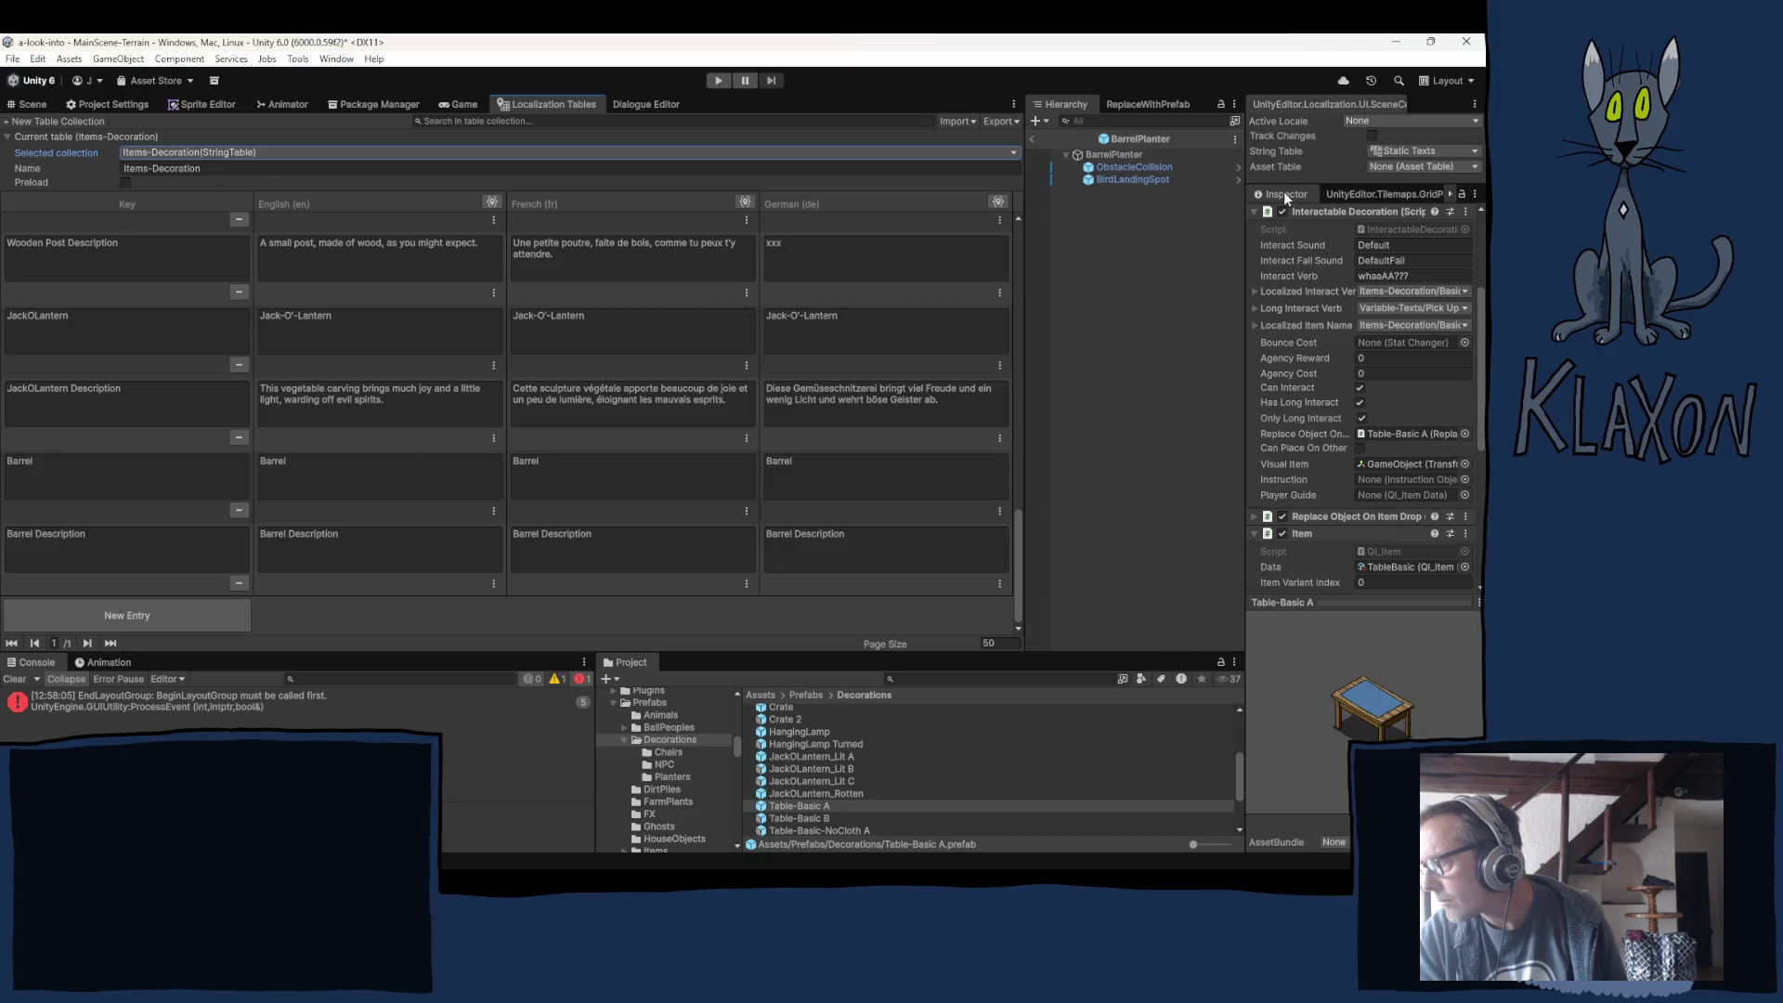
Select the Barrel prefab and set Localized Interact Verb to Items-Decoration/Barrel via a 'barrel' search.
scroll(846, 792, up, 5)
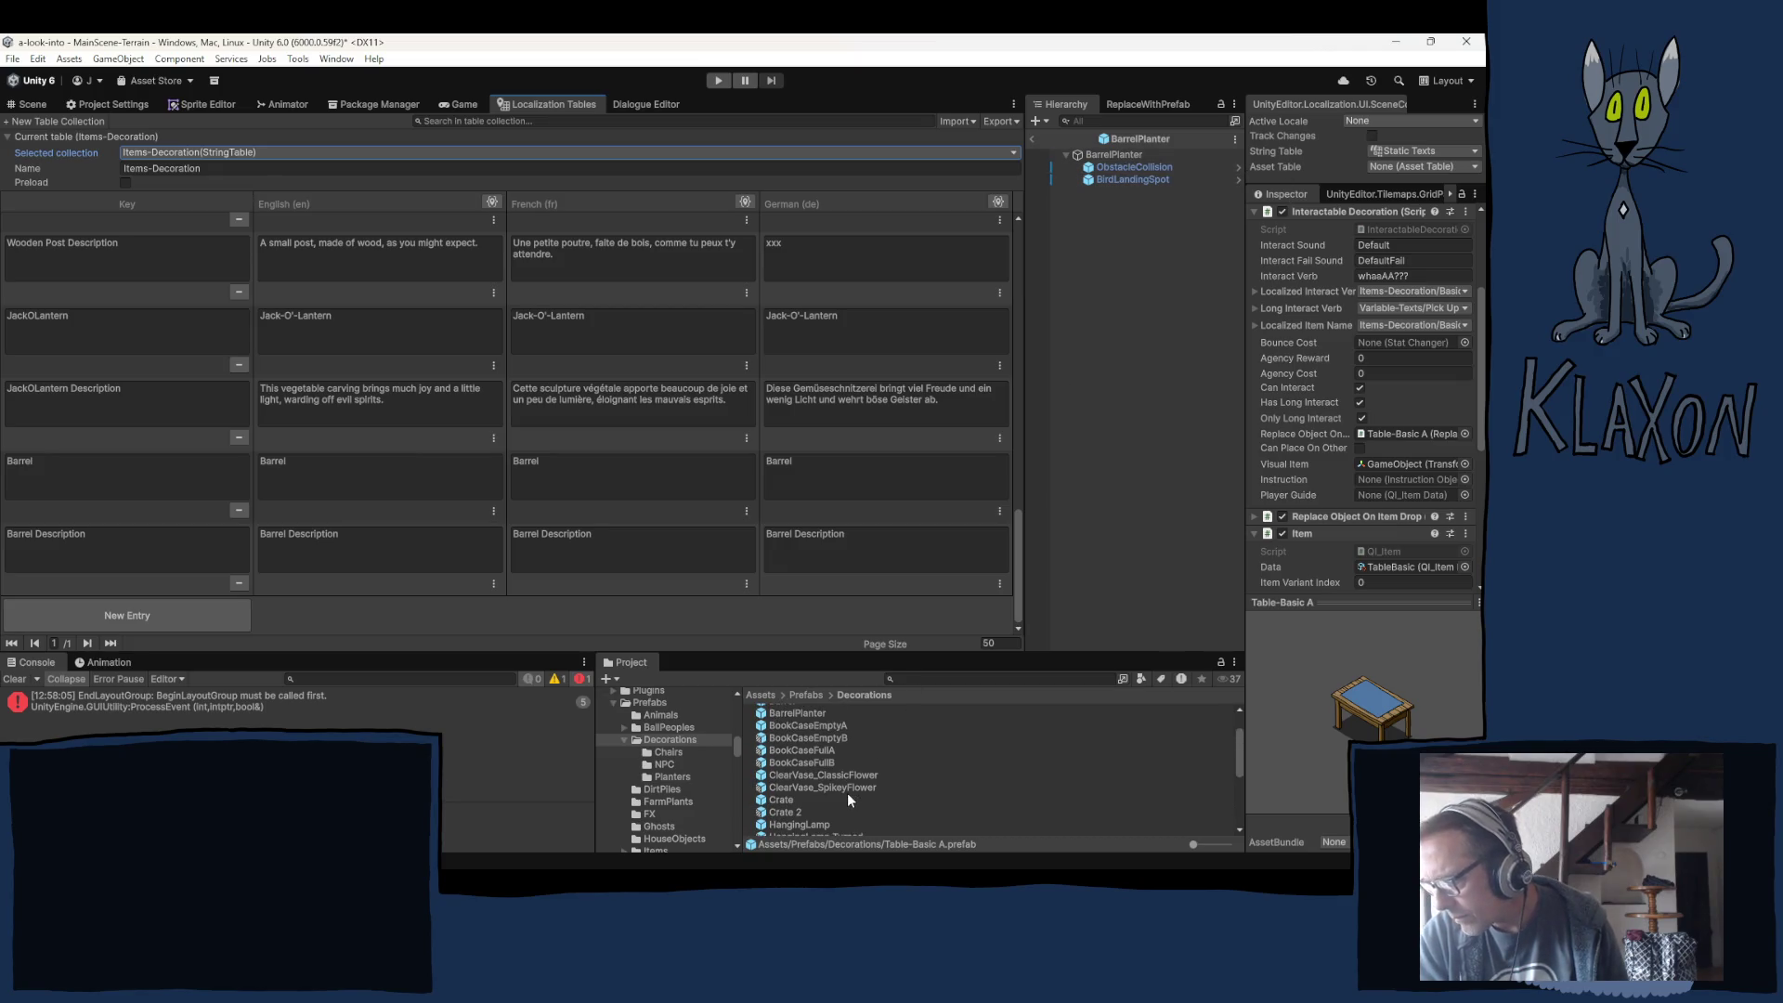
click(782, 749)
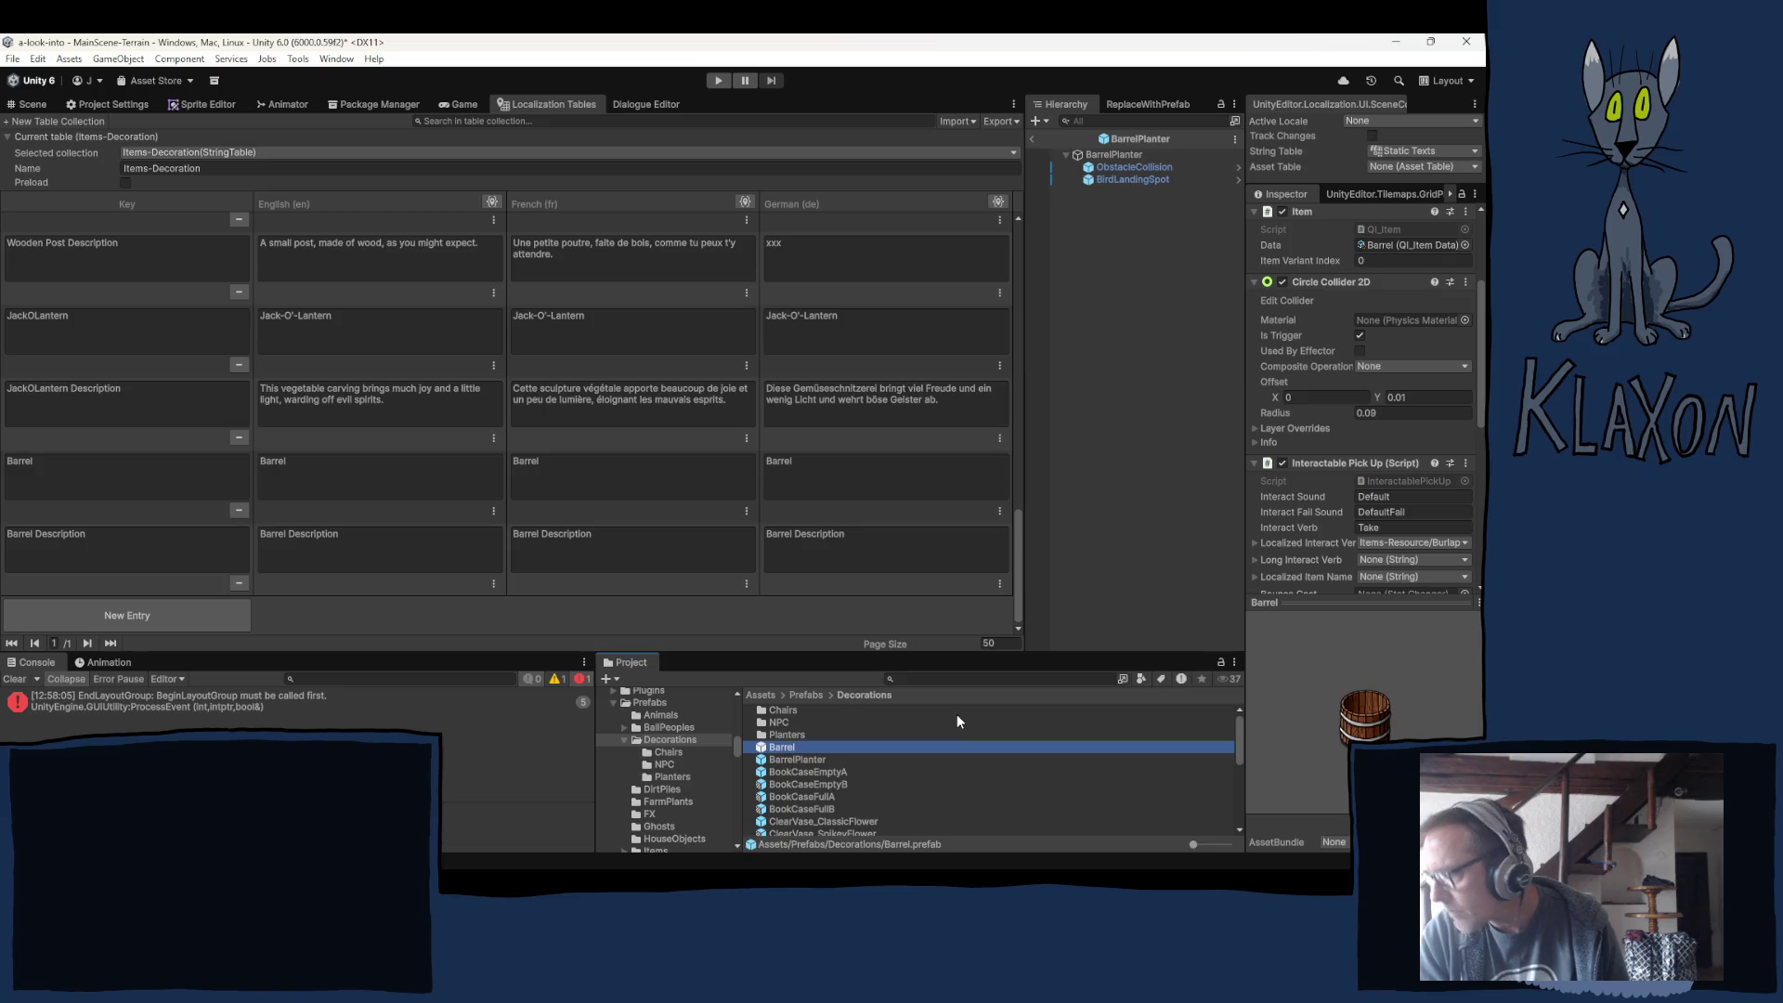
click(1455, 544)
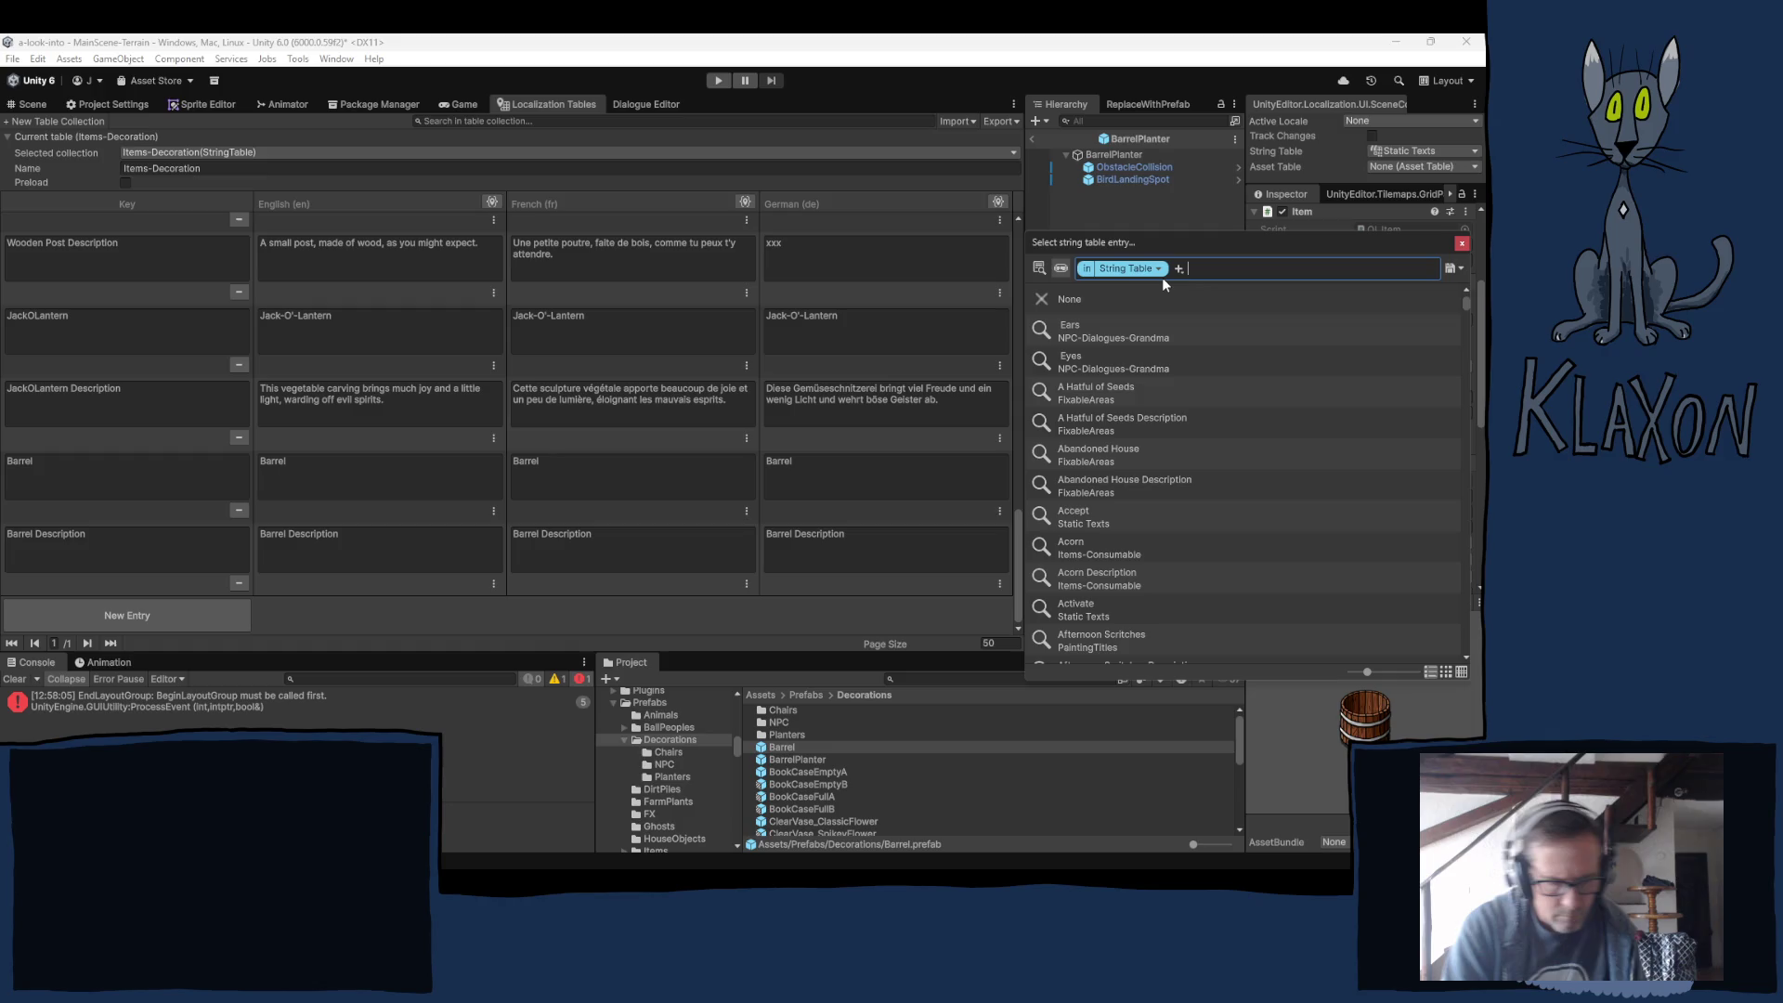
text(barrel)
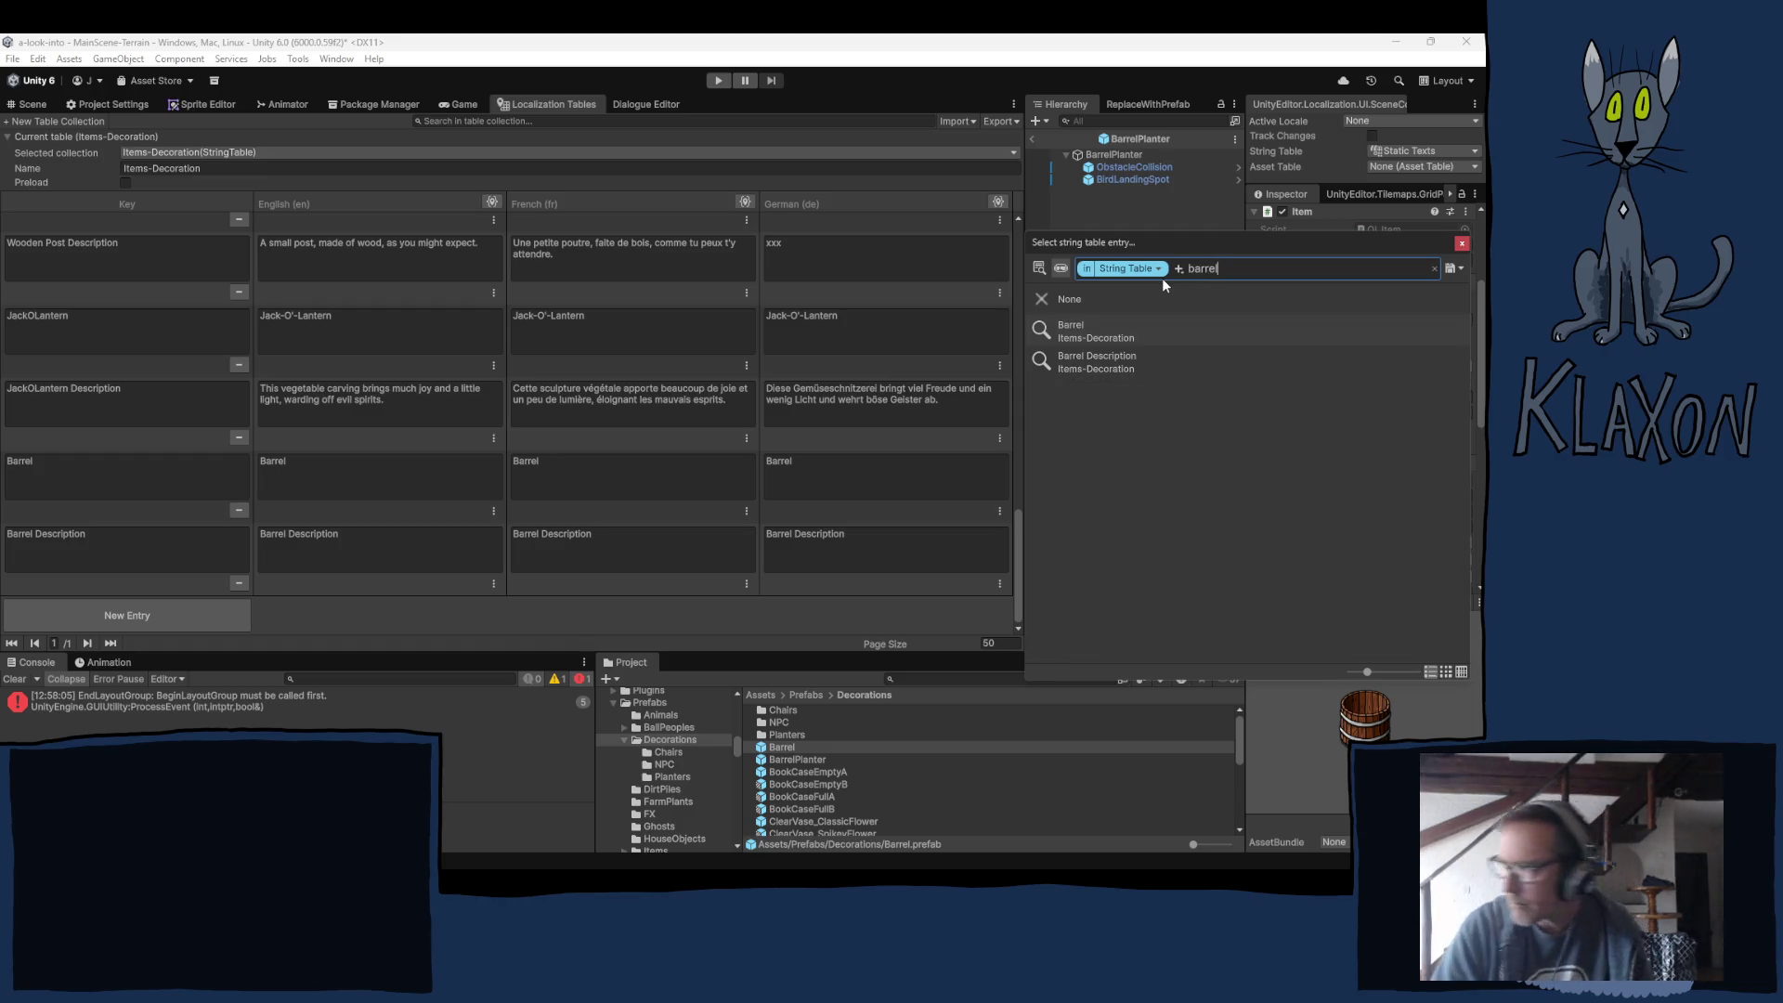
key(Down)
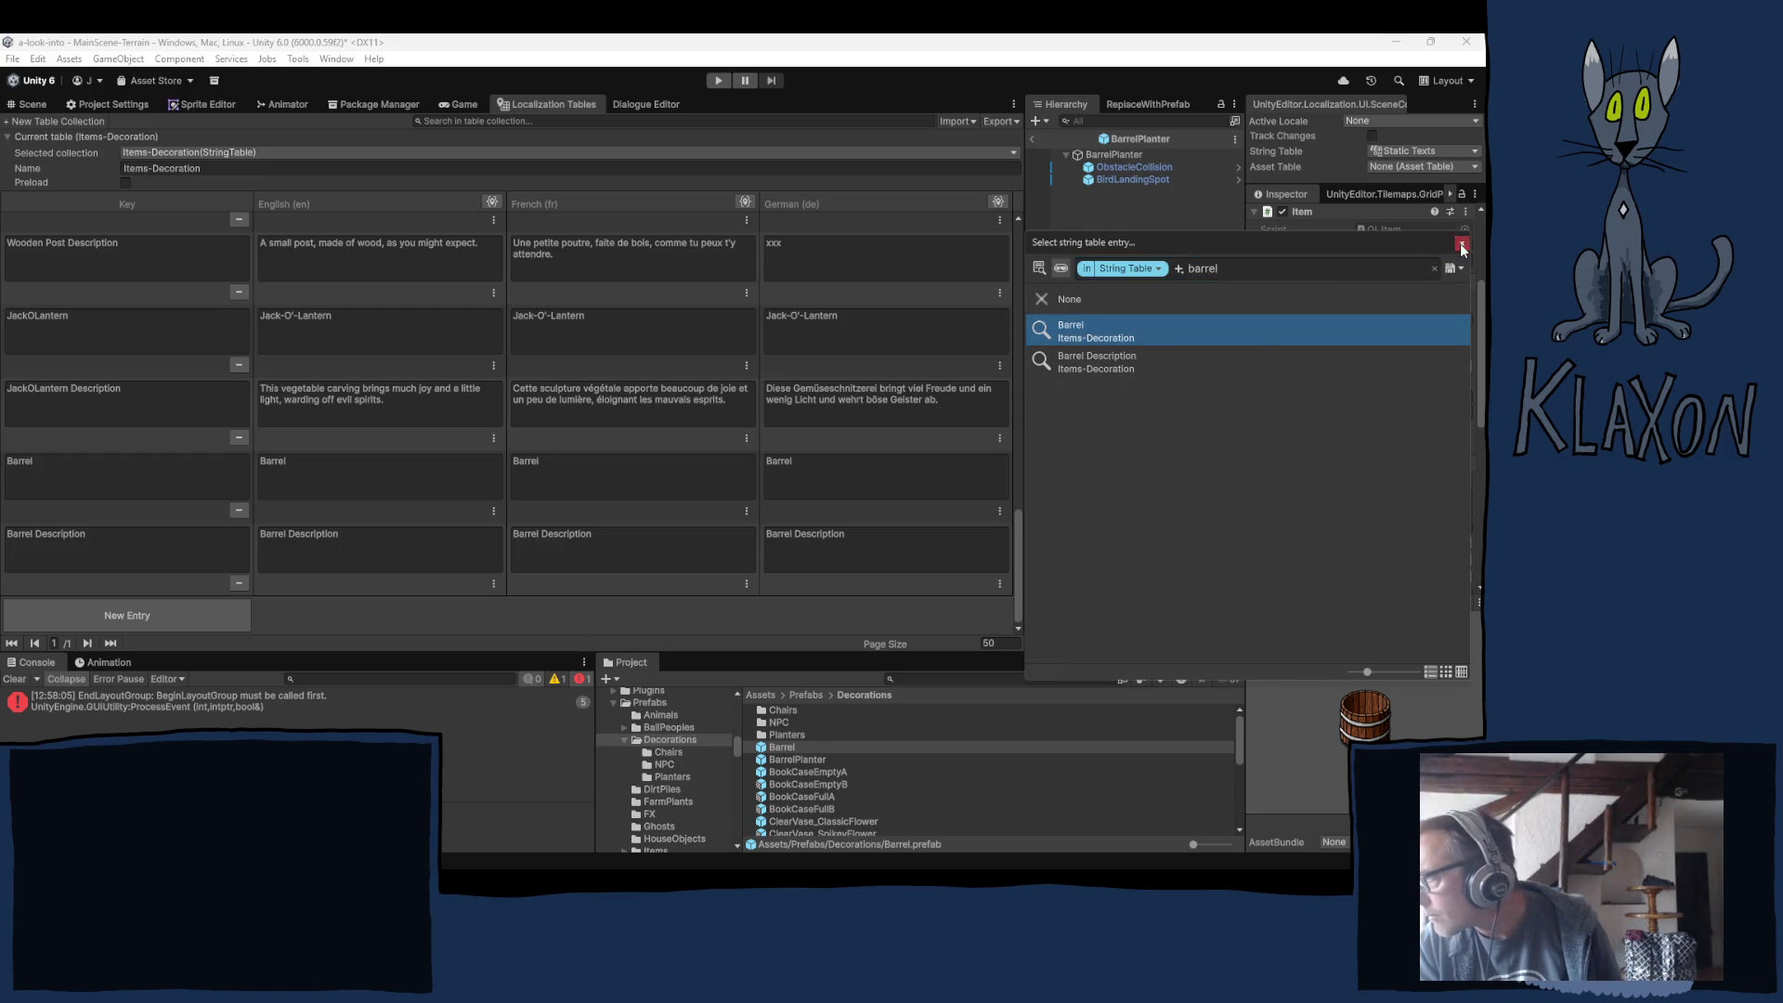
key(Return)
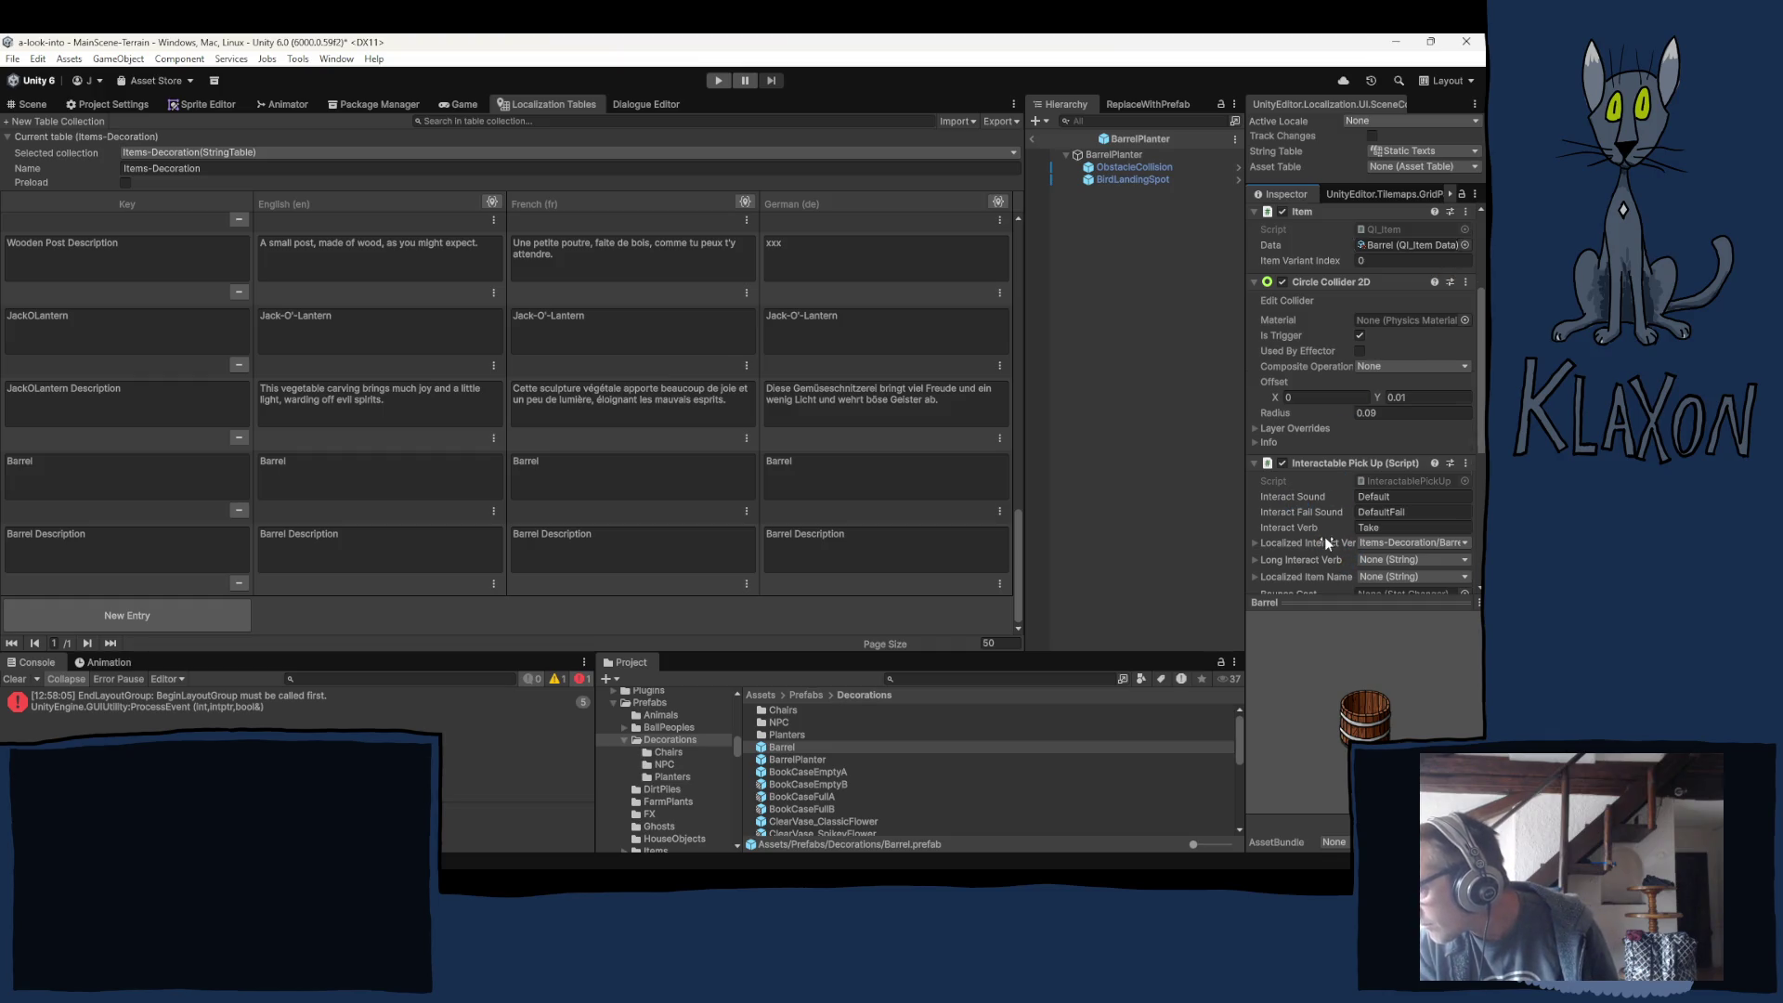
scroll(1327, 520, down, 3)
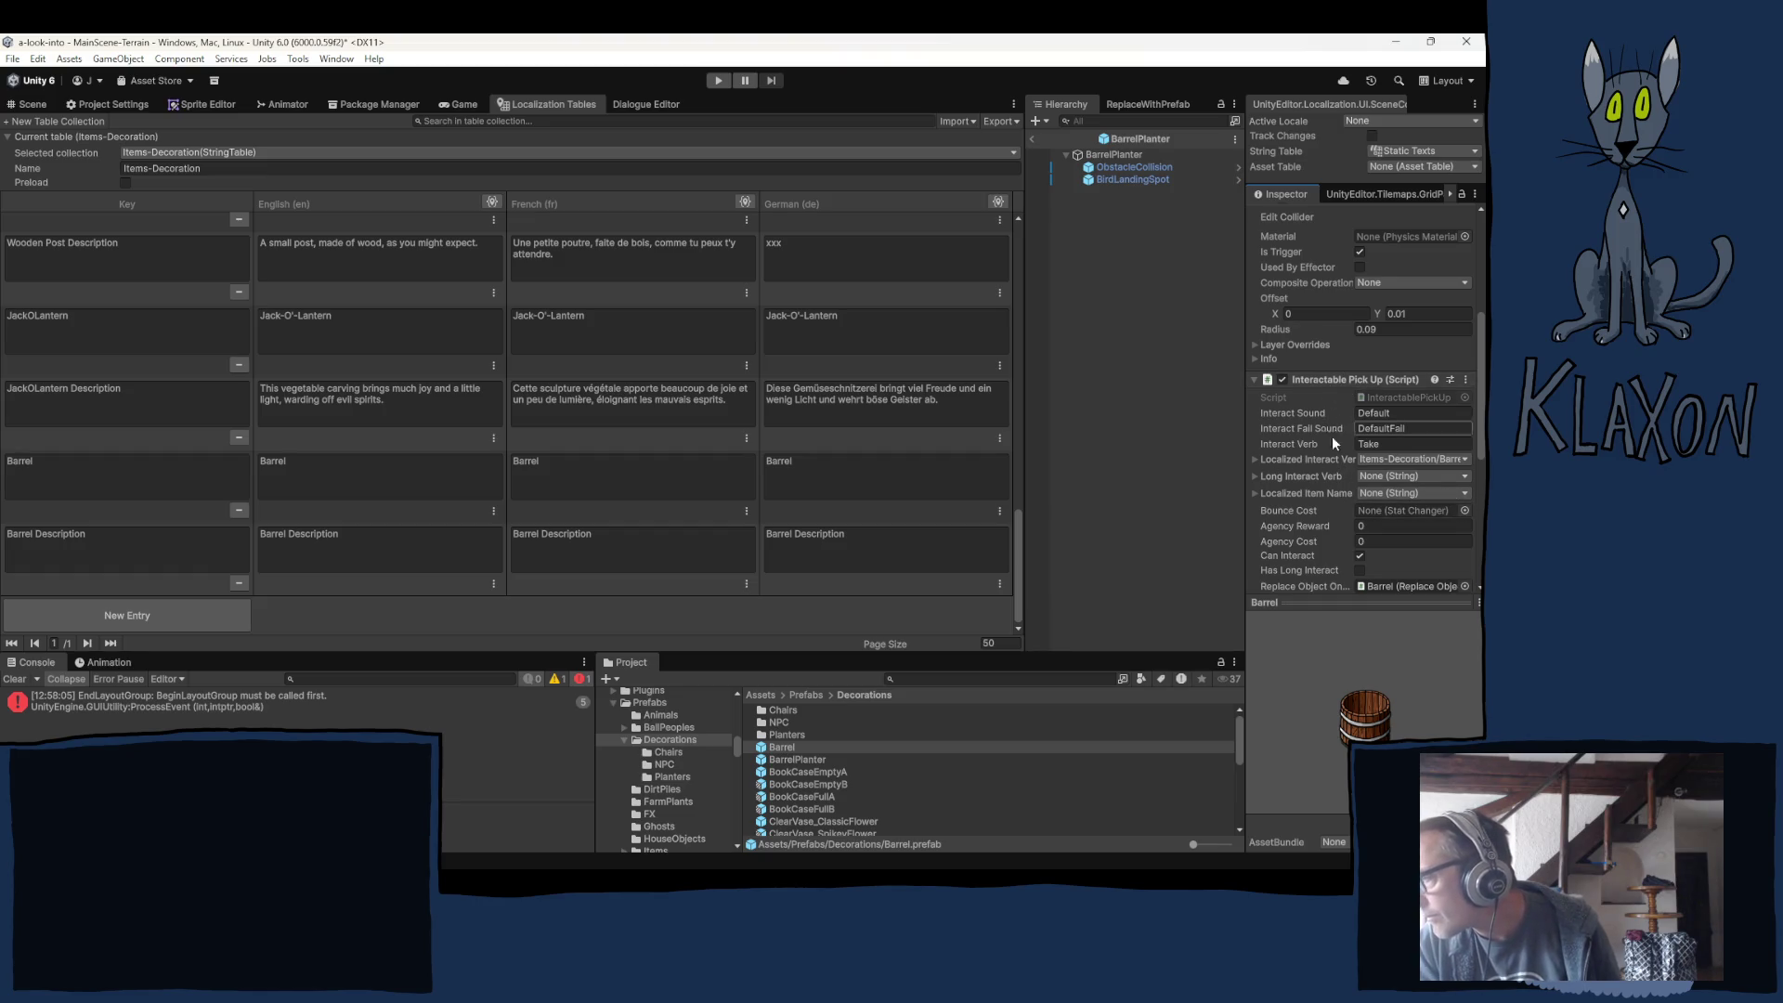
scroll(1324, 449, down, 5)
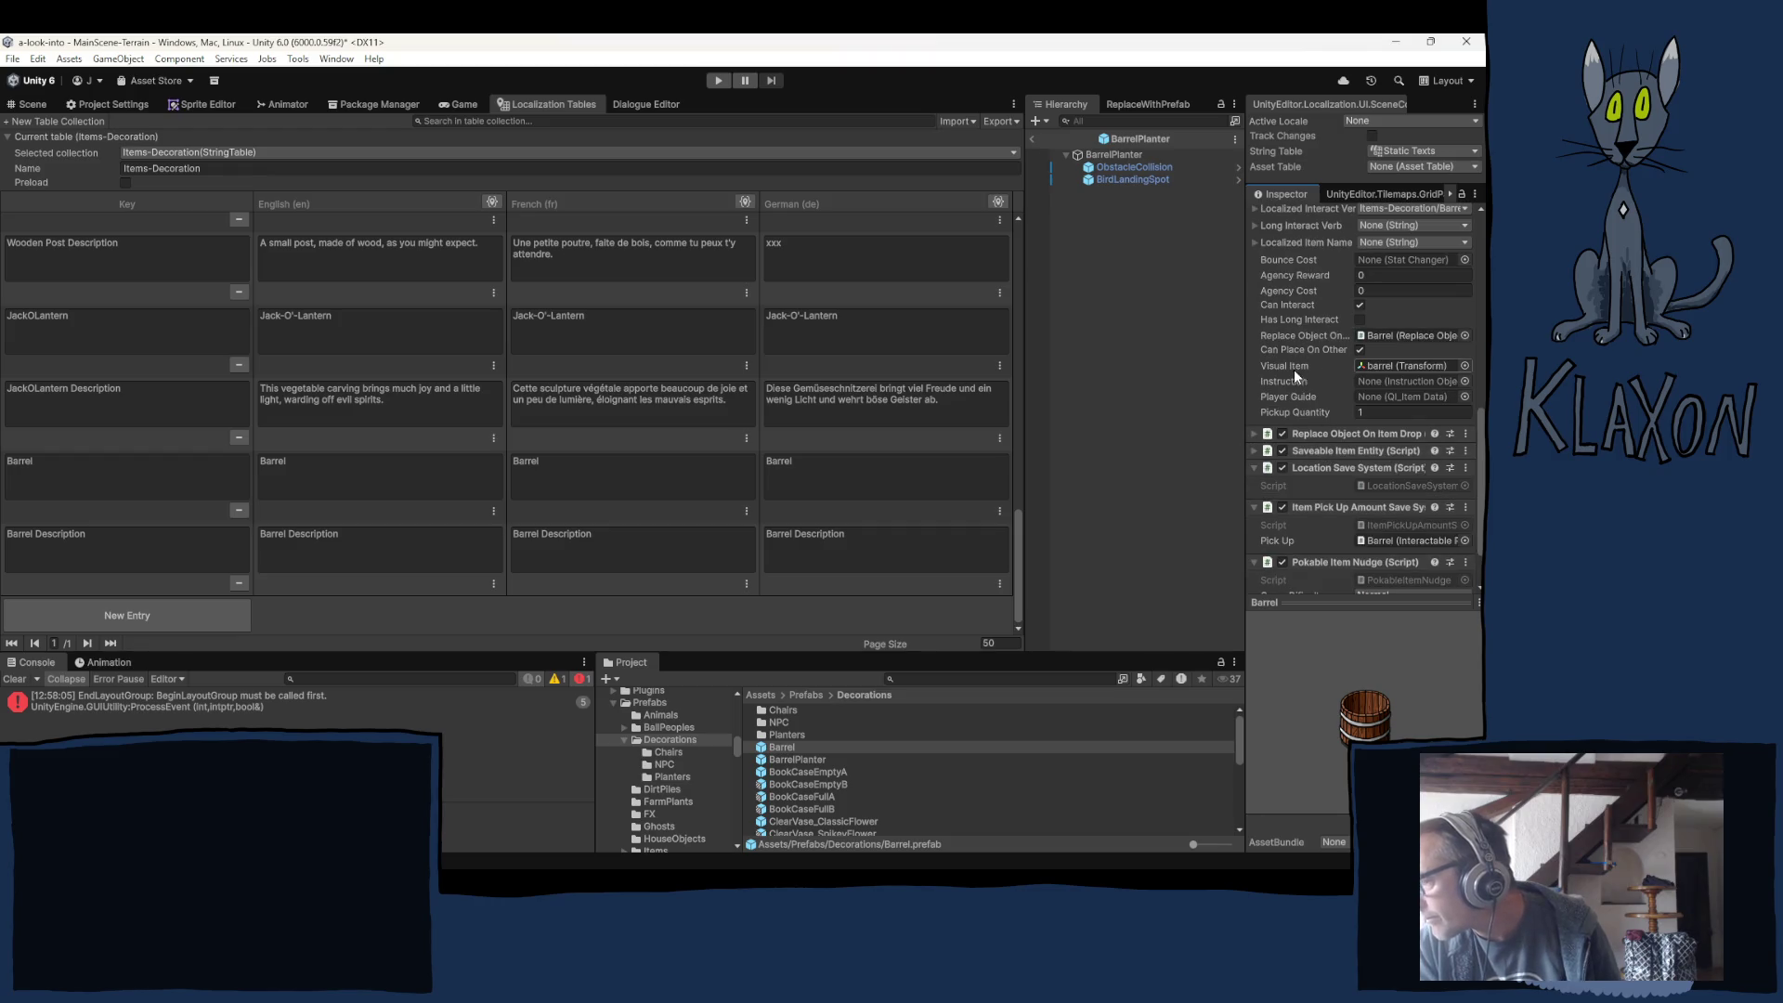
scroll(1287, 399, up, 3)
scroll(1281, 399, up, 1)
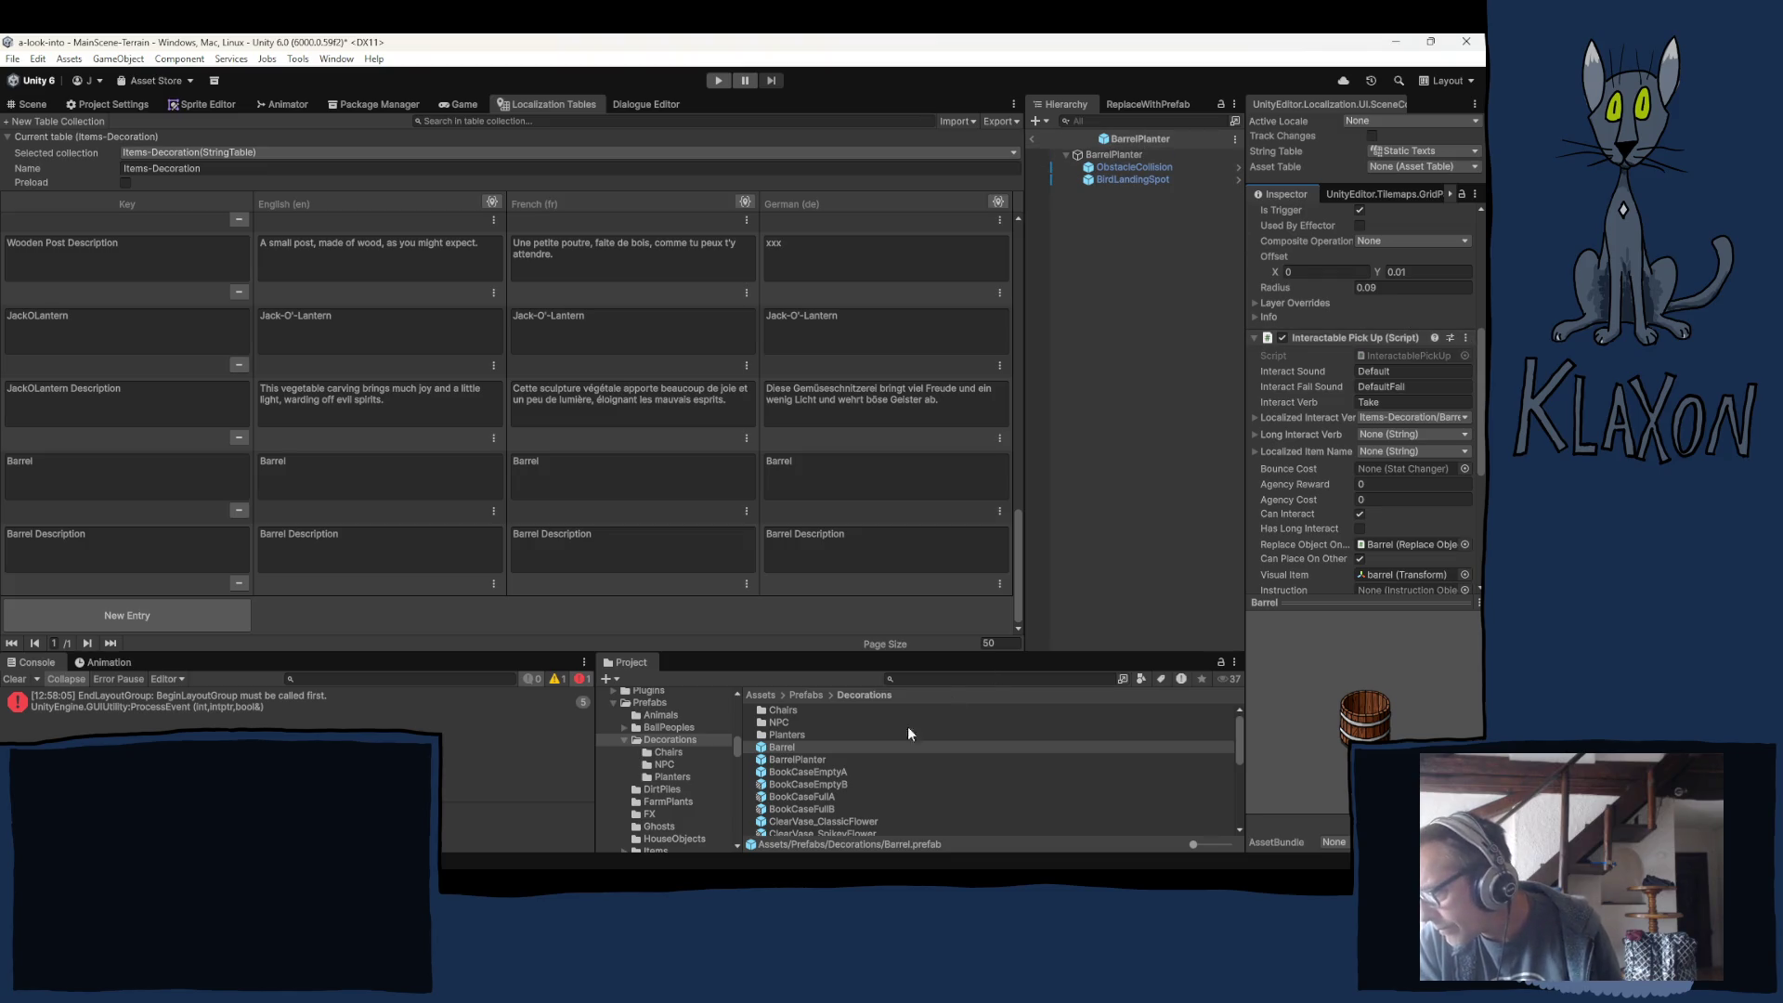
Open the Barrel prefab and remove its Interactable Pick Up component.
double_click(780, 748)
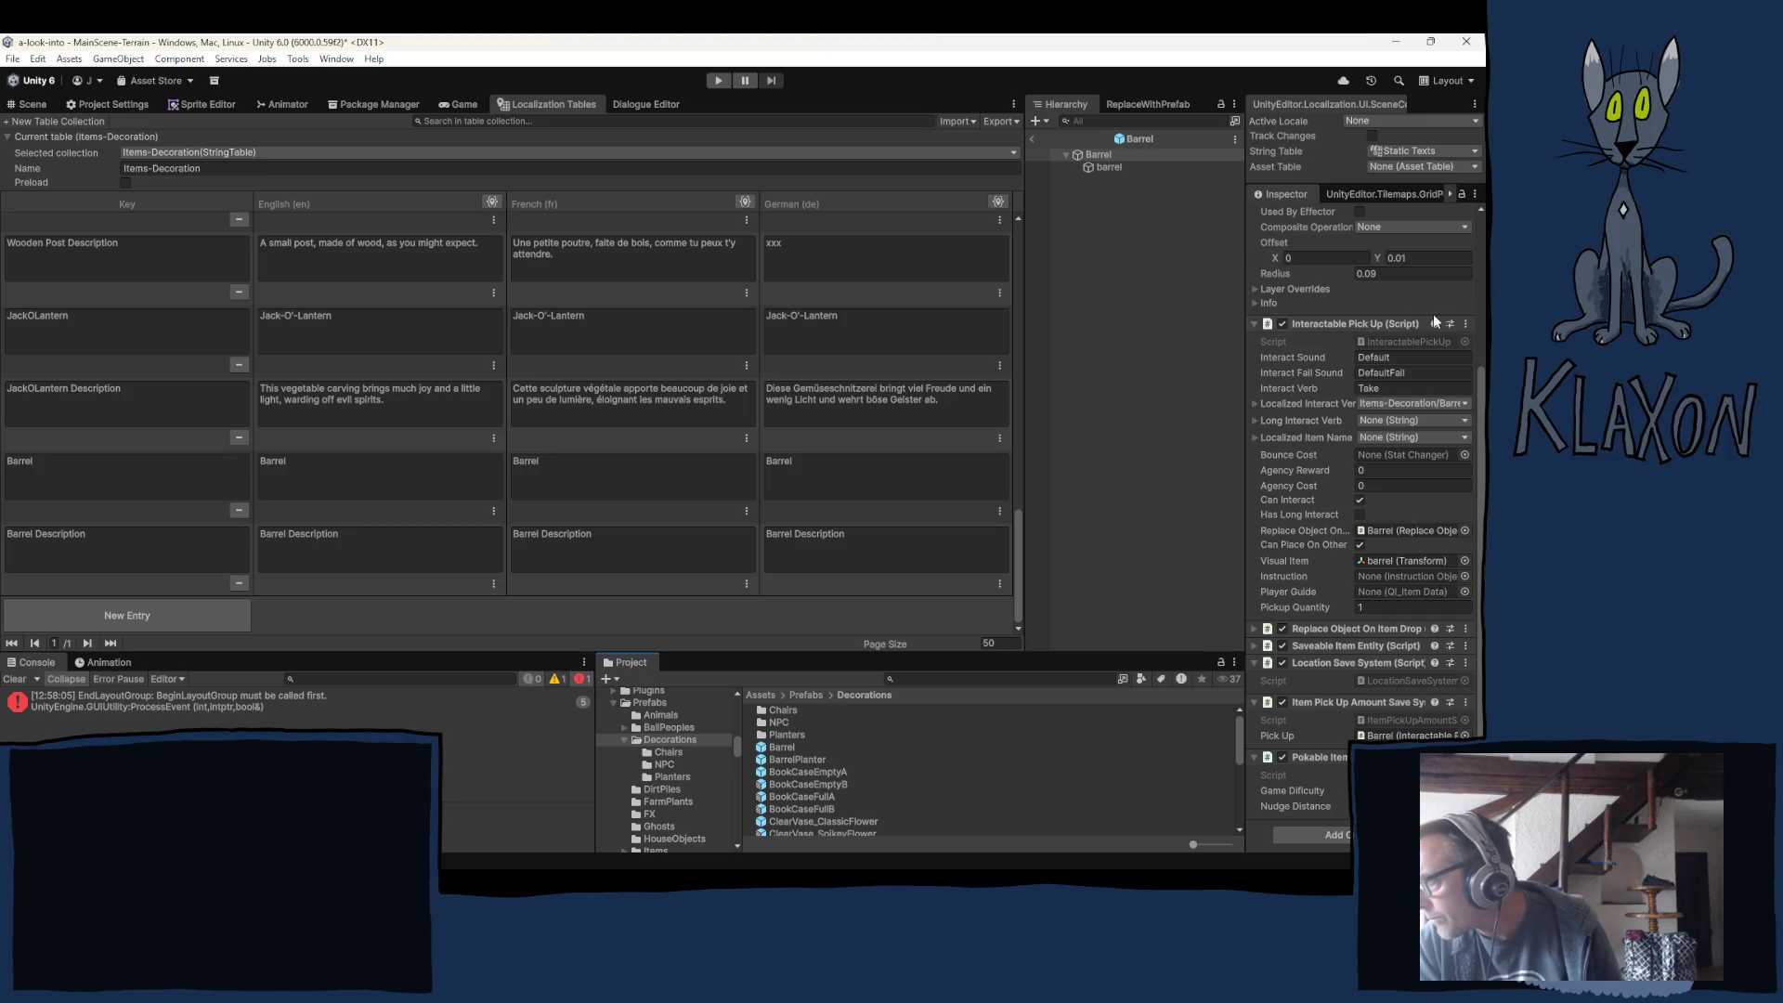
click(1464, 323)
click(1365, 368)
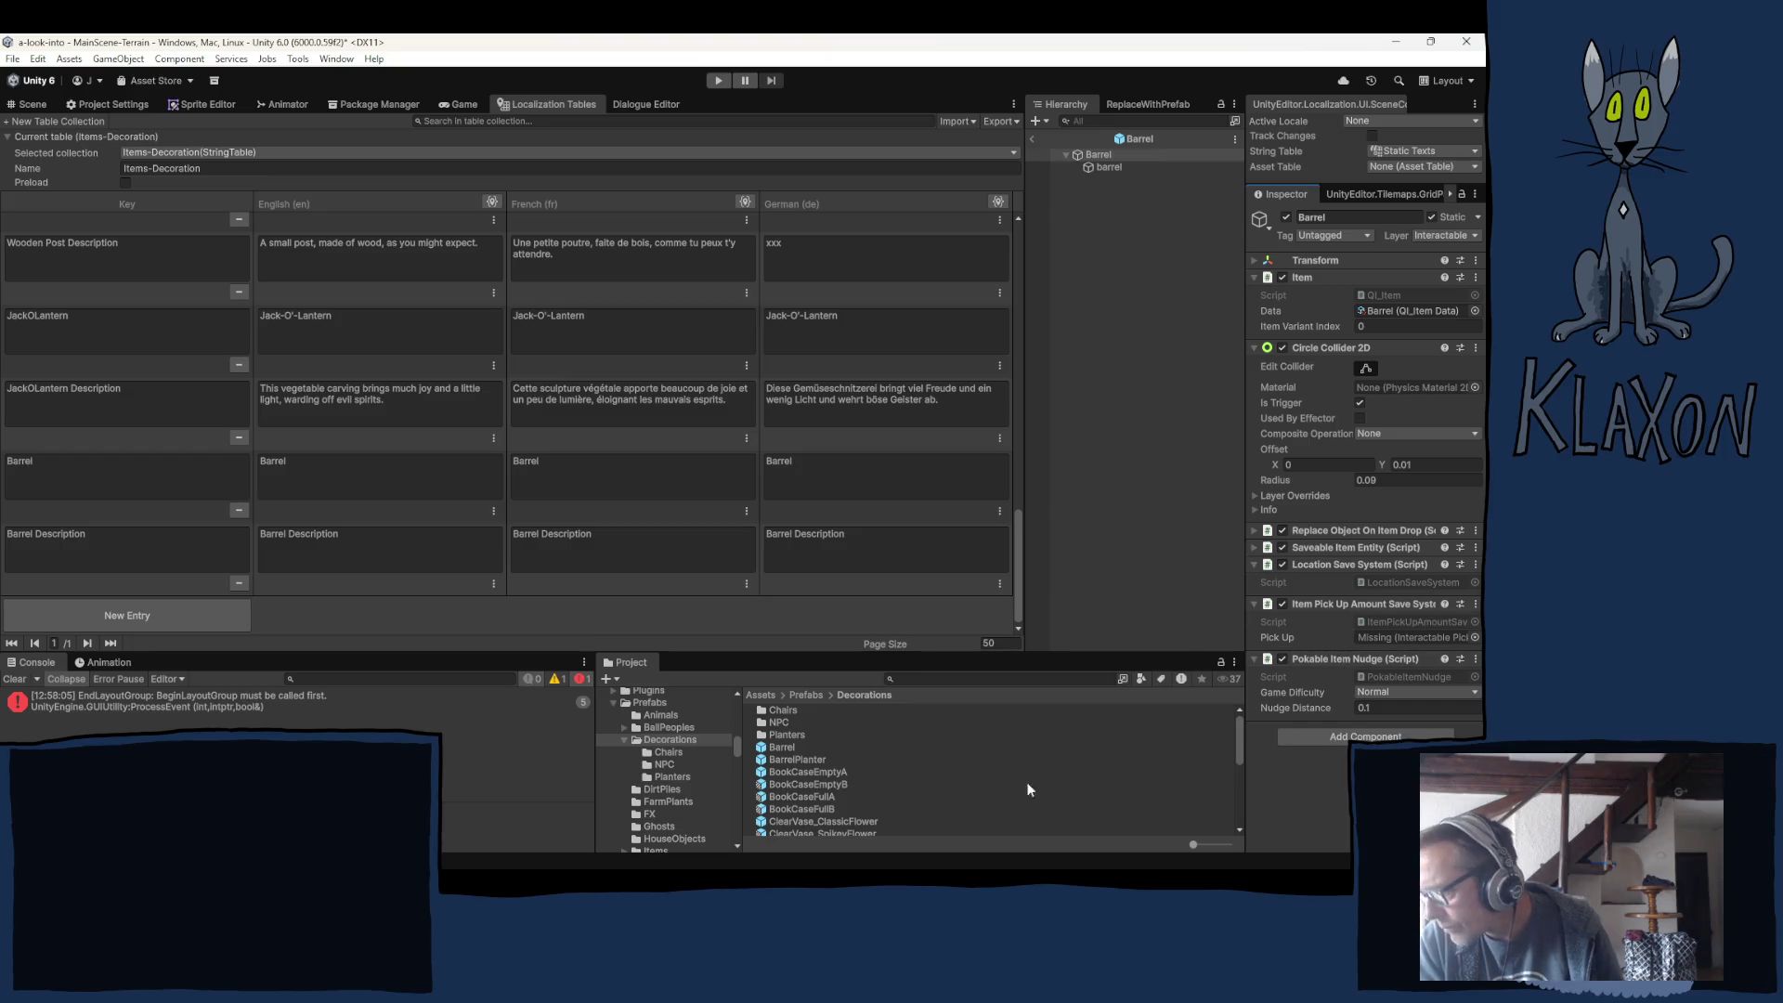
Attach the InteractableDecoration script to the Barrel prefab's root object.
click(783, 759)
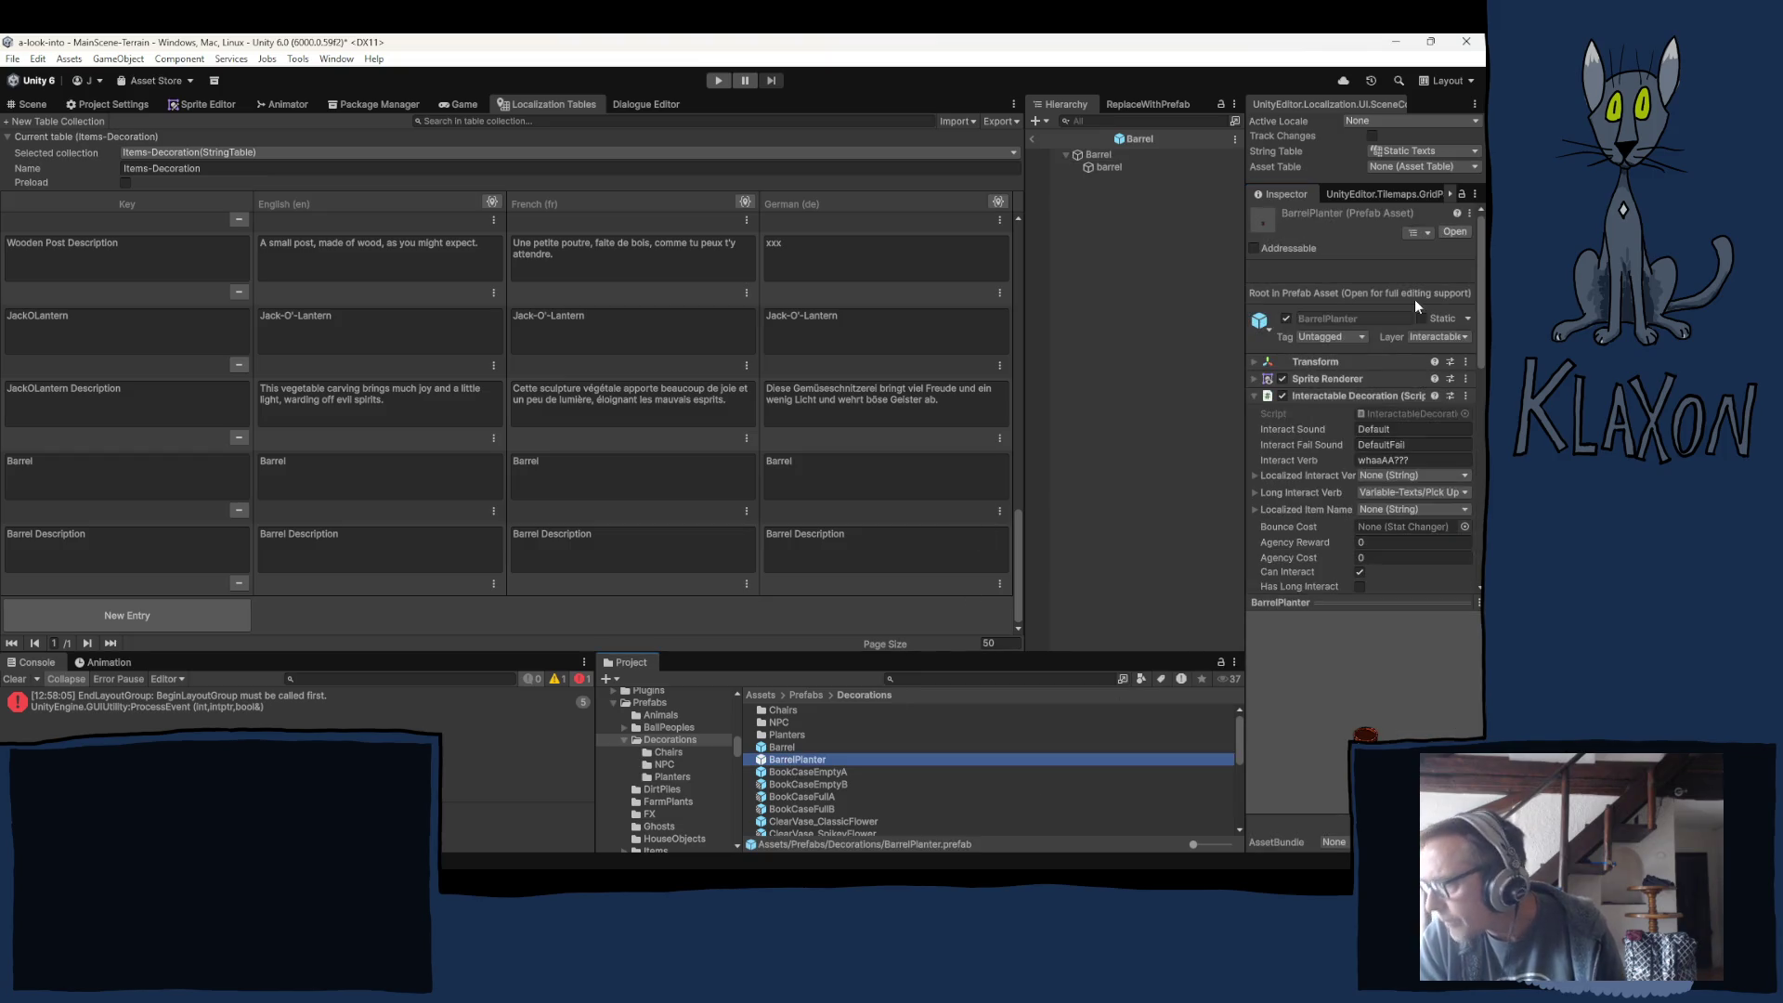
click(1374, 412)
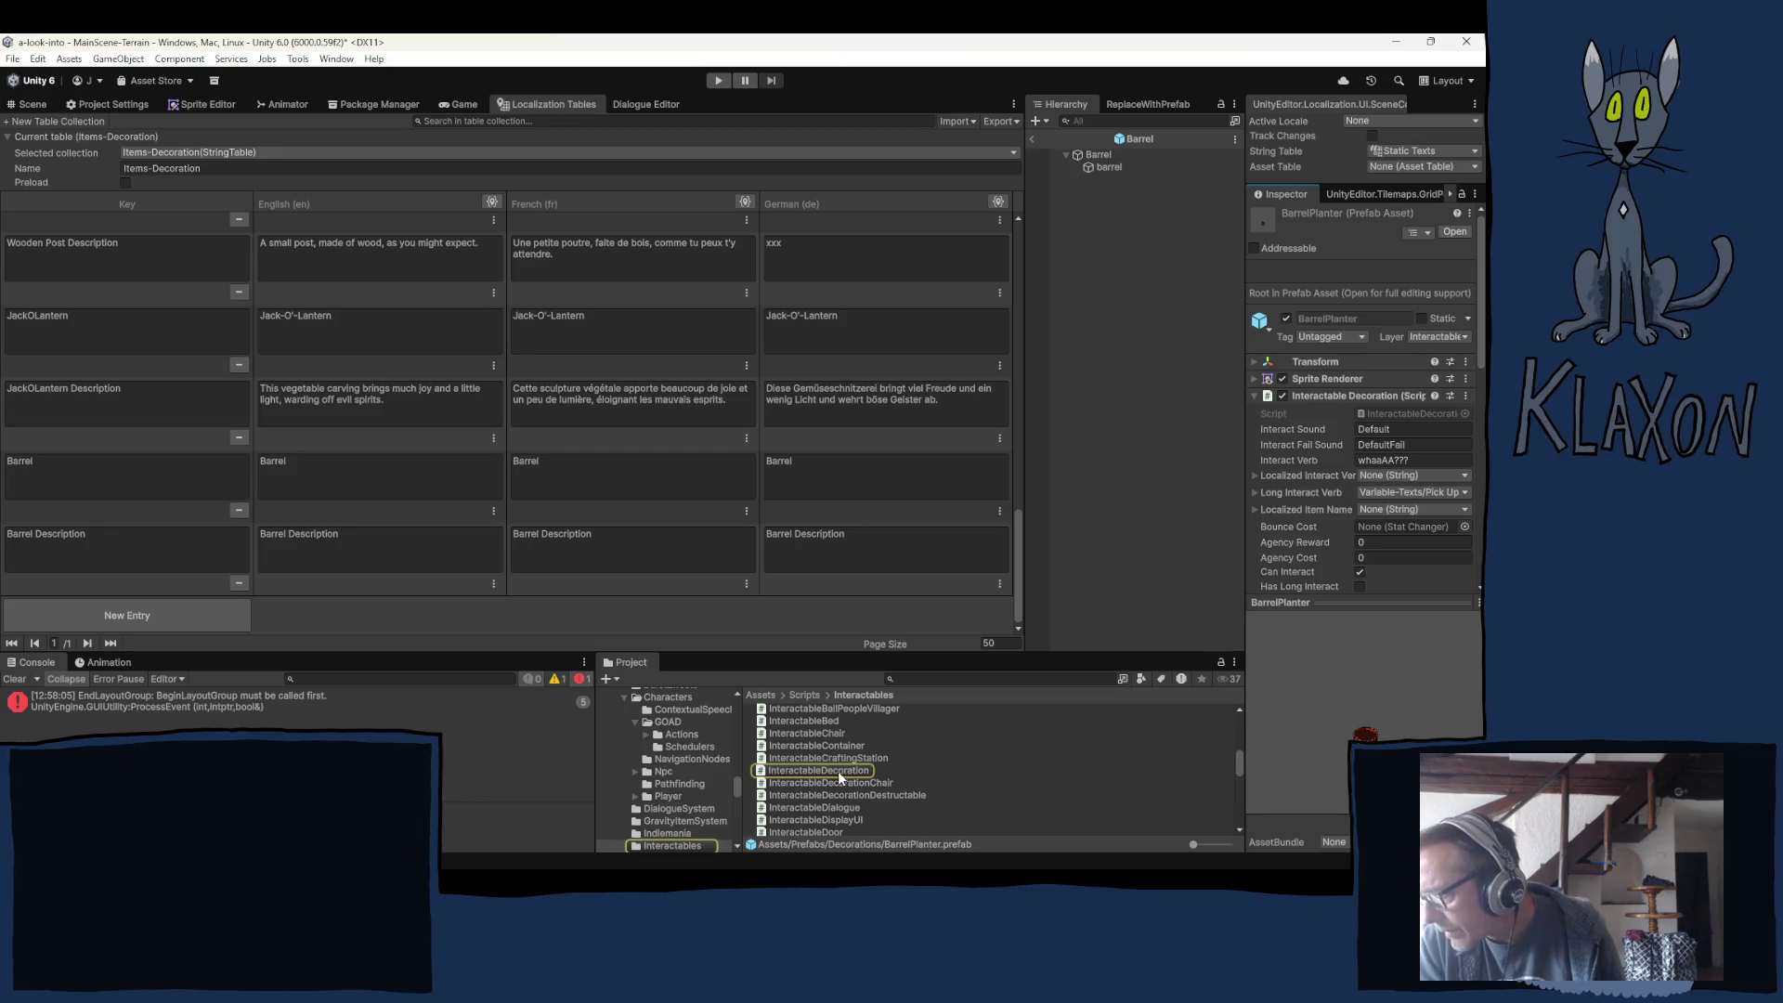
click(1096, 154)
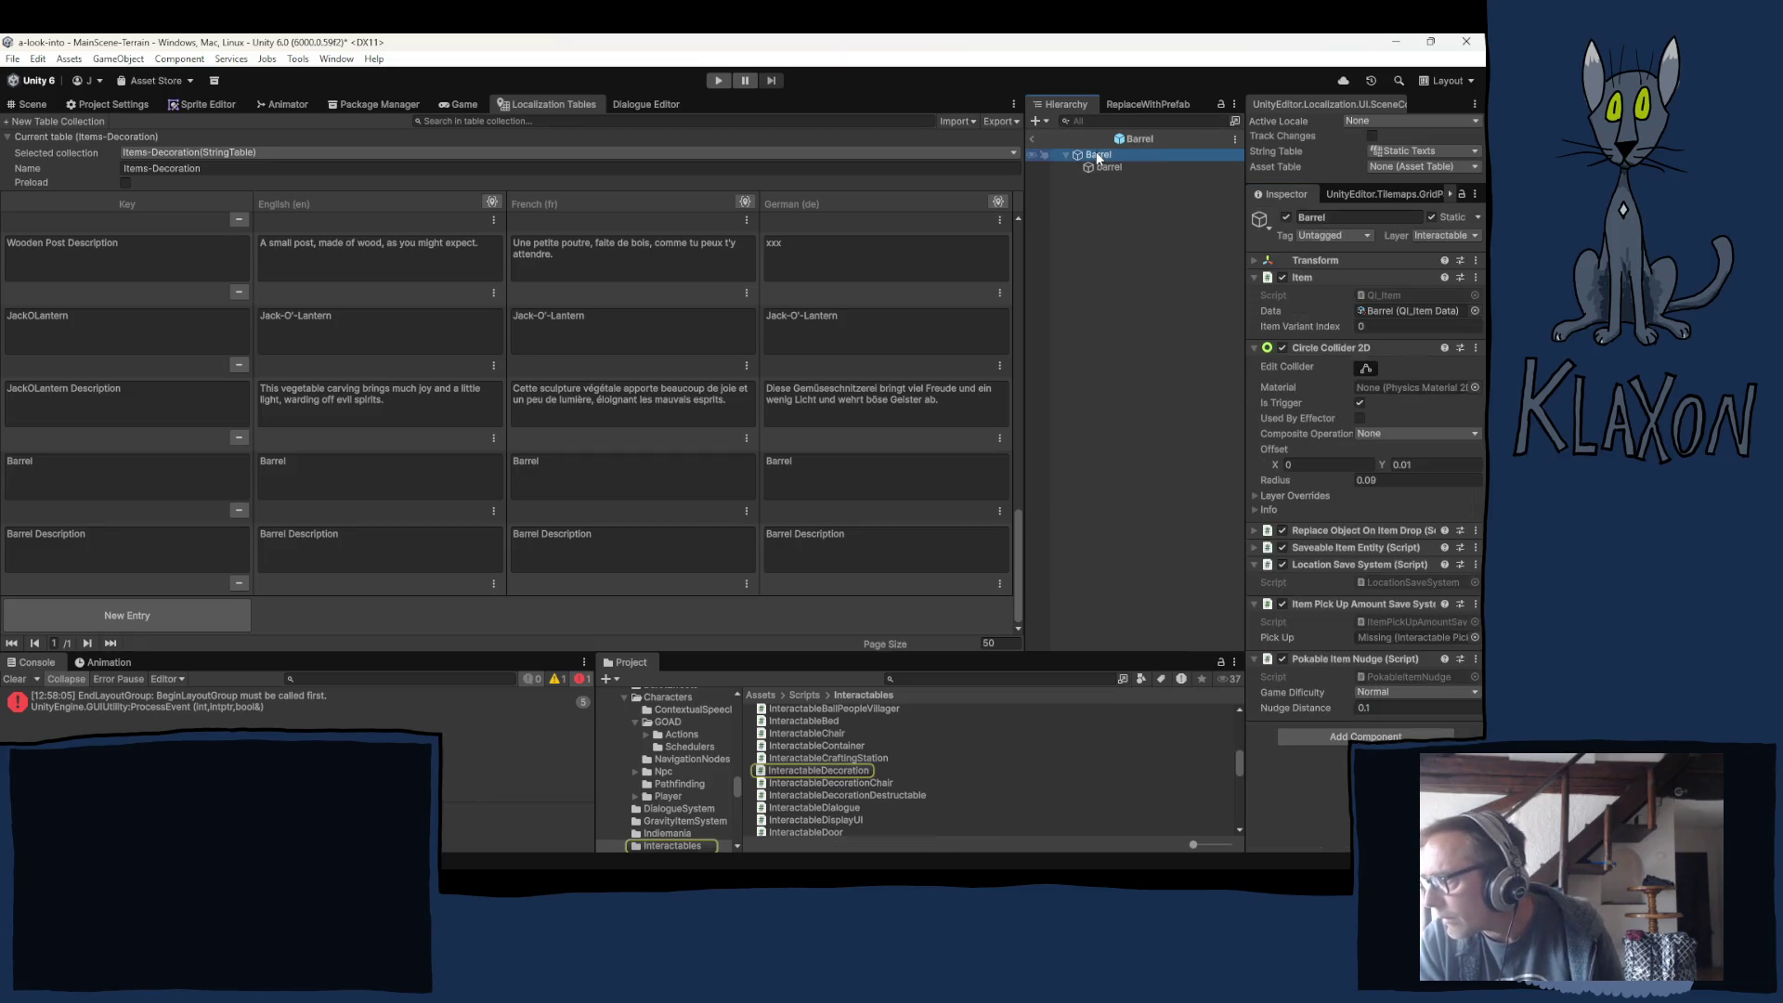
mouse_move(802, 769)
mouse_down()
mouse_move(849, 754)
mouse_move(1311, 757)
mouse_up()
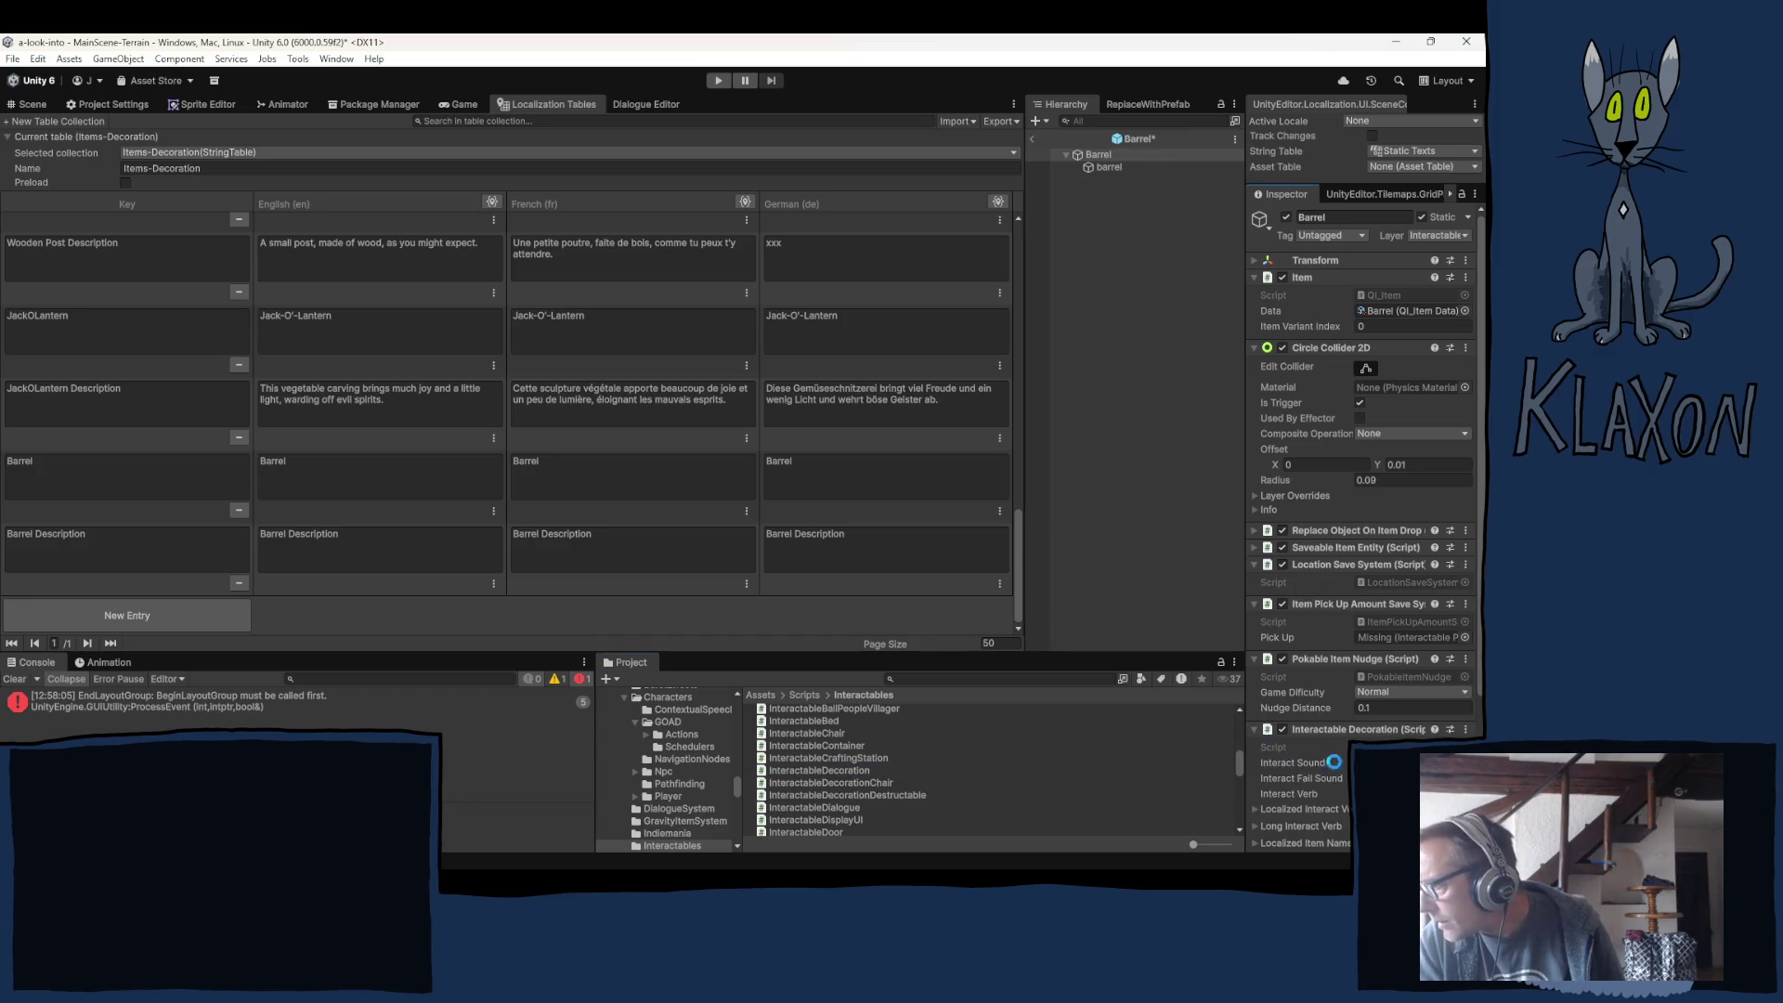
scroll(1322, 698, down, 5)
Set Localized Interact Verb to the Items-Decoration Barrel entry.
click(1397, 615)
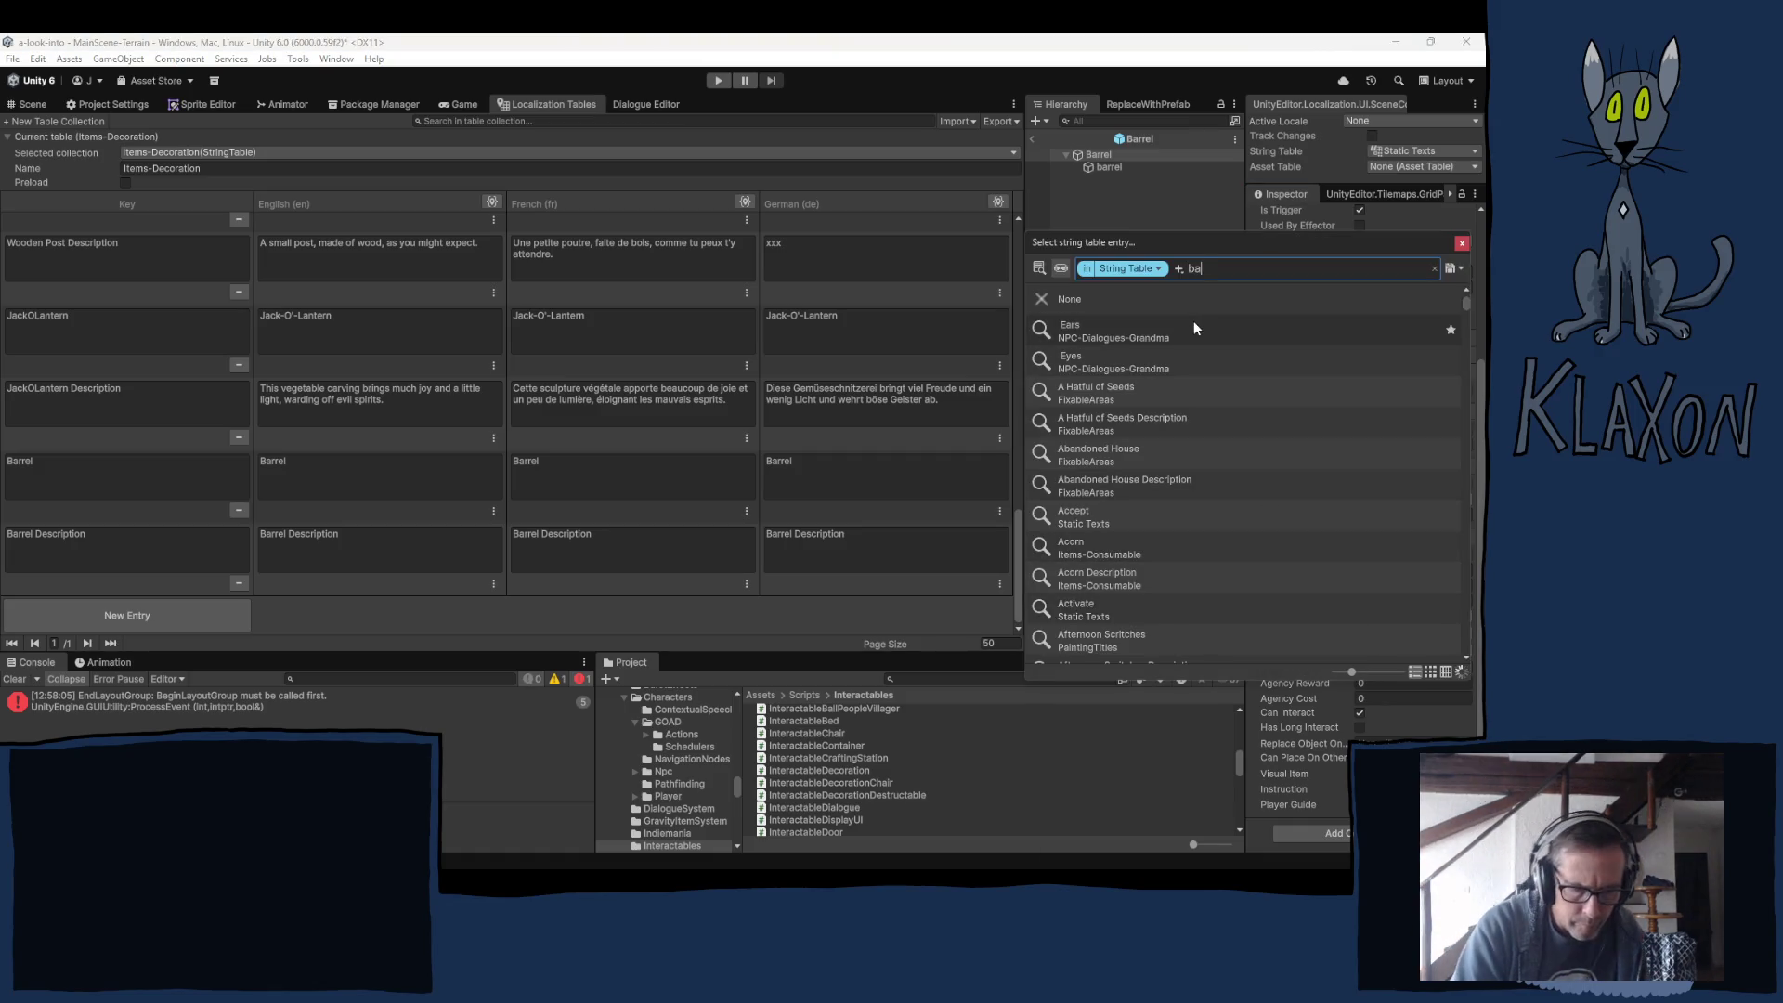
text(barrel)
click(1175, 336)
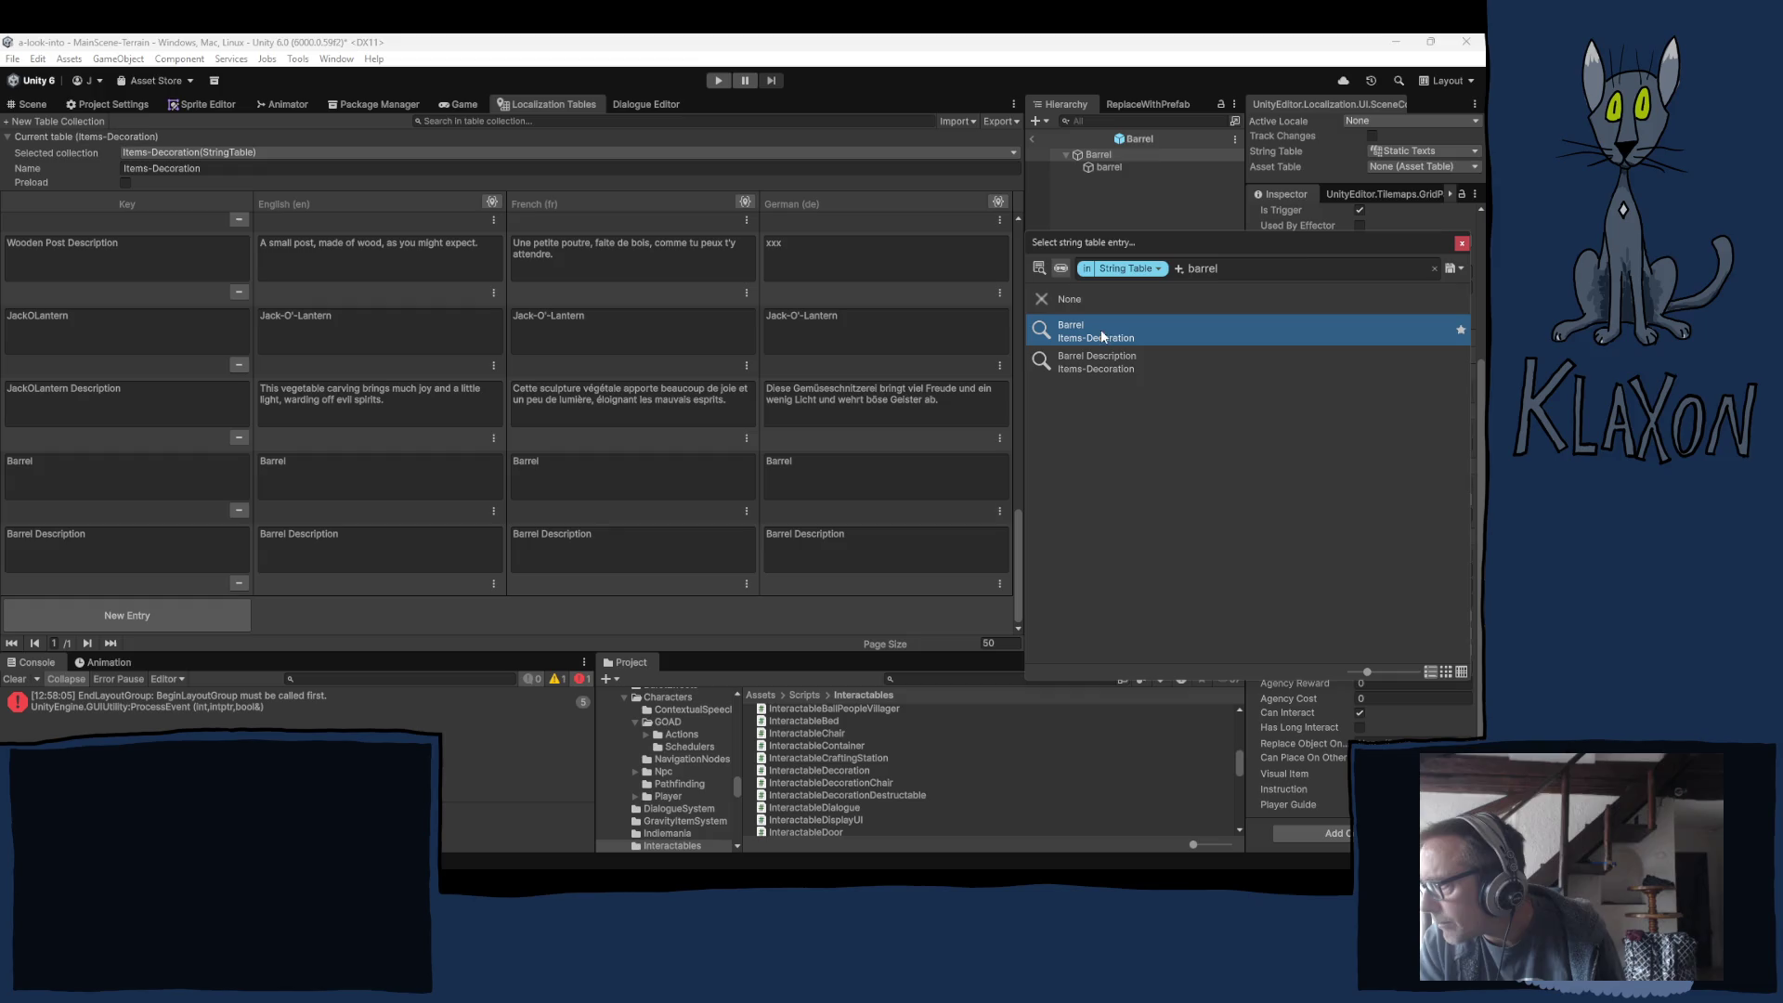
click(1464, 243)
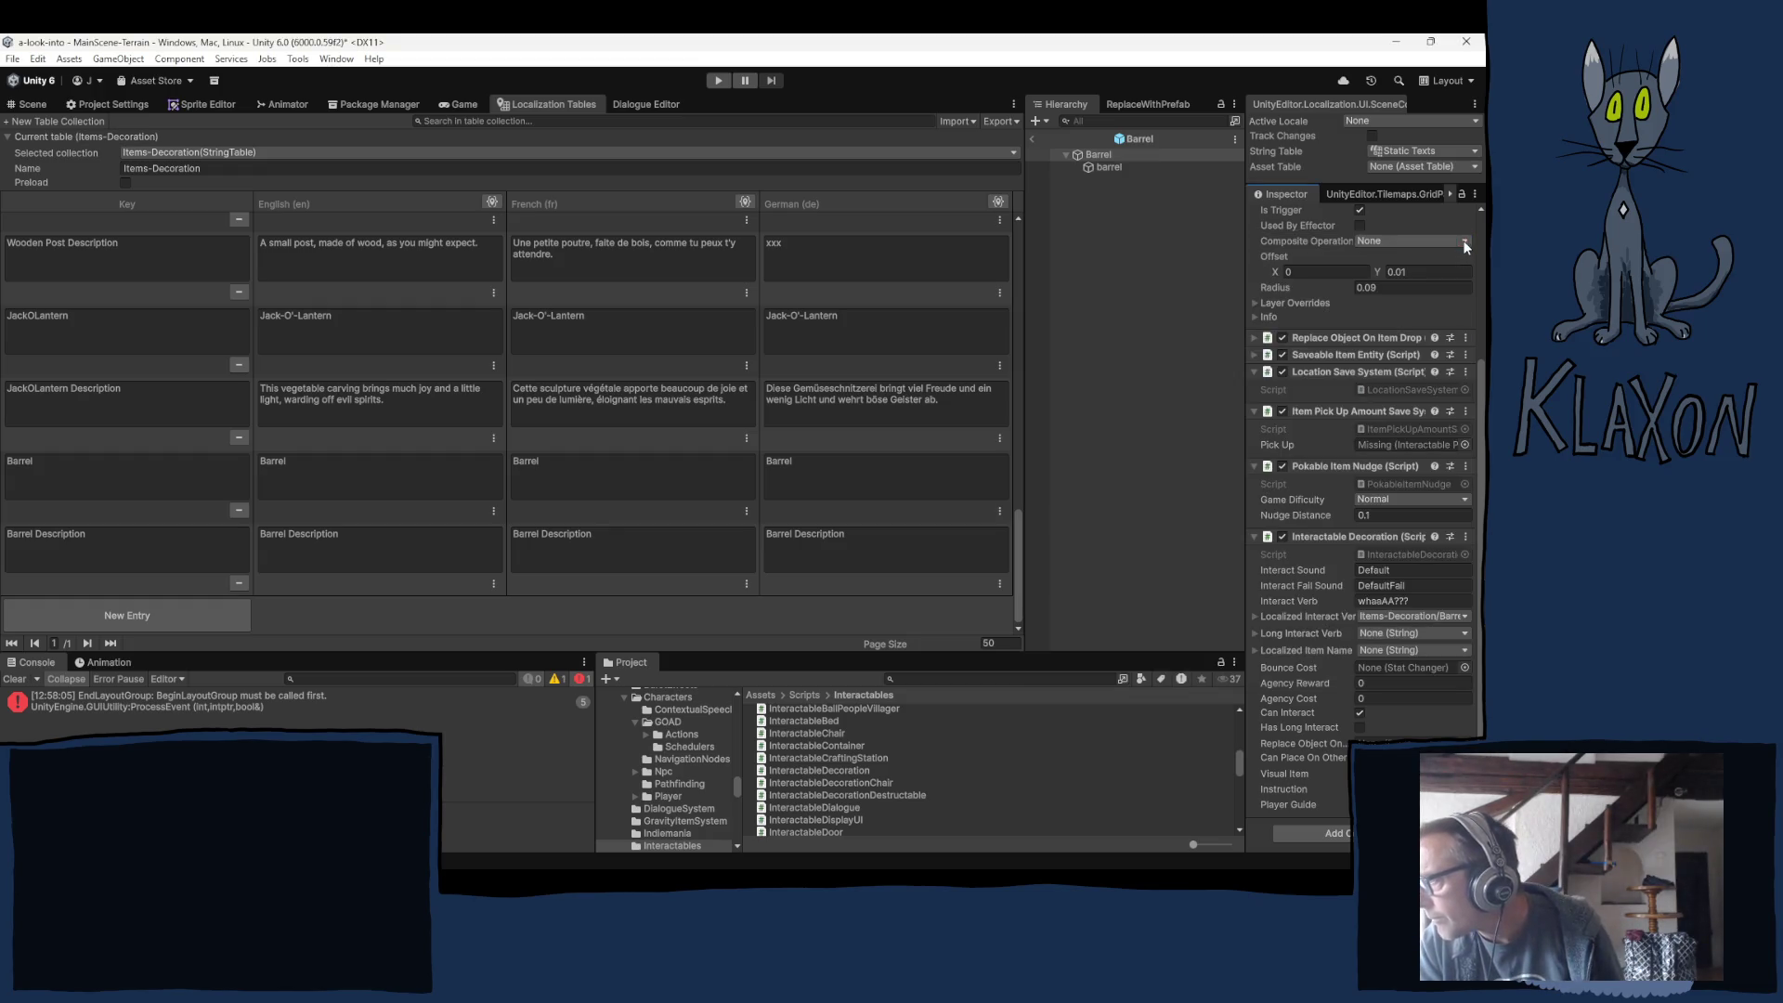
Set Long Interact Verb to Pick Up and Item Name to the Barrel entry.
click(1401, 633)
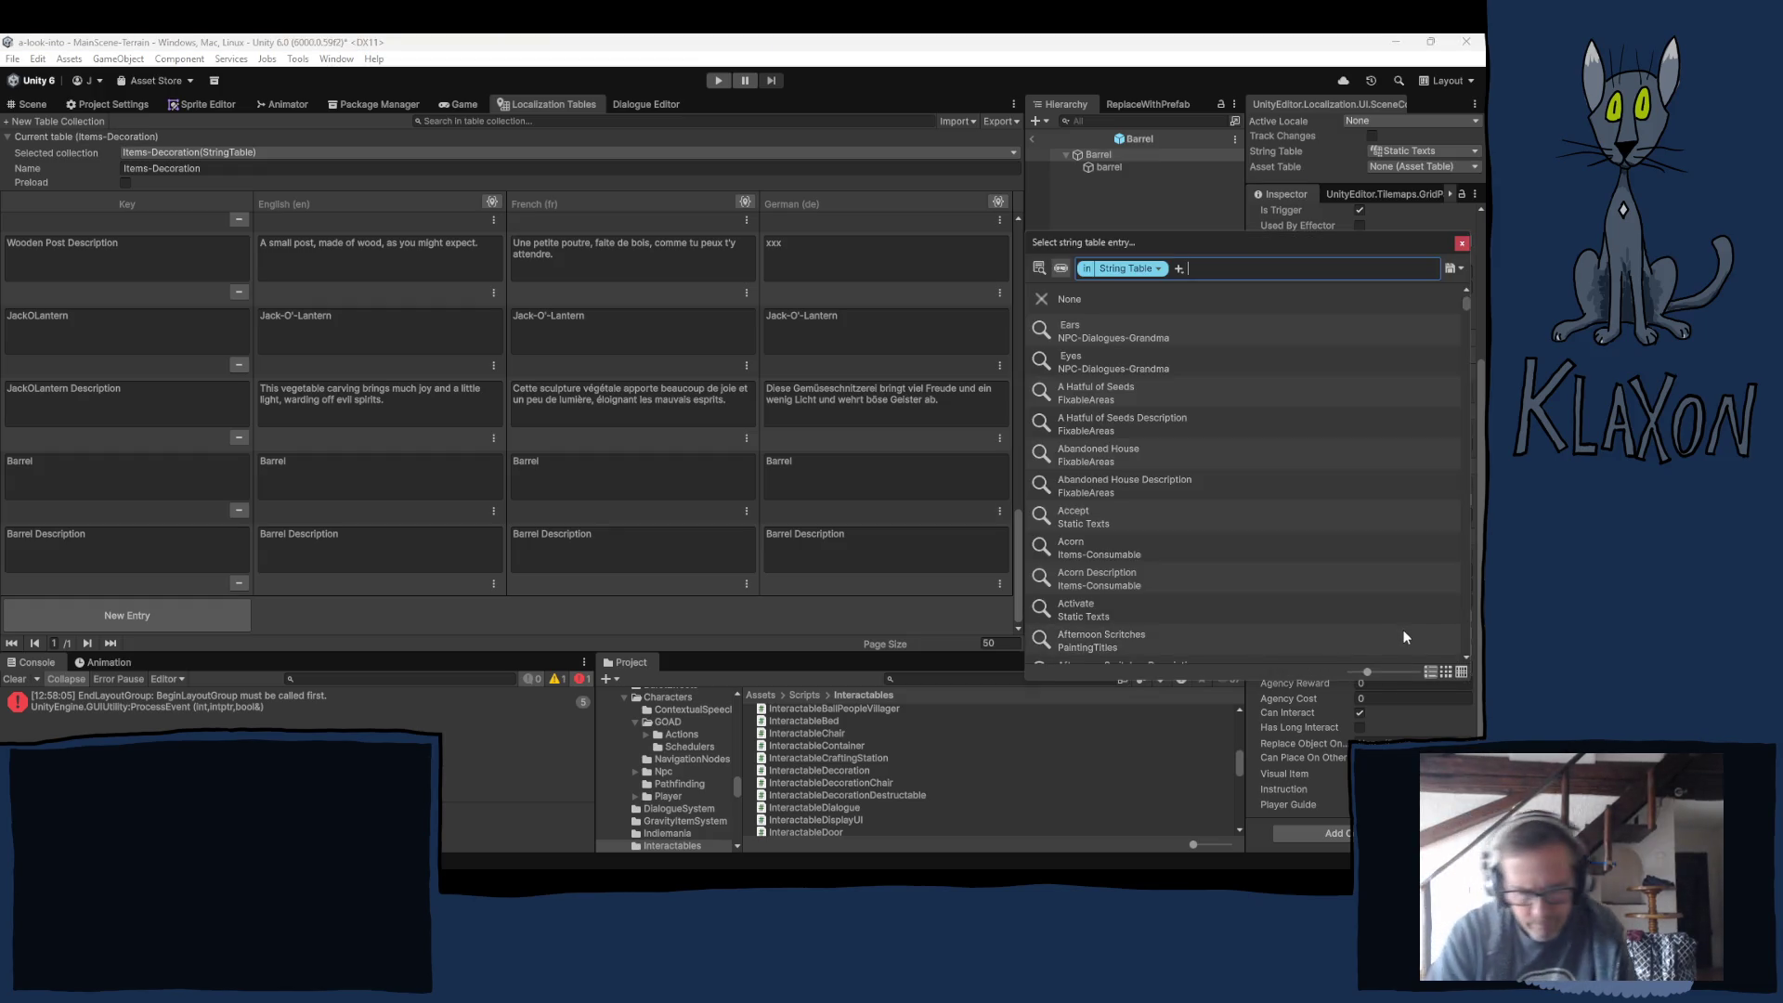
text(pick)
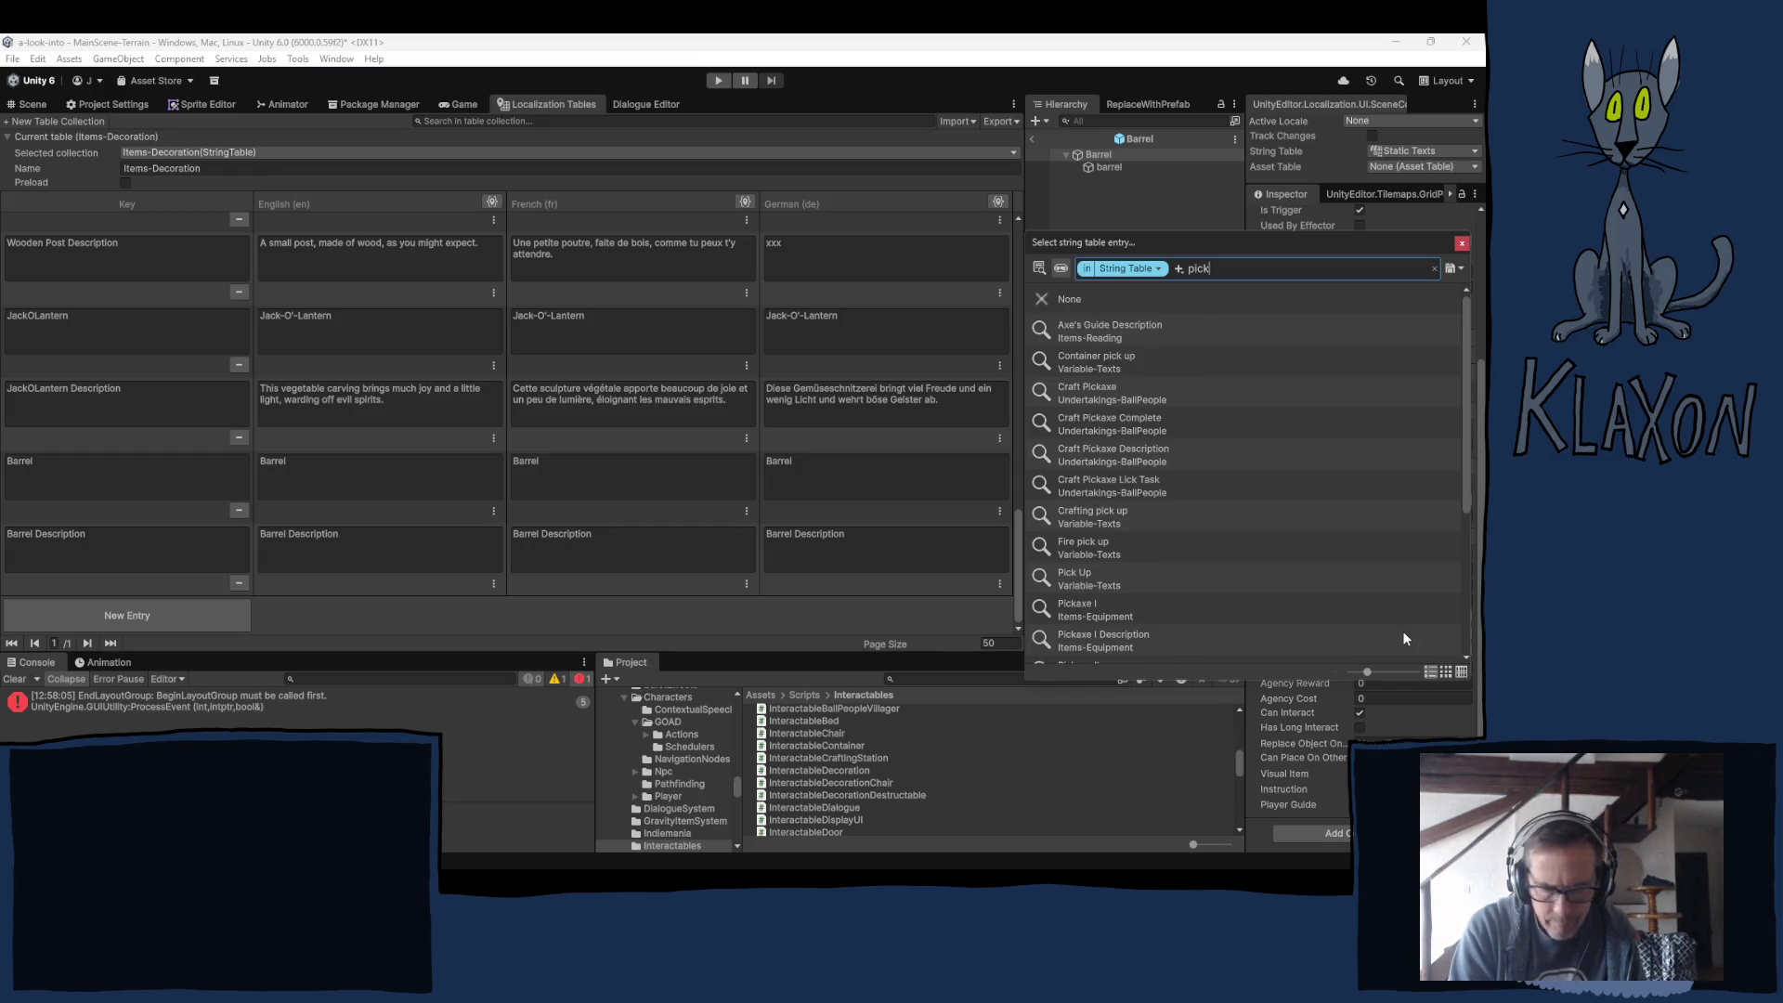
click(1128, 574)
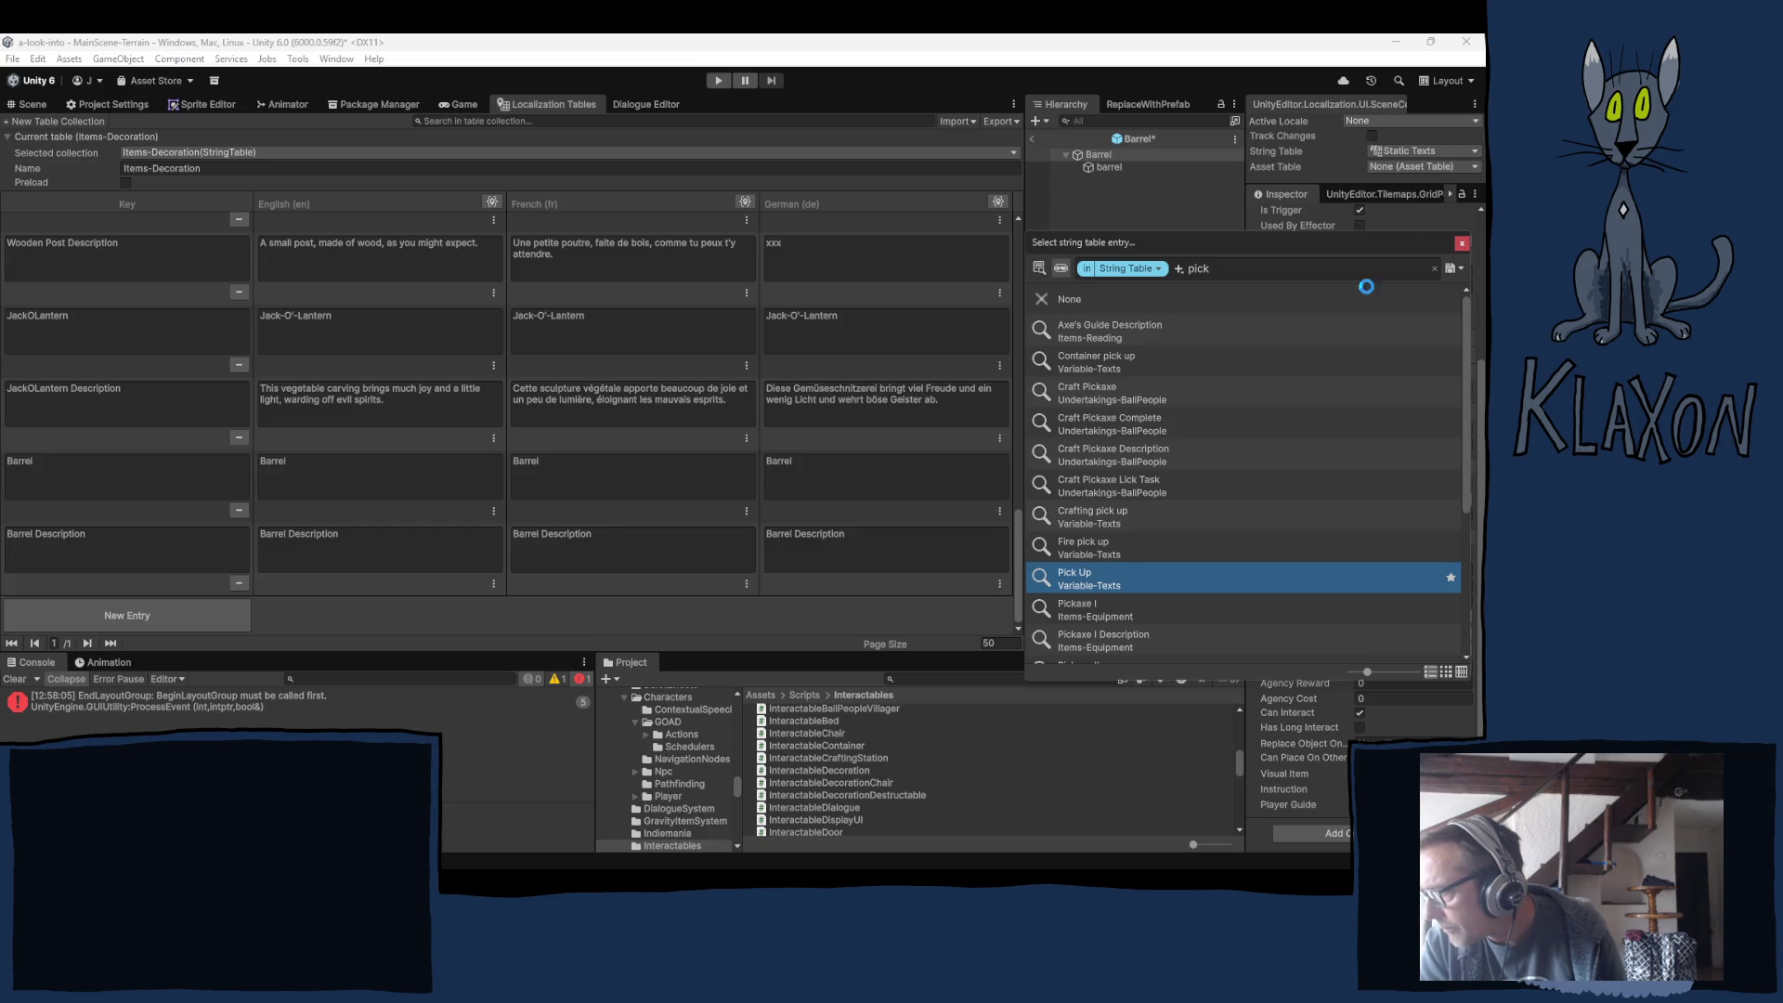
click(1462, 244)
click(1409, 661)
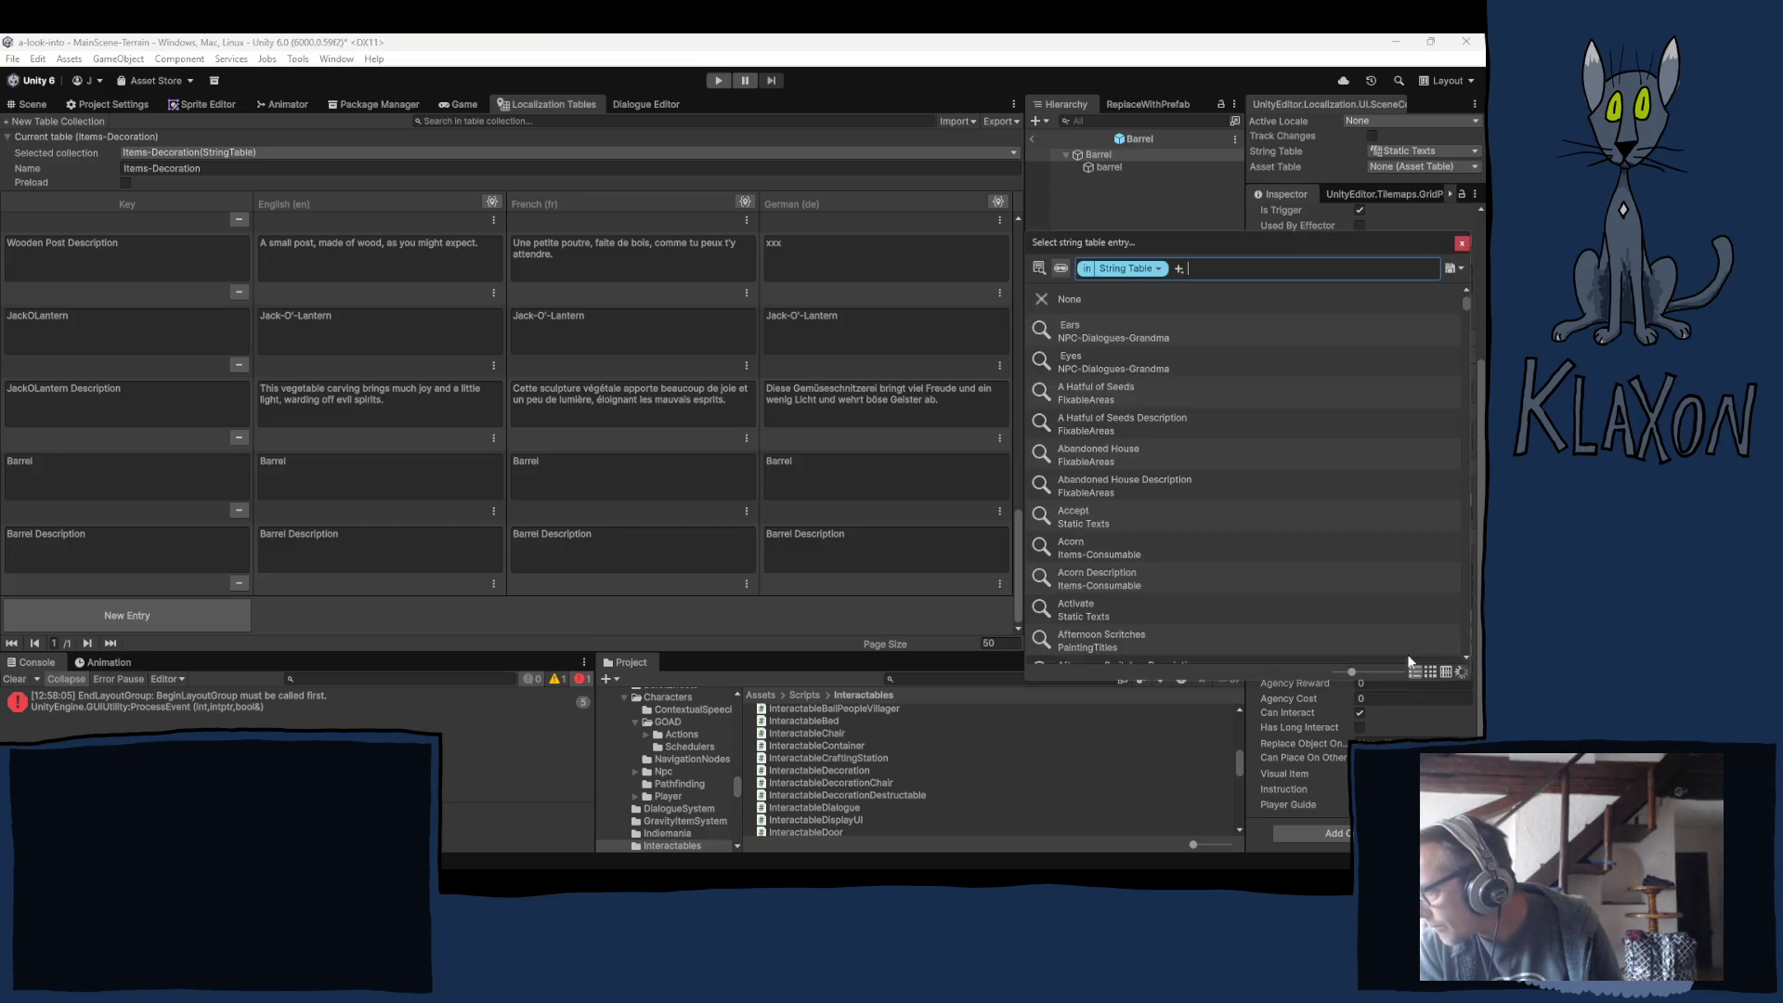
text(barrel)
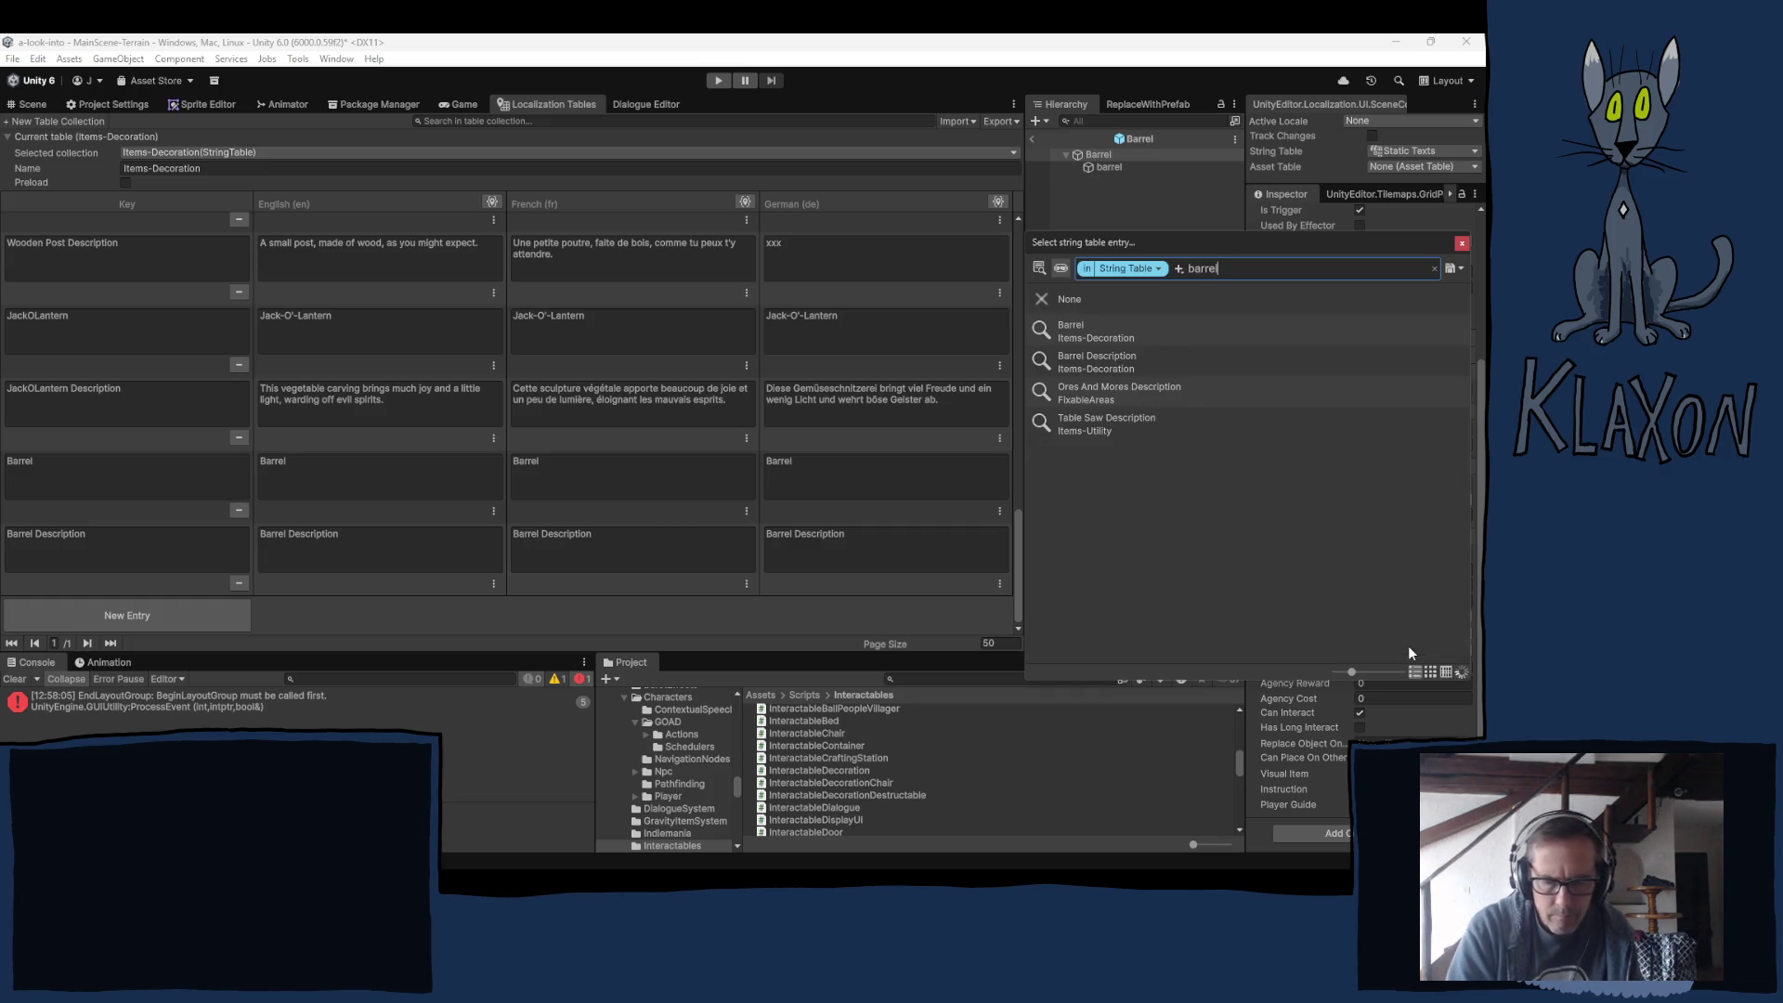
click(1067, 327)
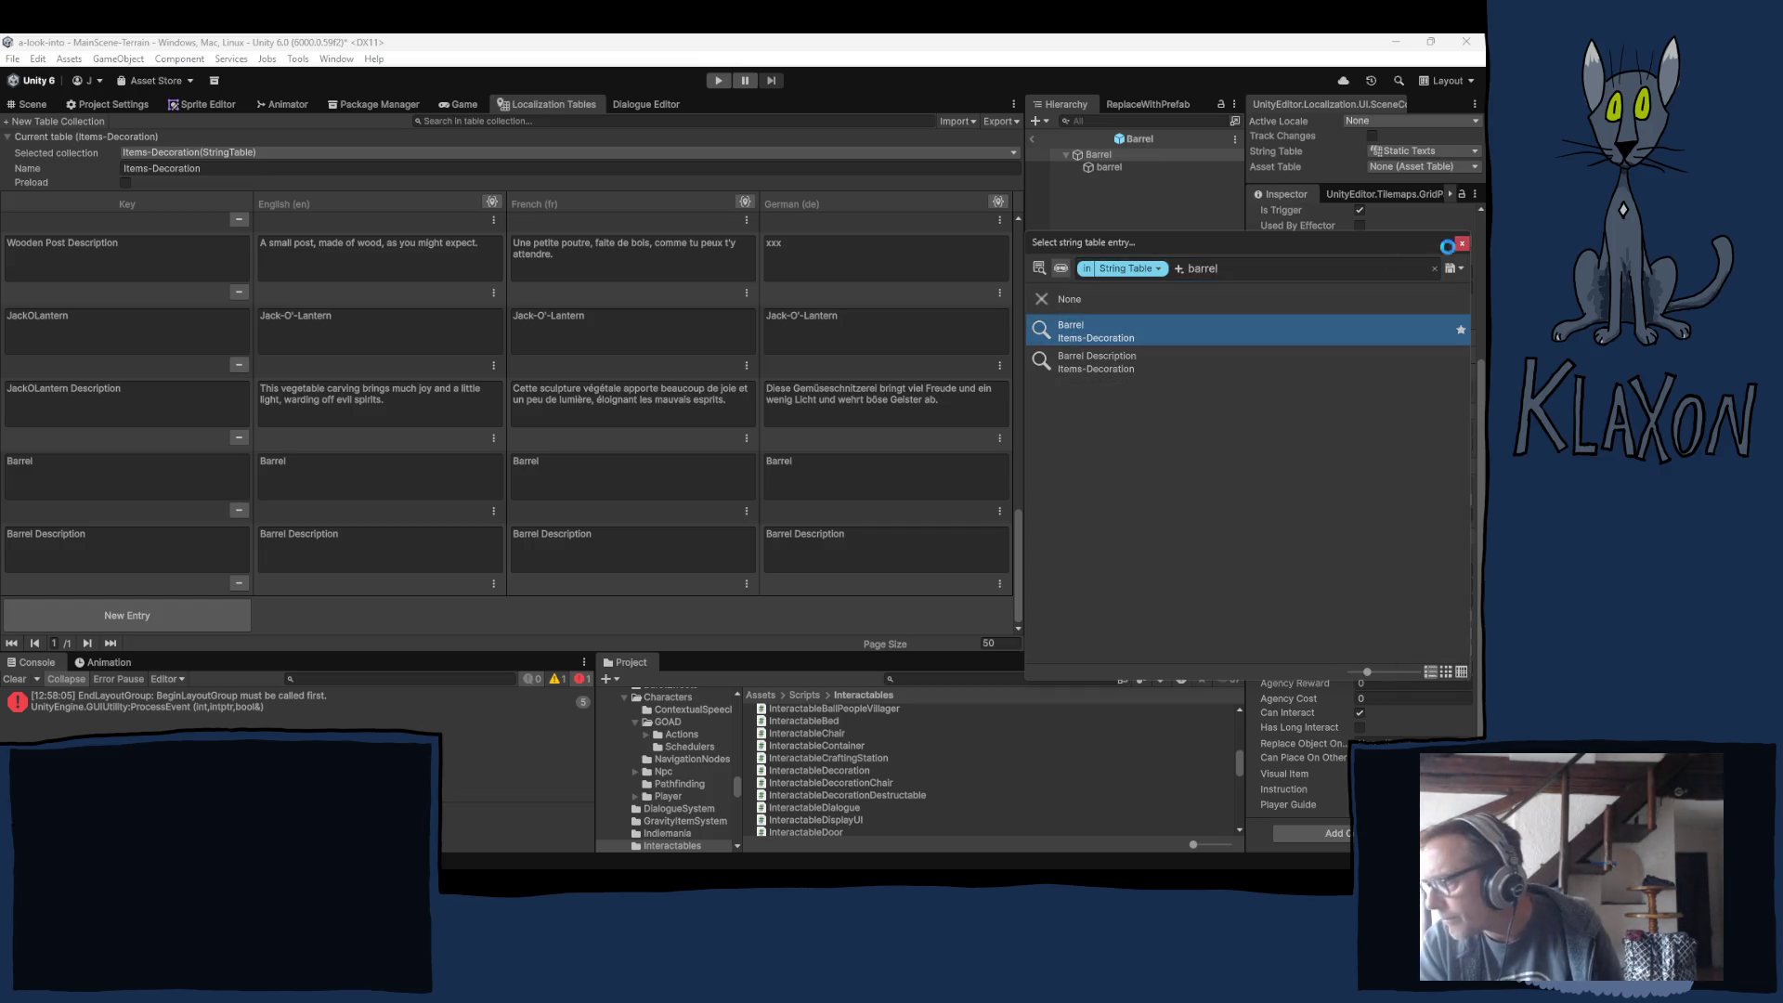
click(1460, 243)
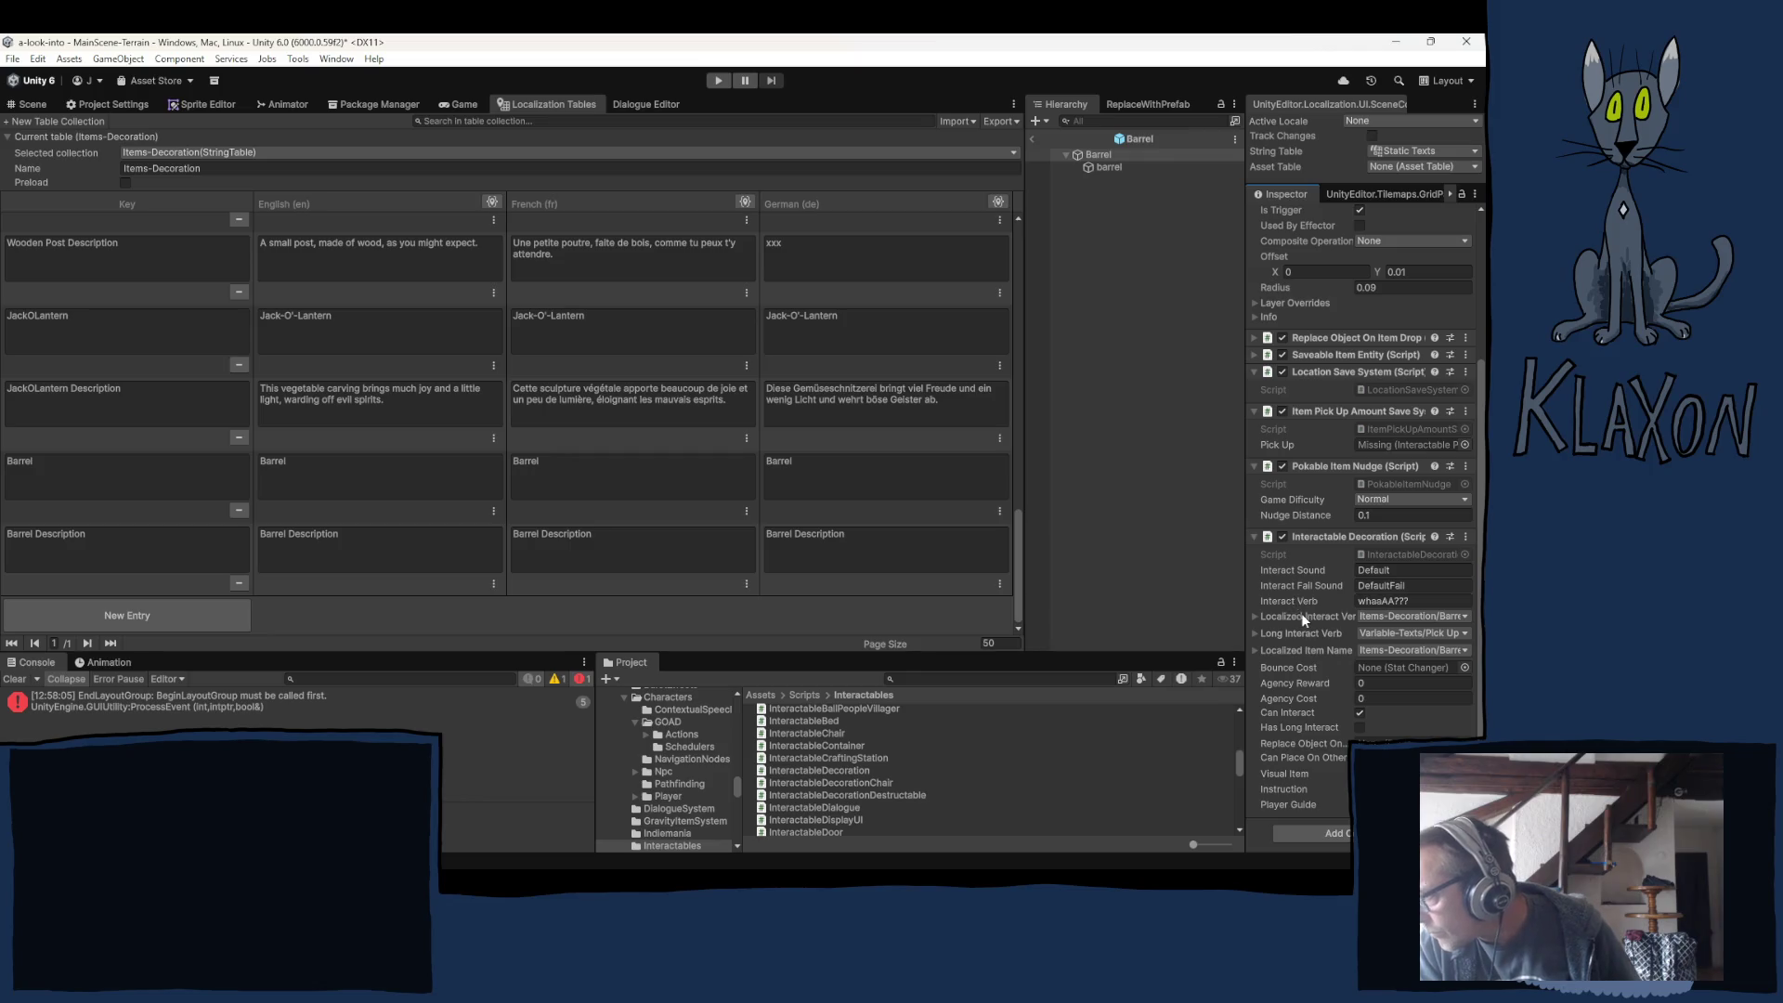
Remove the Pokable Item Nudge and Item Pick Up Amount Save System components from the Barrel.
right_click(1330, 464)
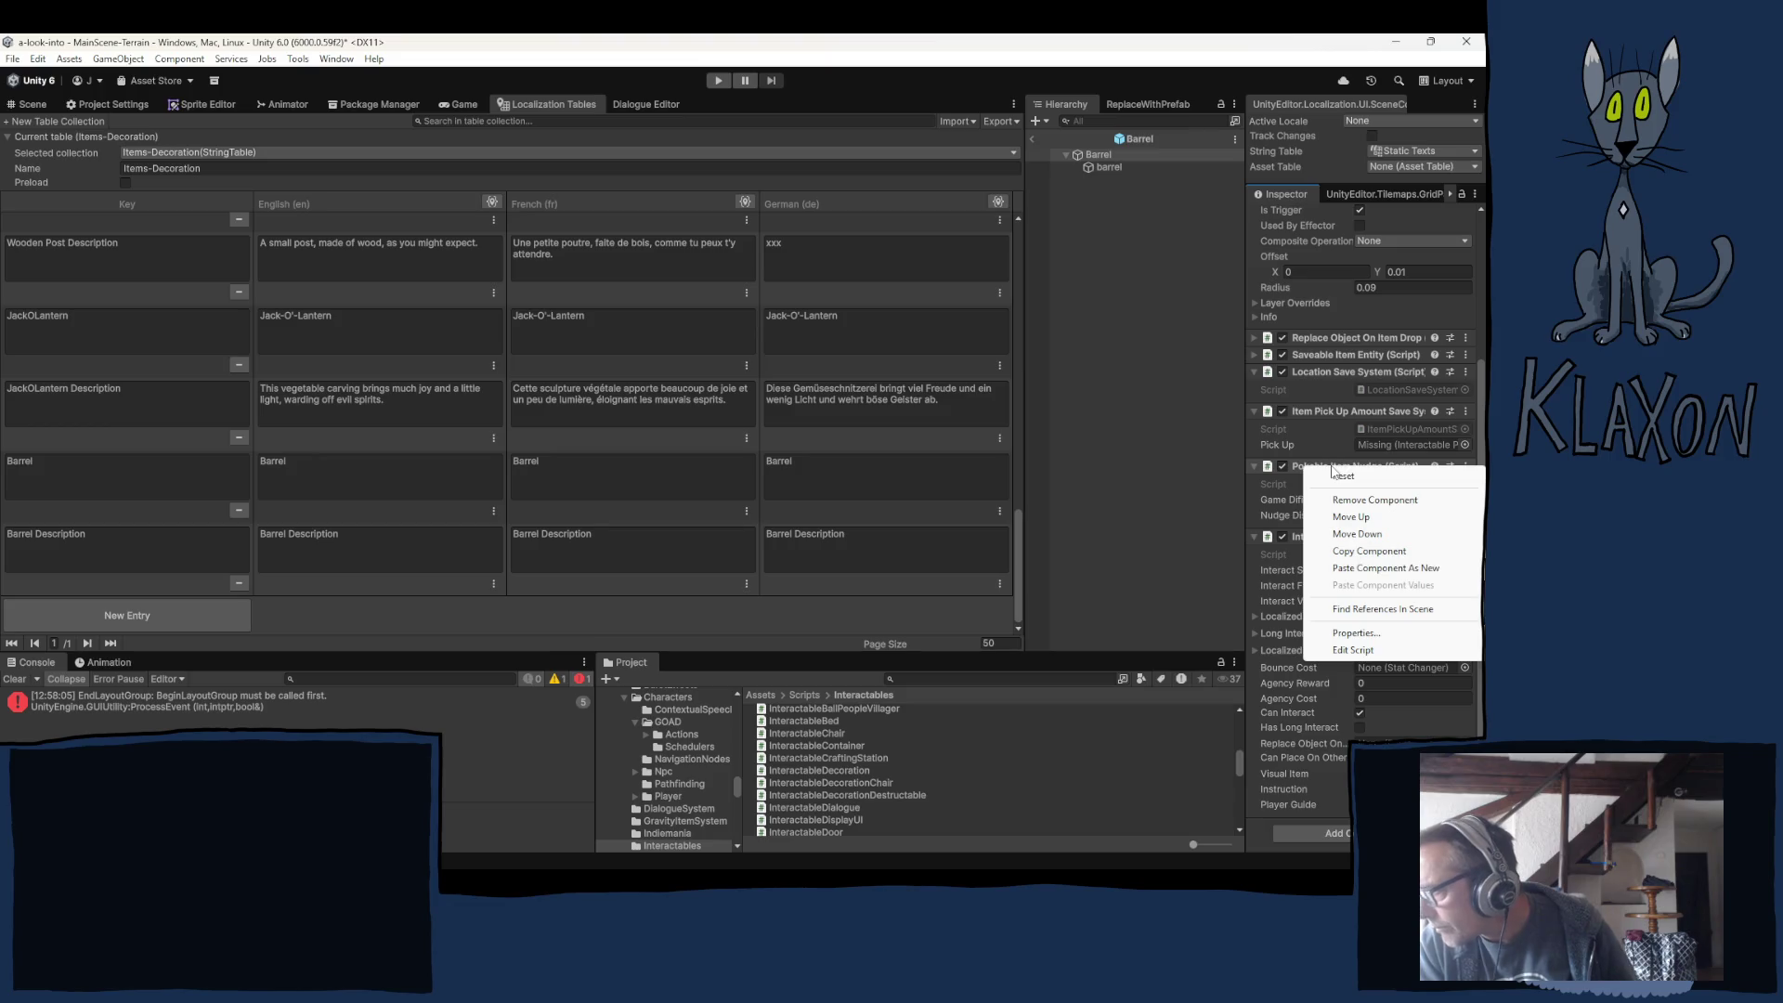
click(1370, 502)
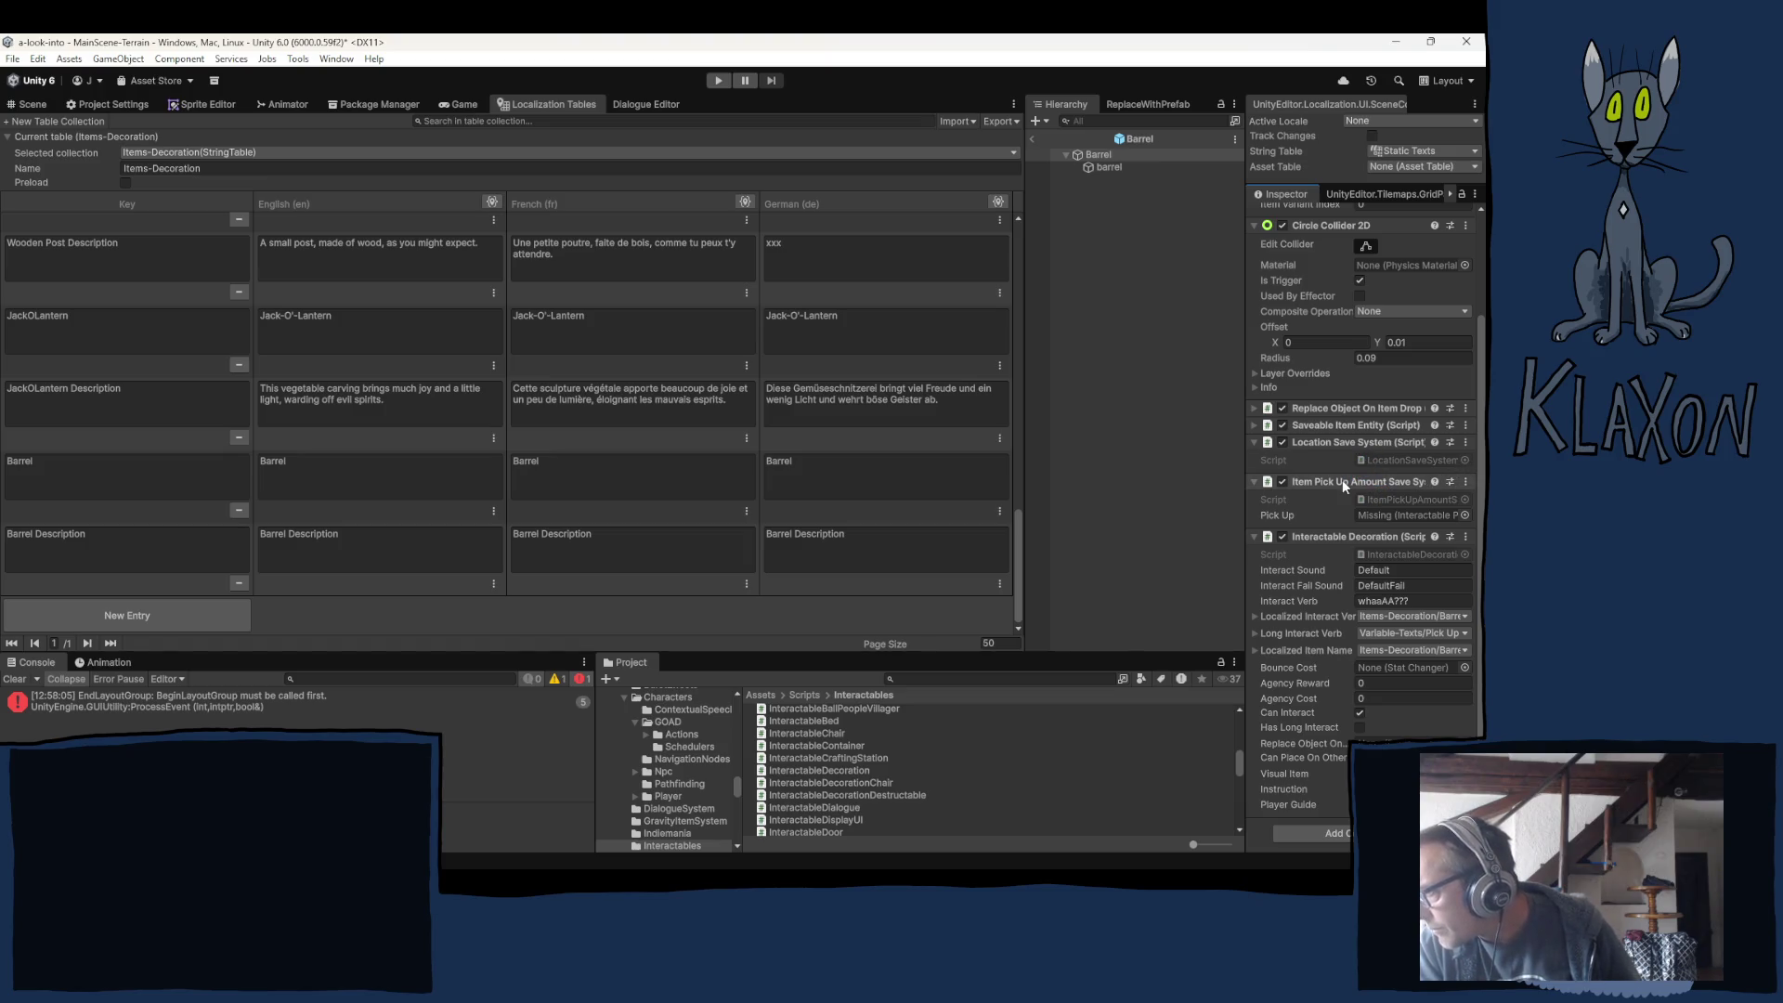
right_click(1337, 483)
click(1374, 512)
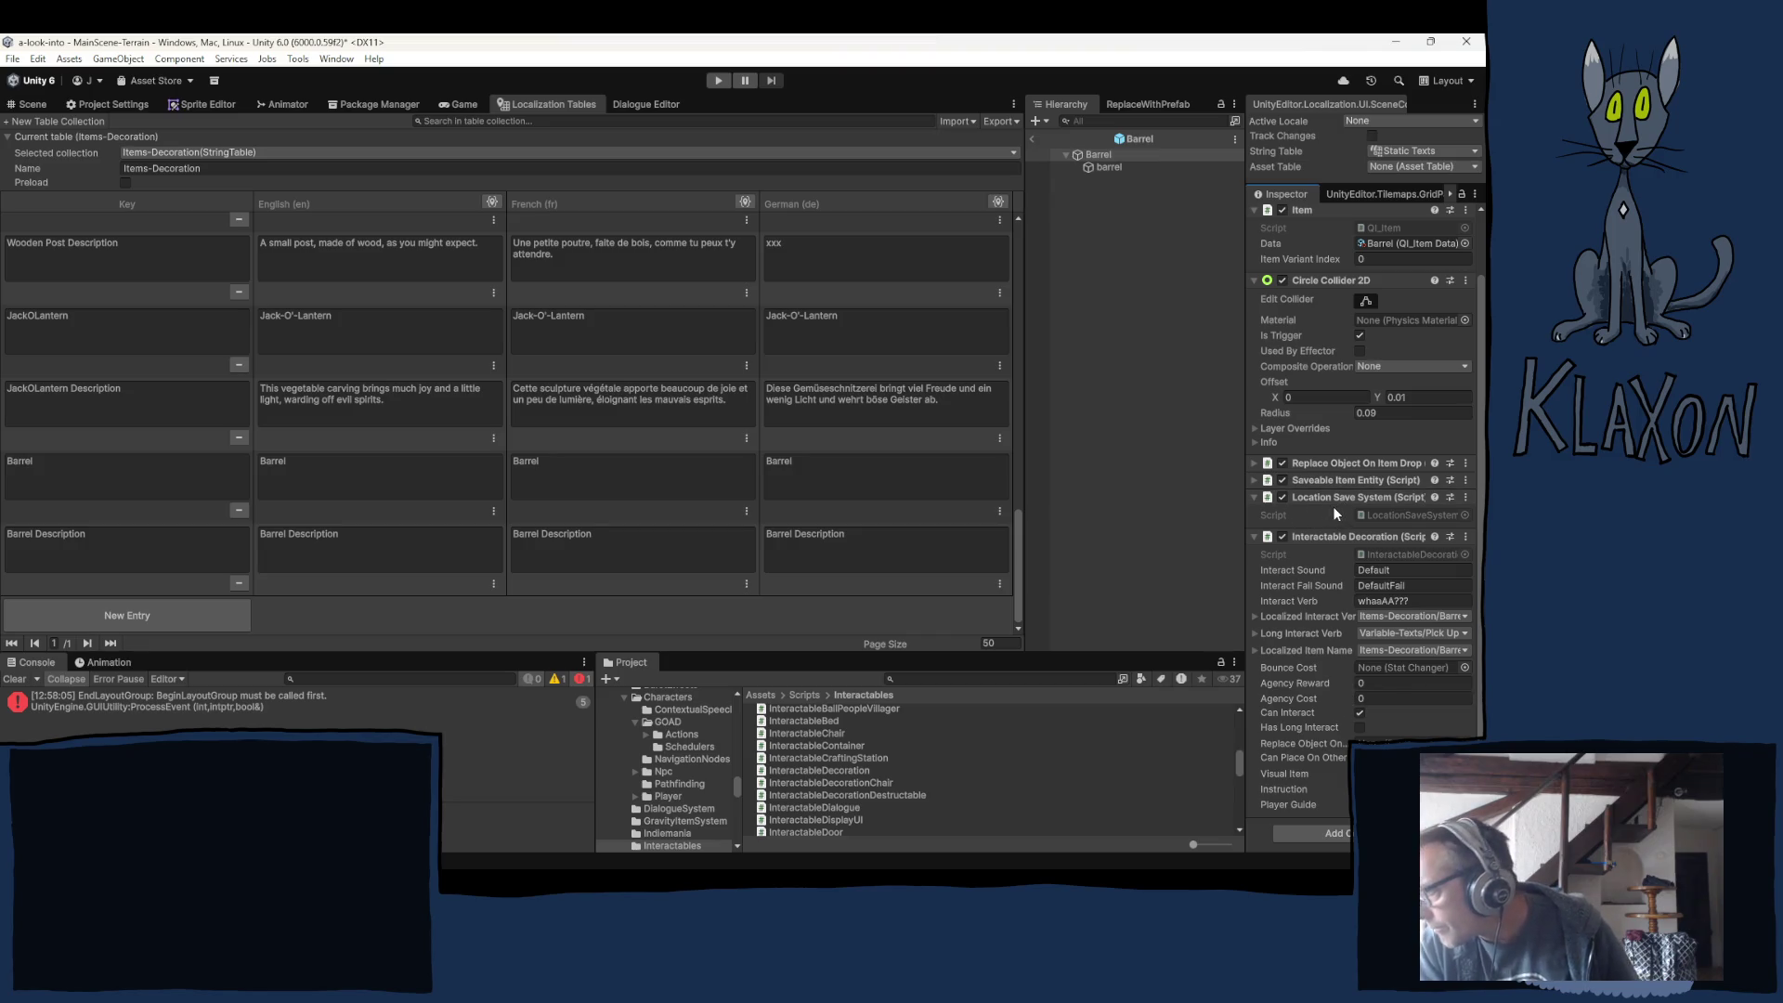
Open the Barrel item data via the Item's Data field and set Max Stack to 1.
scroll(1324, 462, up, 3)
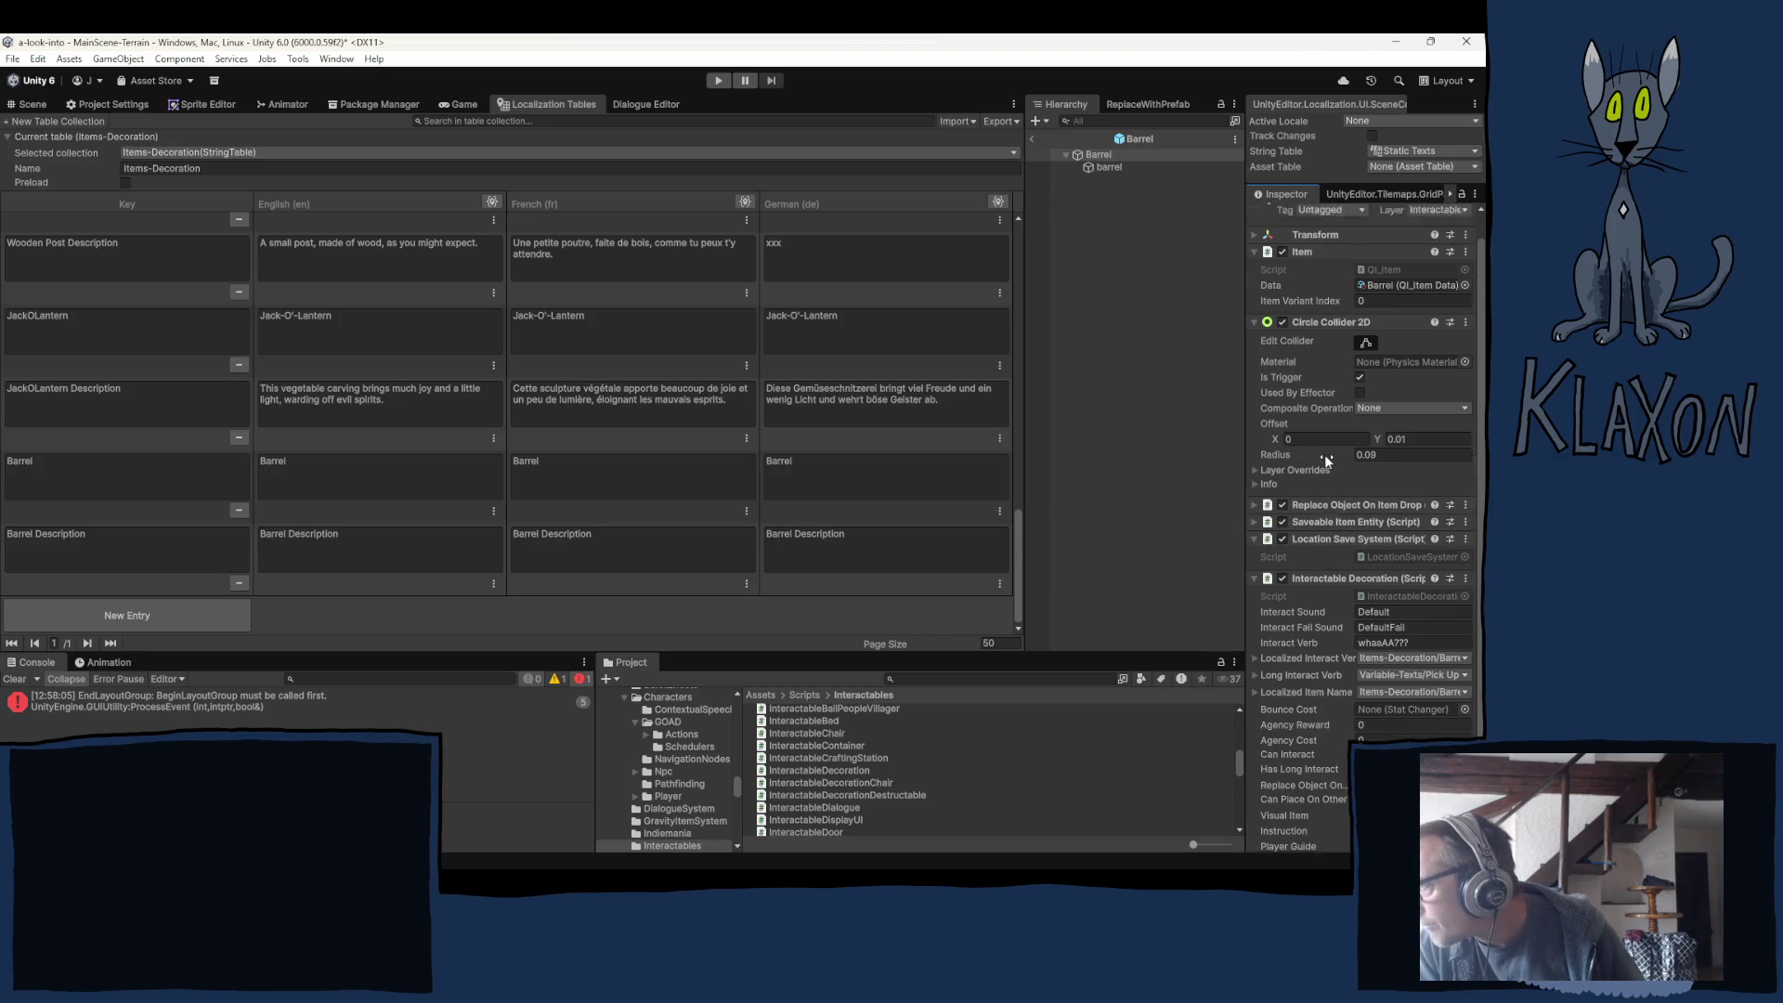
click(1381, 310)
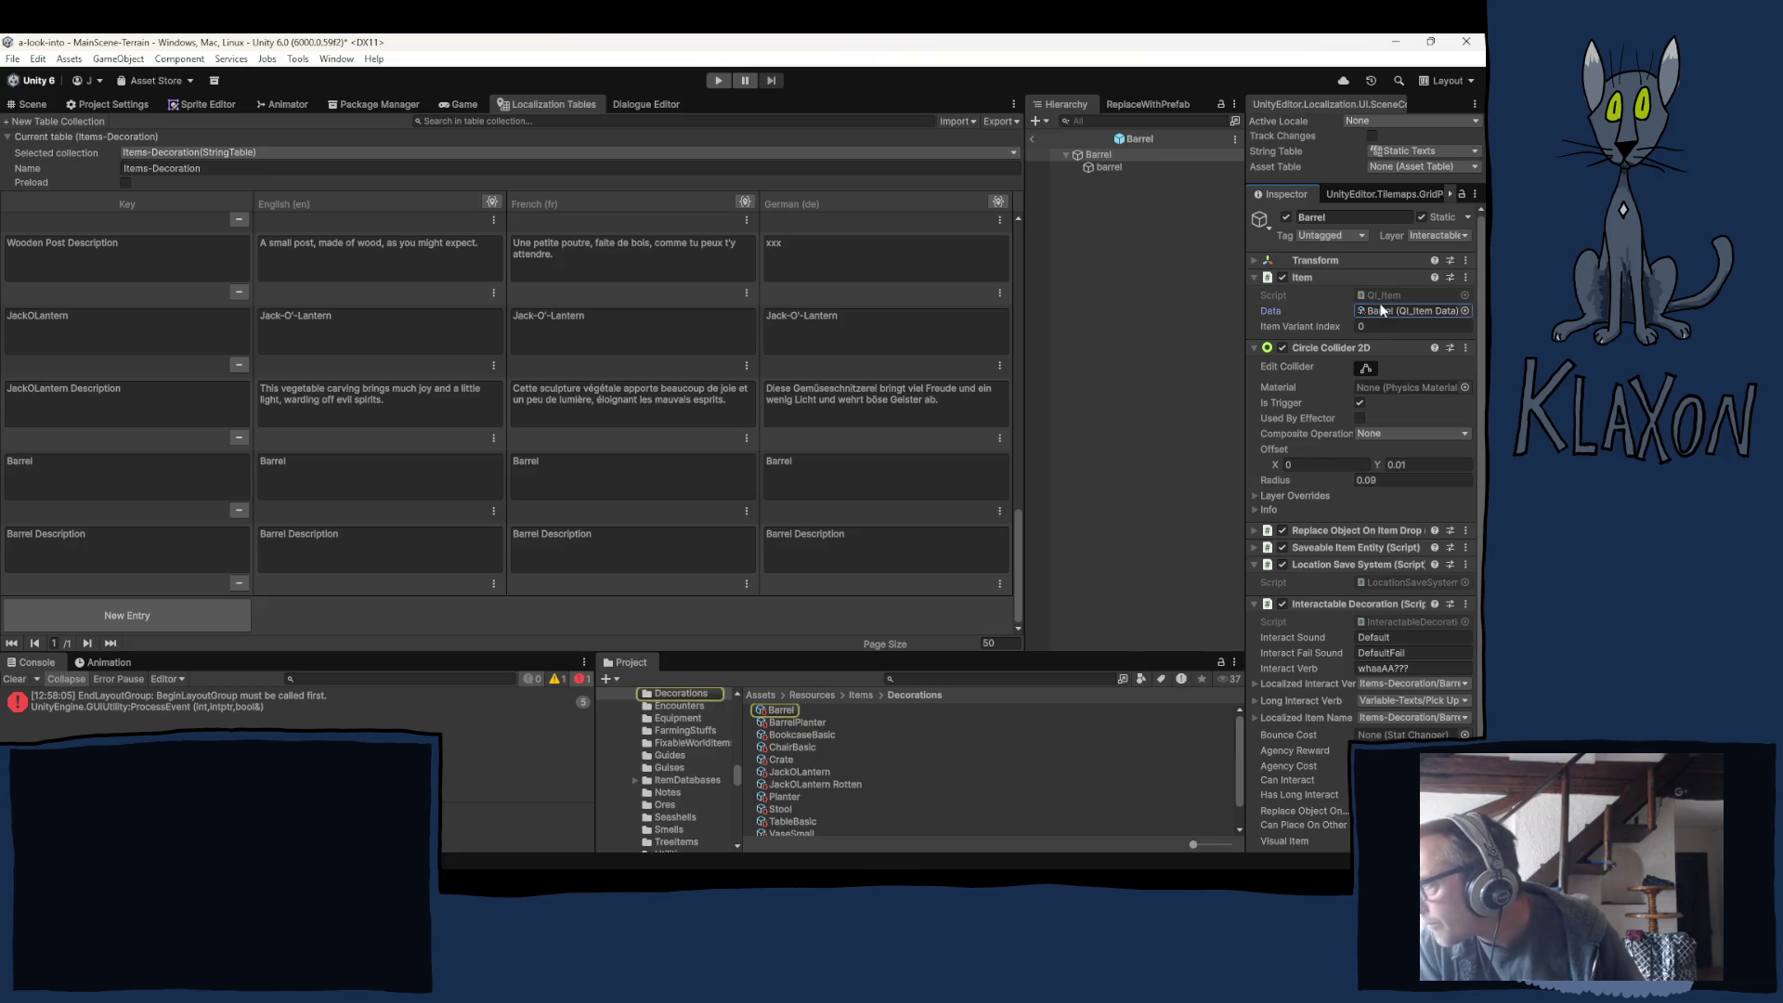
click(783, 710)
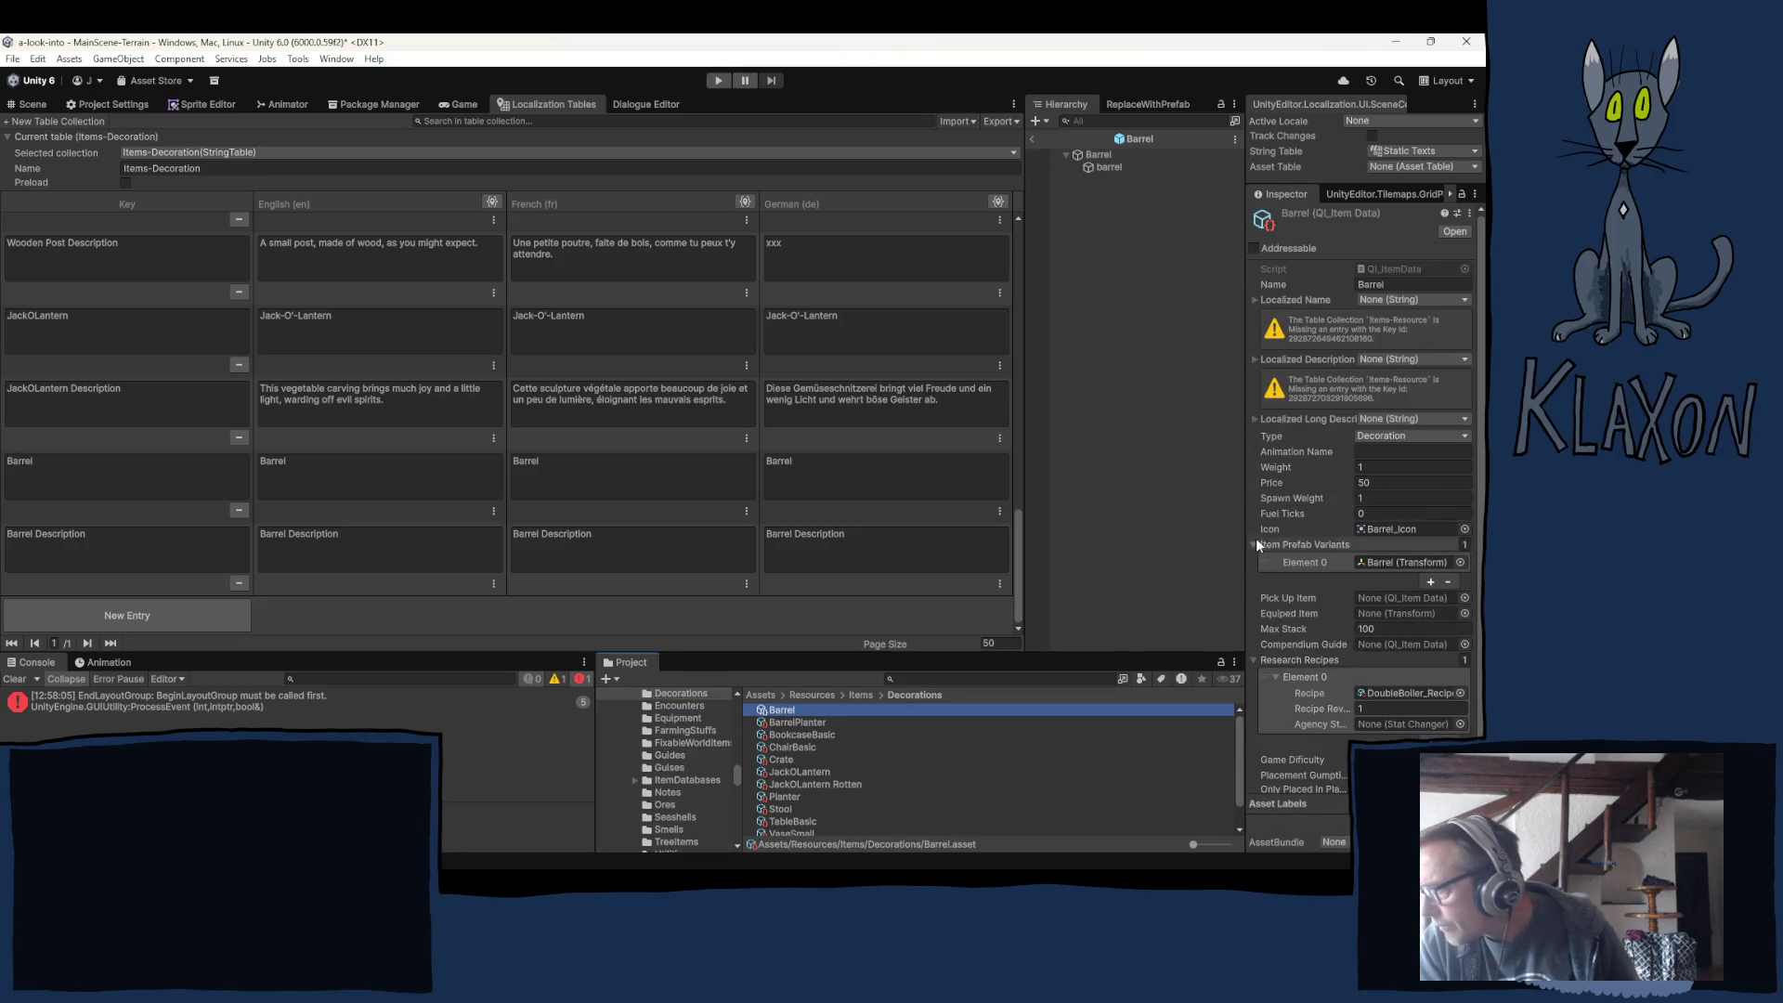
click(1376, 629)
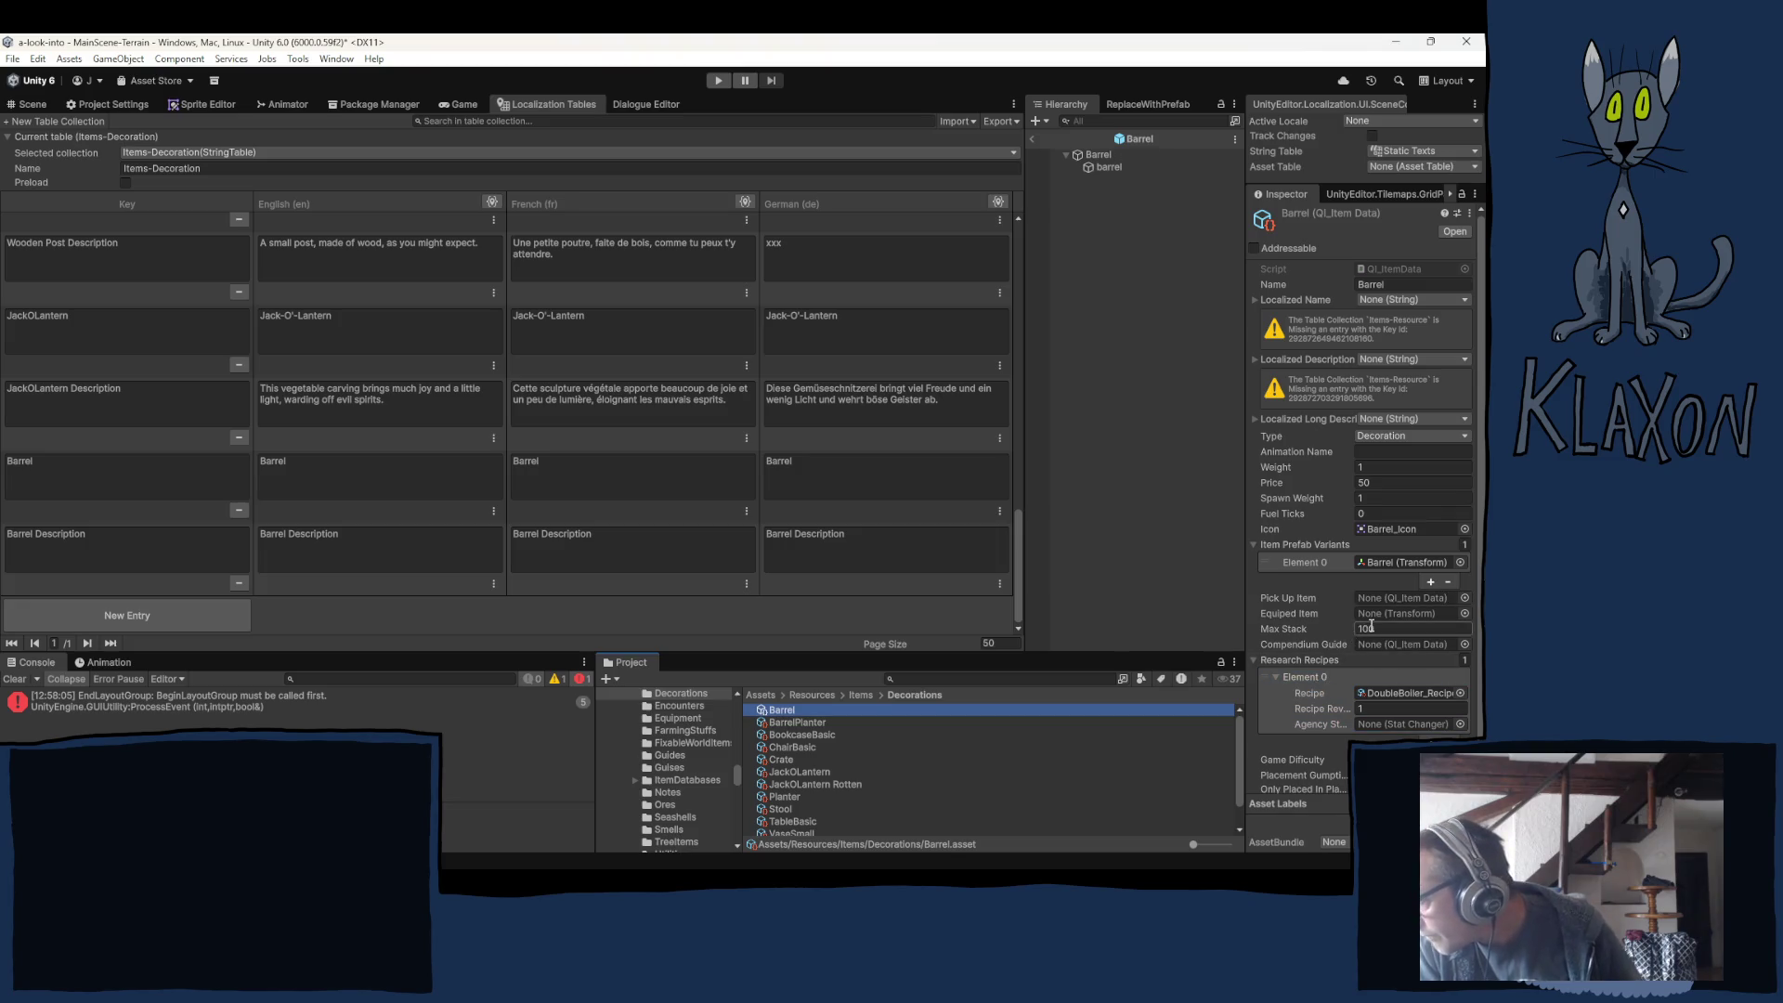
text(1)
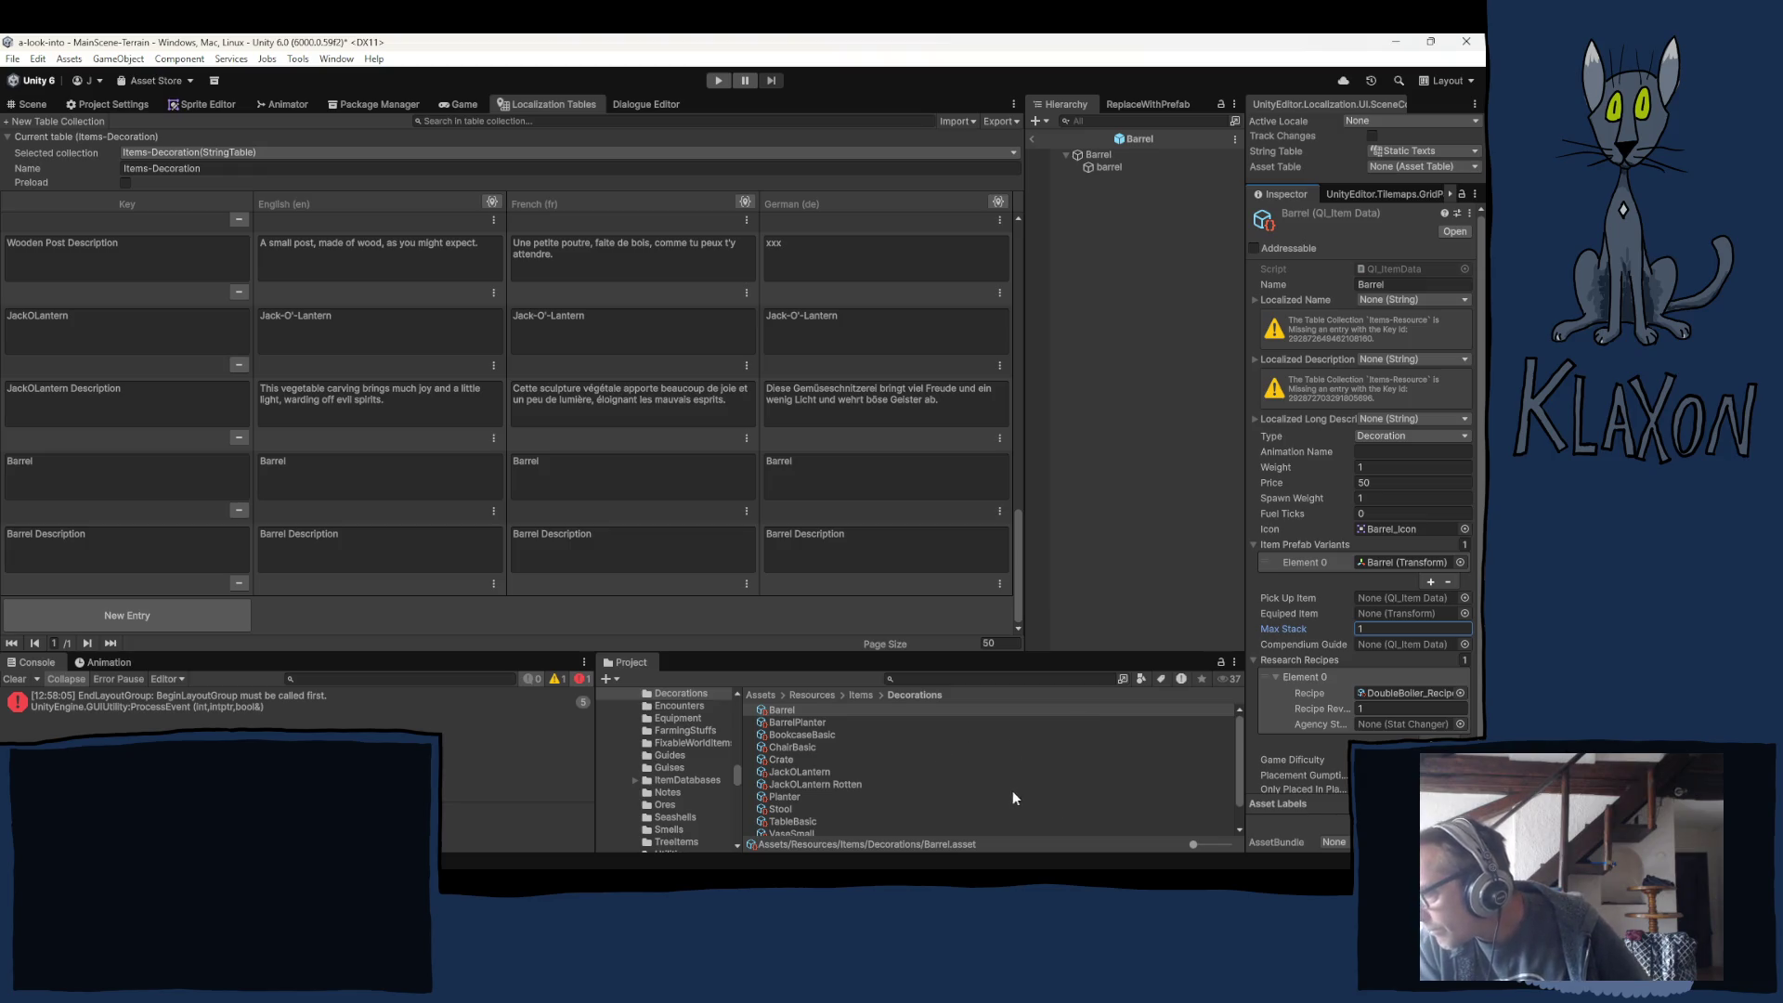
Open the BarrelPlanter item data and change its Max Stack from 100 to 1.
click(806, 723)
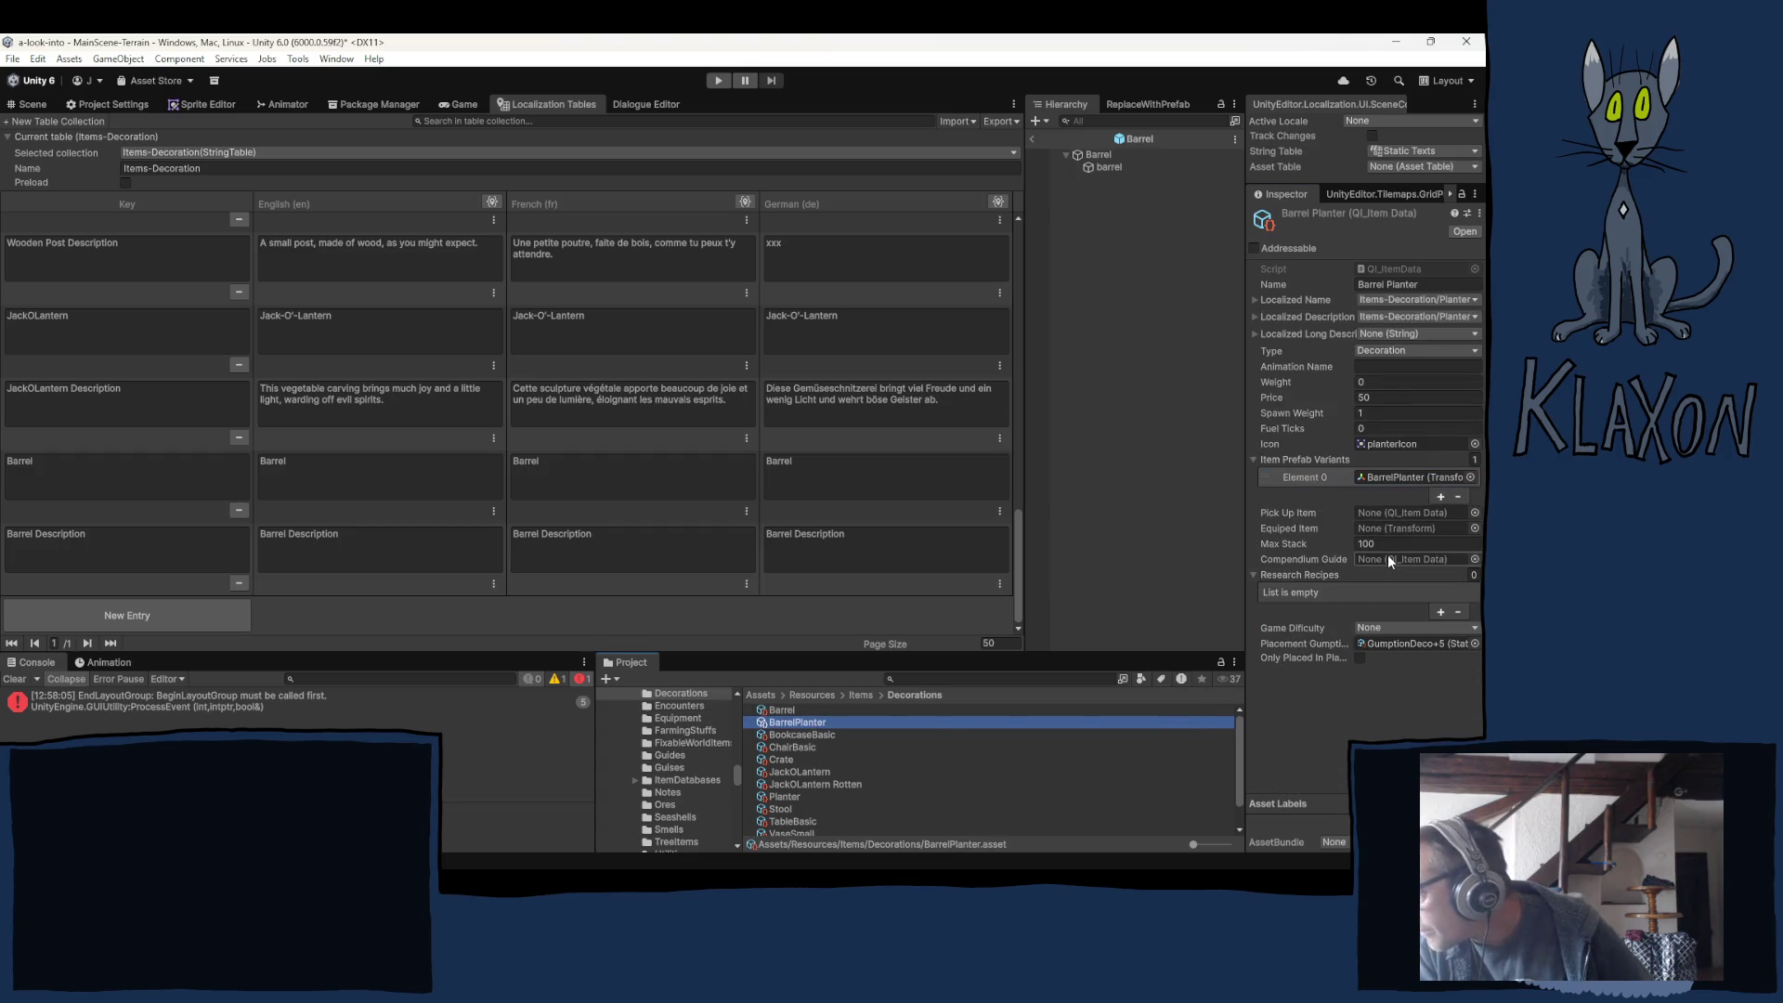
click(1385, 545)
text(1)
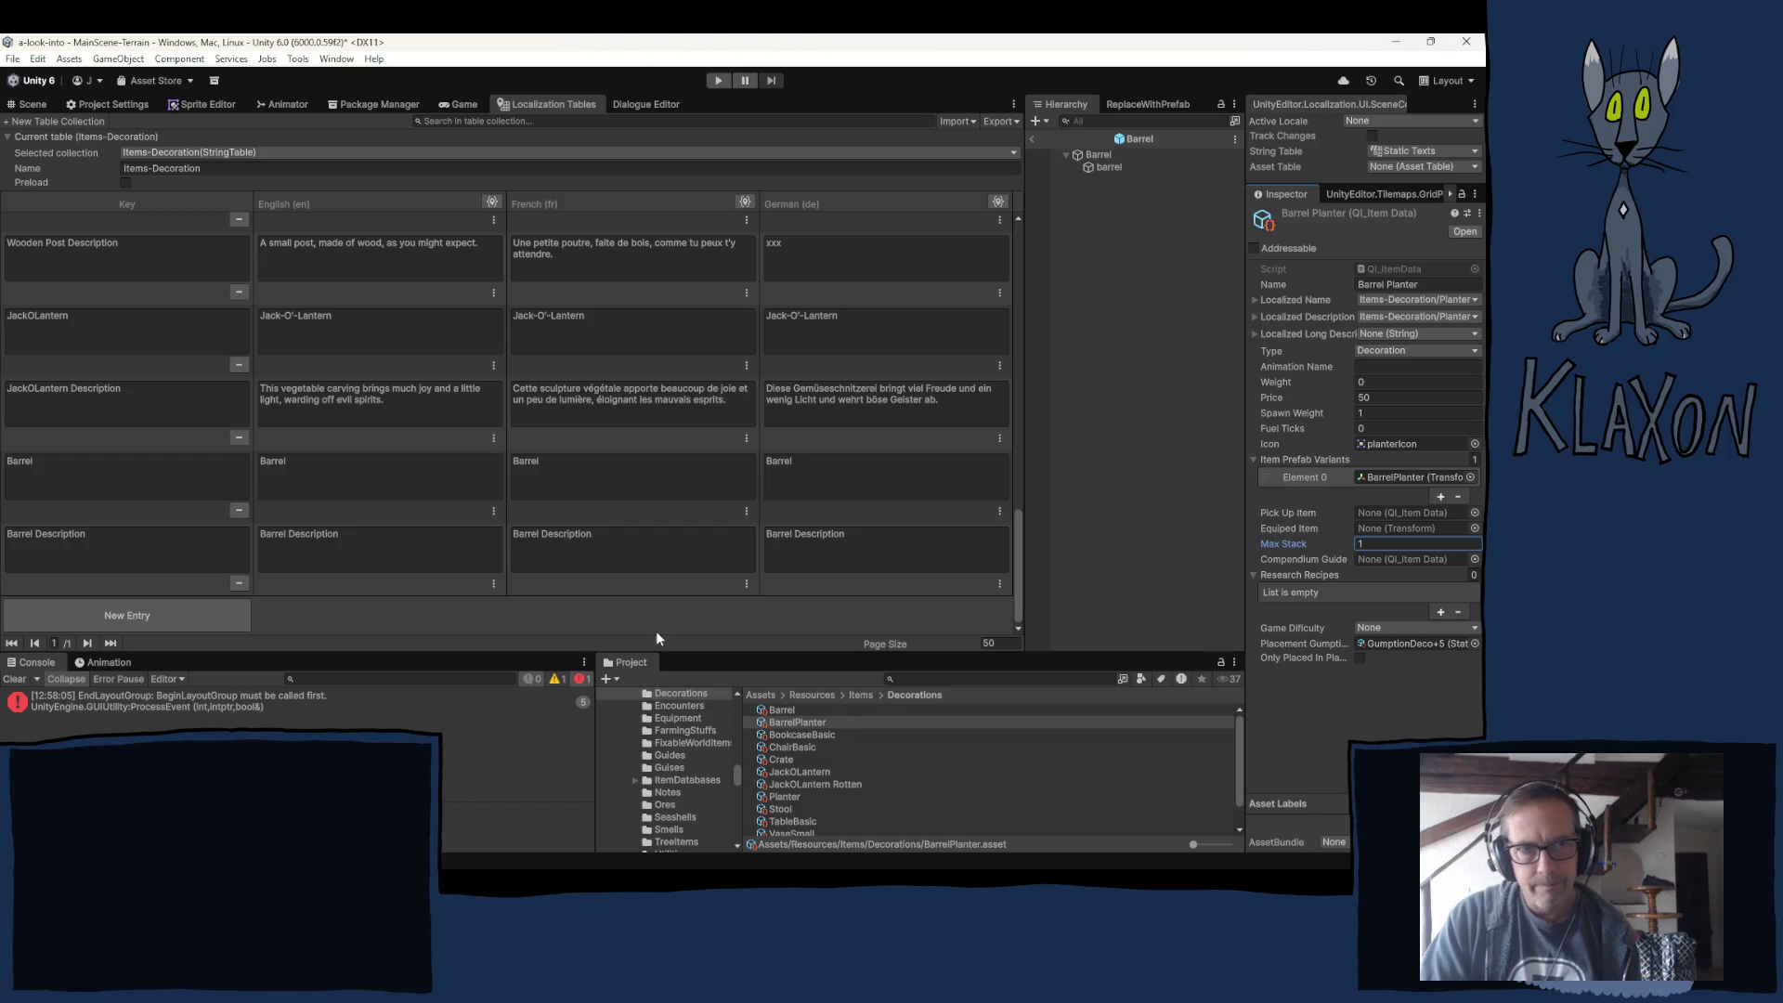
key(alt+Tab)
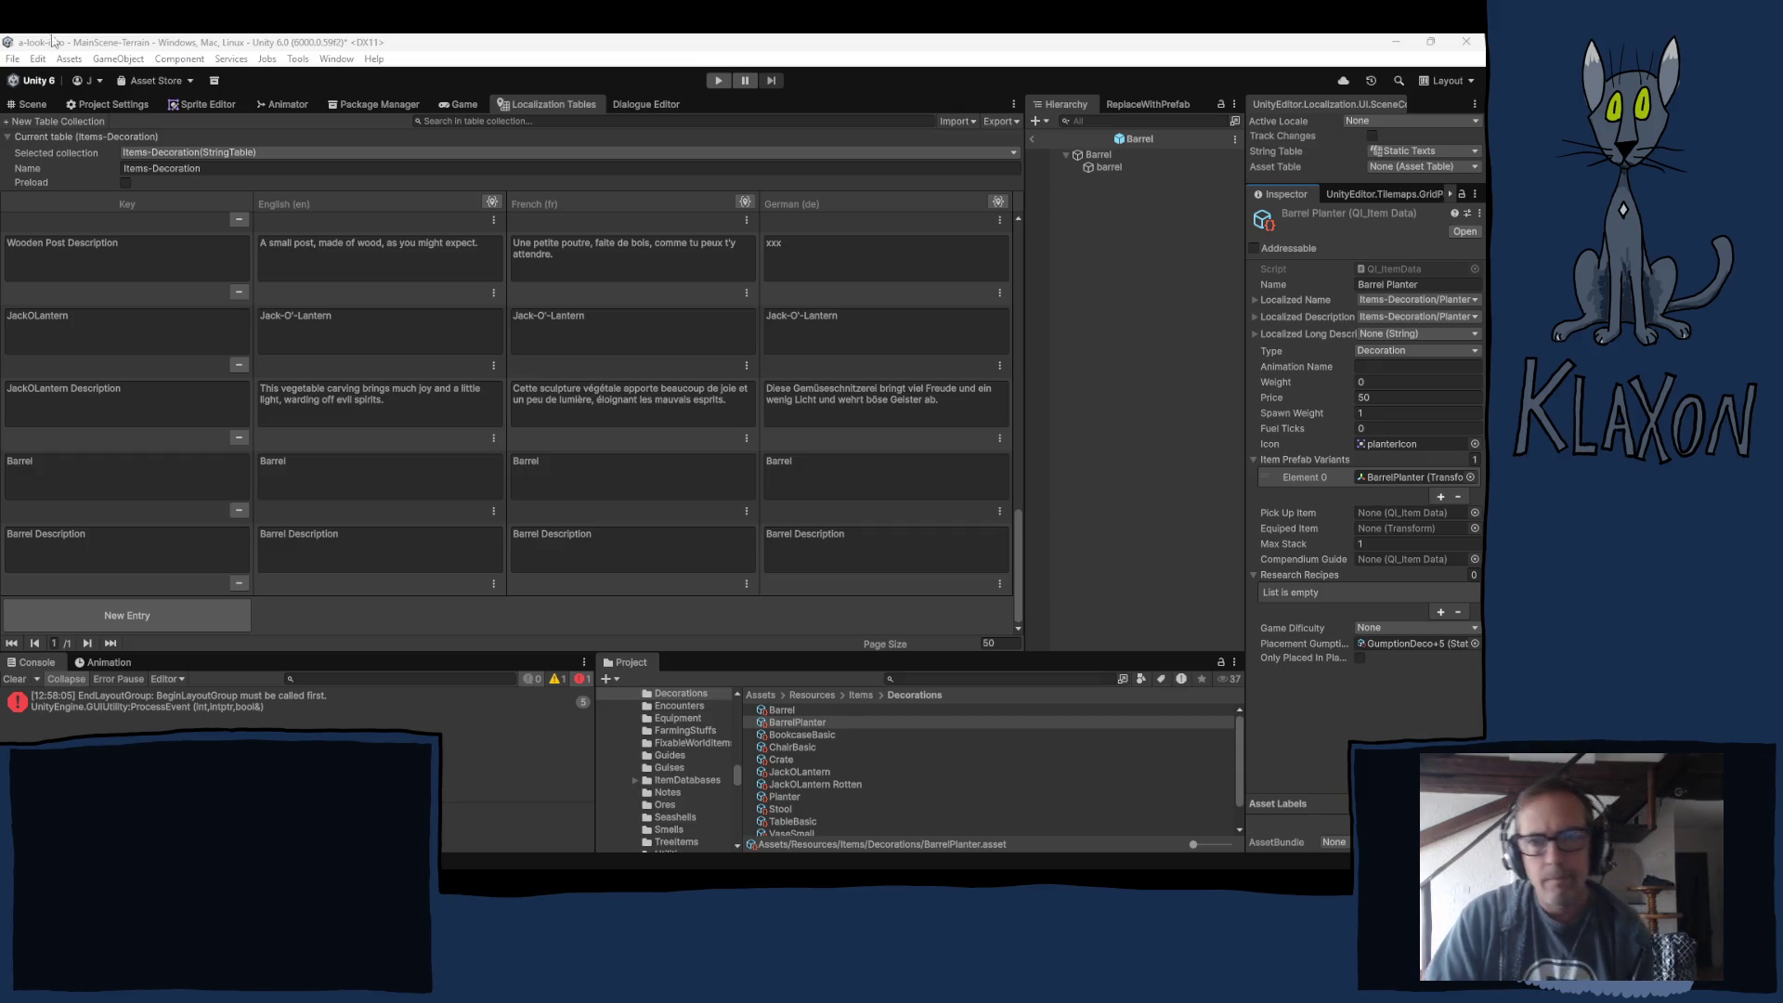
click(451, 91)
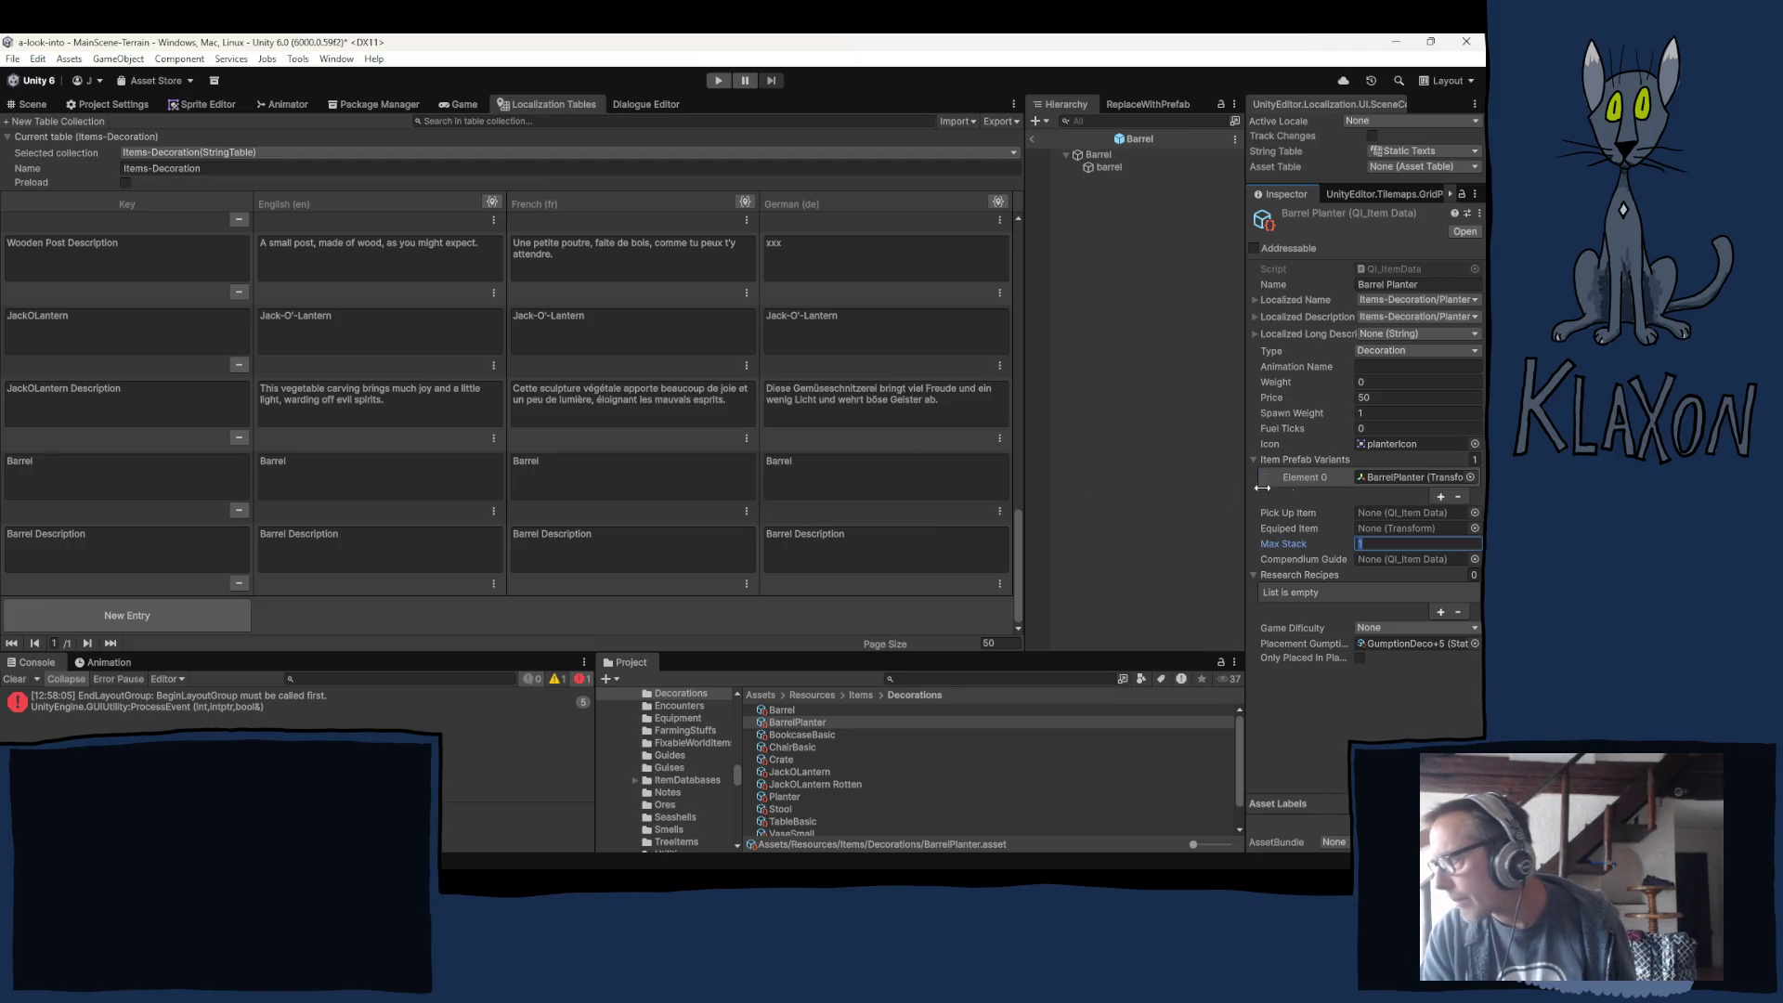
Browse the planter's icon to the Sprites/Utilities/Barrel folder, then reselect the Barrel root object.
click(1410, 442)
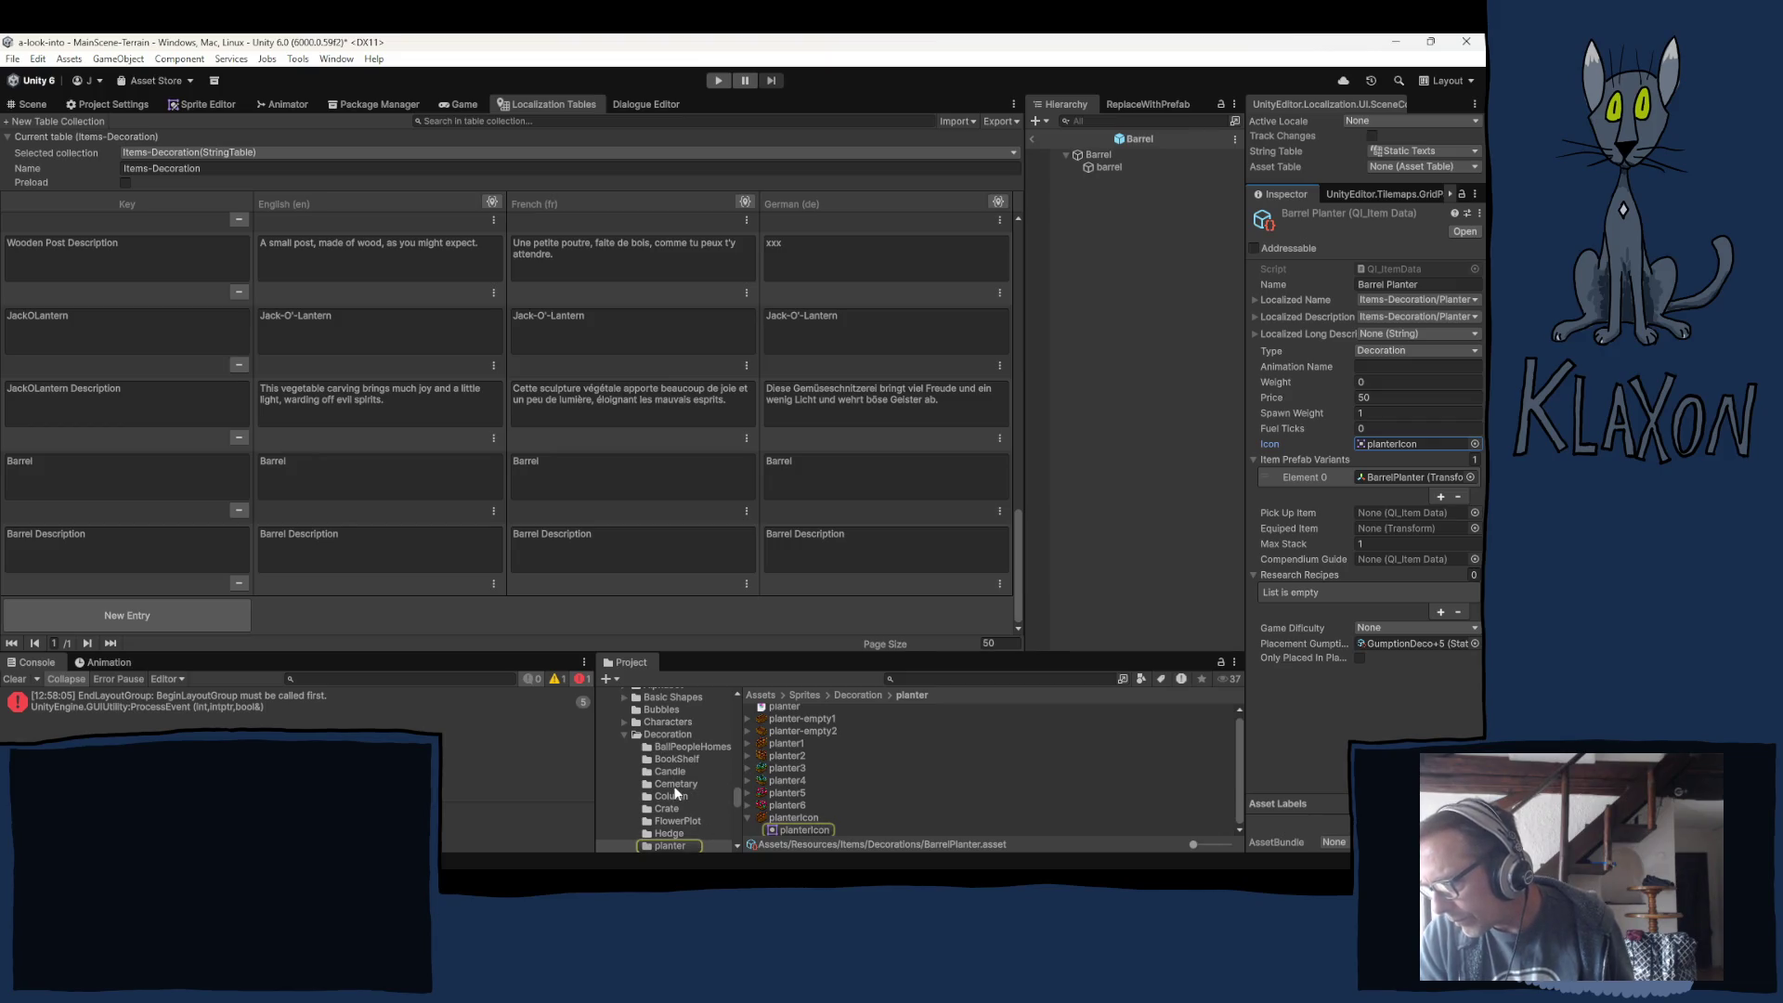
scroll(687, 783, down, 3)
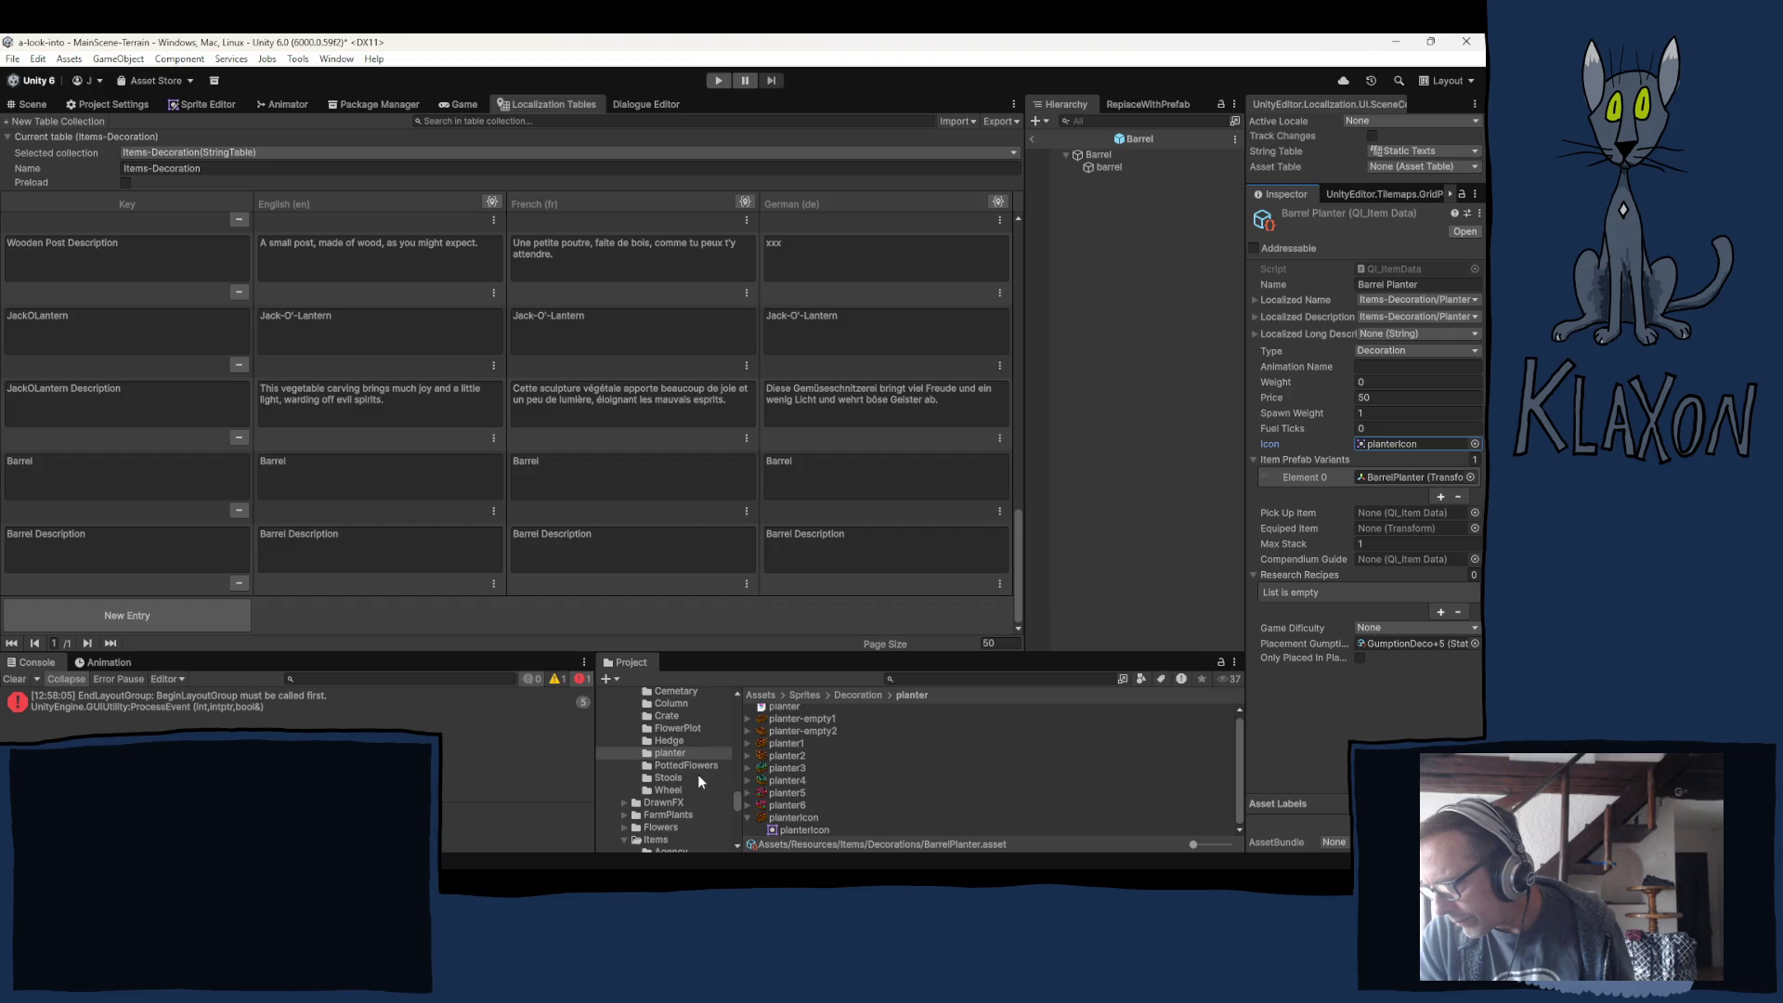
scroll(703, 800, down, 3)
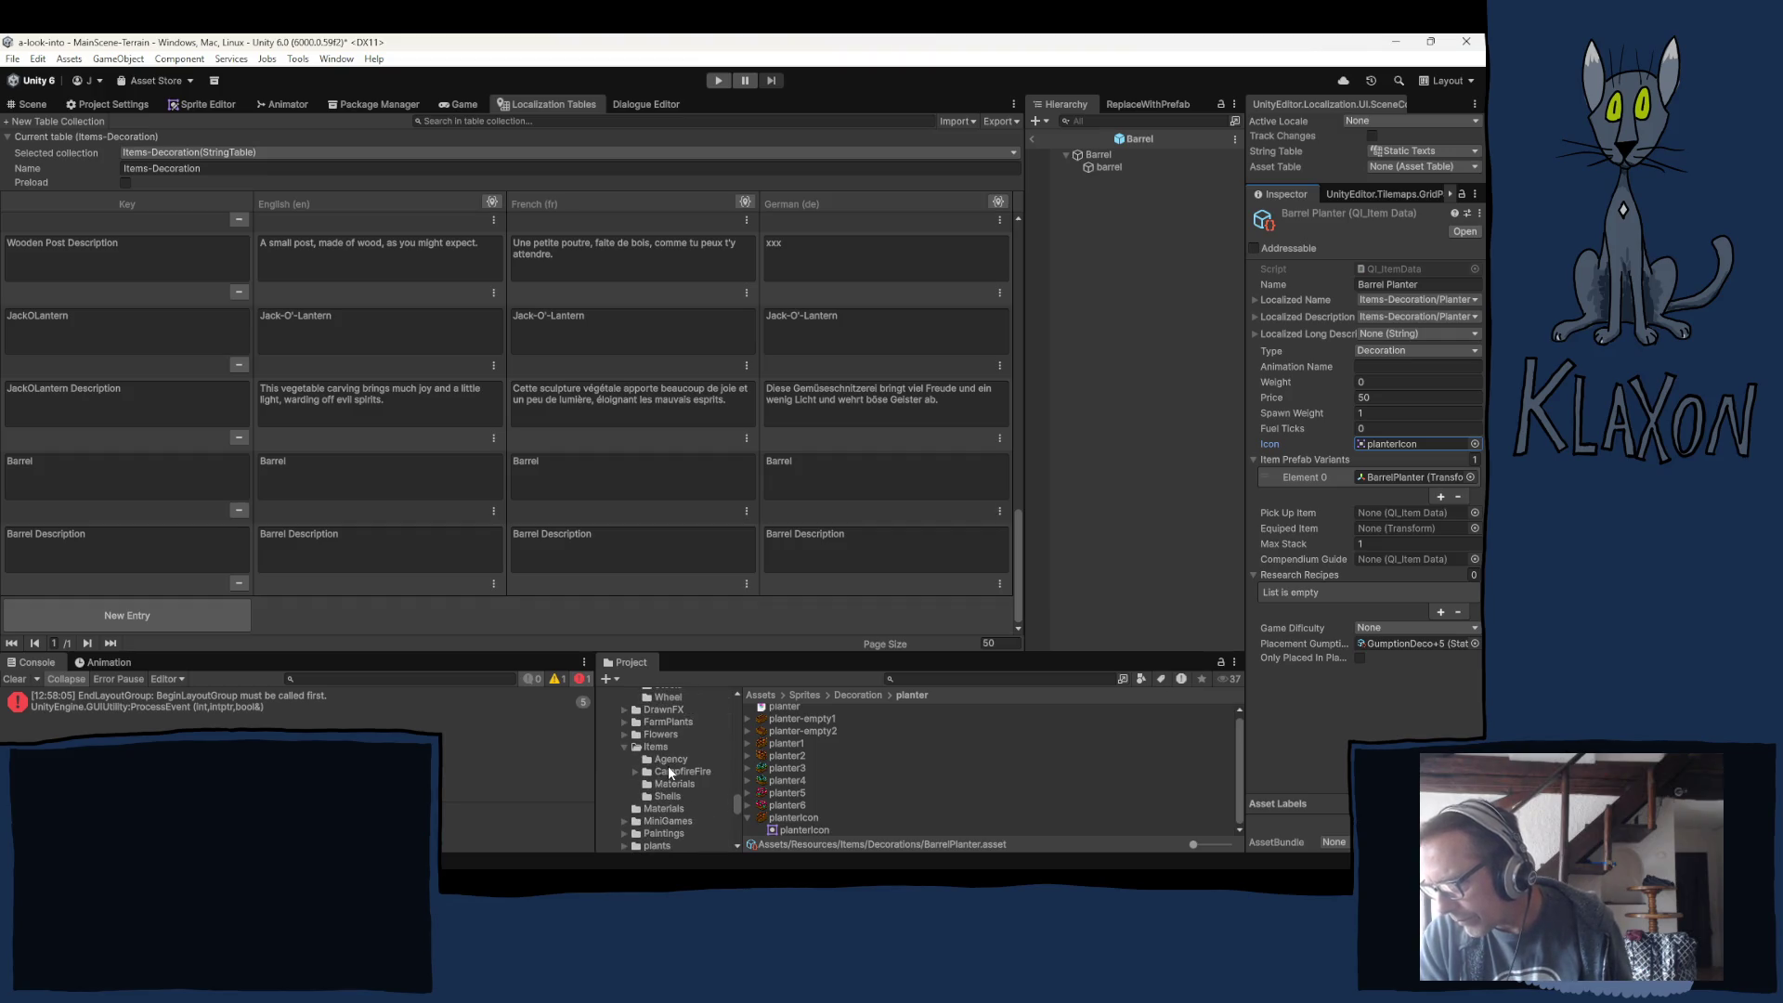
scroll(674, 804, down, 4)
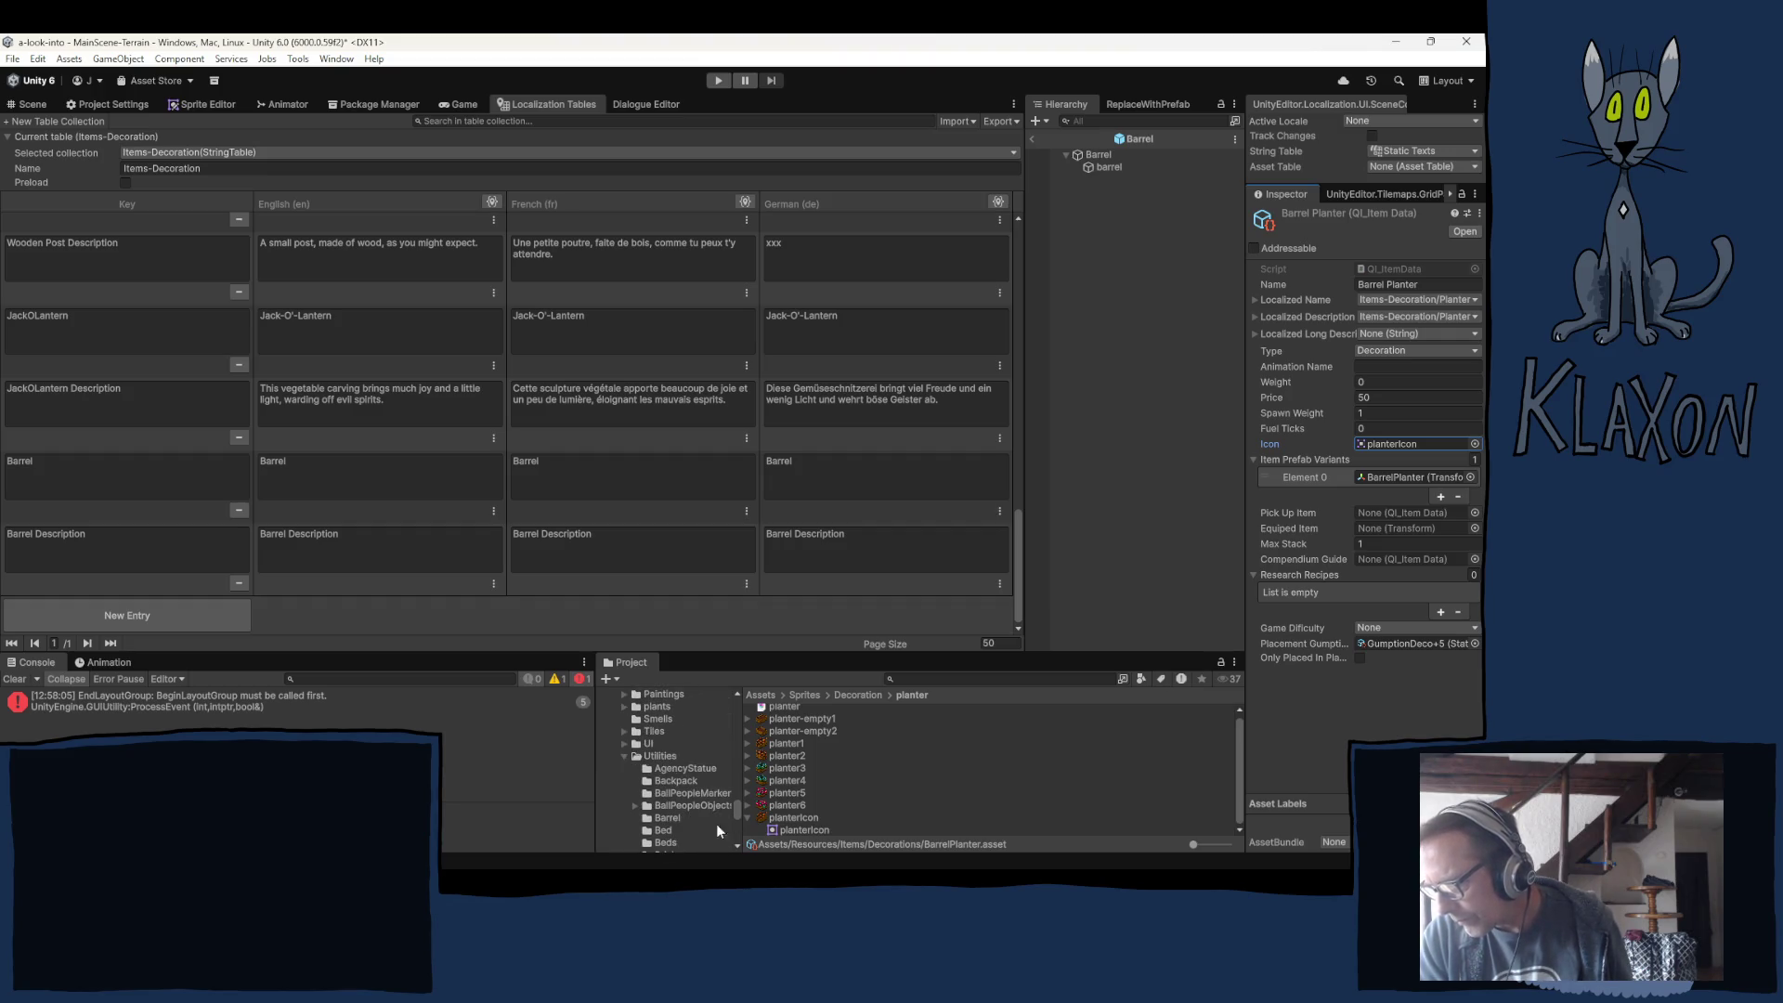
click(660, 818)
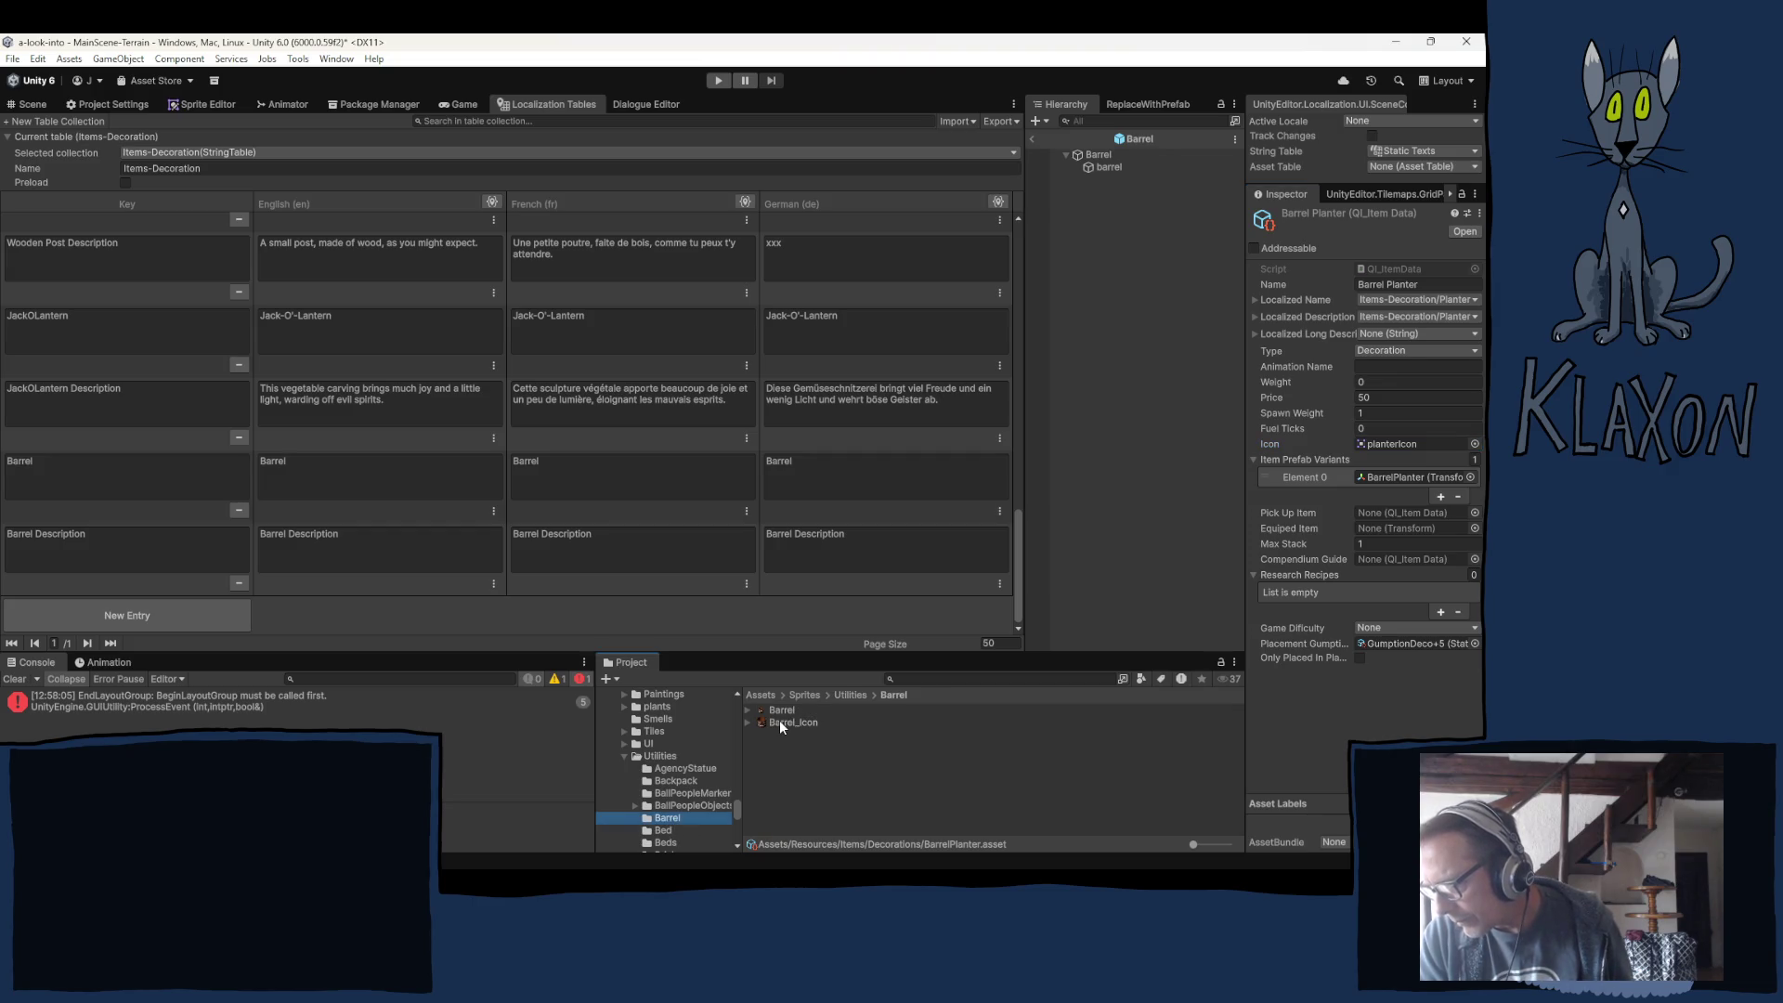
drag(778, 721, 1393, 449)
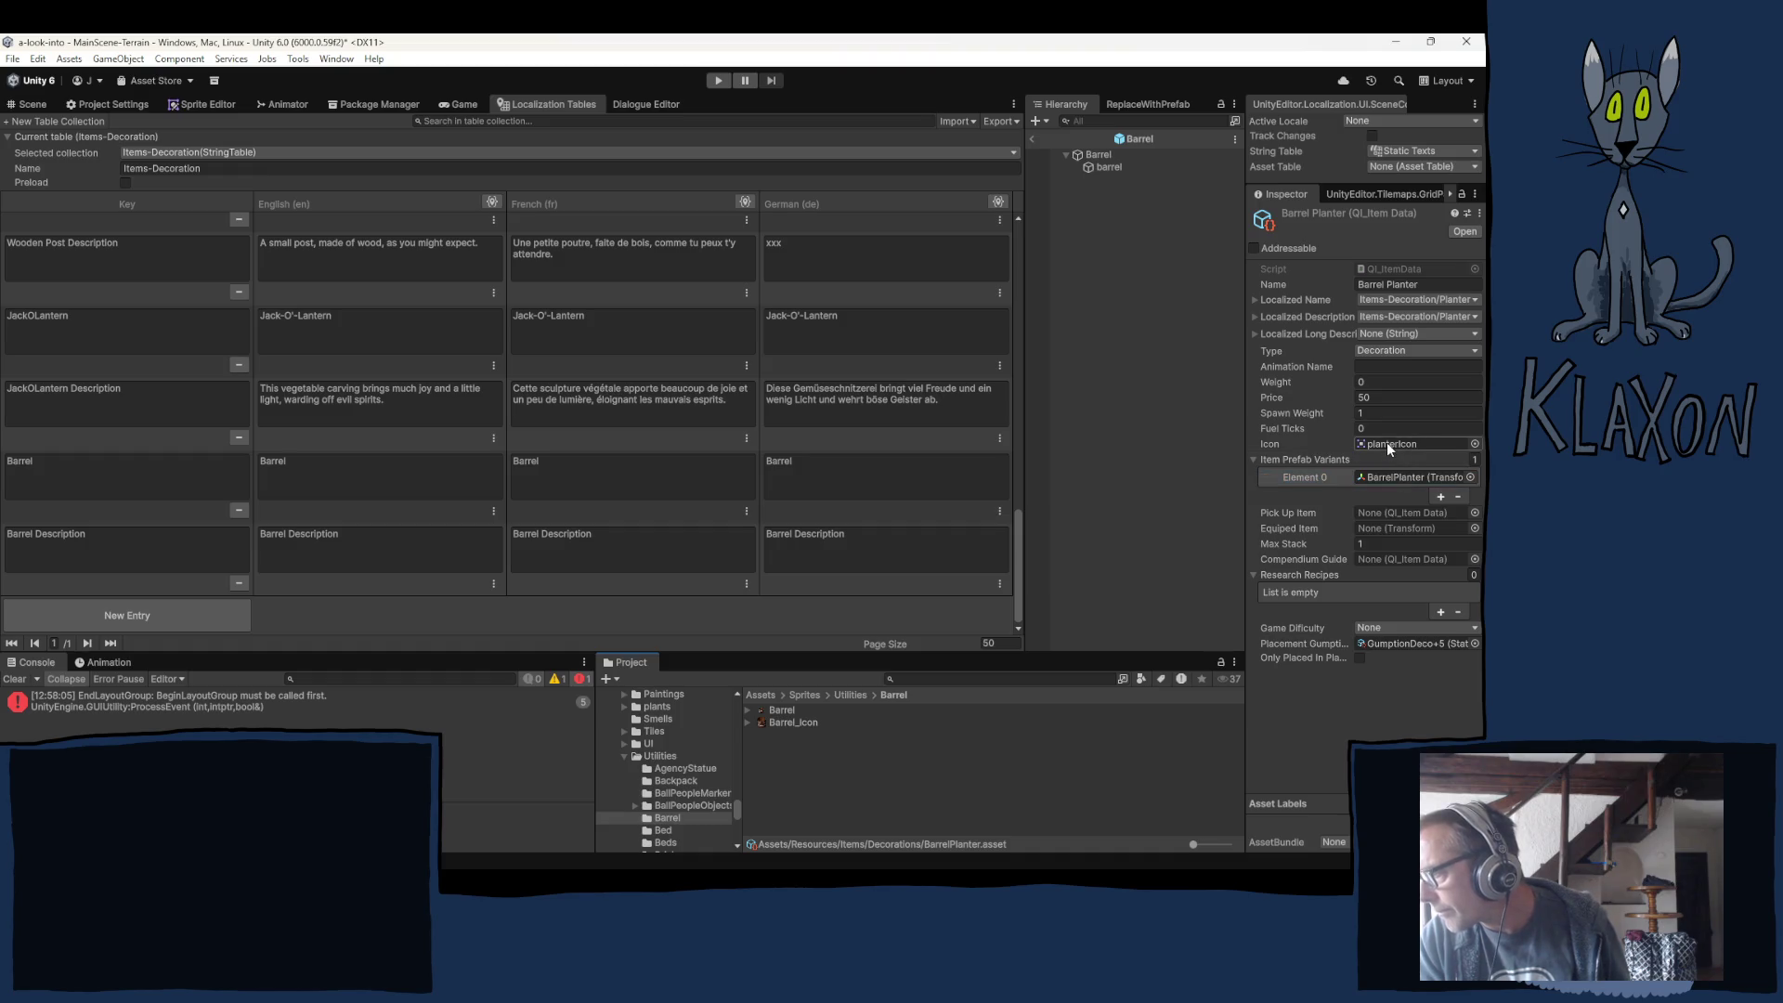
click(1095, 155)
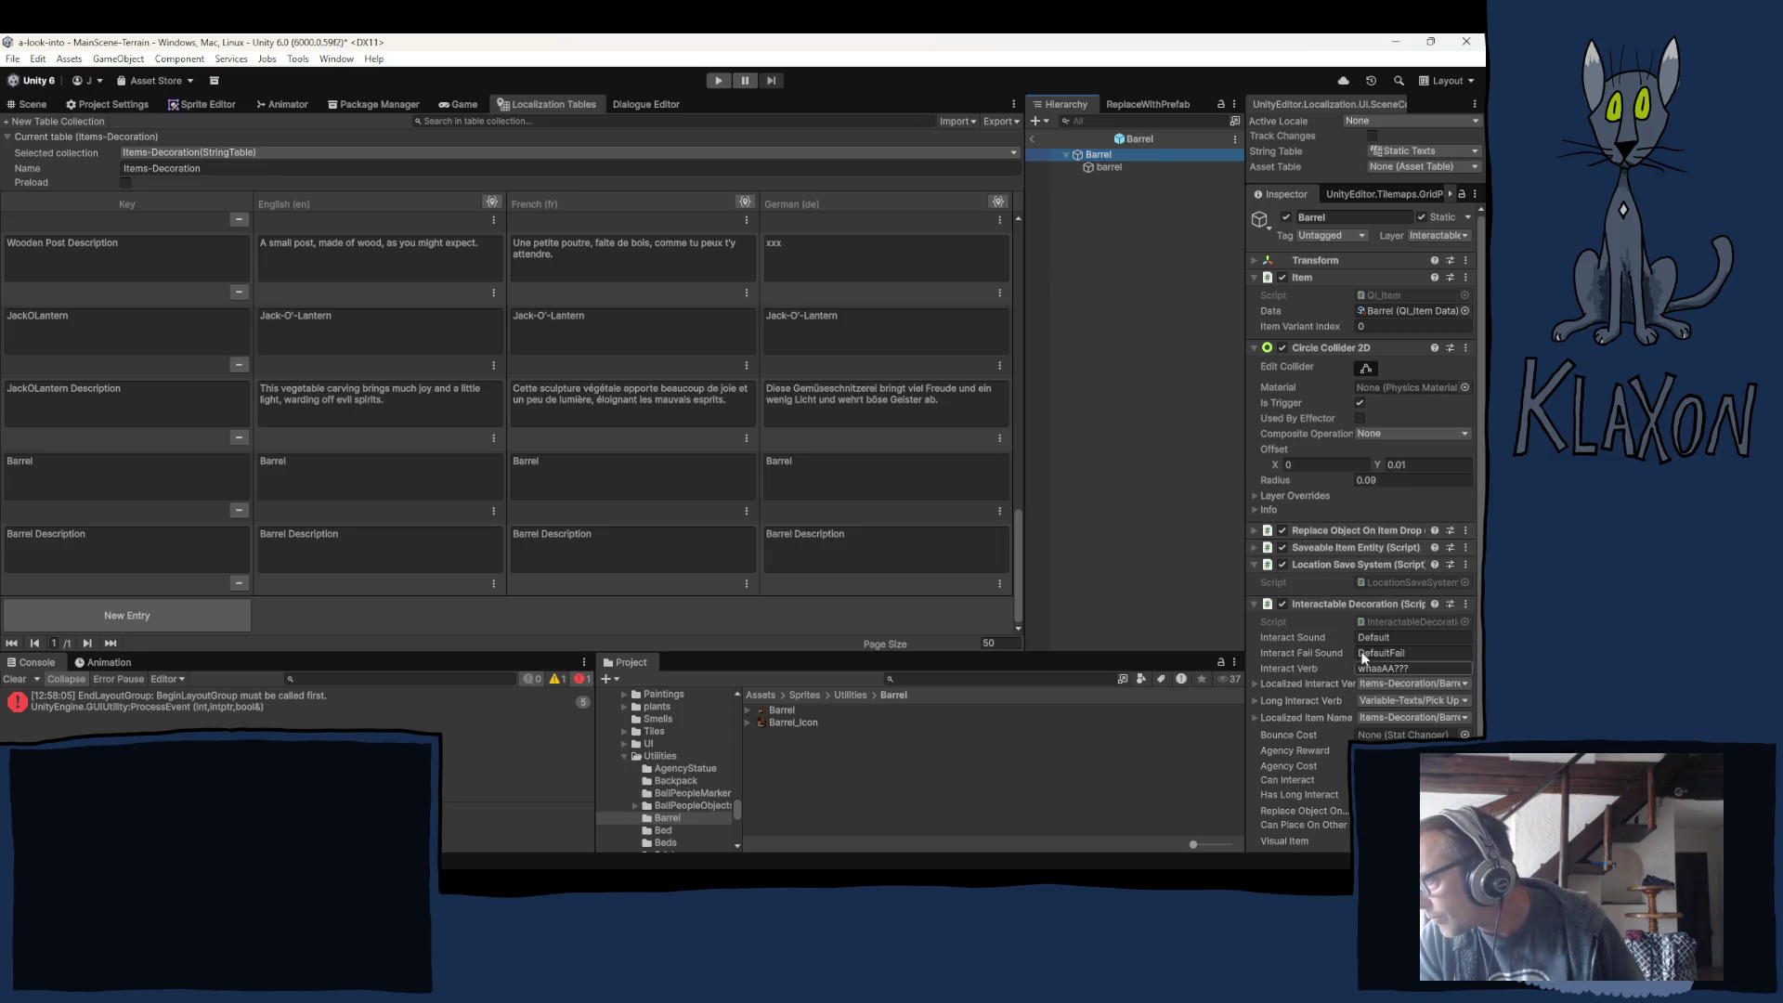
Open the Barrel item data and set Localized Name to the Items-Decoration Barrel entry.
scroll(1296, 529, down, 1)
click(1372, 269)
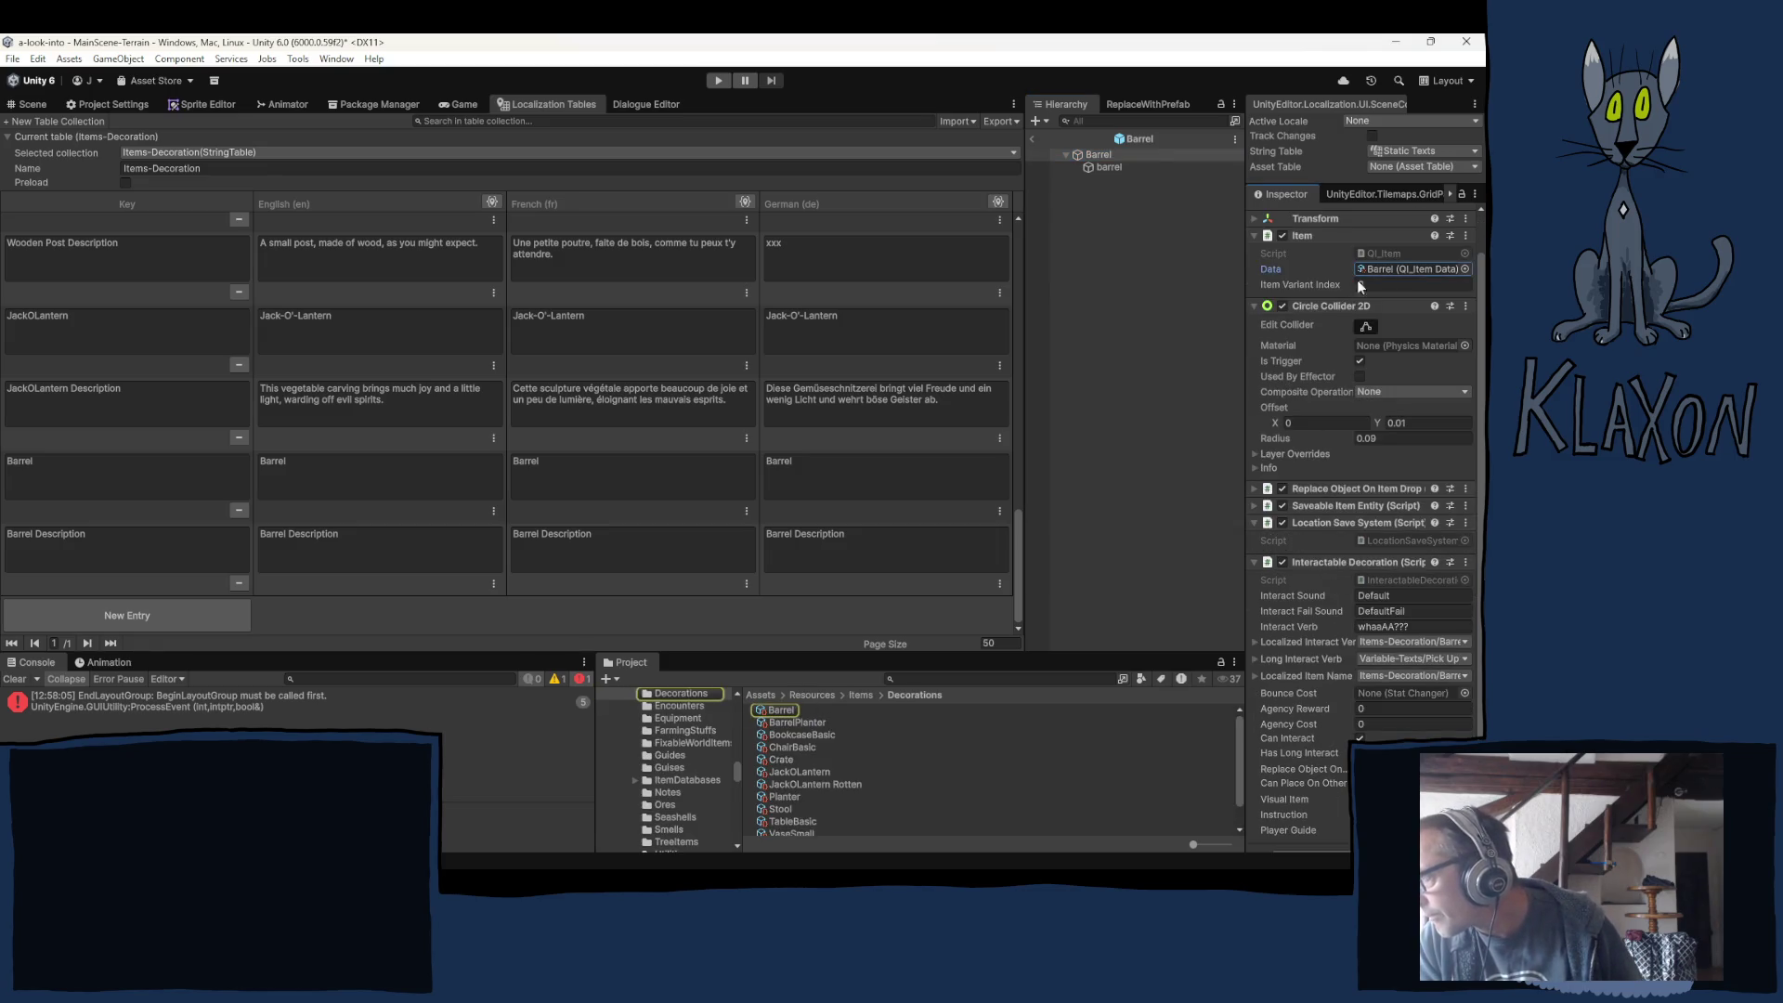
click(782, 710)
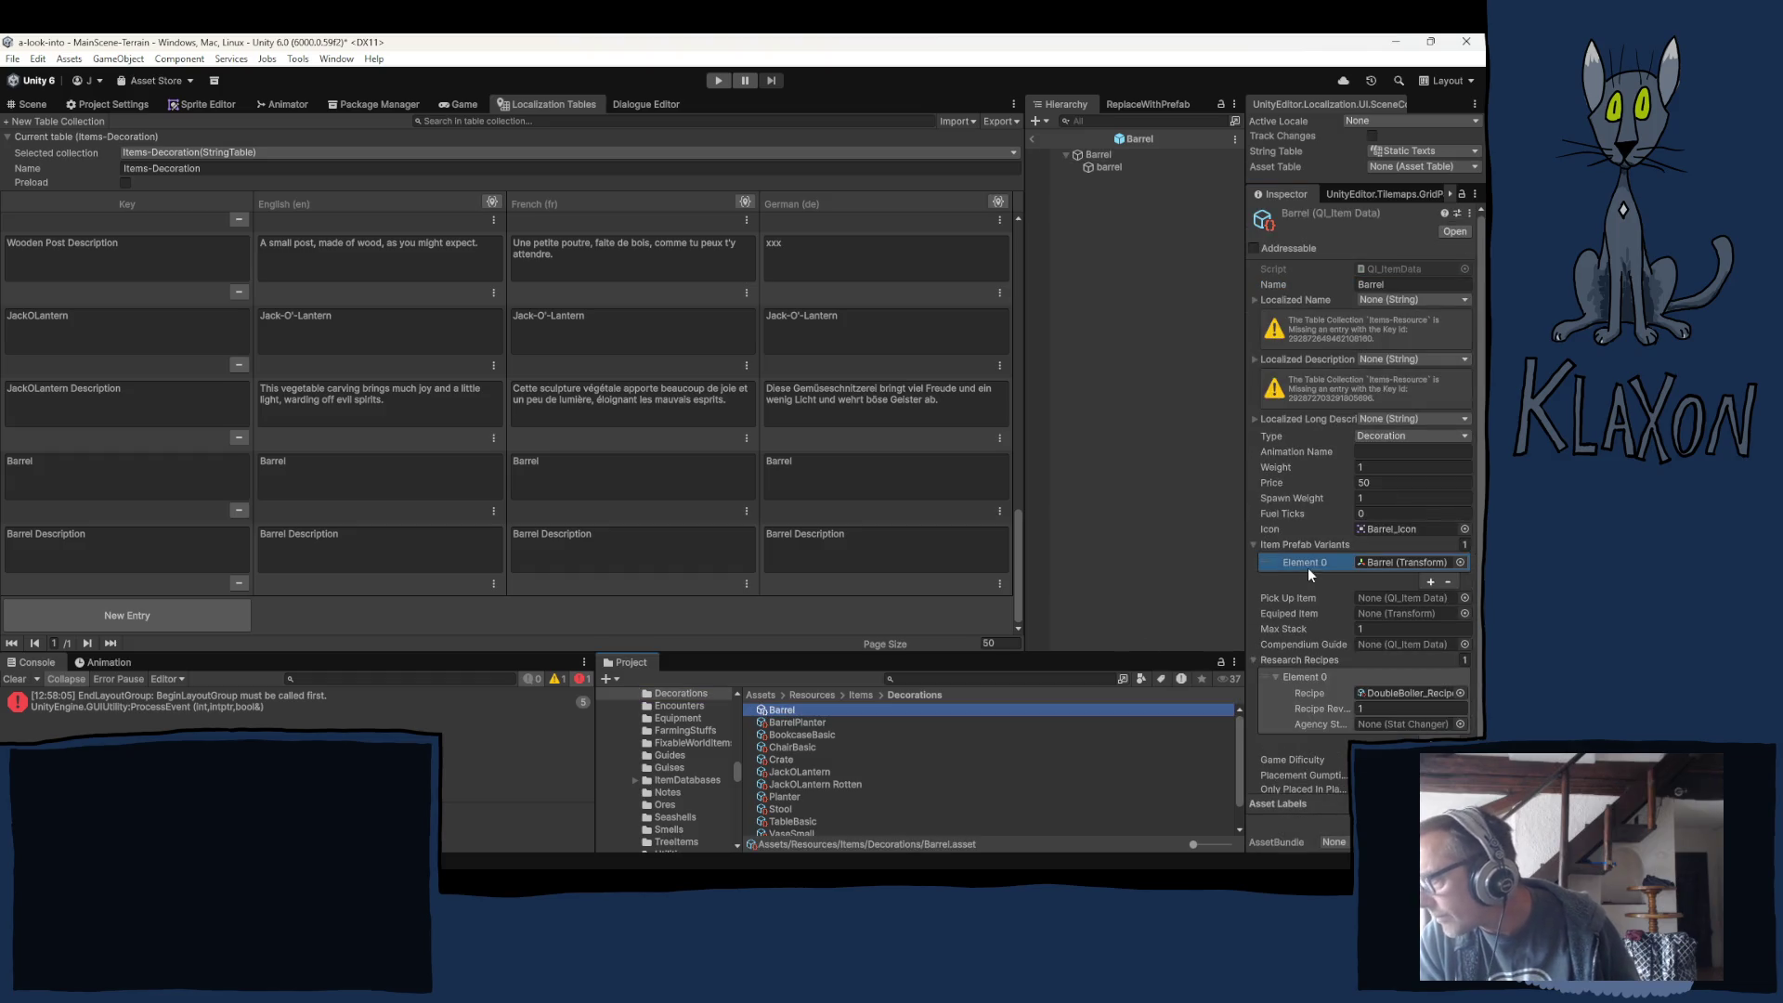
click(1419, 299)
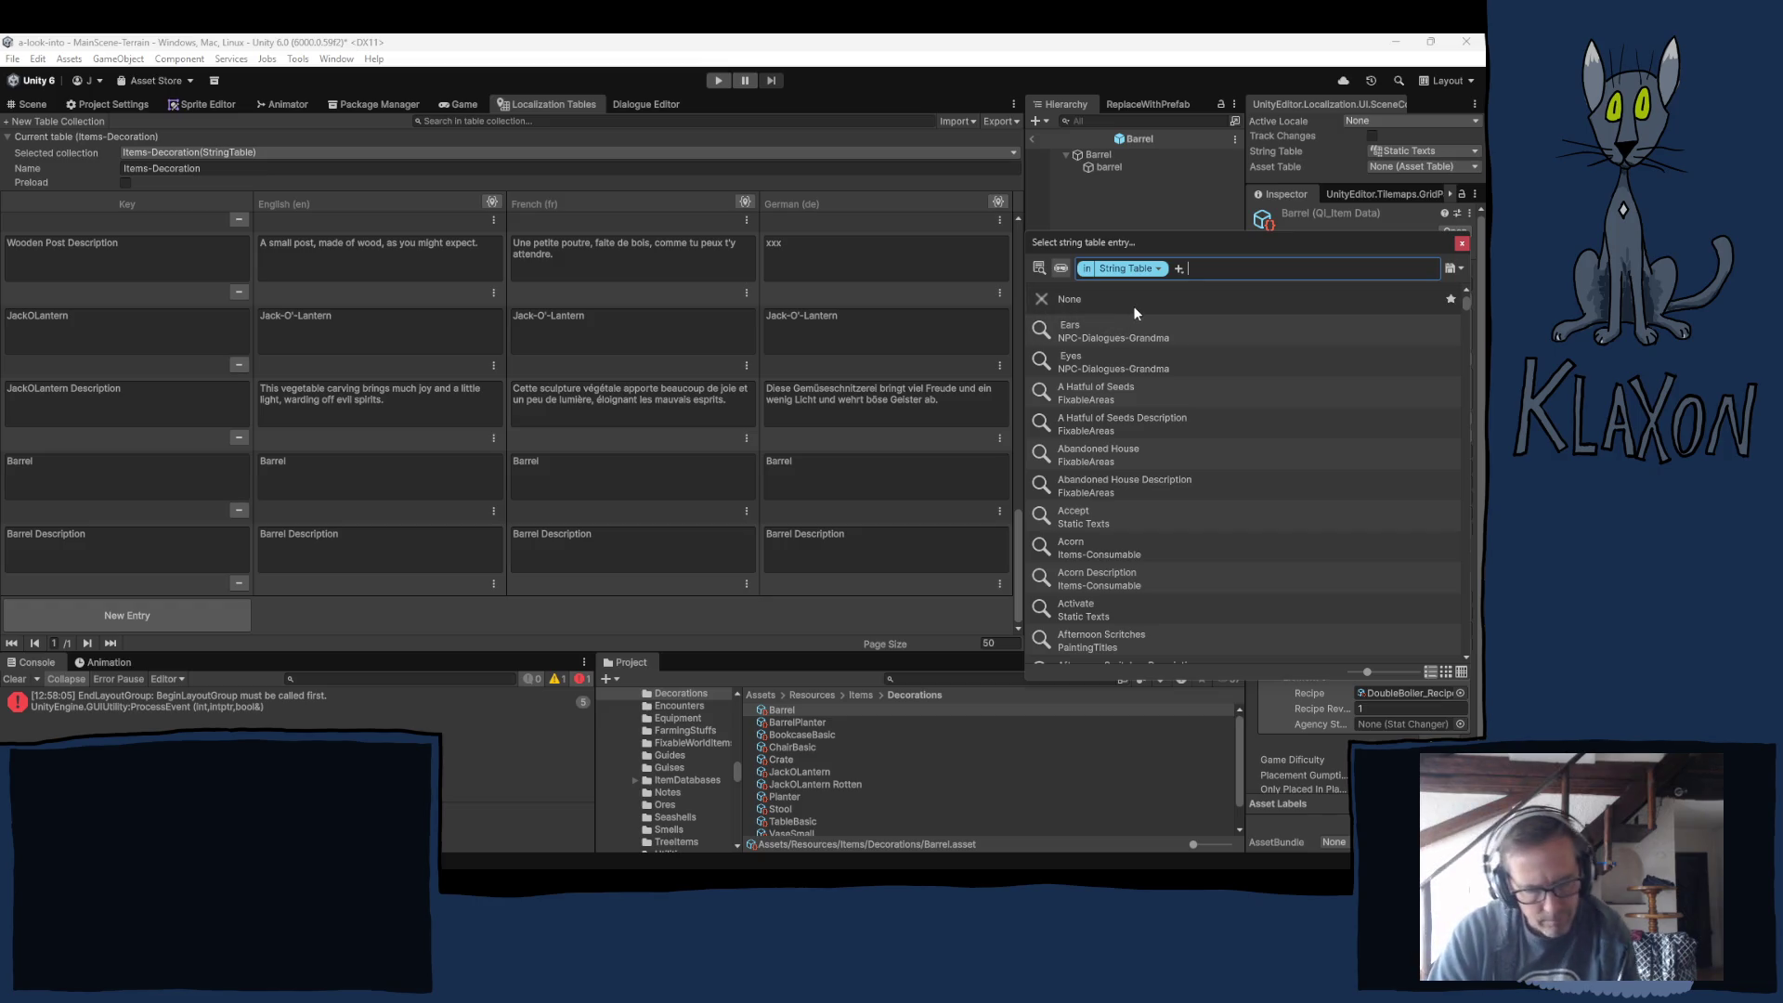
text(barr)
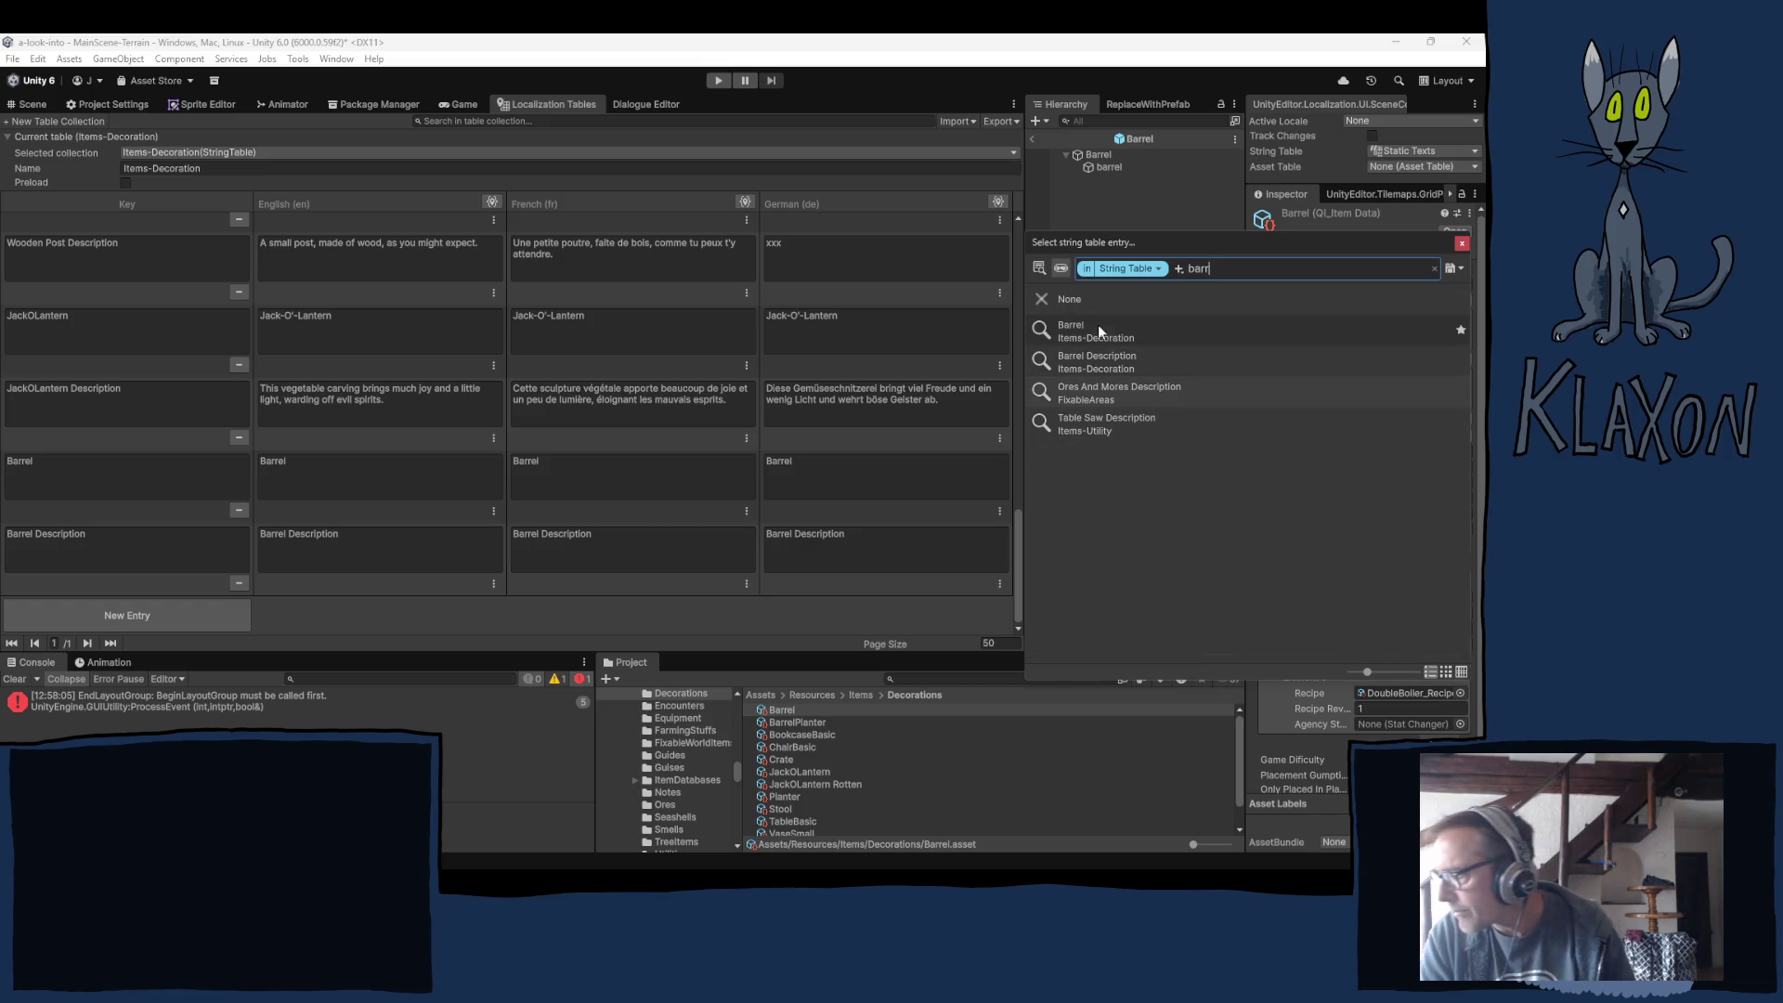
click(1077, 332)
click(1461, 243)
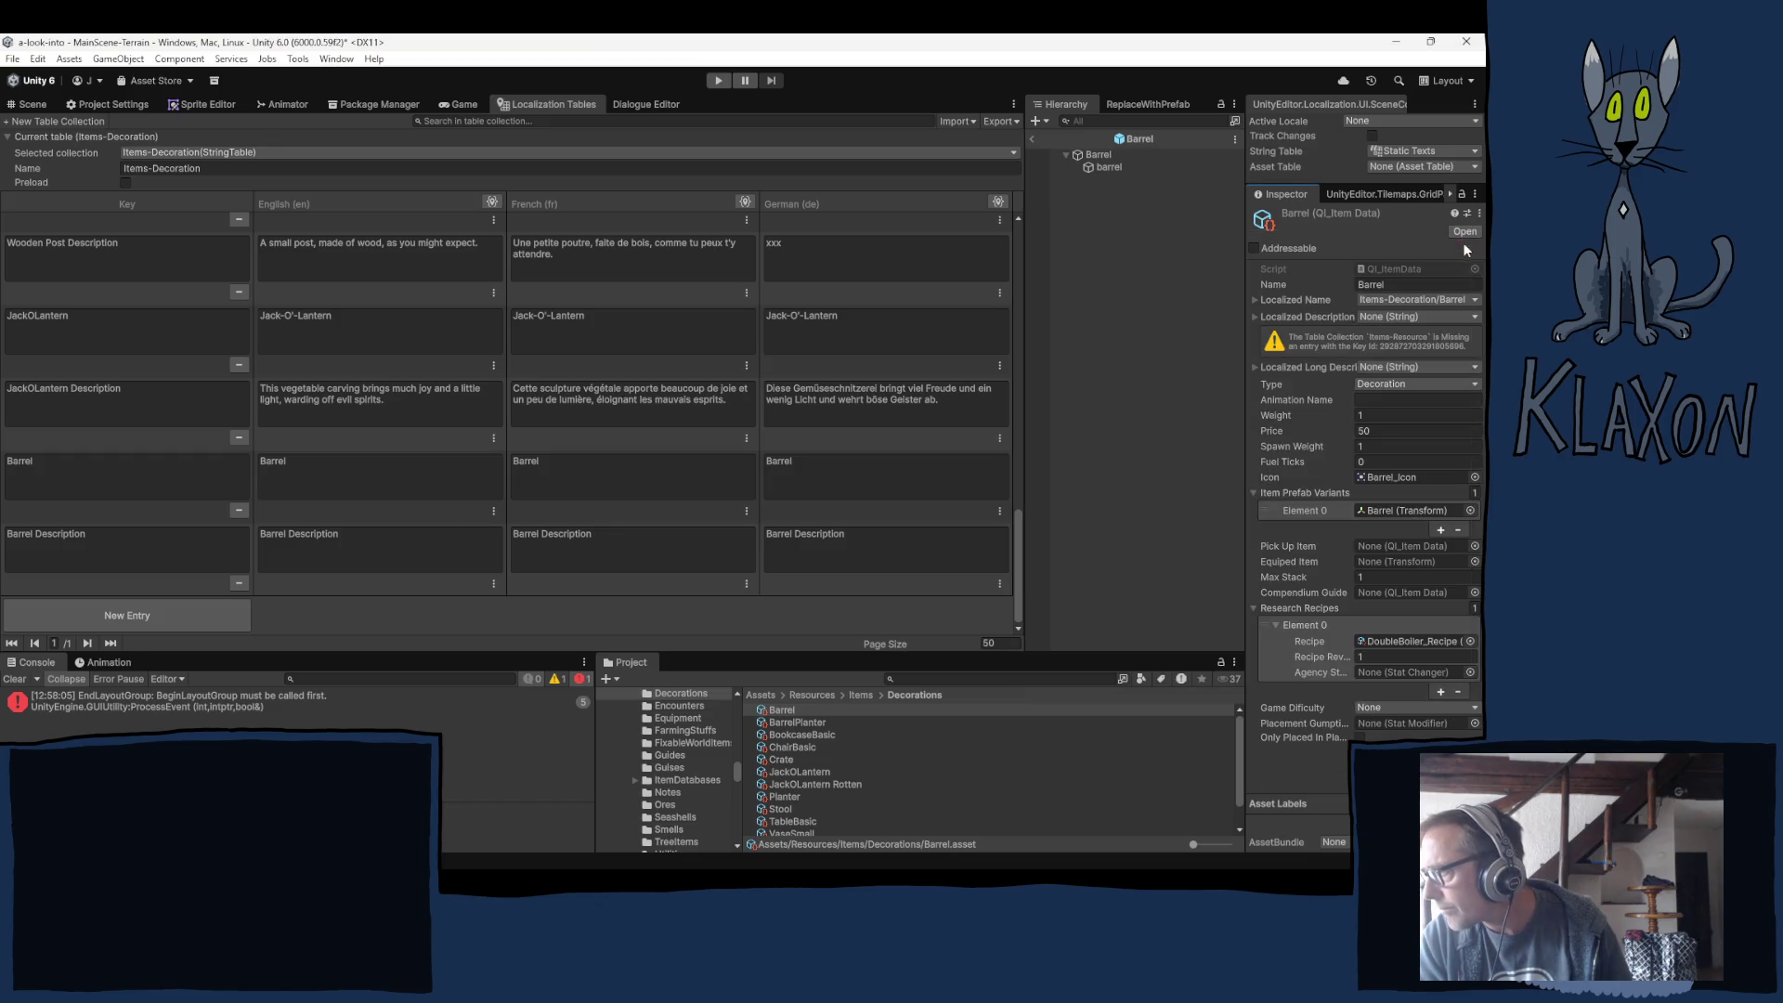
Set Localized Description to the Barrel Description entry.
click(1407, 318)
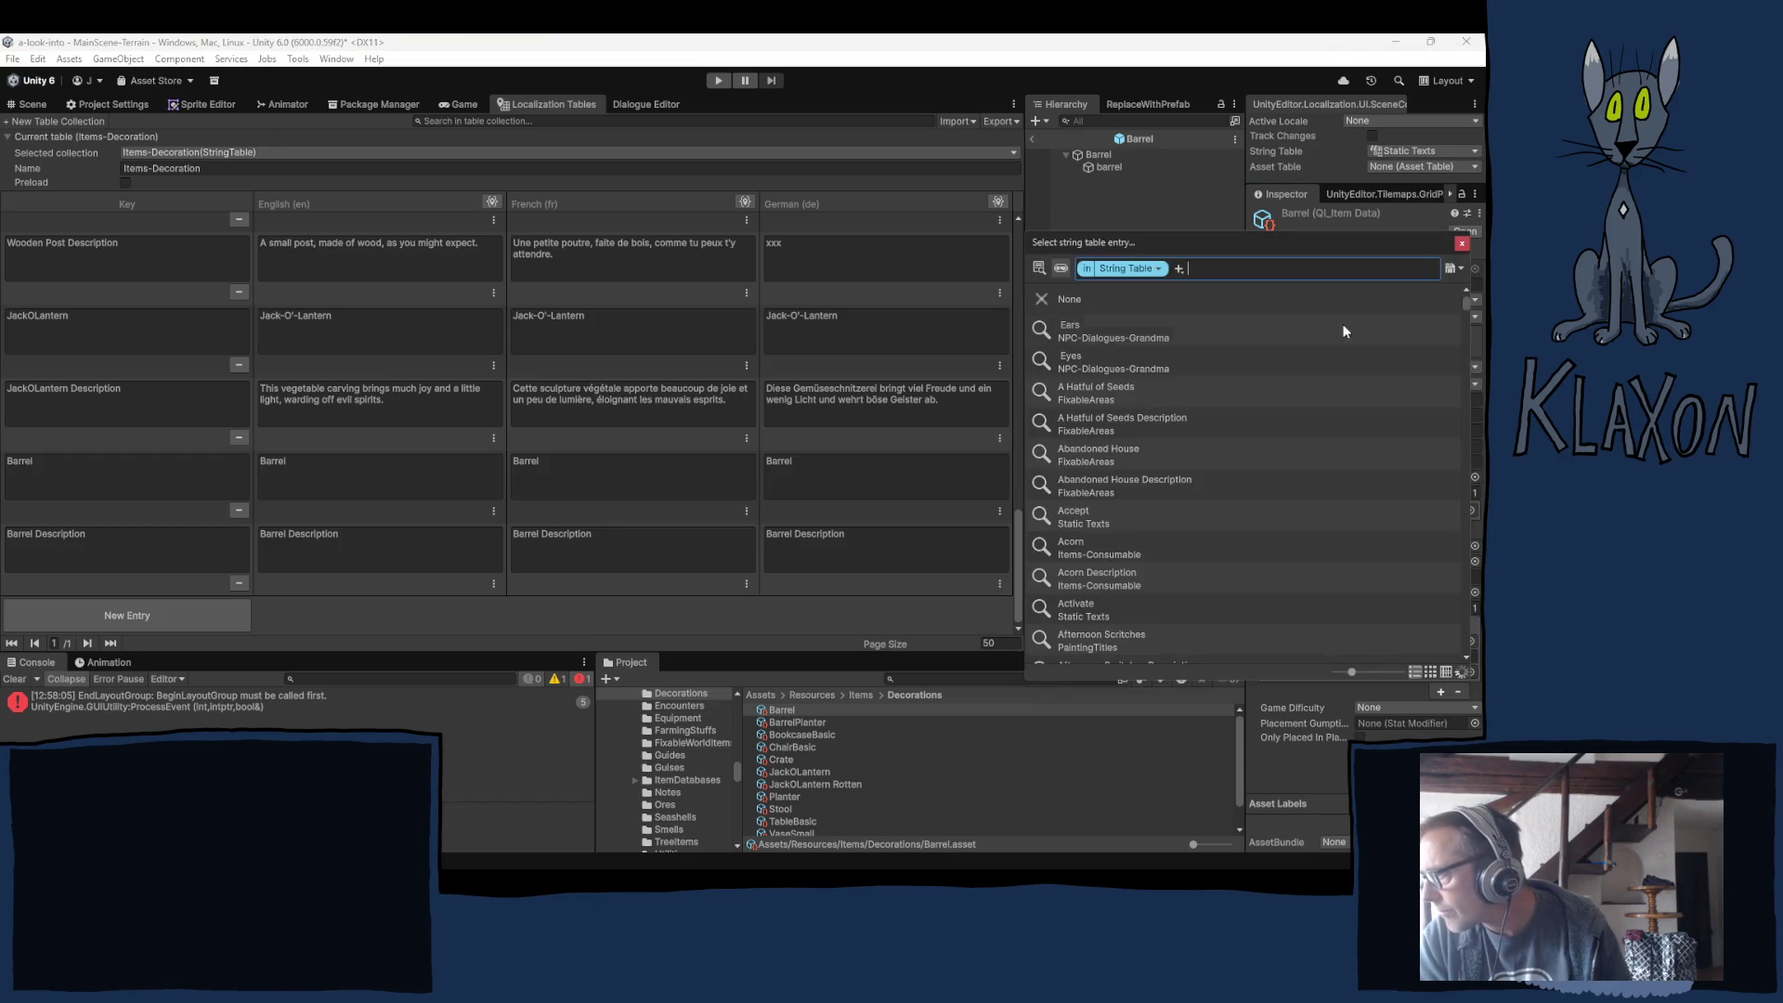
text(barre)
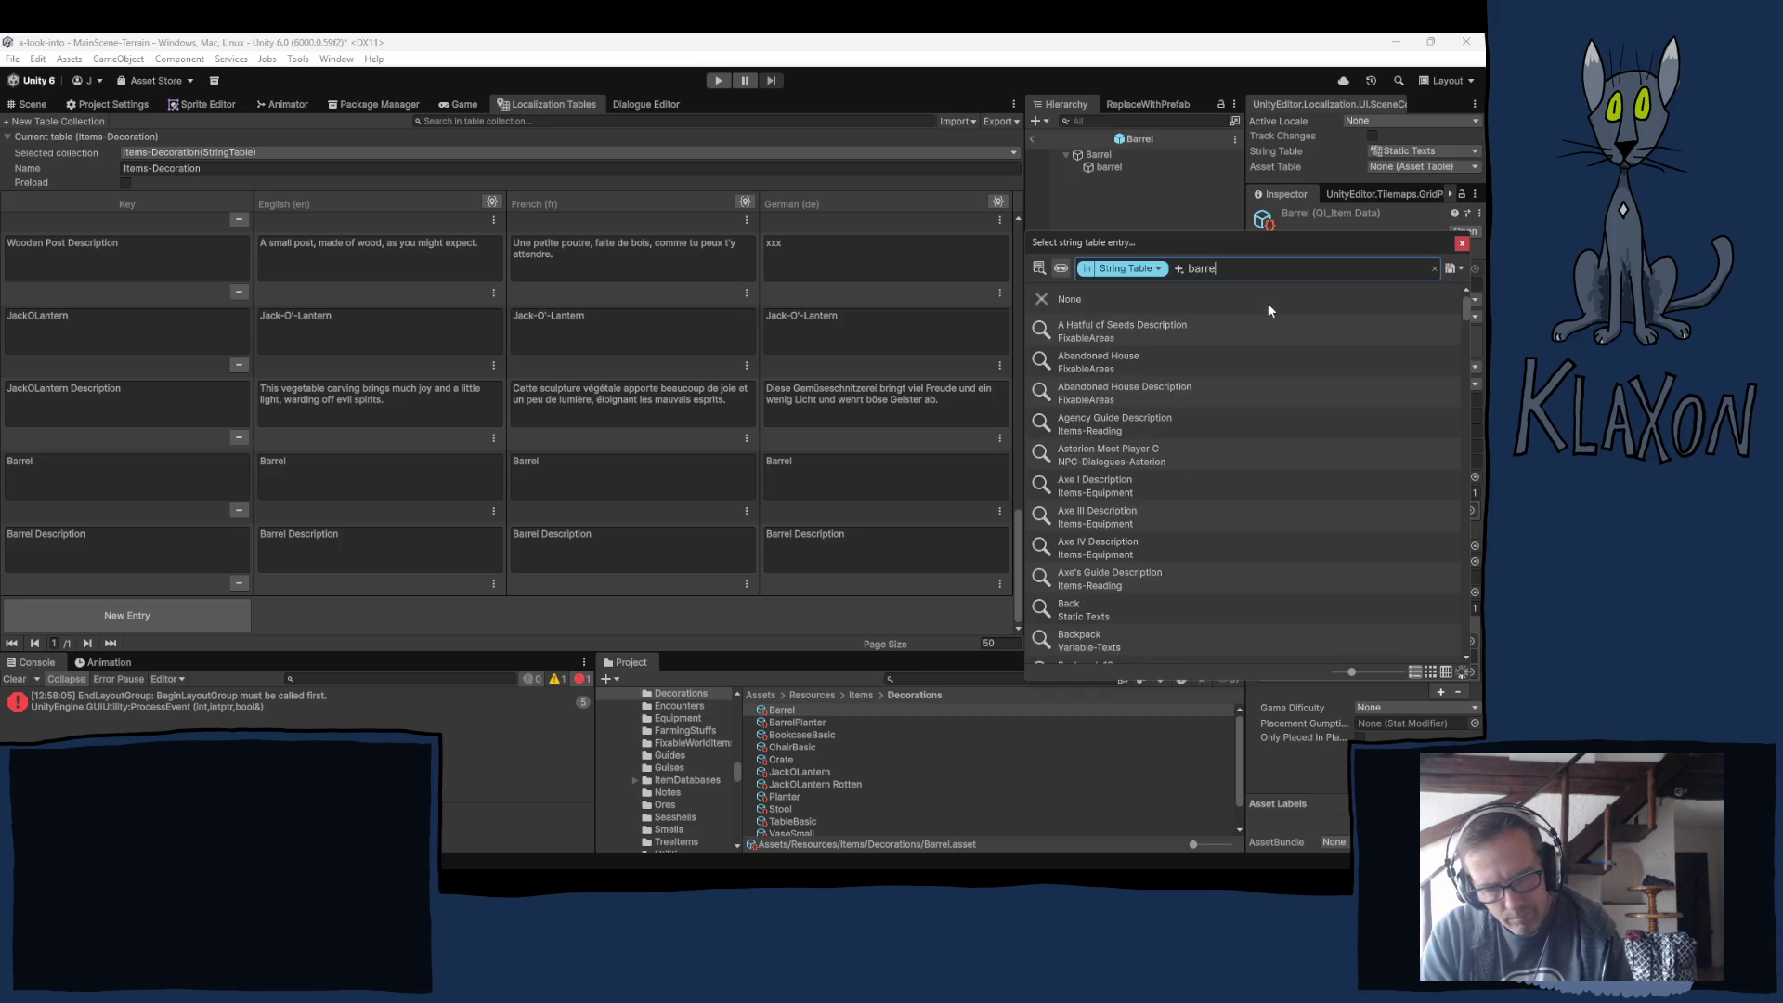
text(l)
click(1103, 357)
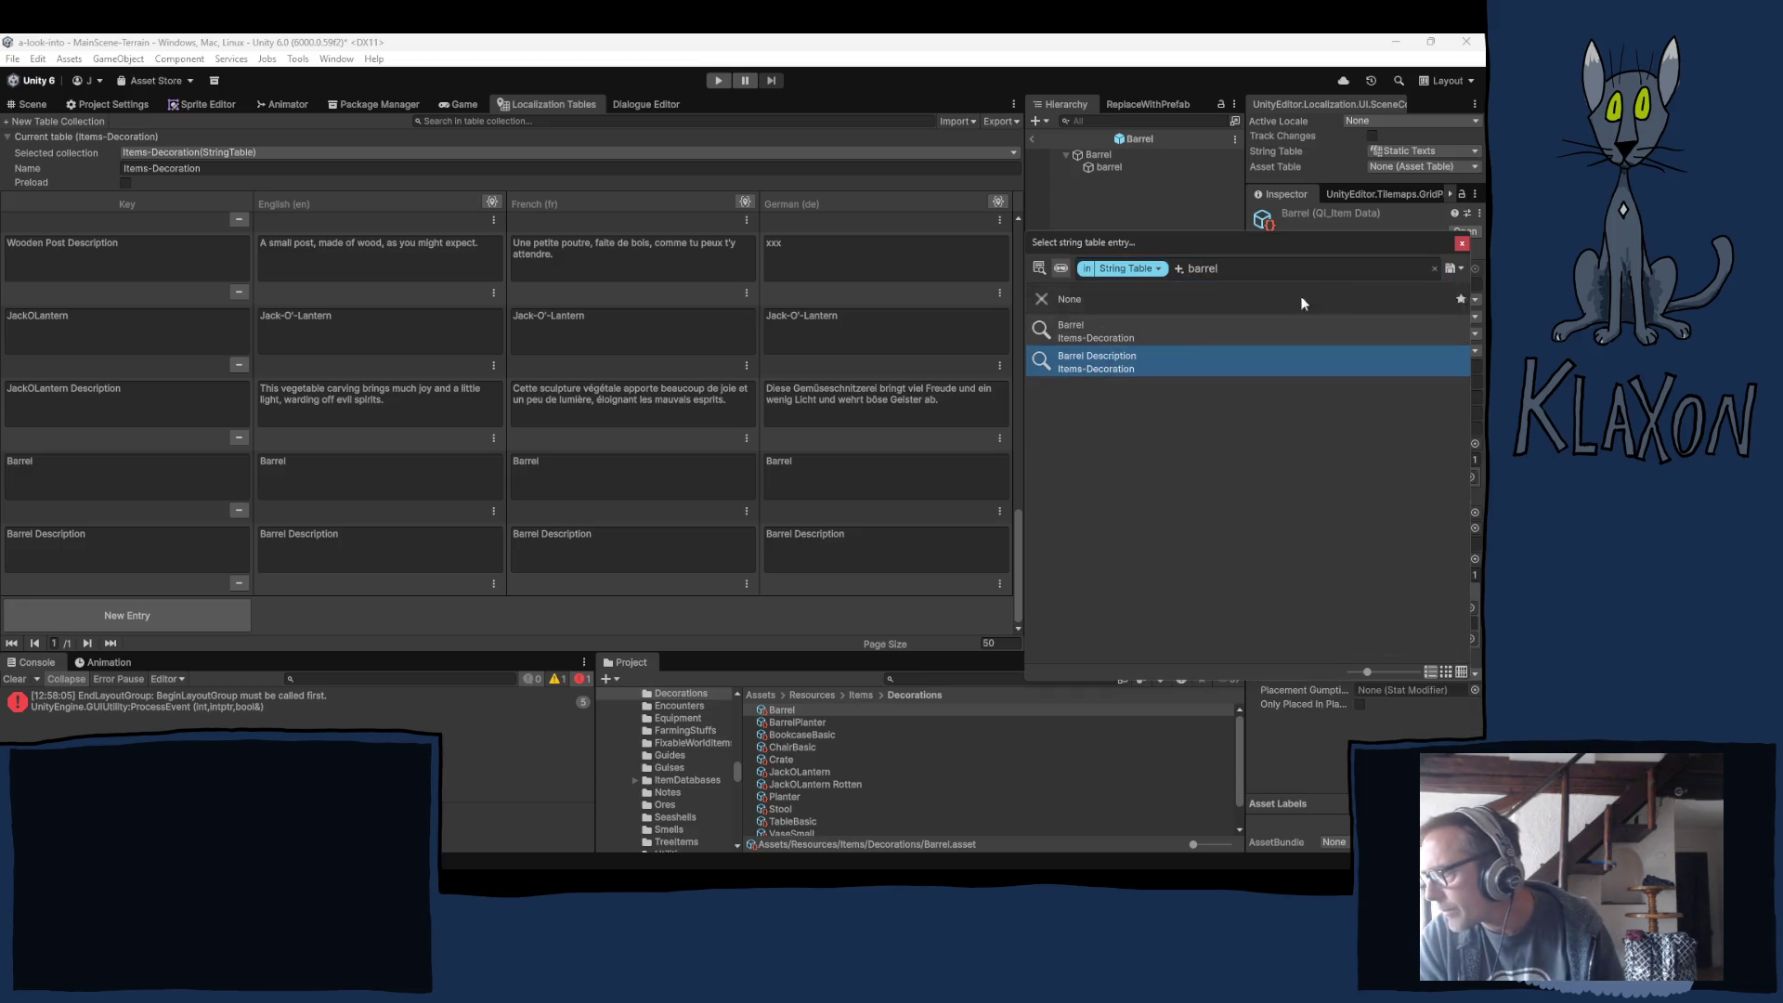
click(1462, 243)
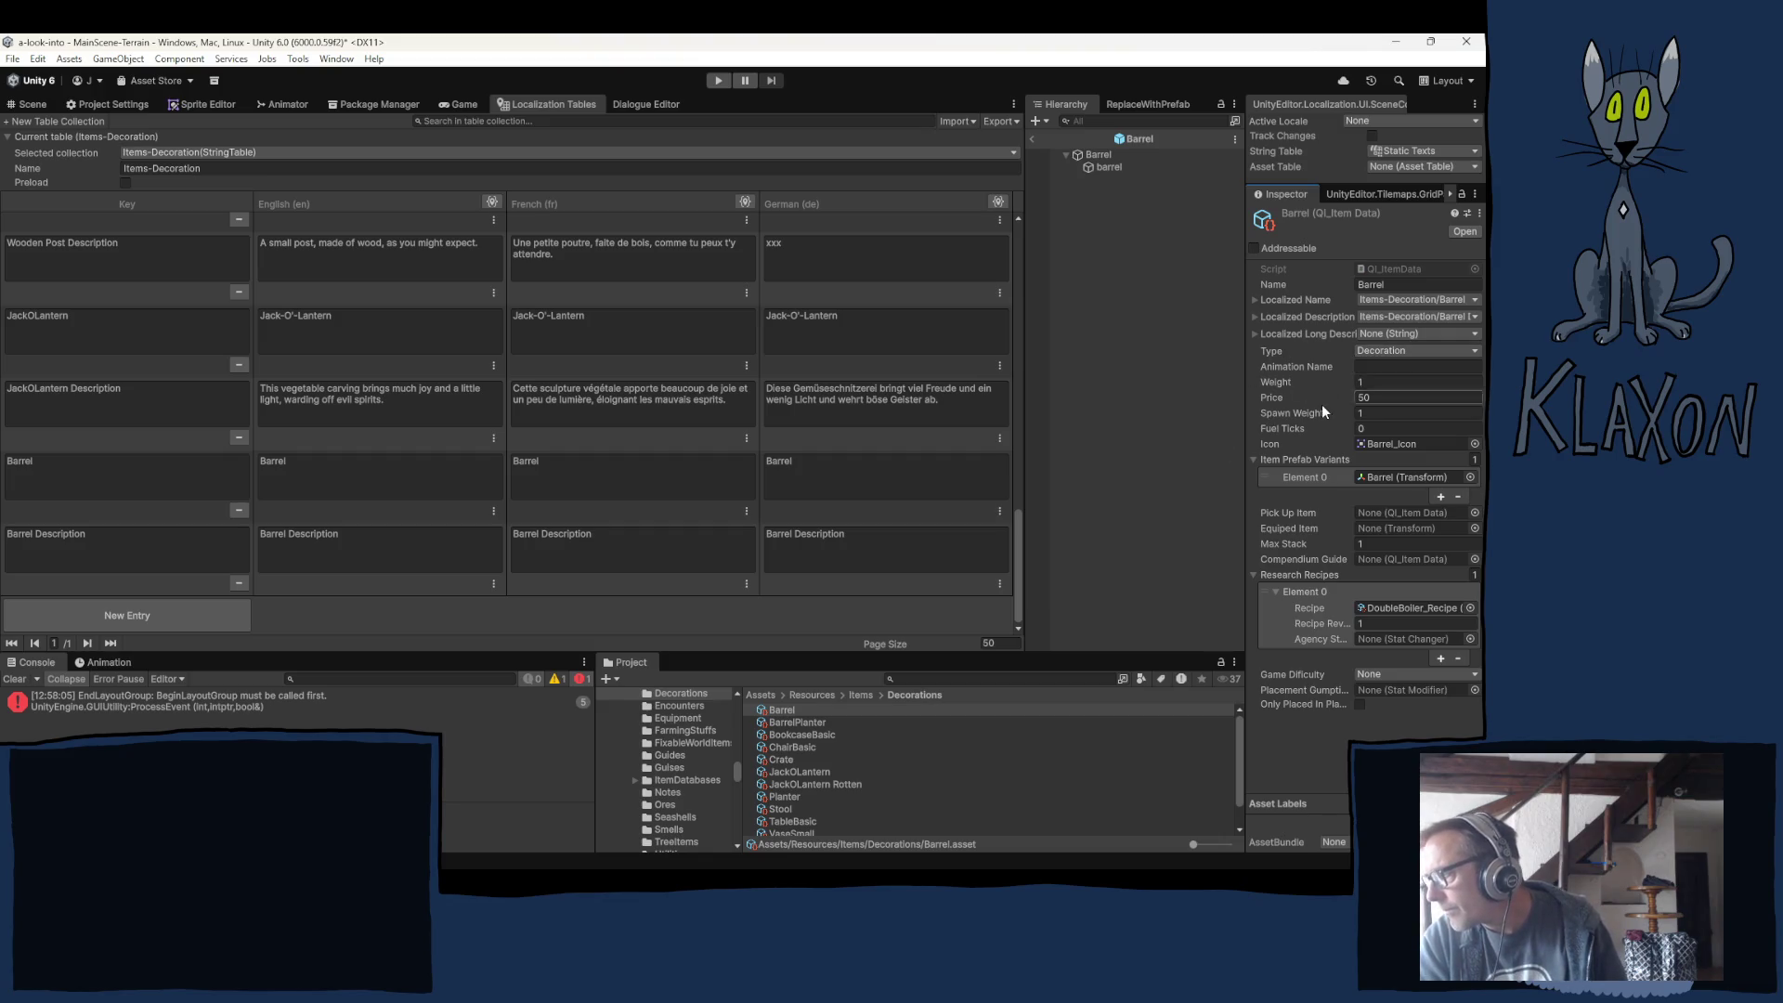
Ping the Barrel prefab from Item Prefab Variants Element 0 and review its Inspector components.
click(1378, 478)
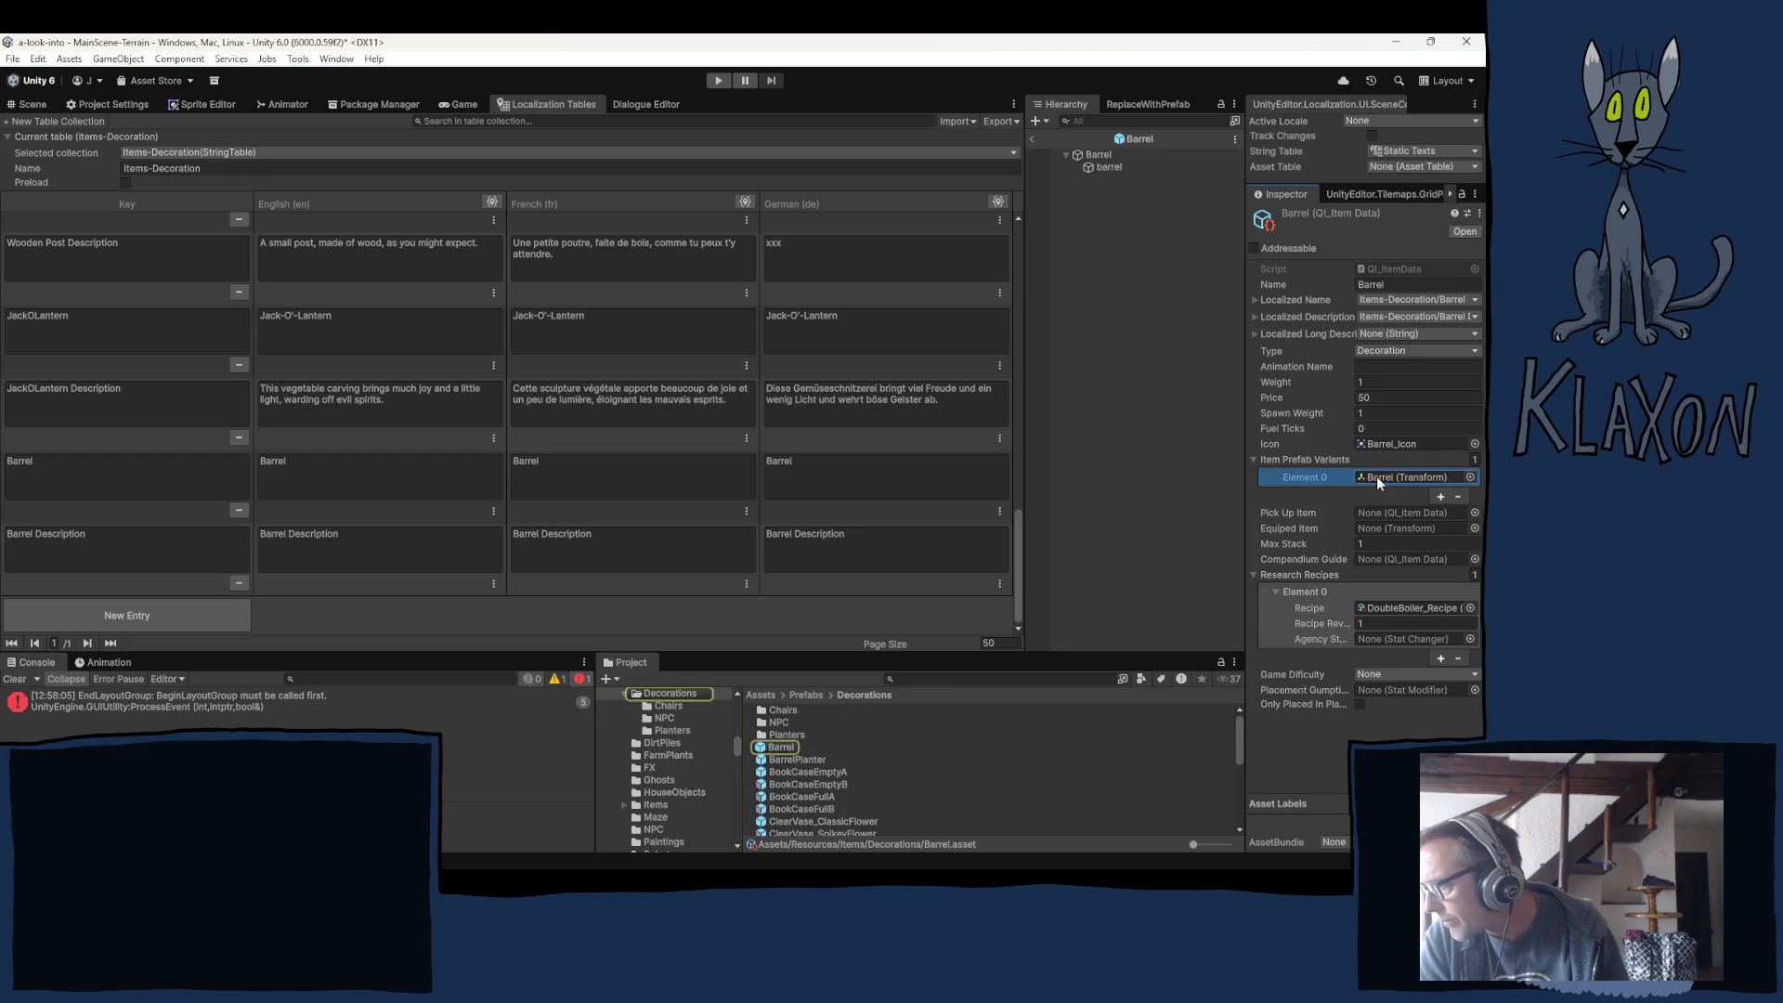
click(820, 746)
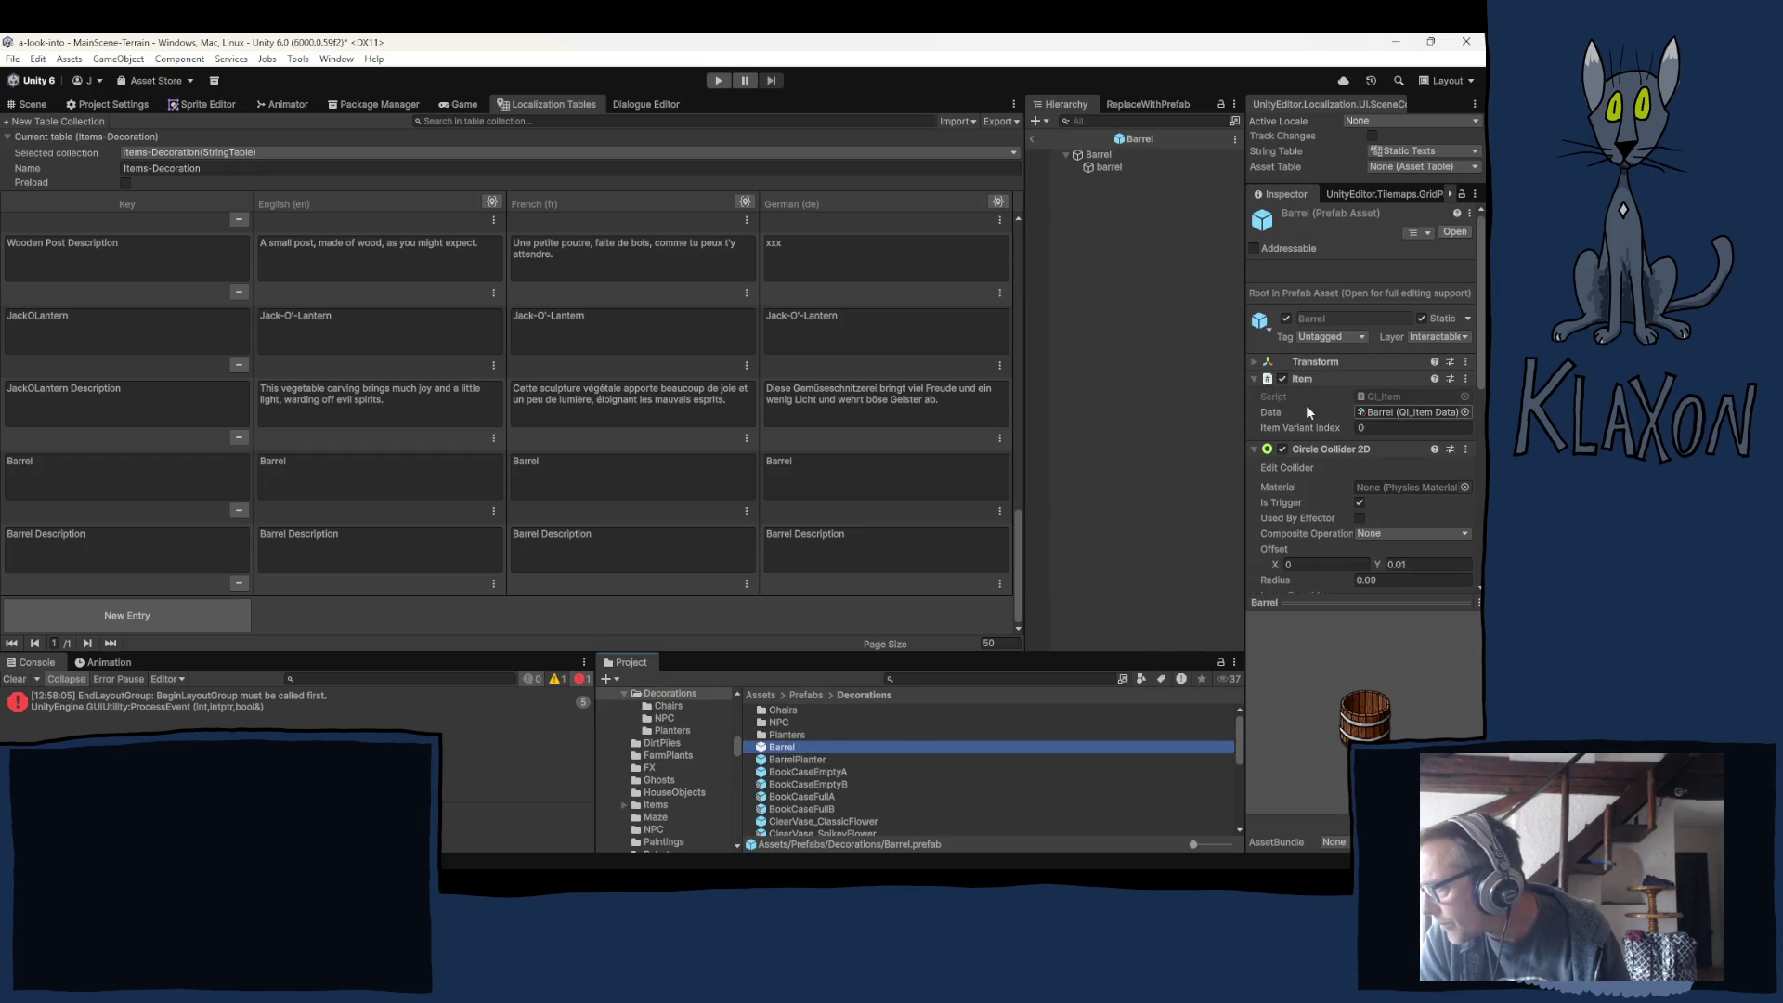
scroll(1309, 399, down, 3)
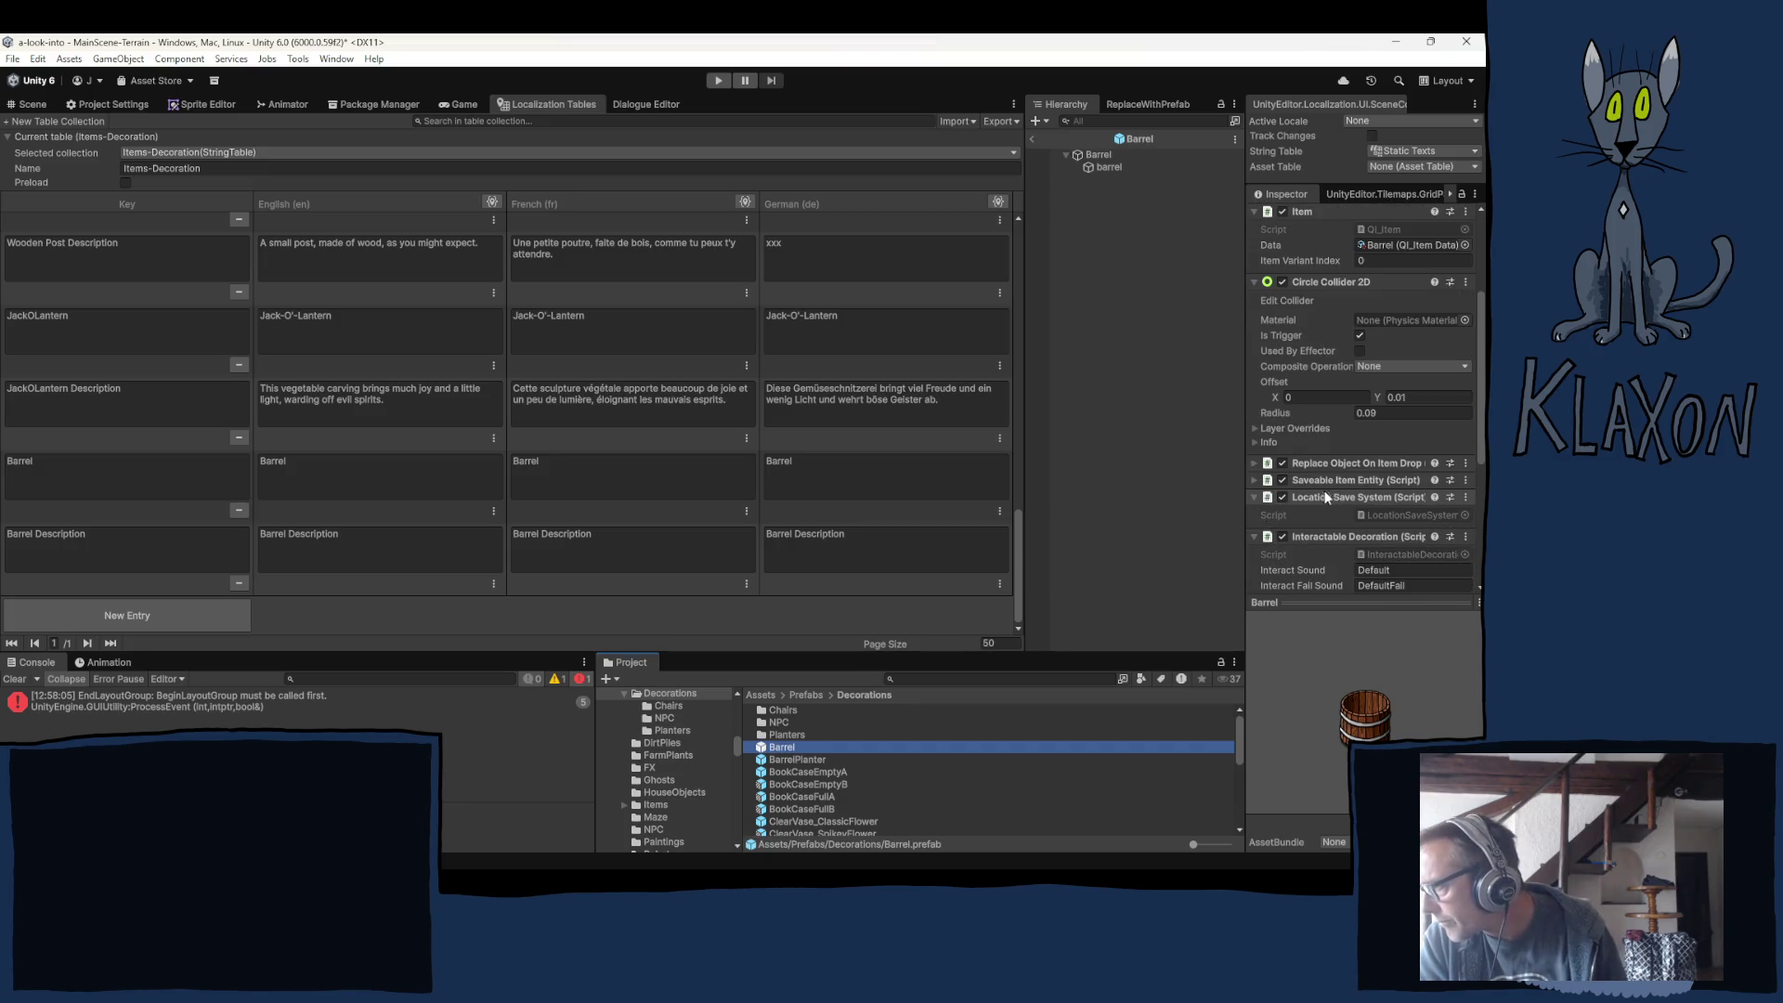
scroll(1332, 473, down, 1)
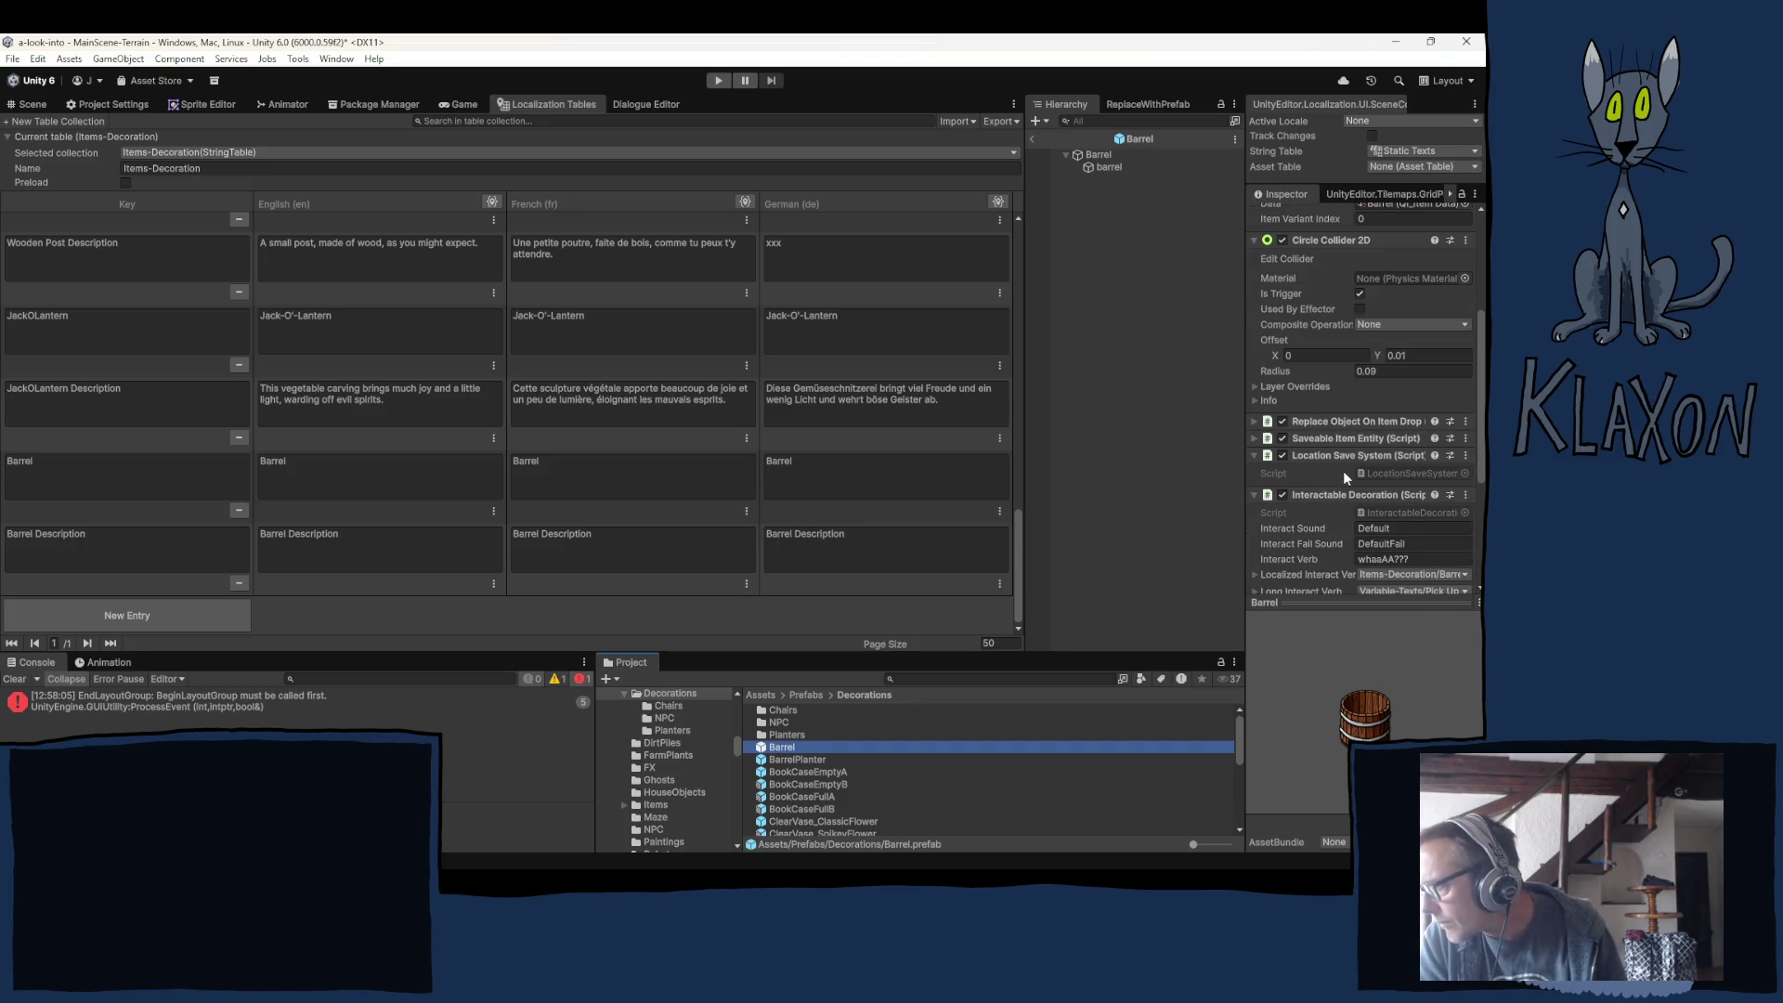
scroll(1342, 471, down, 3)
scroll(1292, 492, down, 1)
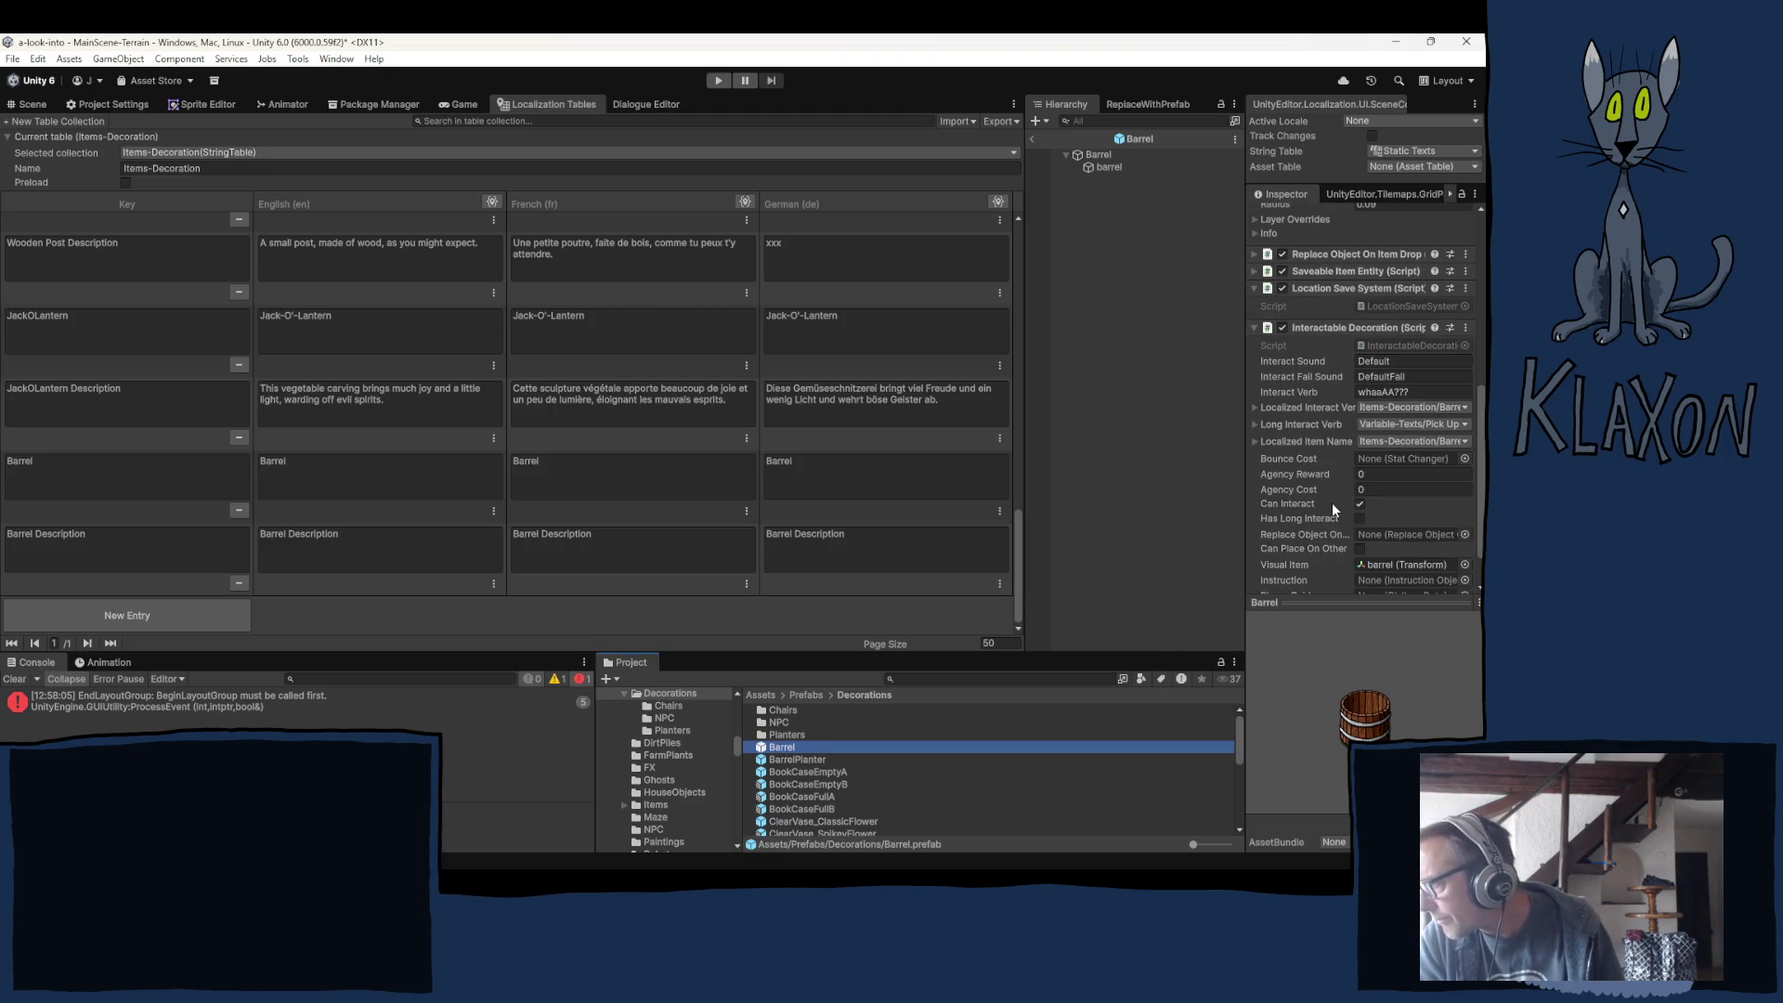
scroll(1291, 500, down, 1)
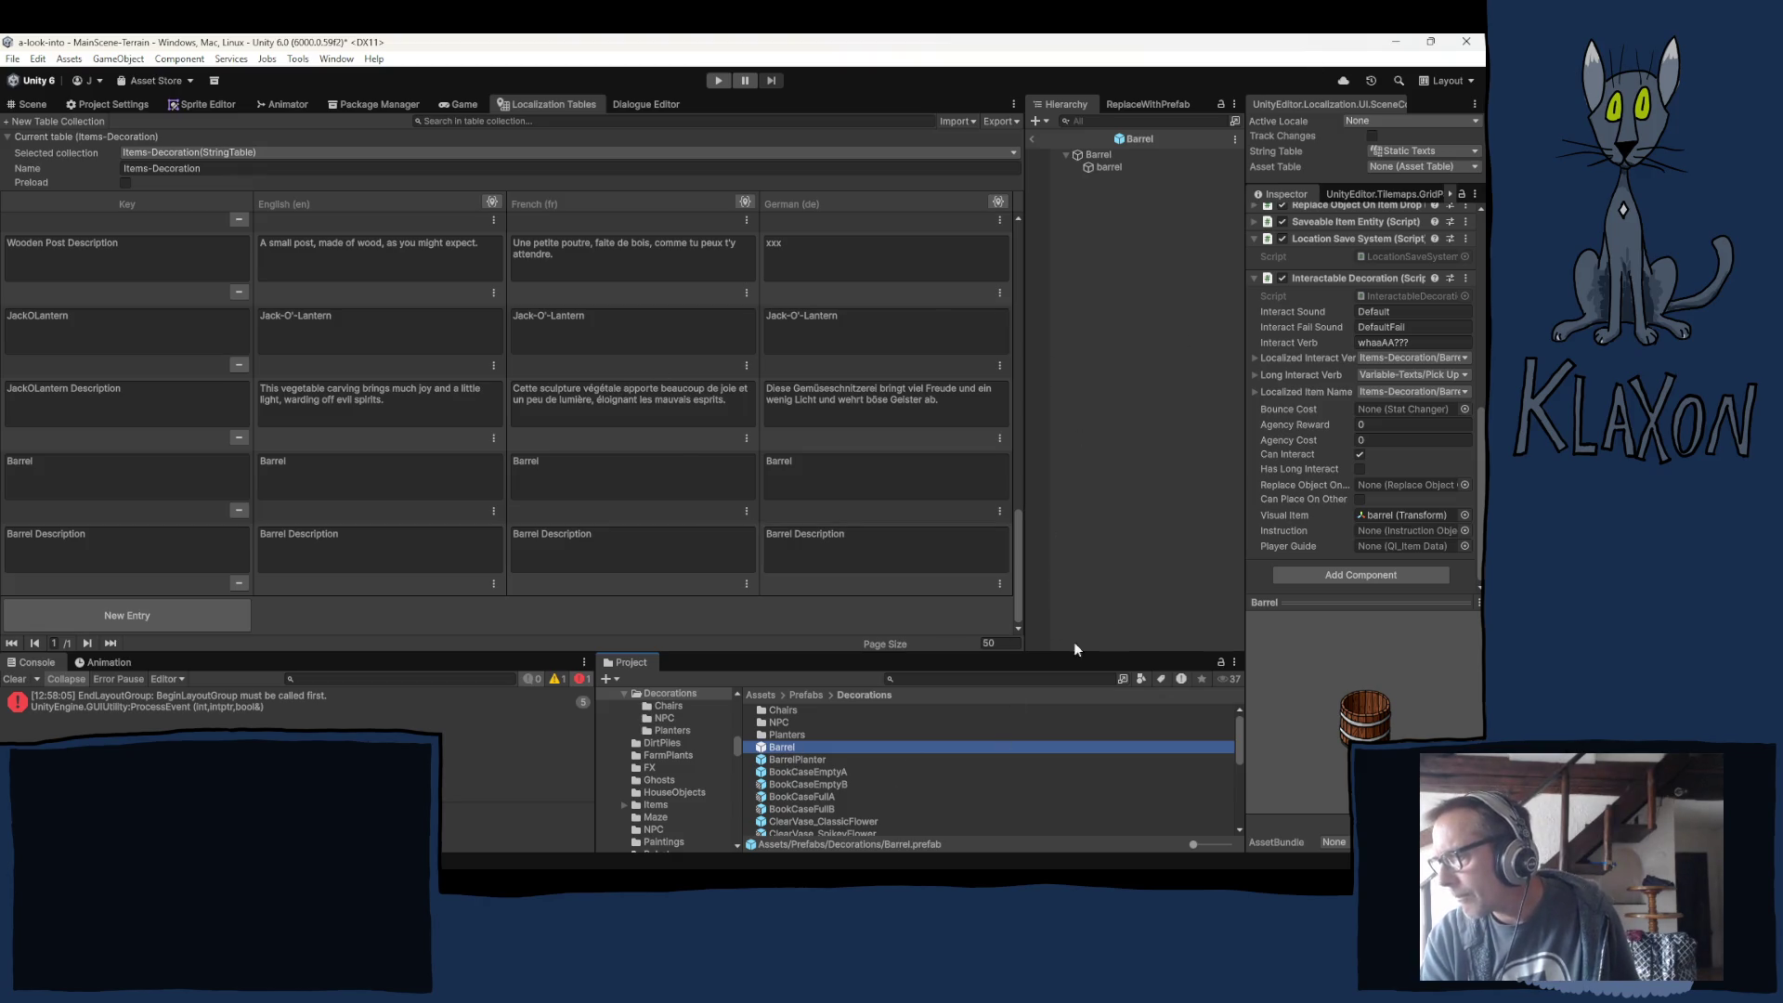
Select the BarrelPlanter prefab and scroll through its components.
click(789, 758)
scroll(1319, 452, down, 3)
scroll(1431, 499, up, 5)
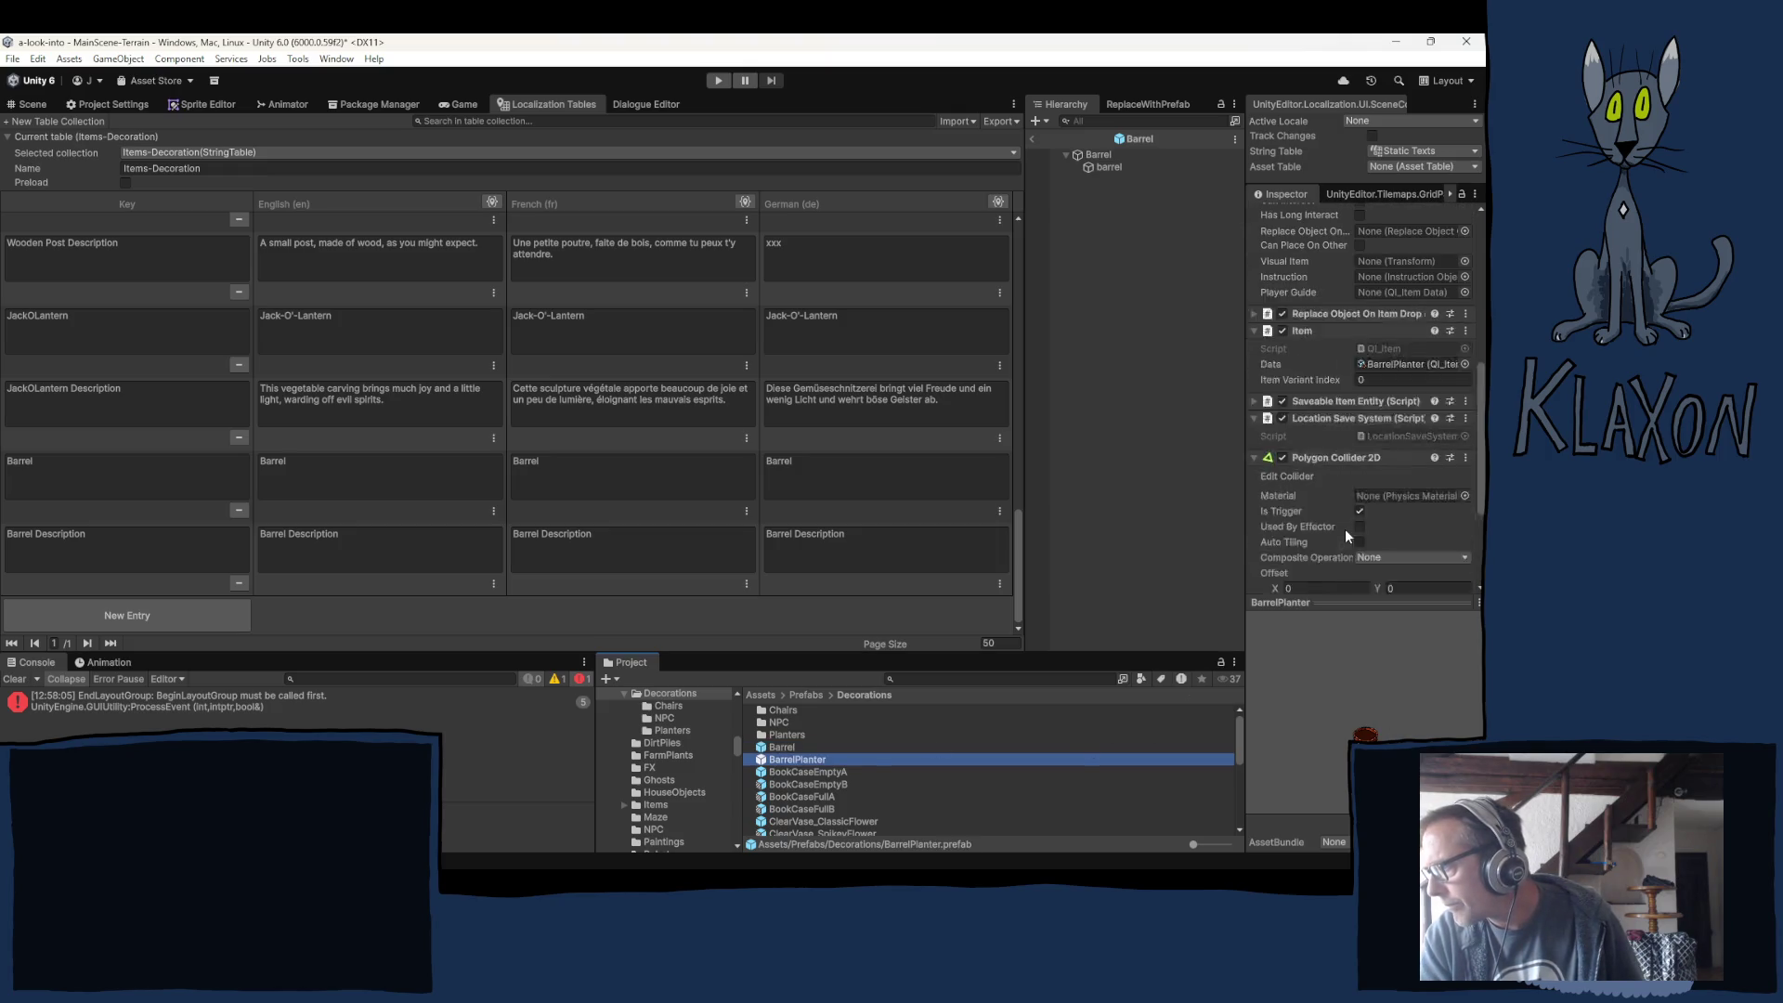
scroll(1335, 523, up, 3)
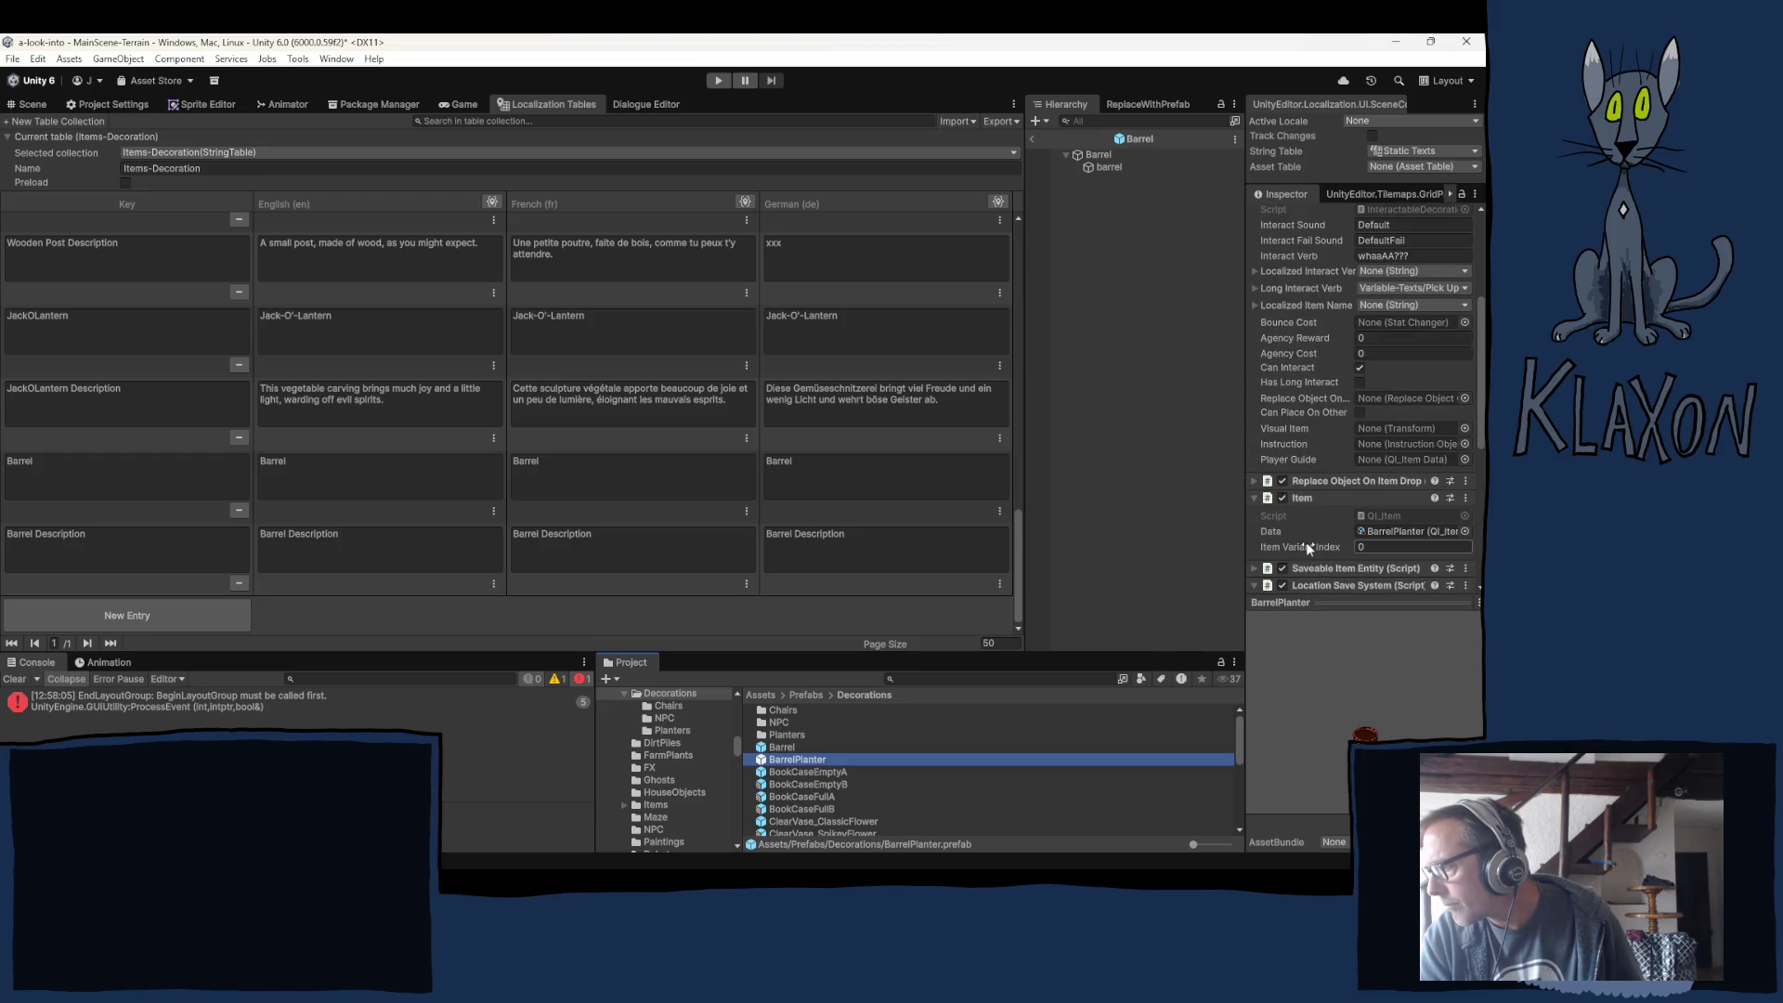
scroll(1329, 551, up, 3)
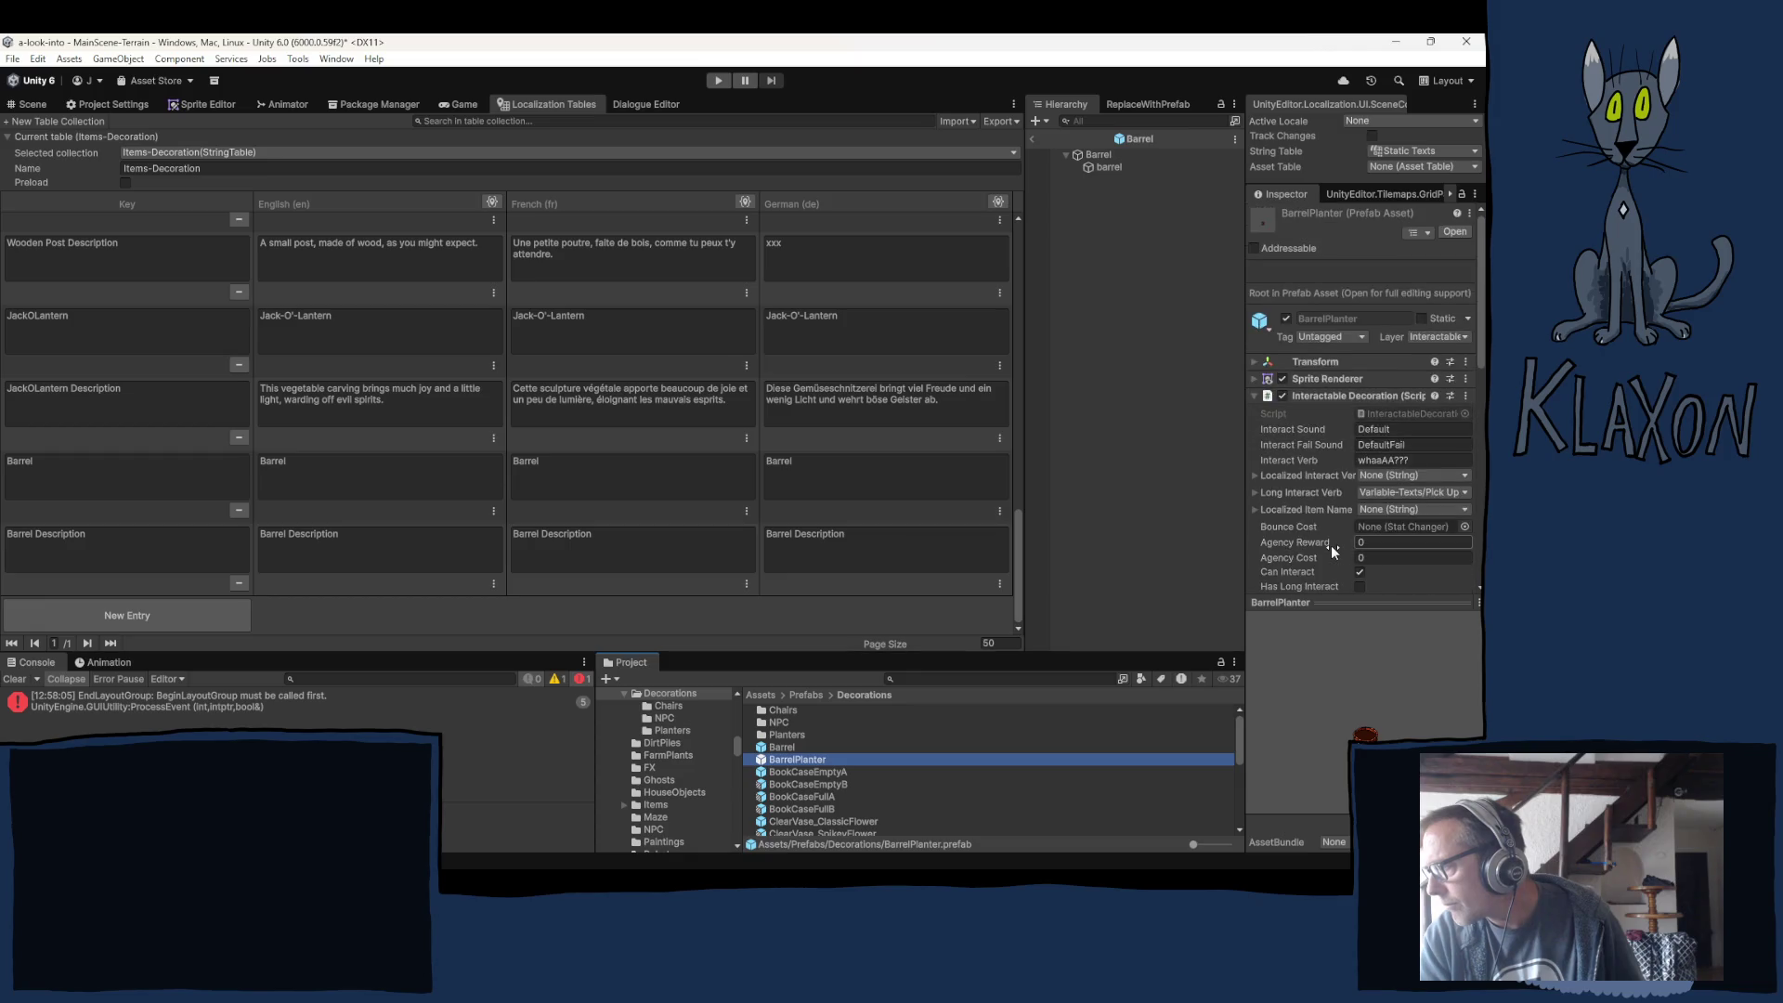
scroll(1306, 531, down, 10)
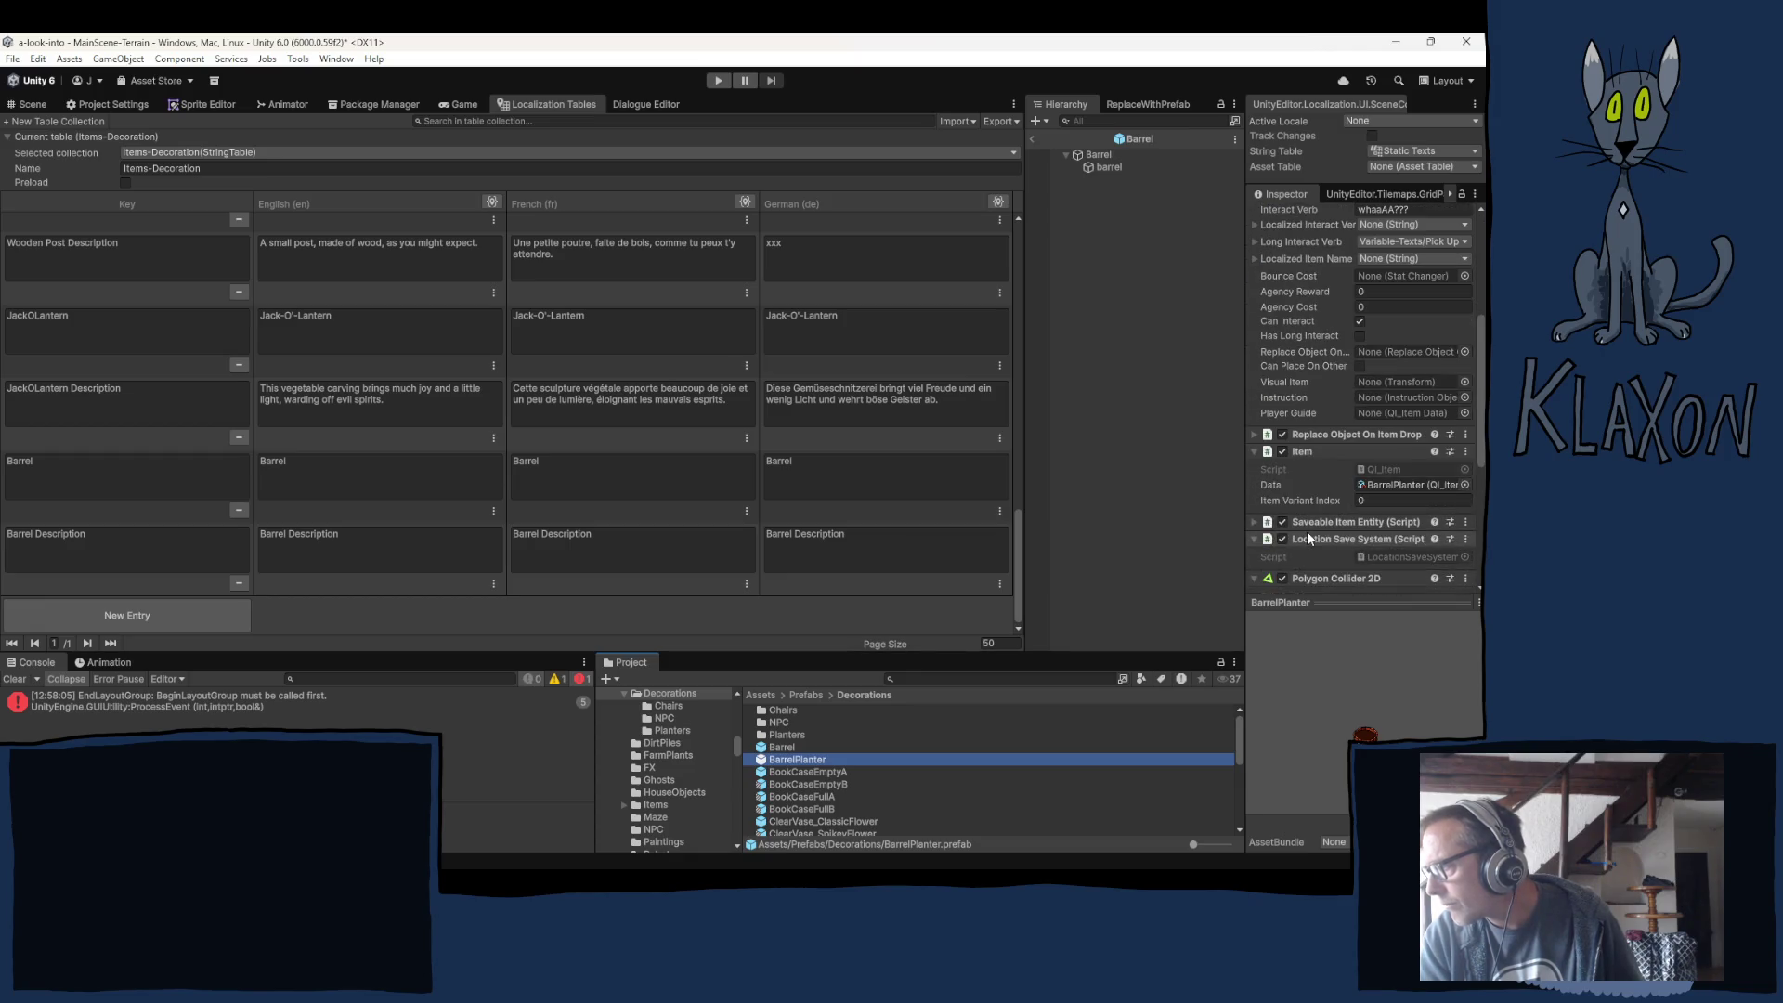
scroll(1306, 531, up, 10)
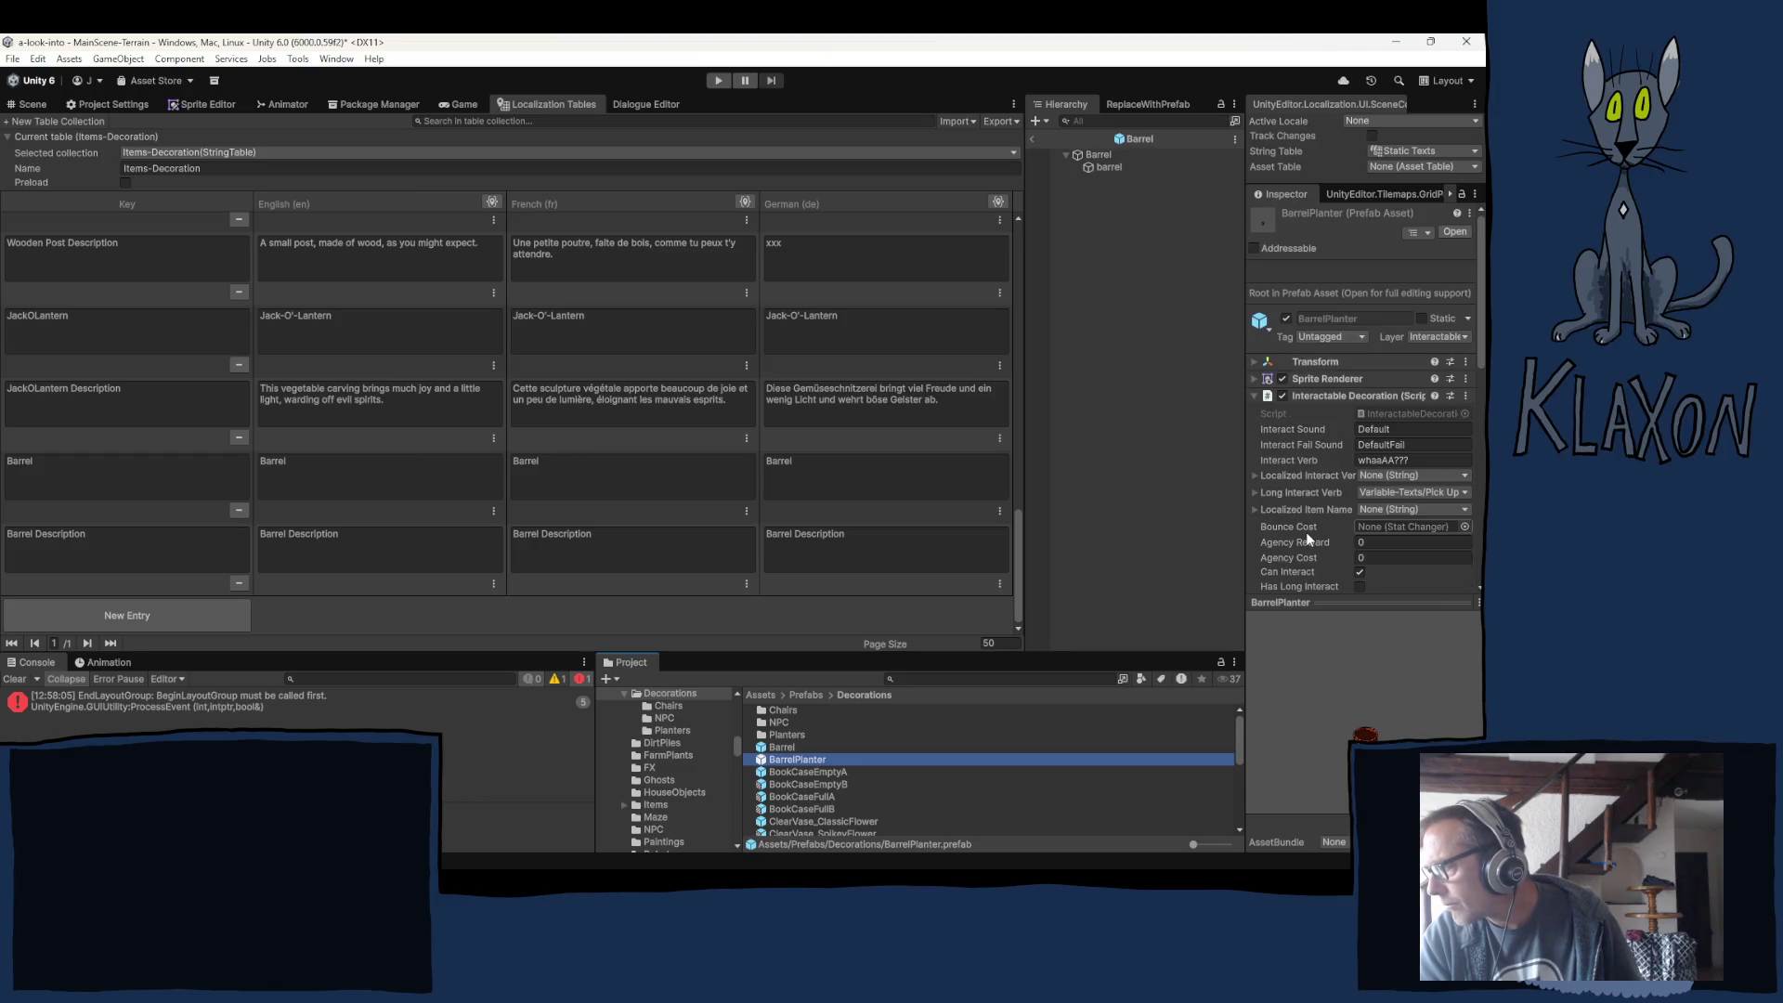
scroll(1298, 520, down, 10)
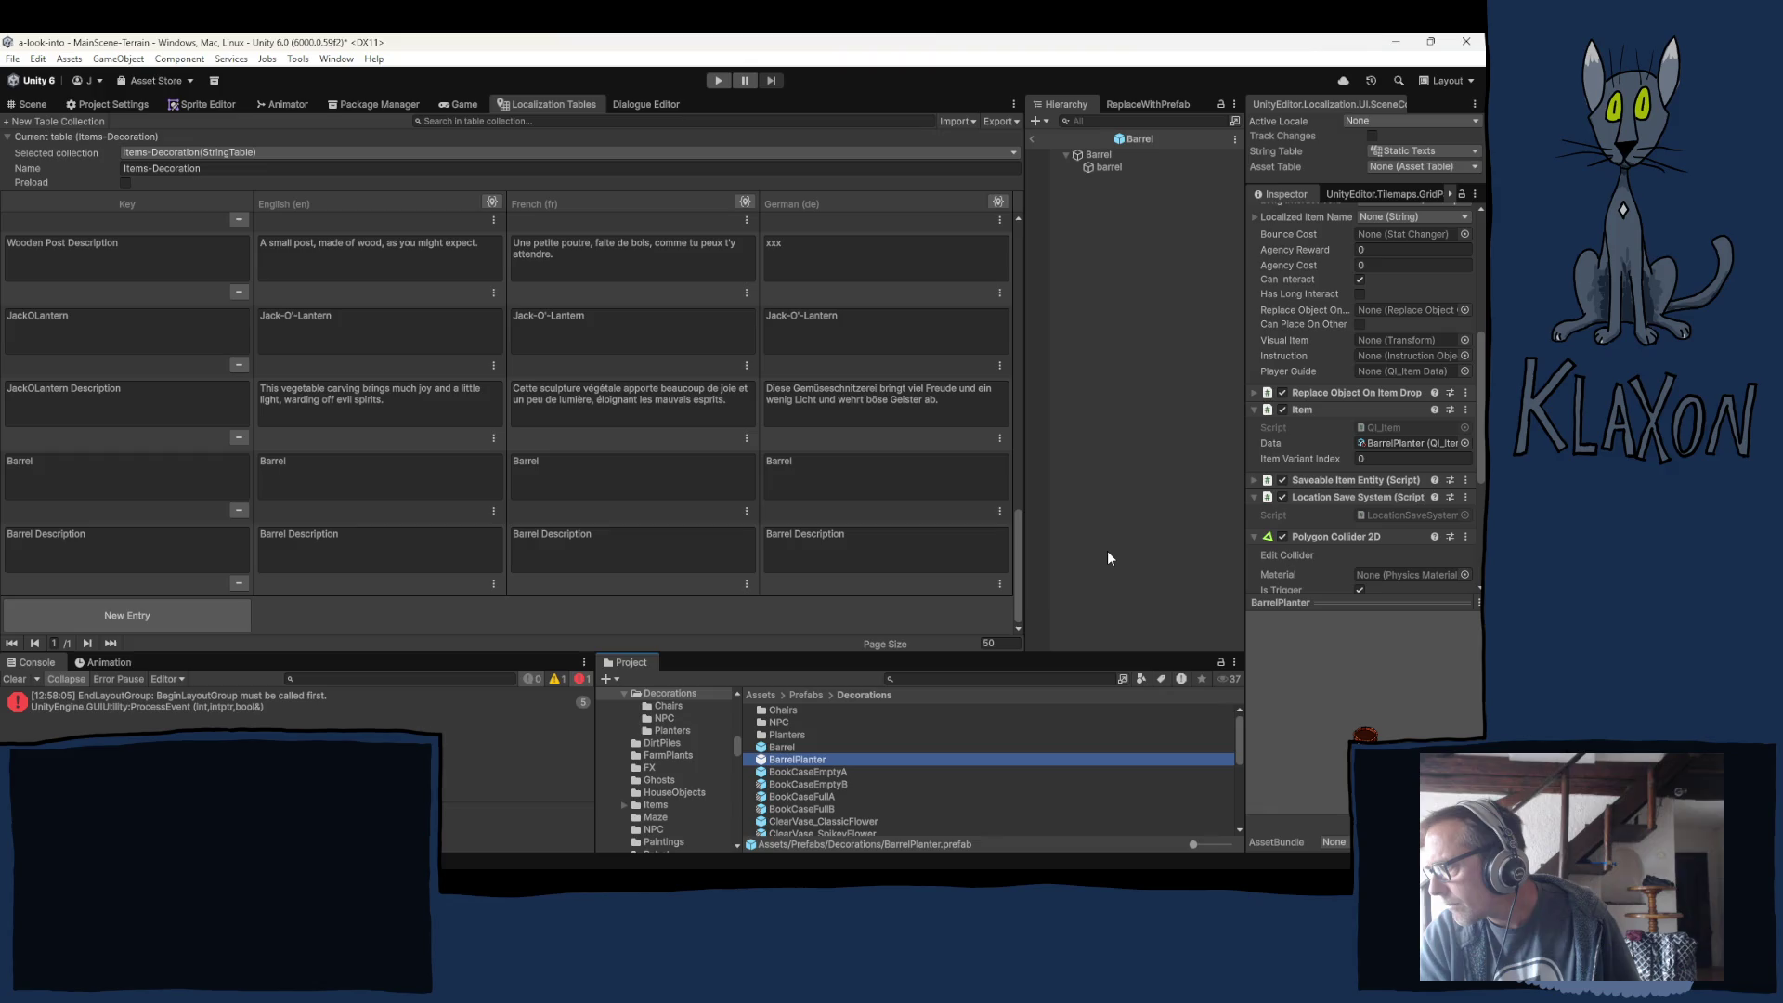
Ping the BarrelPlanter item data, reselect the prefab, and collapse its Interactable Decoration component.
click(1409, 443)
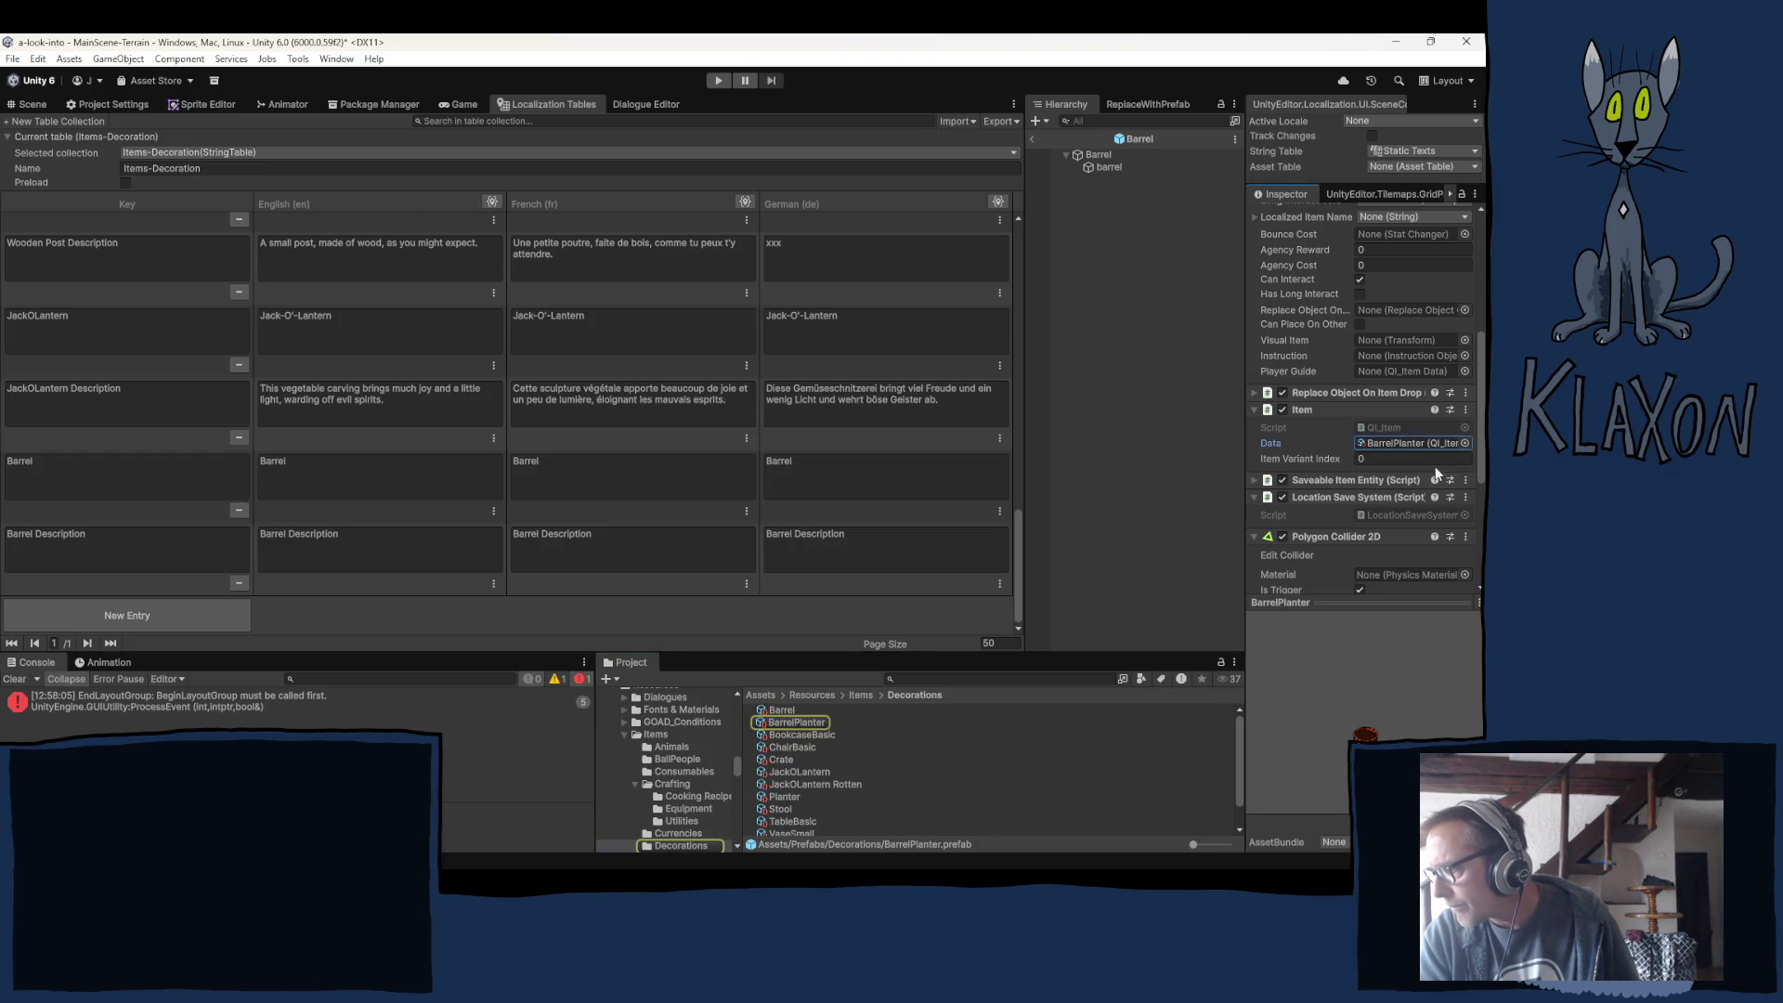
click(1141, 139)
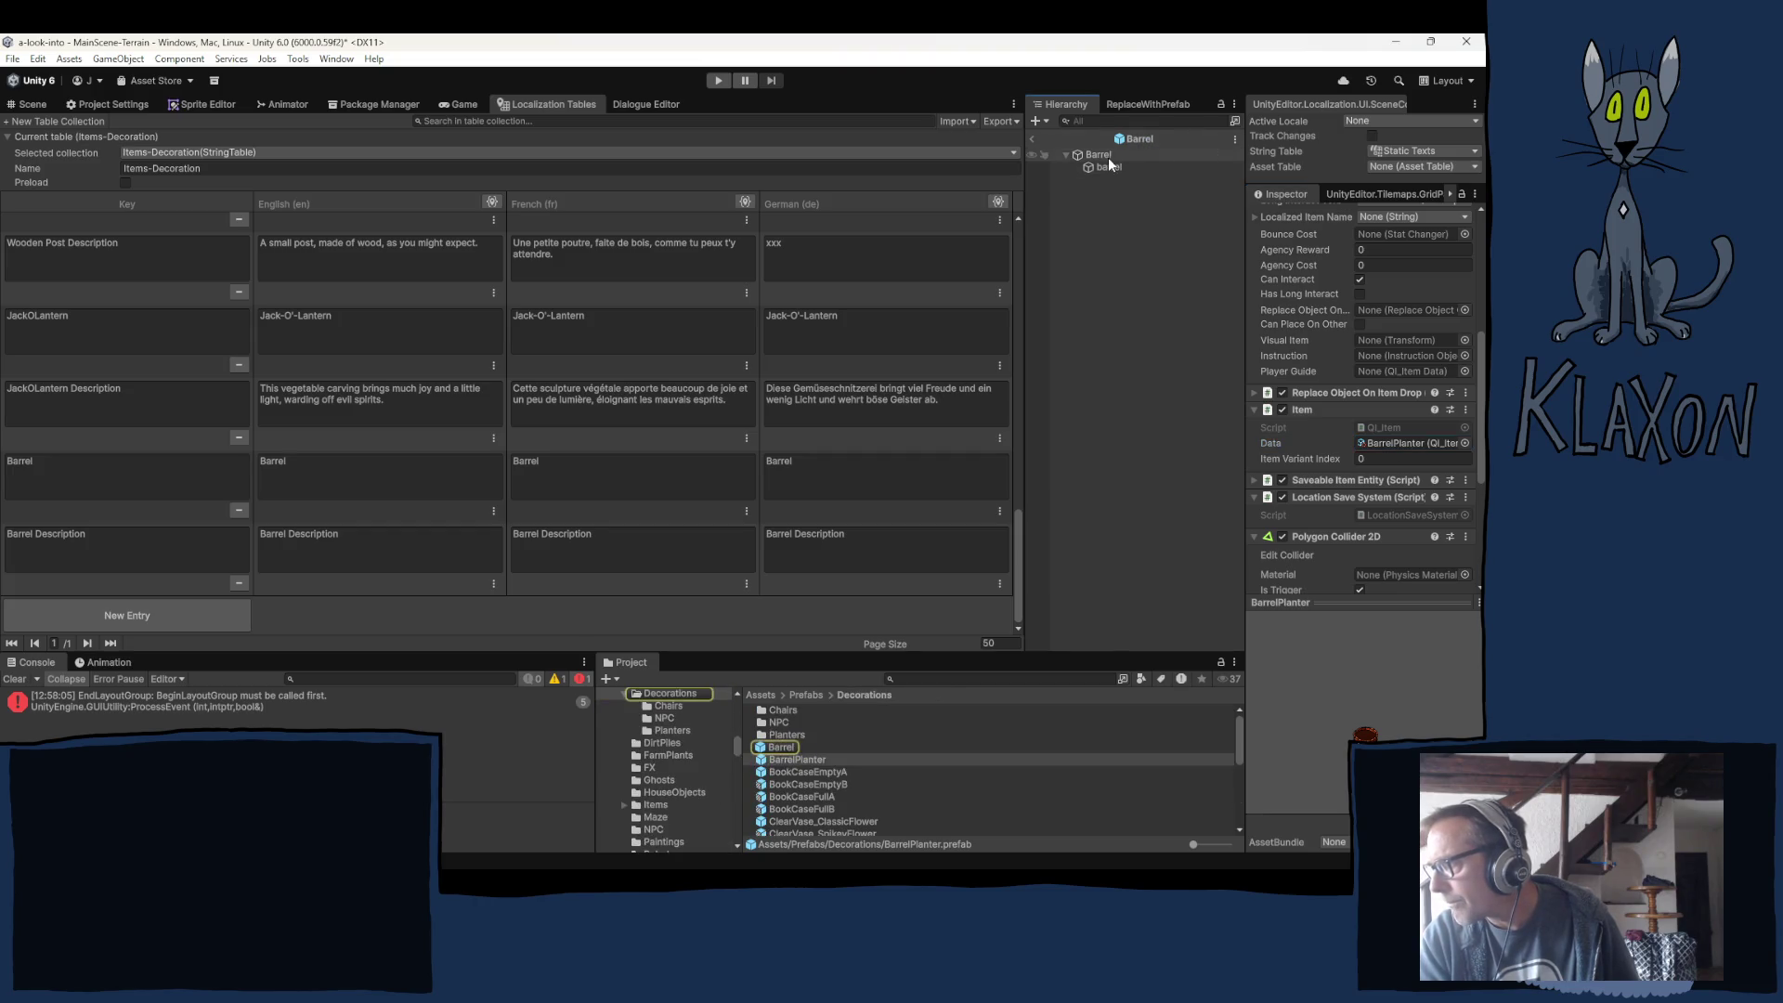
click(801, 759)
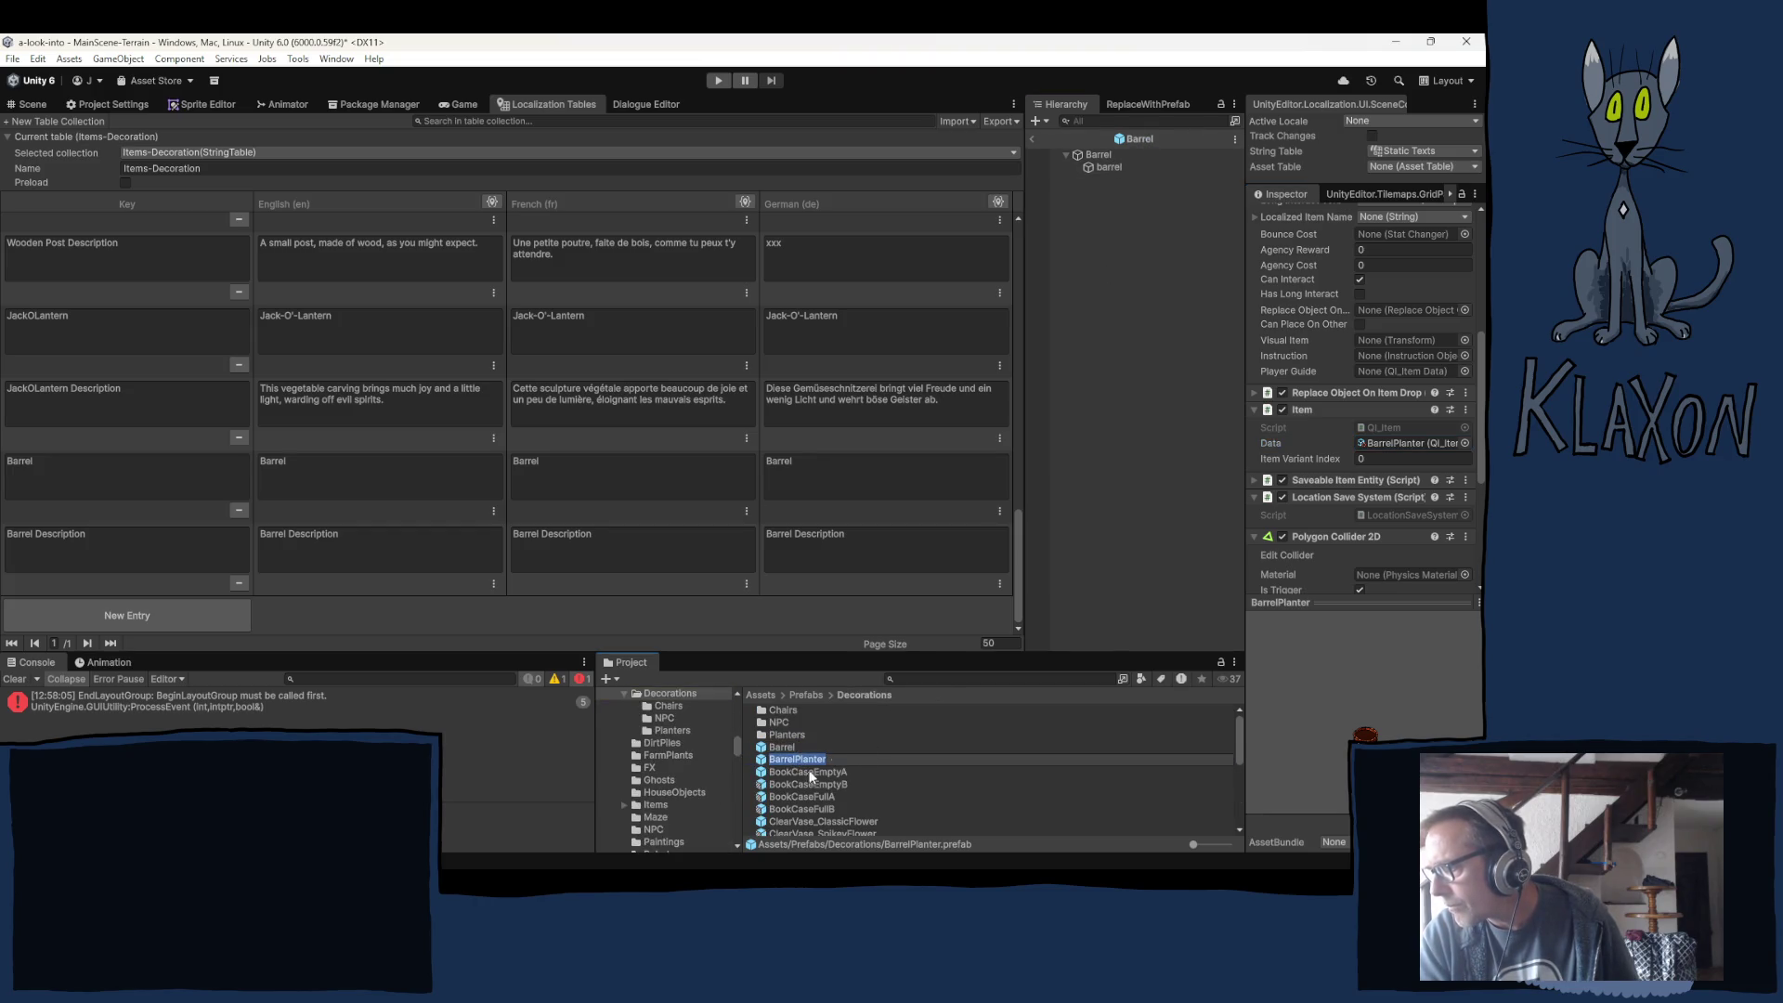
click(792, 763)
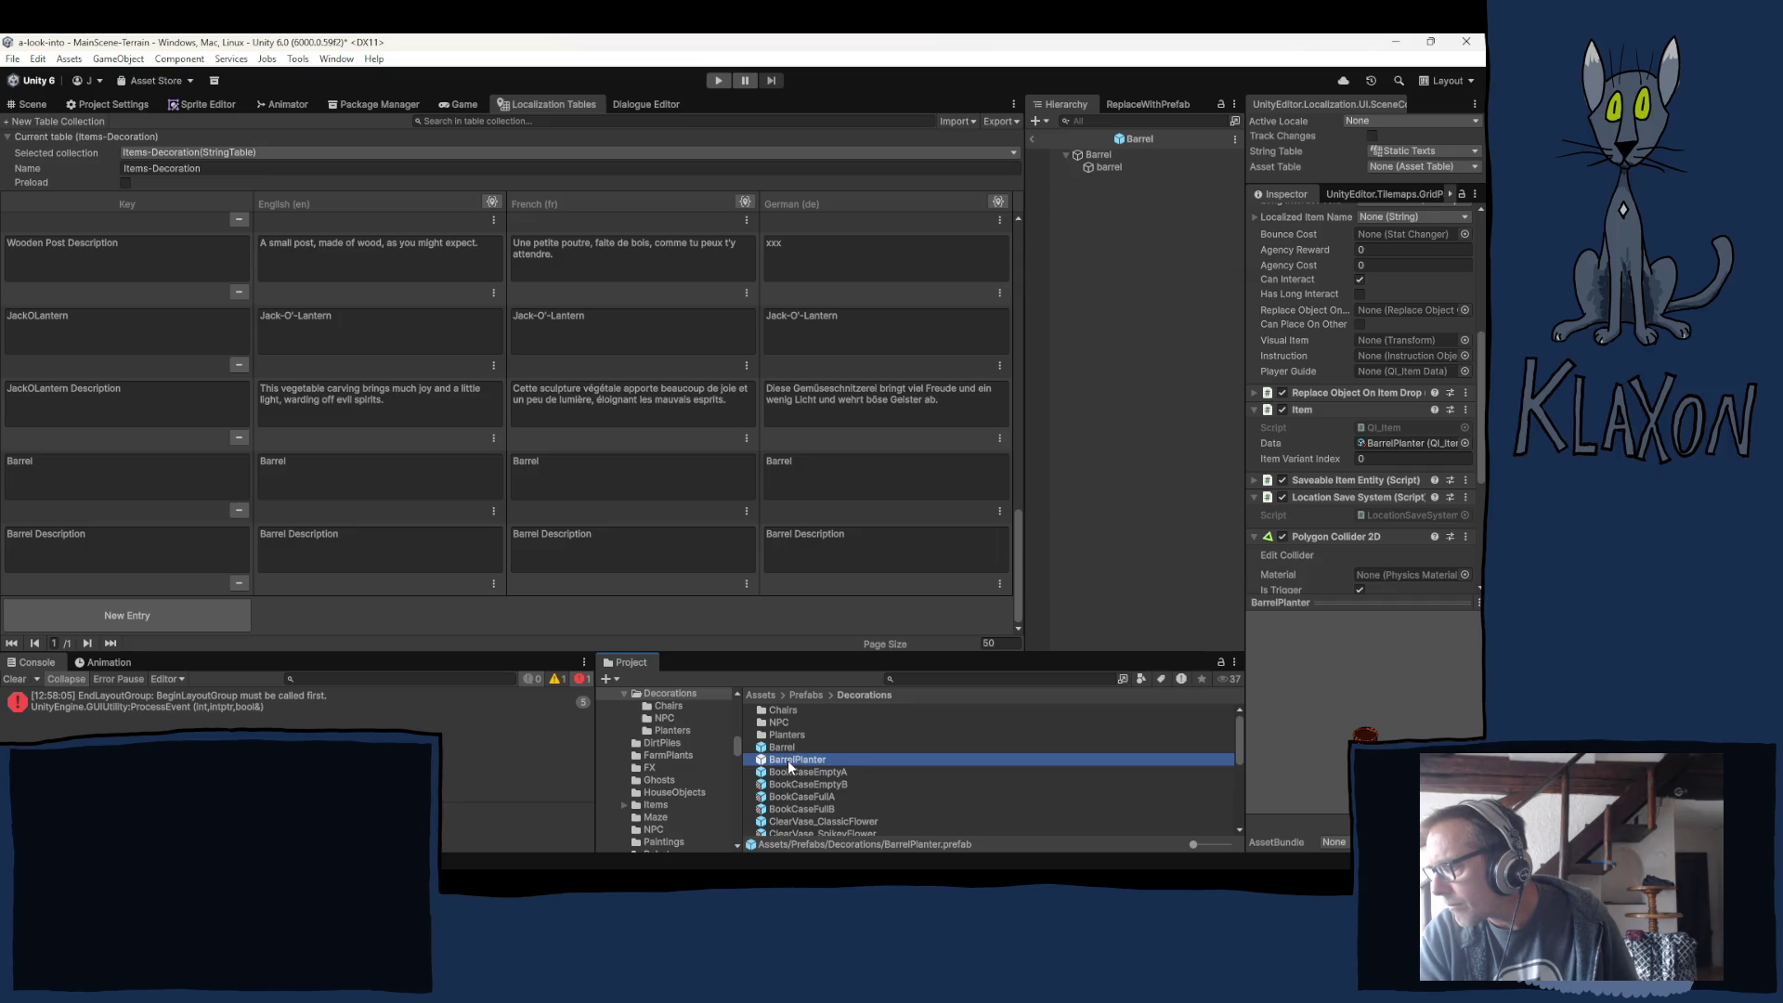
click(791, 761)
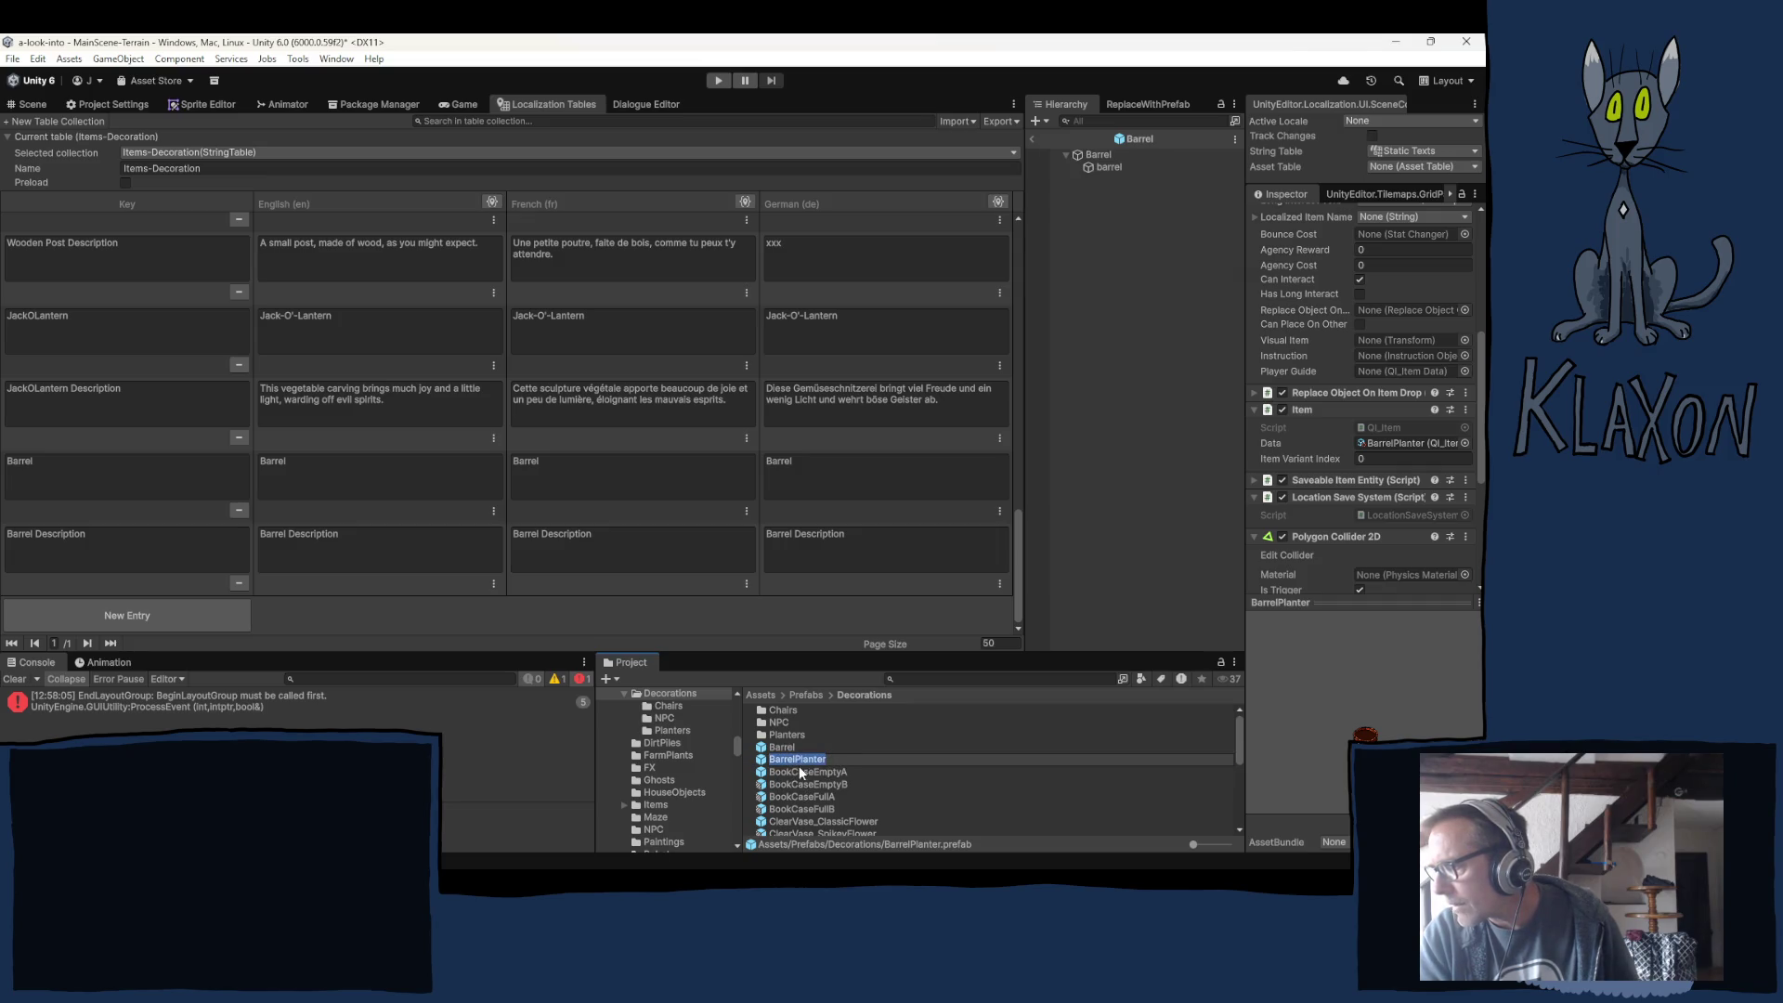
key(Return)
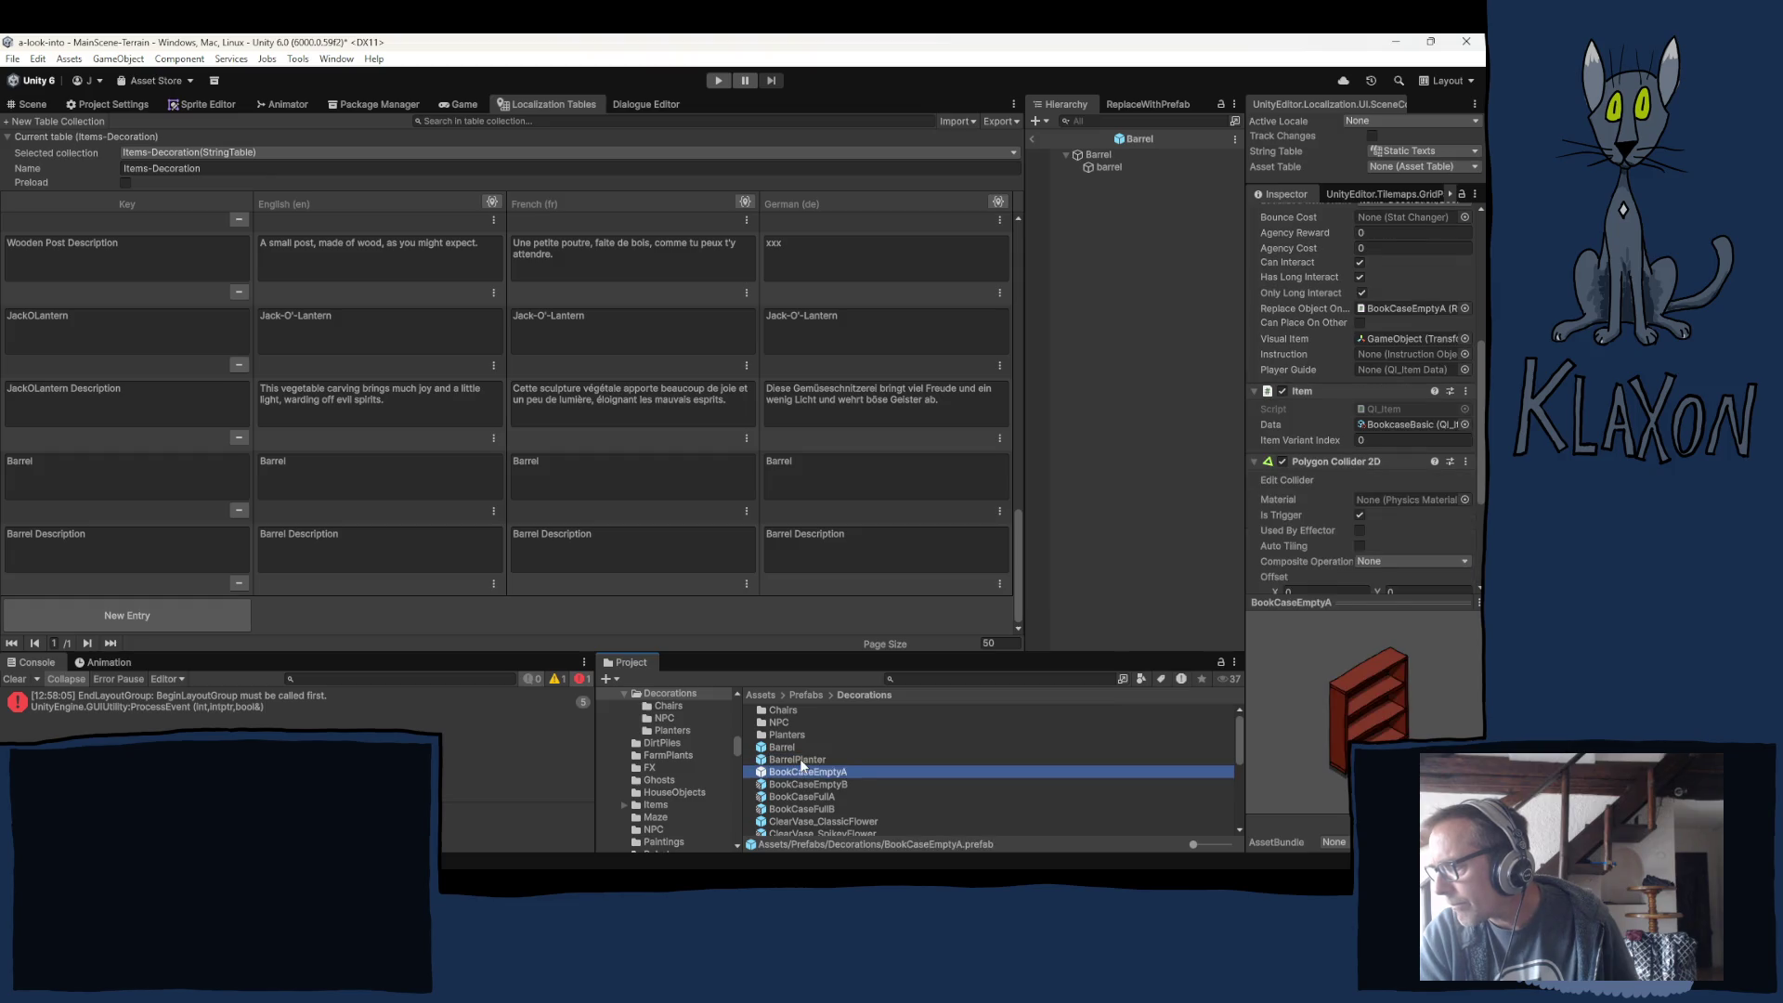
scroll(1378, 379, up, 5)
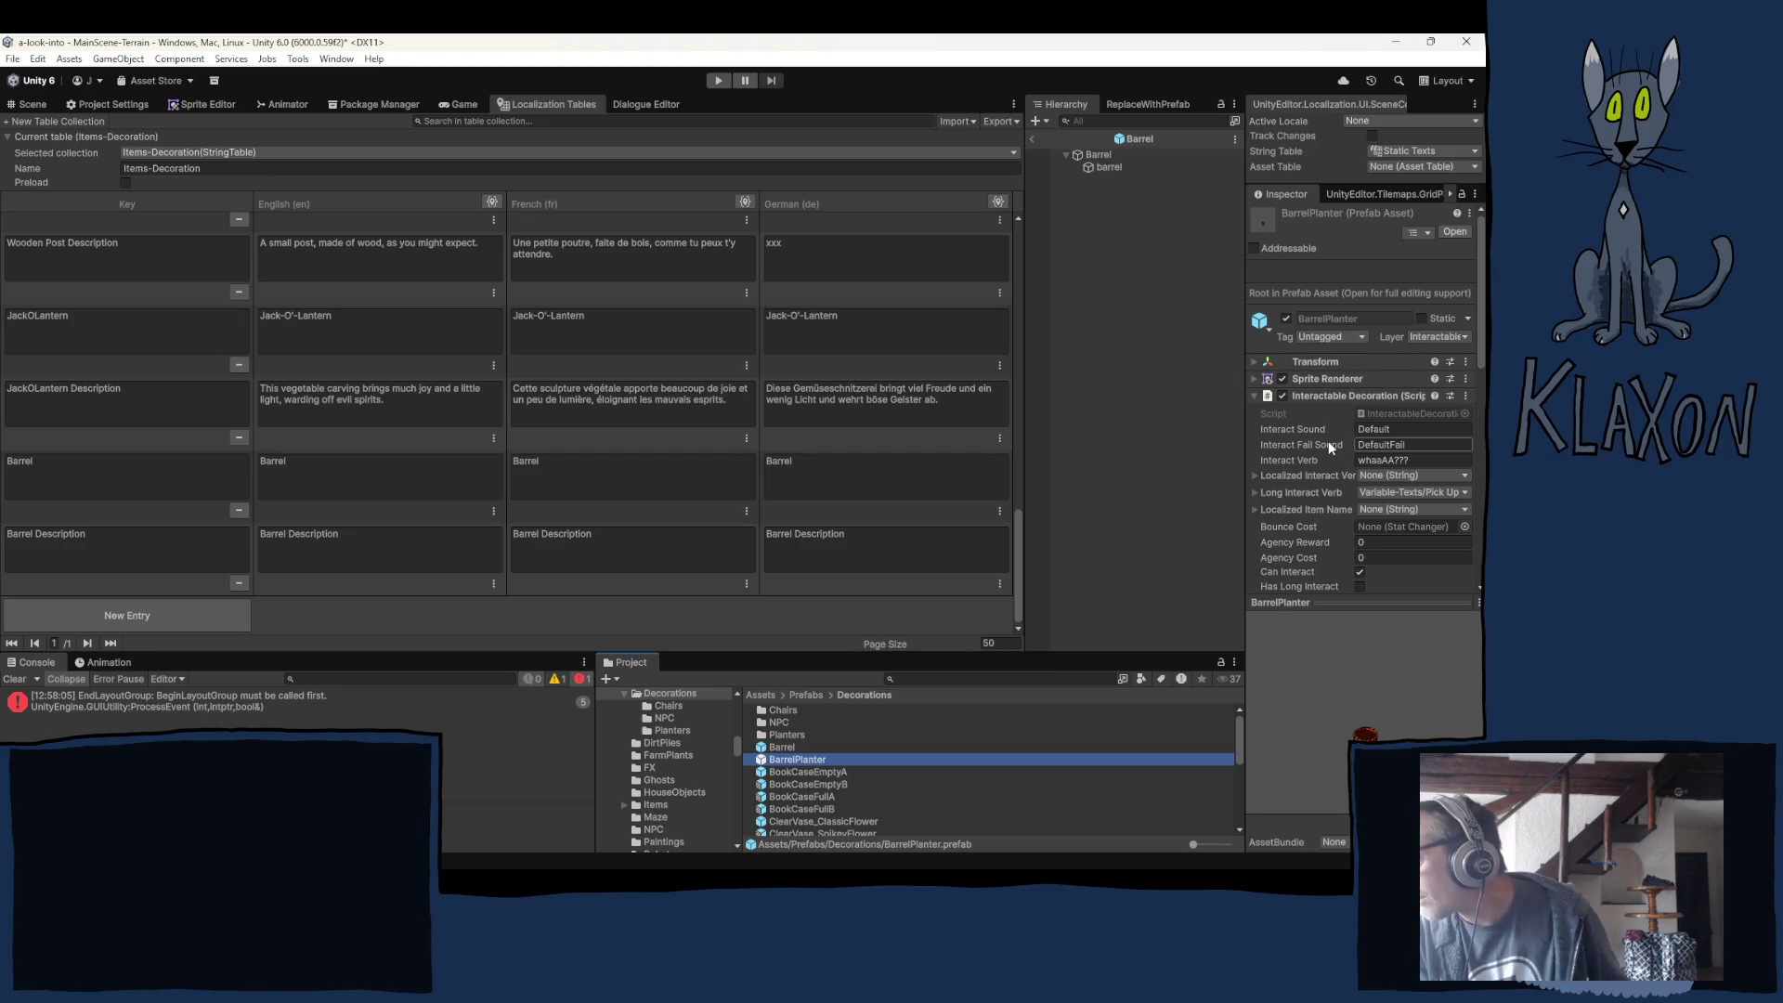
click(1317, 396)
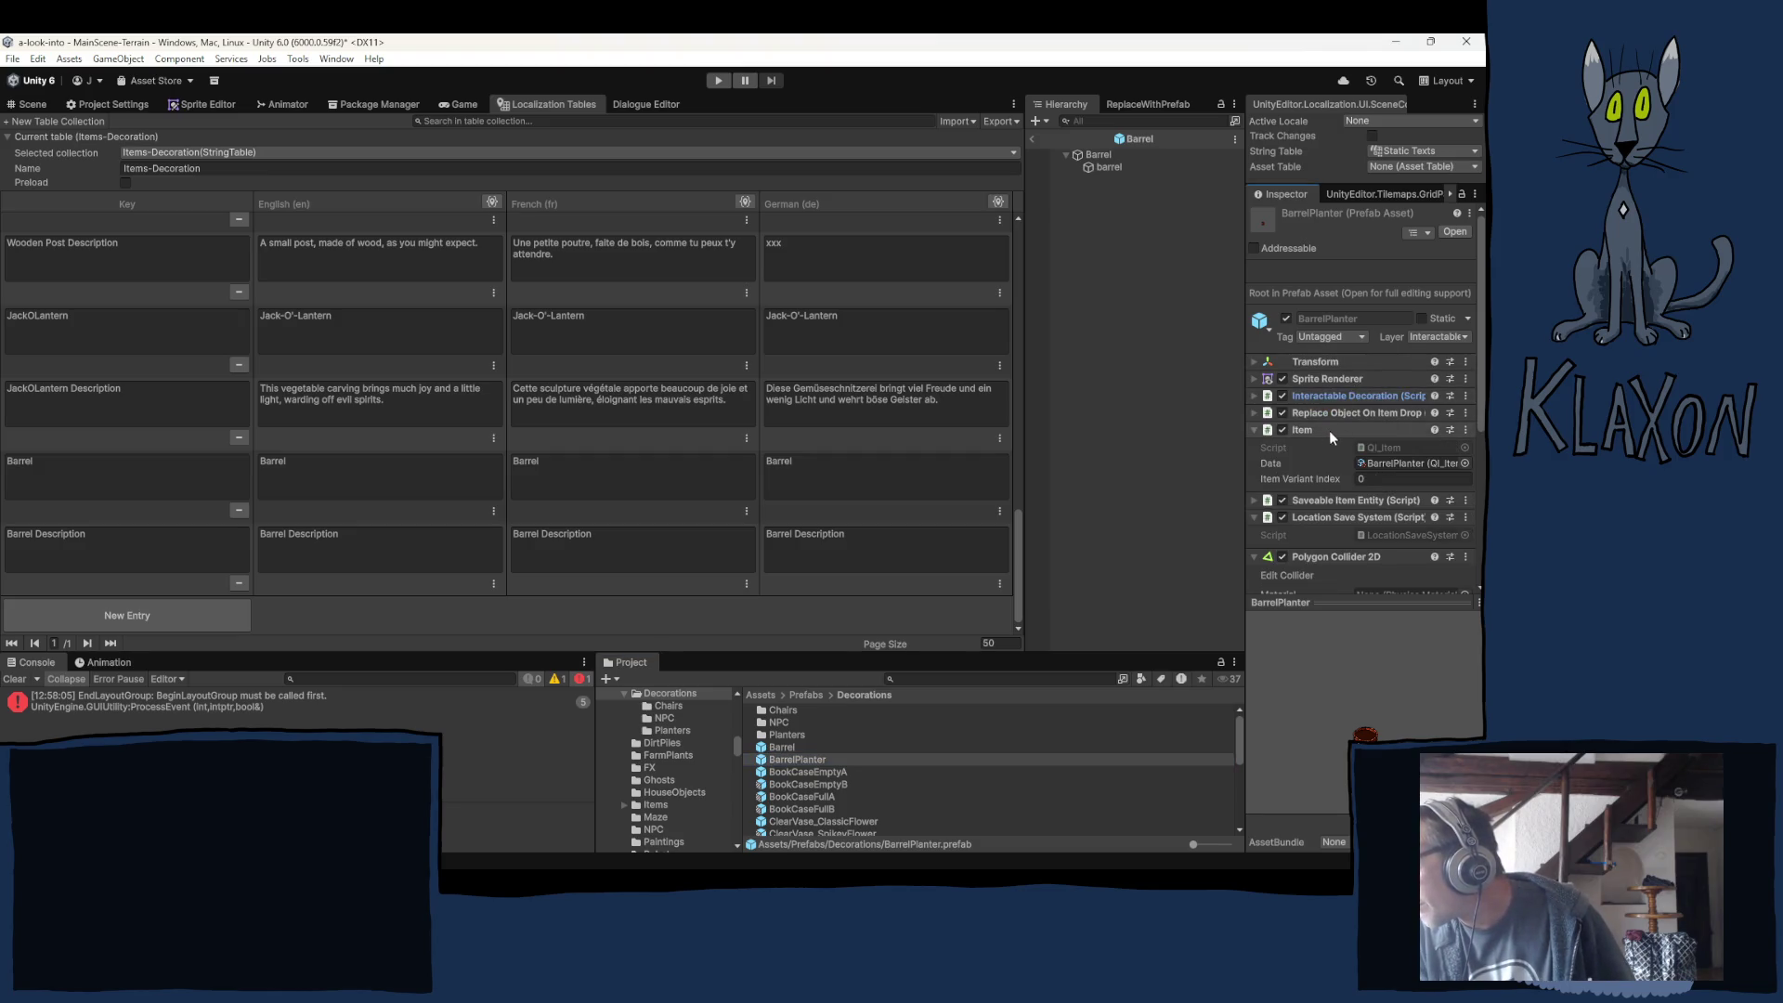
scroll(1309, 570, down, 5)
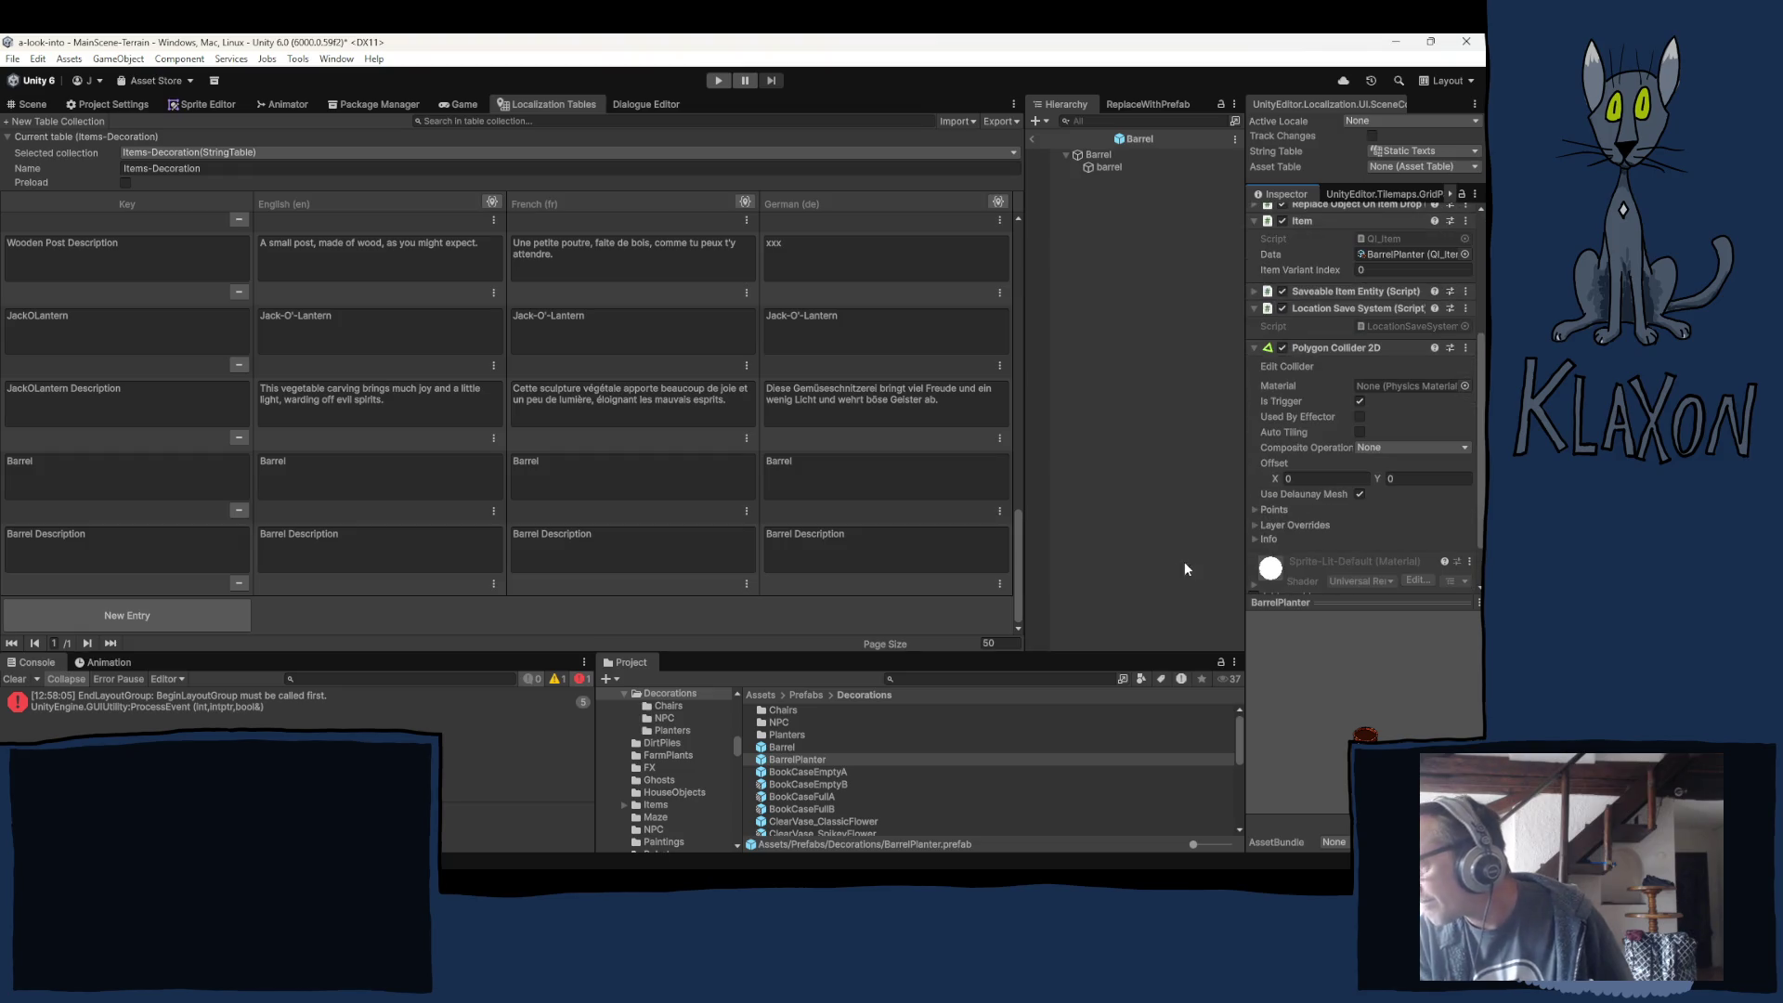
In the BarrelPlanter prefab, copy the ObstacleCollision and BirdLandingSpot child objects.
click(790, 760)
double_click(788, 758)
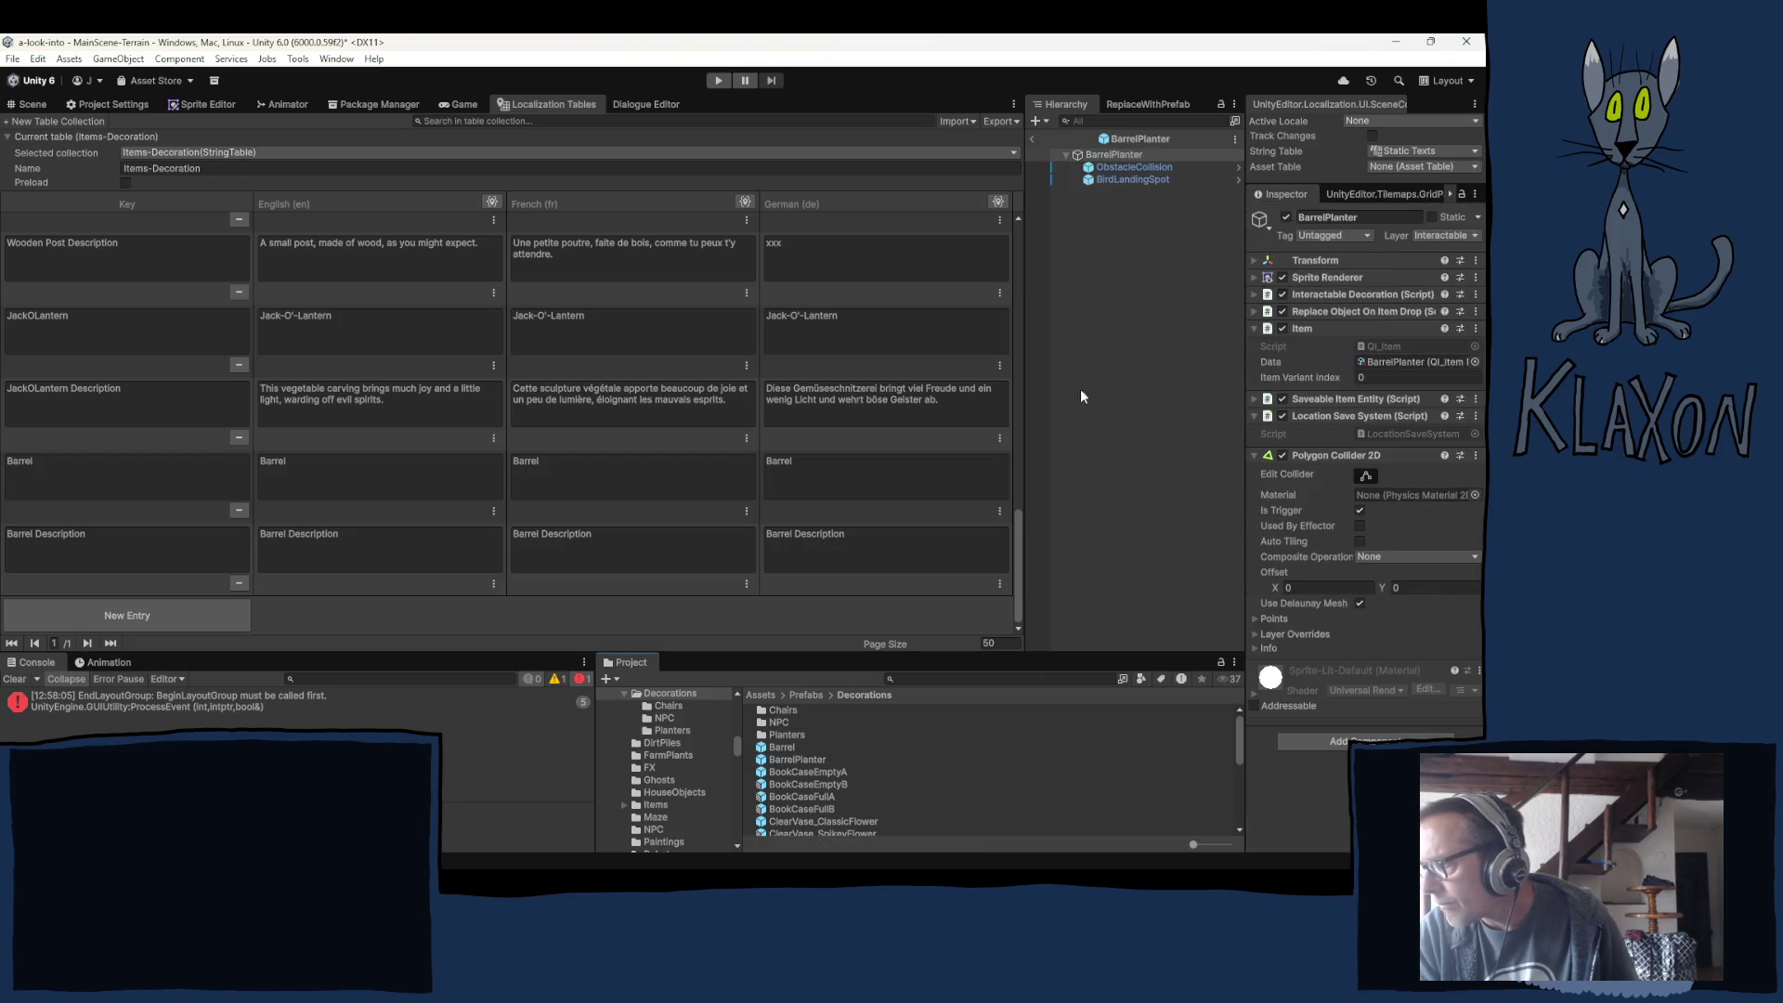
click(1117, 156)
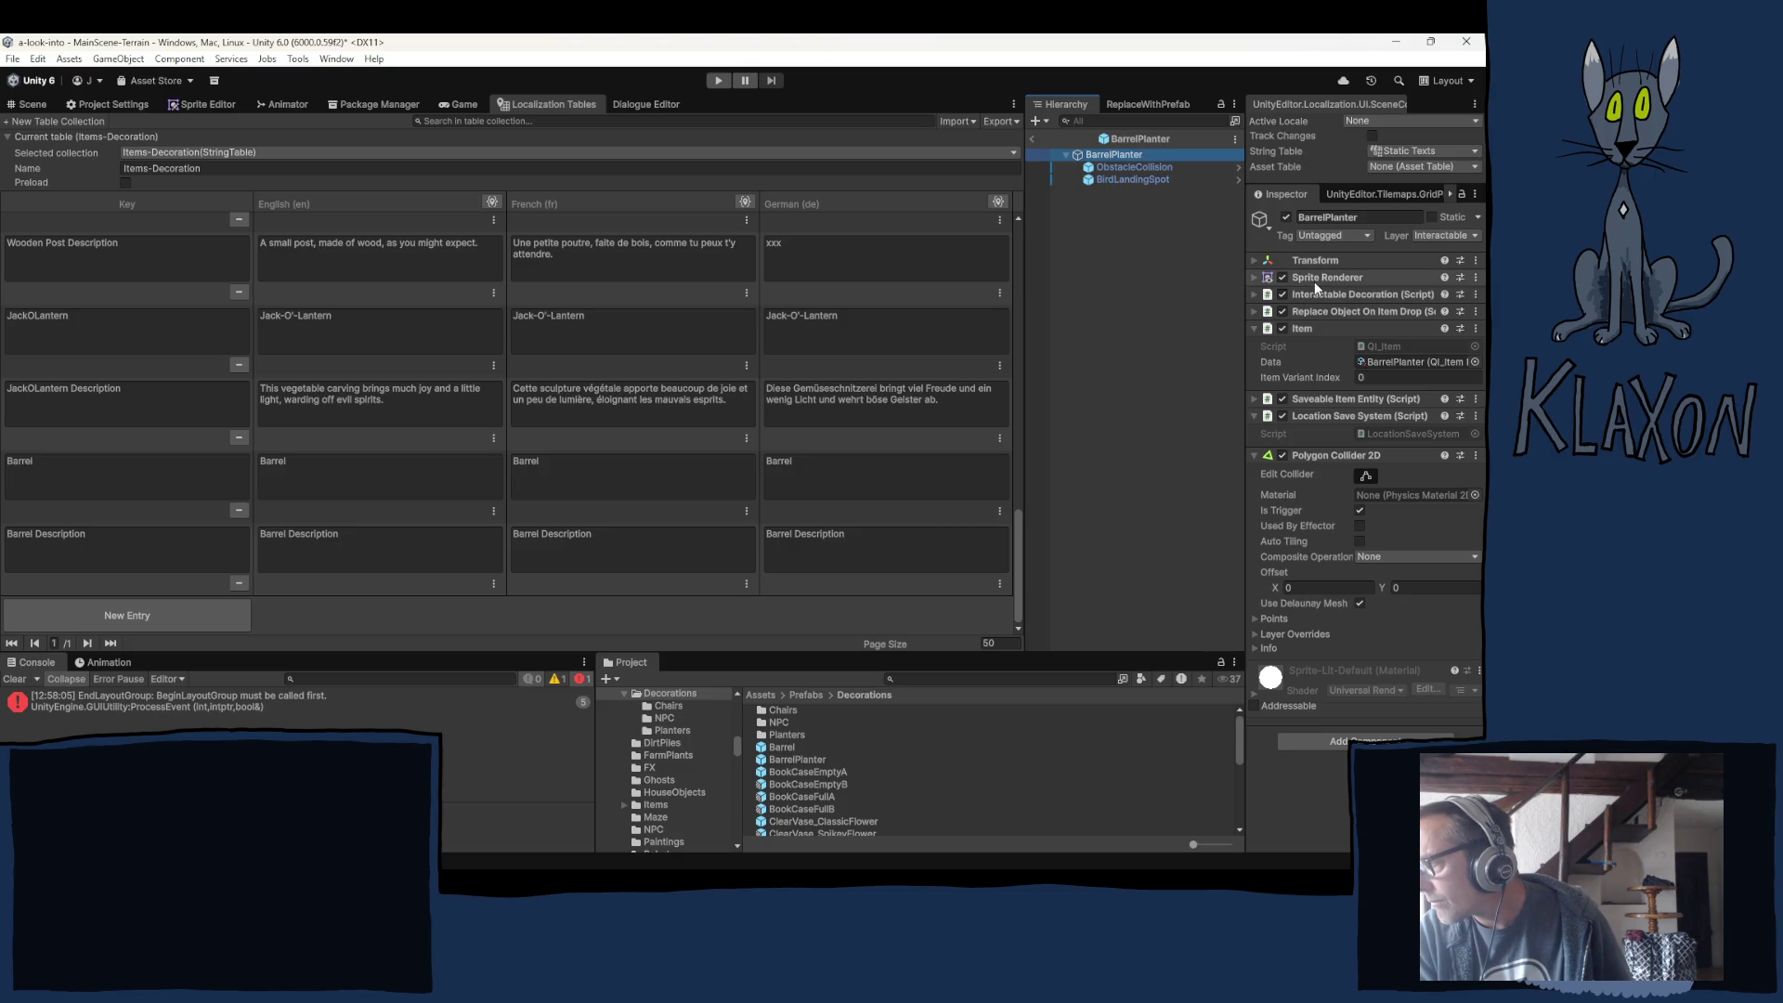
double_click(781, 747)
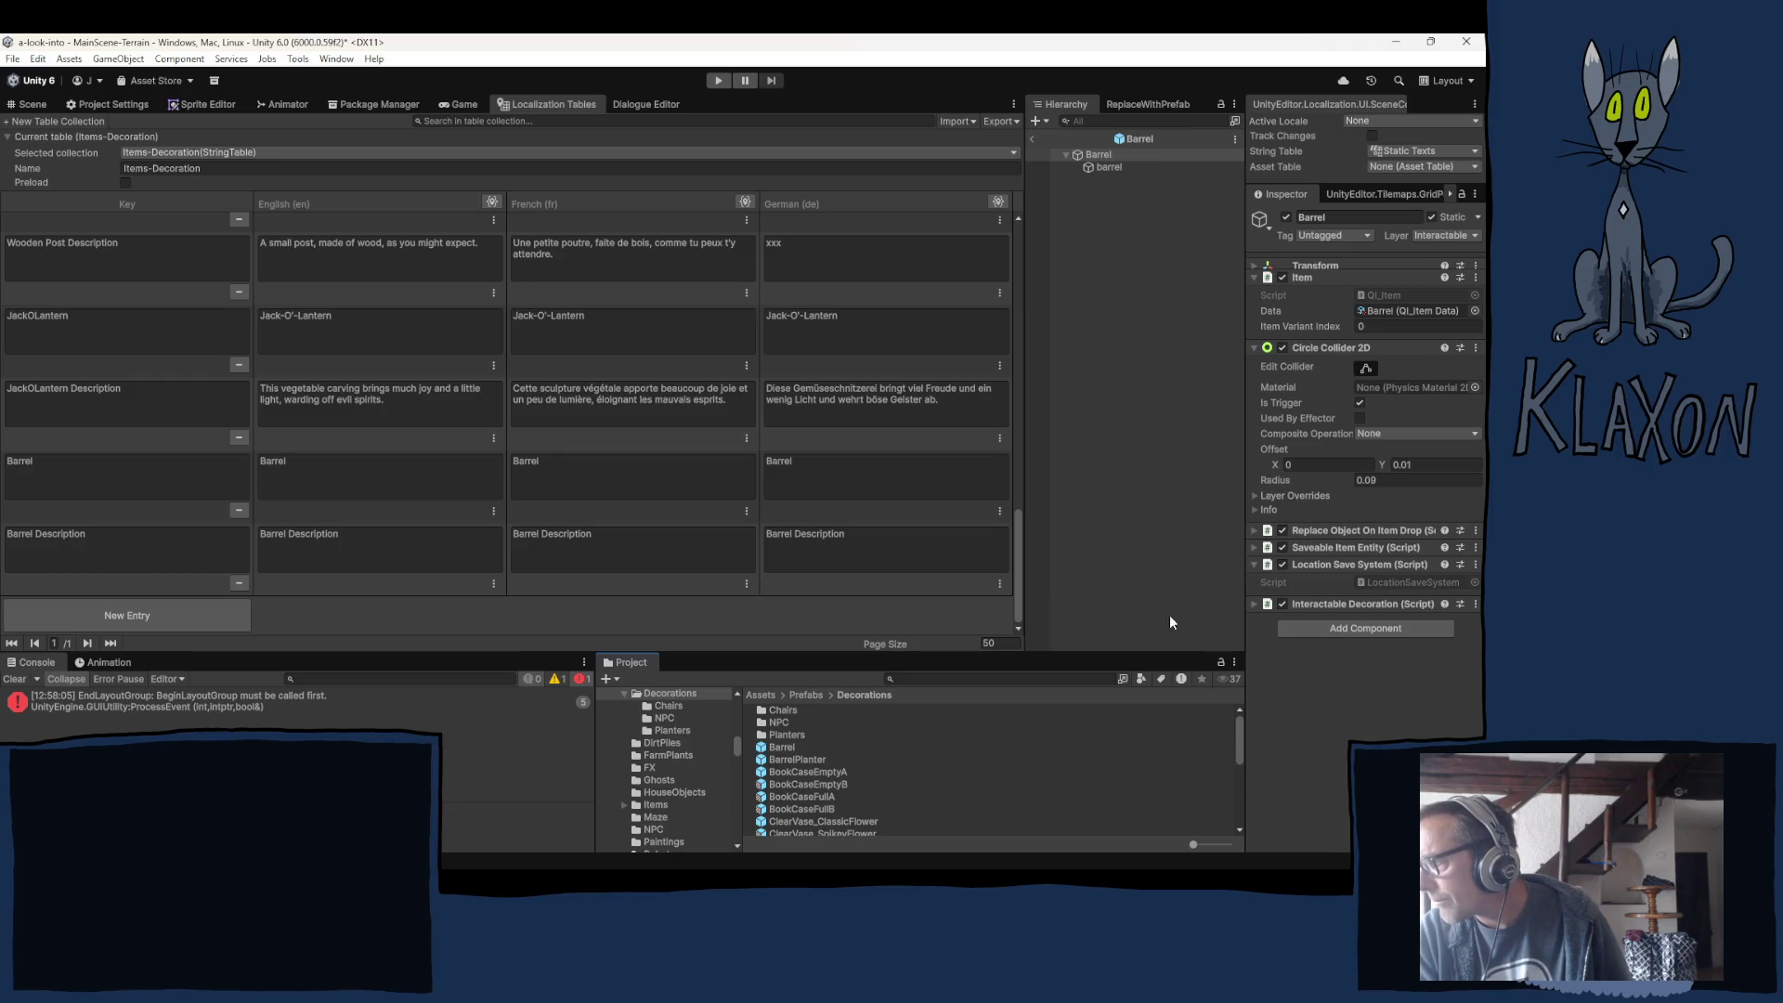
double_click(790, 760)
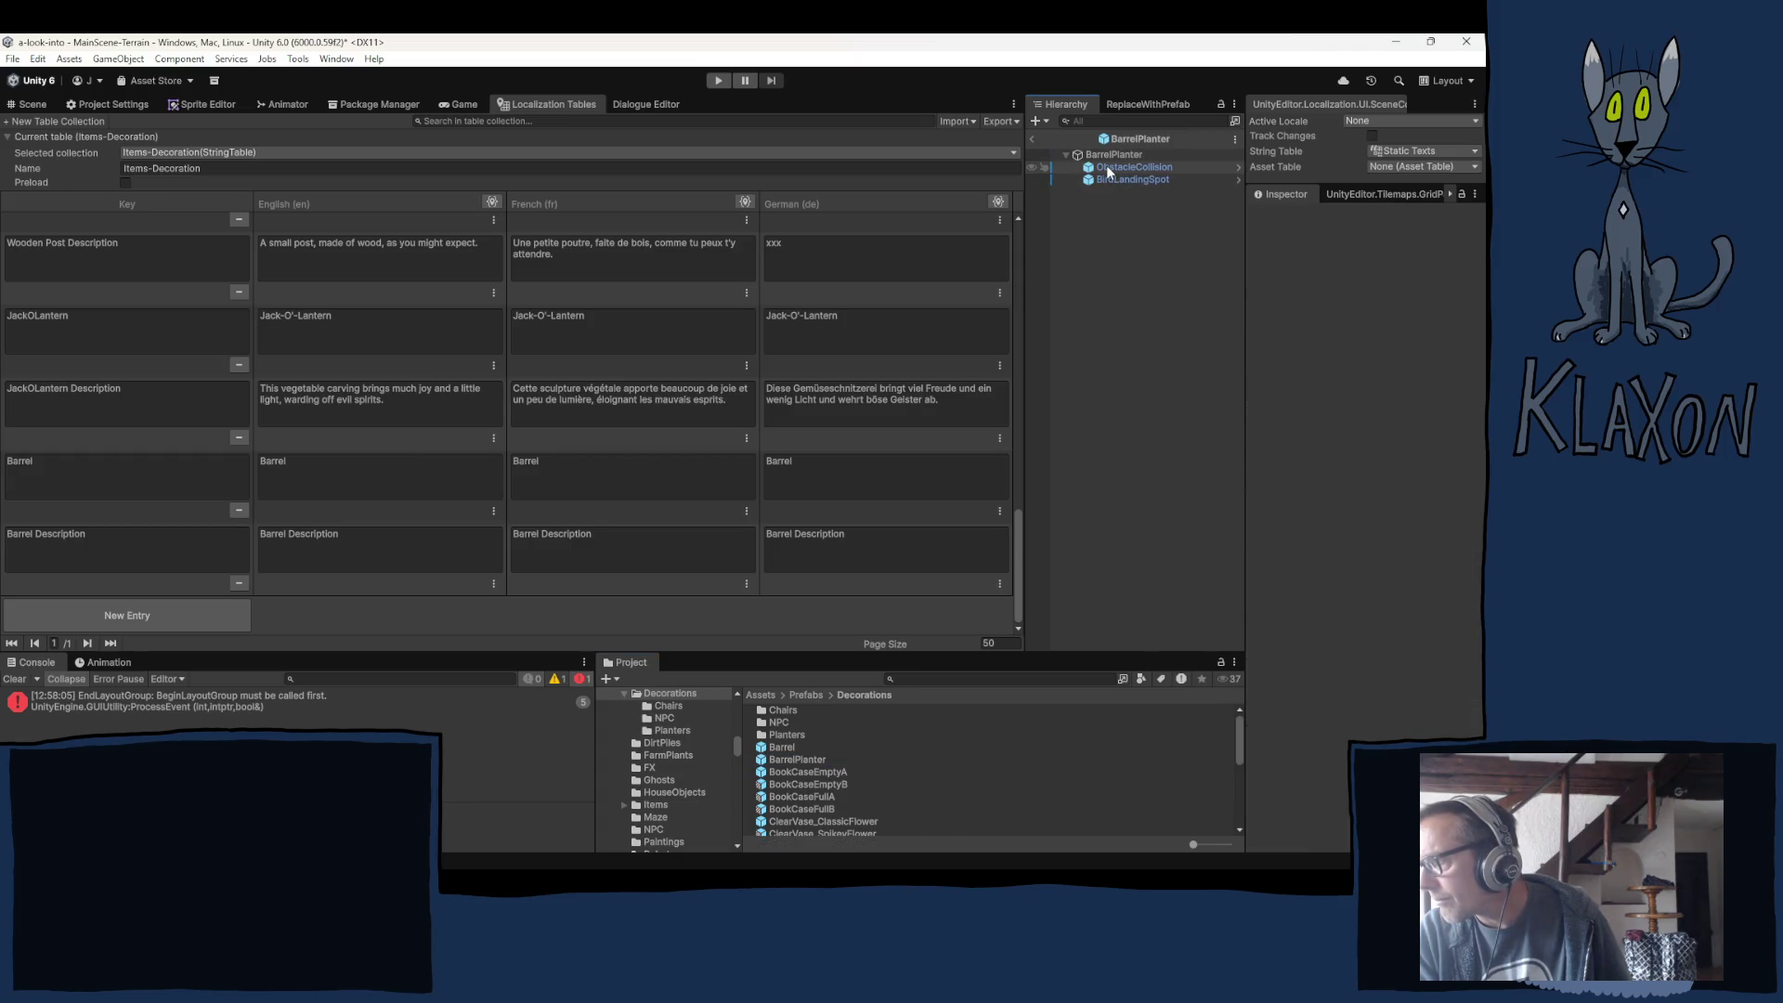
click(1108, 168)
shift+click(1102, 181)
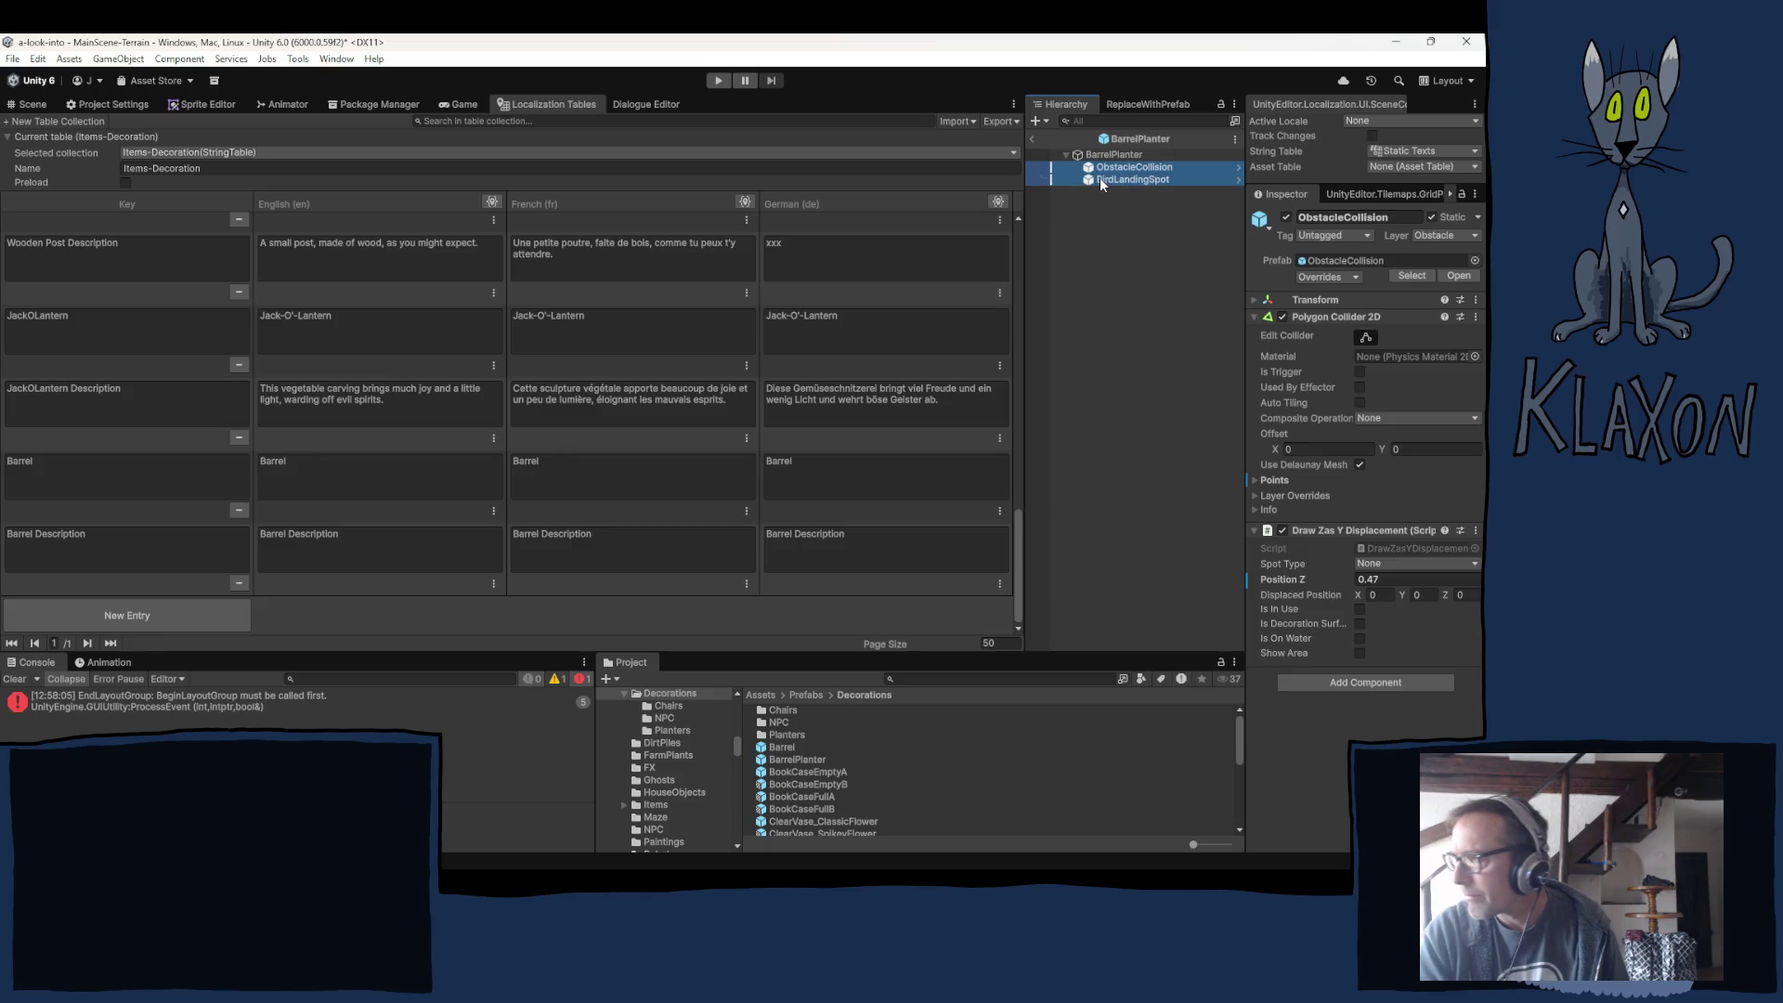
right_click(1110, 172)
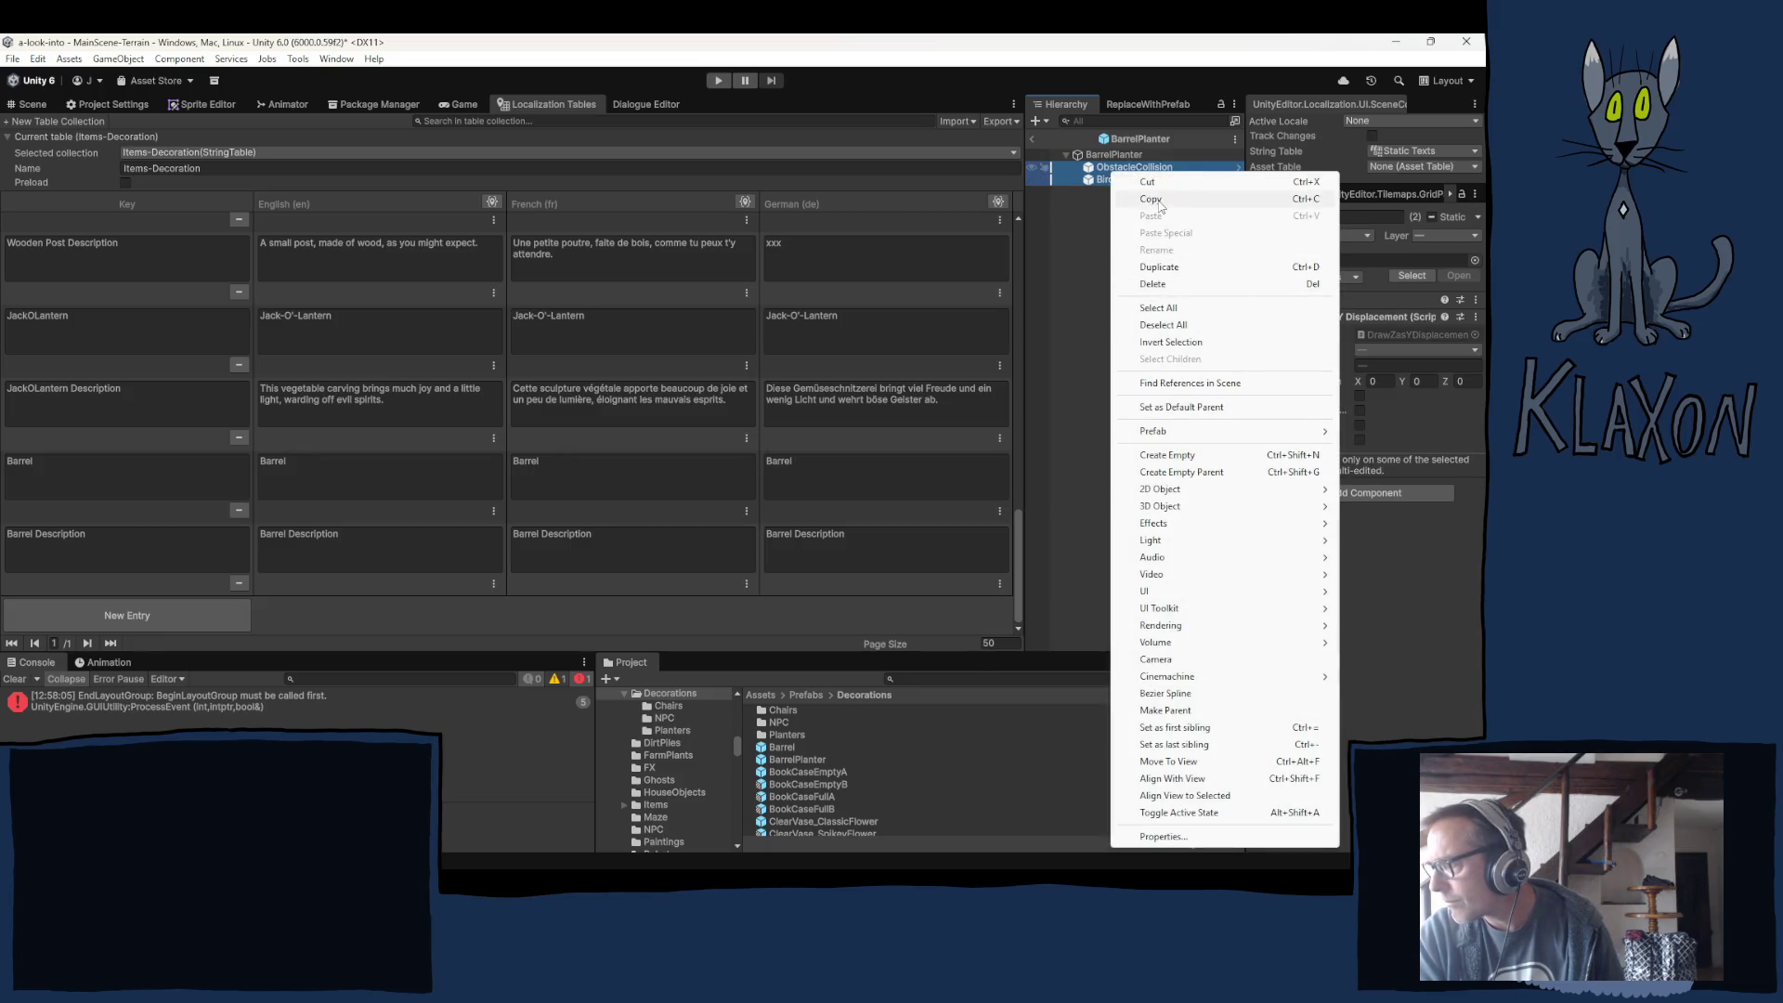
click(1151, 199)
Paste the copied ObstacleCollision and BirdLandingSpot objects into the Barrel prefab's hierarchy.
click(1118, 154)
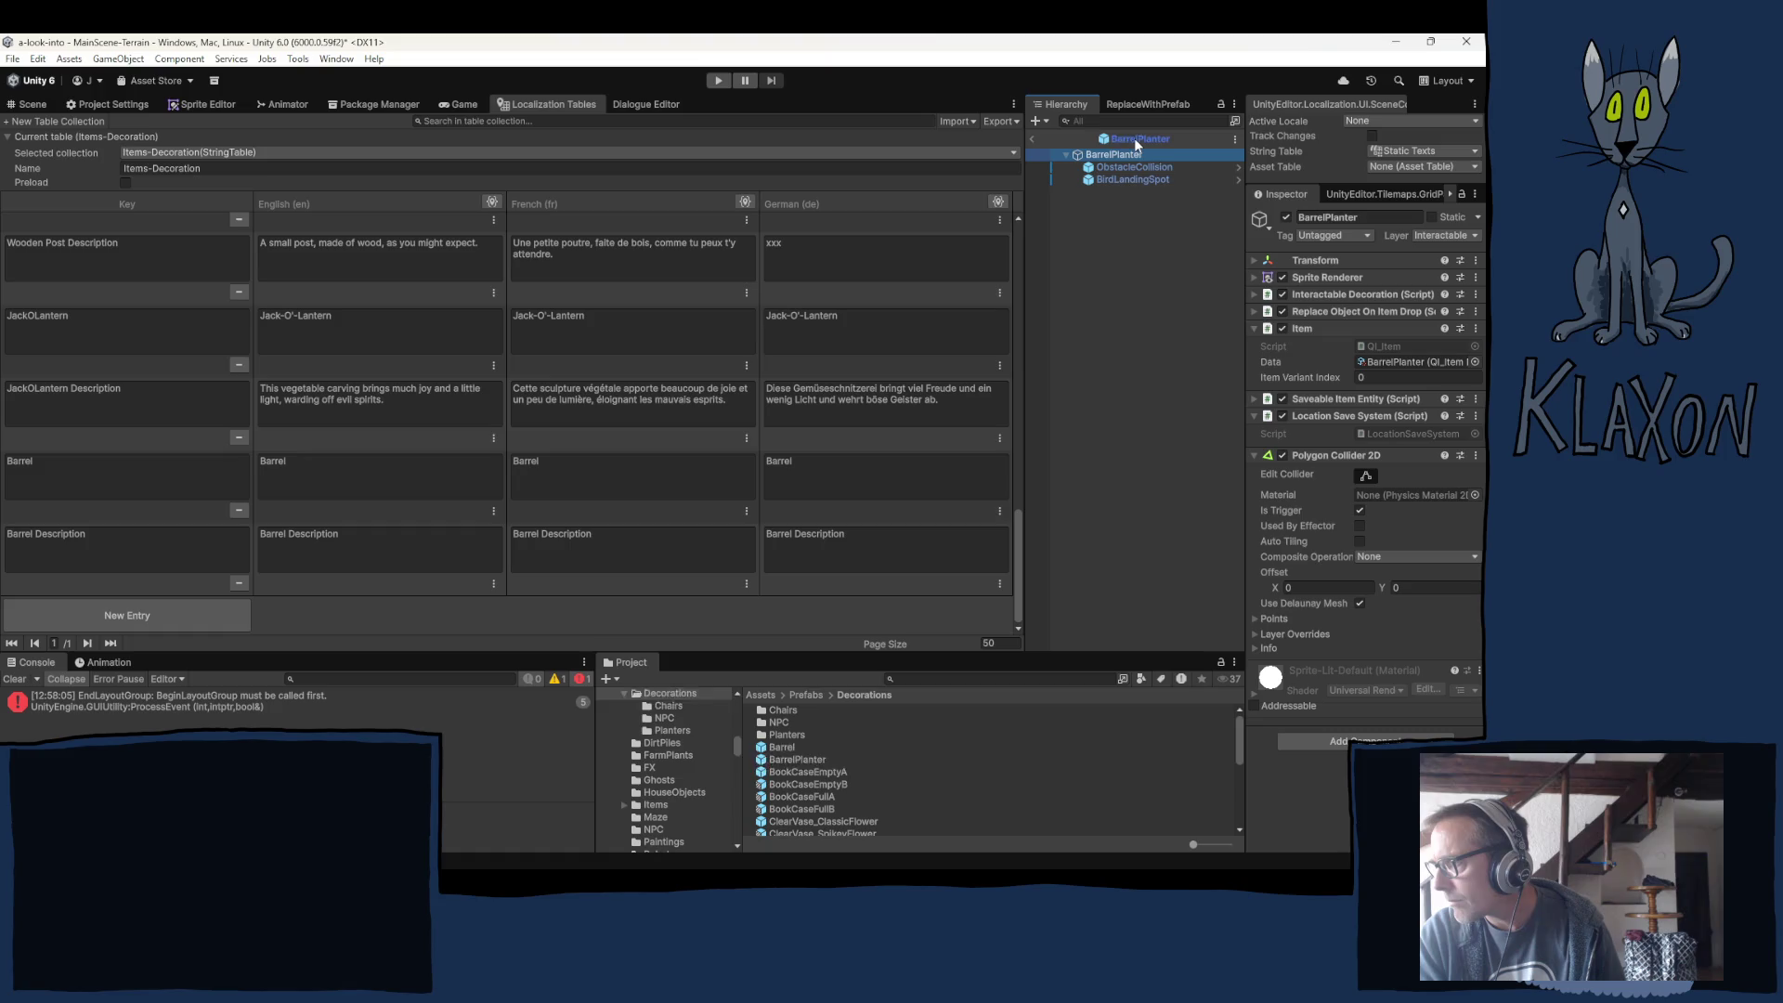
double_click(782, 747)
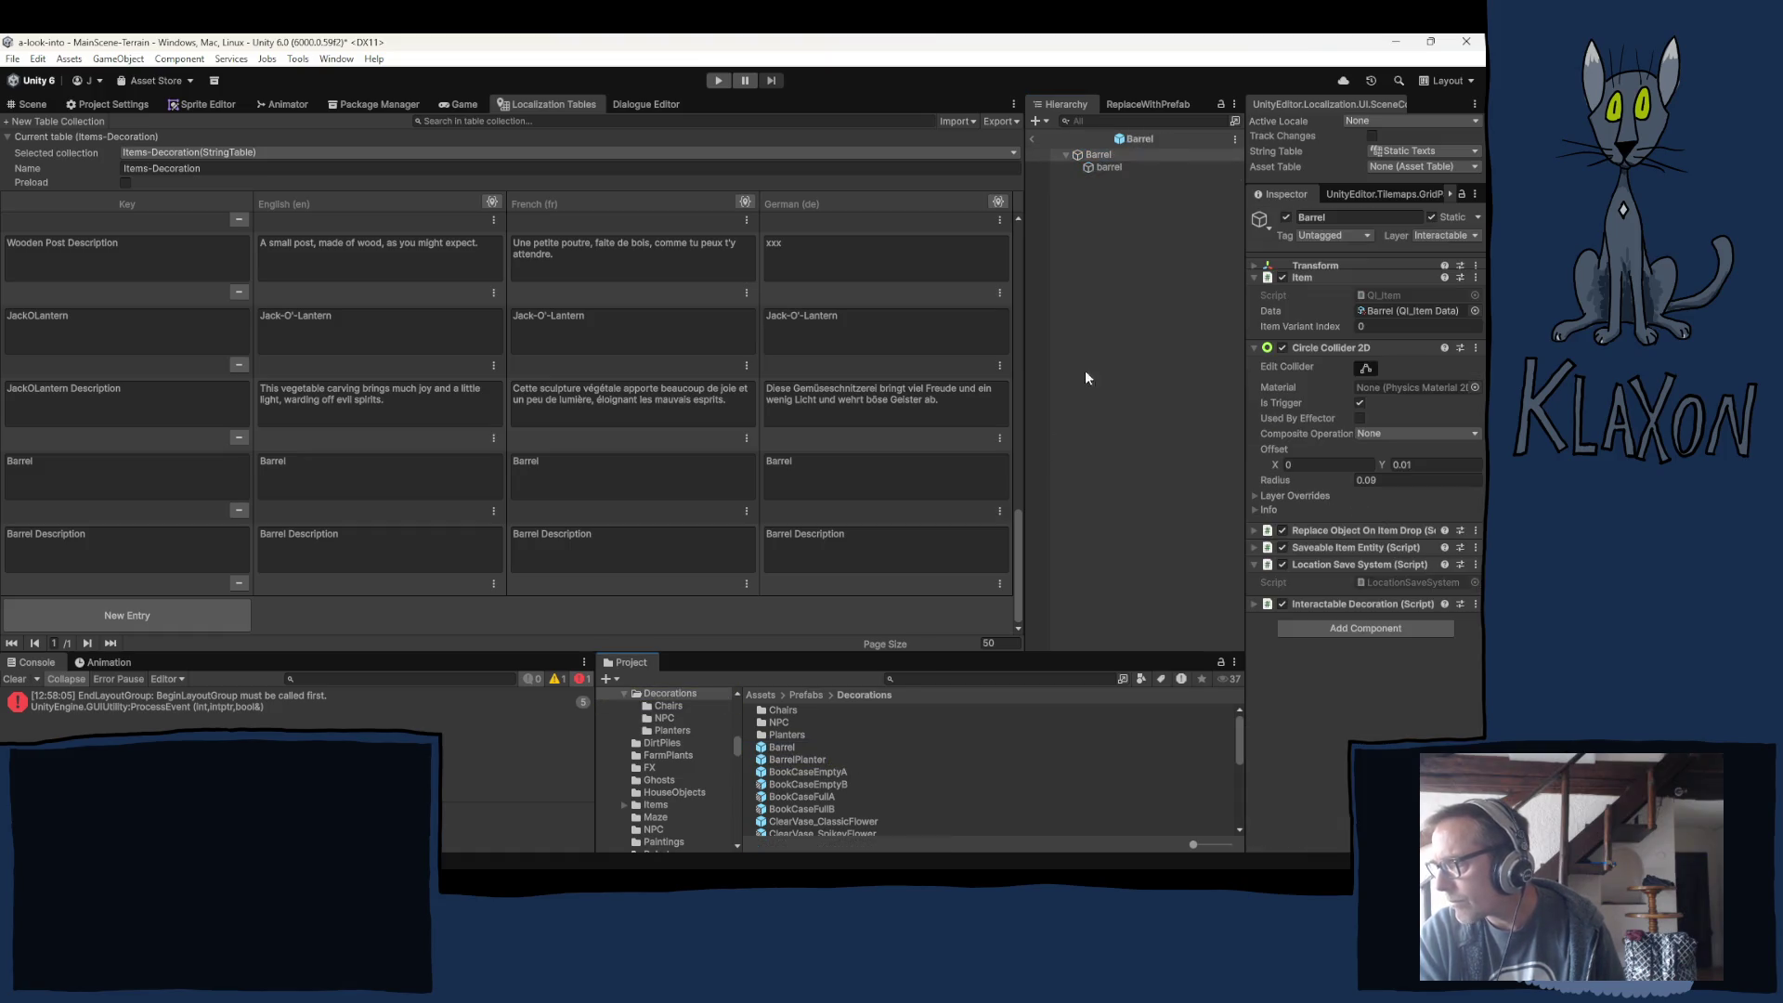
right_click(1114, 223)
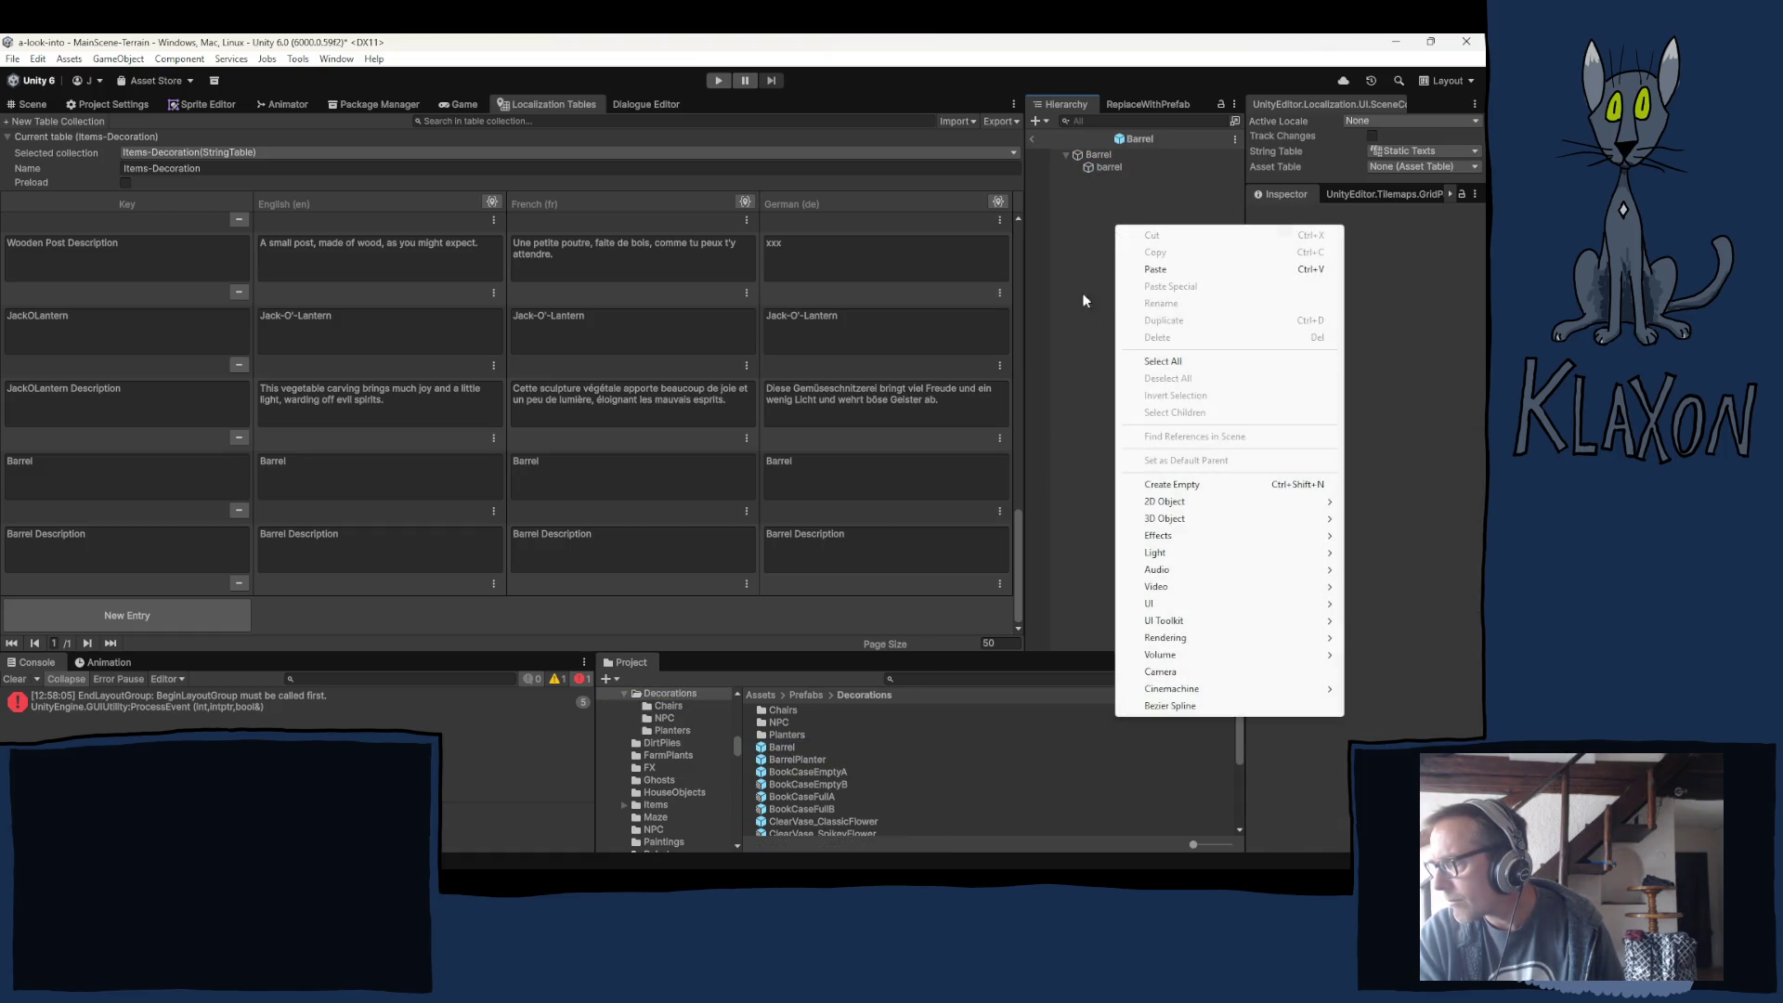
click(1179, 276)
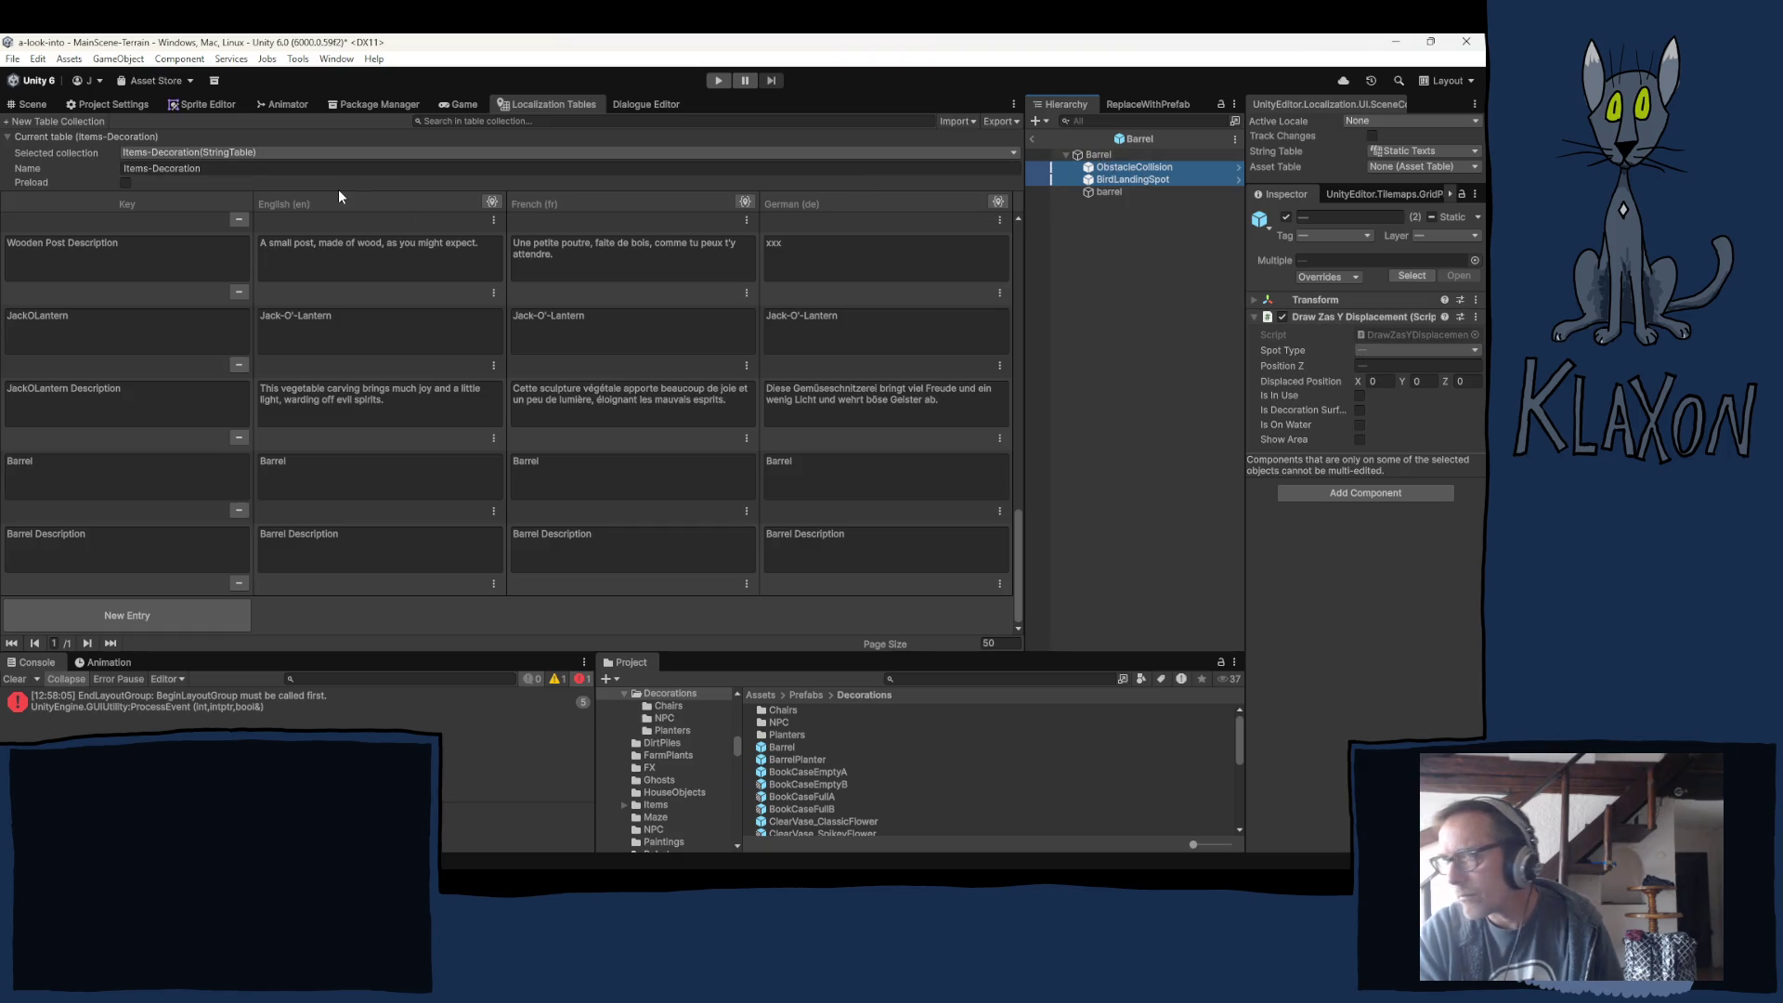
Select ObstacleCollision in the Scene view and start editing its polygon collider points, zoomed in.
click(32, 104)
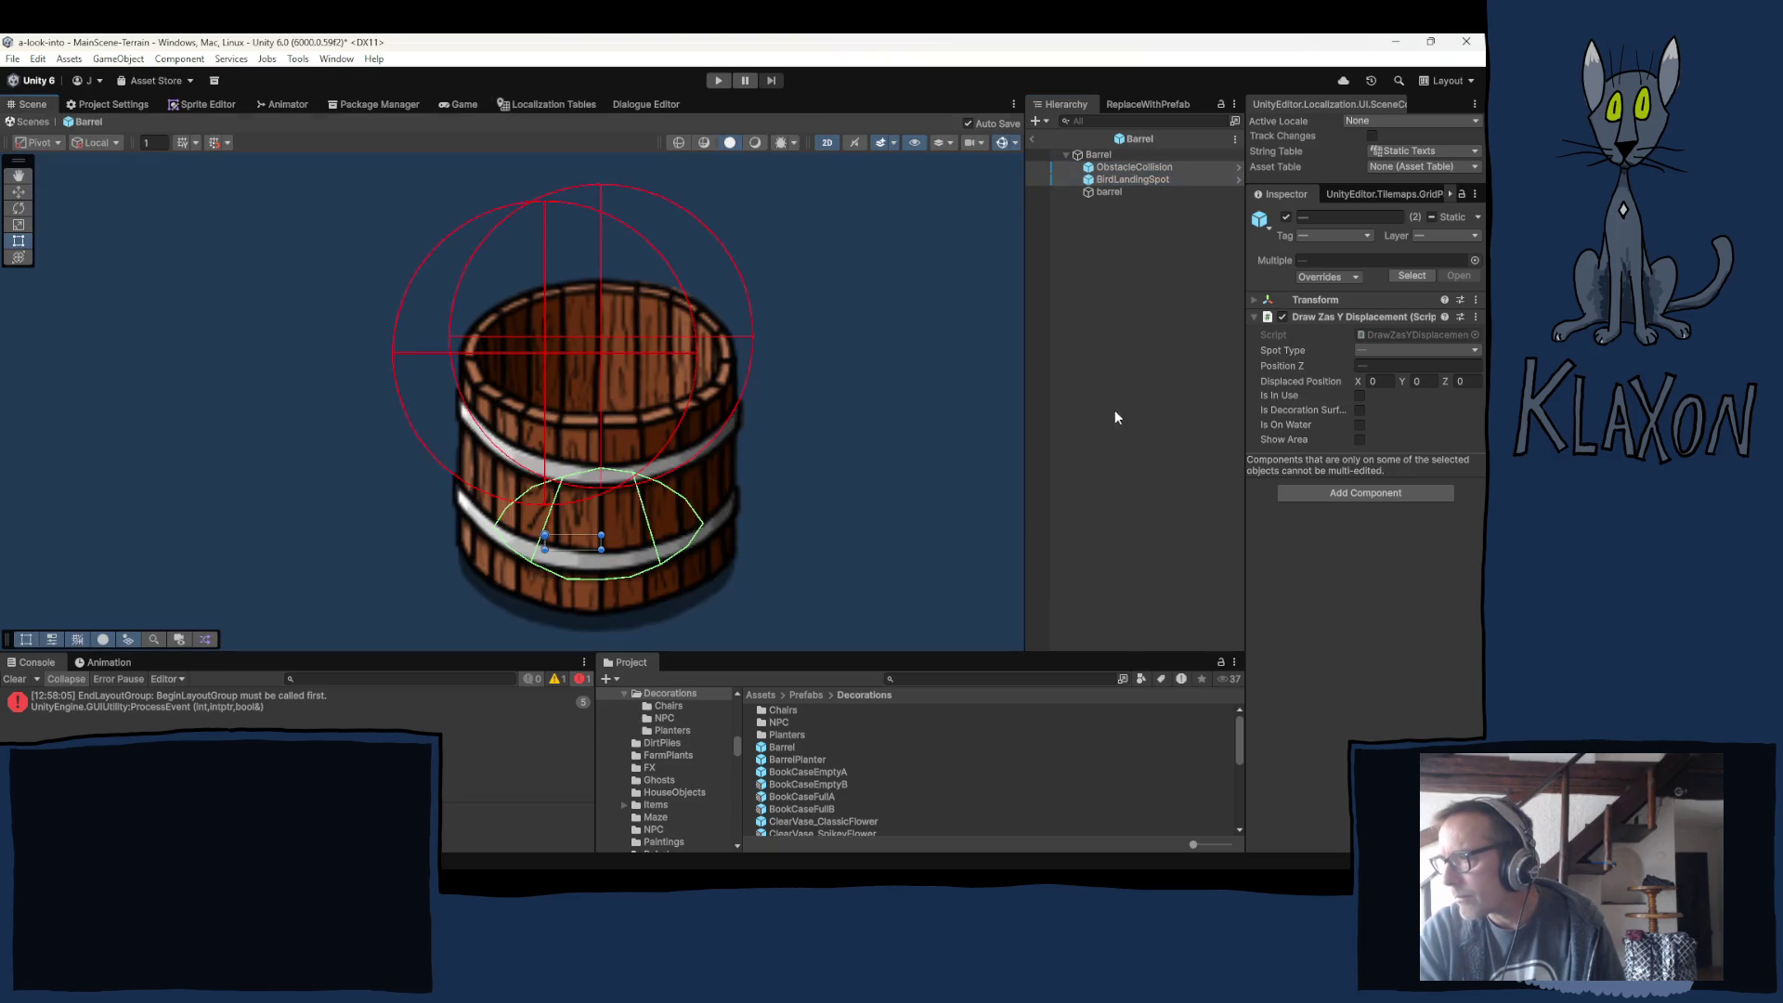
click(1114, 189)
click(1100, 155)
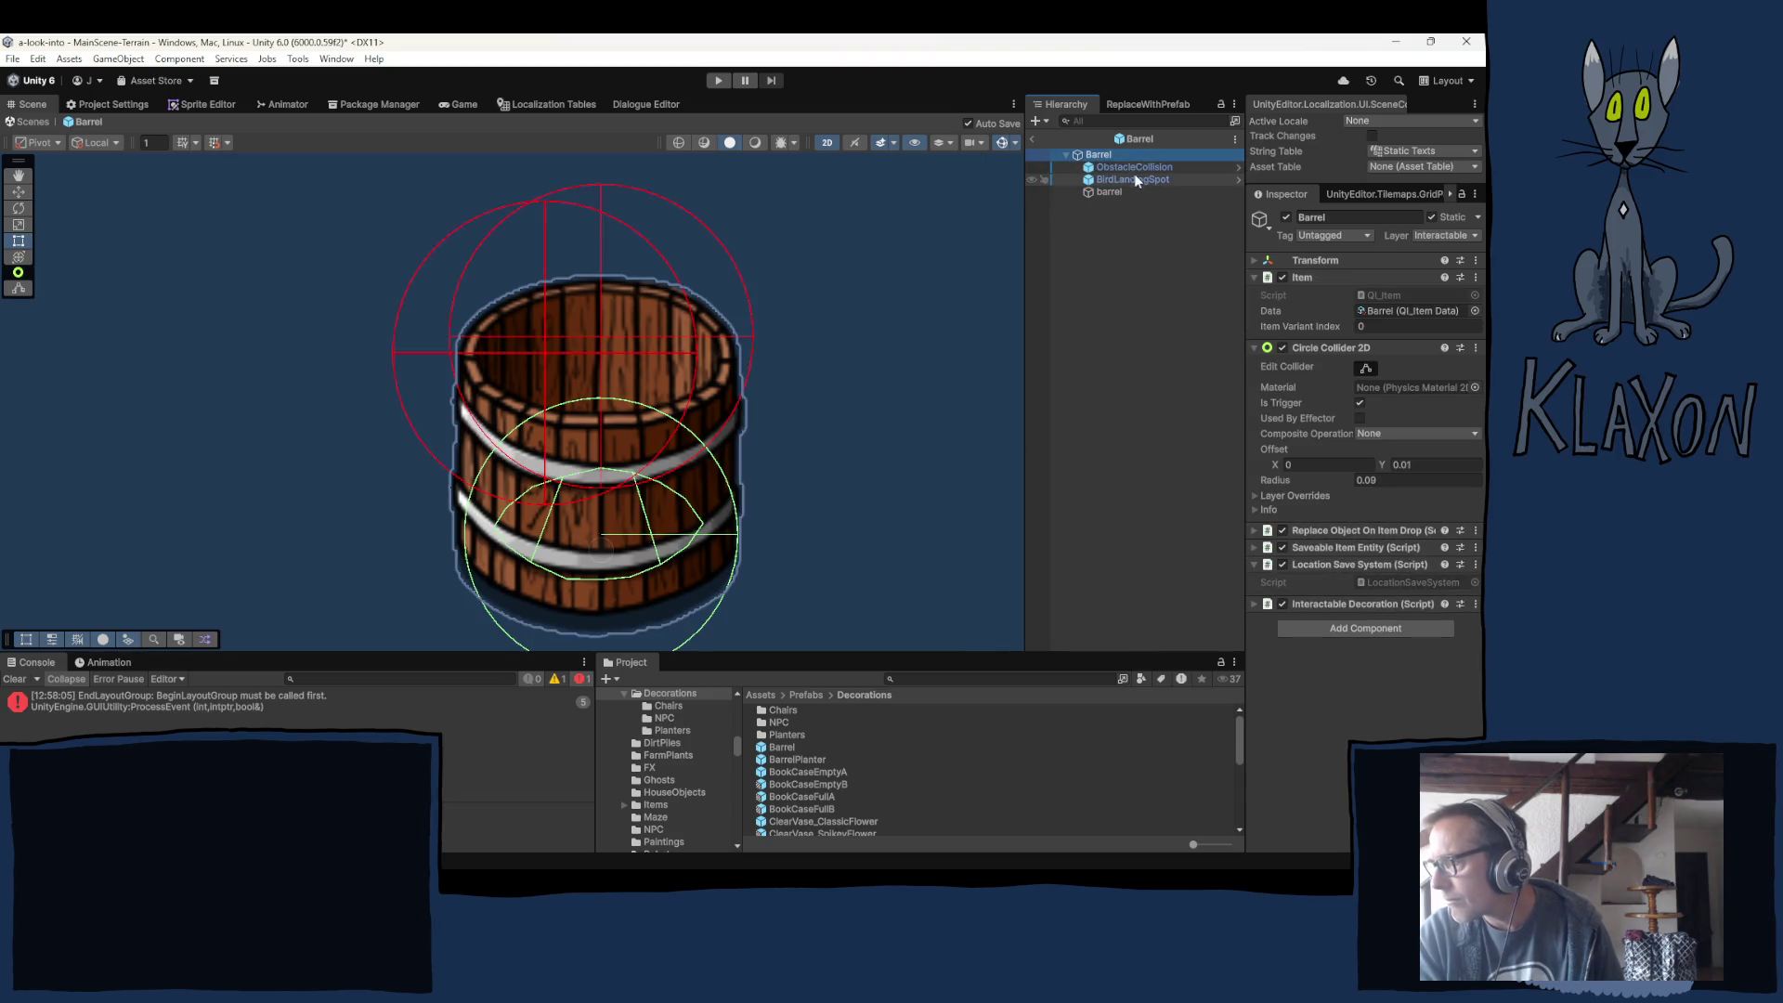
click(1120, 180)
click(1129, 167)
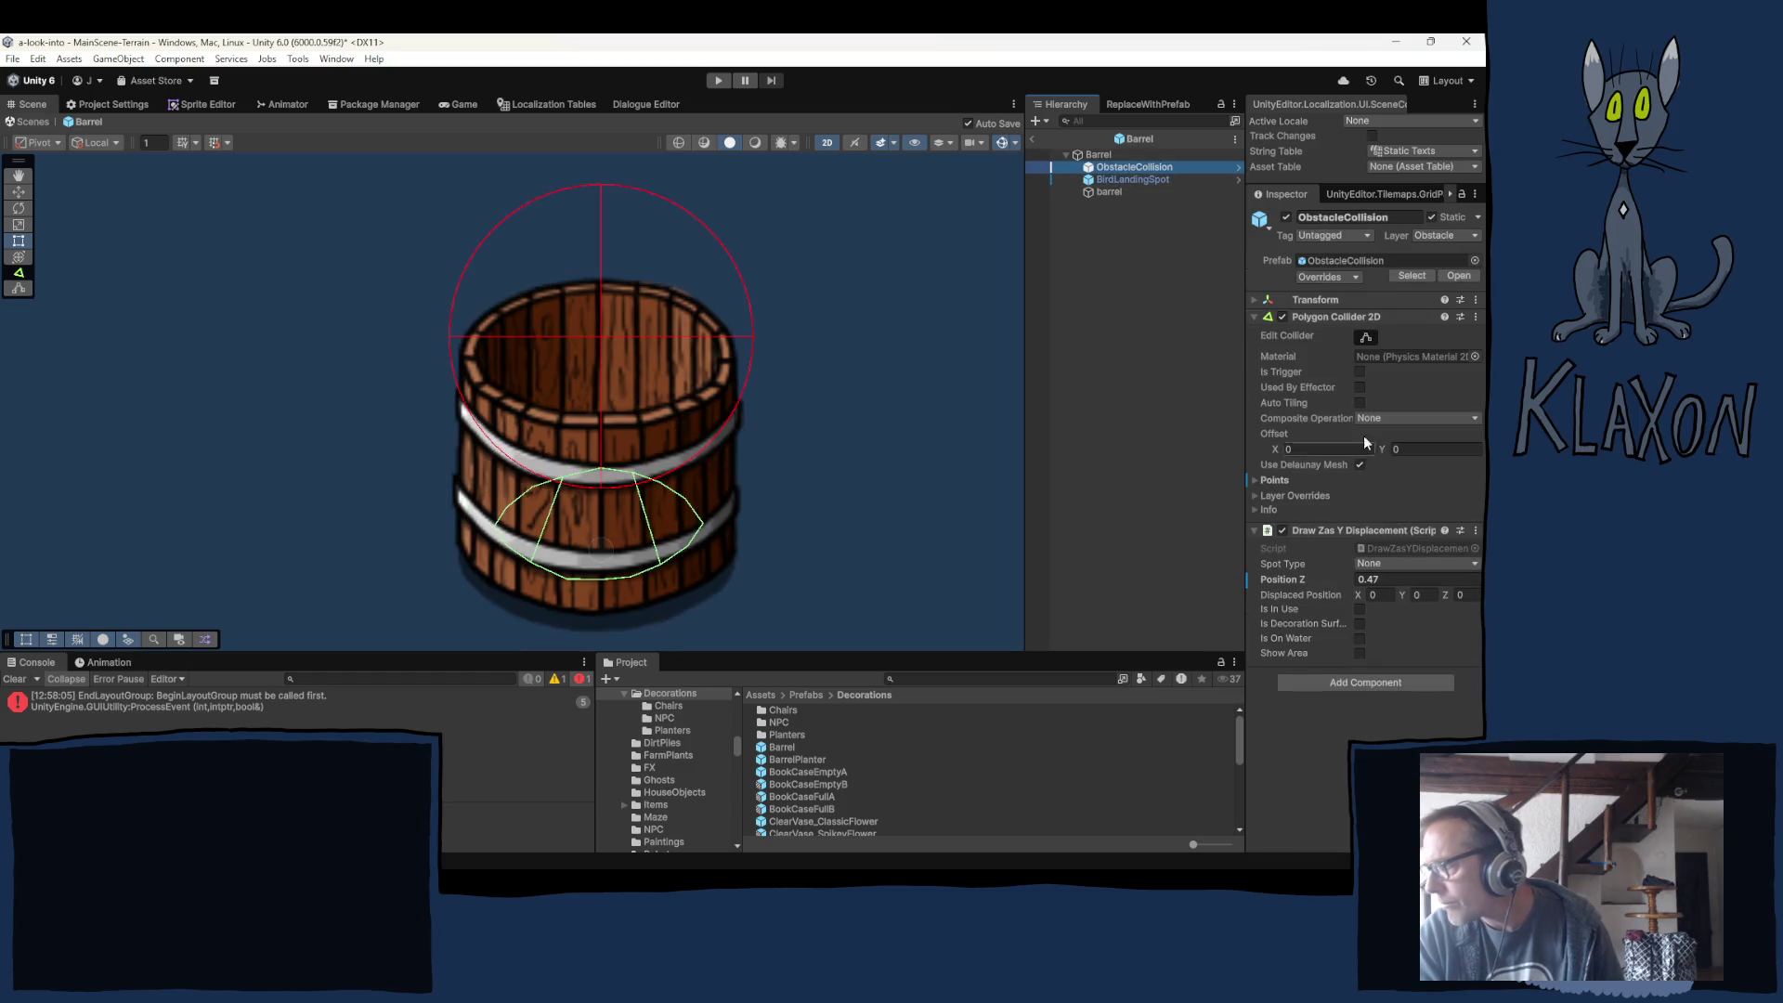
click(1367, 339)
scroll(520, 501, up, 2)
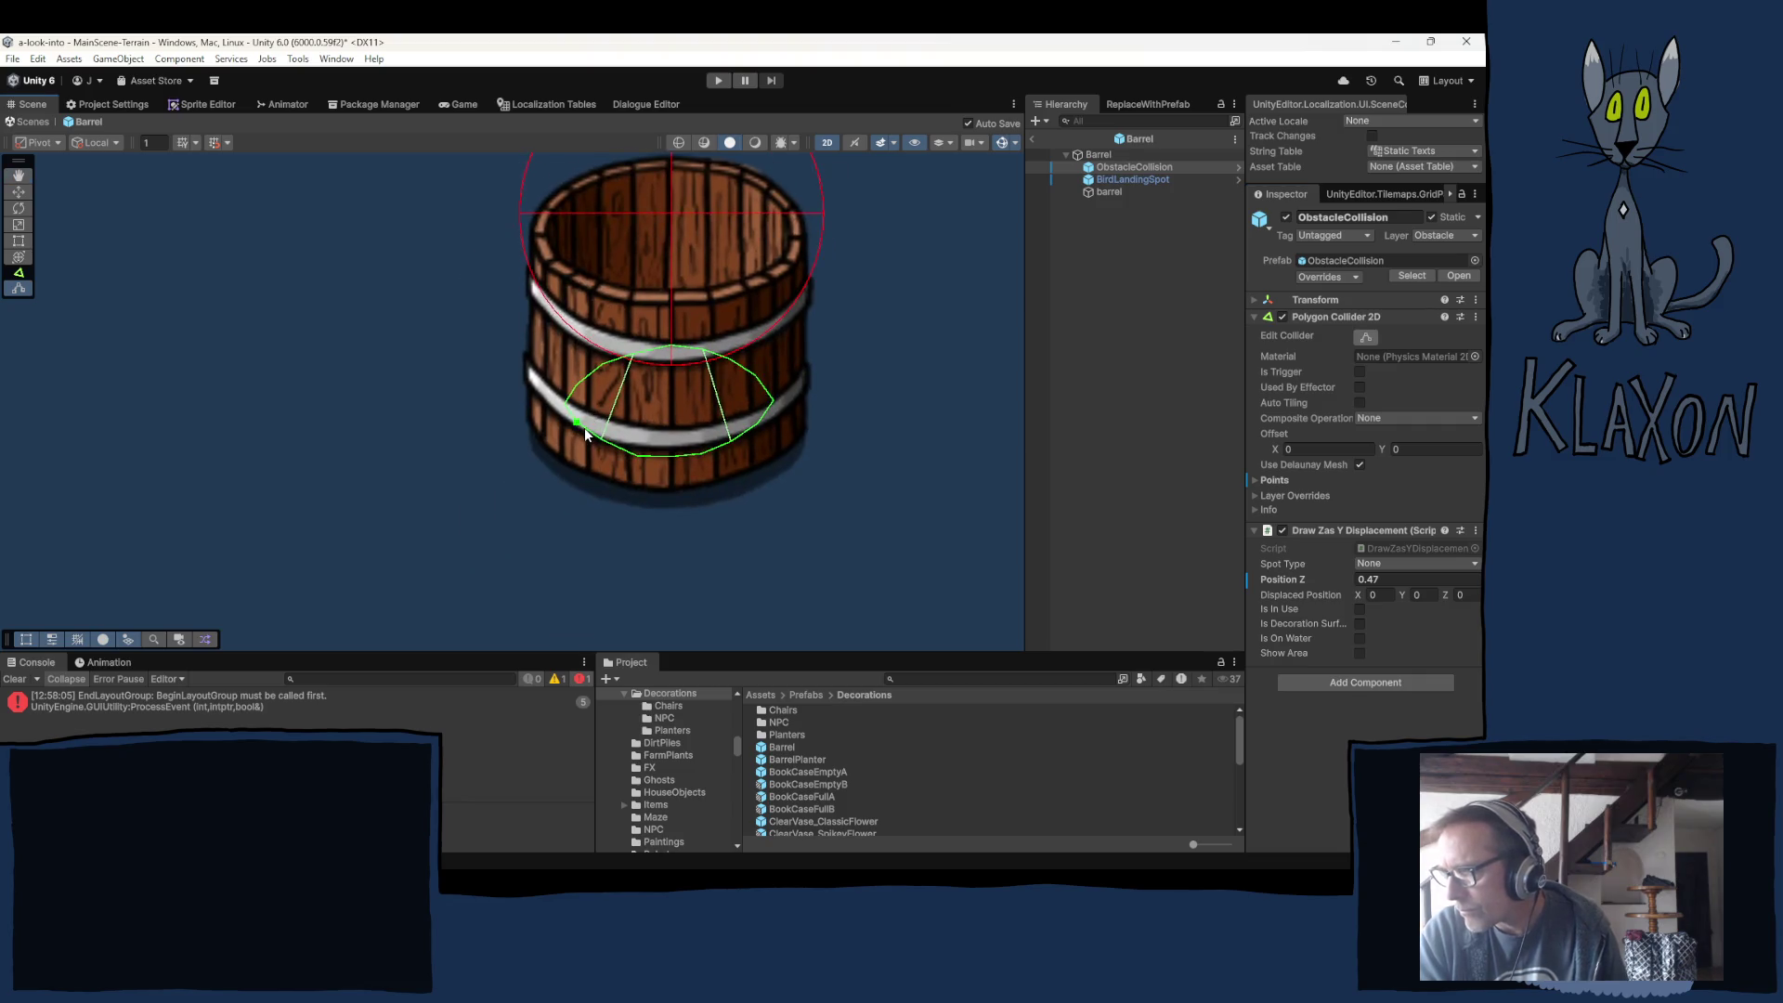
scroll(583, 427, up, 3)
Add and drag collider points to widen the outline and reach the barrel's bottom.
drag(555, 399, 502, 413)
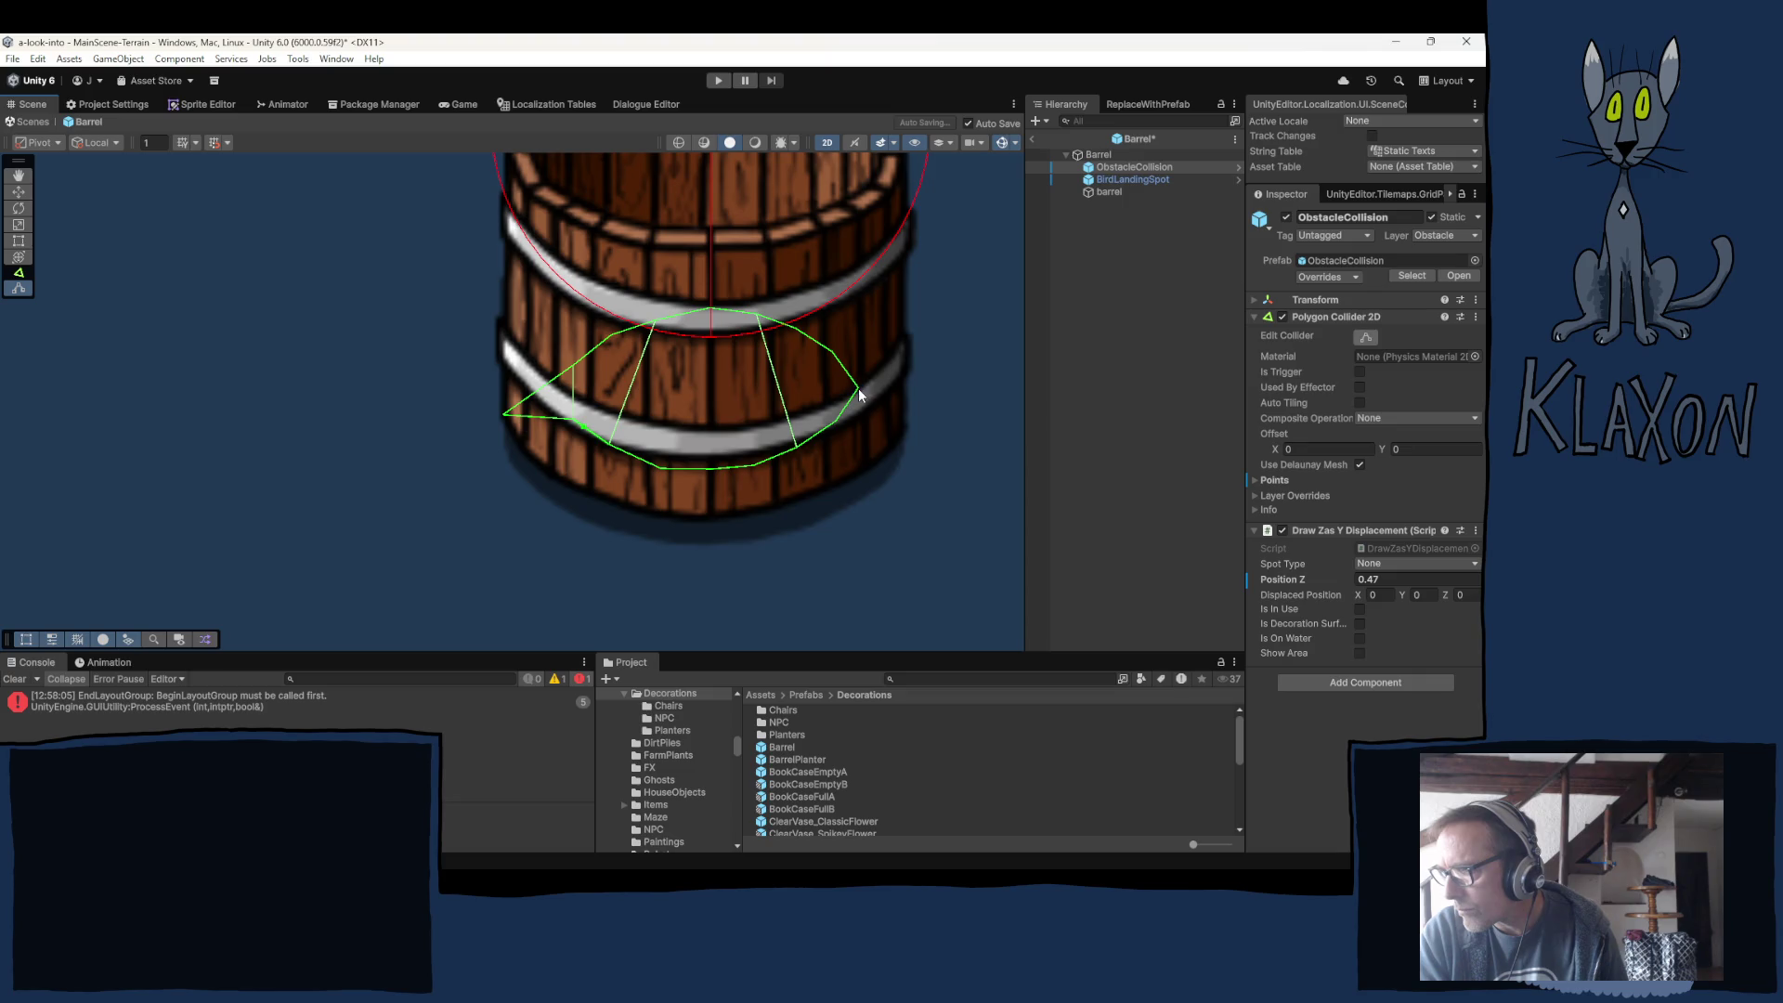
drag(856, 384, 882, 419)
drag(711, 469, 712, 512)
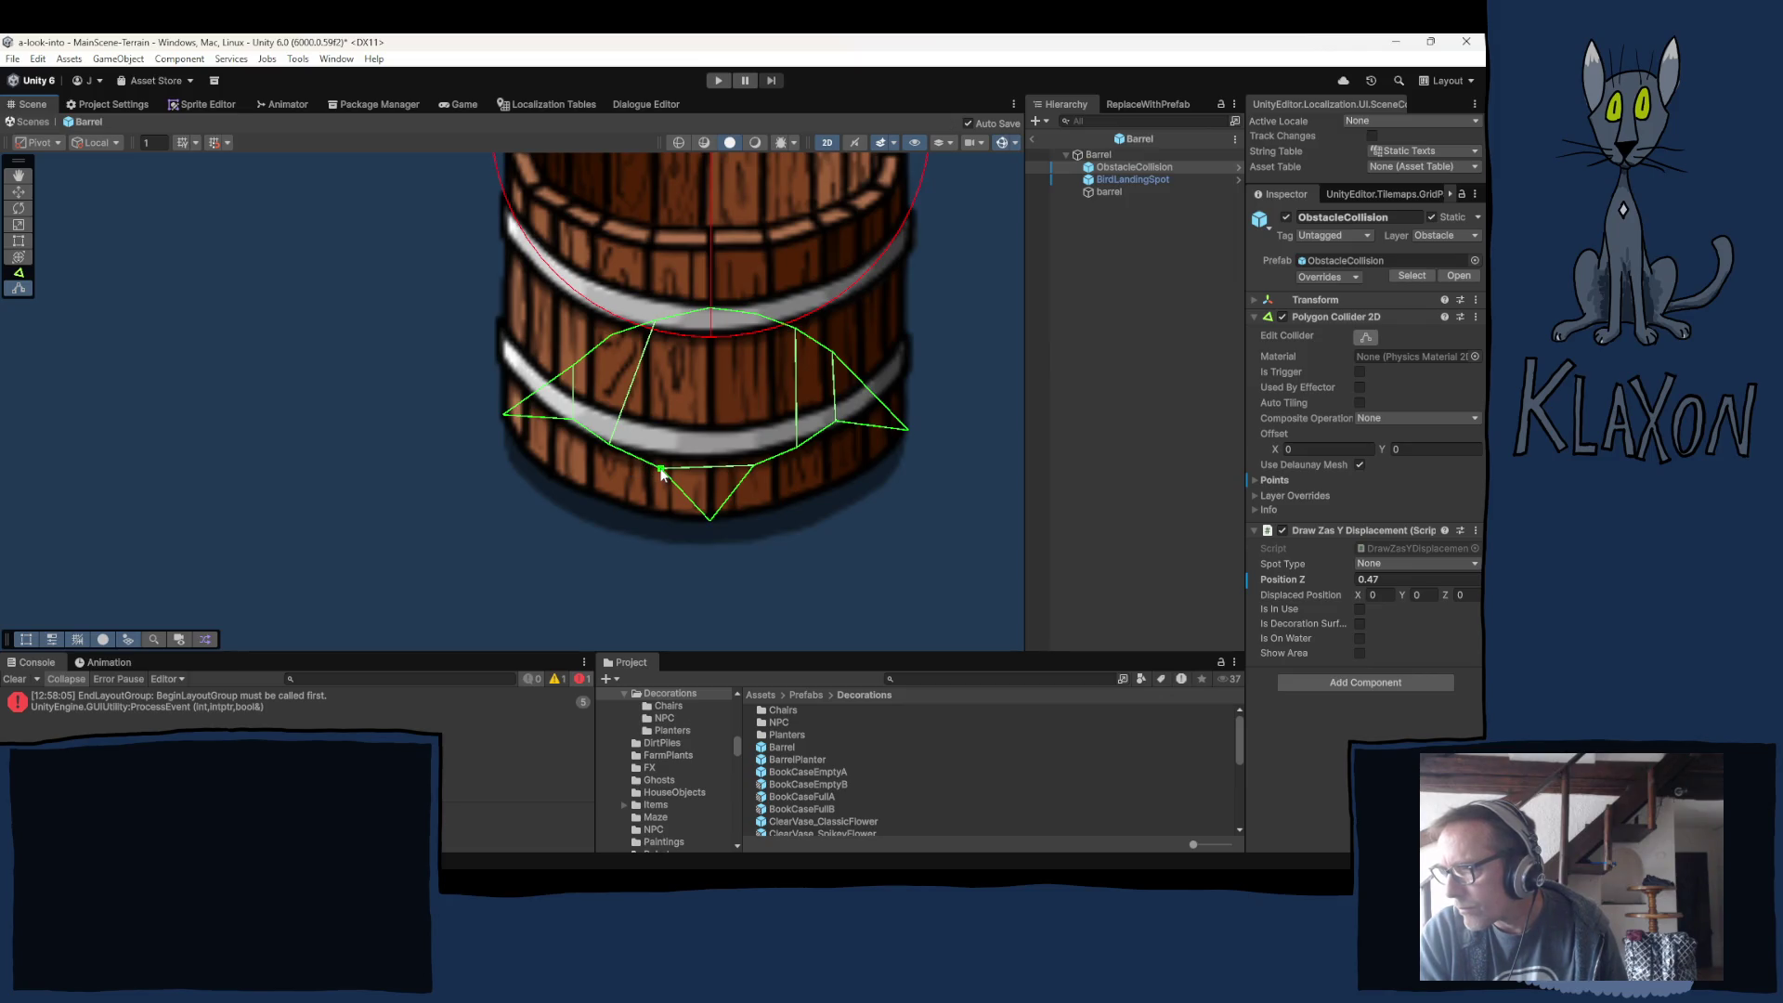
drag(661, 472, 651, 516)
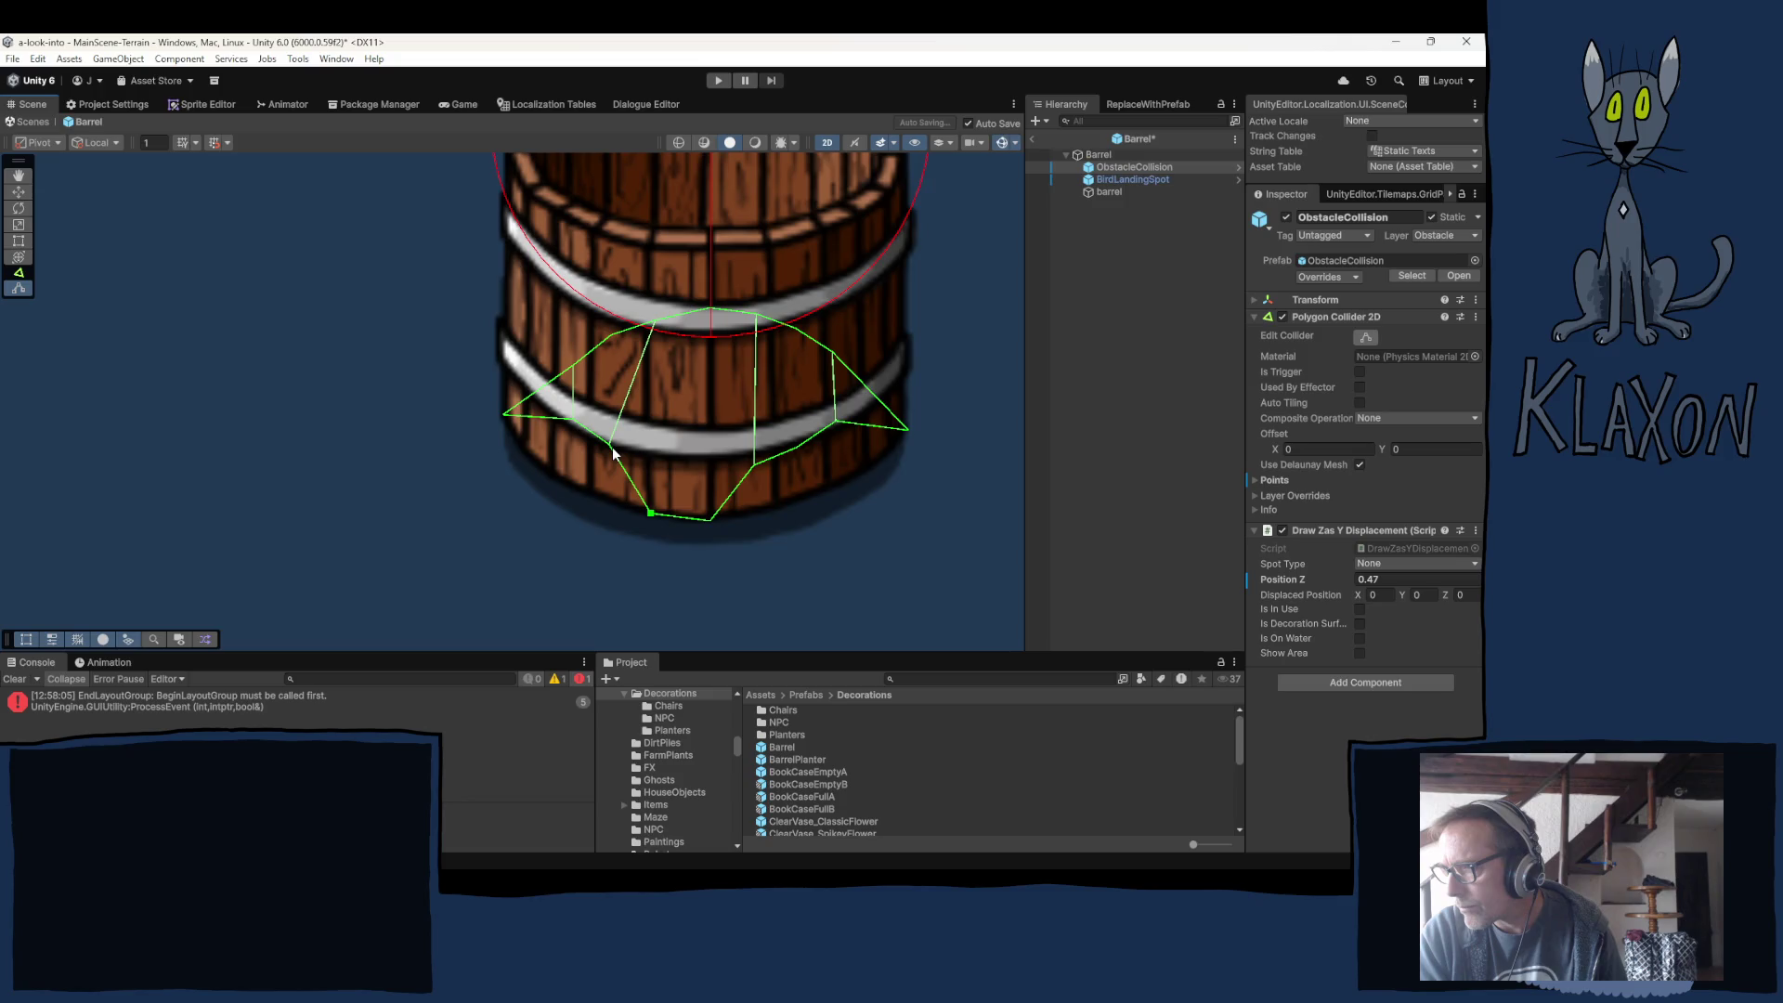
drag(611, 447, 588, 492)
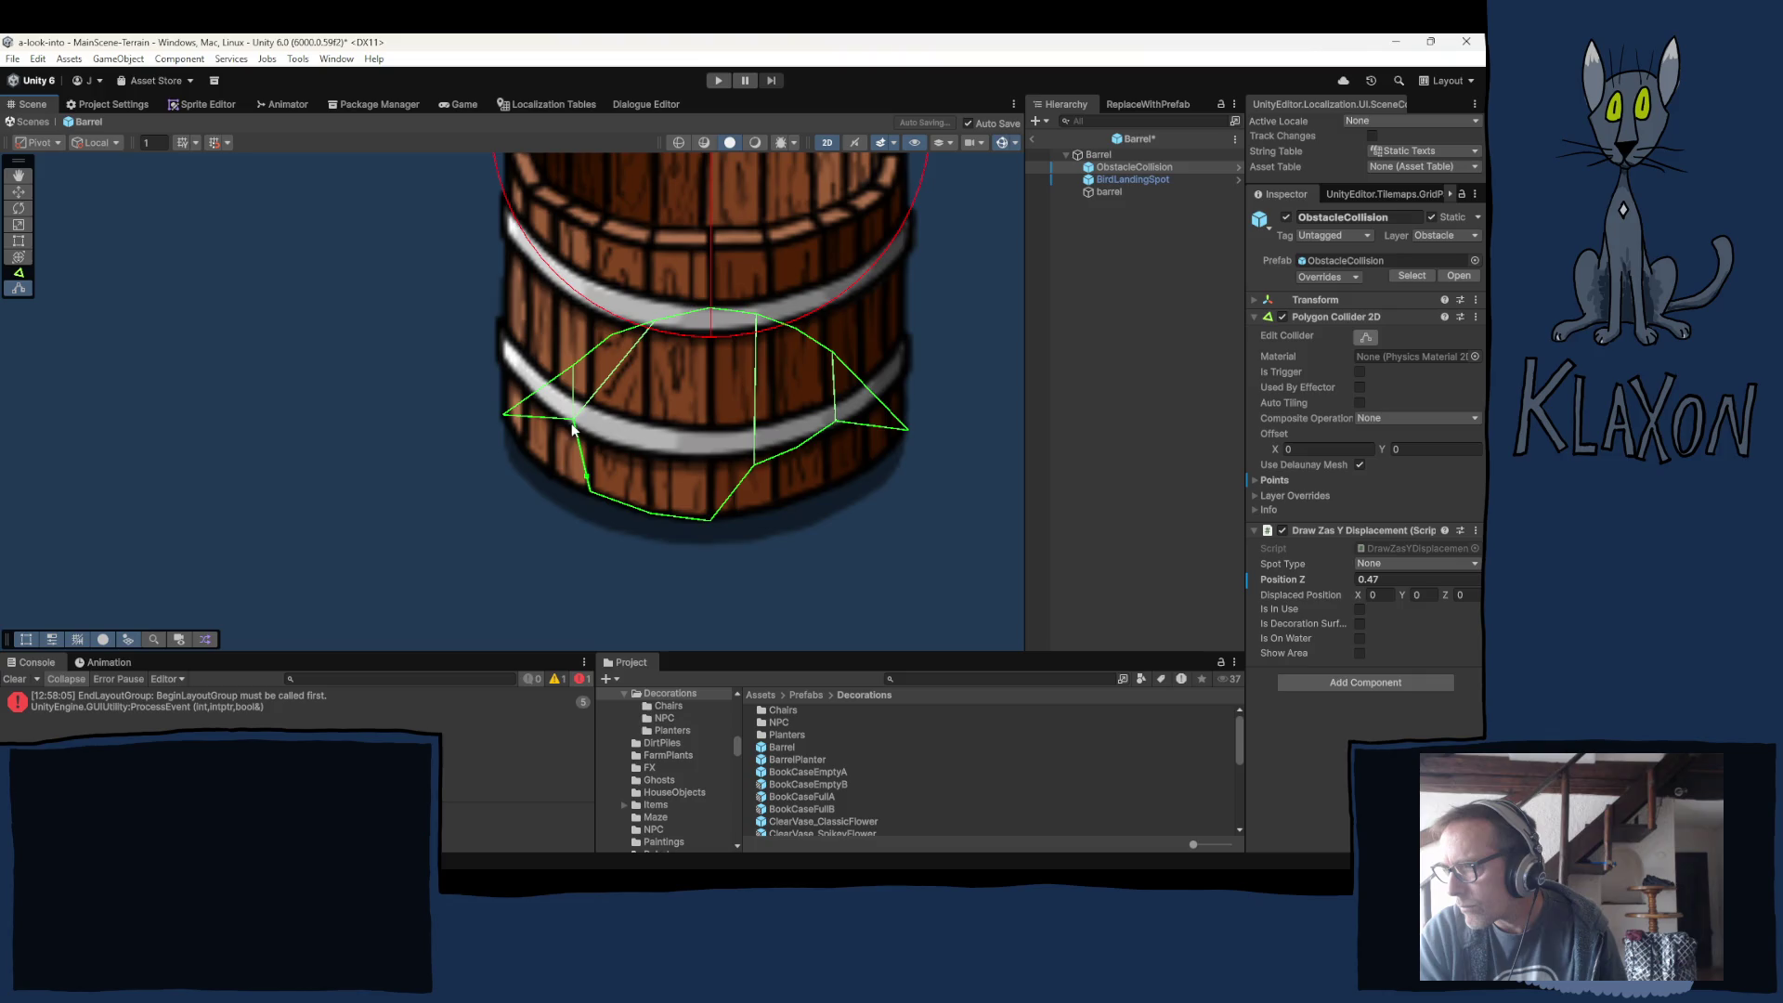
drag(569, 425, 539, 470)
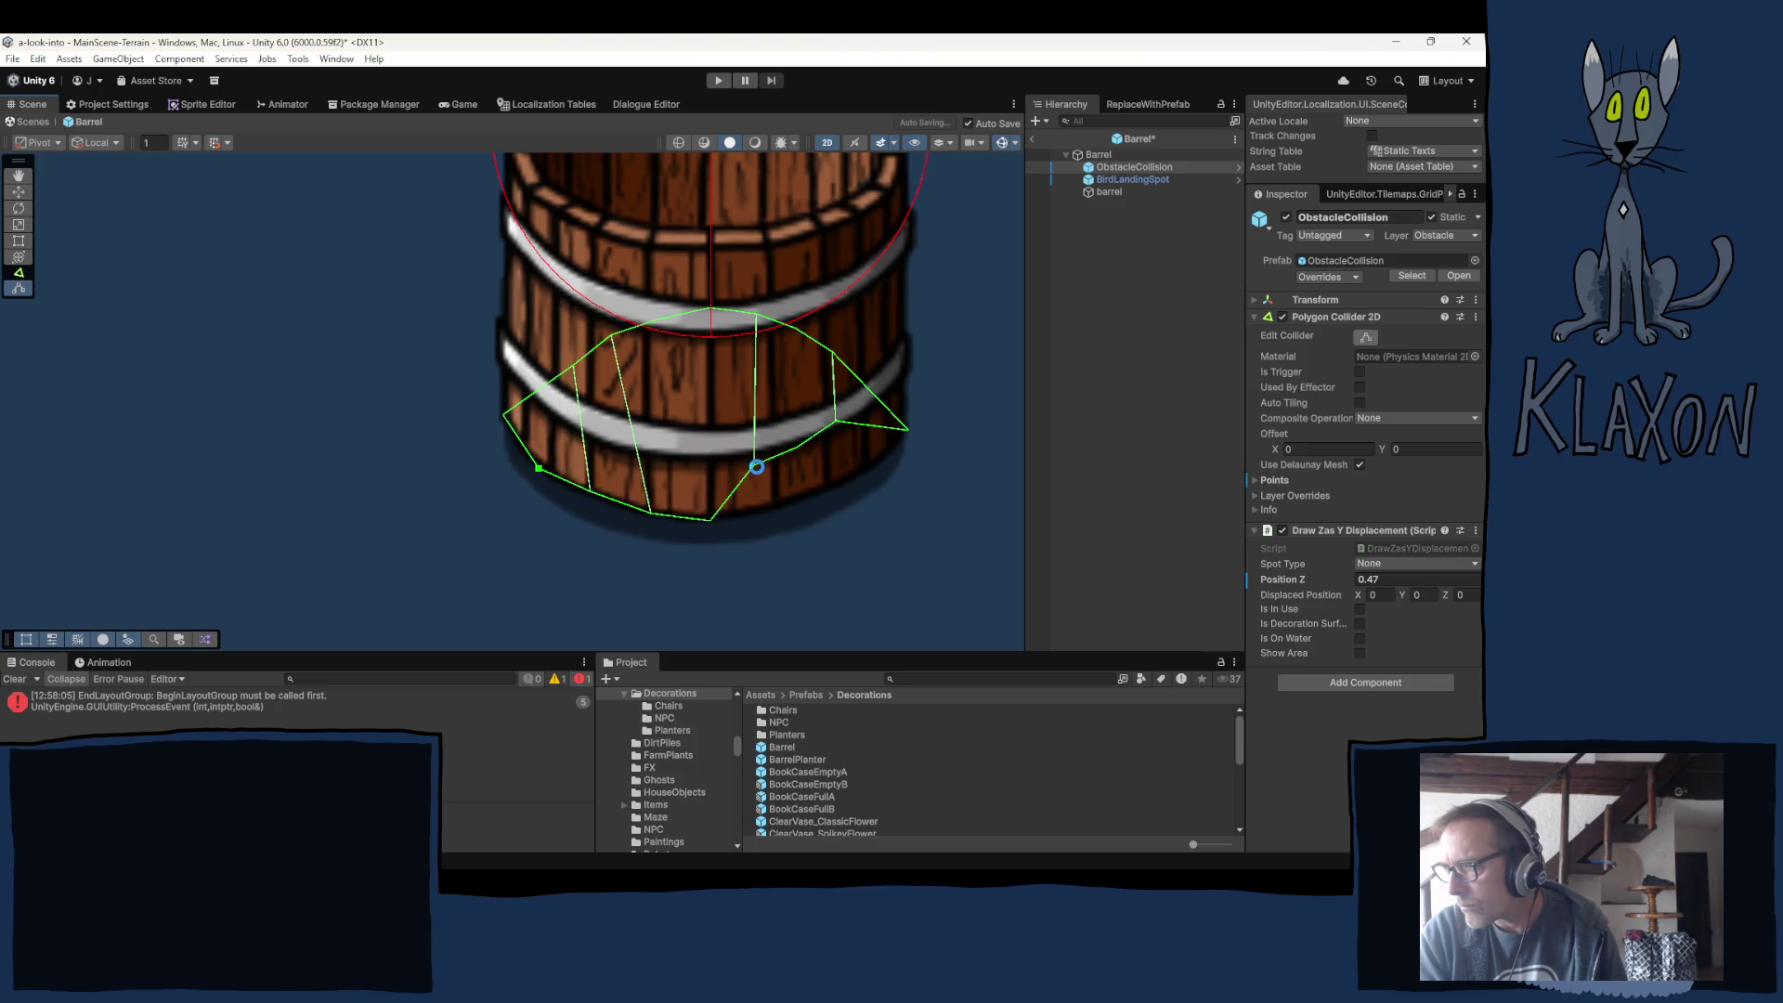
mouse_move(755, 465)
mouse_down()
mouse_move(777, 506)
mouse_move(799, 448)
mouse_move(833, 484)
mouse_move(854, 440)
mouse_move(879, 462)
mouse_up()
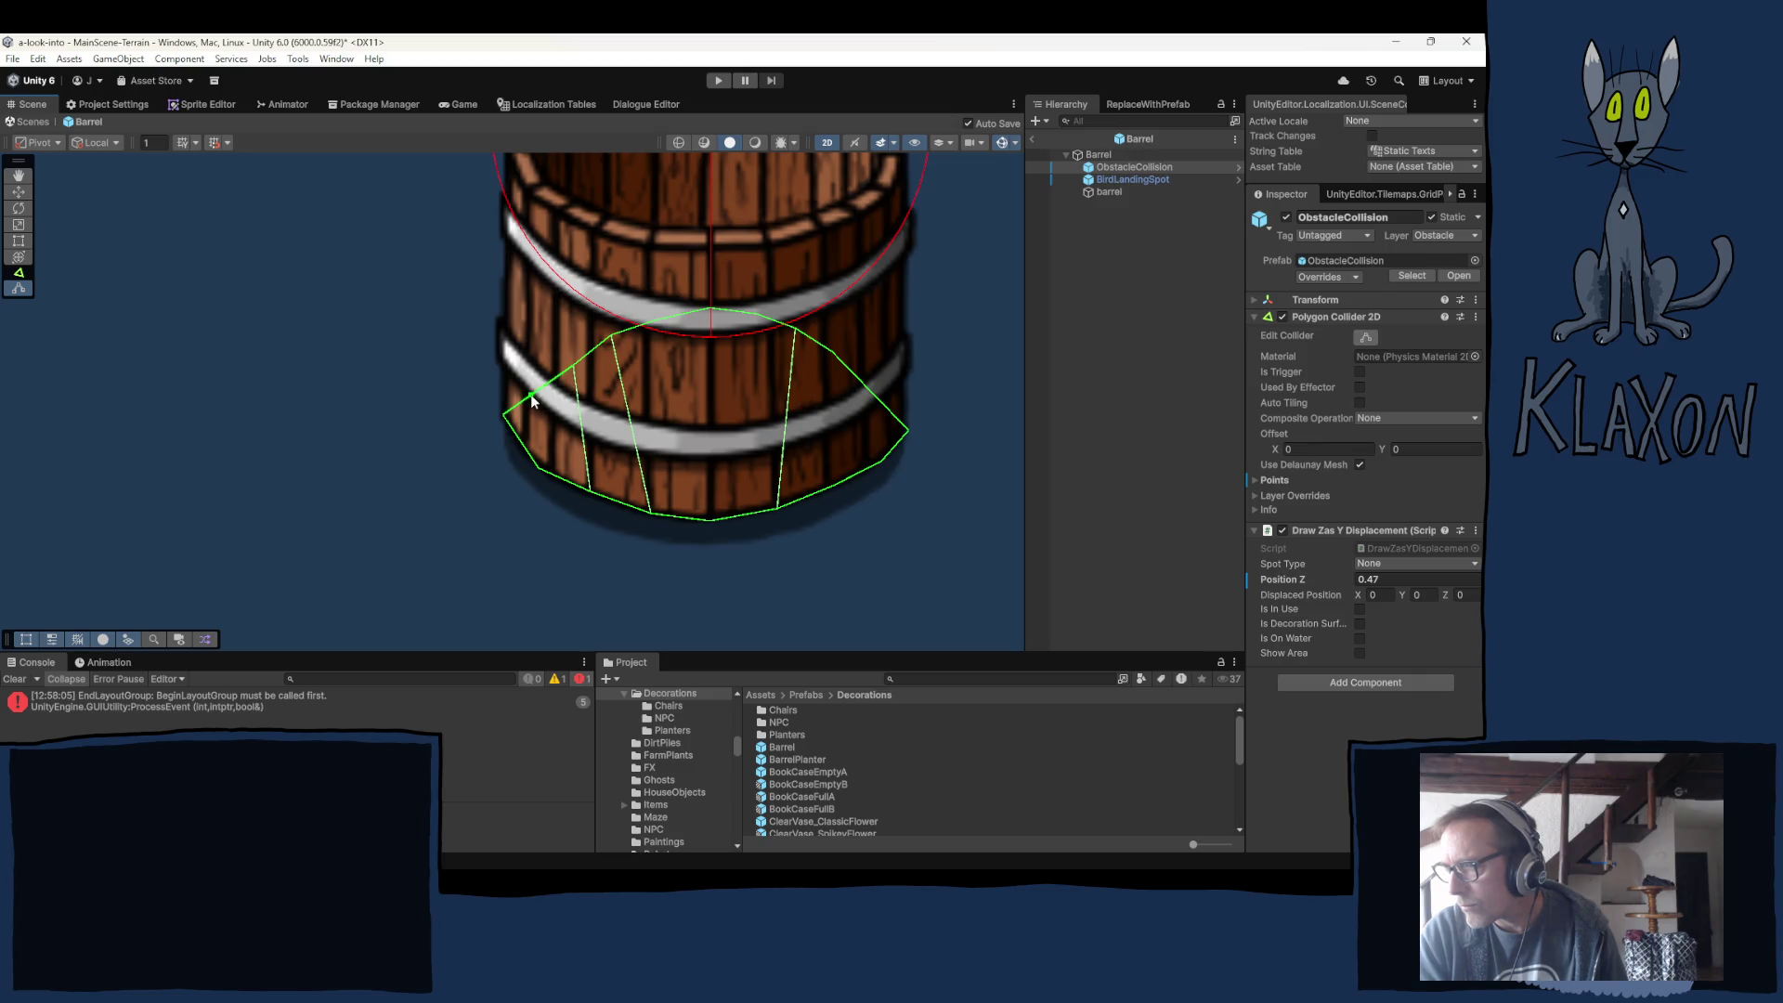
Pull the upper collider points outward and up to meet the barrel's band.
drag(574, 366, 549, 359)
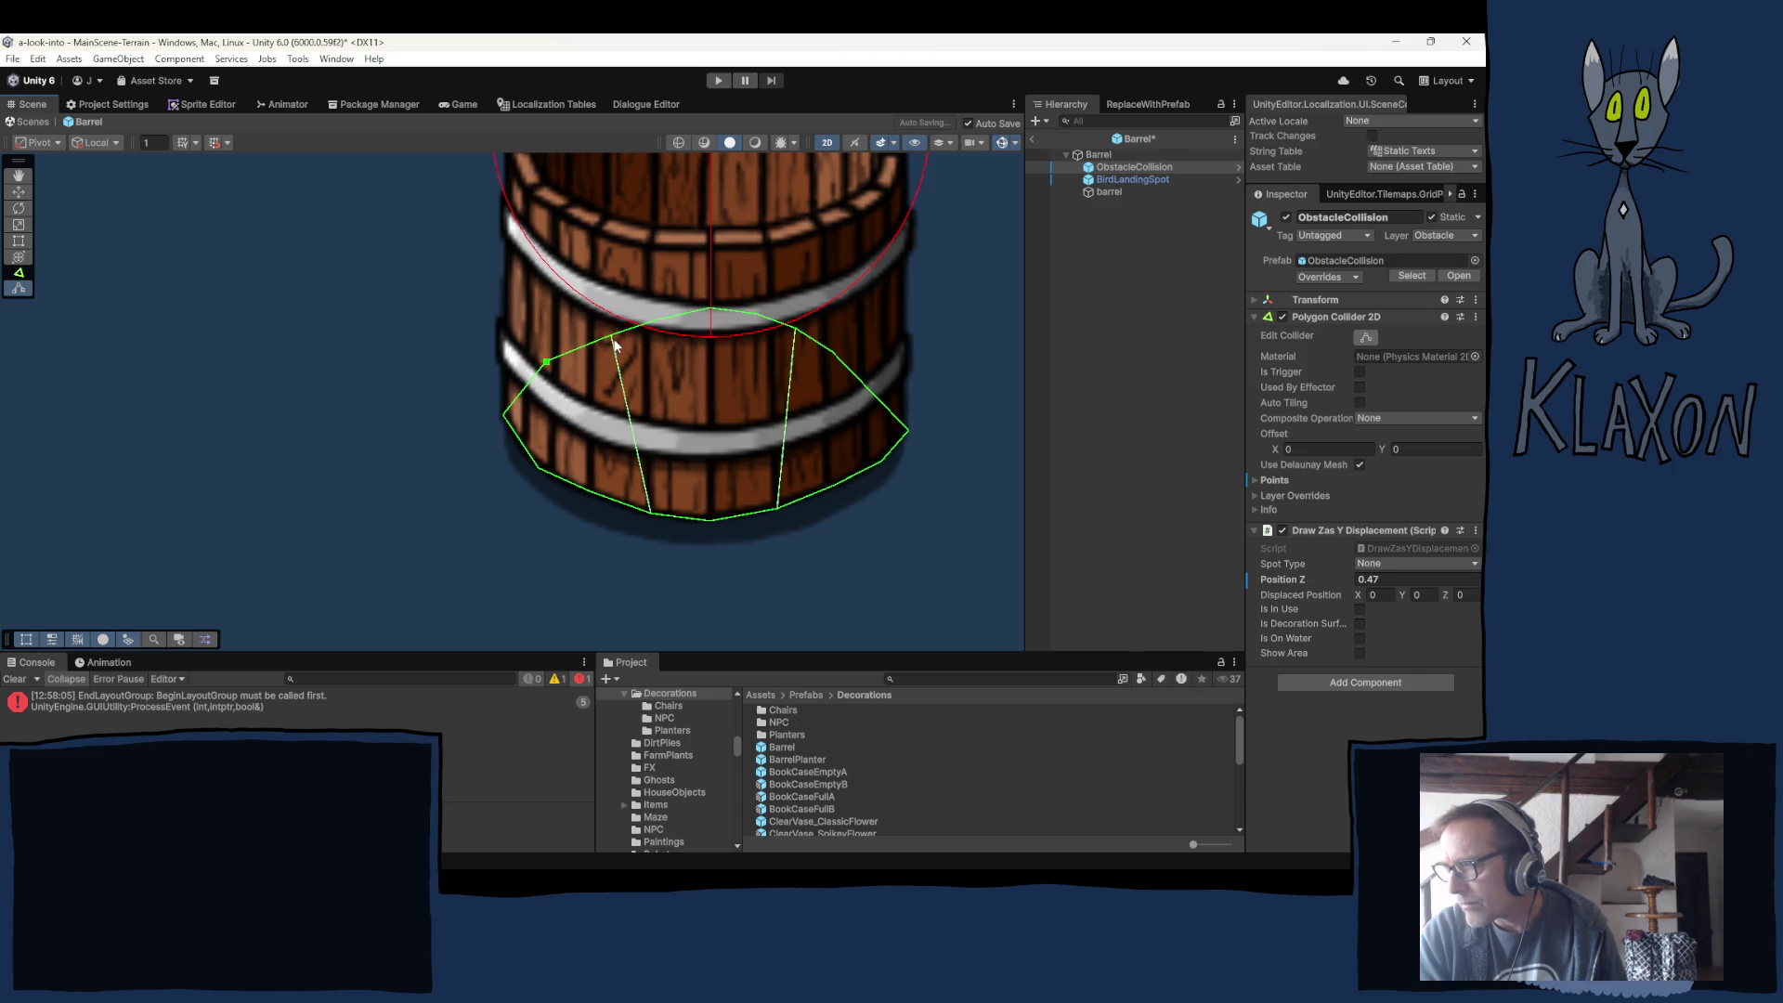
drag(610, 338, 605, 325)
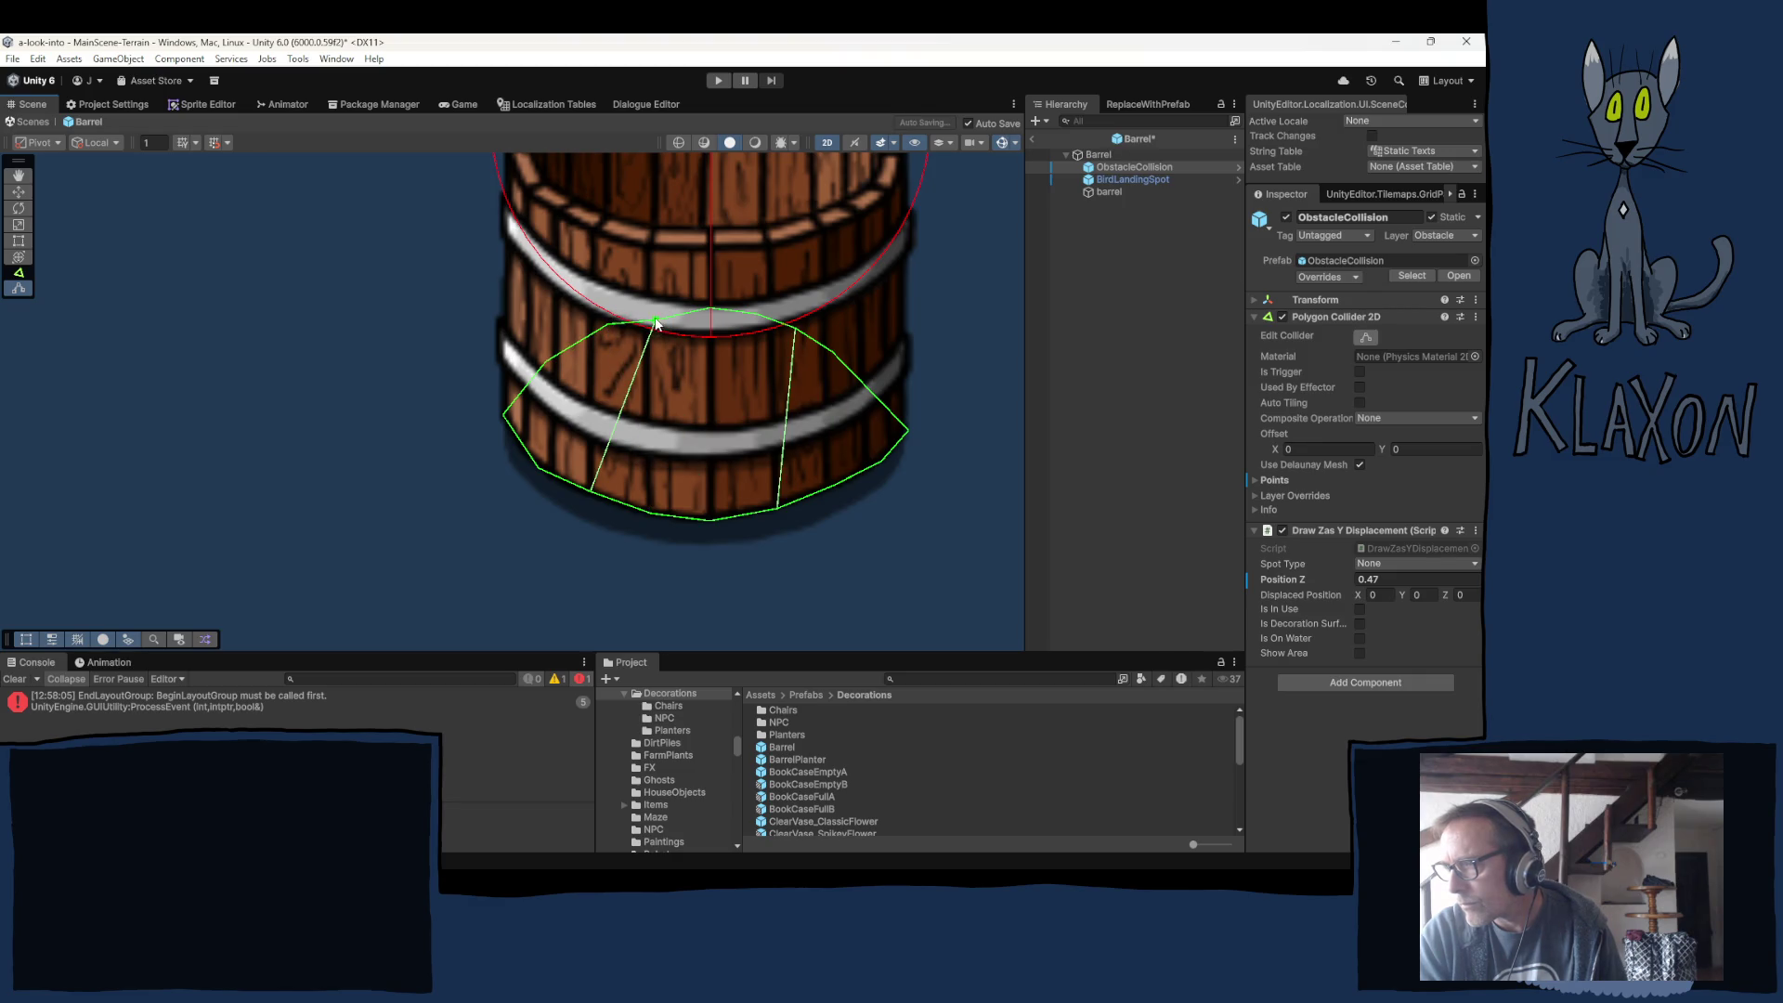
drag(654, 322, 655, 318)
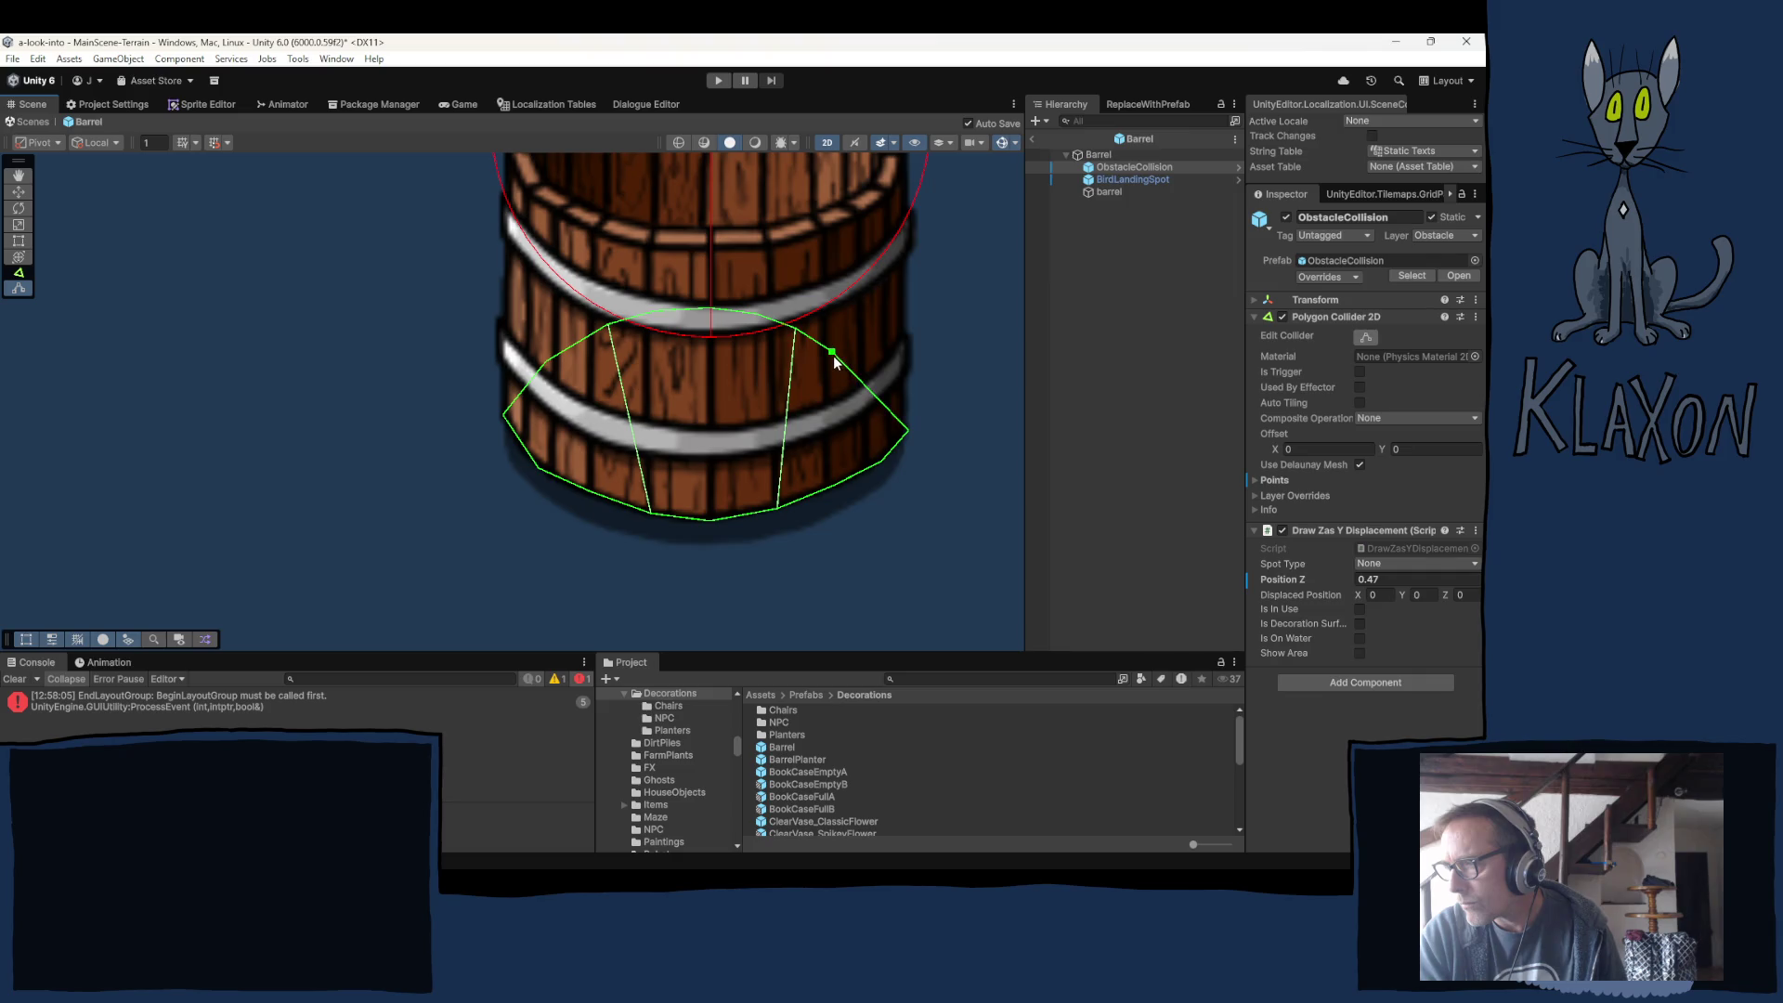
drag(833, 359, 869, 367)
drag(804, 333, 815, 342)
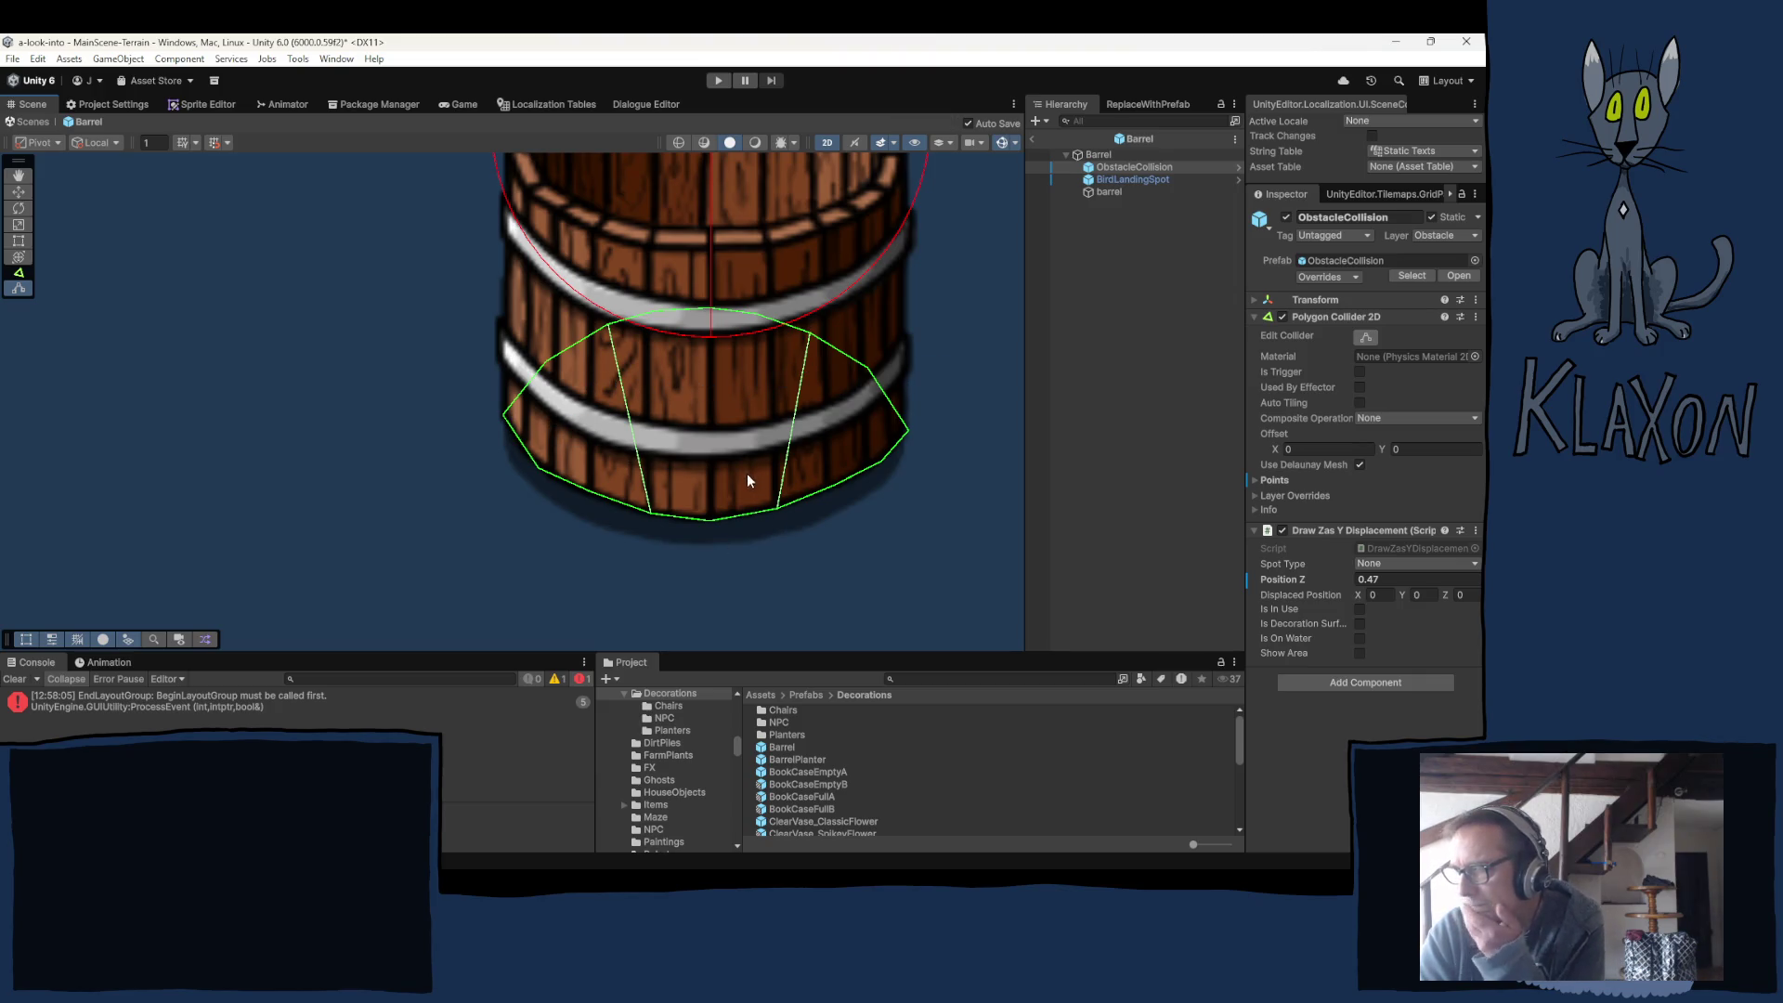
Finish point editing and copy ObstacleCollision's Polygon Collider 2D component.
click(623, 354)
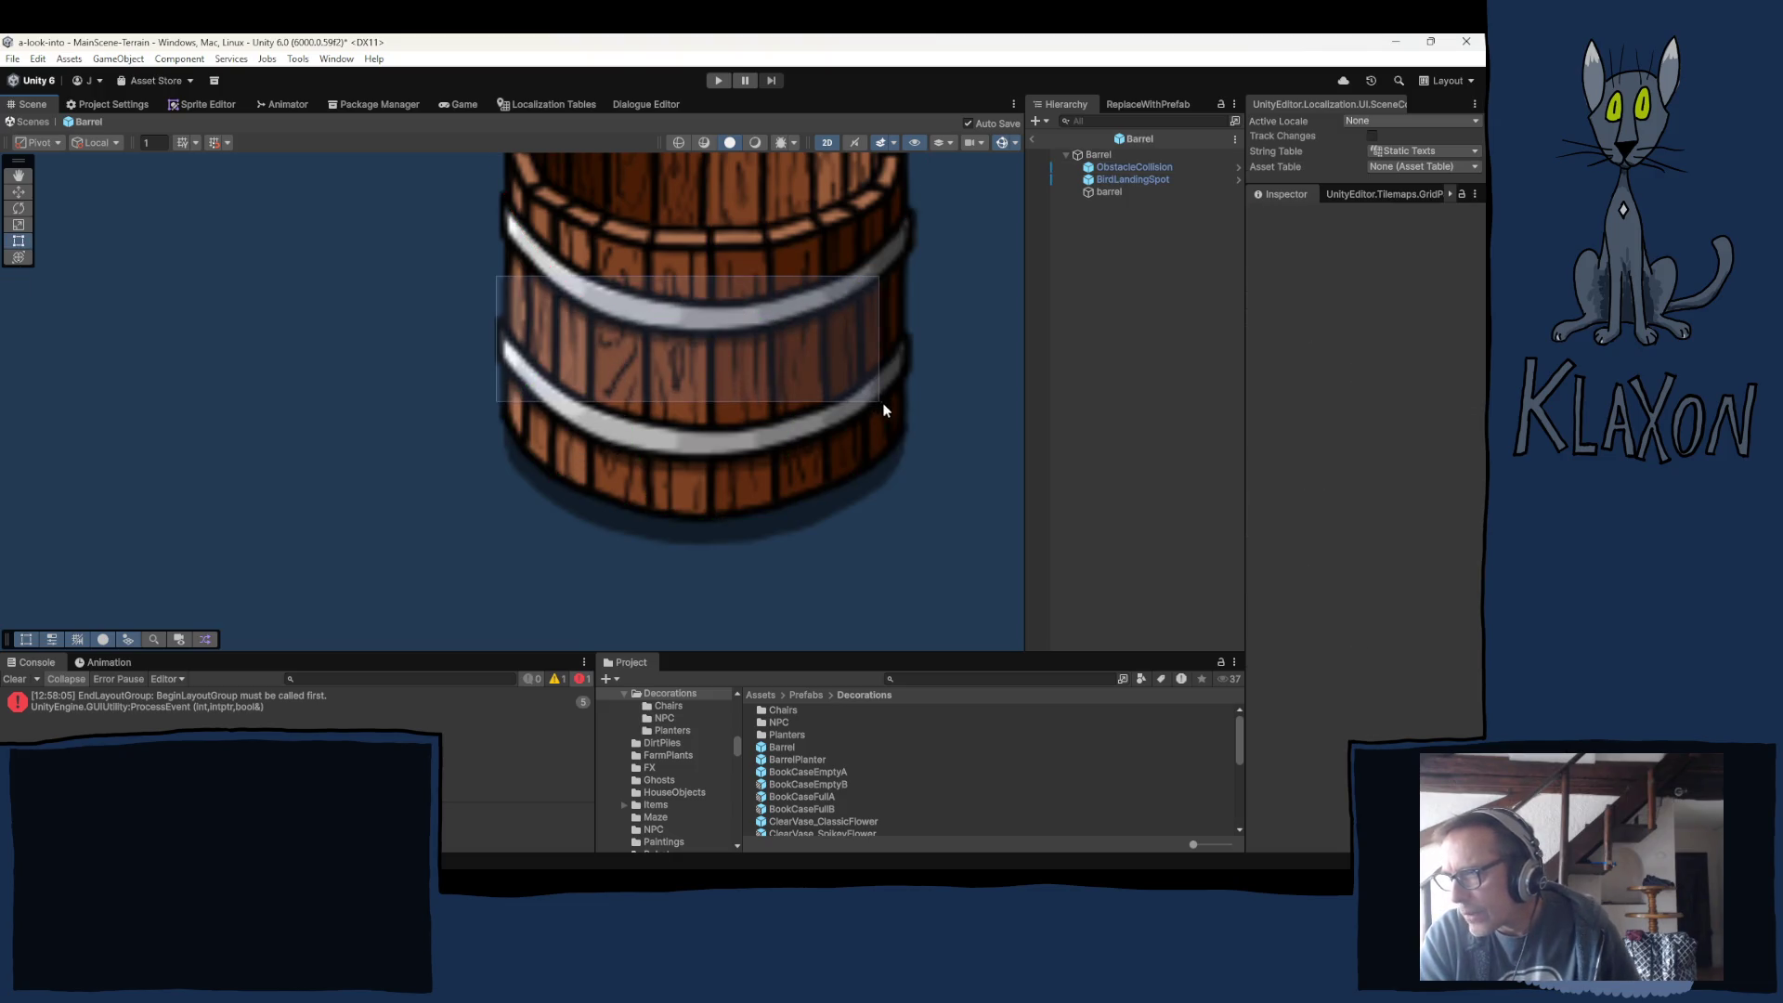
click(1136, 166)
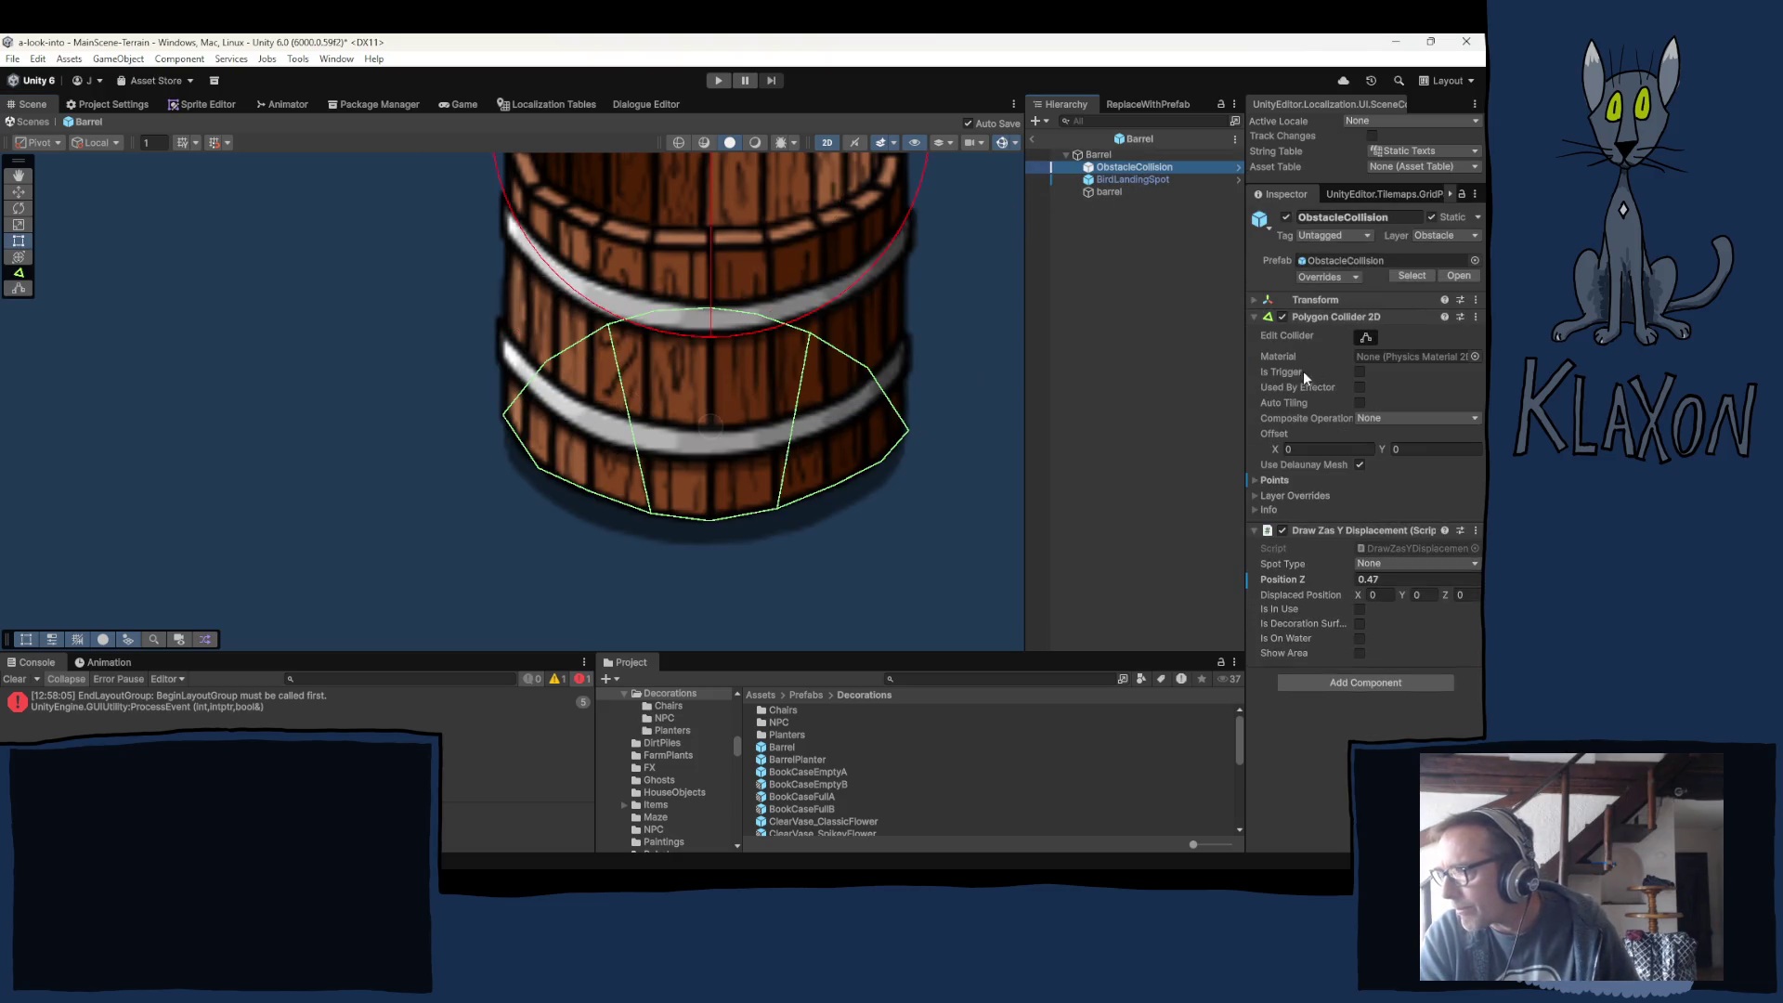
right_click(1313, 319)
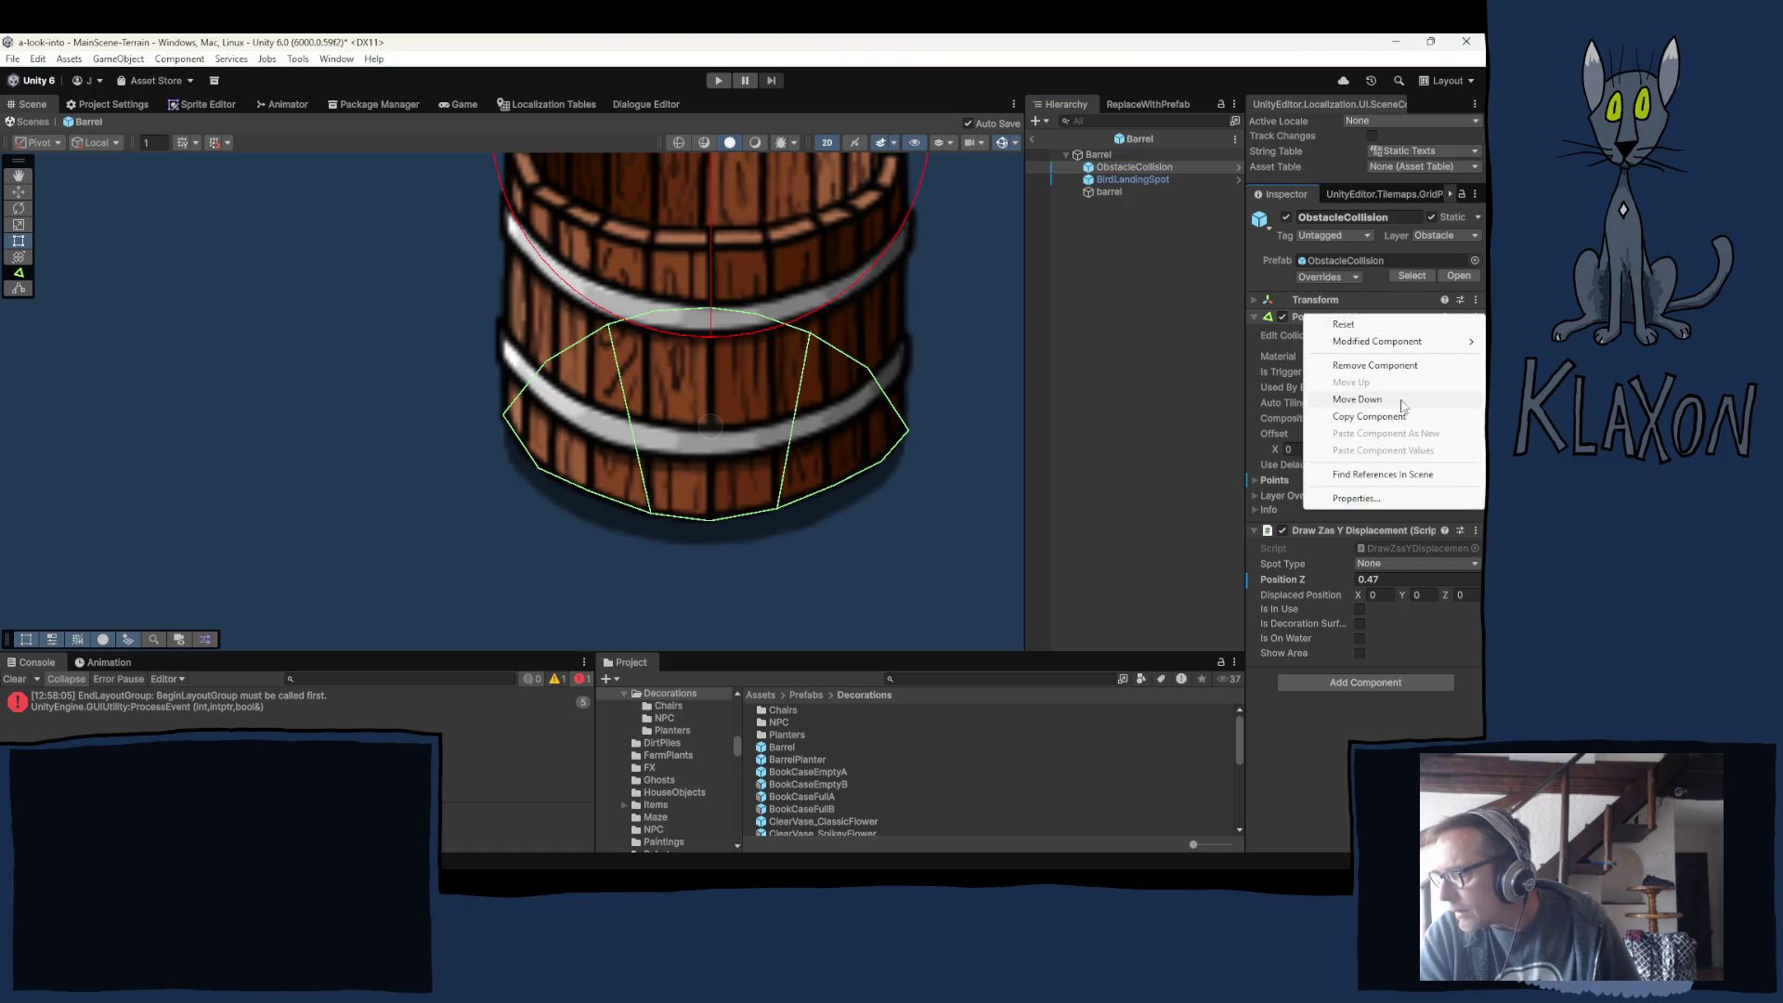
click(1361, 417)
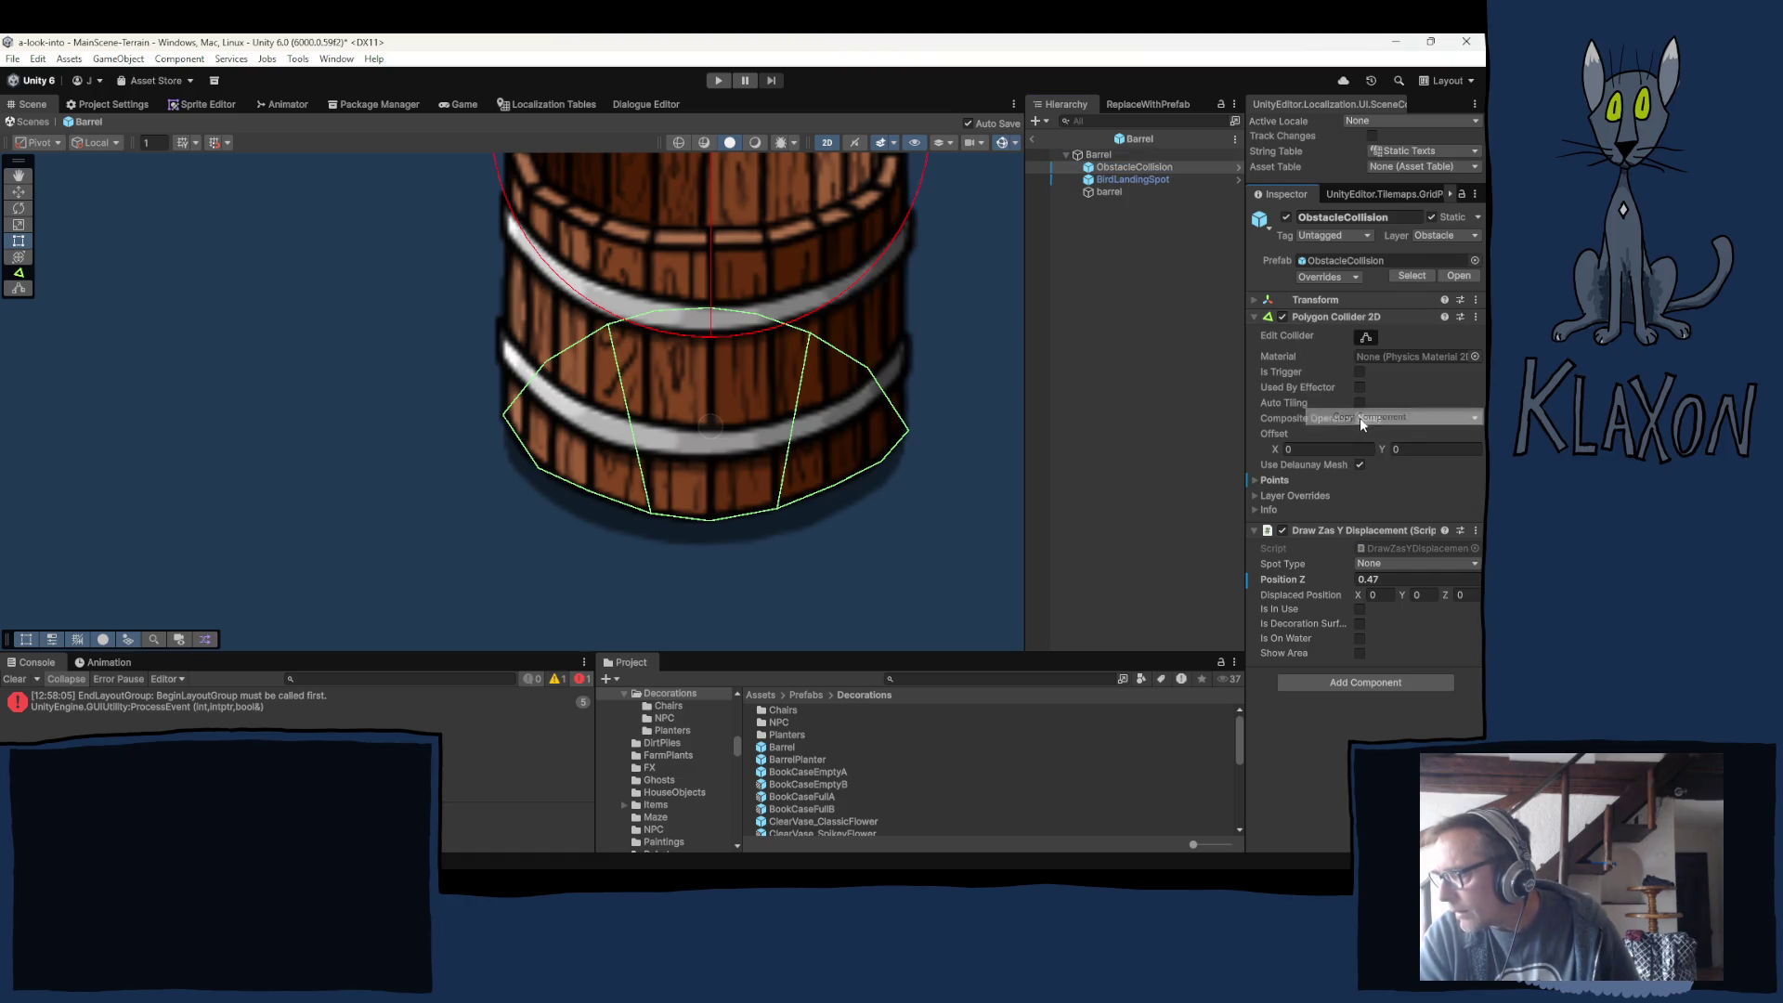
Paste it onto Barrel as a new component, remove Circle Collider 2D, and enable Is Trigger.
click(1098, 154)
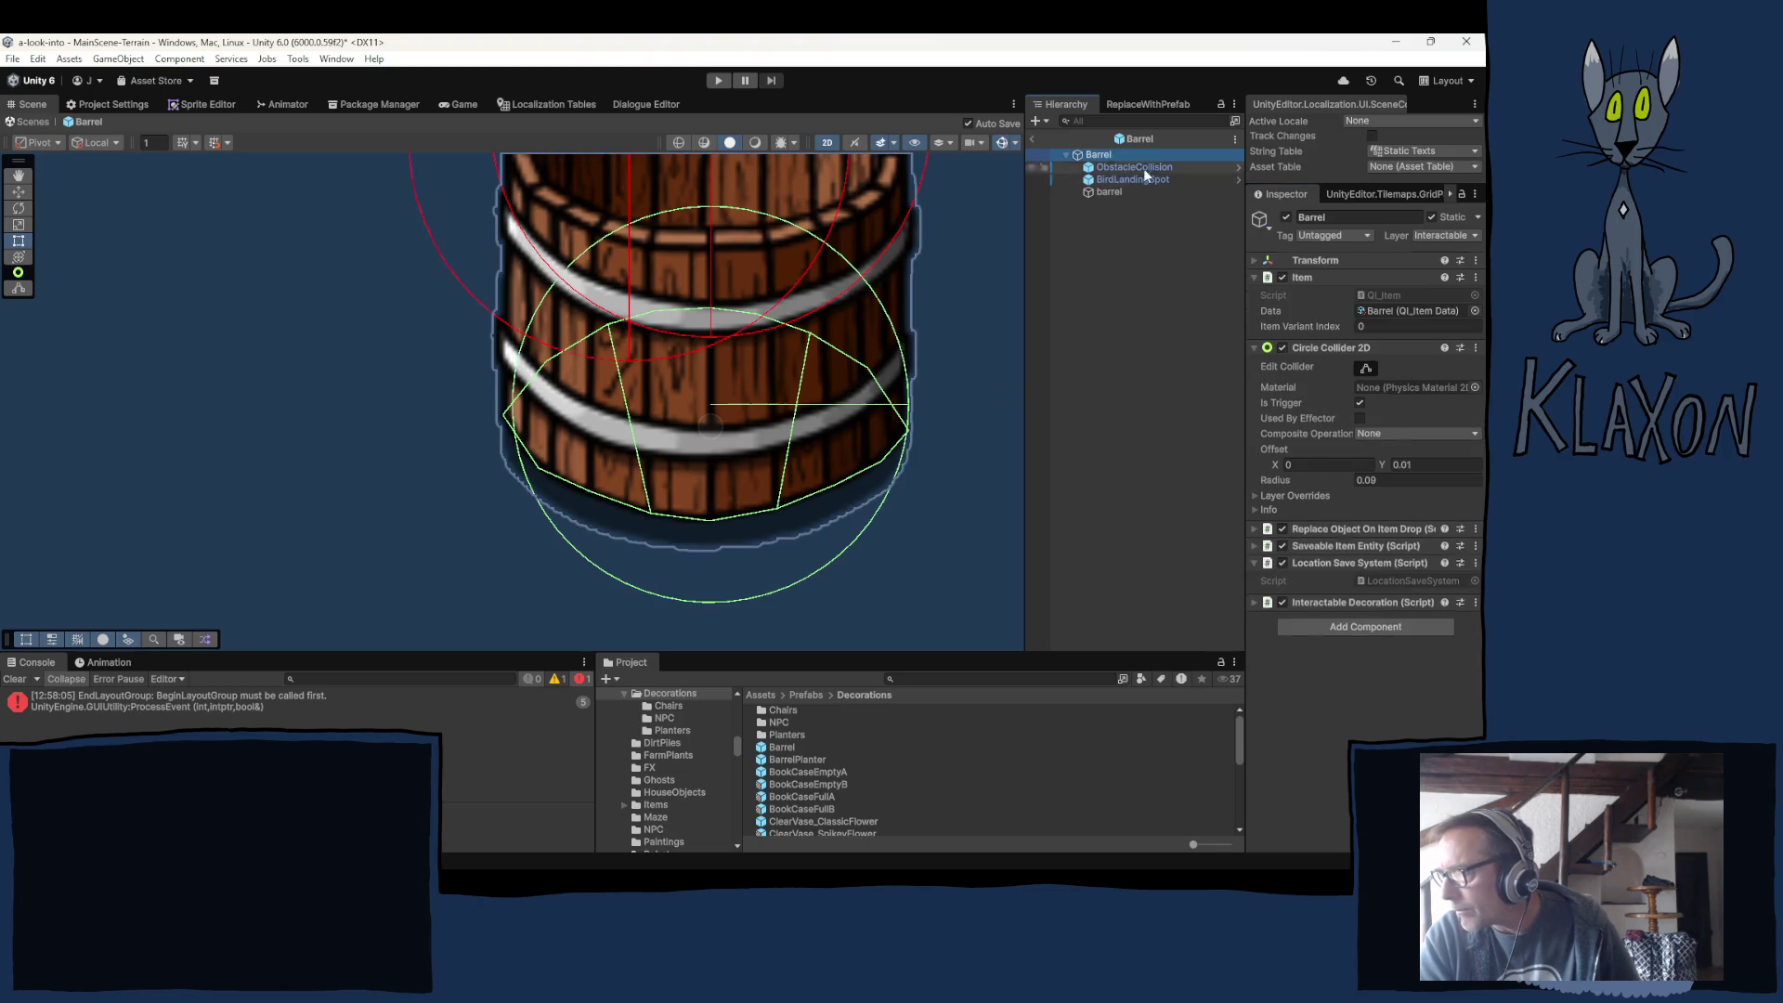
click(1474, 348)
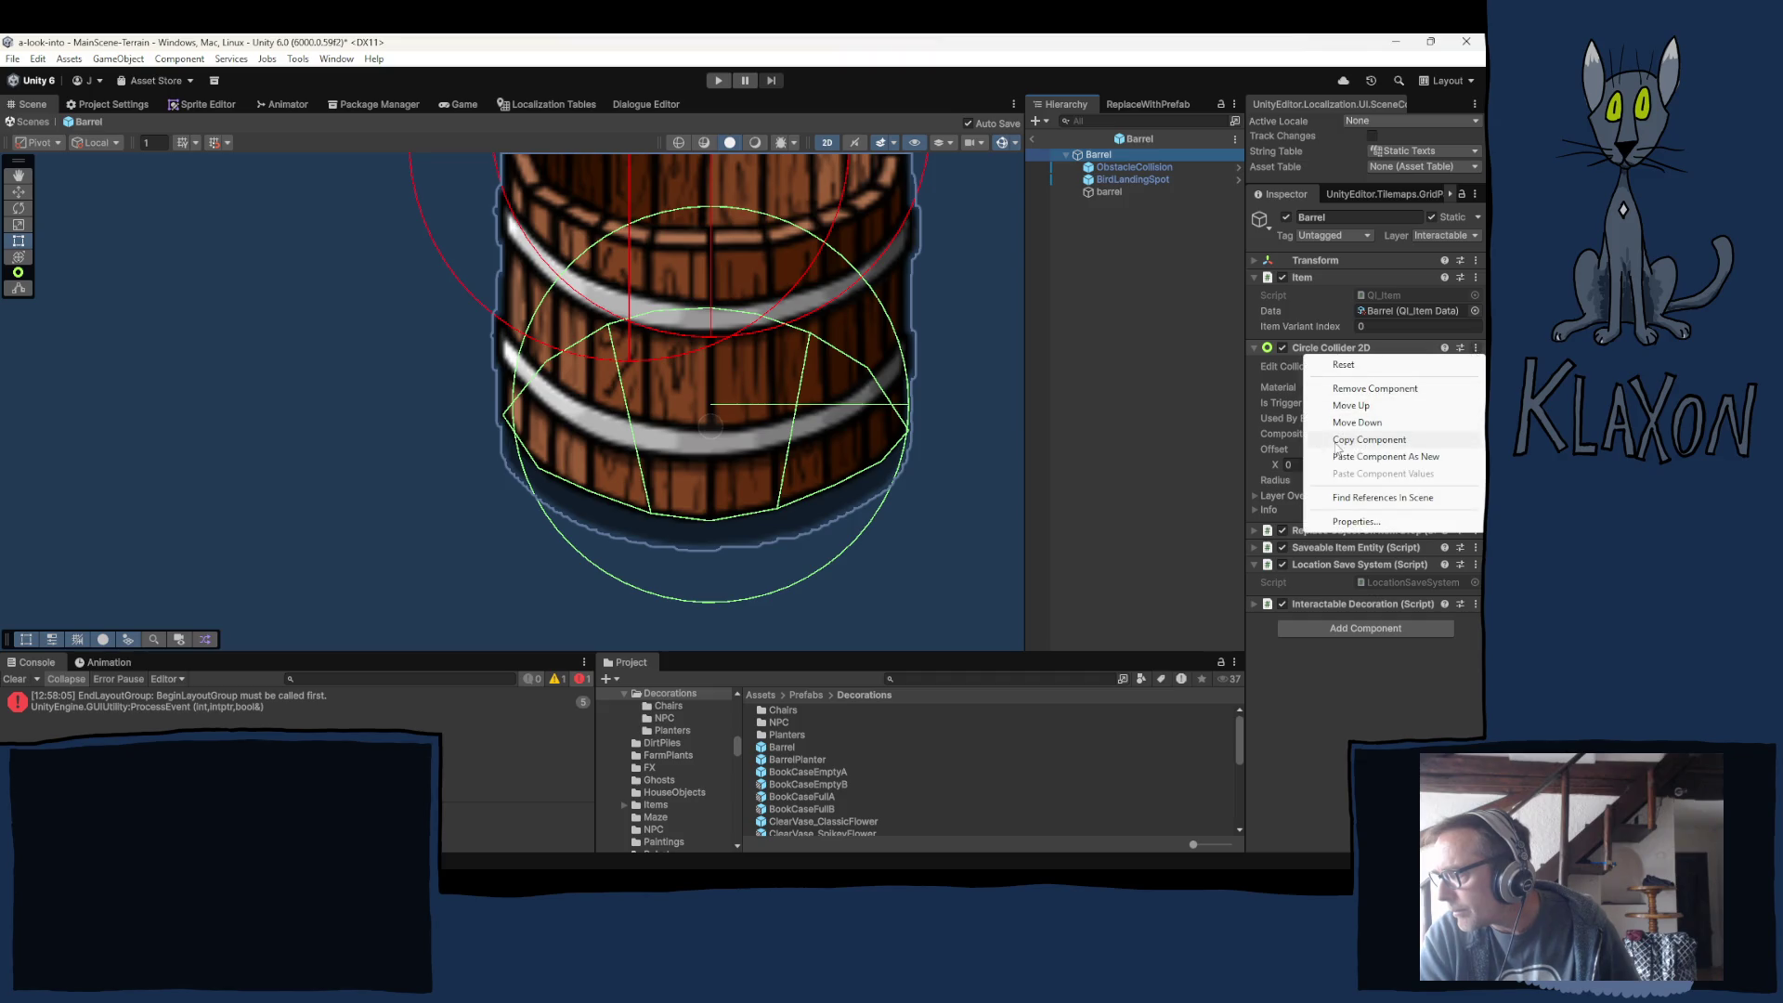
click(1374, 456)
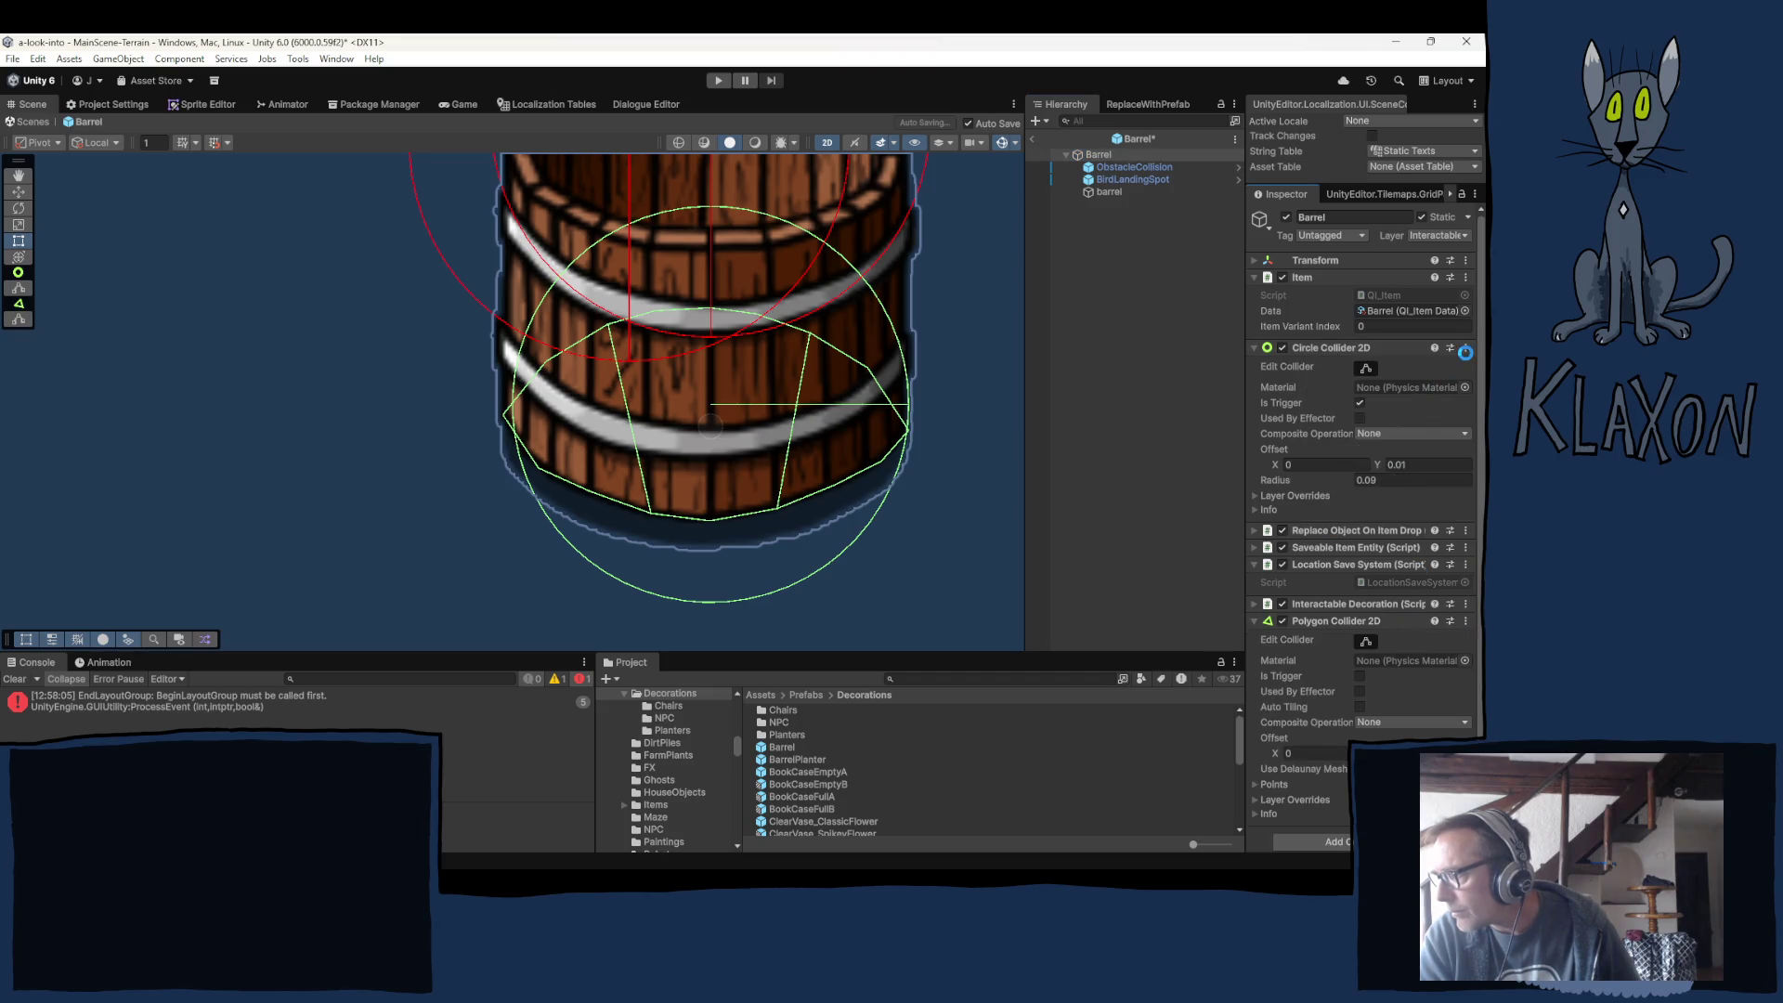
right_click(1330, 347)
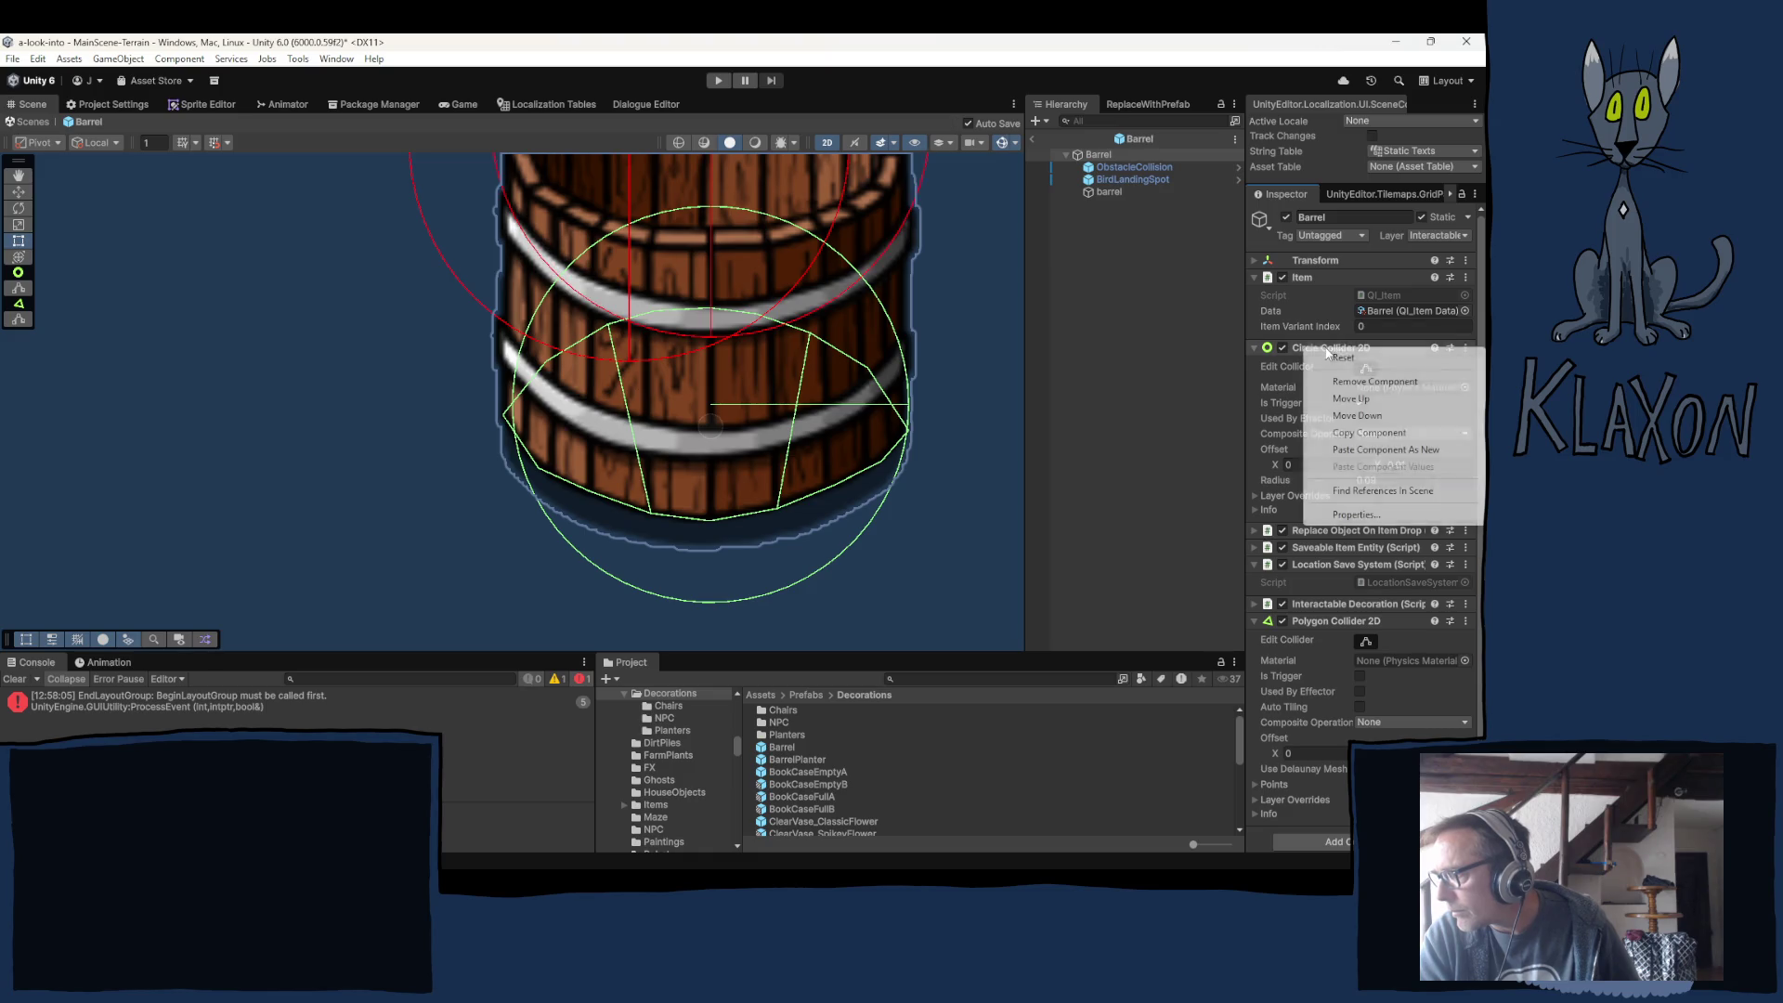
click(1337, 381)
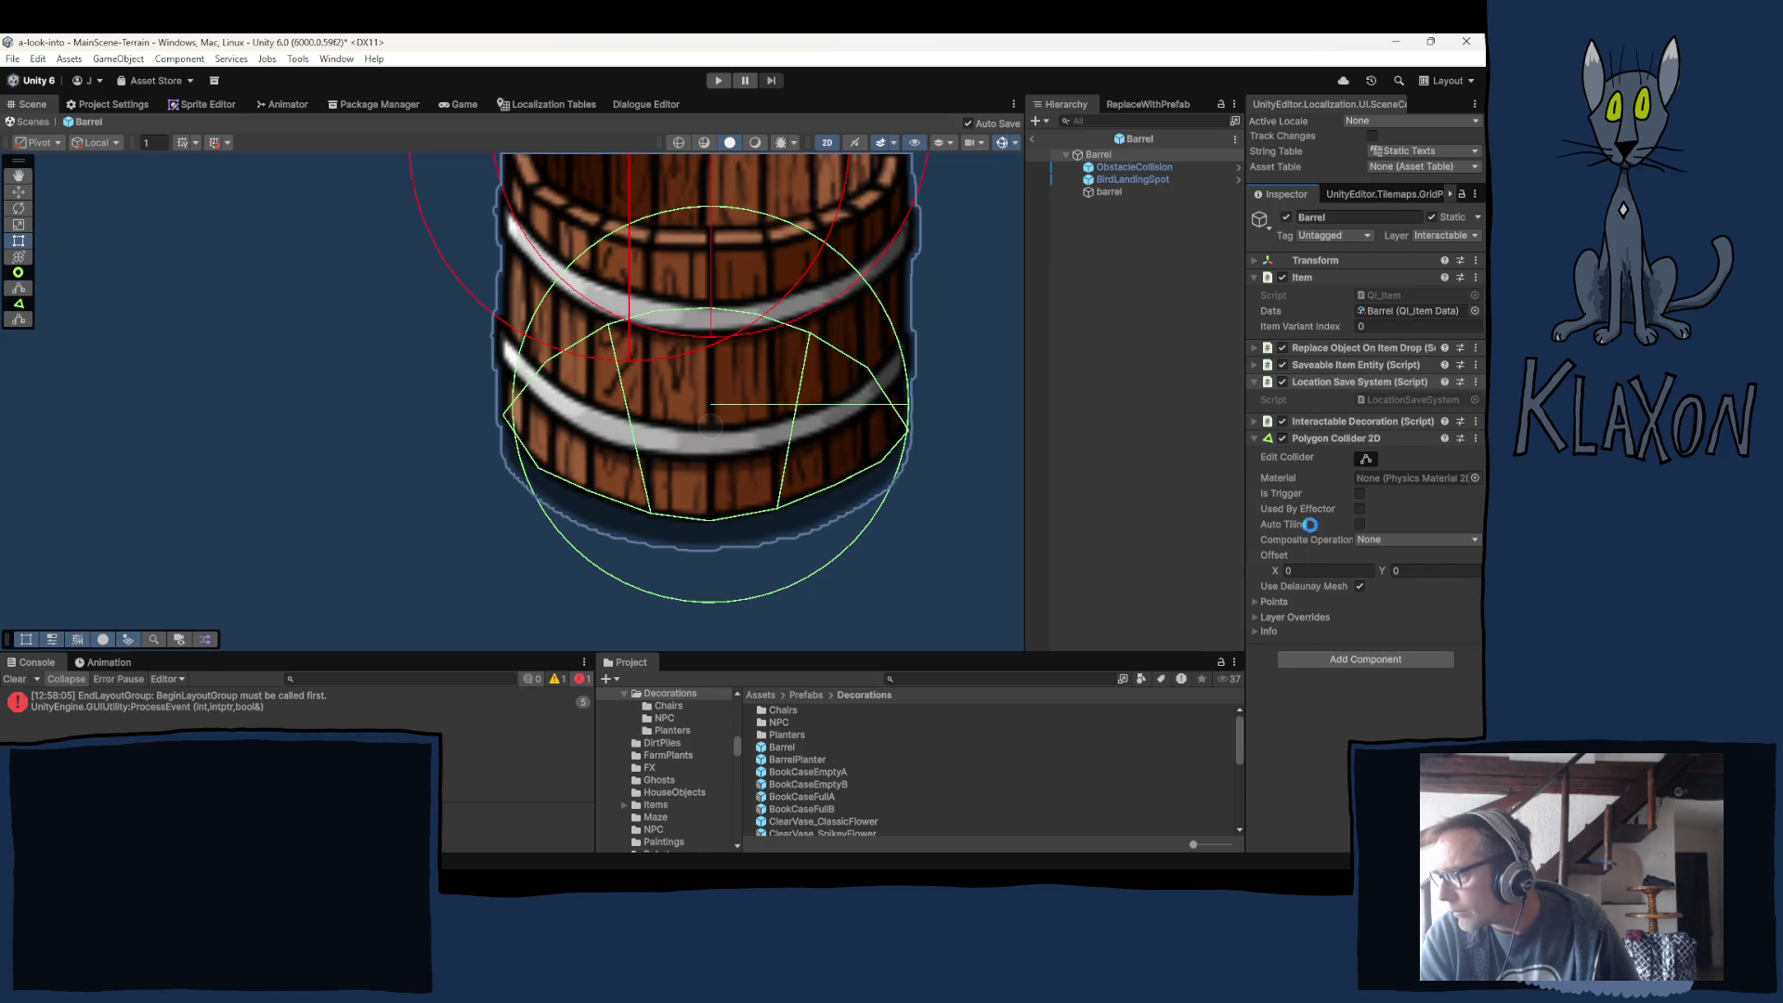
click(1359, 493)
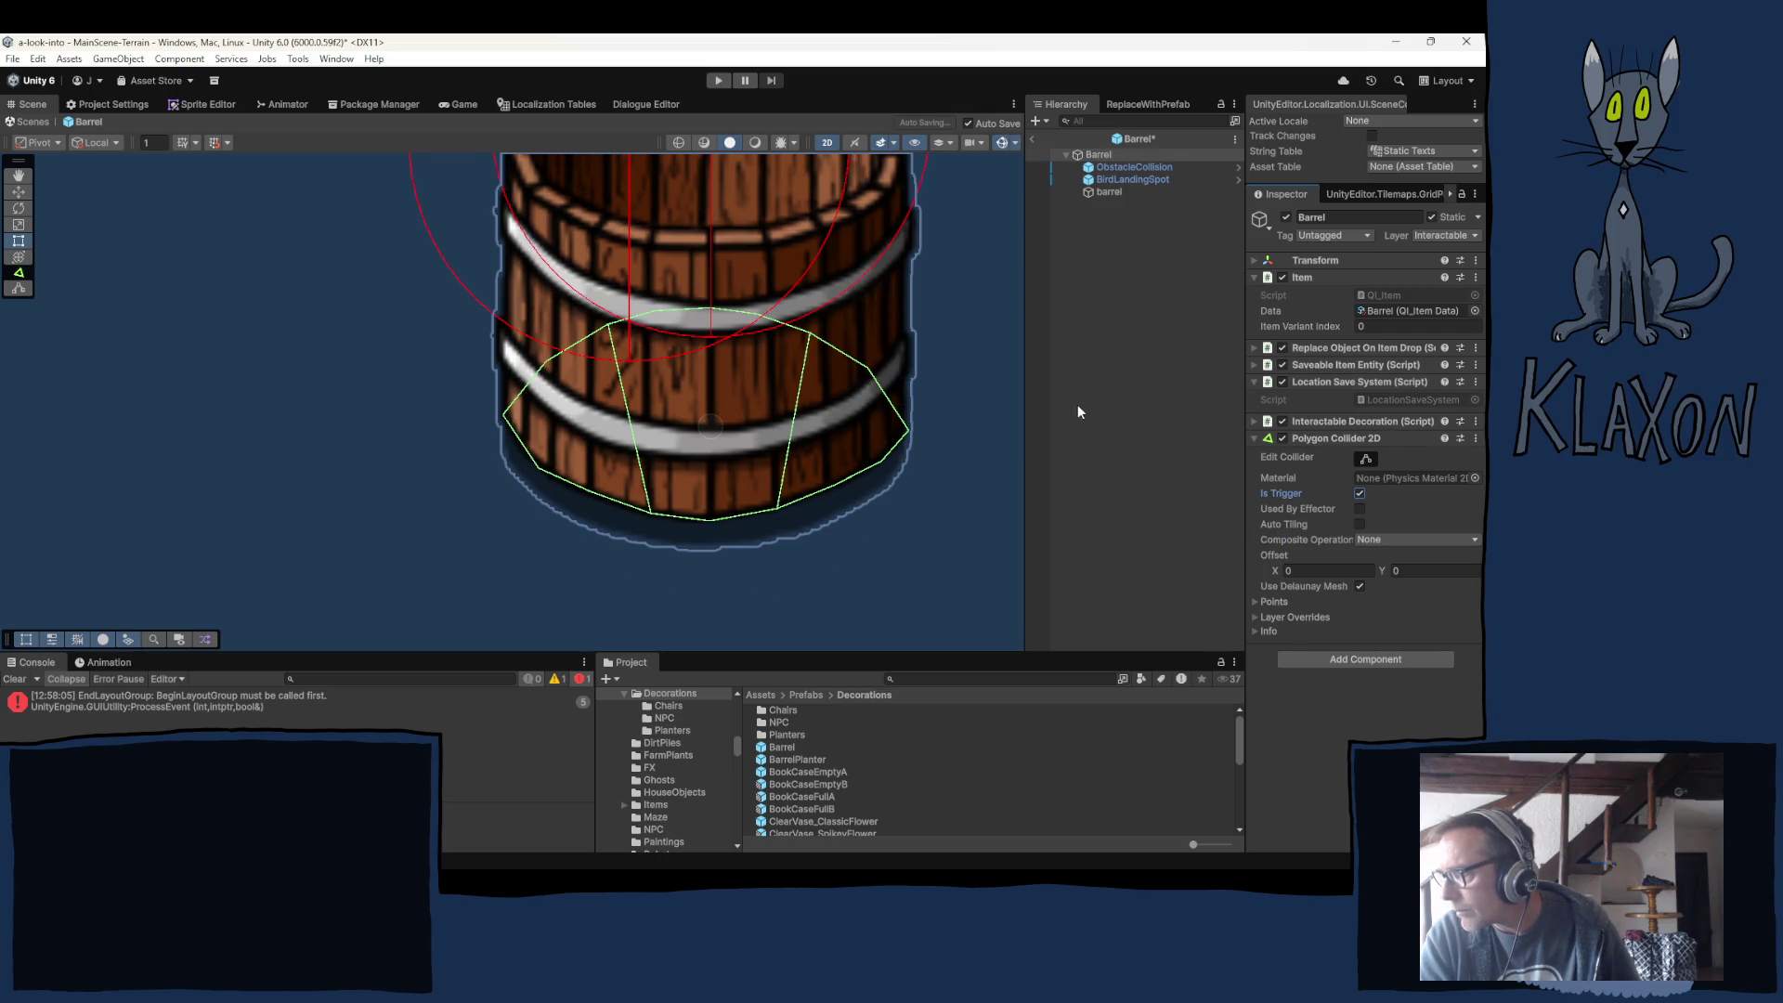
click(1119, 167)
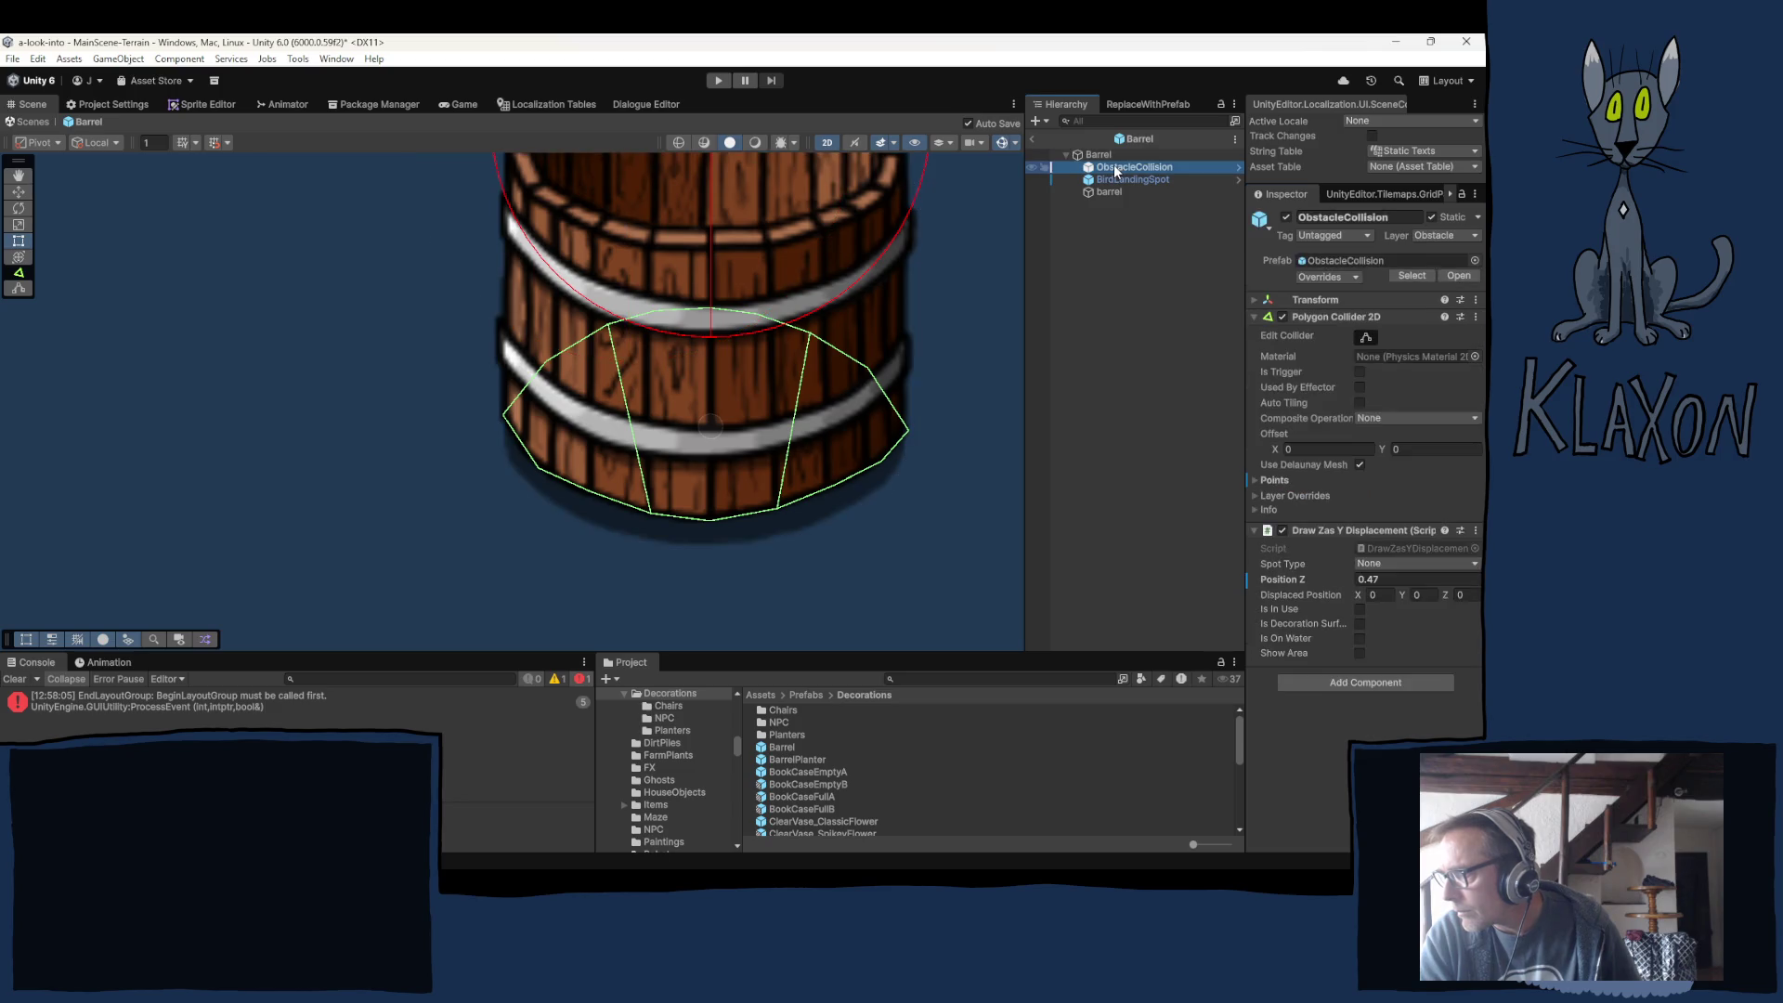
click(1098, 155)
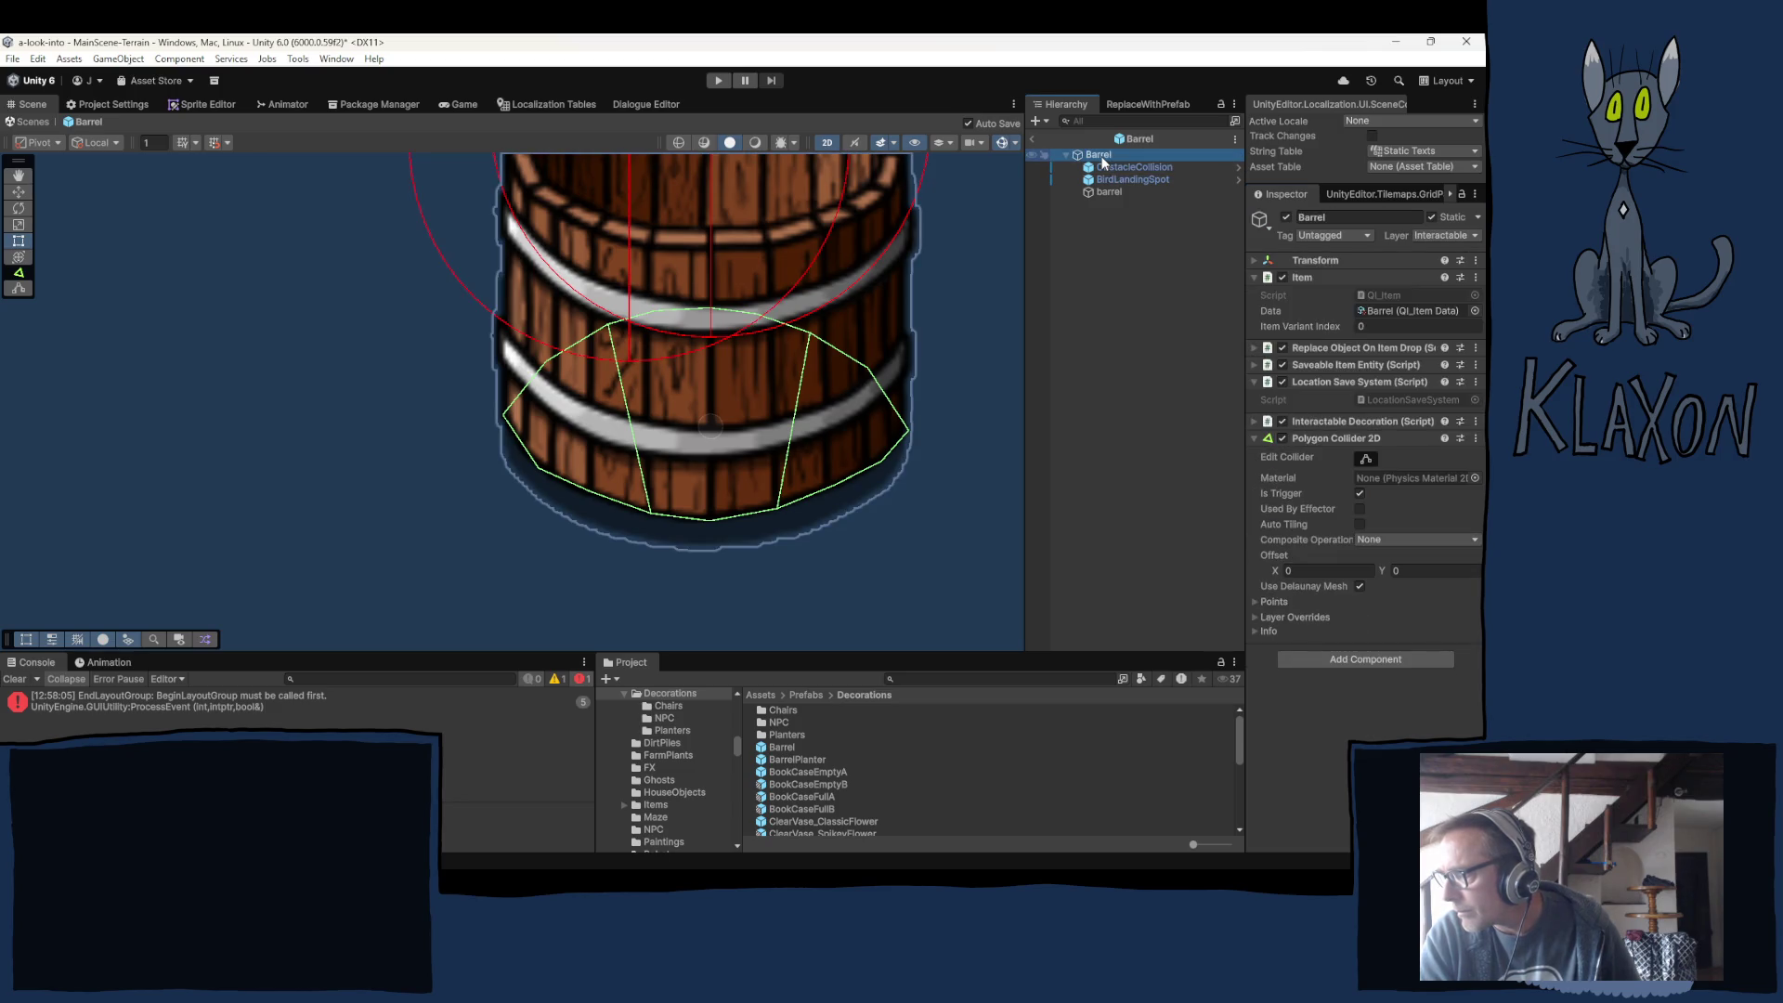
click(1132, 167)
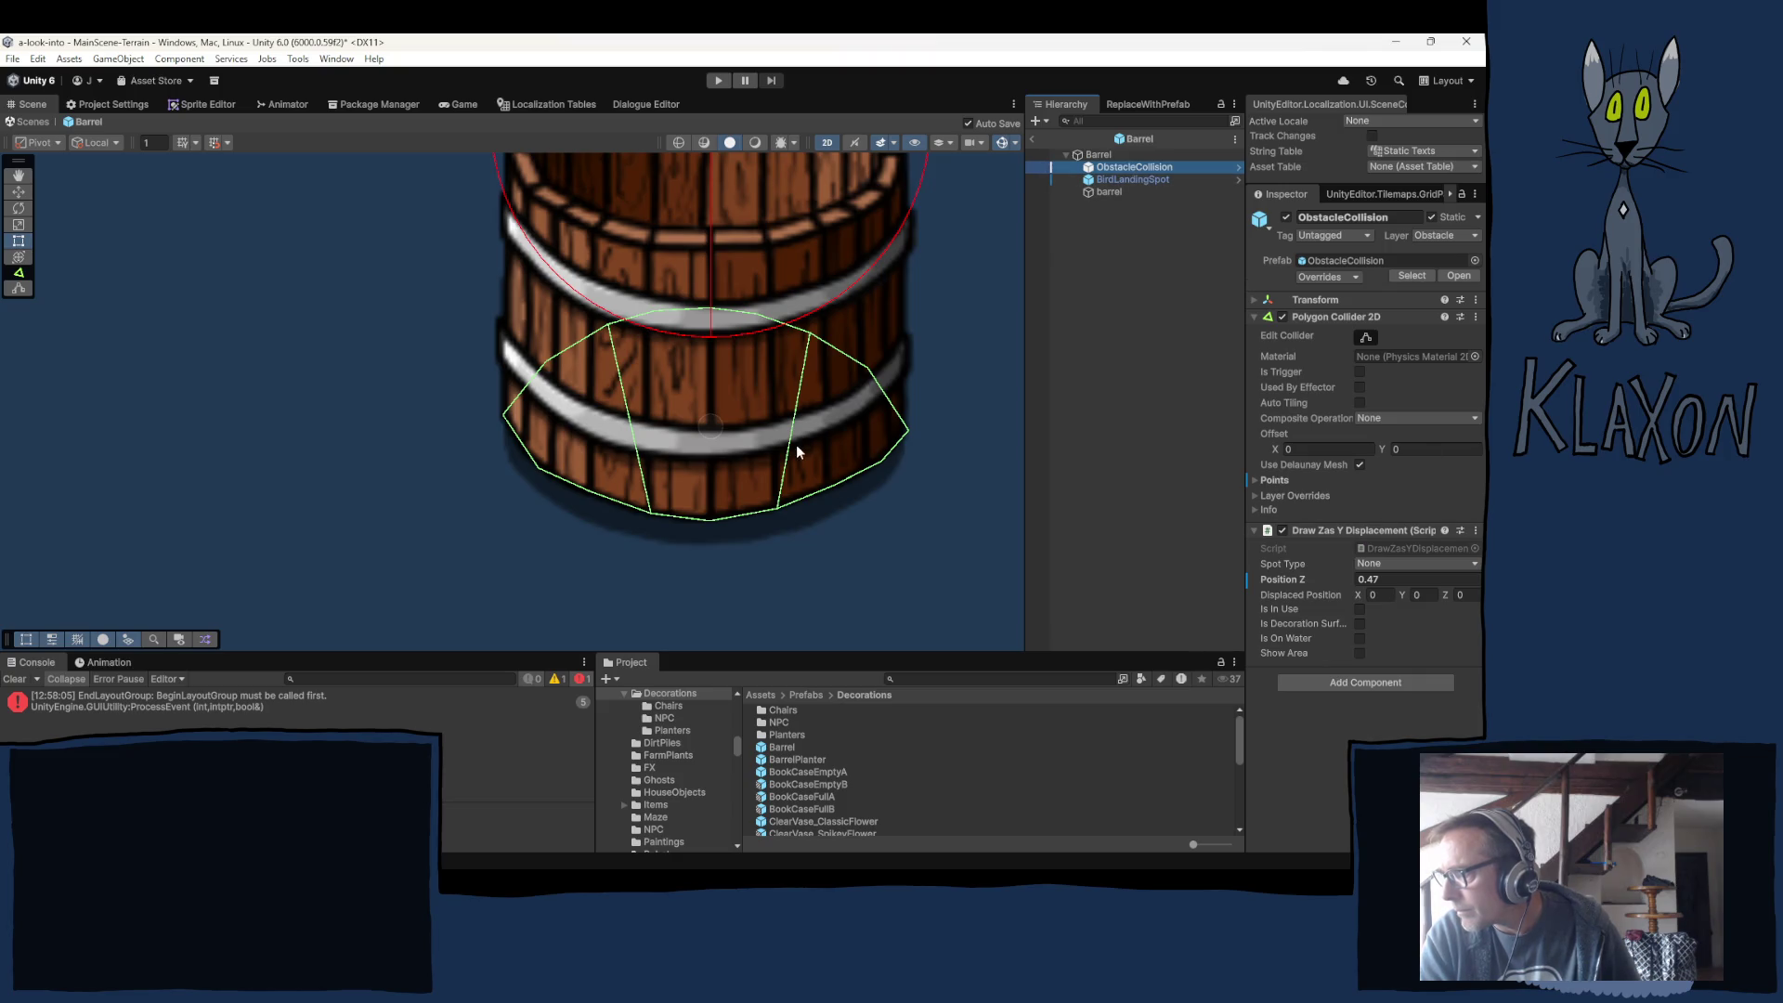
Change ObstacleCollision's Draw Zas Y Displacement Position Z from 0.47 to 0.43.
scroll(796, 452, down, 3)
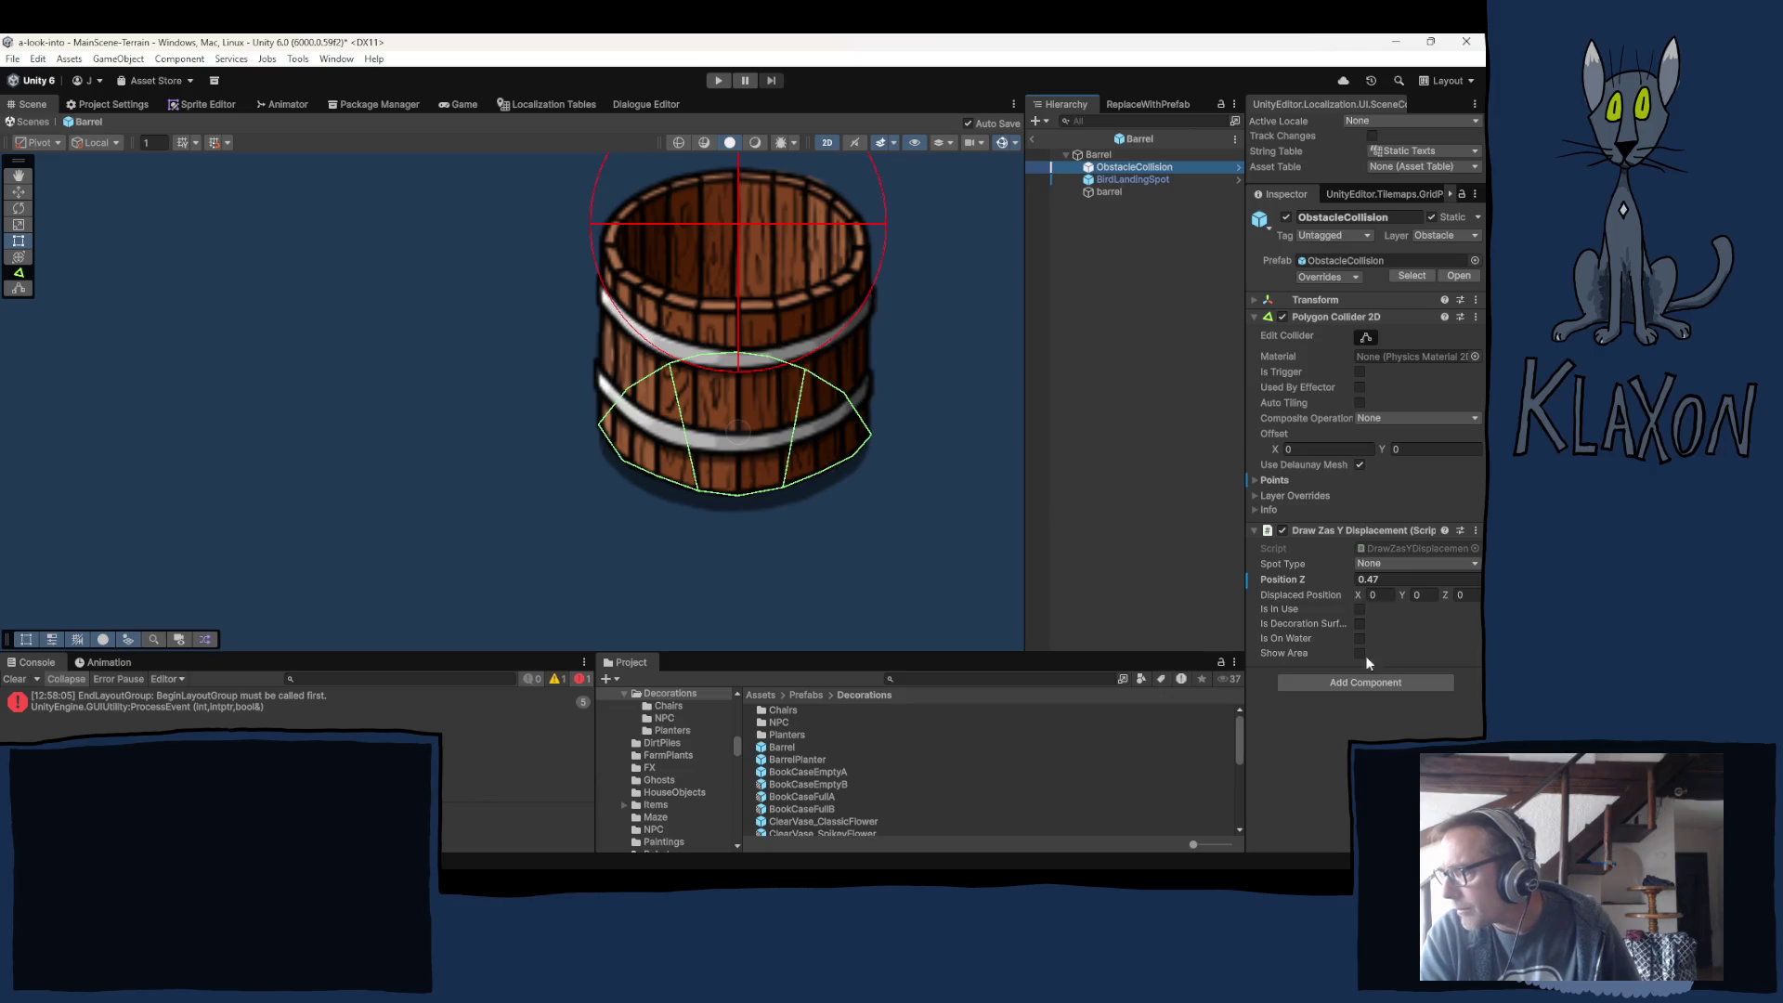
click(1377, 579)
drag(1375, 579, 1453, 573)
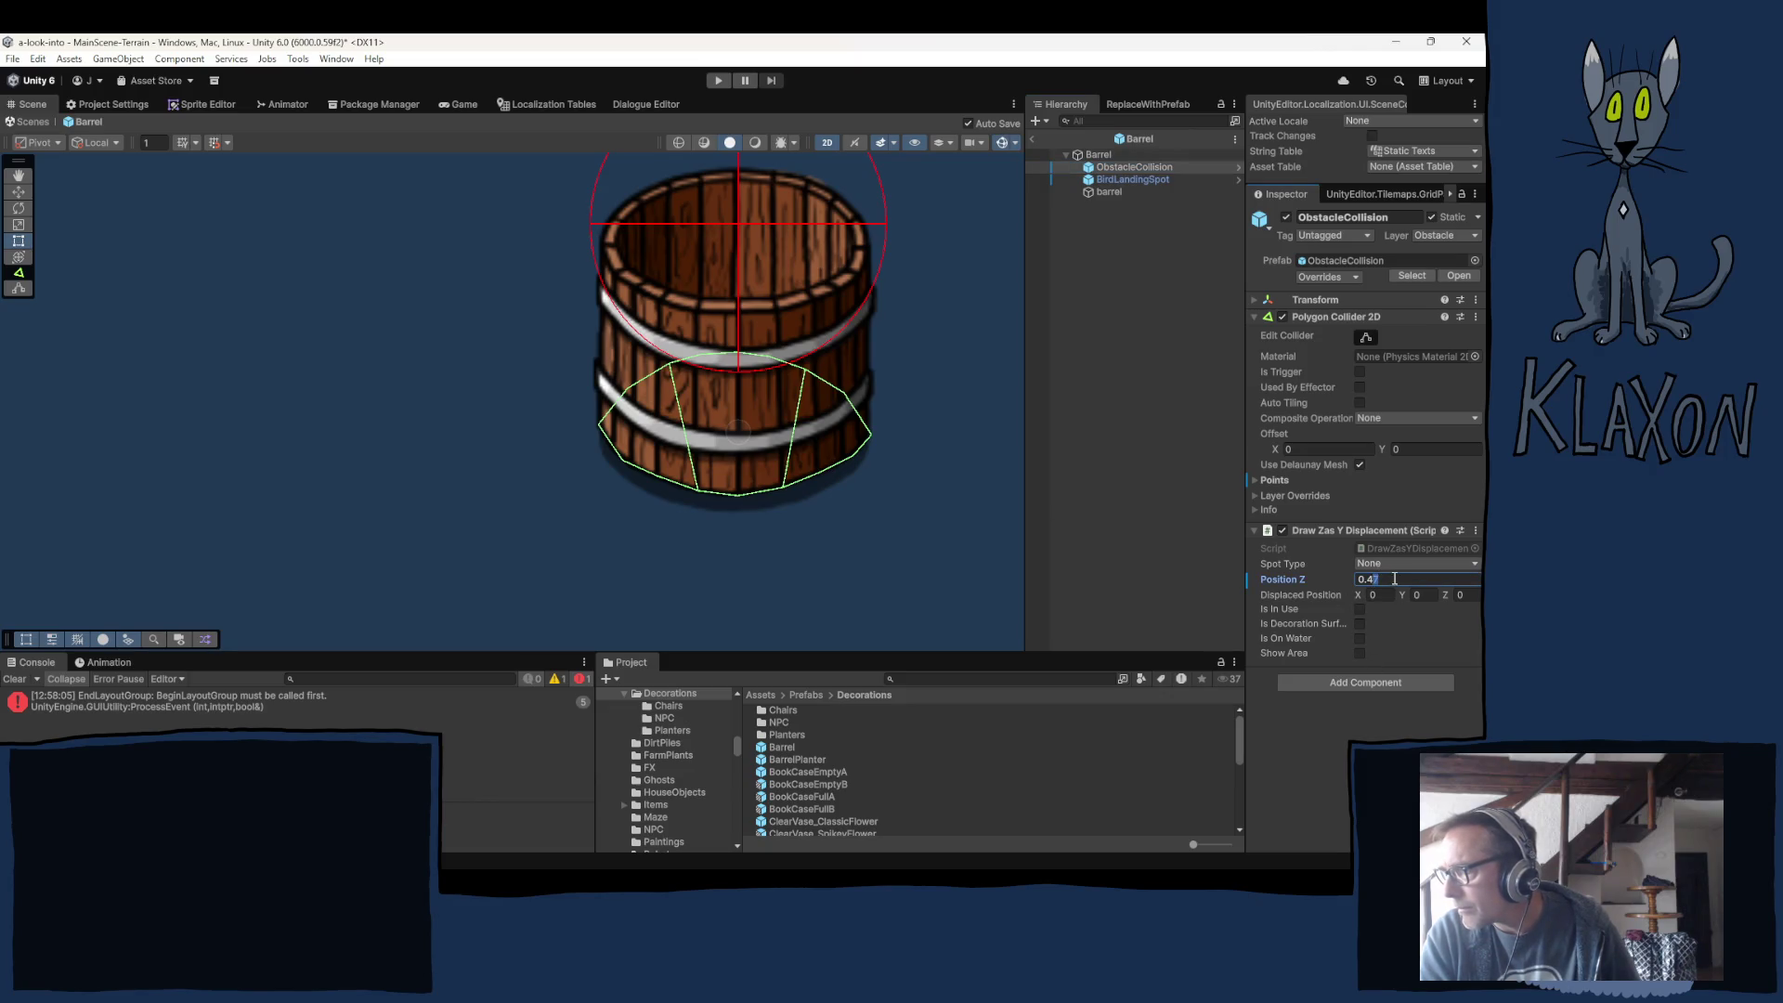
text(5)
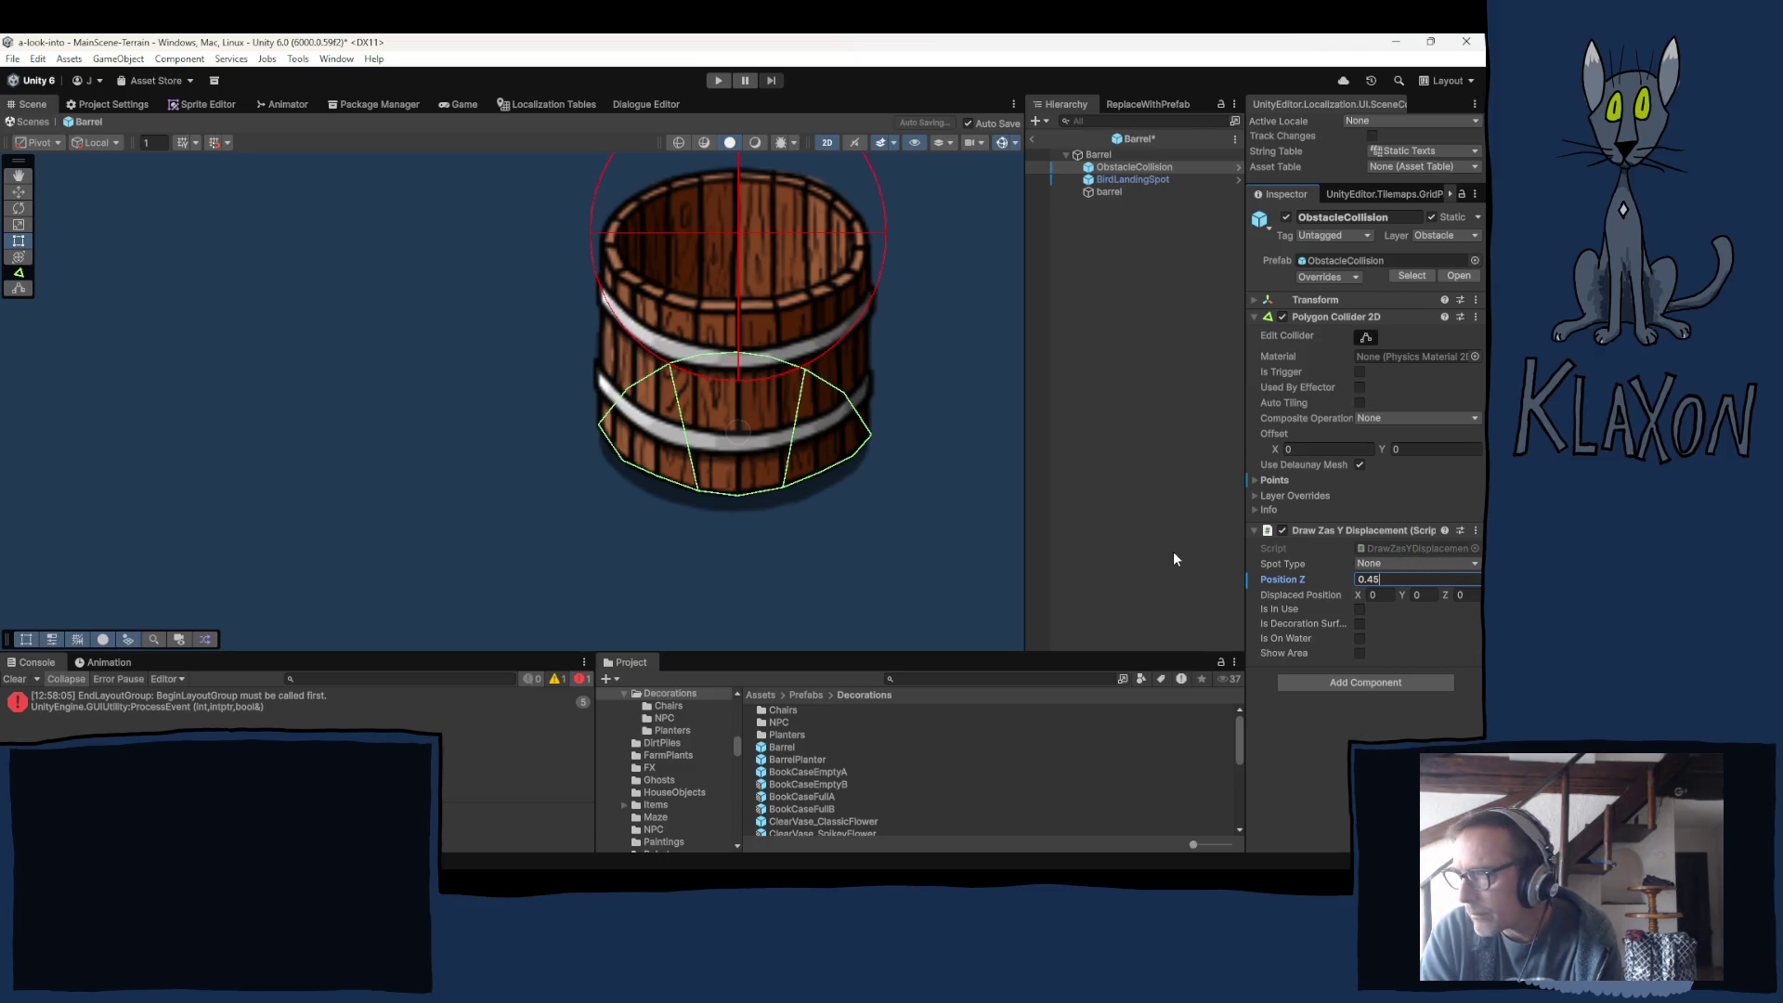
key(BackSpace)
text(4)
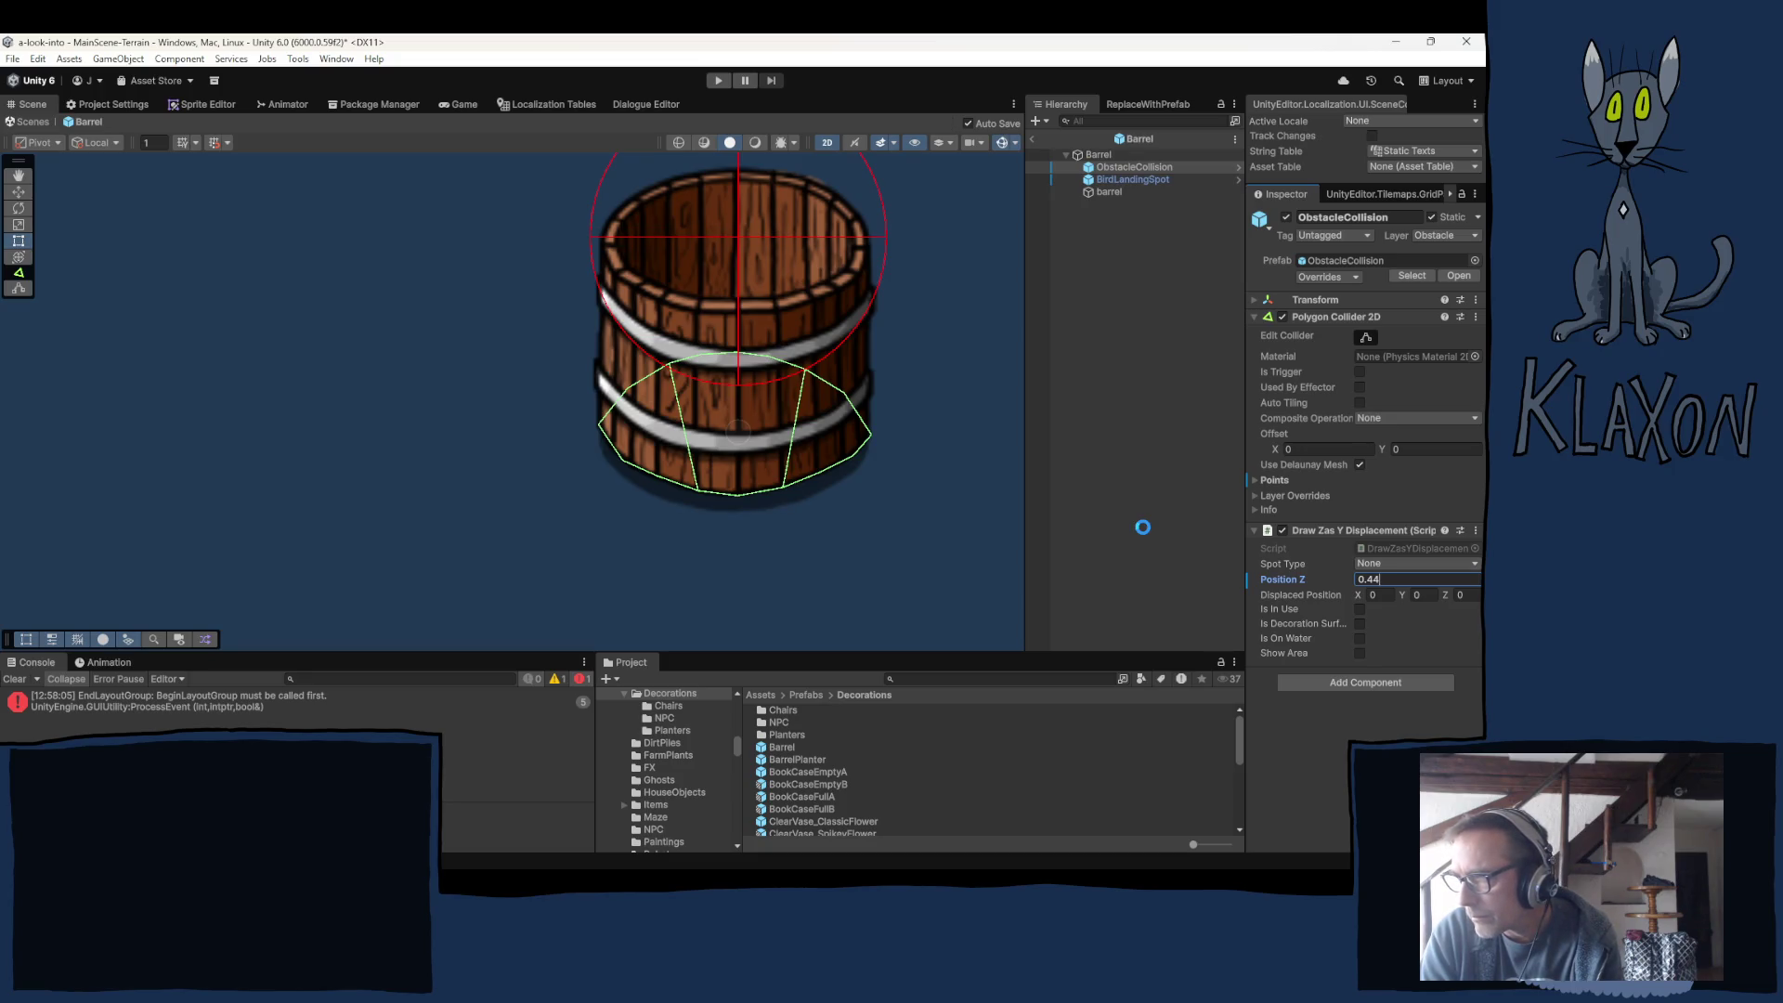
key(BackSpace)
text(3)
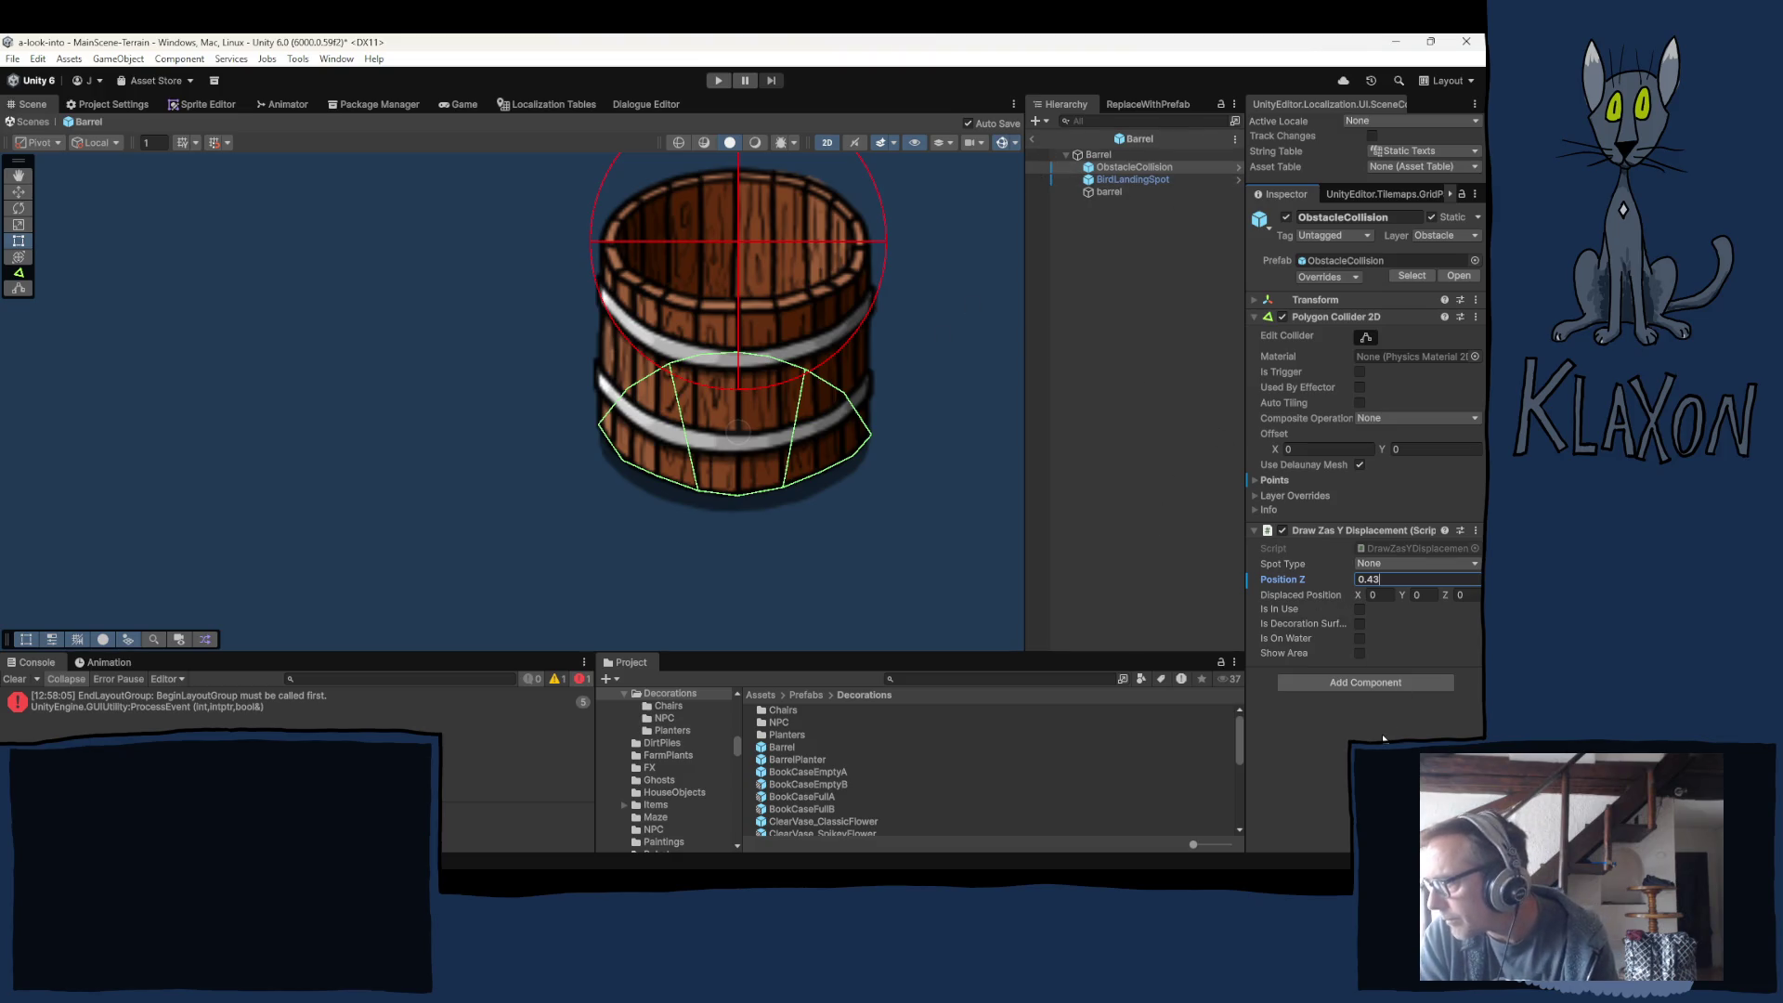
key(Return)
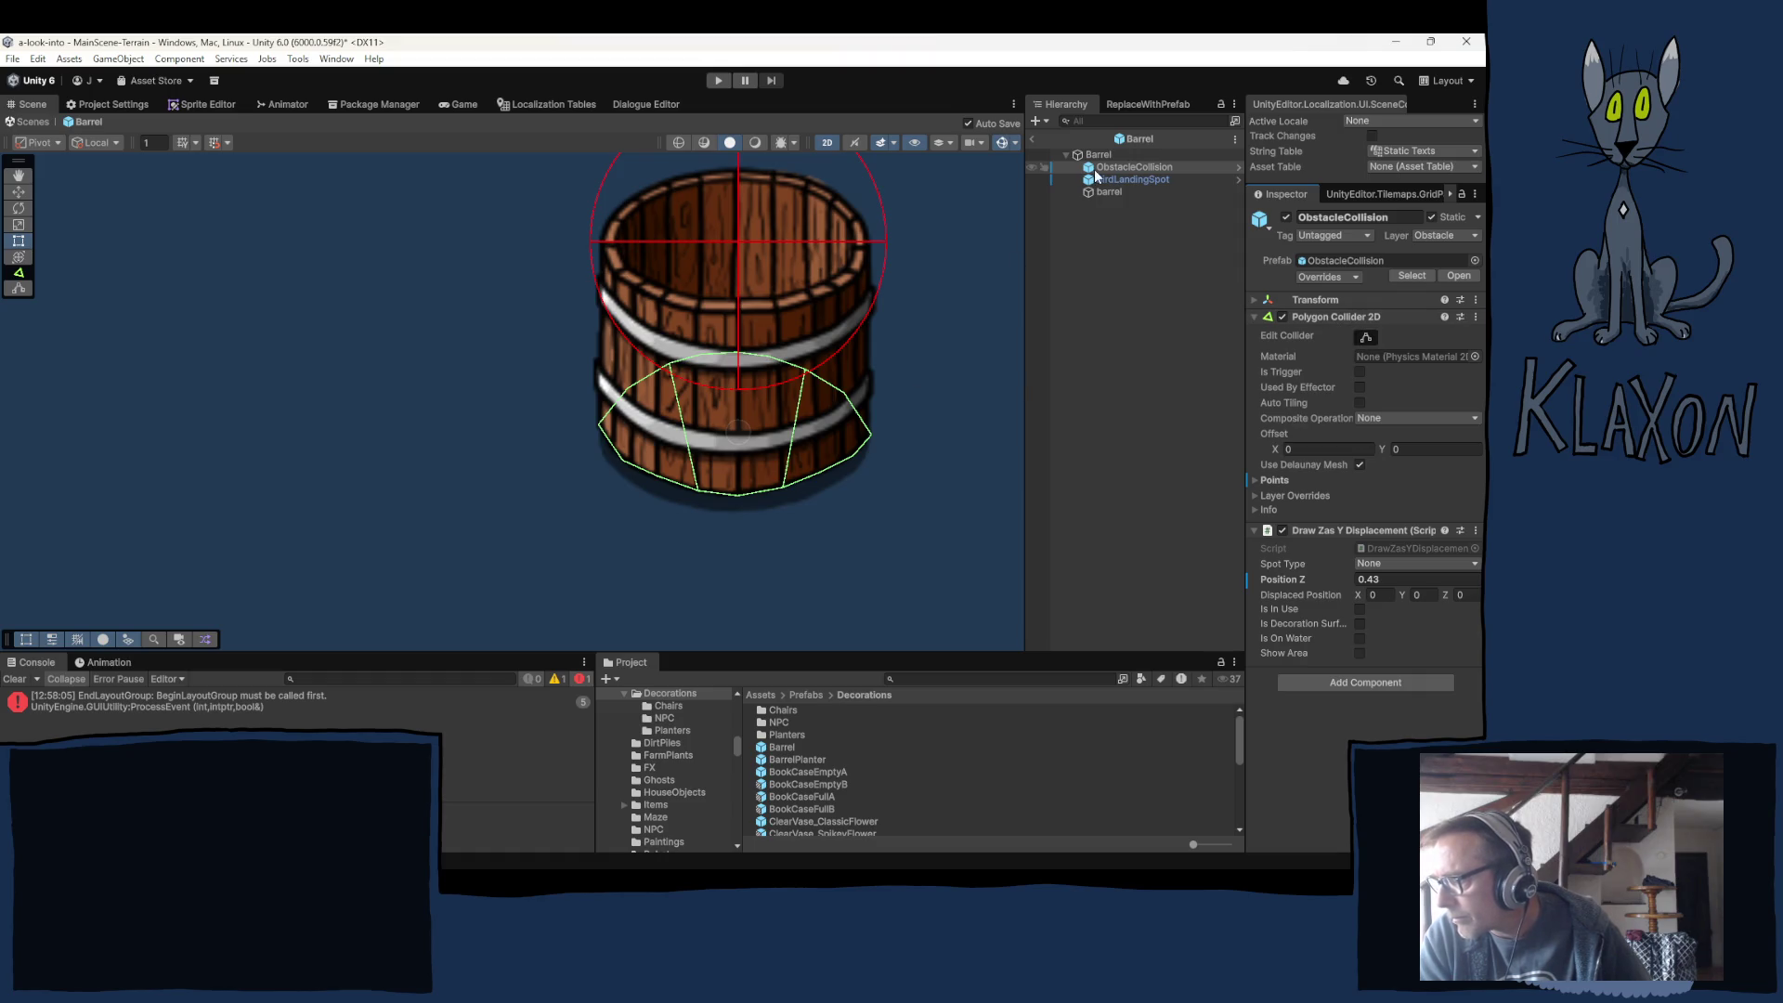
Set BirdLandingSpot's Spot Type to Crow.
click(1131, 179)
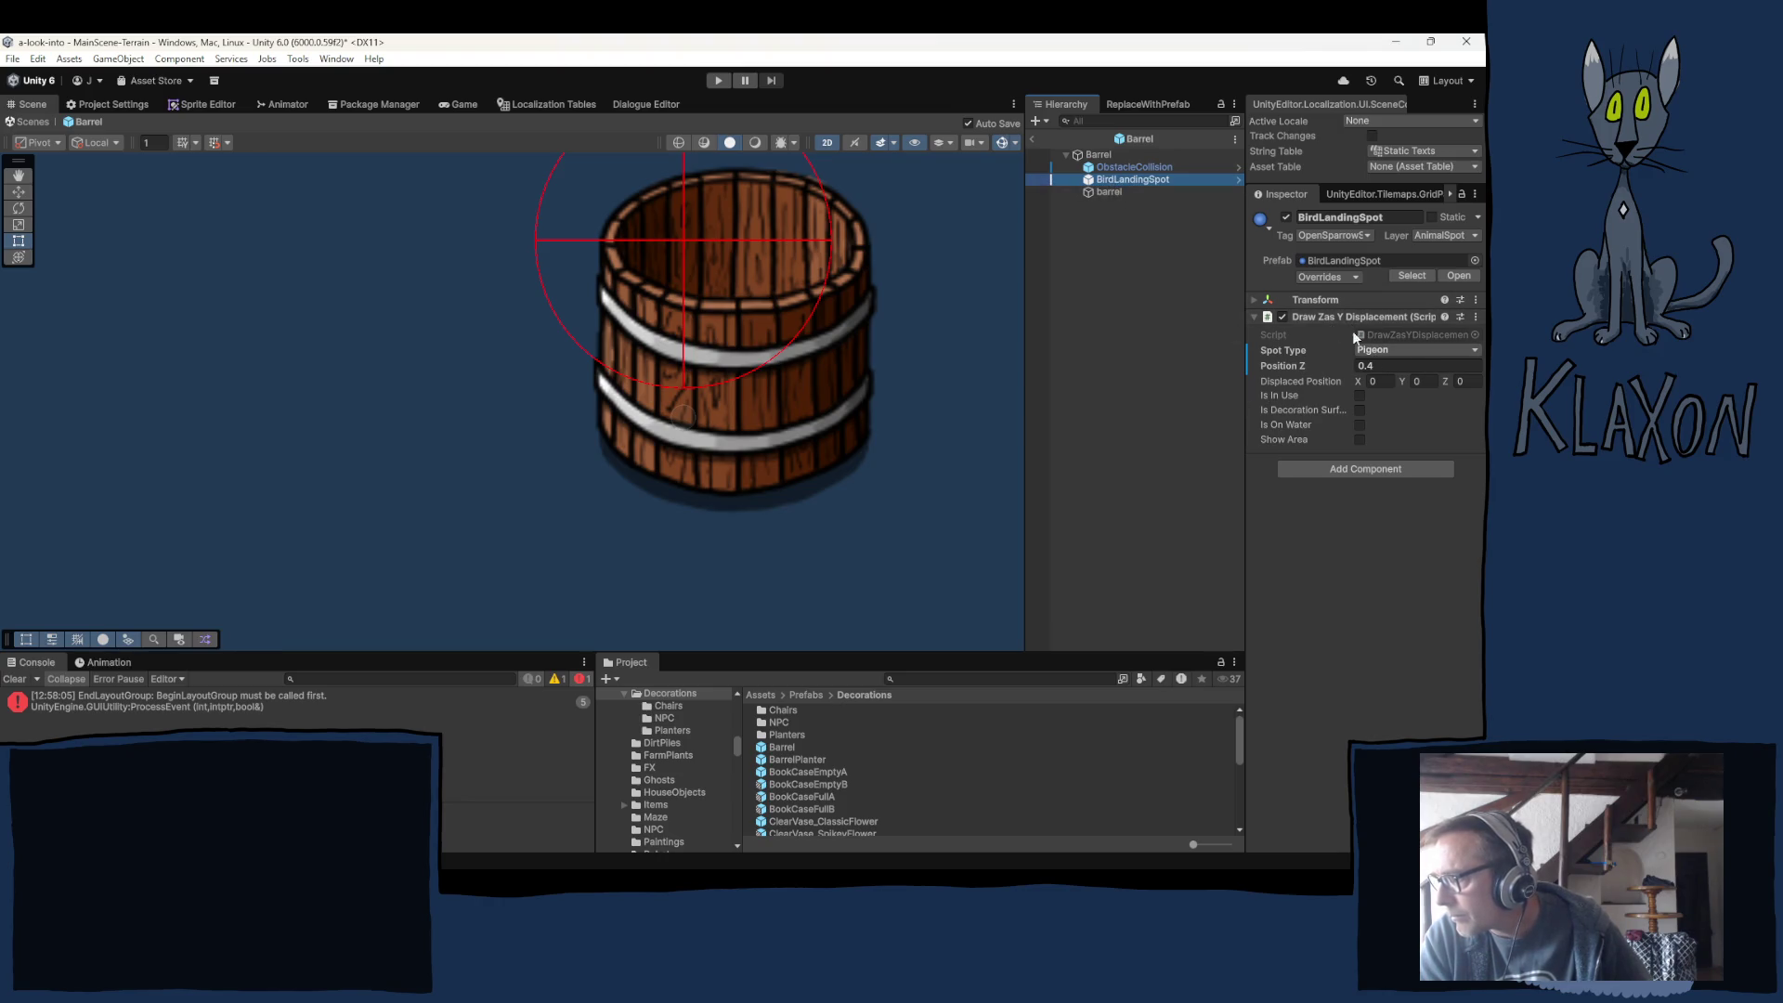
click(1392, 352)
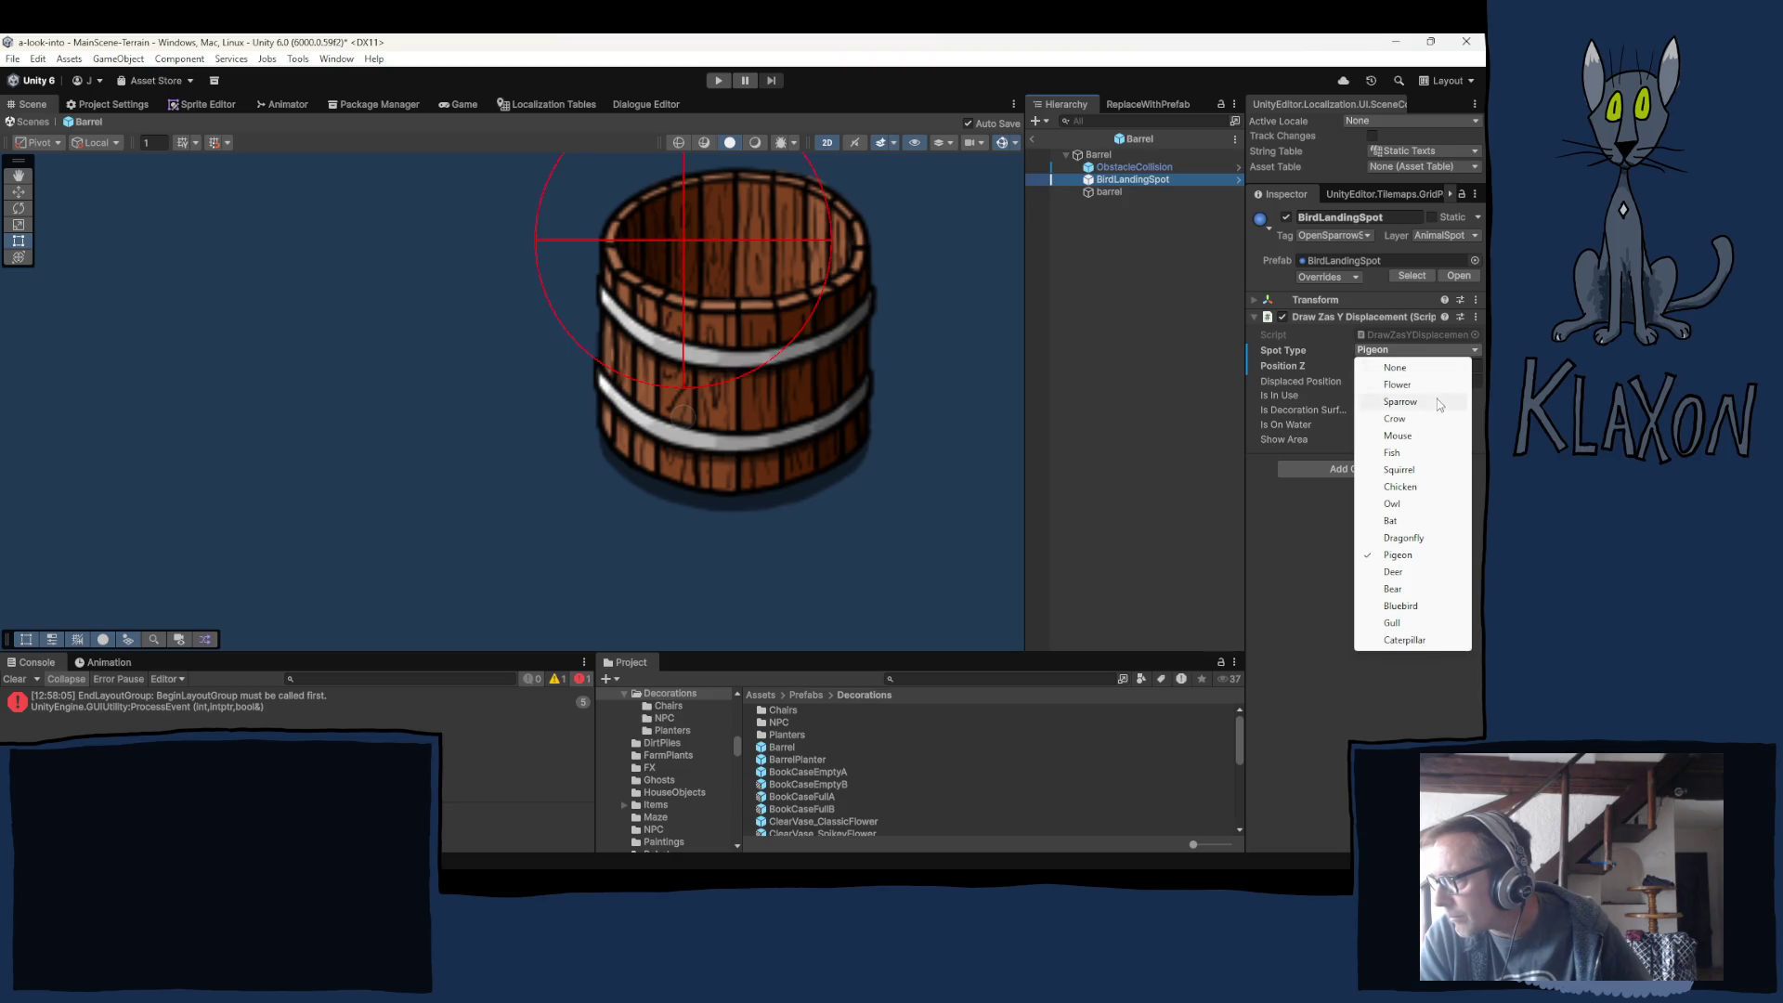
click(1401, 419)
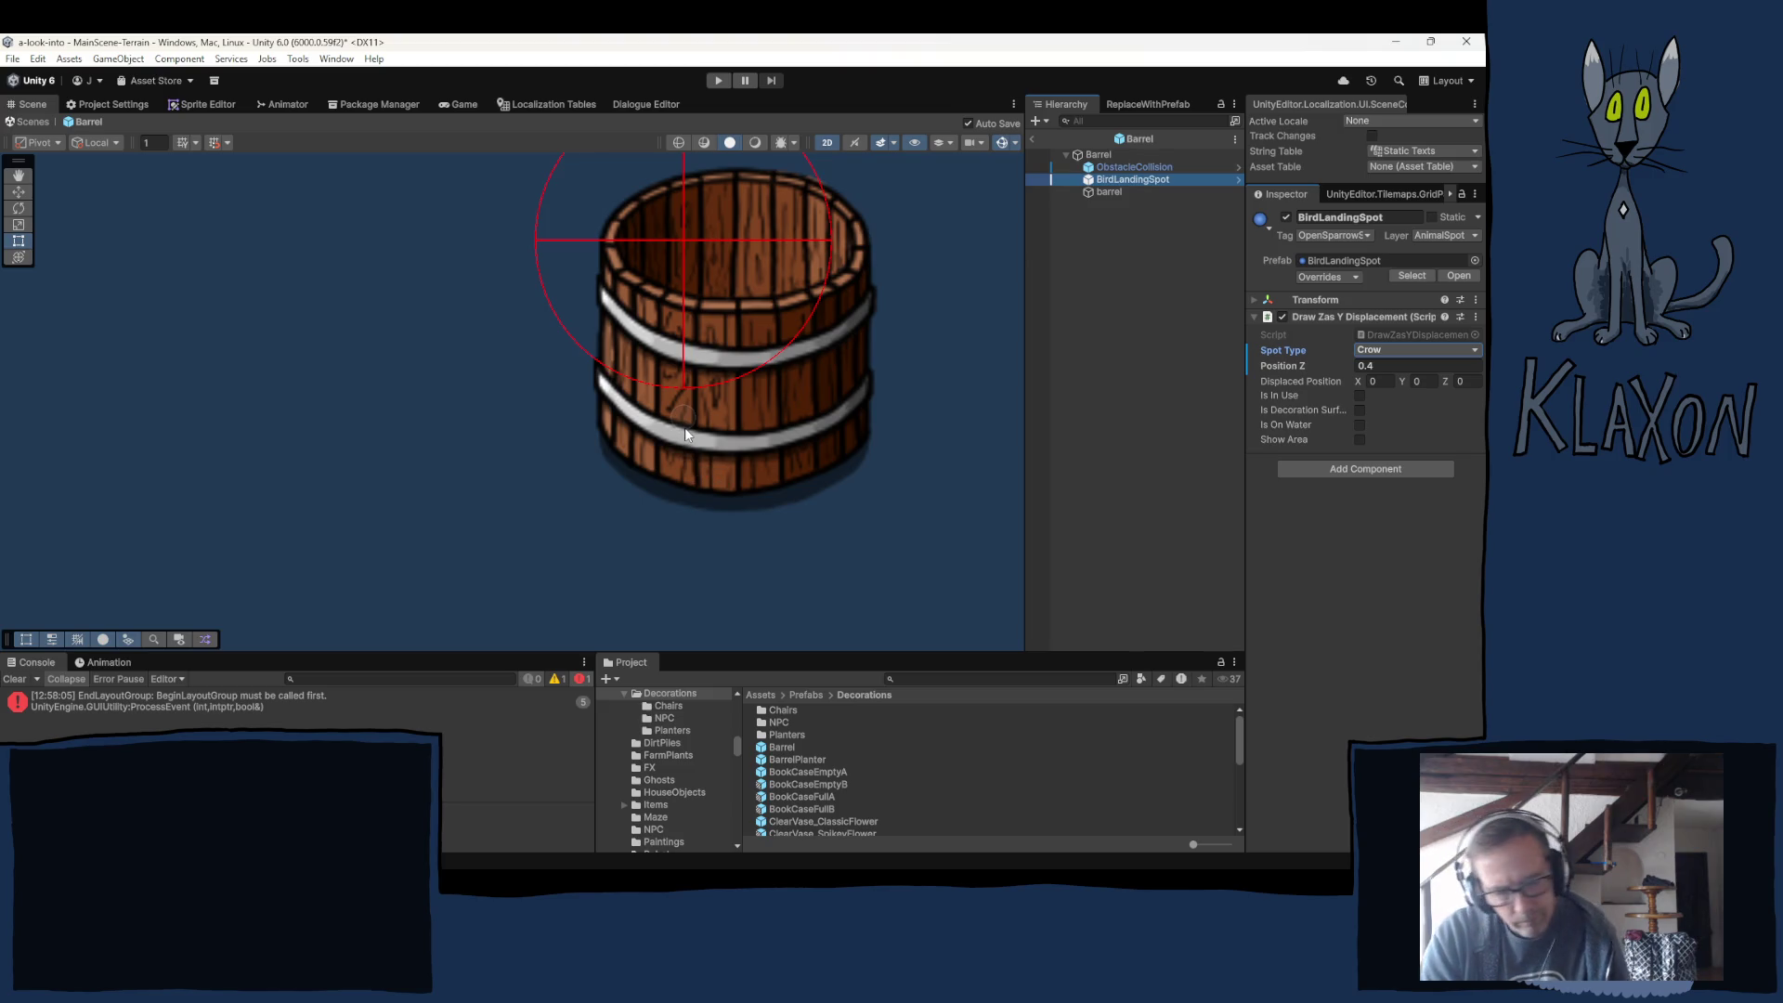
Reposition the landing spot on the barrel and set its Position Z to 0.43.
key(w)
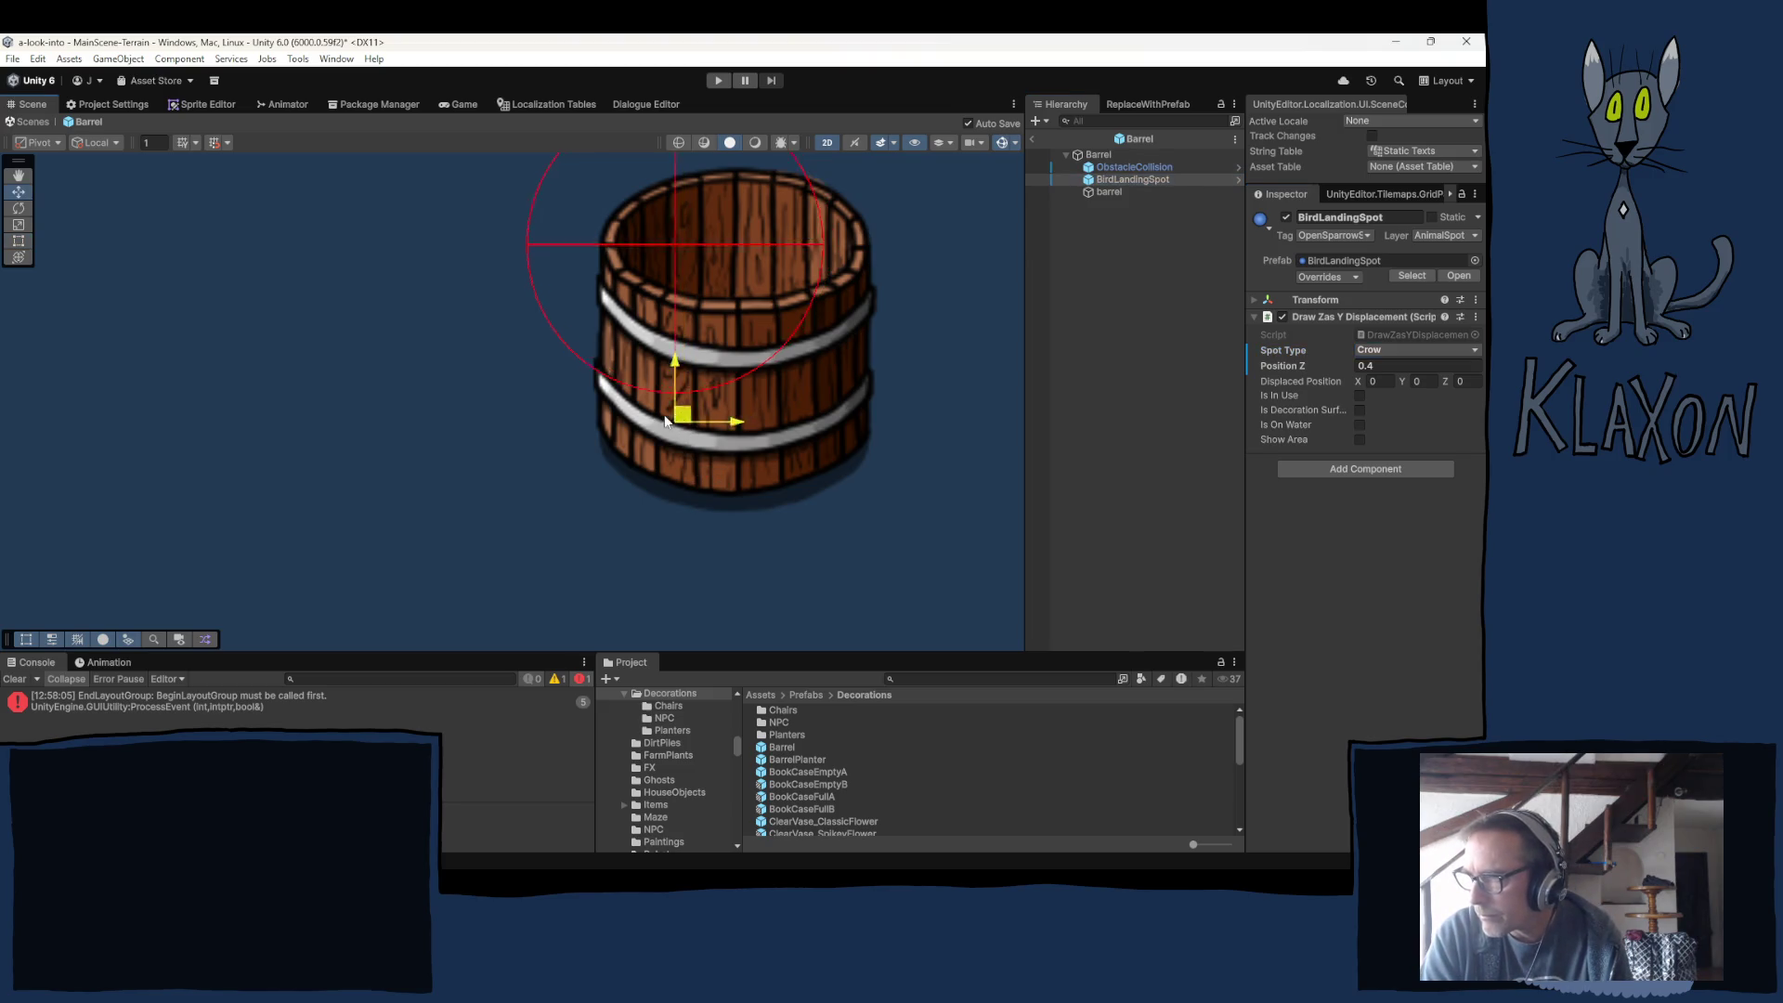
drag(682, 408, 607, 429)
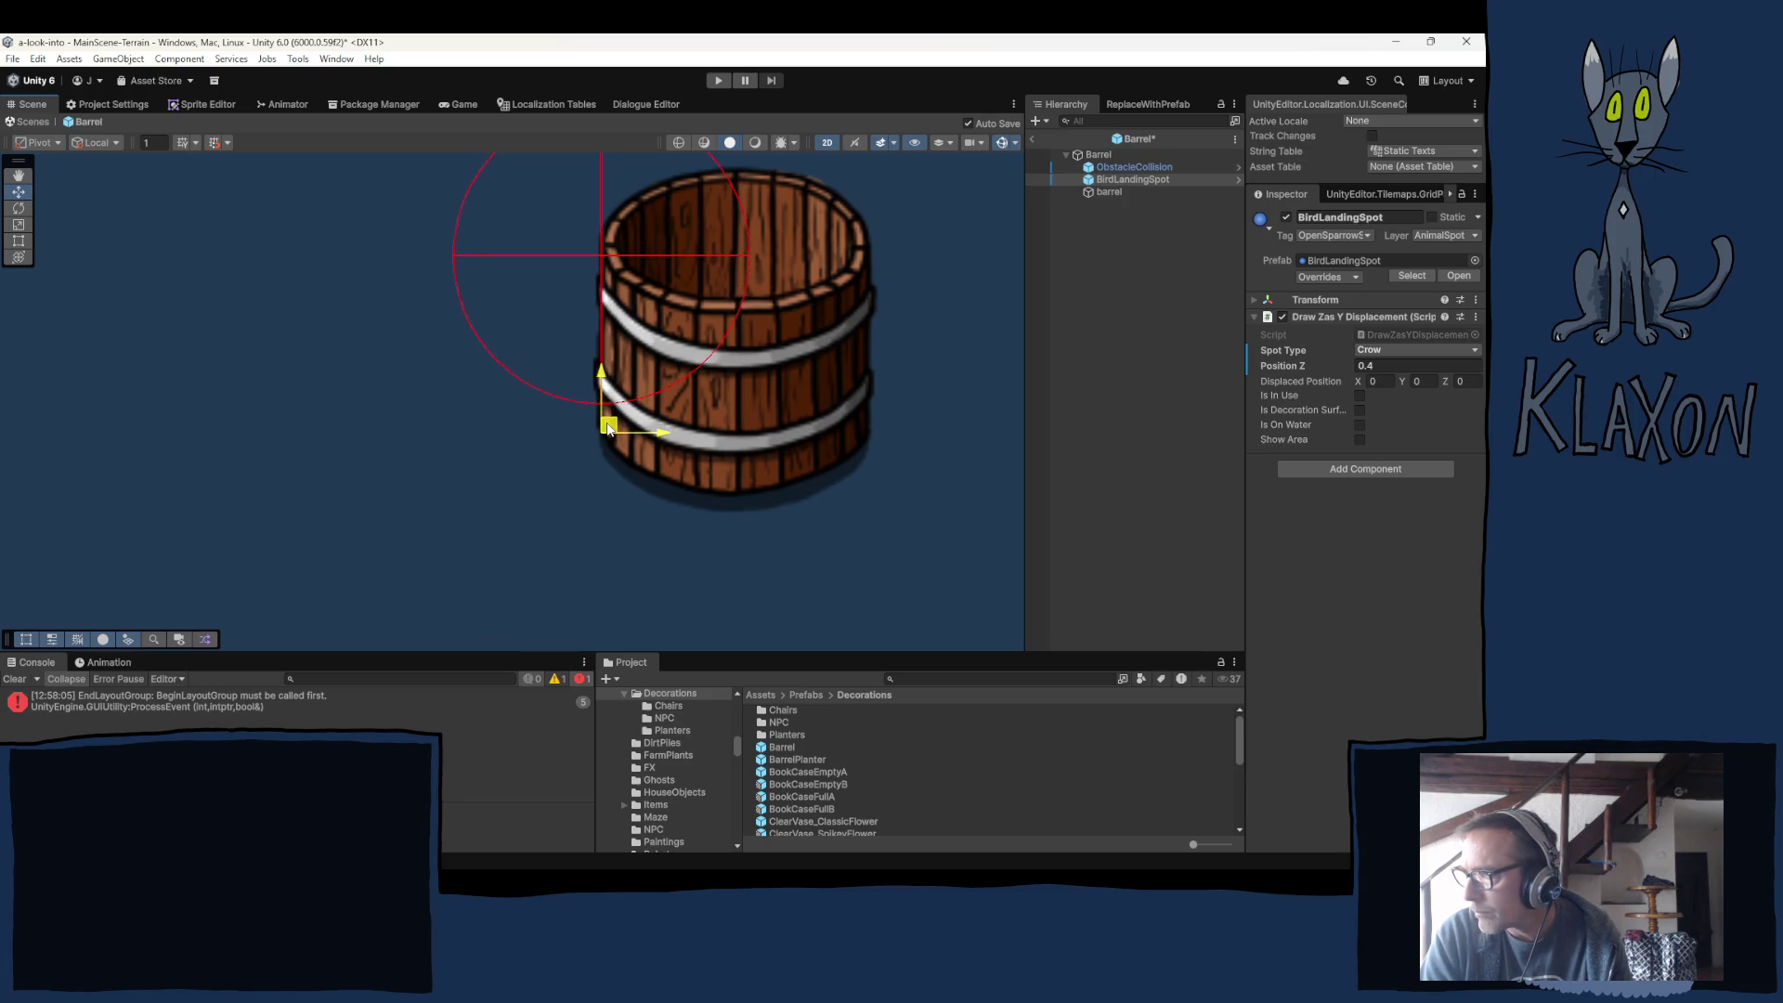
mouse_move(608, 428)
mouse_down()
mouse_move(610, 413)
mouse_move(692, 499)
mouse_move(599, 441)
mouse_move(639, 351)
mouse_move(641, 394)
mouse_move(629, 367)
mouse_move(673, 351)
mouse_up()
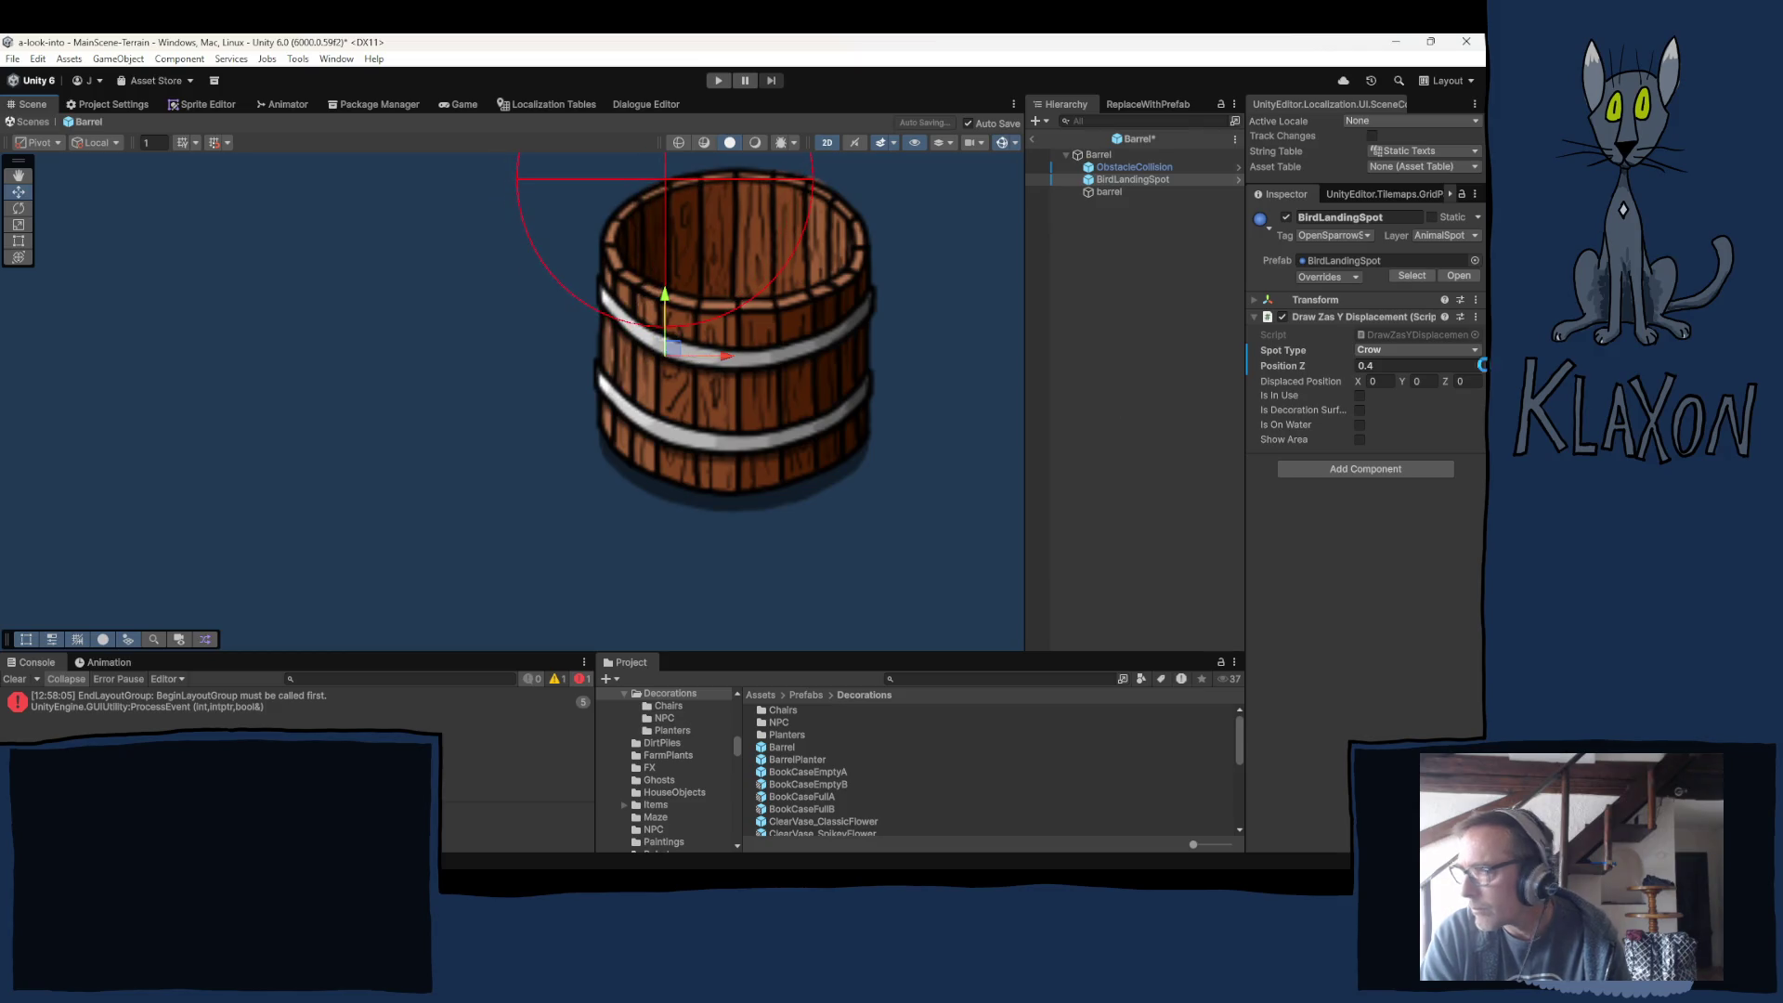
click(1382, 365)
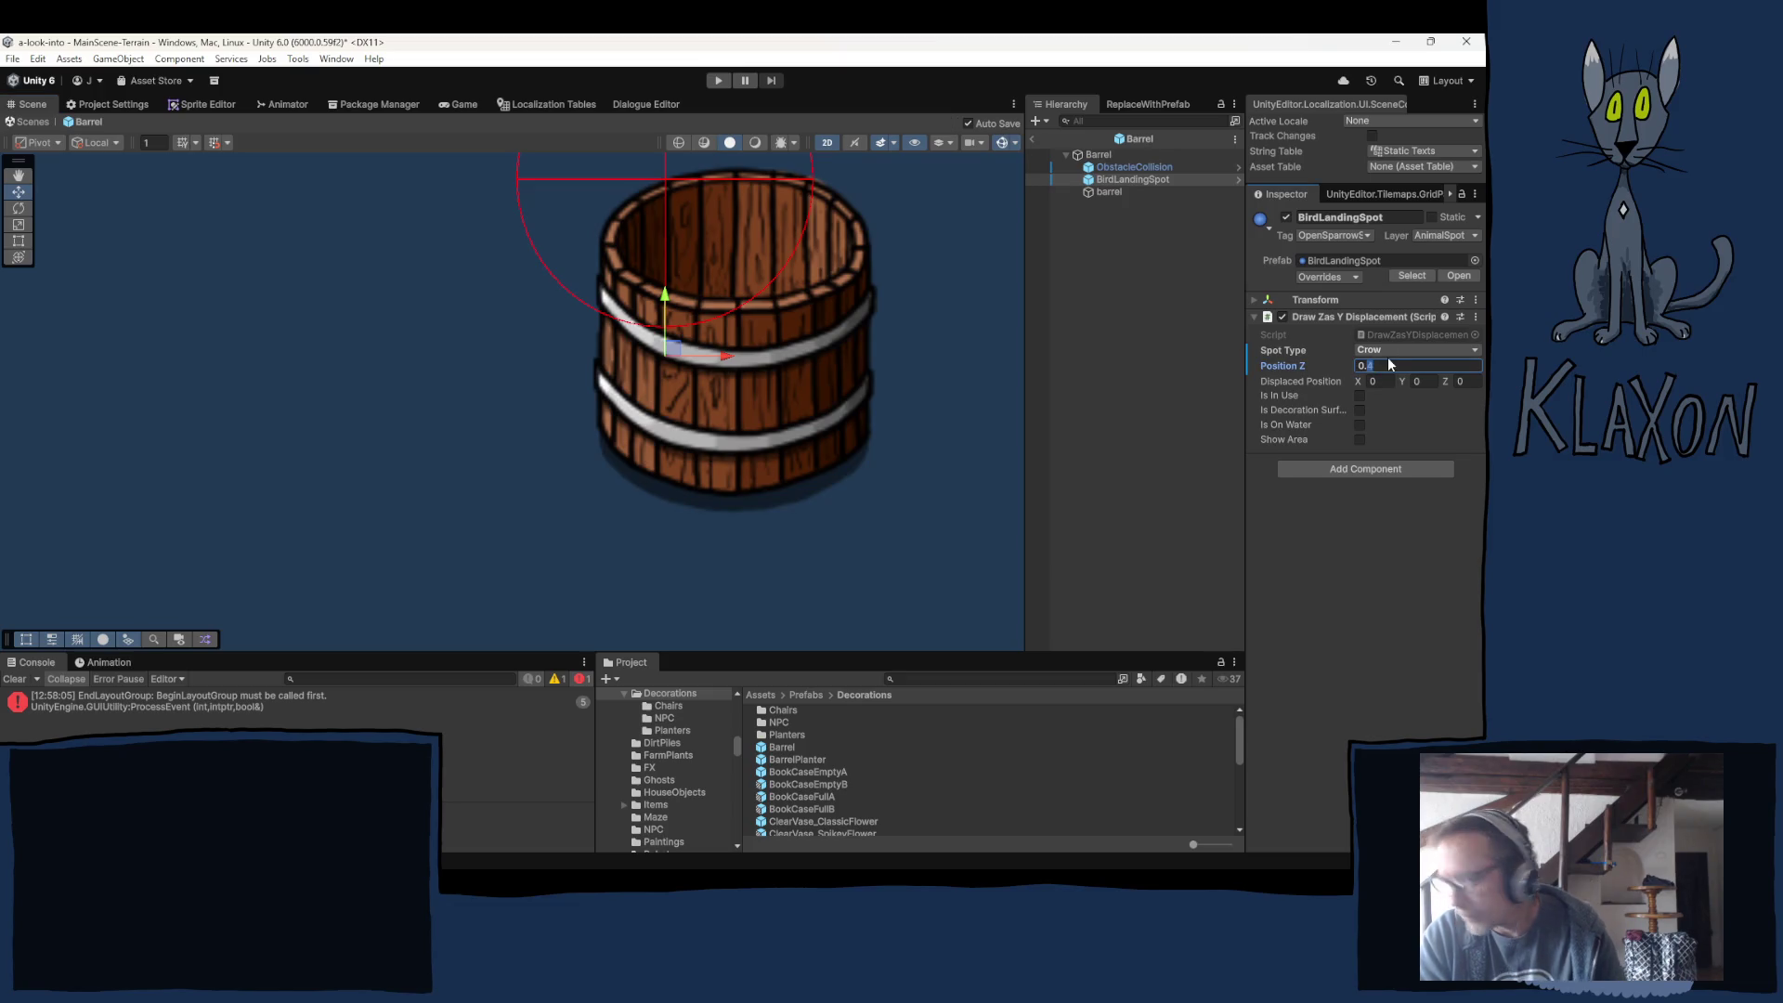
text(43)
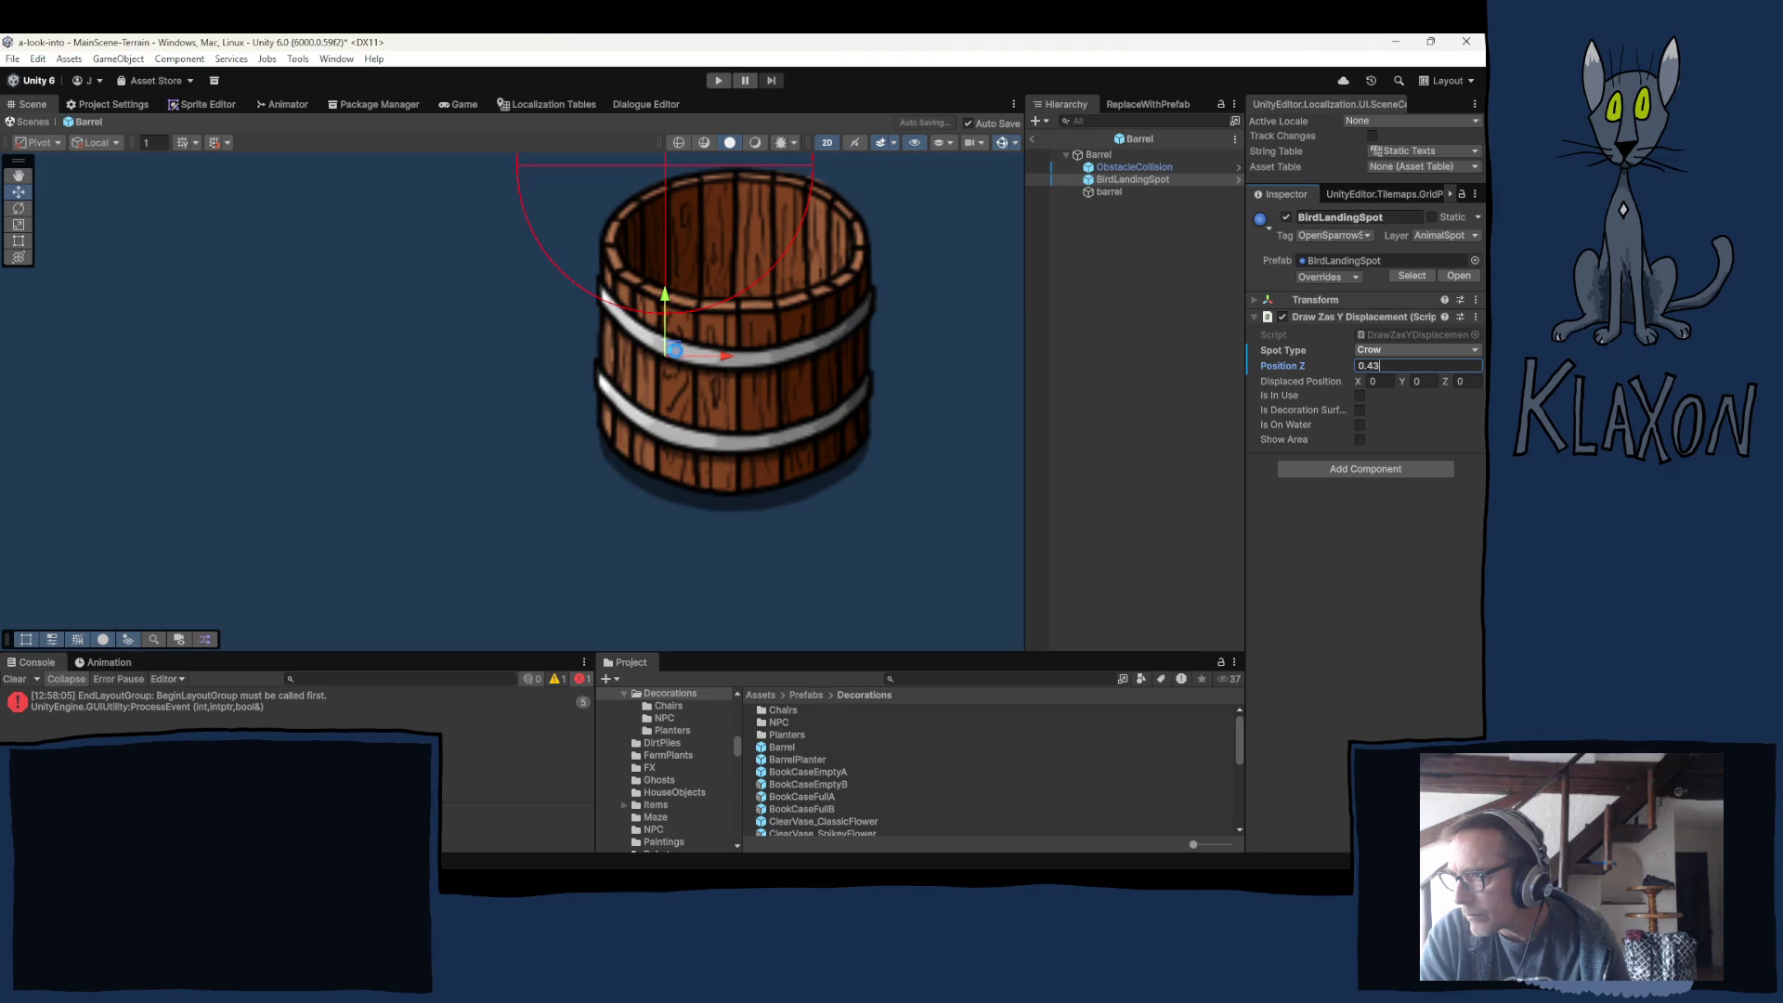
click(673, 353)
drag(673, 354, 682, 370)
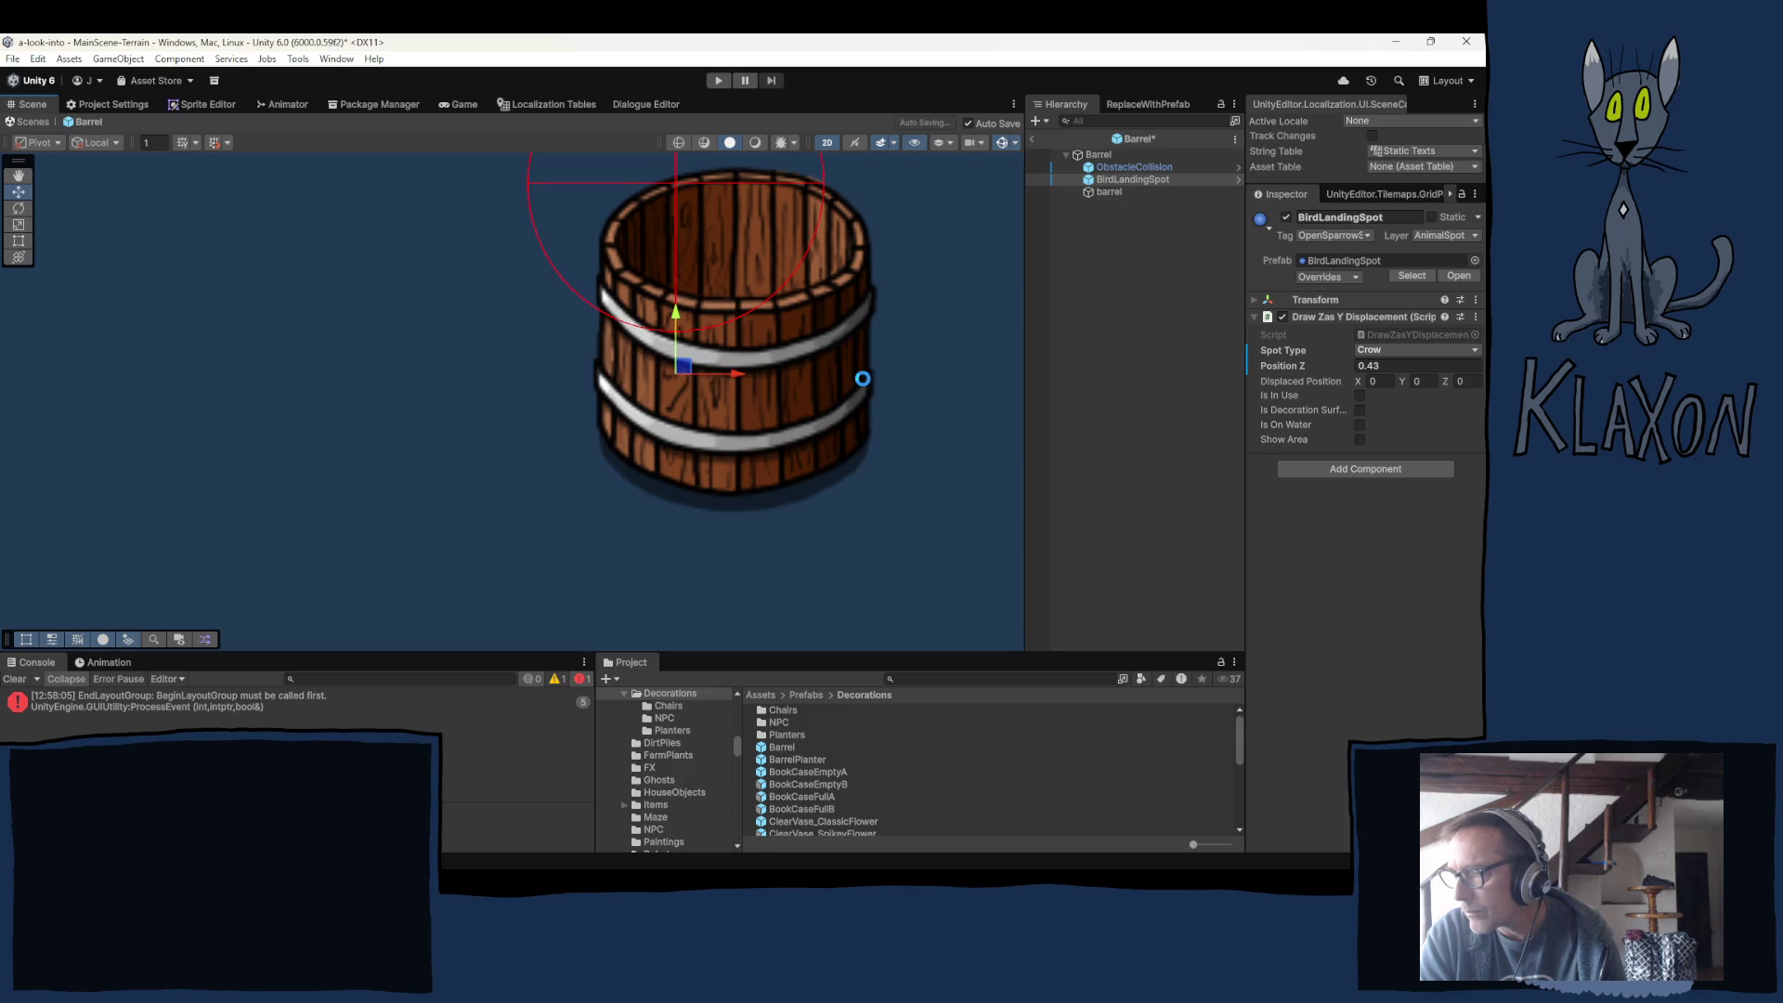
Set the shared Position Z of ObstacleCollision and BirdLandingSpot to 0.431.
ctrl+click(1119, 169)
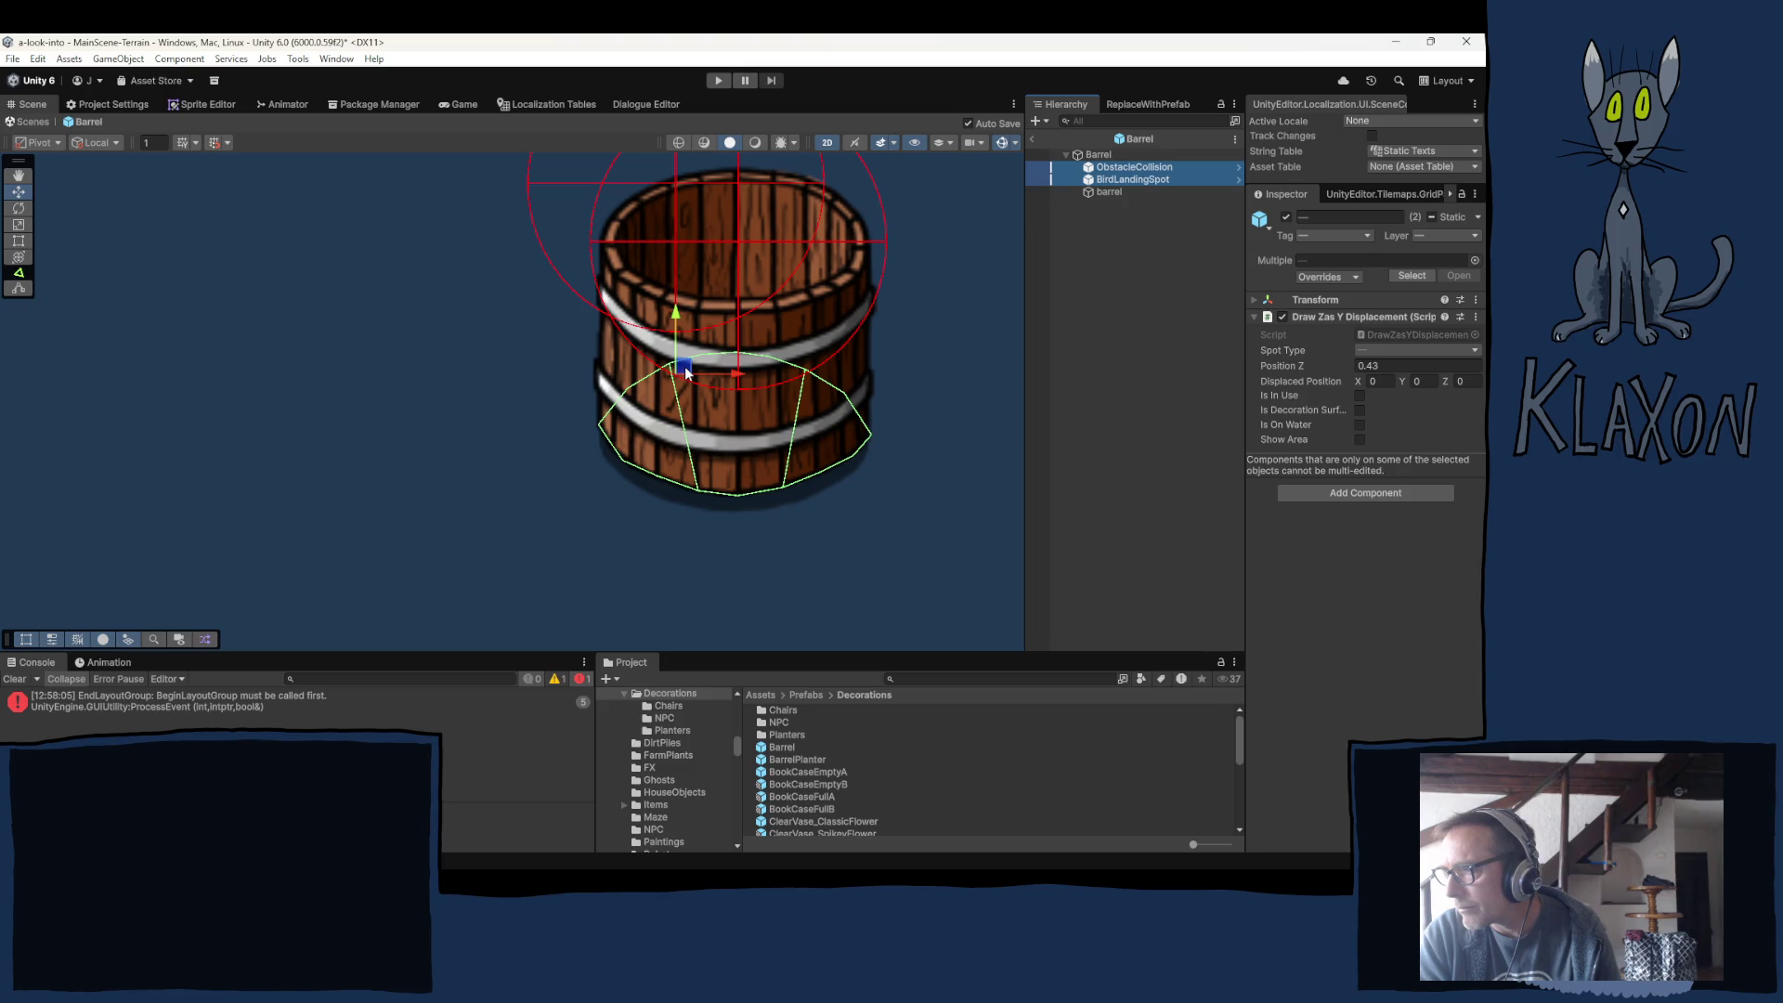
click(1386, 365)
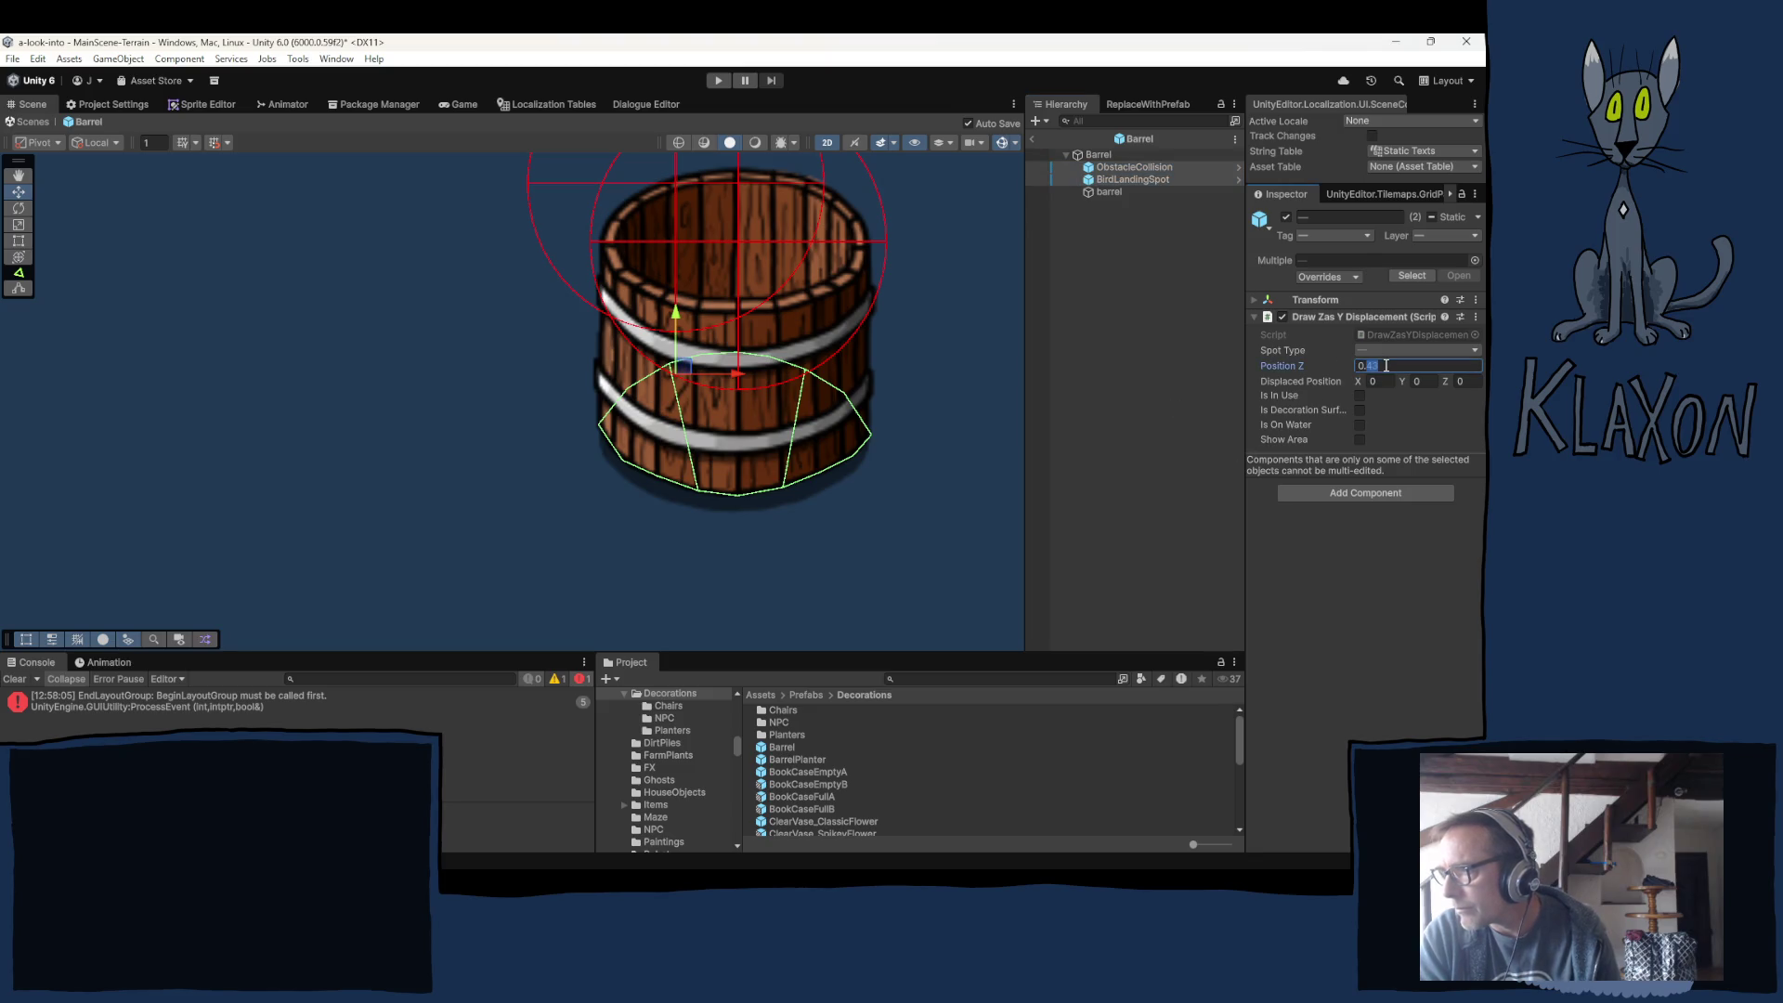
key(End)
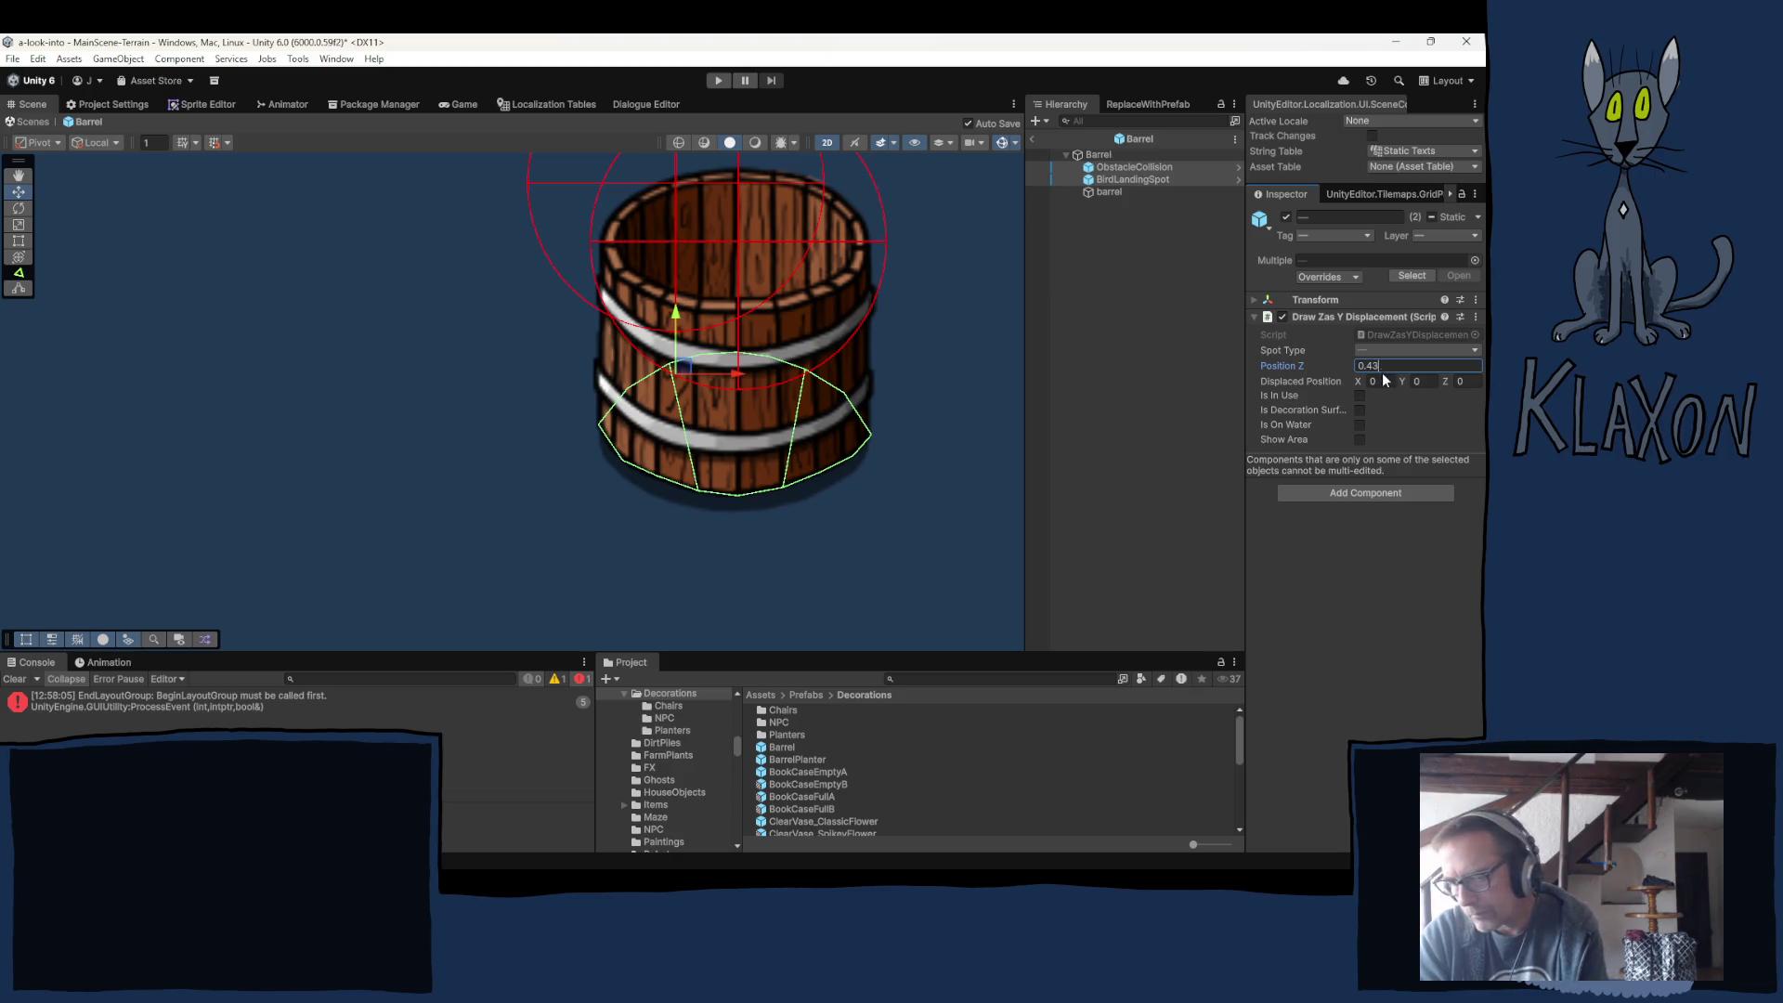
text(1)
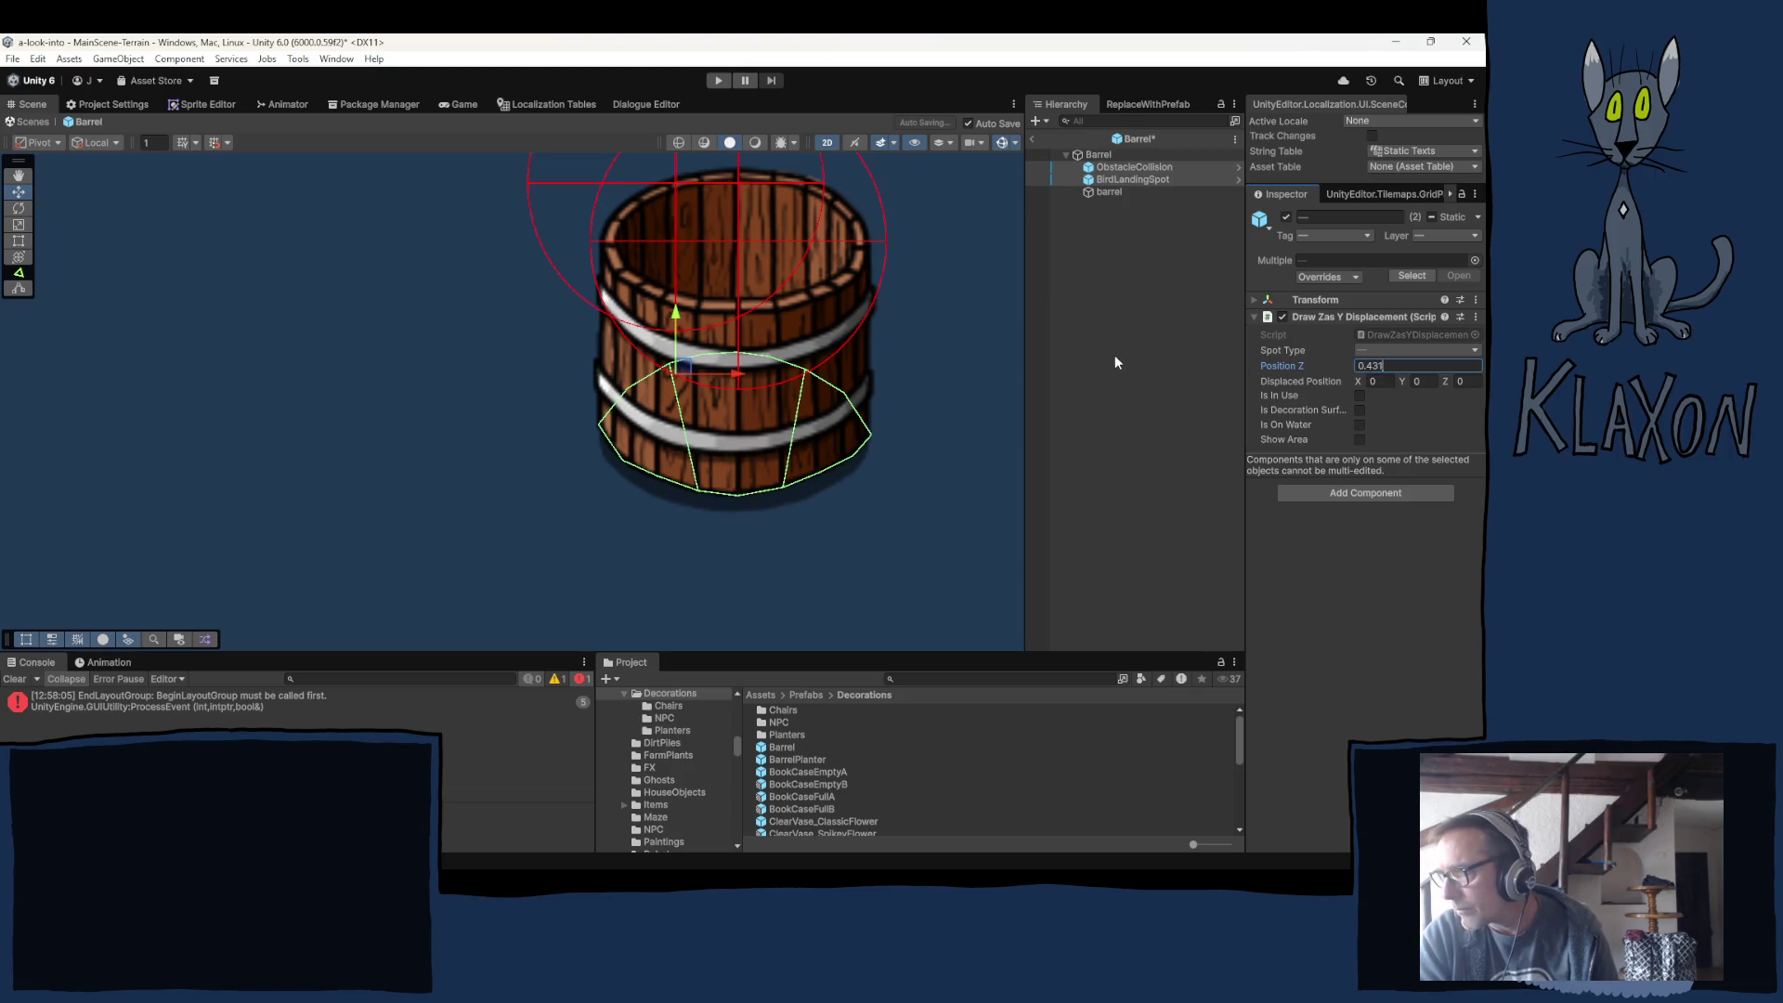
Restore ObstacleCollision's Position Z alone to 0.43, then clear the selection.
click(1104, 354)
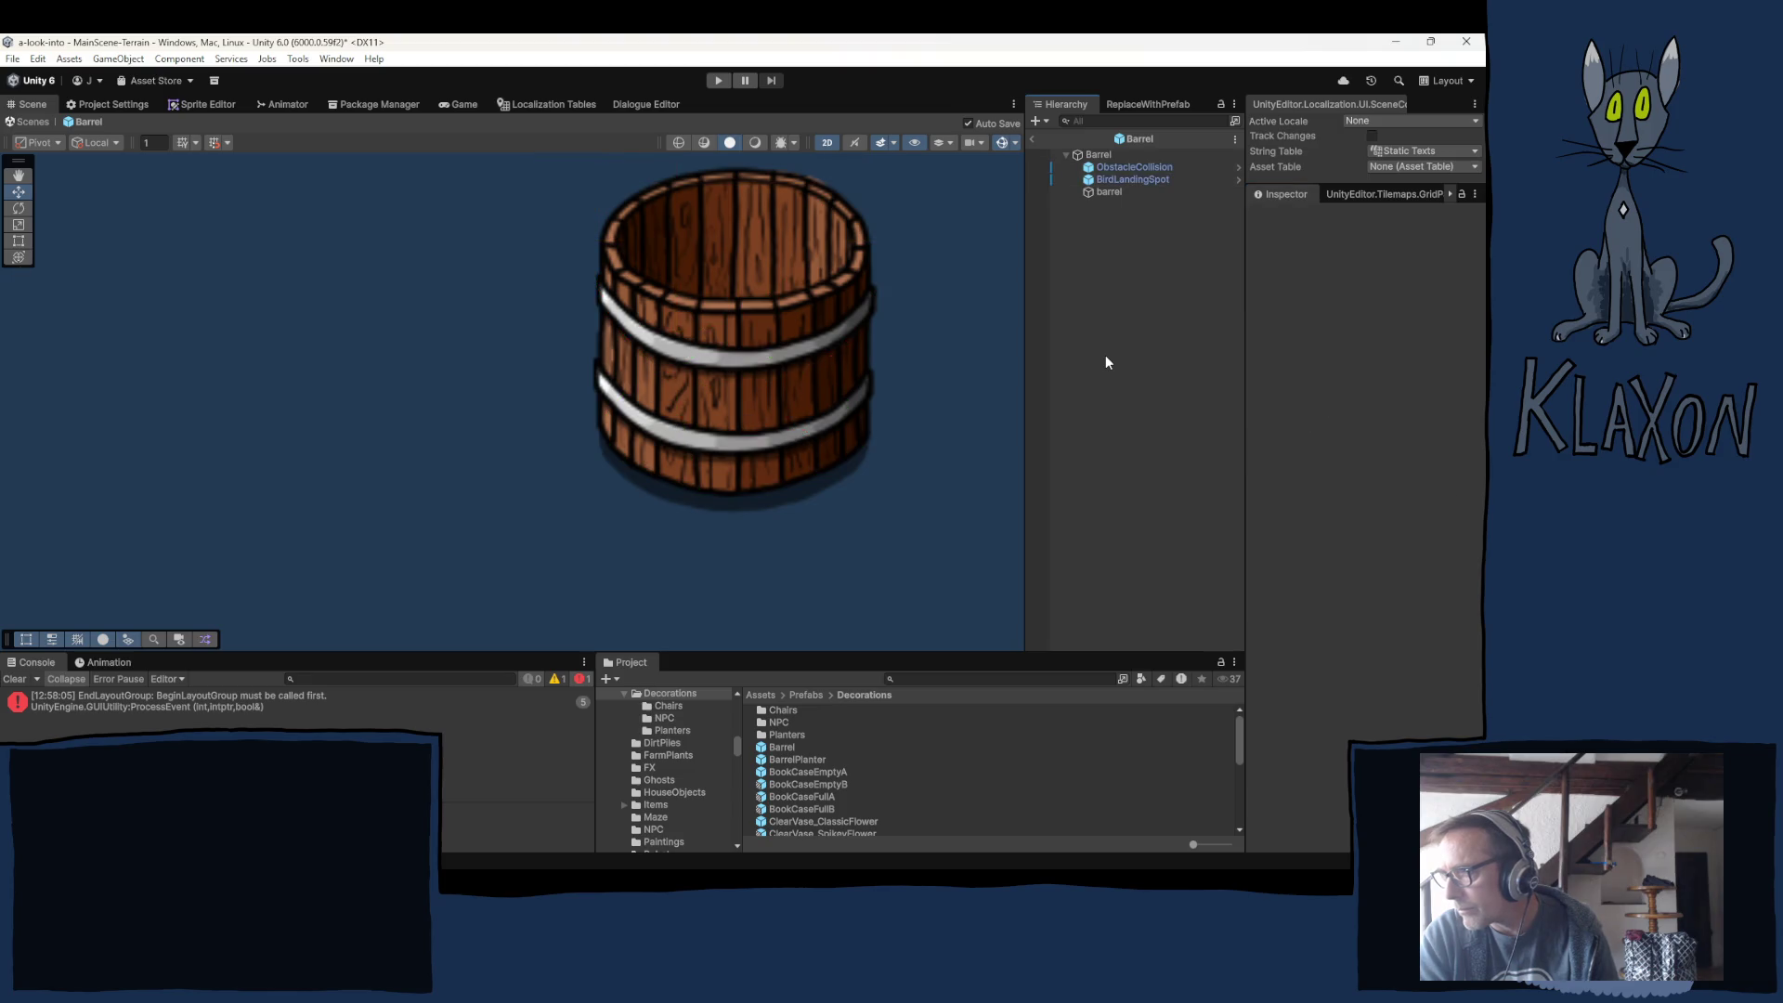
click(1100, 154)
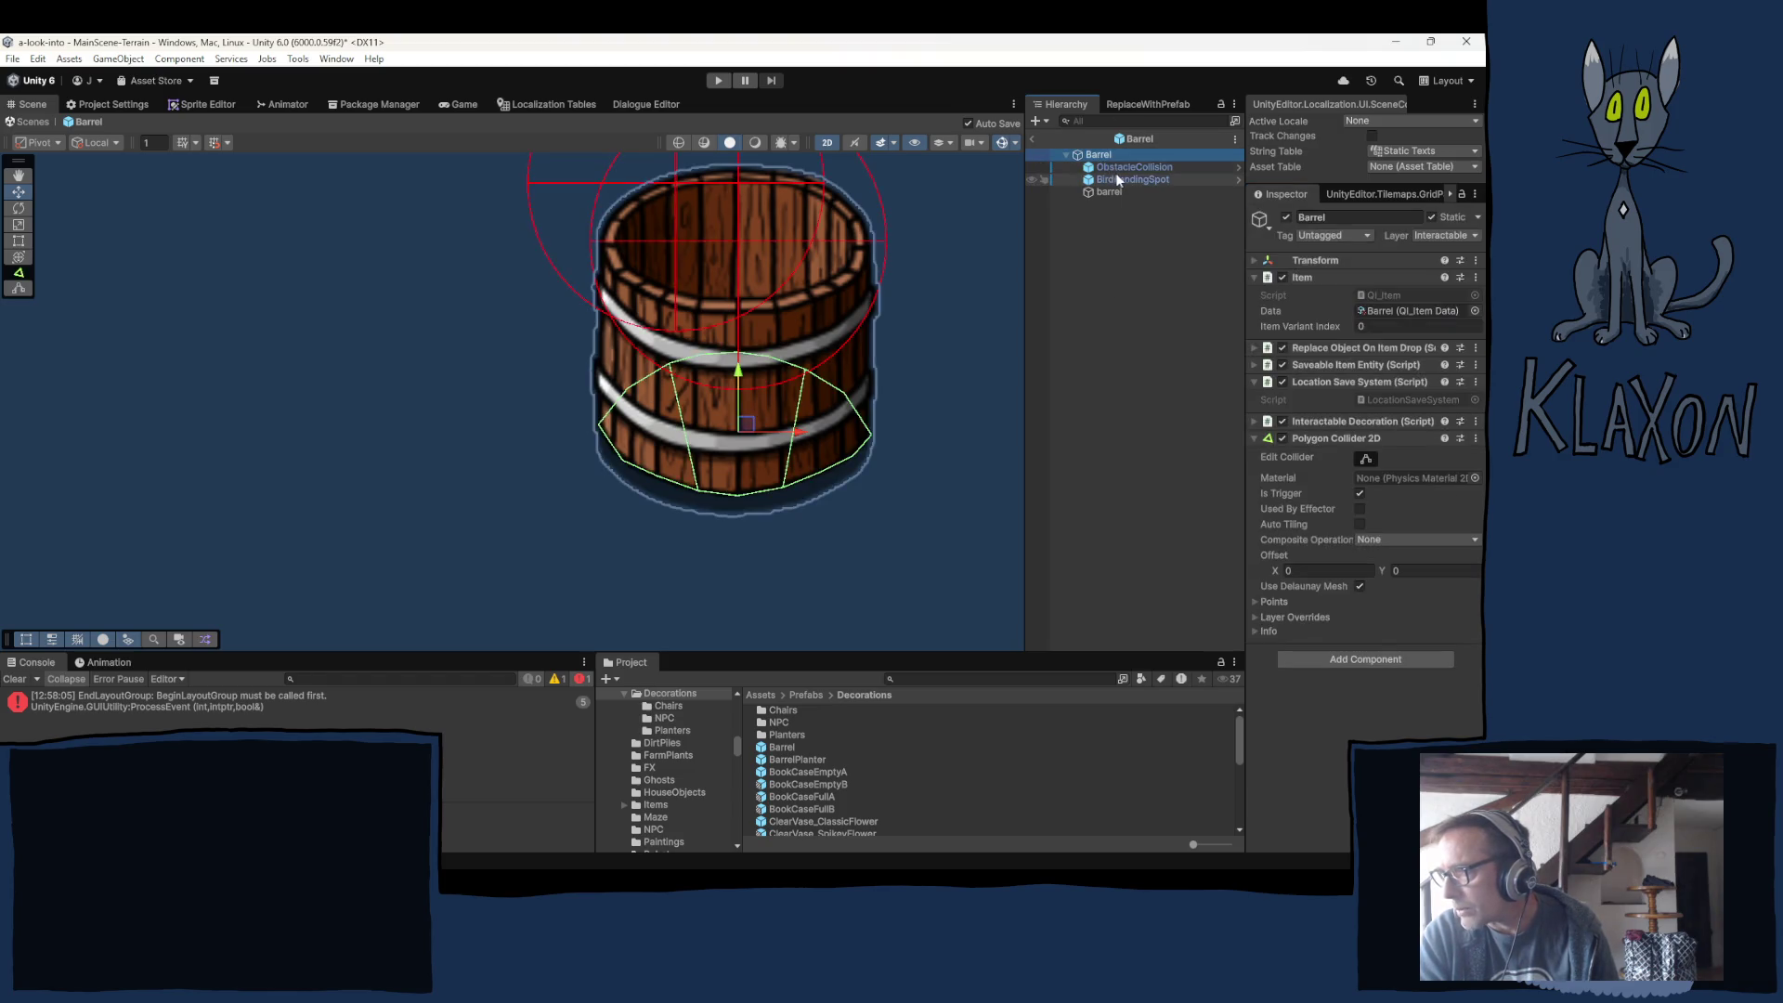
click(1128, 167)
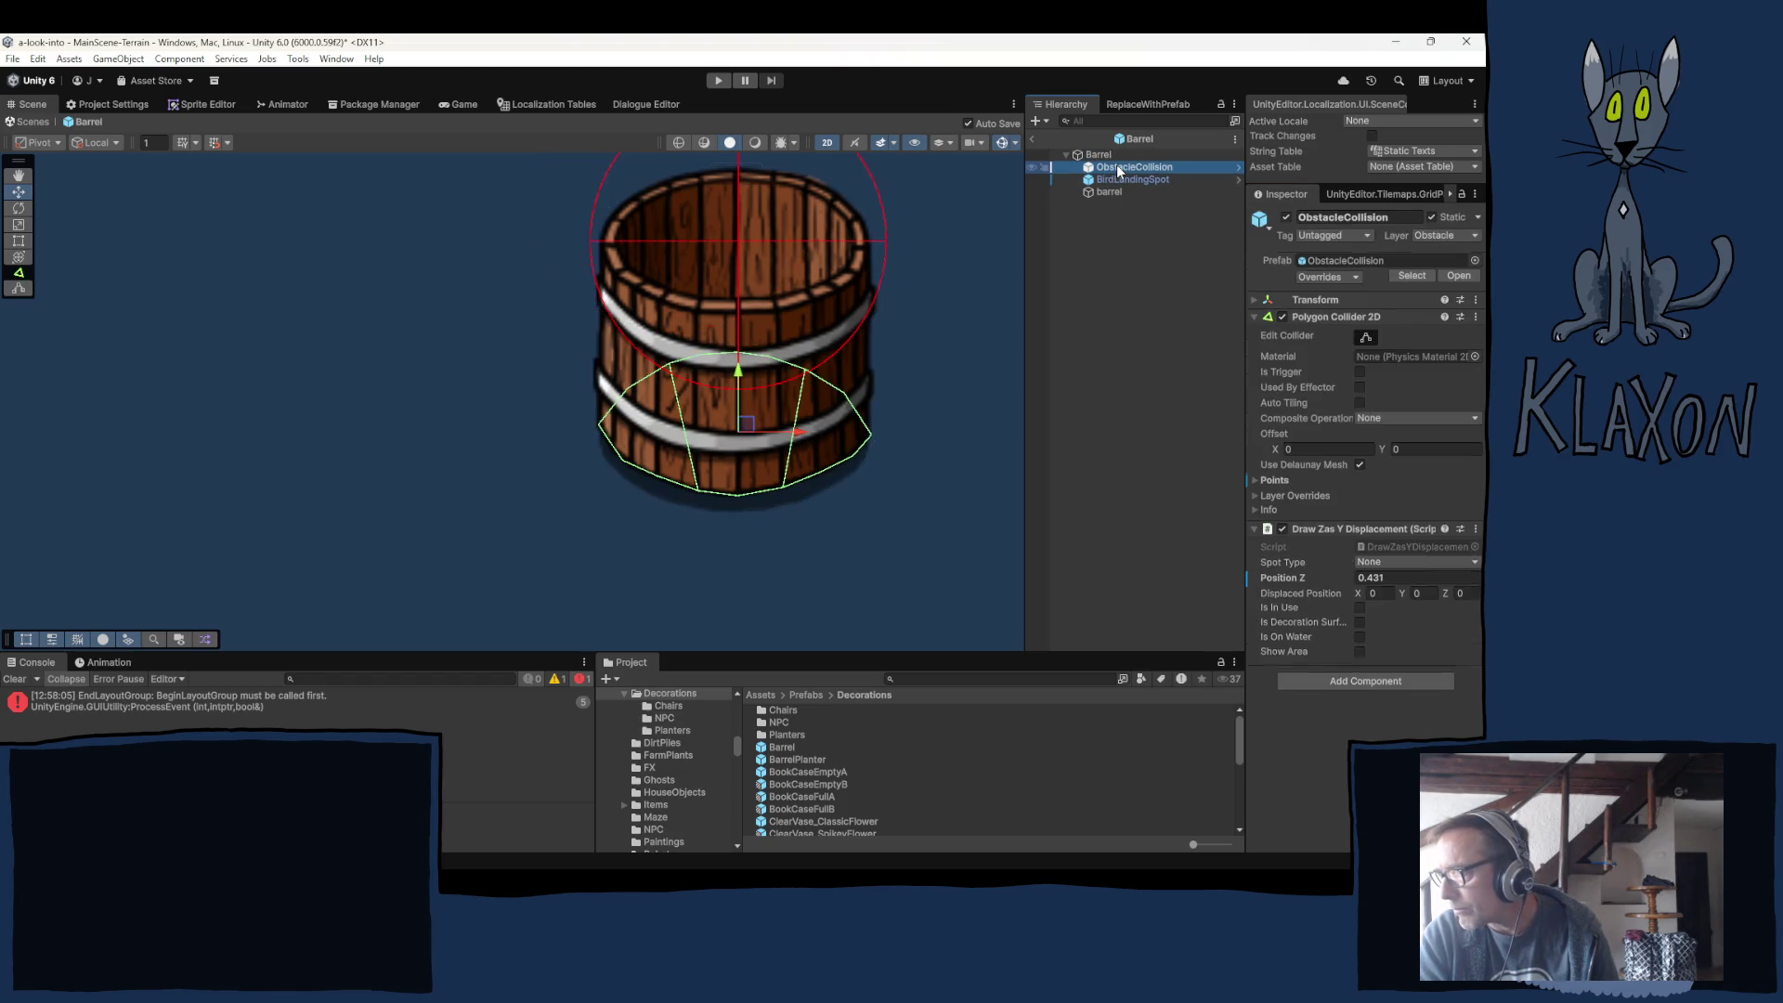
click(1380, 580)
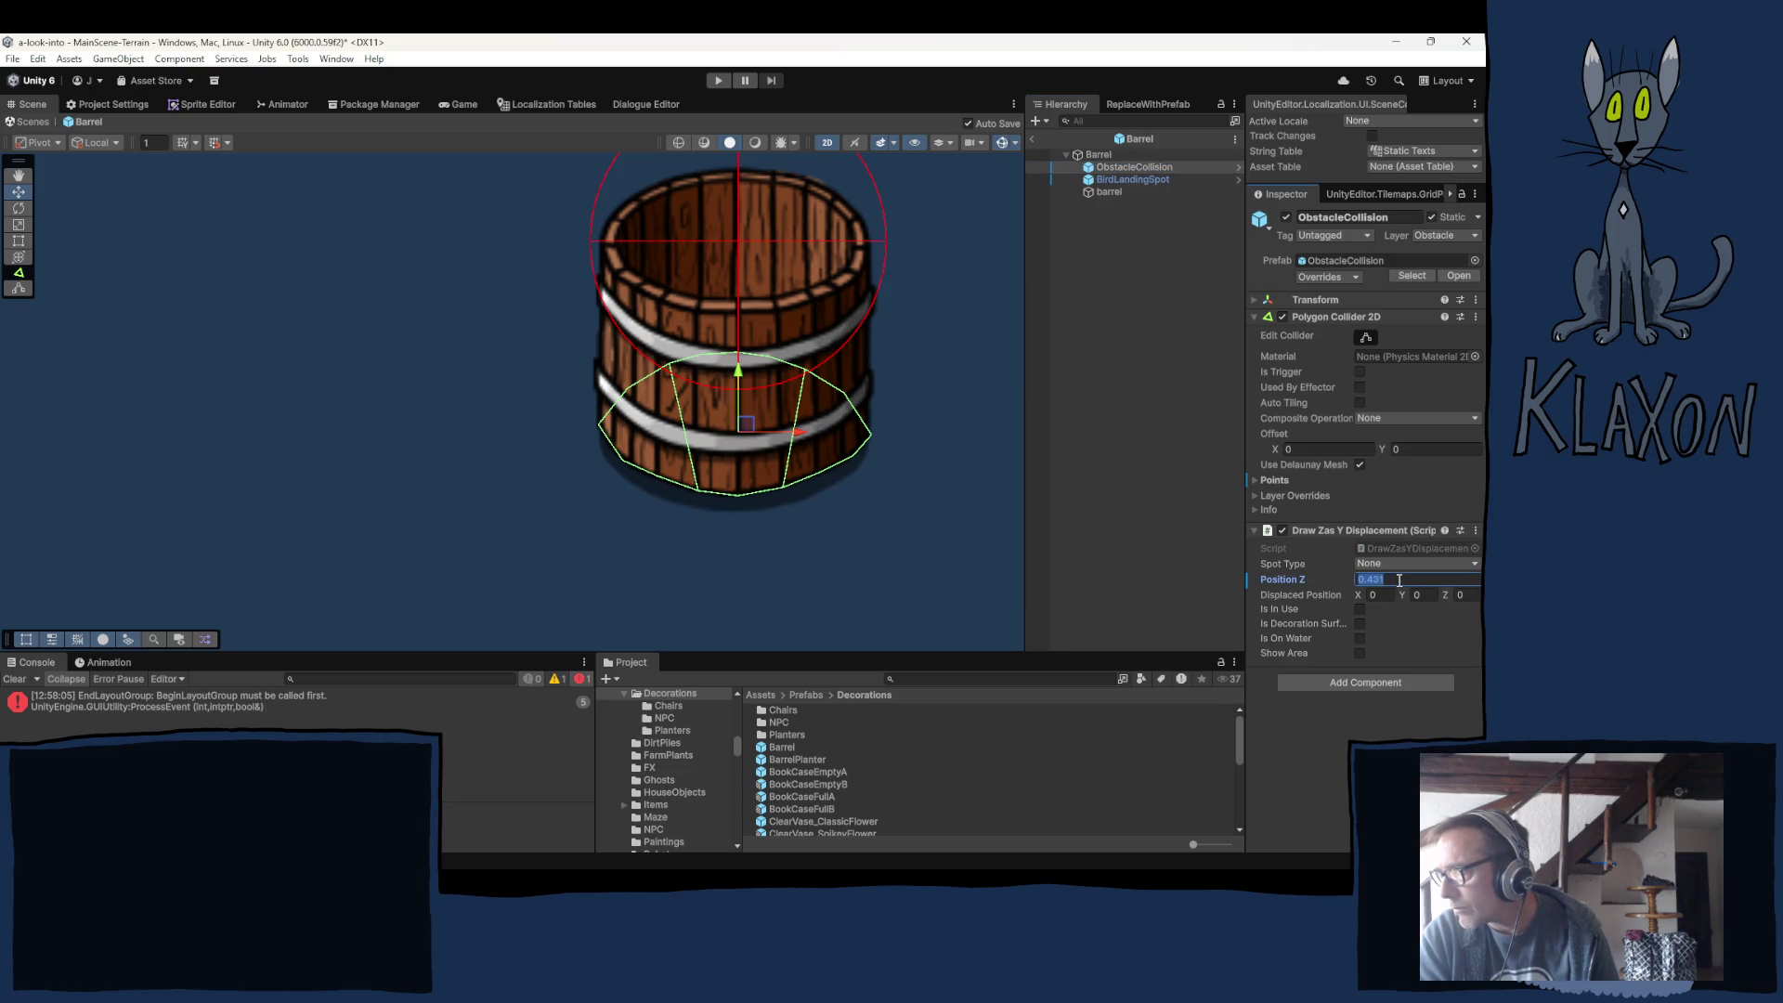
key(End)
key(BackSpace)
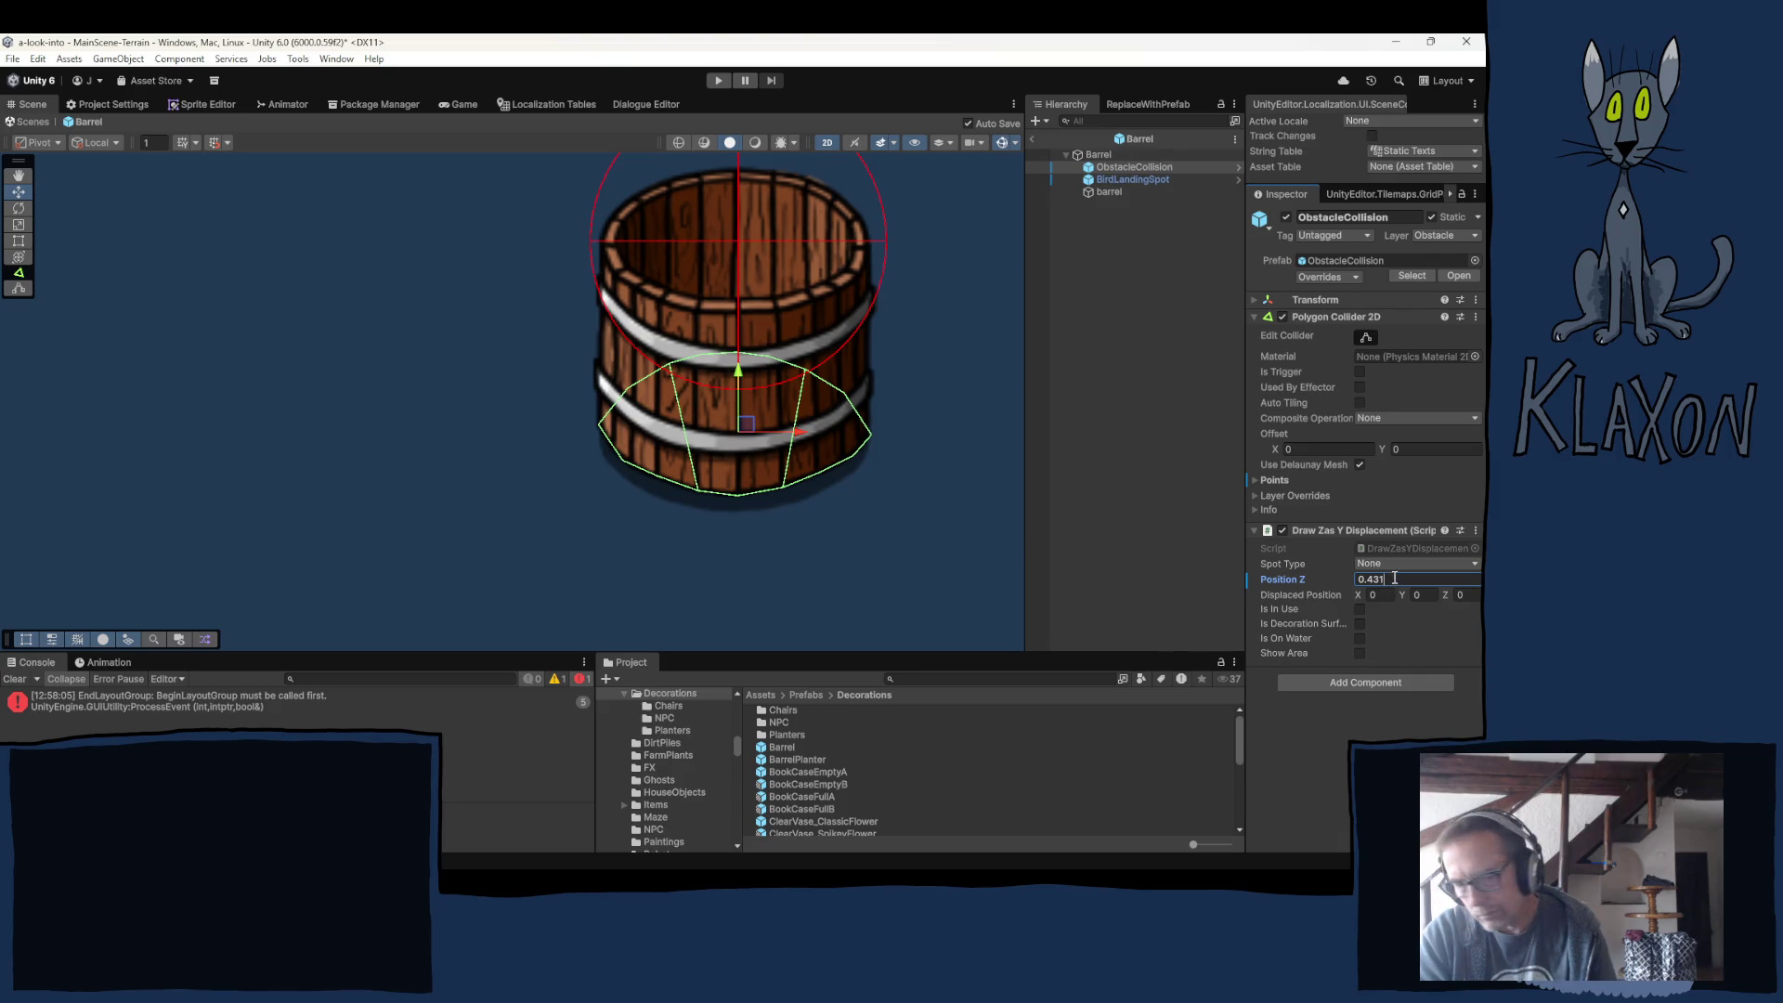
click(1141, 179)
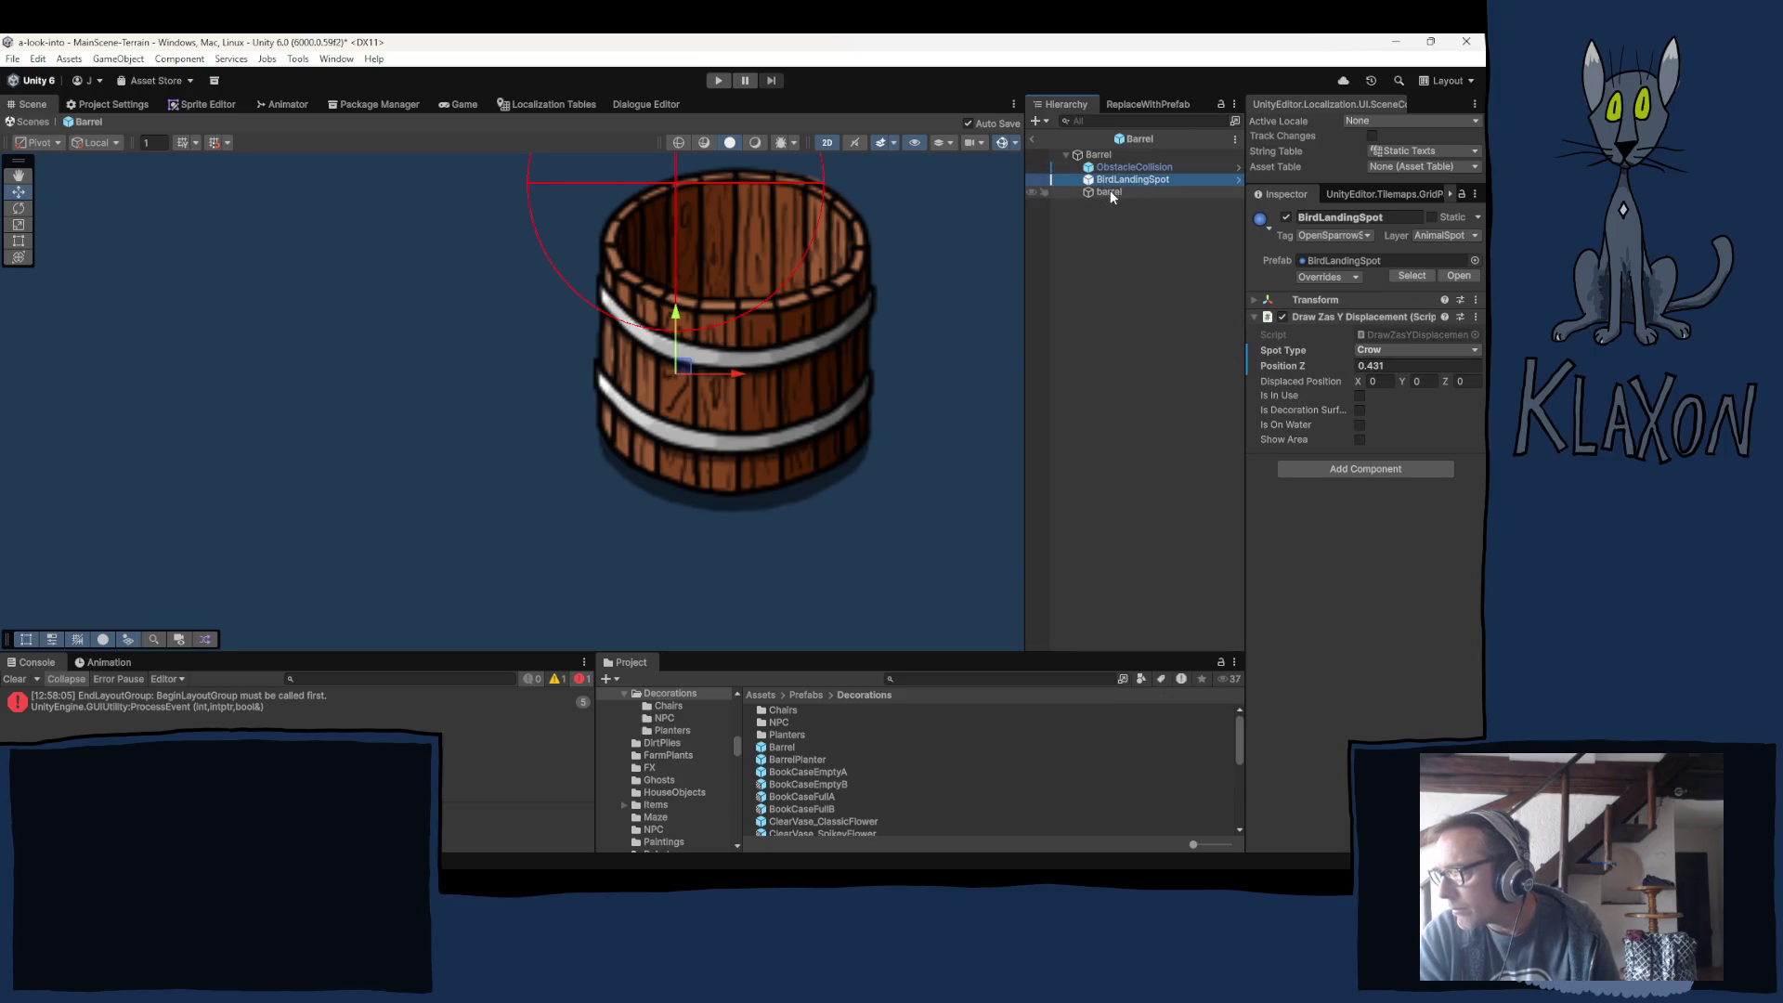
click(1100, 384)
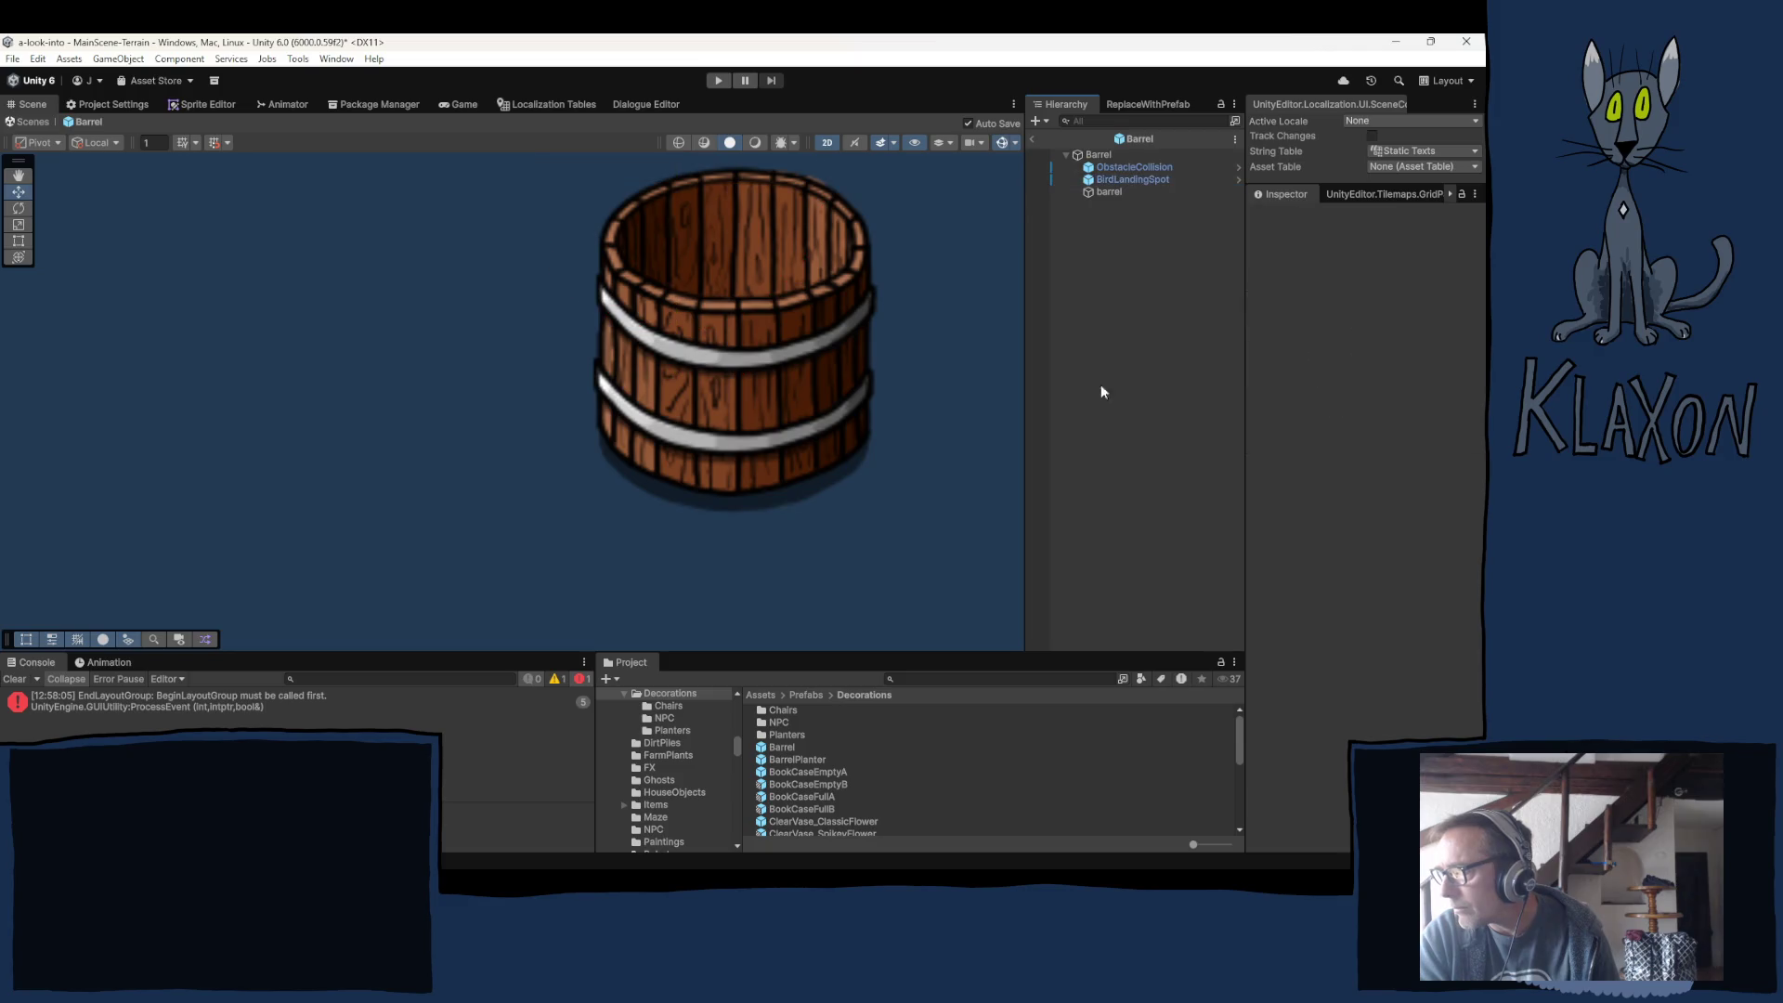
Select the Barrel root to show its trigger Polygon Collider 2D in the Inspector.
click(1110, 154)
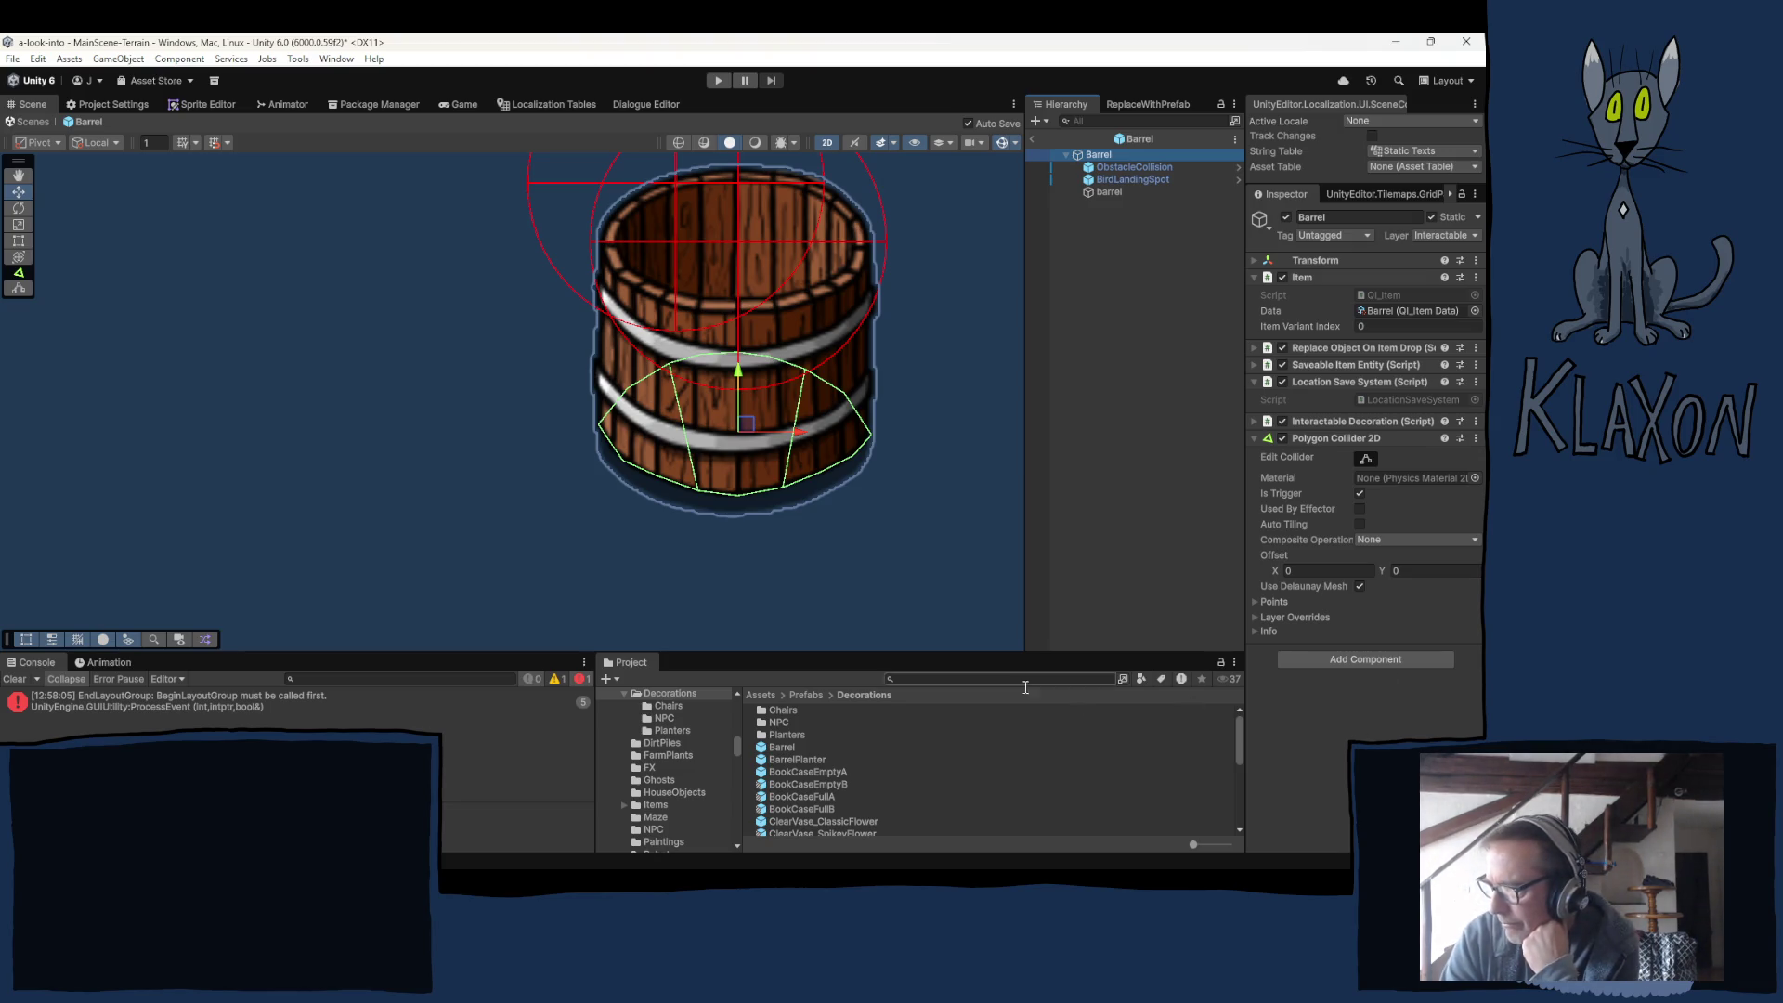
drag(678, 654, 679, 642)
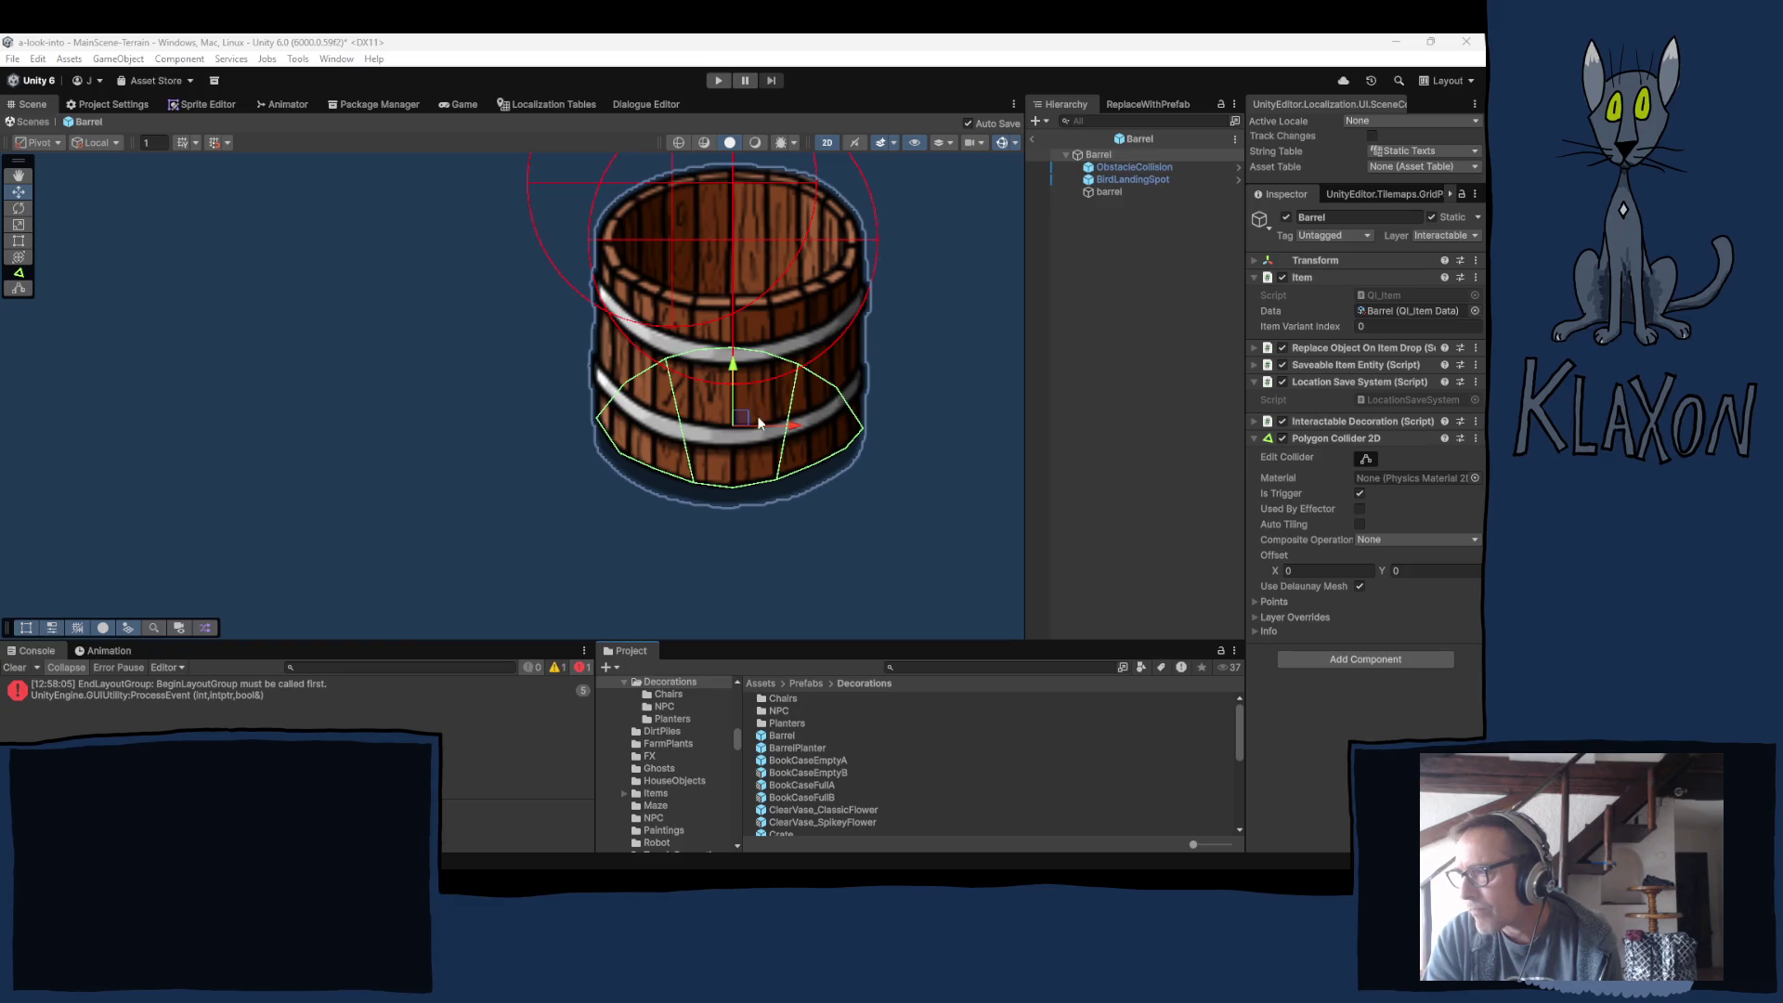
Drag ObstacleCollision up so its polygon collider sits on the barrel's top rim.
drag(734, 362, 738, 311)
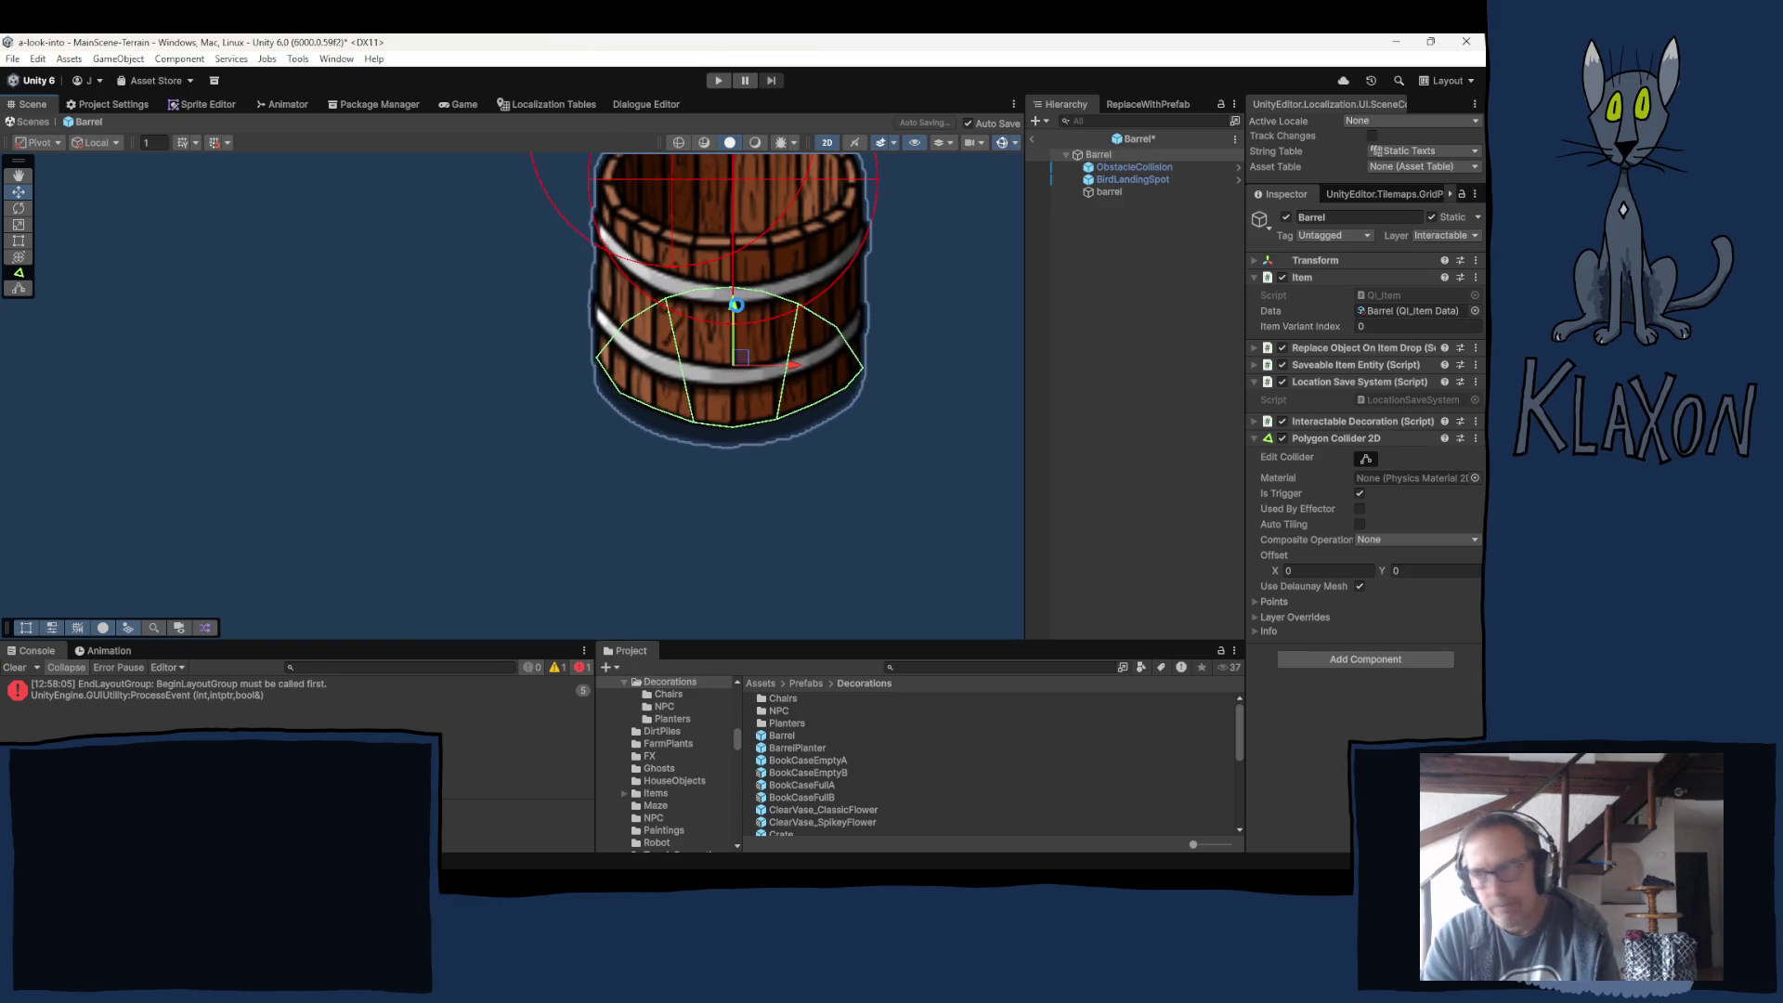
key(ctrl+z)
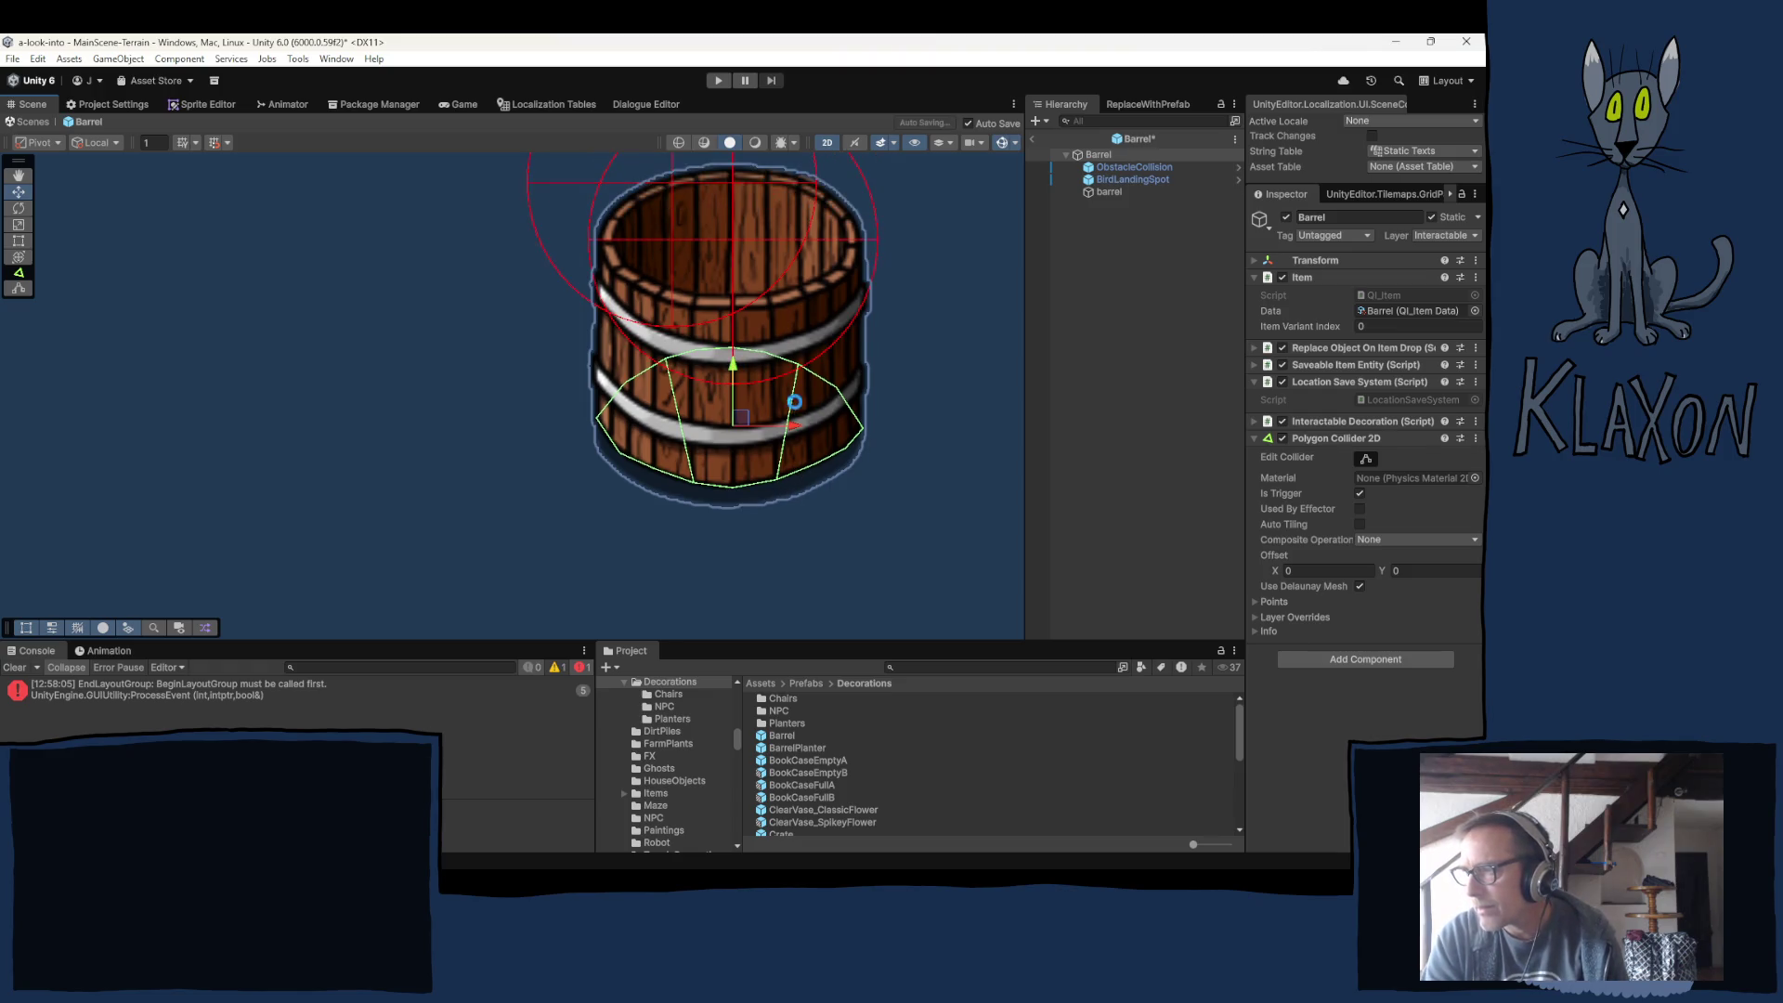
click(1131, 169)
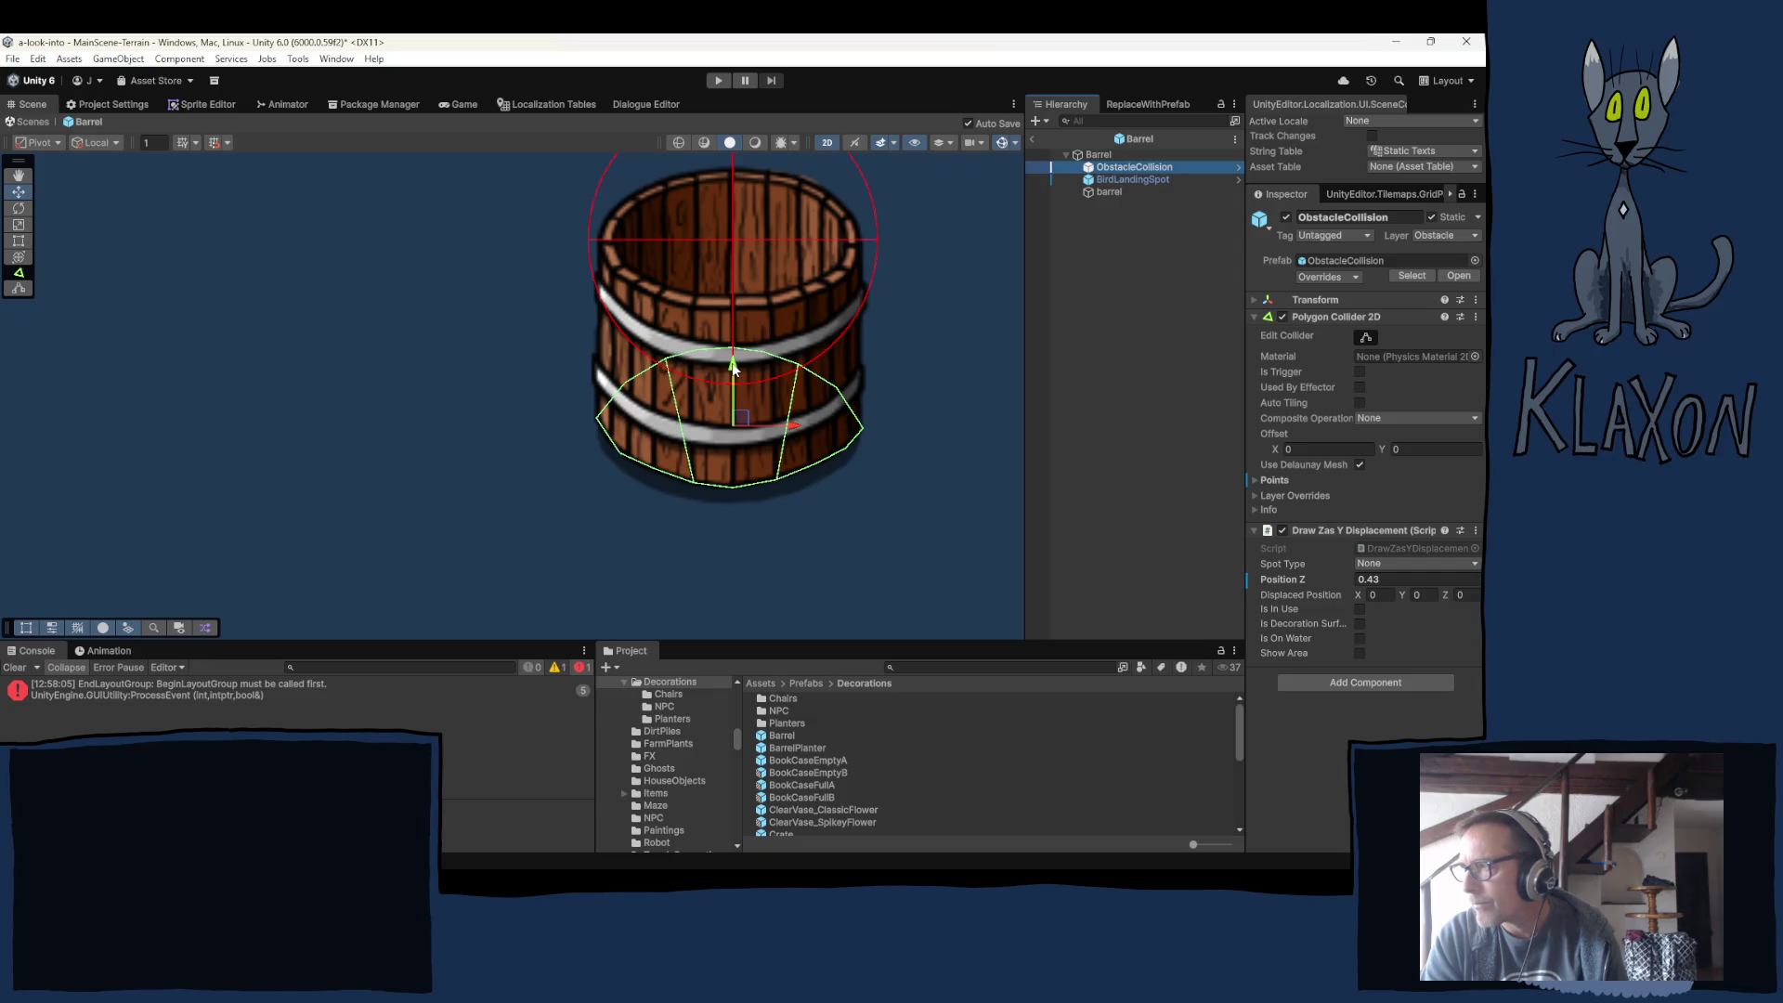
drag(732, 367, 752, 188)
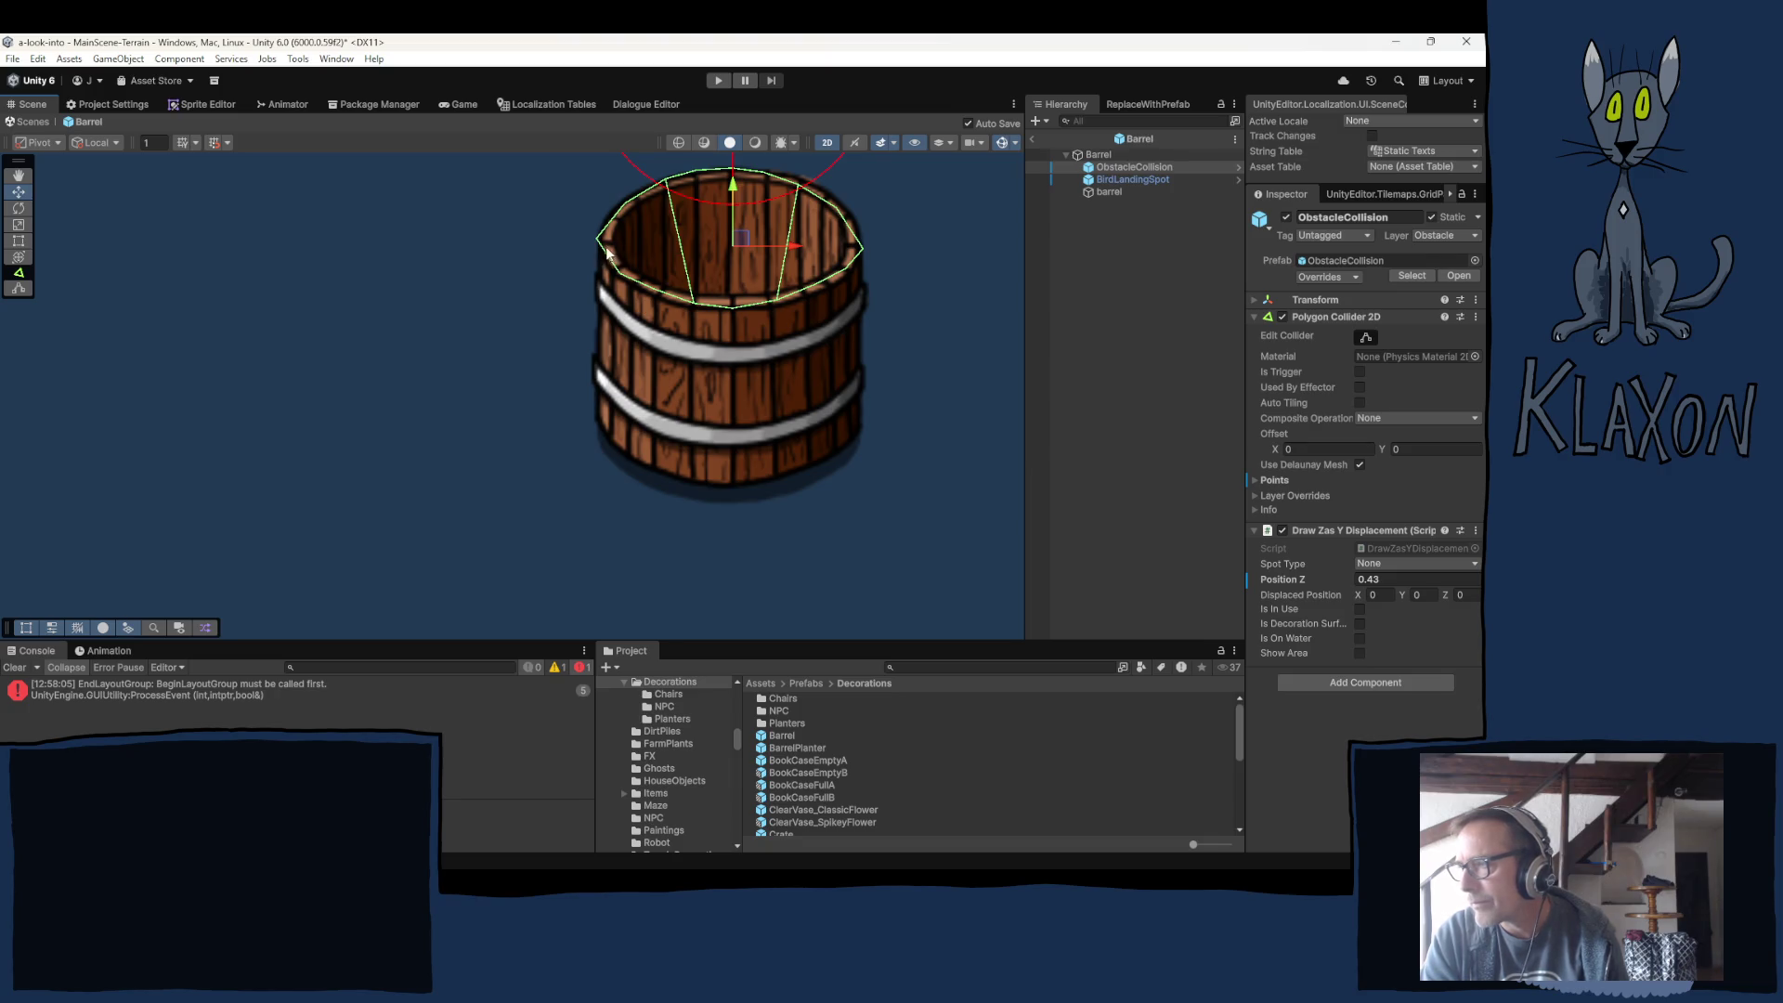
Edit the collider and add points along the rim's lower and right edges.
click(1366, 338)
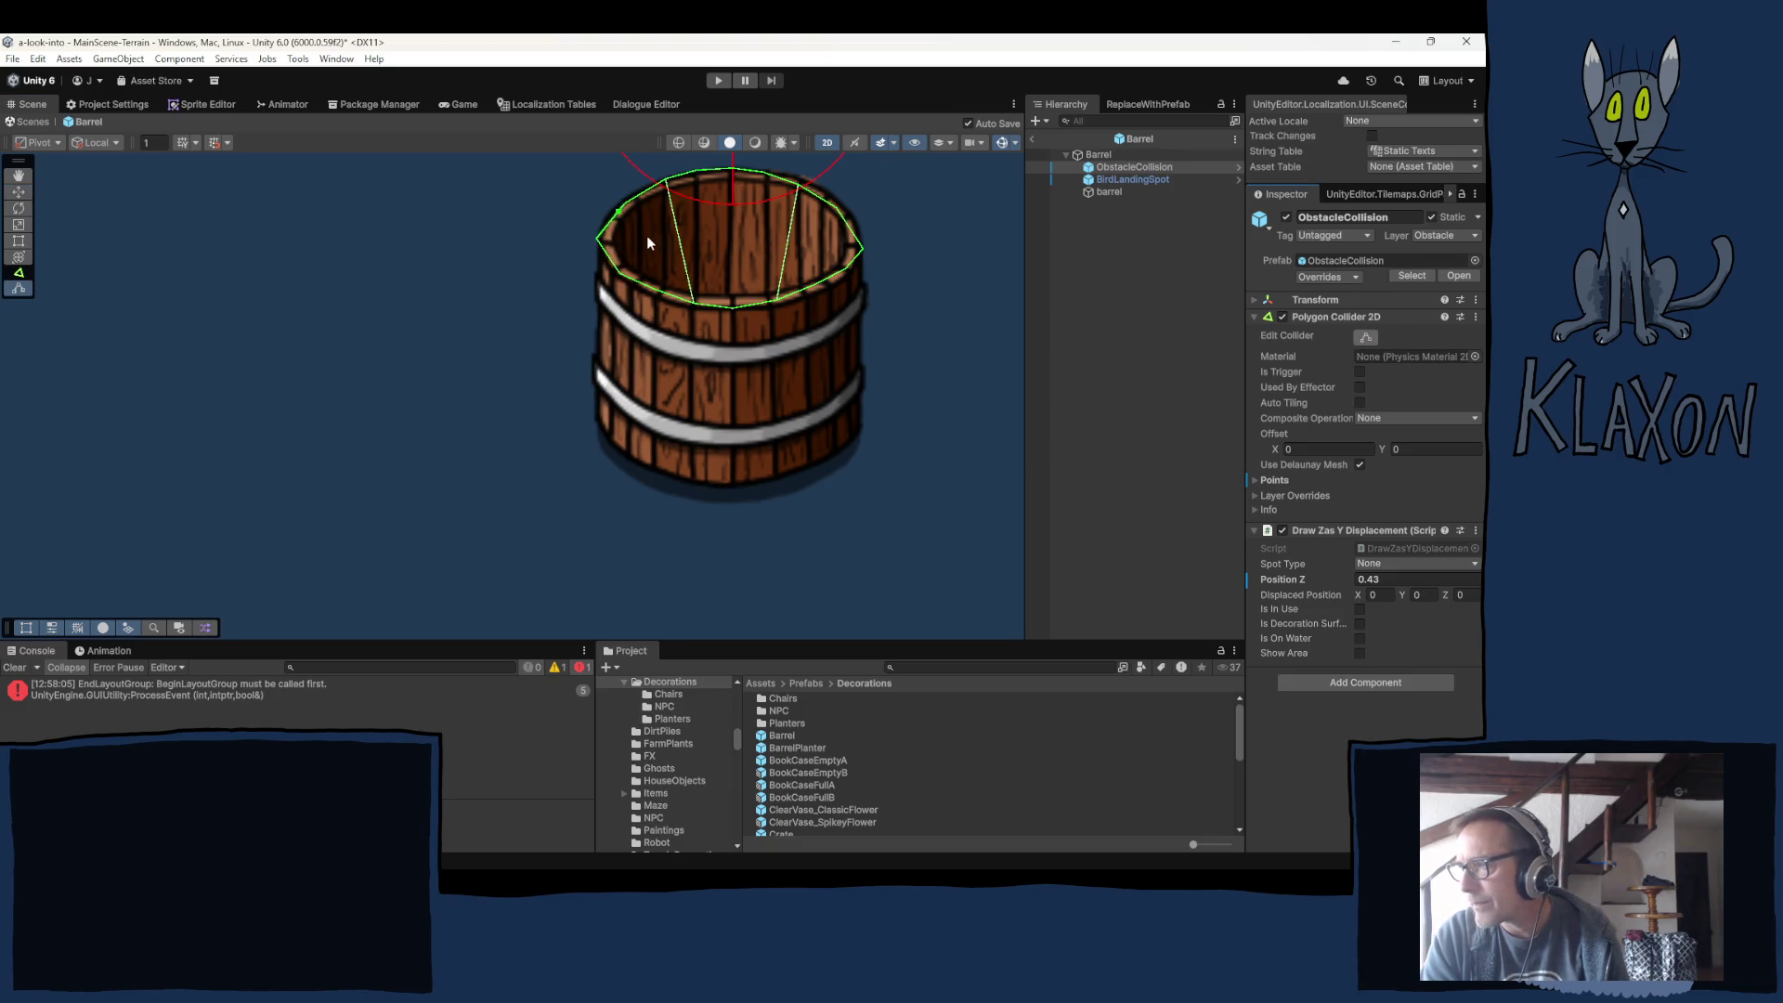
scroll(644, 237, up, 4)
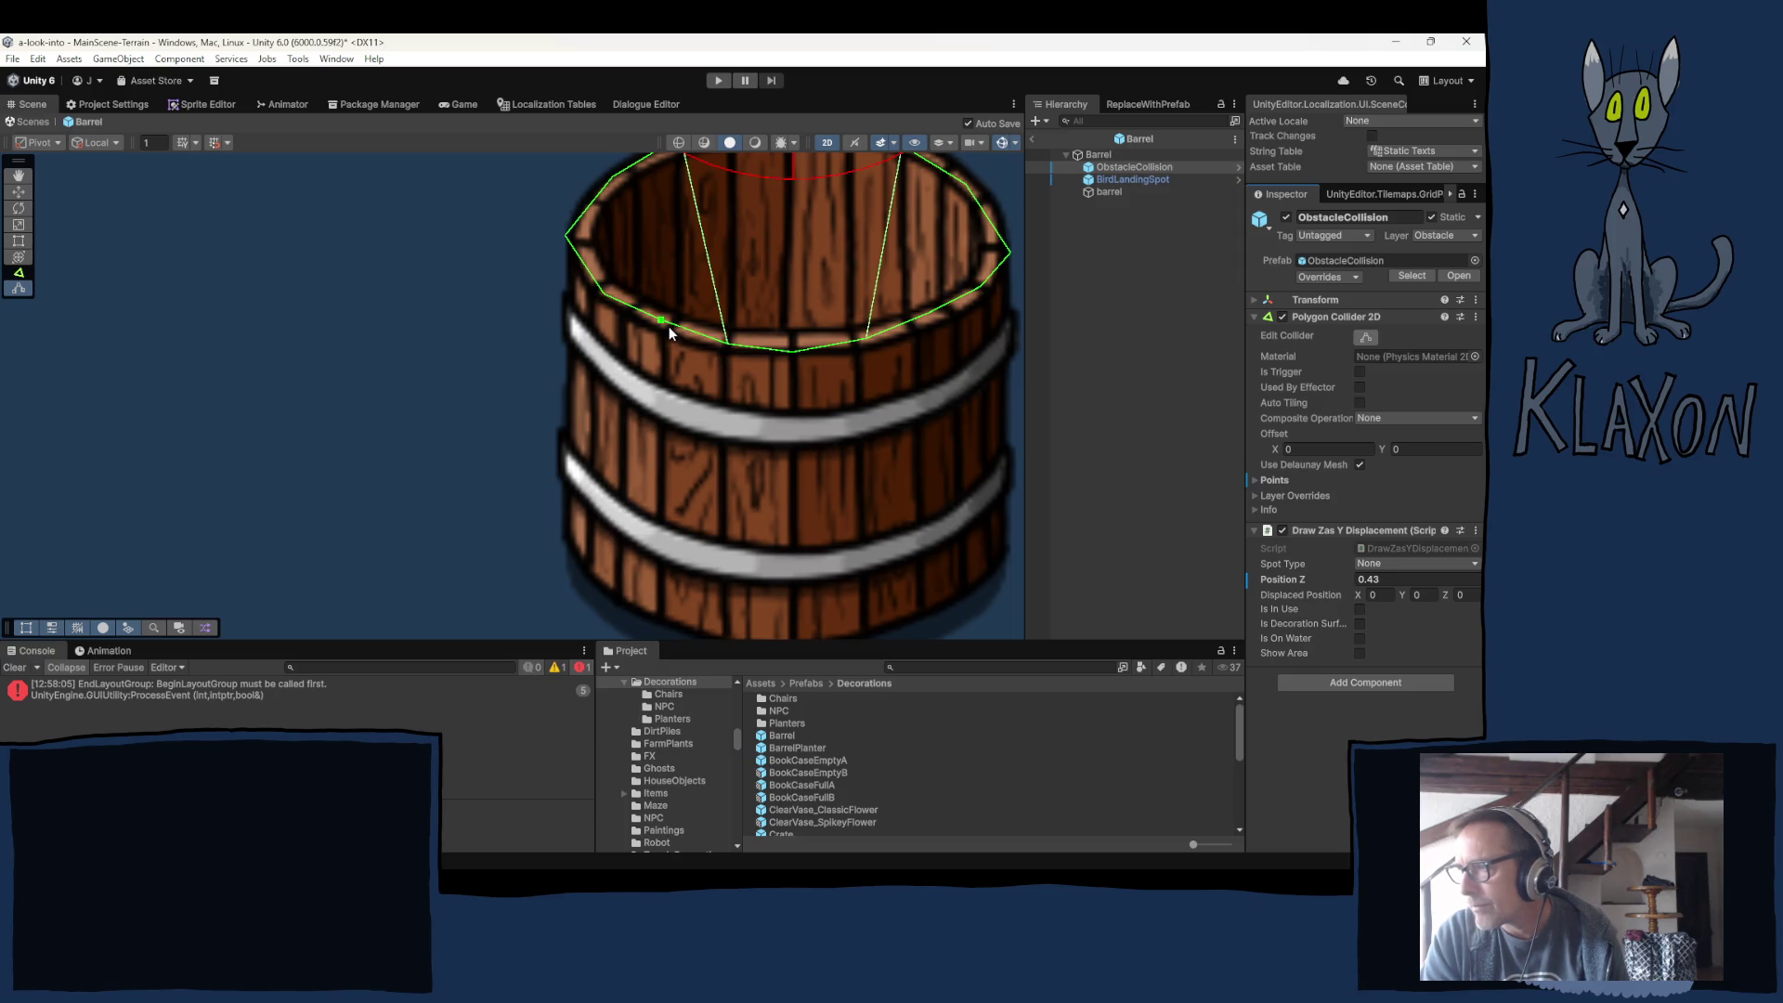
drag(661, 322, 671, 336)
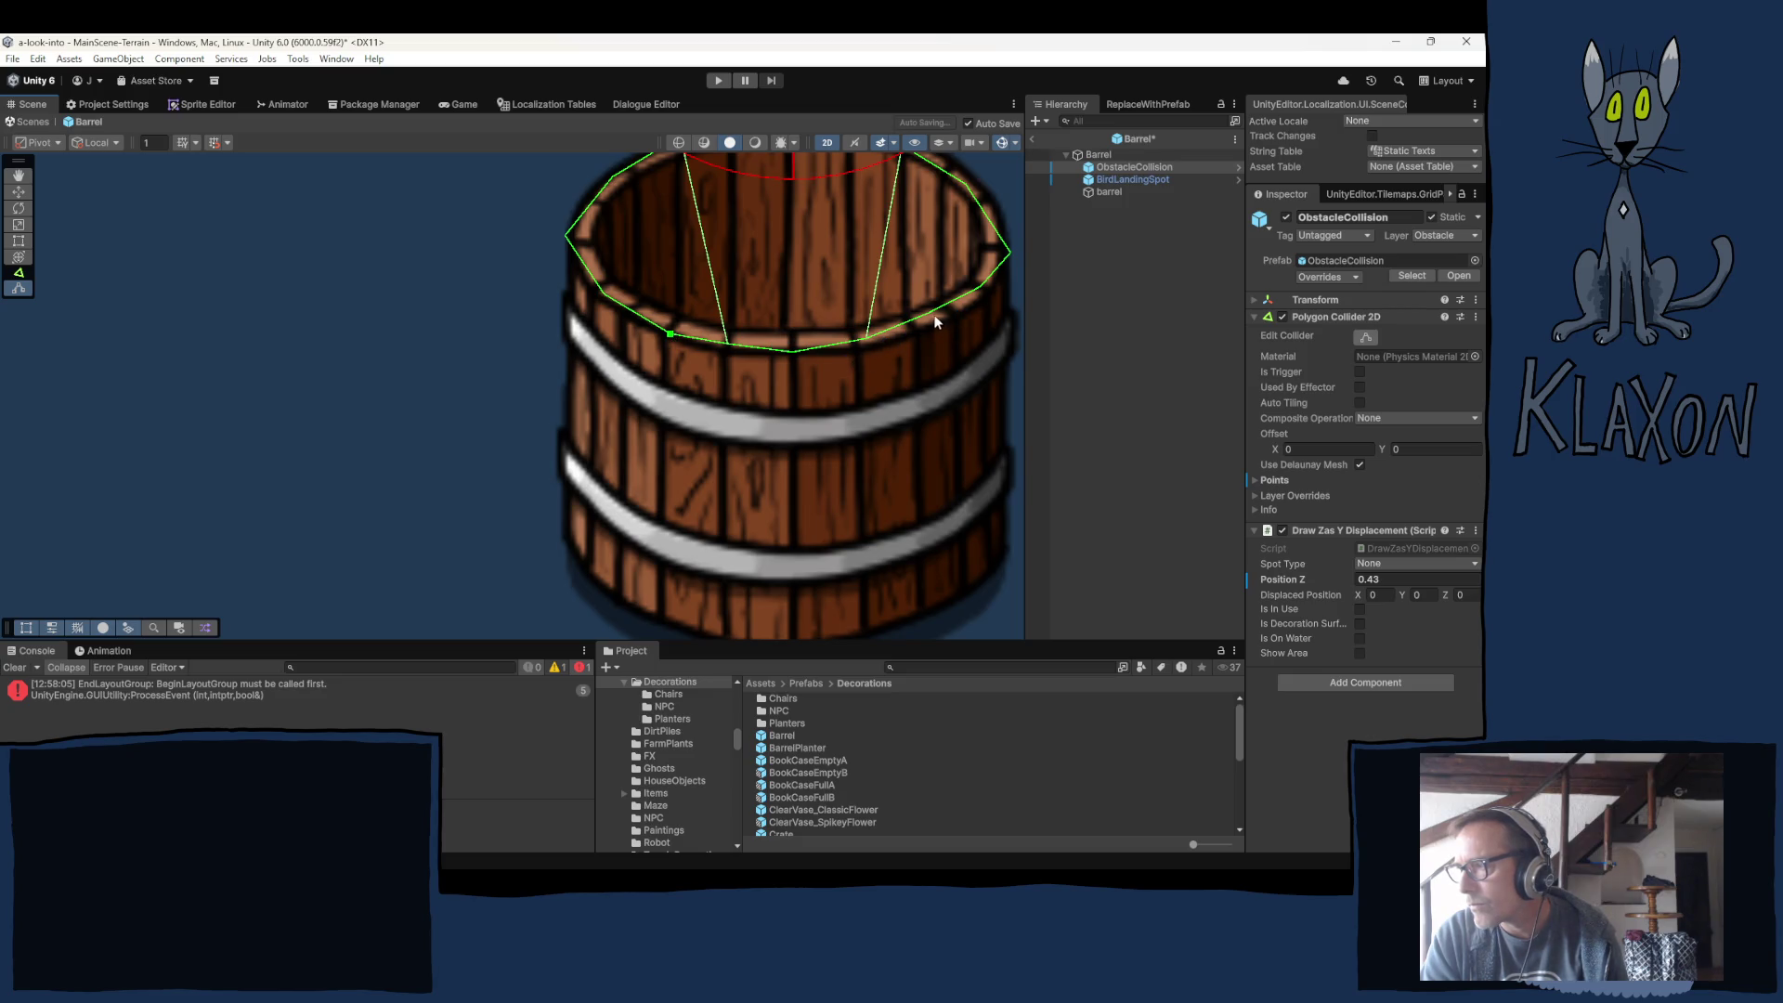
drag(937, 313, 946, 319)
drag(868, 340, 874, 351)
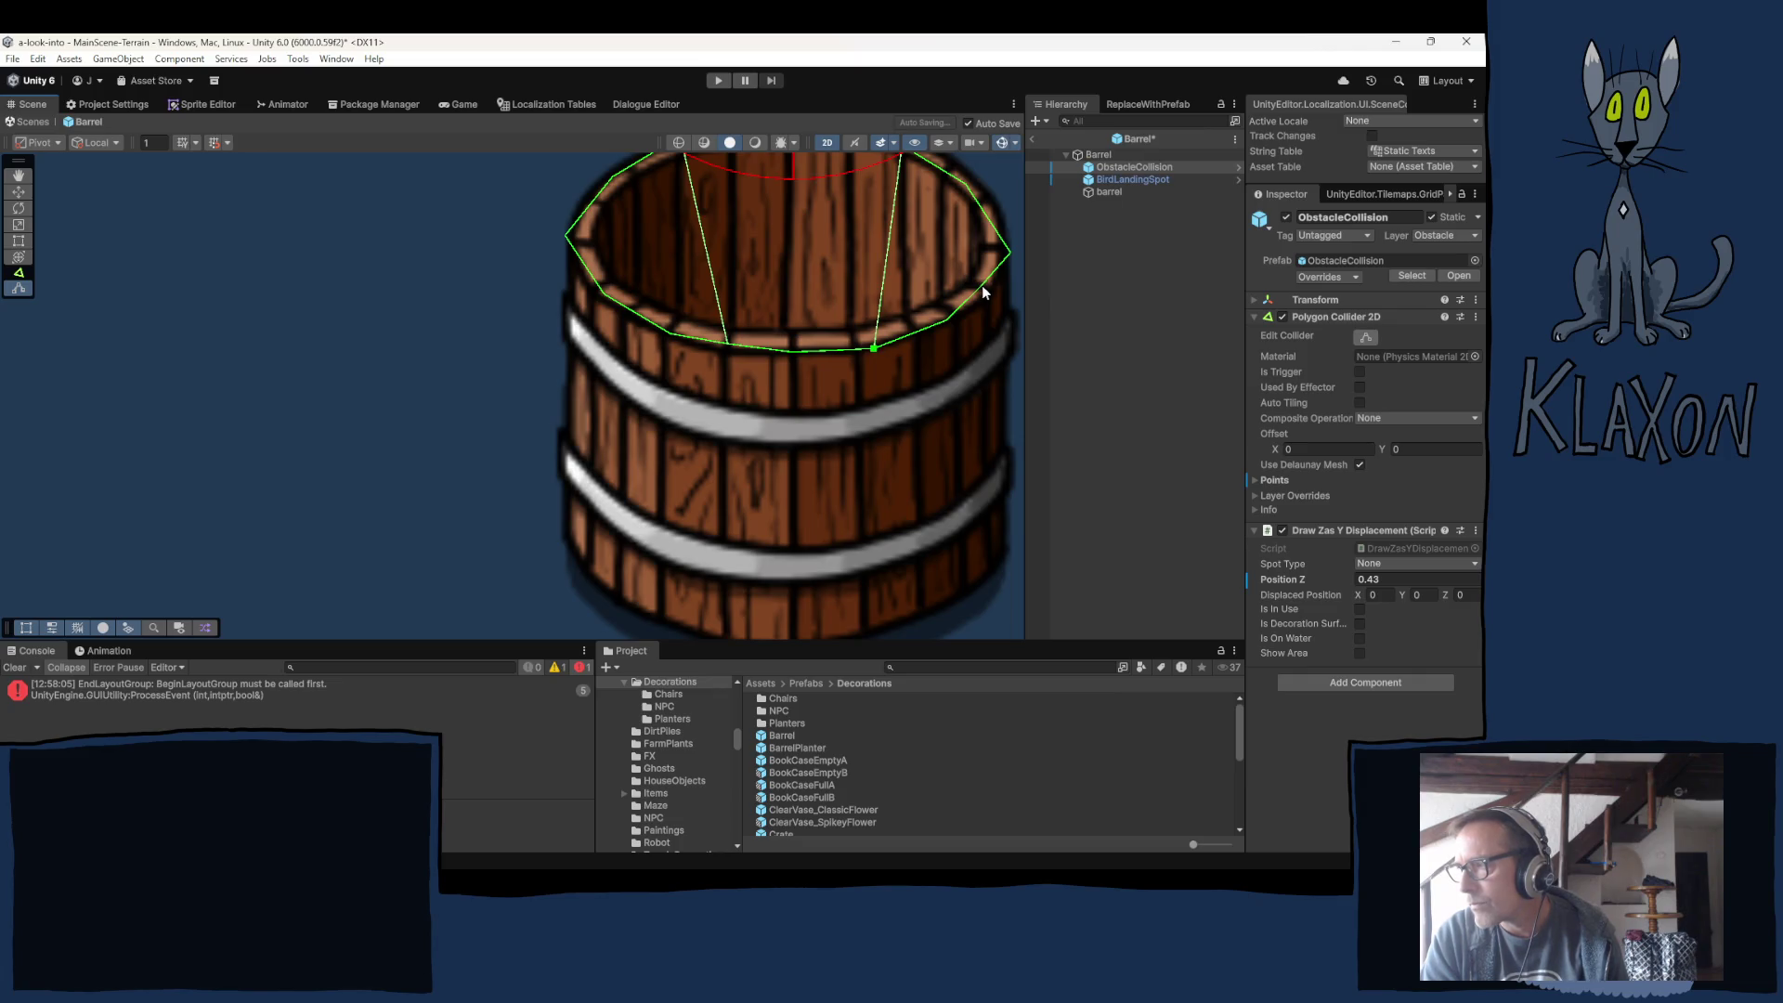
drag(982, 287, 987, 295)
drag(604, 294, 599, 297)
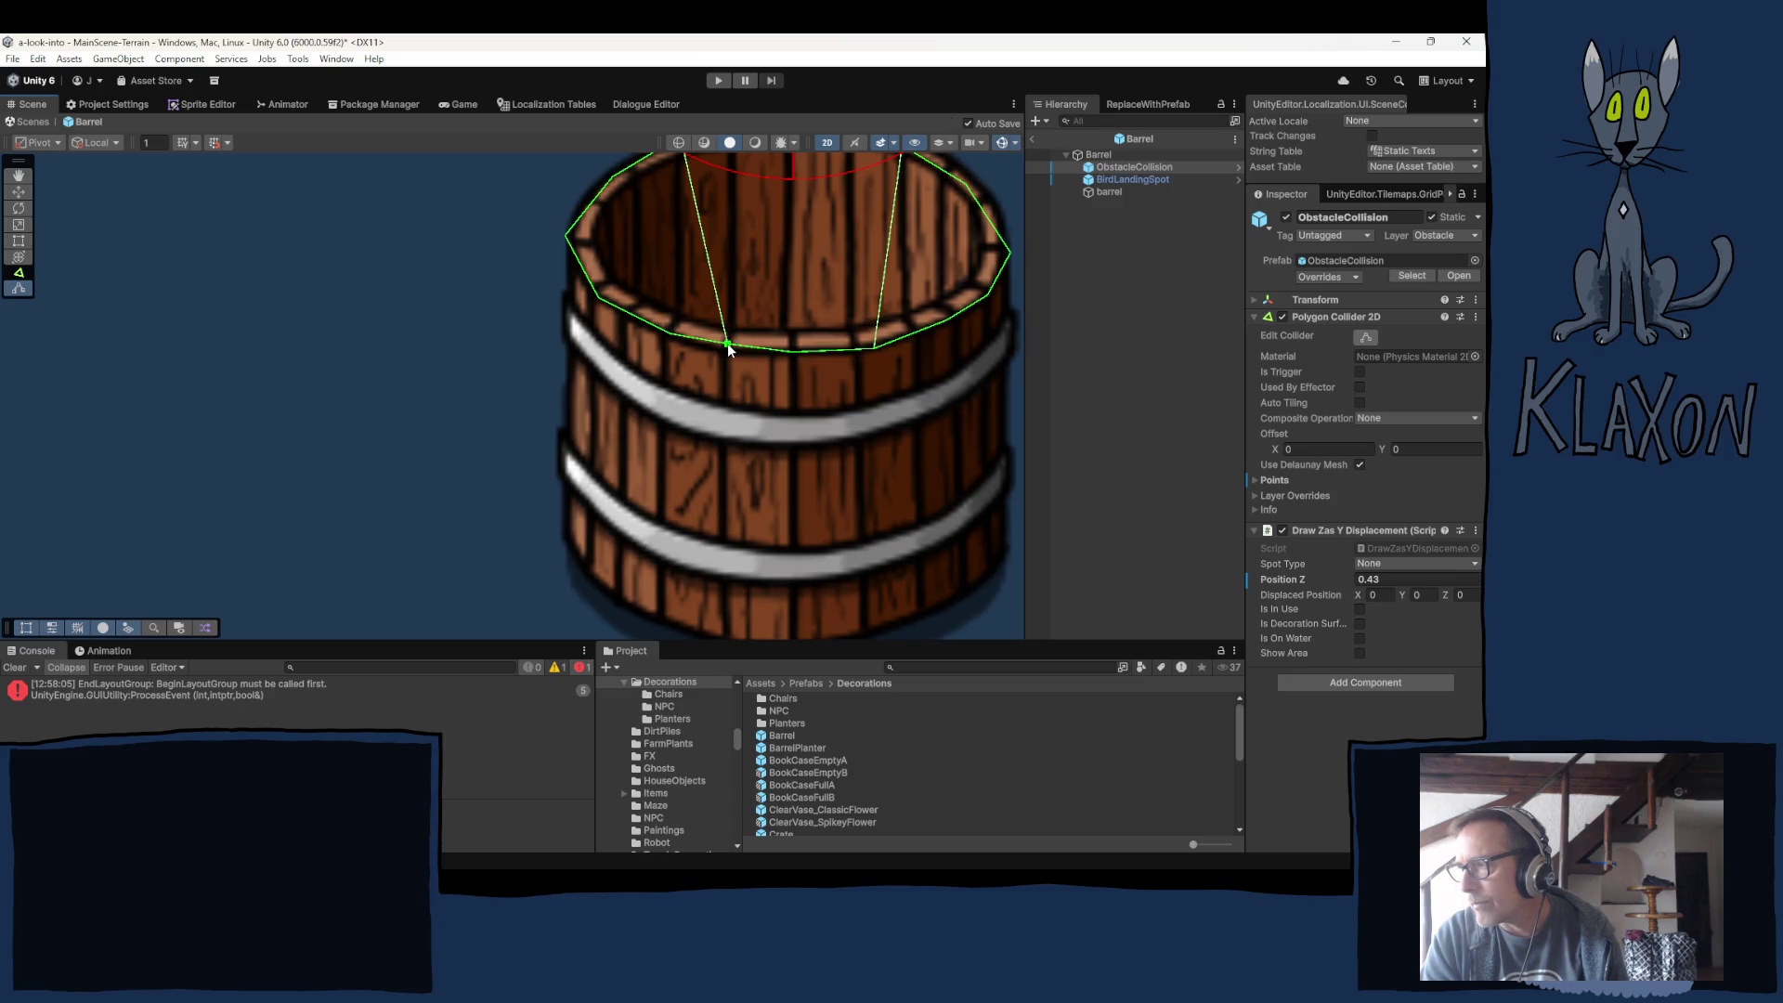
drag(727, 345, 727, 349)
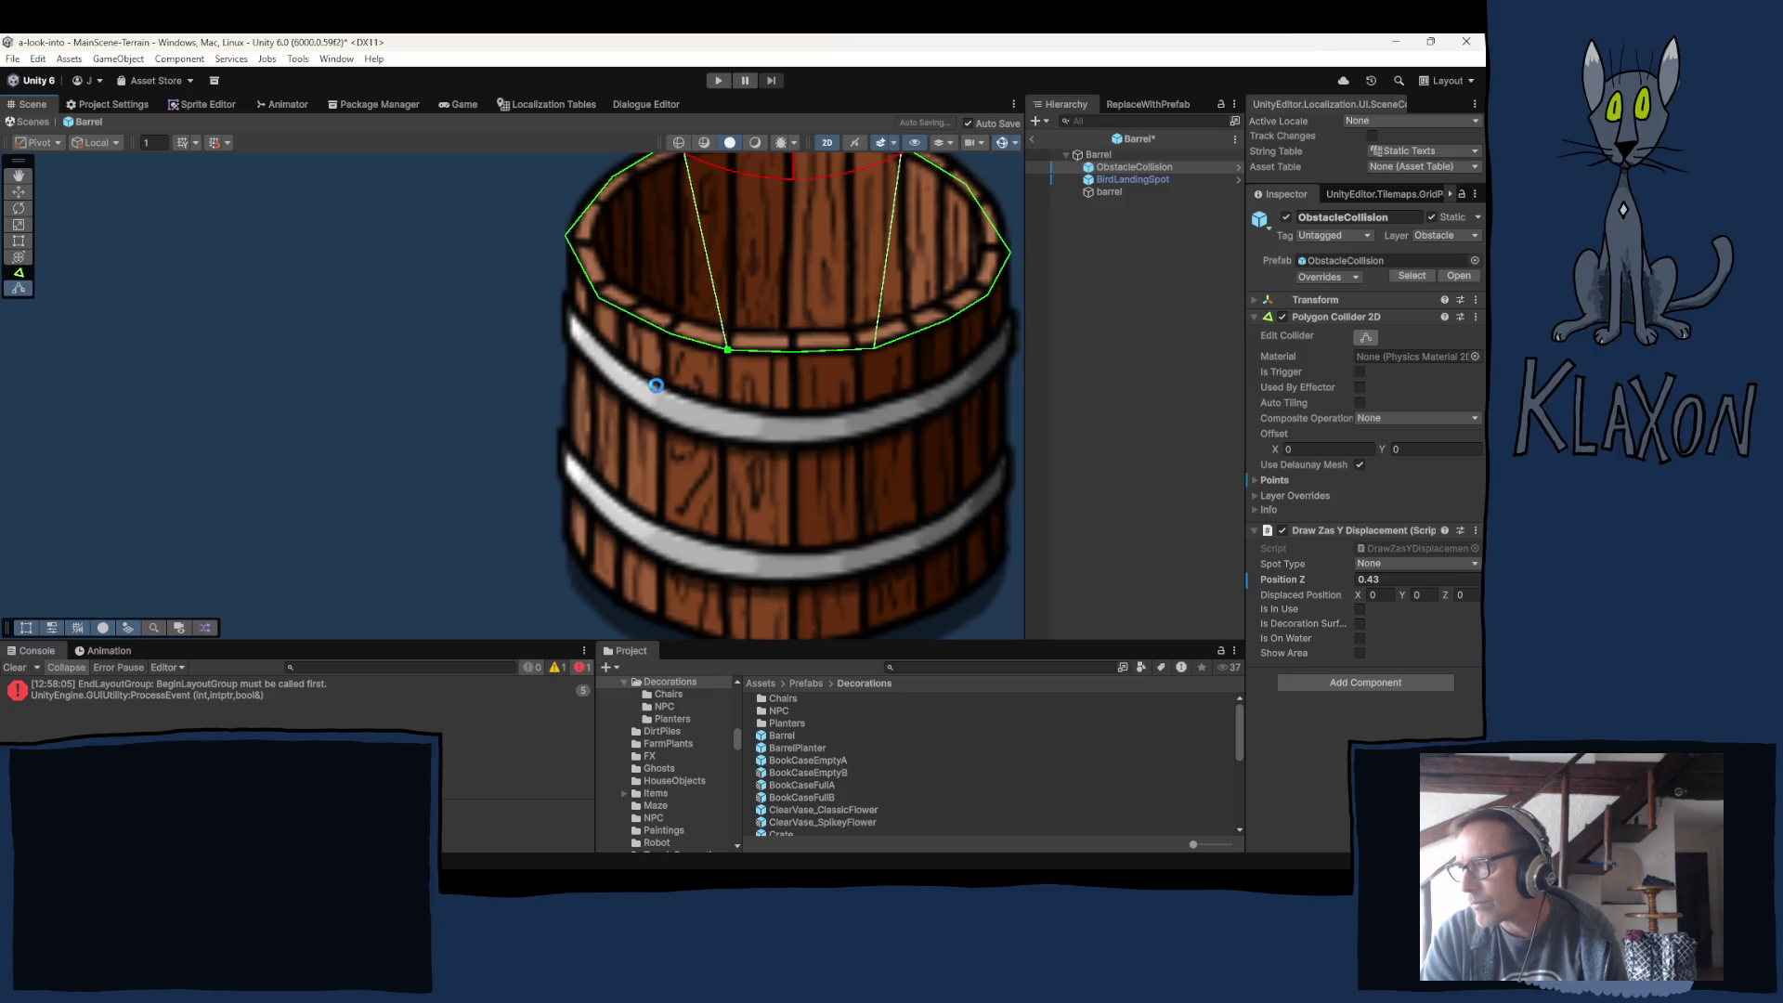
Add and adjust upper-left collider points to follow the rim.
right_click(656, 387)
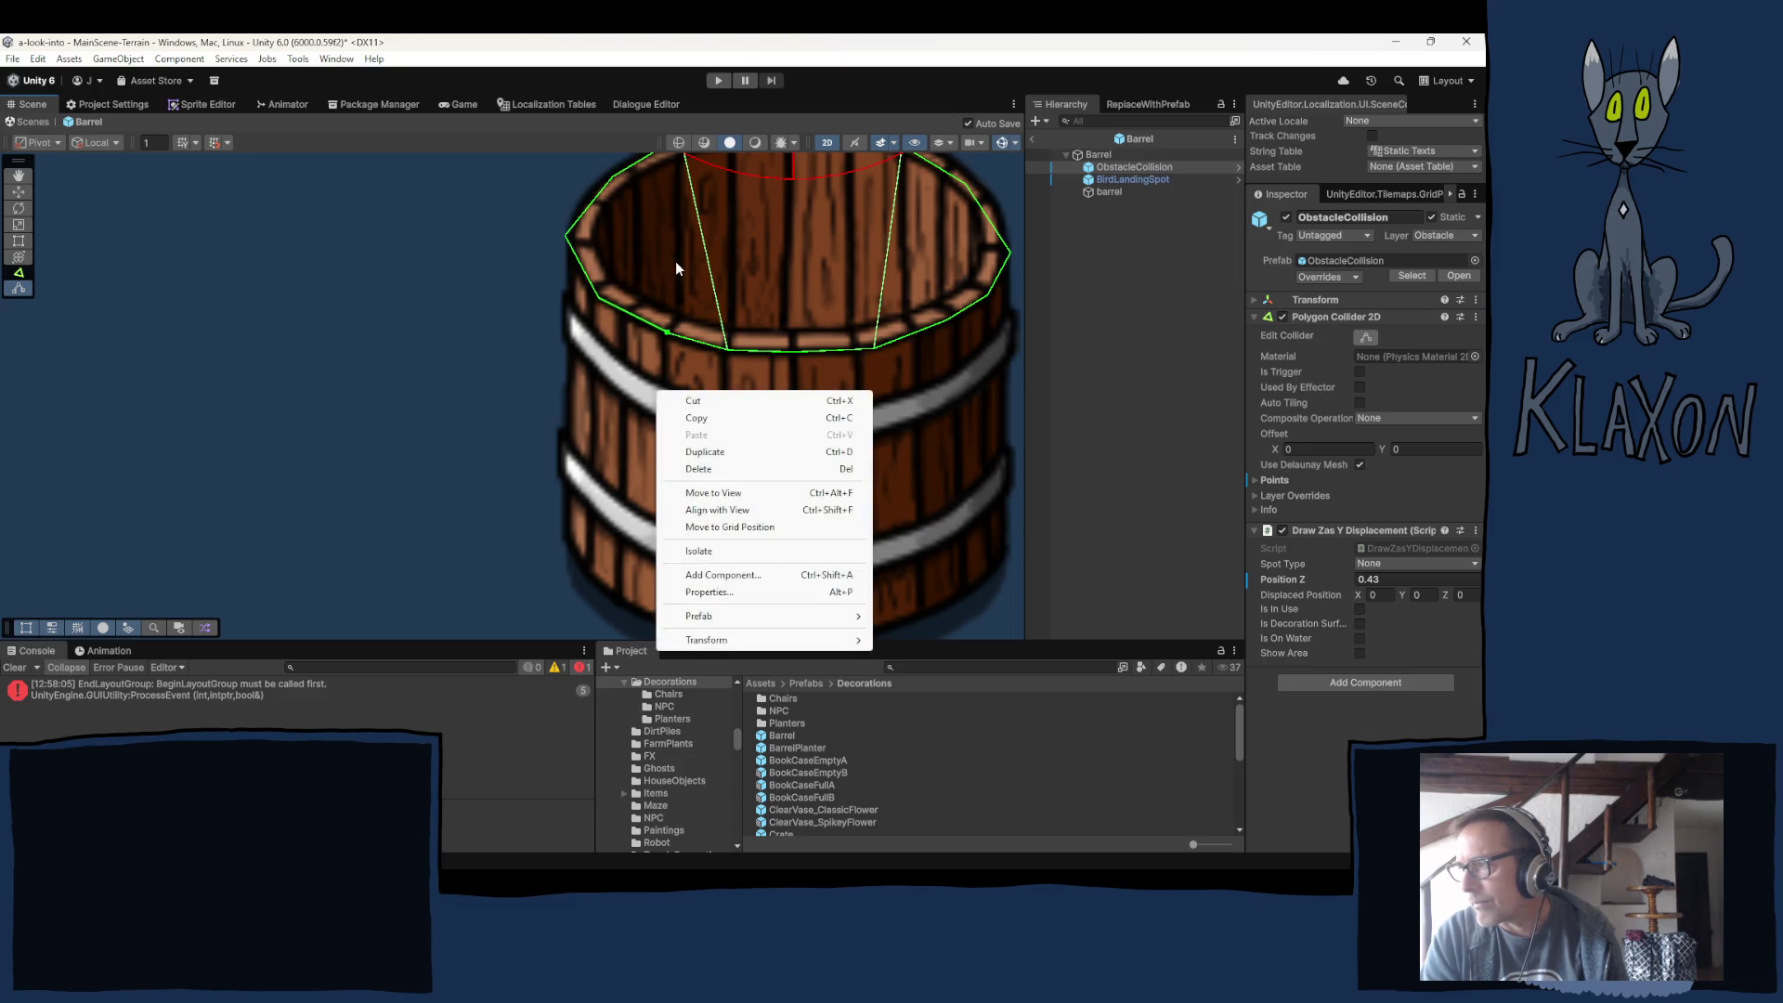
key(Escape)
drag(663, 338, 554, 399)
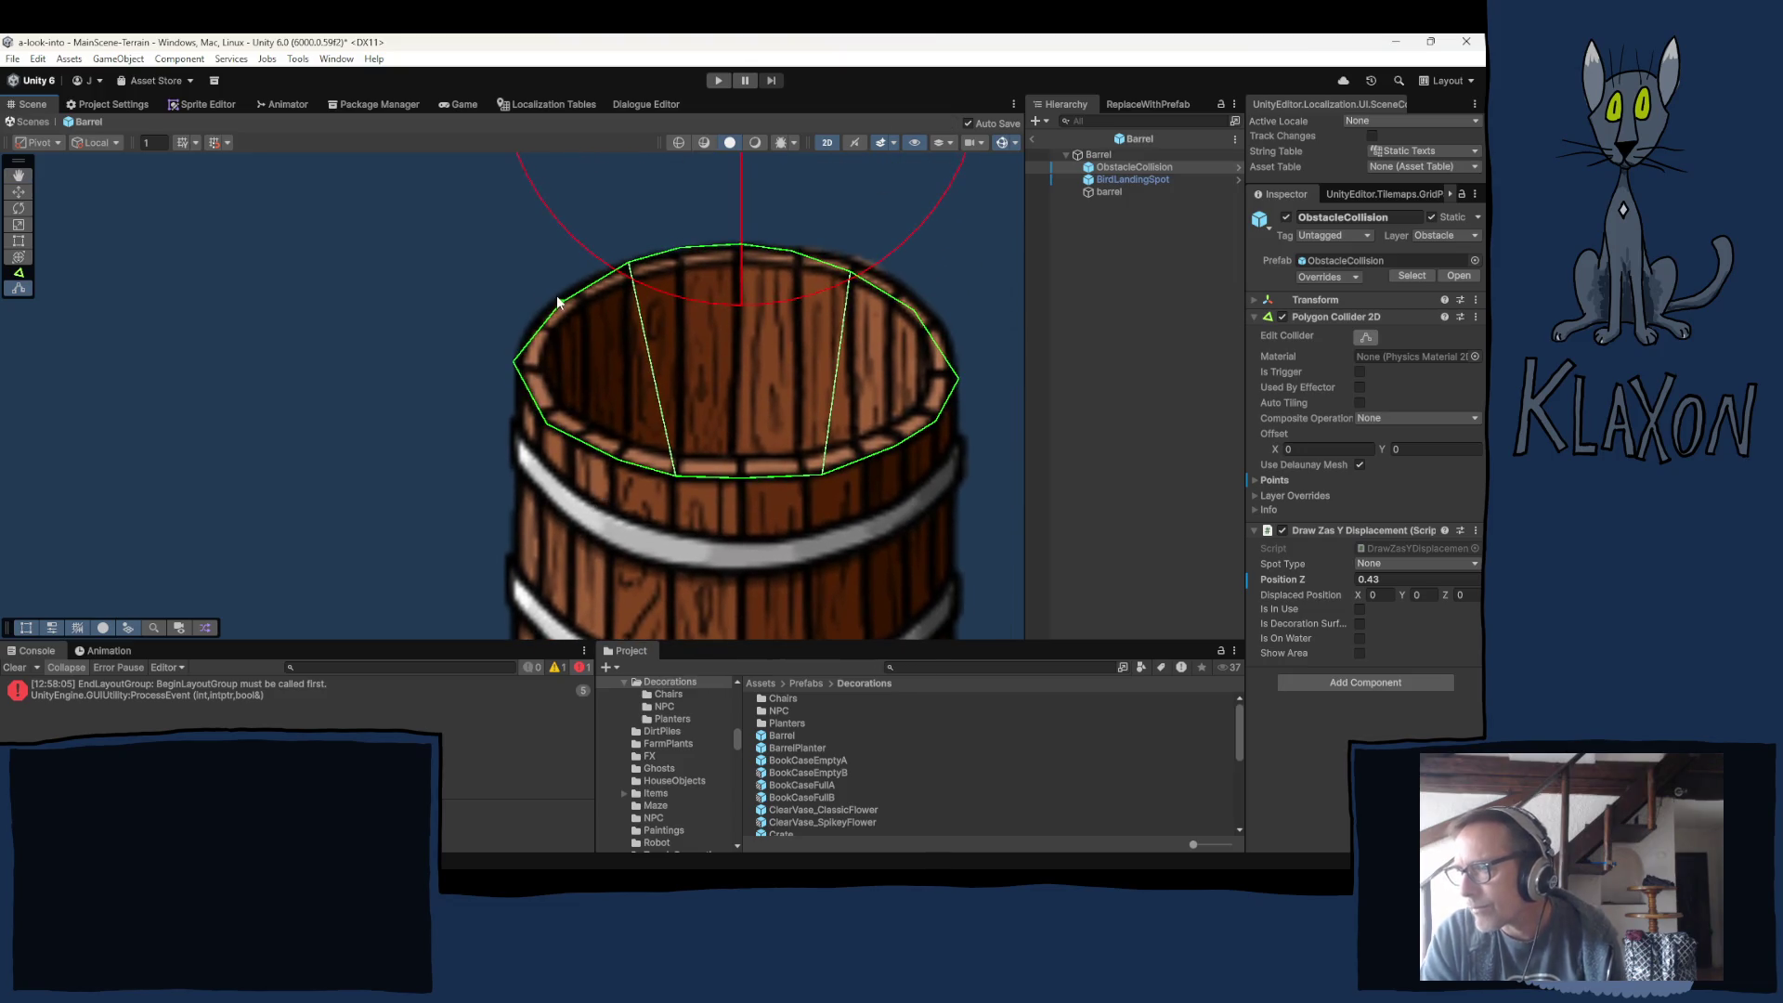
drag(562, 301, 555, 299)
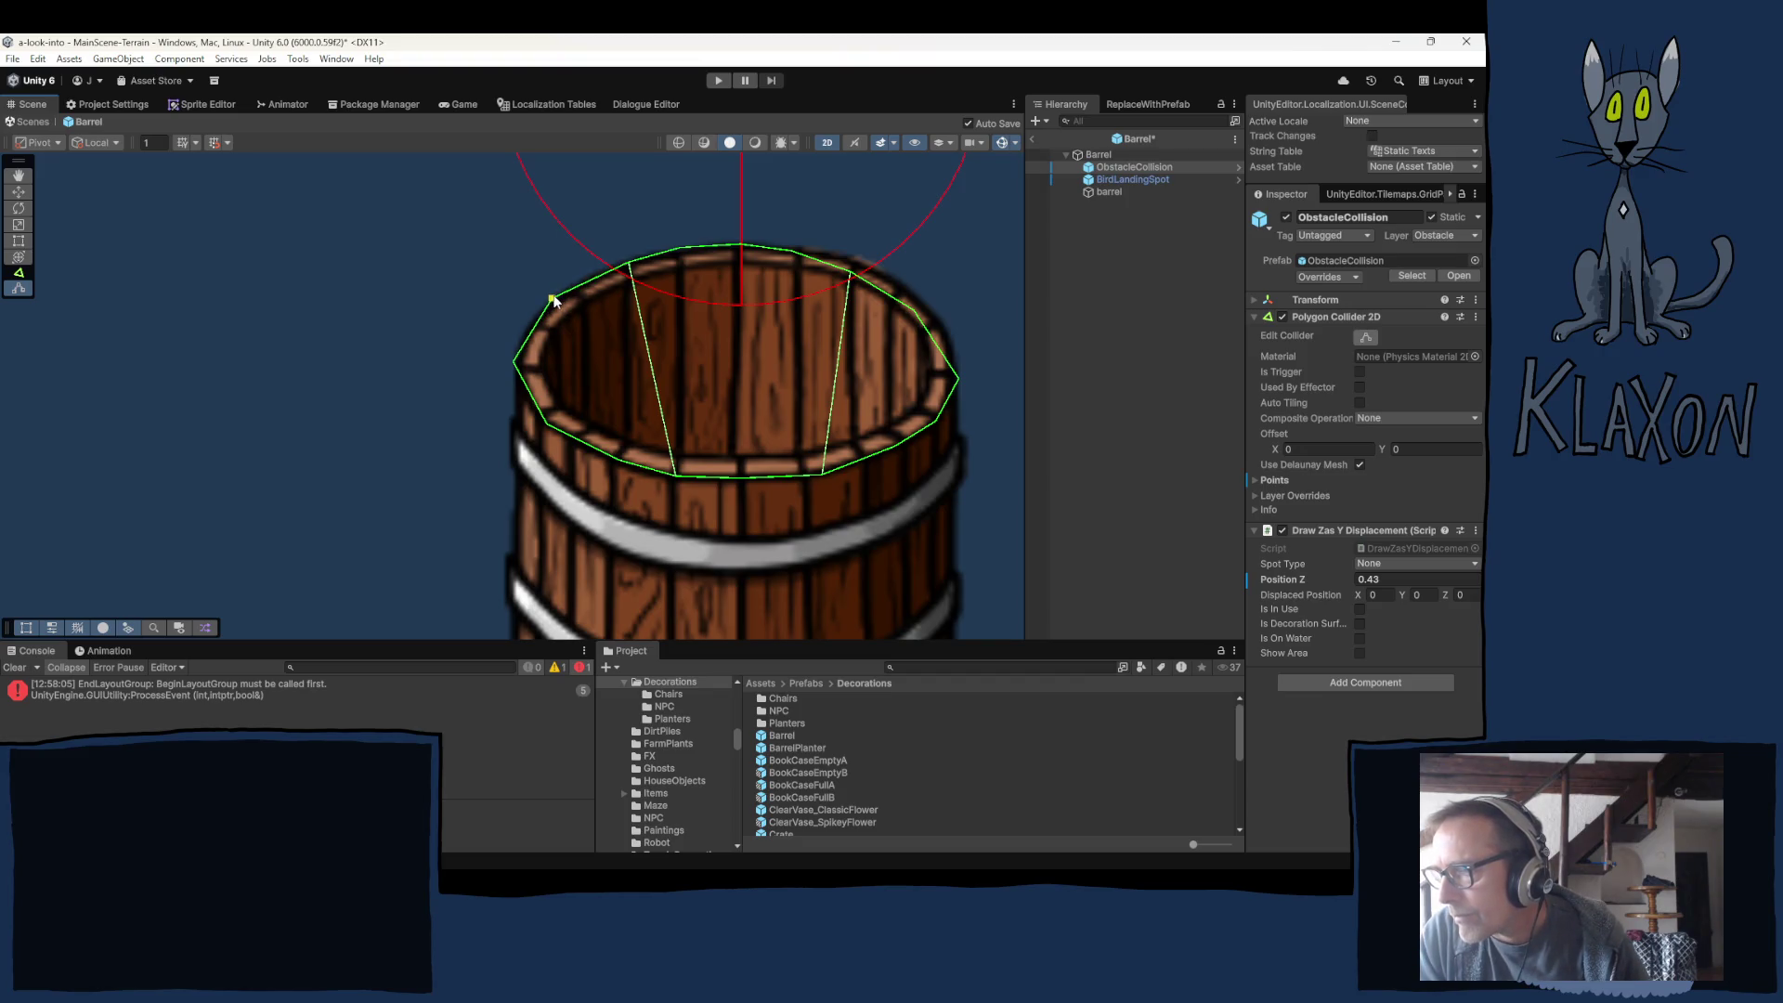
click(541, 317)
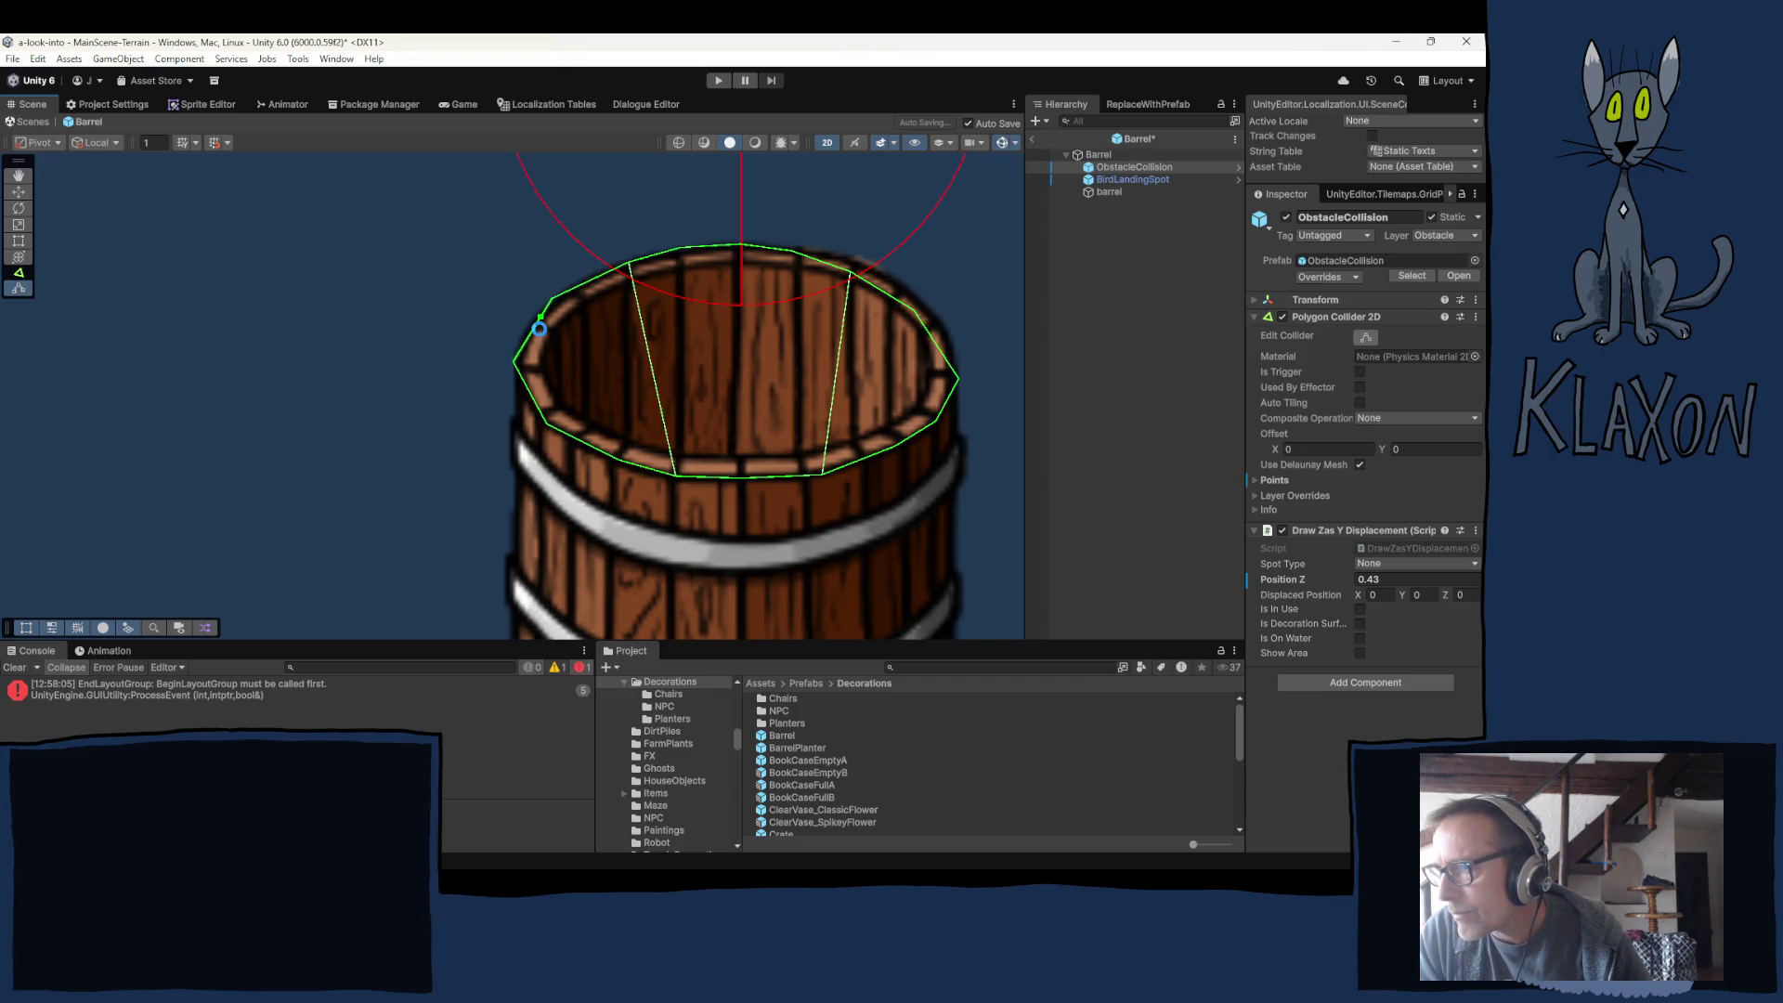
drag(540, 318, 532, 334)
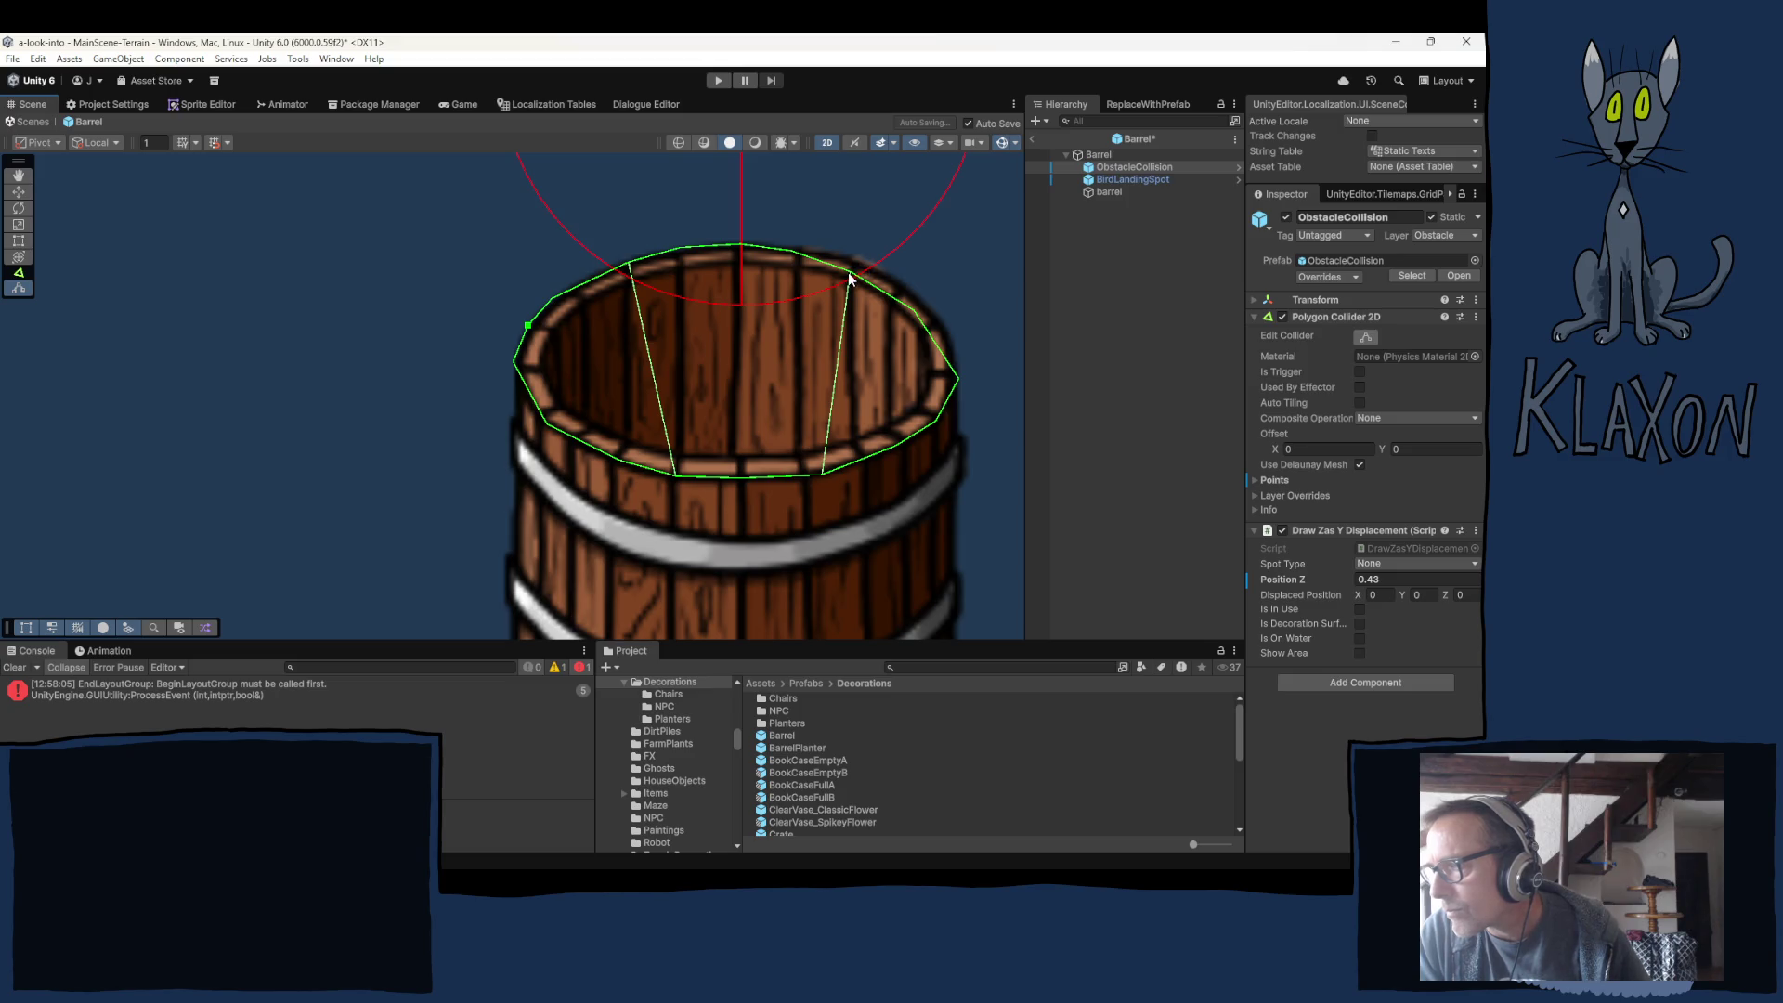
Add and nudge upper-right, right and left points to complete the rim outline.
drag(849, 277, 862, 265)
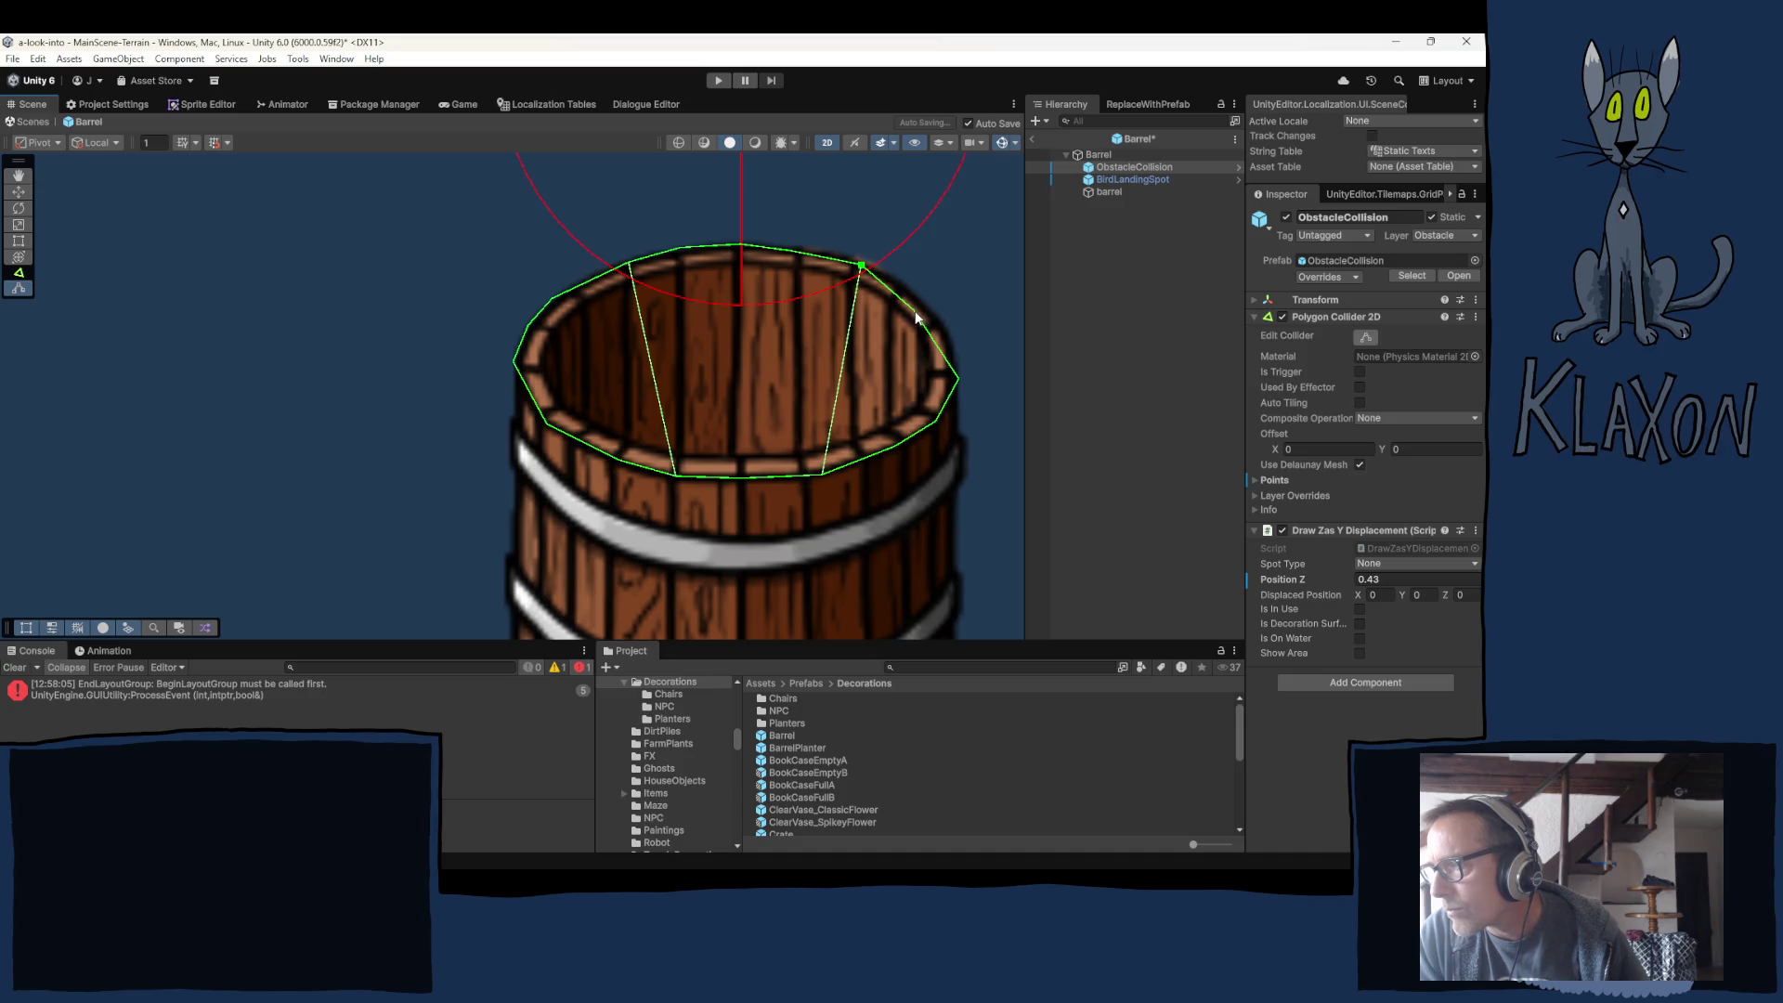
drag(914, 320, 922, 298)
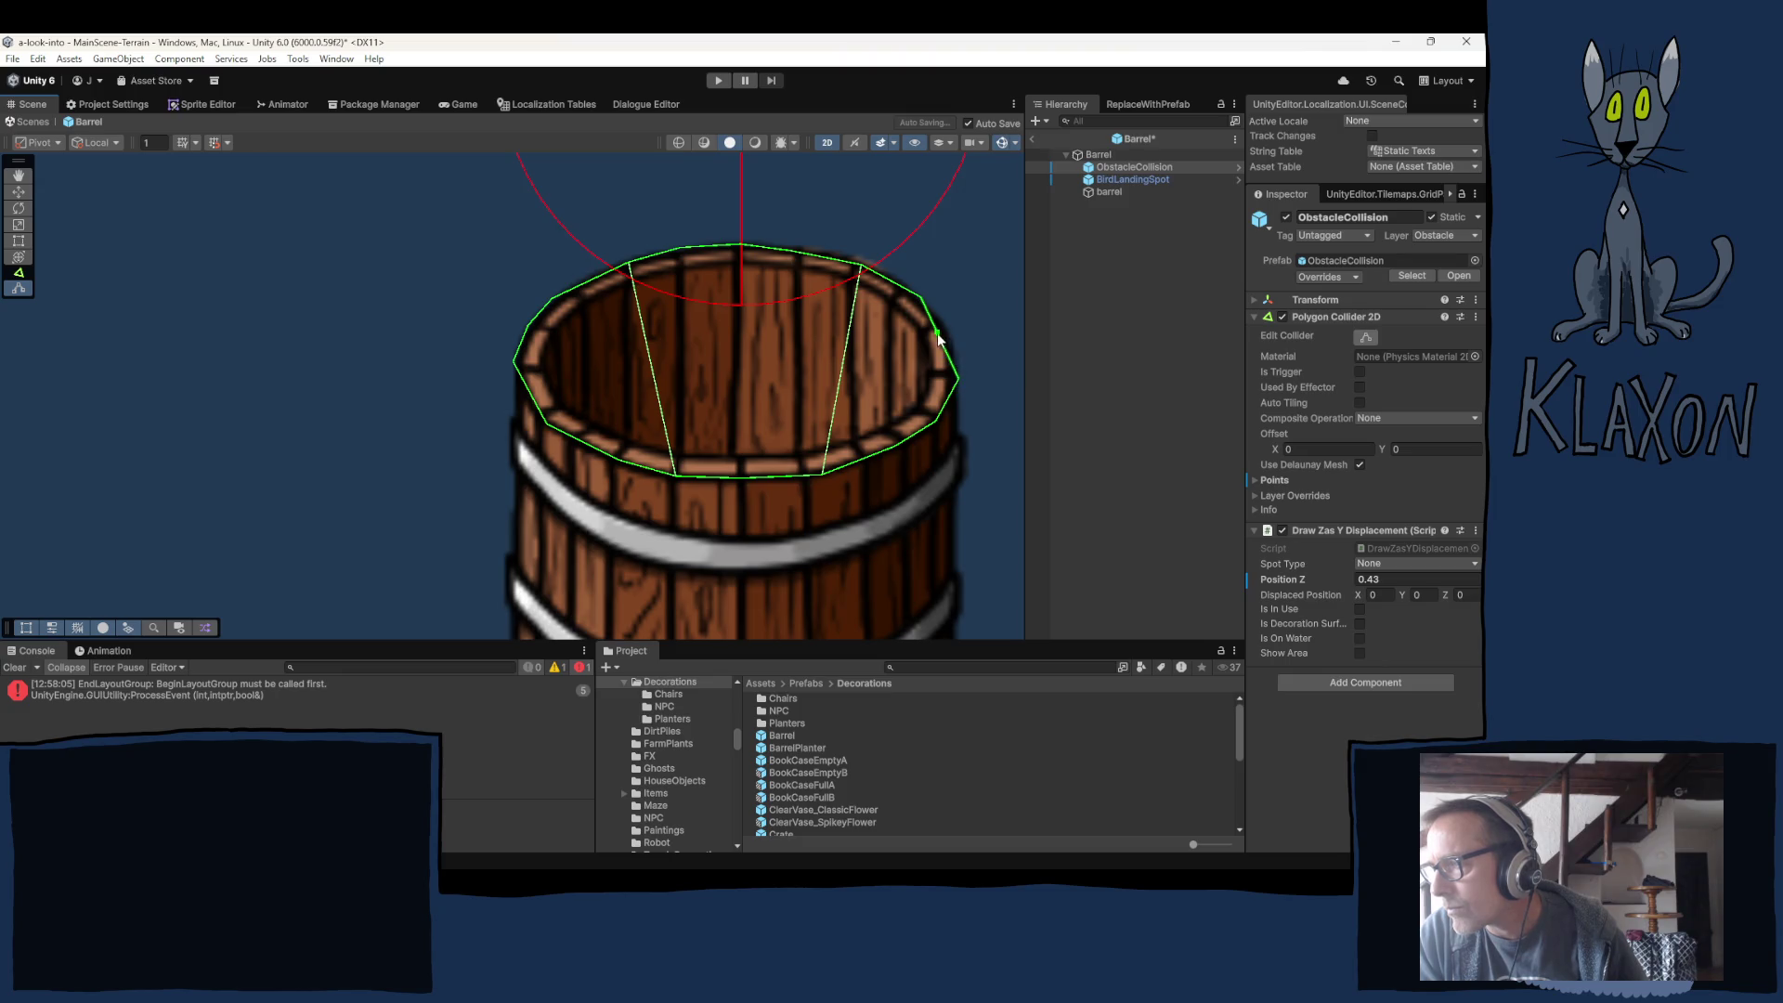
drag(938, 331, 948, 329)
drag(959, 378, 955, 375)
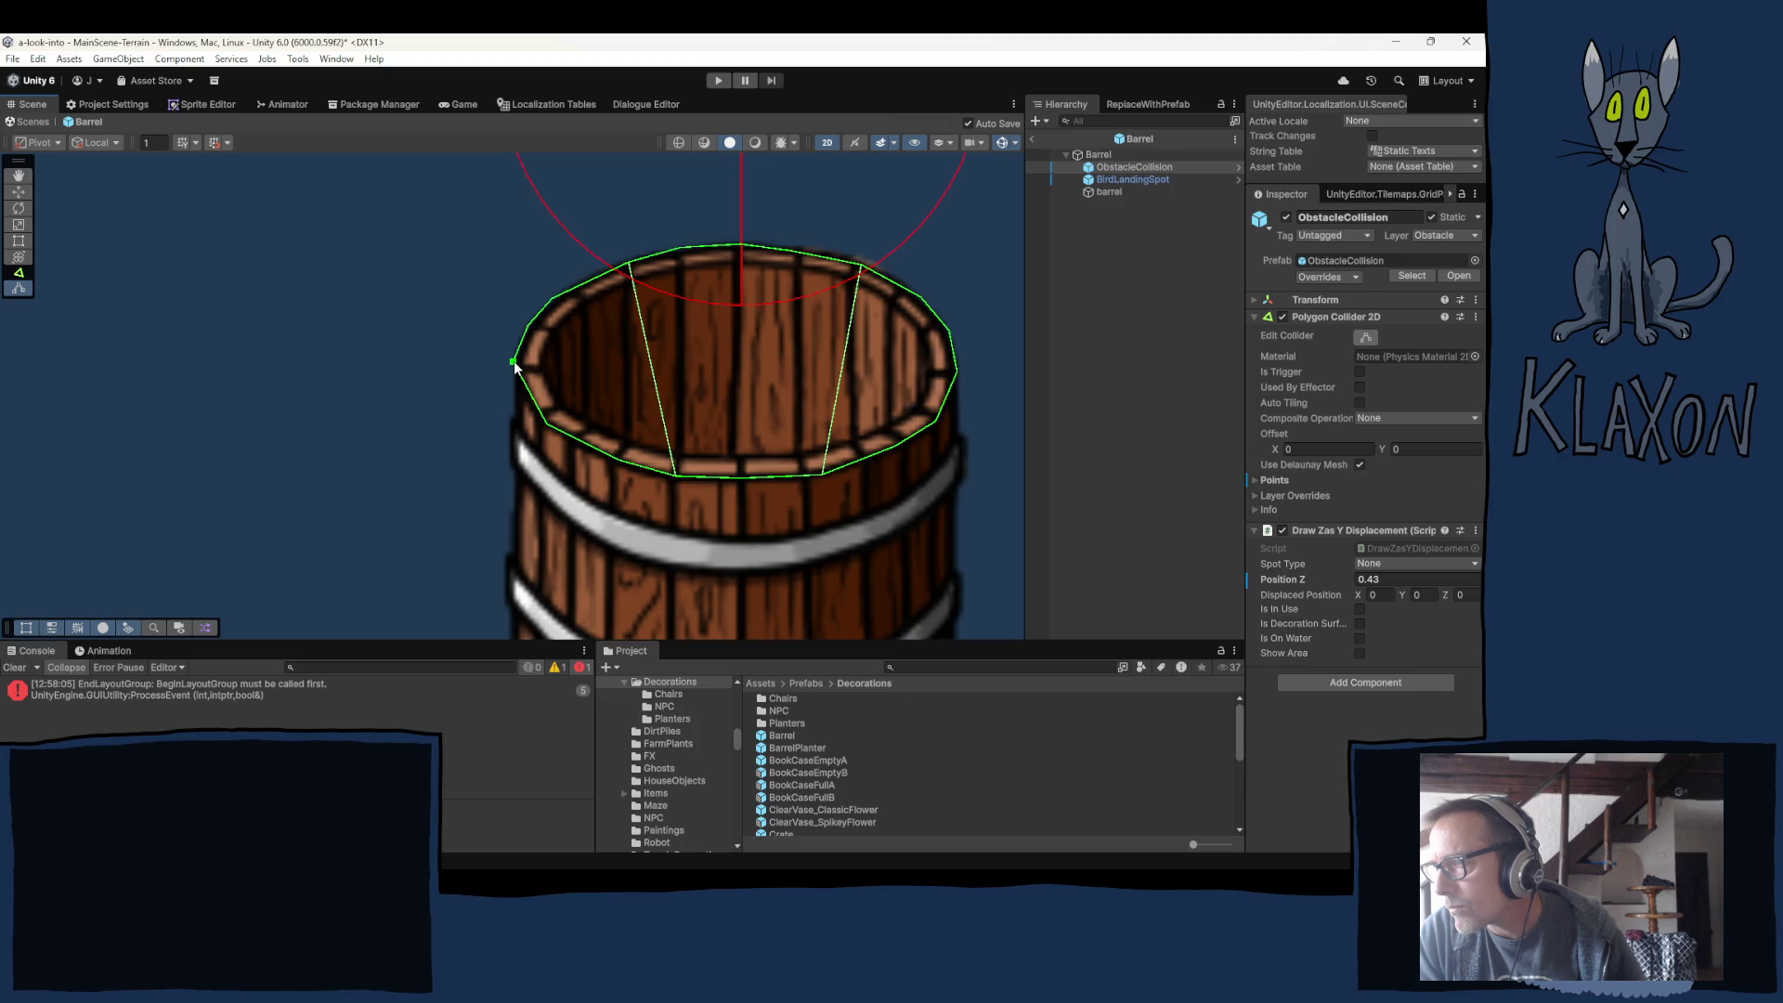
drag(513, 365, 517, 364)
drag(563, 299, 560, 298)
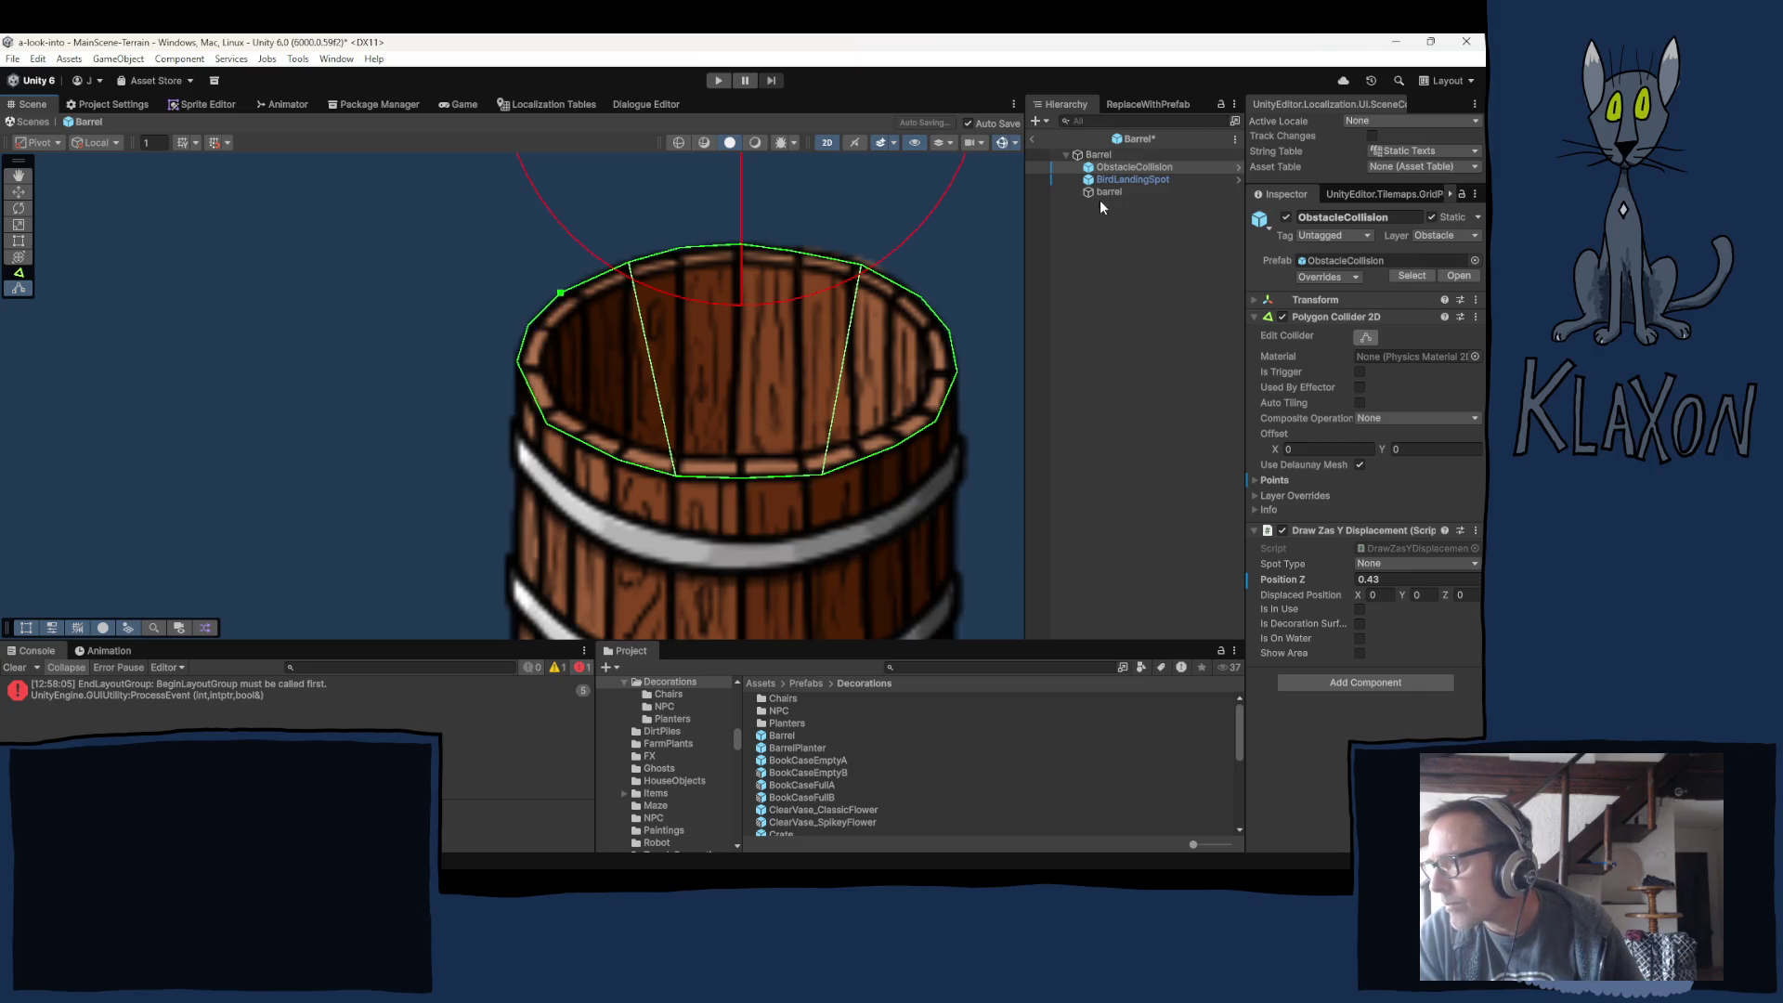
Drag the rim-shaped collider back down to the barrel's base and set Position Y to 0.
scroll(811, 404, down, 5)
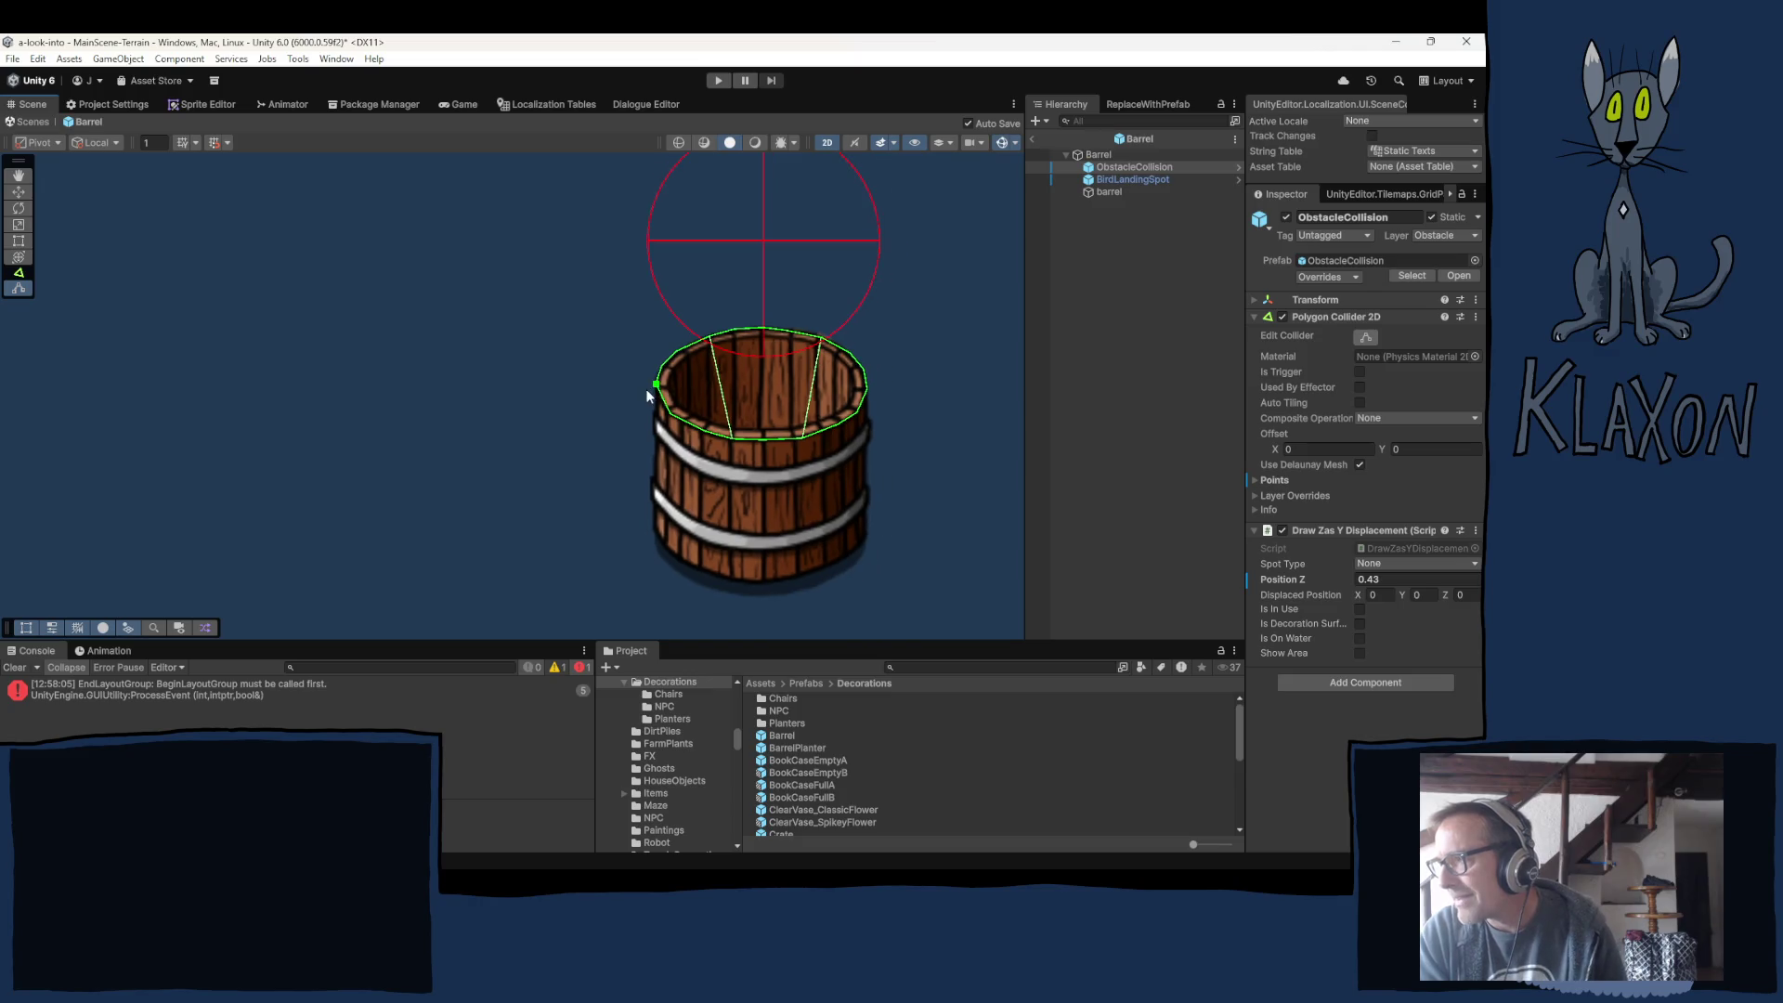
key(w)
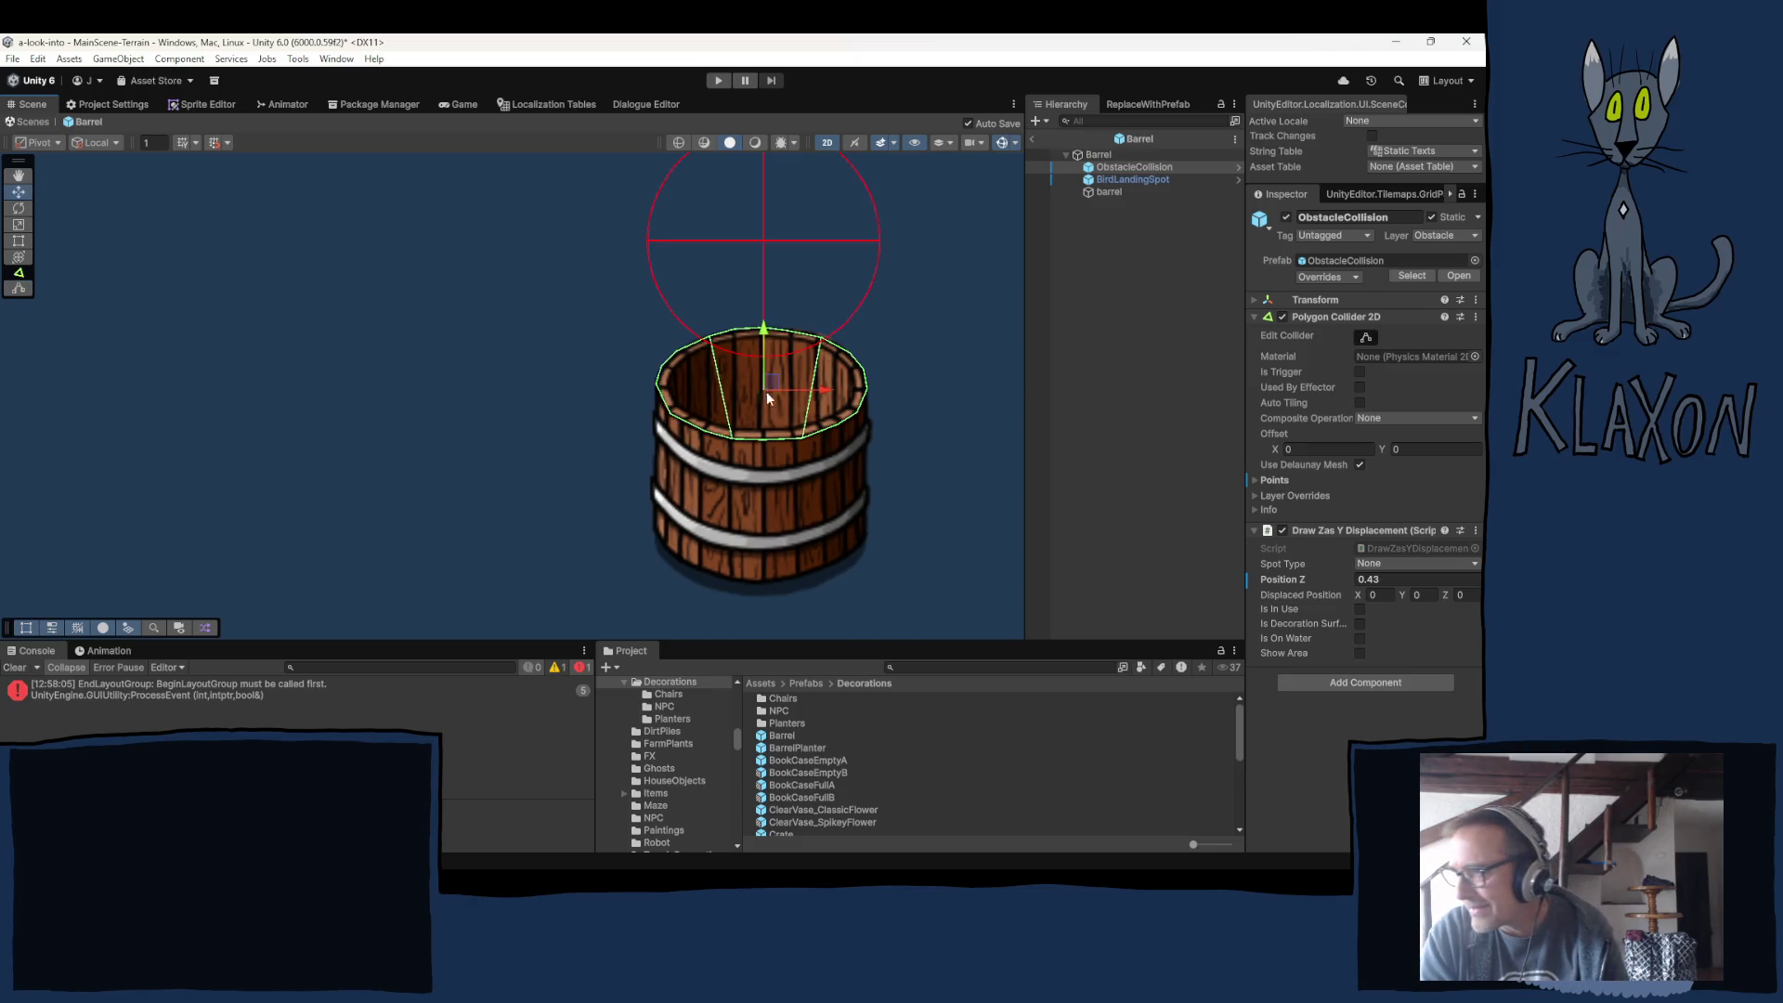
drag(763, 331, 767, 476)
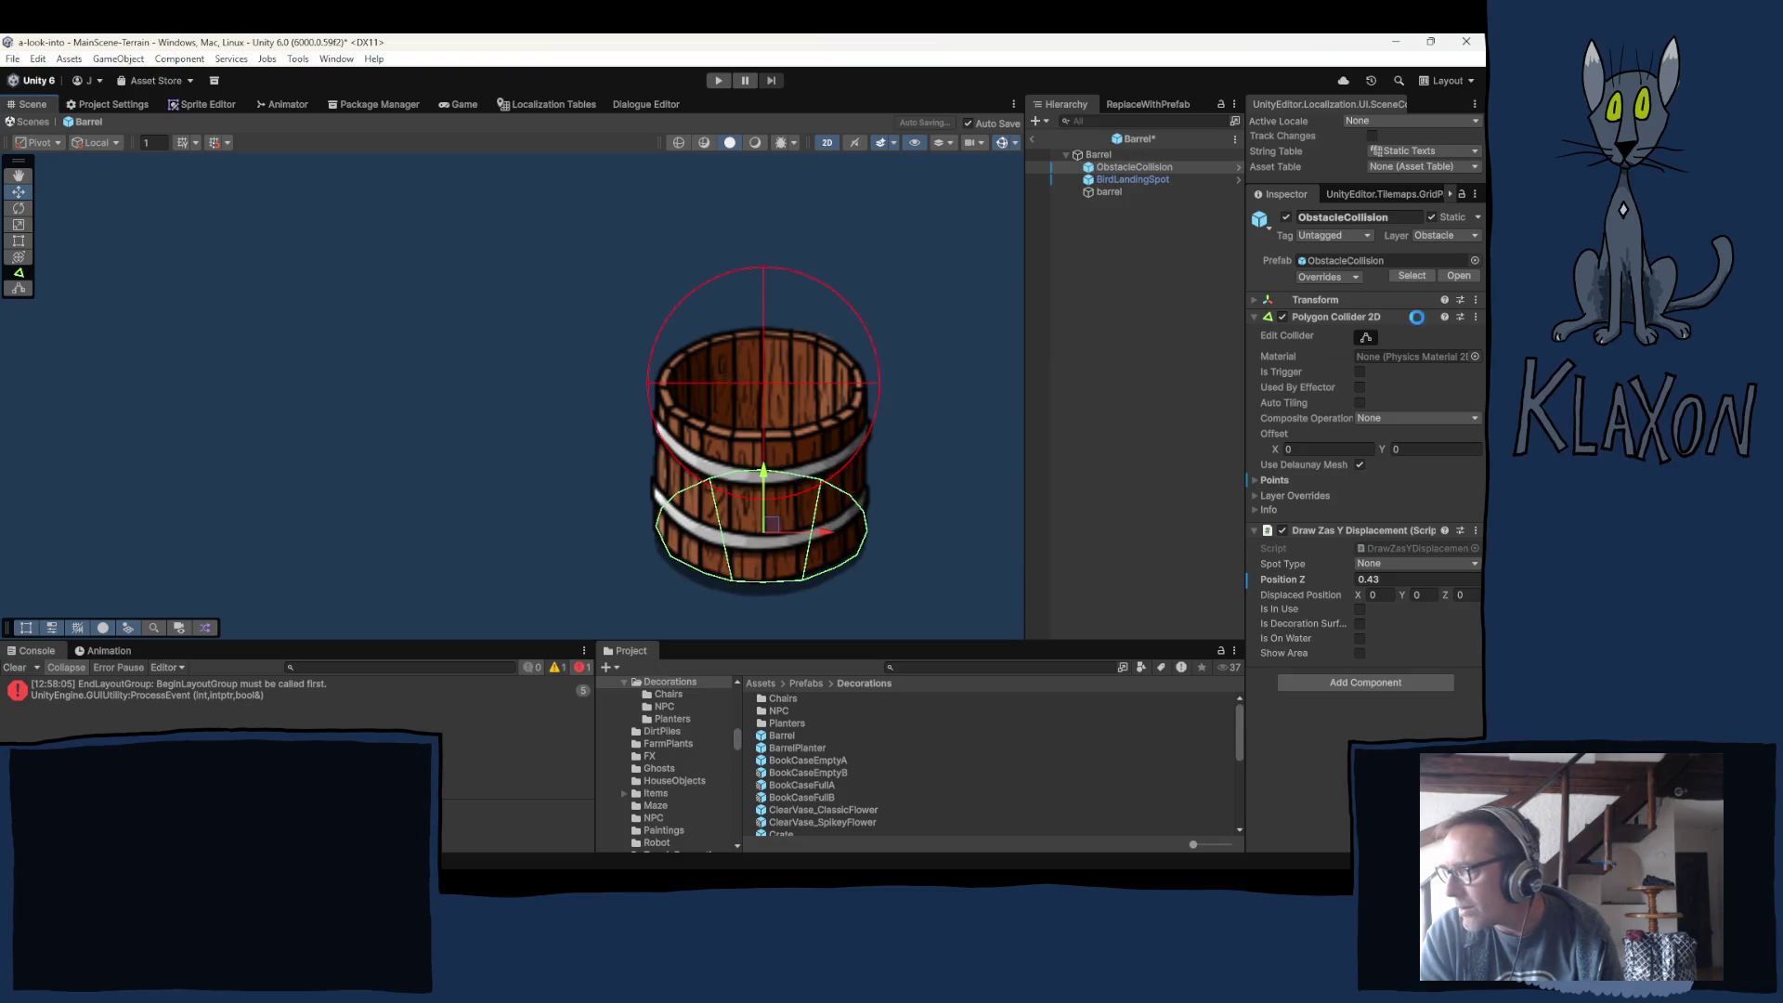
click(1315, 300)
click(1418, 318)
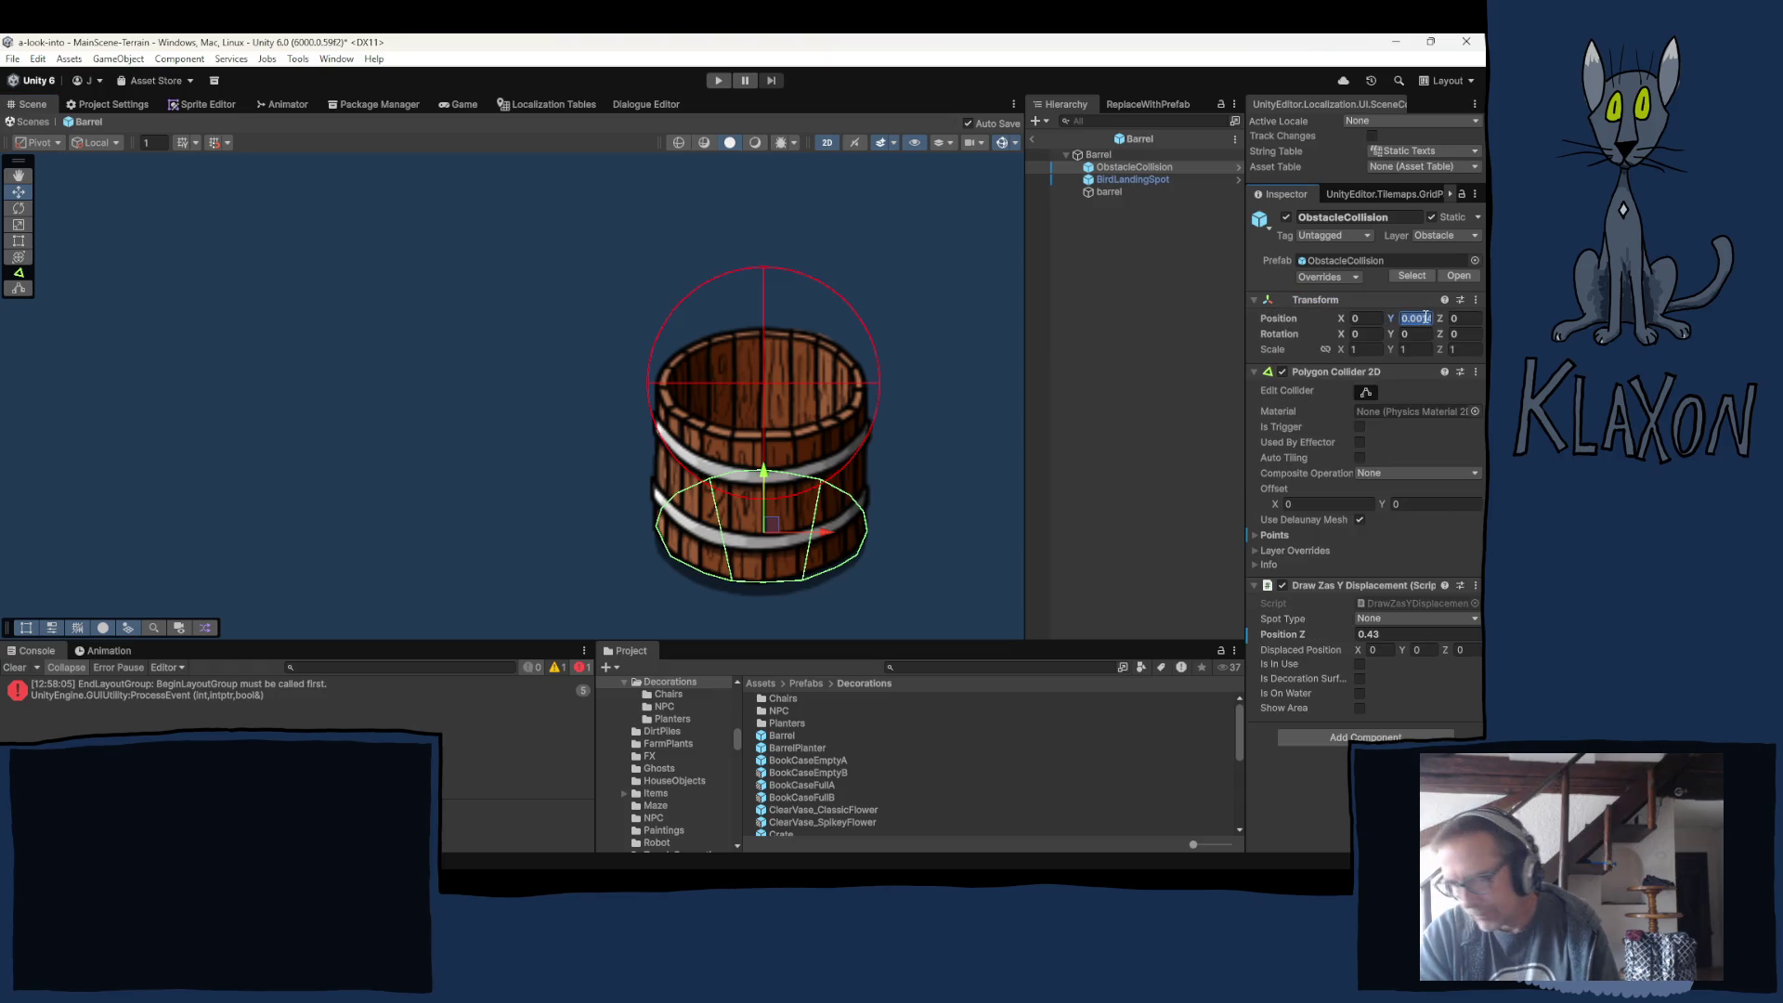
text(0)
key(Return)
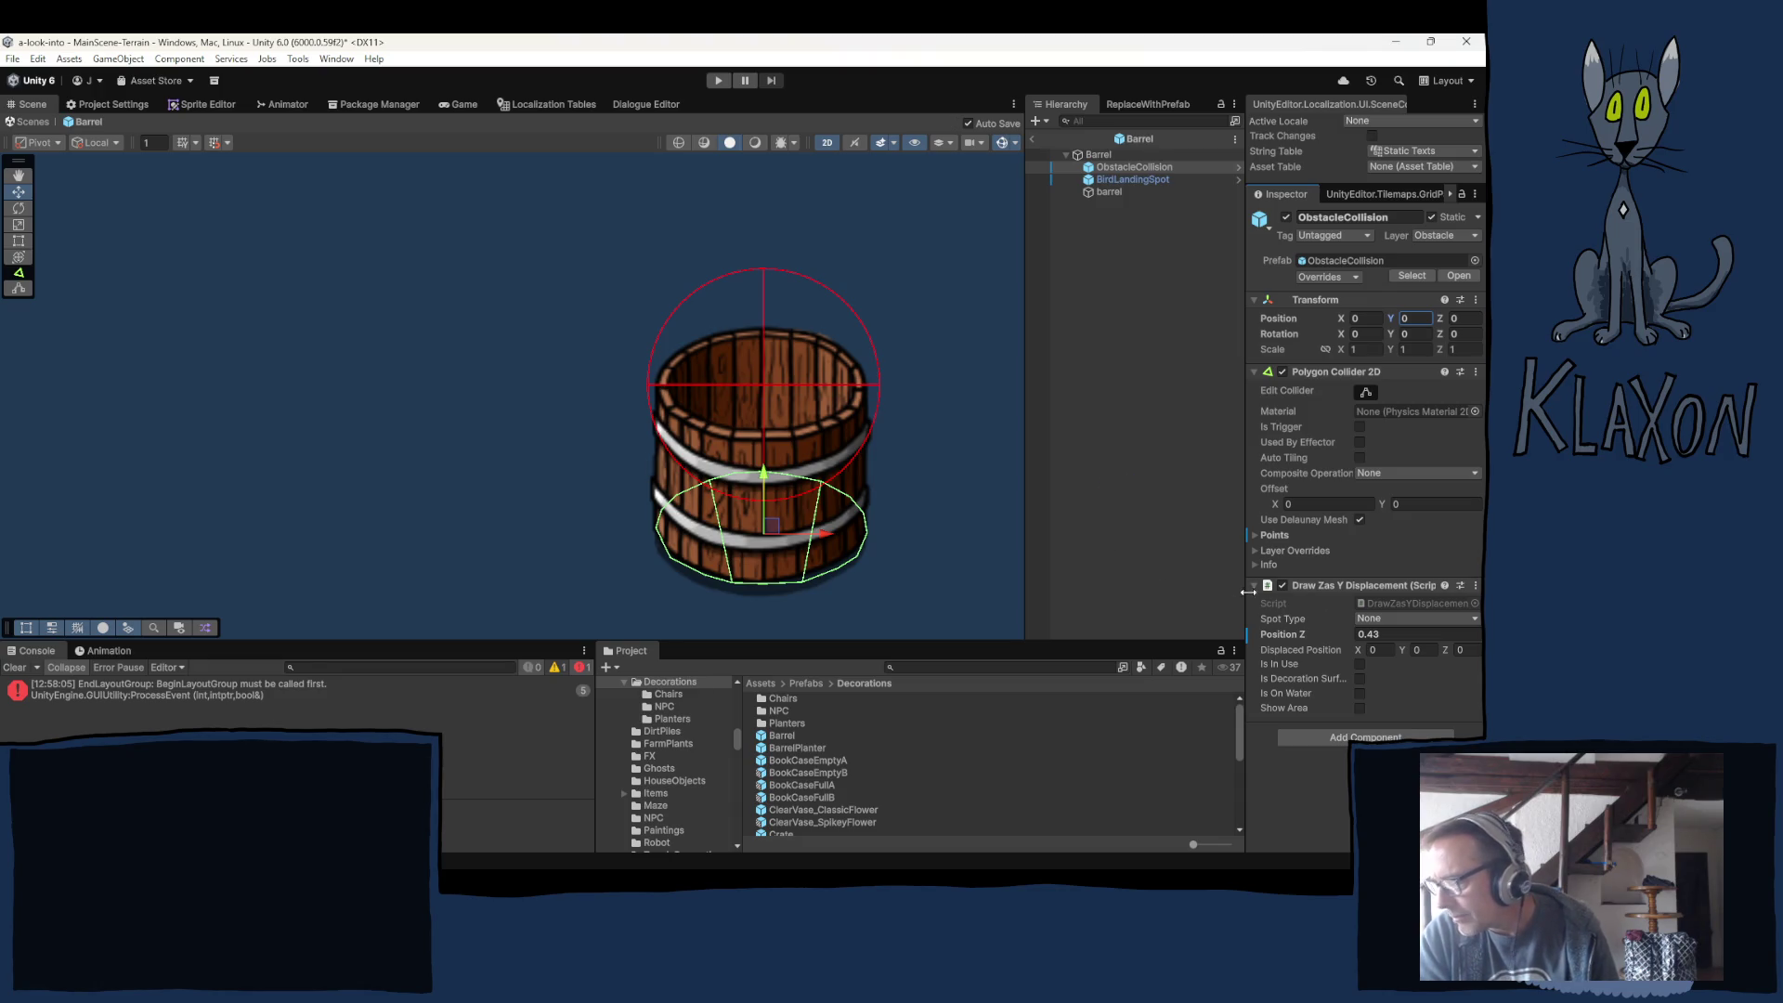
Copy ObstacleCollision's Polygon Collider 2D and paste its values onto the Barrel root's collider.
right_click(1303, 371)
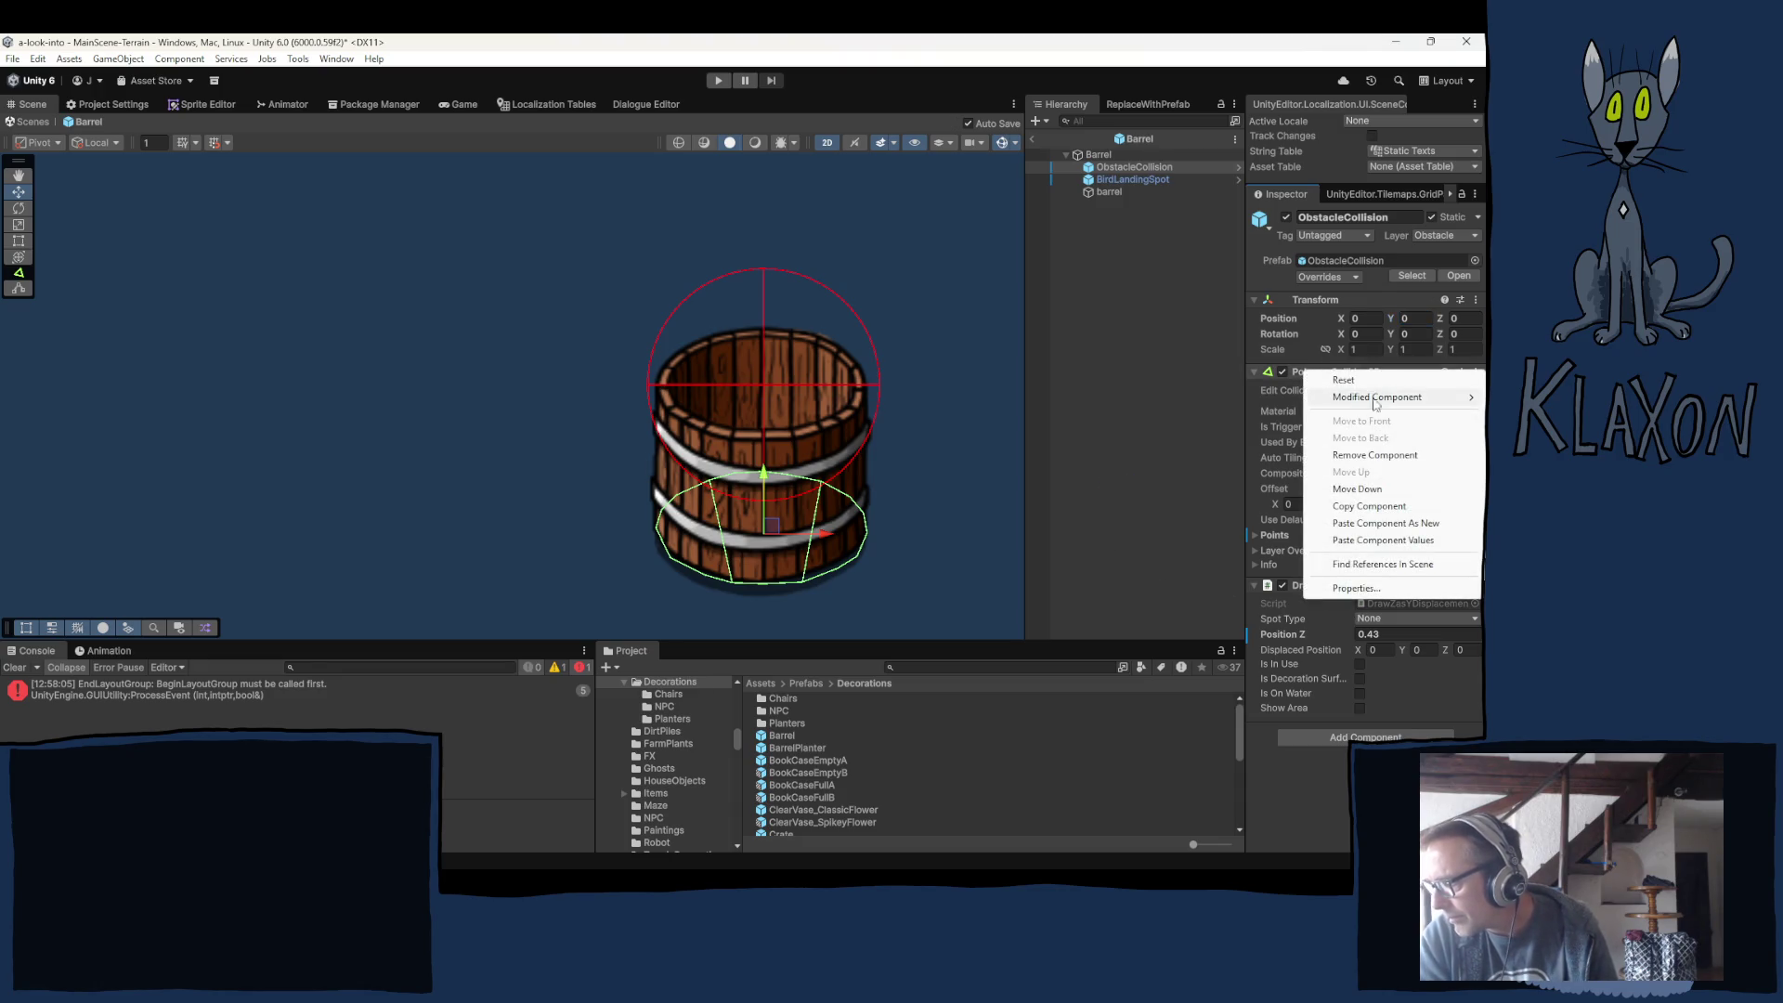
click(1354, 506)
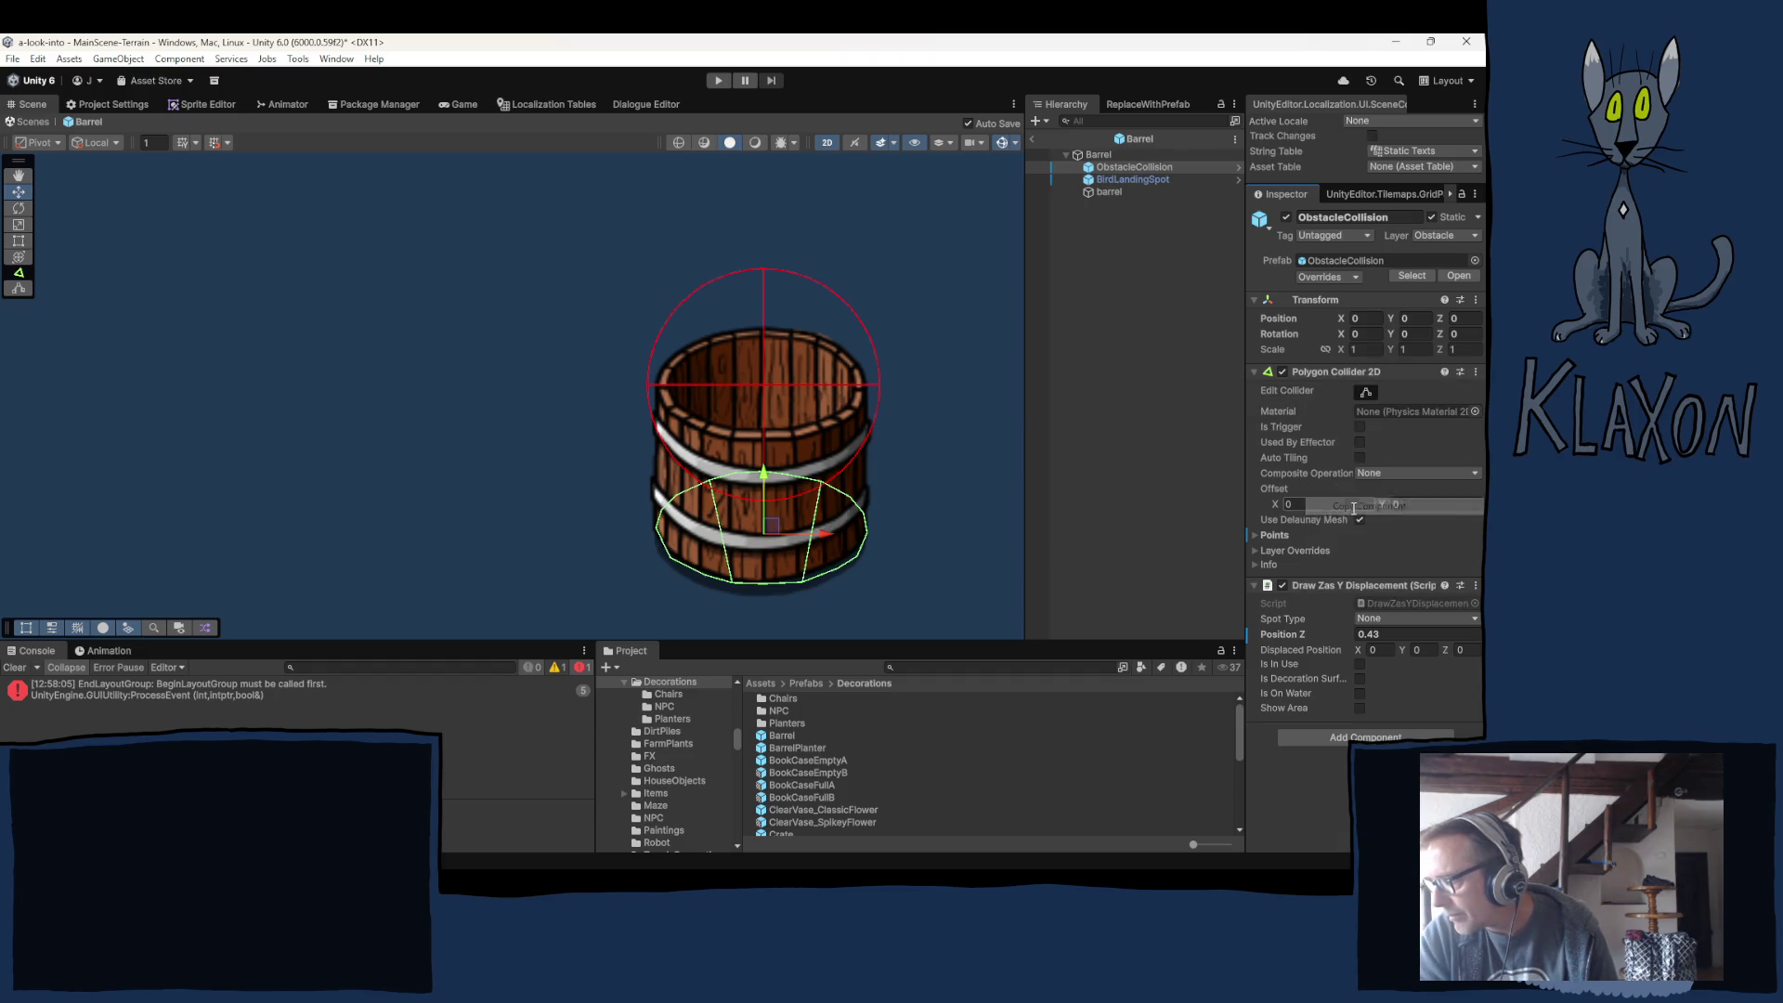
click(1098, 154)
right_click(1327, 493)
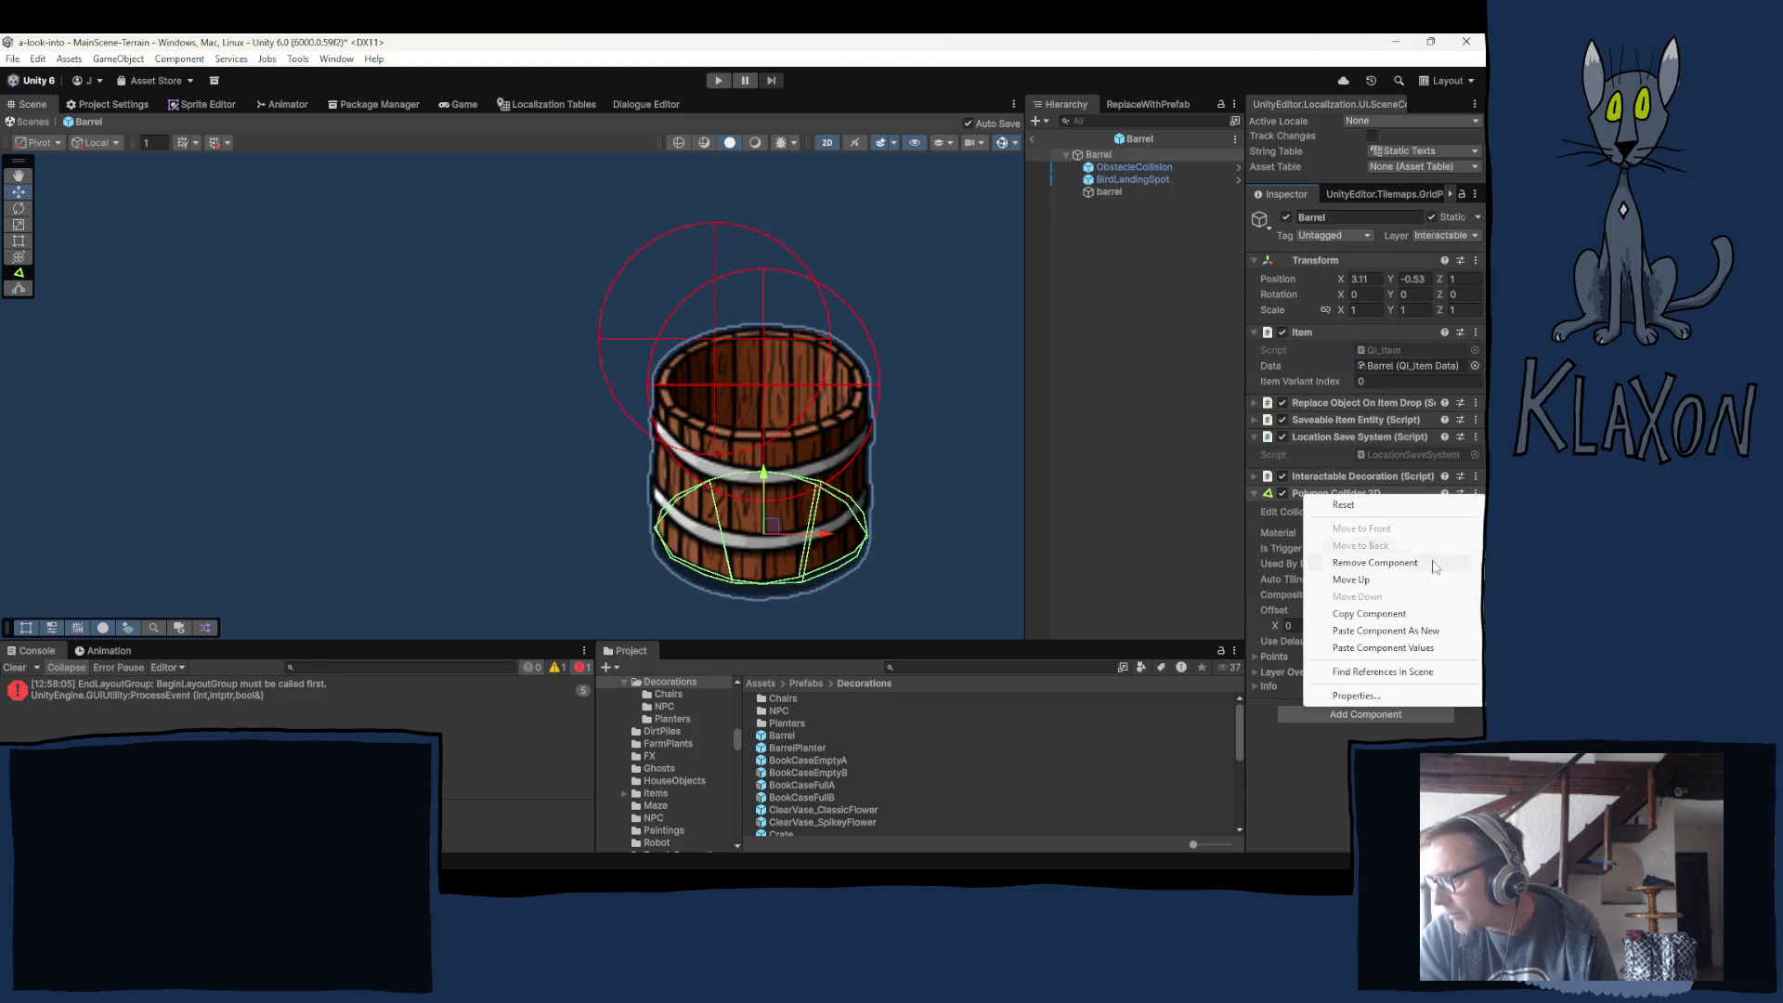
click(1375, 650)
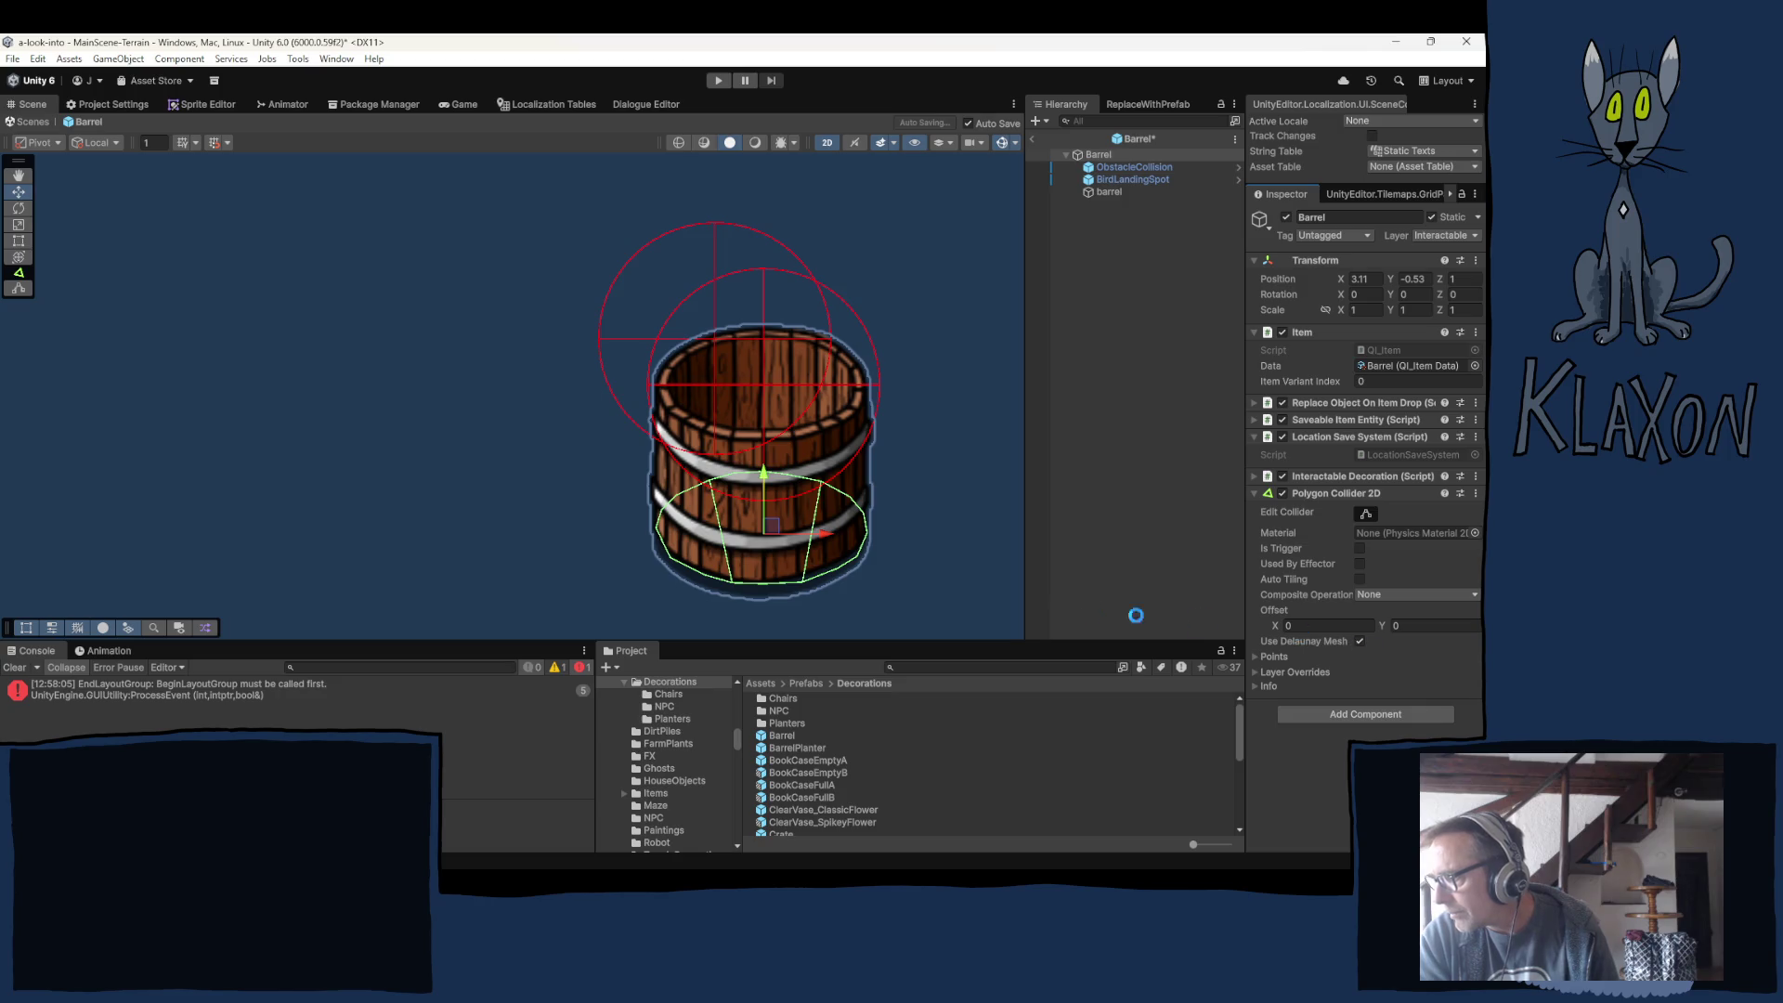
click(1102, 478)
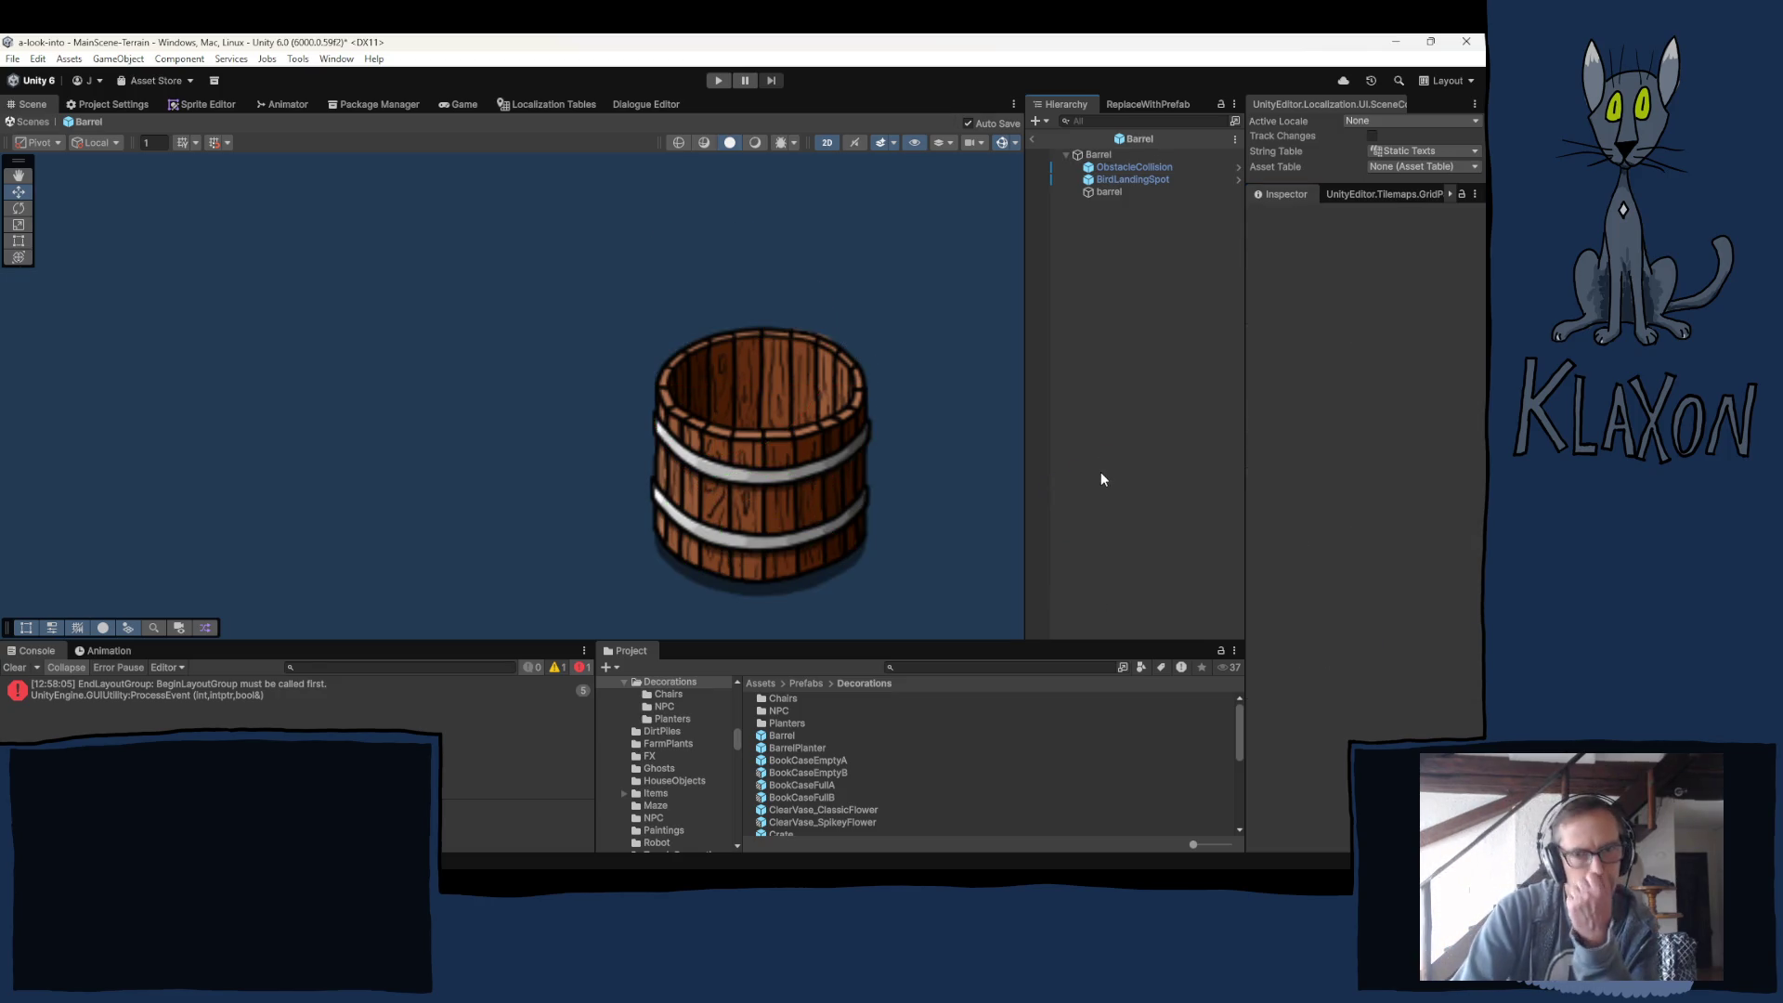
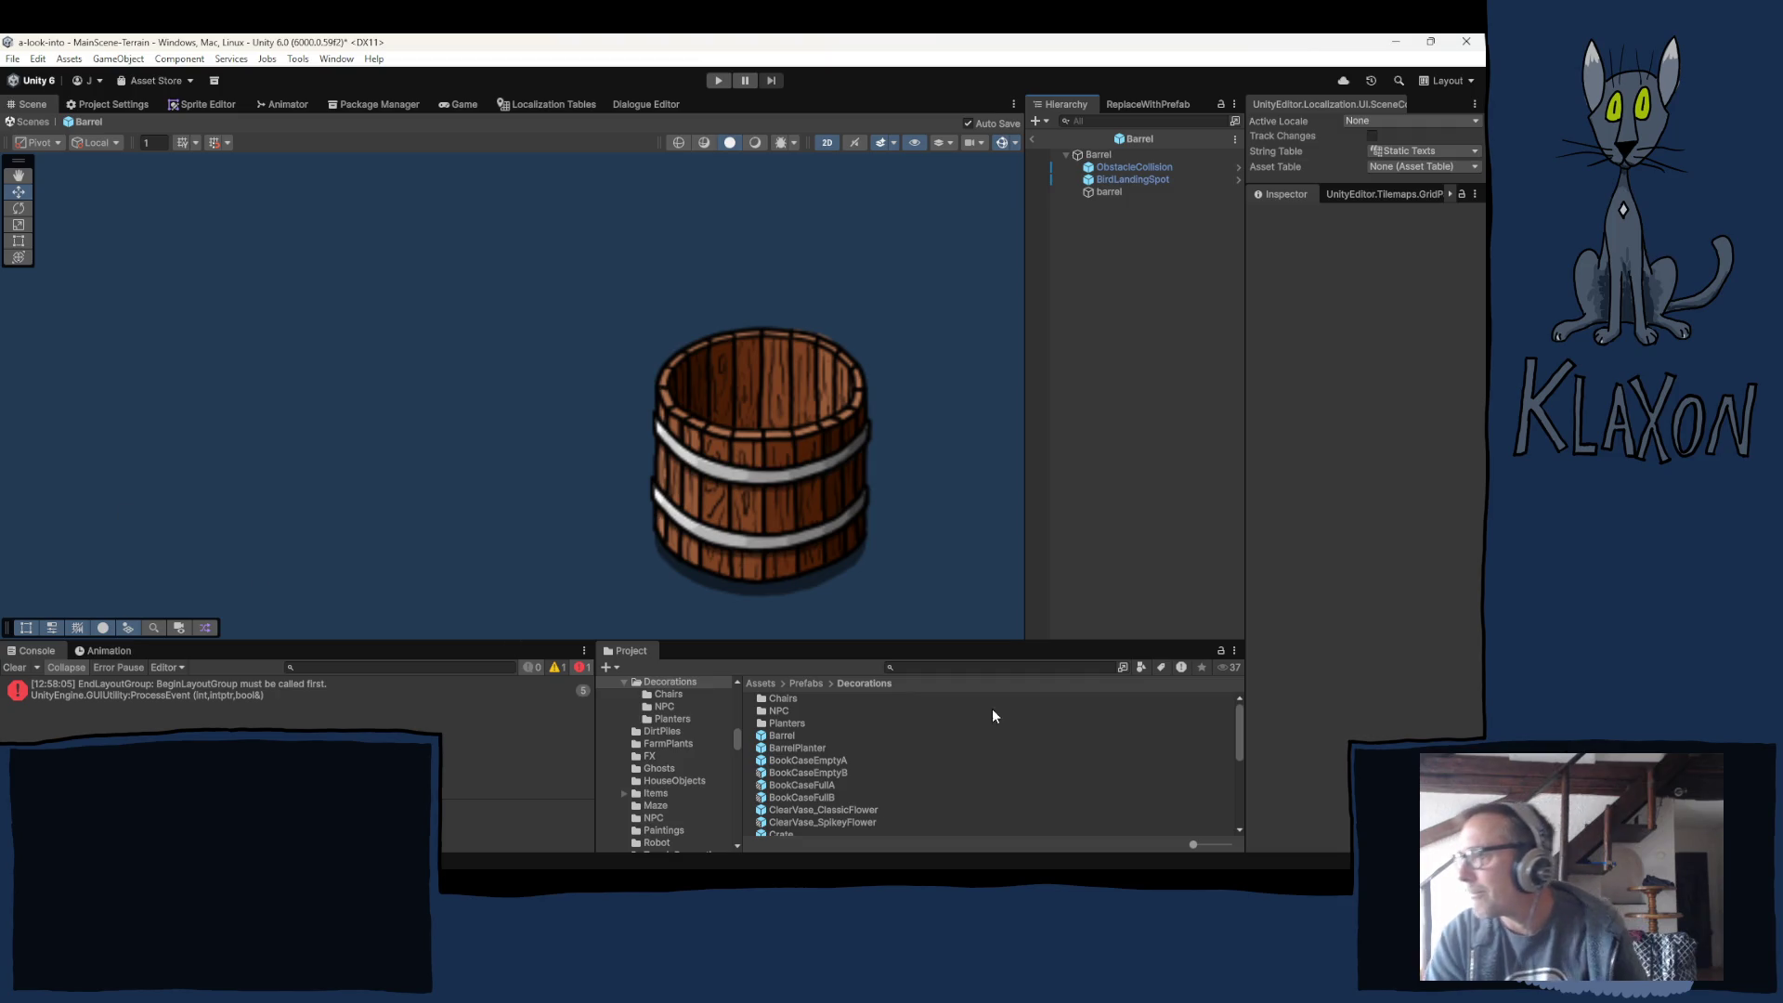
Select Barrel to inspect its Item, save, interactable decoration and Polygon Collider 2D components.
click(1142, 154)
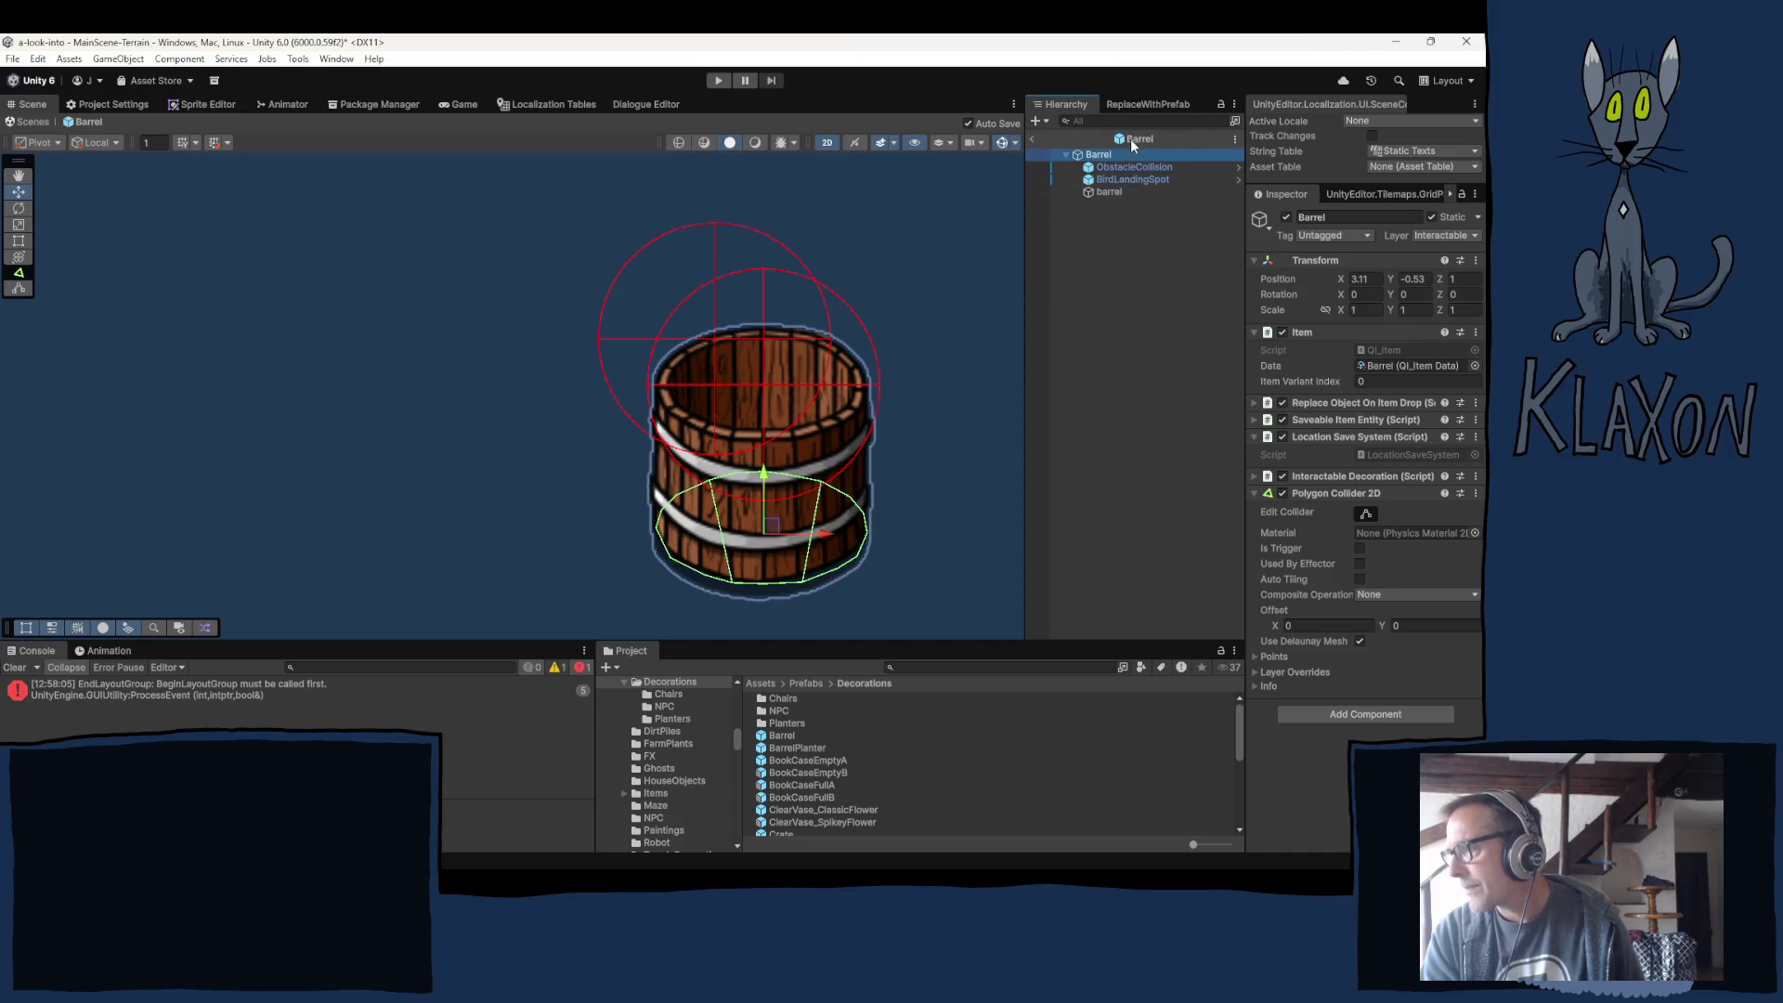
Select the BarrelPlanter prefab in Decorations and scroll through its components in the Inspector.
click(798, 748)
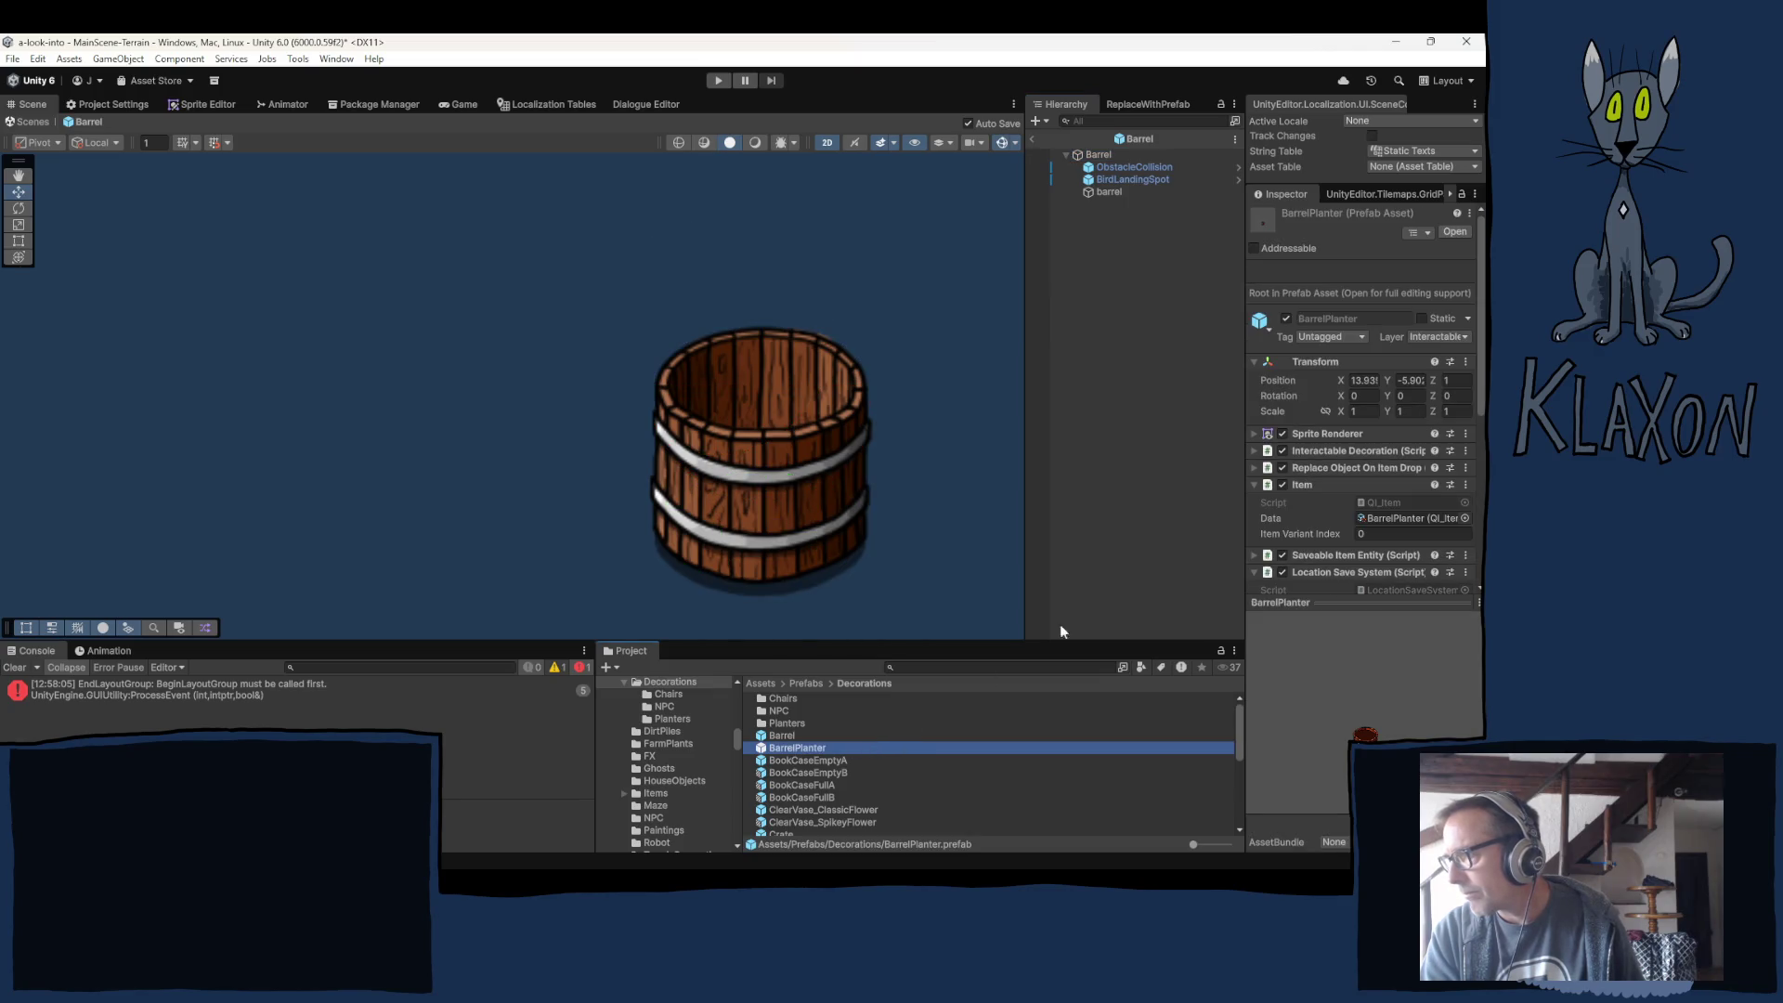
scroll(1318, 454, down, 4)
scroll(1378, 525, down, 2)
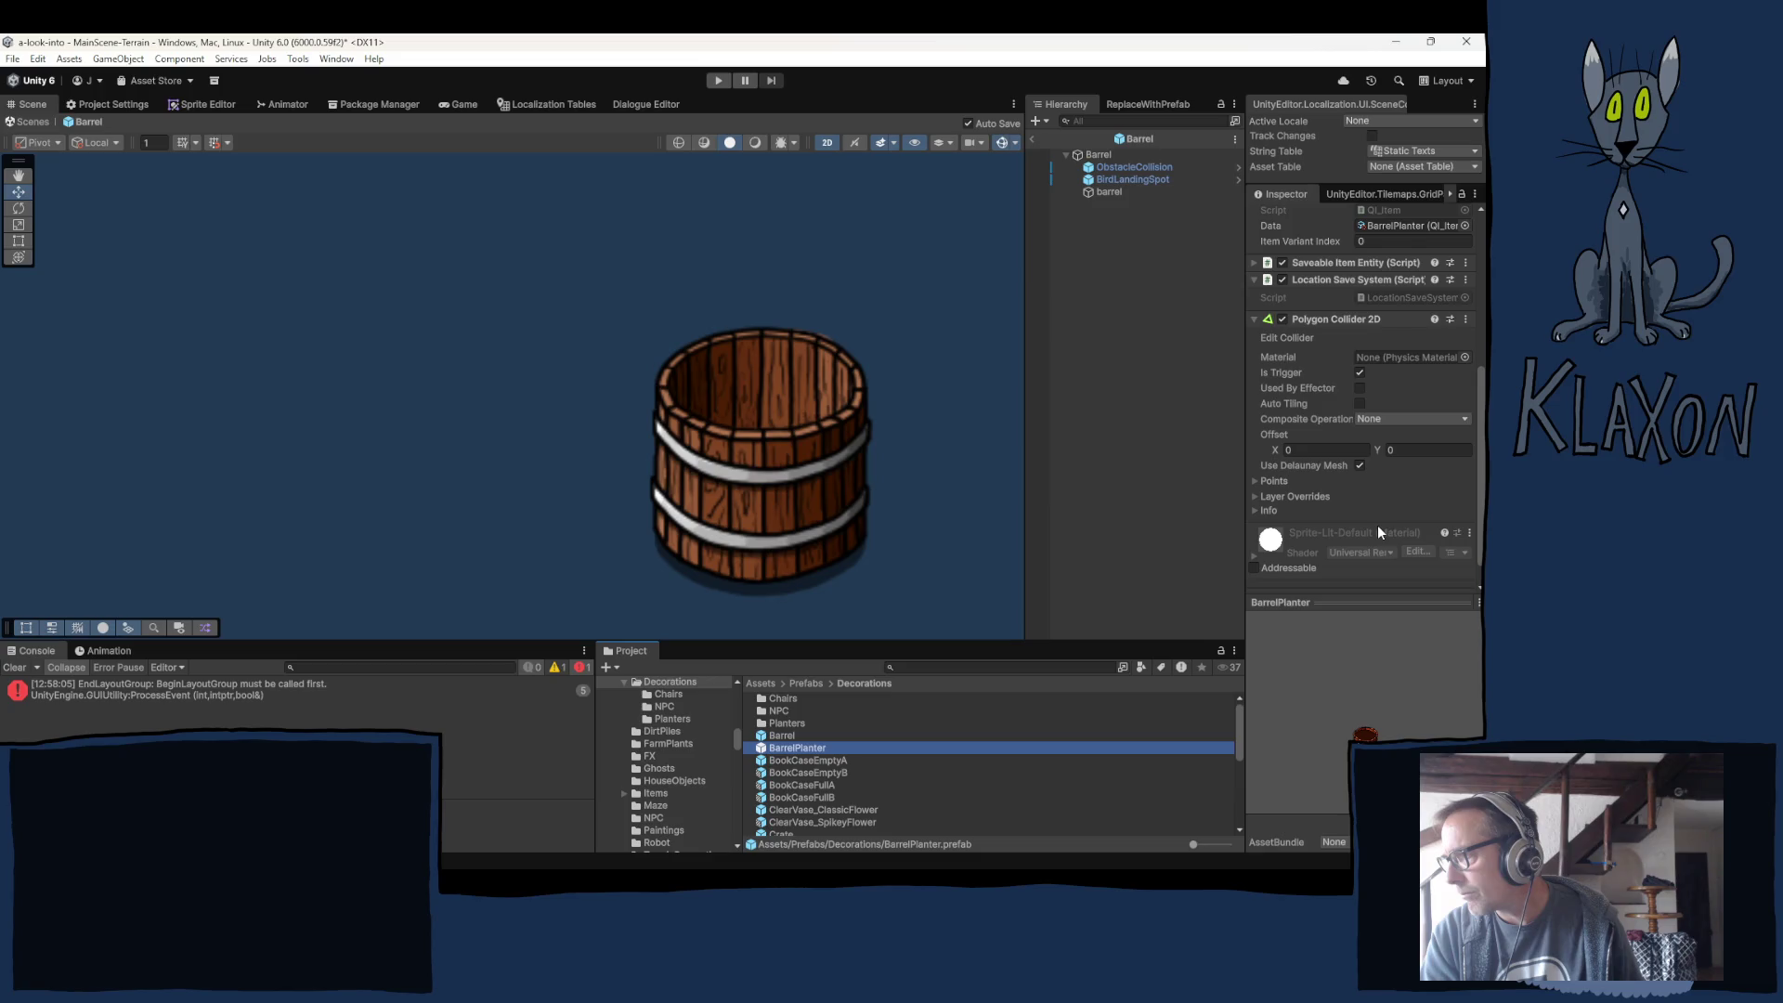
scroll(1376, 525, up, 3)
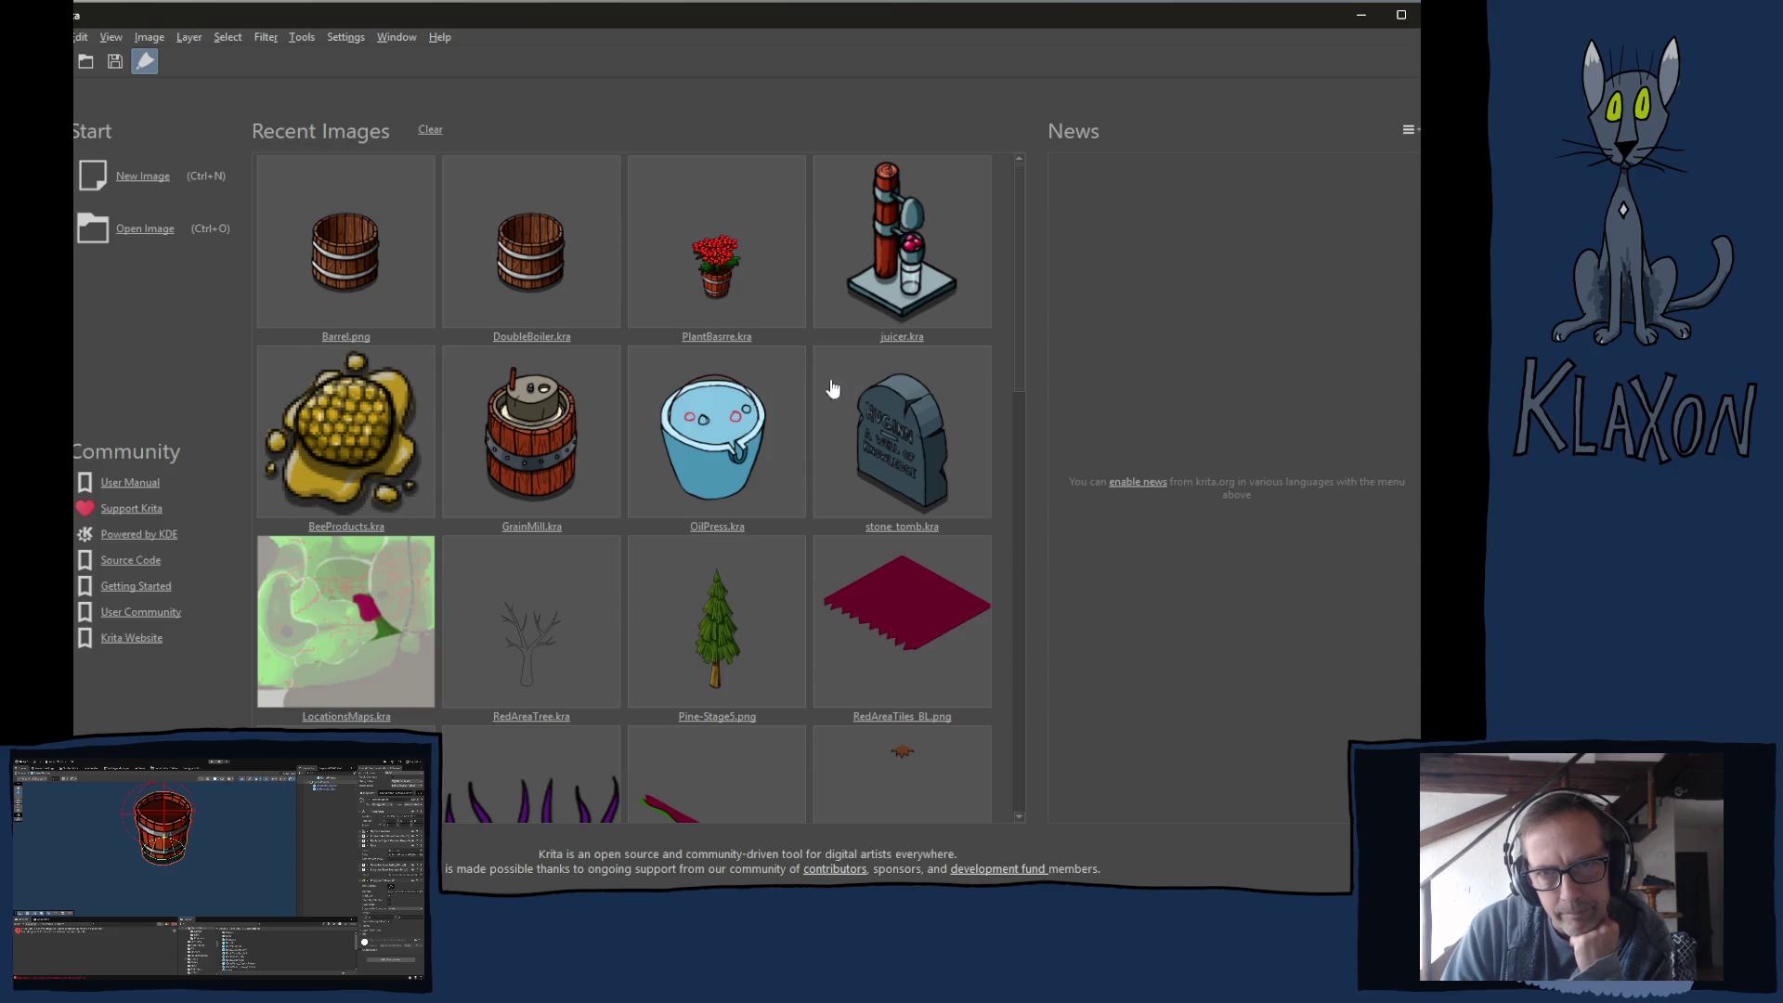
Create a new Krita document with width and height both set to 64 px.
click(141, 177)
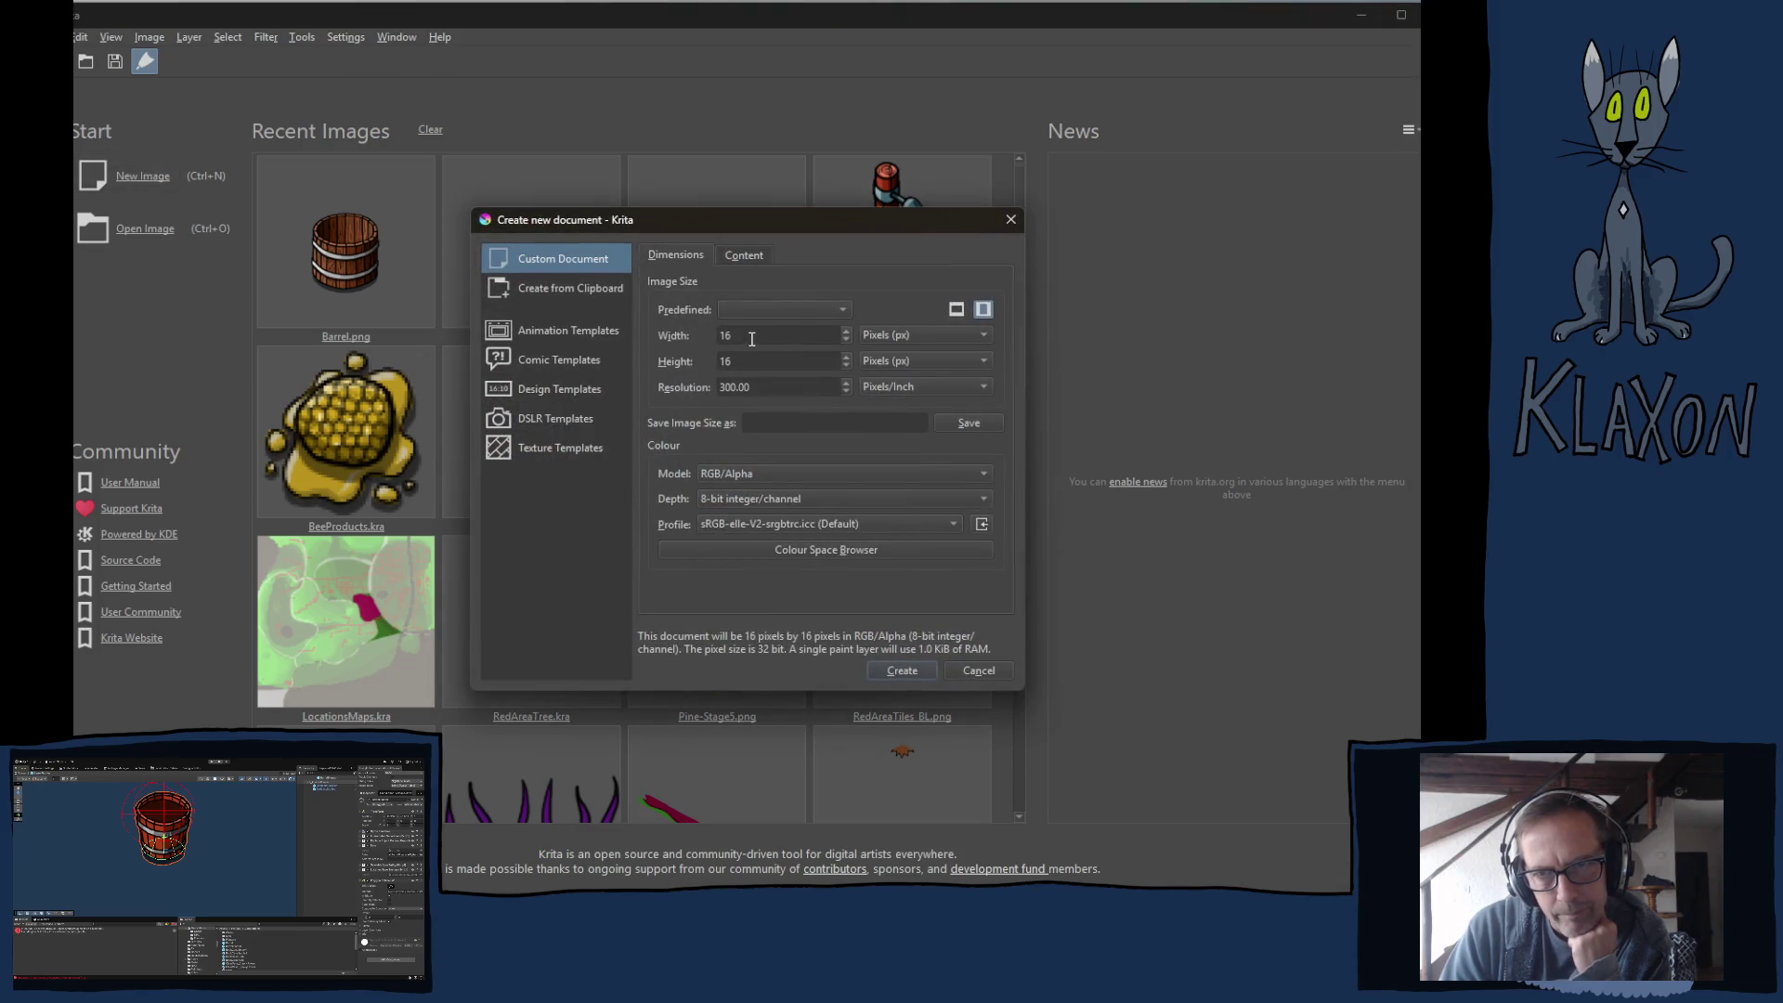
drag(752, 336, 671, 342)
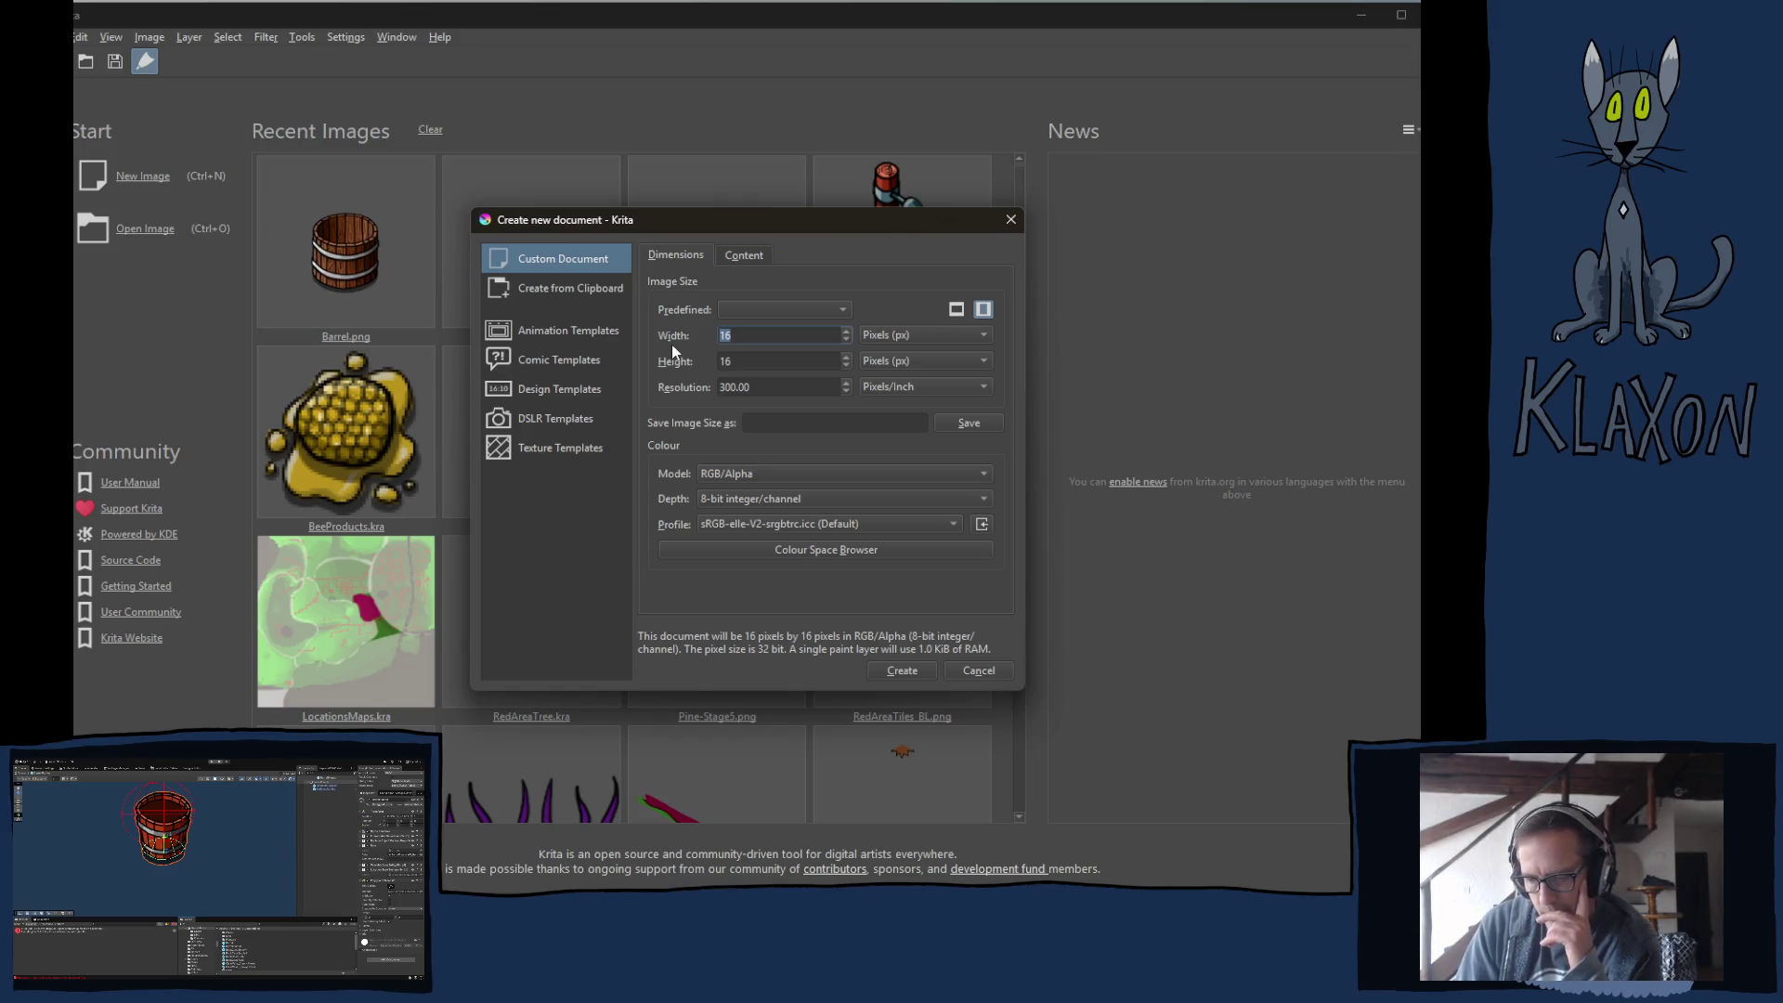
text(64)
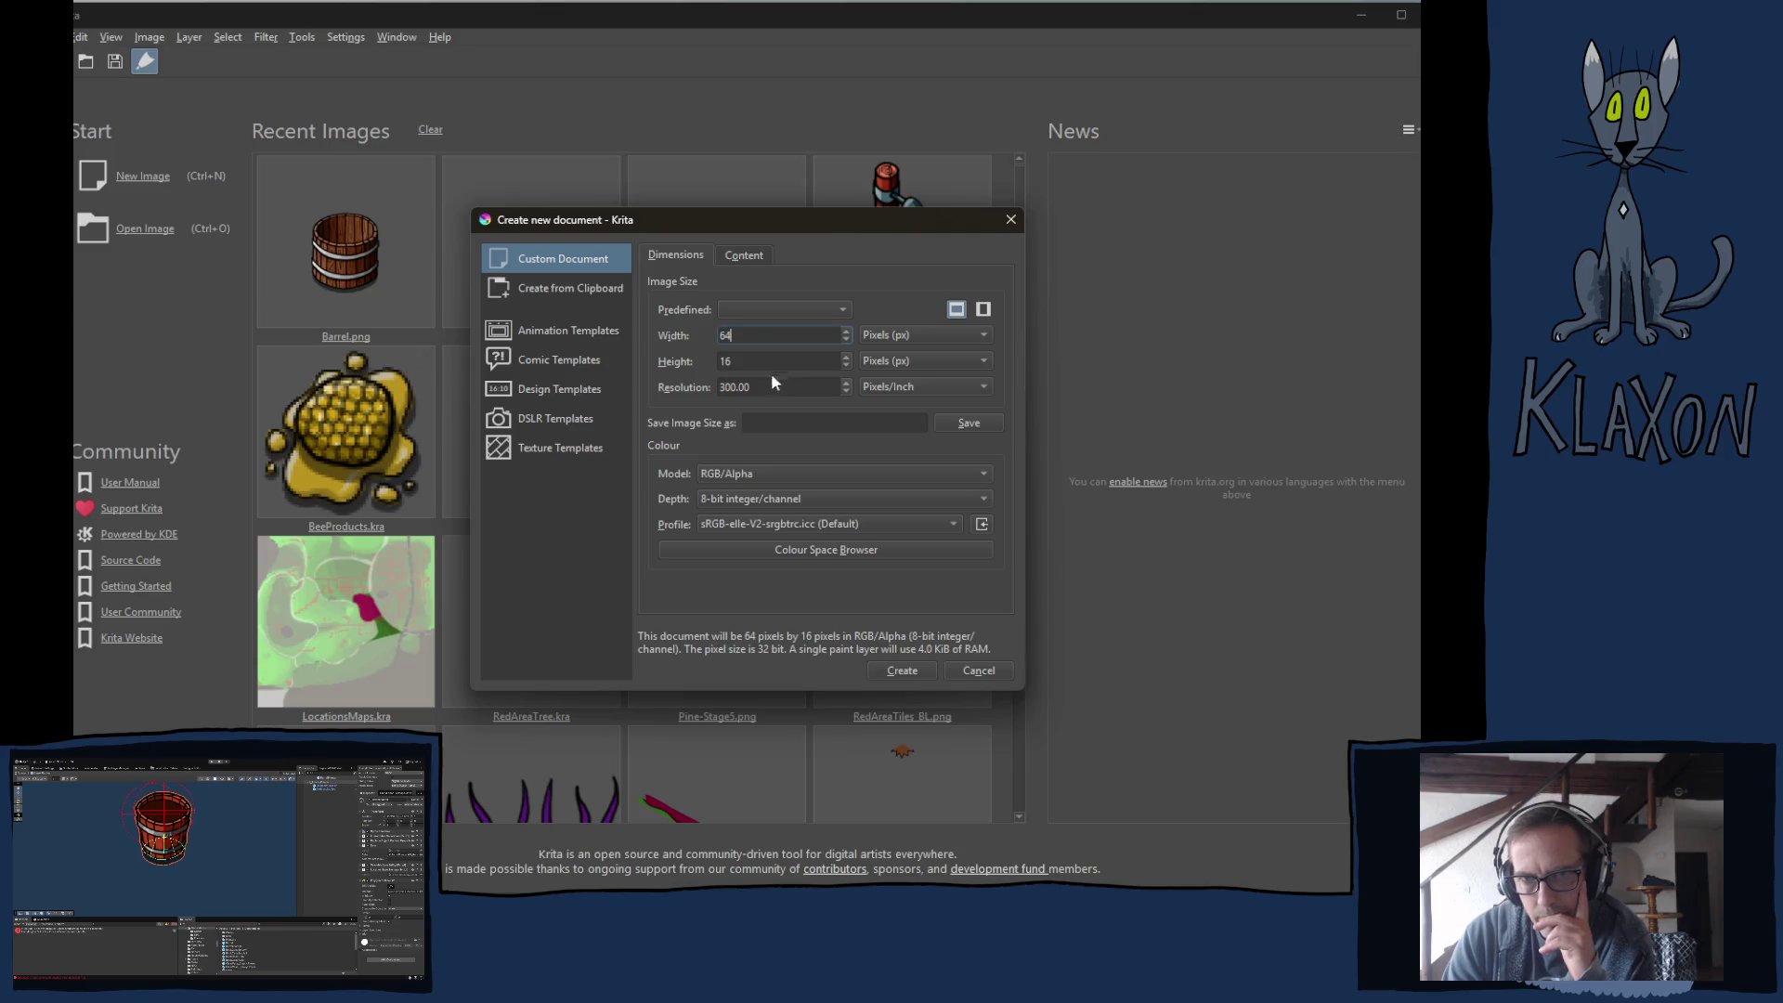
click(753, 362)
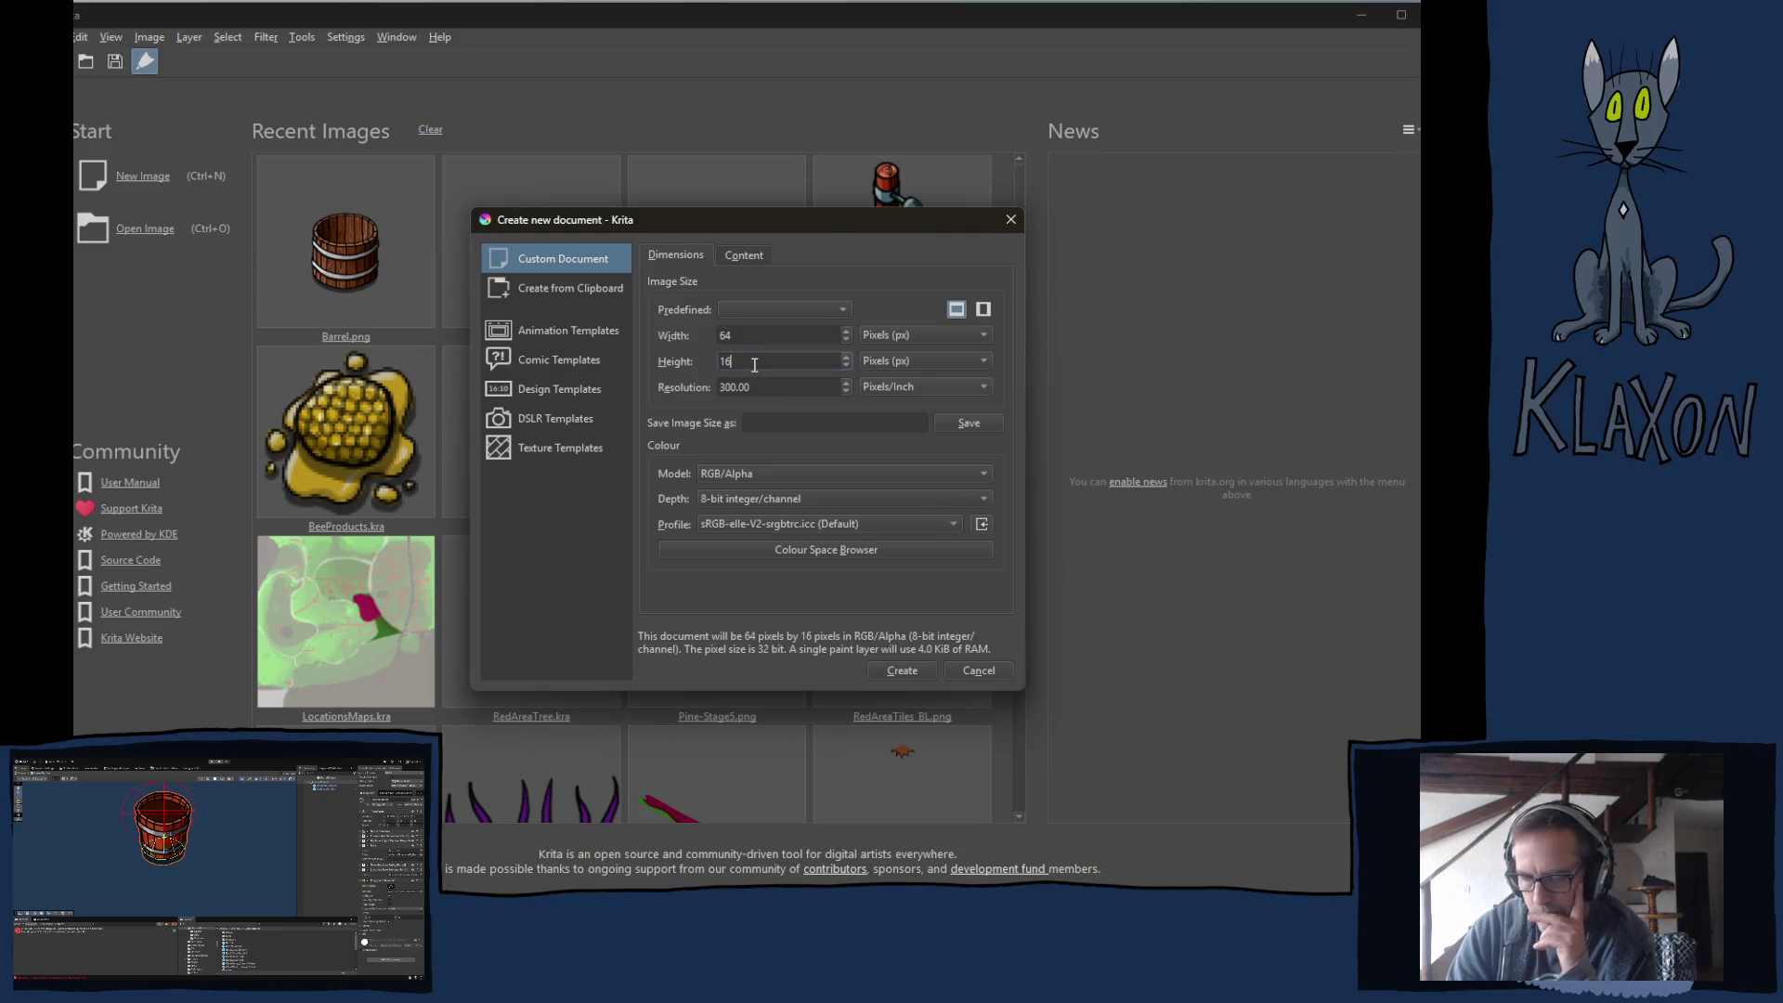
text(64)
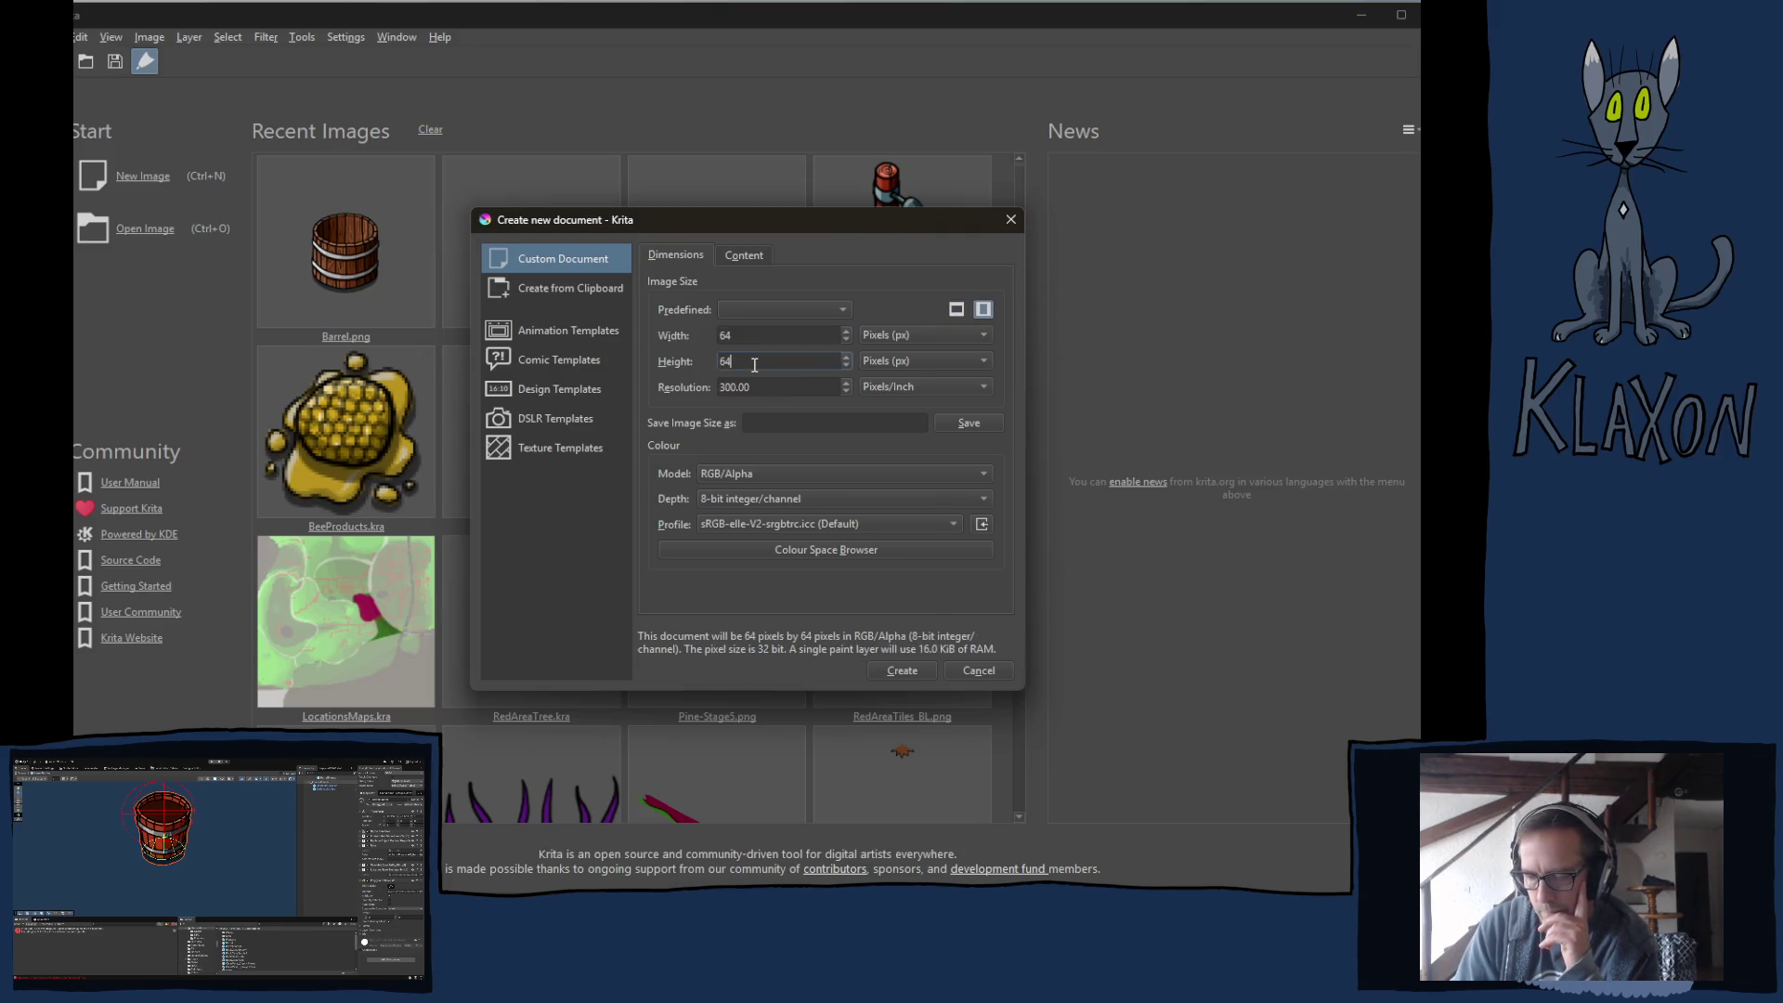
double_click(754, 364)
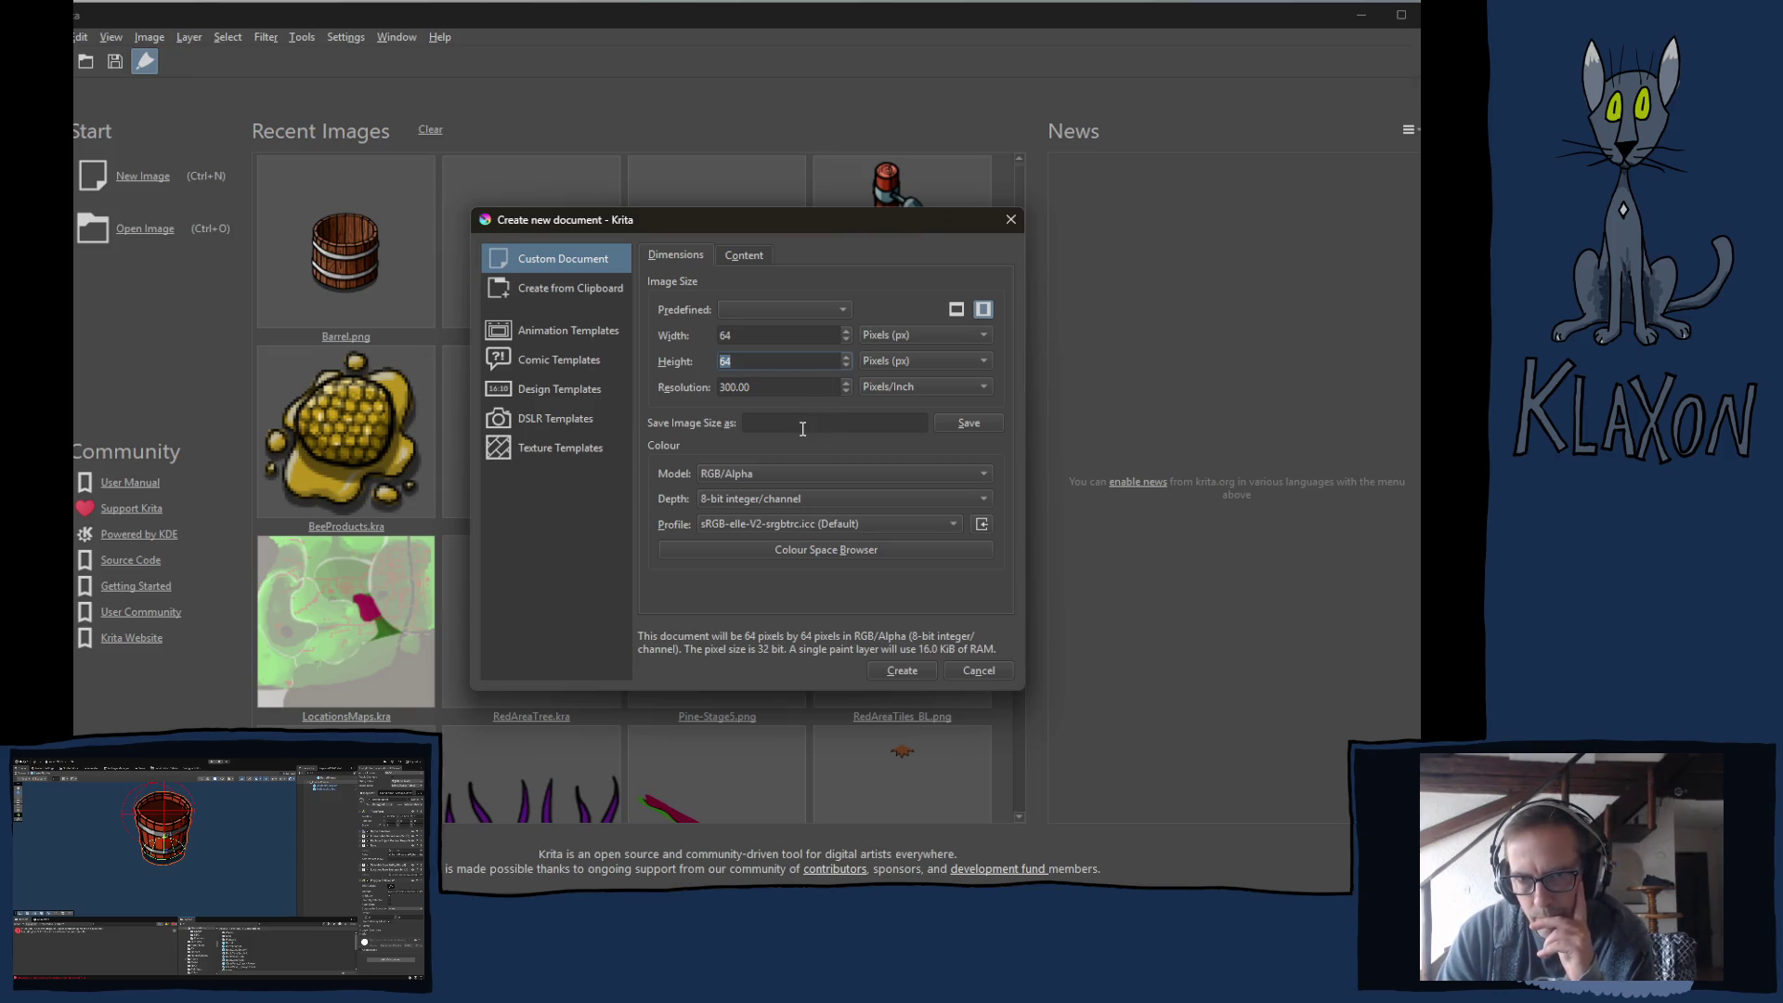
click(906, 667)
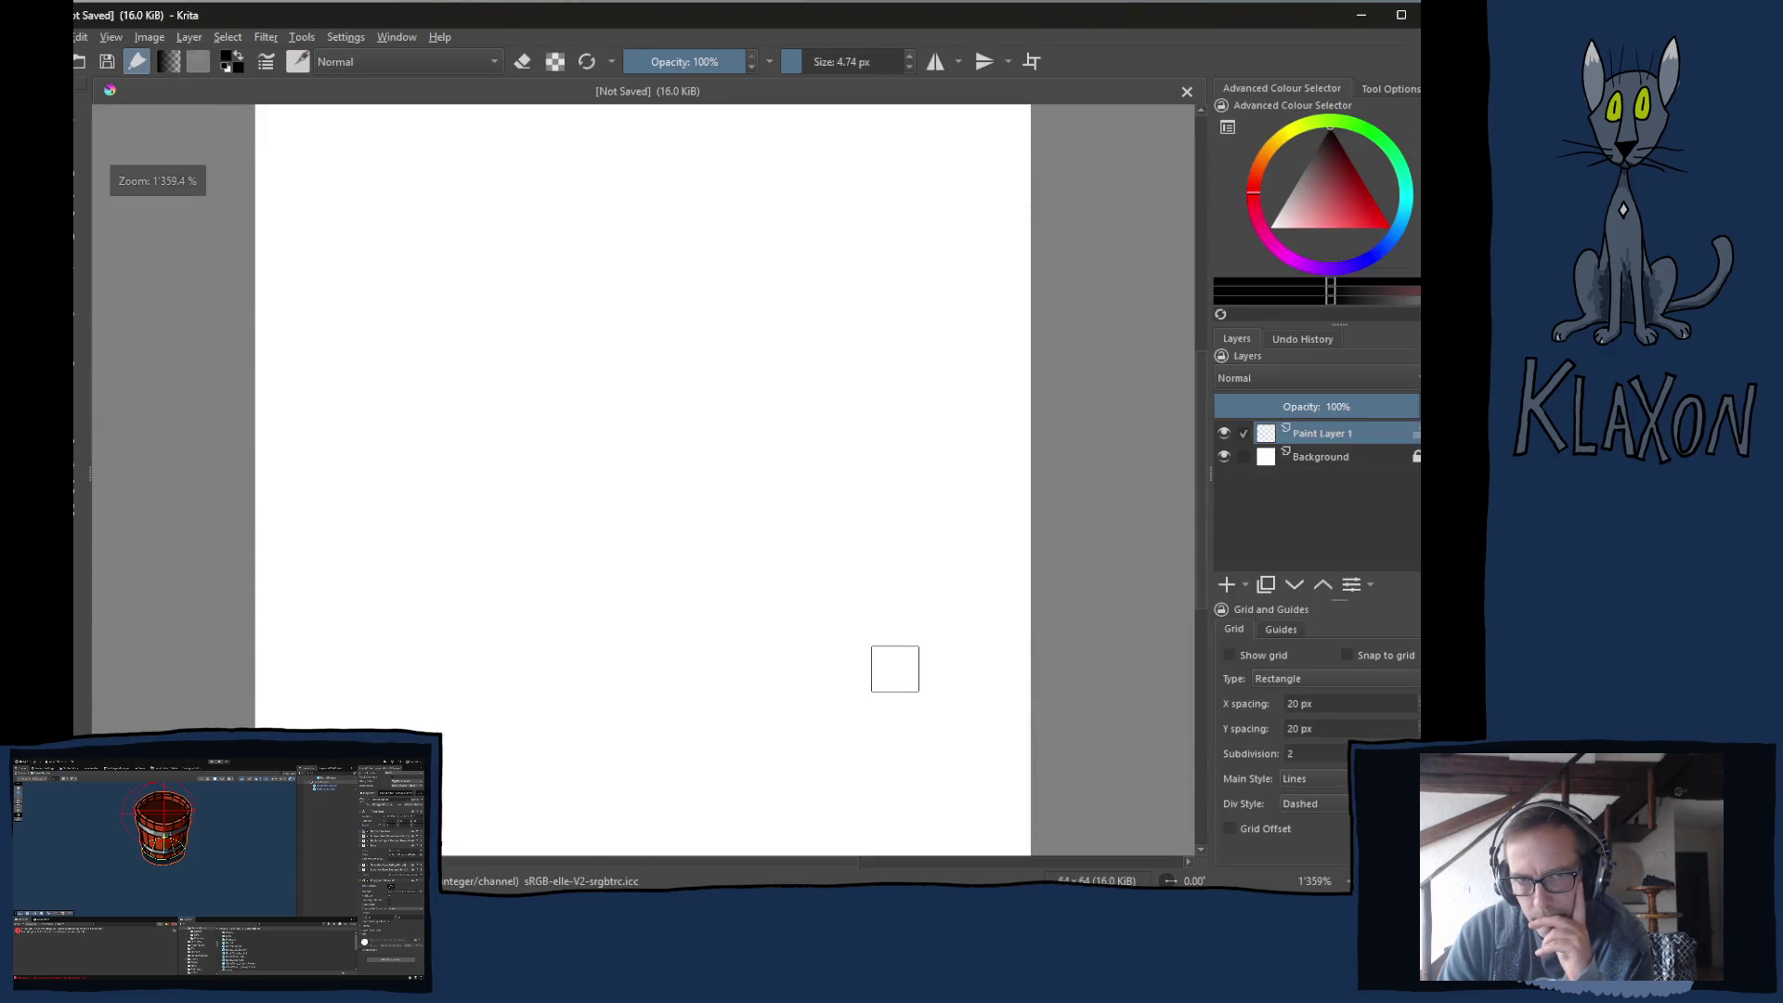
Unlock and delete the Background layer to leave a transparent canvas.
scroll(625, 600, down, 5)
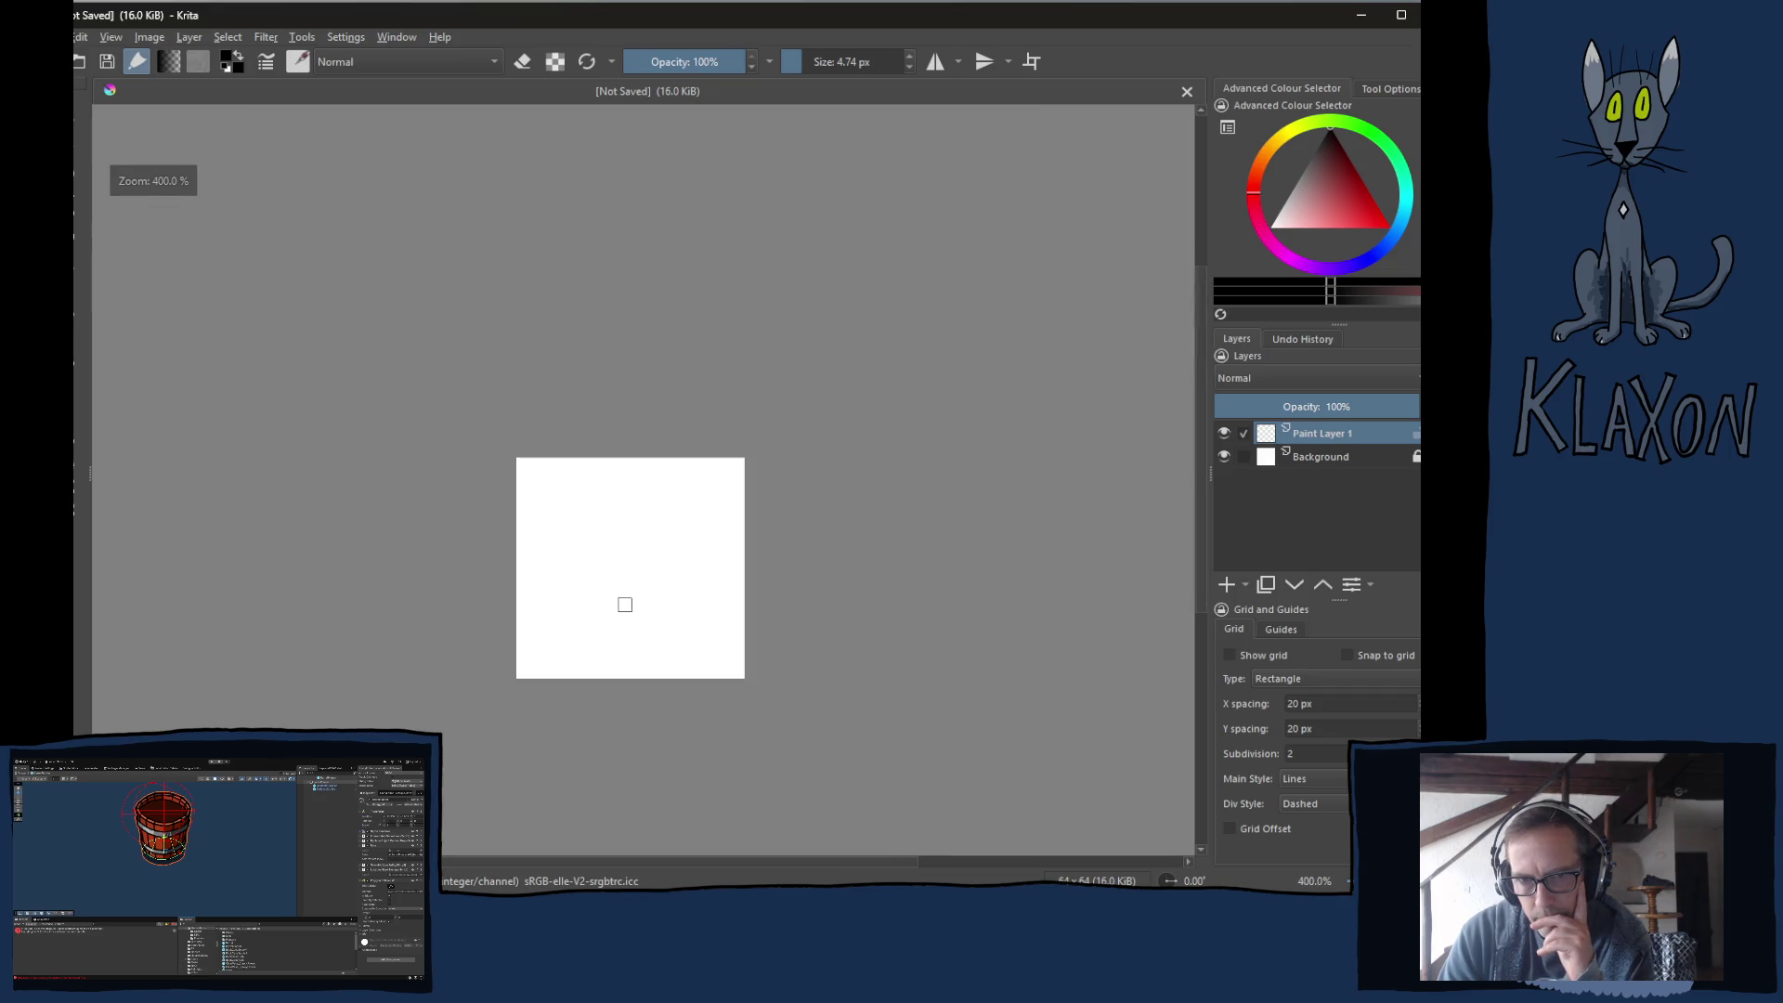
click(1333, 464)
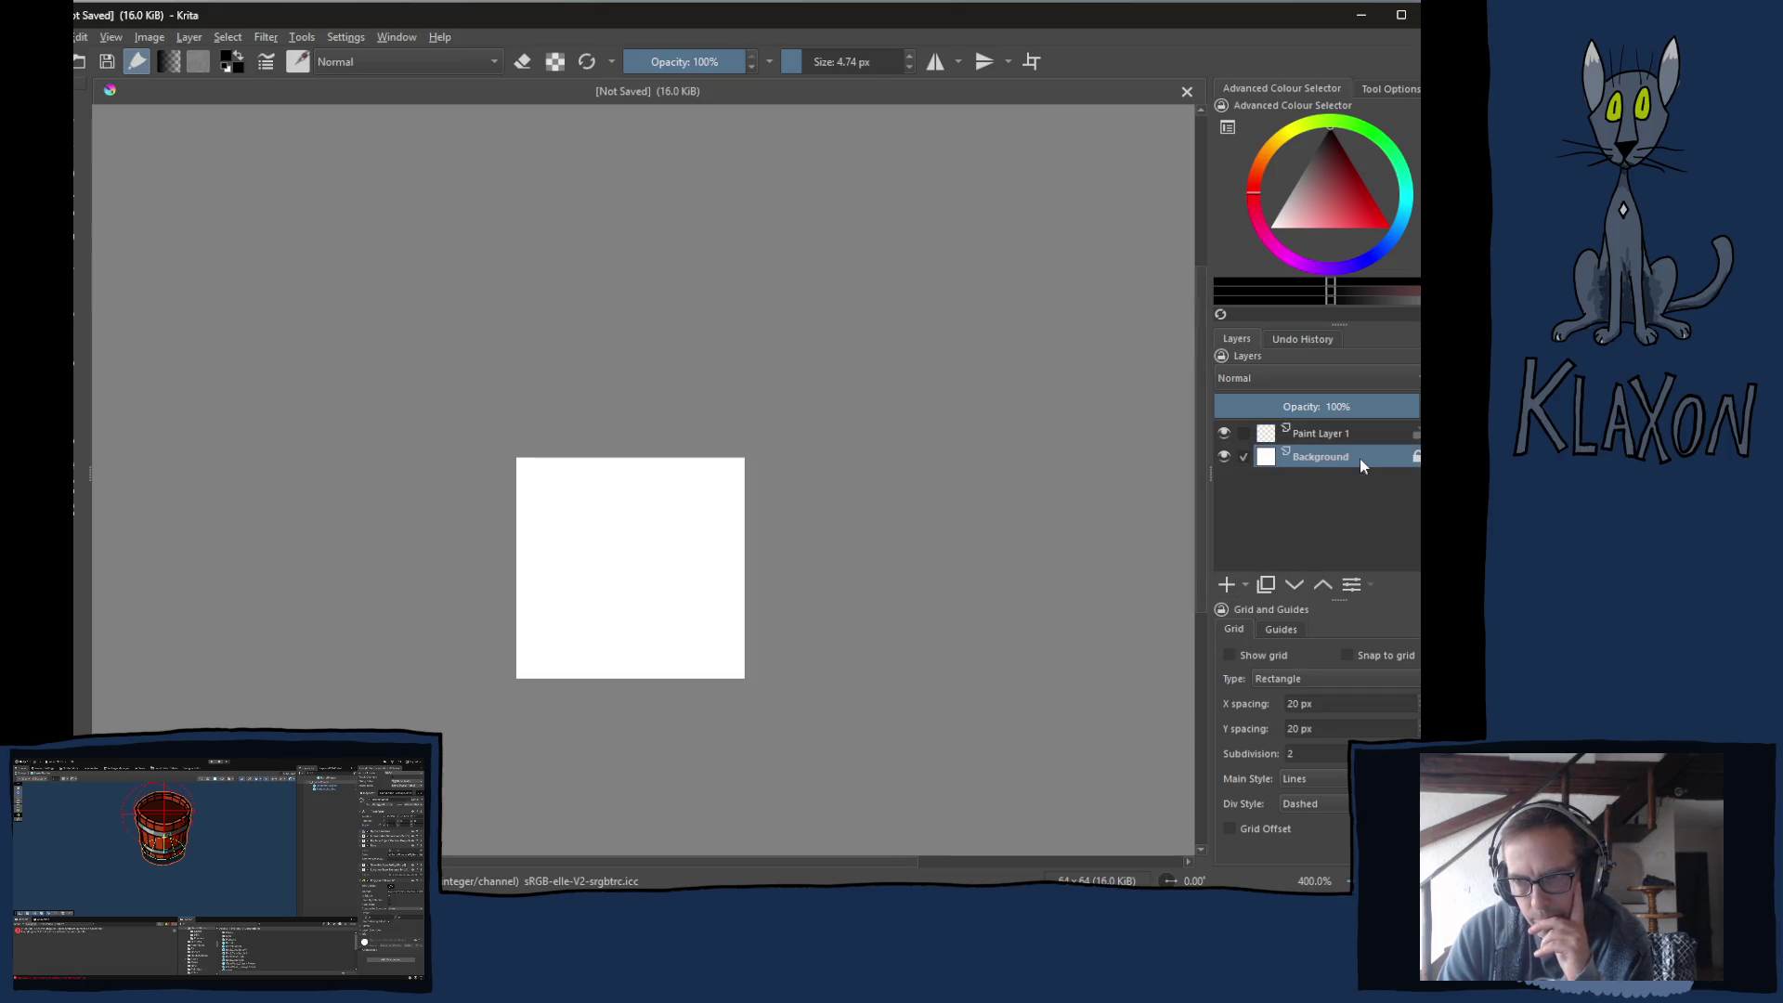
click(1411, 458)
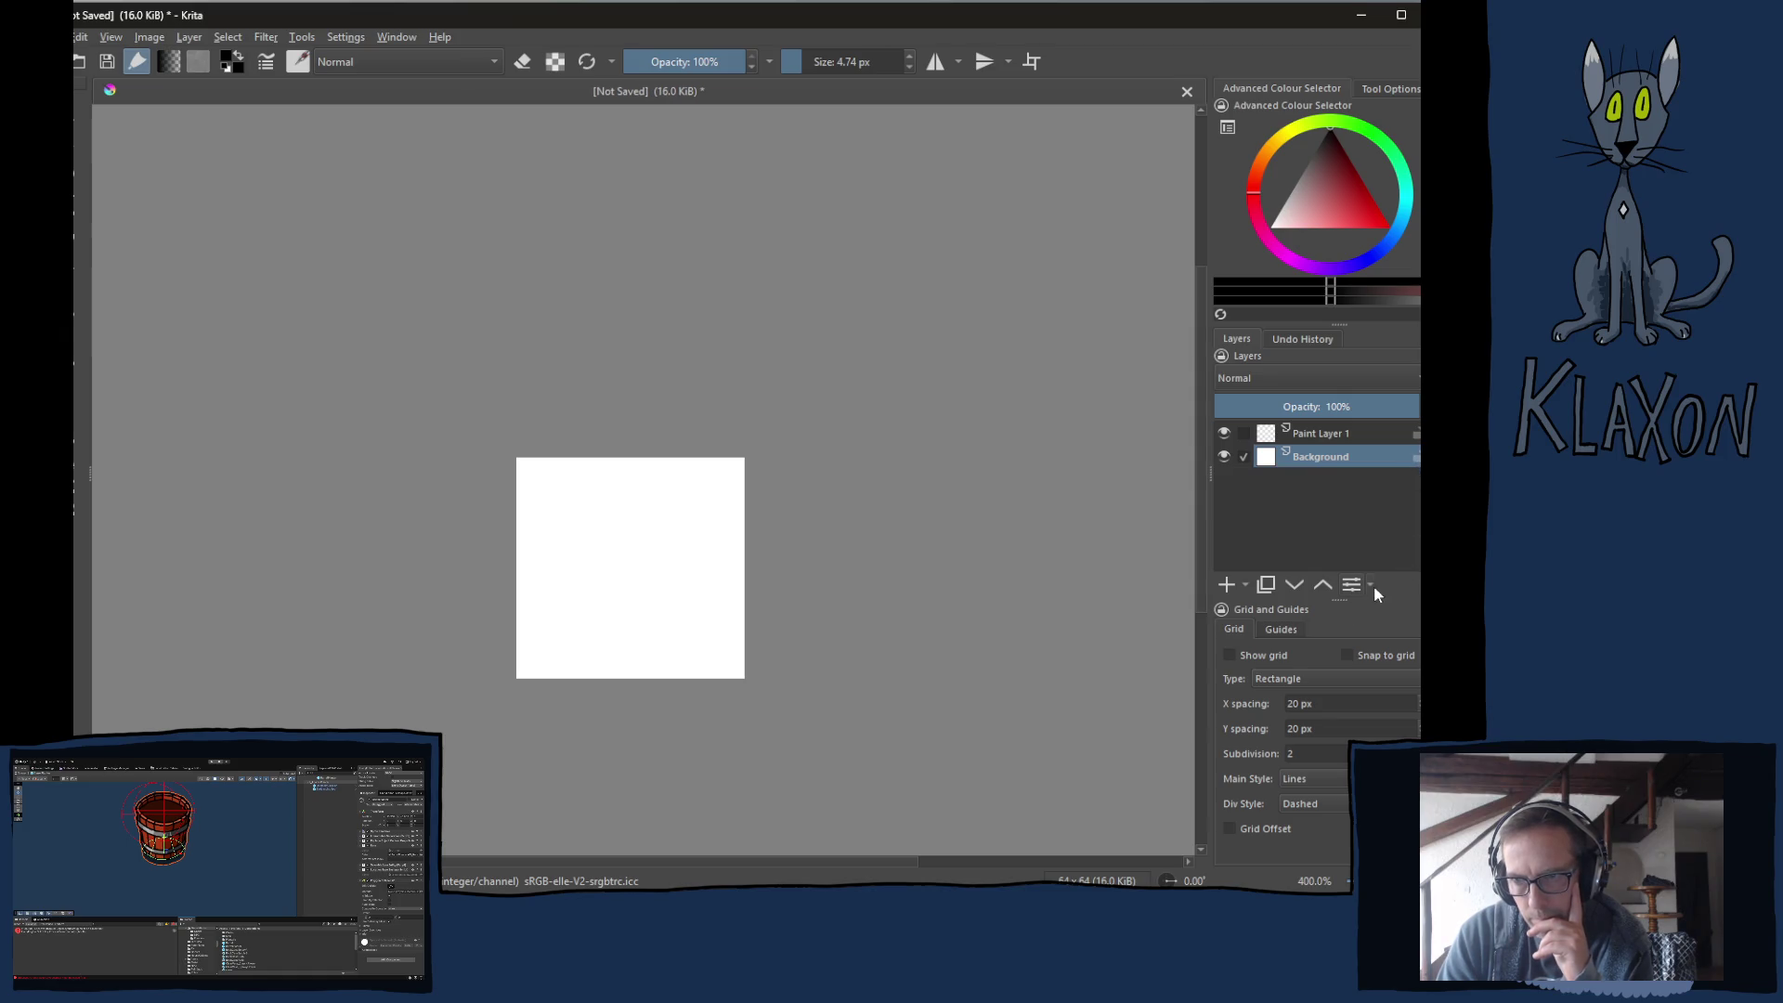
key(shift+Delete)
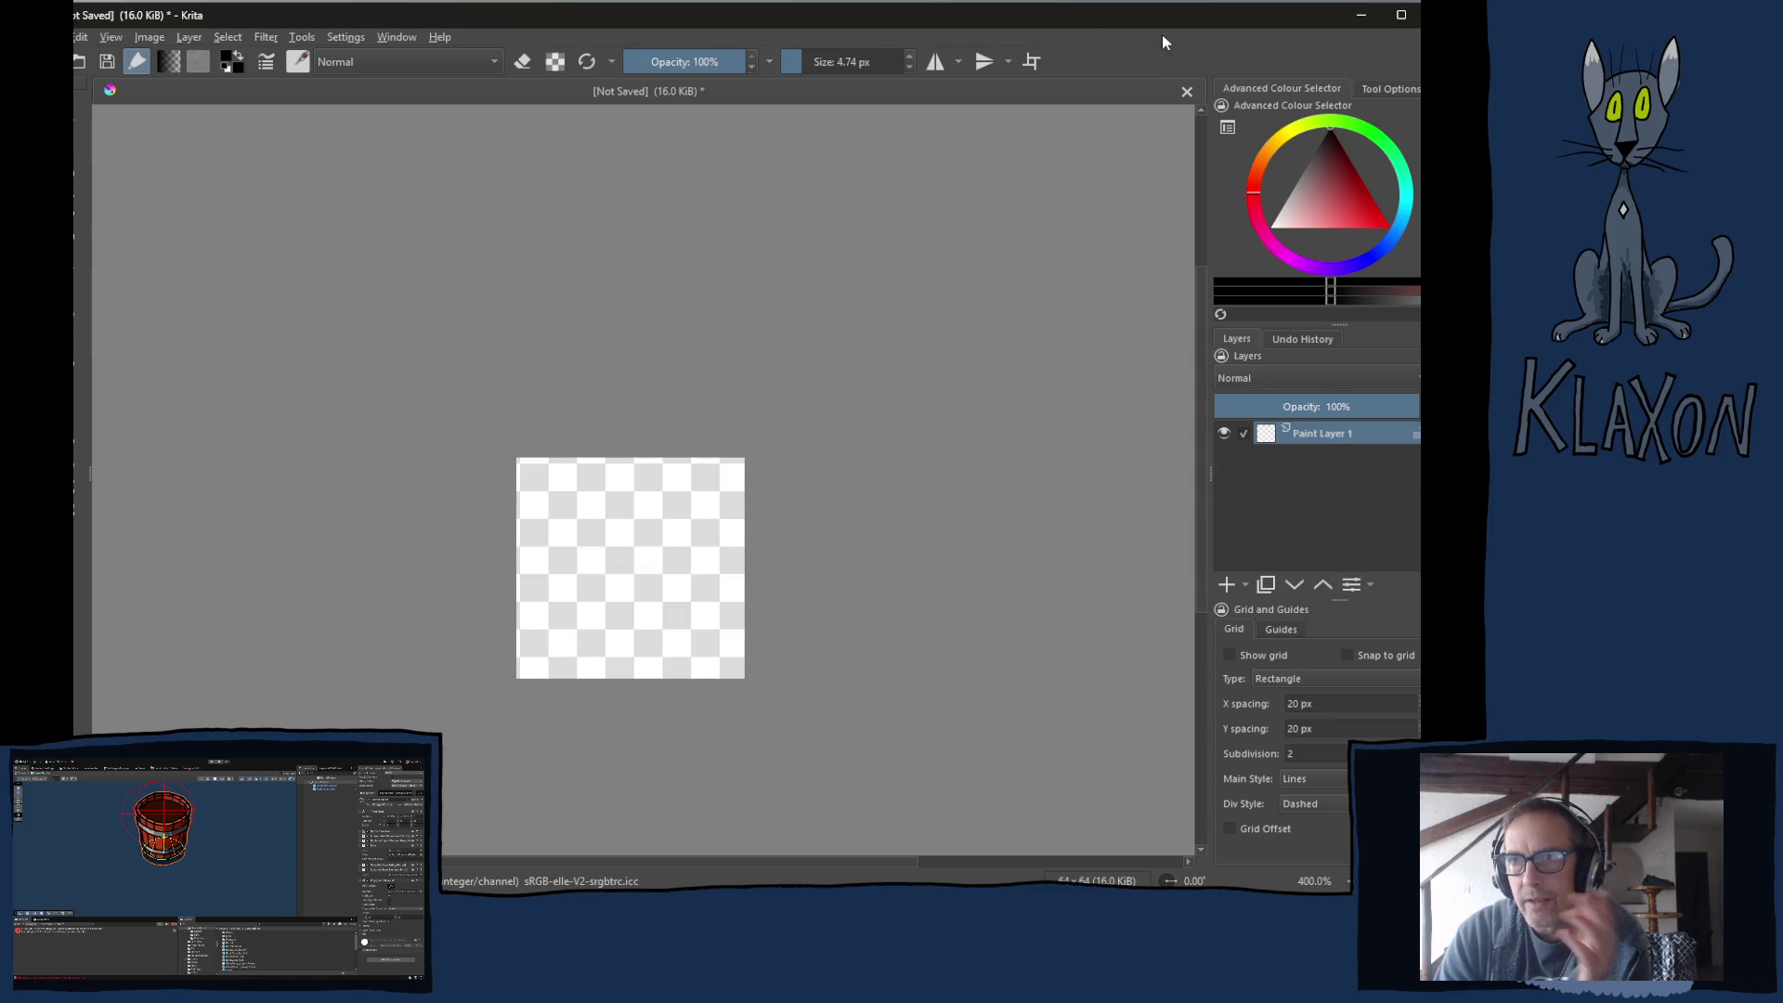
Add Paint Layer 2 and recentre the 64 × 64 image in view.
mouse_move(1161, 17)
mouse_down()
mouse_move(1093, 21)
mouse_move(1112, 15)
mouse_up()
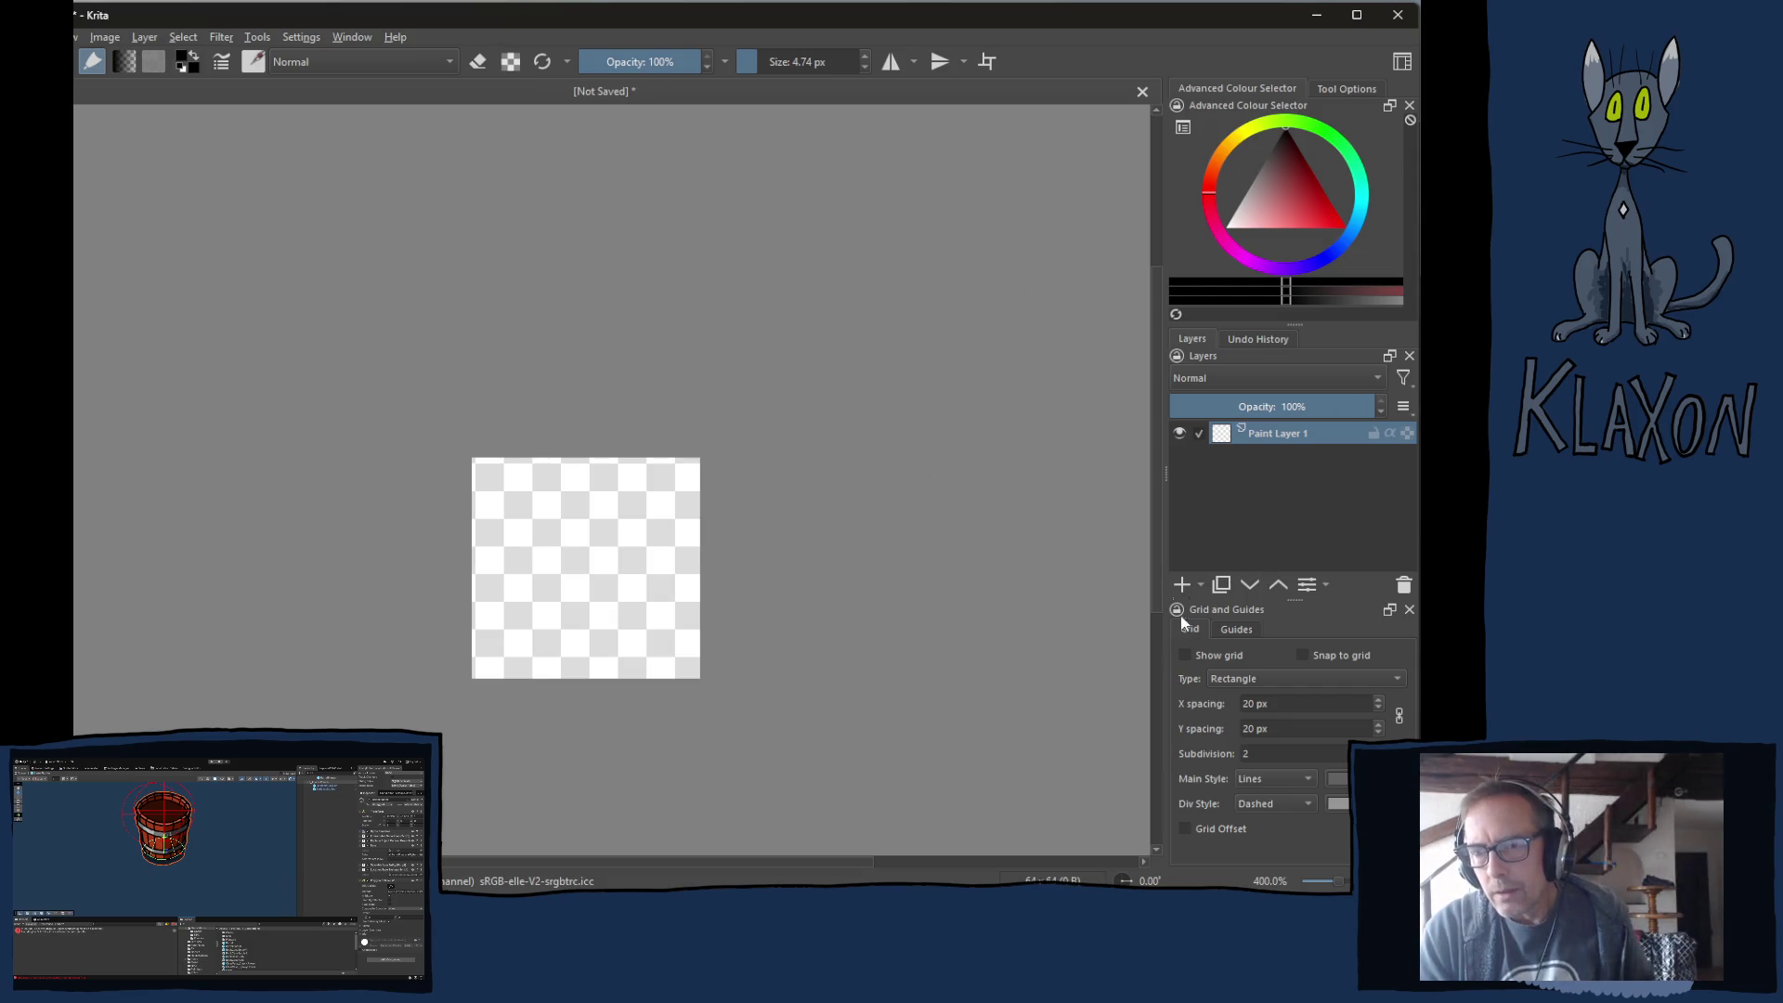
click(1182, 584)
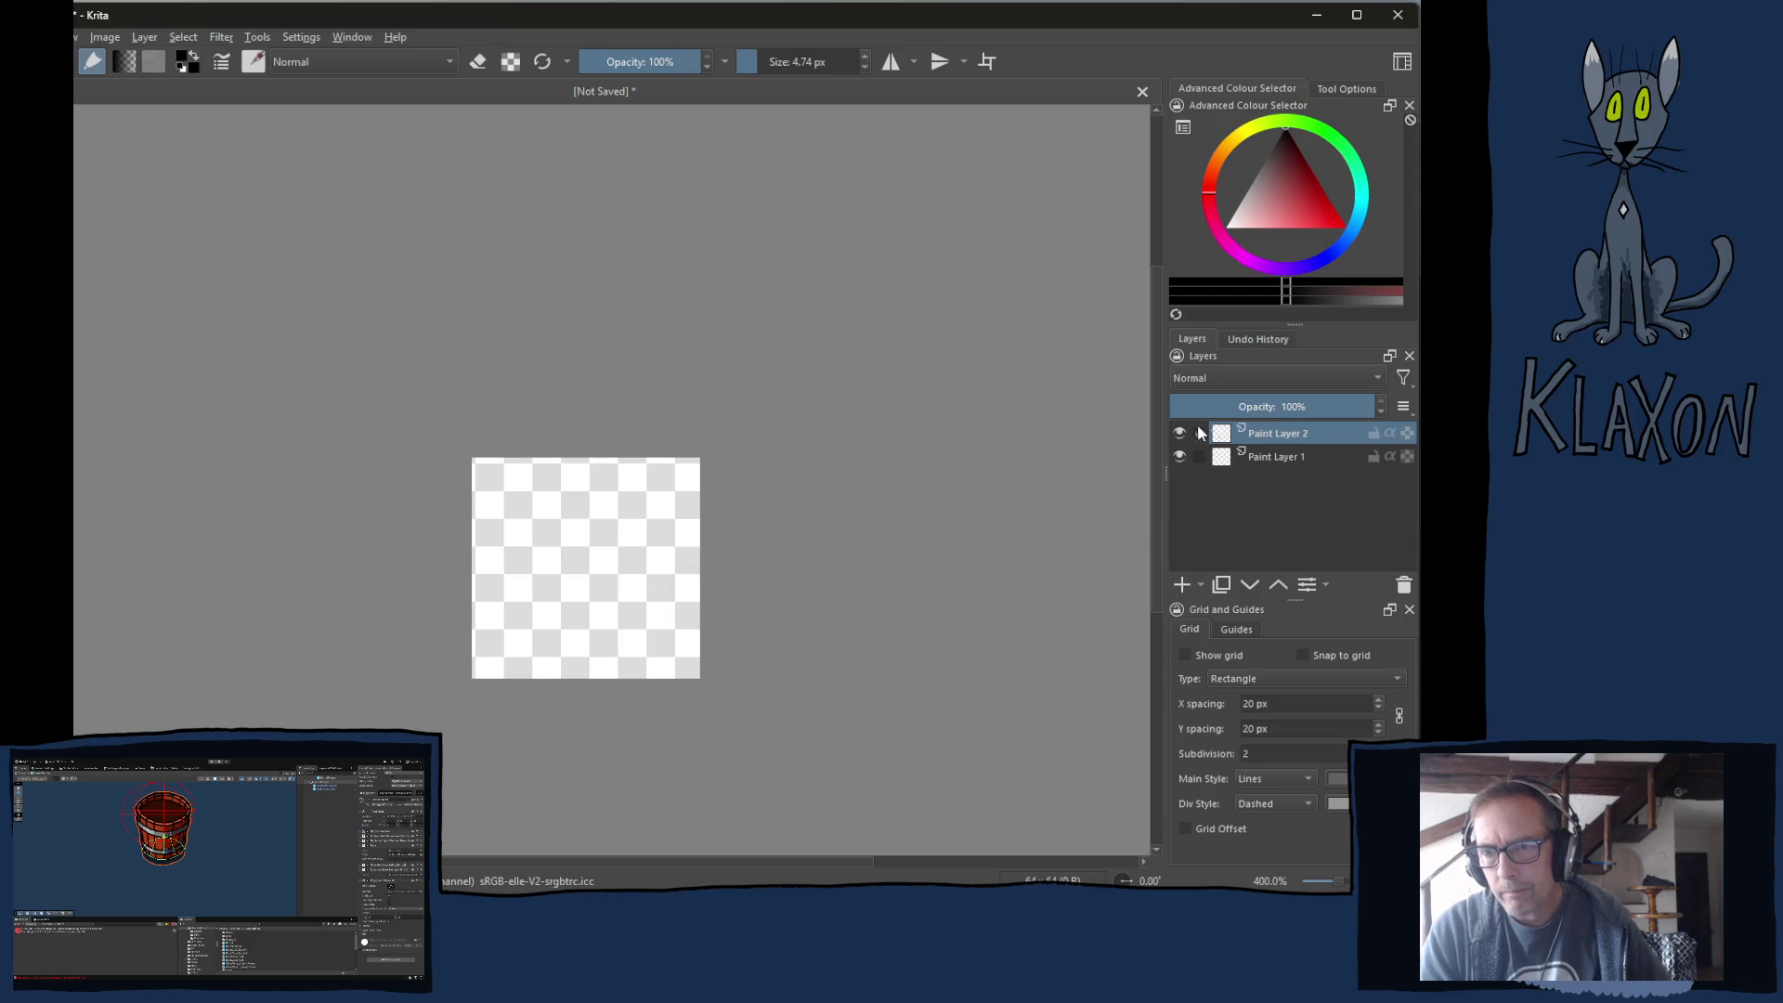
scroll(588, 558, up, 2)
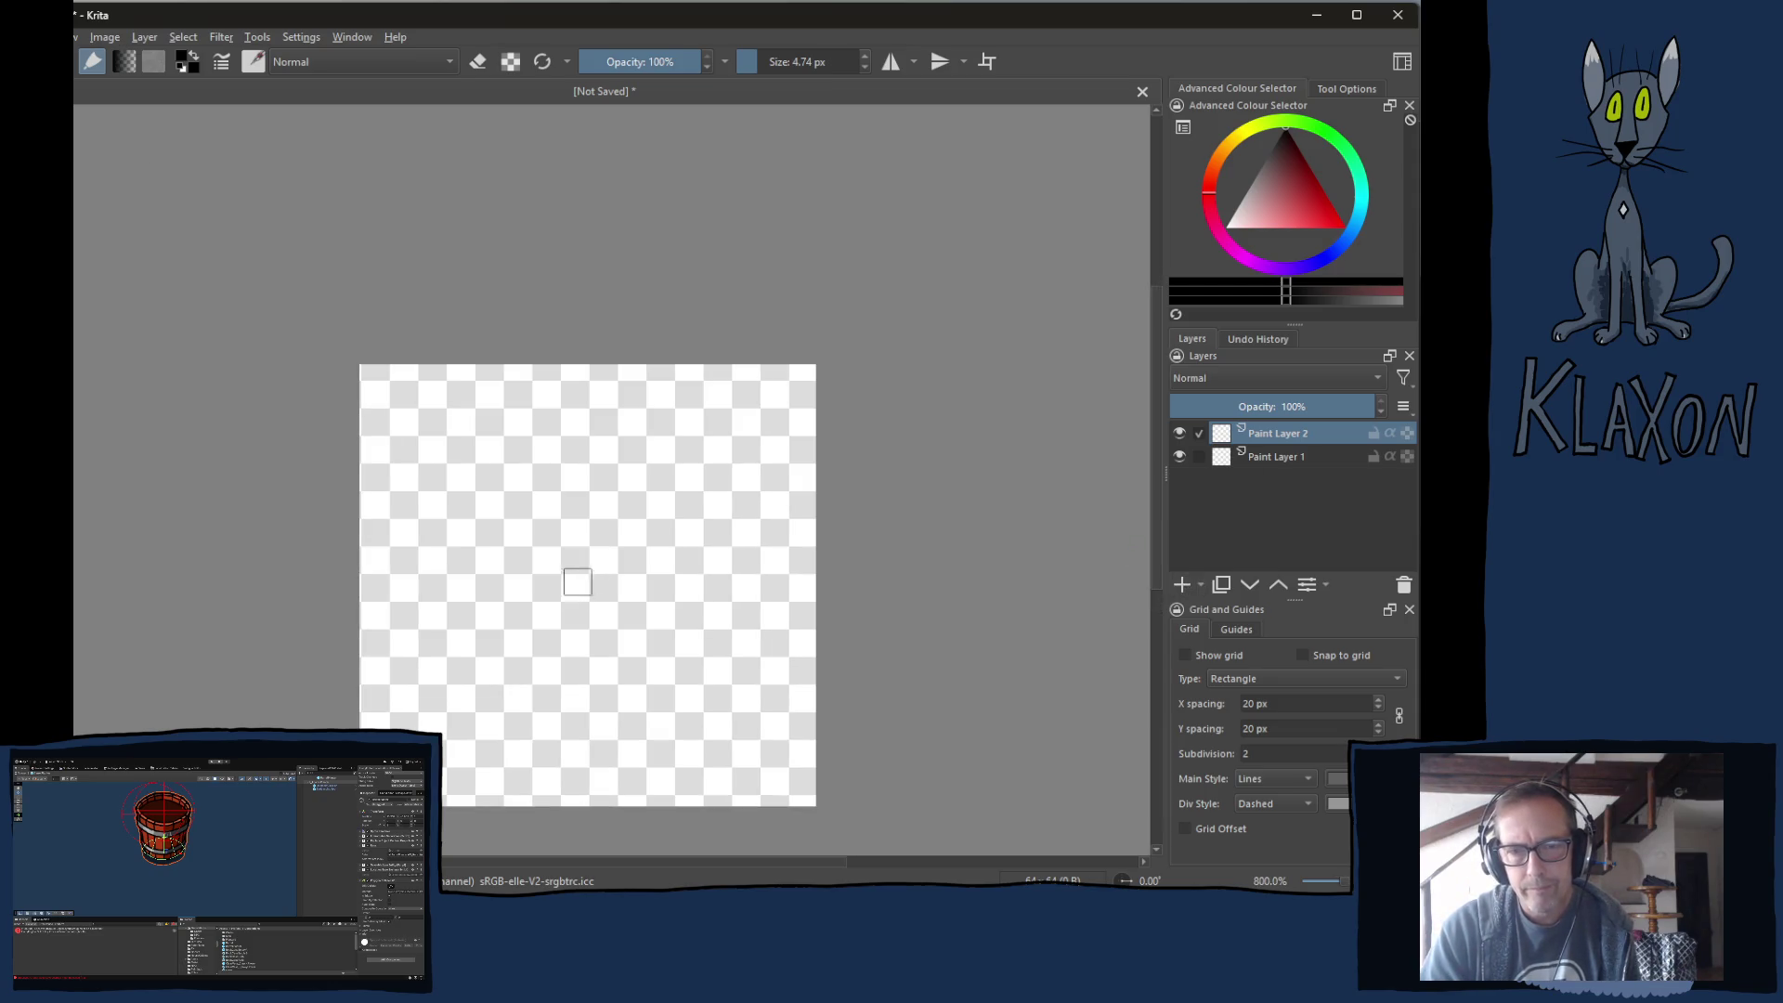
drag(577, 581, 650, 494)
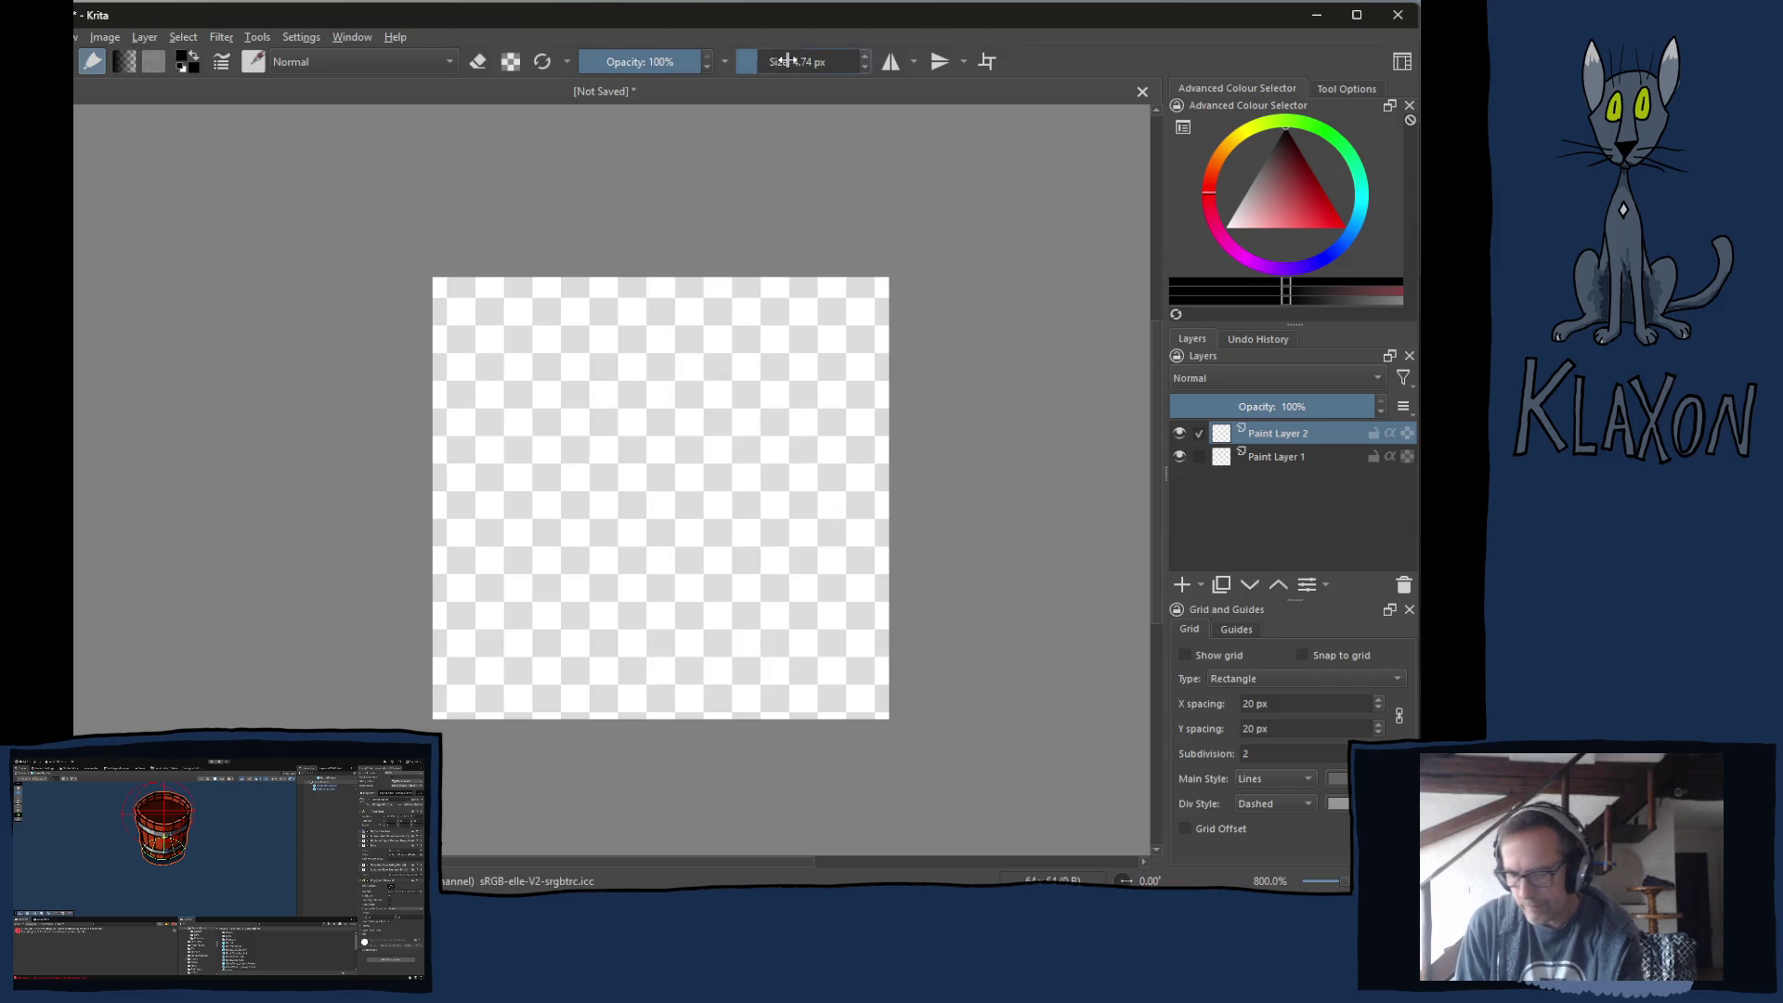
Draw the isometric box outline freehand, then erase the doubled line at its top corner.
right_click(571, 422)
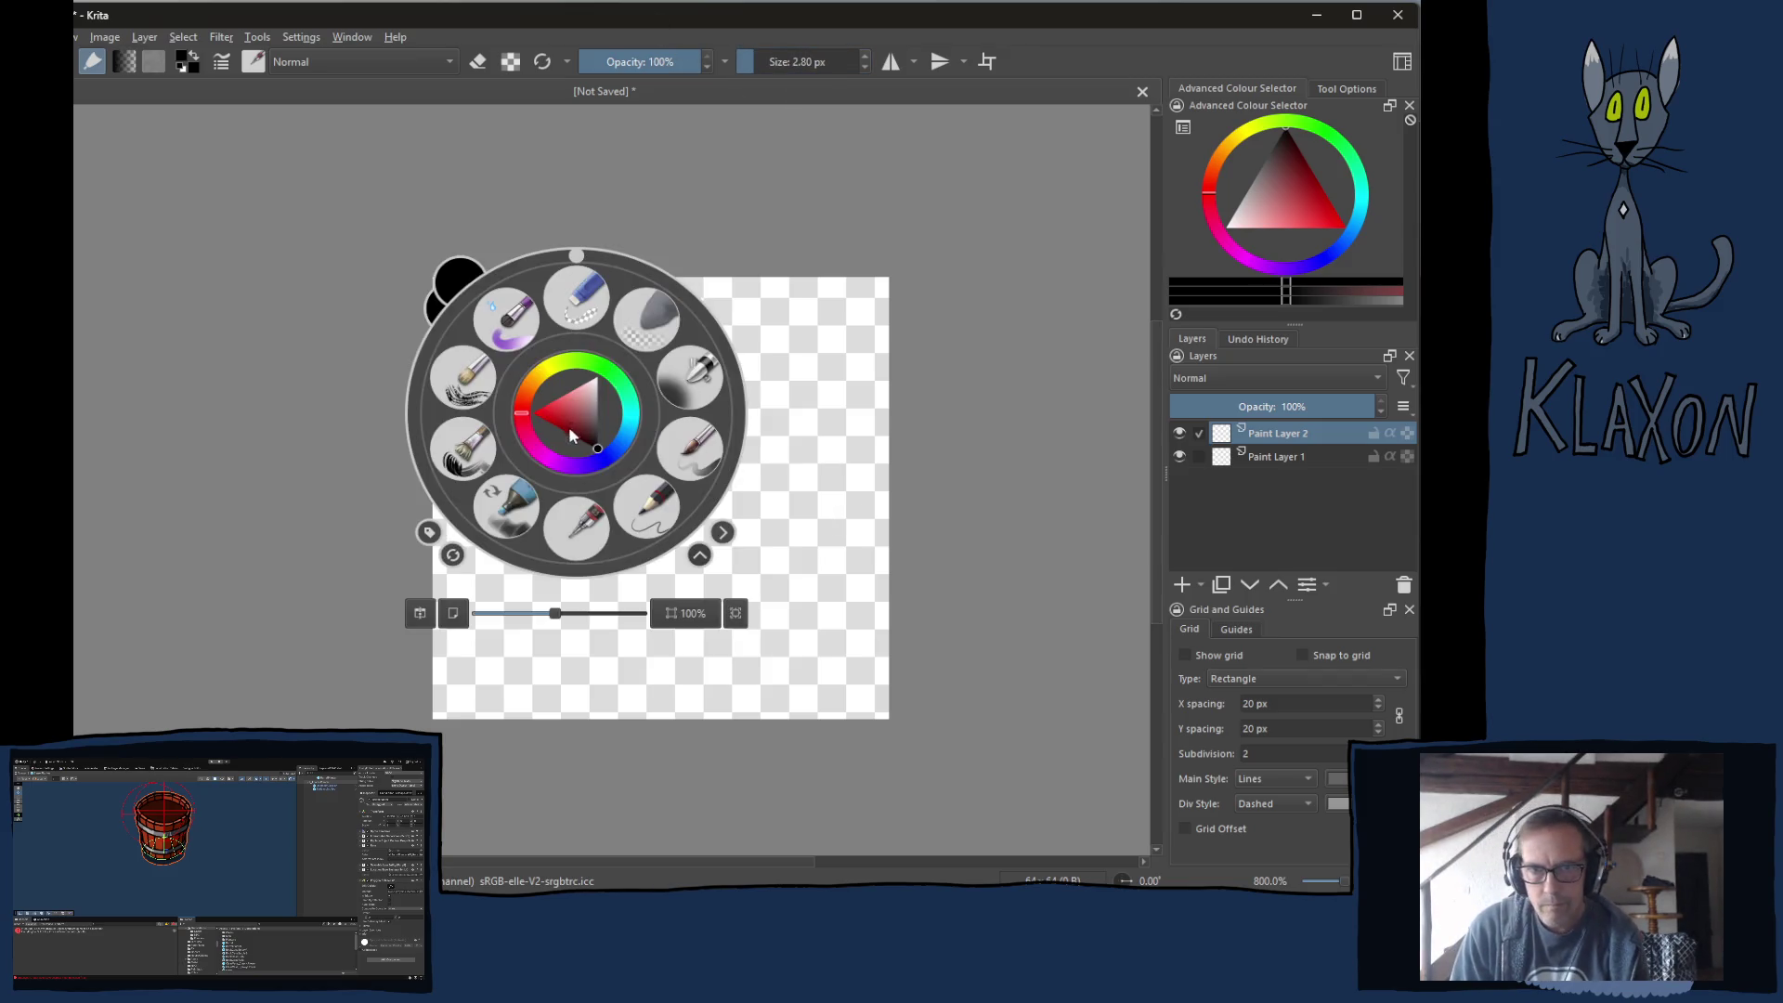
click(572, 515)
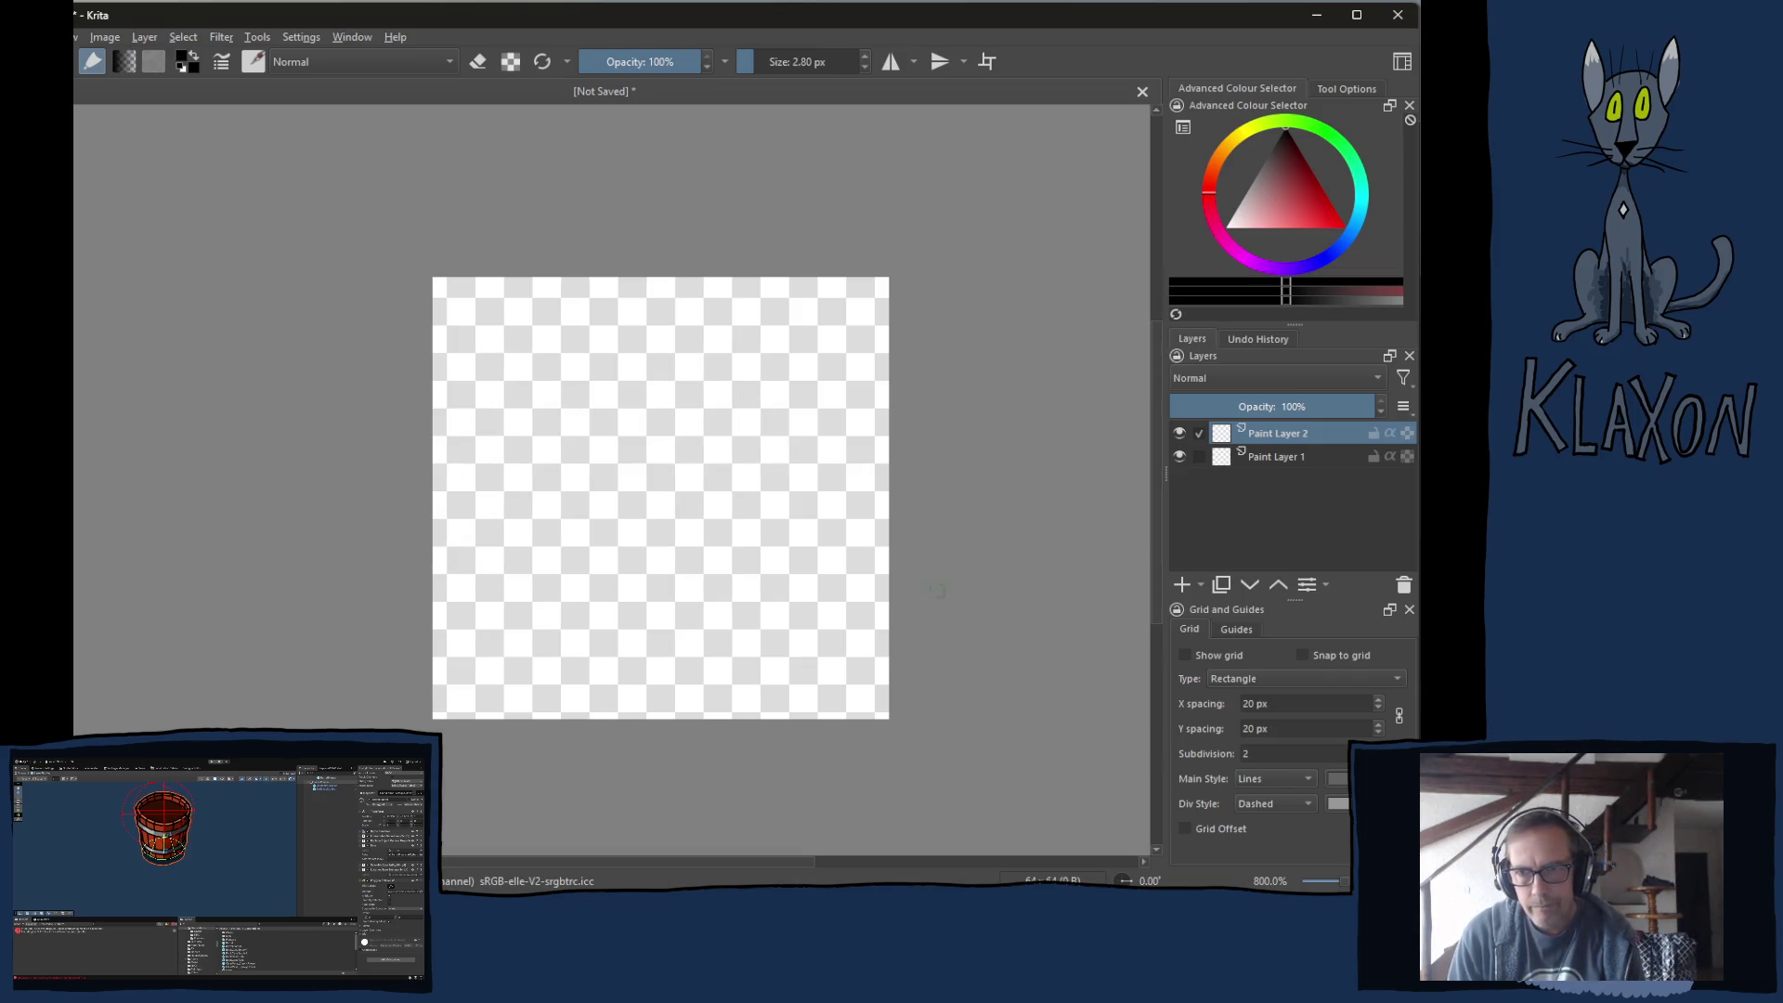
mouse_move(693, 319)
mouse_down()
mouse_move(845, 427)
mouse_move(620, 608)
mouse_up()
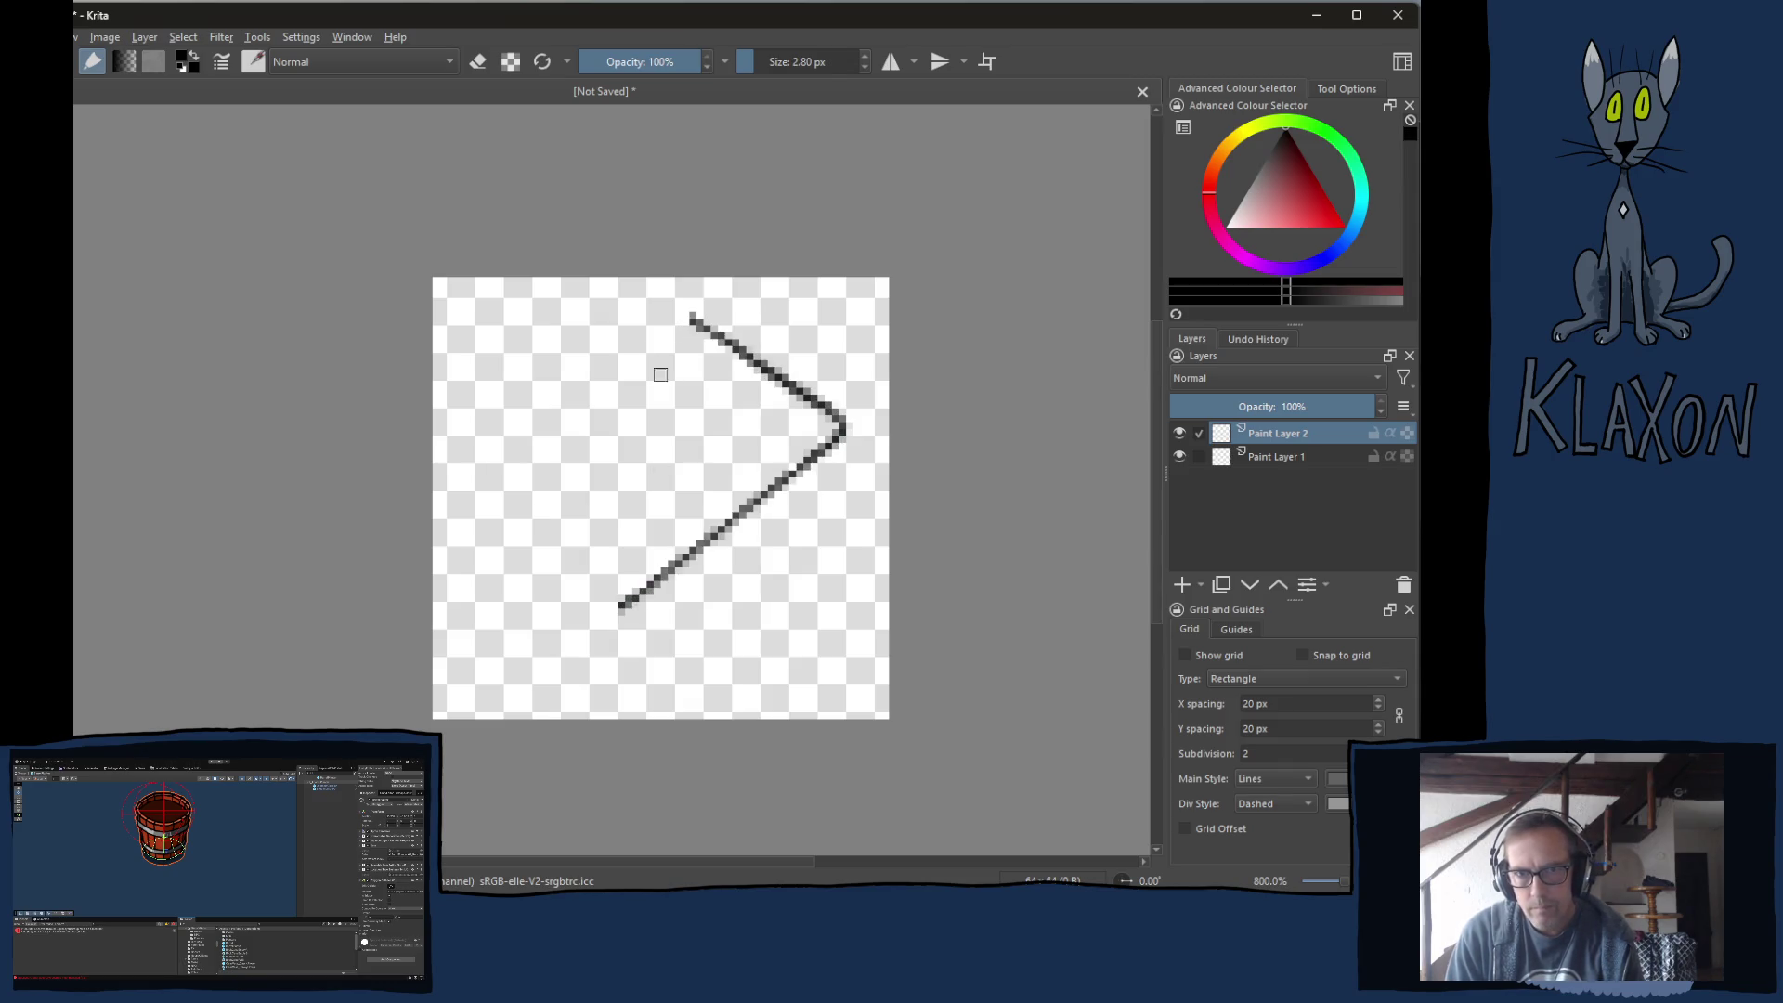
mouse_move(679, 323)
mouse_down()
mouse_move(511, 473)
mouse_move(612, 583)
mouse_up()
mouse_move(495, 504)
mouse_down()
mouse_move(515, 585)
mouse_move(610, 661)
mouse_move(620, 609)
mouse_move(799, 520)
mouse_move(840, 451)
mouse_up()
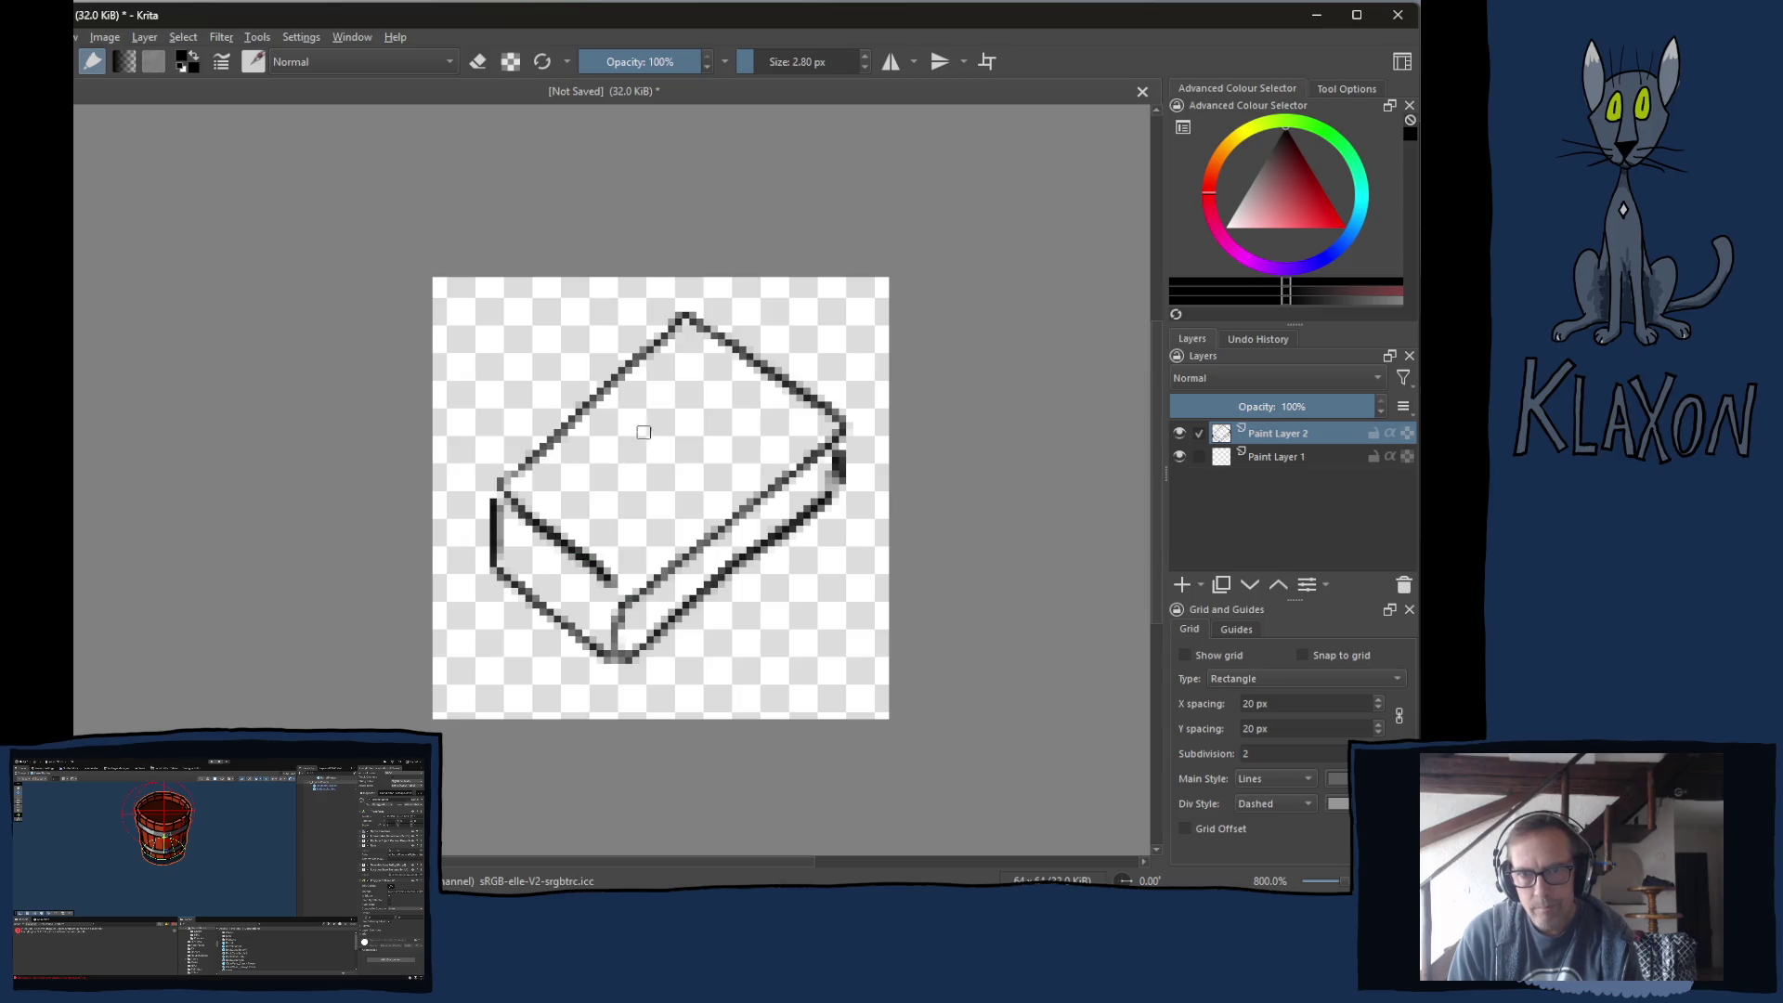
drag(501, 485, 696, 349)
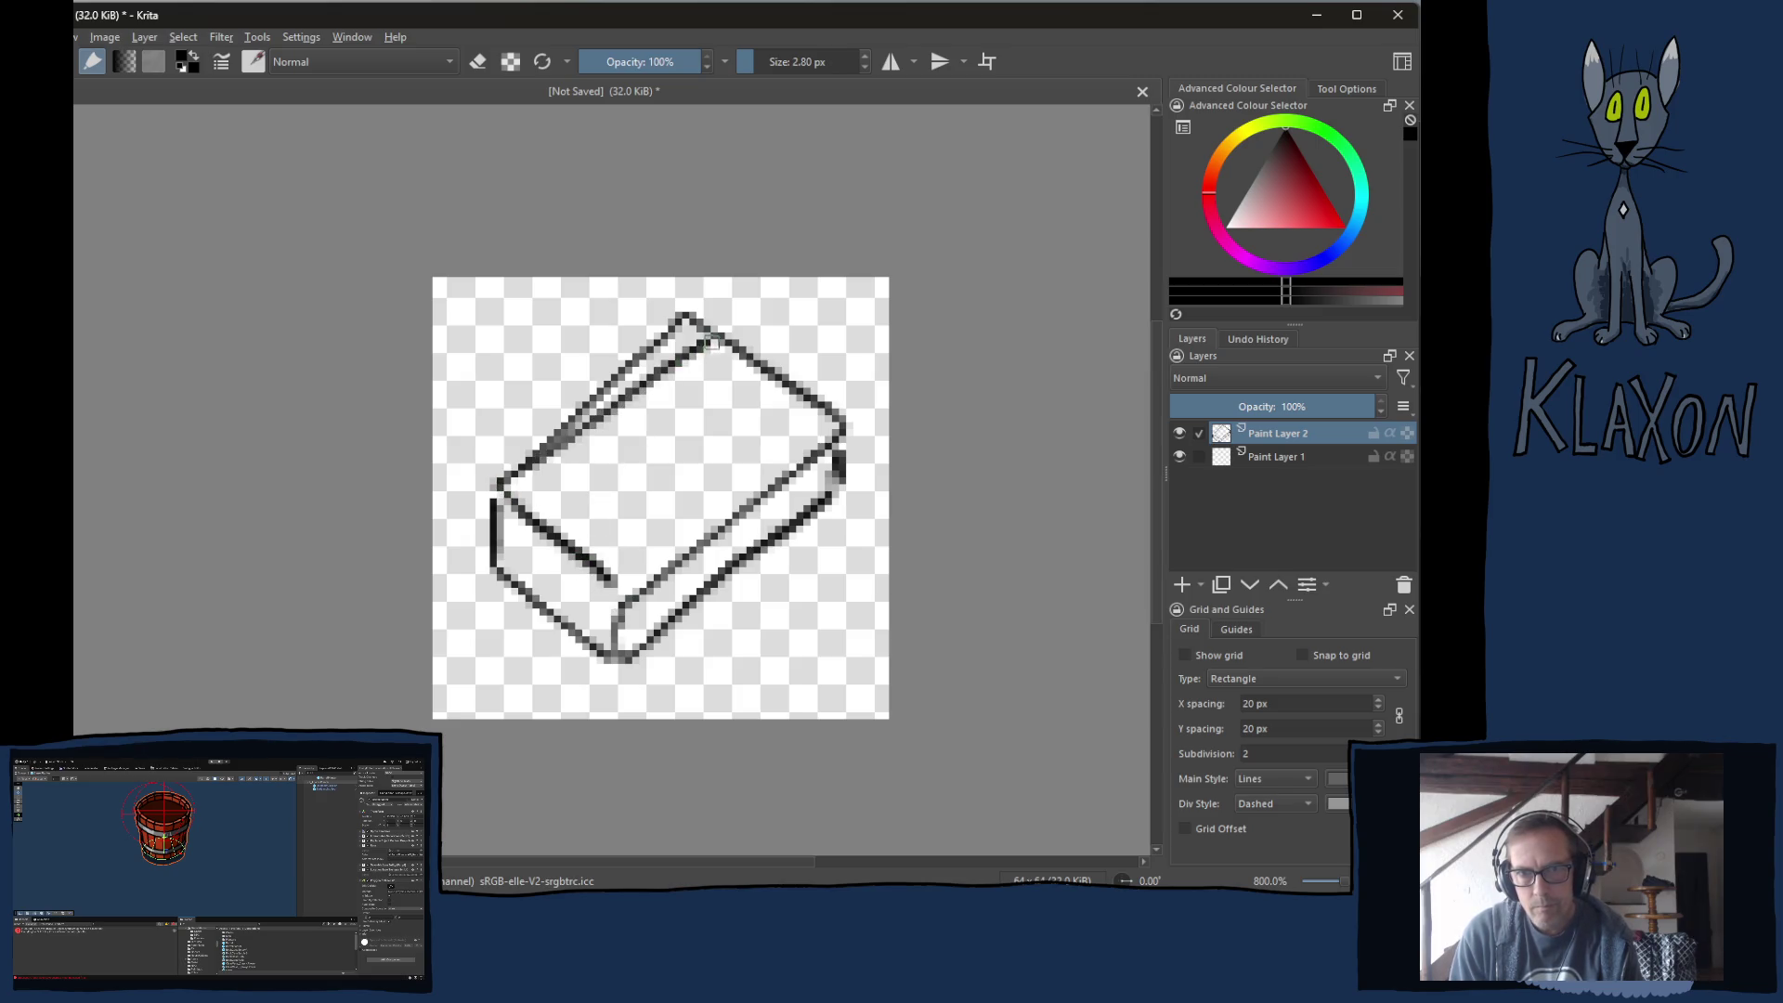
key(e)
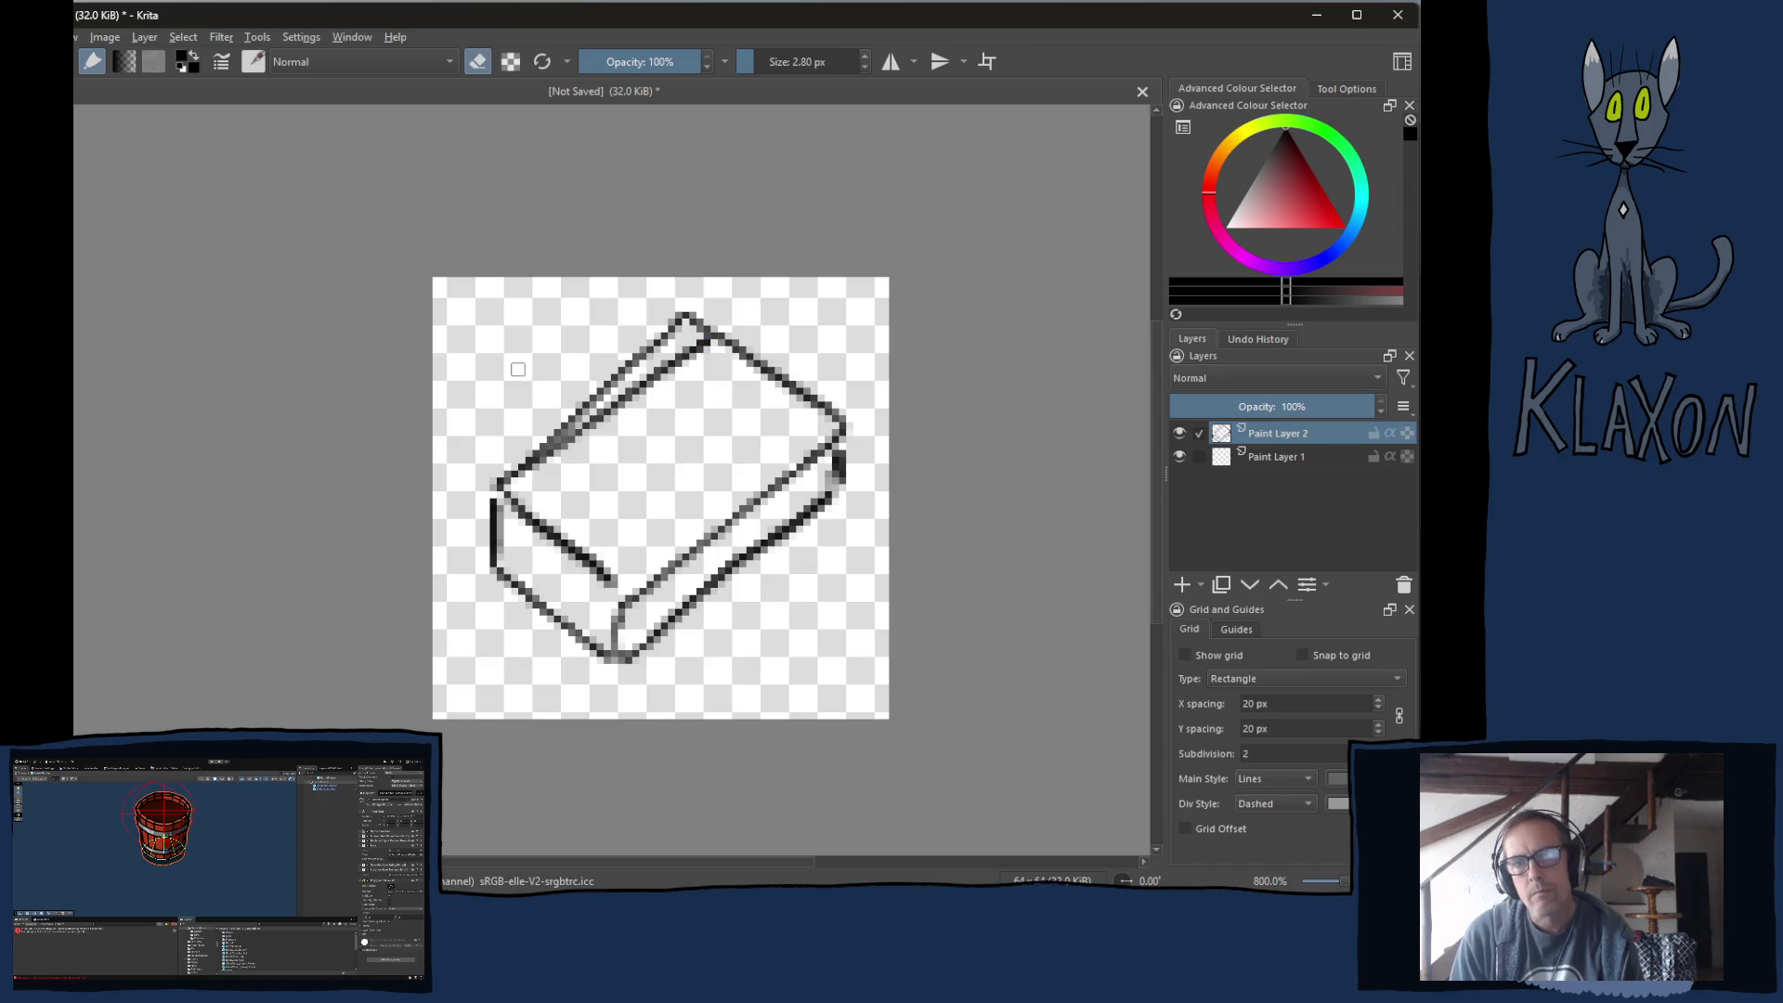
mouse_move(694, 278)
mouse_down()
mouse_move(641, 358)
mouse_move(696, 330)
mouse_move(543, 446)
mouse_move(622, 348)
mouse_up()
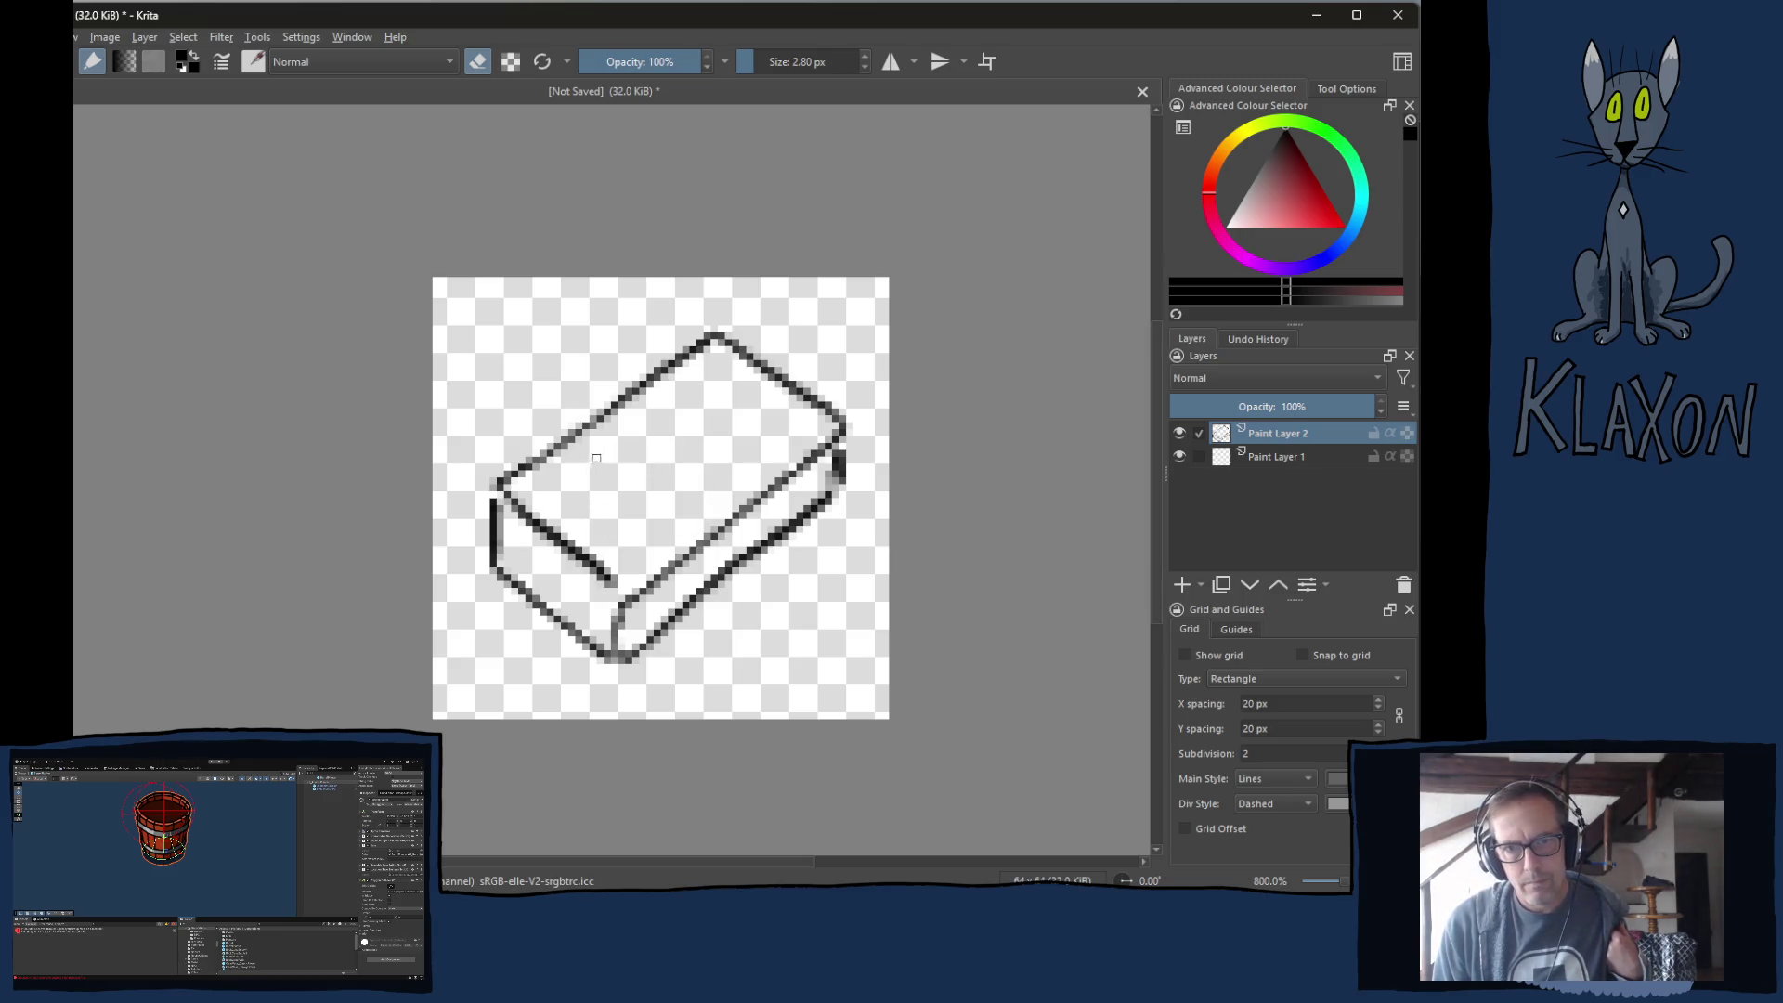
Paint the sprout strokes inside the circle on the box's top face.
right_click(599, 460)
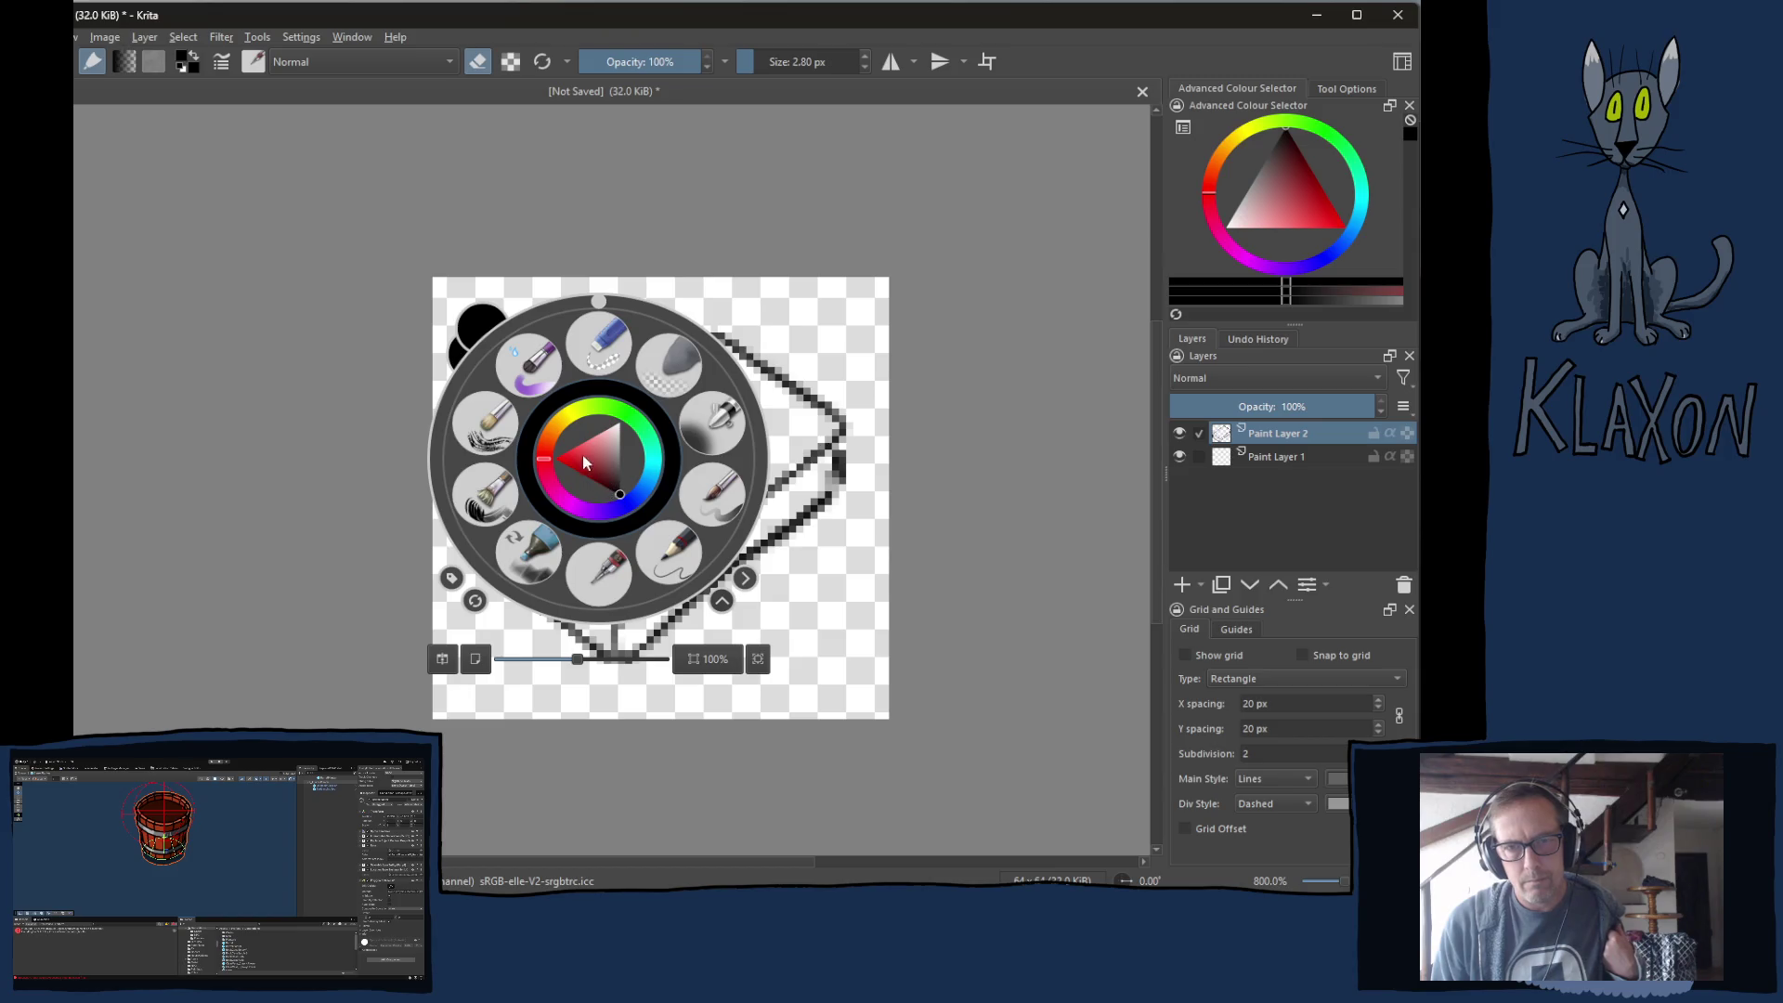
right_click(582, 456)
key(e)
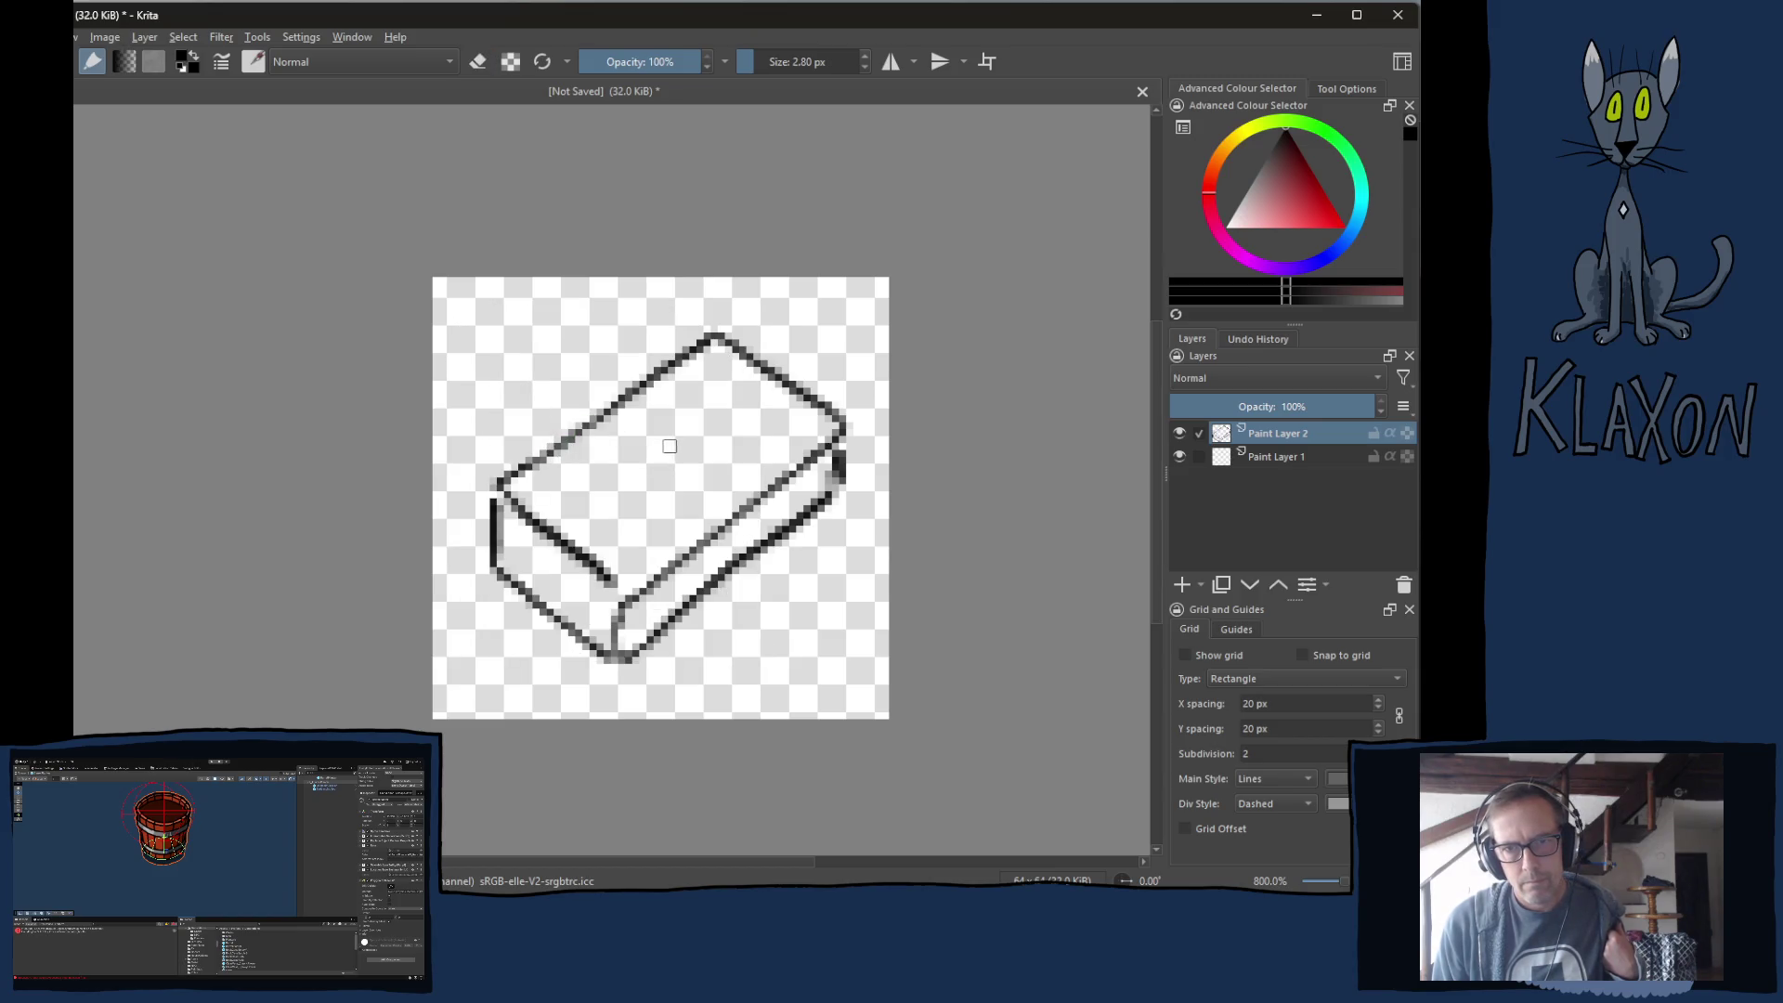
mouse_move(680, 451)
mouse_down()
mouse_move(639, 439)
mouse_move(575, 469)
mouse_move(585, 524)
mouse_move(655, 540)
mouse_move(704, 481)
mouse_move(627, 436)
mouse_move(587, 472)
mouse_move(635, 447)
mouse_up()
key(ctrl+z)
key(e)
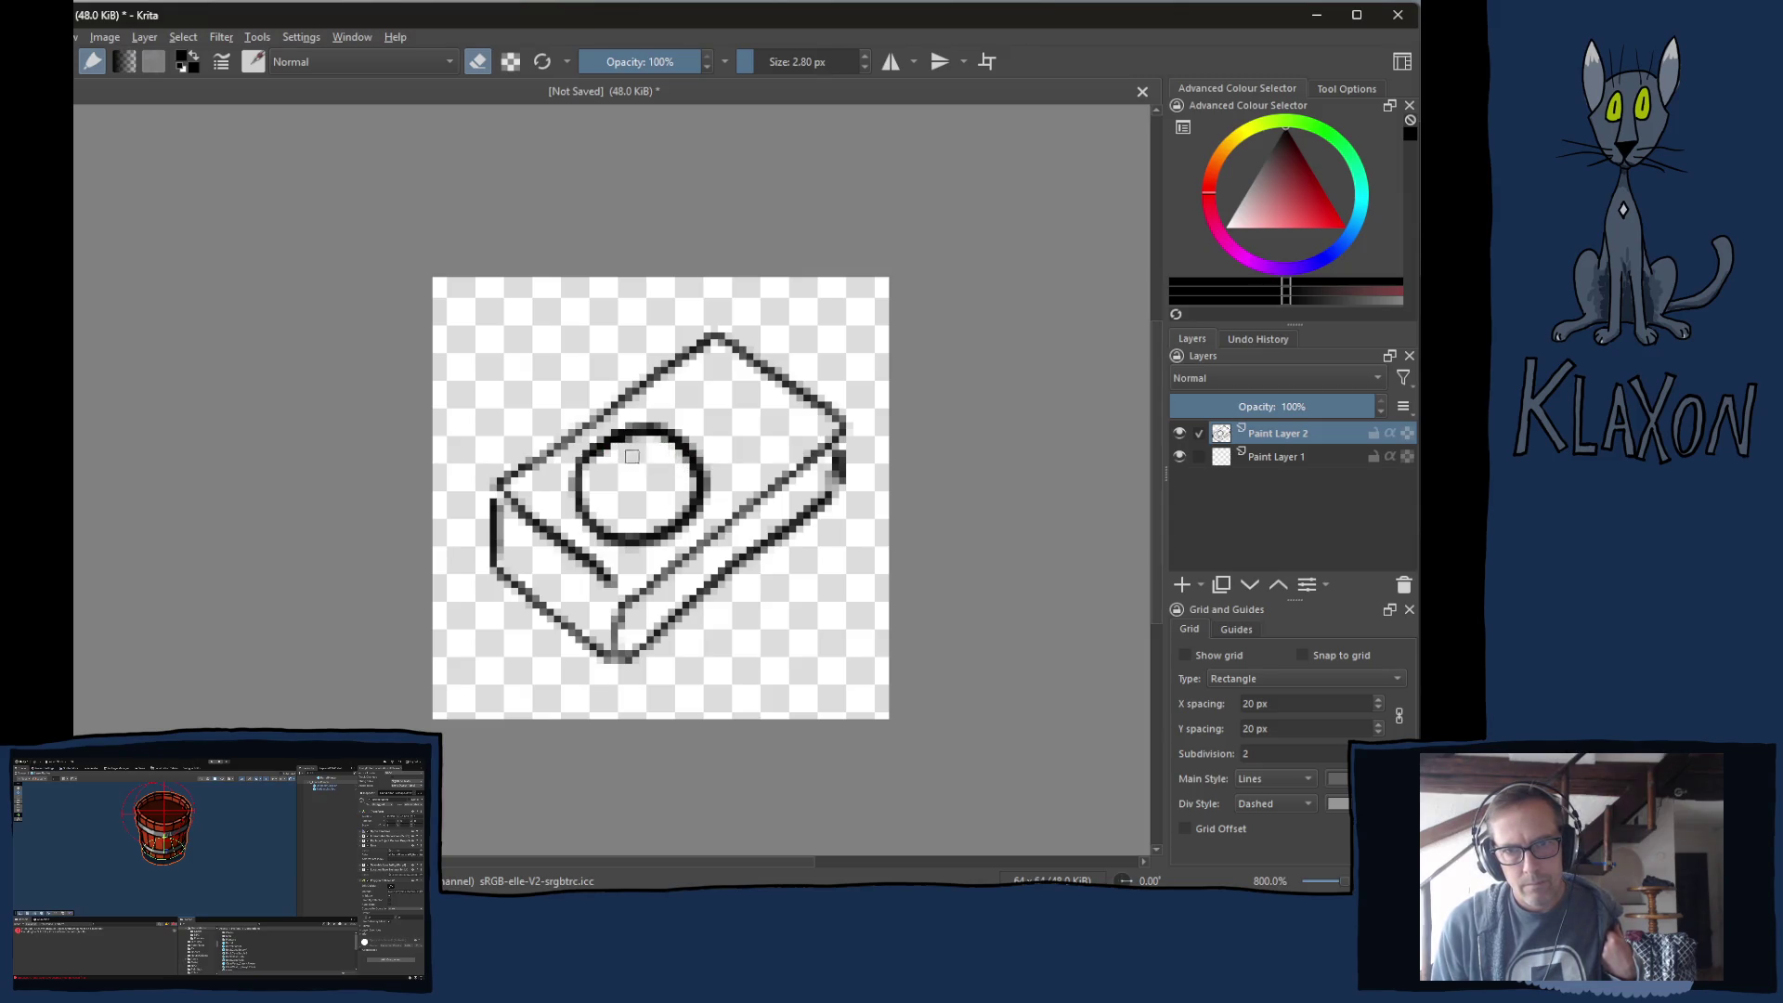
key(e)
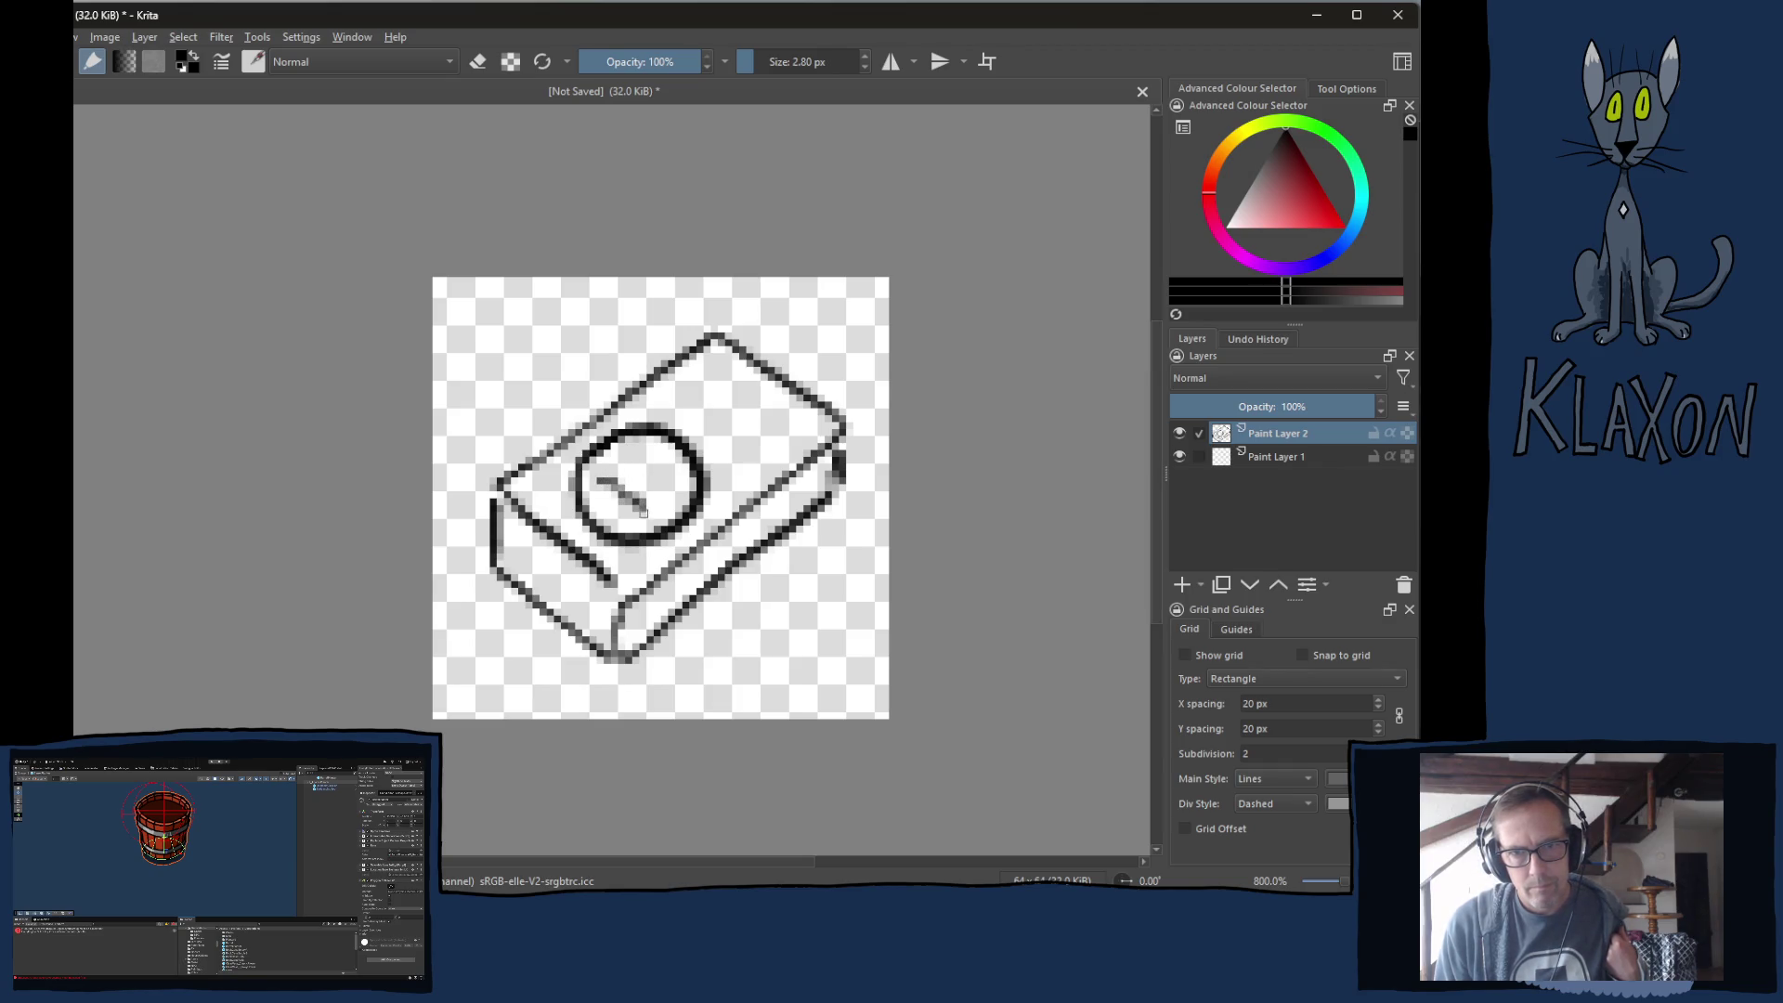
drag(635, 490, 661, 472)
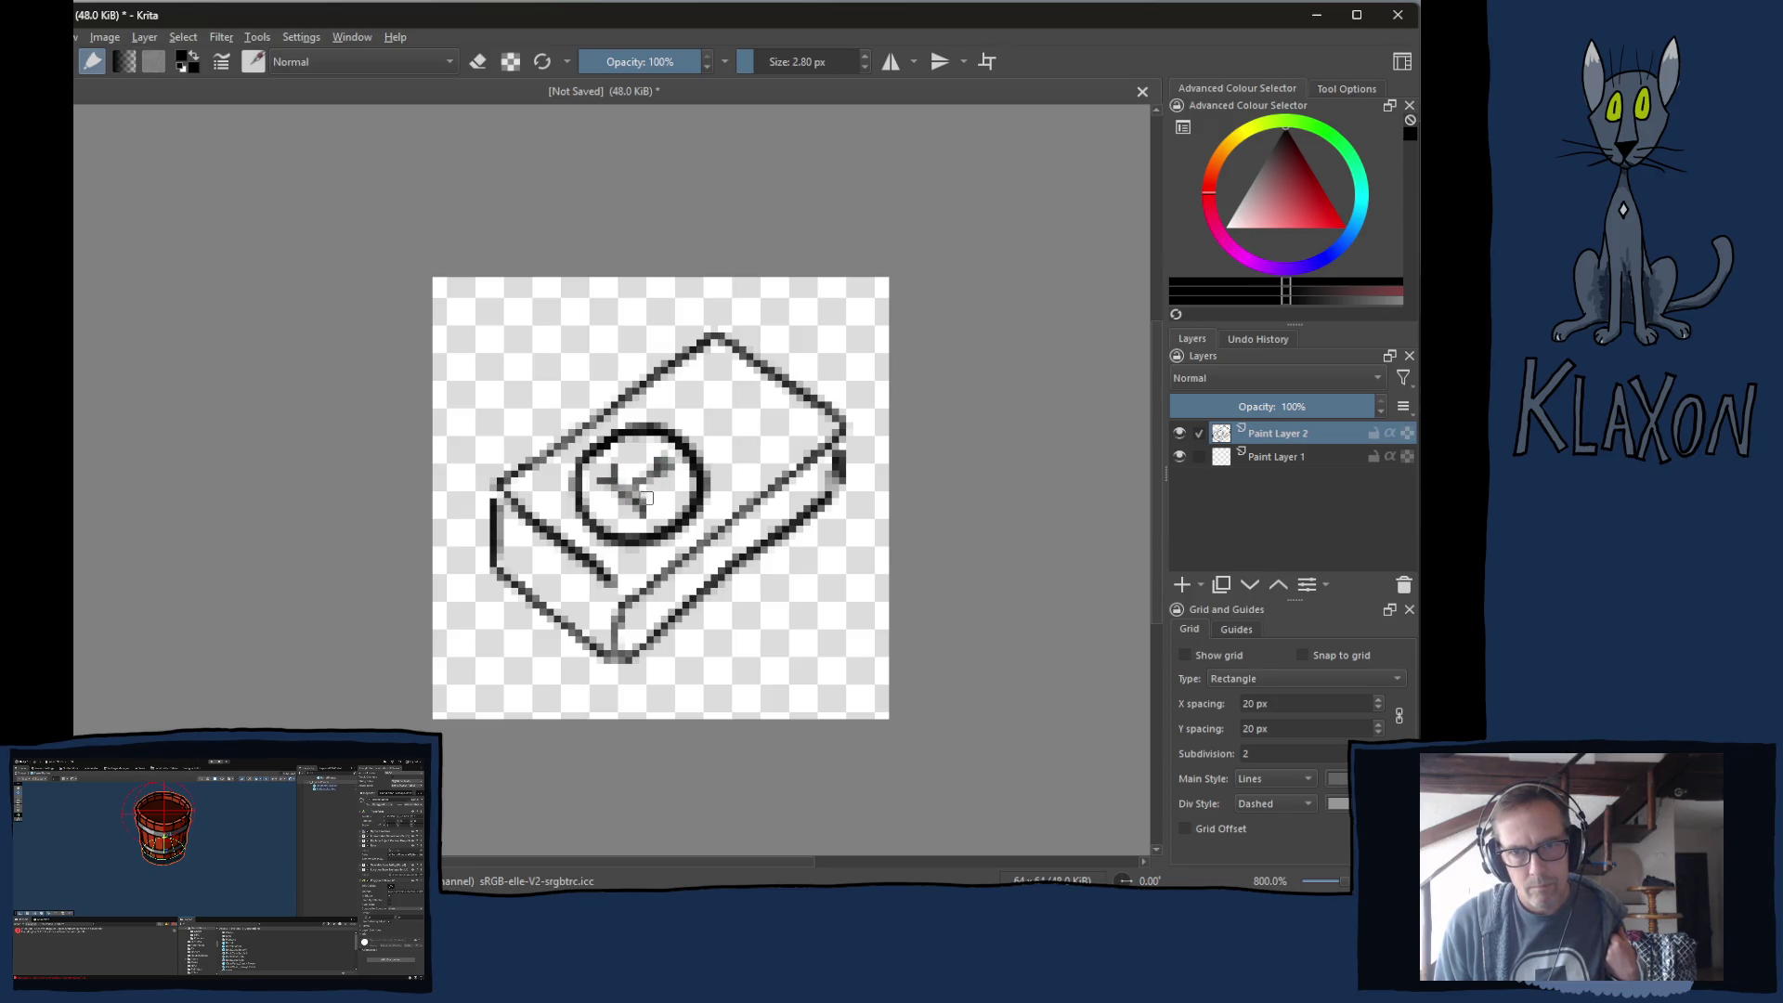
drag(635, 477, 637, 453)
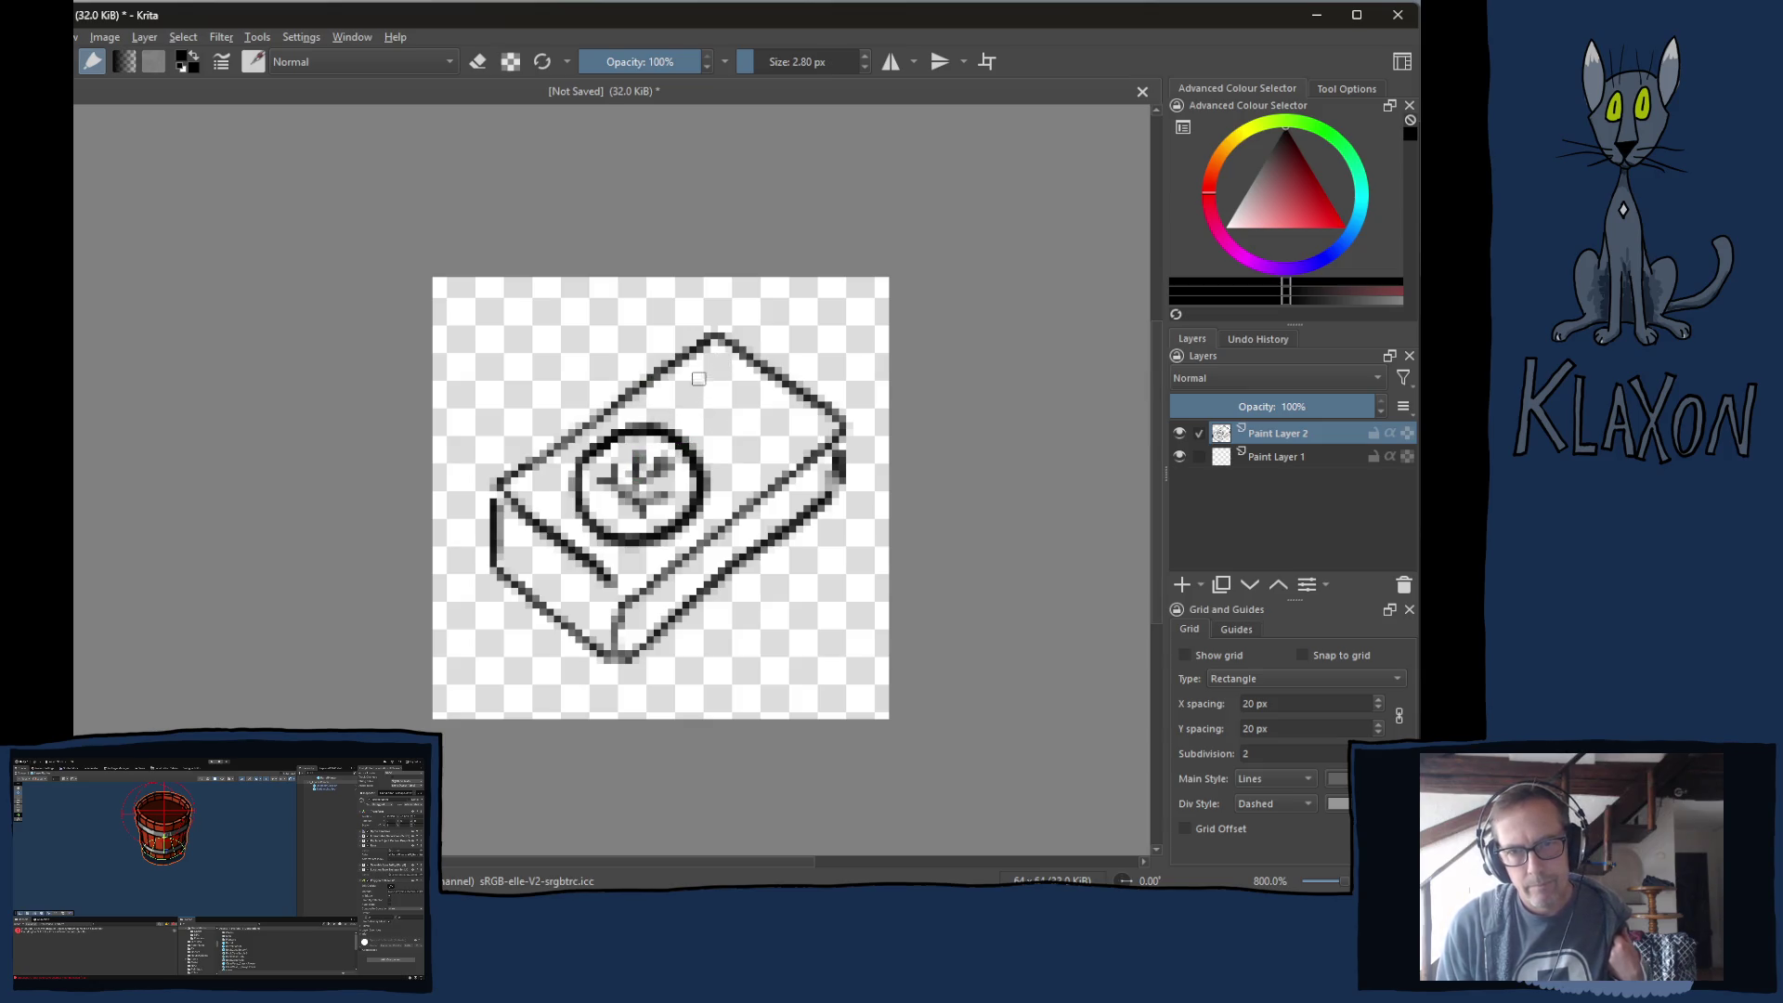
Letter SOIL on the top face, darken the sprout and zoom in.
mouse_move(717, 388)
mouse_down()
mouse_move(687, 380)
mouse_move(691, 418)
mouse_move(665, 401)
mouse_move(747, 436)
mouse_move(733, 394)
mouse_move(759, 436)
mouse_move(749, 463)
mouse_move(763, 441)
mouse_move(749, 451)
mouse_up()
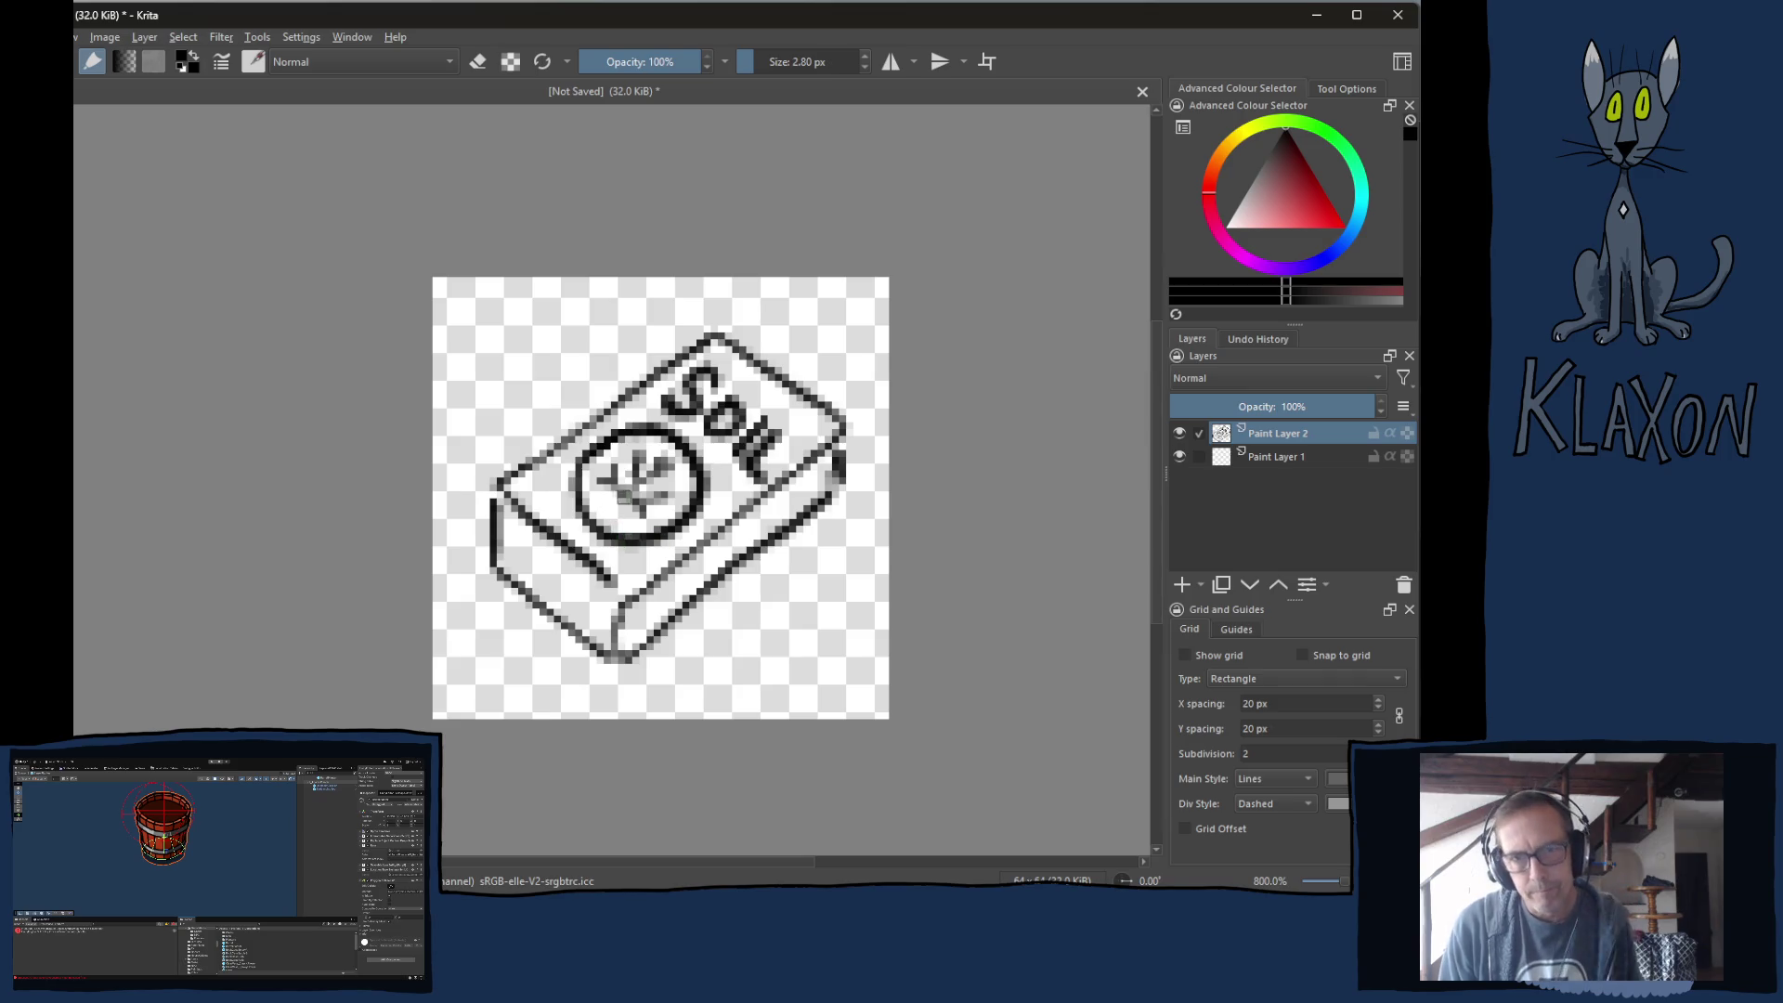
drag(622, 497, 639, 507)
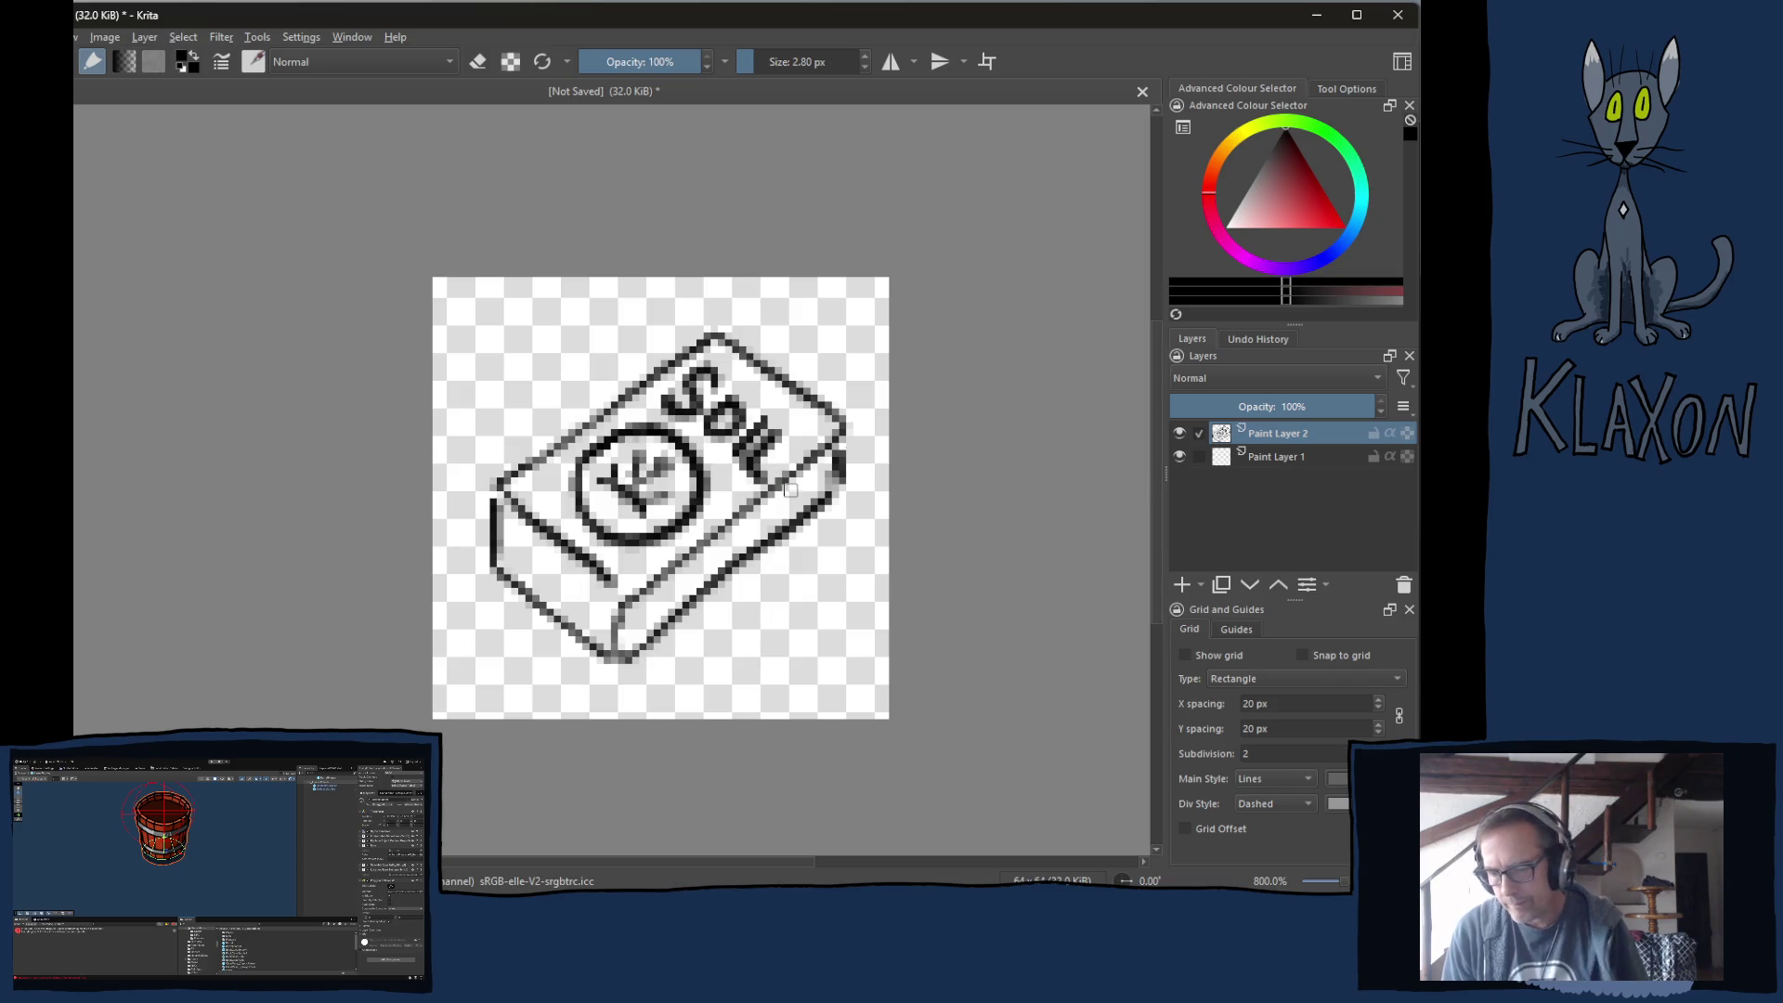
key(plus)
key(plus)
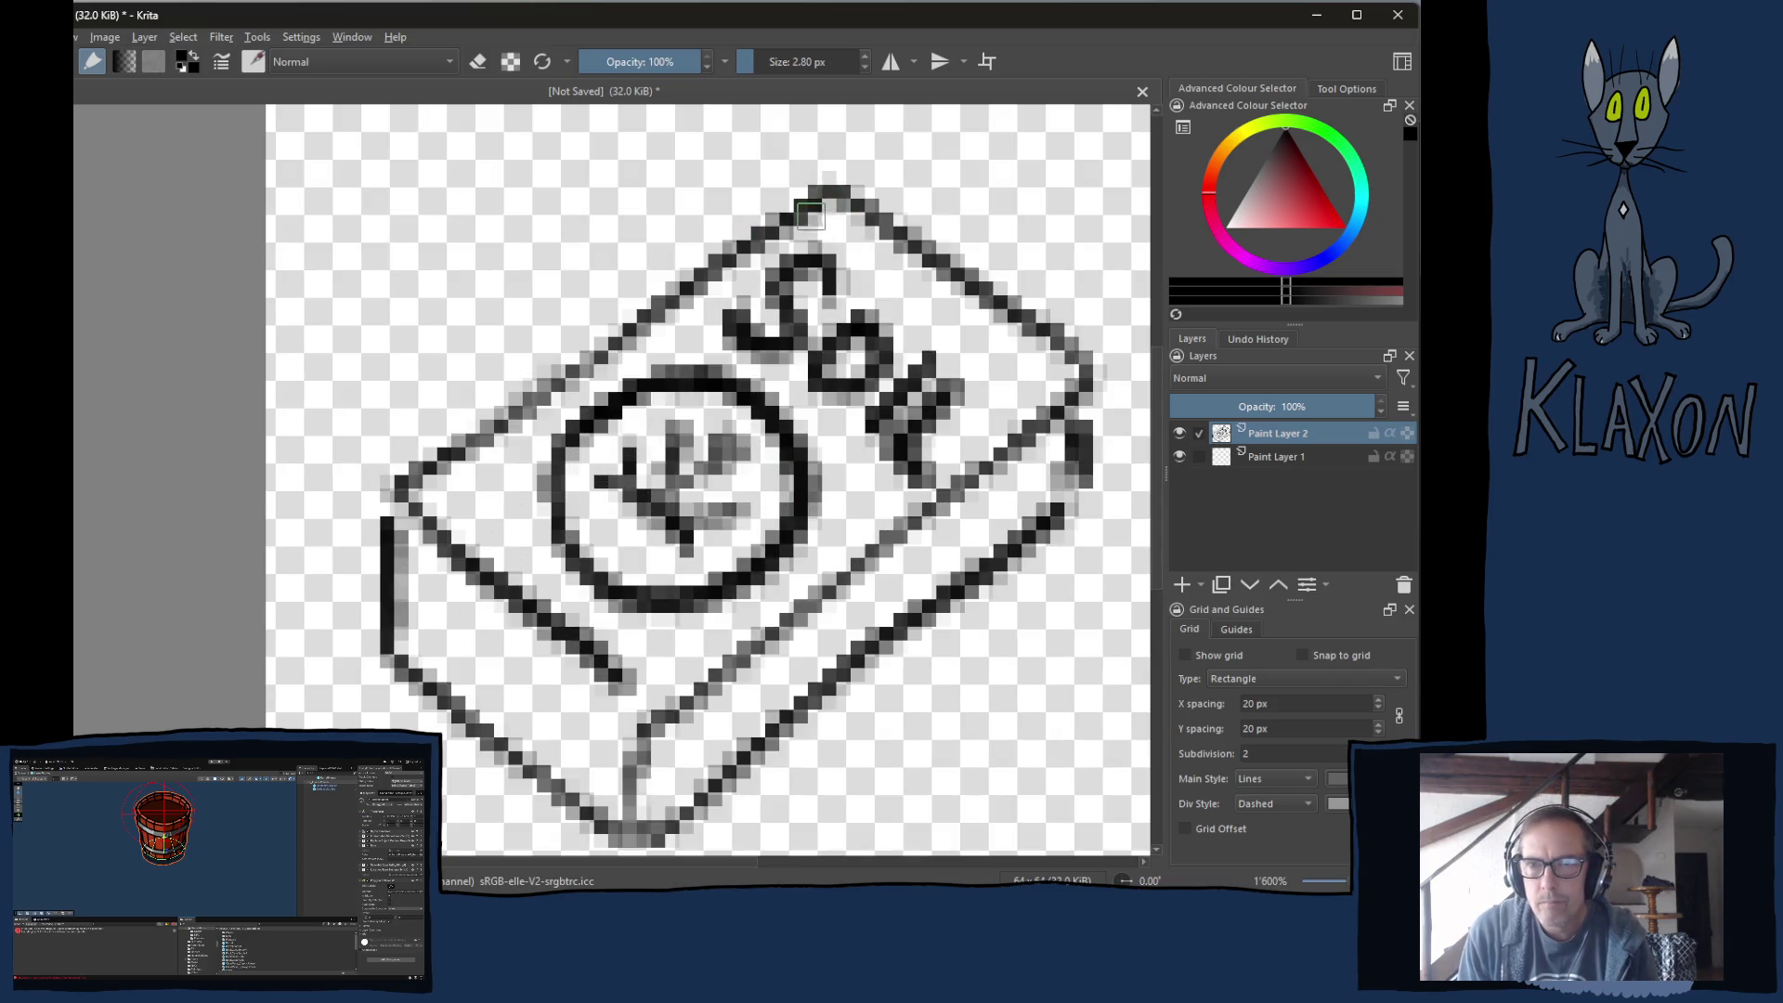
Thicken the upper-left, top-right, lower-left and left edges with bold dark strokes.
mouse_move(821, 192)
mouse_down()
mouse_move(423, 475)
mouse_move(460, 444)
mouse_up()
key(e)
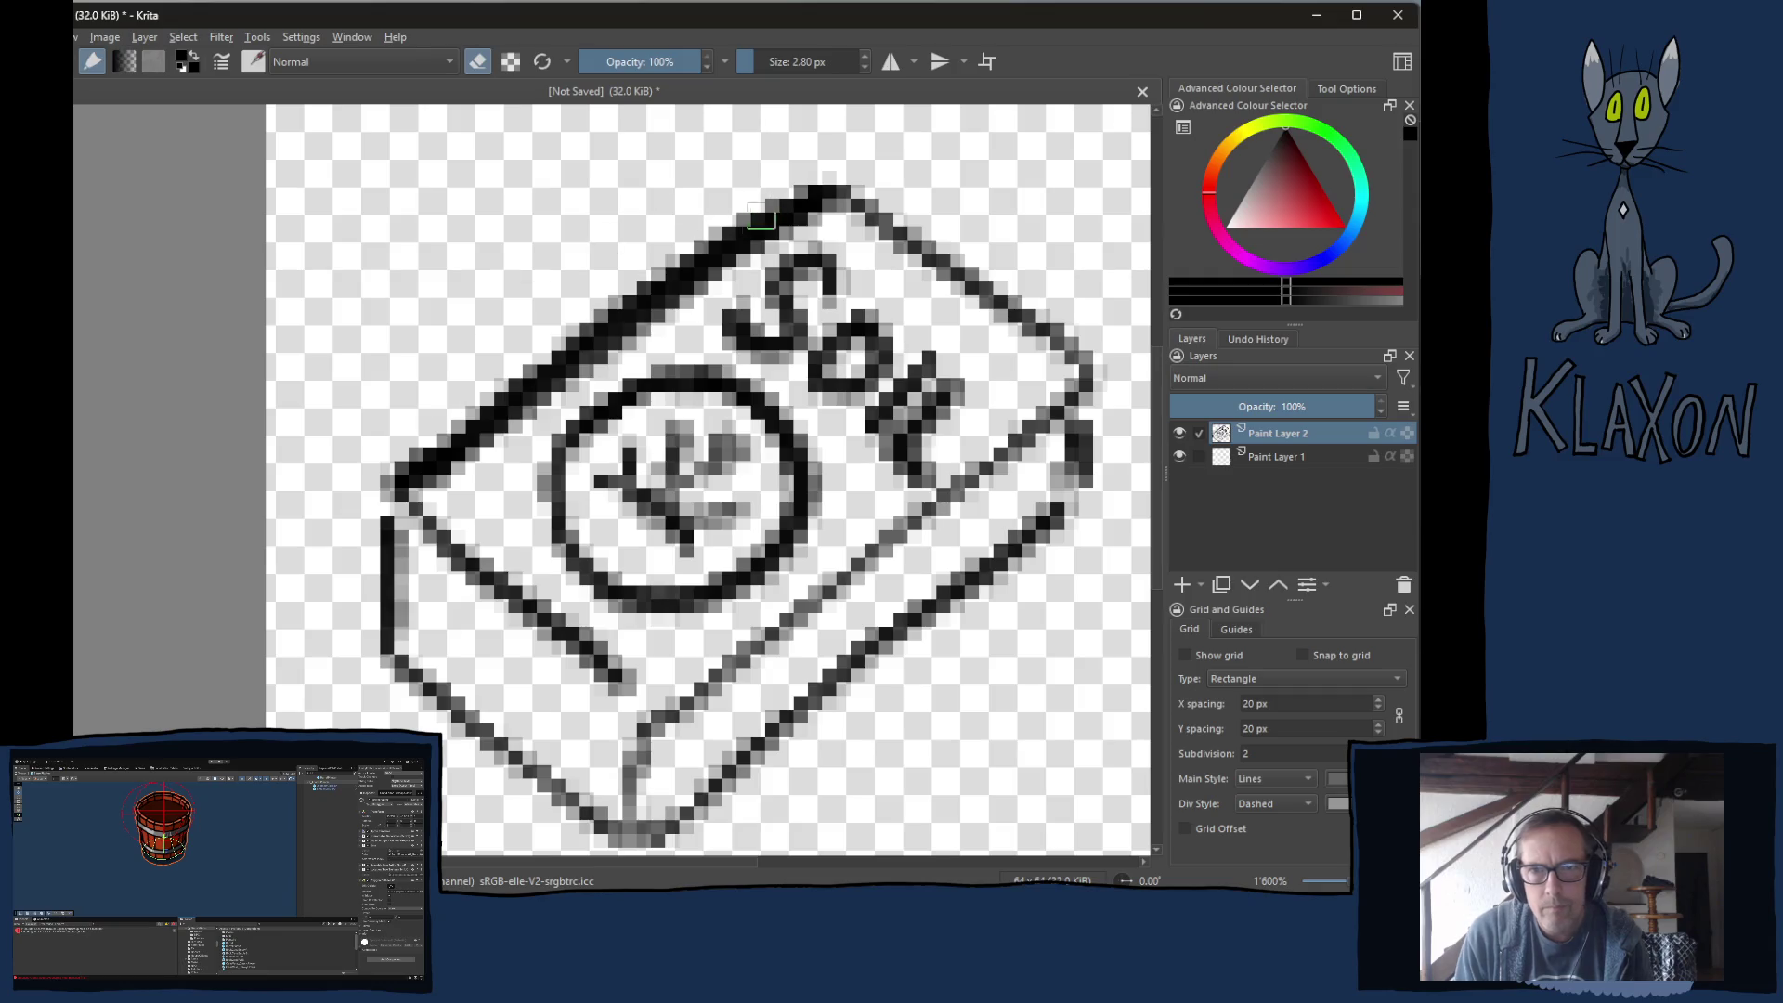
mouse_move(809, 223)
mouse_down()
mouse_move(608, 376)
mouse_move(612, 344)
mouse_move(499, 462)
mouse_up()
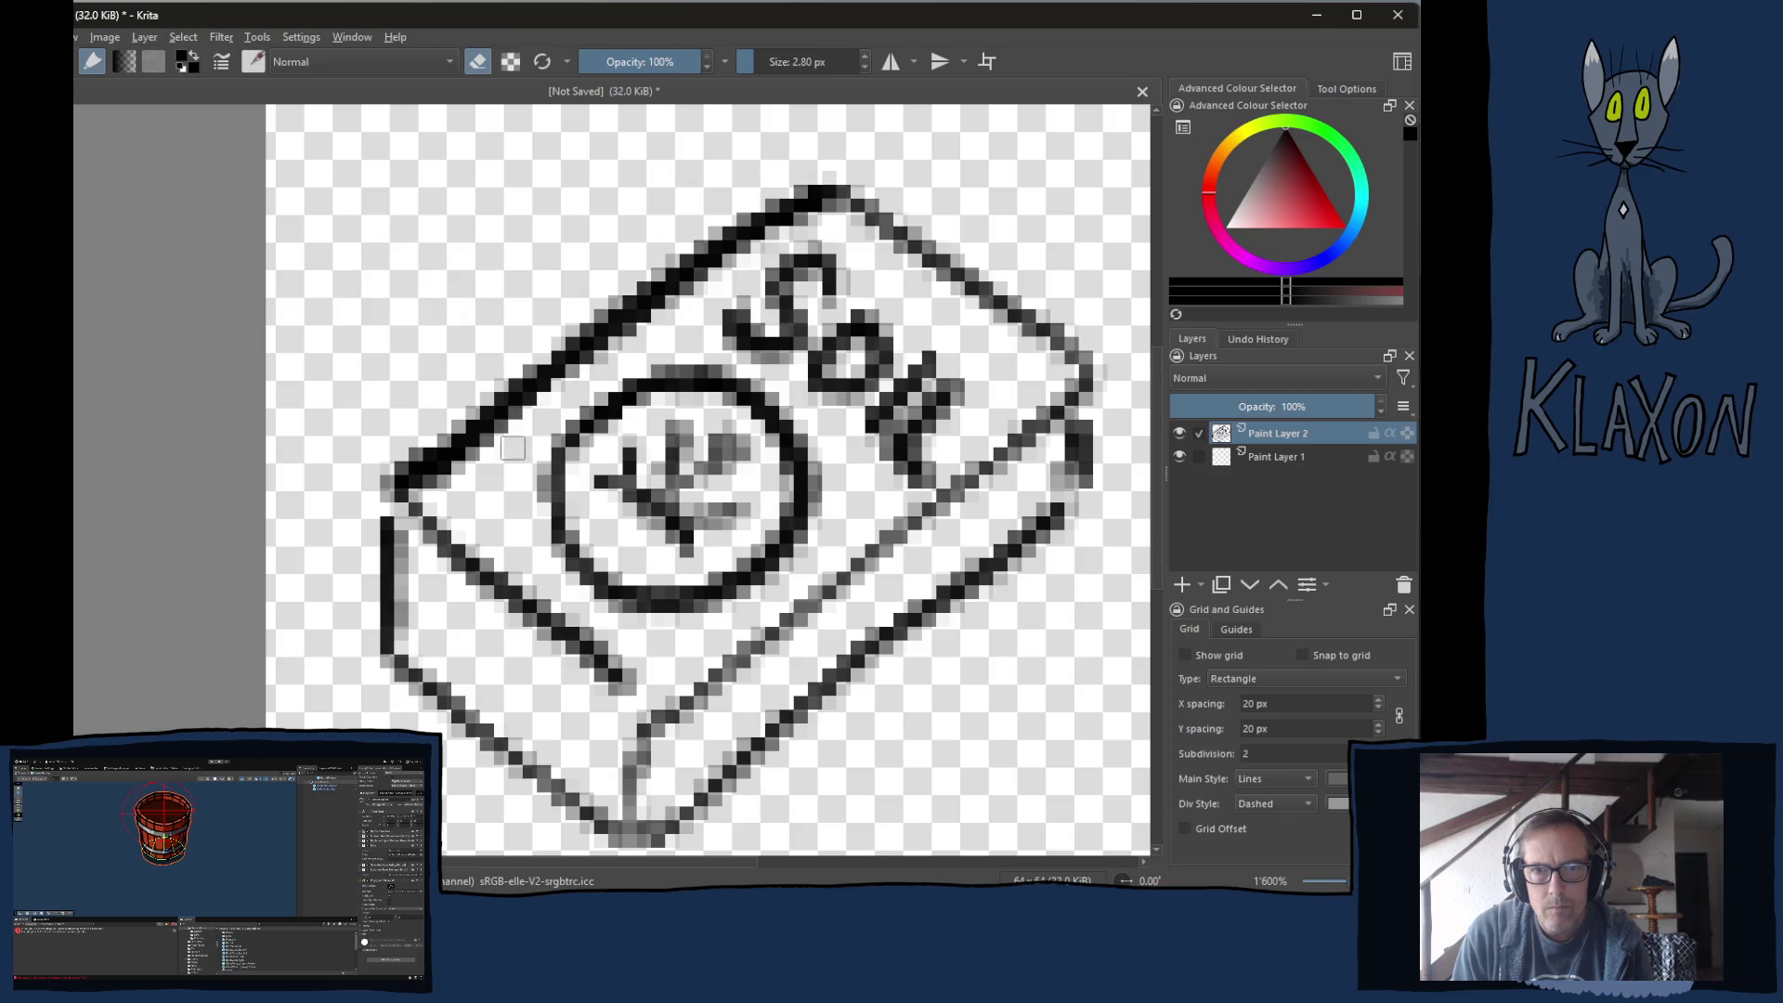
right_click(771, 291)
right_click(761, 282)
key(e)
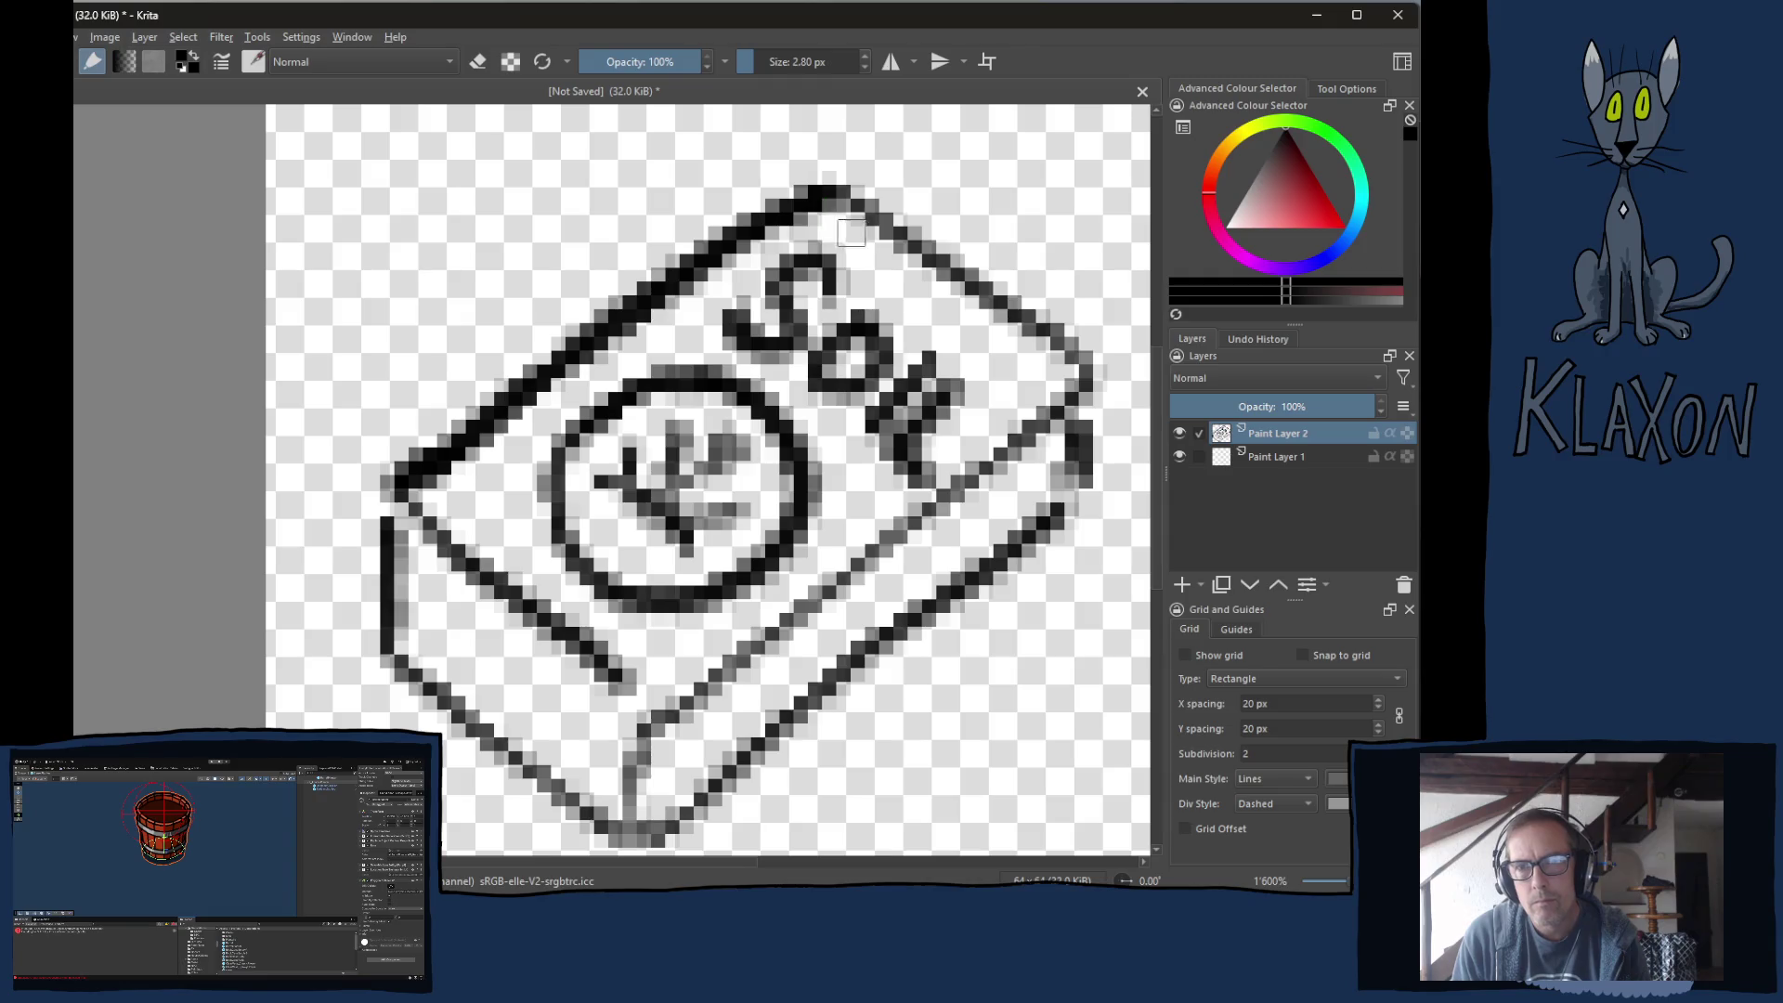
mouse_move(843, 199)
mouse_down()
mouse_move(1059, 355)
mouse_move(1066, 406)
mouse_move(659, 739)
mouse_up()
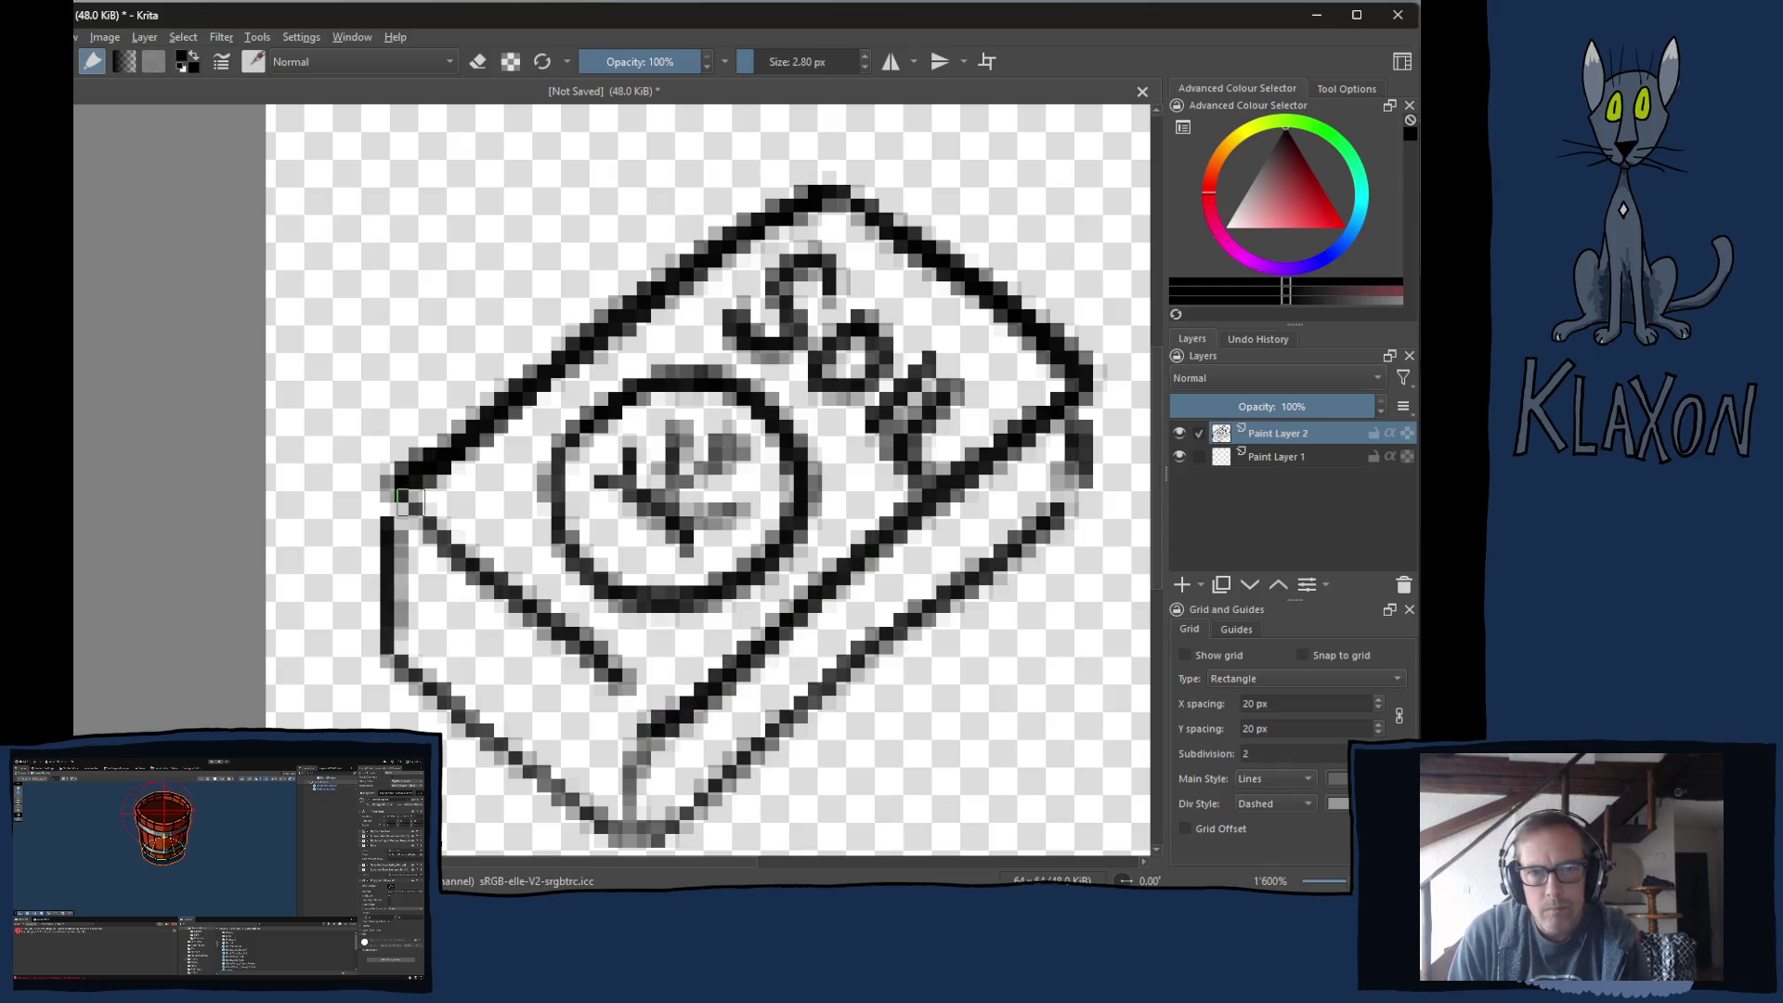
drag(401, 494, 654, 720)
mouse_move(397, 494)
mouse_down()
mouse_move(385, 612)
mouse_move(411, 637)
mouse_up()
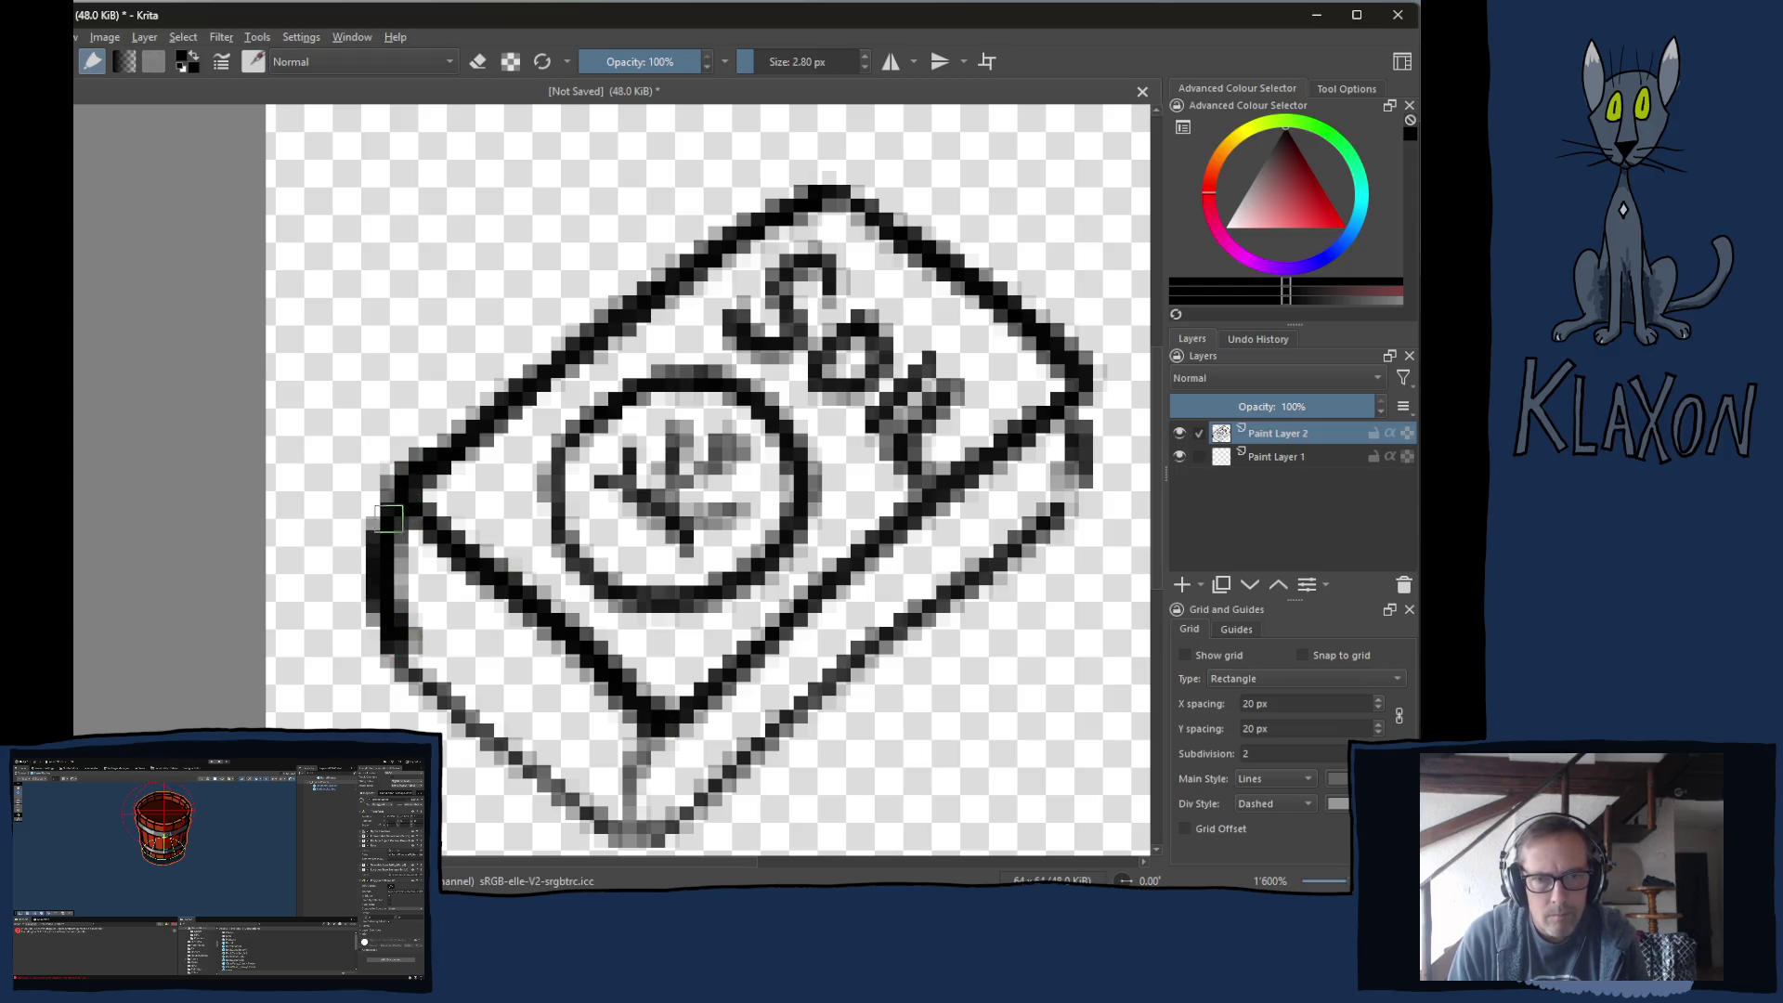
key(ctrl+z)
mouse_move(393, 506)
mouse_down()
mouse_move(362, 546)
mouse_move(358, 612)
mouse_move(459, 720)
mouse_up()
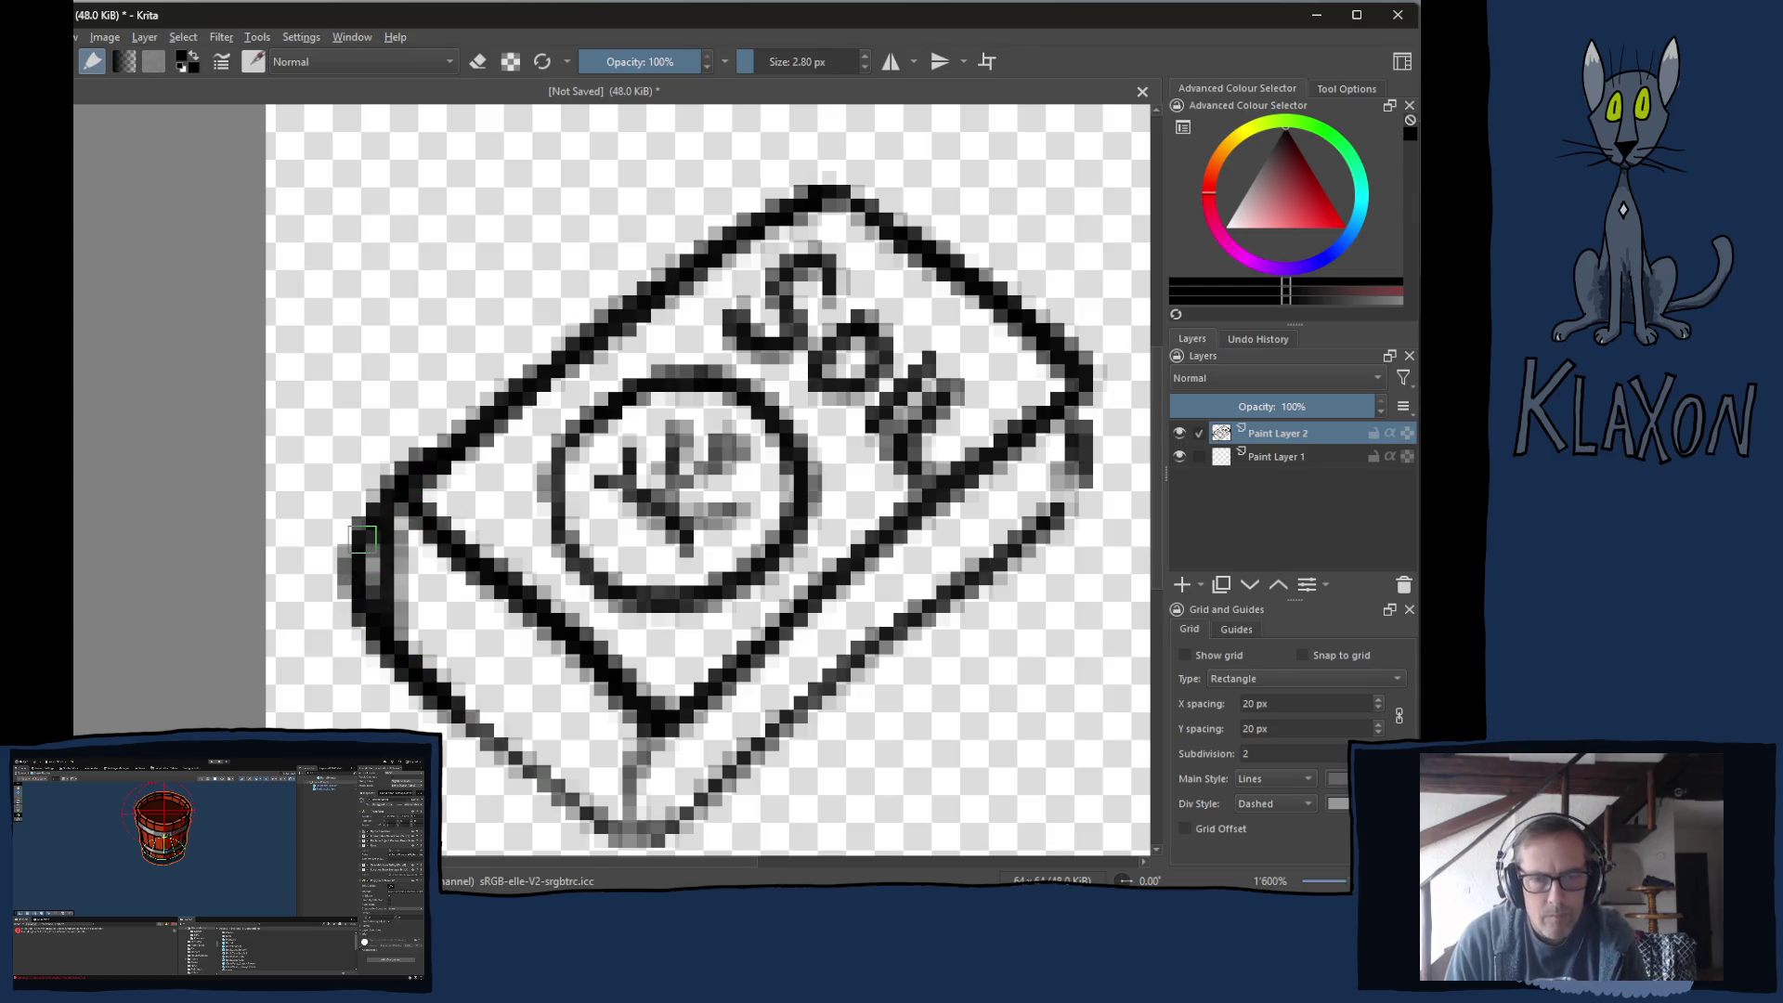
key(ctrl+z)
Erase excess pixels on the left edge, re-thicken the lower-left edge and clear grey pixels.
key(e)
mouse_move(401, 565)
mouse_down()
mouse_move(395, 529)
mouse_move(407, 618)
mouse_up()
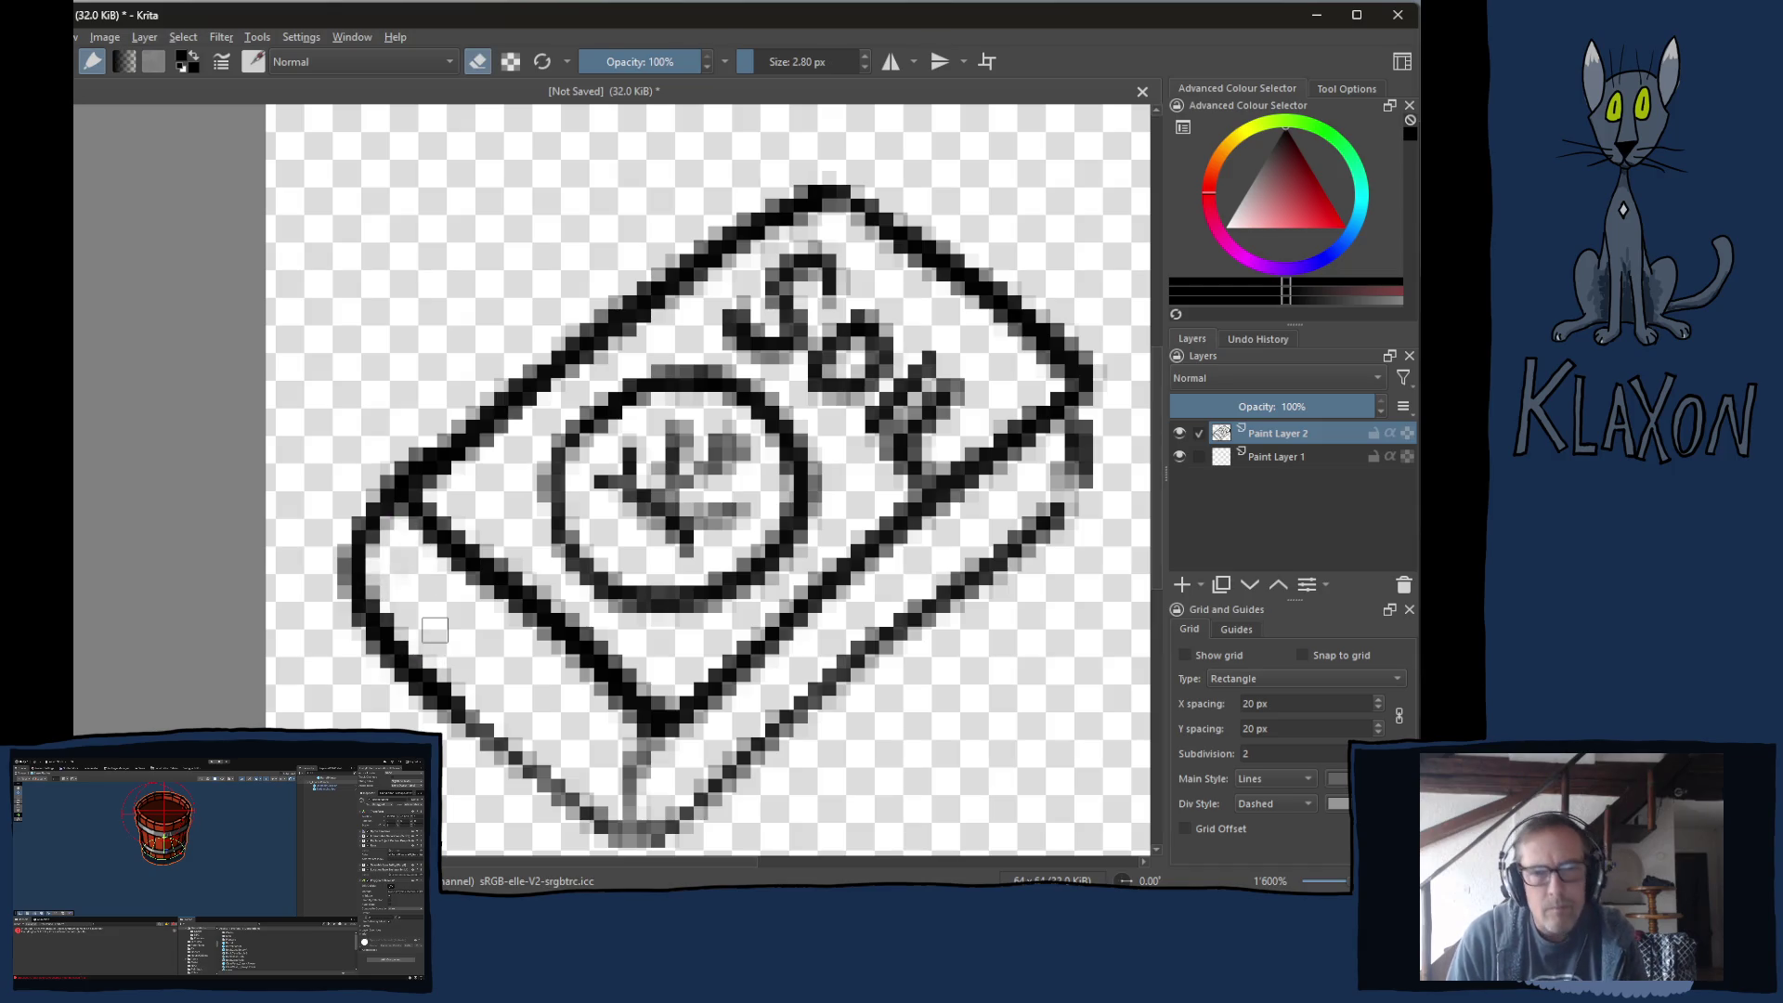
key(e)
scroll(405, 496, down, 3)
mouse_move(405, 496)
mouse_down()
mouse_move(597, 613)
mouse_move(622, 506)
mouse_move(646, 570)
mouse_move(630, 605)
mouse_move(1026, 281)
mouse_move(1054, 213)
mouse_up()
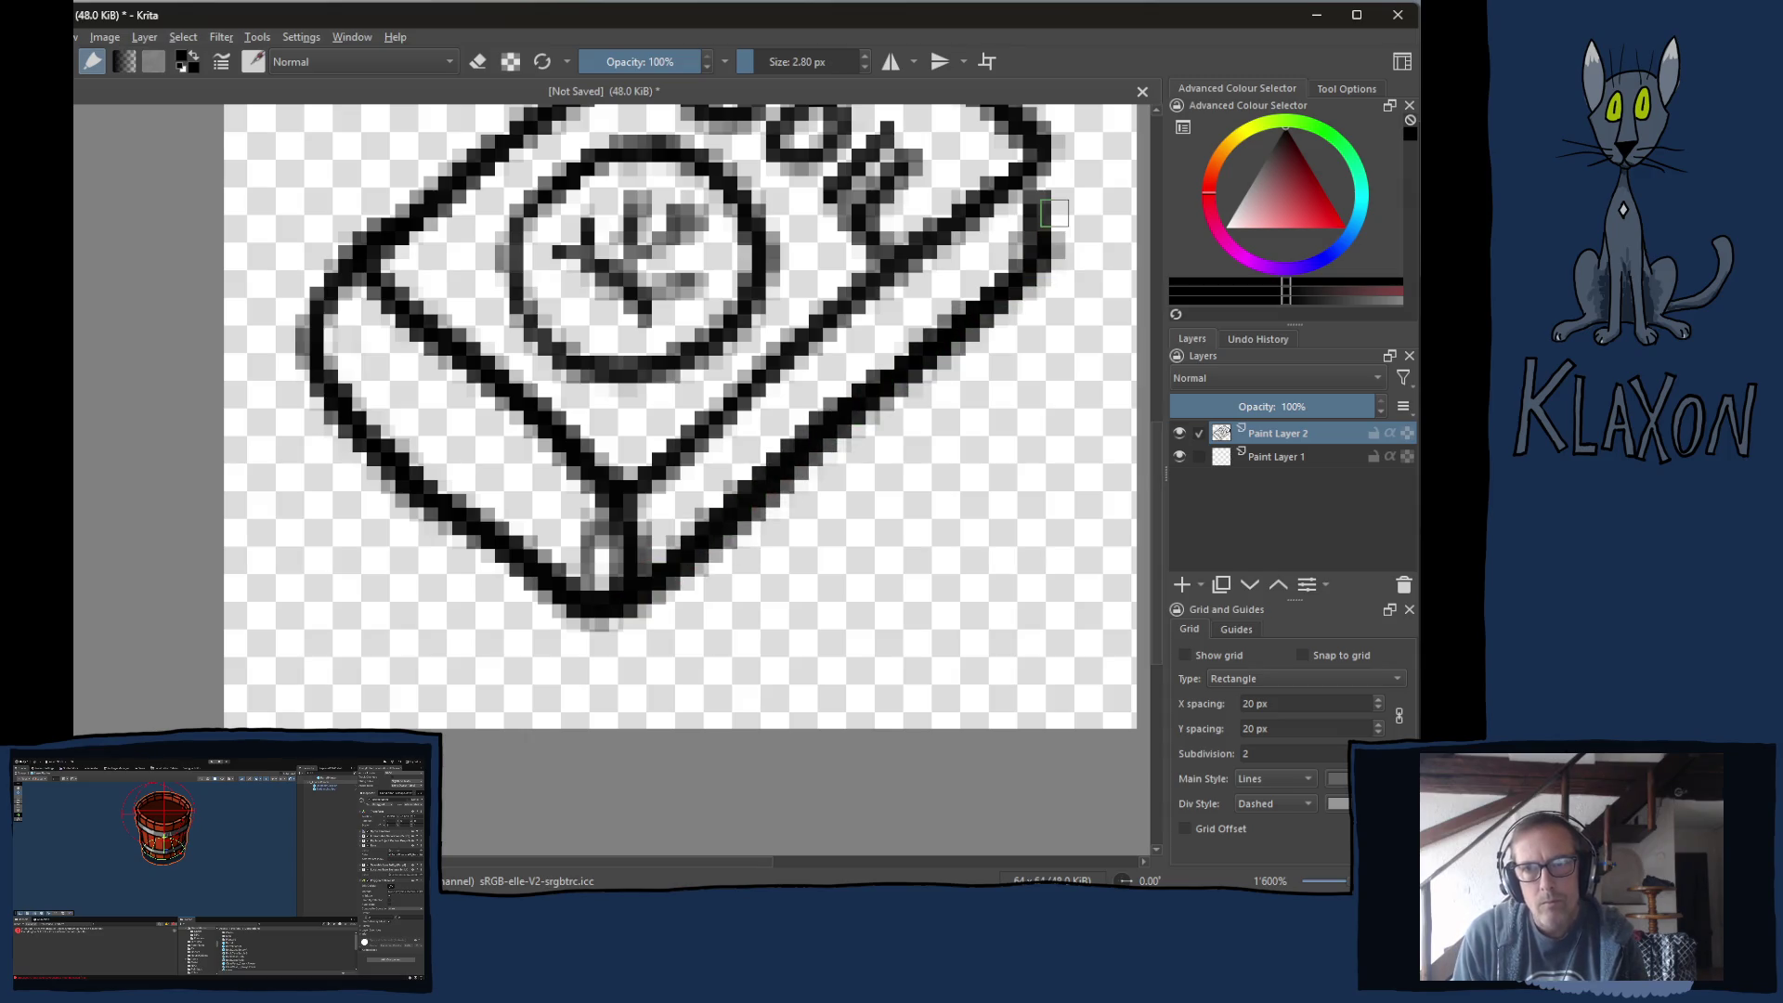
key(e)
mouse_move(594, 520)
mouse_down()
mouse_move(587, 594)
mouse_move(571, 581)
mouse_up()
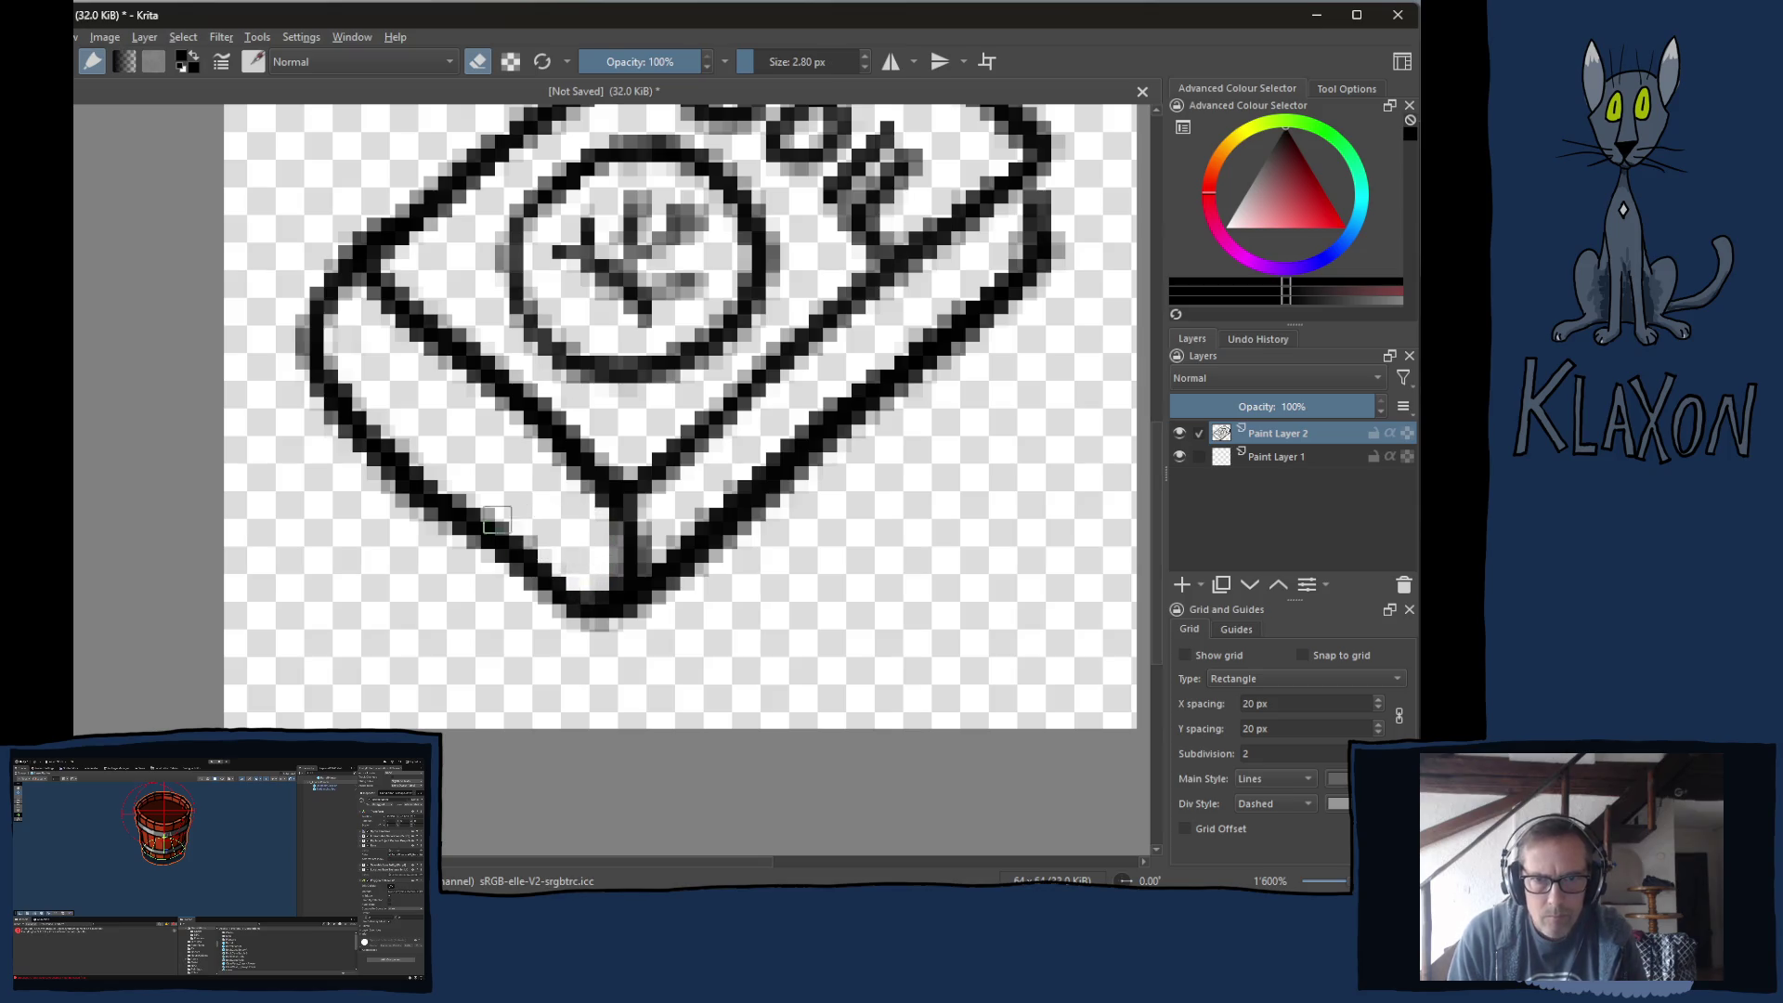
mouse_move(408, 446)
mouse_down()
mouse_move(534, 548)
mouse_move(628, 565)
mouse_move(854, 381)
mouse_move(772, 433)
mouse_up()
Thicken and trim the box's right corner.
drag(959, 243, 851, 362)
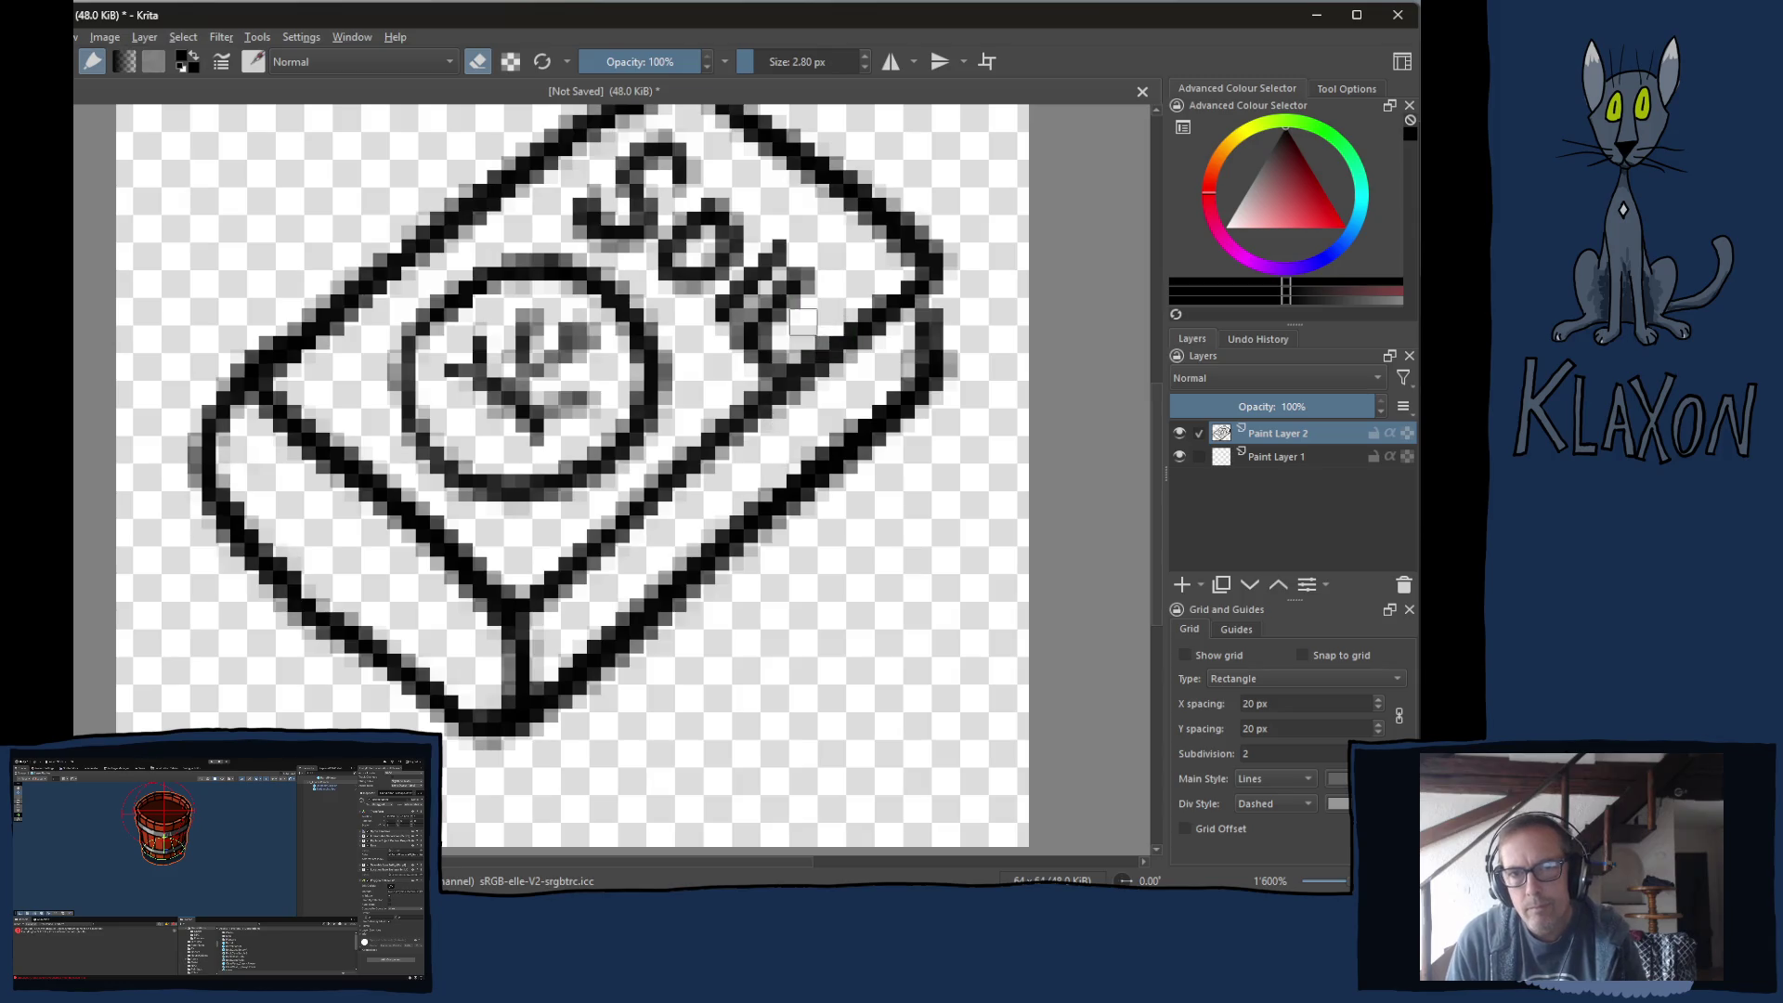
key(e)
mouse_move(929, 279)
mouse_down()
mouse_move(951, 277)
mouse_move(970, 339)
mouse_move(936, 375)
mouse_move(921, 316)
mouse_move(918, 354)
mouse_up()
key(e)
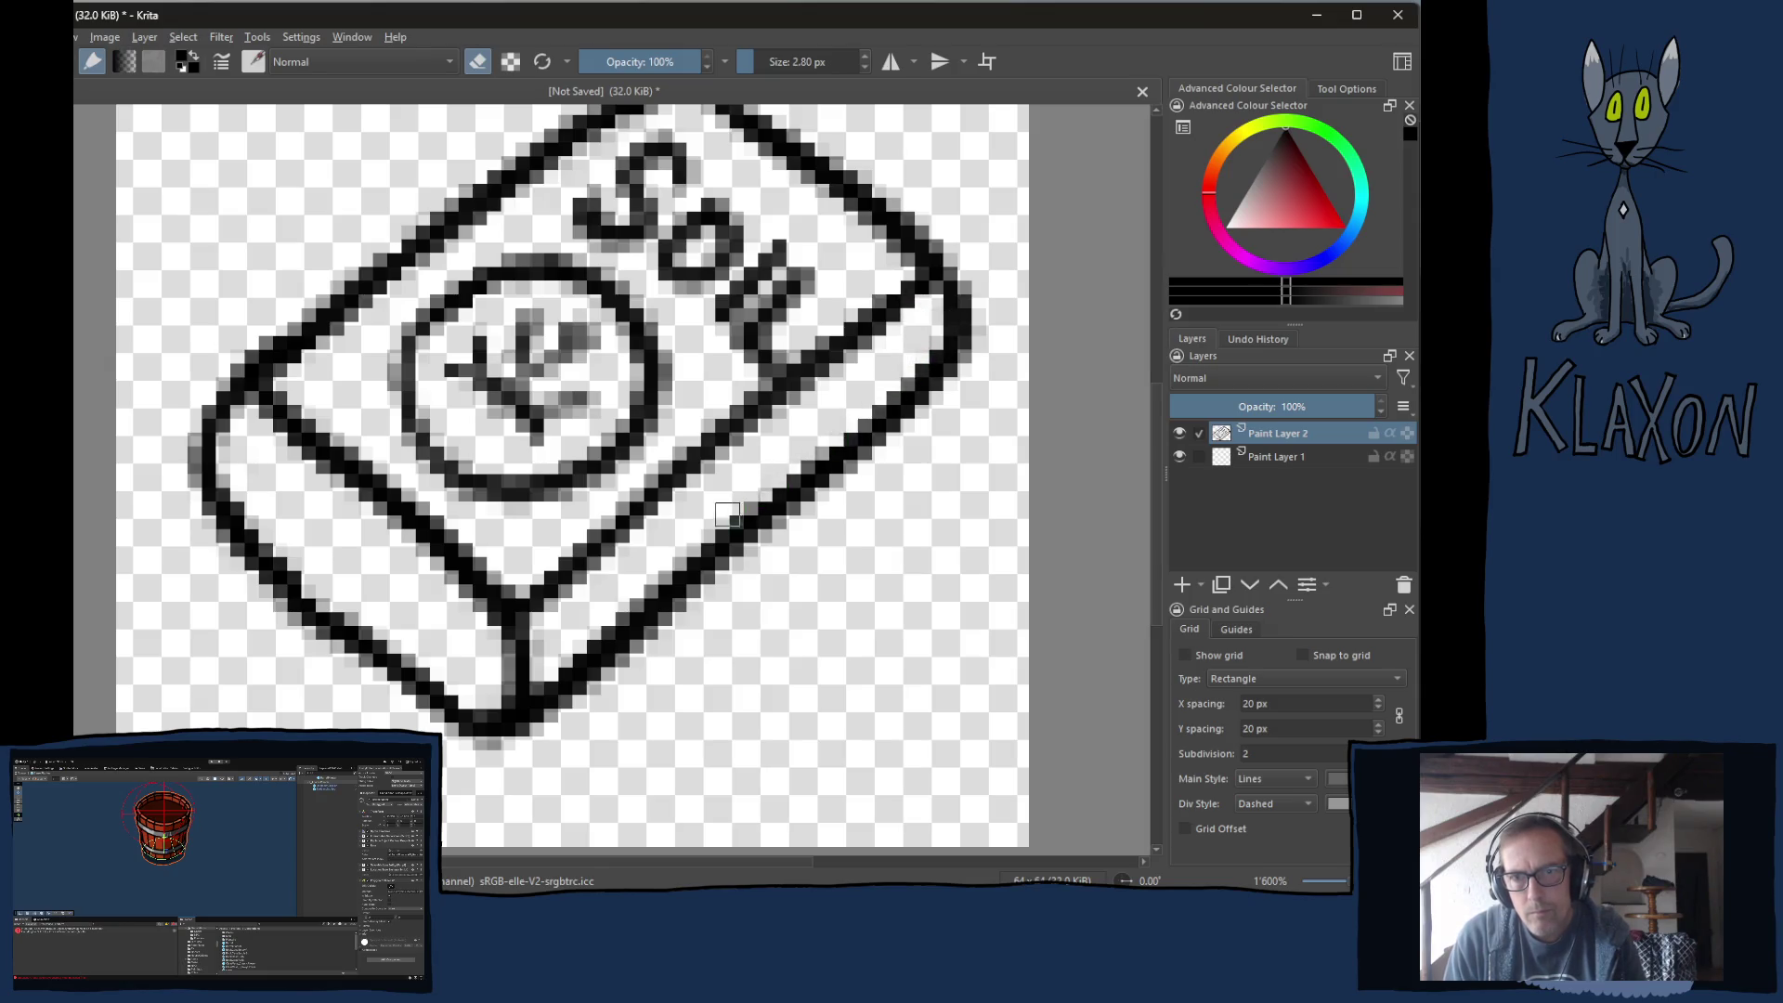
key(e)
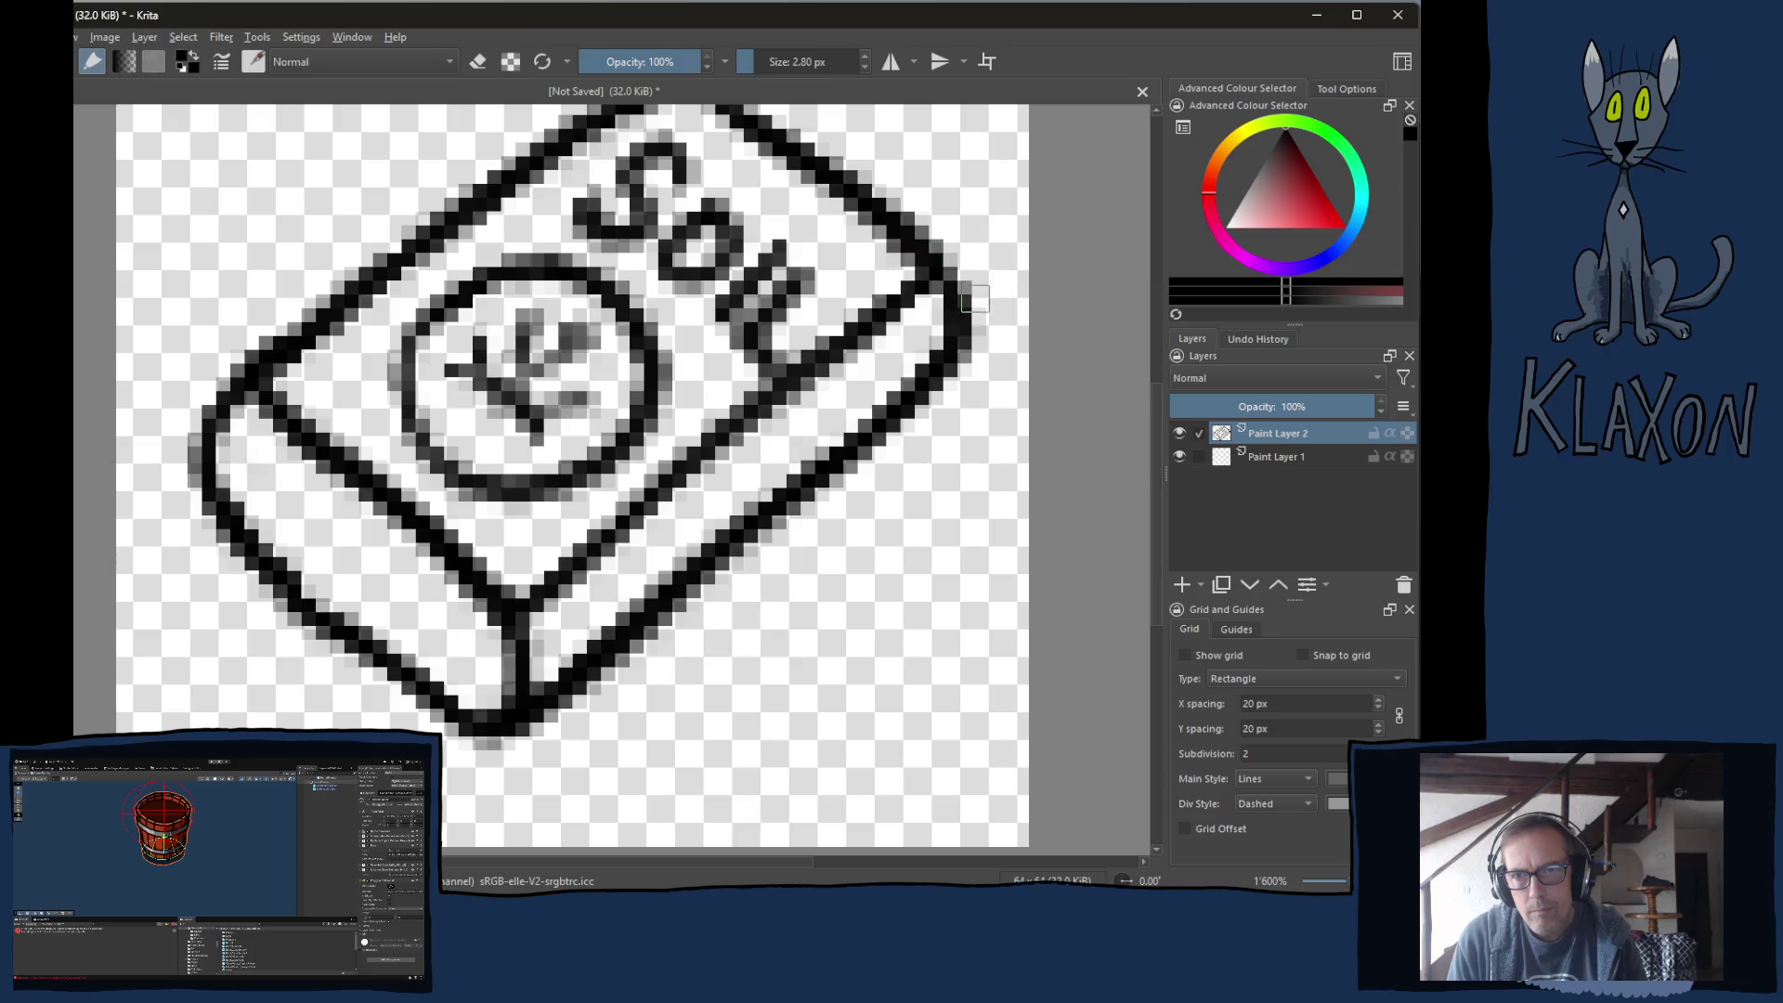
Clean stray pixels near the lower-left edge, touch up the sprout, and select Paint Layer 1.
drag(242, 441, 382, 436)
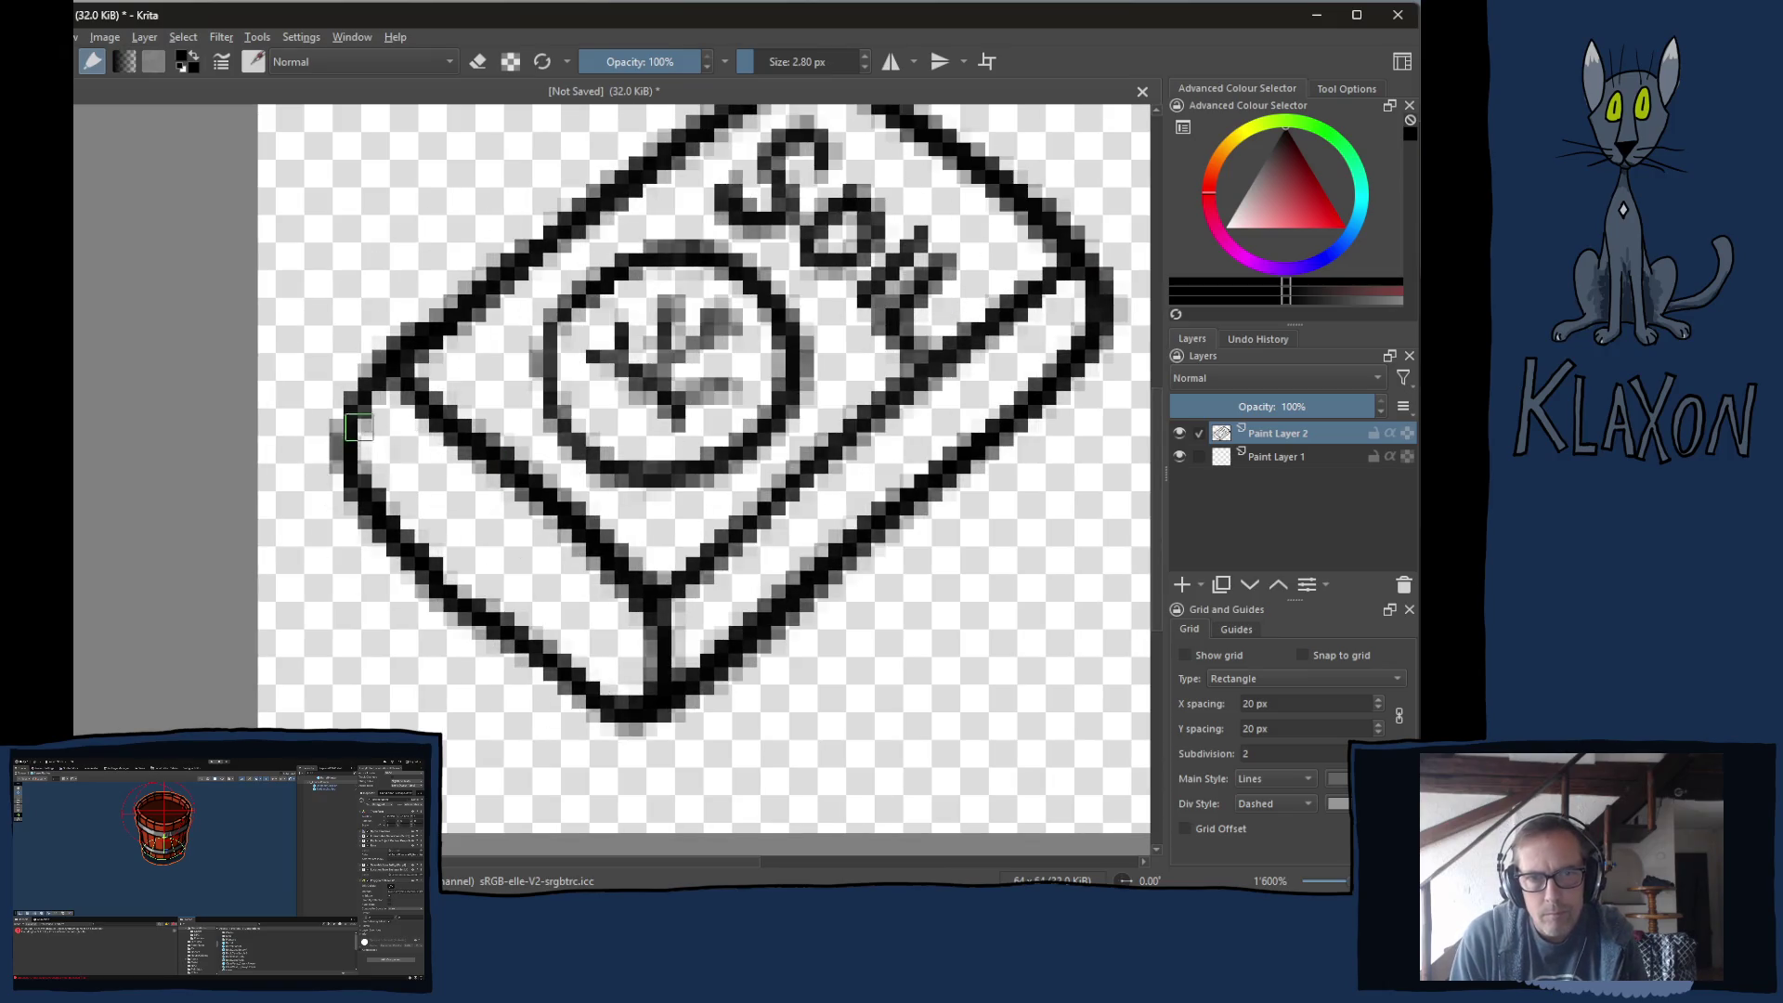
scroll(399, 405, down, 5)
scroll(661, 438, up, 5)
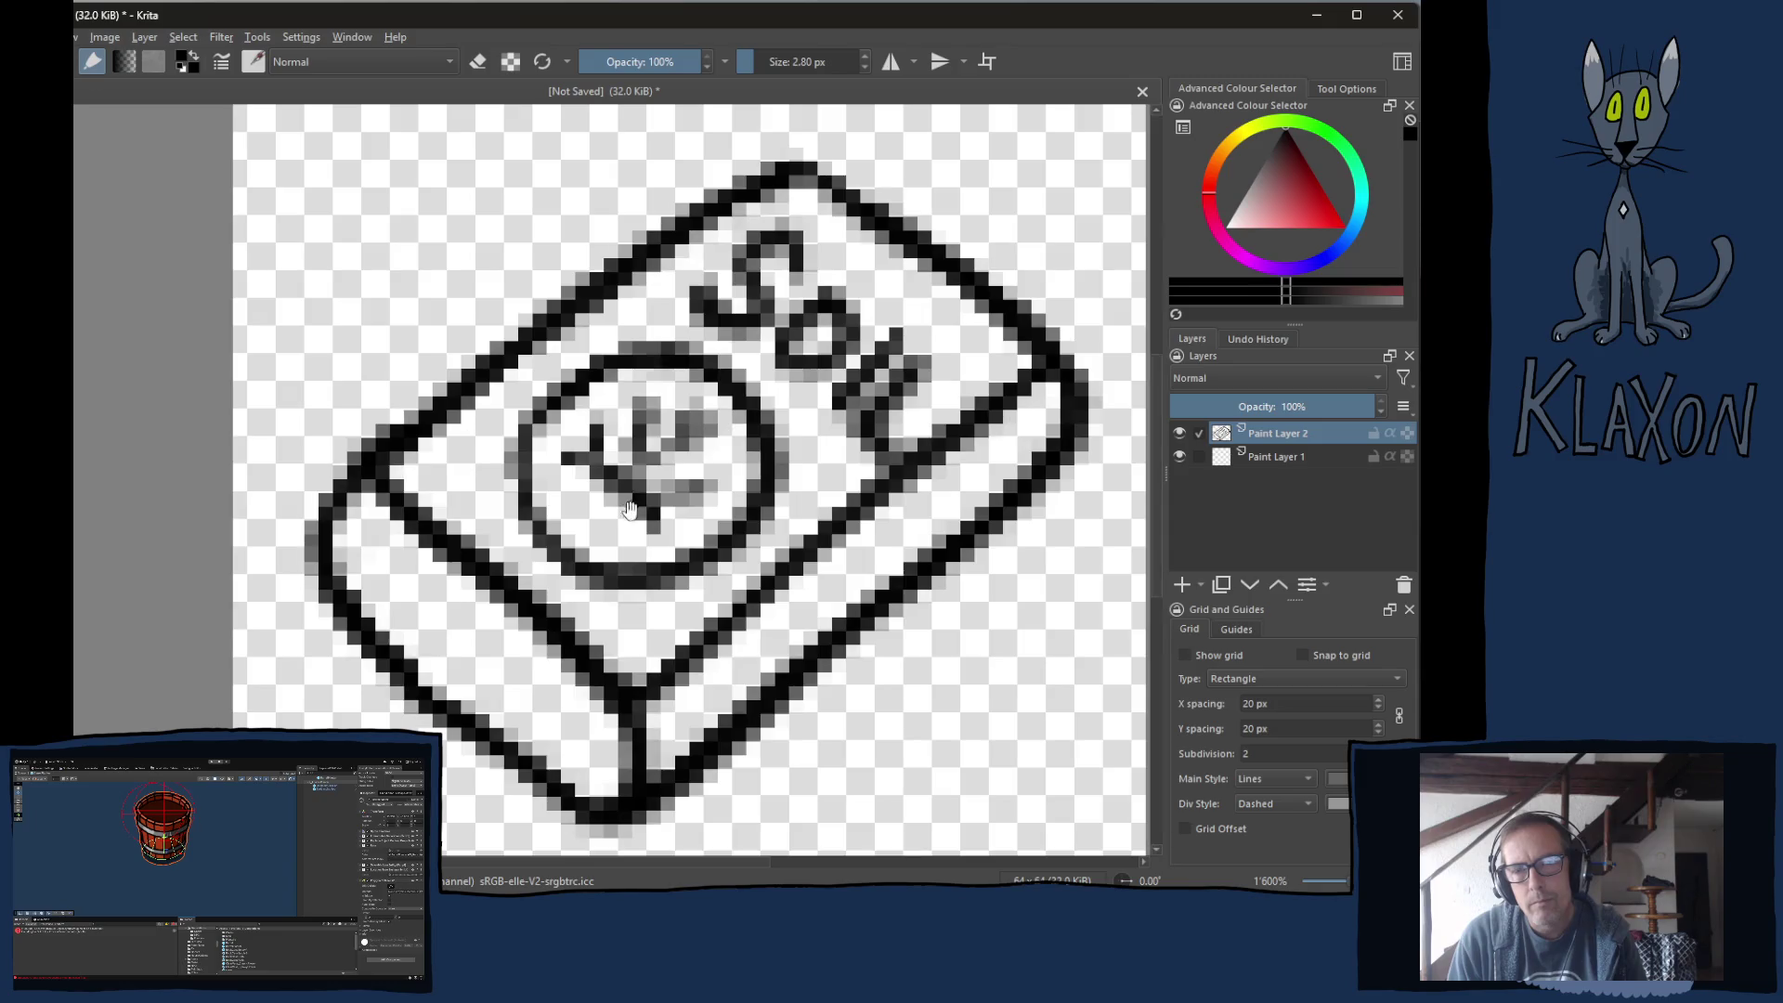
drag(662, 437, 714, 498)
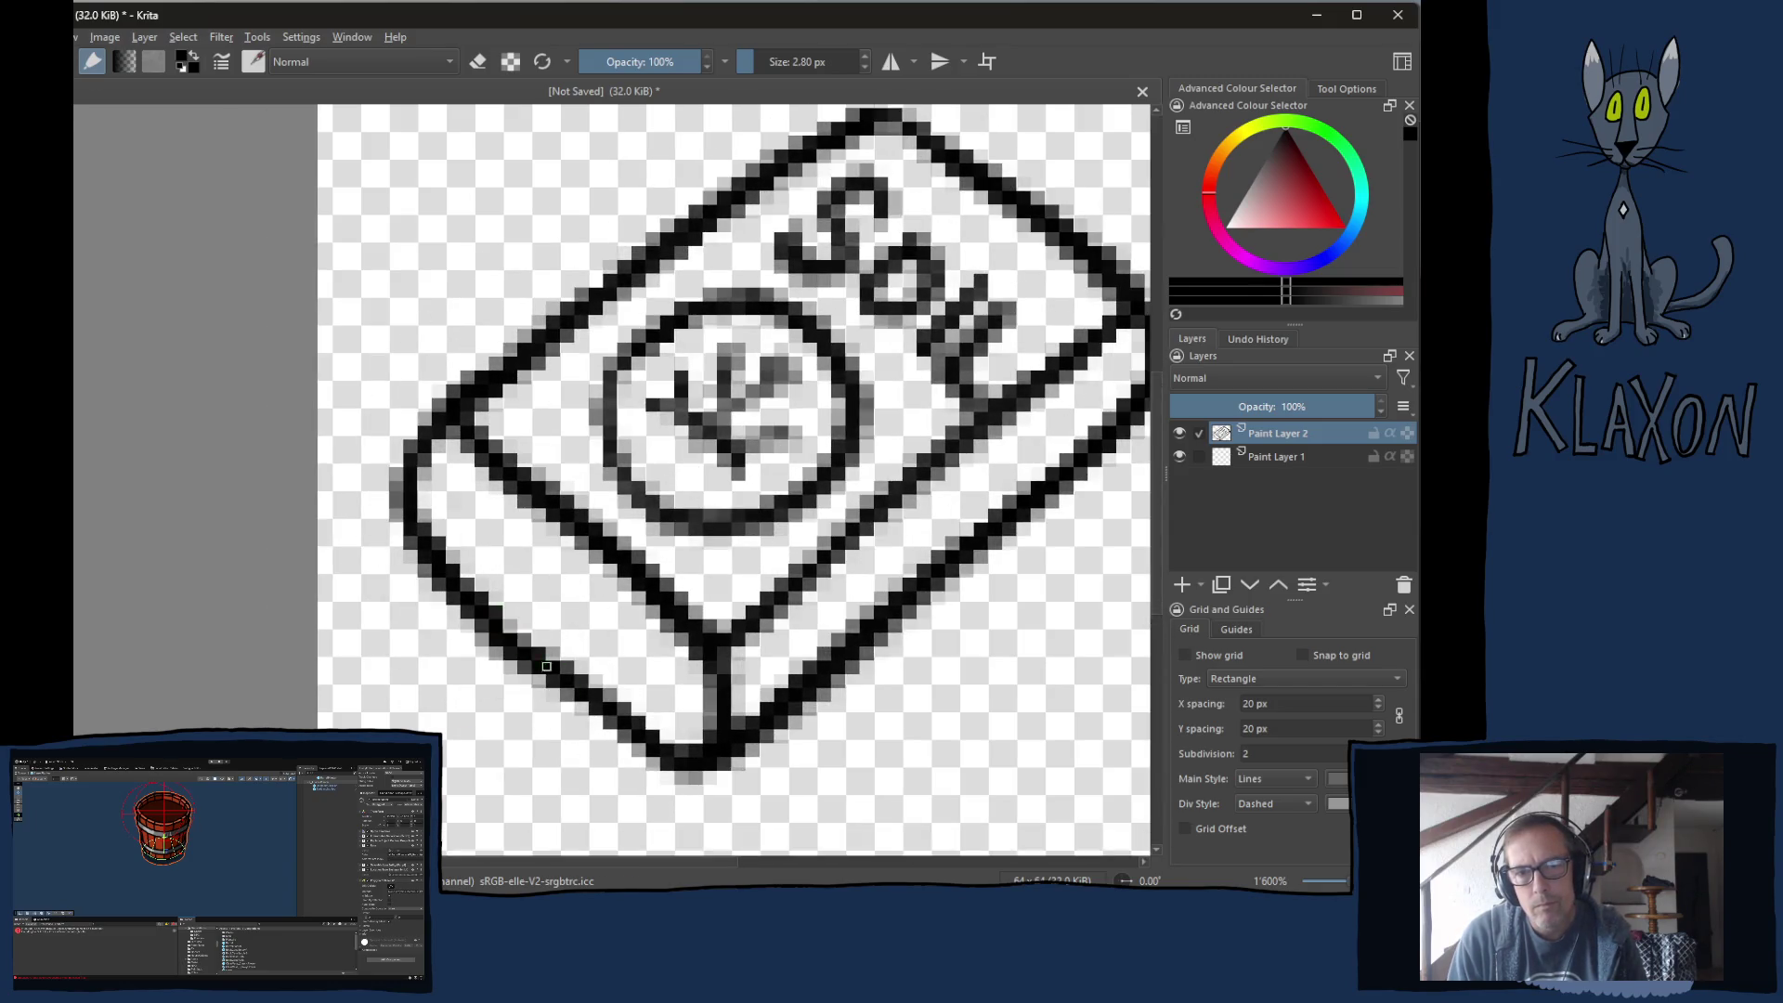
key(e)
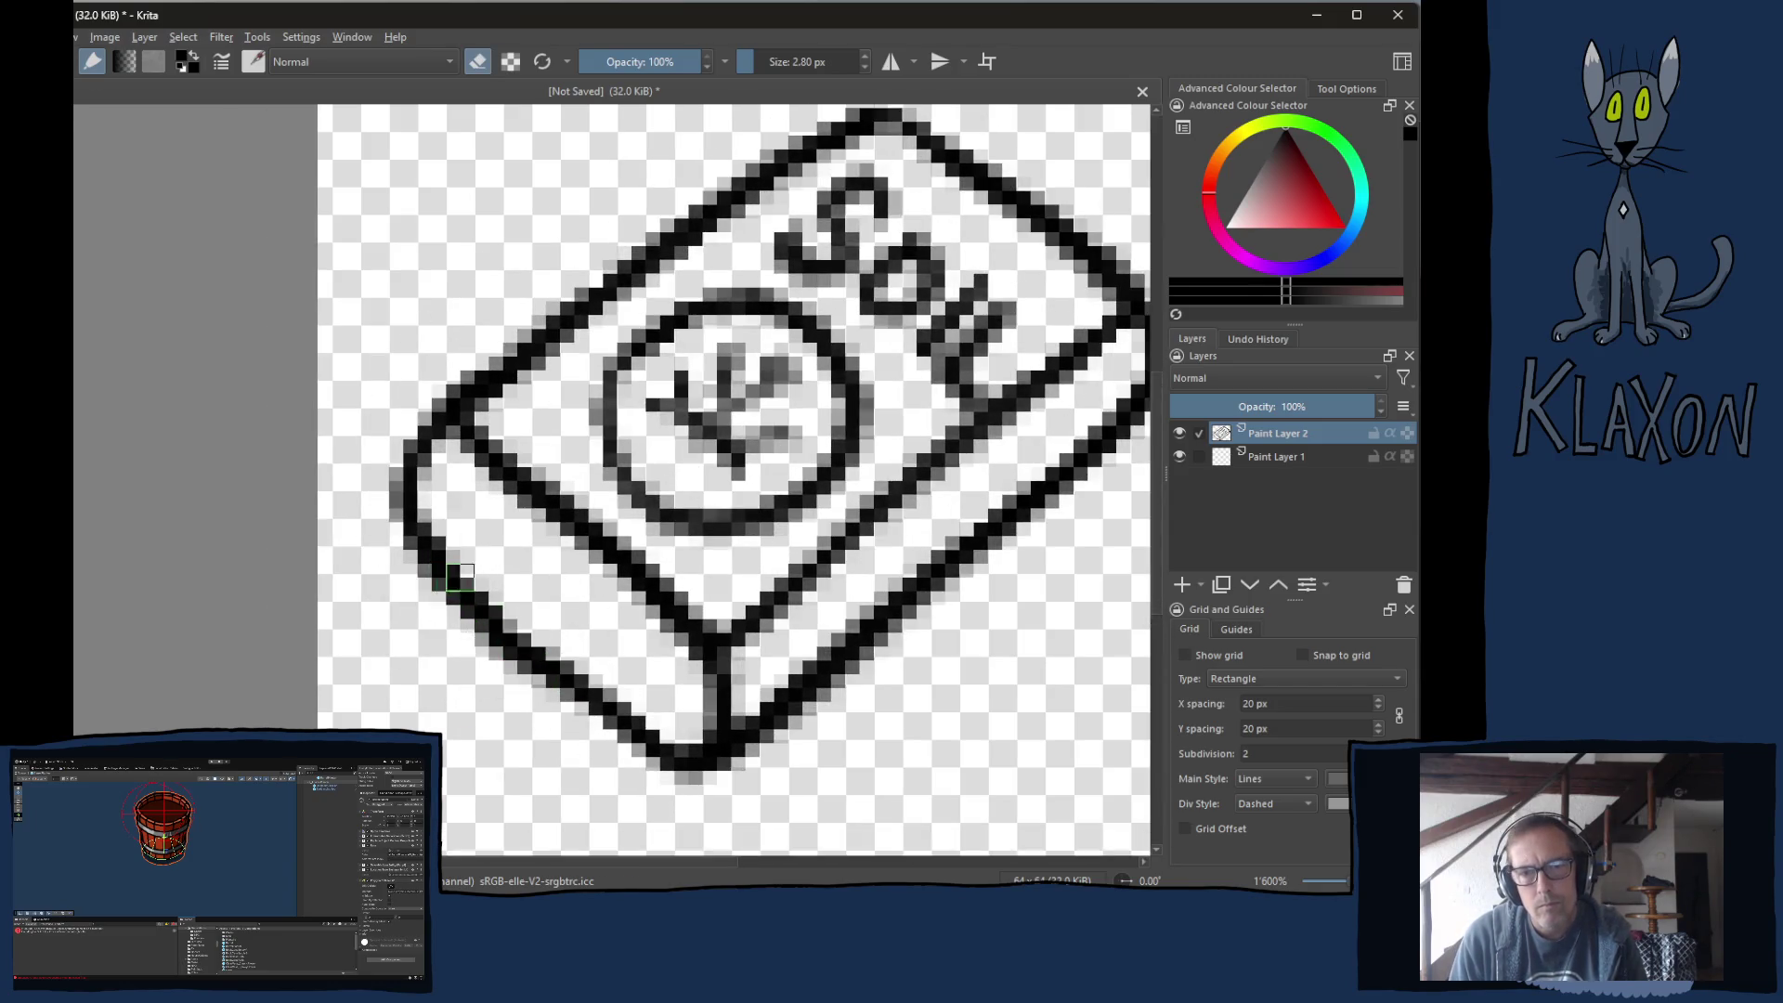
drag(473, 646, 534, 683)
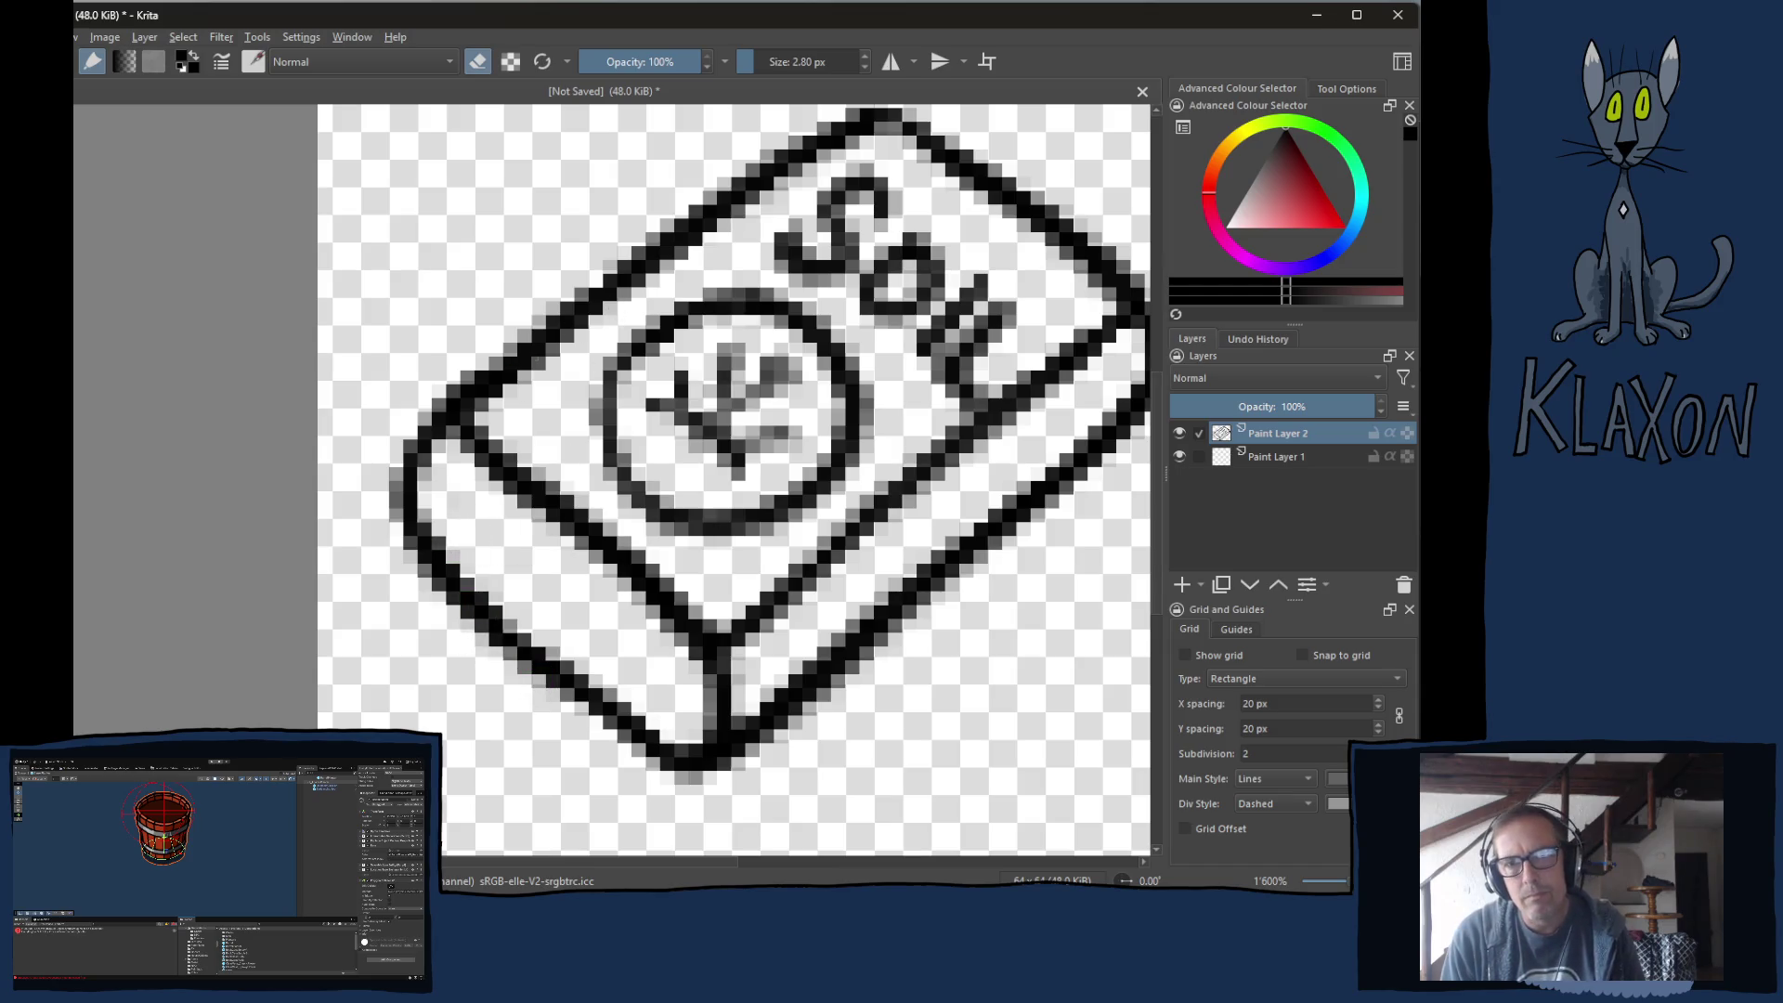
key(ctrl+z)
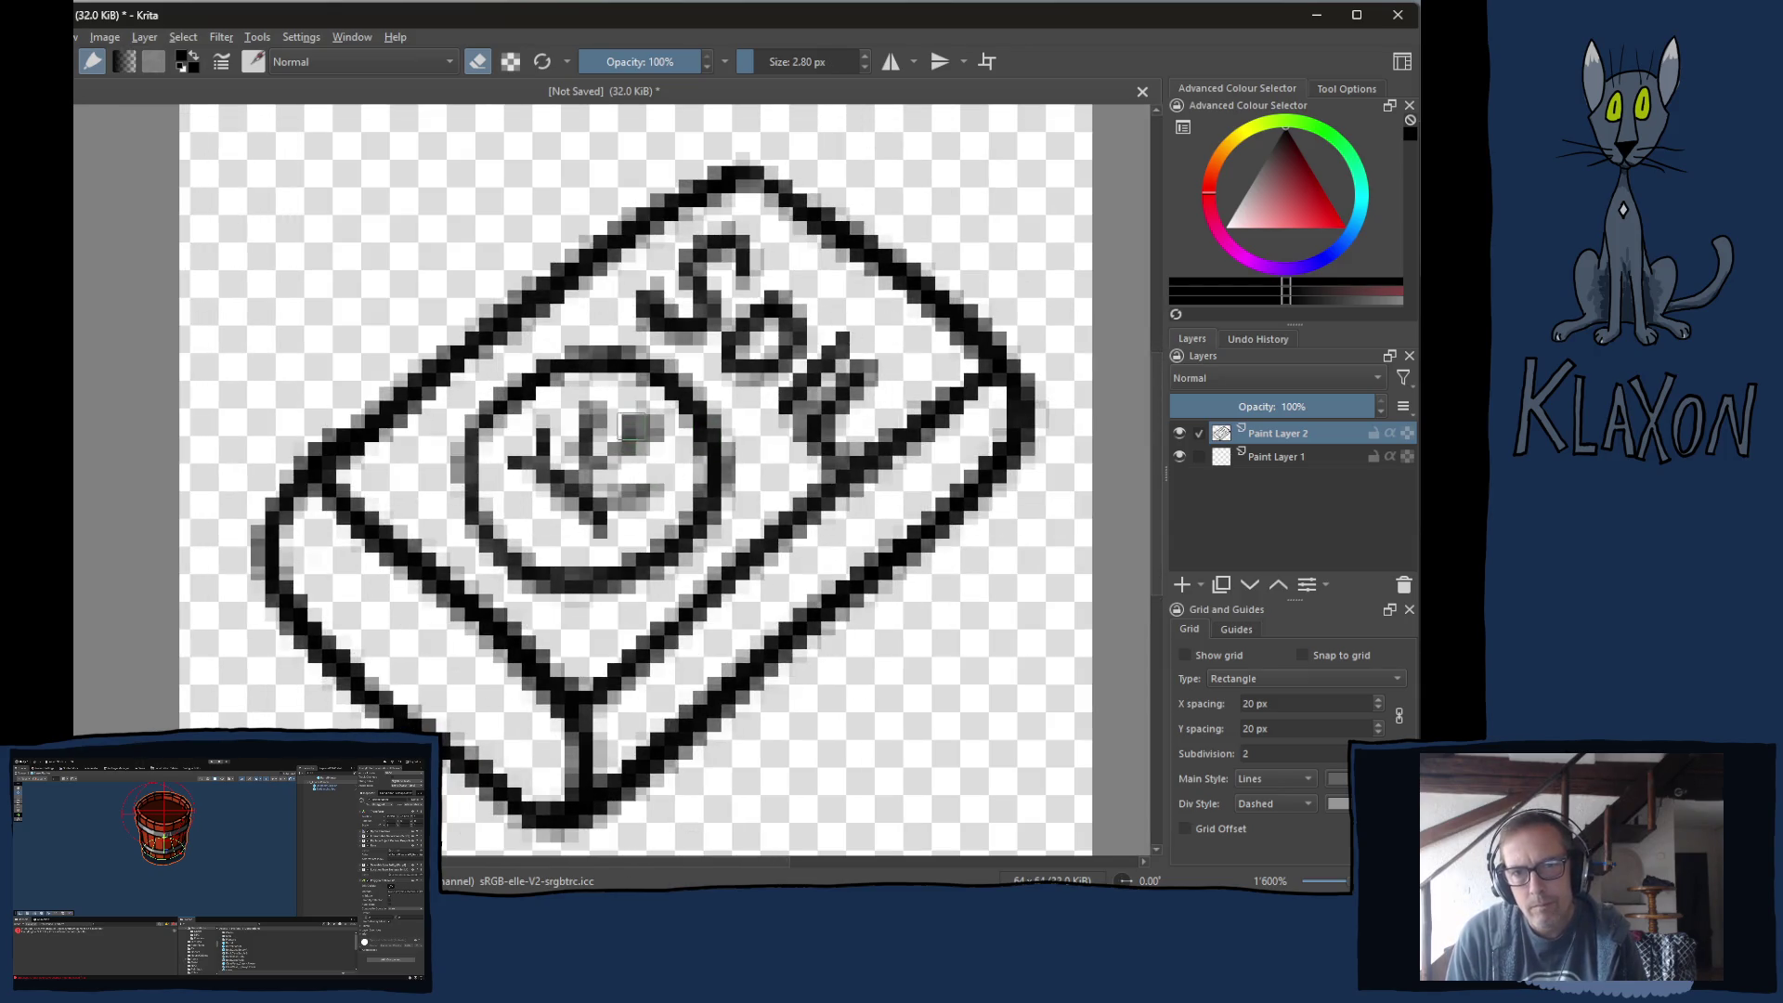
key(e)
drag(640, 430, 589, 458)
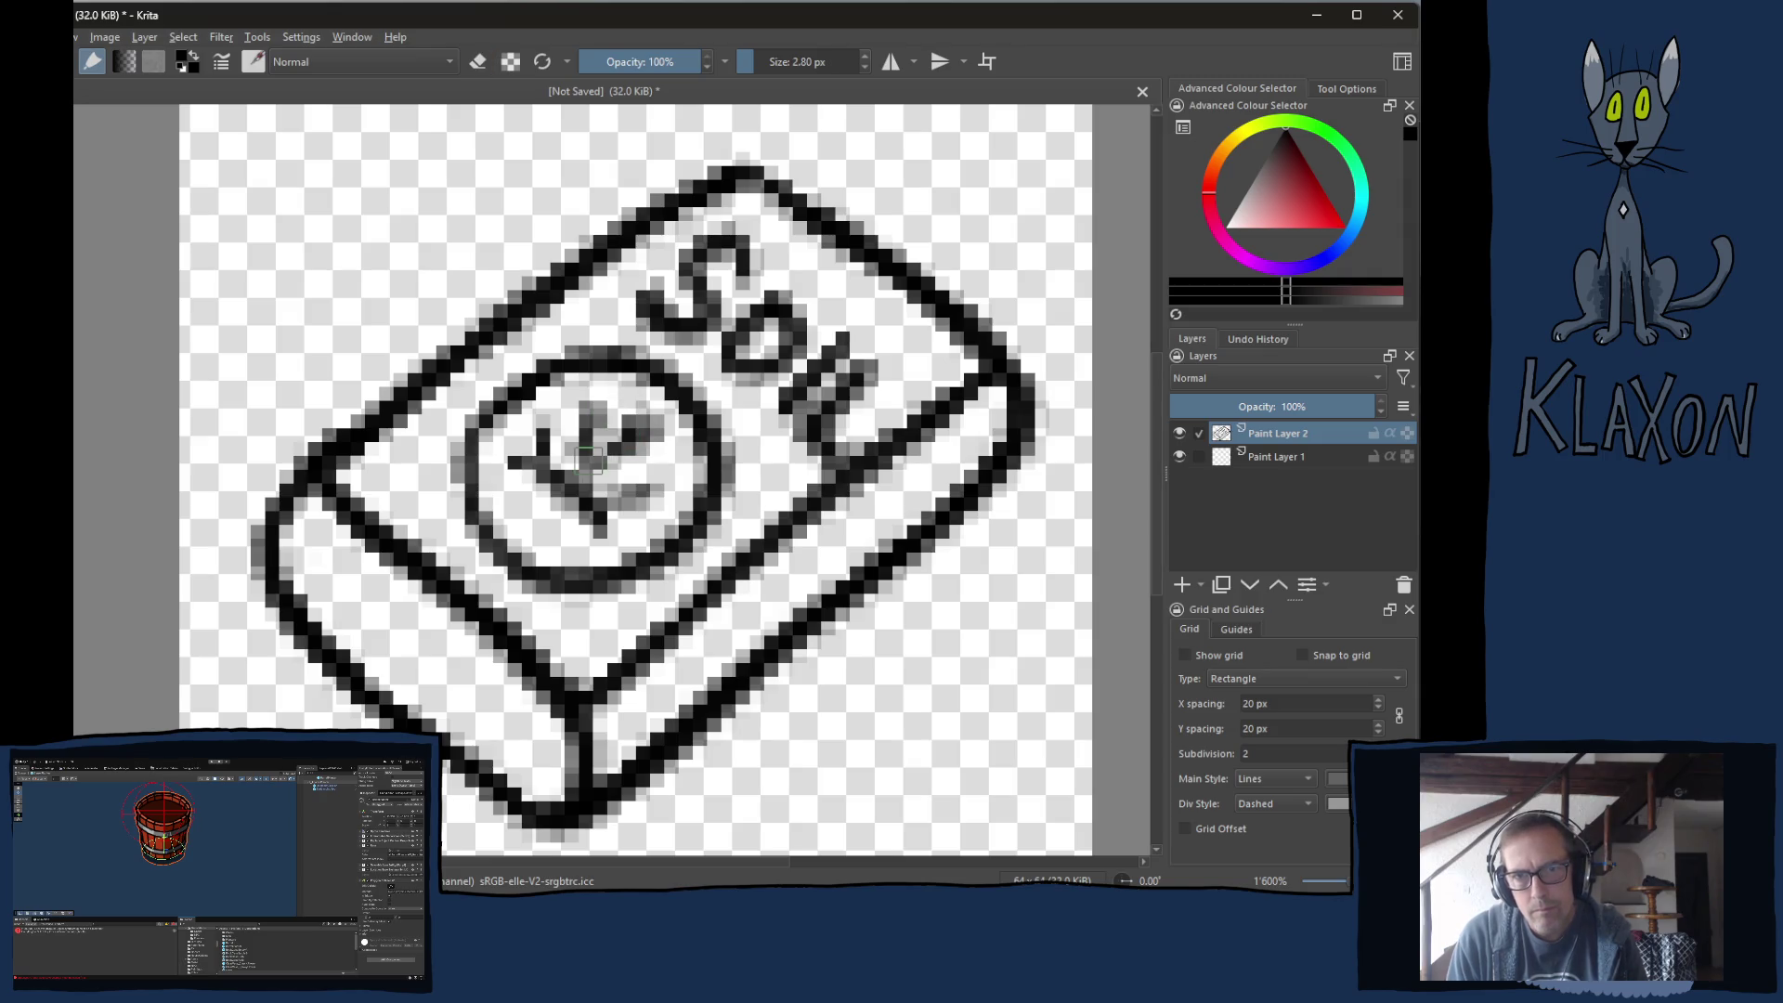
click(1258, 455)
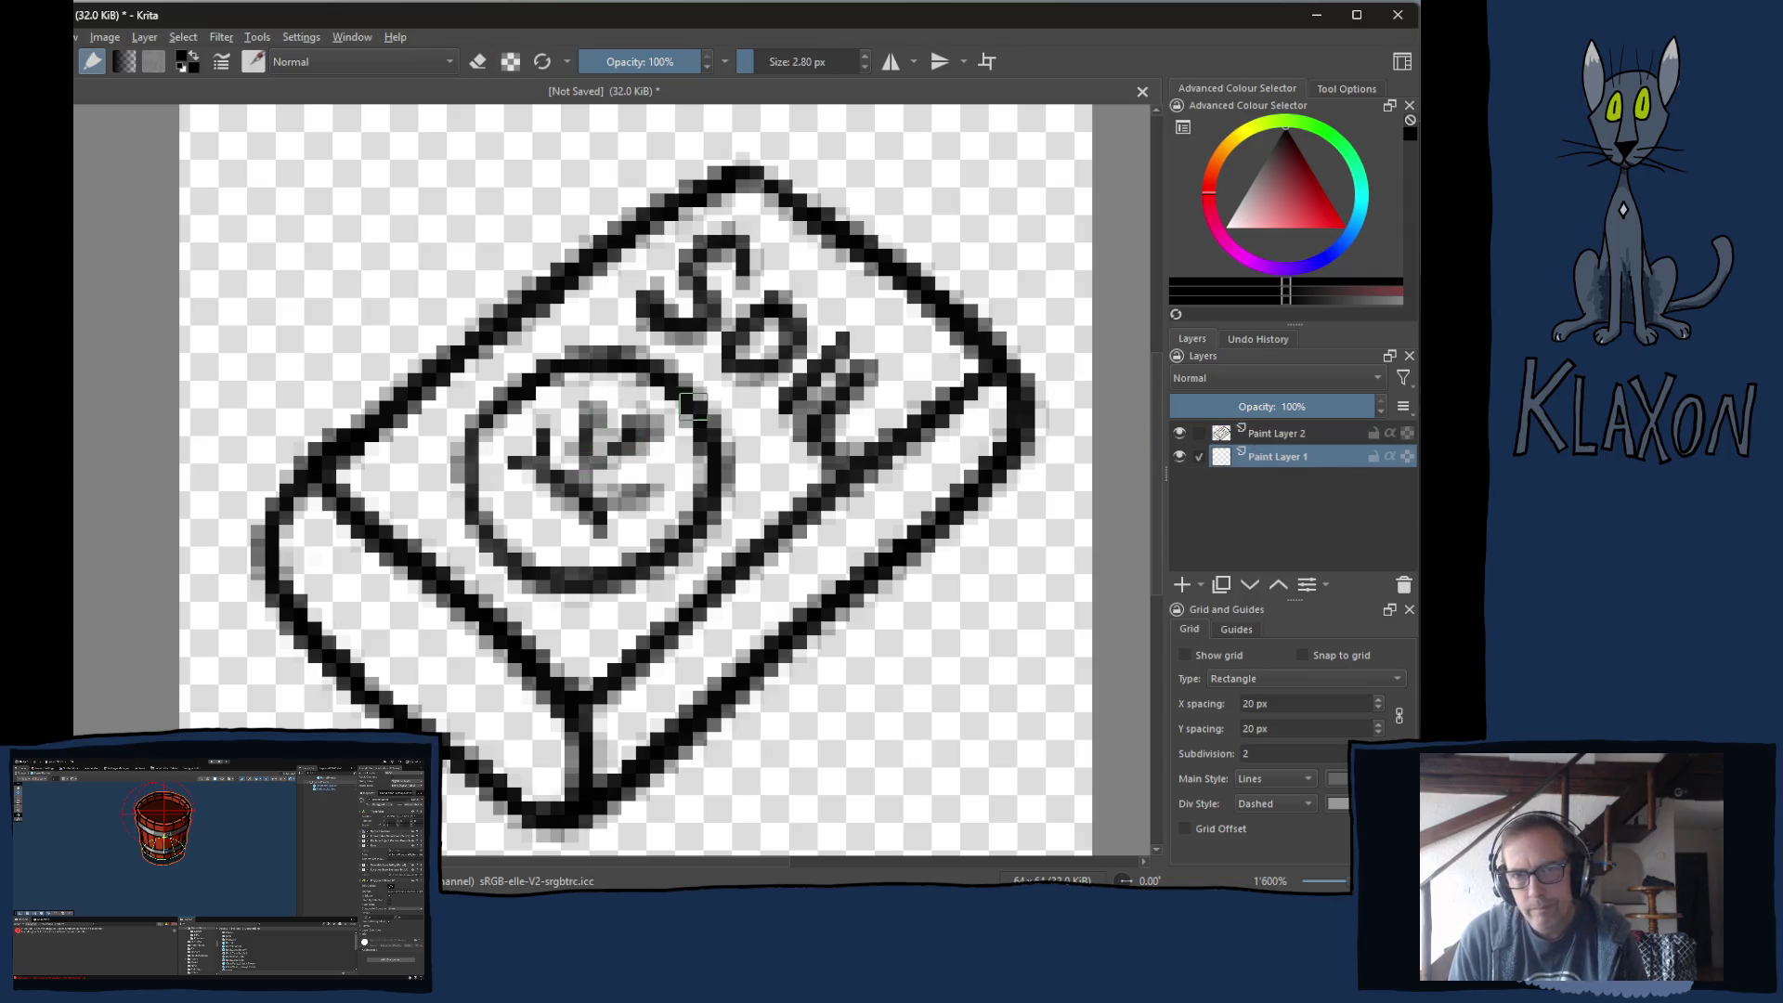
Fill the circle's interior with blue for the sky.
right_click(678, 416)
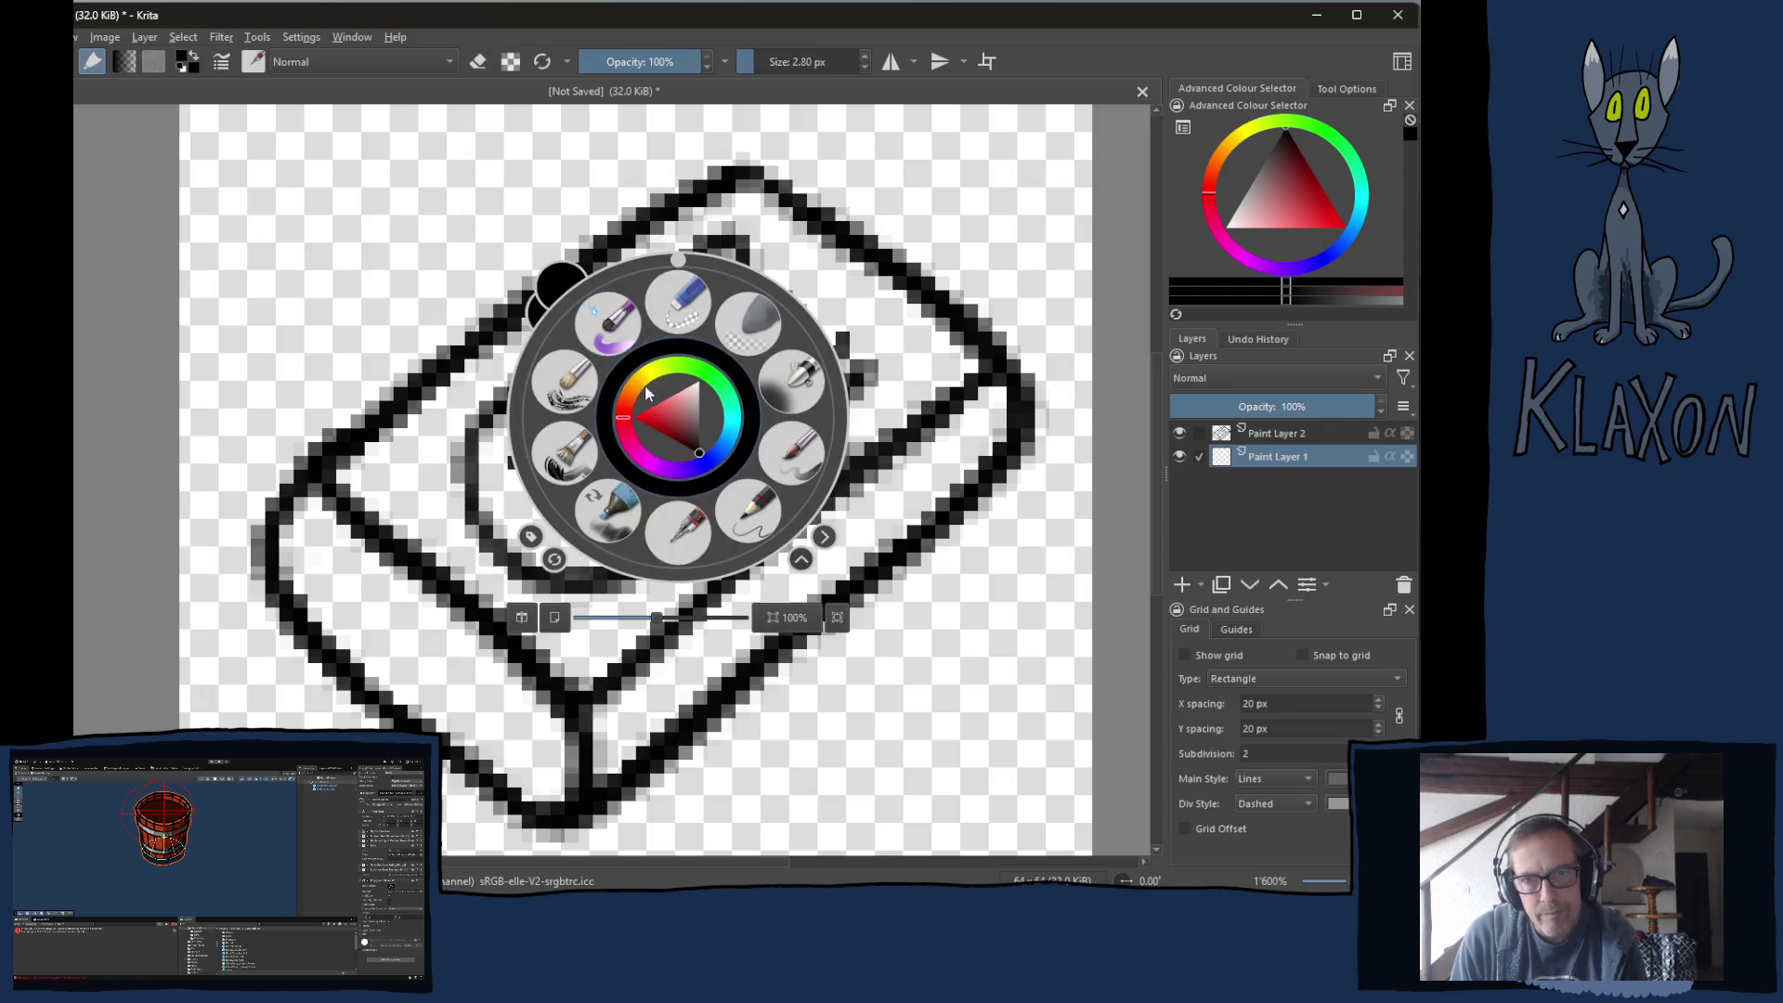
click(727, 450)
click(694, 429)
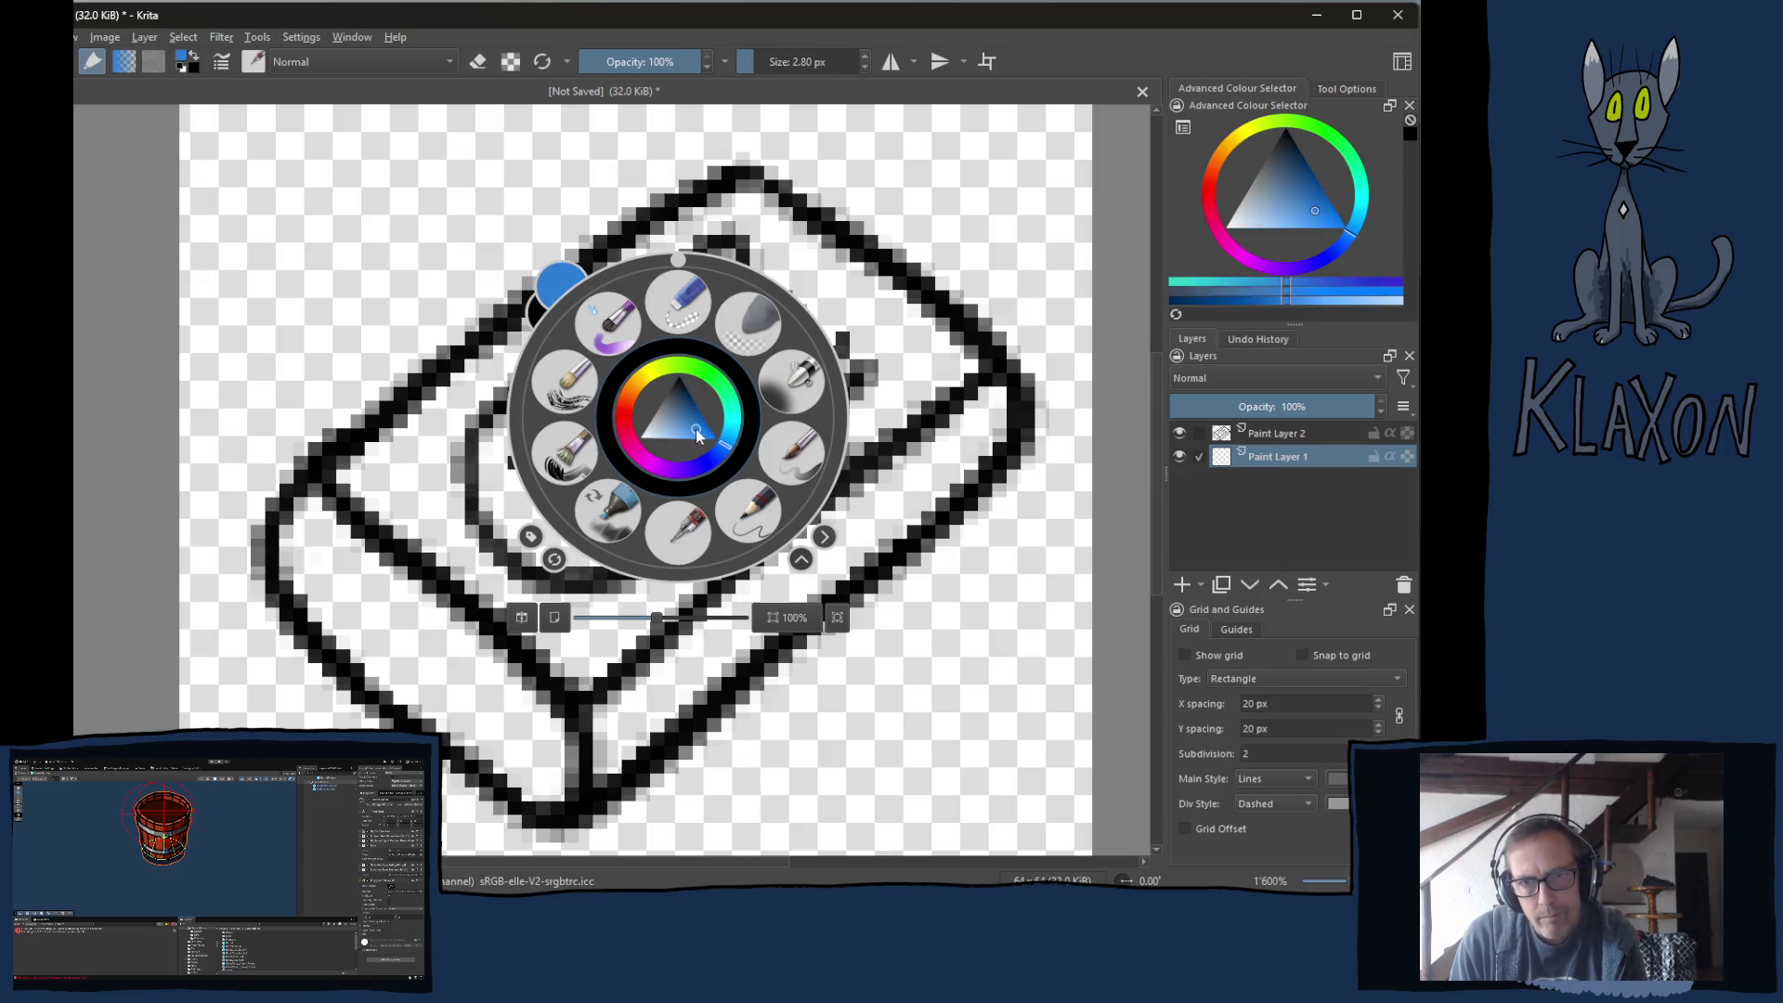
key(e)
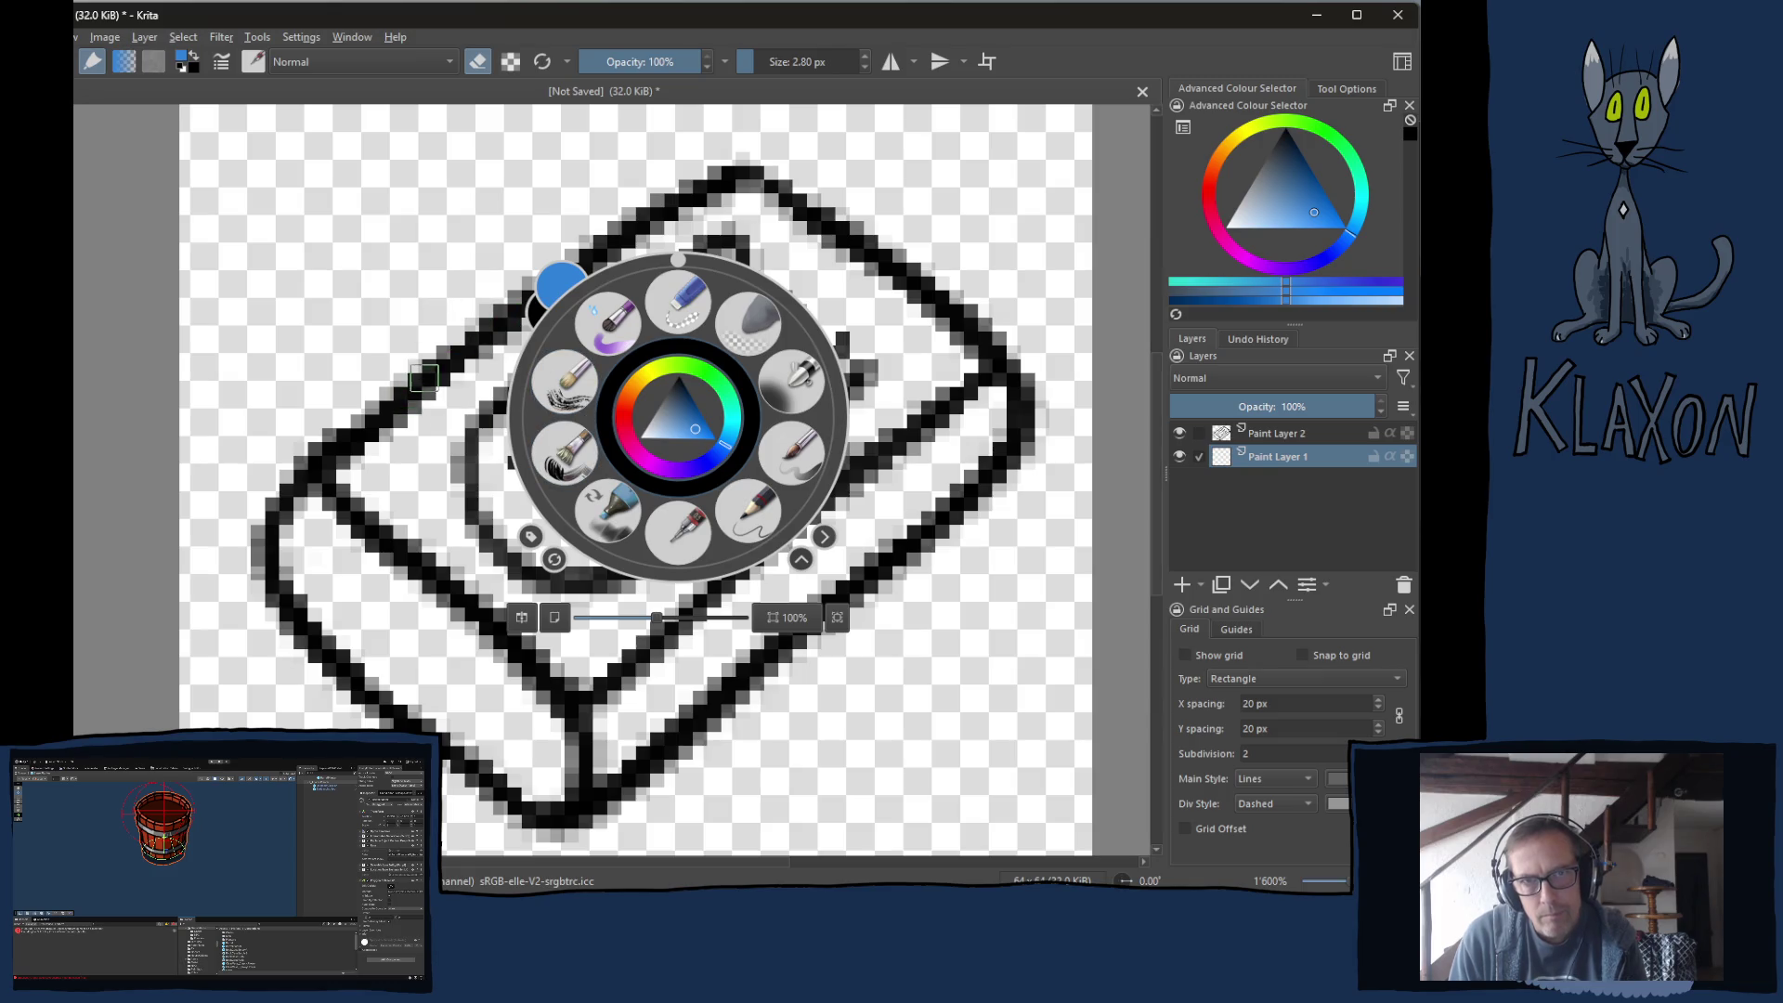
key(e)
click(431, 372)
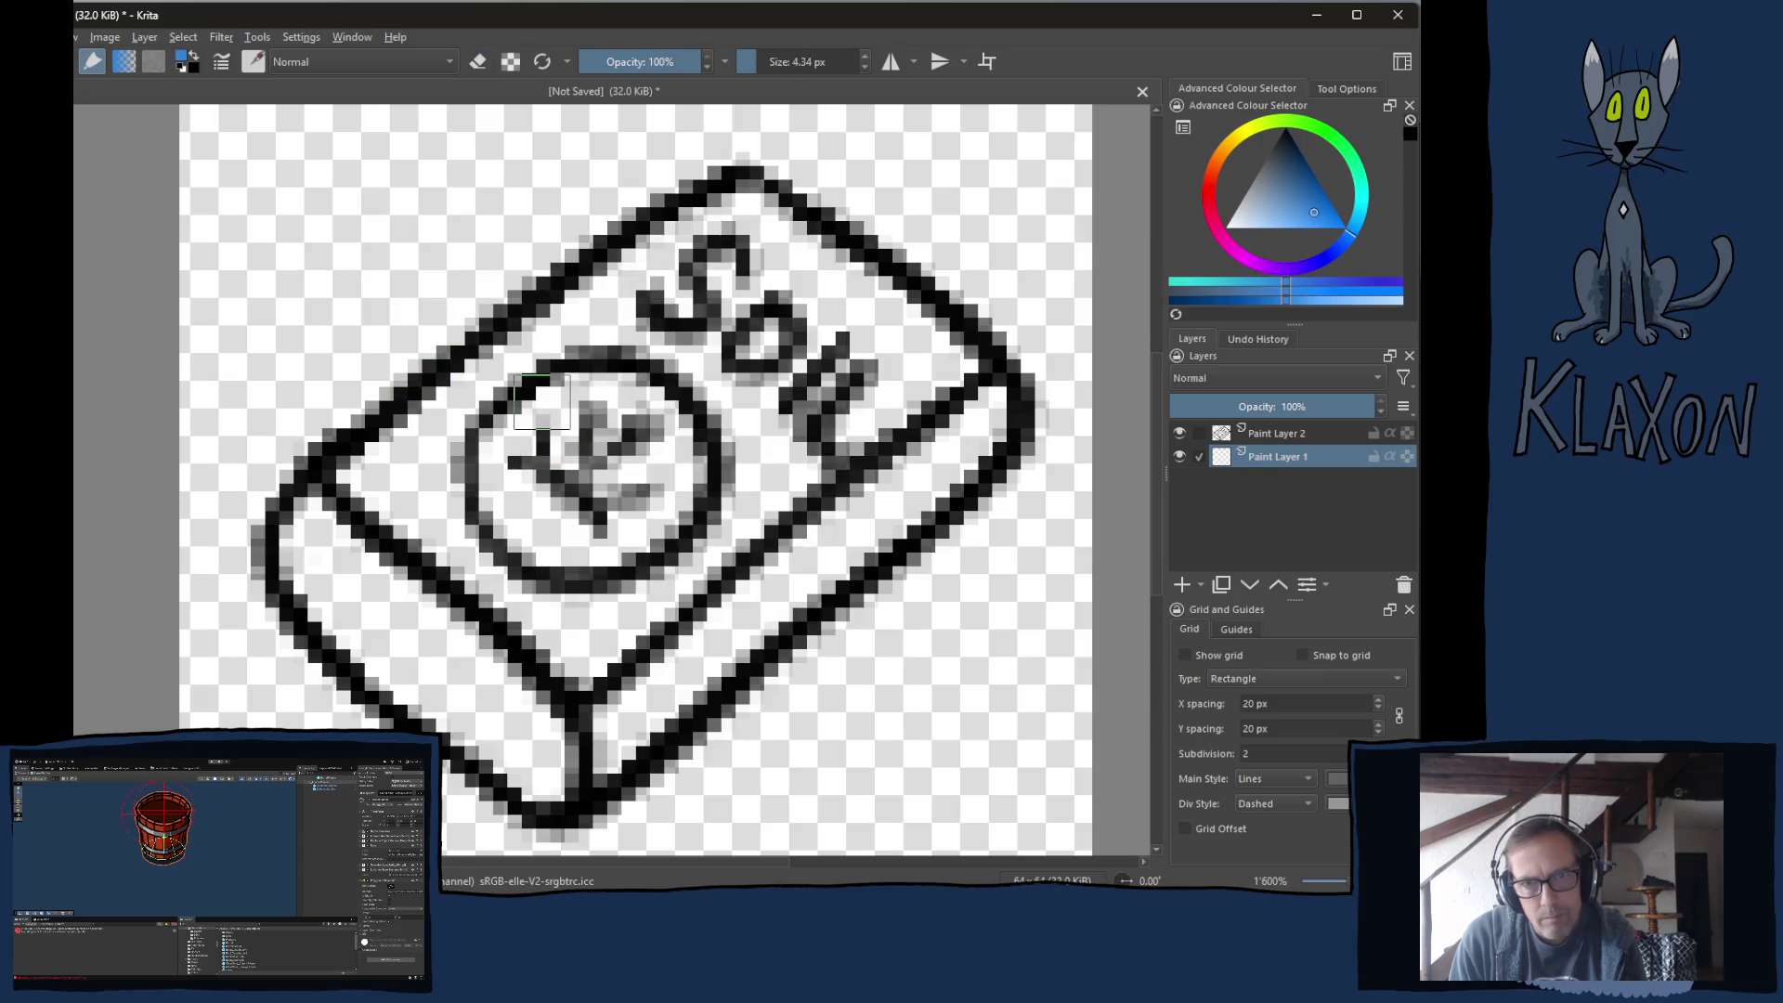
mouse_move(548, 452)
mouse_down()
mouse_move(519, 401)
mouse_move(516, 422)
mouse_move(555, 448)
mouse_move(589, 437)
mouse_move(645, 487)
mouse_move(660, 422)
mouse_move(687, 482)
mouse_move(708, 444)
mouse_move(650, 459)
mouse_up()
mouse_move(510, 435)
mouse_down()
mouse_move(645, 520)
mouse_move(667, 509)
mouse_up()
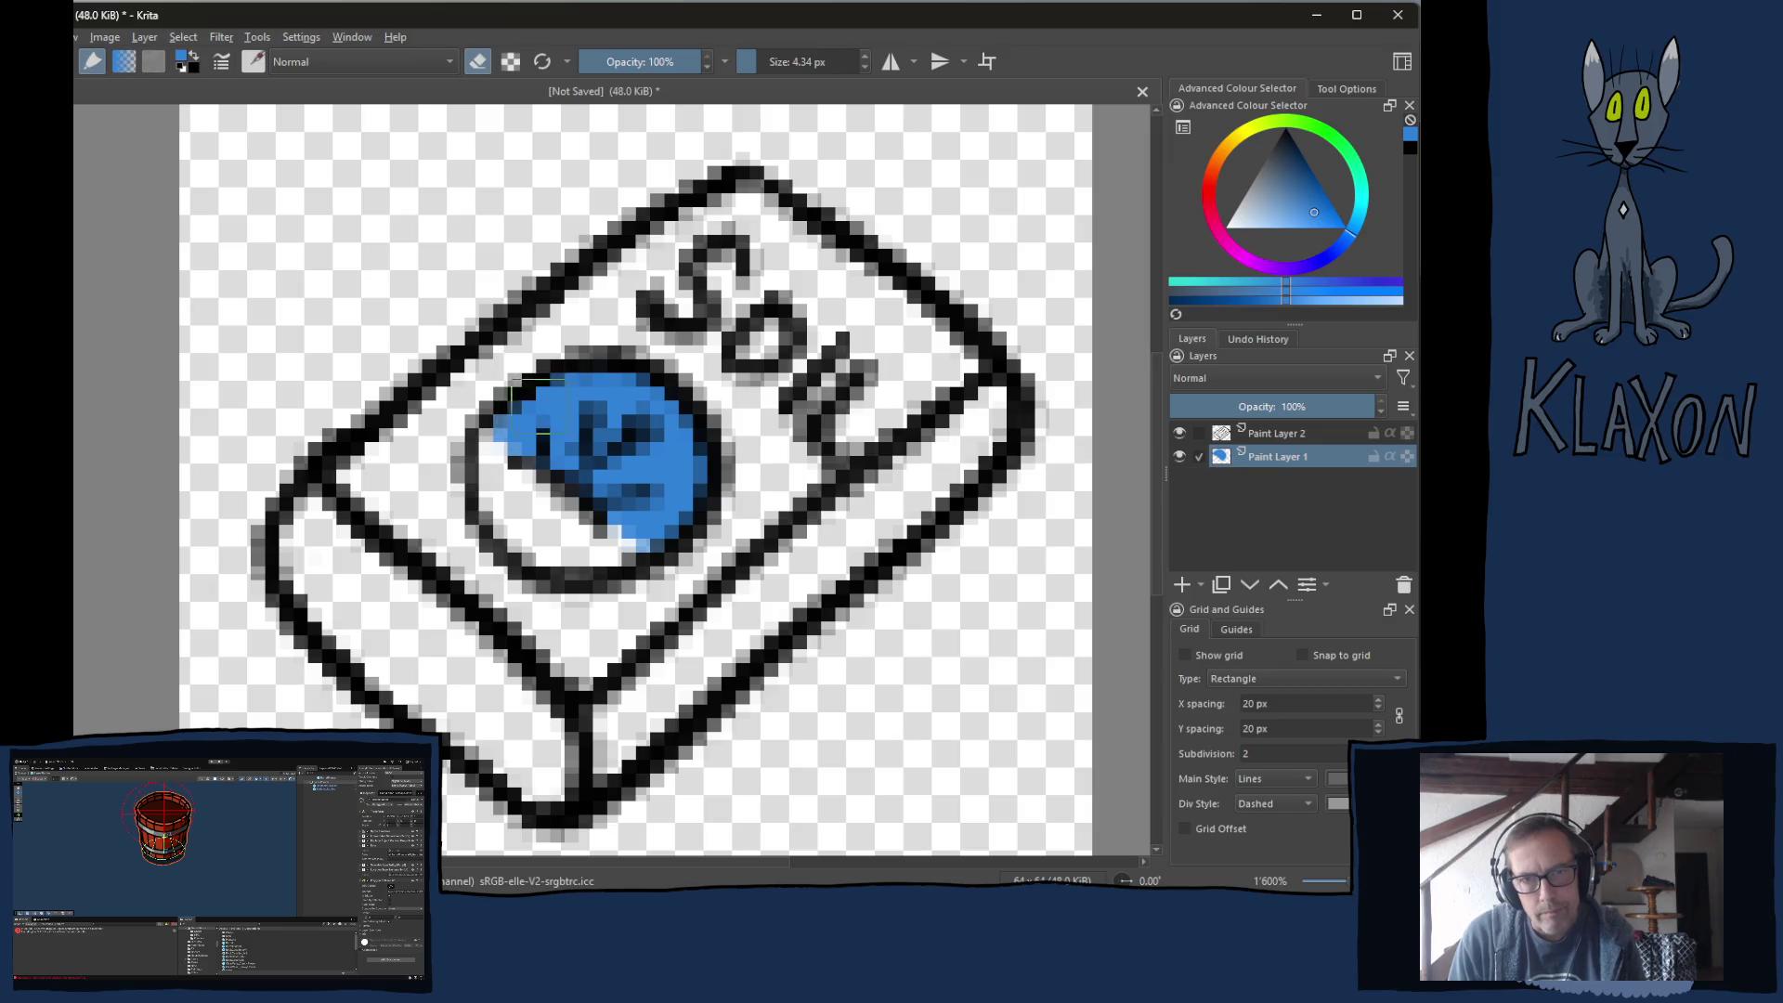
Paint a dark red-brown soil wedge over the circle's lower left.
right_click(524, 422)
mouse_move(471, 413)
mouse_down()
mouse_move(514, 427)
mouse_move(480, 406)
mouse_up()
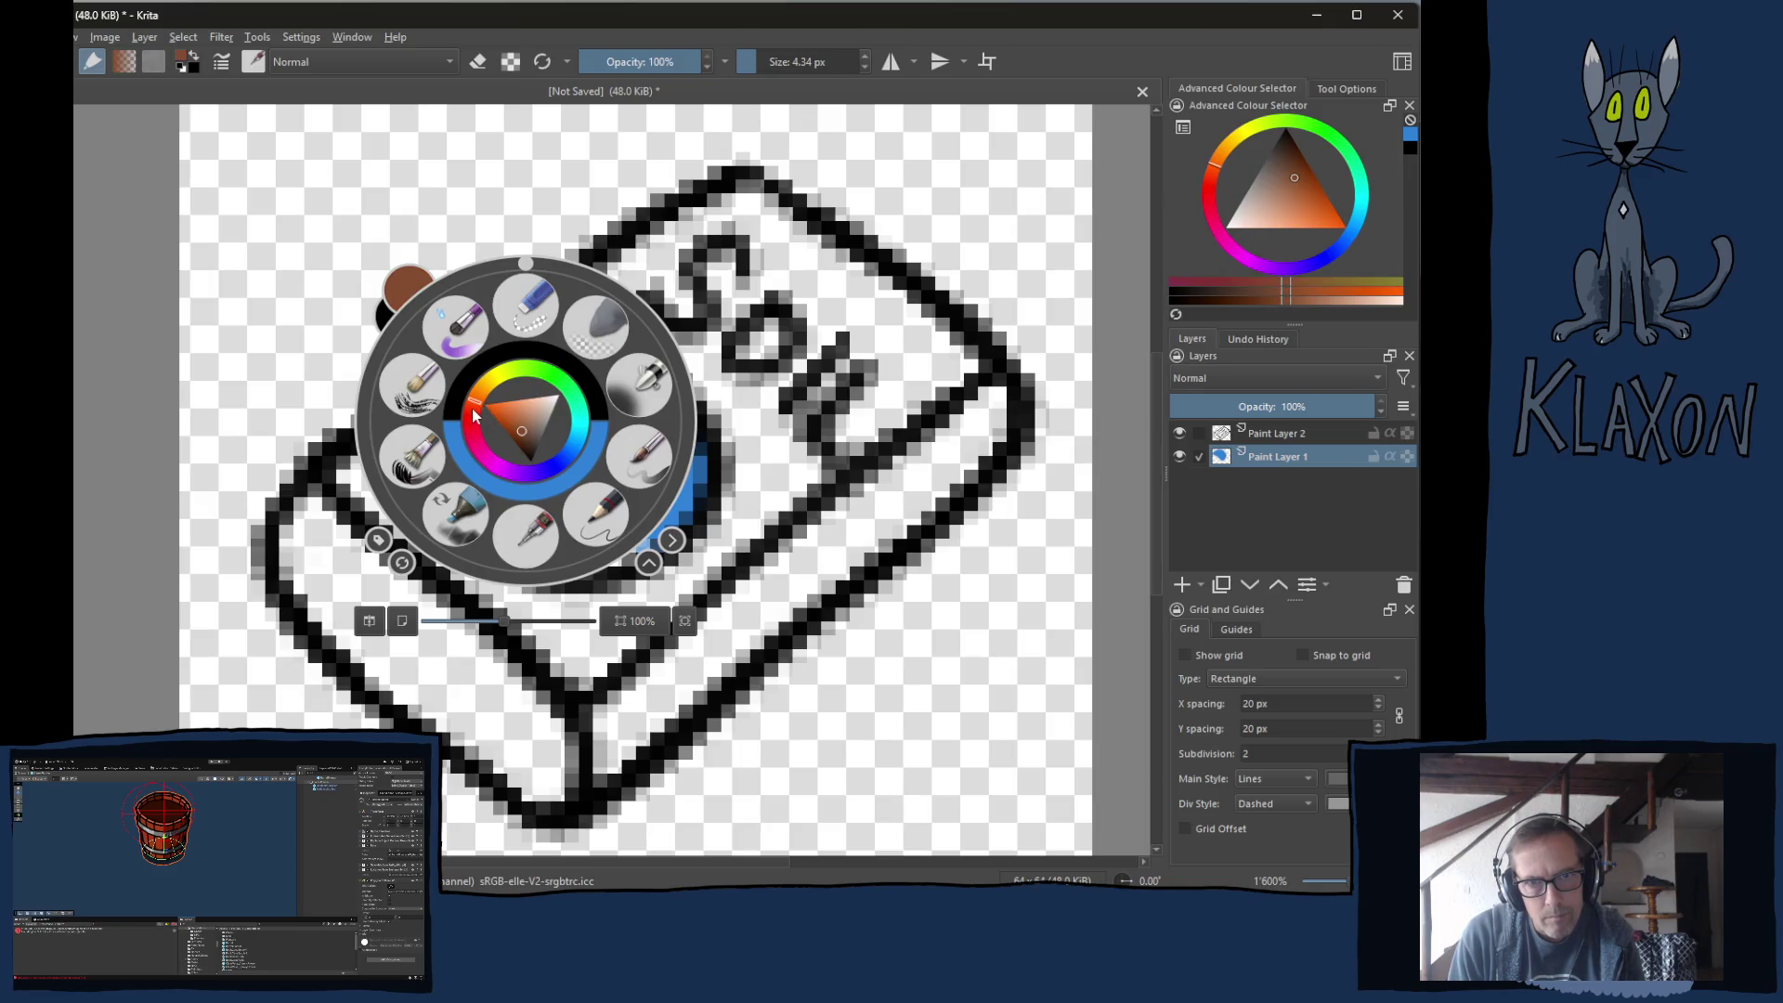
click(525, 430)
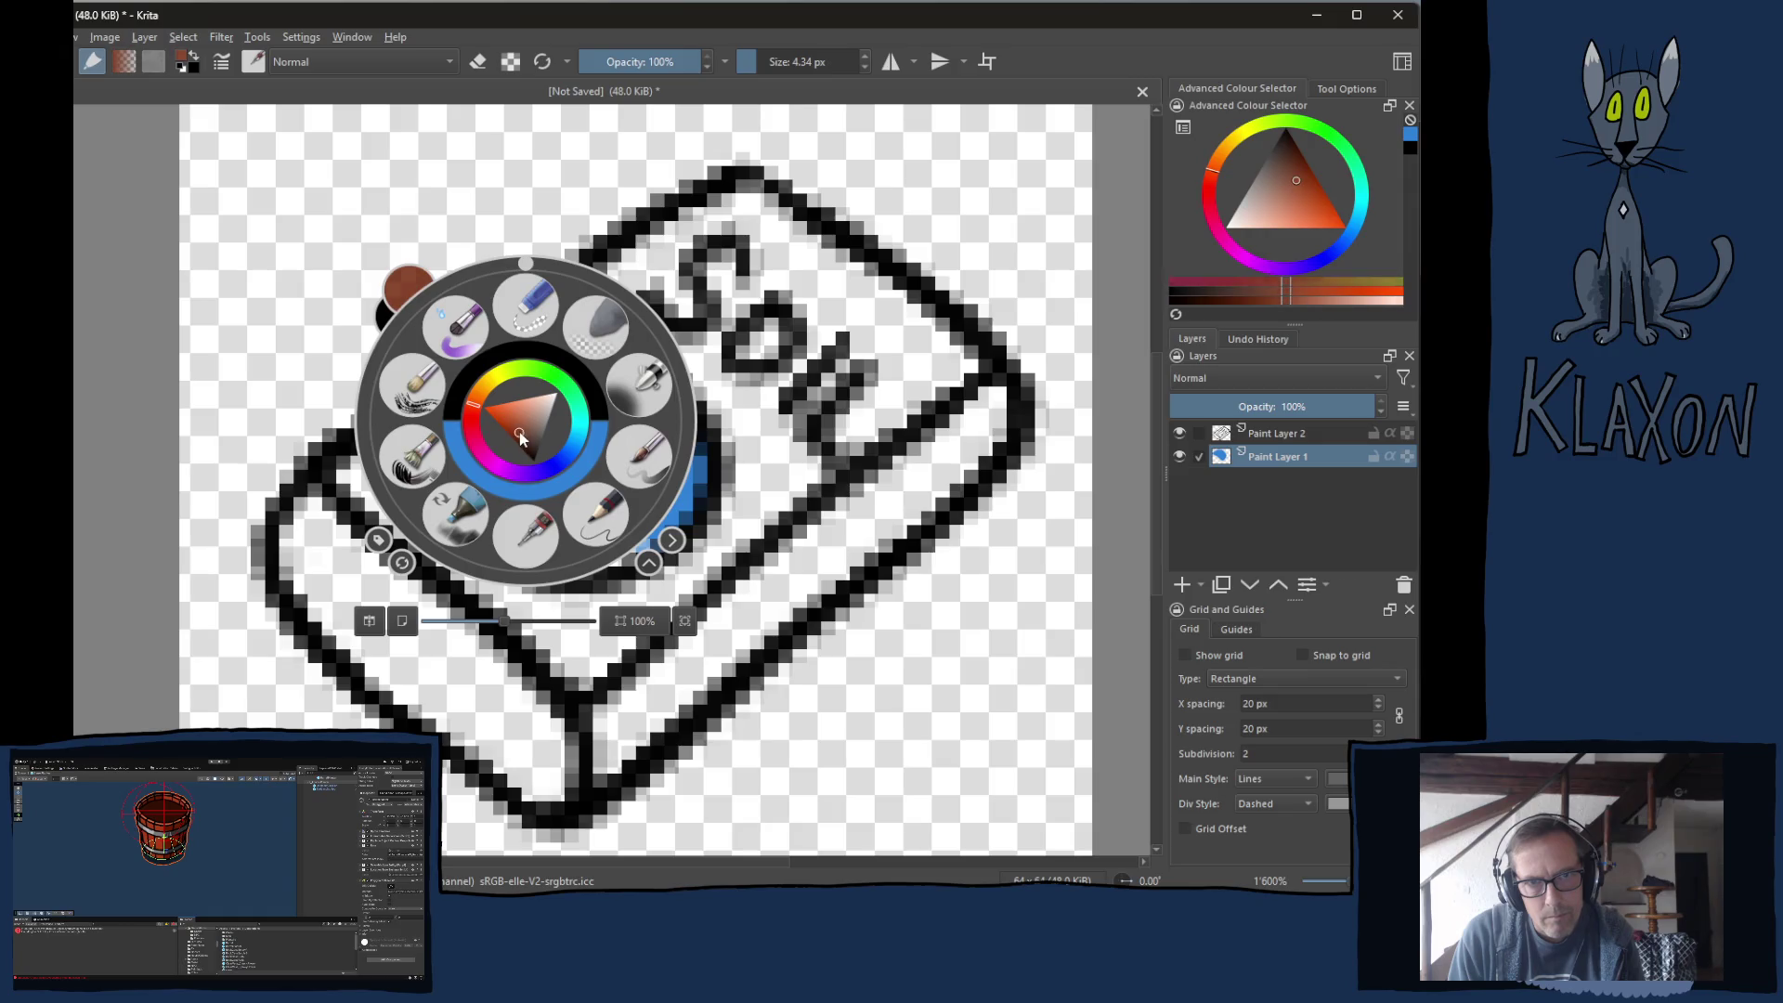
click(369, 335)
mouse_move(522, 506)
mouse_down()
mouse_move(492, 459)
mouse_move(636, 550)
mouse_move(489, 497)
mouse_move(557, 557)
mouse_move(632, 550)
mouse_up()
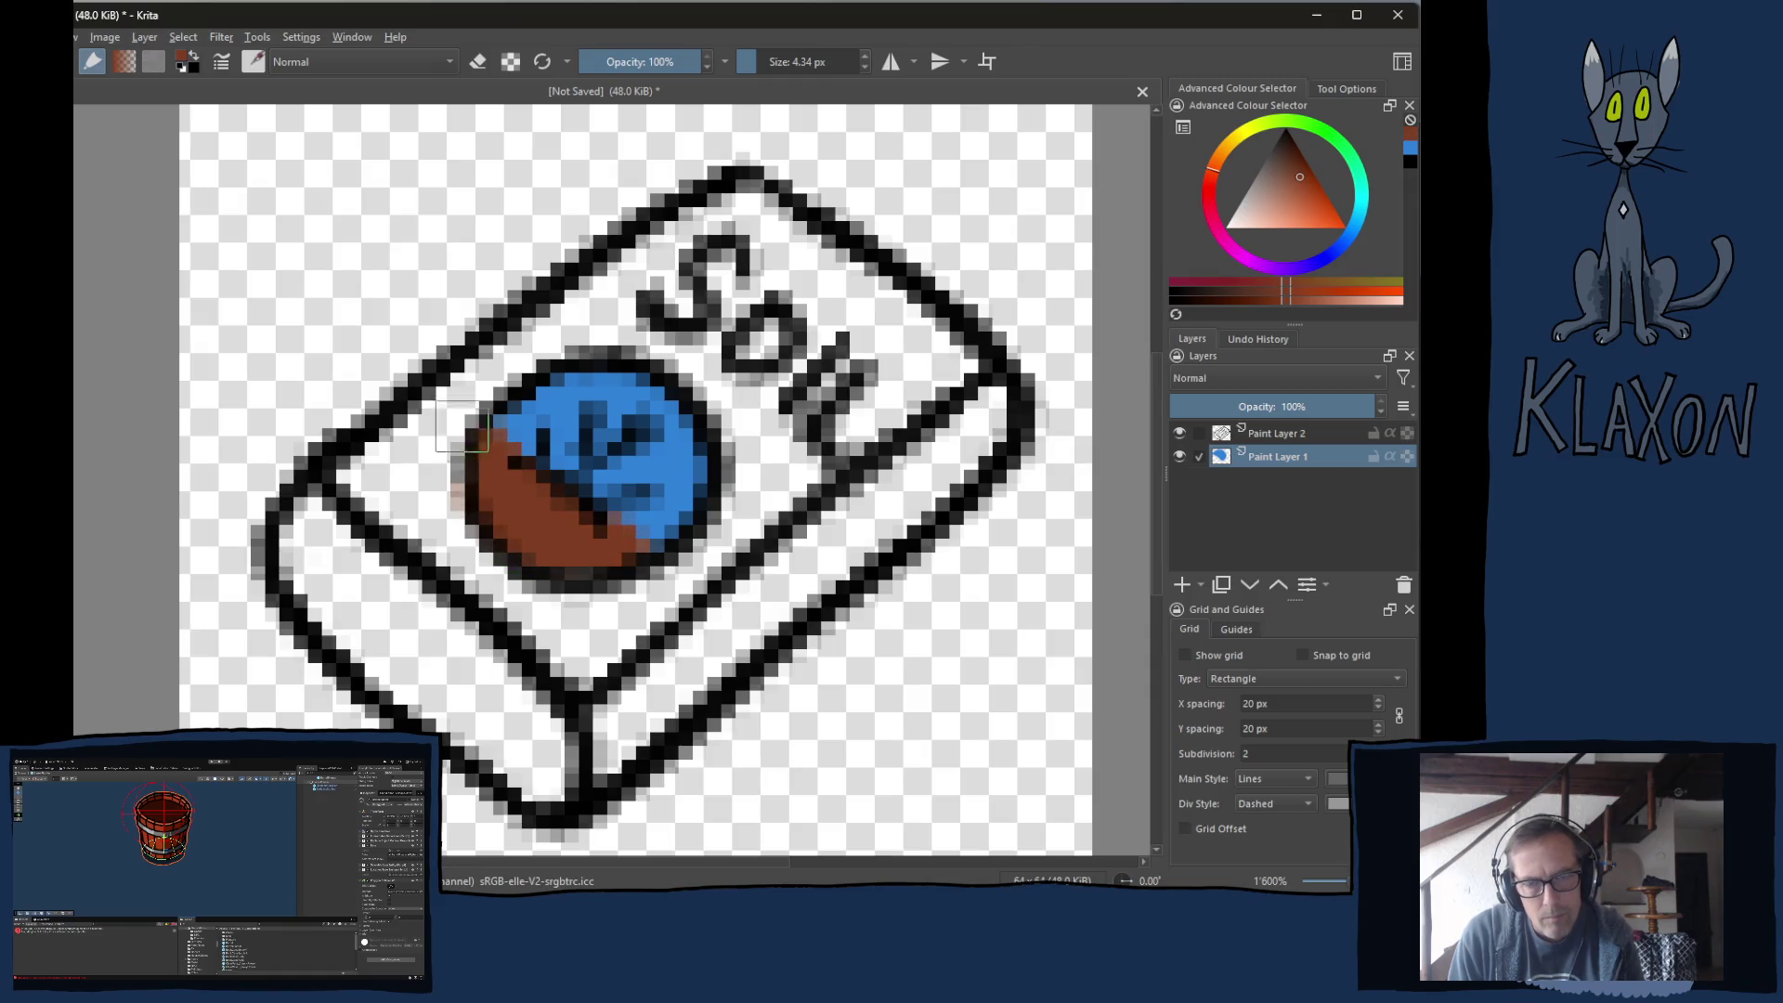
key(e)
key(e)
Paint a green grass band across the circle.
right_click(492, 467)
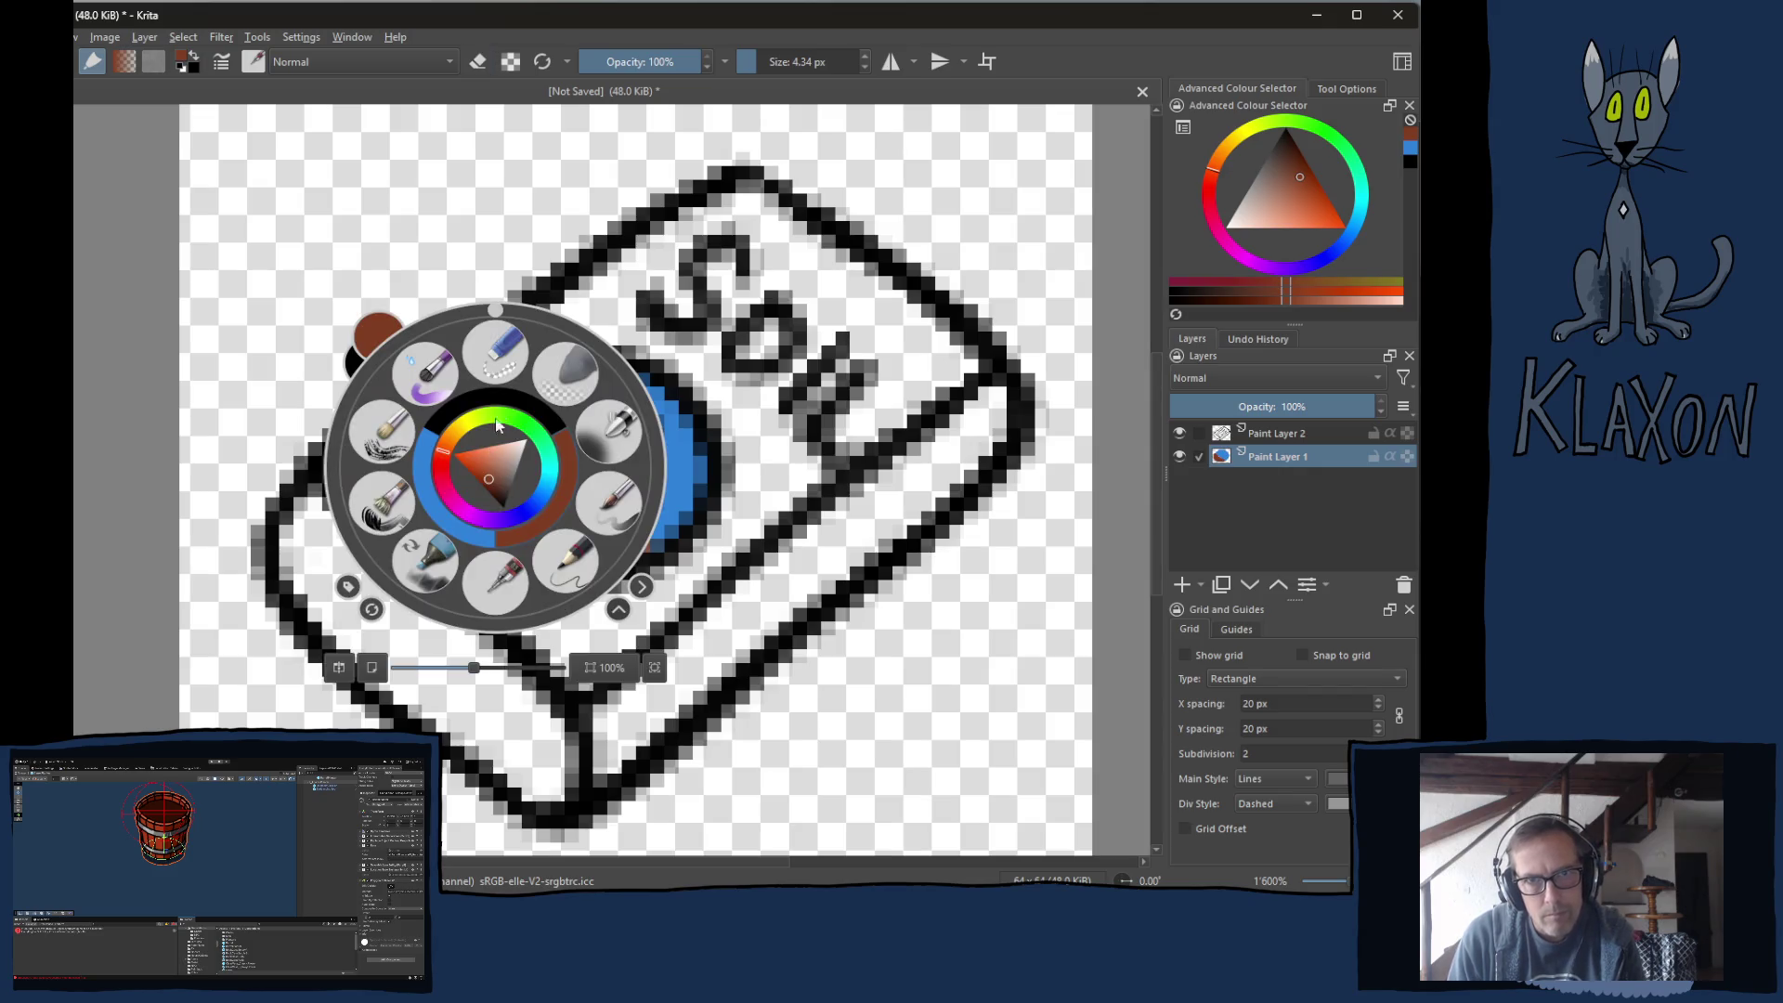
click(523, 428)
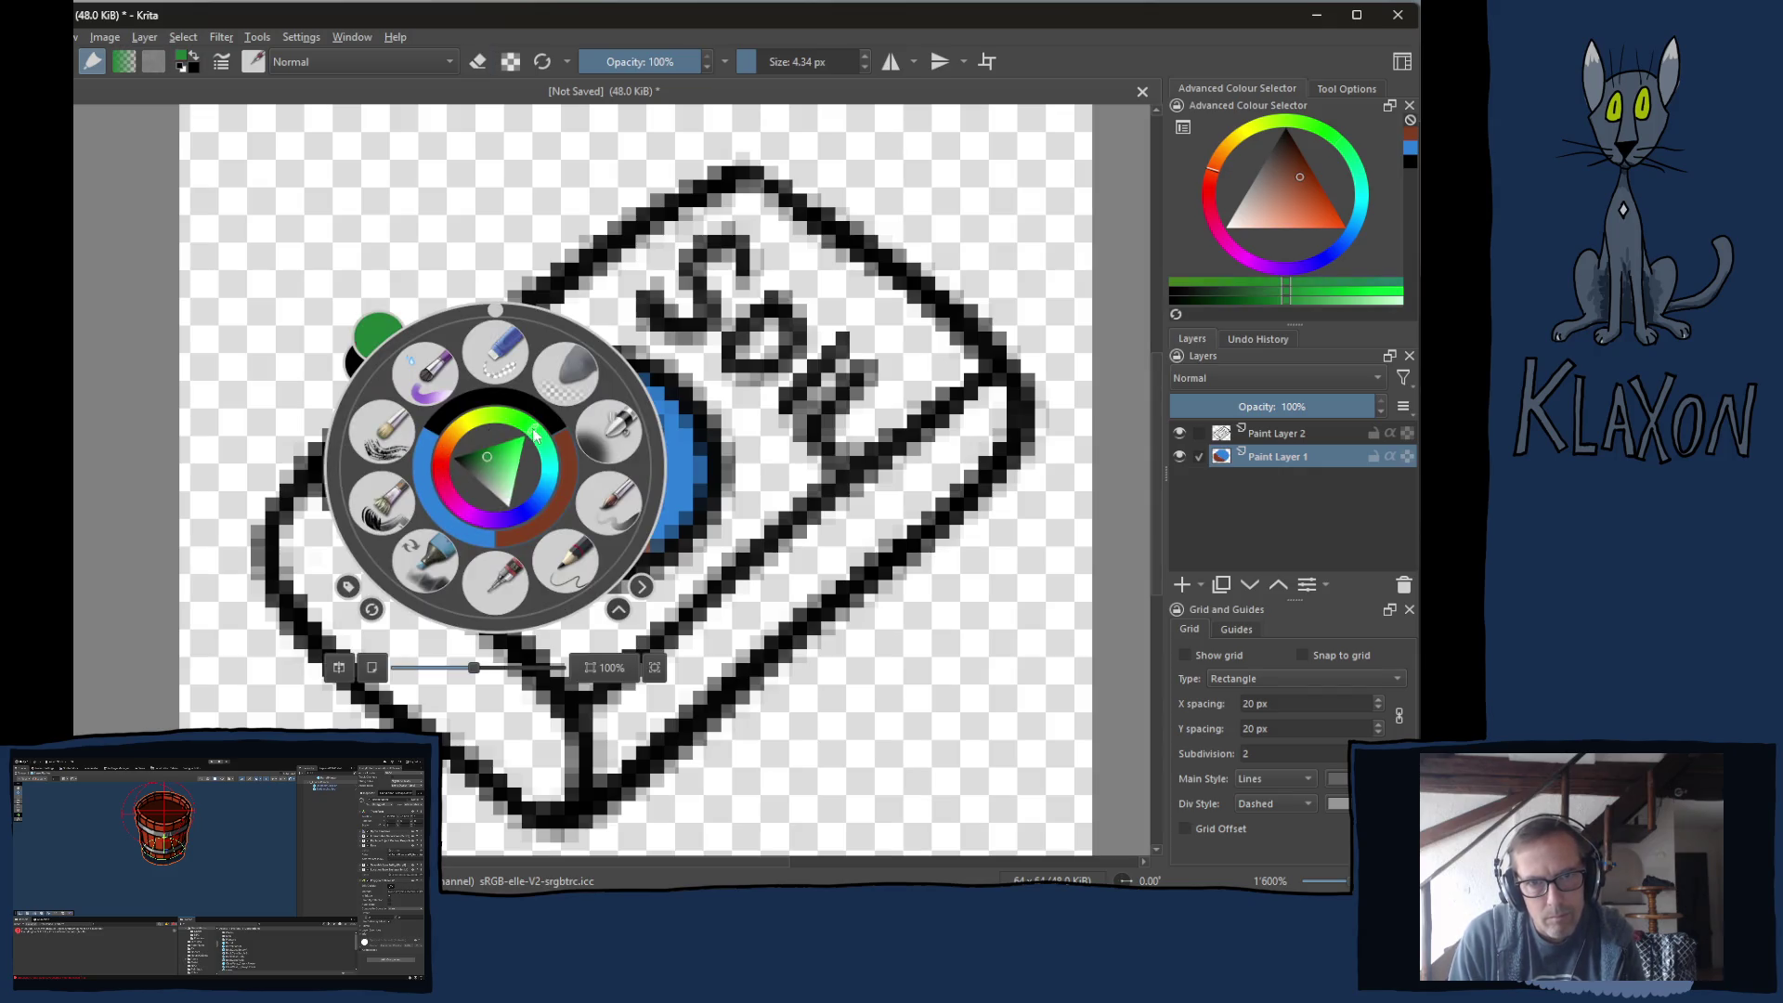
click(493, 453)
click(277, 403)
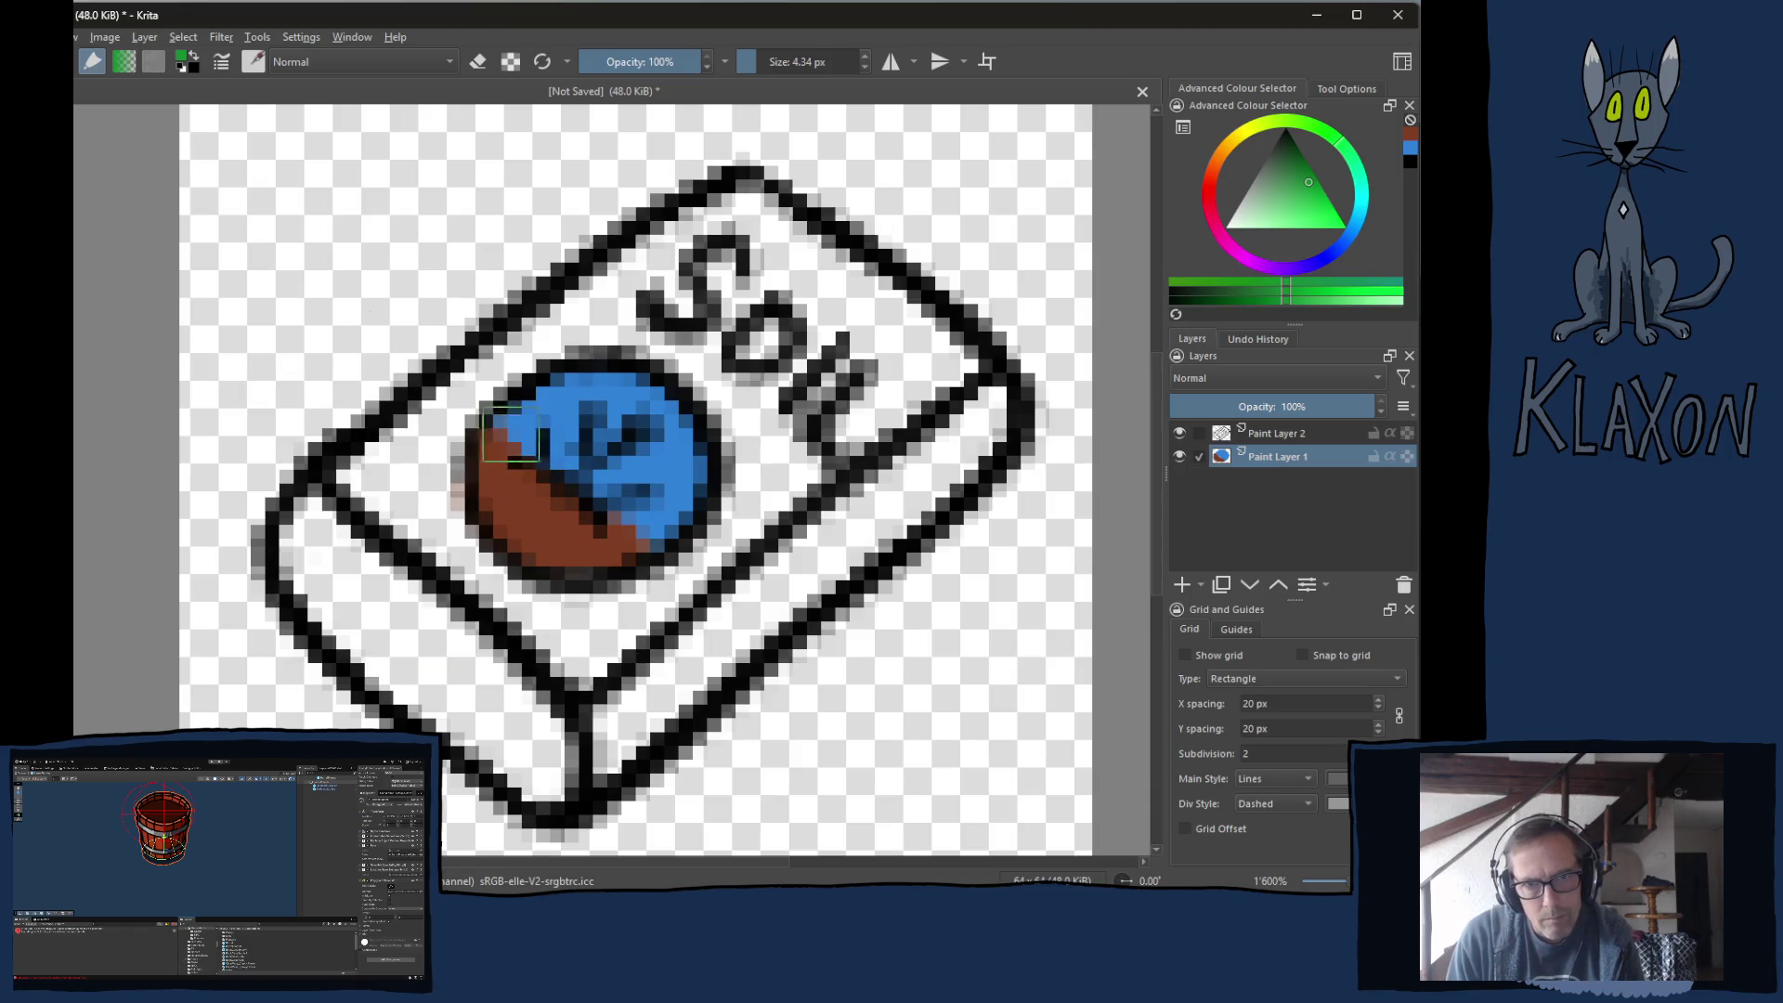
click(501, 435)
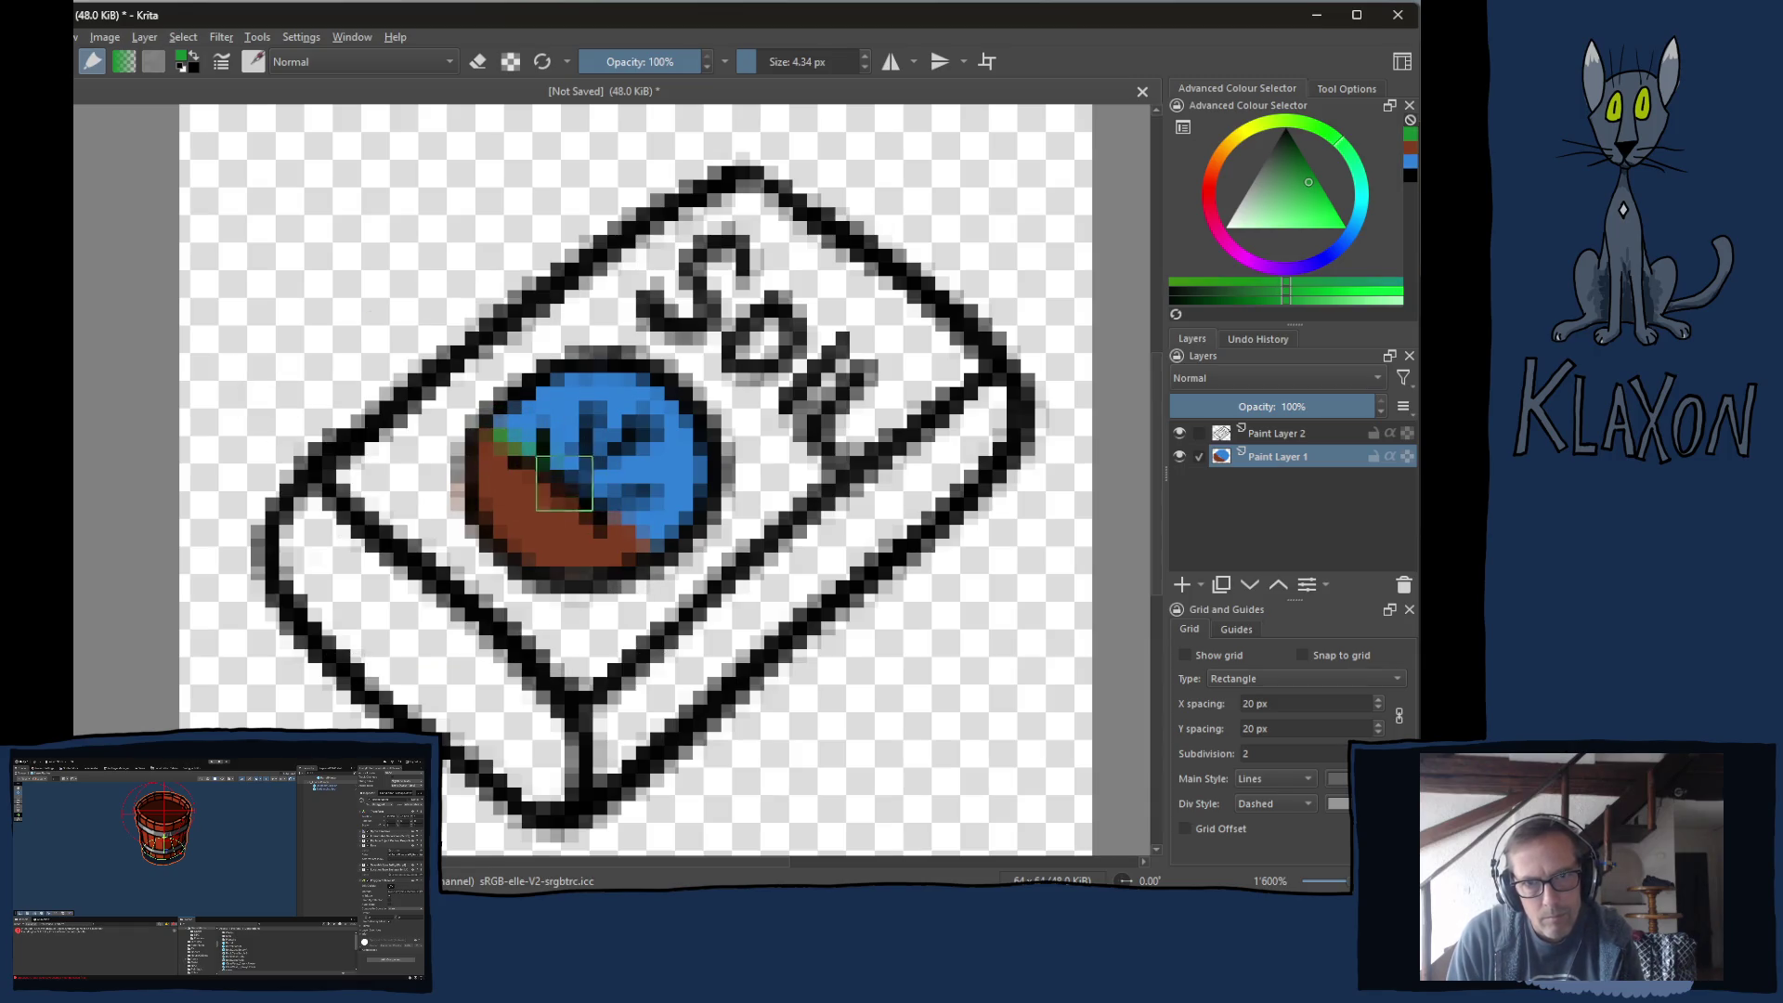
mouse_move(608, 427)
mouse_down()
mouse_move(585, 488)
mouse_move(617, 520)
mouse_move(492, 445)
mouse_move(570, 475)
mouse_move(595, 459)
mouse_move(566, 446)
mouse_up()
Sample the blue and other colours back from the circle.
key(e)
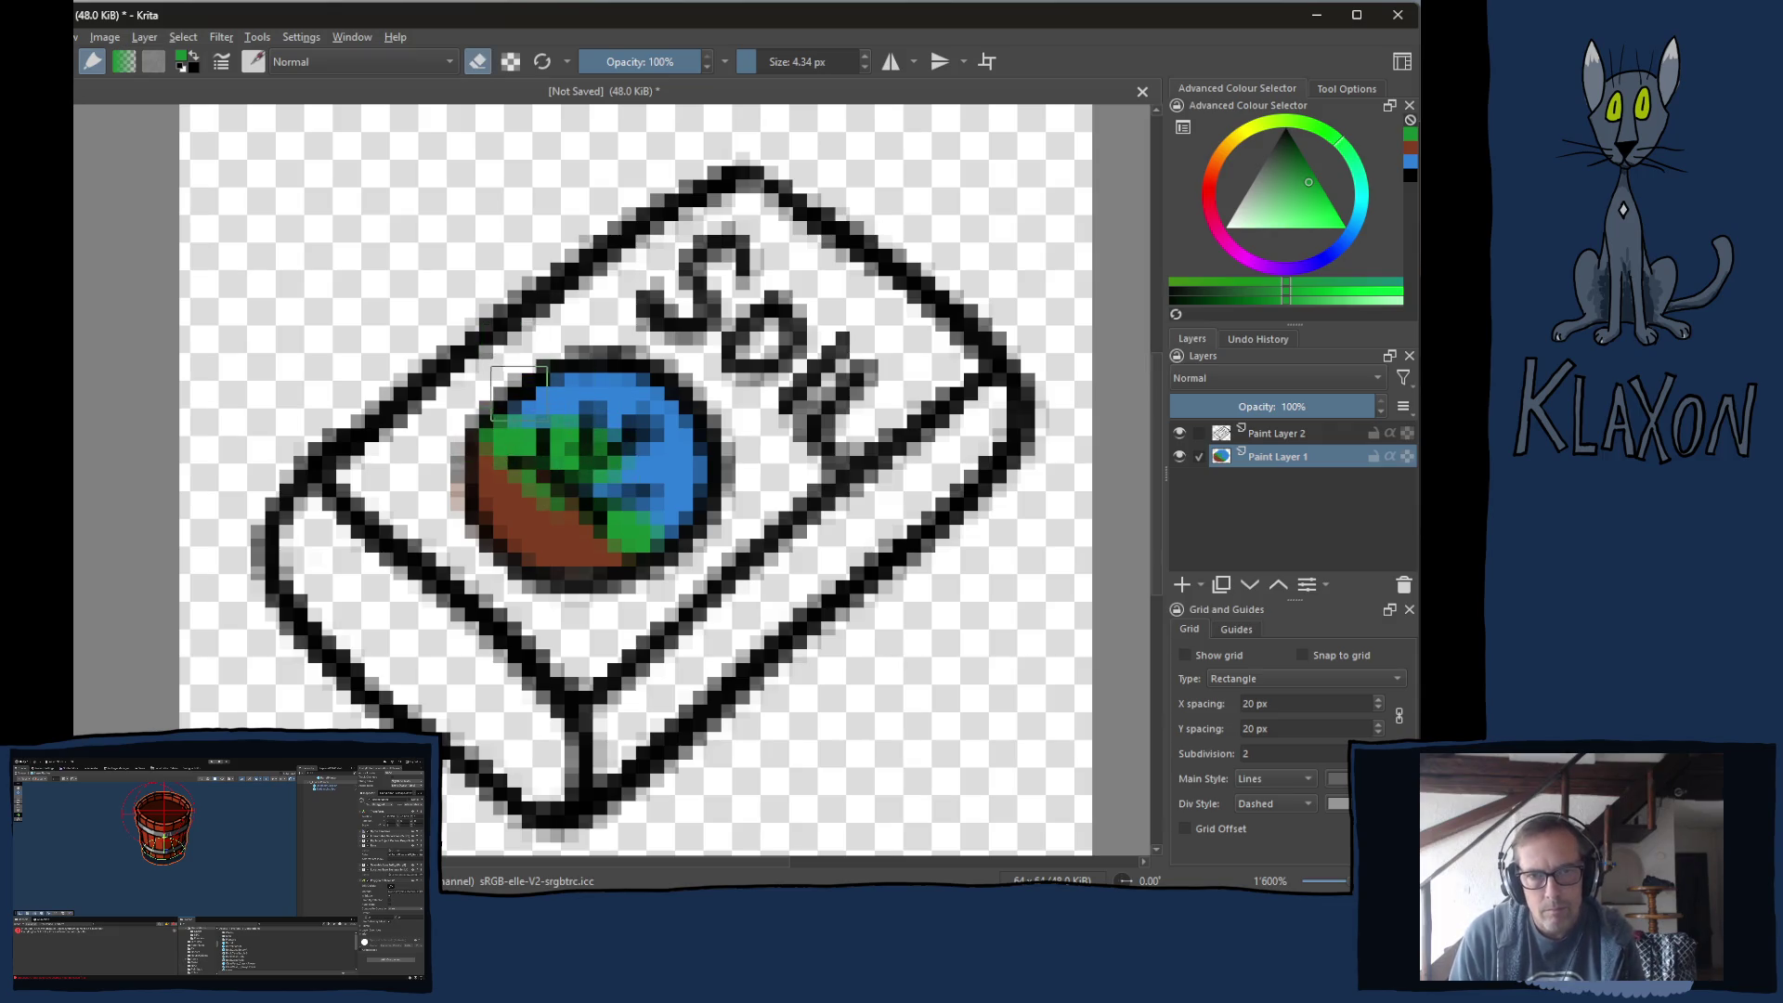
key(e)
ctrl+click(586, 418)
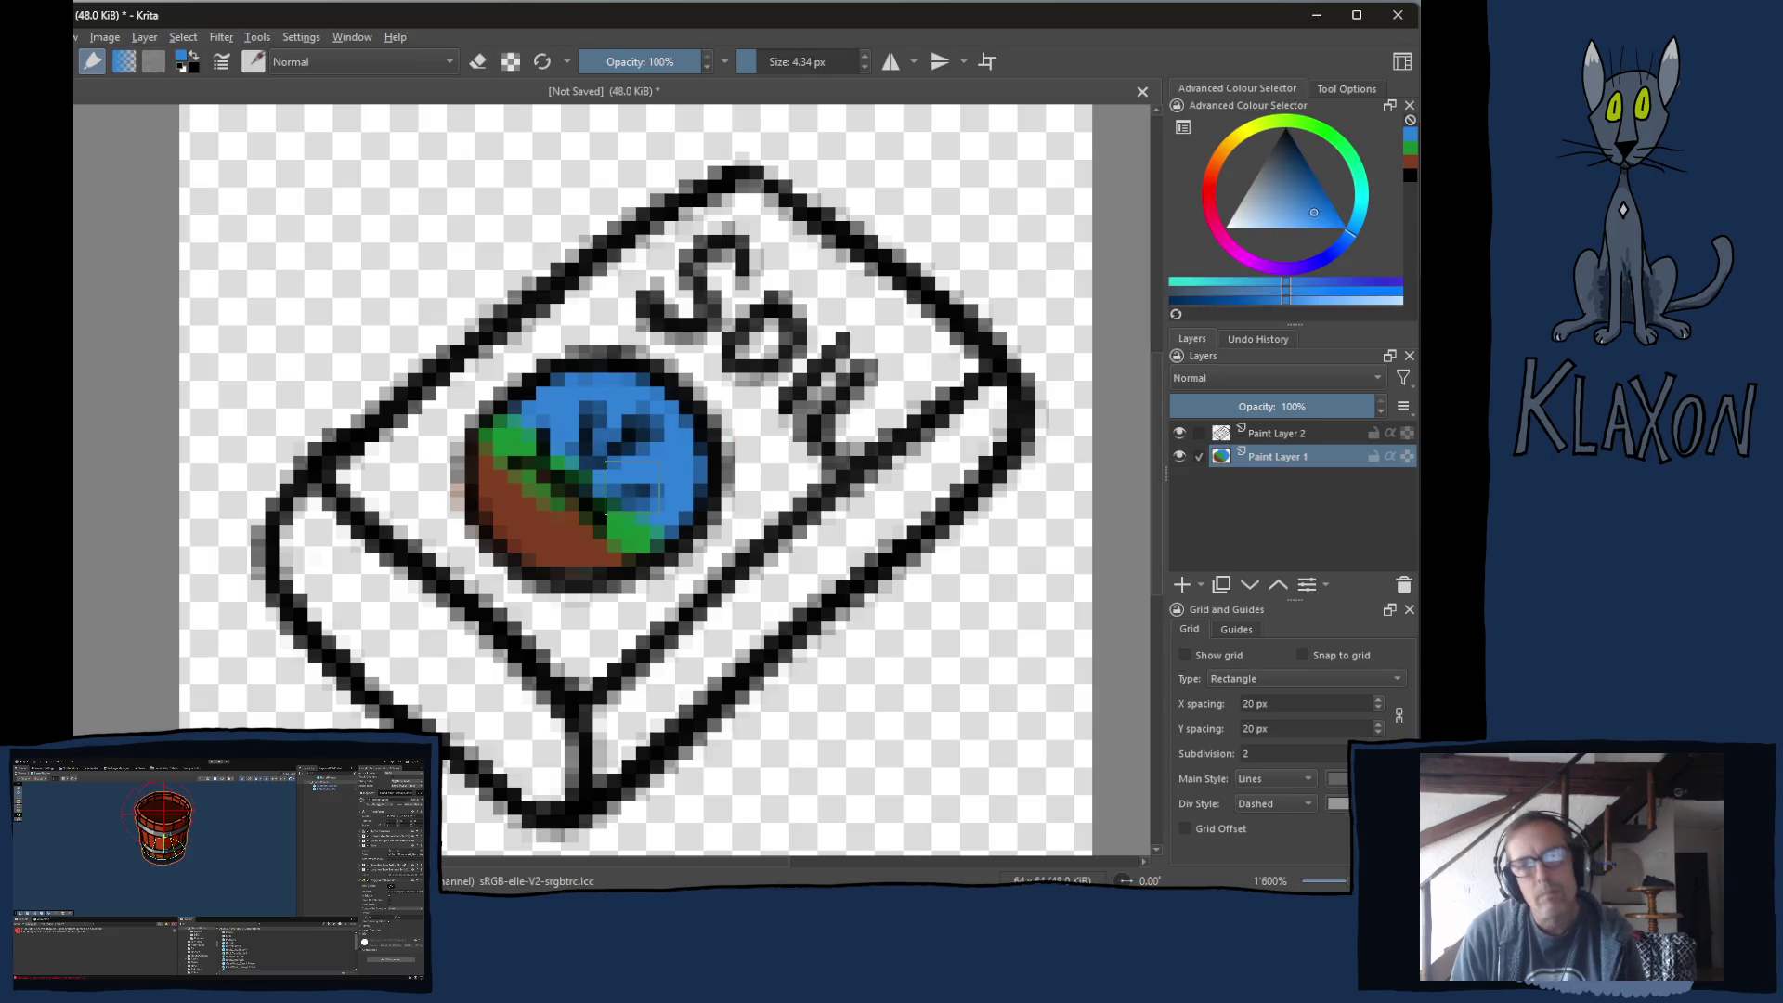
ctrl+click(594, 561)
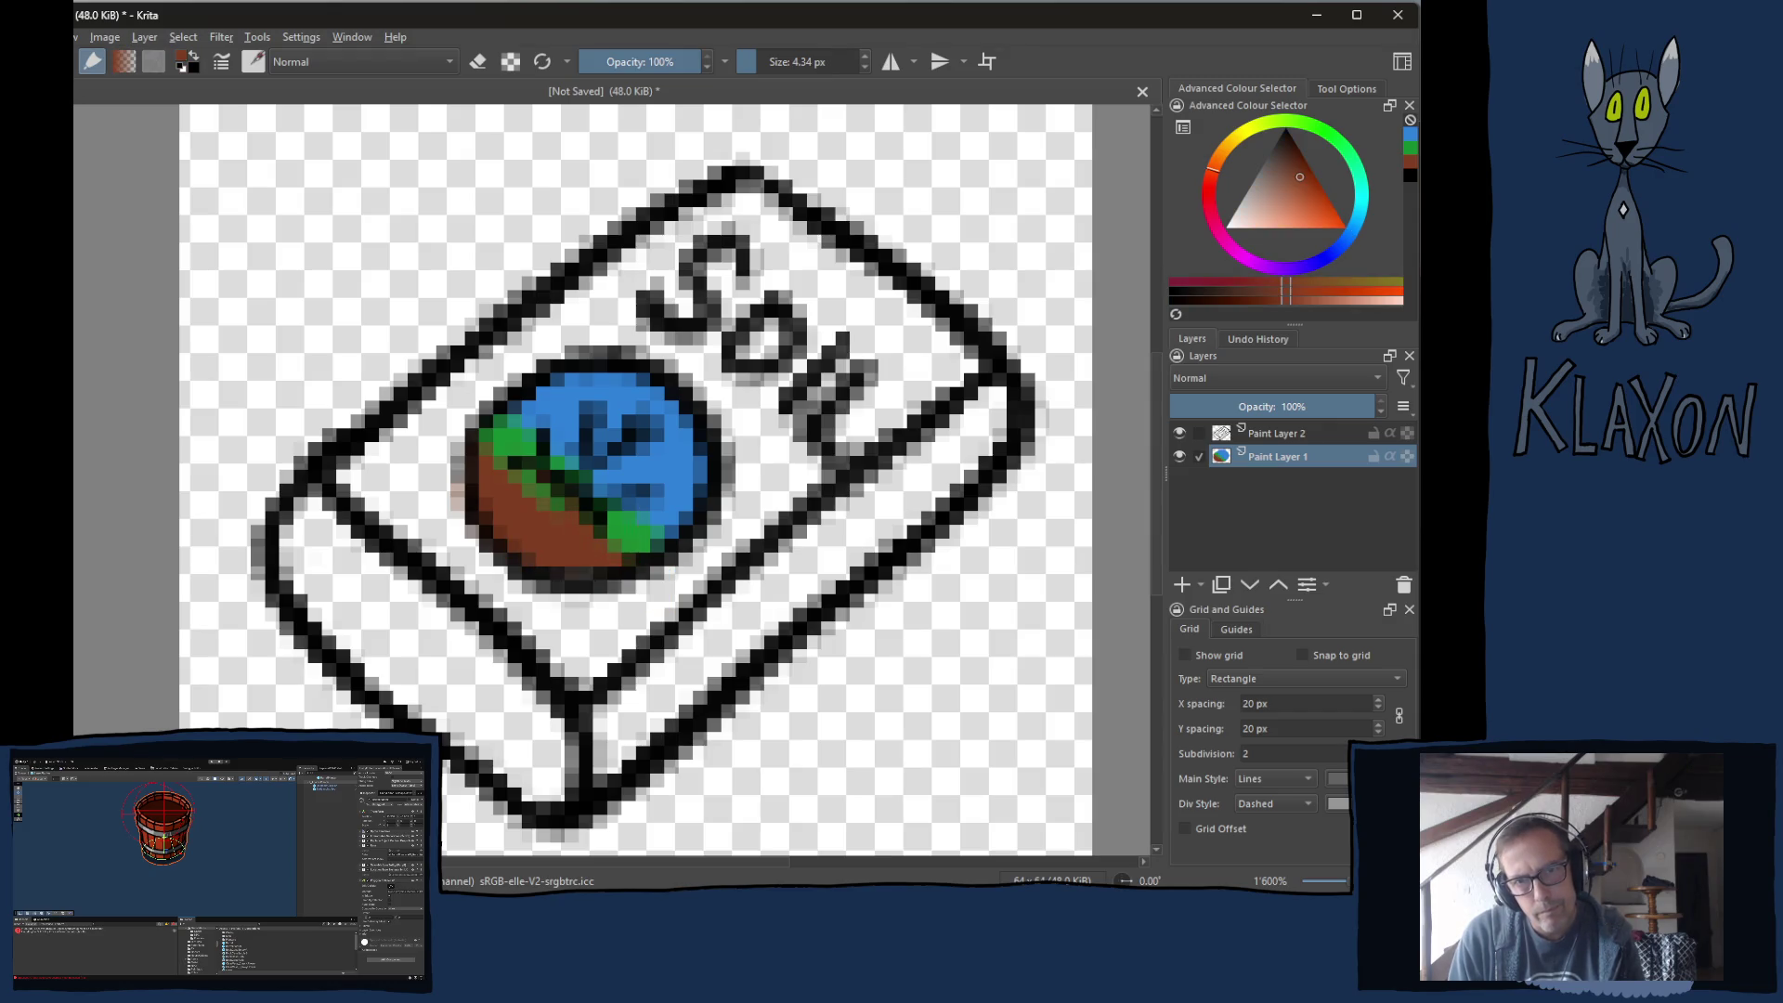
Sample the bright green and add more along the circle's lower right.
ctrl+click(609, 532)
drag(610, 533, 597, 514)
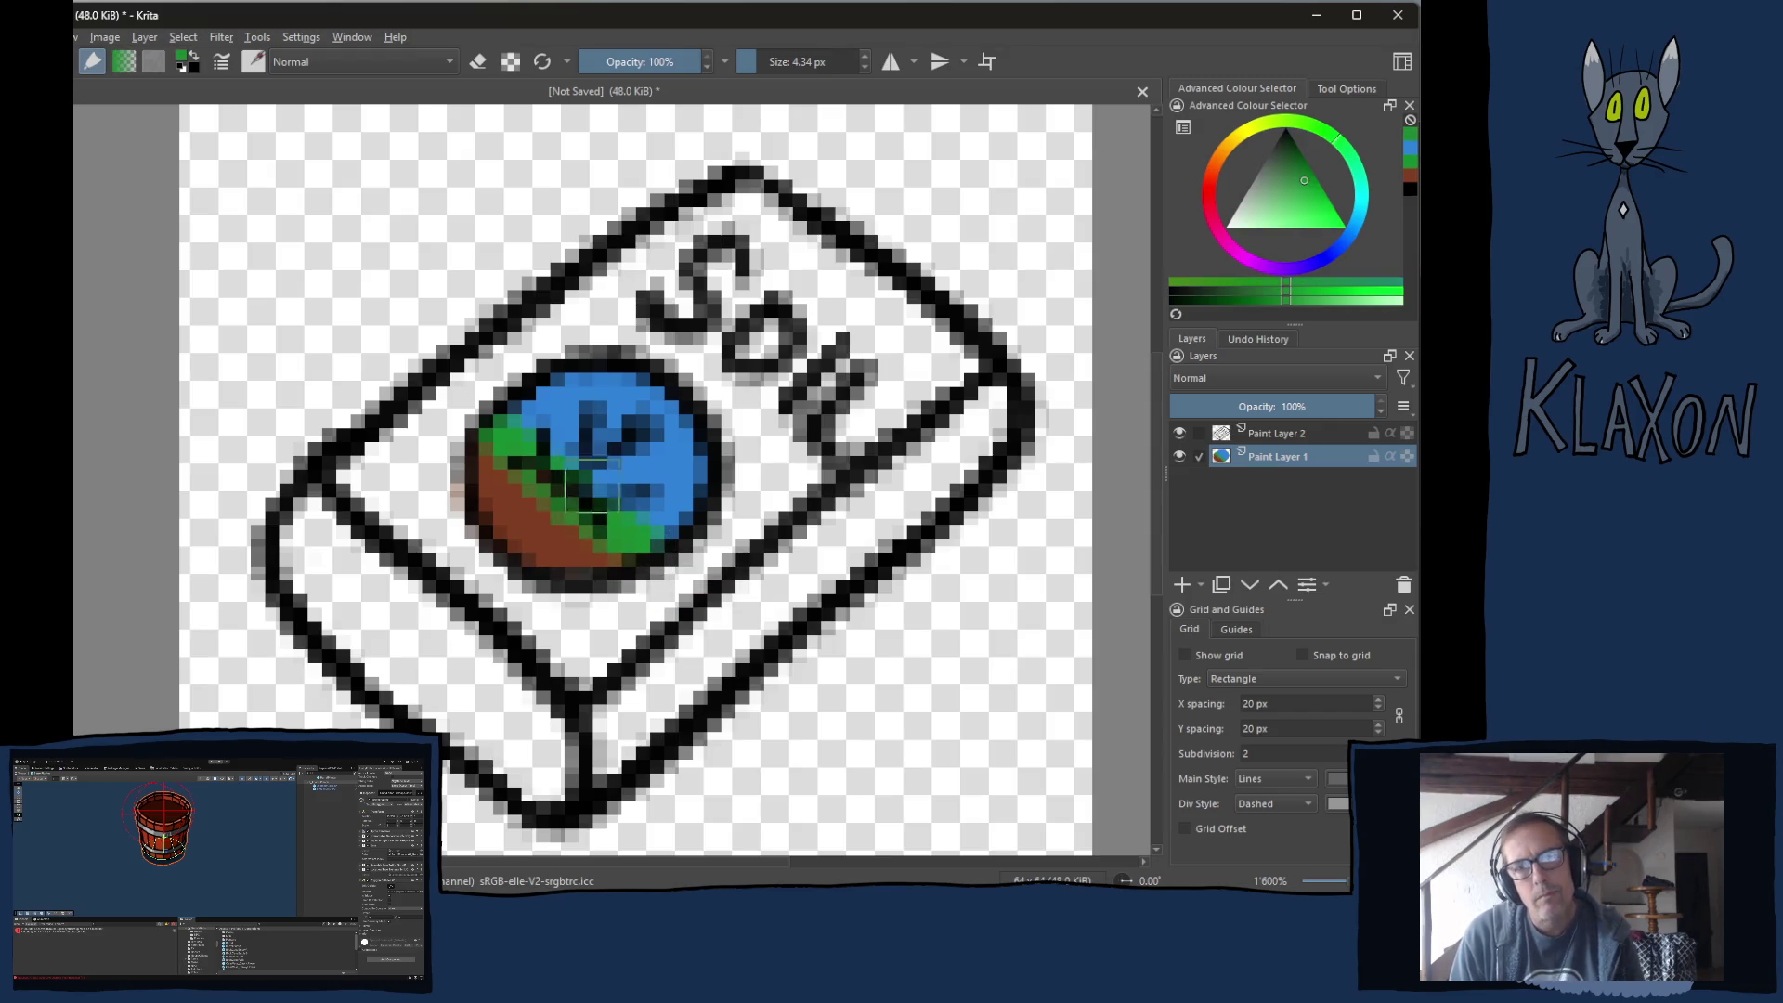
key(e)
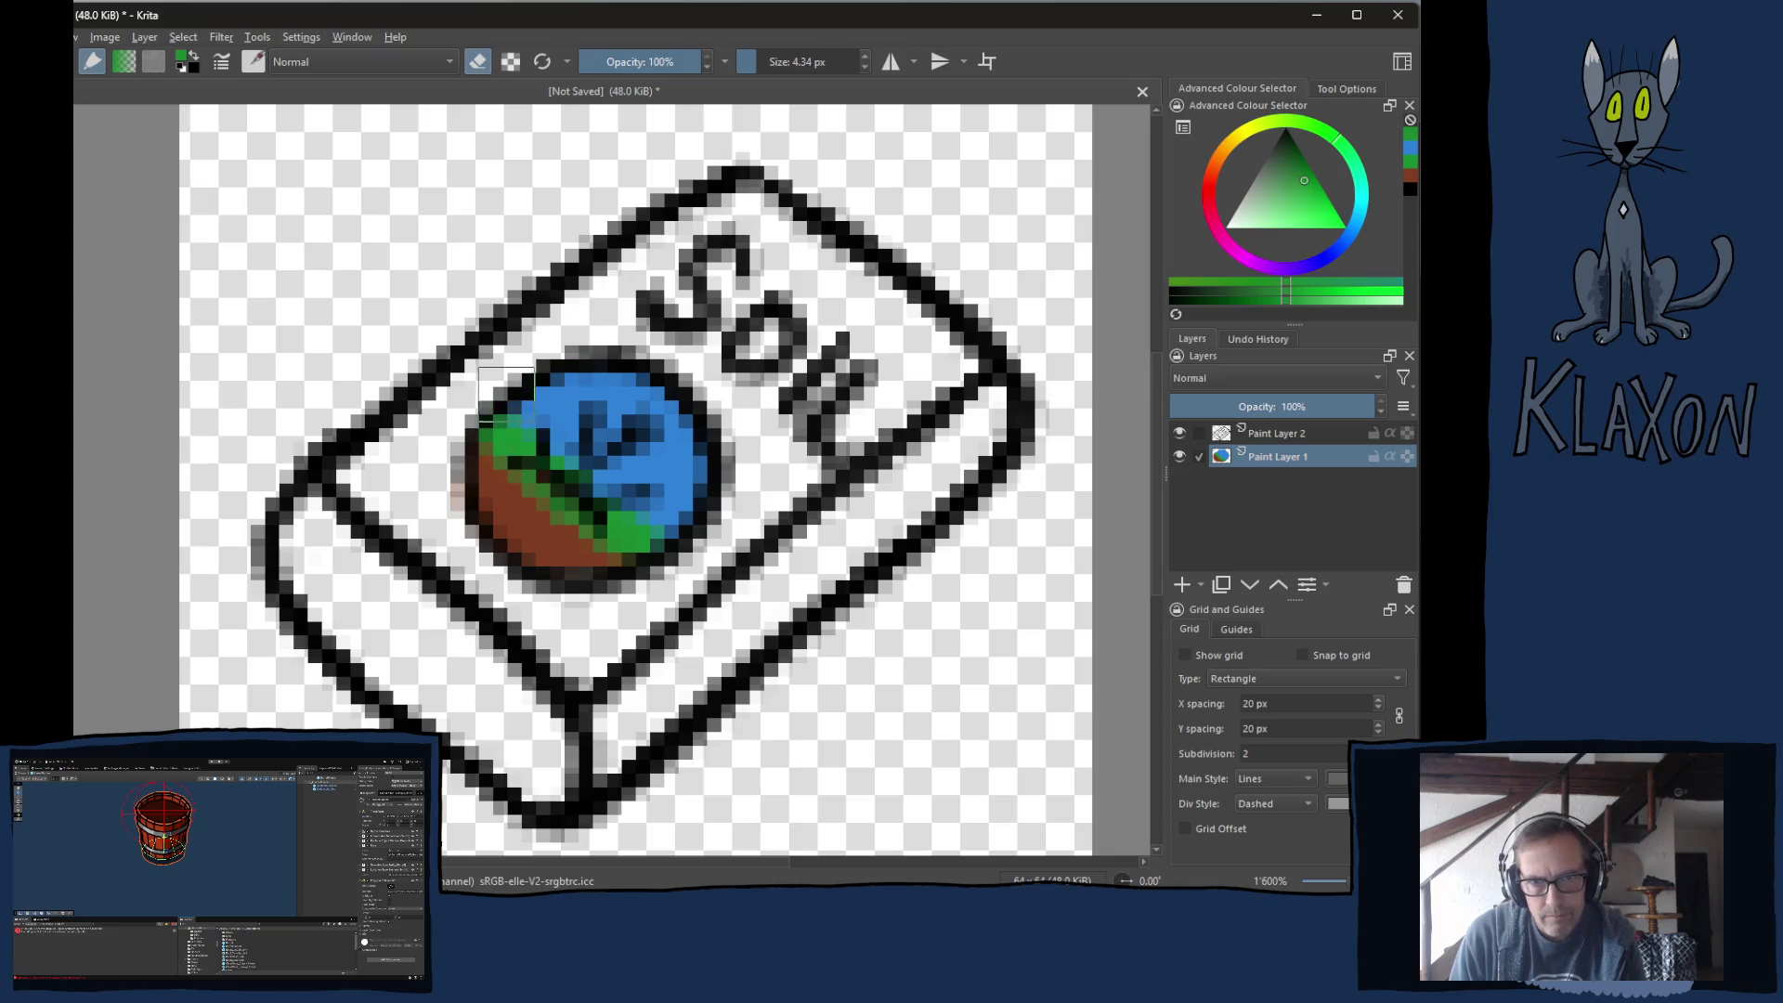
key(e)
Fill the bag's top face with a pale blue-white colour.
right_click(515, 413)
drag(529, 429, 524, 452)
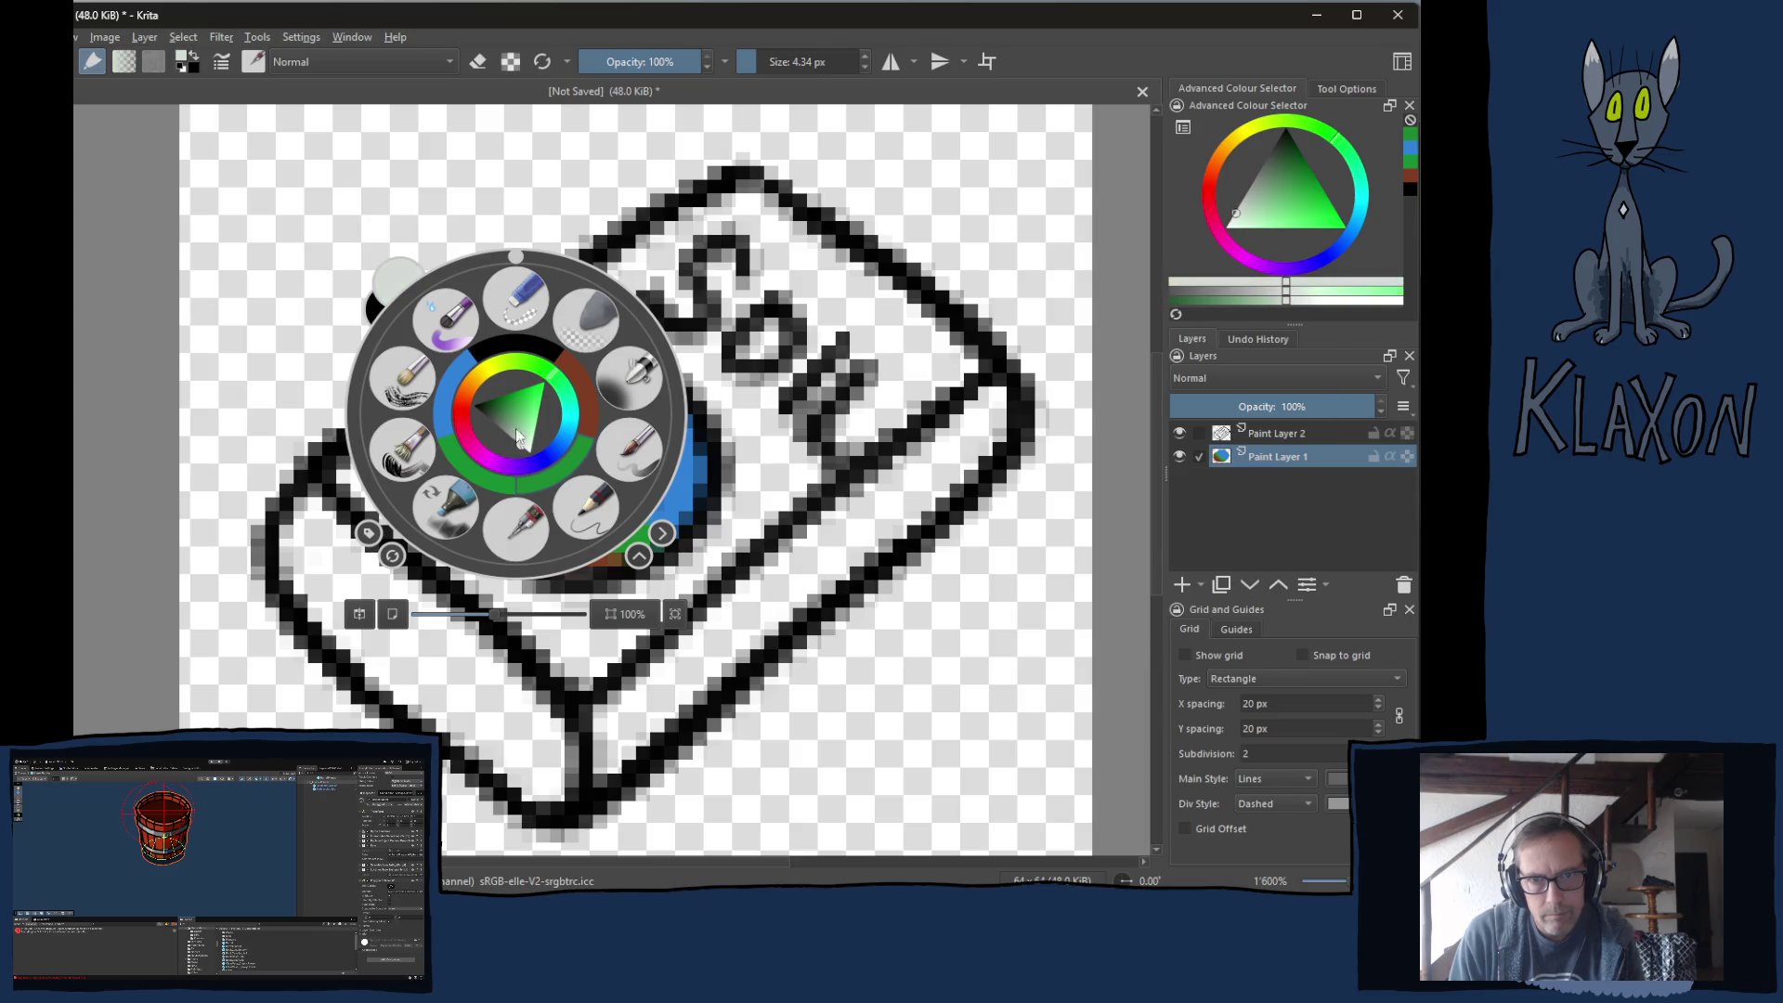
click(451, 393)
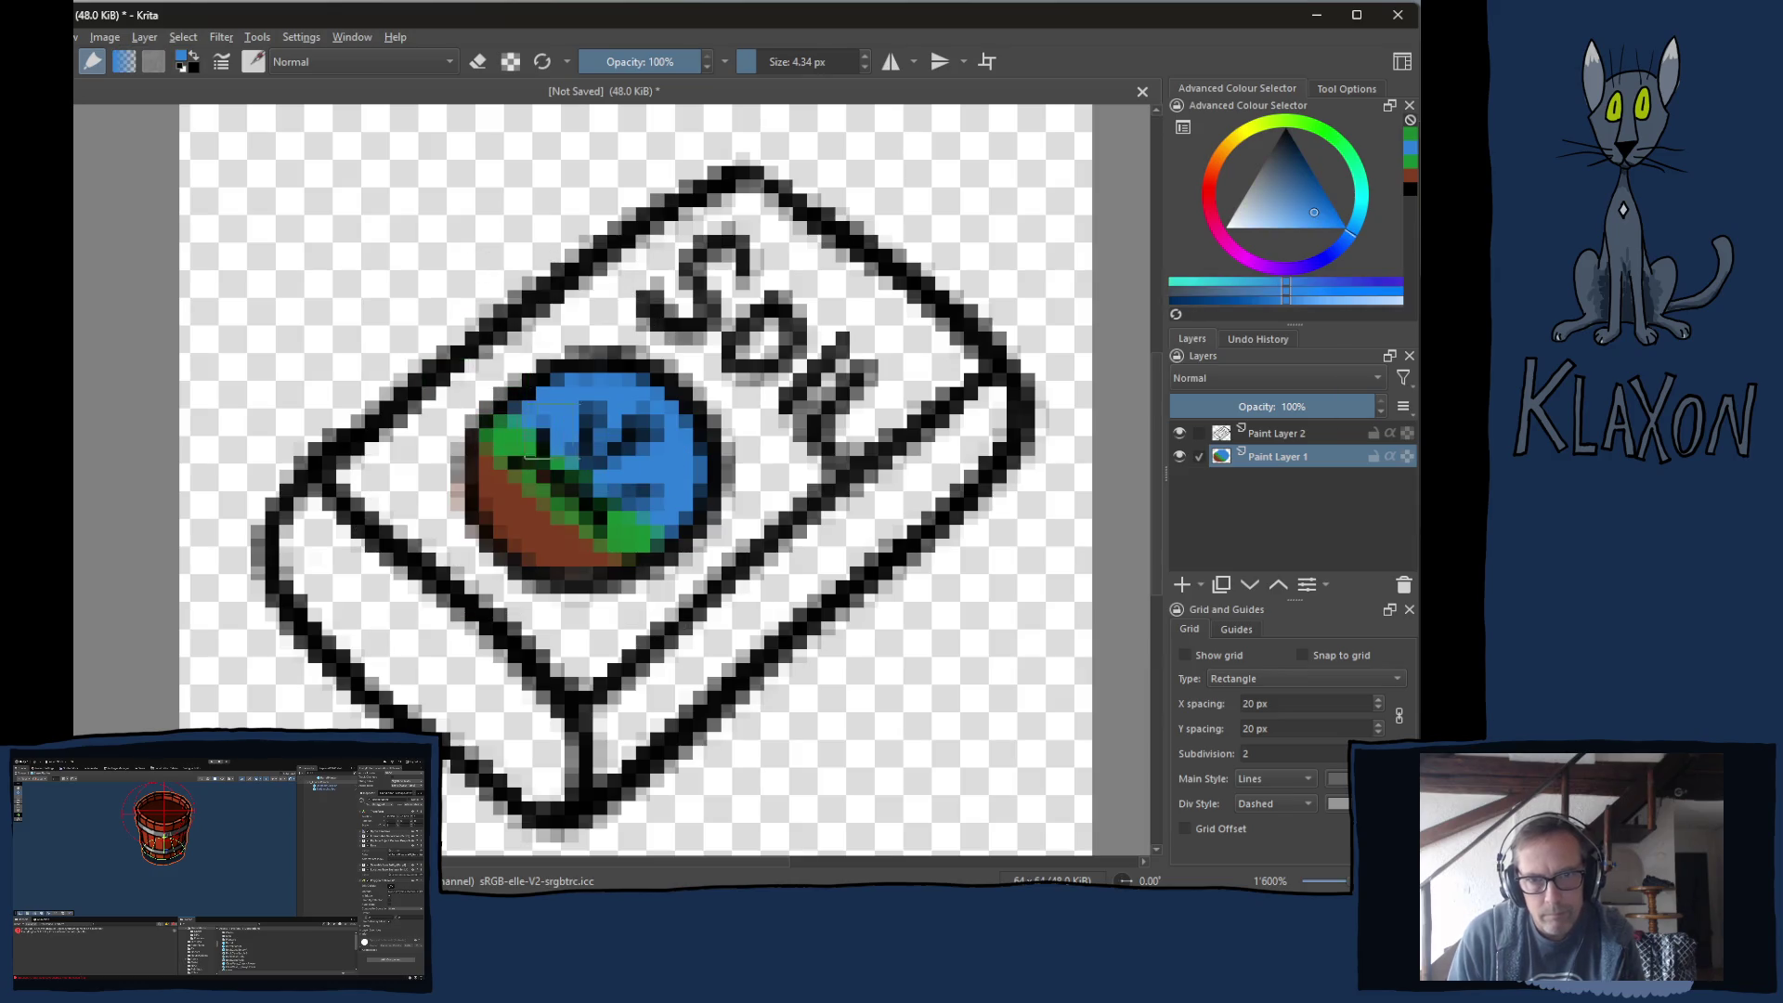
key(e)
key(e)
right_click(538, 435)
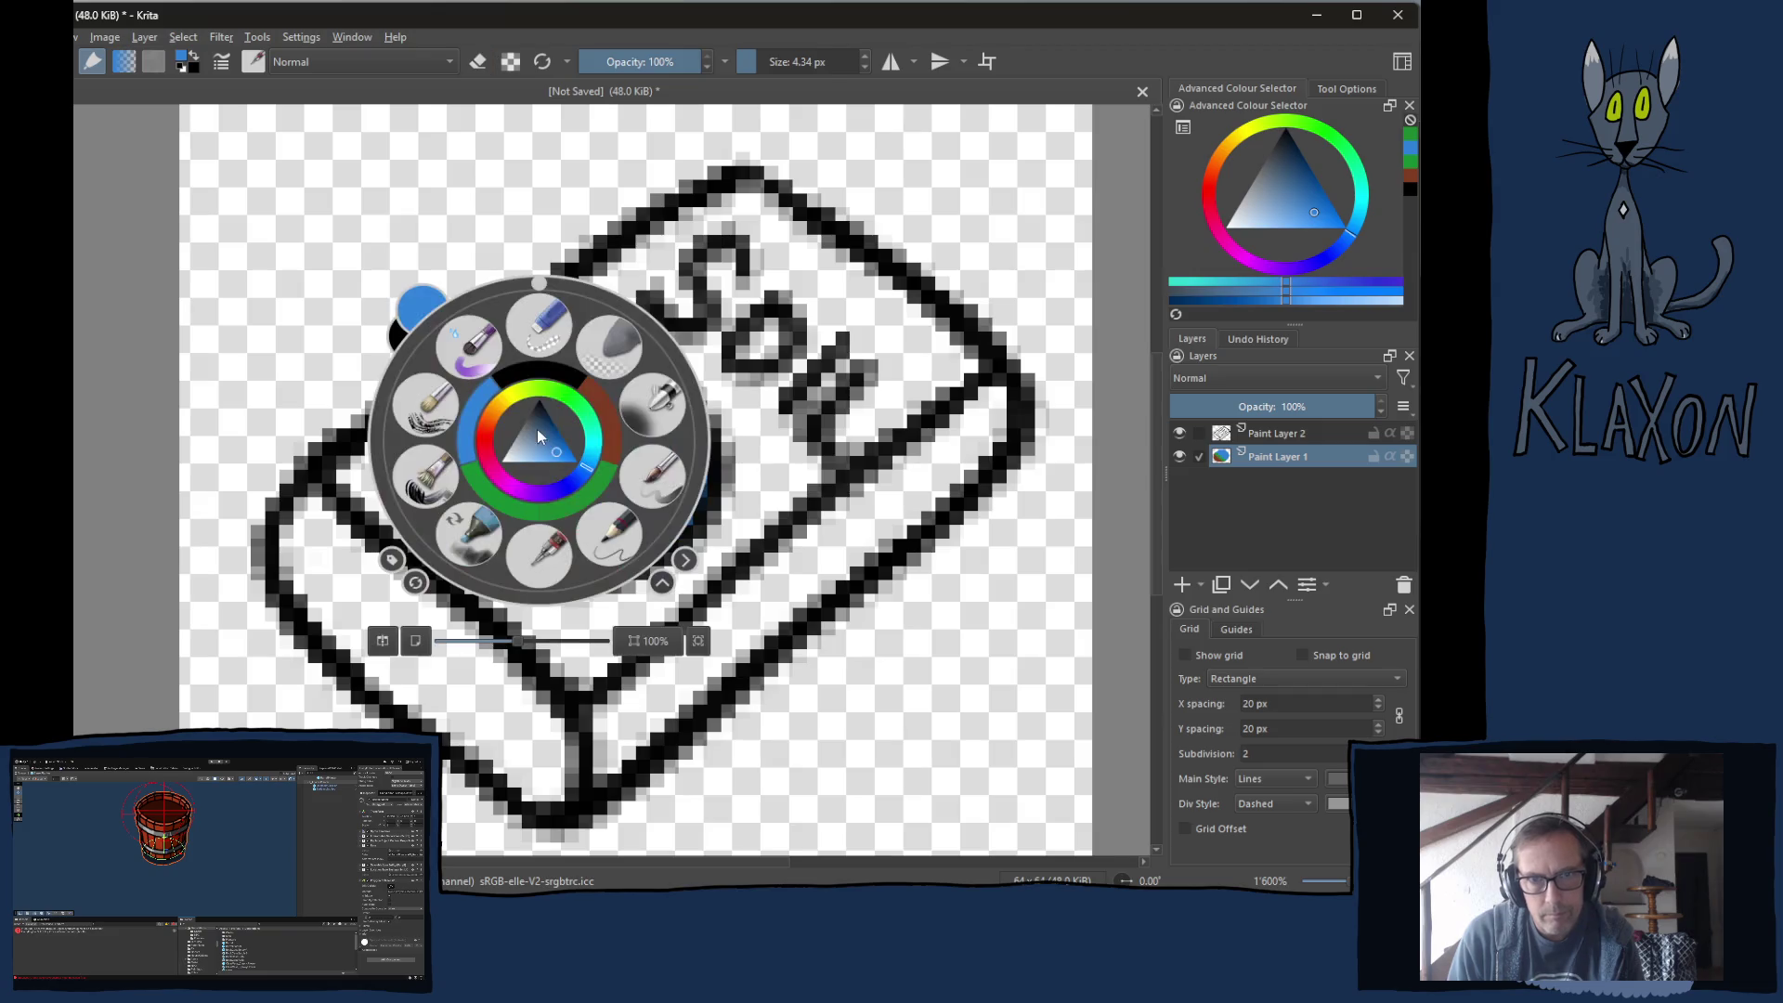
drag(525, 461, 517, 455)
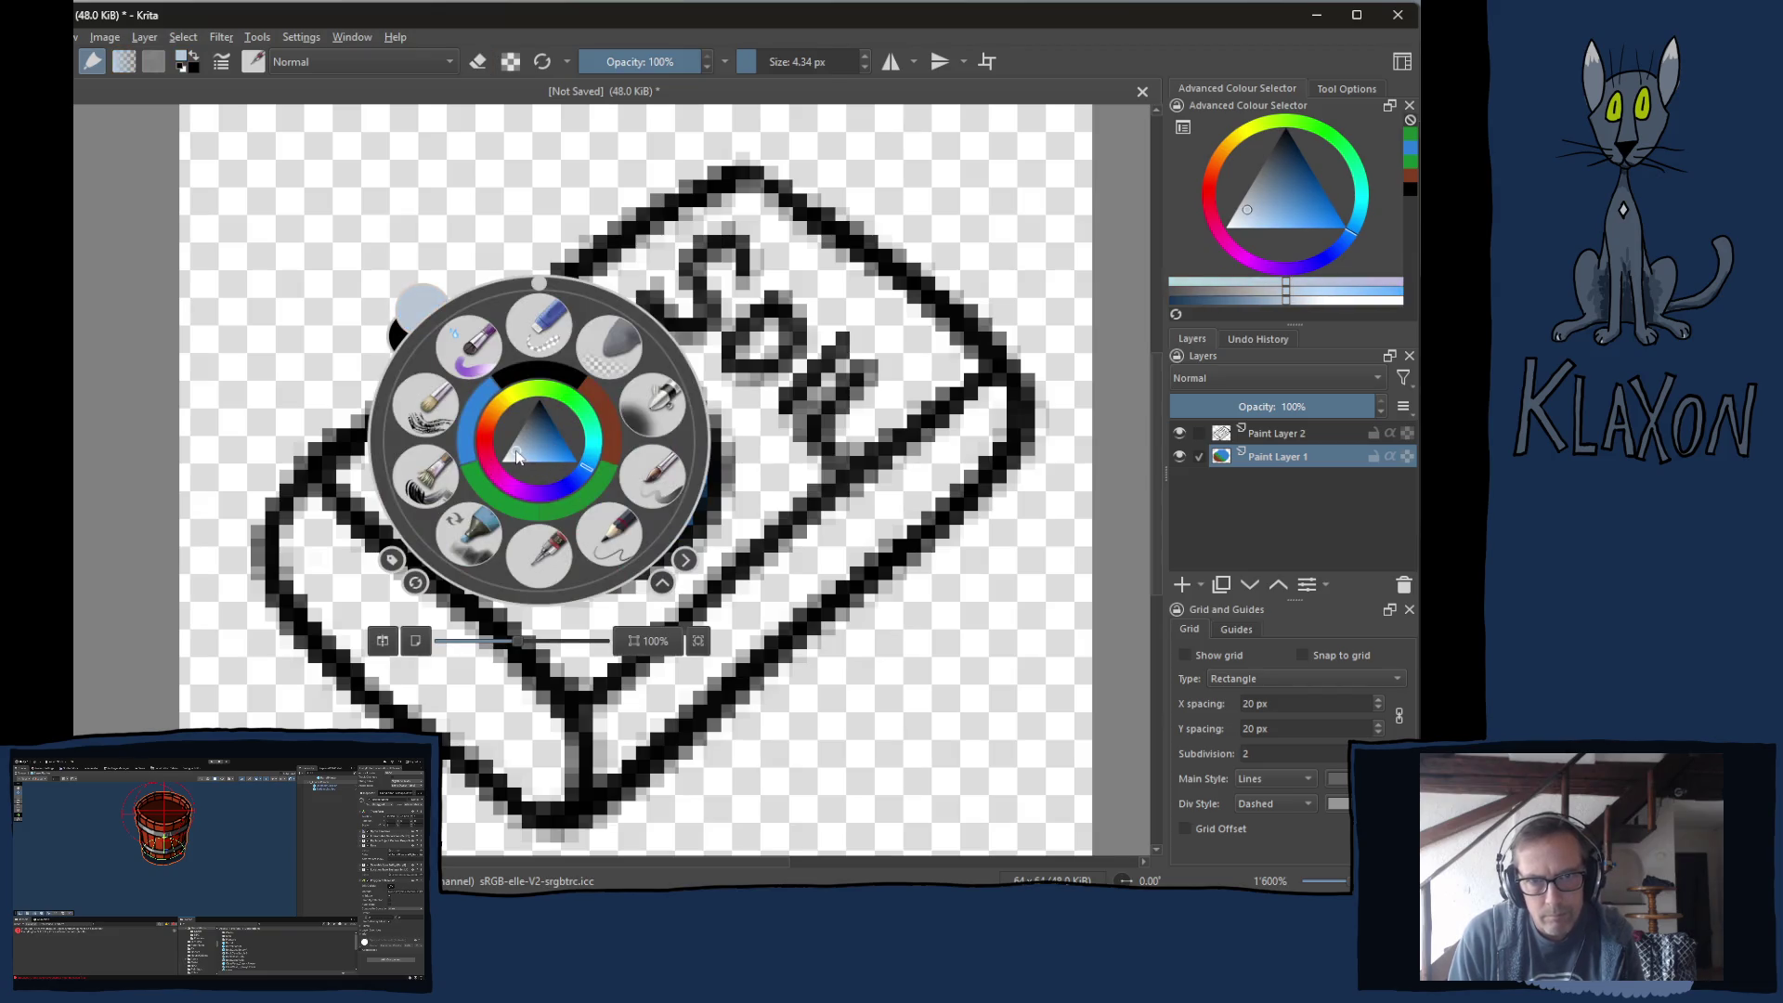
click(329, 357)
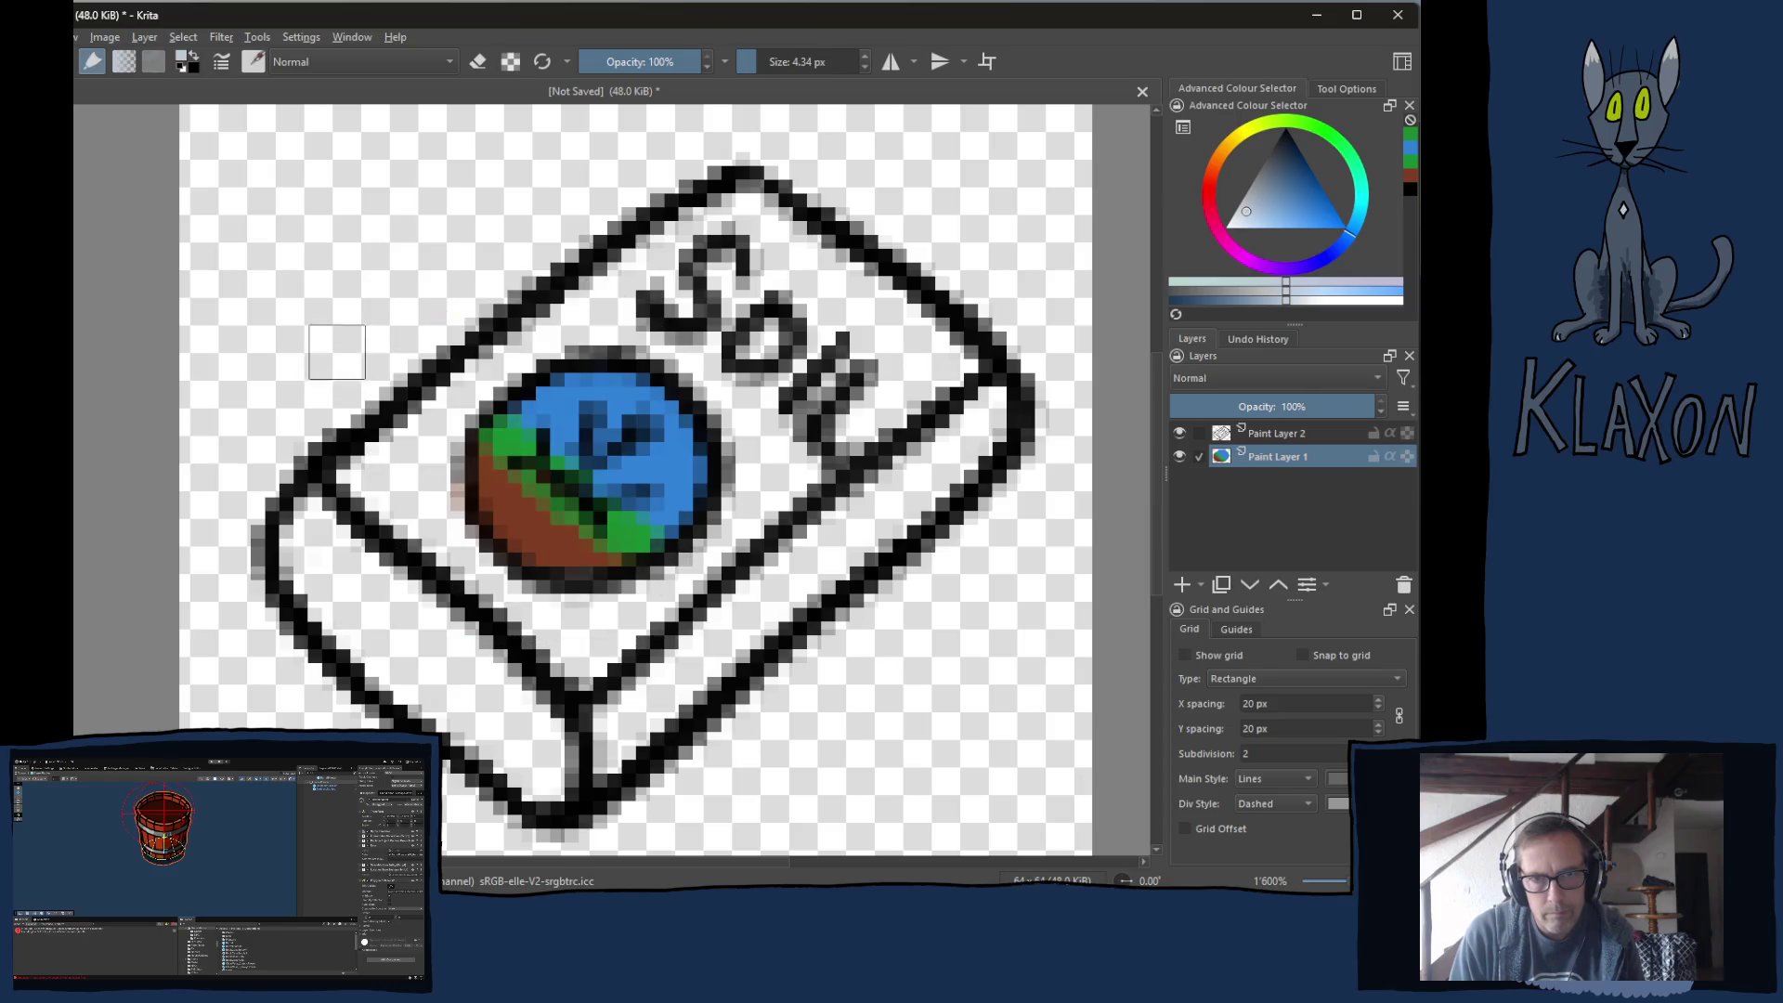
mouse_move(640, 265)
mouse_down()
mouse_move(390, 464)
mouse_move(445, 408)
mouse_move(466, 566)
mouse_move(529, 632)
mouse_move(594, 659)
mouse_move(650, 603)
mouse_move(647, 641)
mouse_move(761, 501)
mouse_move(738, 409)
mouse_move(687, 348)
mouse_move(599, 337)
mouse_move(733, 213)
mouse_move(904, 342)
mouse_move(882, 278)
mouse_move(929, 353)
mouse_move(799, 473)
mouse_move(848, 348)
mouse_move(739, 279)
mouse_move(789, 352)
mouse_up()
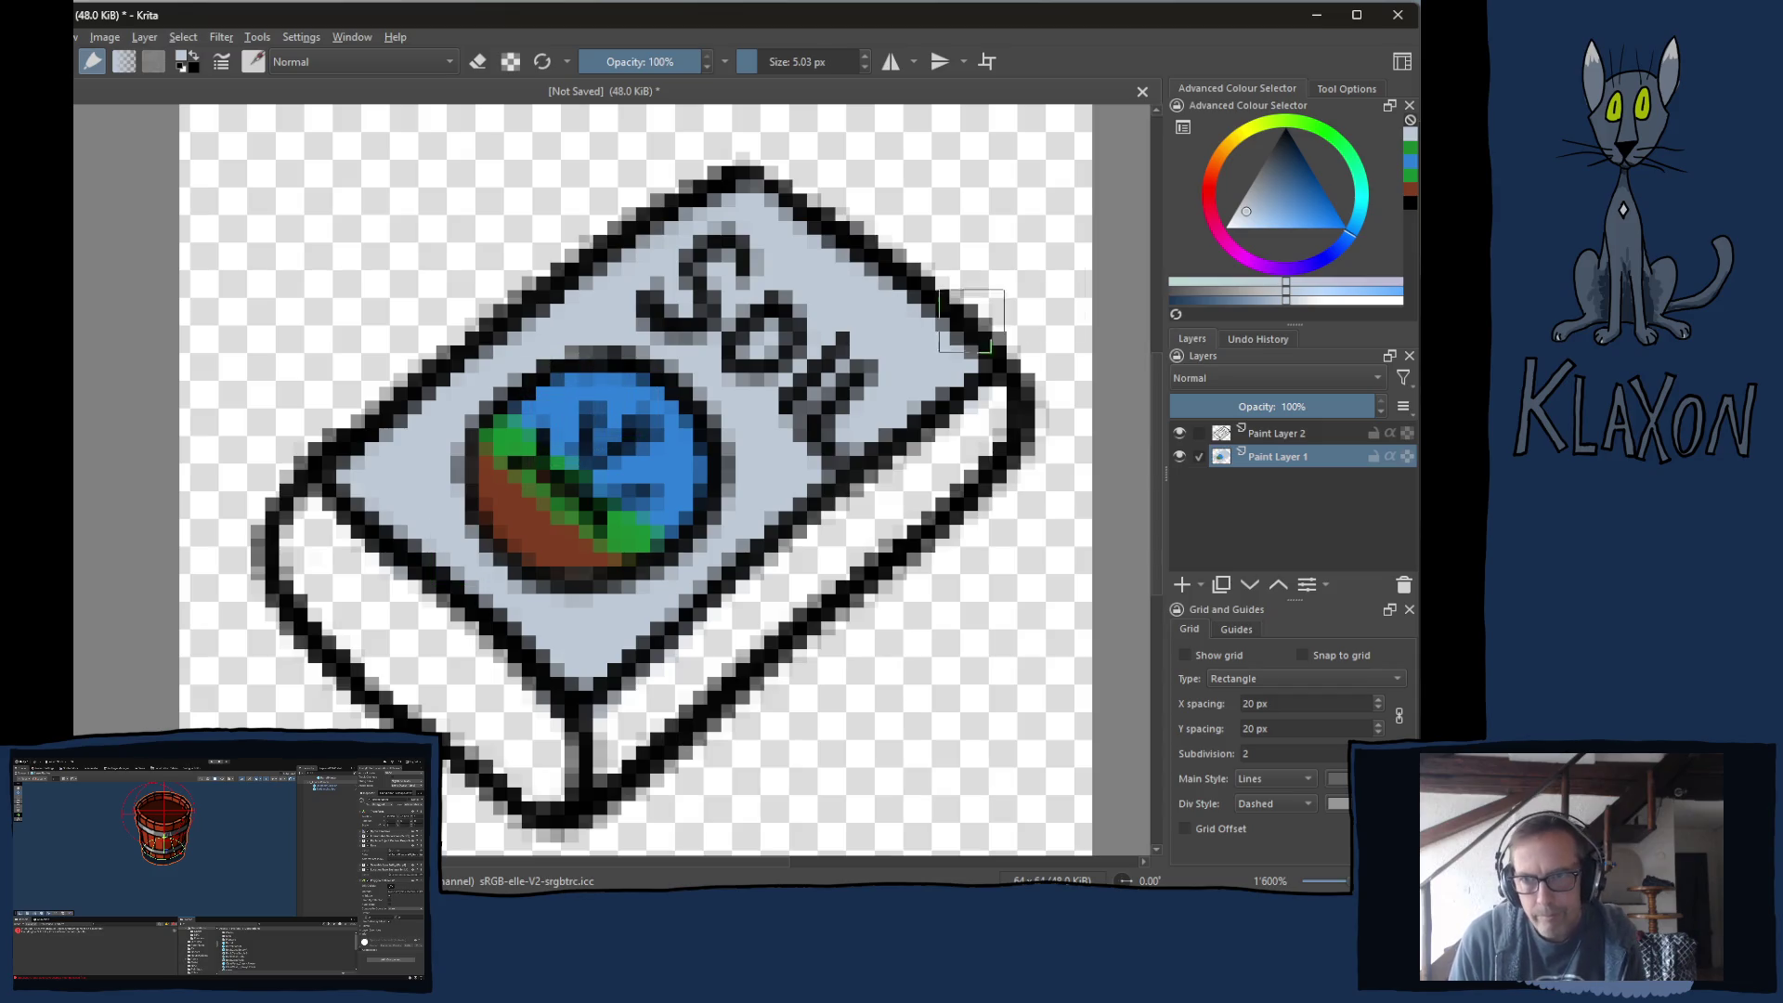
Shade the bag's lower-left face grey and its right face darker grey.
click(1259, 182)
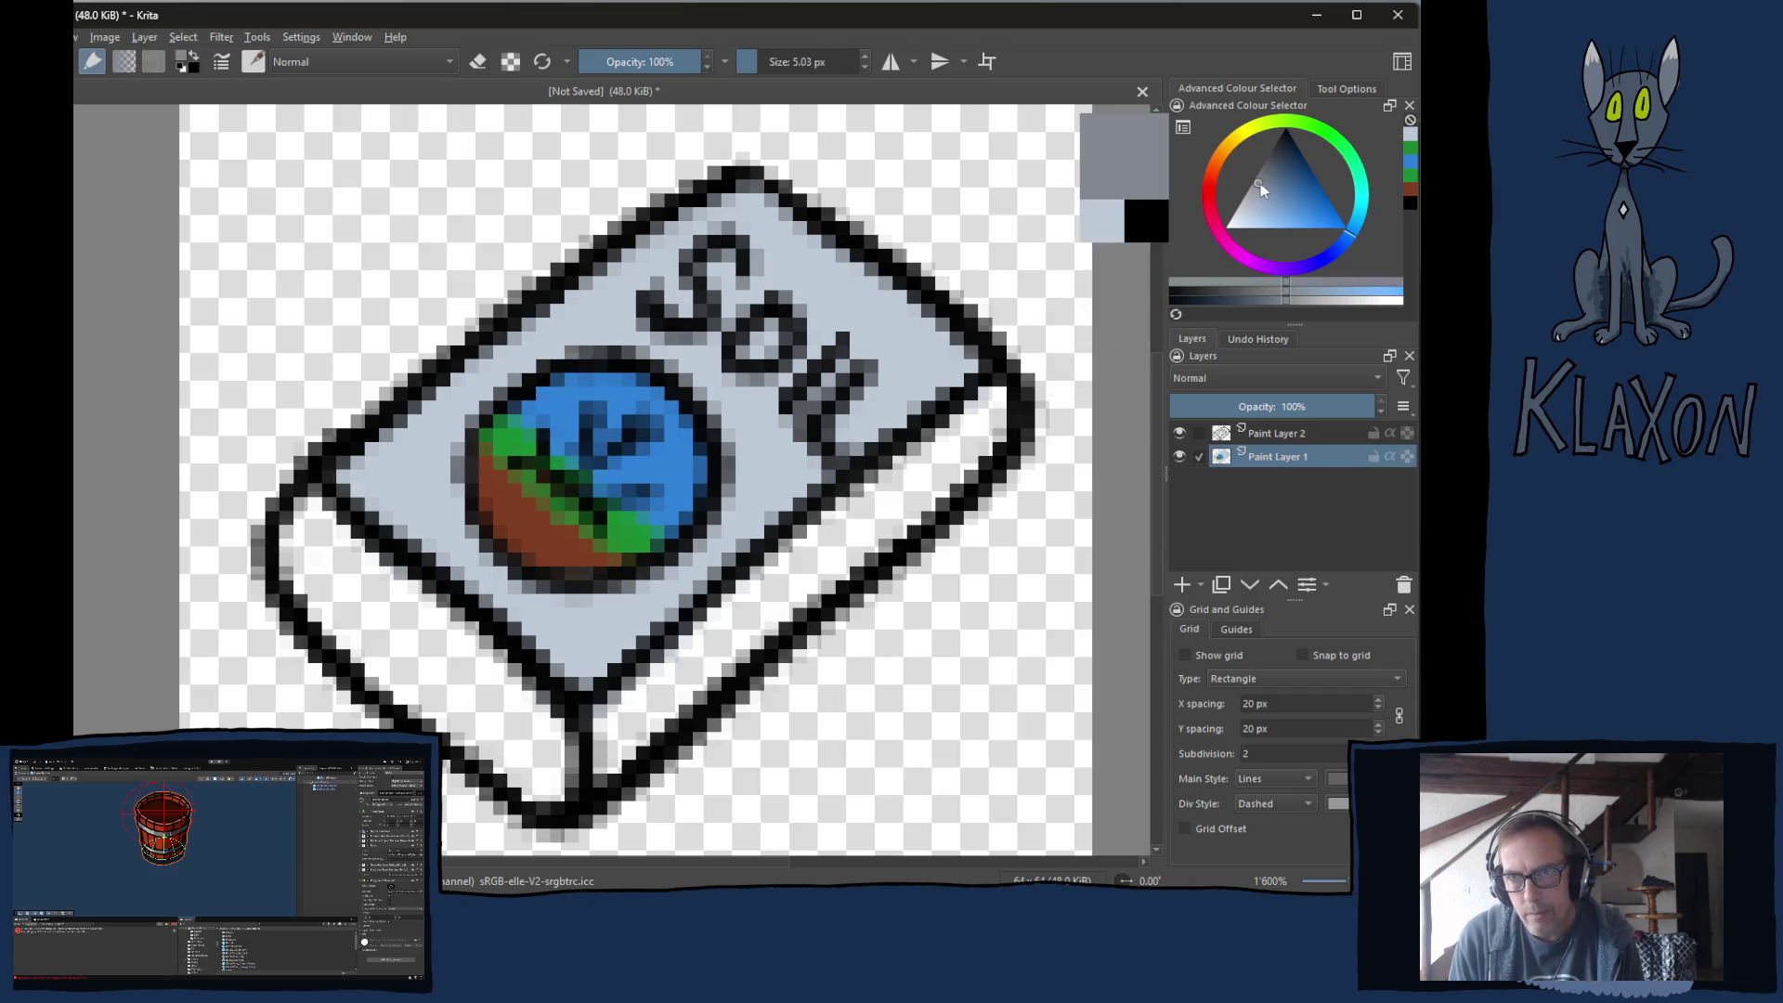
mouse_move(316, 520)
mouse_down()
mouse_move(327, 594)
mouse_move(373, 655)
mouse_move(448, 671)
mouse_move(557, 766)
mouse_move(420, 664)
mouse_move(441, 715)
mouse_move(539, 784)
mouse_move(547, 770)
mouse_move(374, 561)
mouse_move(353, 608)
mouse_up()
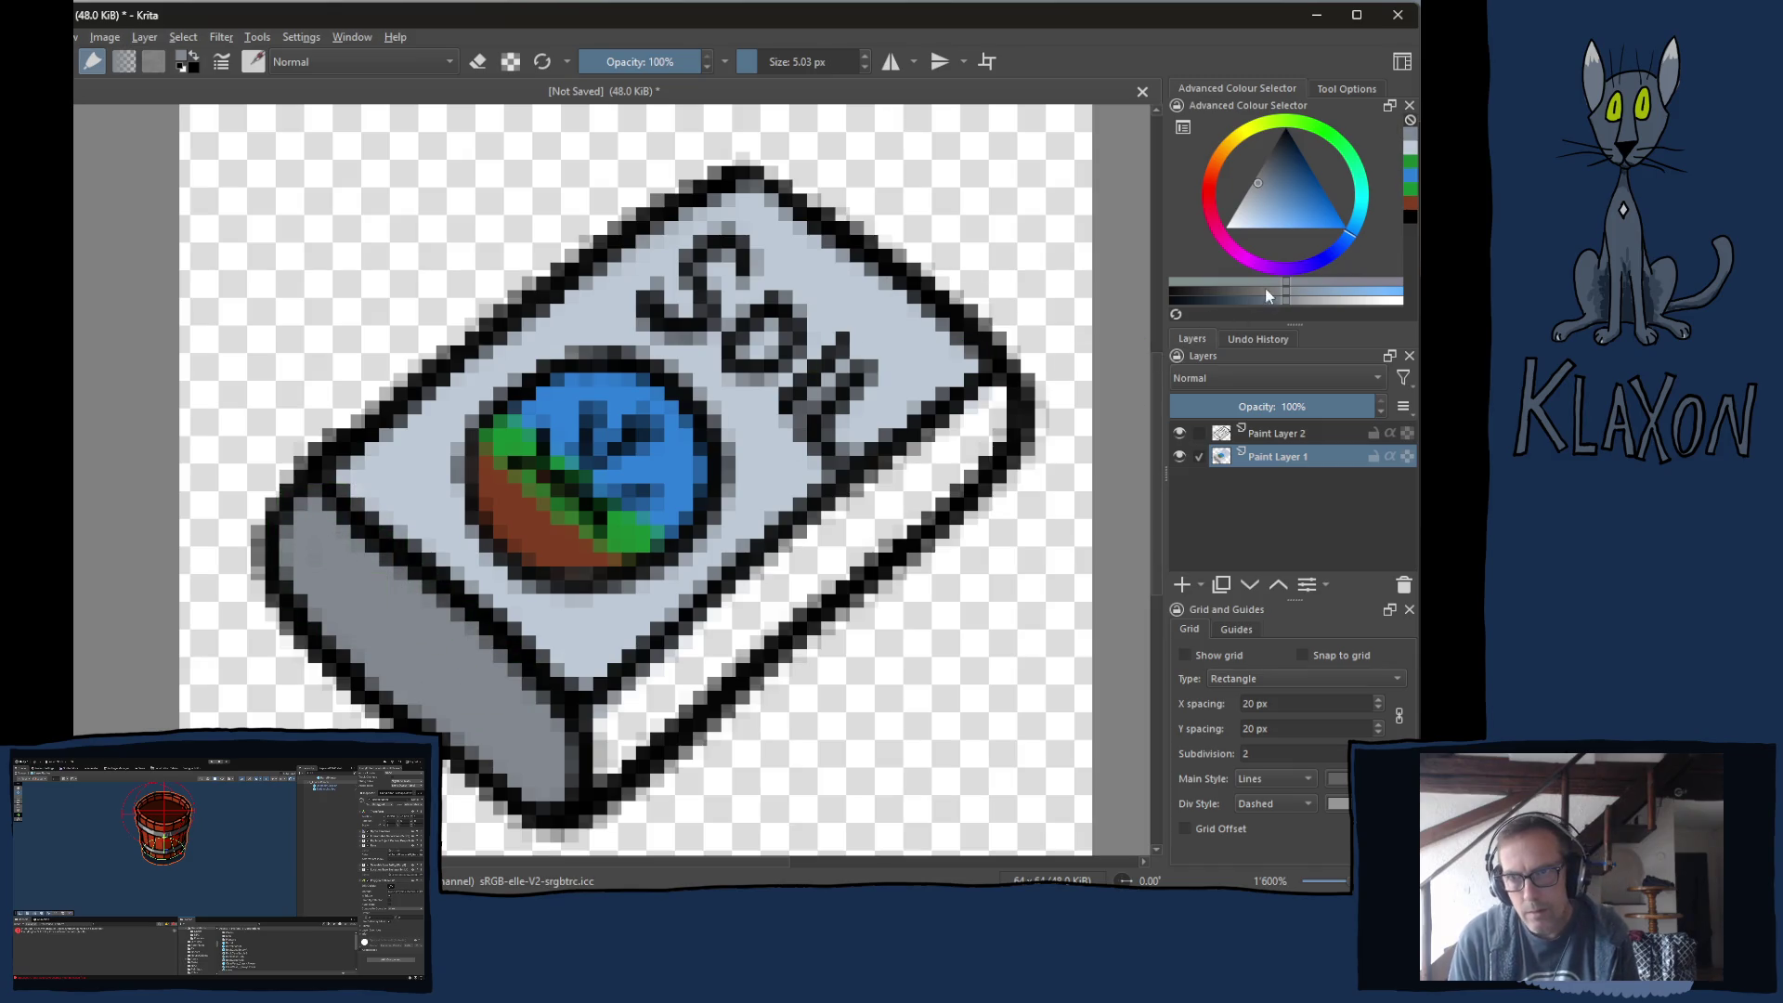
click(1236, 300)
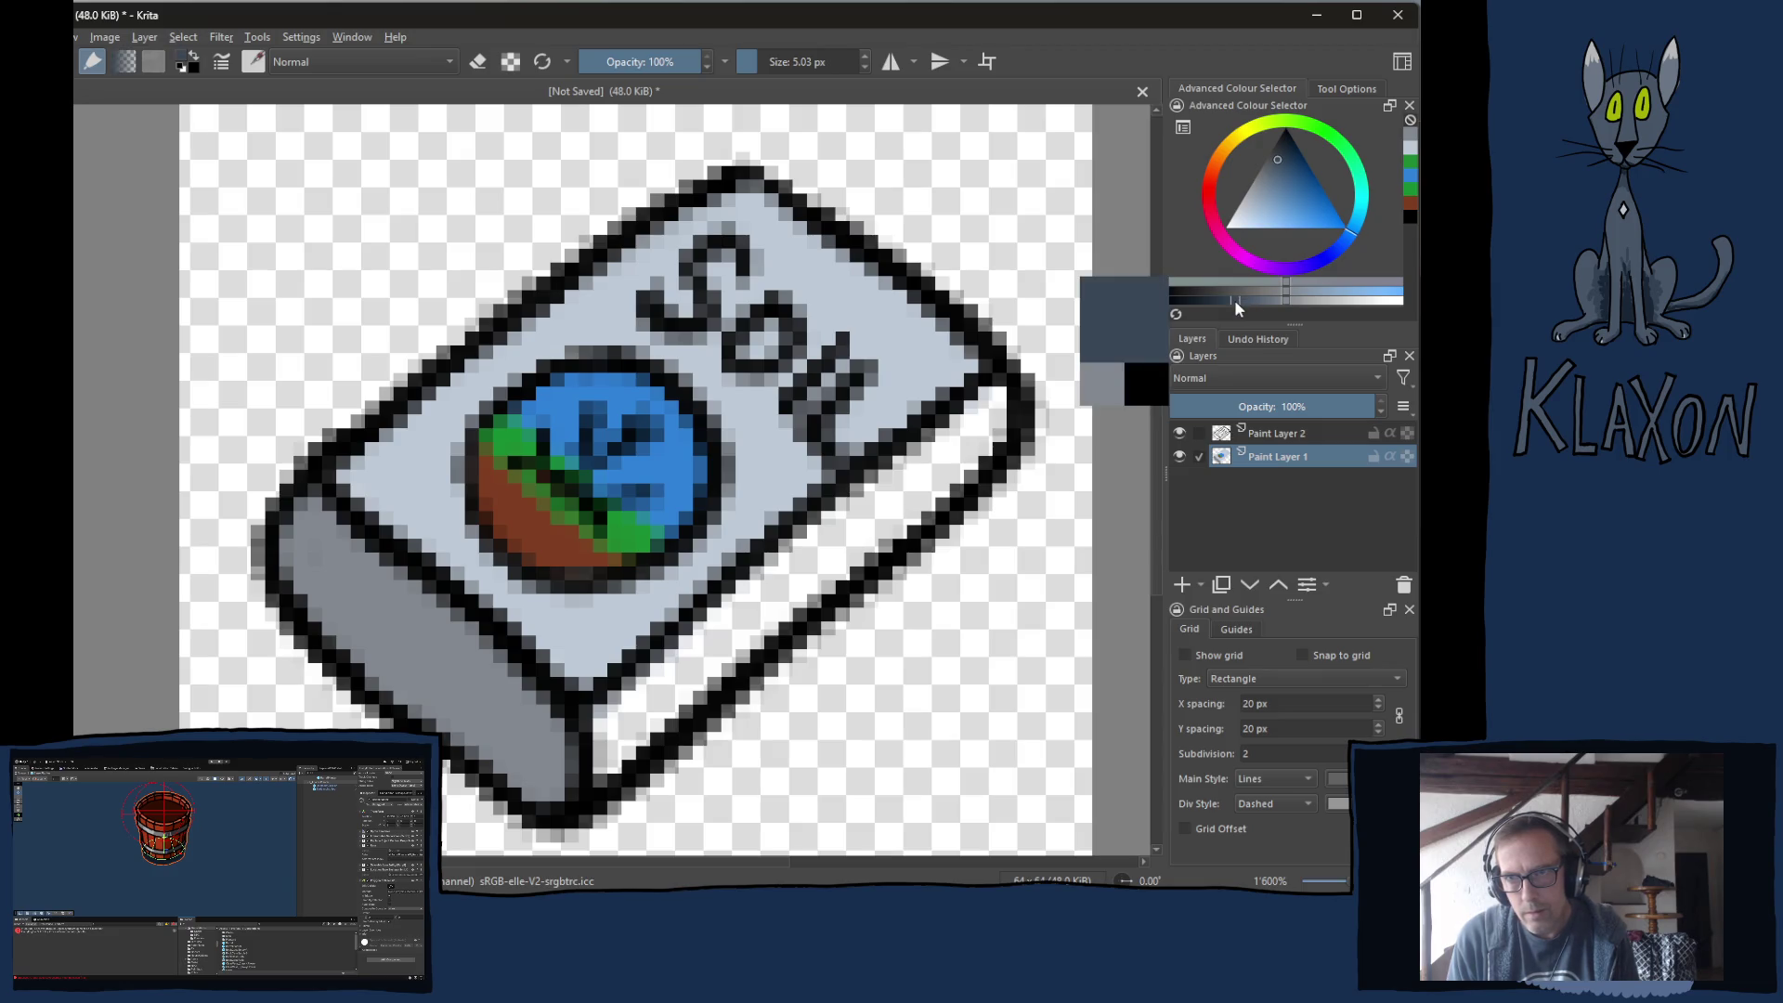
mouse_move(716, 665)
mouse_down()
mouse_move(650, 691)
mouse_move(613, 743)
mouse_move(770, 674)
mouse_move(887, 520)
mouse_move(882, 492)
mouse_move(998, 409)
mouse_move(933, 485)
mouse_move(836, 480)
mouse_up()
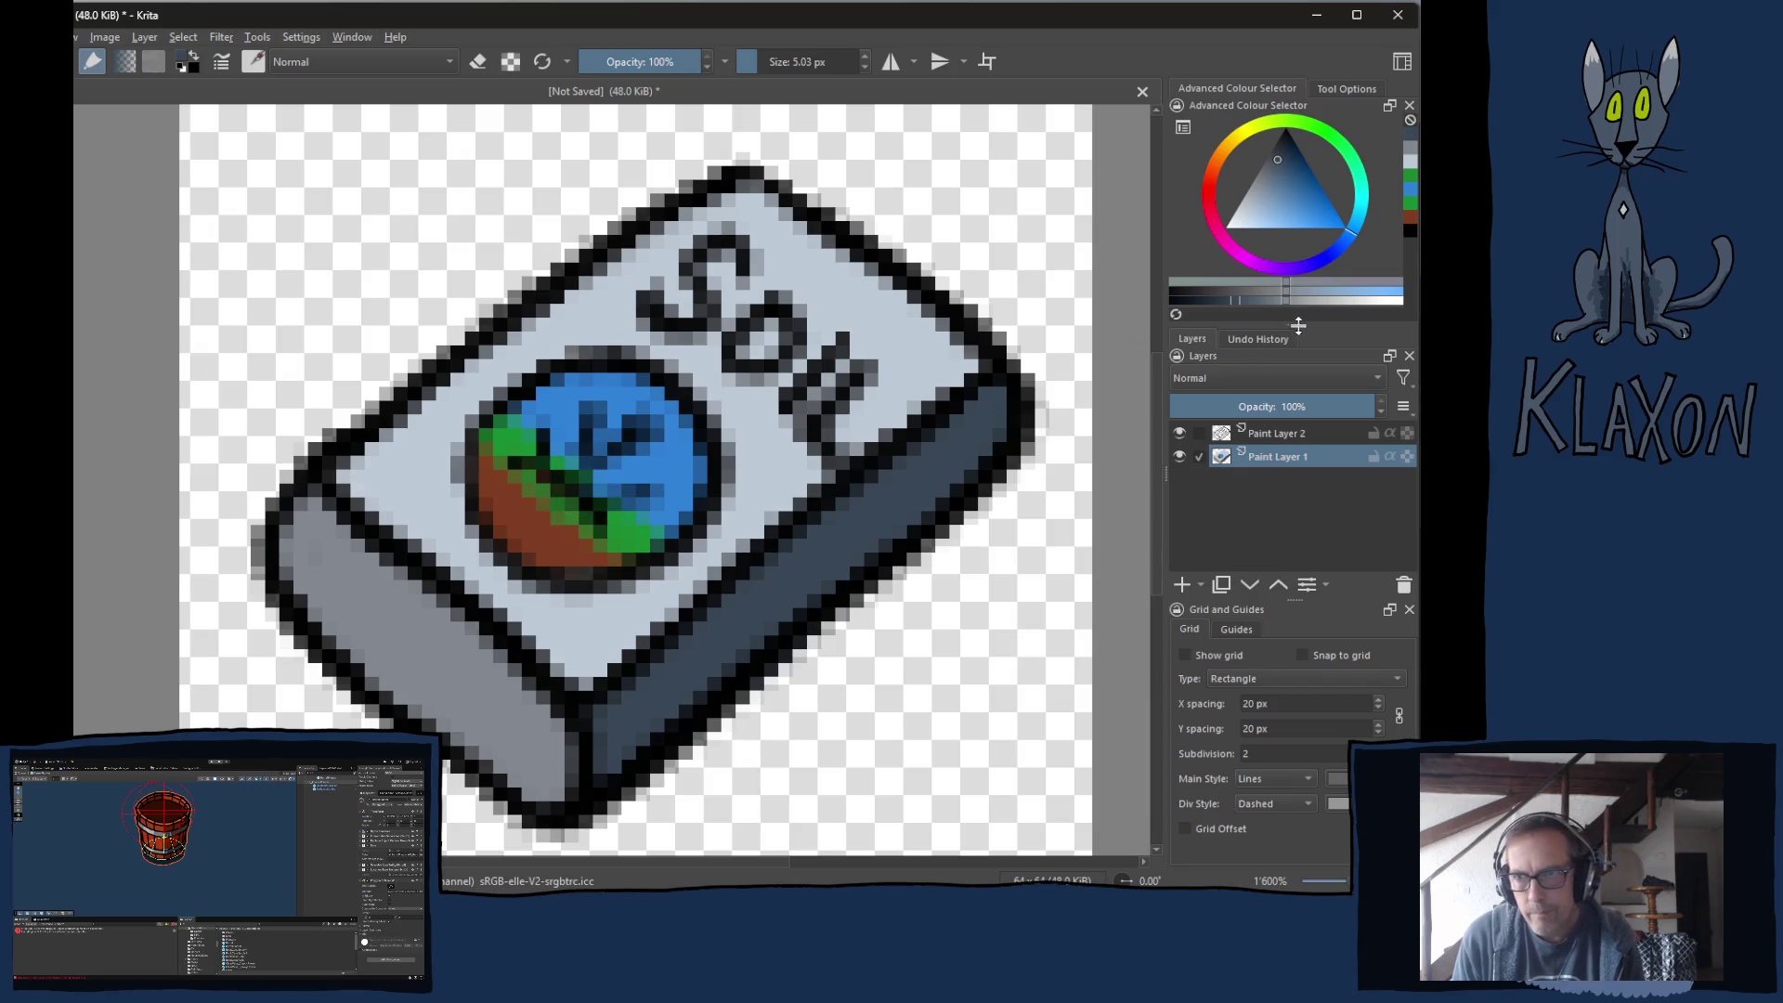
Add near-white highlights along the top inner edges and around the emblem.
click(1356, 300)
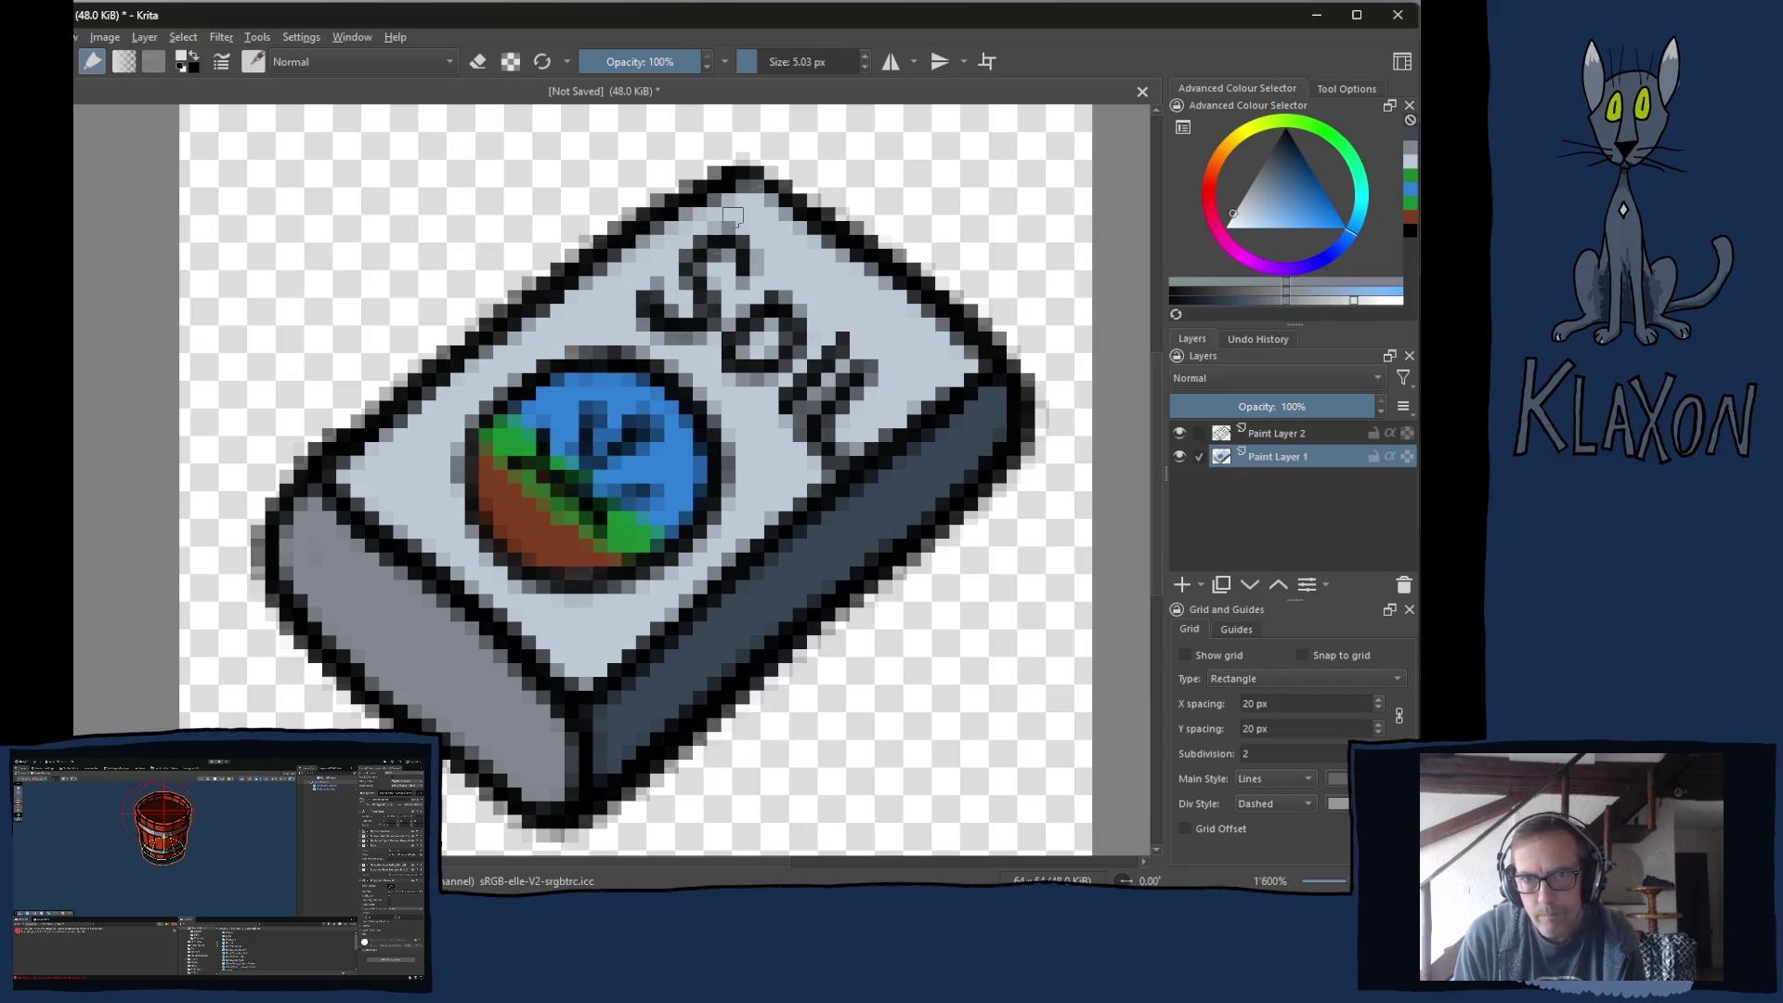
drag(733, 217, 557, 321)
drag(749, 200, 929, 357)
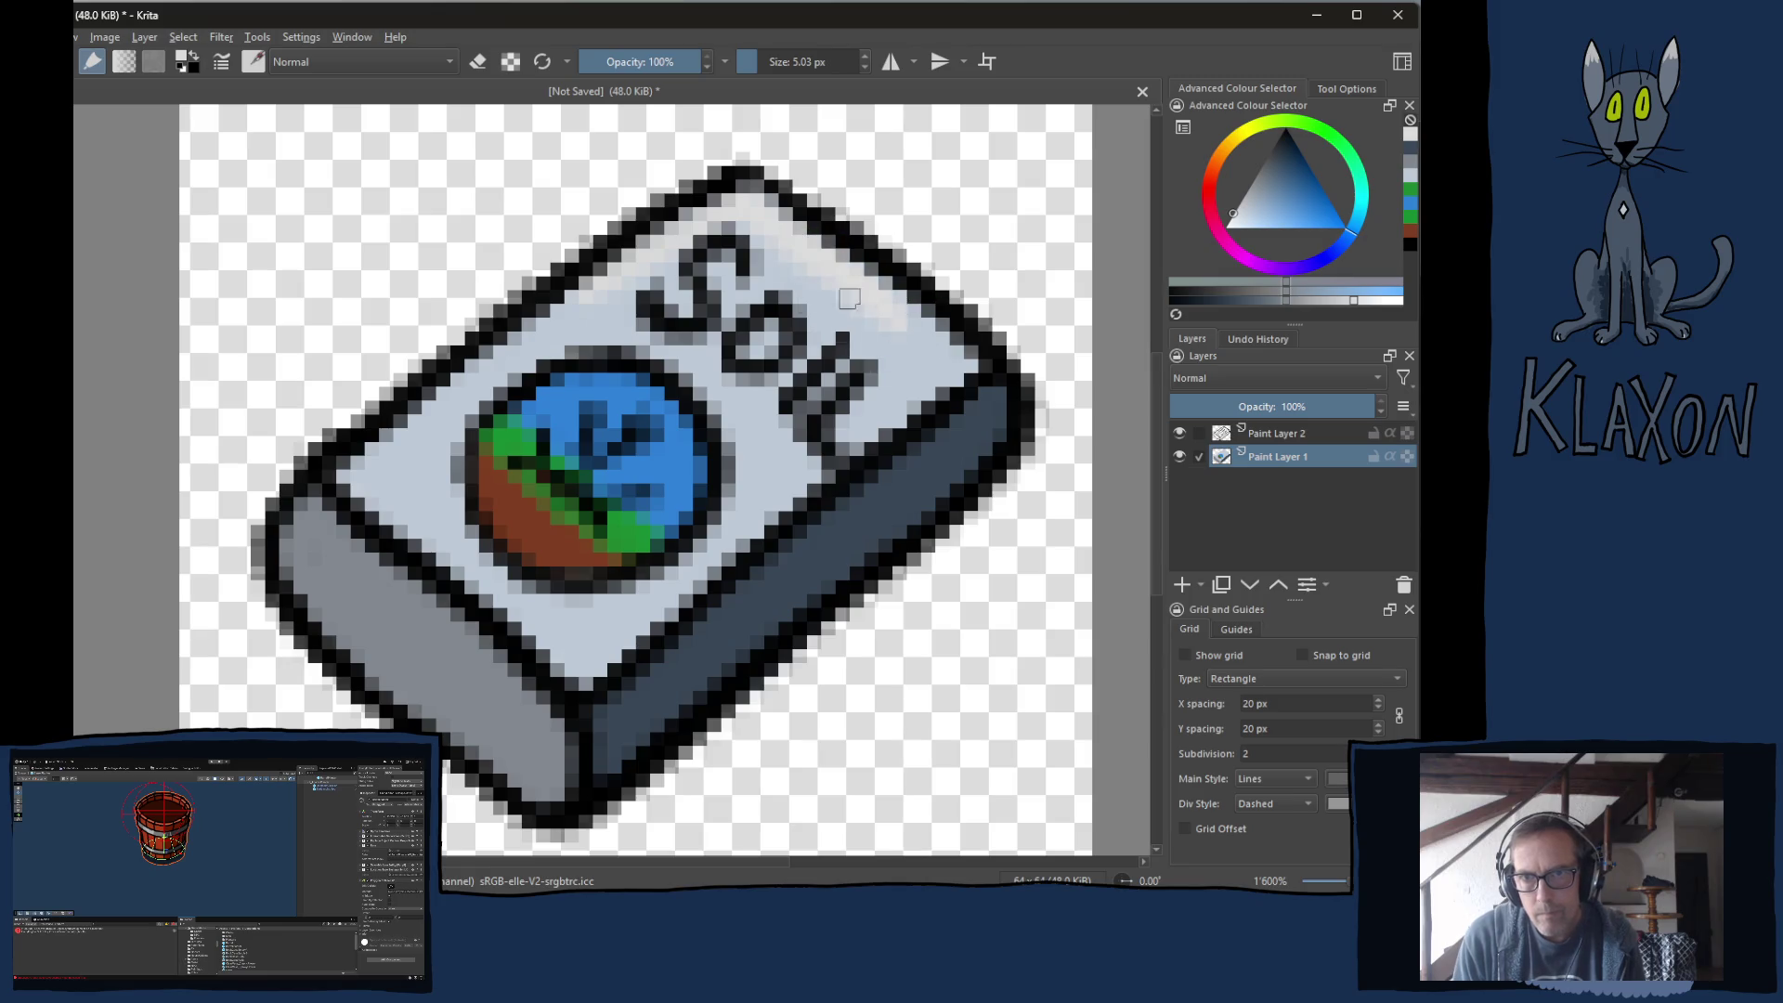
mouse_move(712, 445)
mouse_down()
mouse_move(701, 562)
mouse_move(520, 641)
mouse_move(408, 502)
mouse_move(427, 390)
mouse_up()
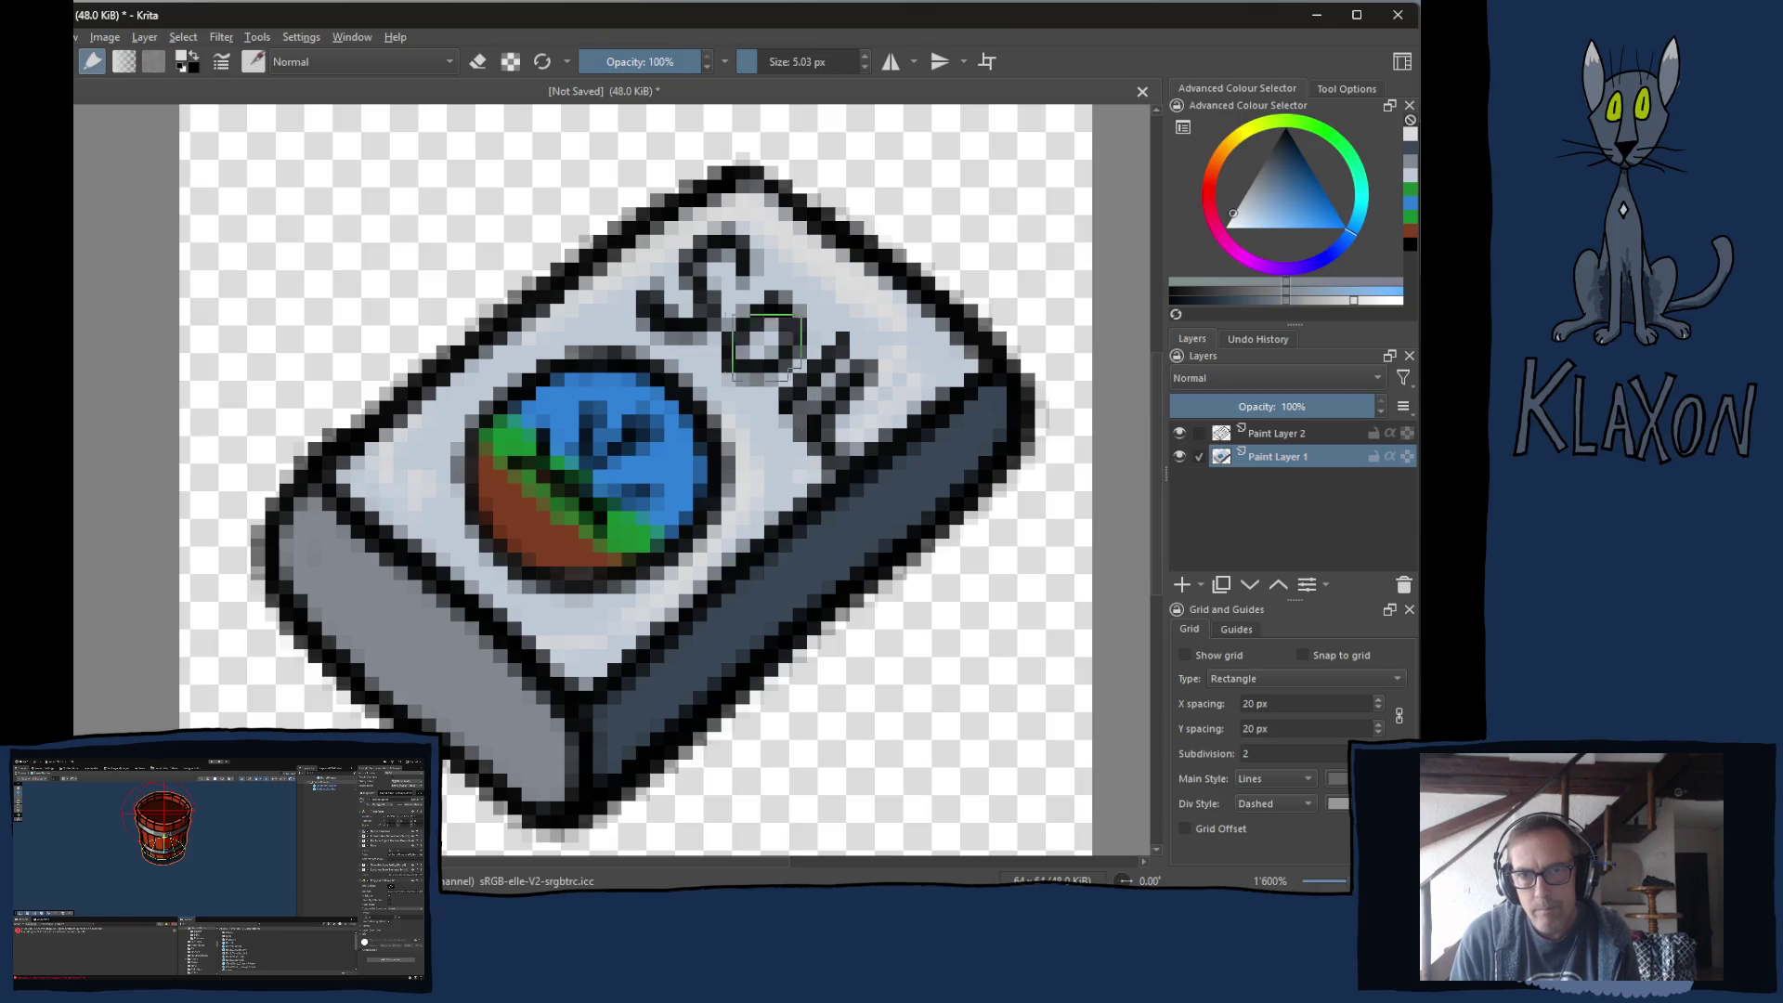
Add Paint Layer 3 at 50% opacity and paint grey shadow along the bag's lower-left edge and bottom corner.
click(1181, 585)
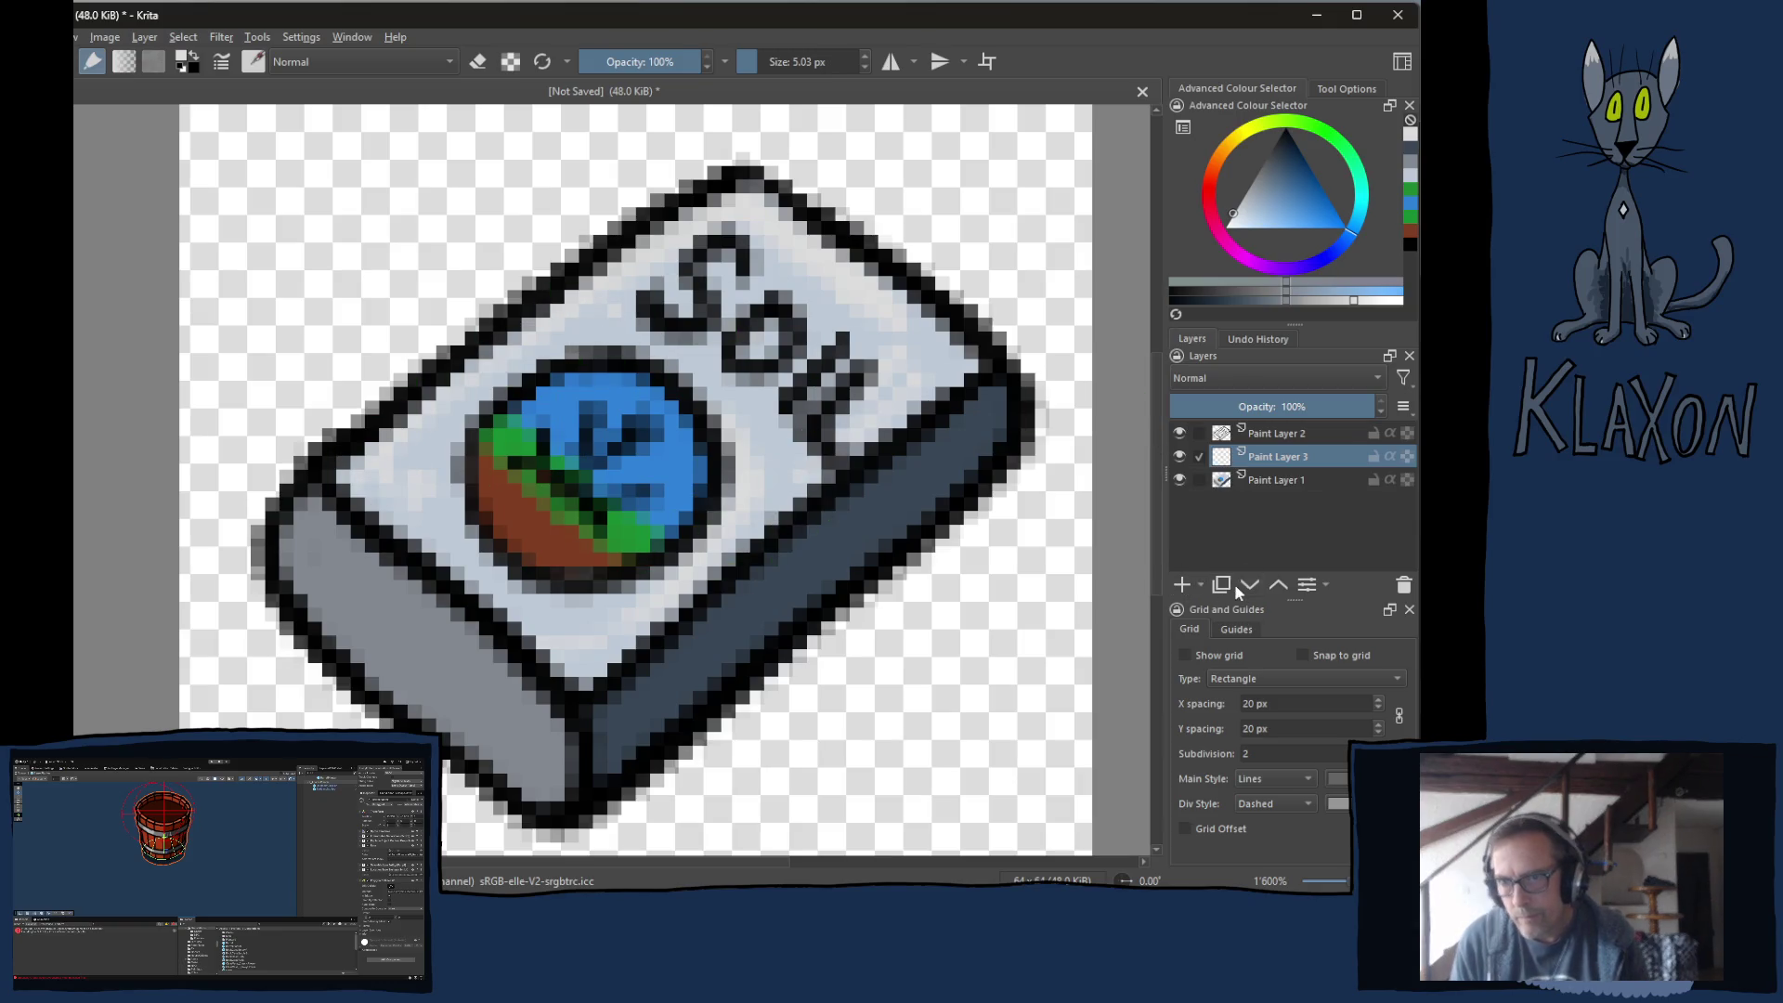
click(1267, 407)
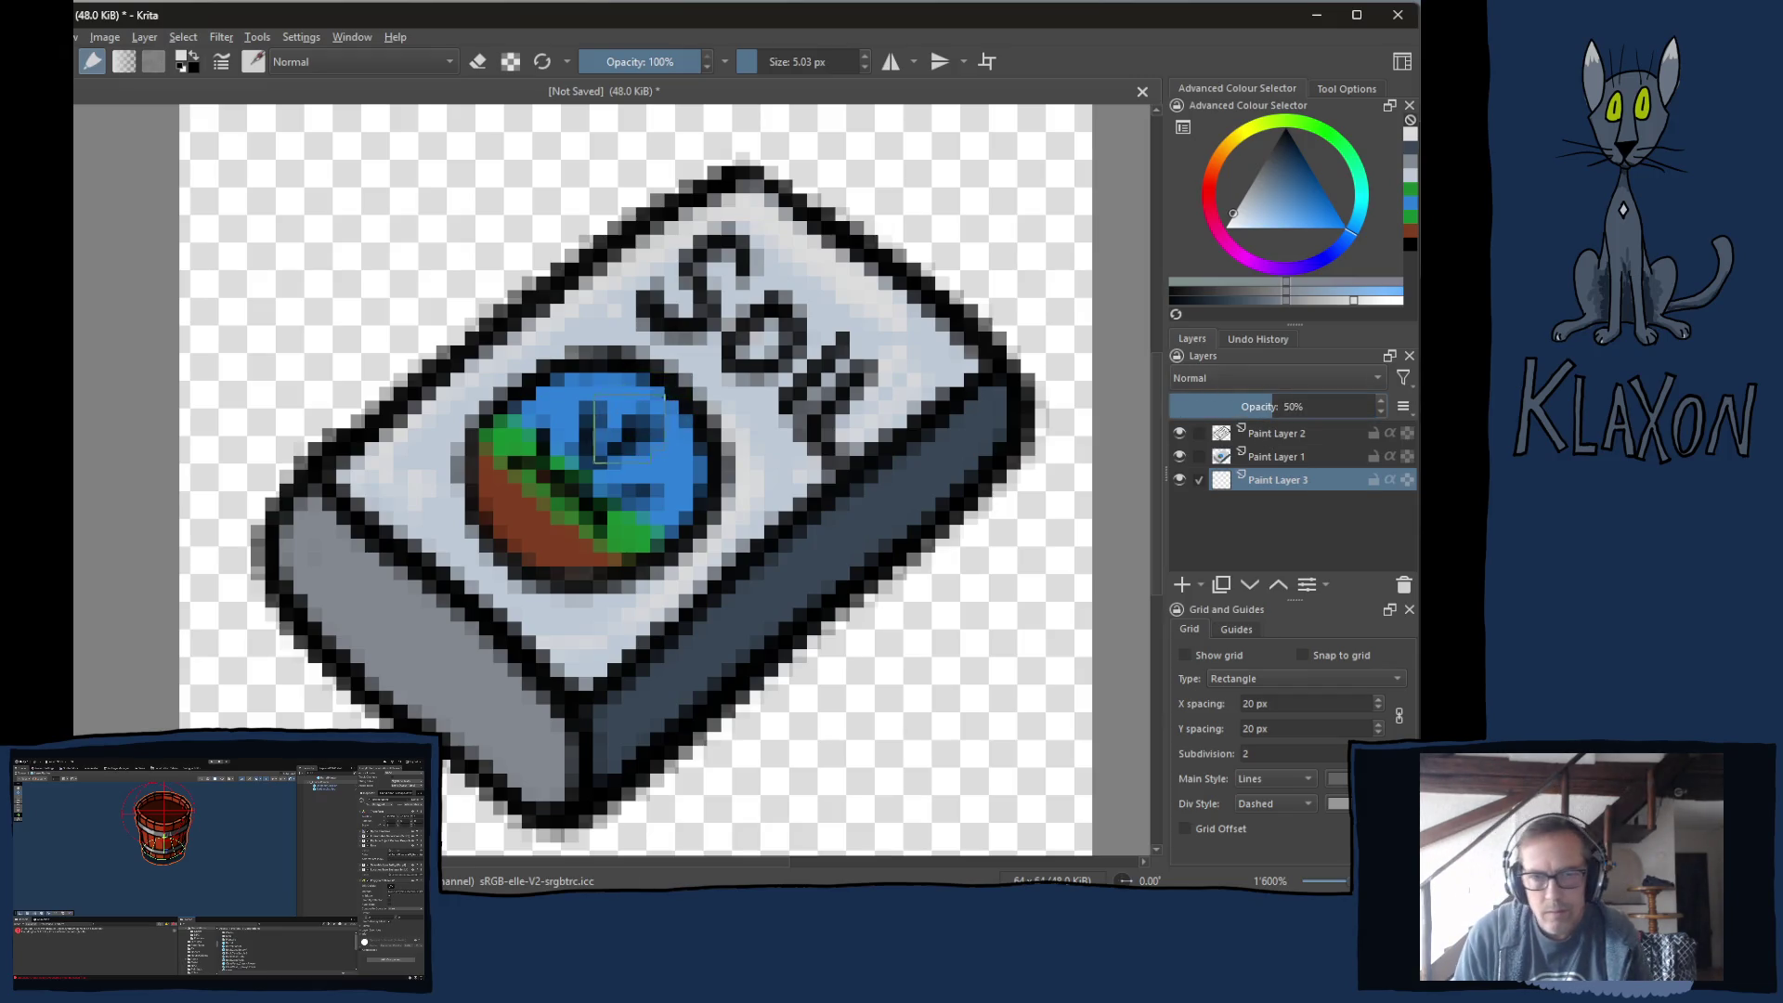
right_click(656, 438)
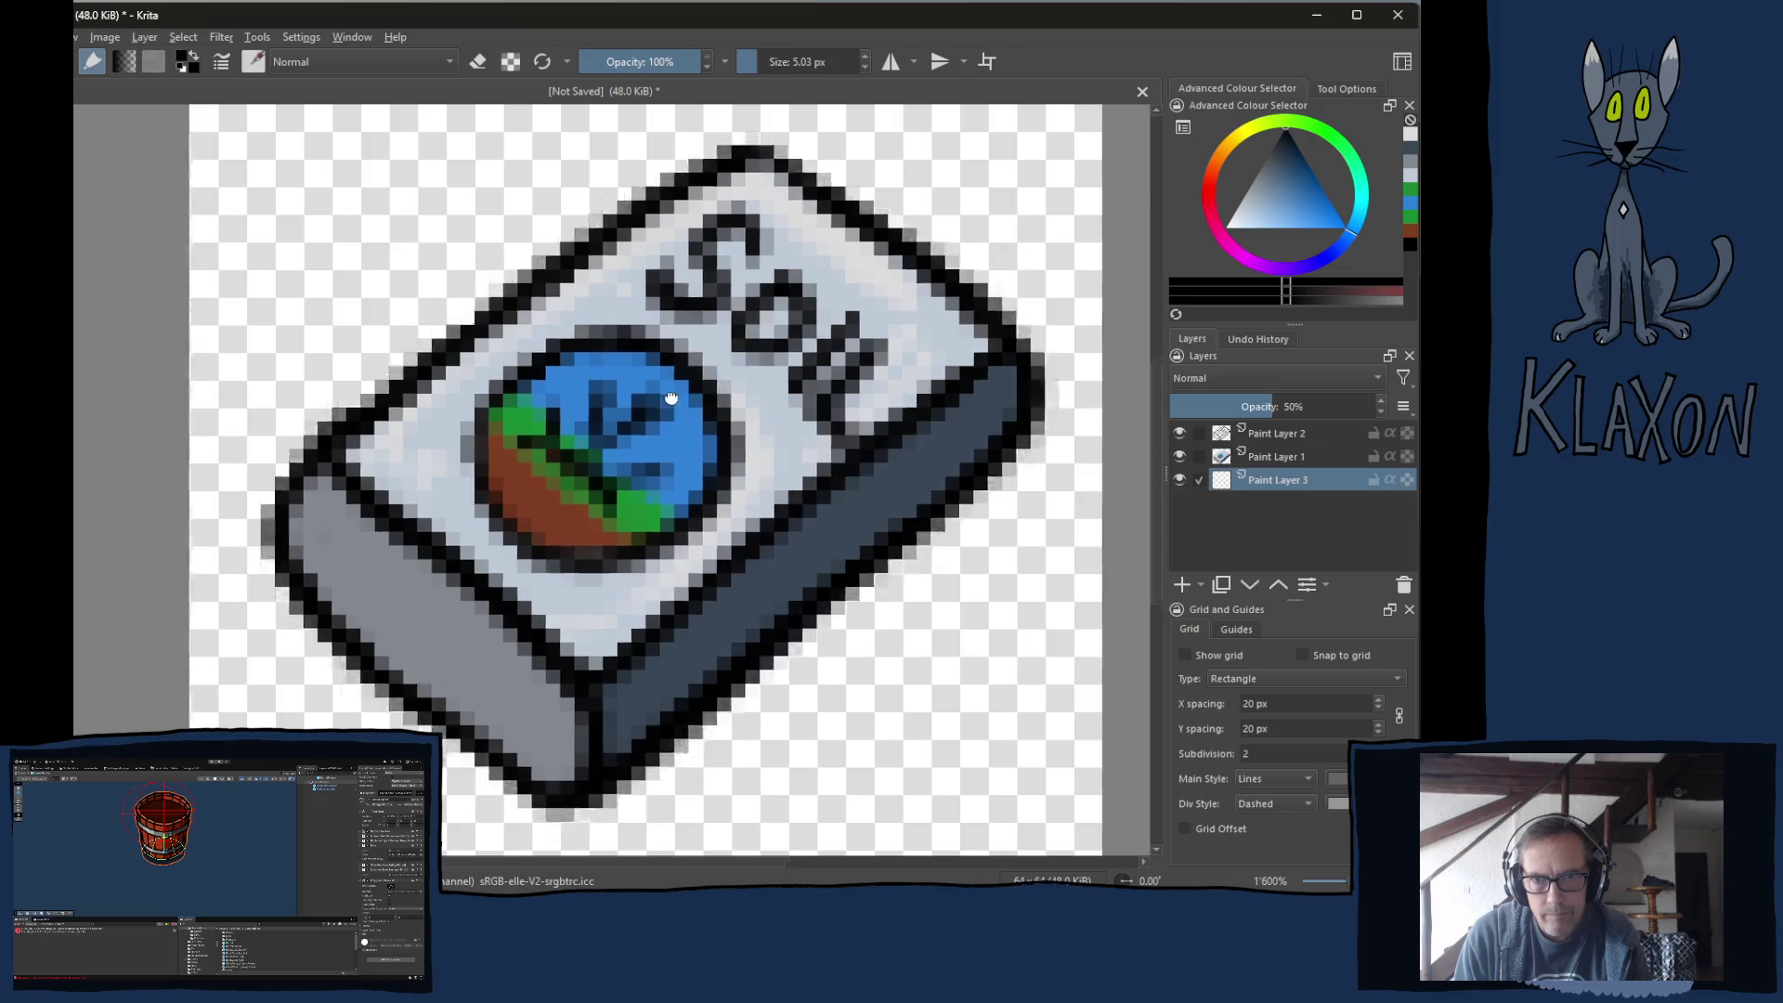
drag(349, 557, 425, 440)
mouse_move(373, 494)
mouse_down()
mouse_move(385, 534)
mouse_move(483, 632)
mouse_move(593, 698)
mouse_up()
mouse_move(417, 561)
mouse_down()
mouse_move(640, 742)
mouse_move(692, 733)
mouse_move(1077, 357)
mouse_move(822, 571)
mouse_move(864, 533)
mouse_move(771, 624)
mouse_move(1030, 399)
mouse_move(742, 668)
mouse_move(622, 725)
mouse_move(612, 664)
mouse_up()
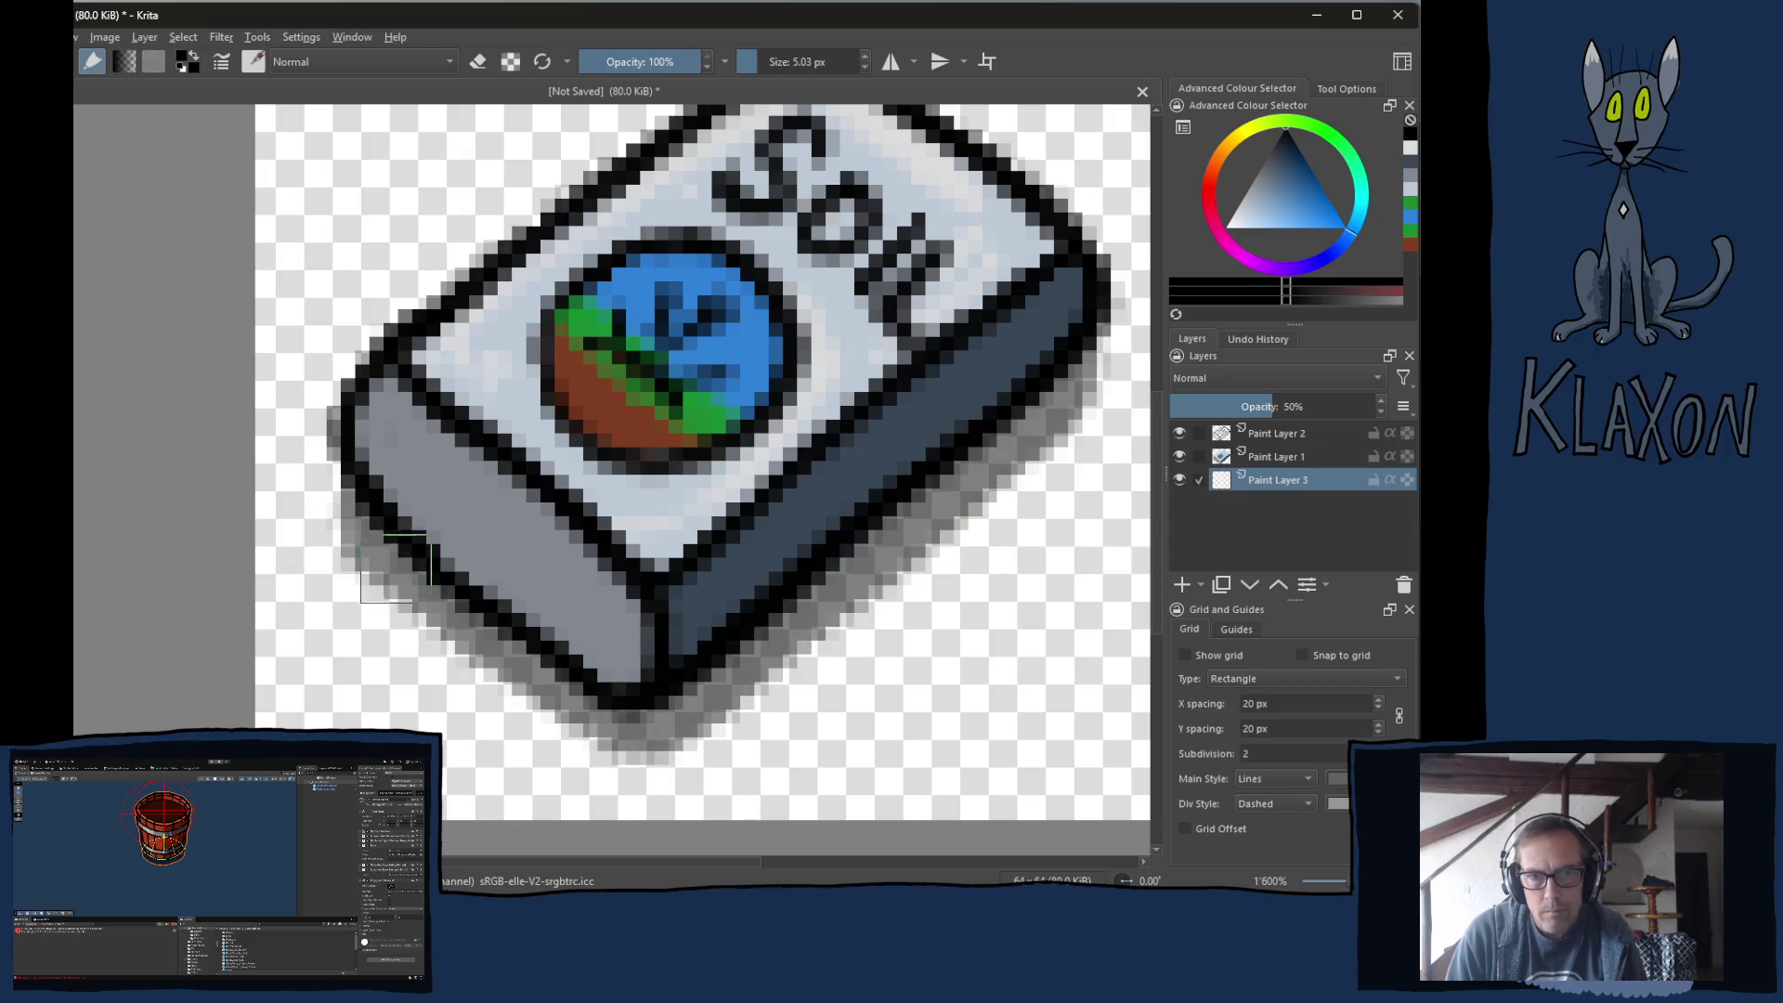
mouse_move(395, 568)
mouse_down()
mouse_move(409, 604)
mouse_move(641, 757)
mouse_move(650, 697)
mouse_up()
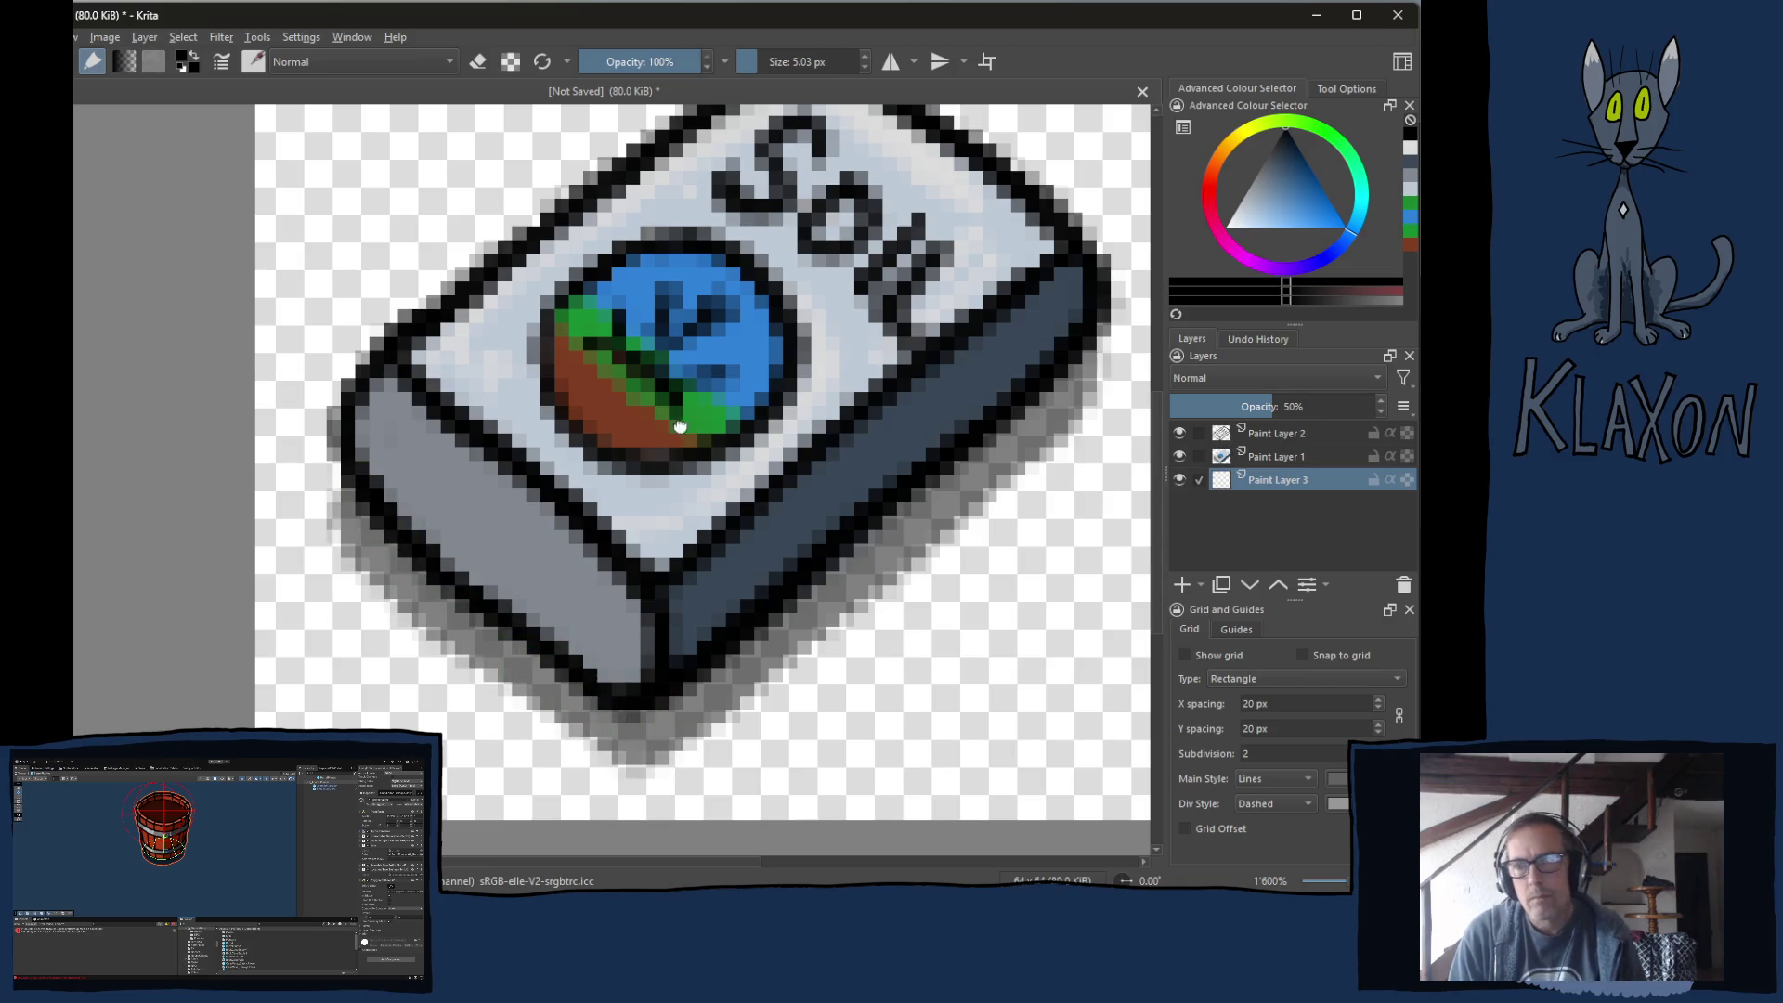
scroll(680, 426, down, 2)
scroll(749, 401, up, 2)
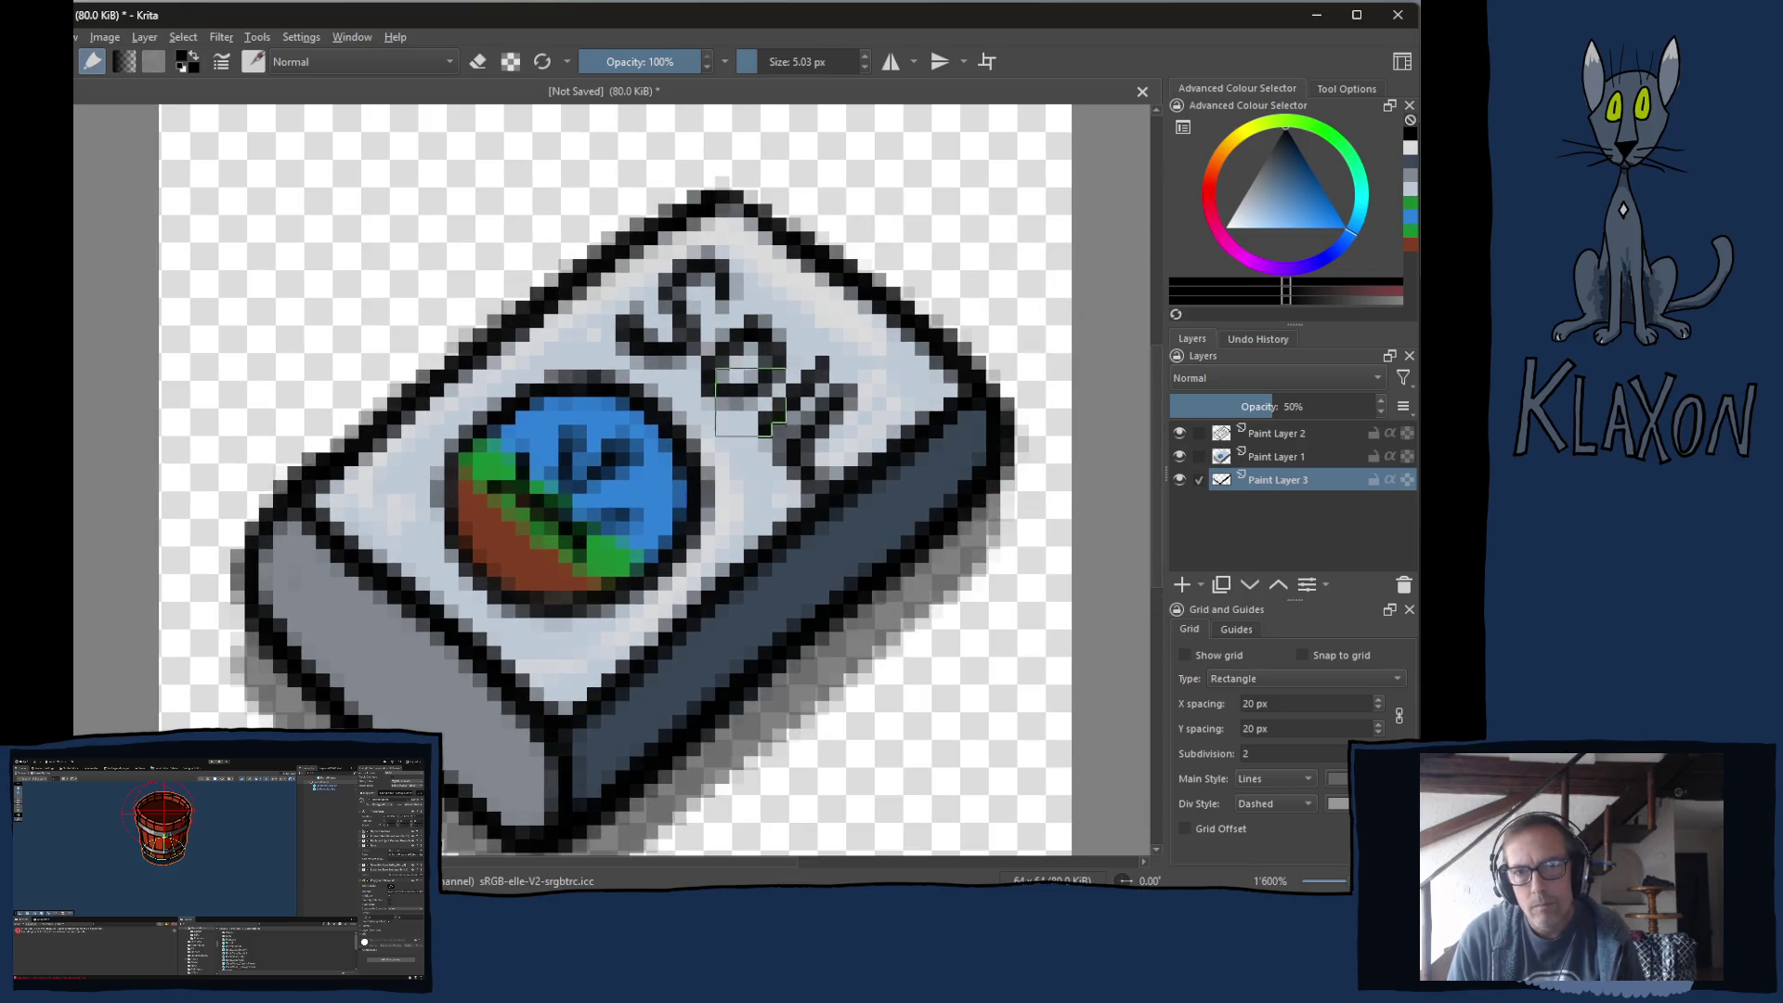
Pick white as the paint colour and make Paint Layer 1 active.
right_click(698, 396)
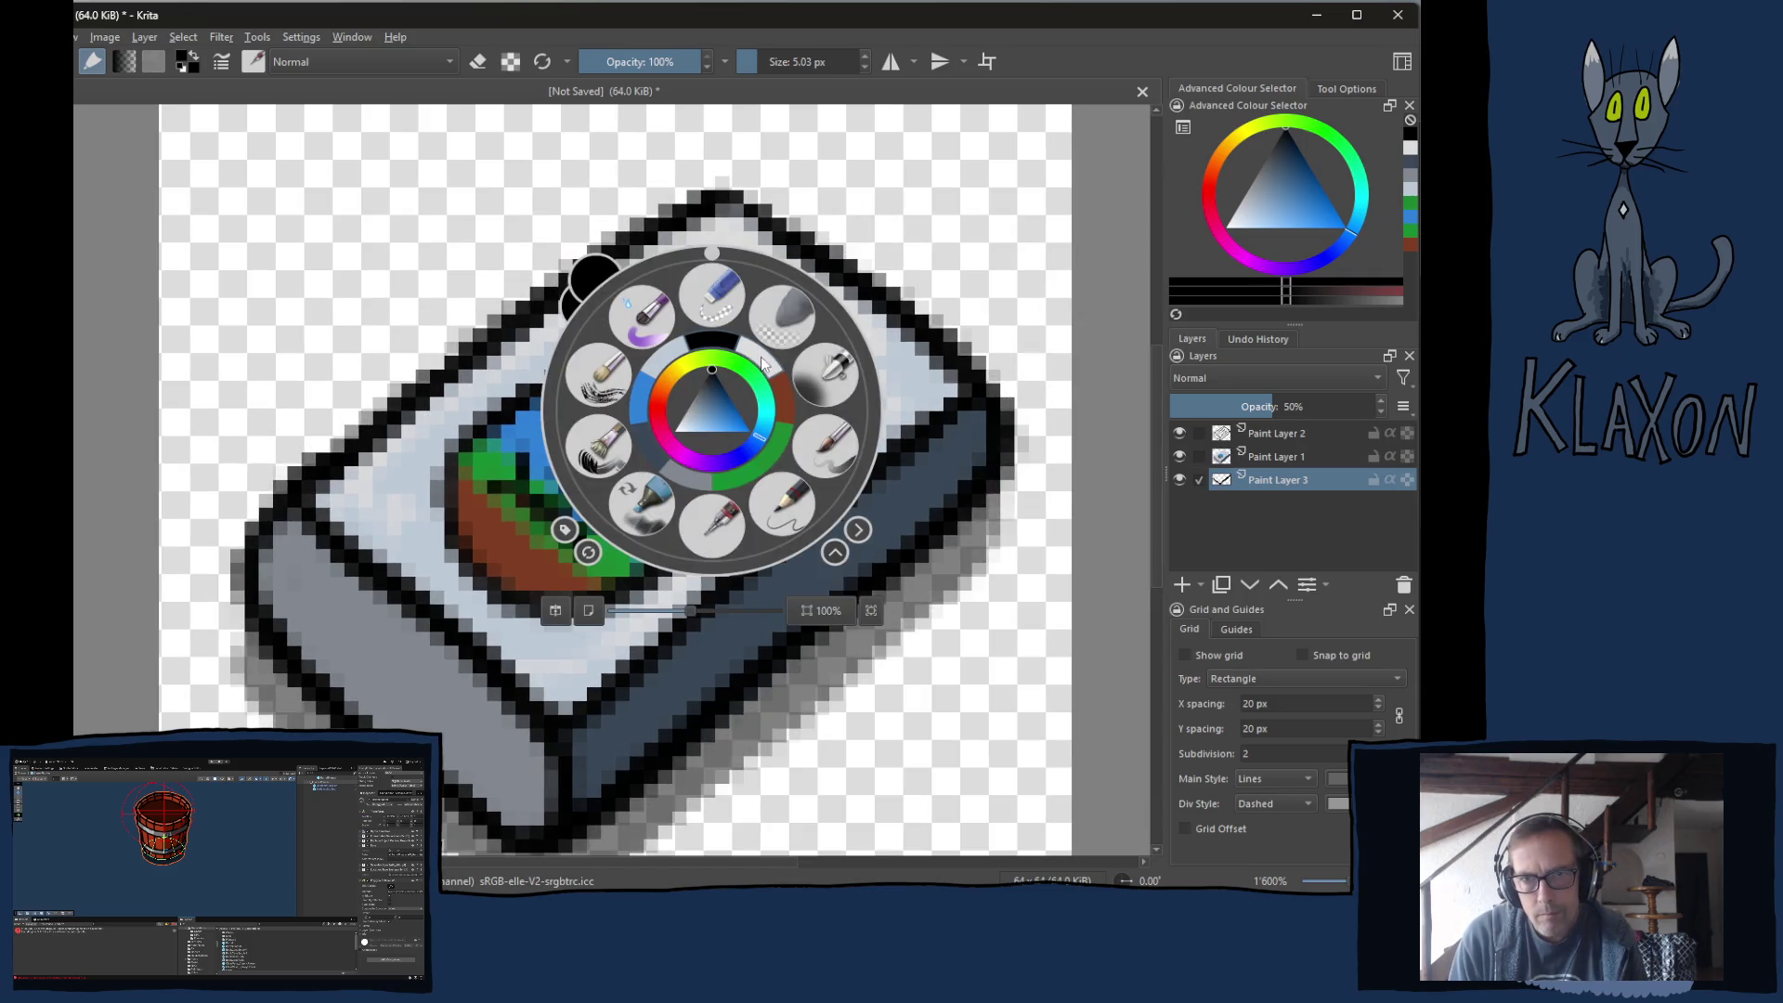
click(711, 409)
click(387, 371)
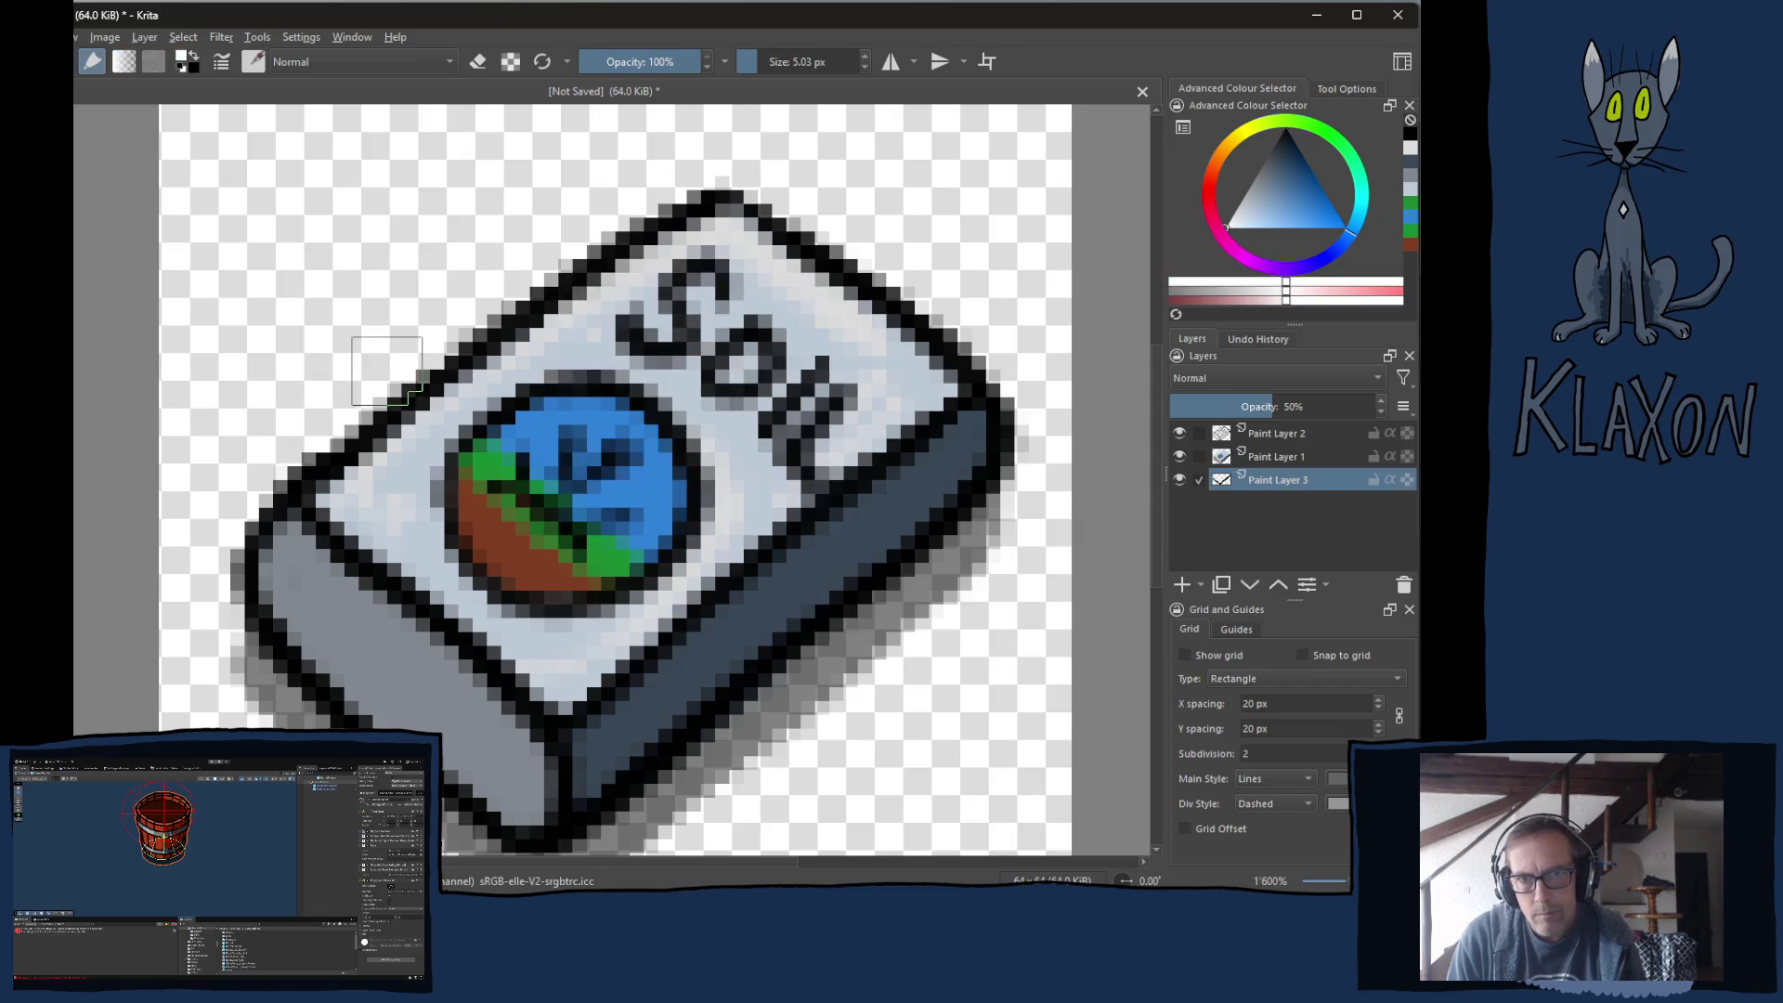
click(1259, 451)
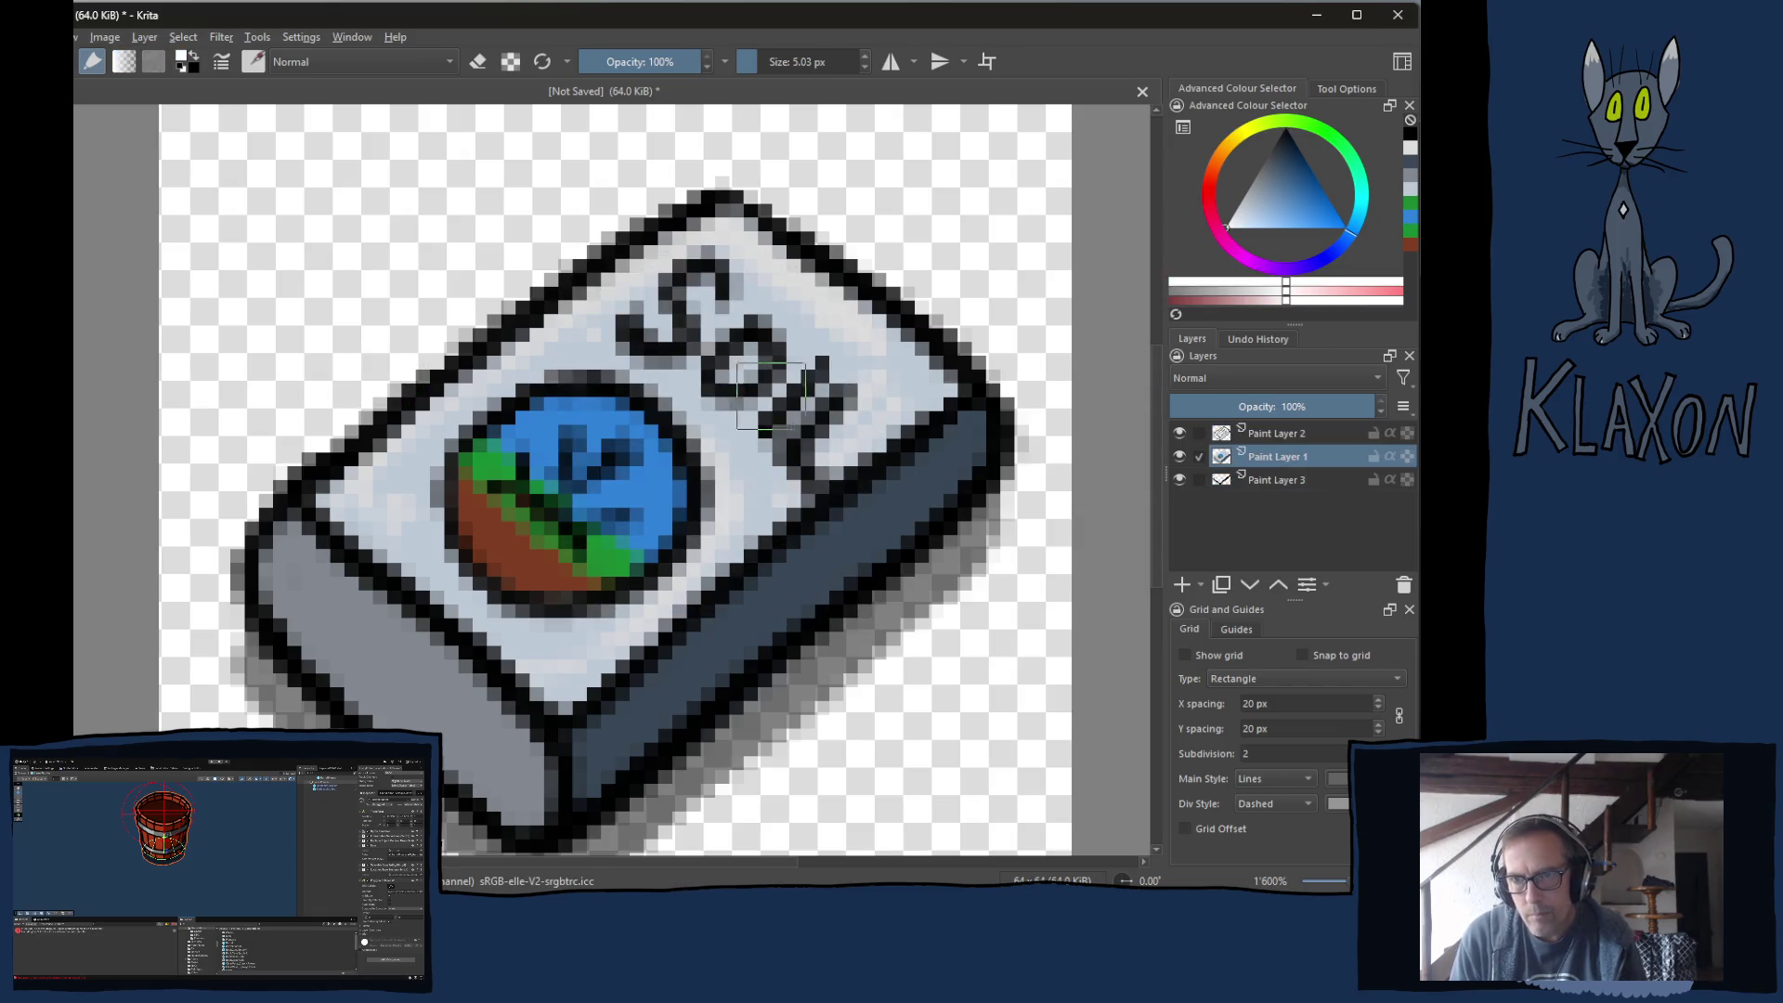
Brush white and light blue-grey highlights over the bag's front face and lower-left area.
drag(650, 255, 720, 230)
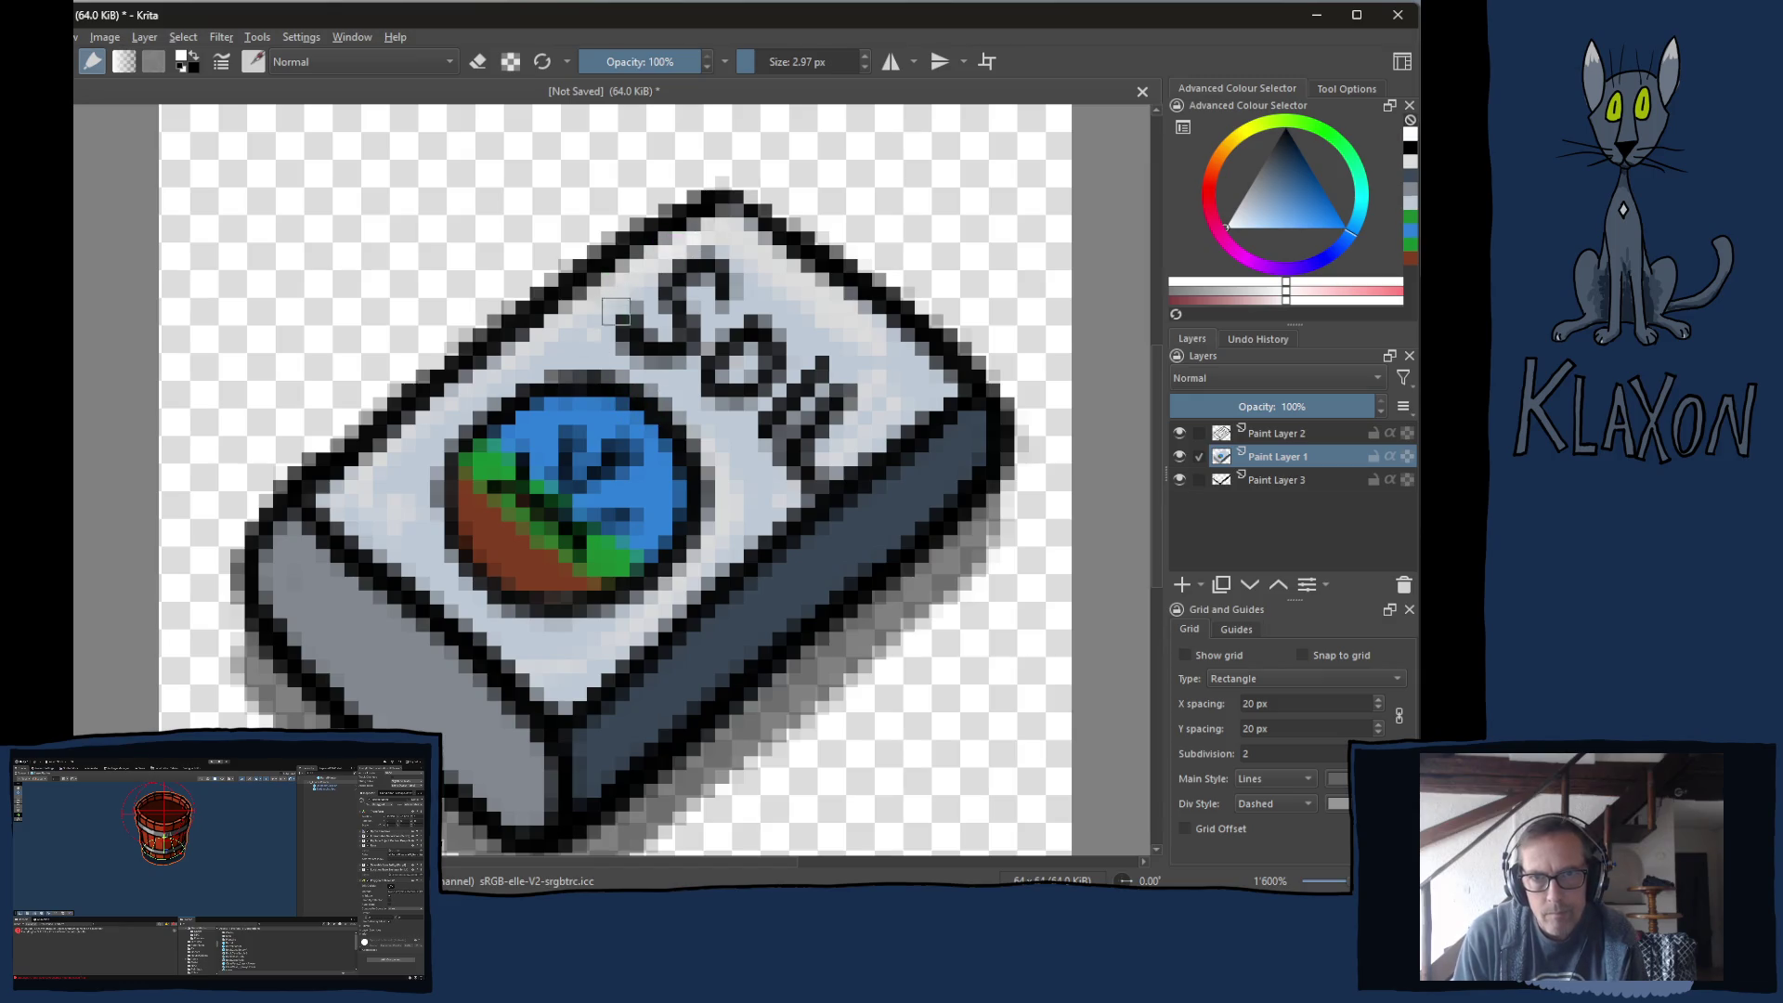
drag(778, 325, 901, 404)
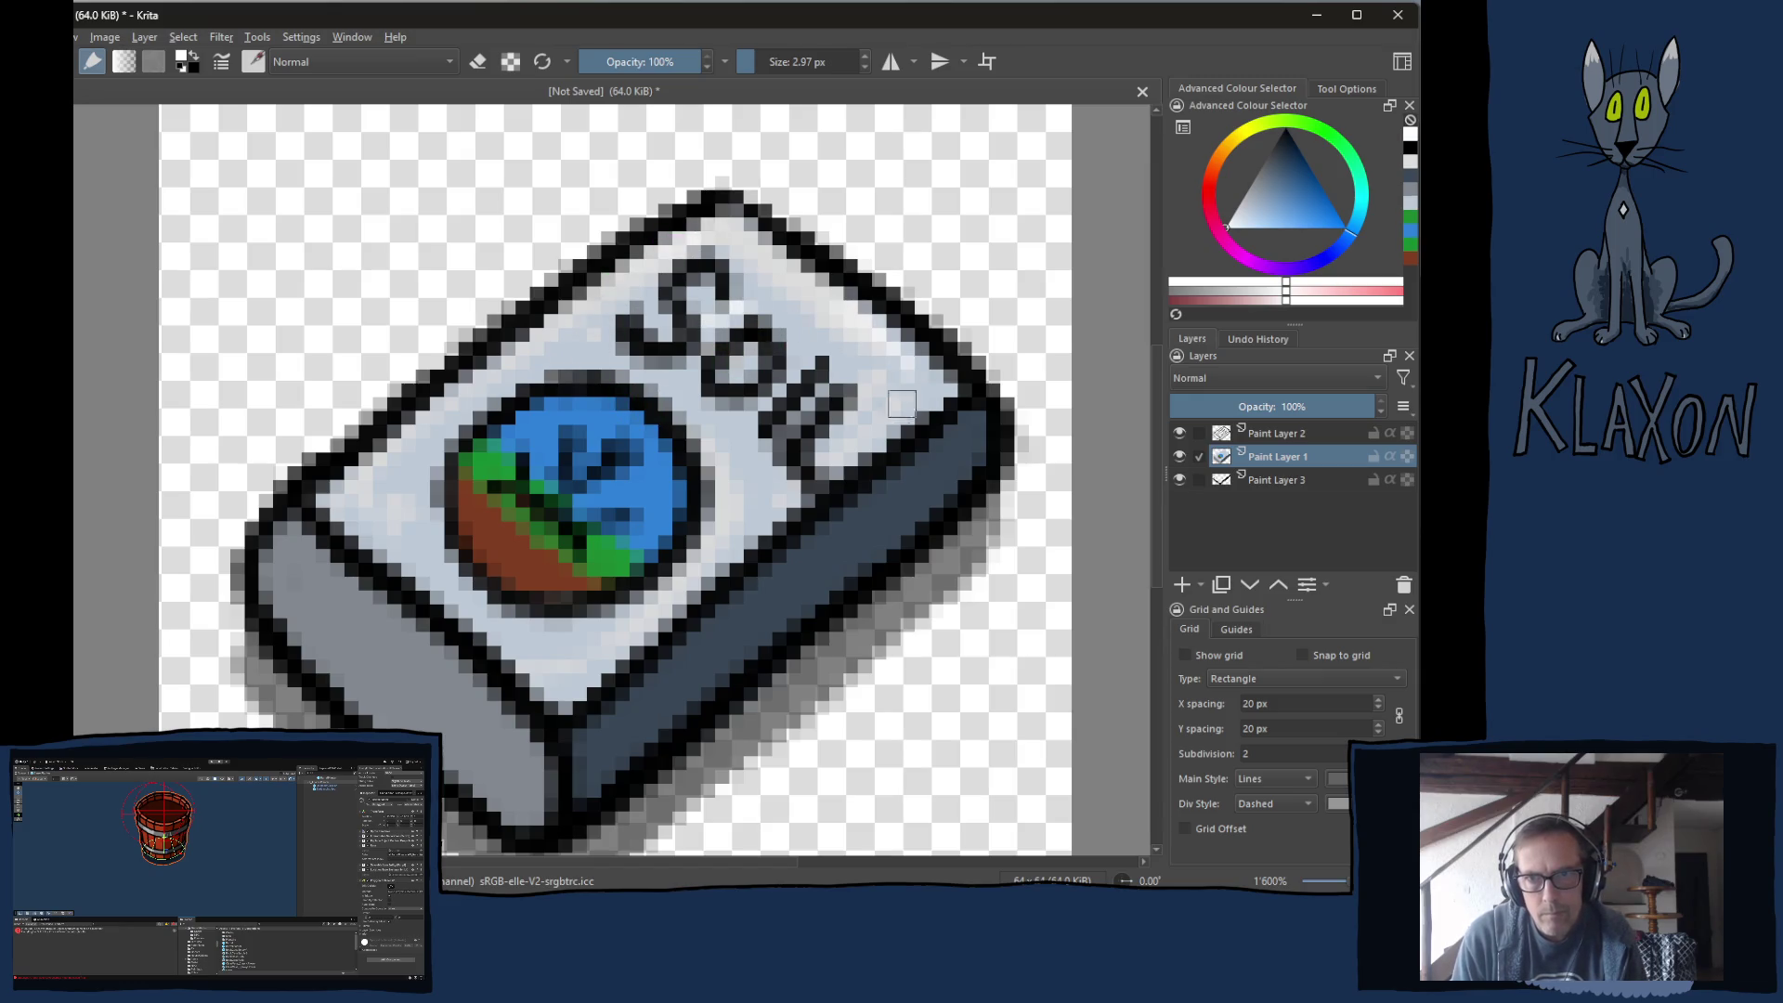
drag(374, 504, 374, 520)
mouse_move(561, 580)
mouse_down()
mouse_move(557, 641)
mouse_move(670, 540)
mouse_up()
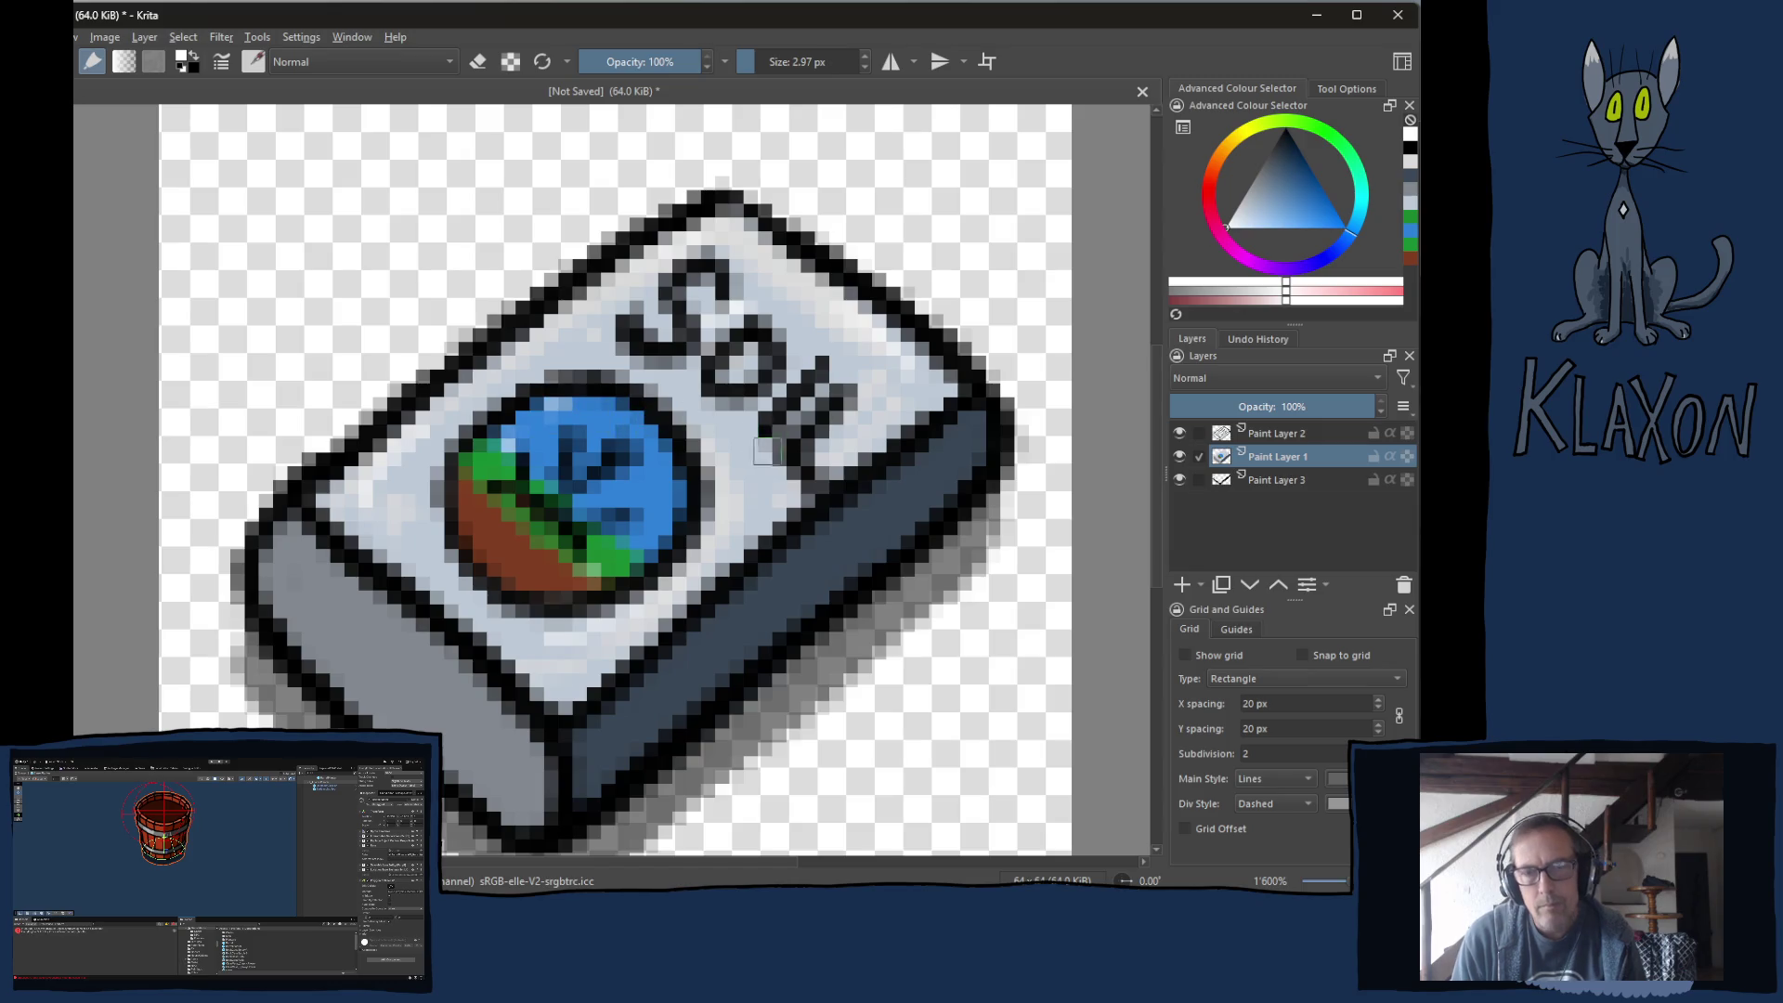
click(455, 584)
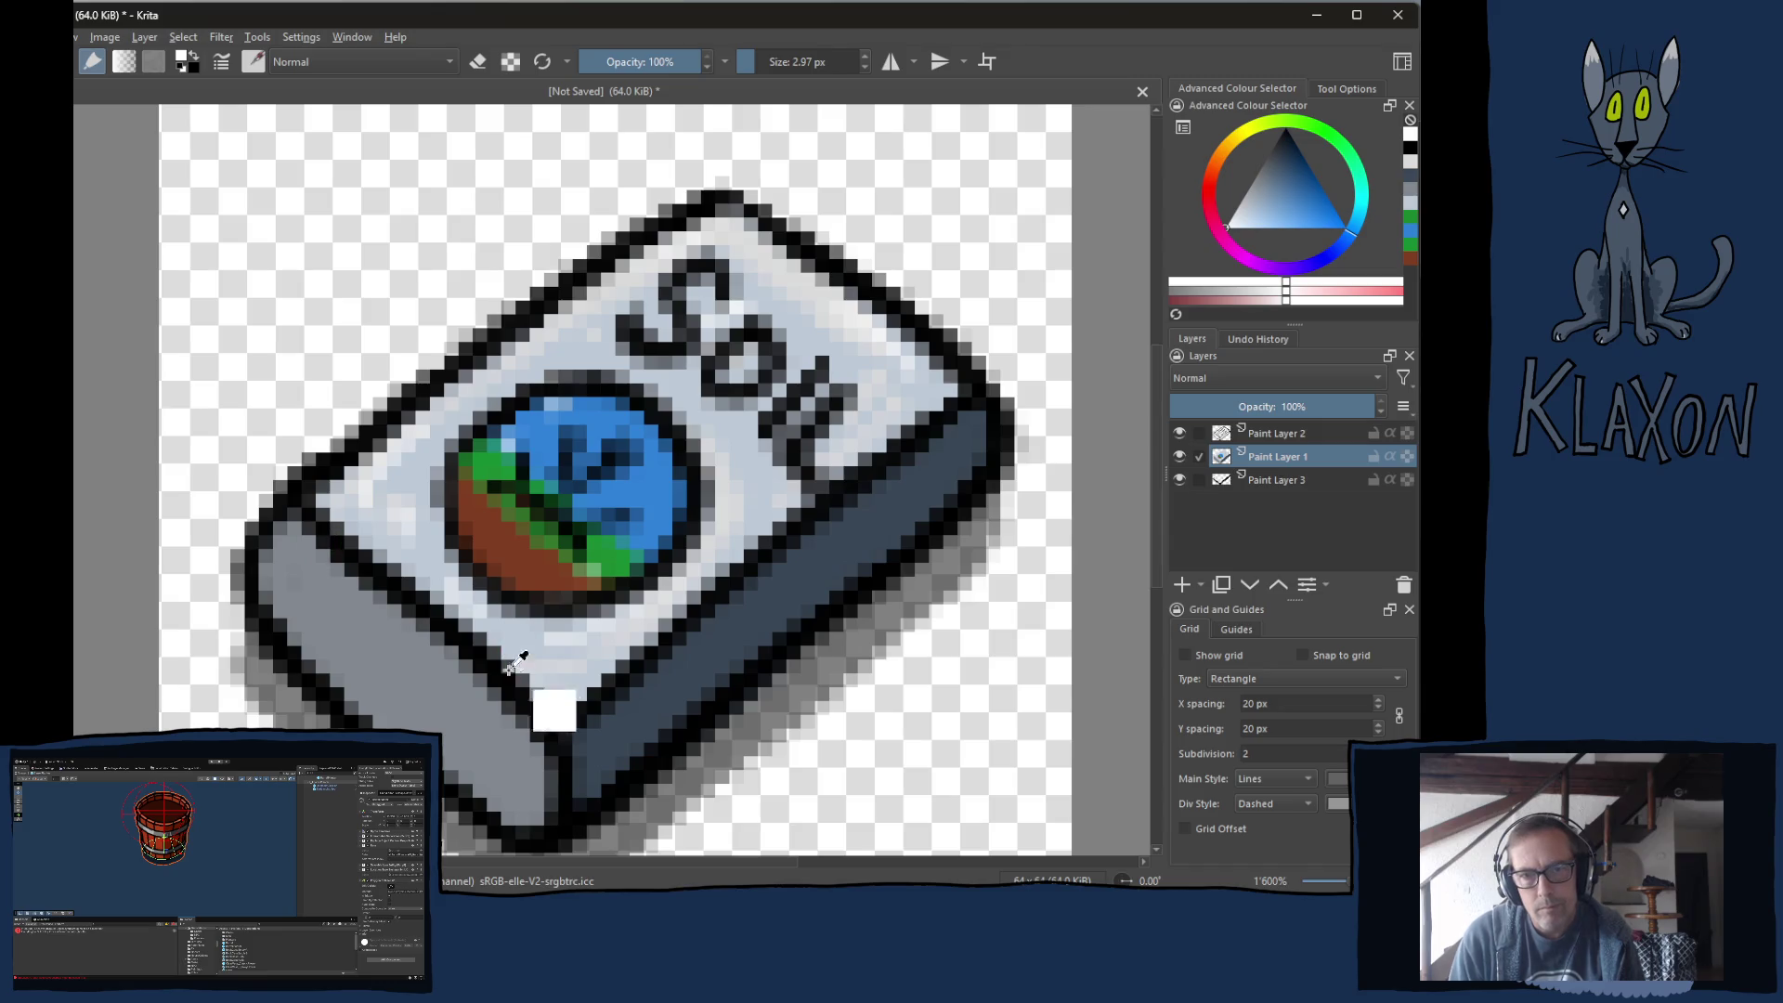
ctrl+click(459, 609)
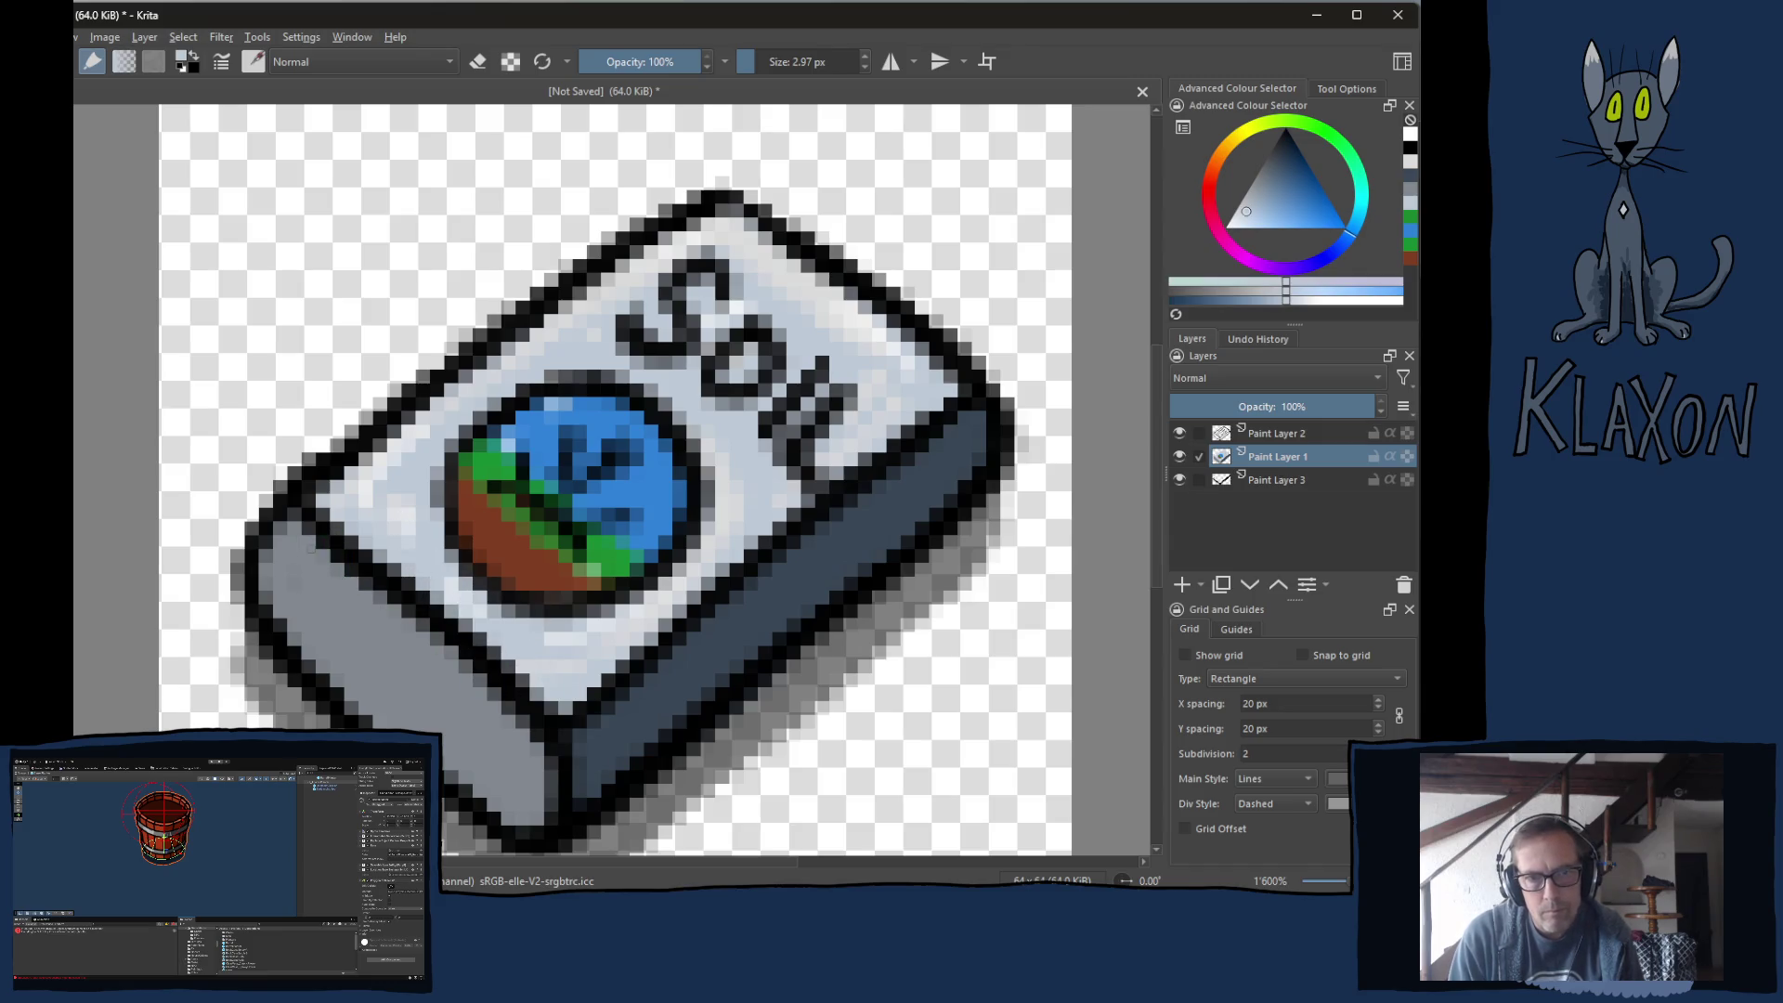
drag(309, 548, 354, 608)
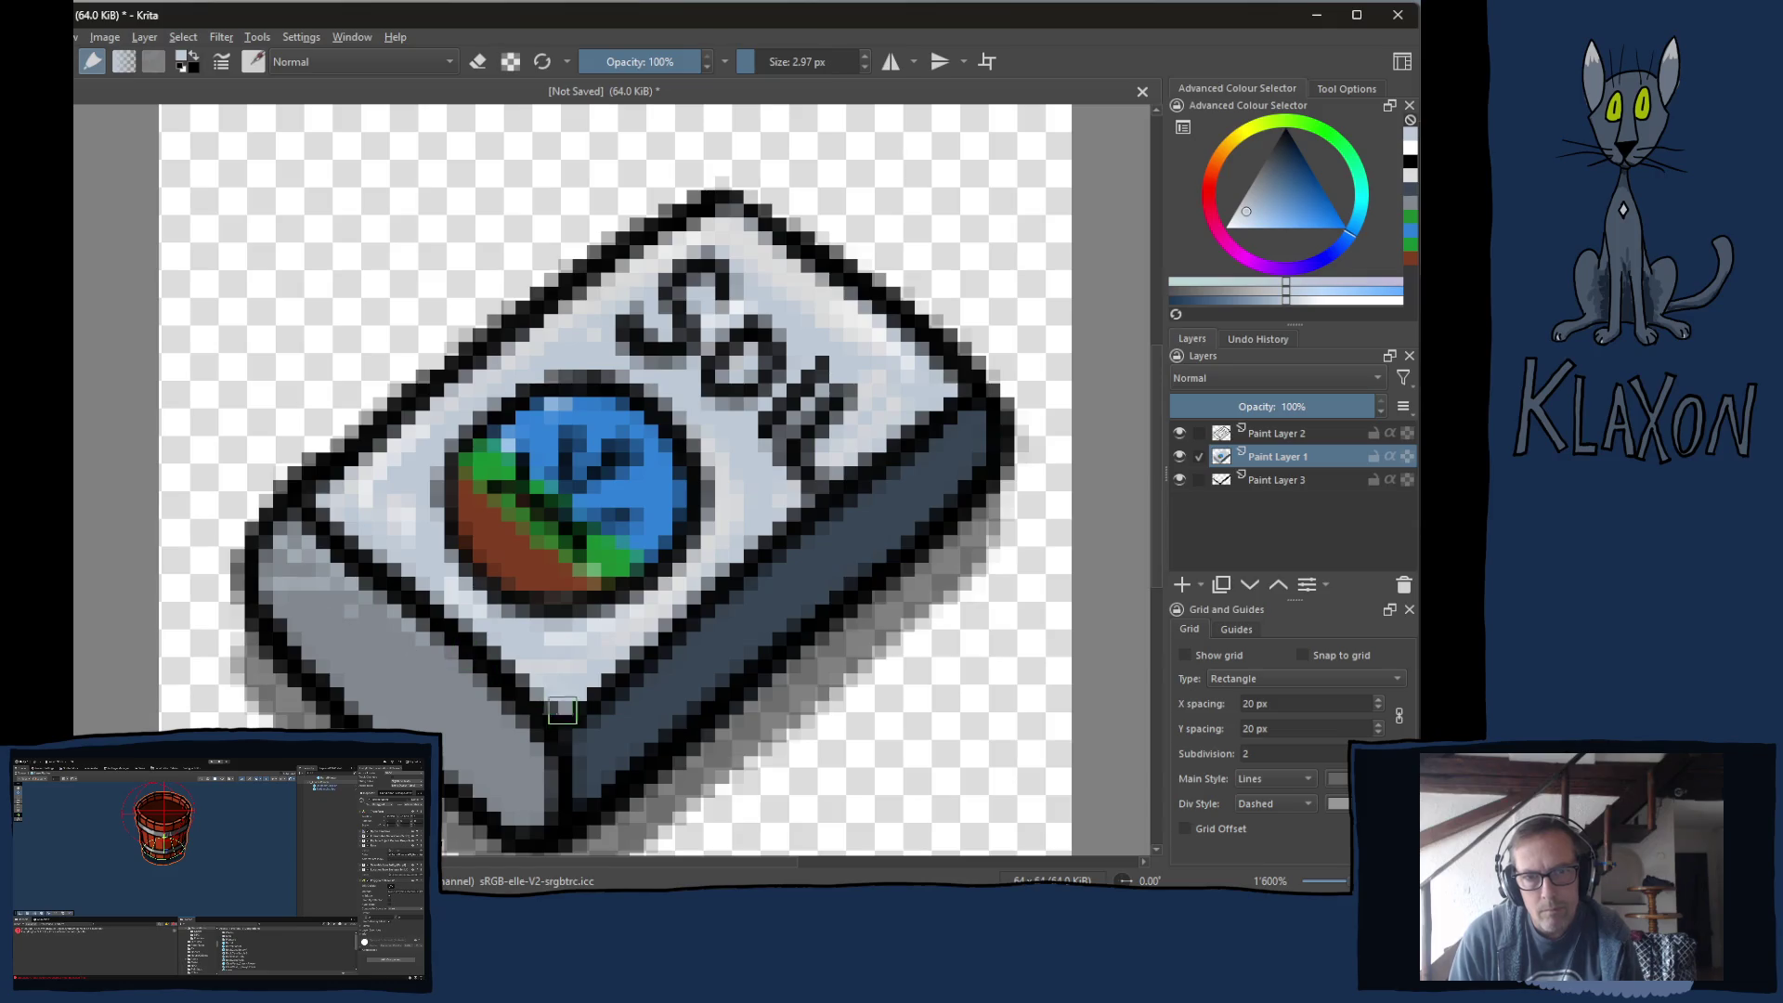
Repaint the bag's lower-left edge in darker and lighter grey-blue shades, then view at 100%.
ctrl+click(583, 706)
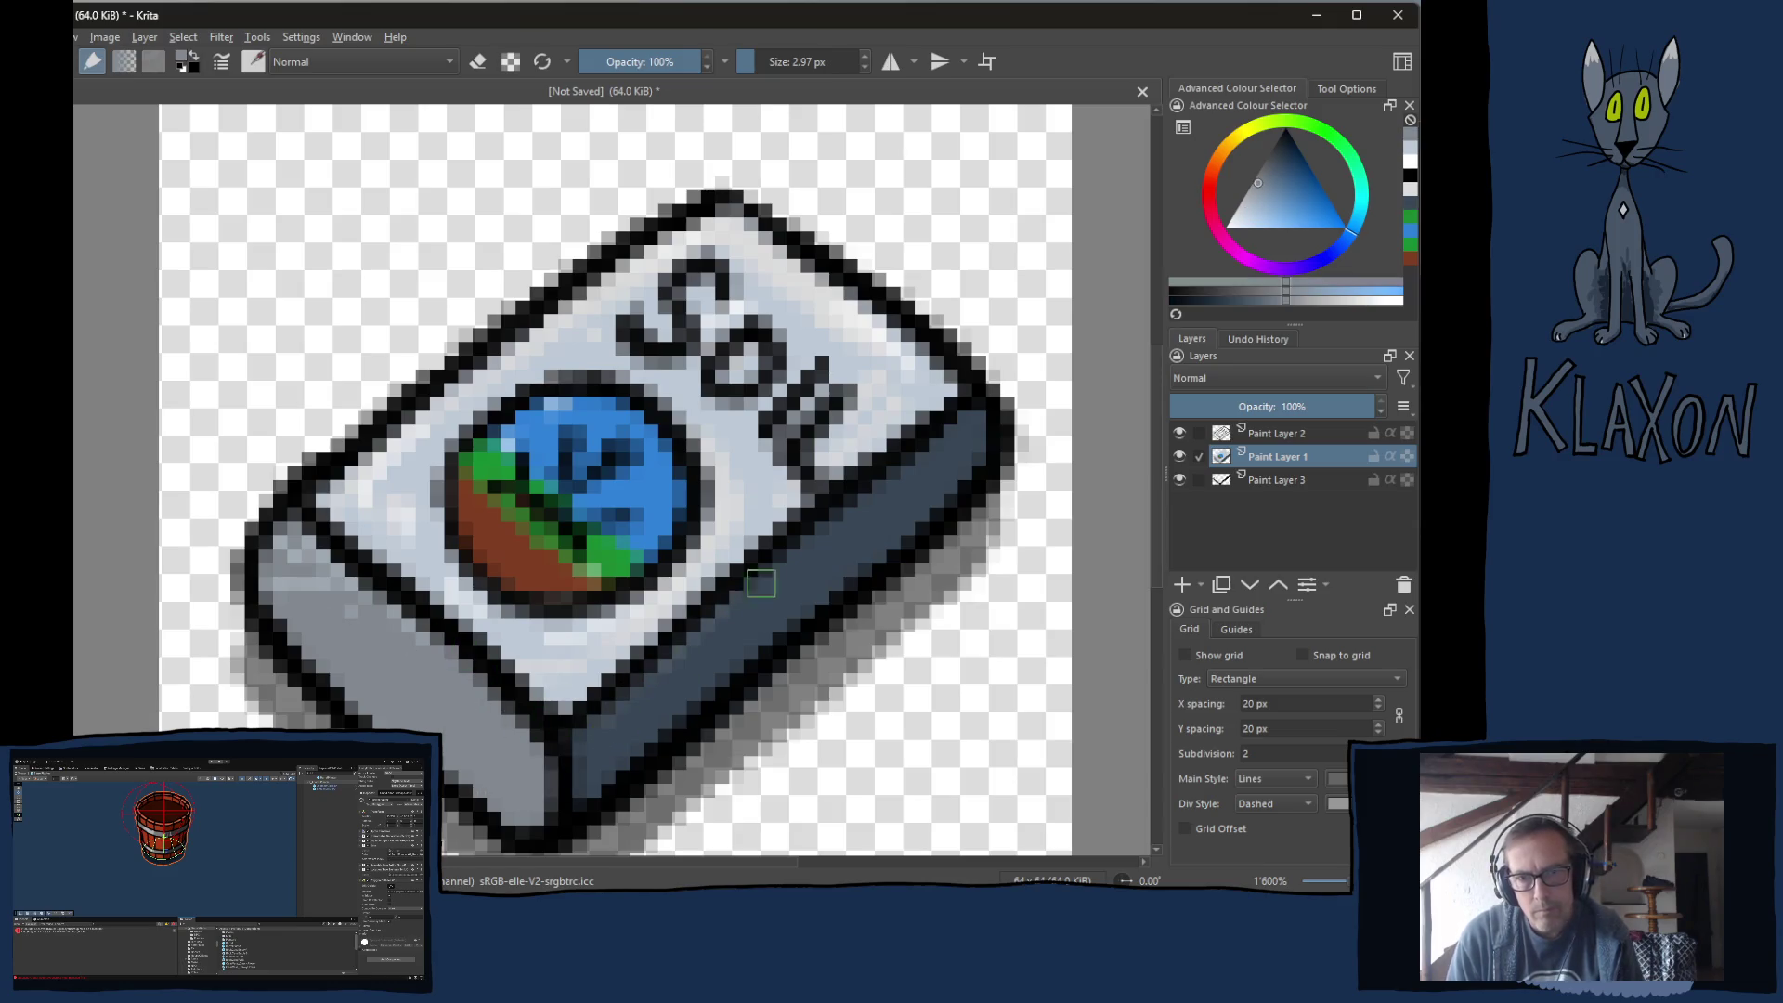
ctrl+click(811, 671)
mouse_move(332, 685)
mouse_down()
mouse_move(427, 729)
mouse_move(515, 813)
mouse_move(545, 802)
mouse_up()
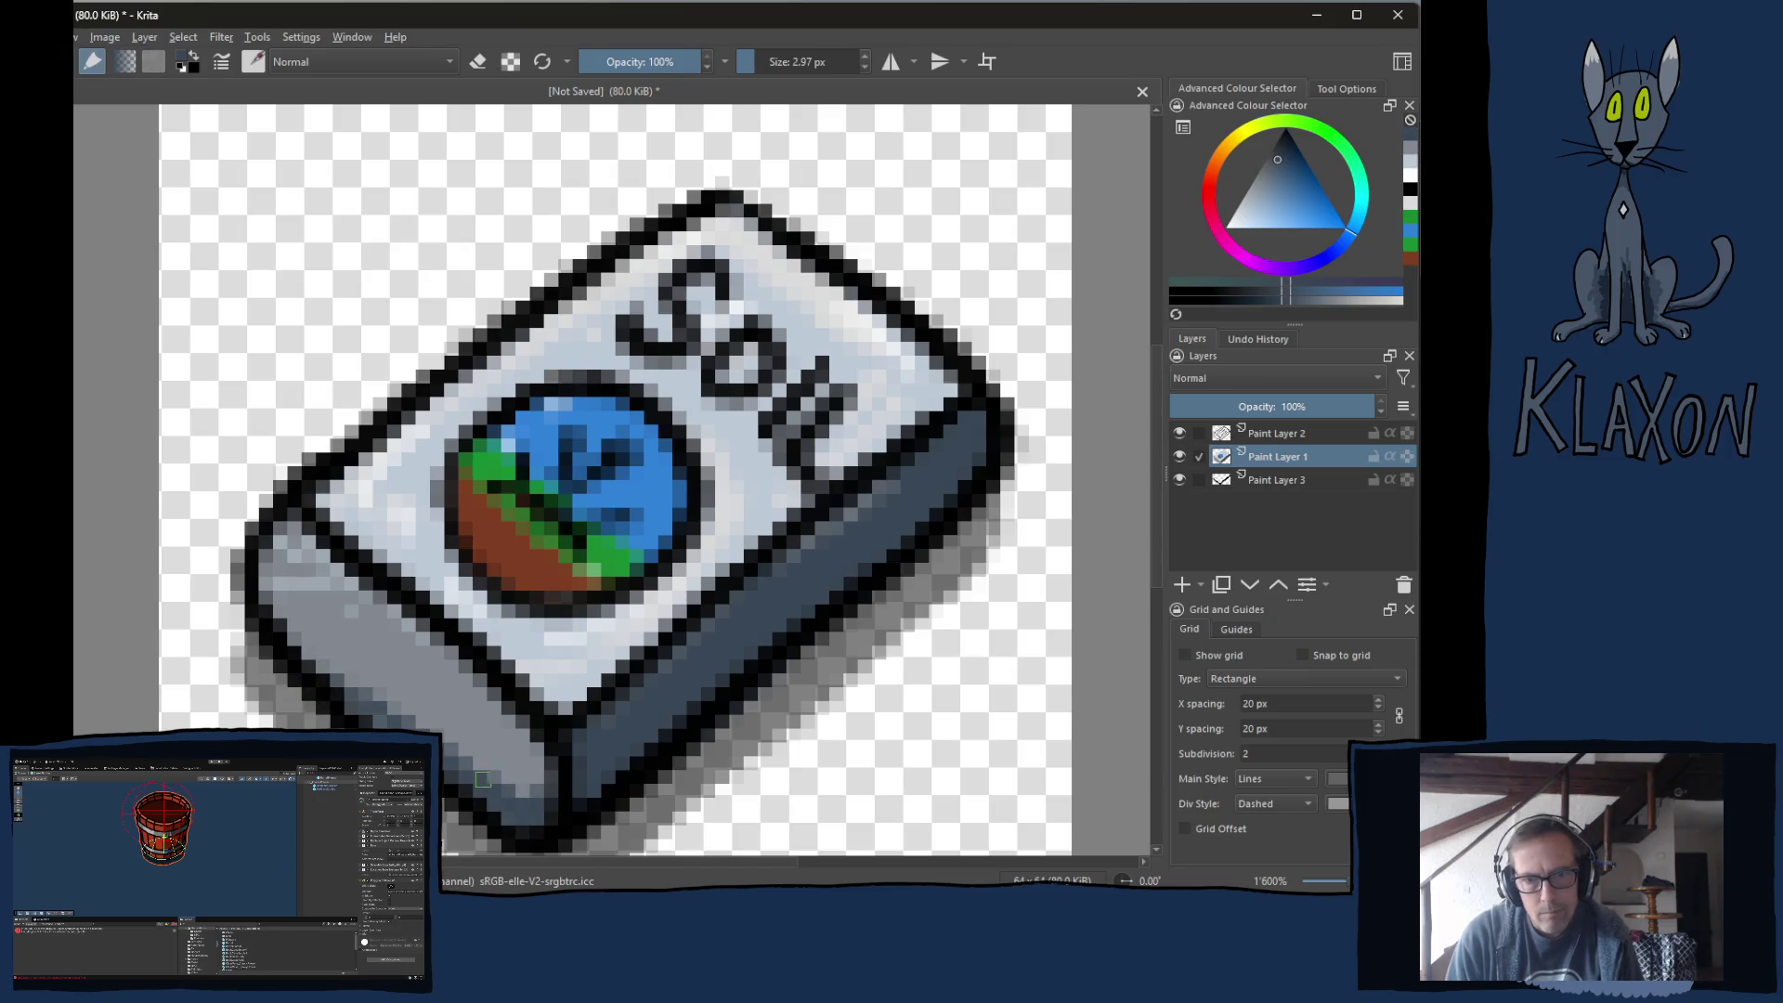
mouse_move(344, 696)
mouse_down()
mouse_move(298, 643)
mouse_move(533, 801)
mouse_up()
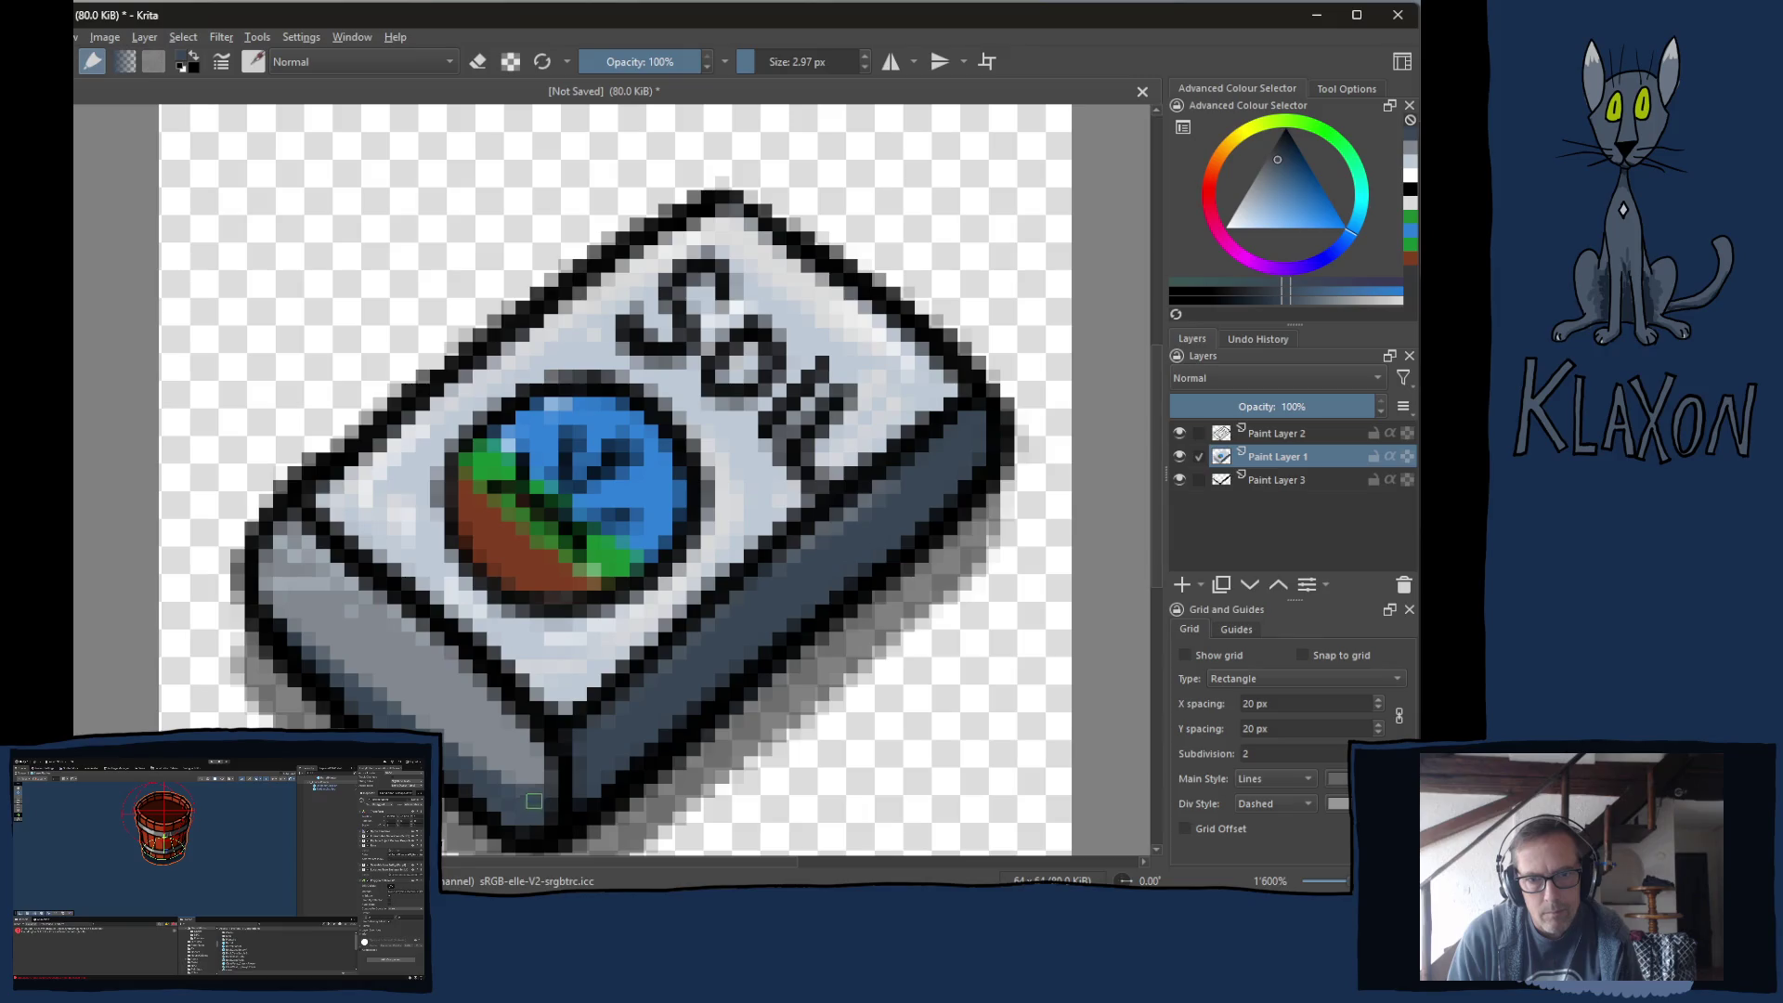
ctrl+click(450, 717)
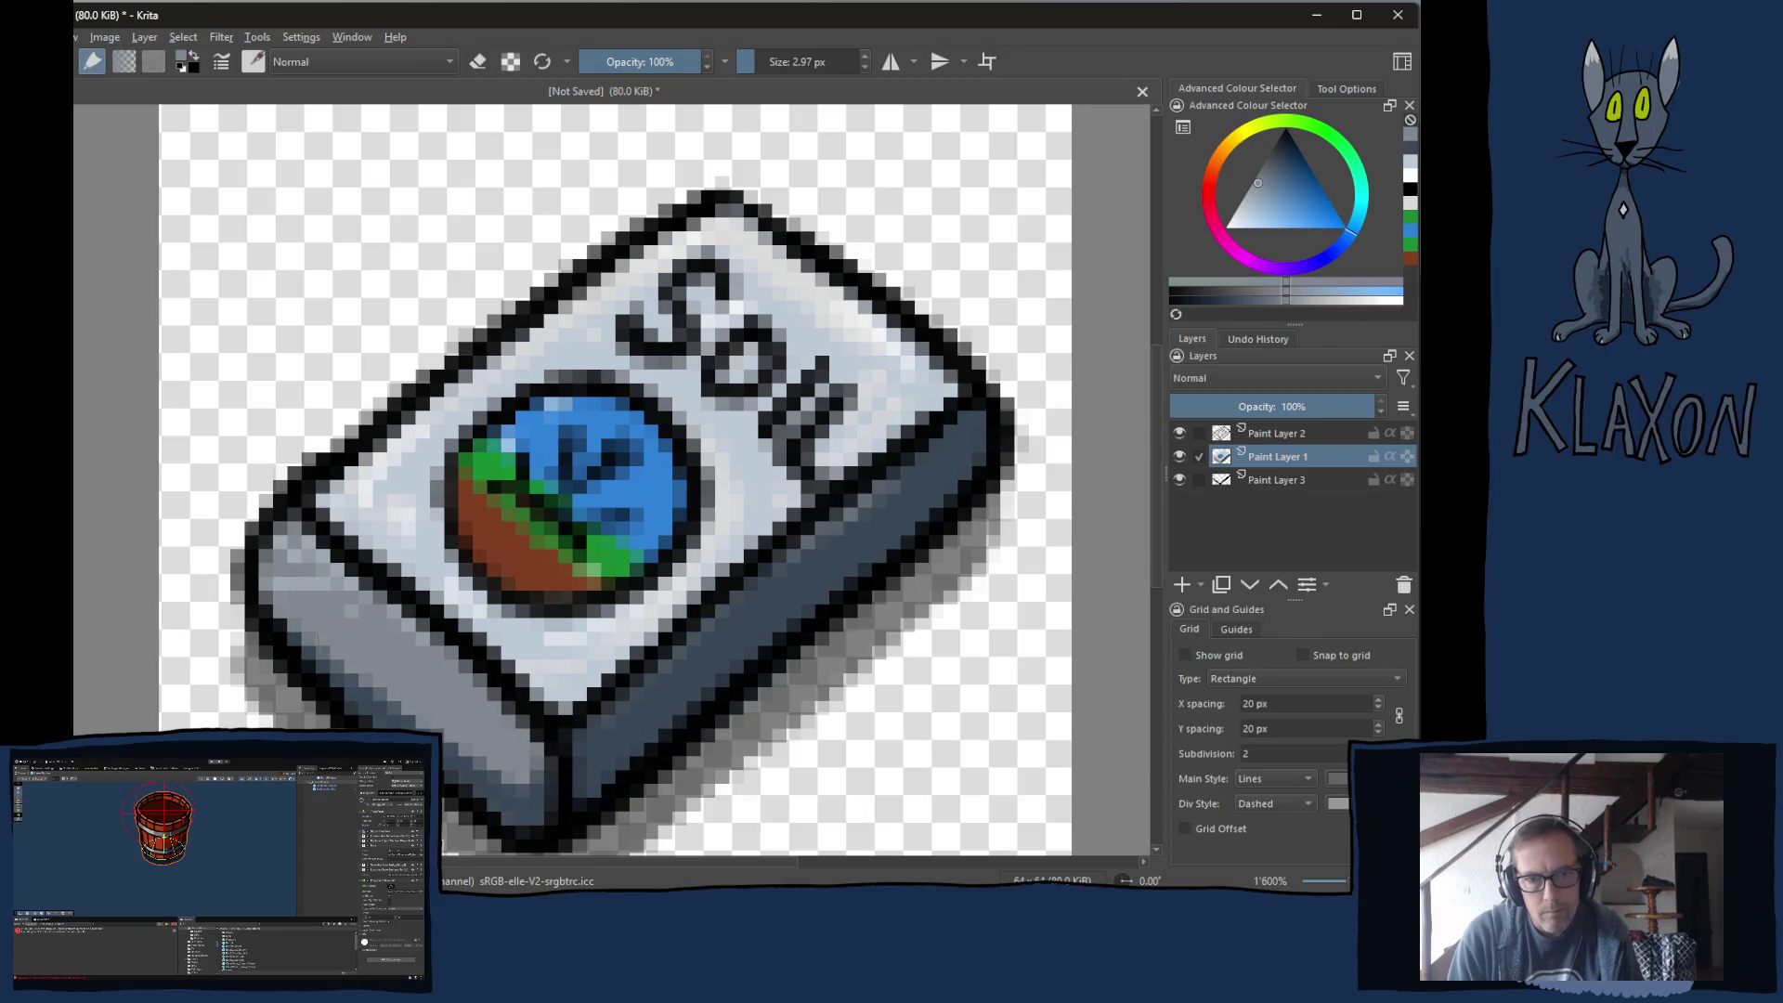
mouse_move(480, 749)
mouse_down()
mouse_move(464, 757)
mouse_move(523, 768)
mouse_up()
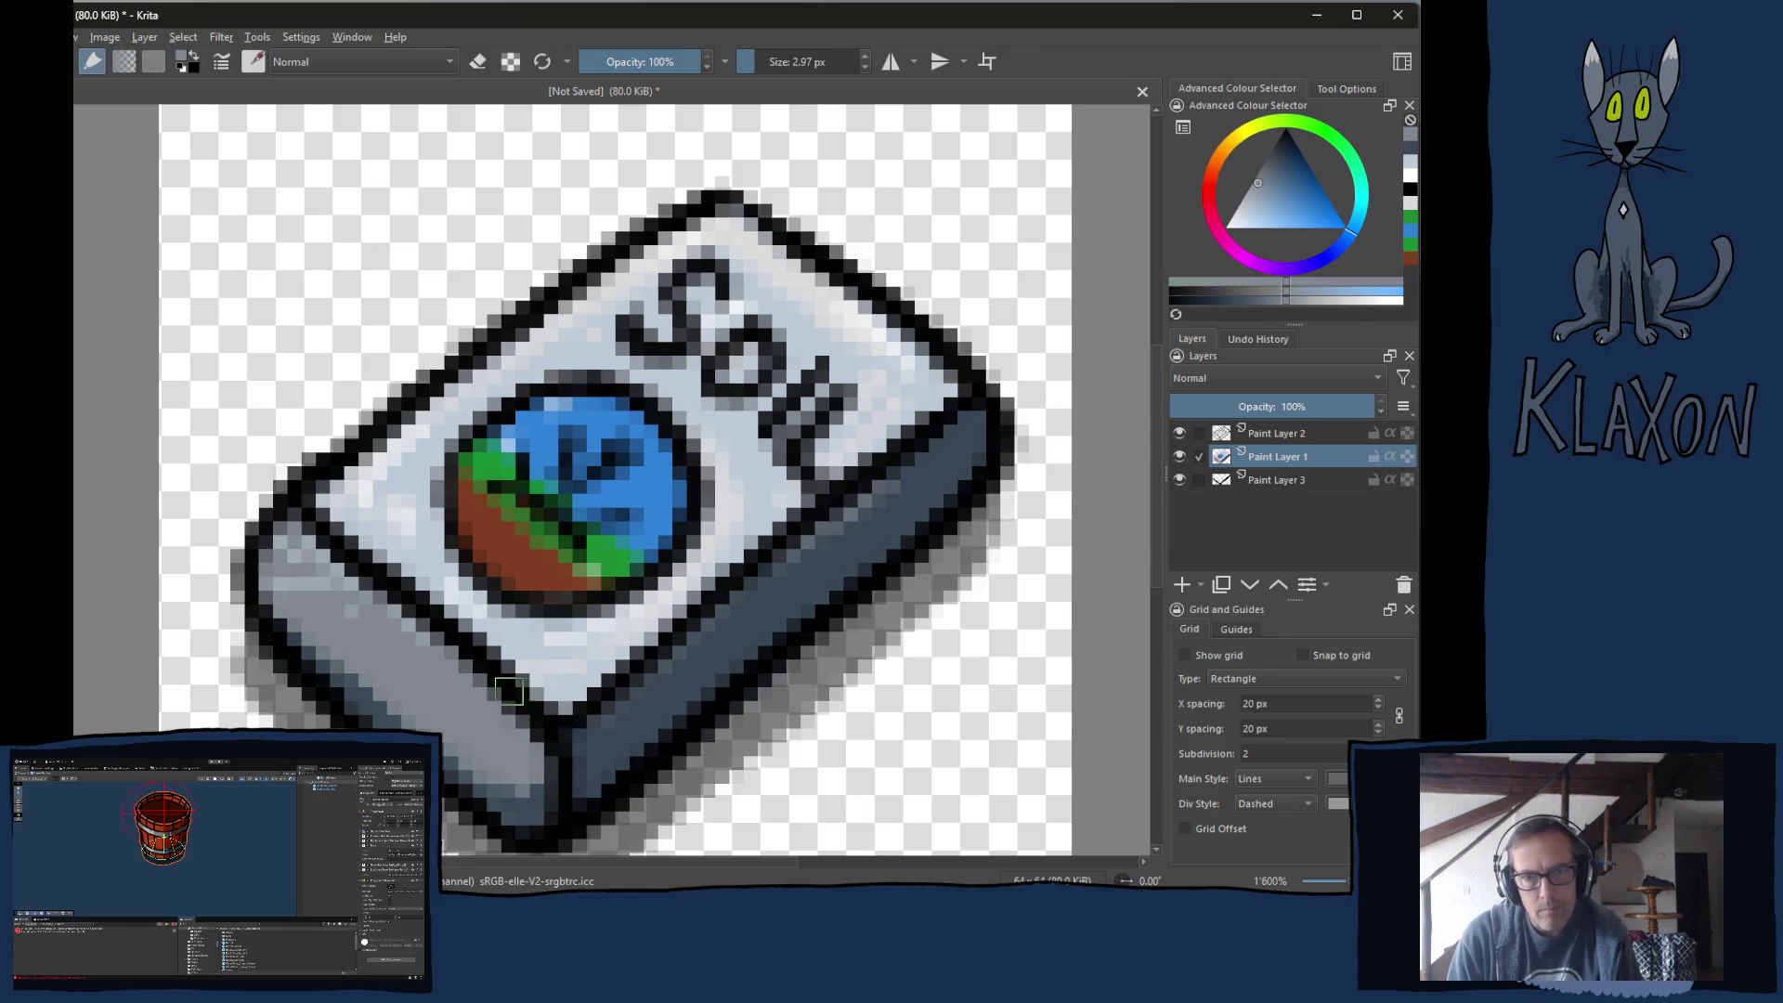
key(1)
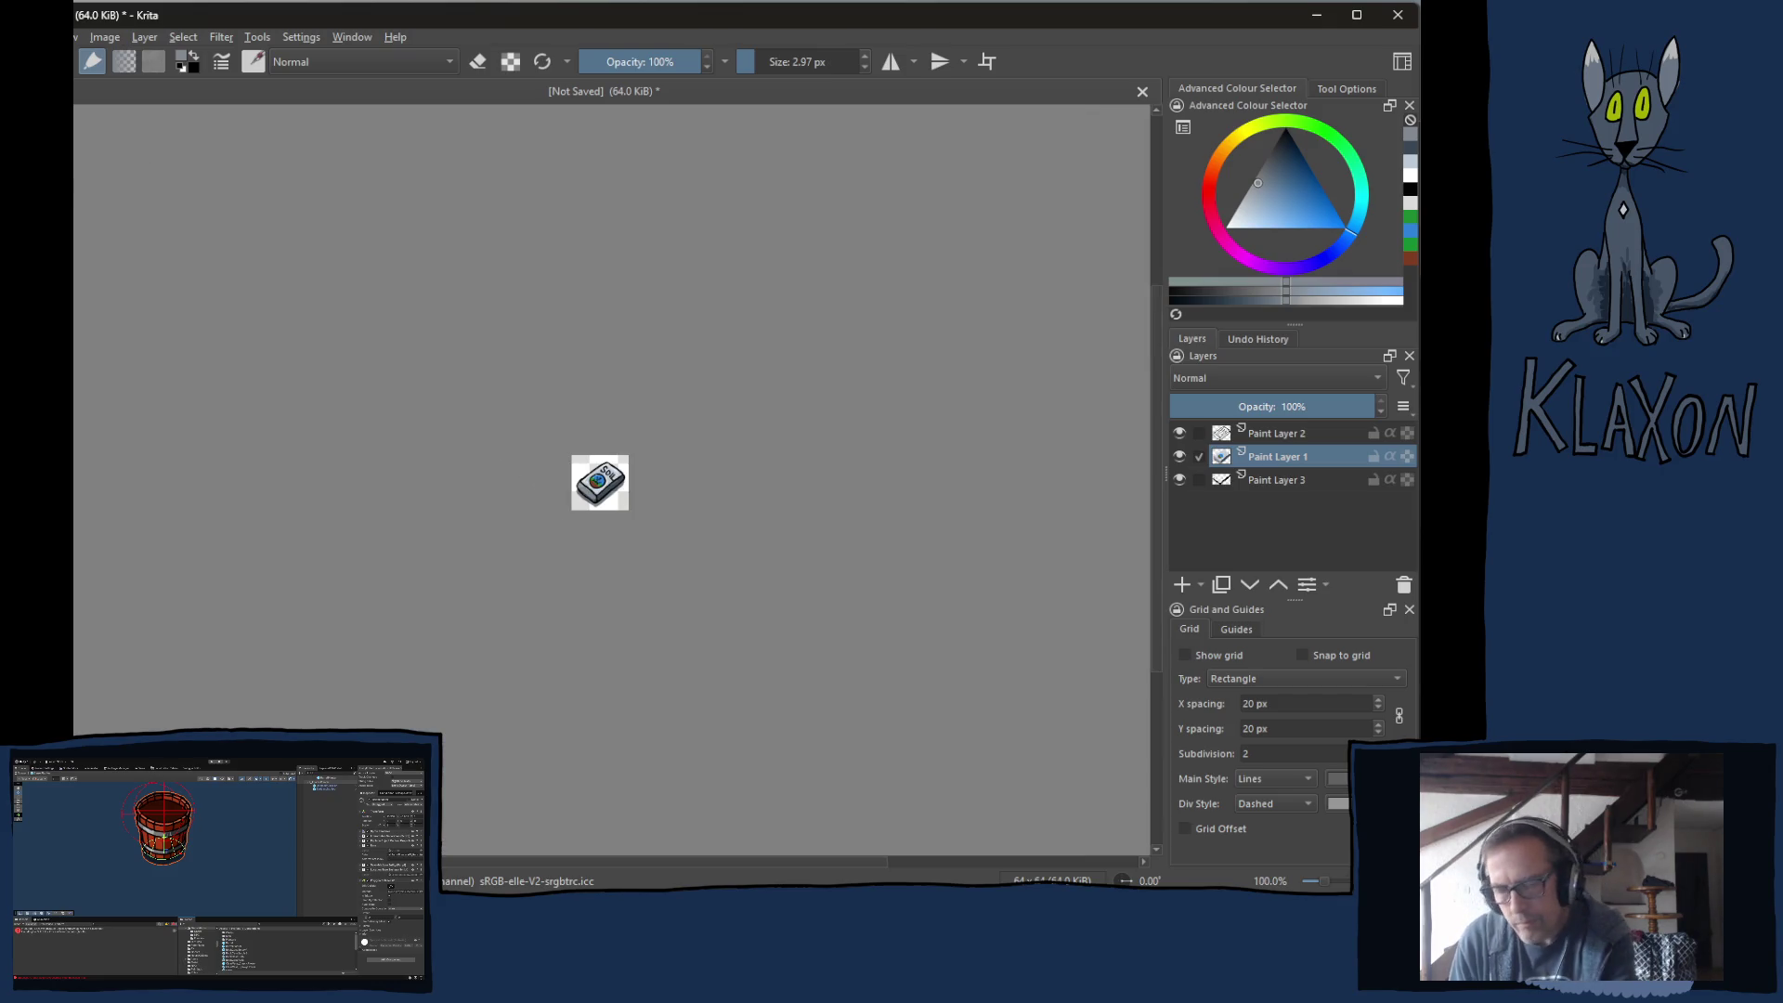
Save the drawing as Soil.kra in the Assets/Sprites/Items folder.
key(plus)
key(plus)
key(plus)
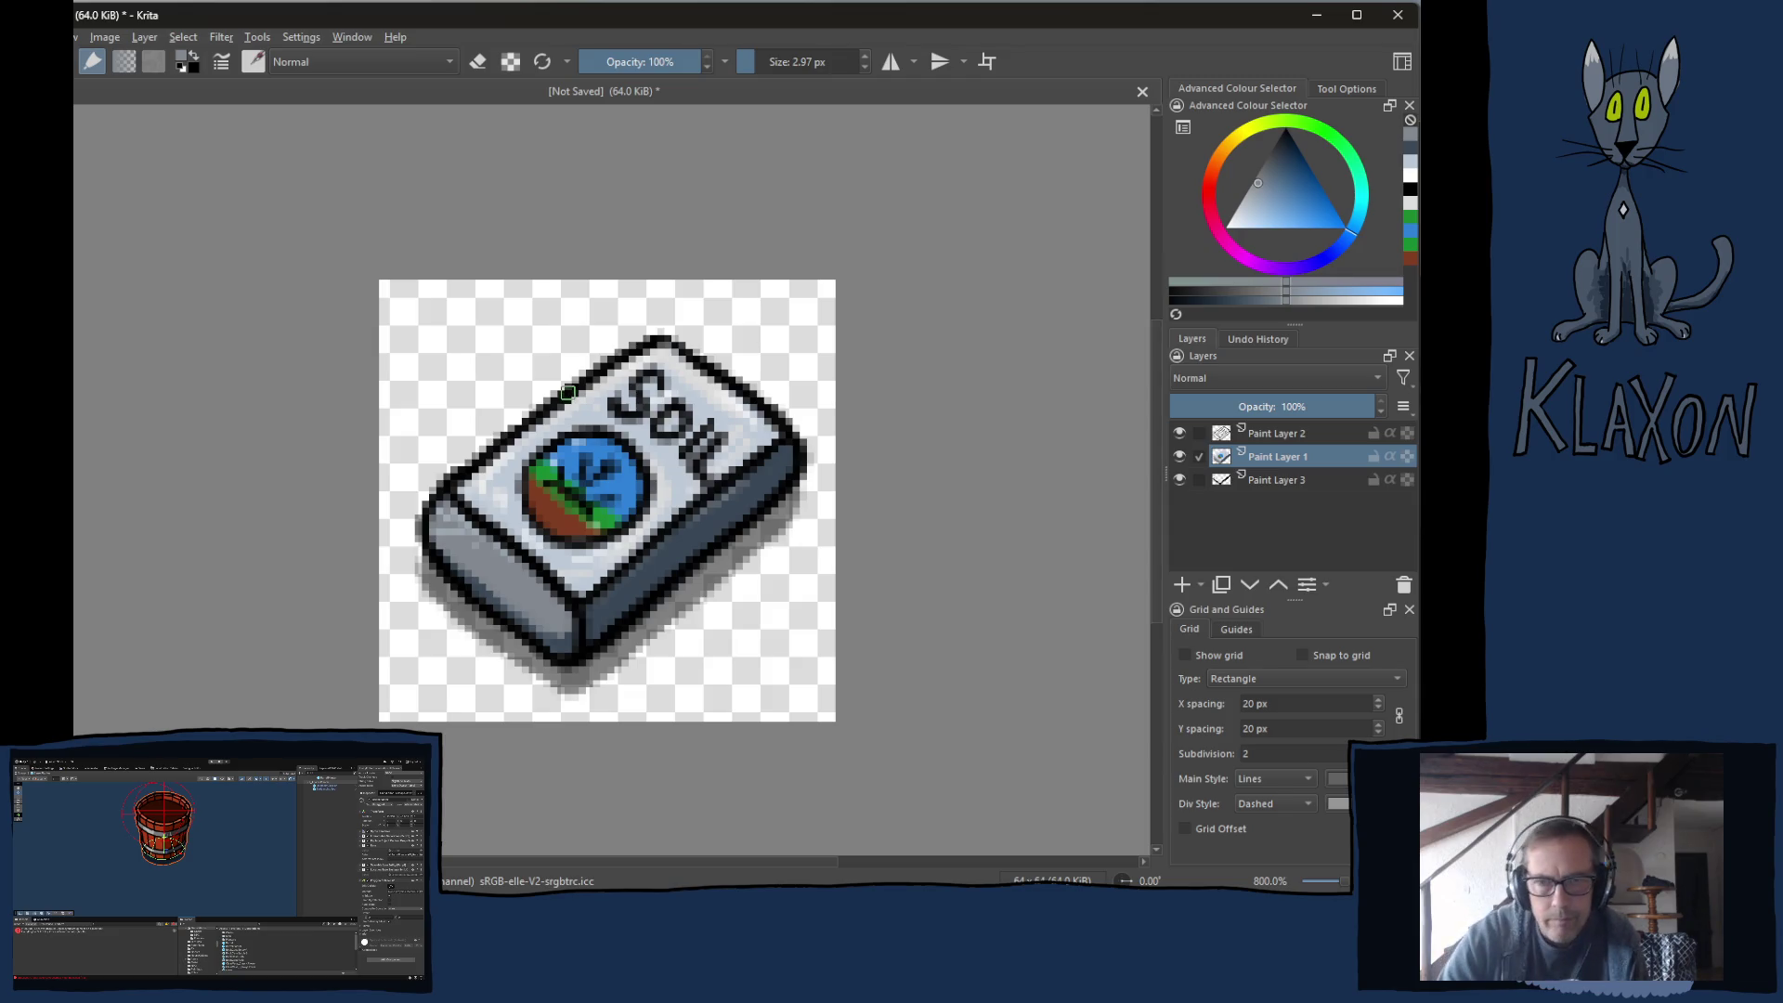
key(ctrl+s)
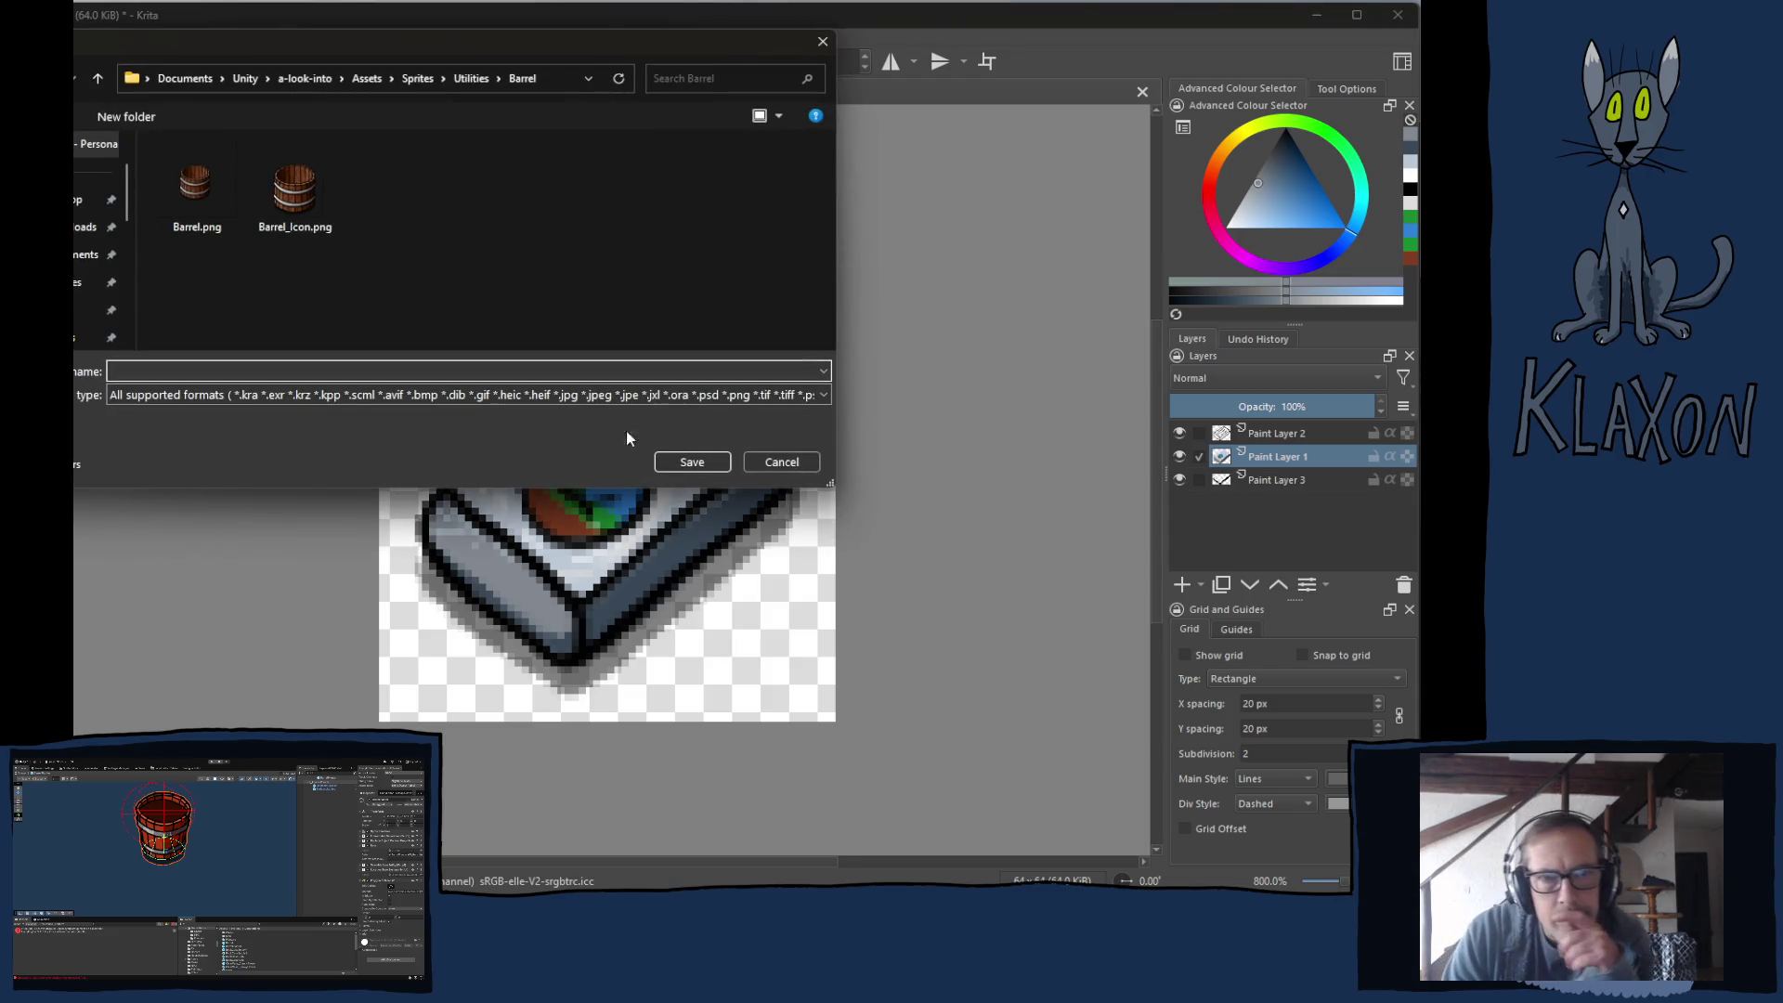
click(760, 469)
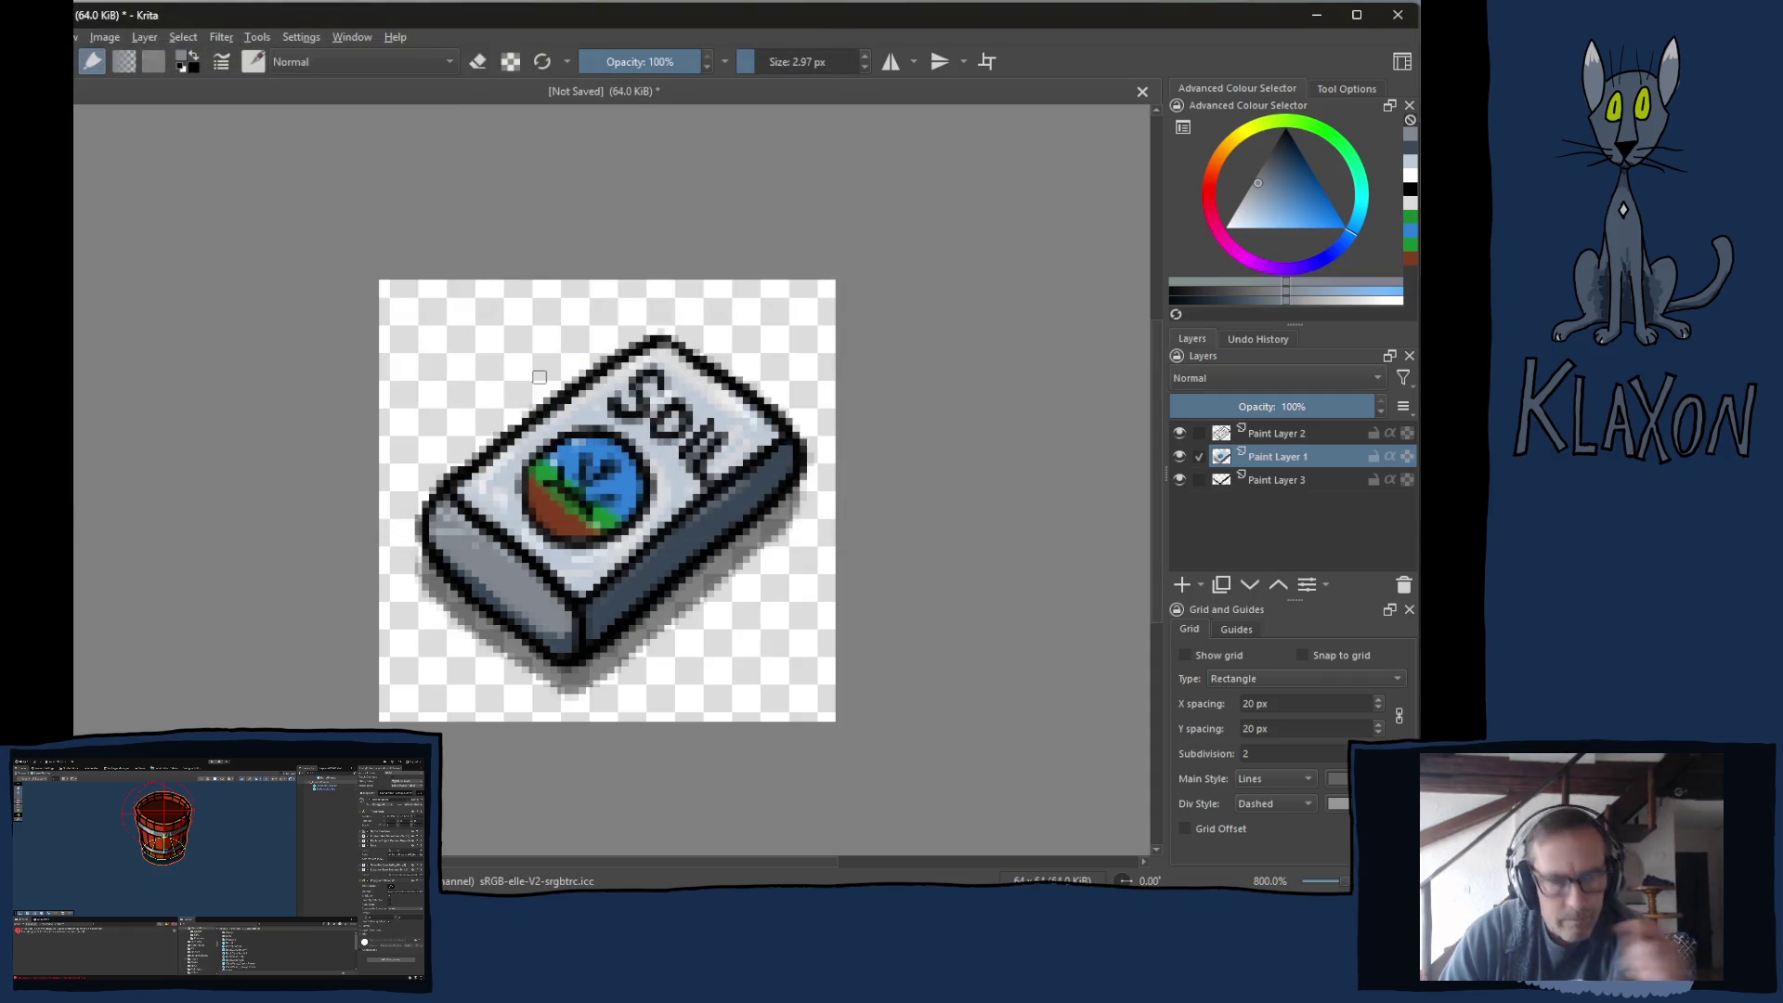
ctrl+click(573, 375)
key(ctrl+s)
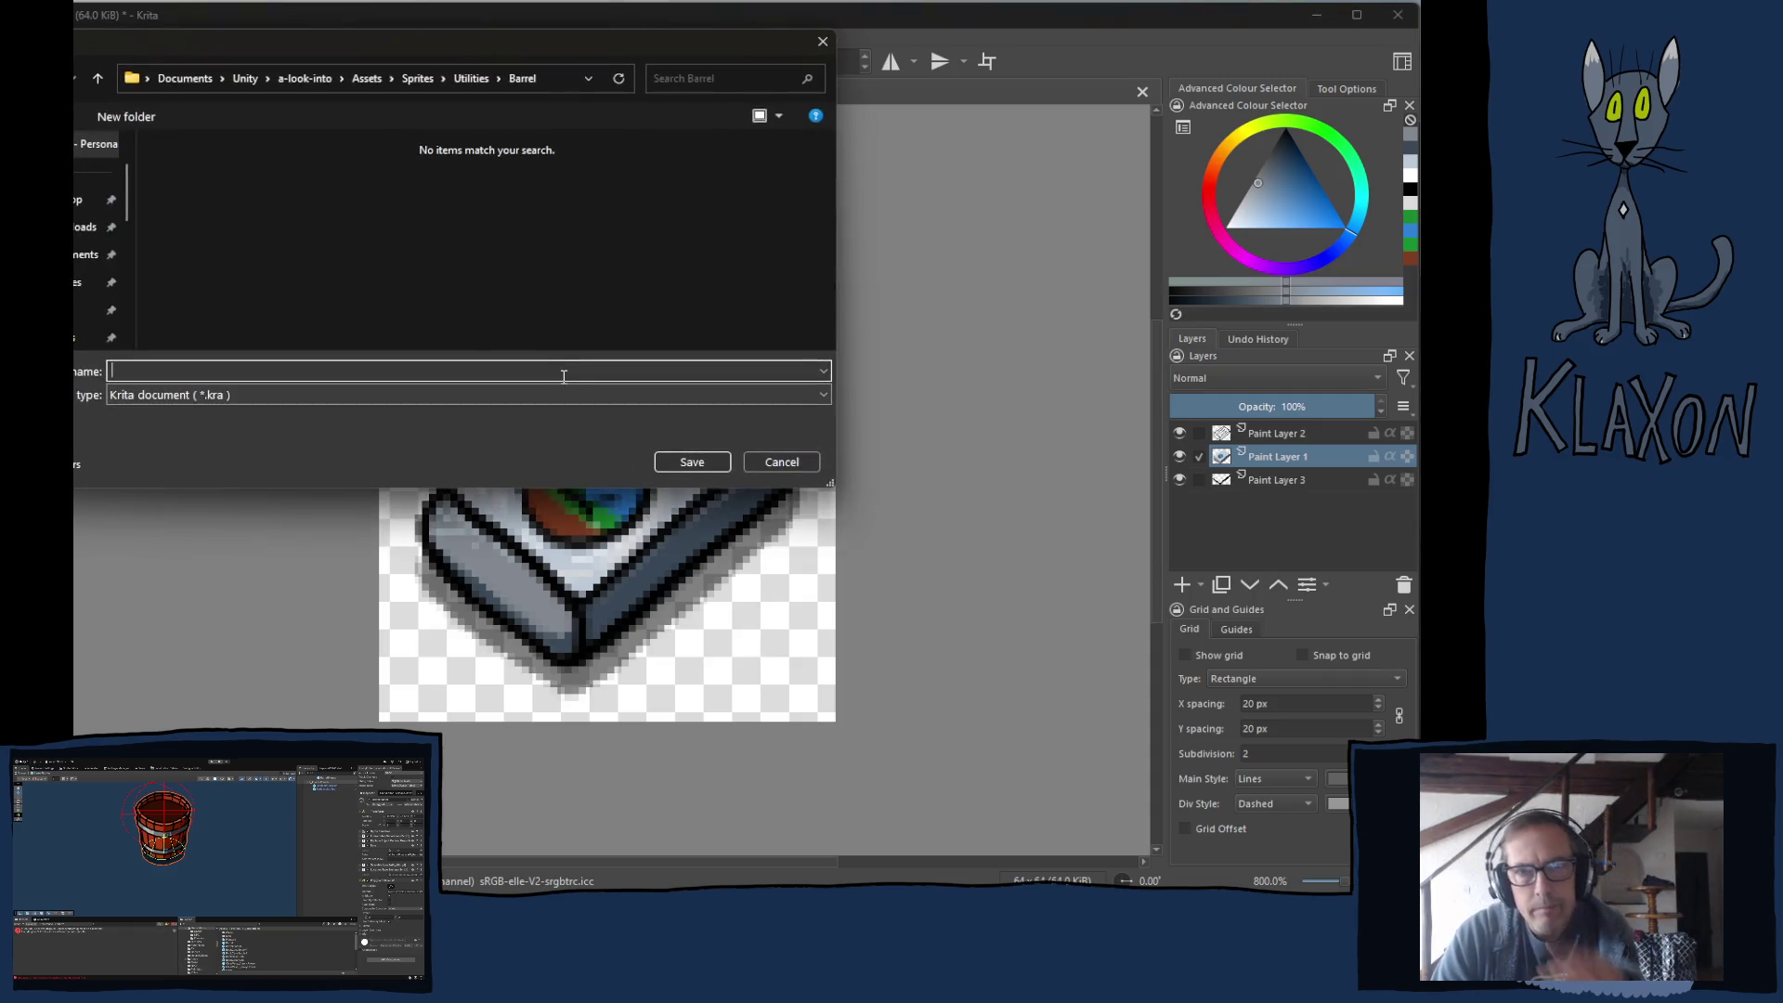
click(418, 79)
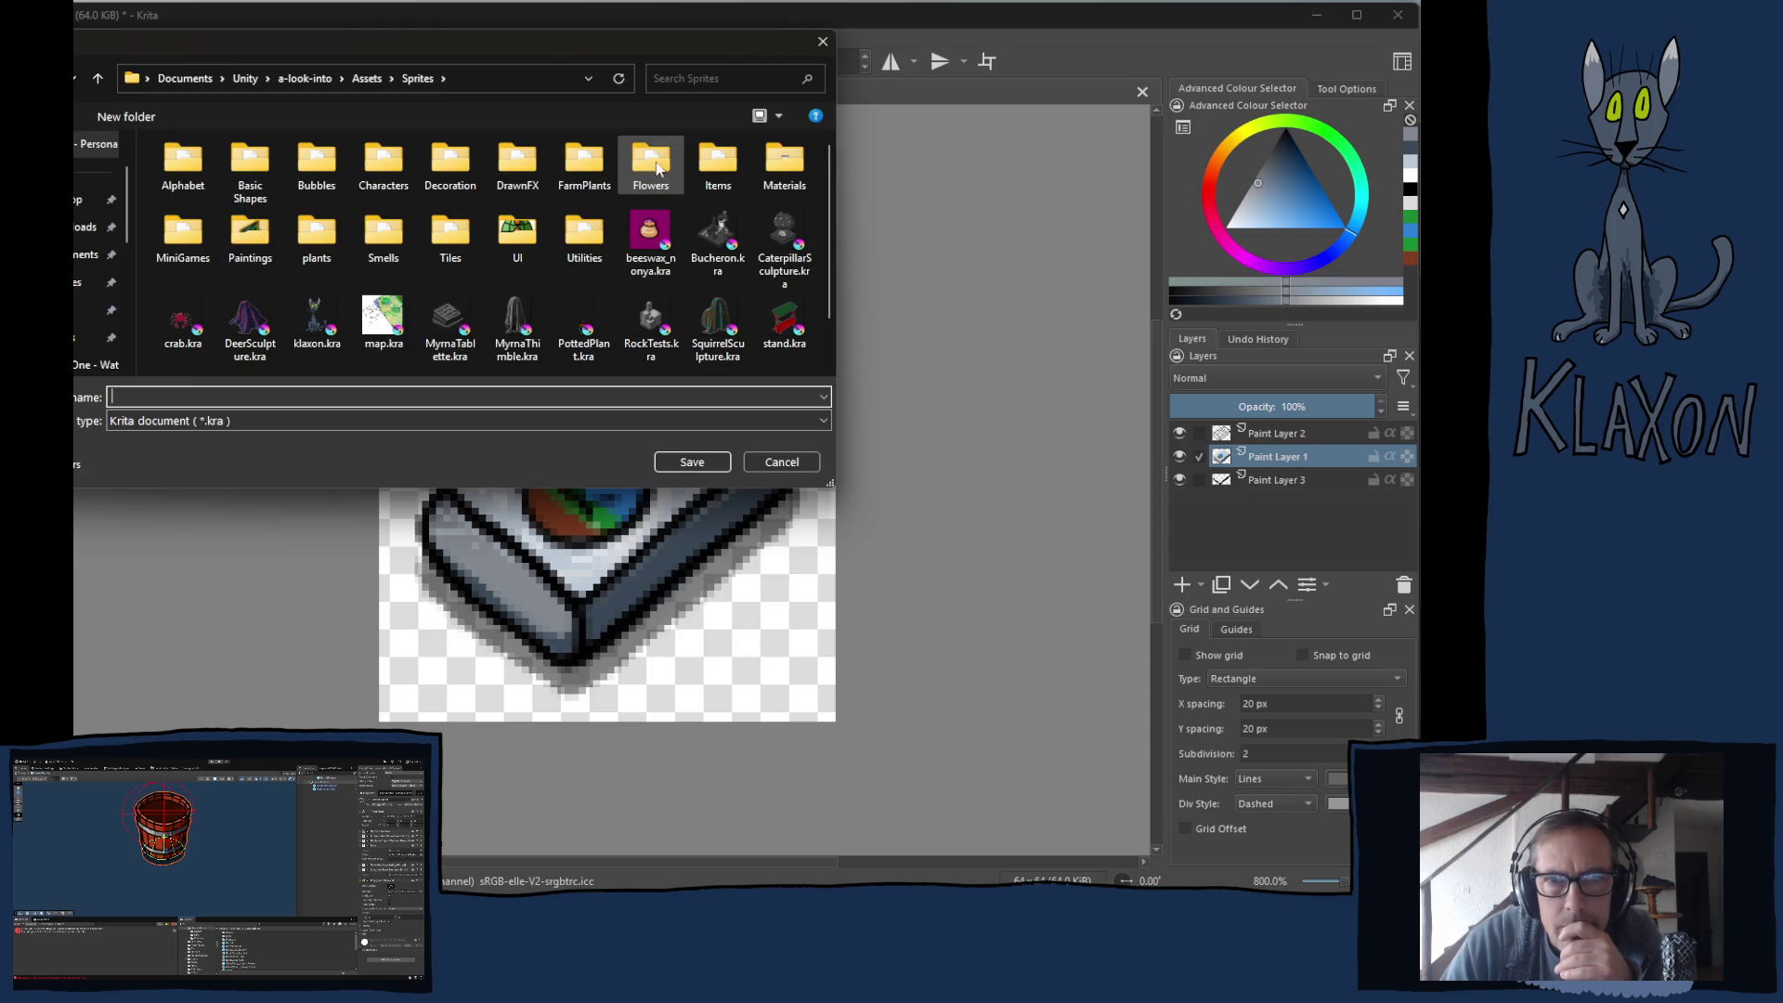
double_click(718, 162)
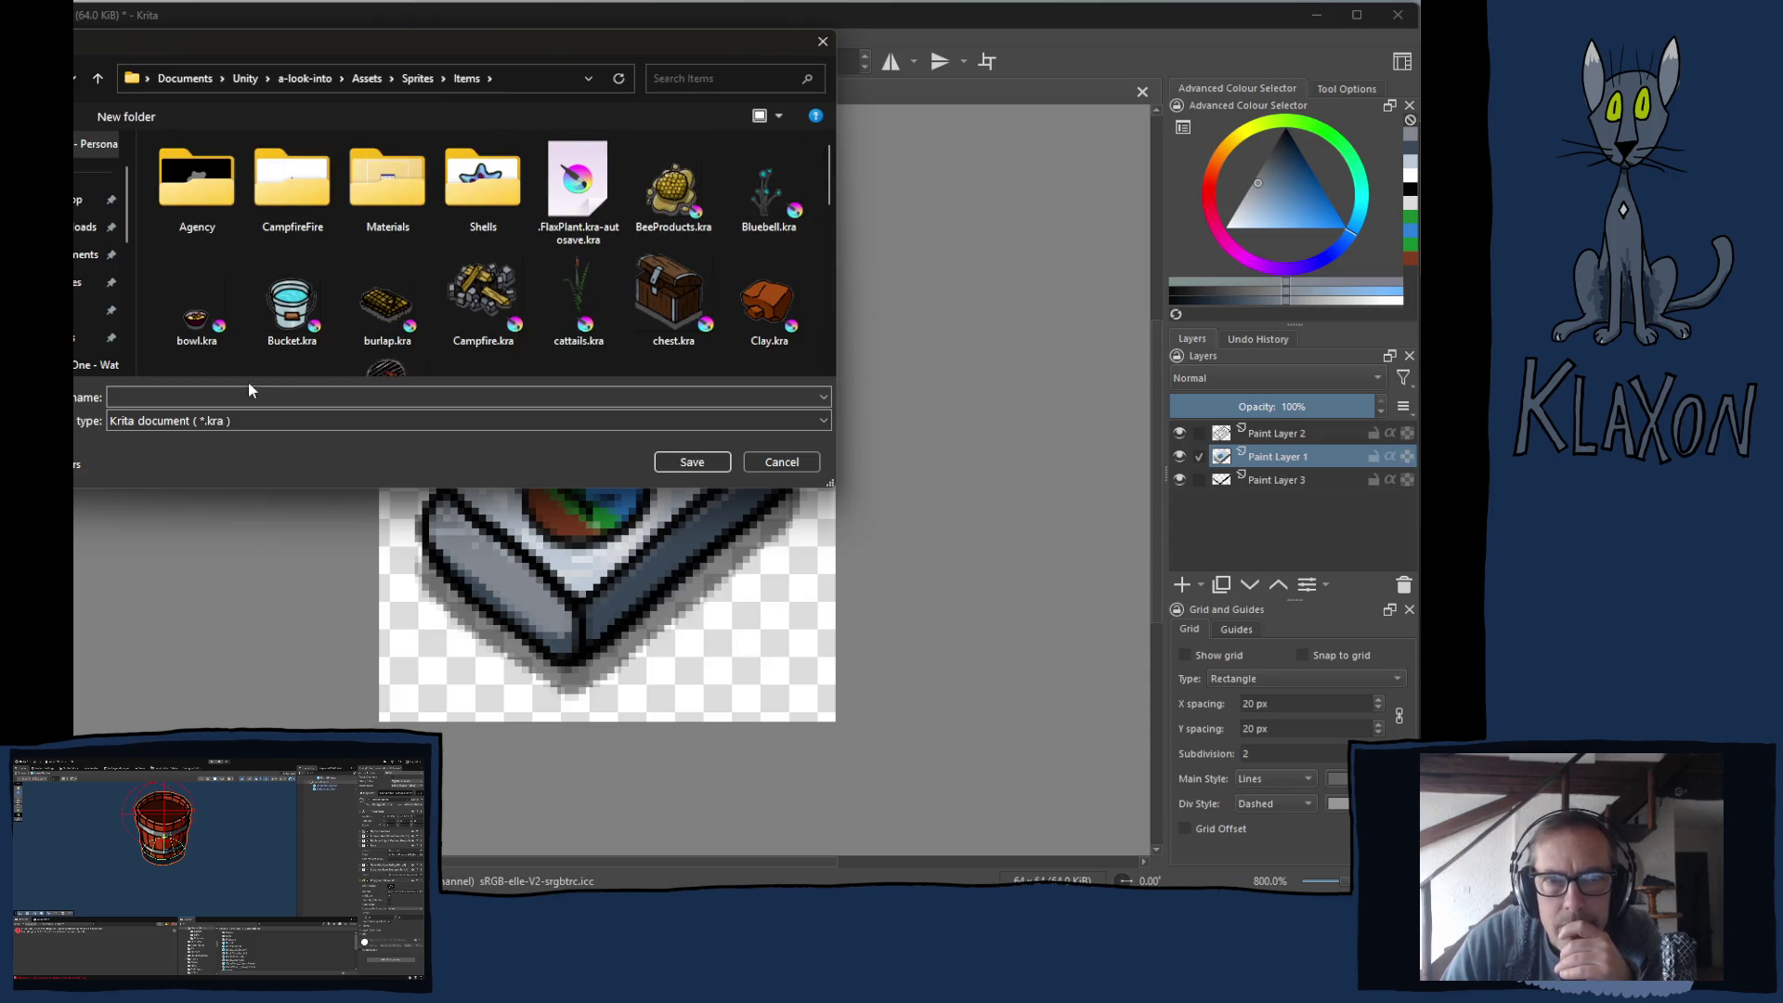
click(199, 396)
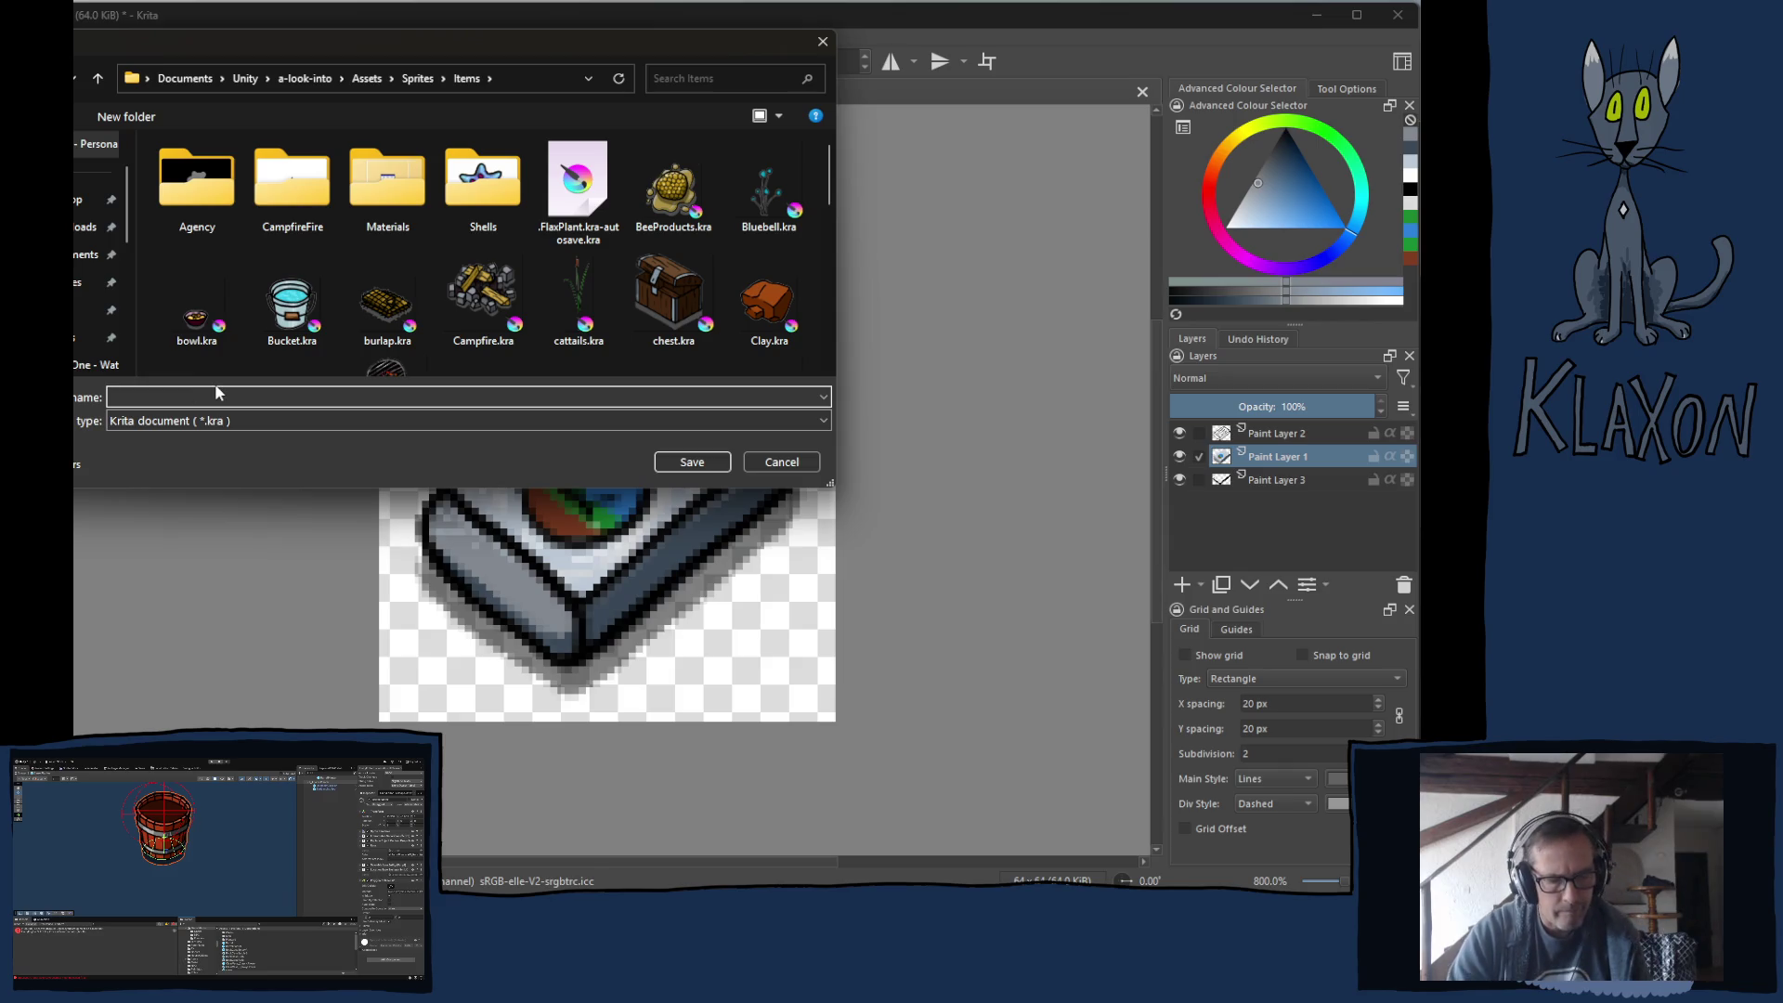
text(Soil)
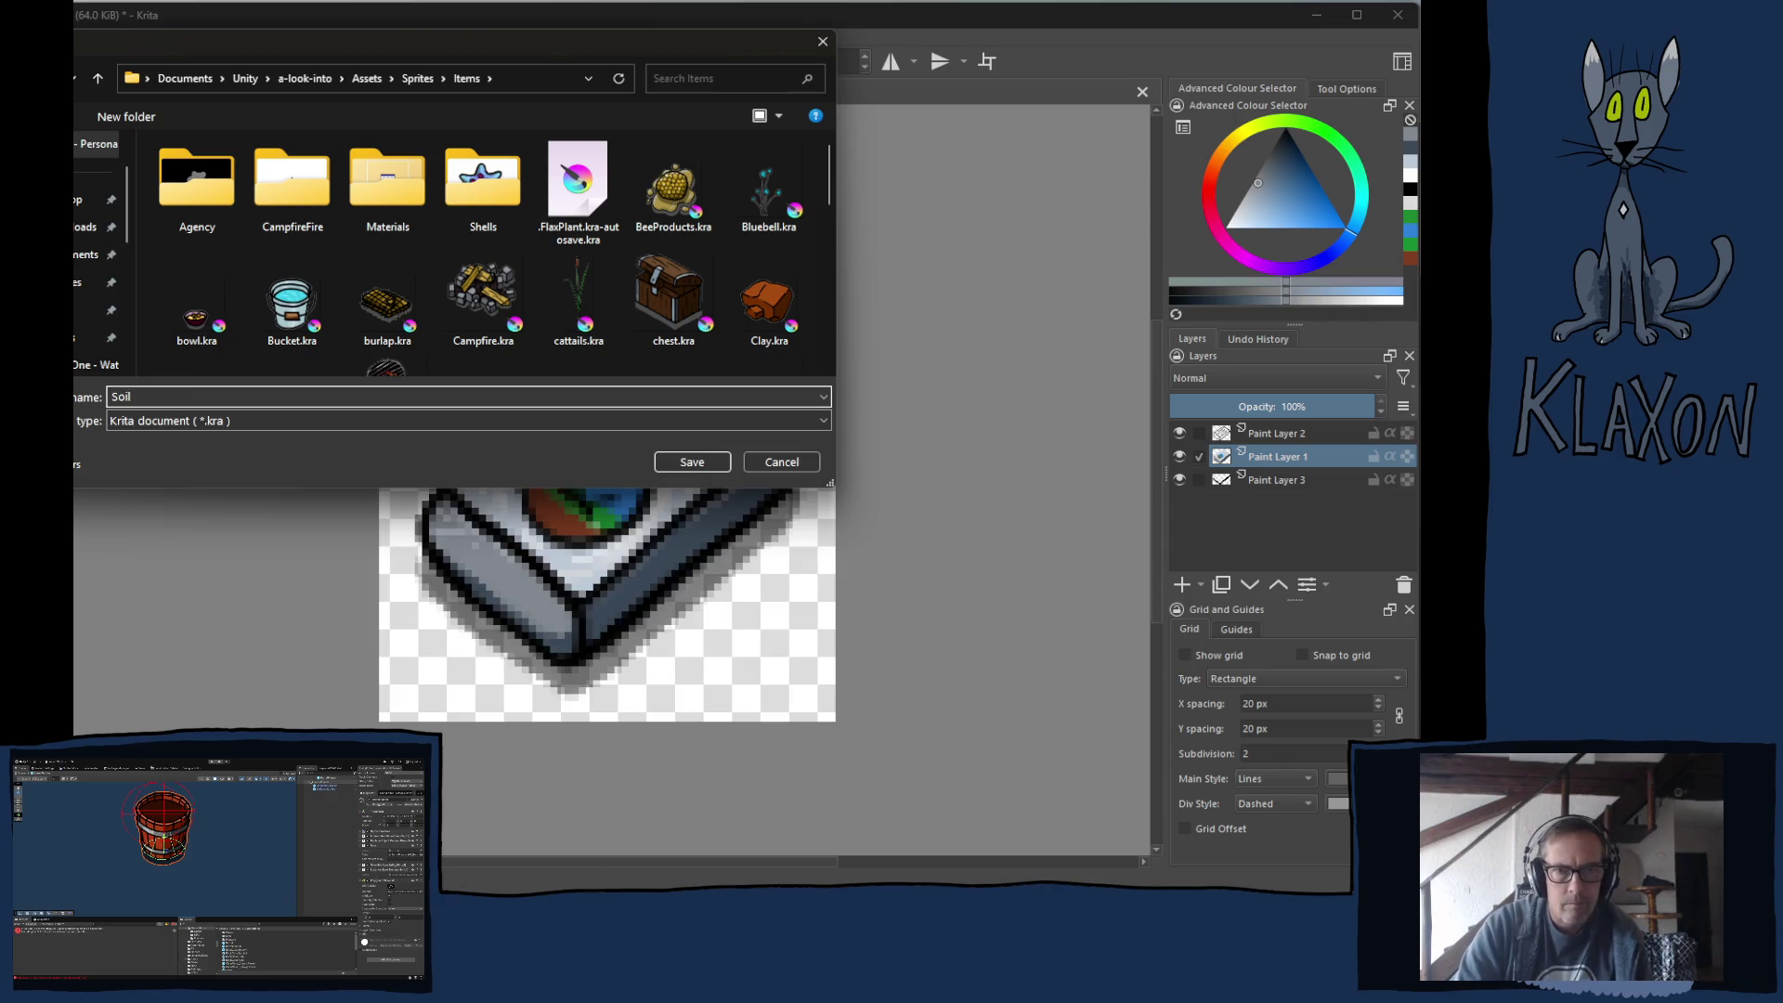
key(Return)
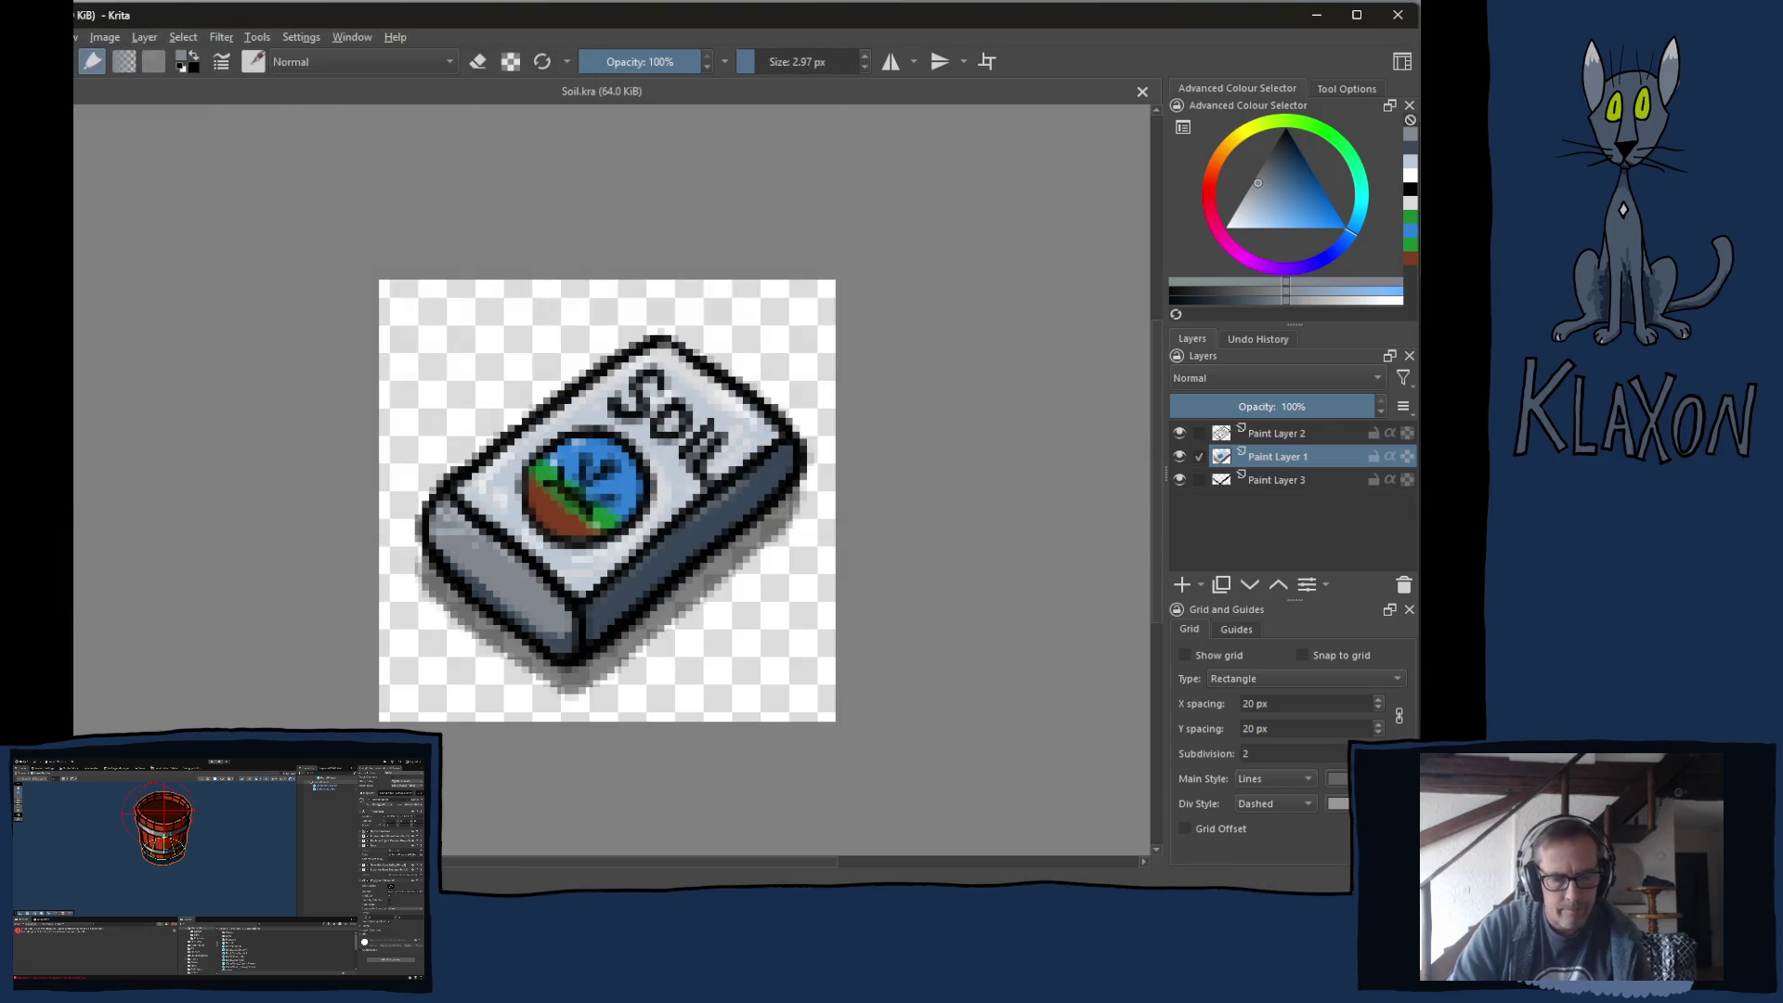
Export the drawing as Soil.png, accepting the default PNG export options.
key(ctrl+shift+s)
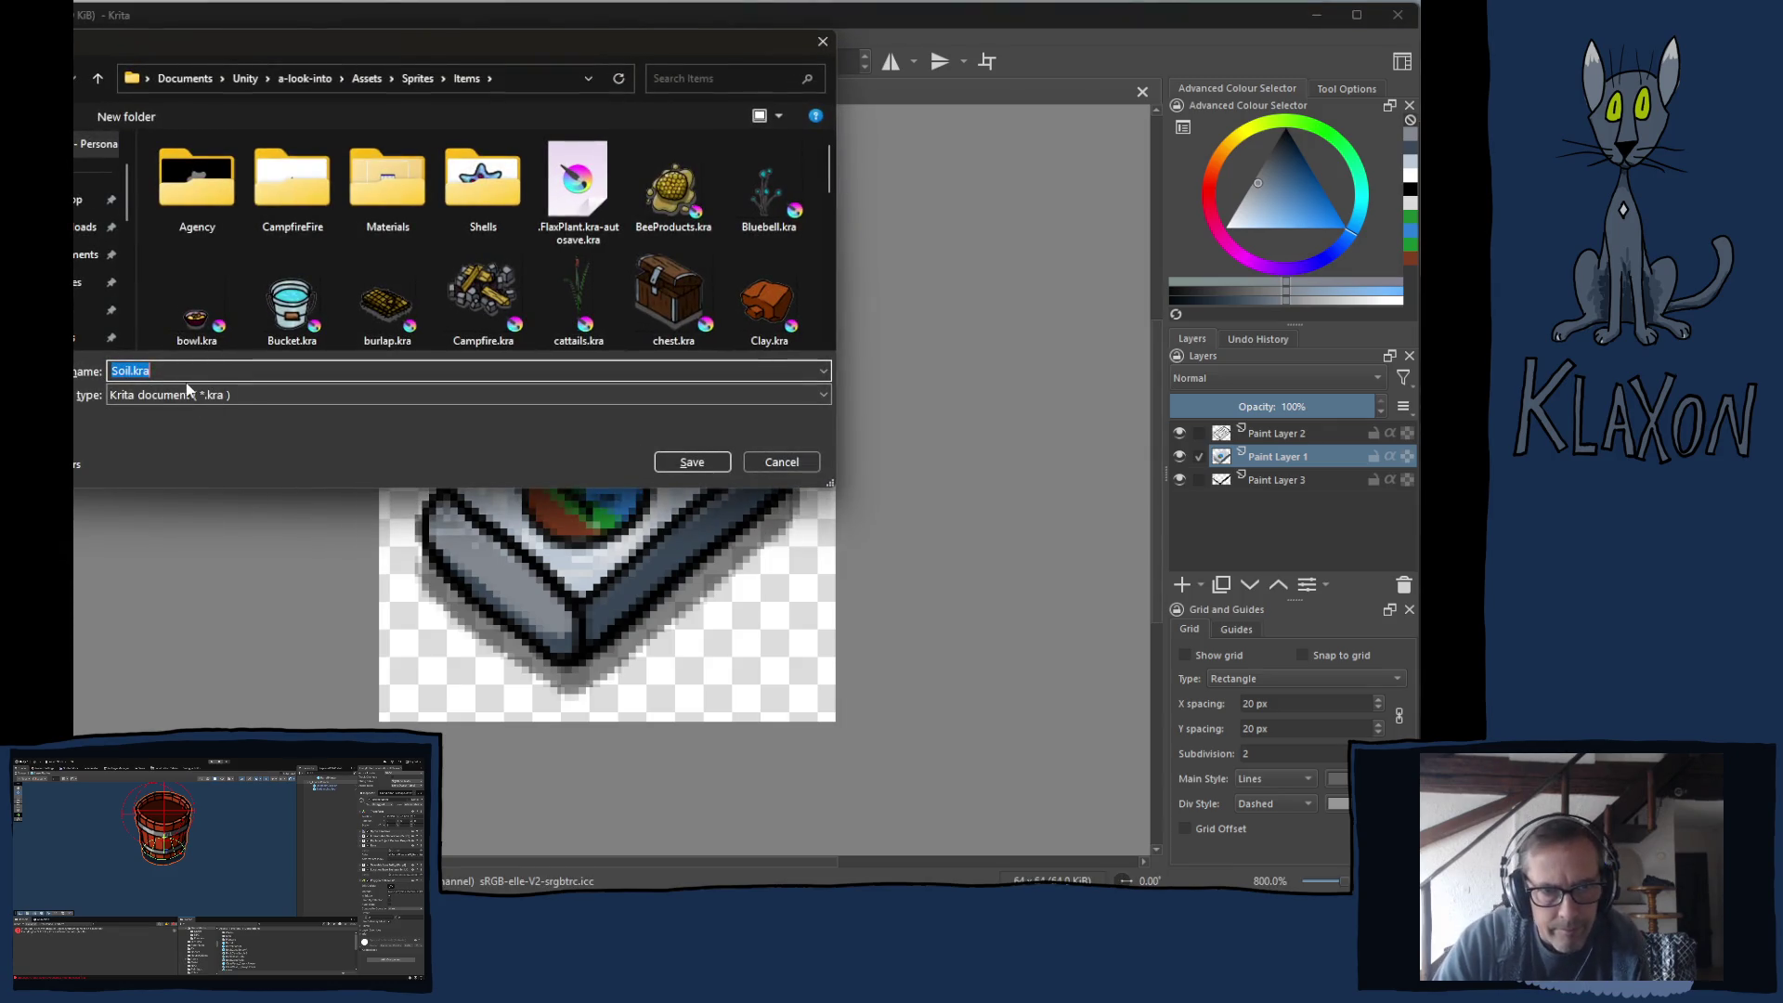
click(195, 392)
click(193, 648)
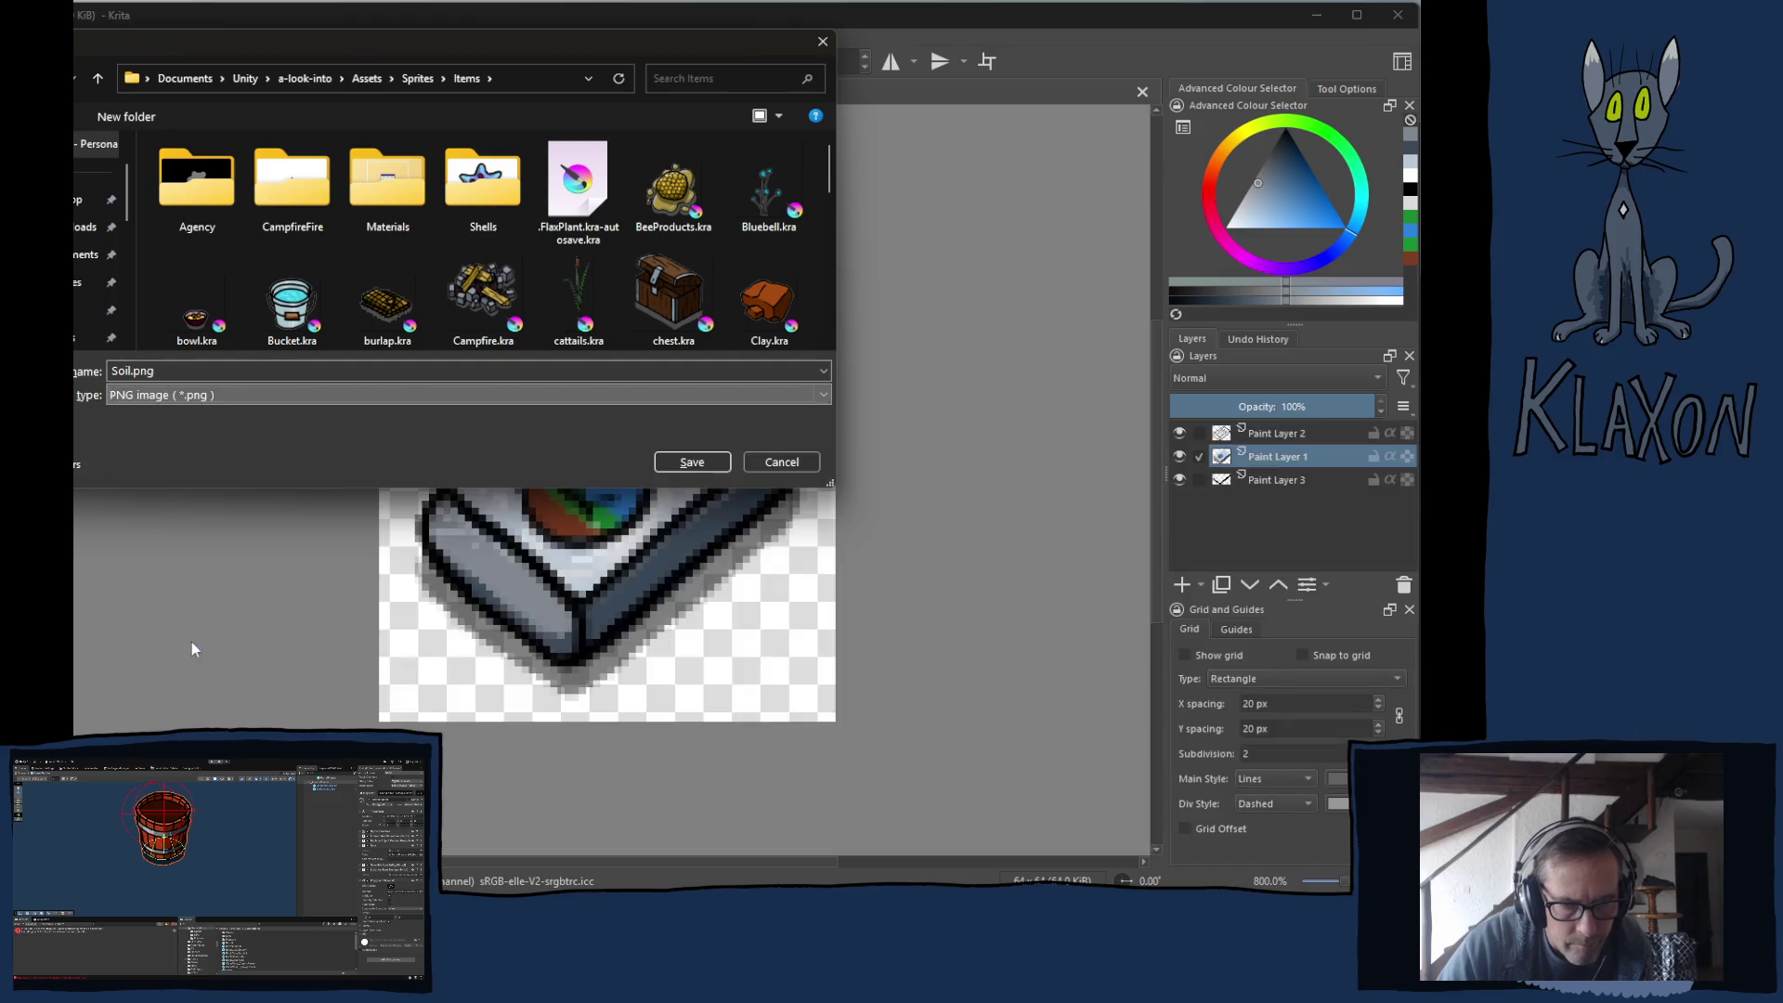
click(683, 464)
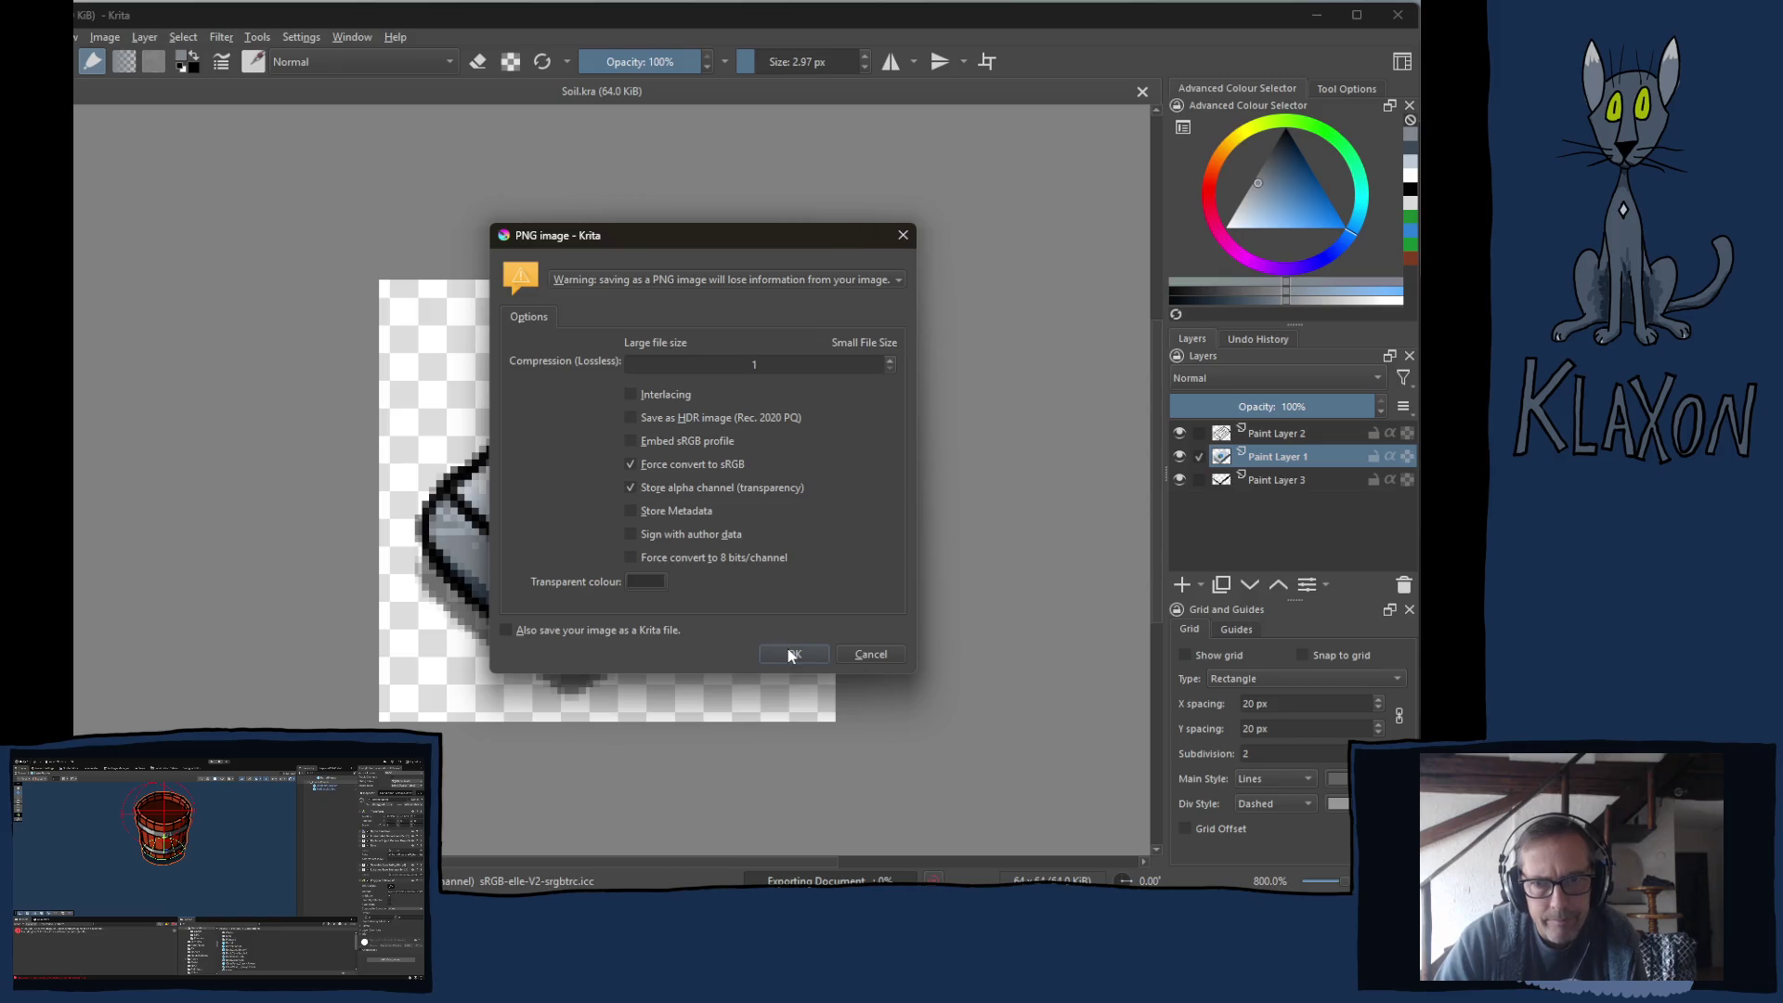
click(792, 654)
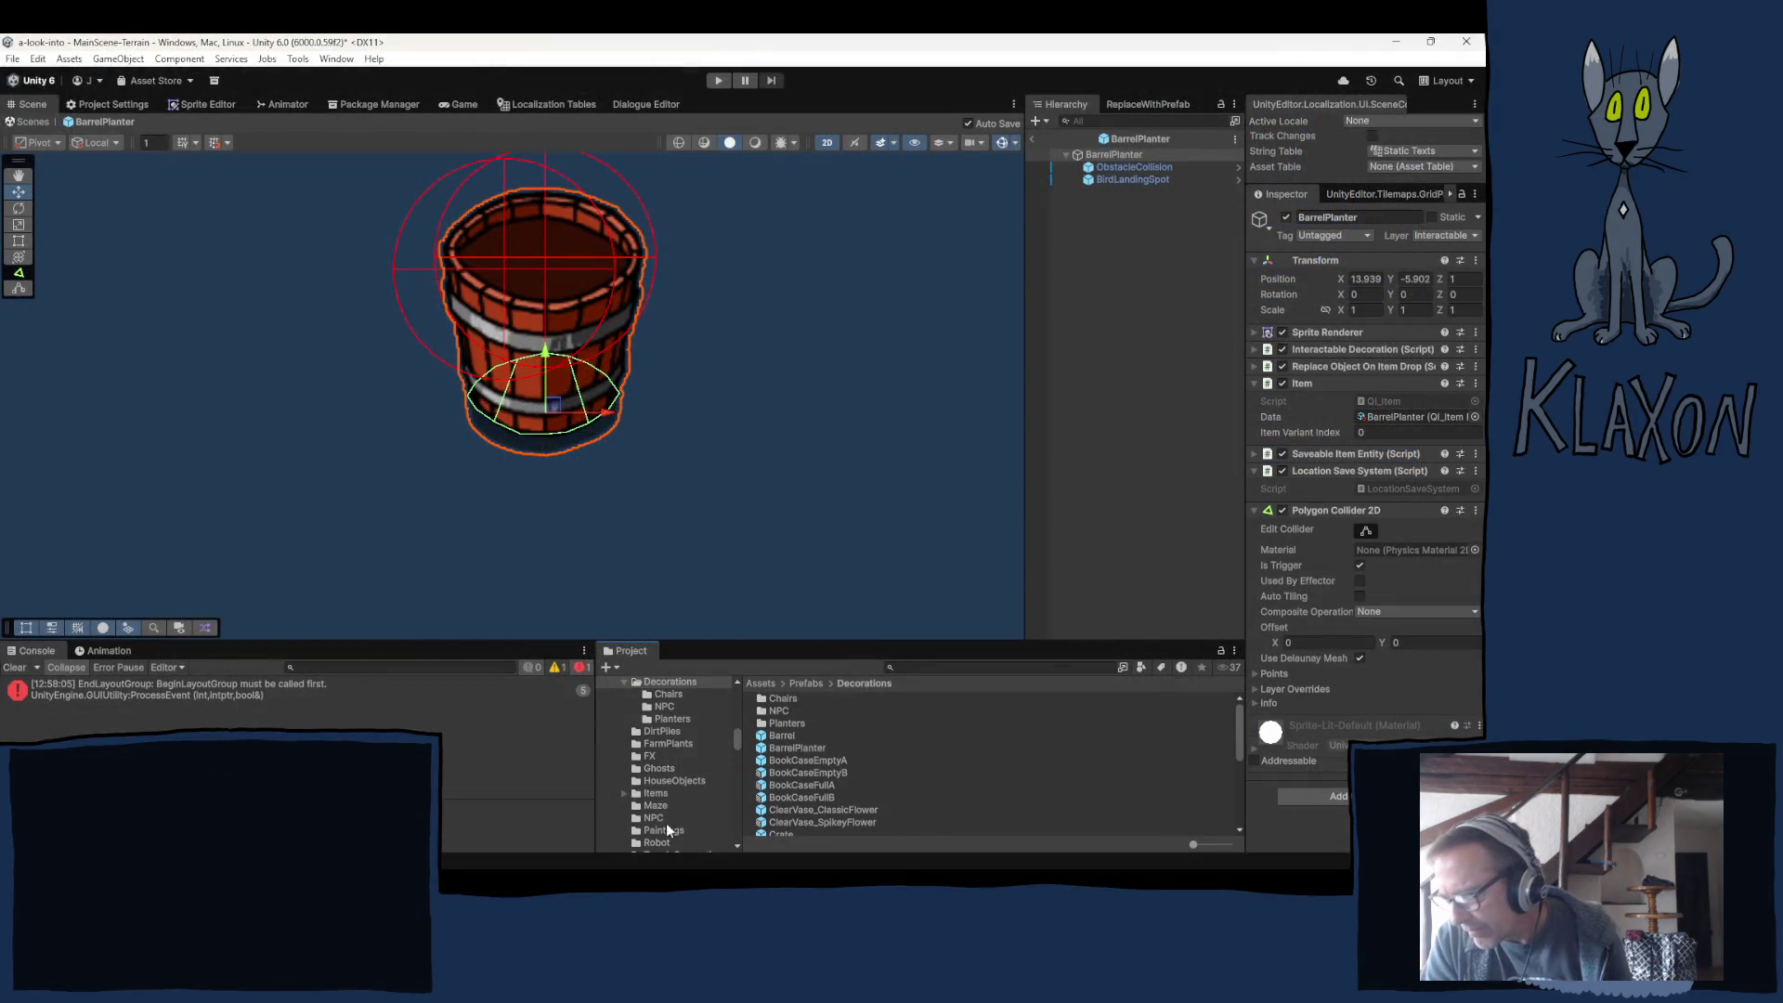
Duplicate the Burlap prefab in Prefabs/Items and rename the Burlap 1 copy to Soil.
click(658, 793)
scroll(826, 829, down, 5)
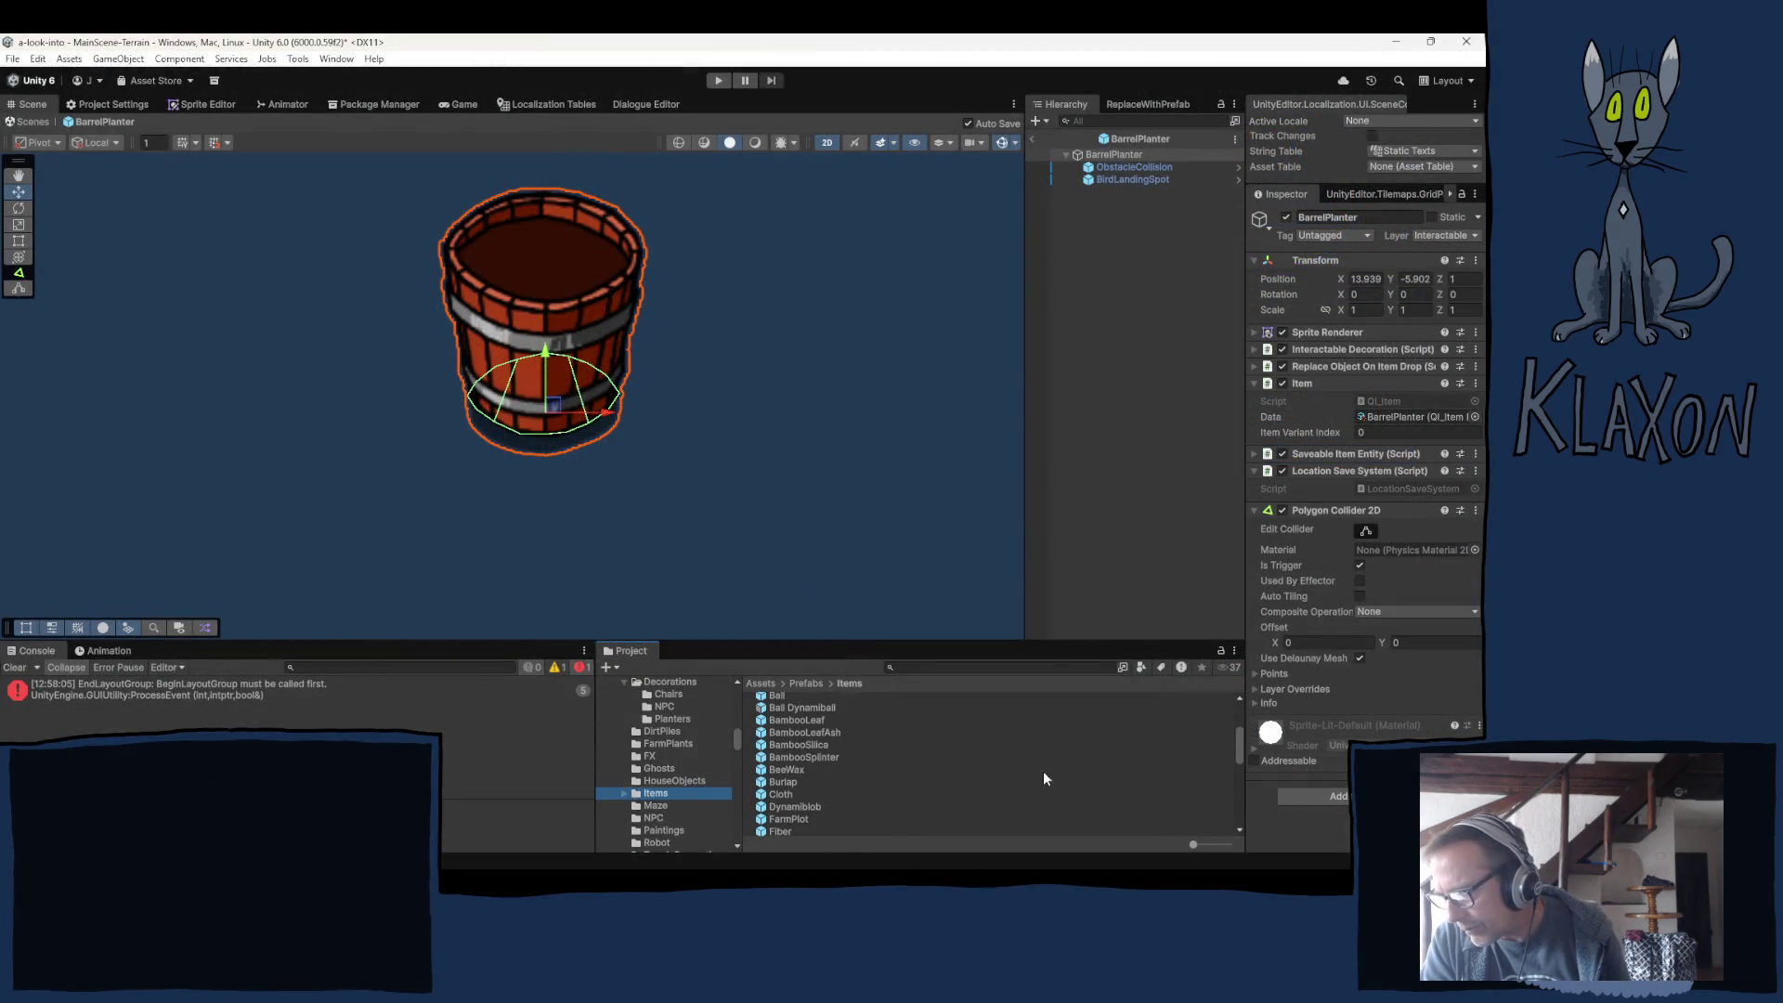
click(828, 781)
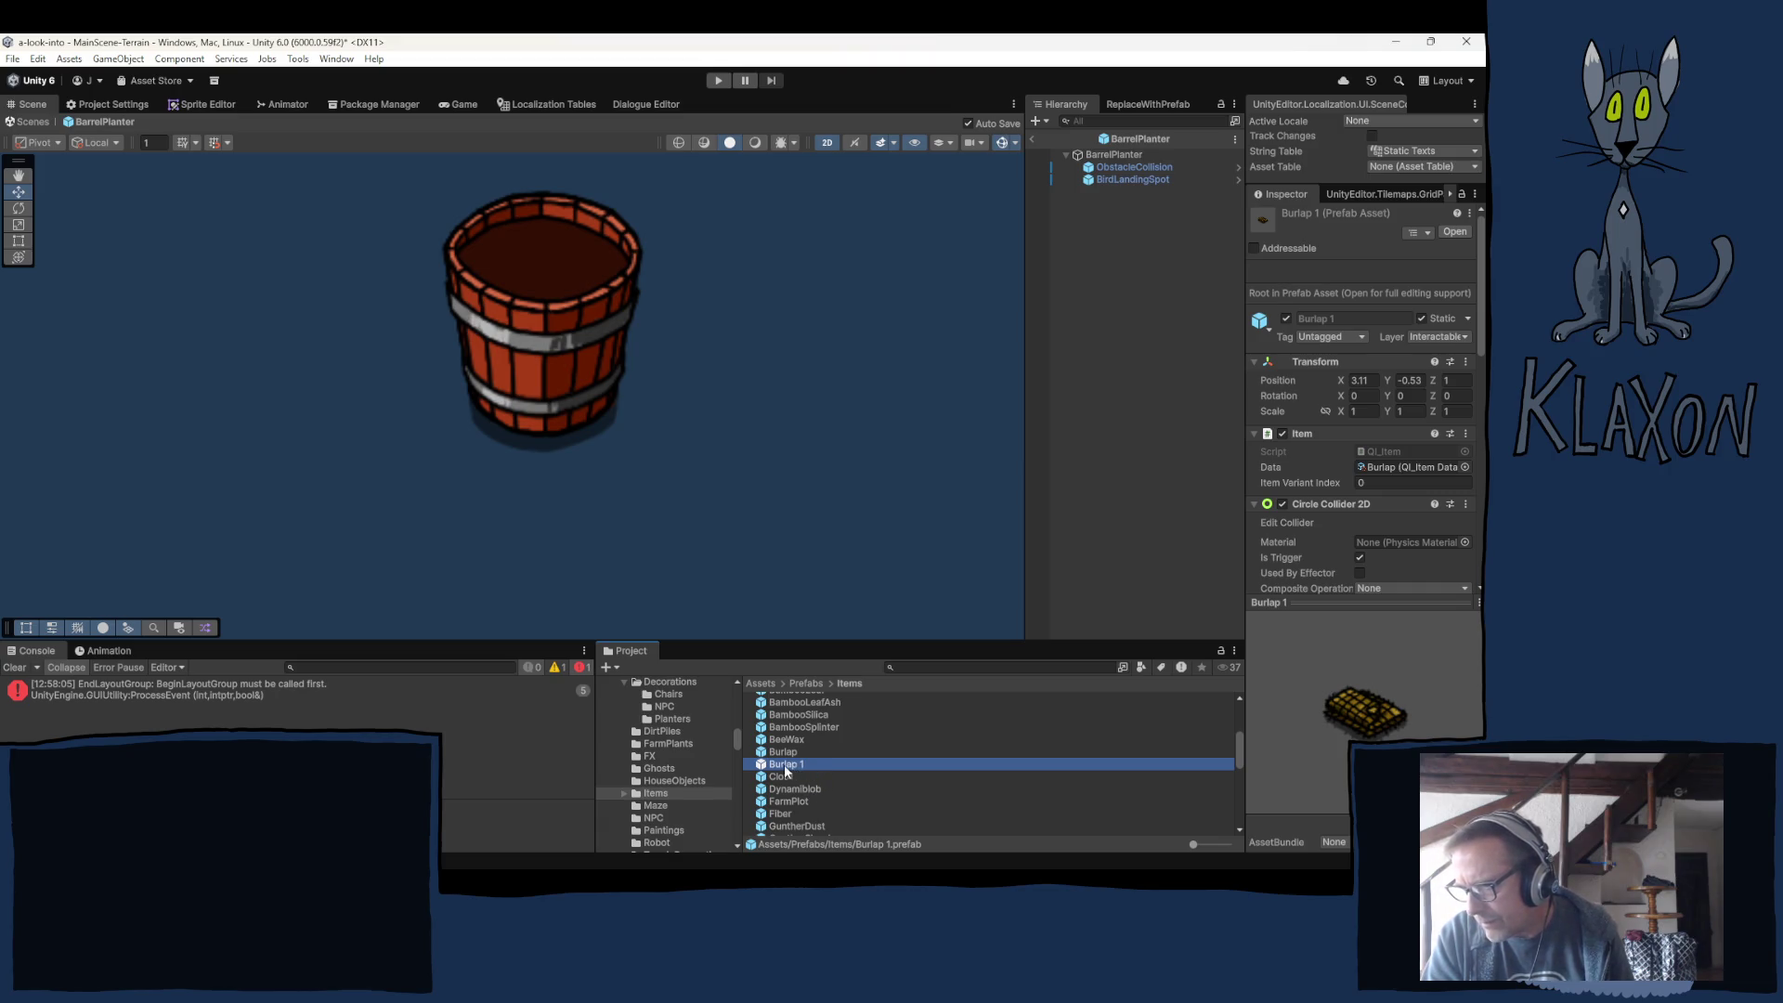
click(786, 765)
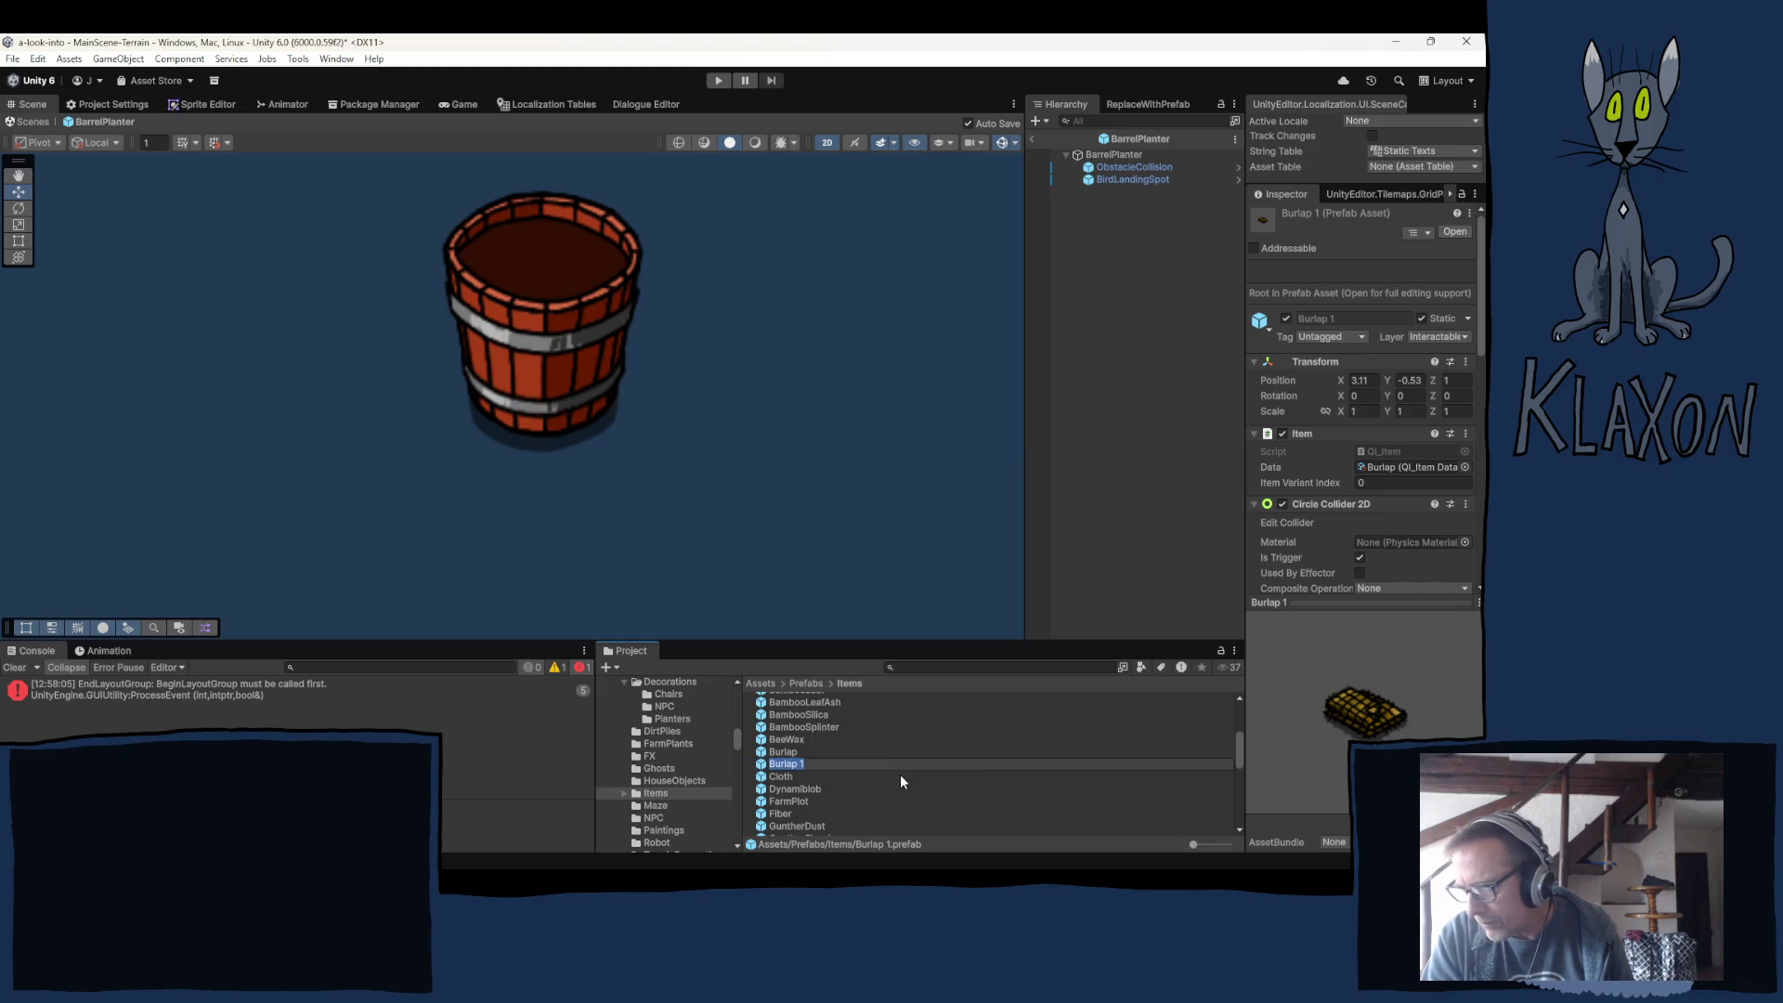
text(Soil)
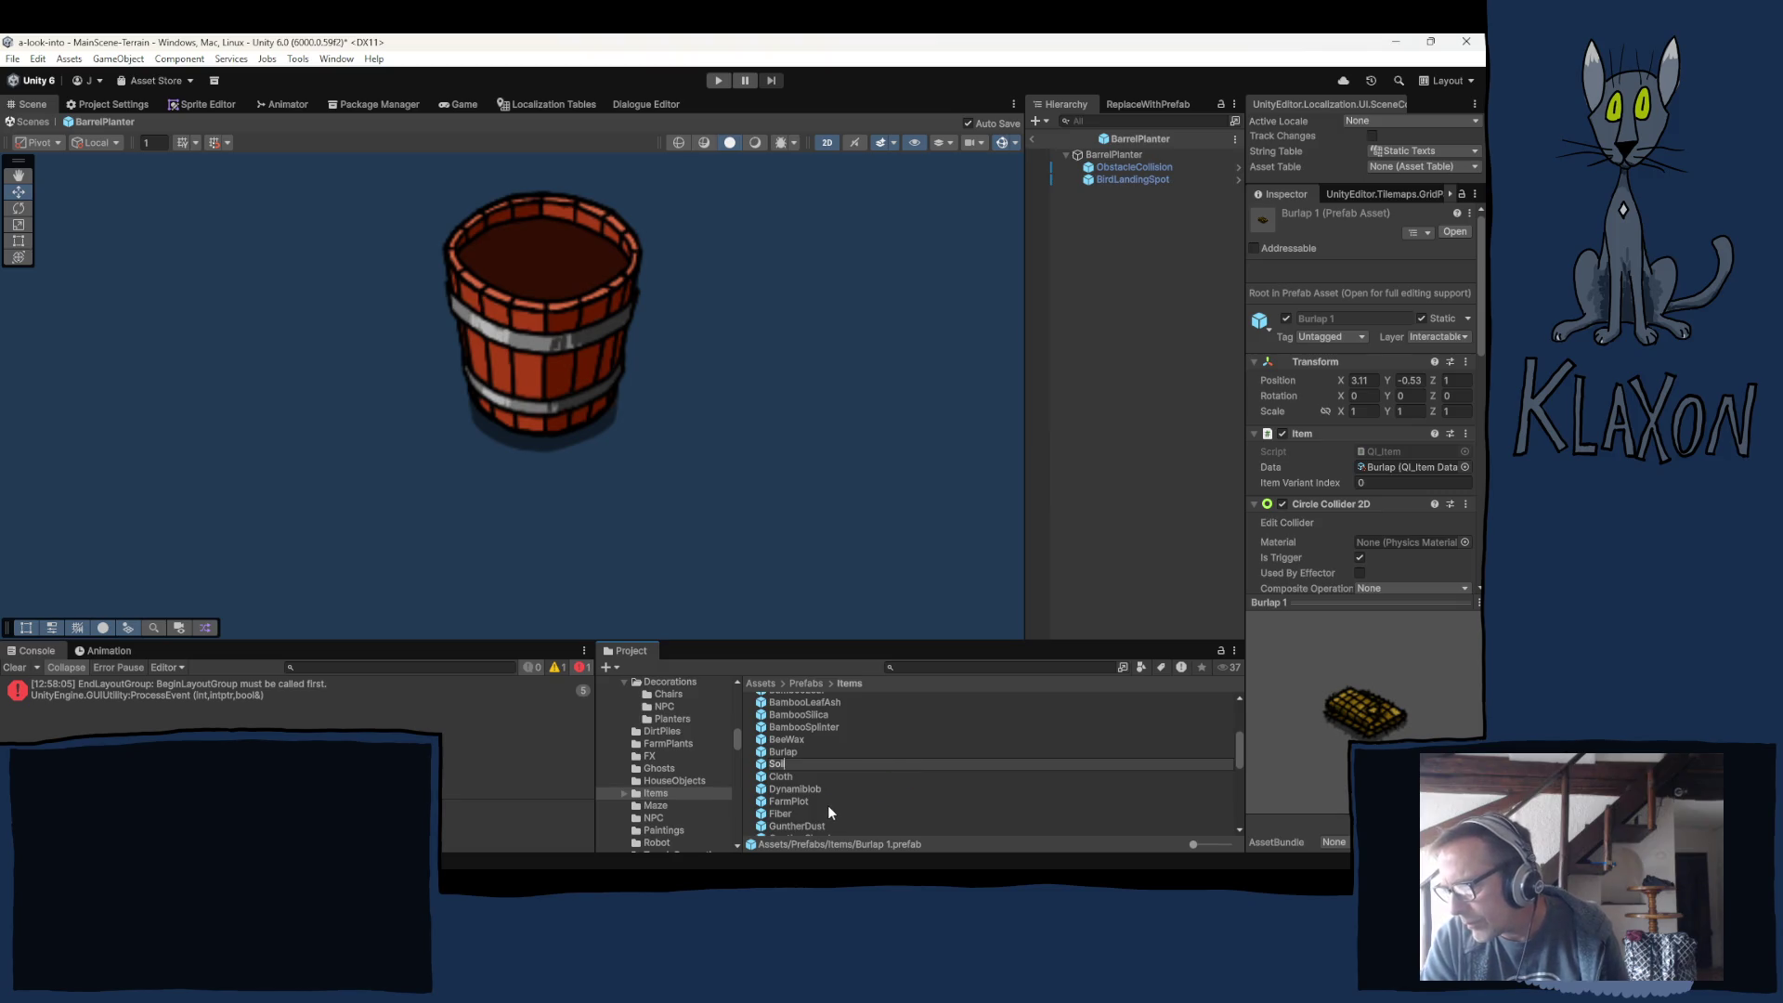
Open the Soil prefab and rename its burlap child object to soil.
double_click(778, 765)
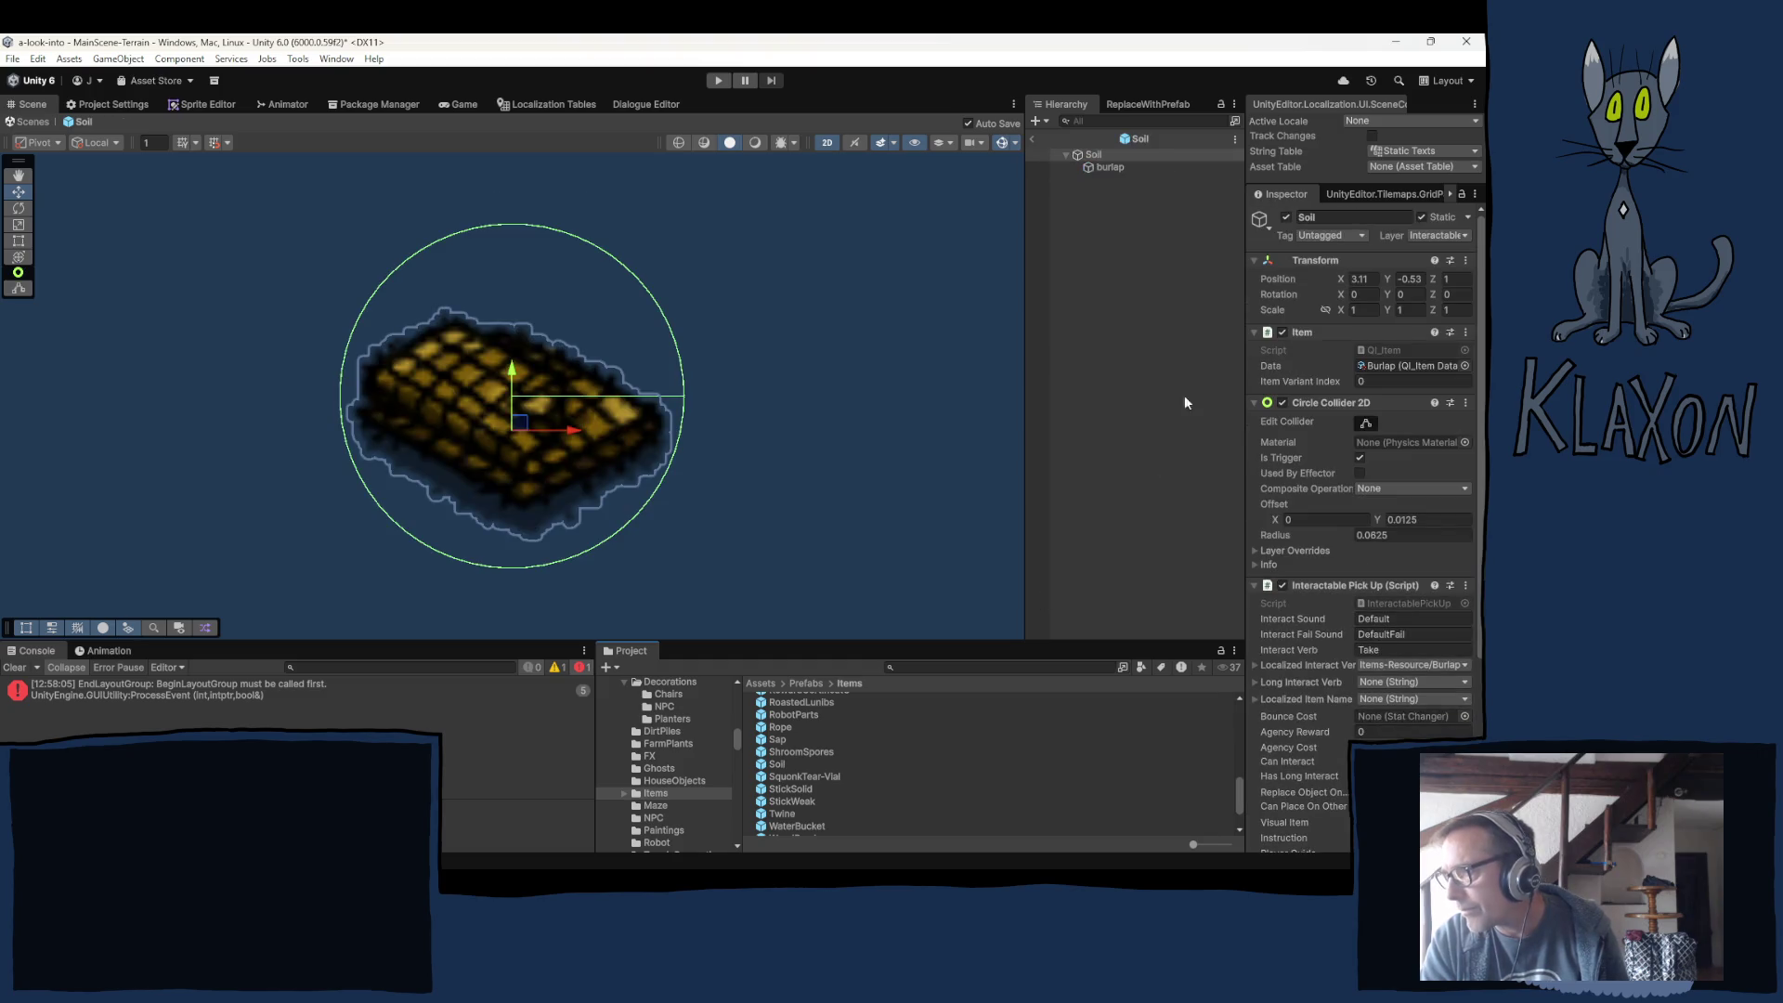
click(1168, 169)
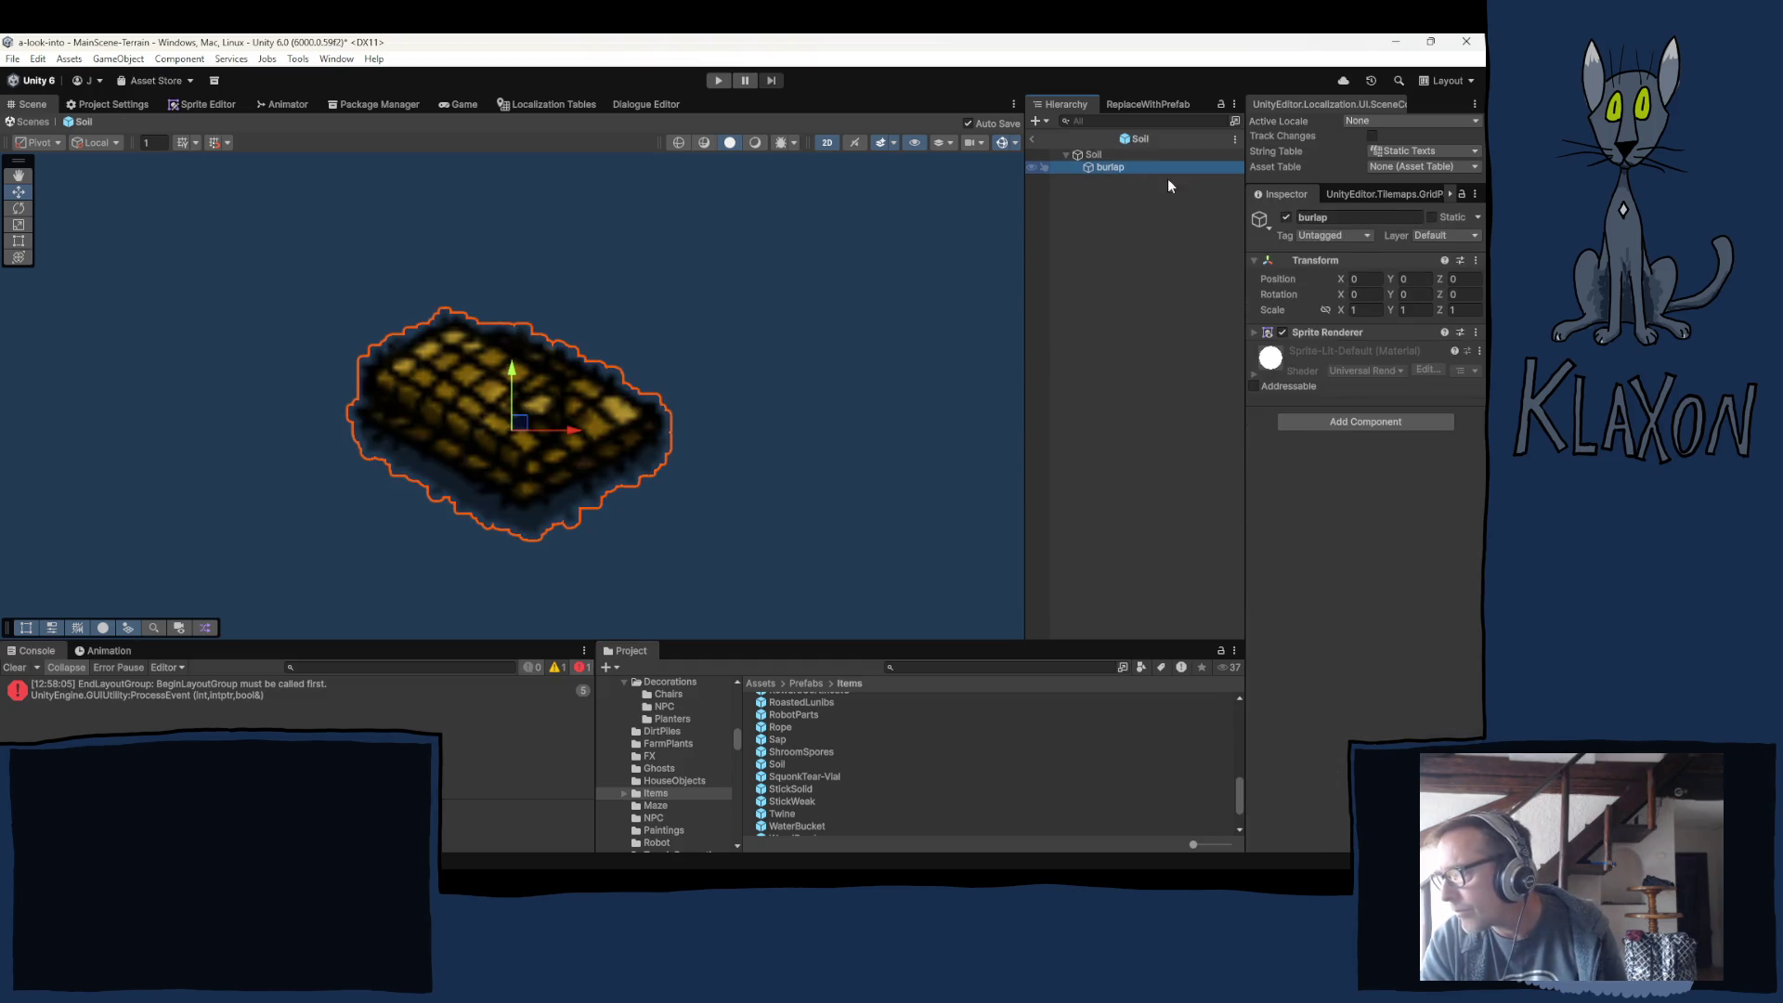
click(1342, 219)
text(soil)
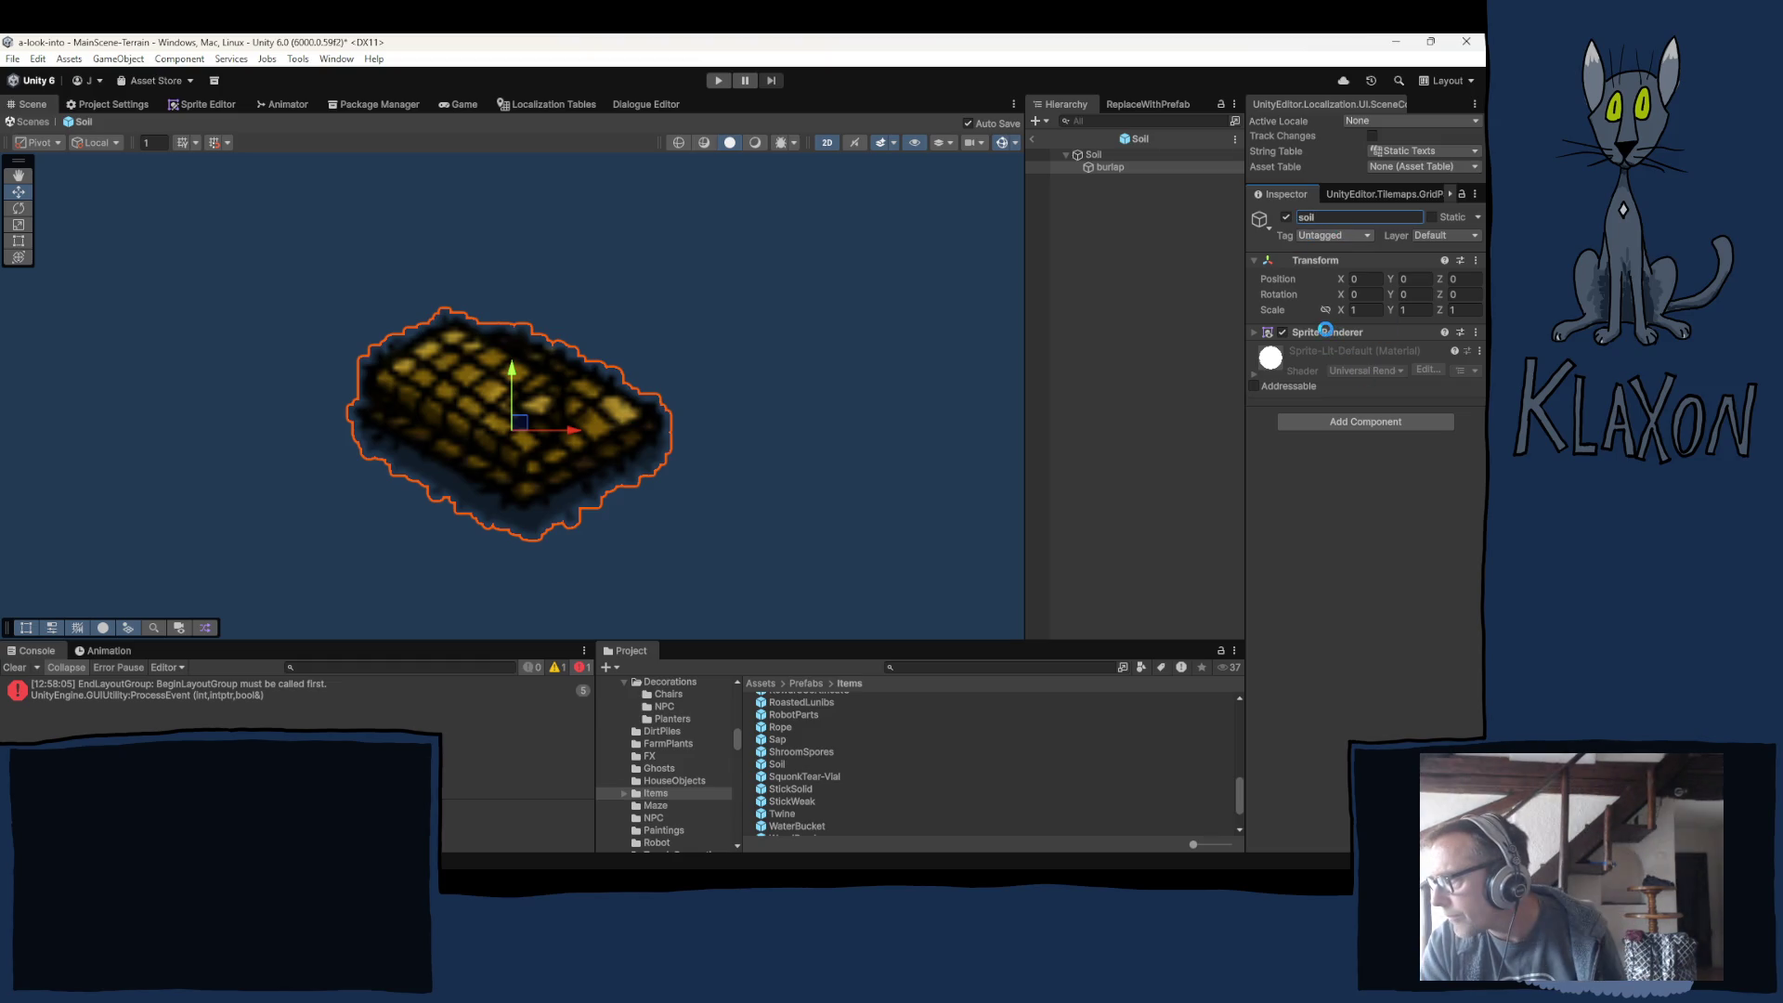
Assign the new Soil sprite to the soil child's Sprite Renderer.
click(1328, 332)
click(1378, 350)
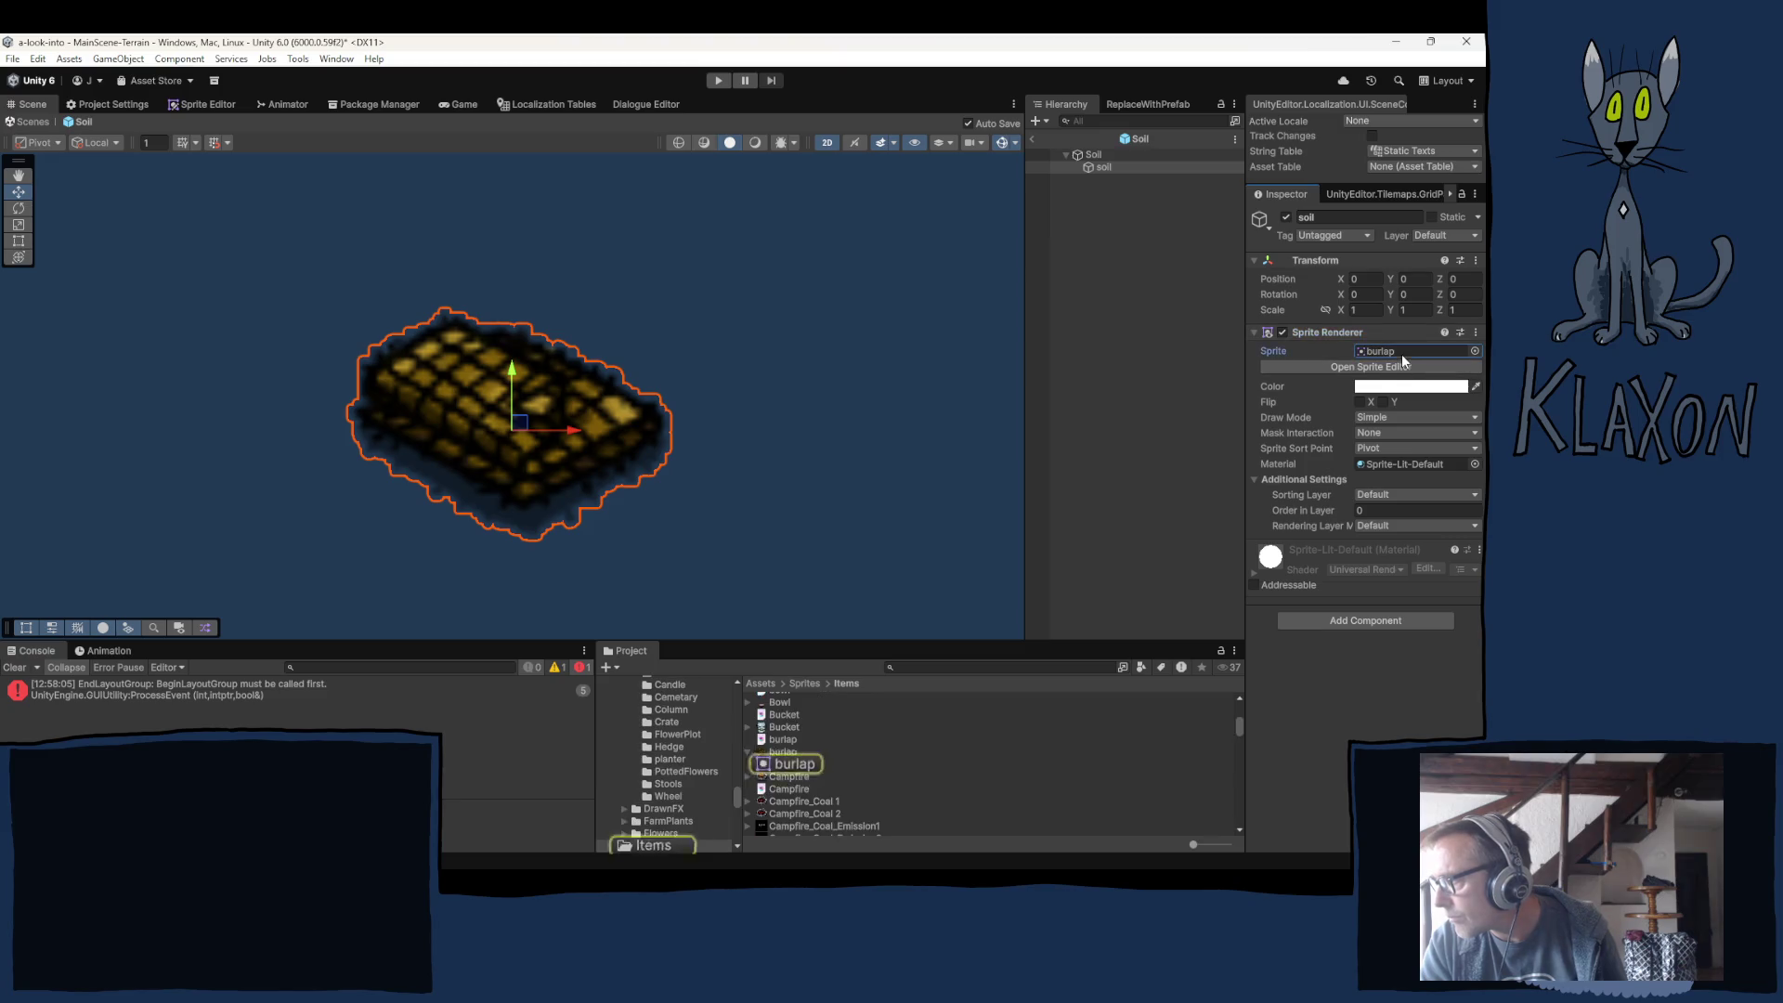
scroll(977, 739, down, 15)
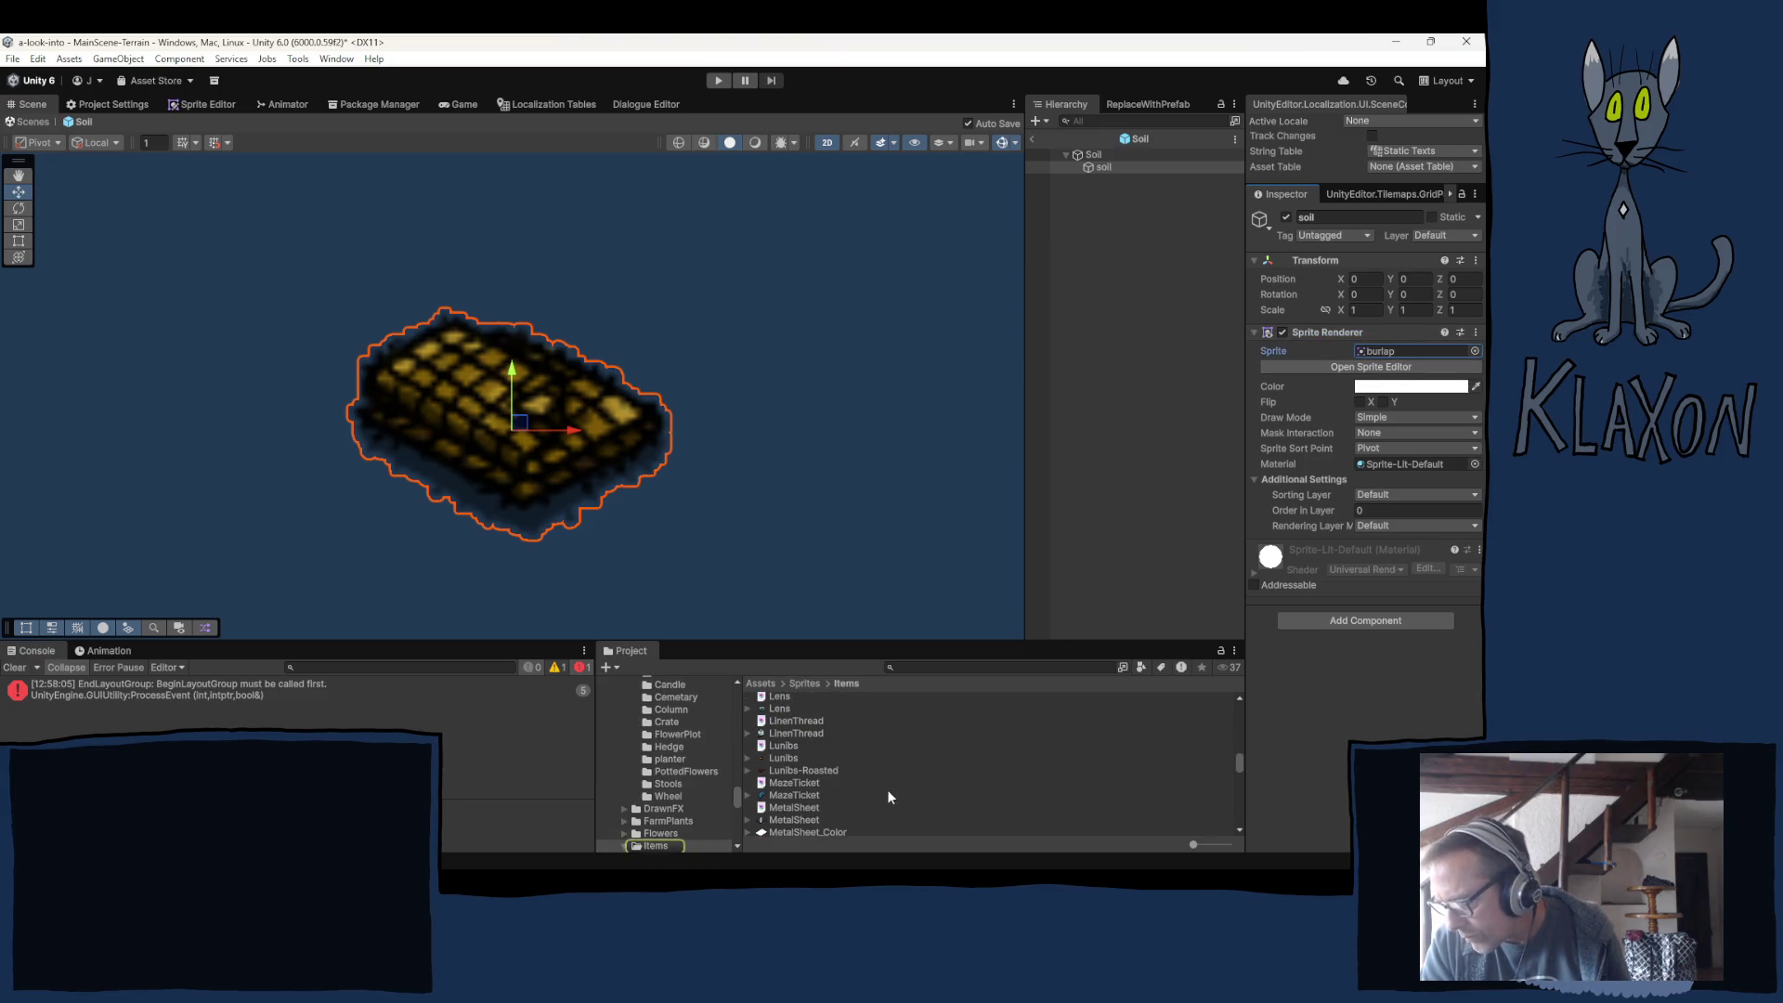
scroll(864, 782, down, 10)
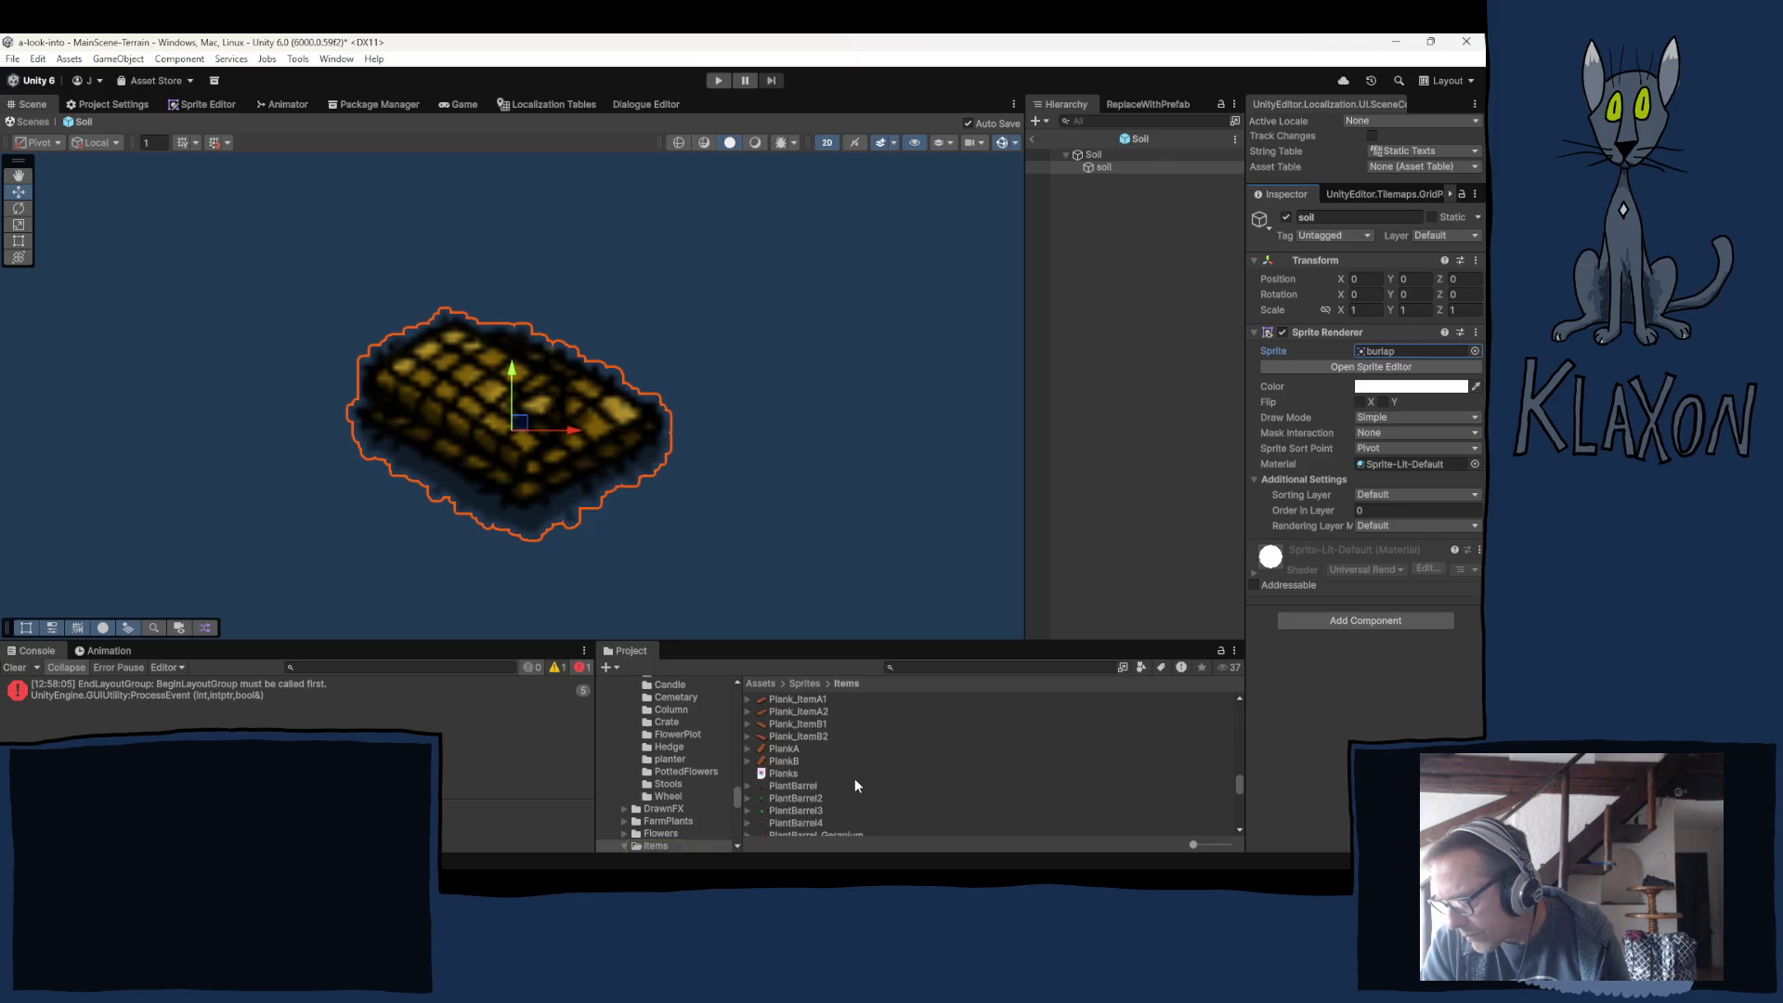
scroll(852, 784, down, 10)
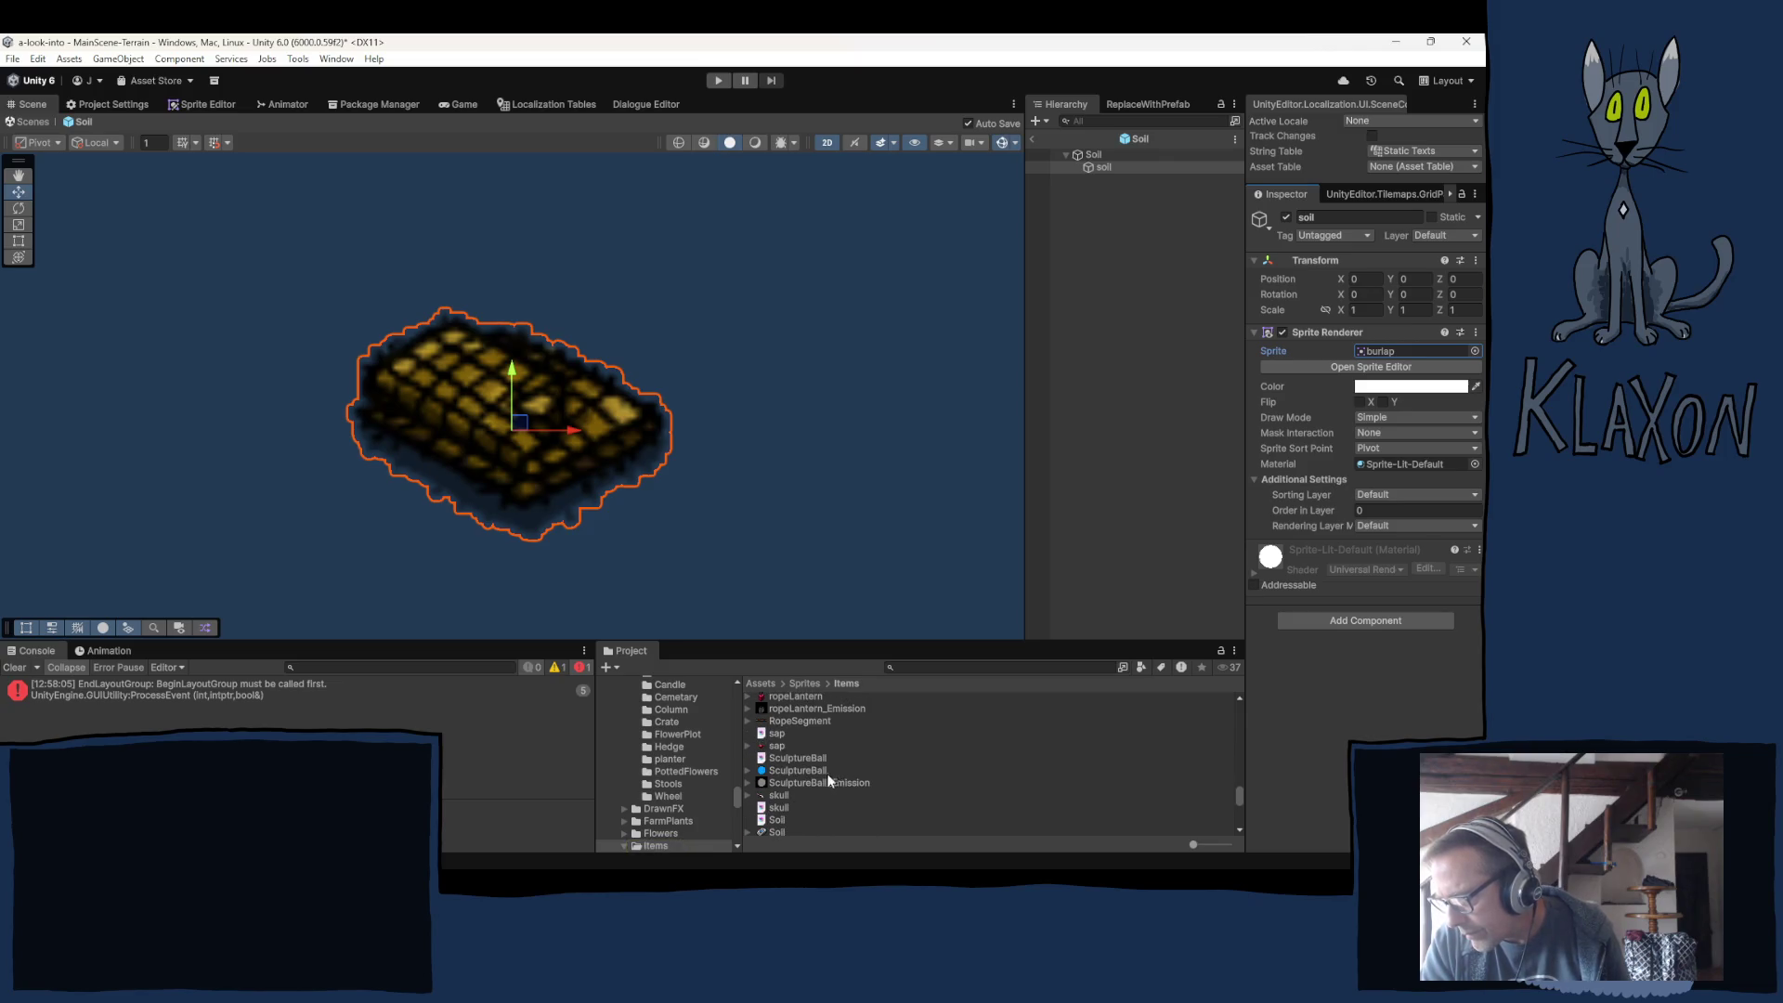
scroll(800, 745, down, 2)
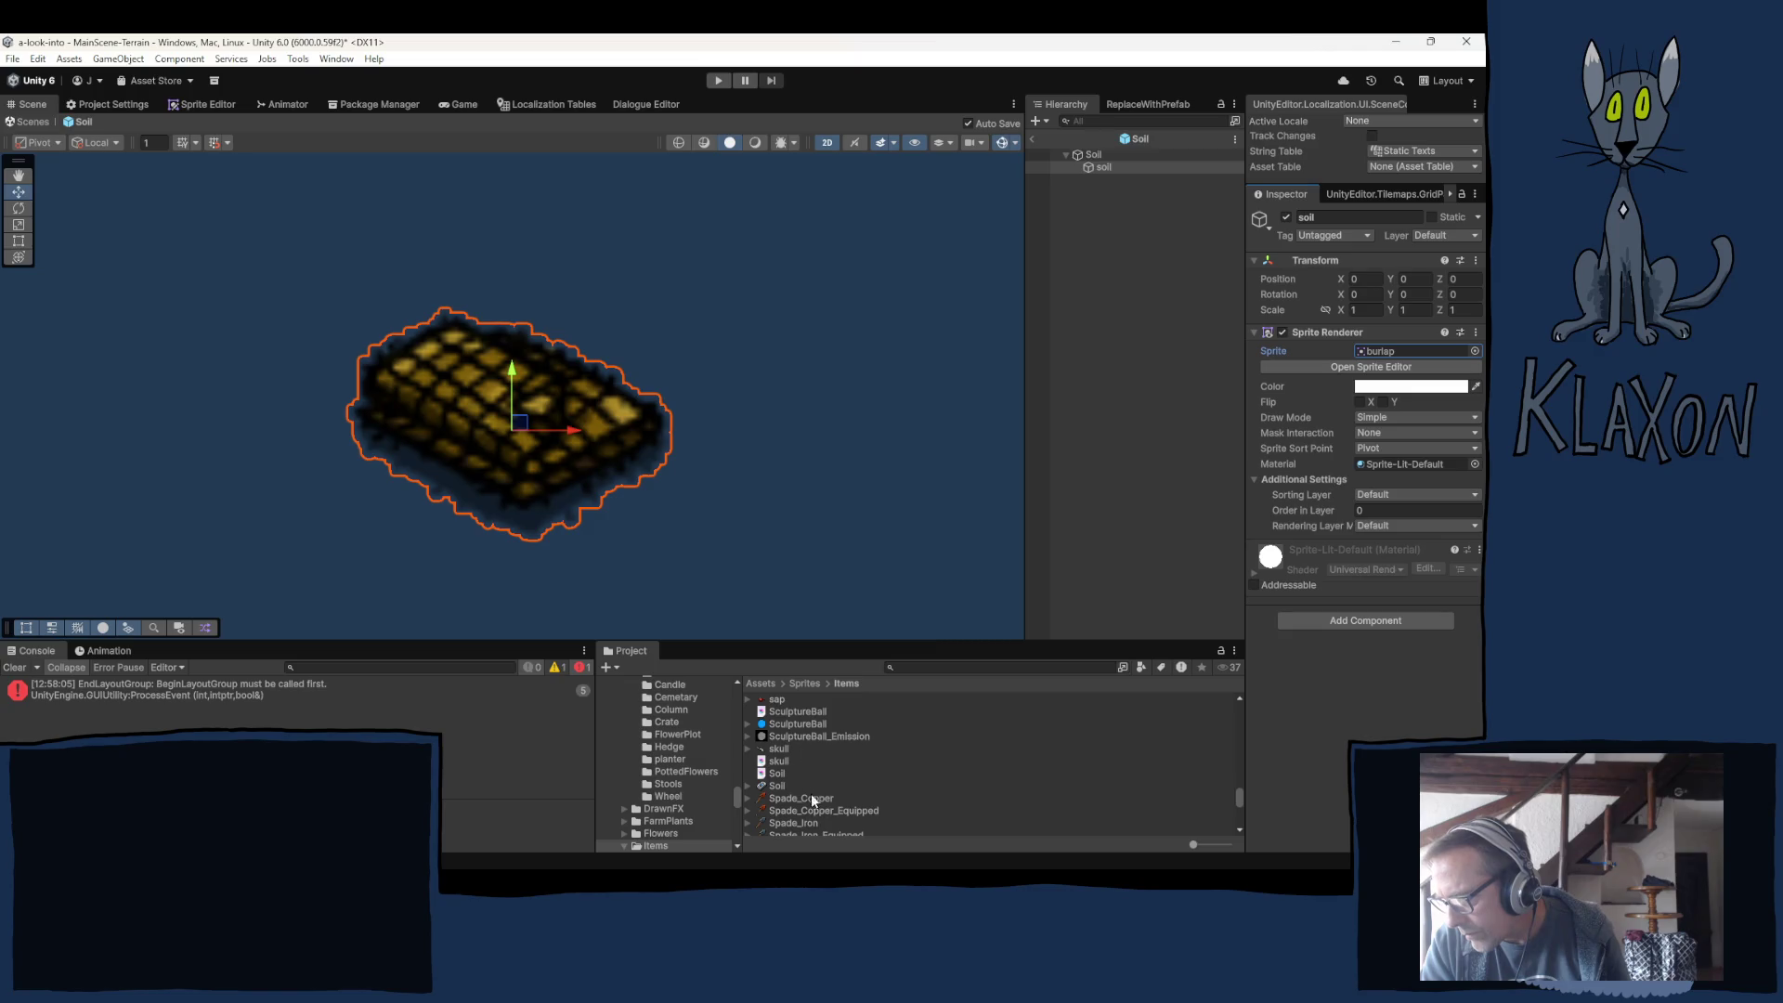
click(778, 787)
drag(778, 786, 1407, 351)
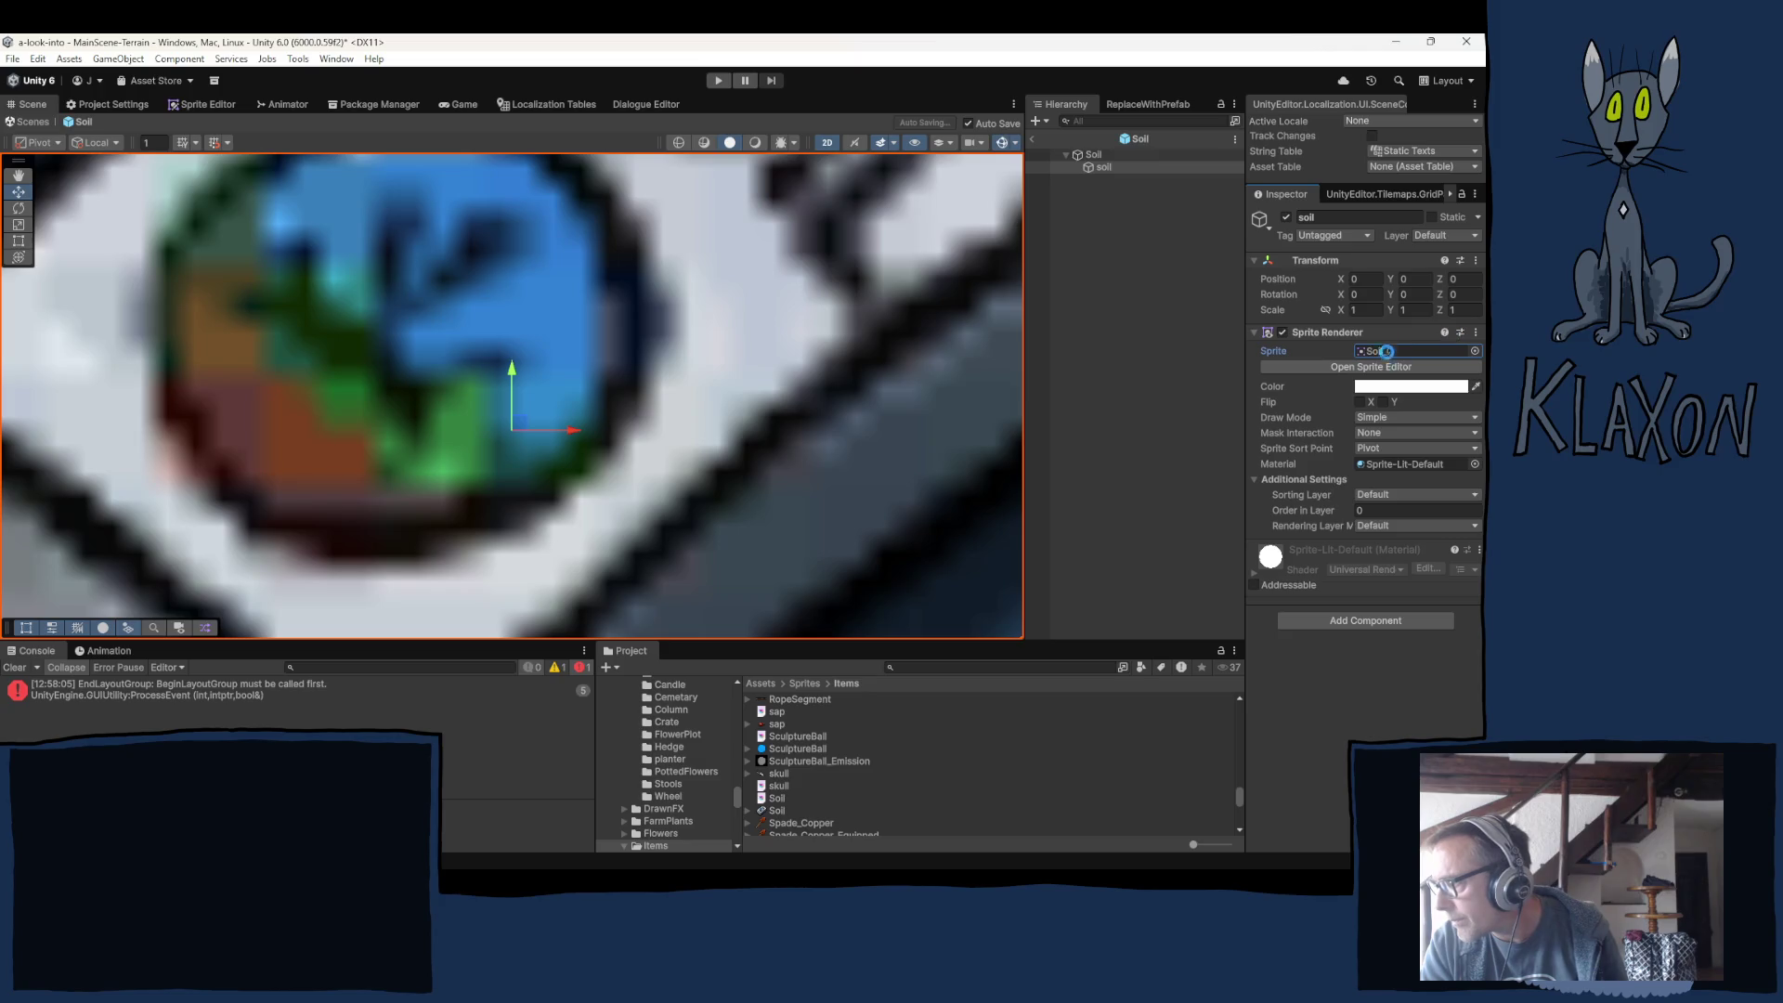
Import Soil.png as a Single sprite: 512 pixels per unit, max size 64, High Quality compression.
click(776, 809)
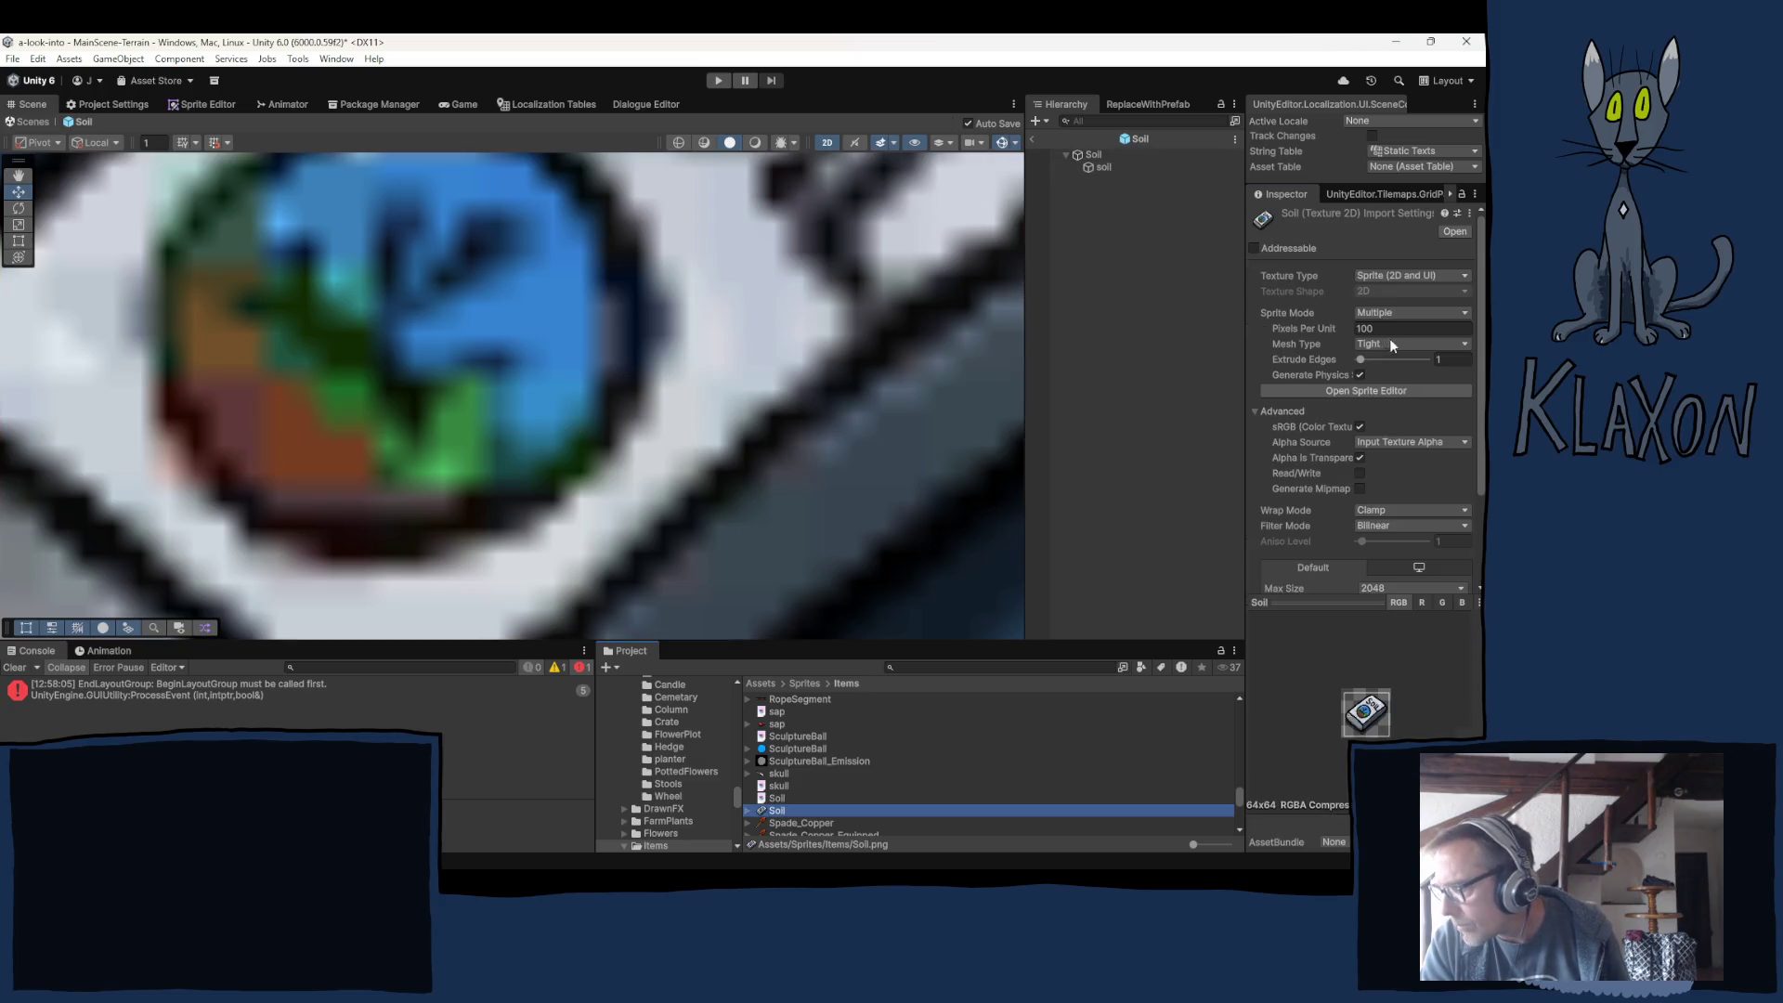
click(1393, 314)
click(1393, 329)
click(1388, 327)
text(512)
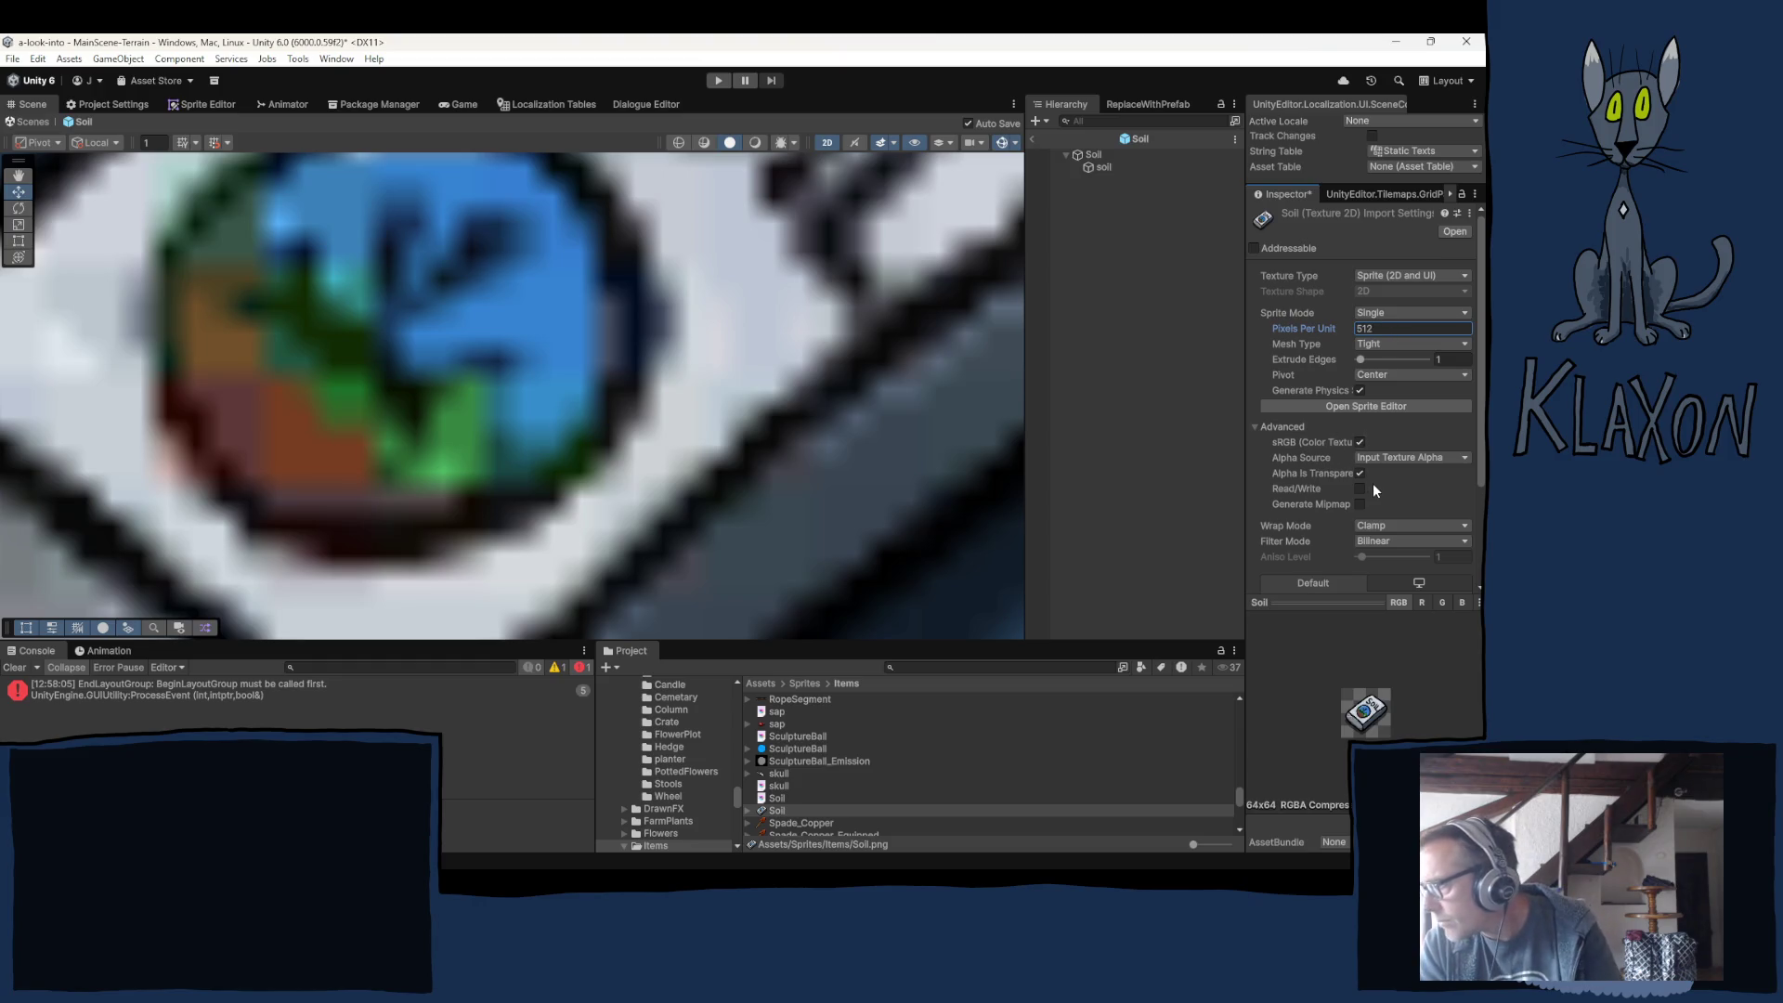
scroll(1372, 525, down, 3)
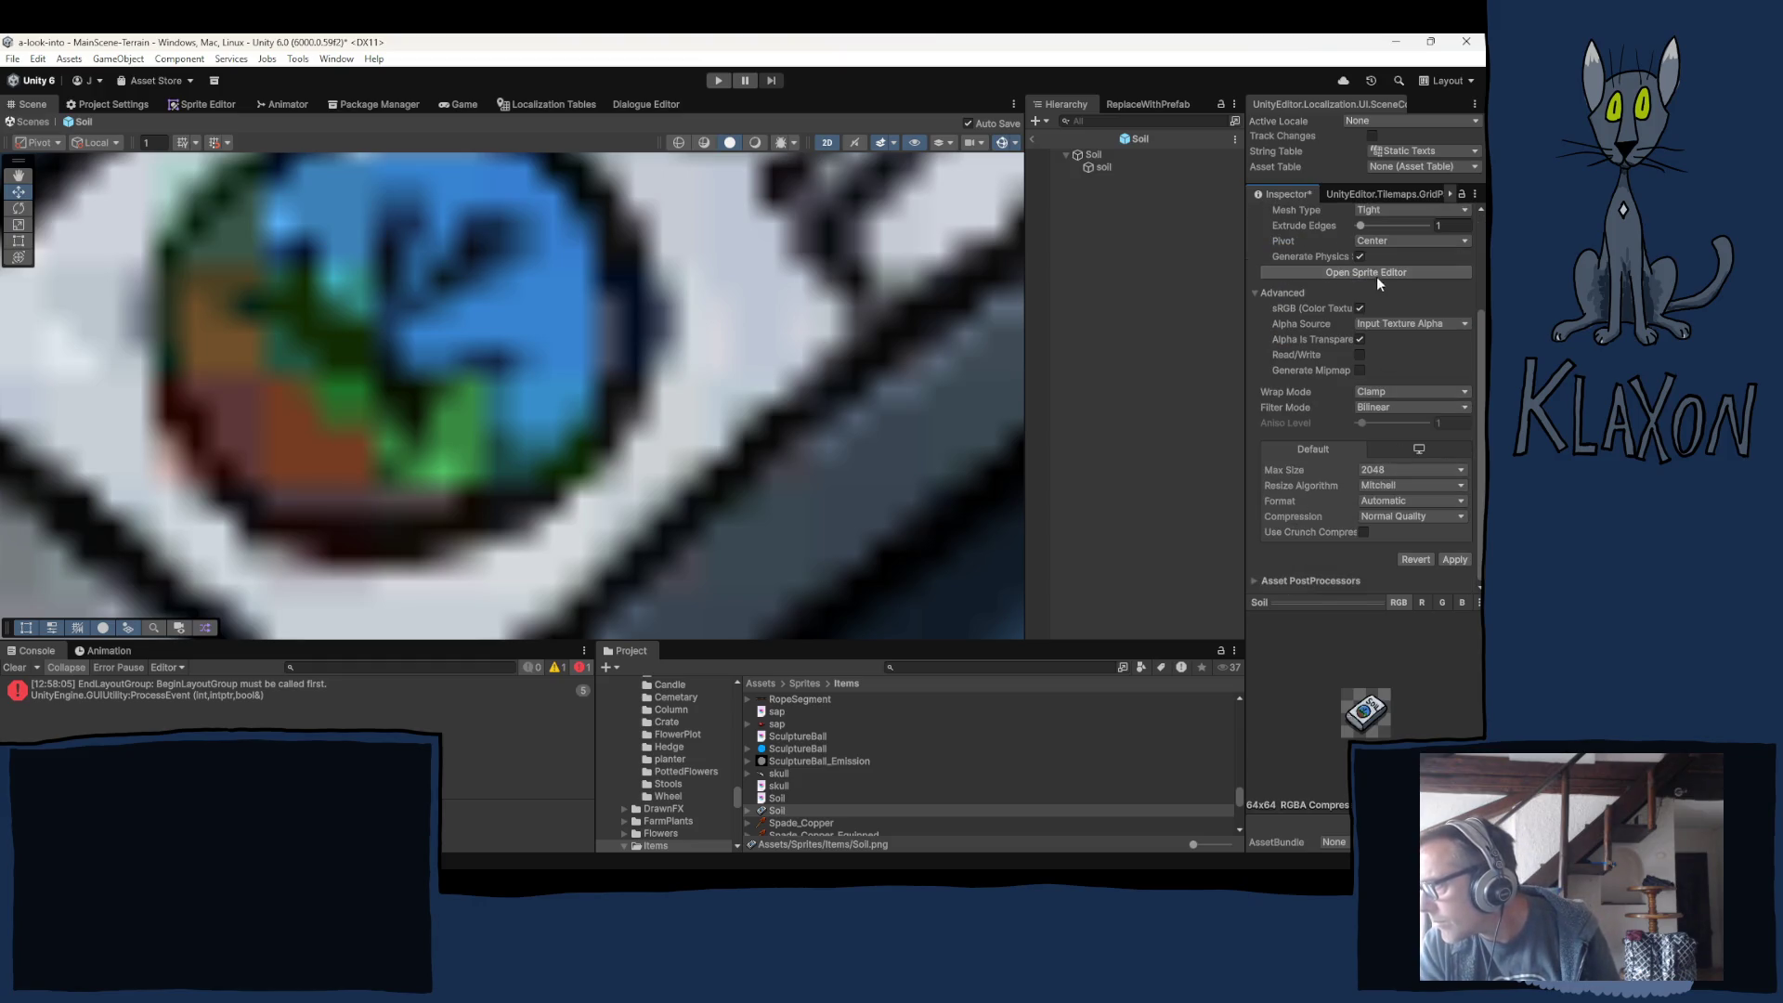
click(1378, 471)
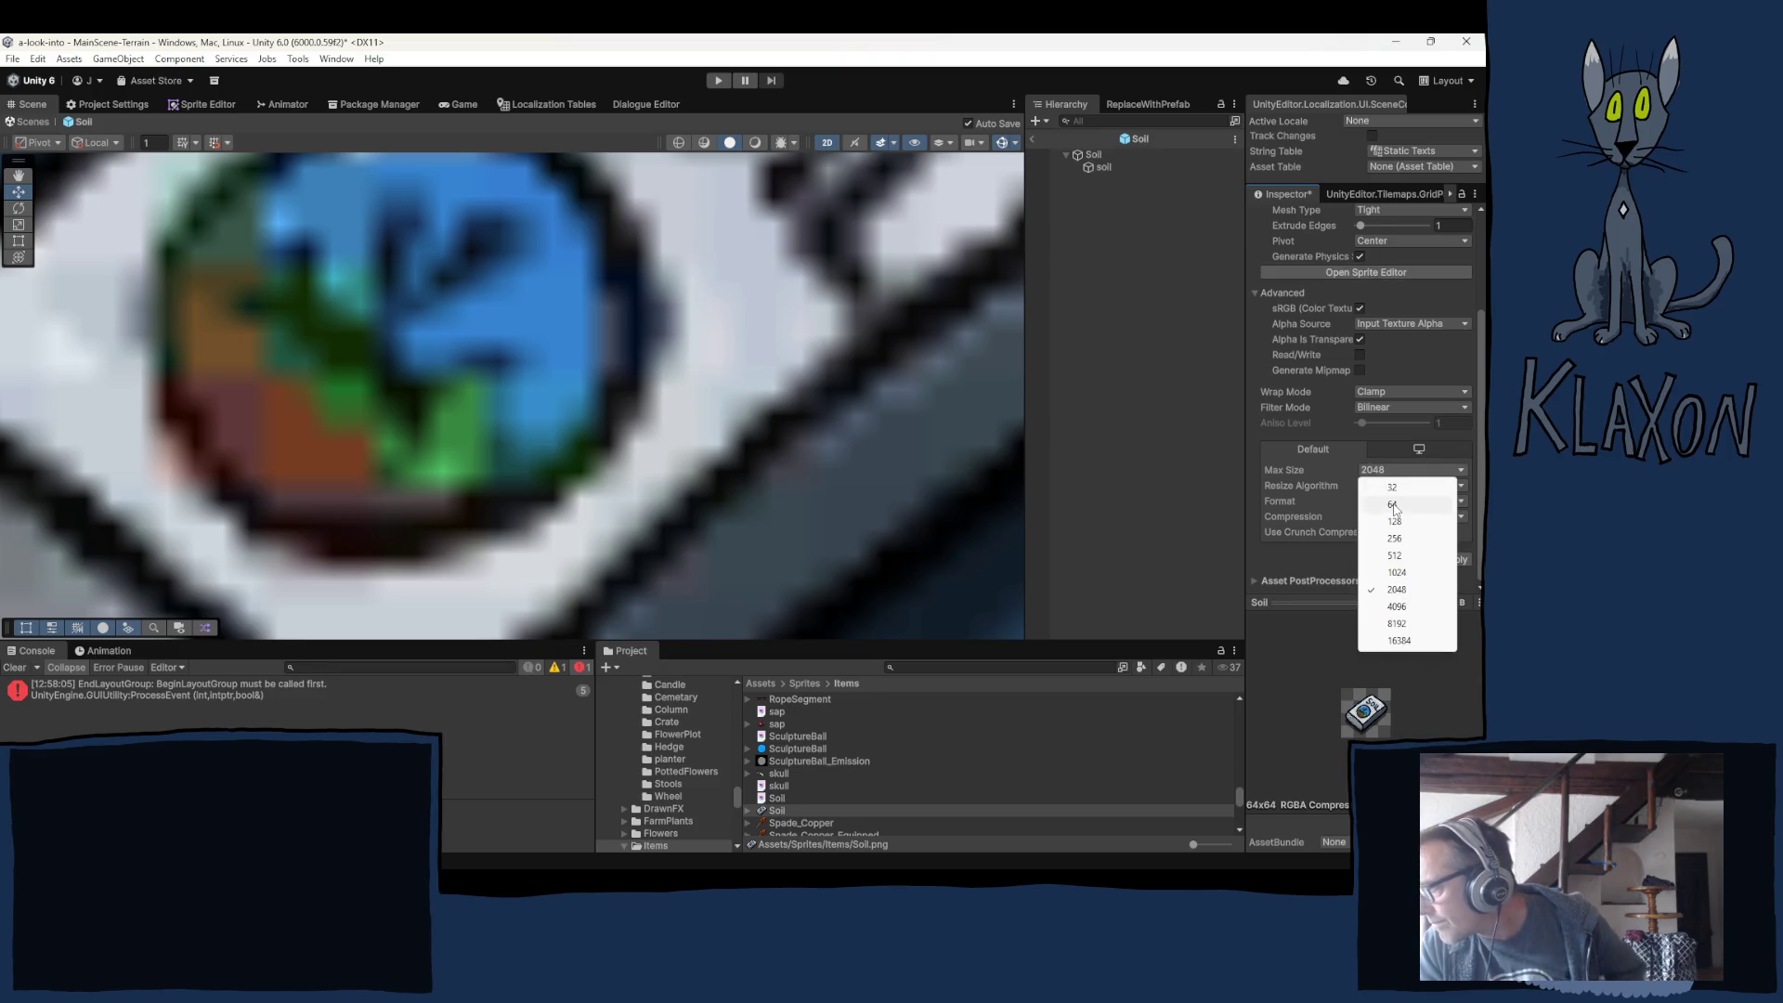
click(1392, 506)
click(1409, 516)
click(1404, 587)
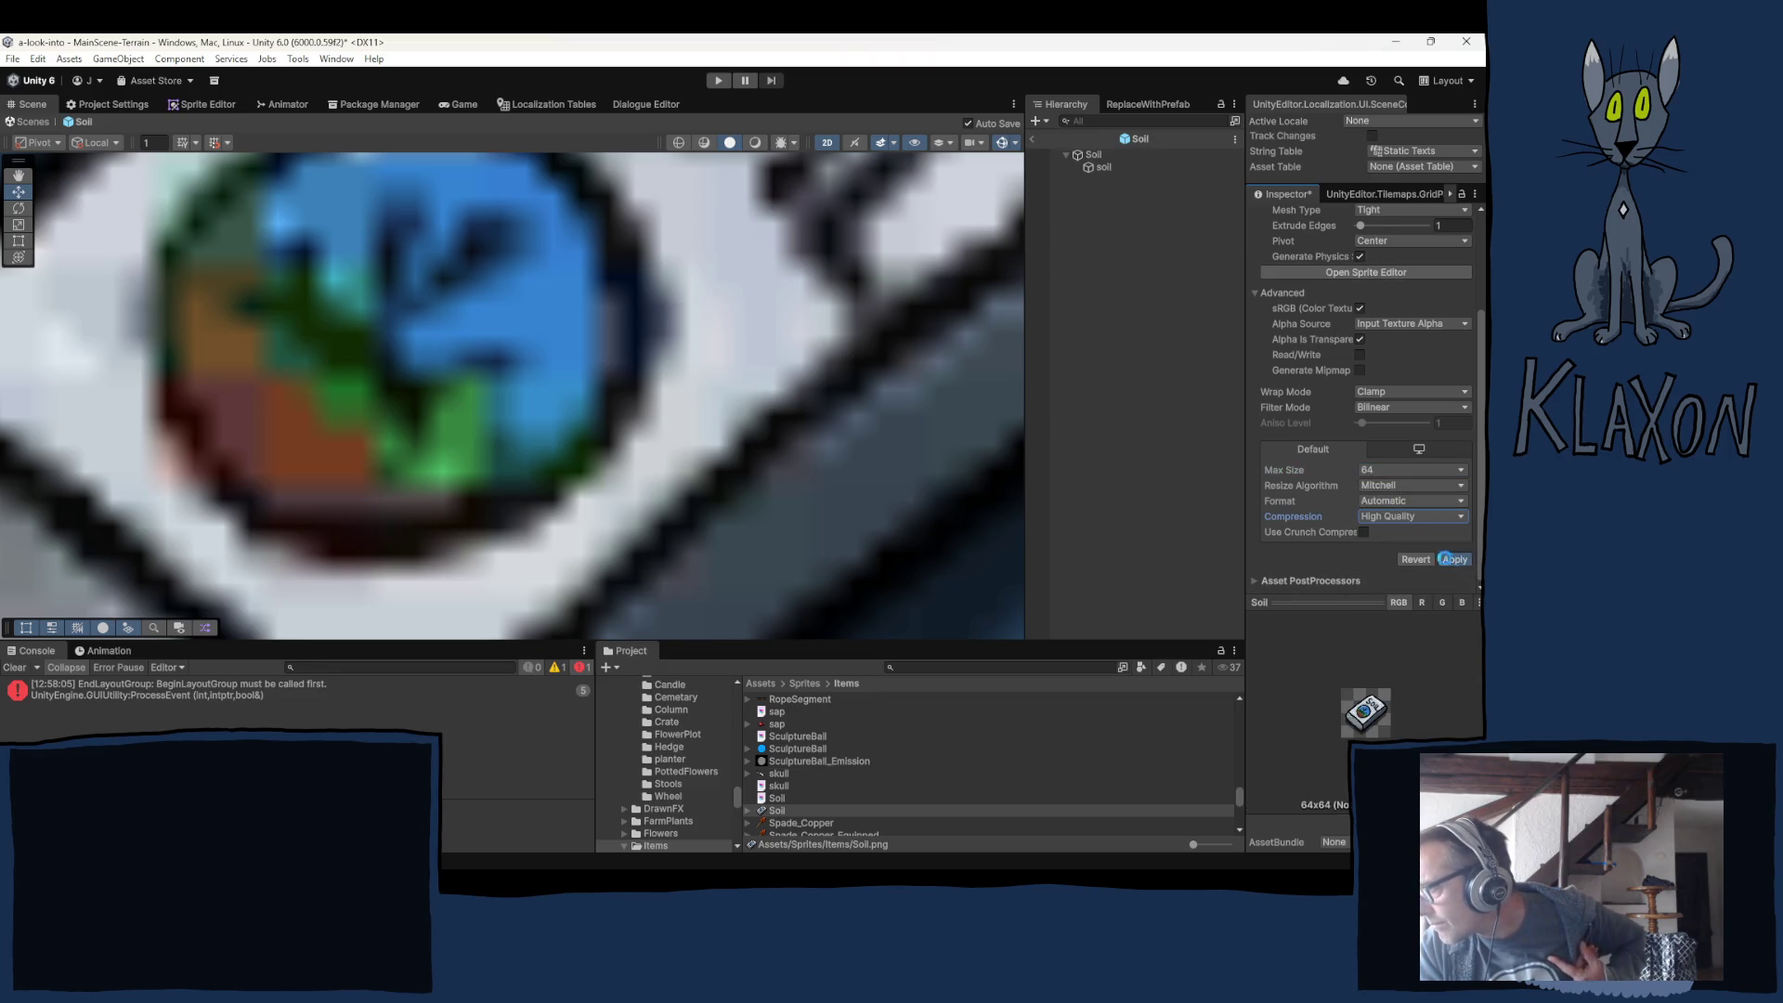
click(1446, 558)
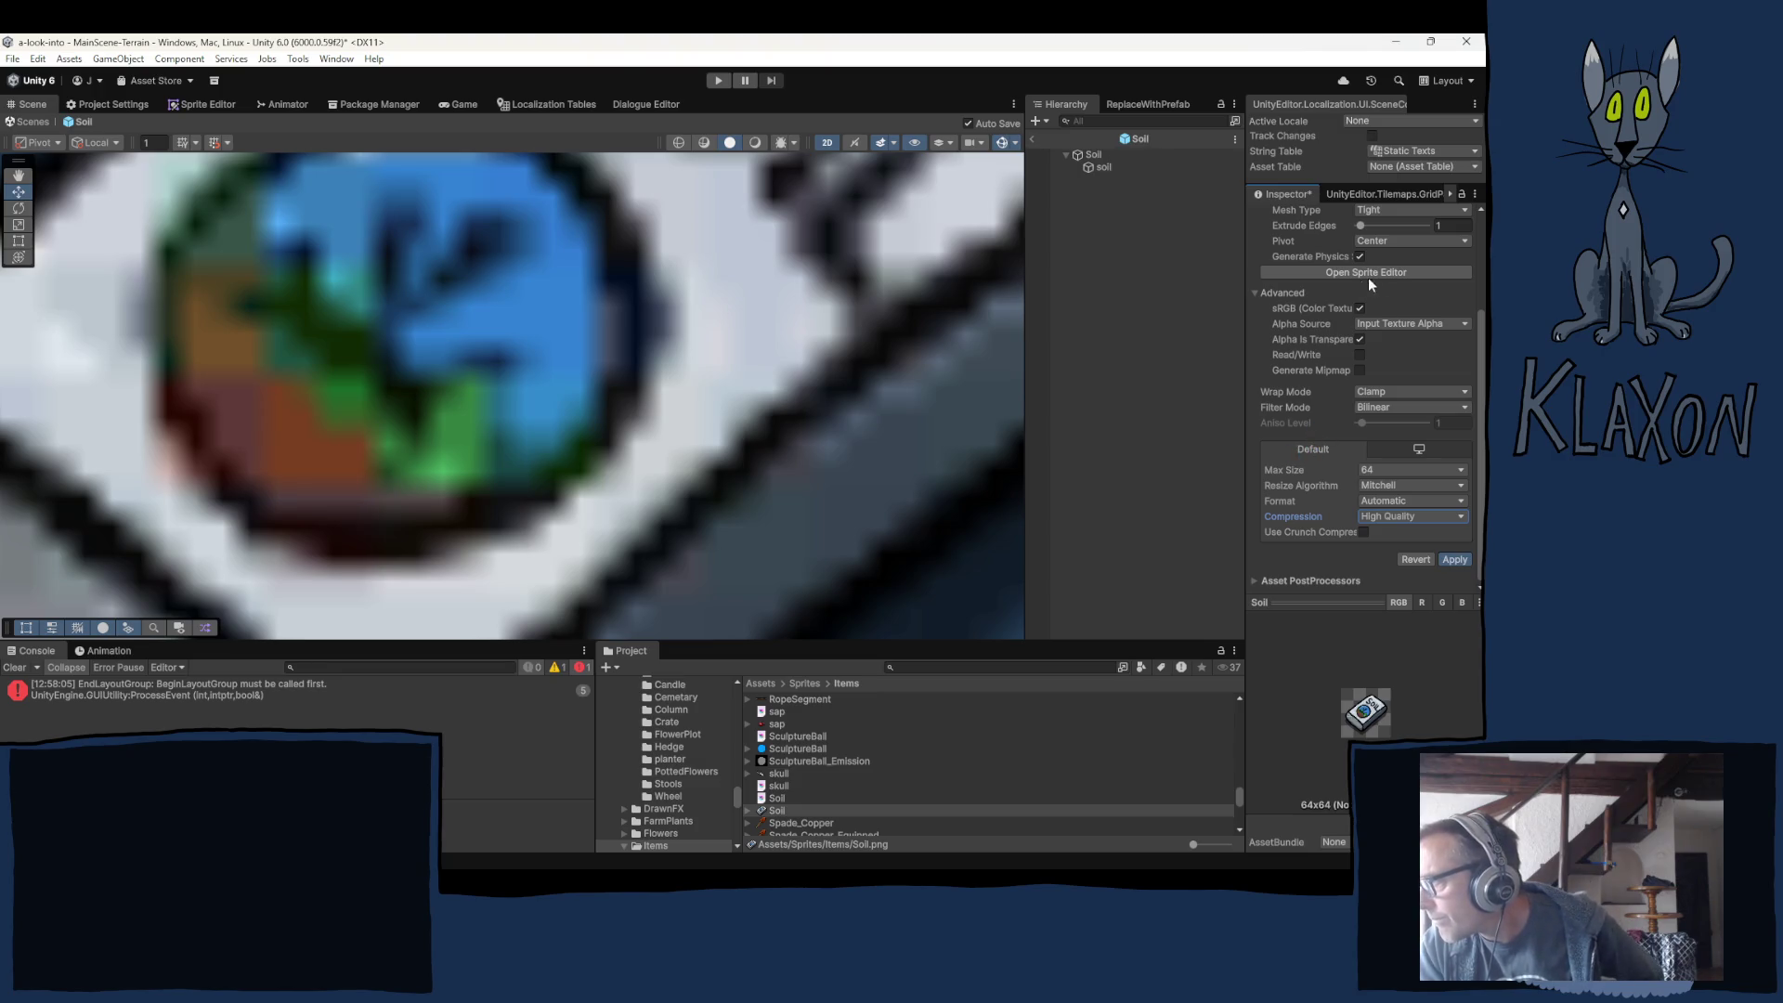
click(1102, 167)
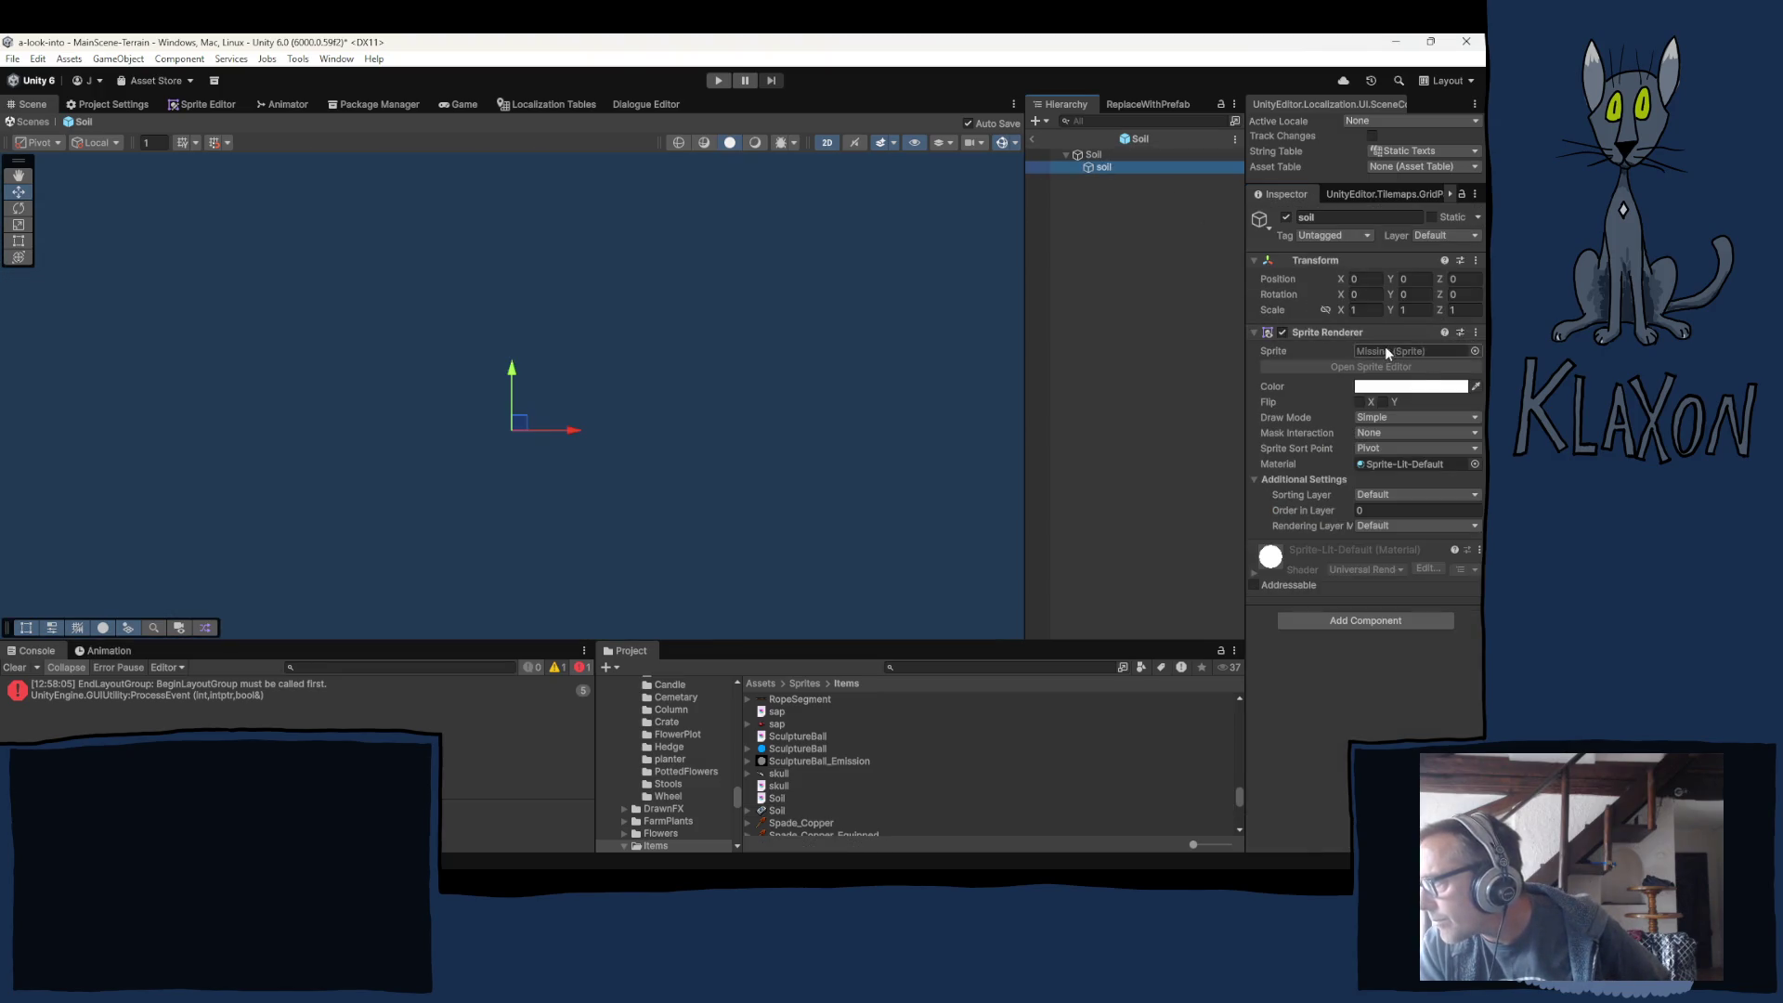
Reassign the Soil sprite to the soil child and set its custom pivot to 0.498272, 0.4619838.
drag(776, 810, 1368, 360)
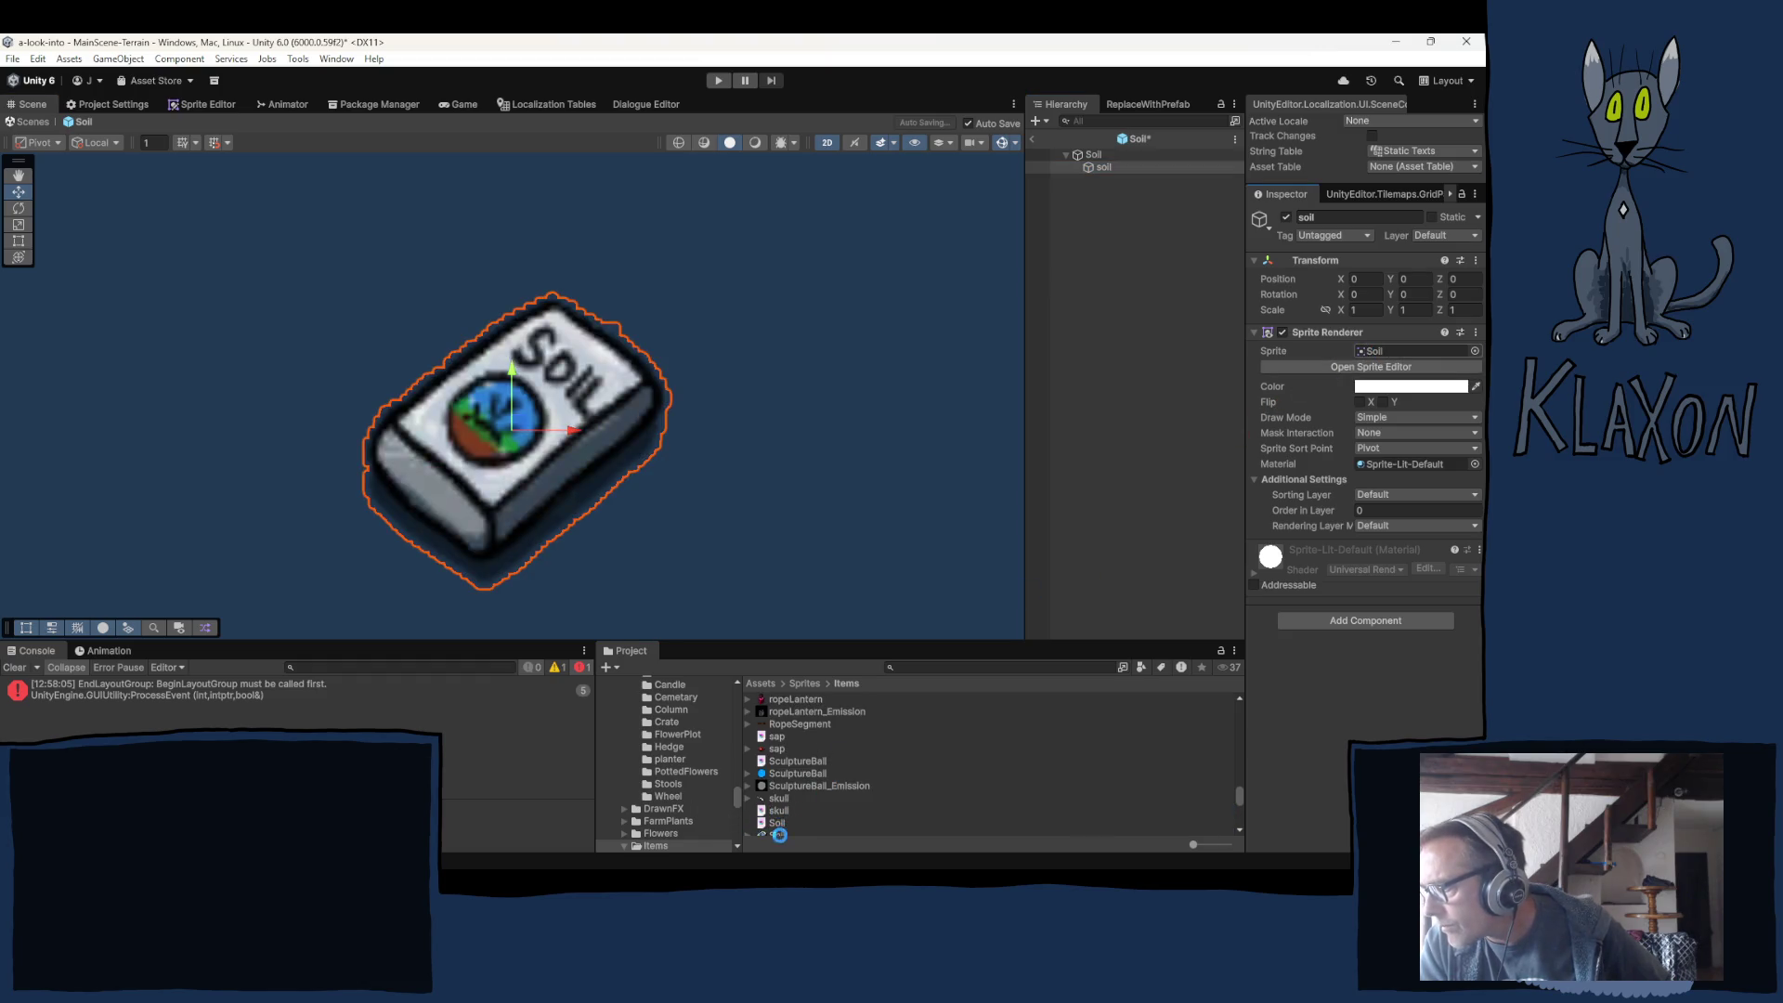
scroll(785, 817, down, 2)
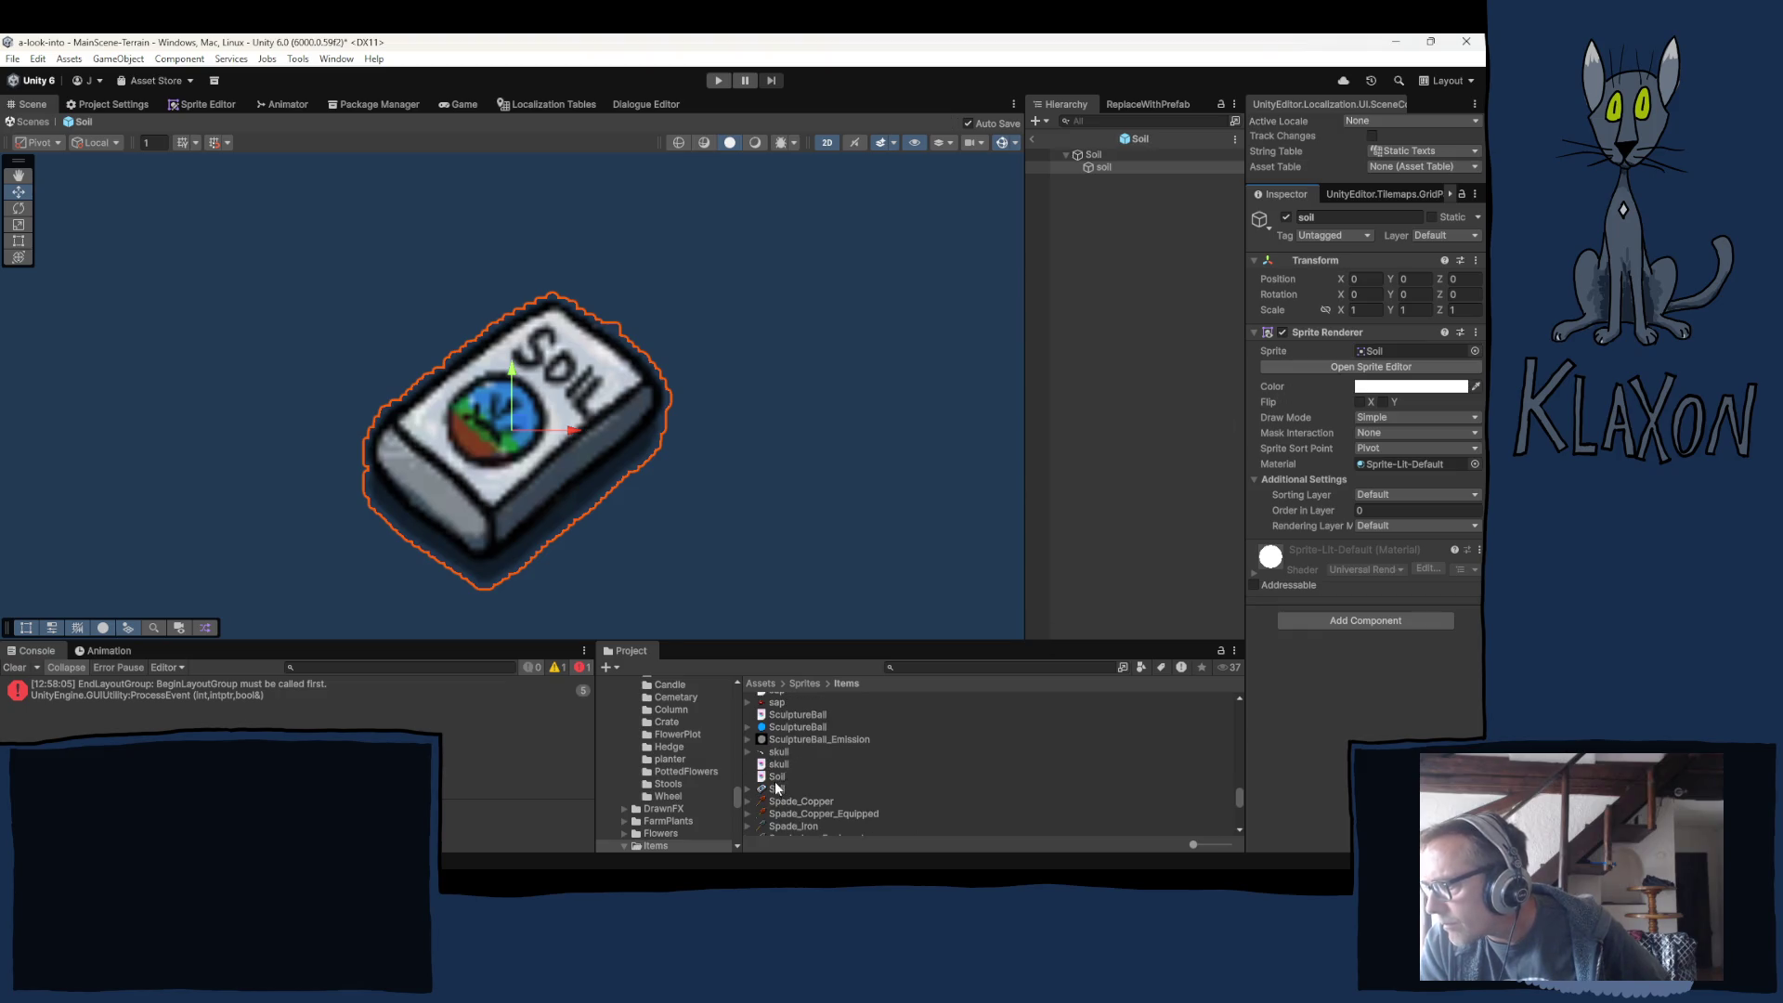
click(771, 787)
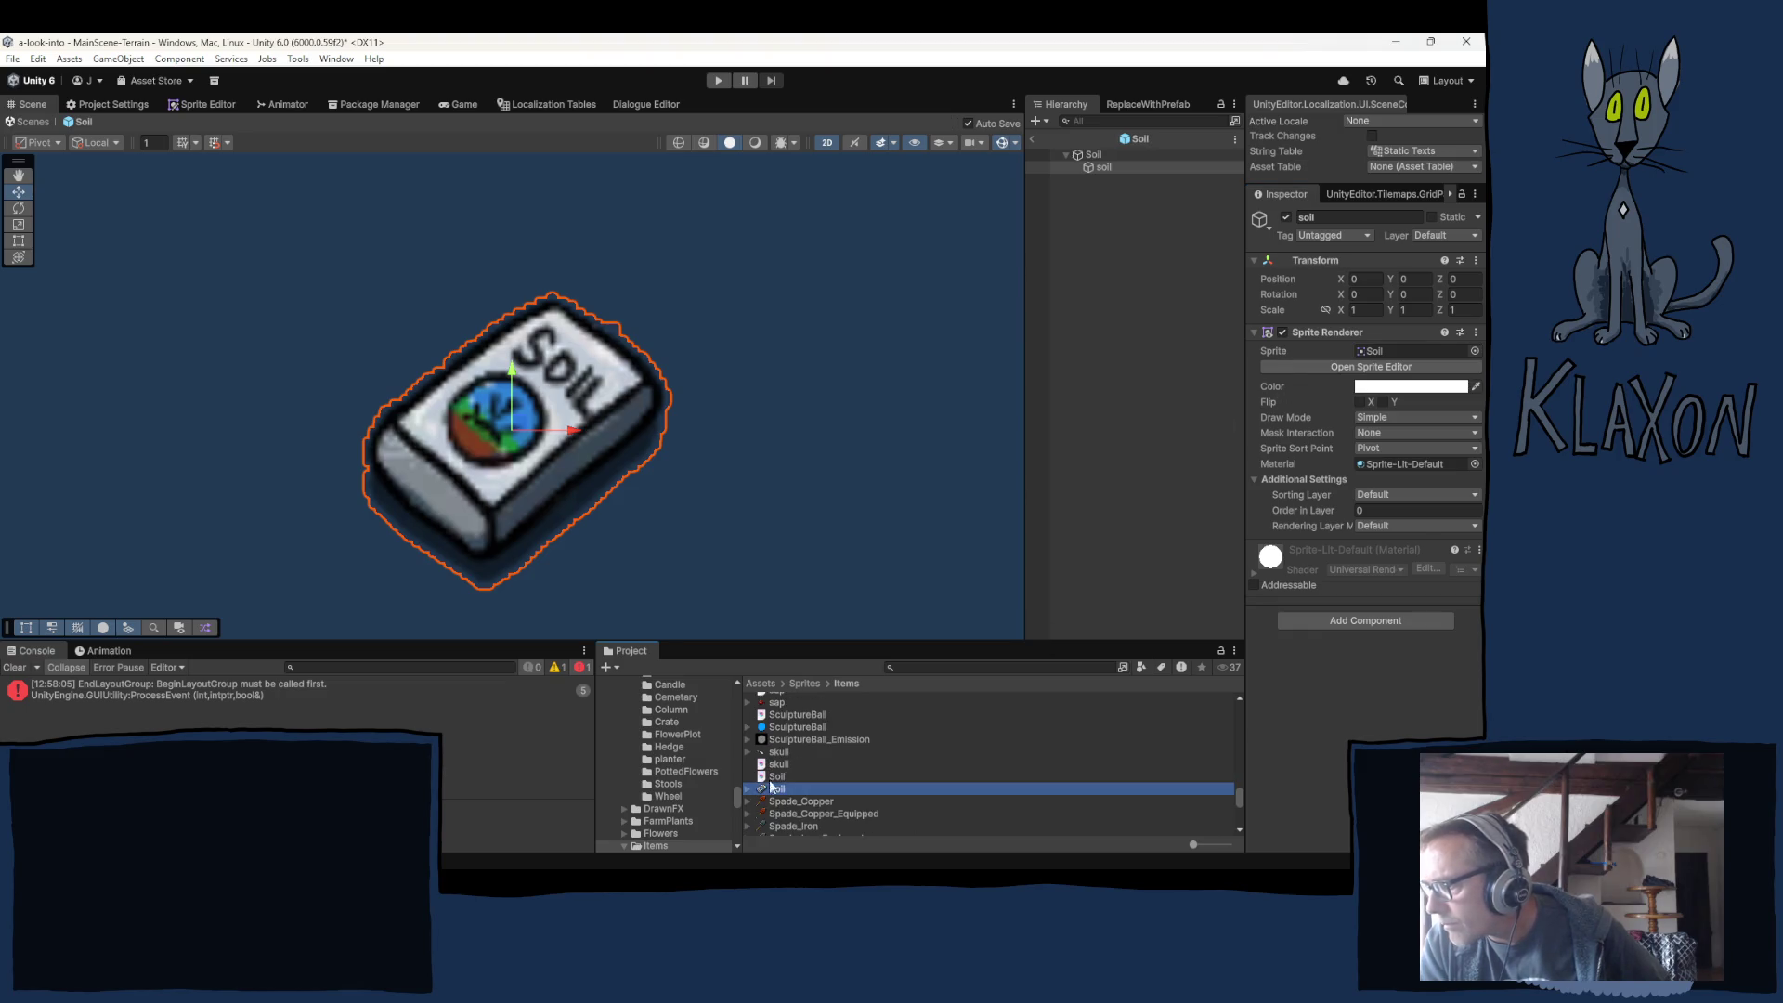
click(195, 104)
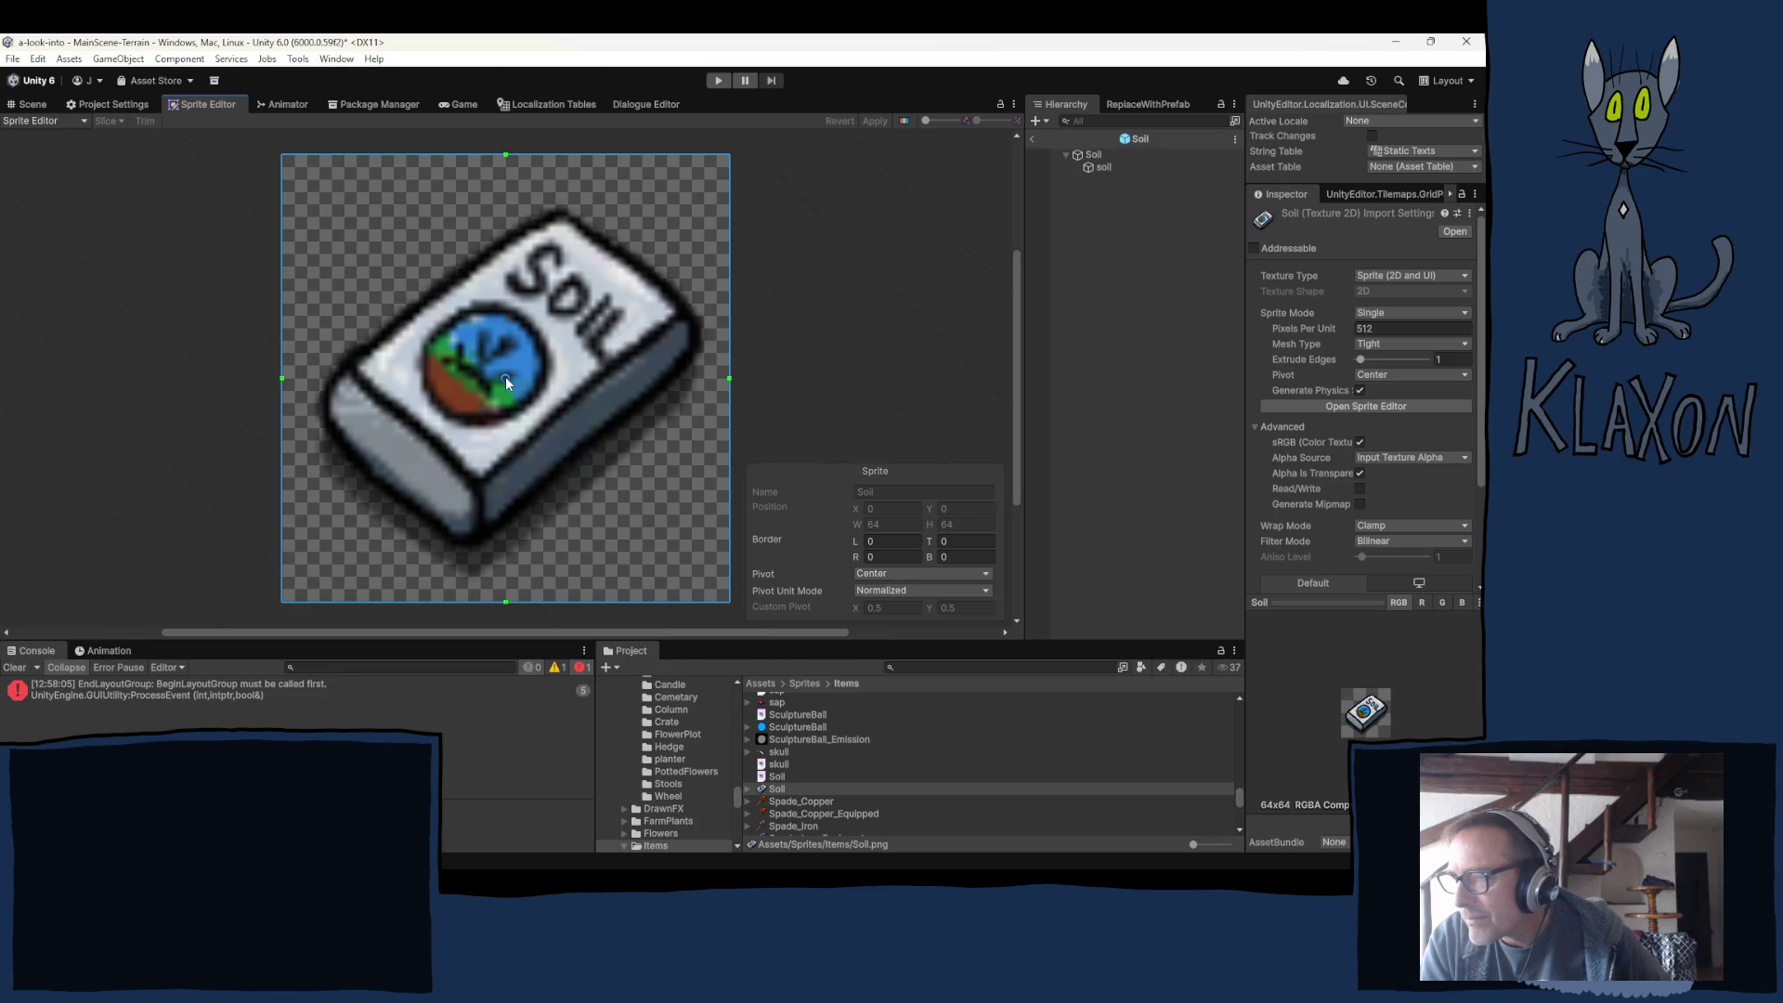
drag(505, 377, 504, 396)
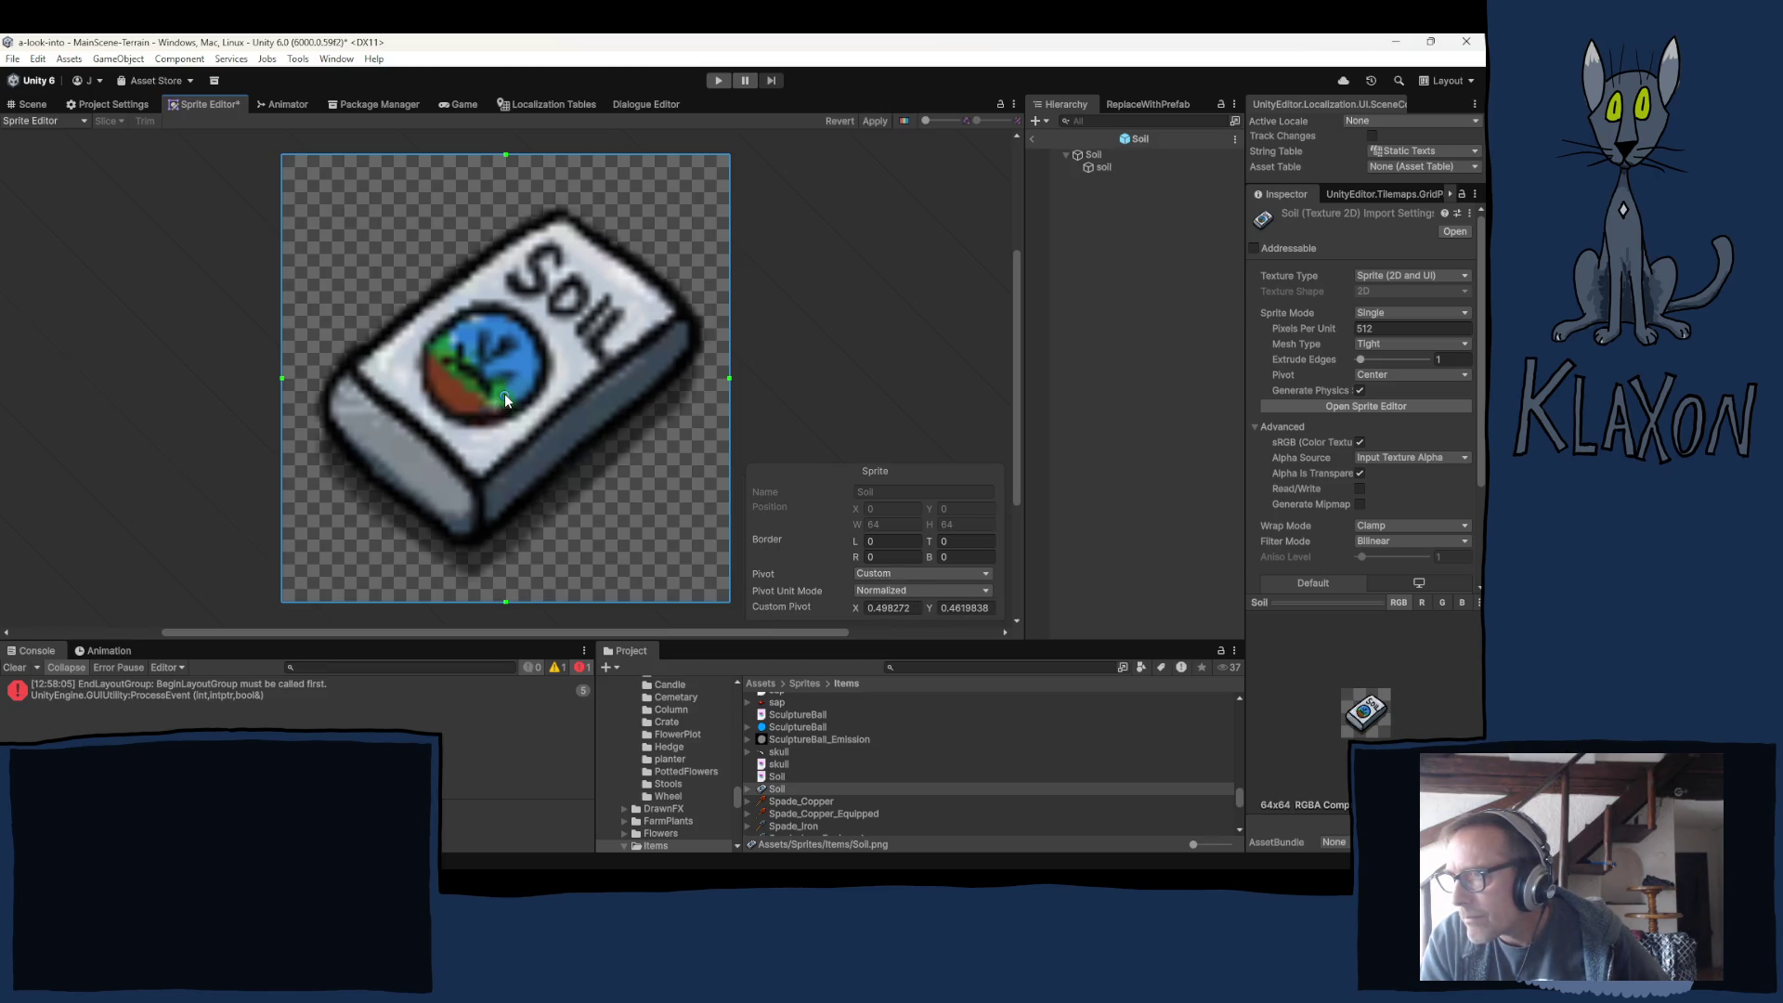
click(871, 121)
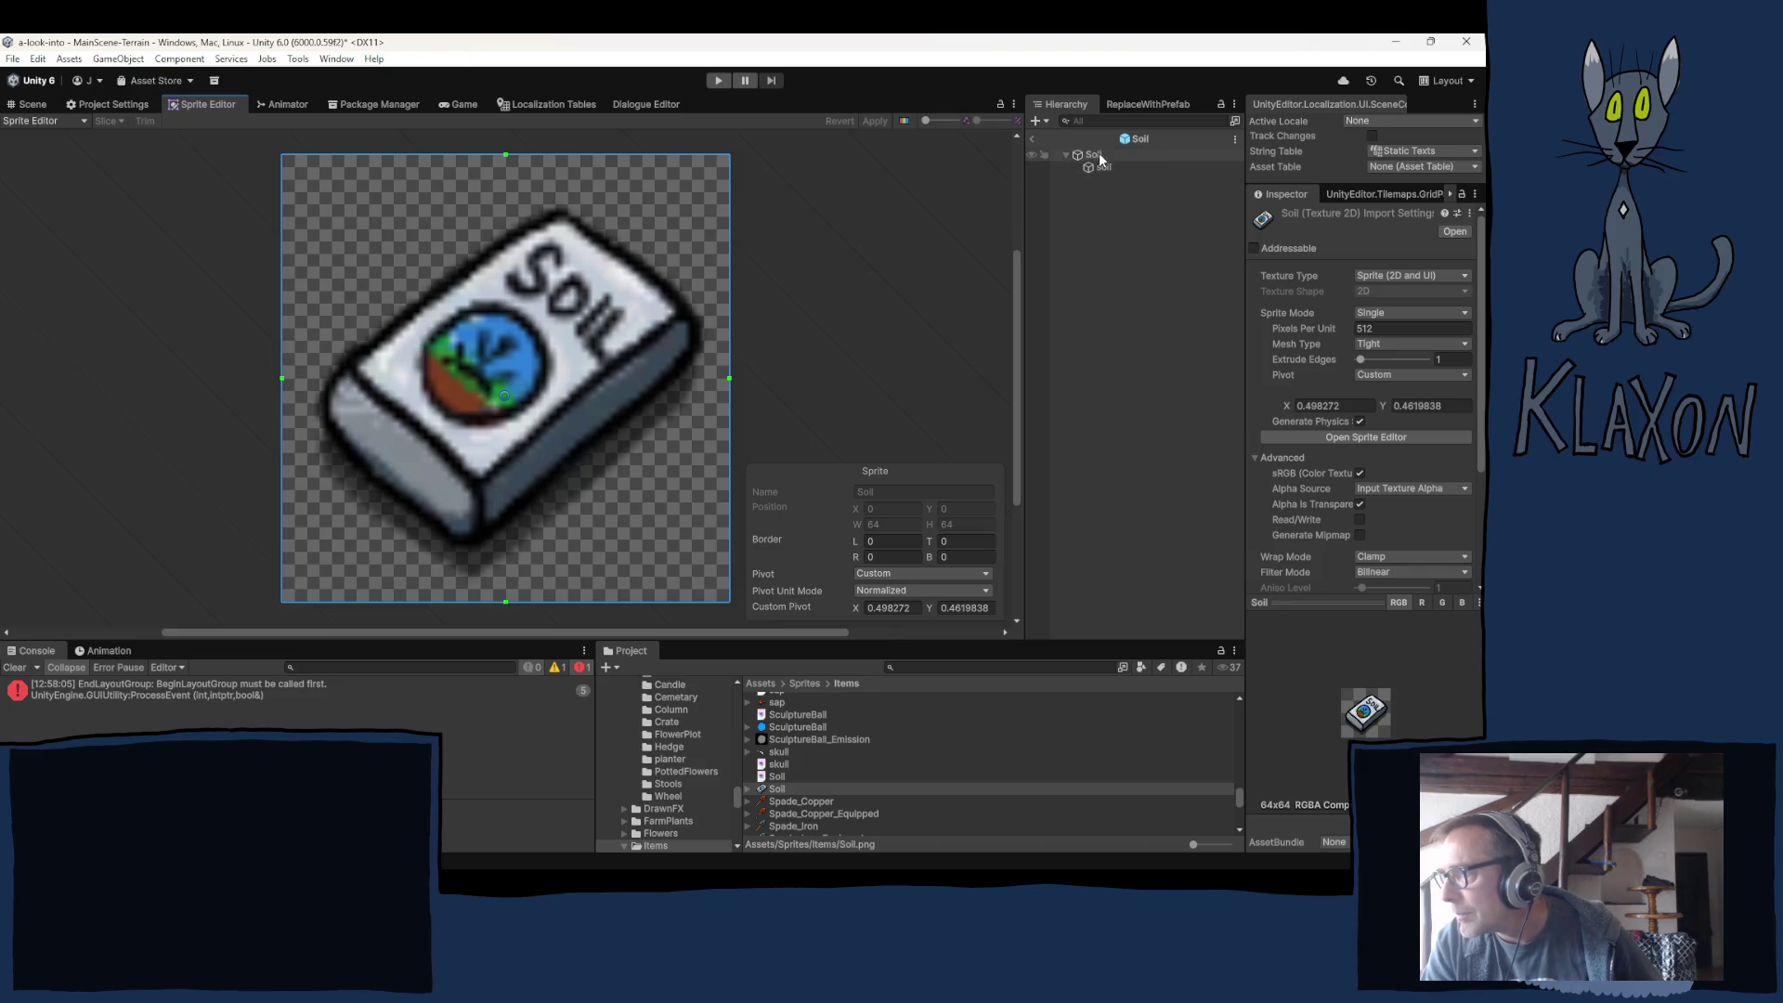
Set the Soil object's Circle Collider 2D radius to 0.05.
key(ctrl+1)
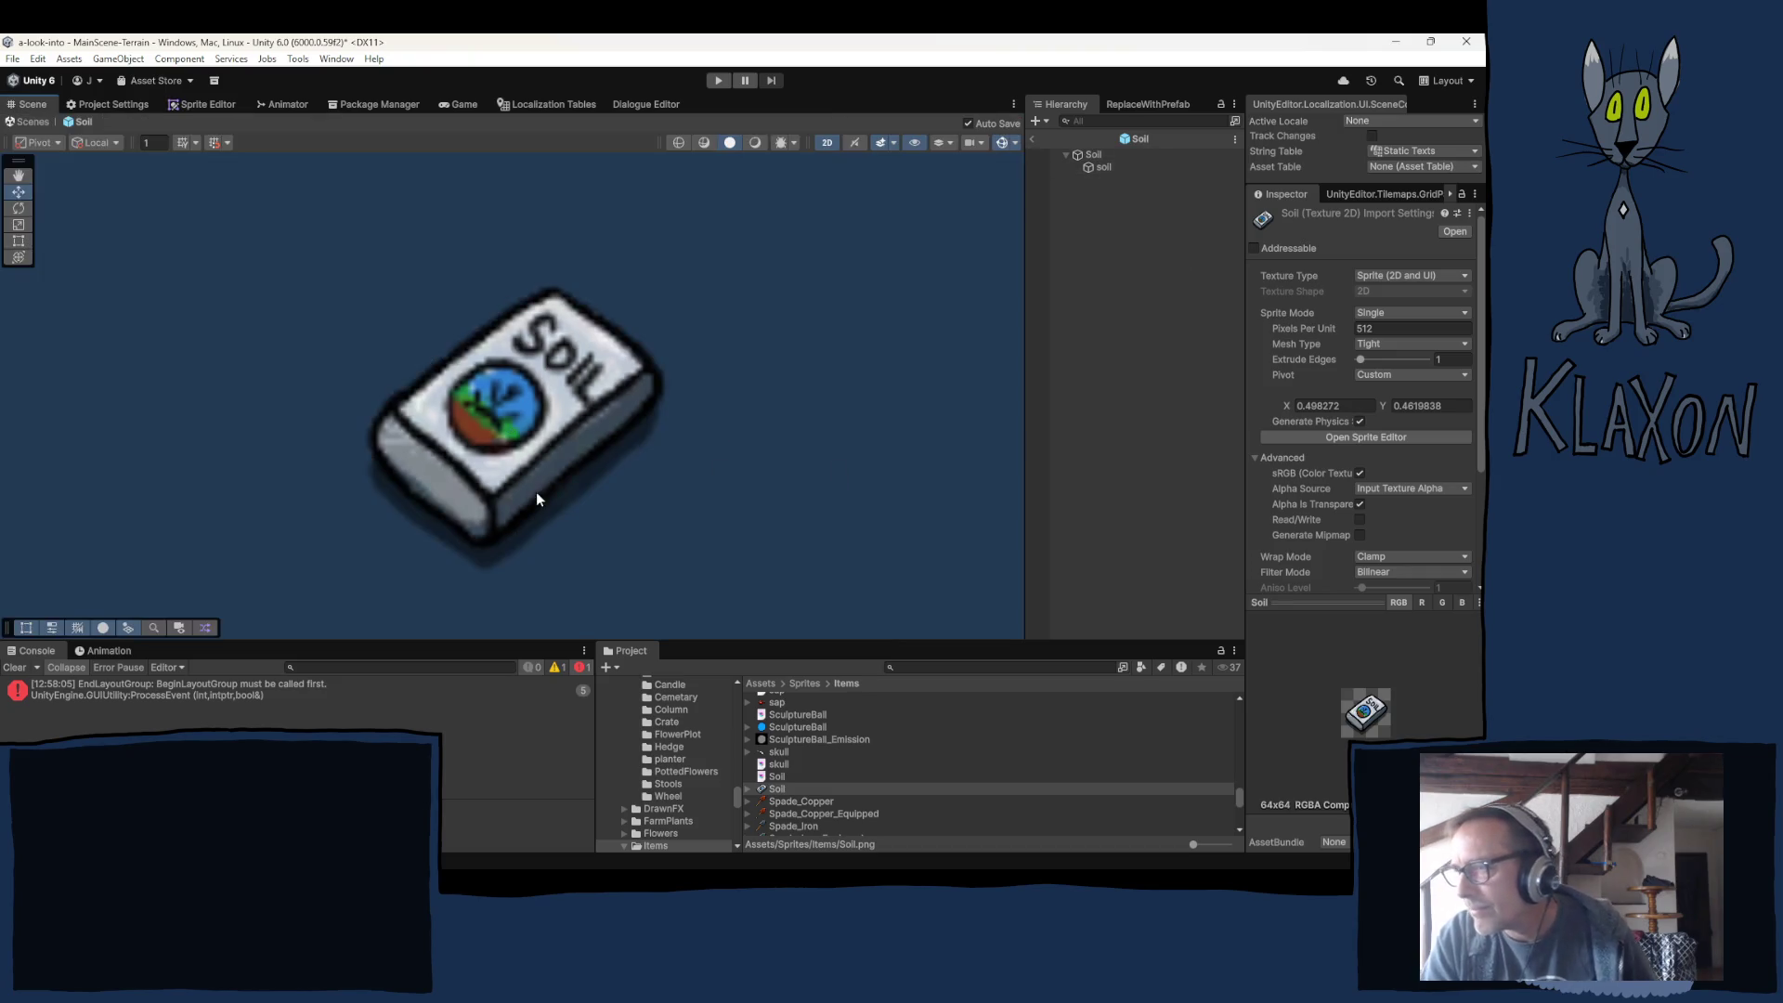
click(1092, 155)
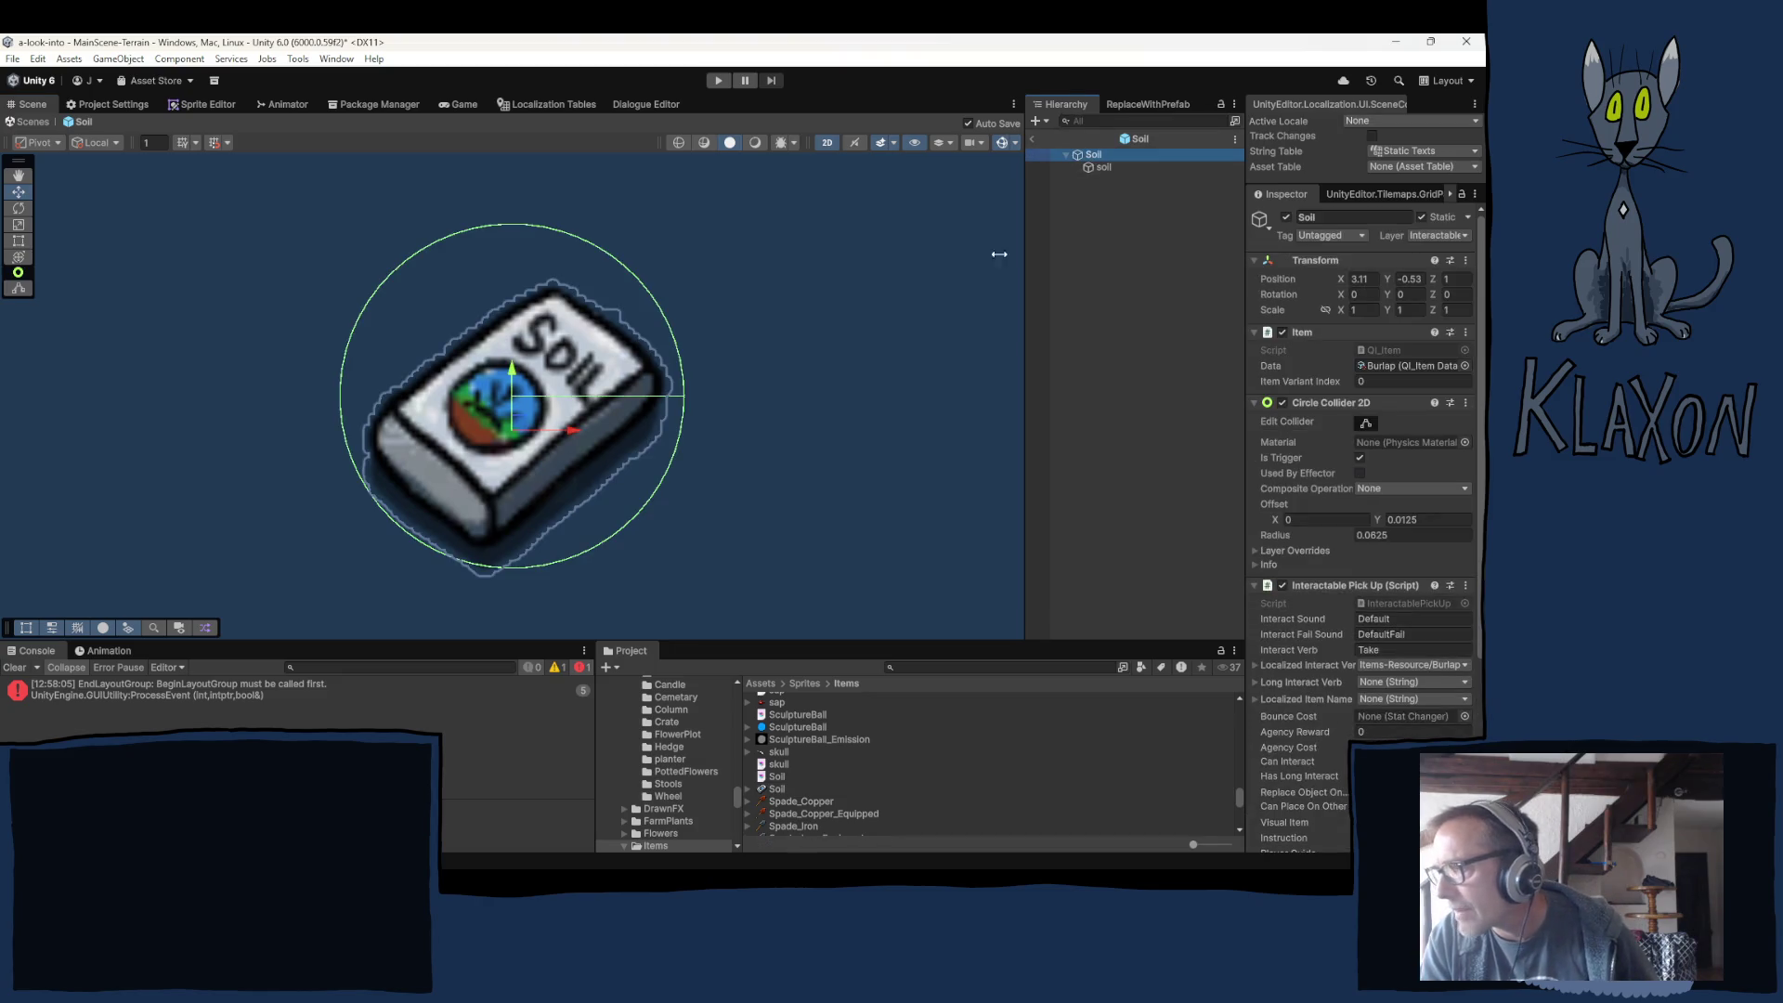
scroll(1300, 510, down, 3)
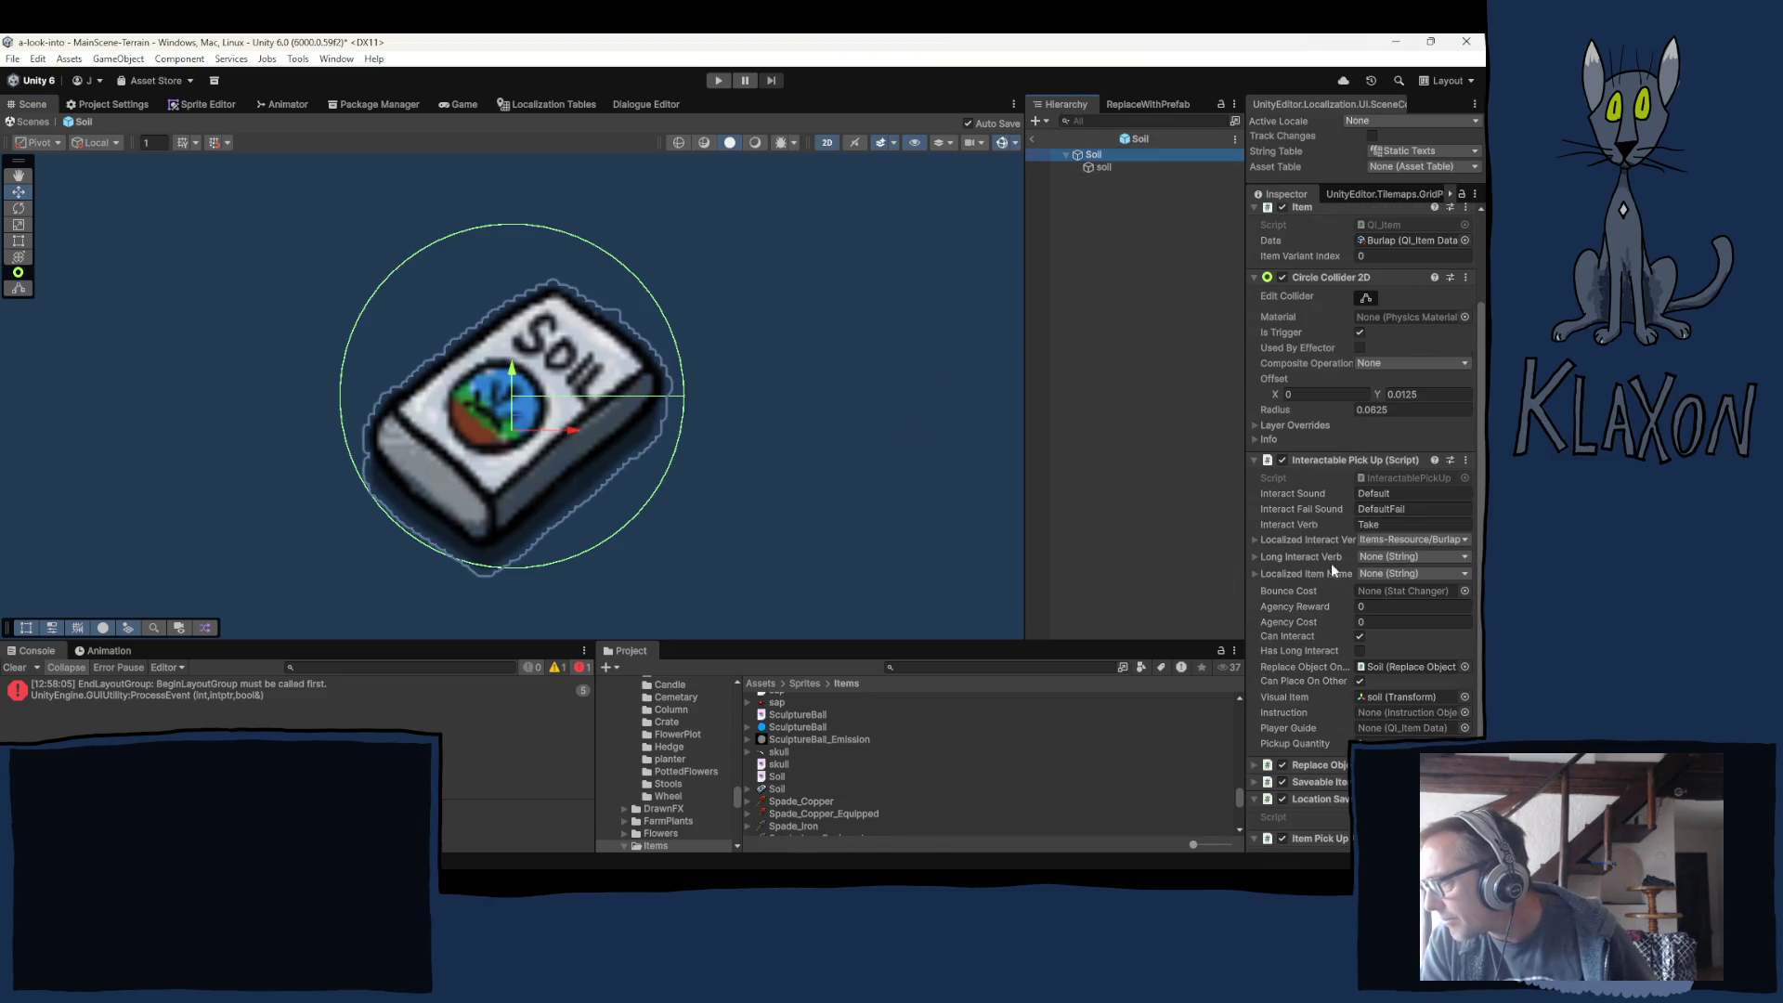
click(1418, 409)
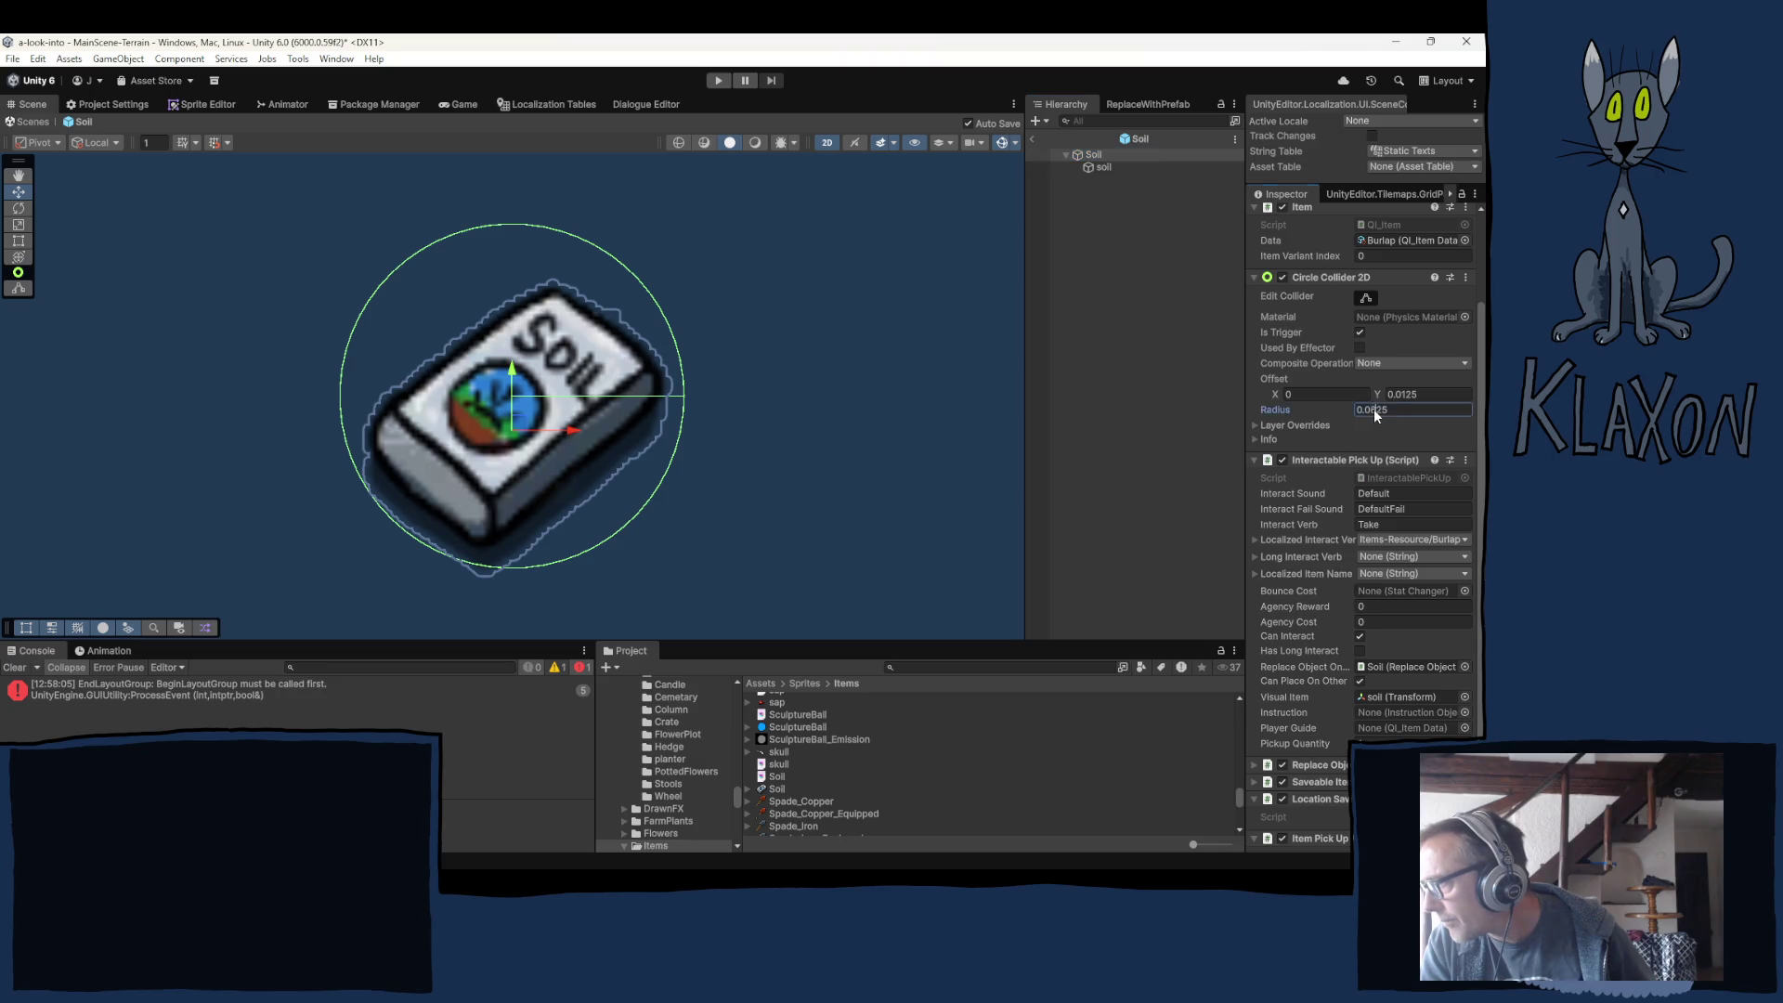
key(BackSpace)
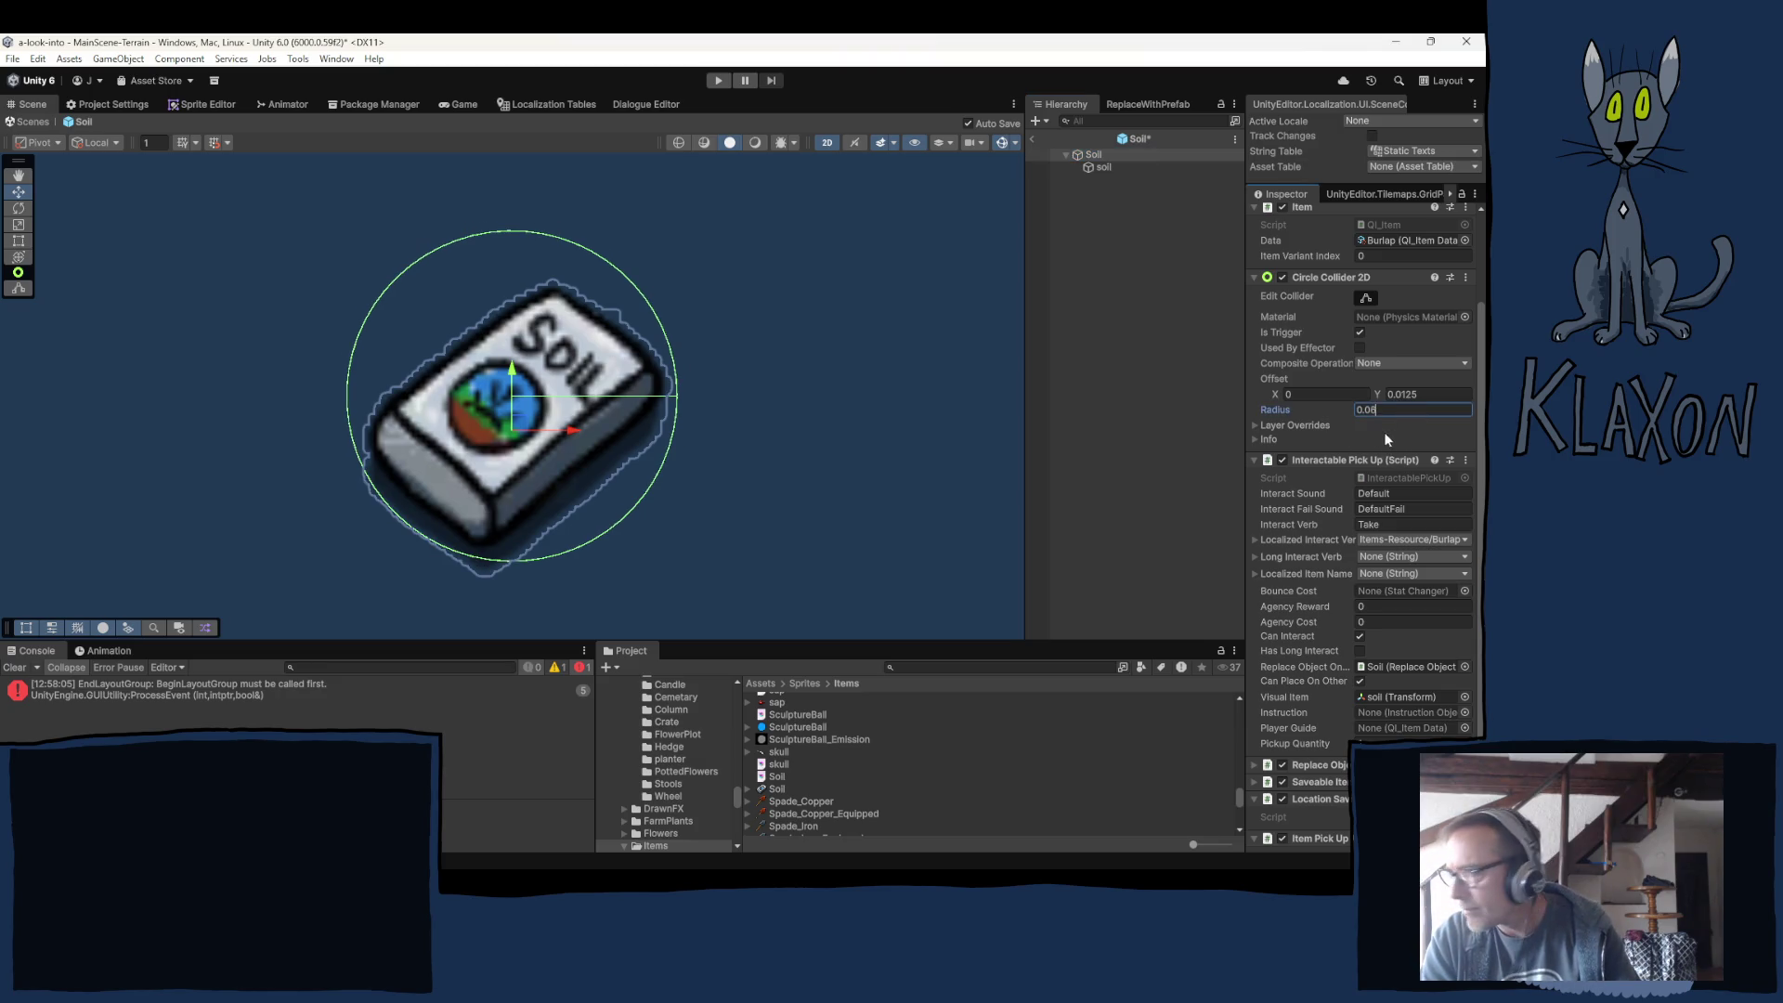
drag(1386, 410, 1368, 412)
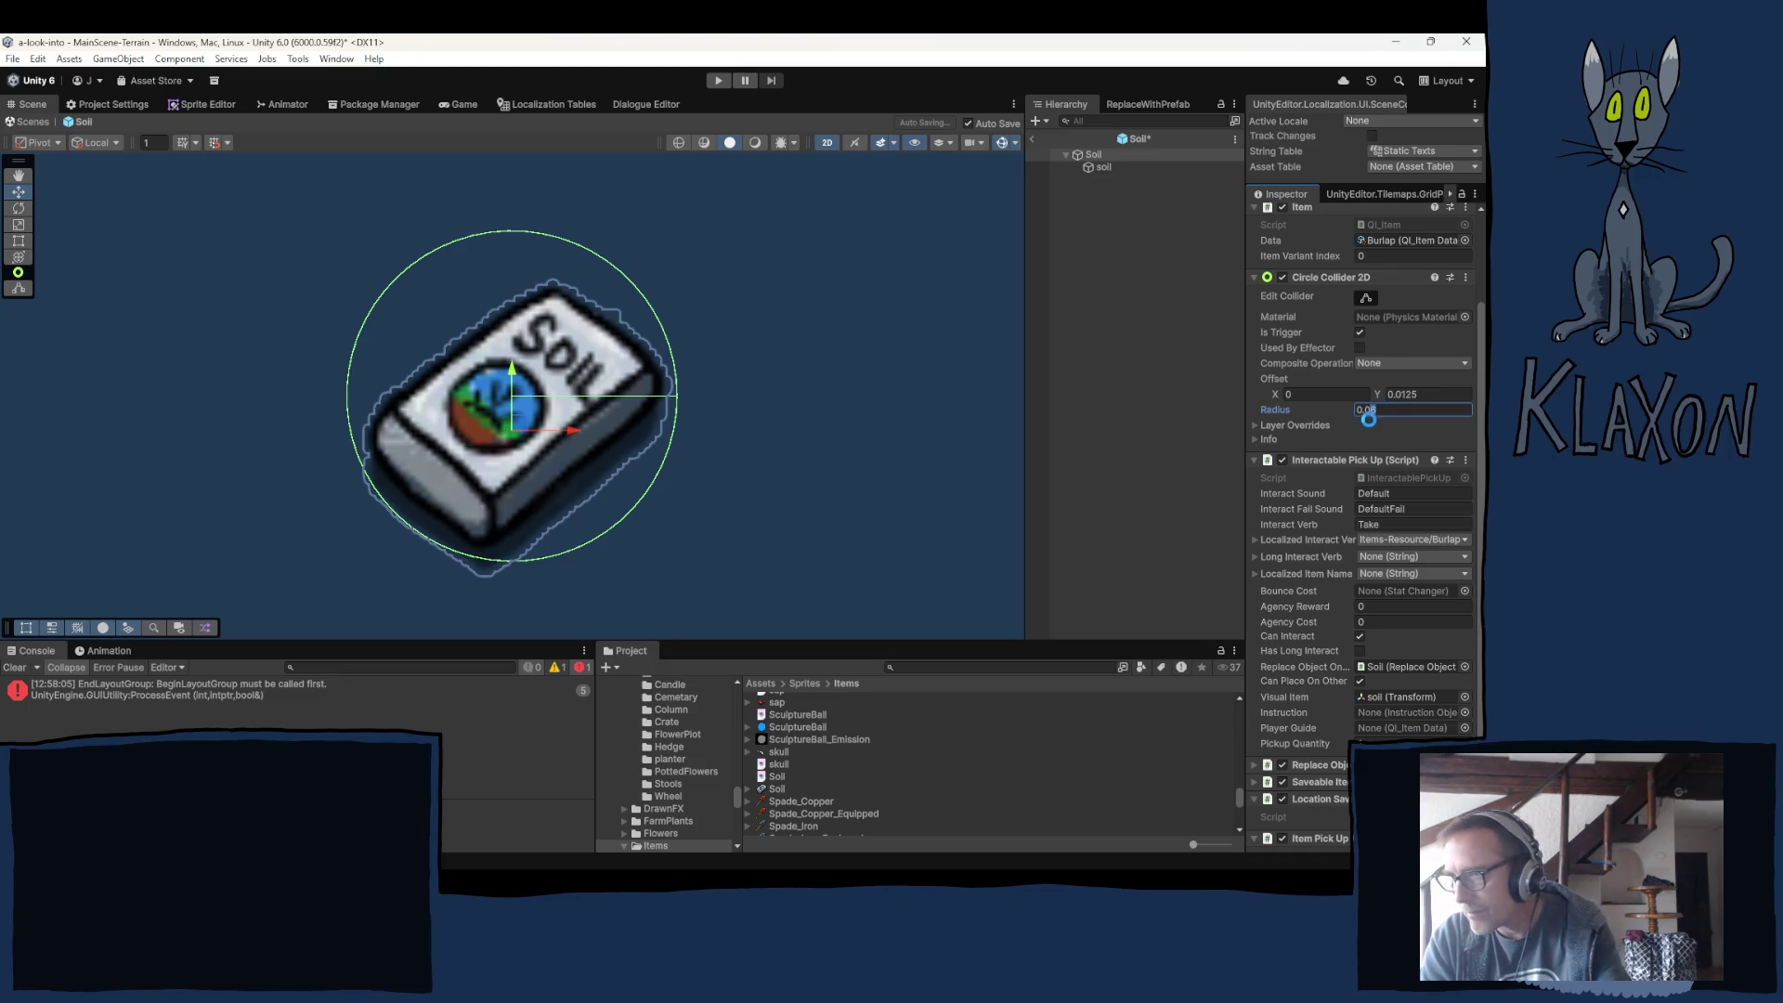
text(5)
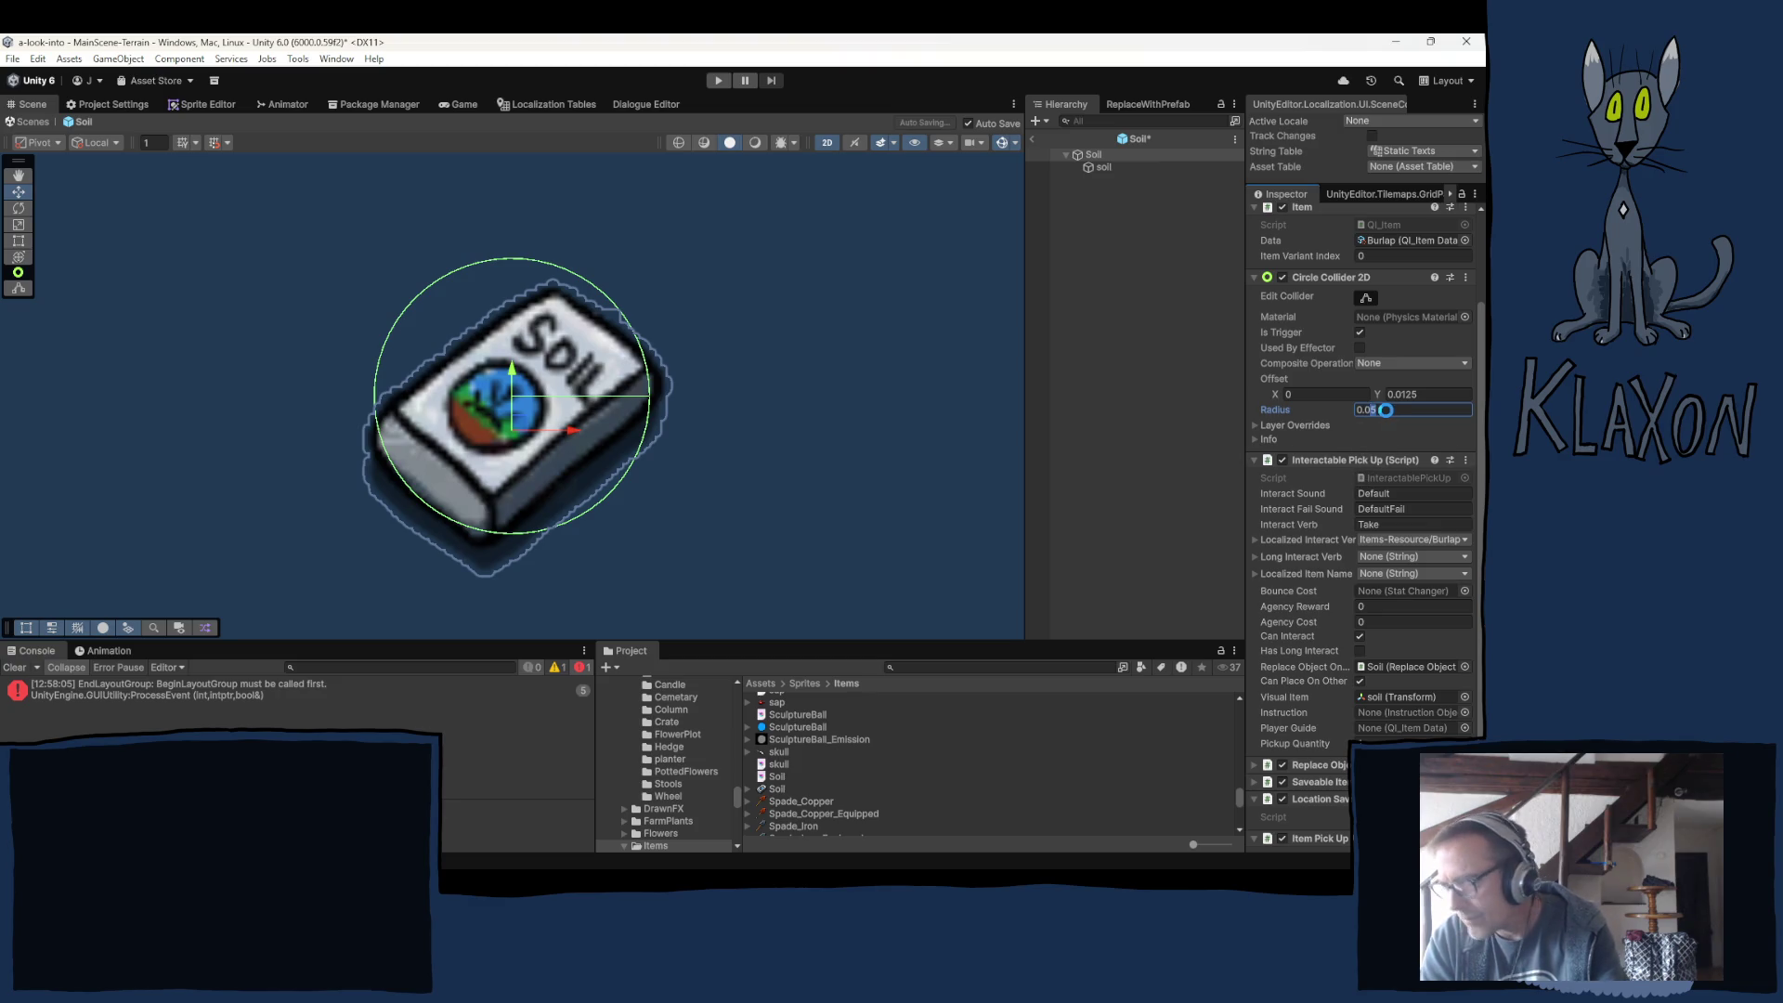
text(4)
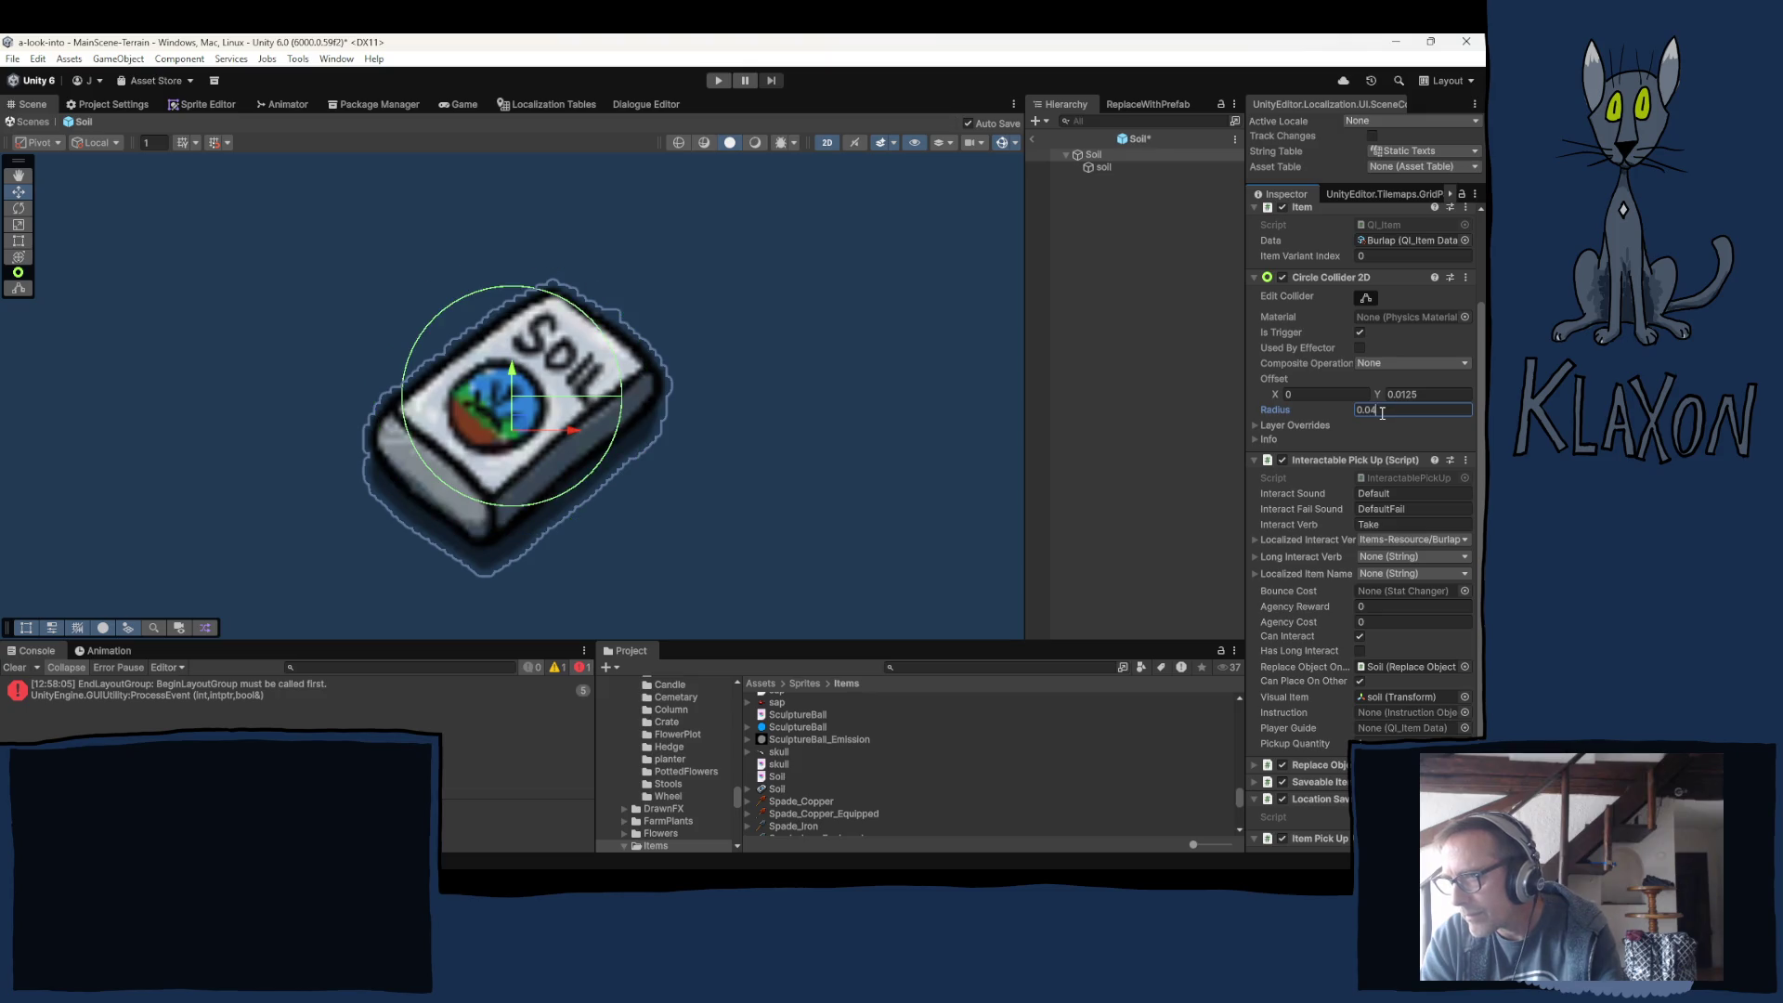
text(55)
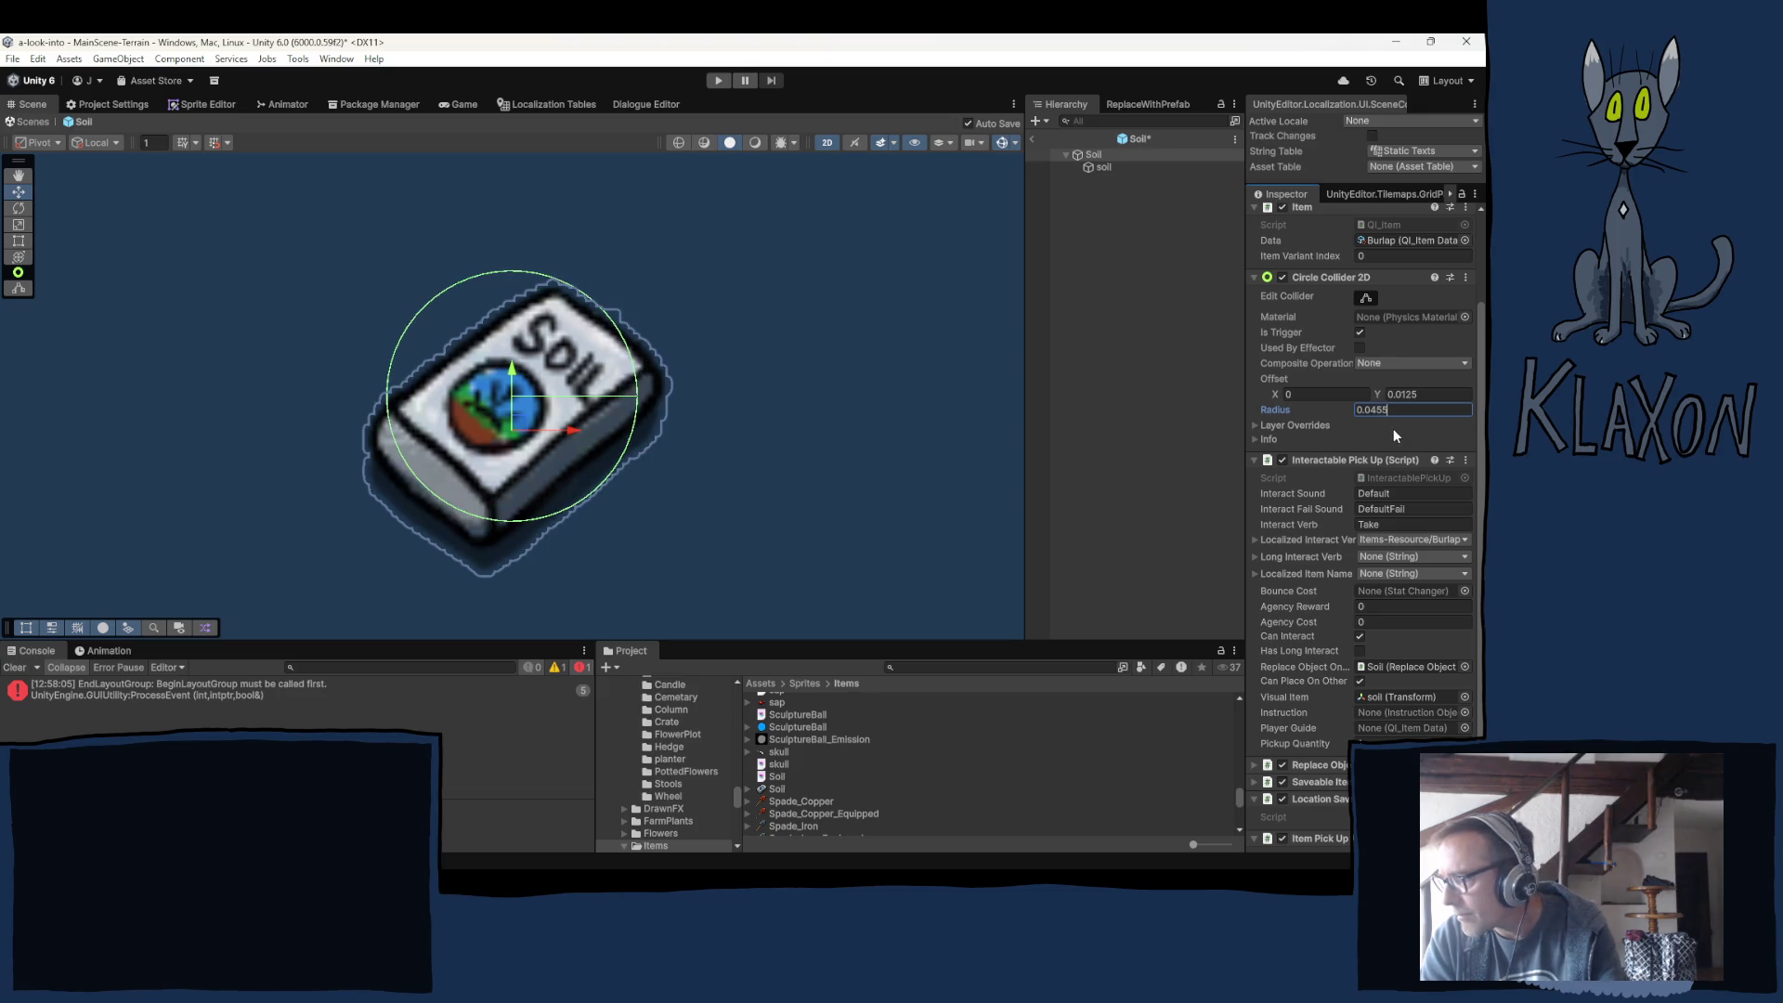
click(1403, 395)
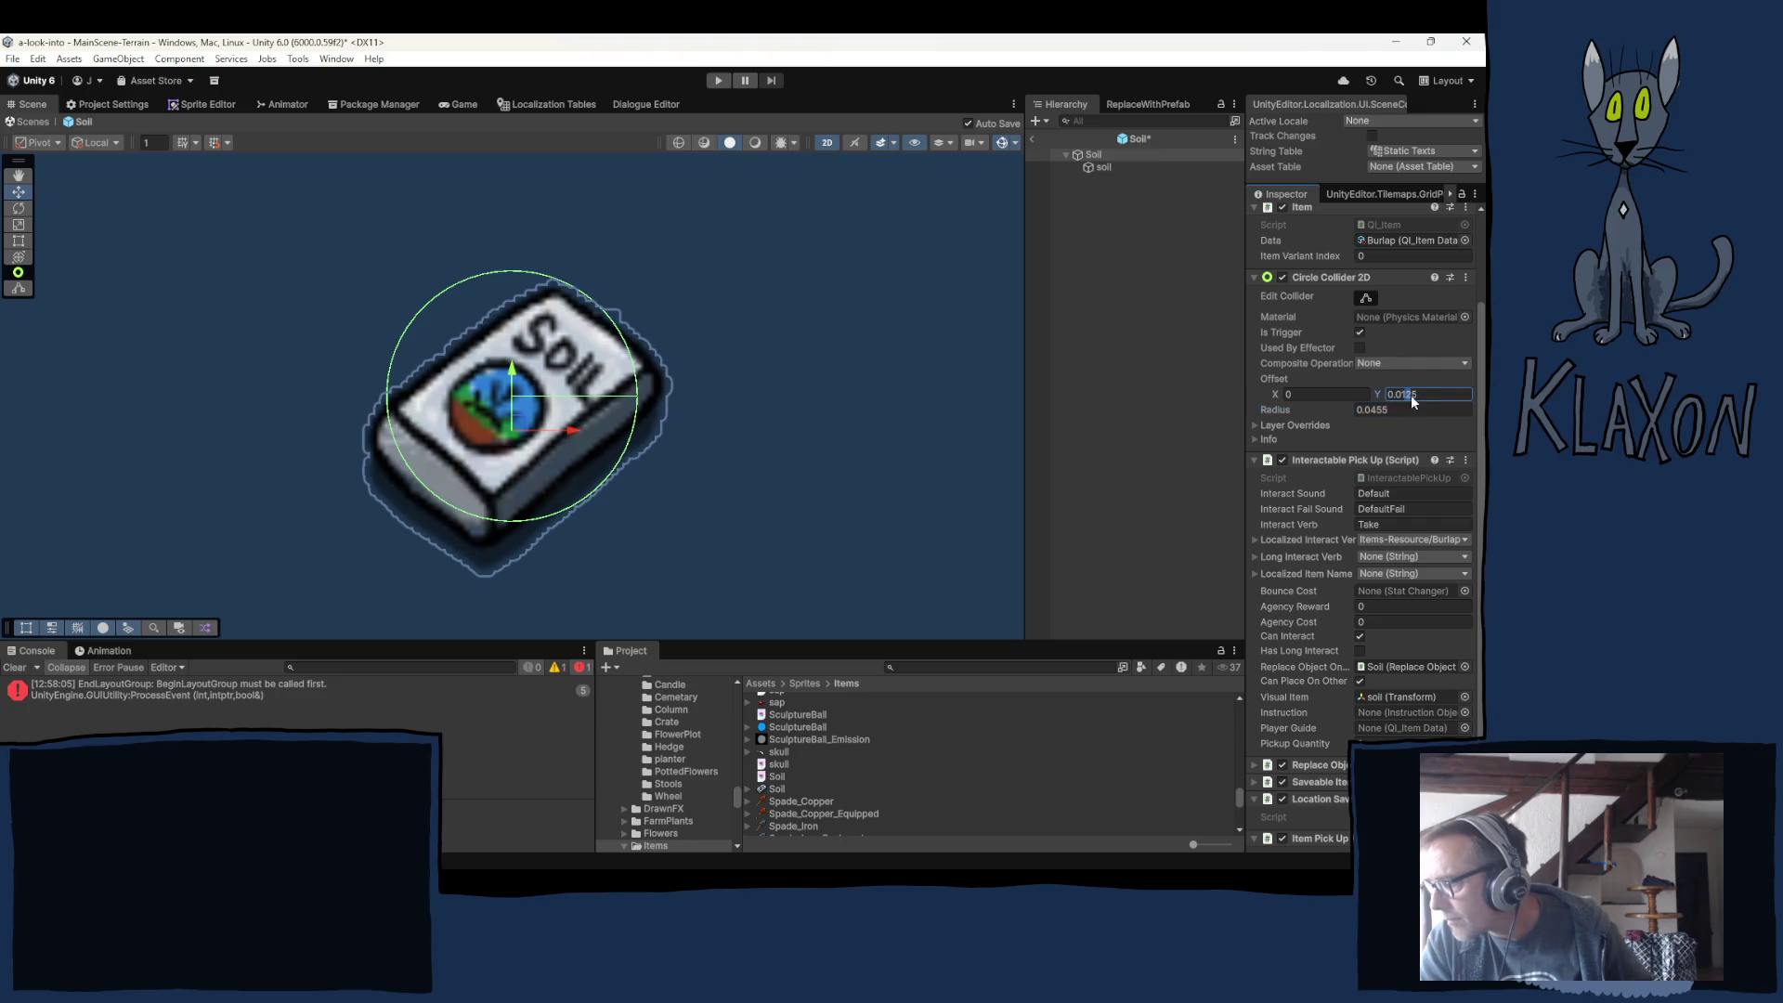
key(BackSpace)
key(BackSpace)
text(1)
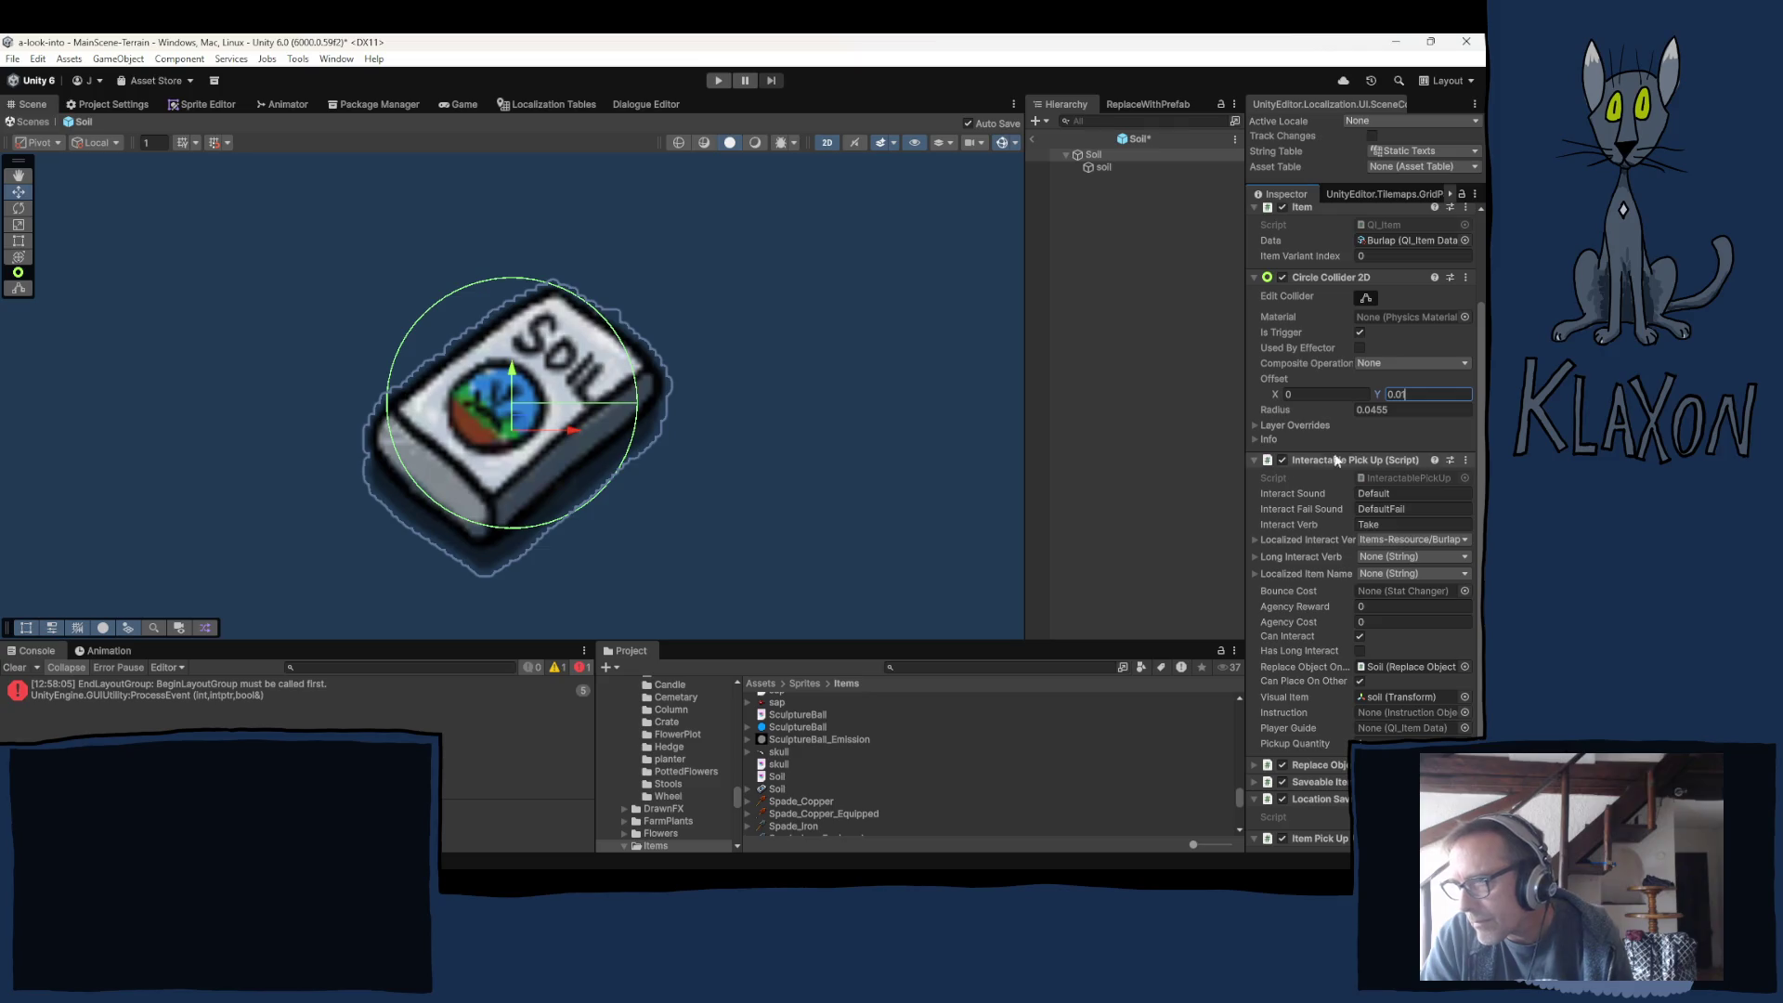
drag(1369, 410, 1402, 412)
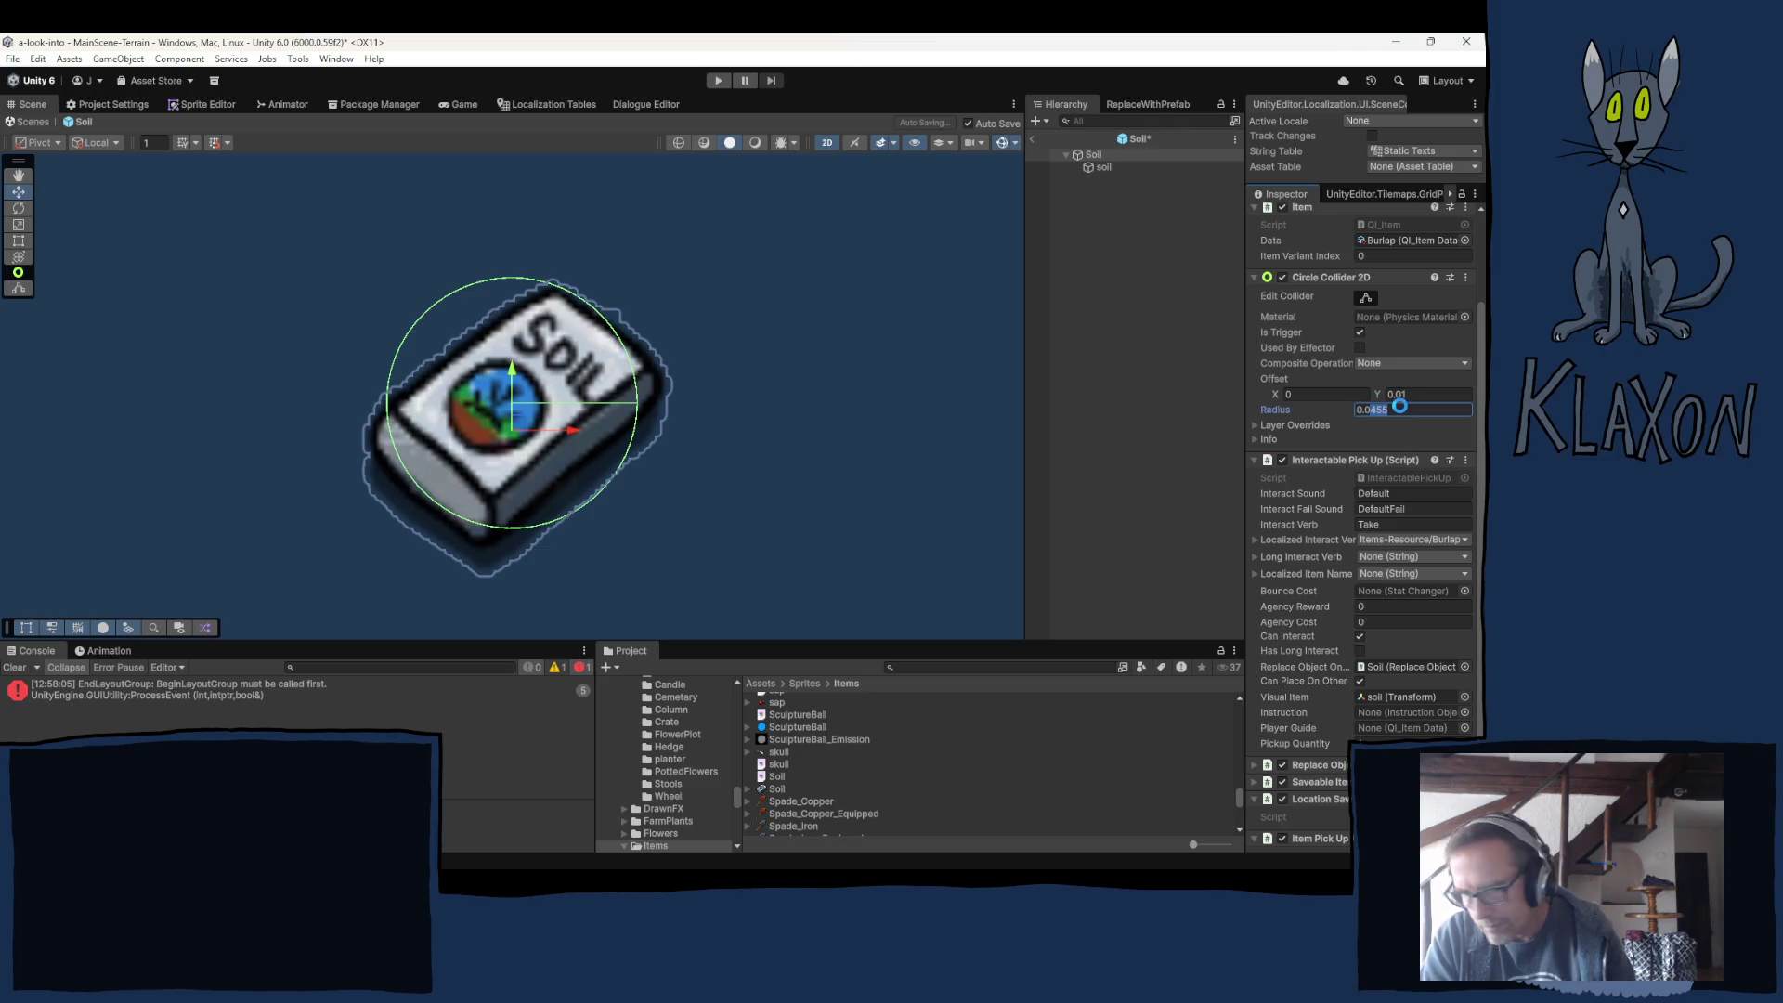
text(5)
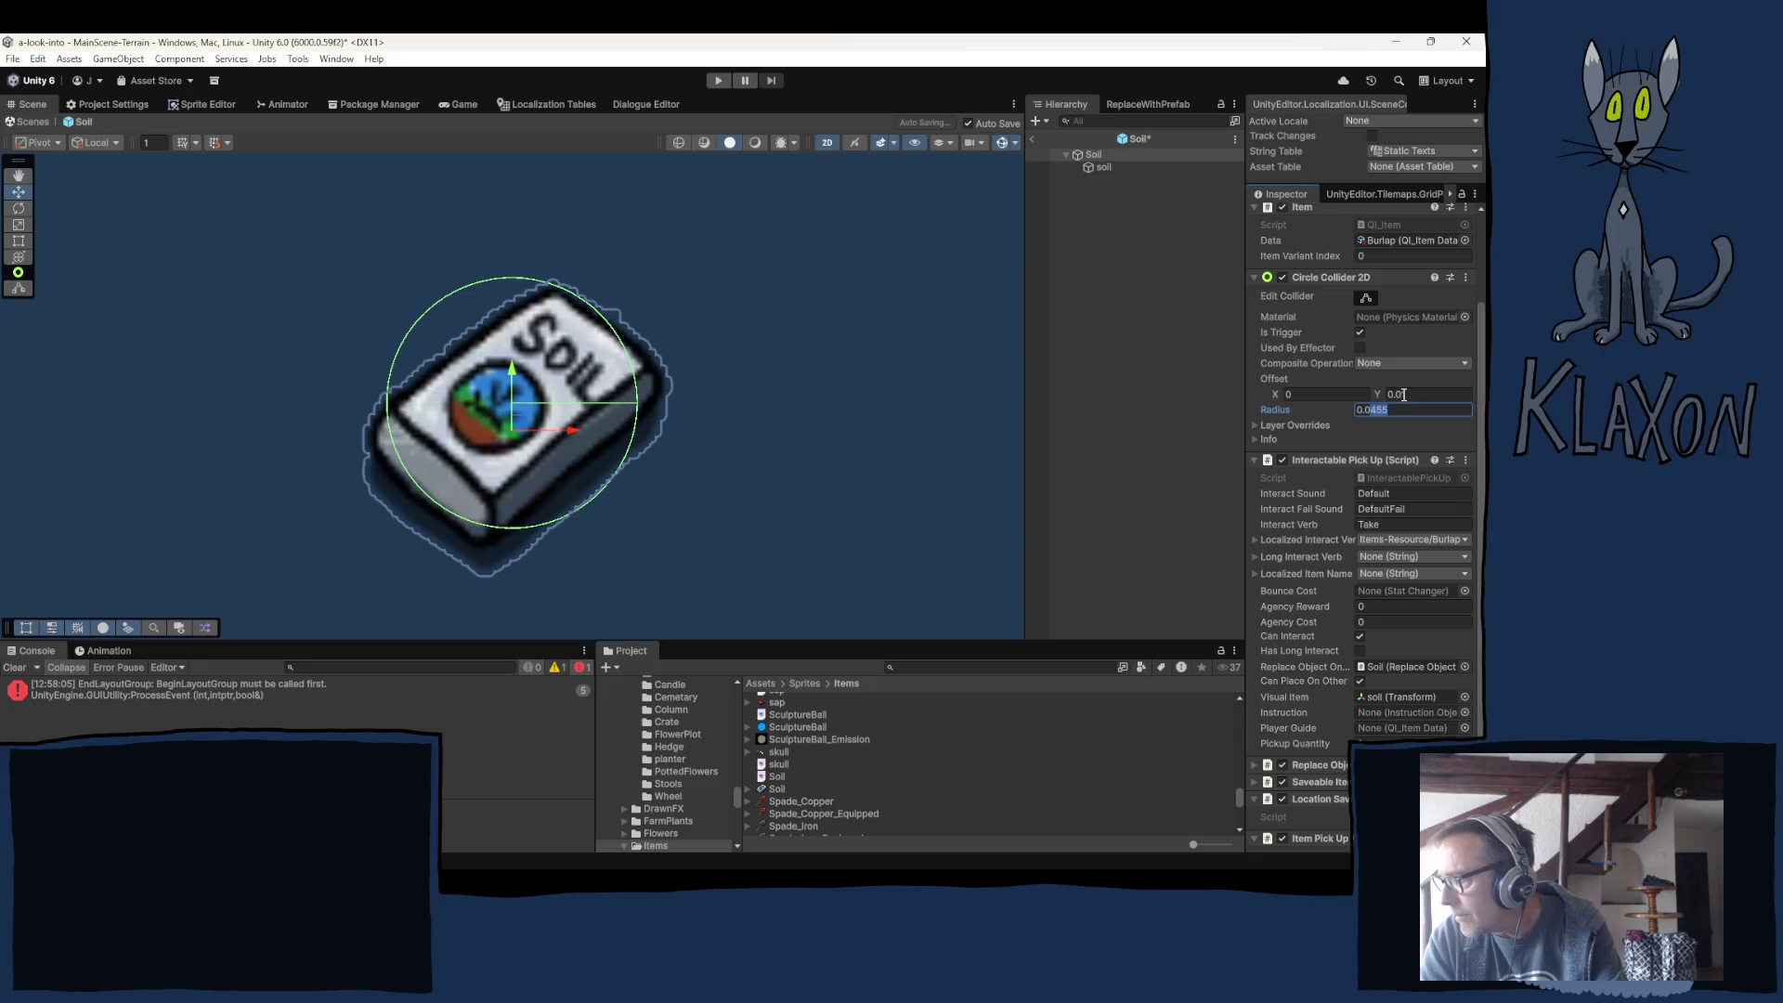
click(1401, 393)
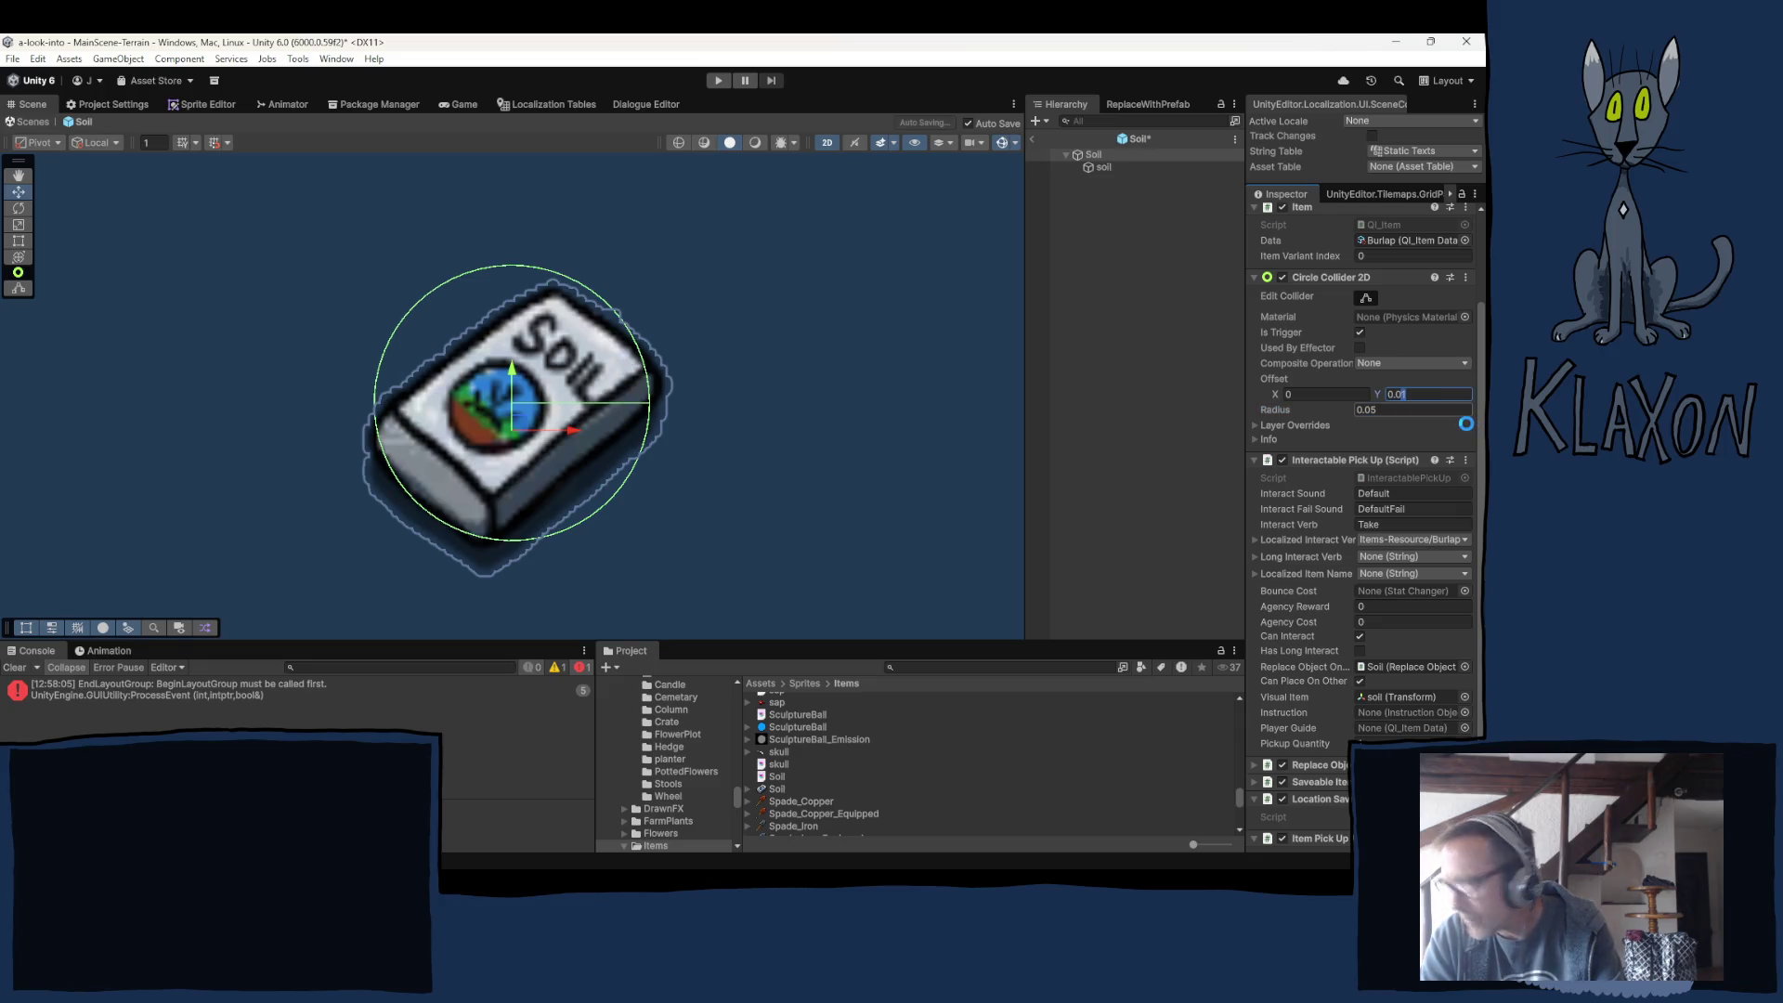
Set the collider's Offset Y to 0.005 and deselect the Soil object.
text(01)
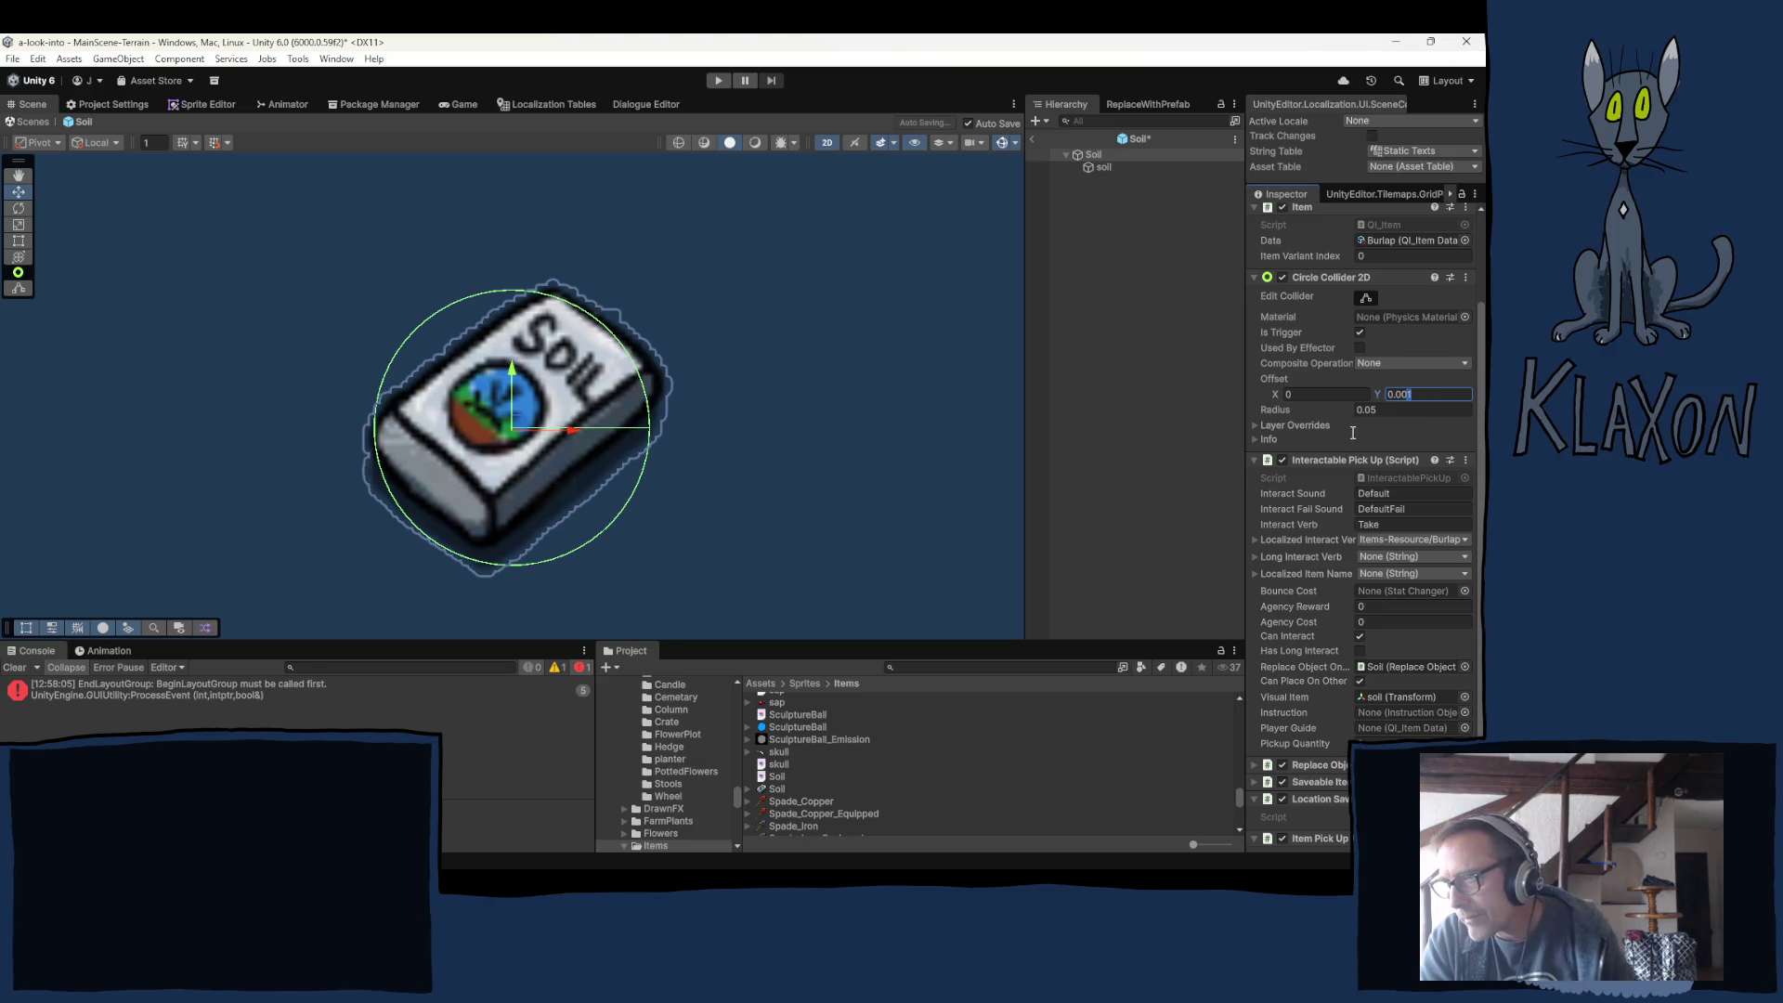
key(BackSpace)
text(3)
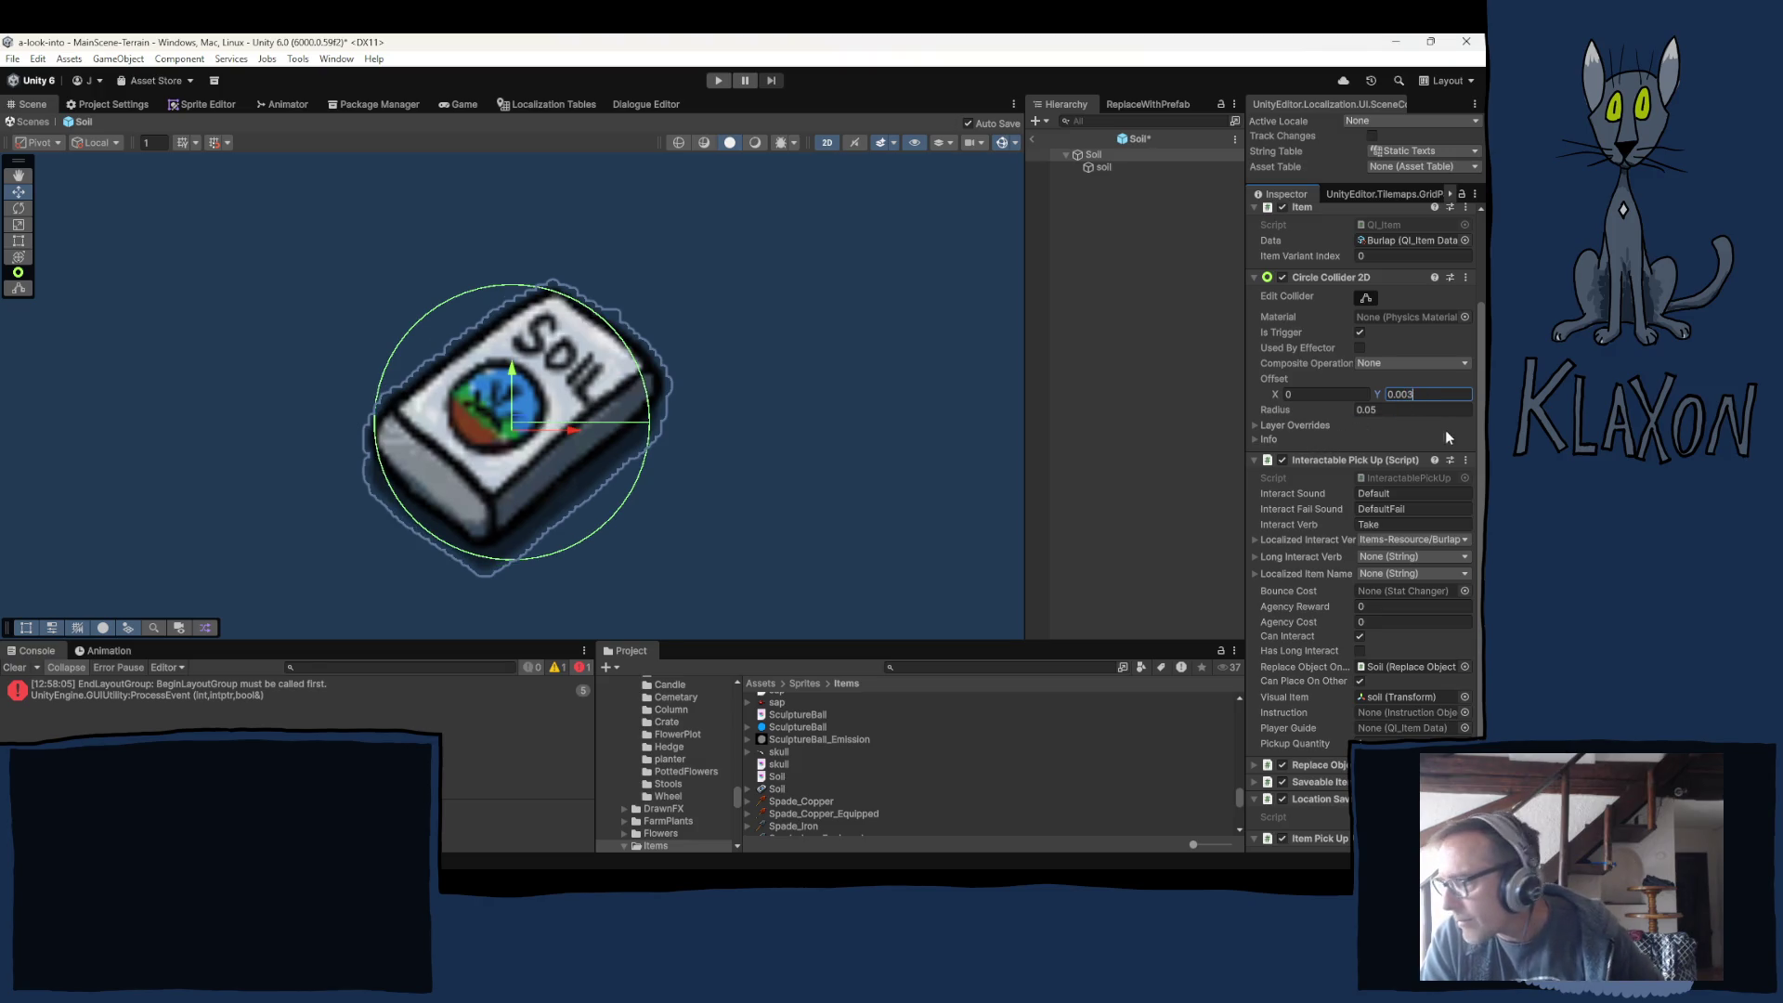
key(BackSpace)
text(5)
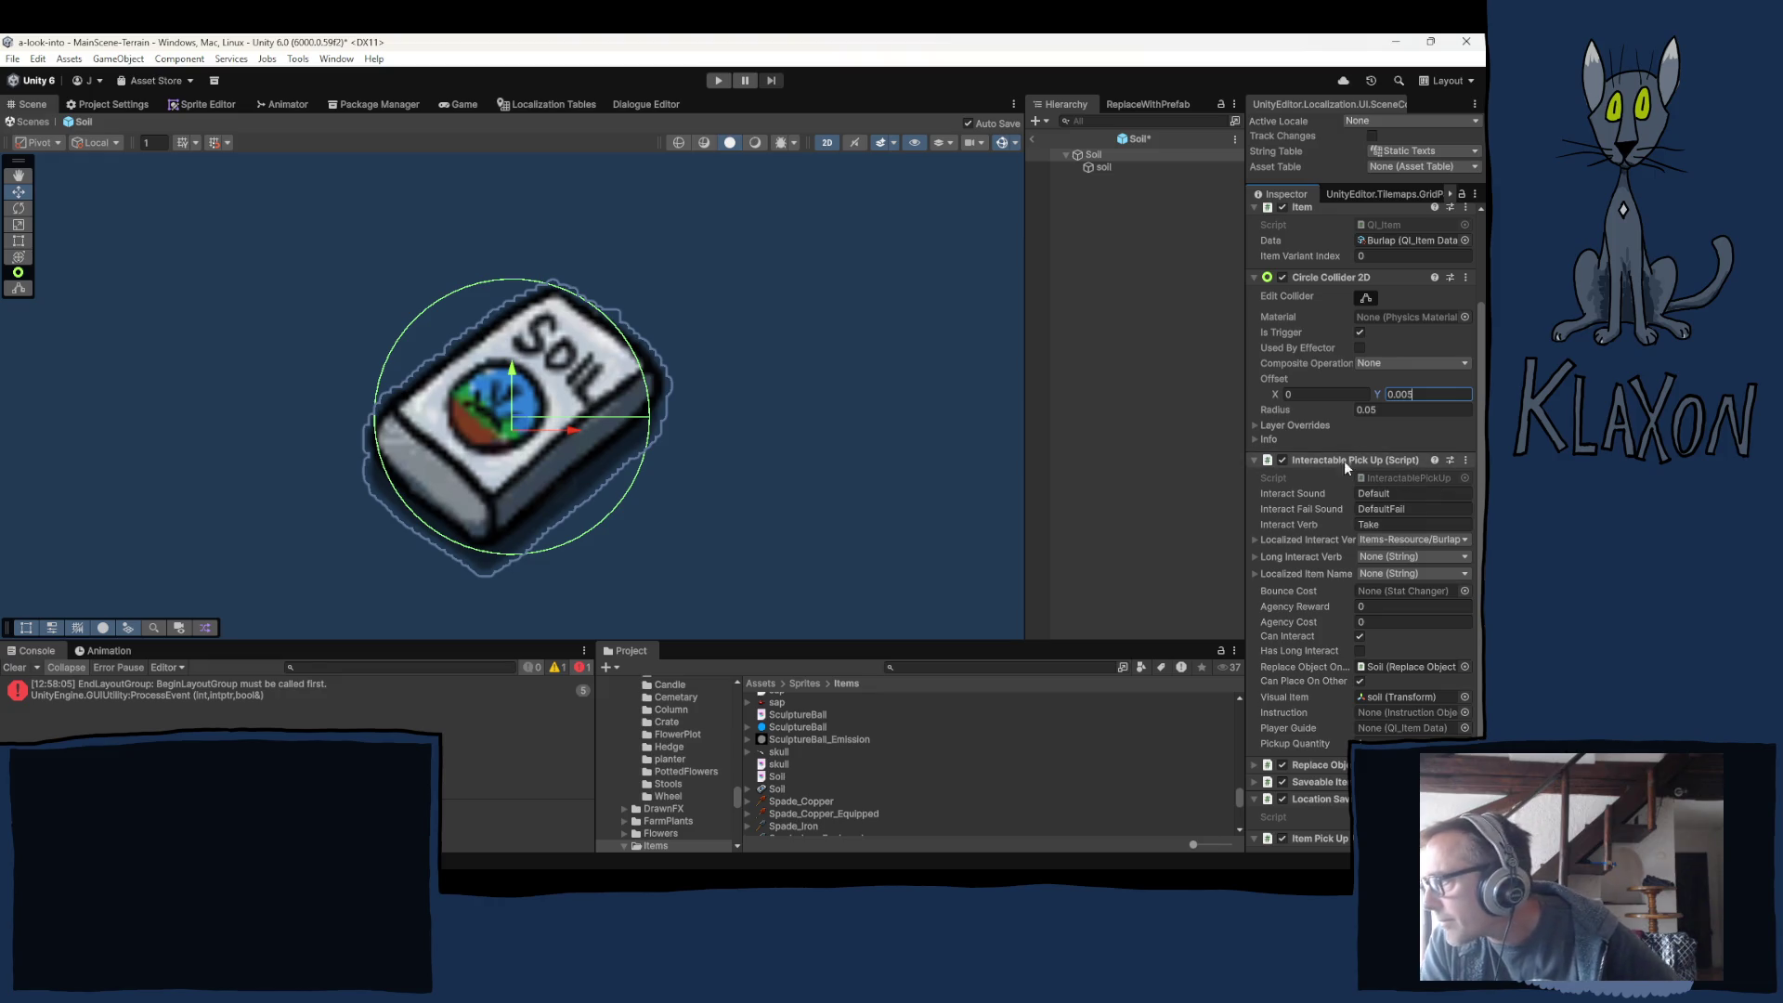
click(1111, 331)
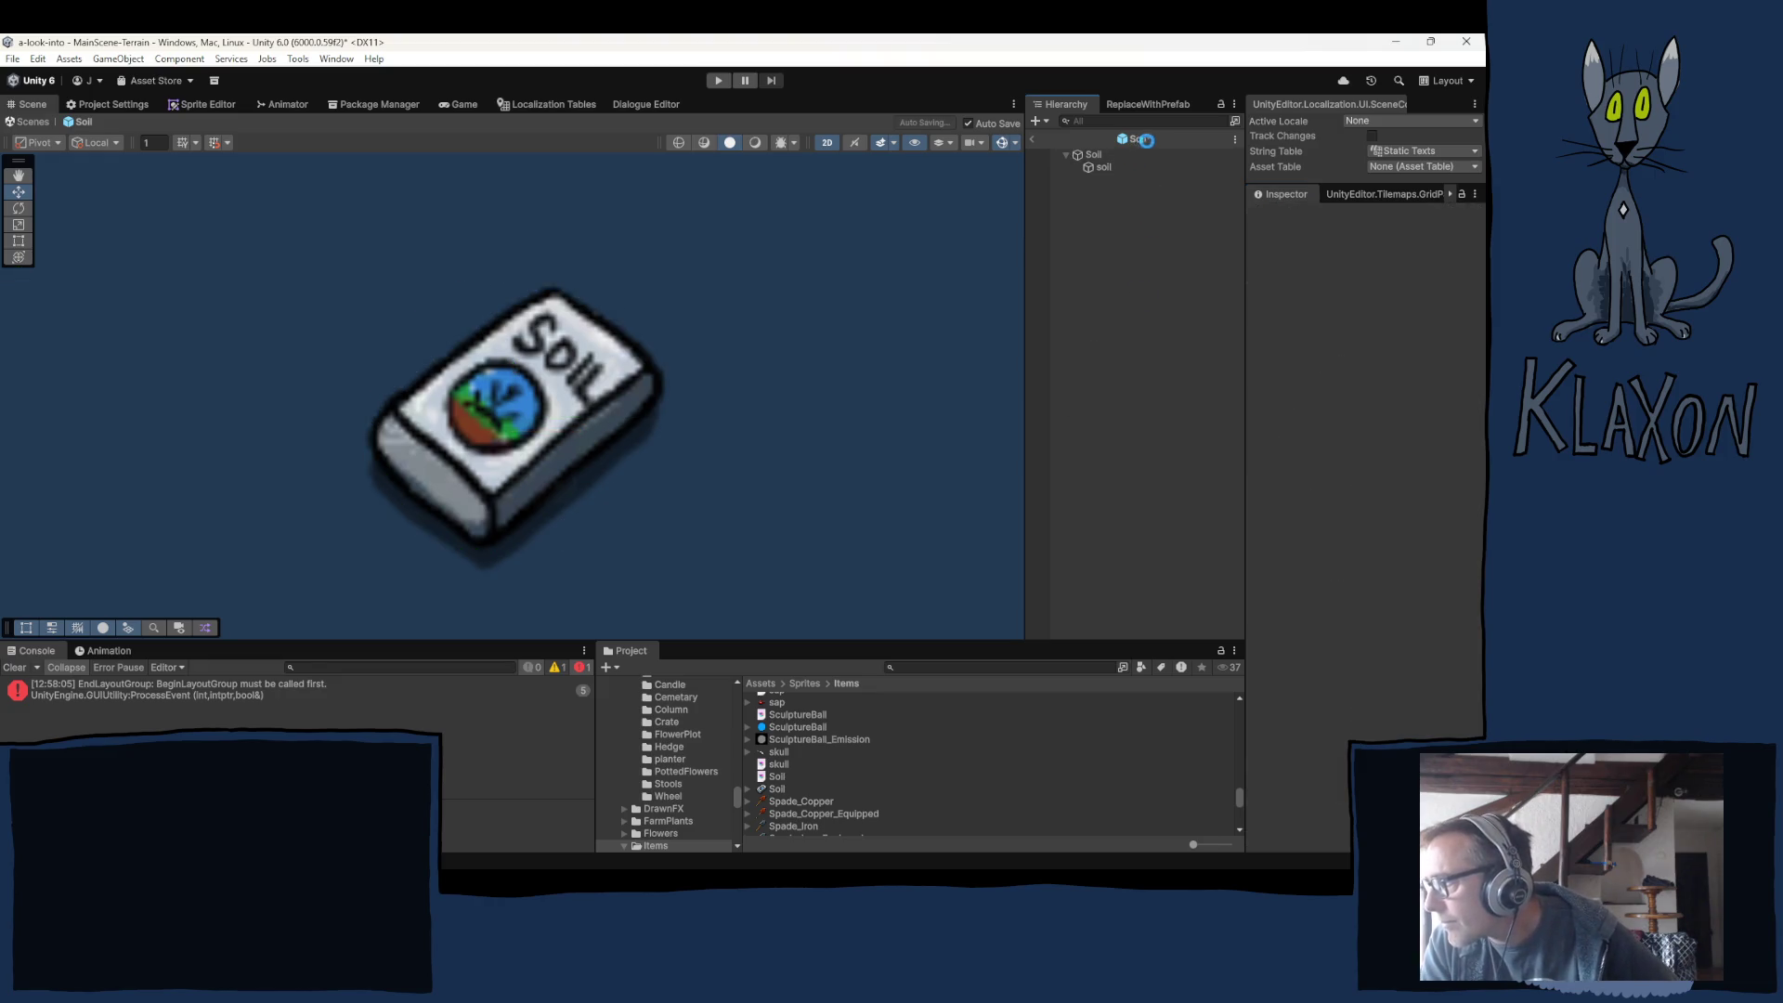
Duplicate the Burlap item data asset and name the copy Soil.
click(1132, 139)
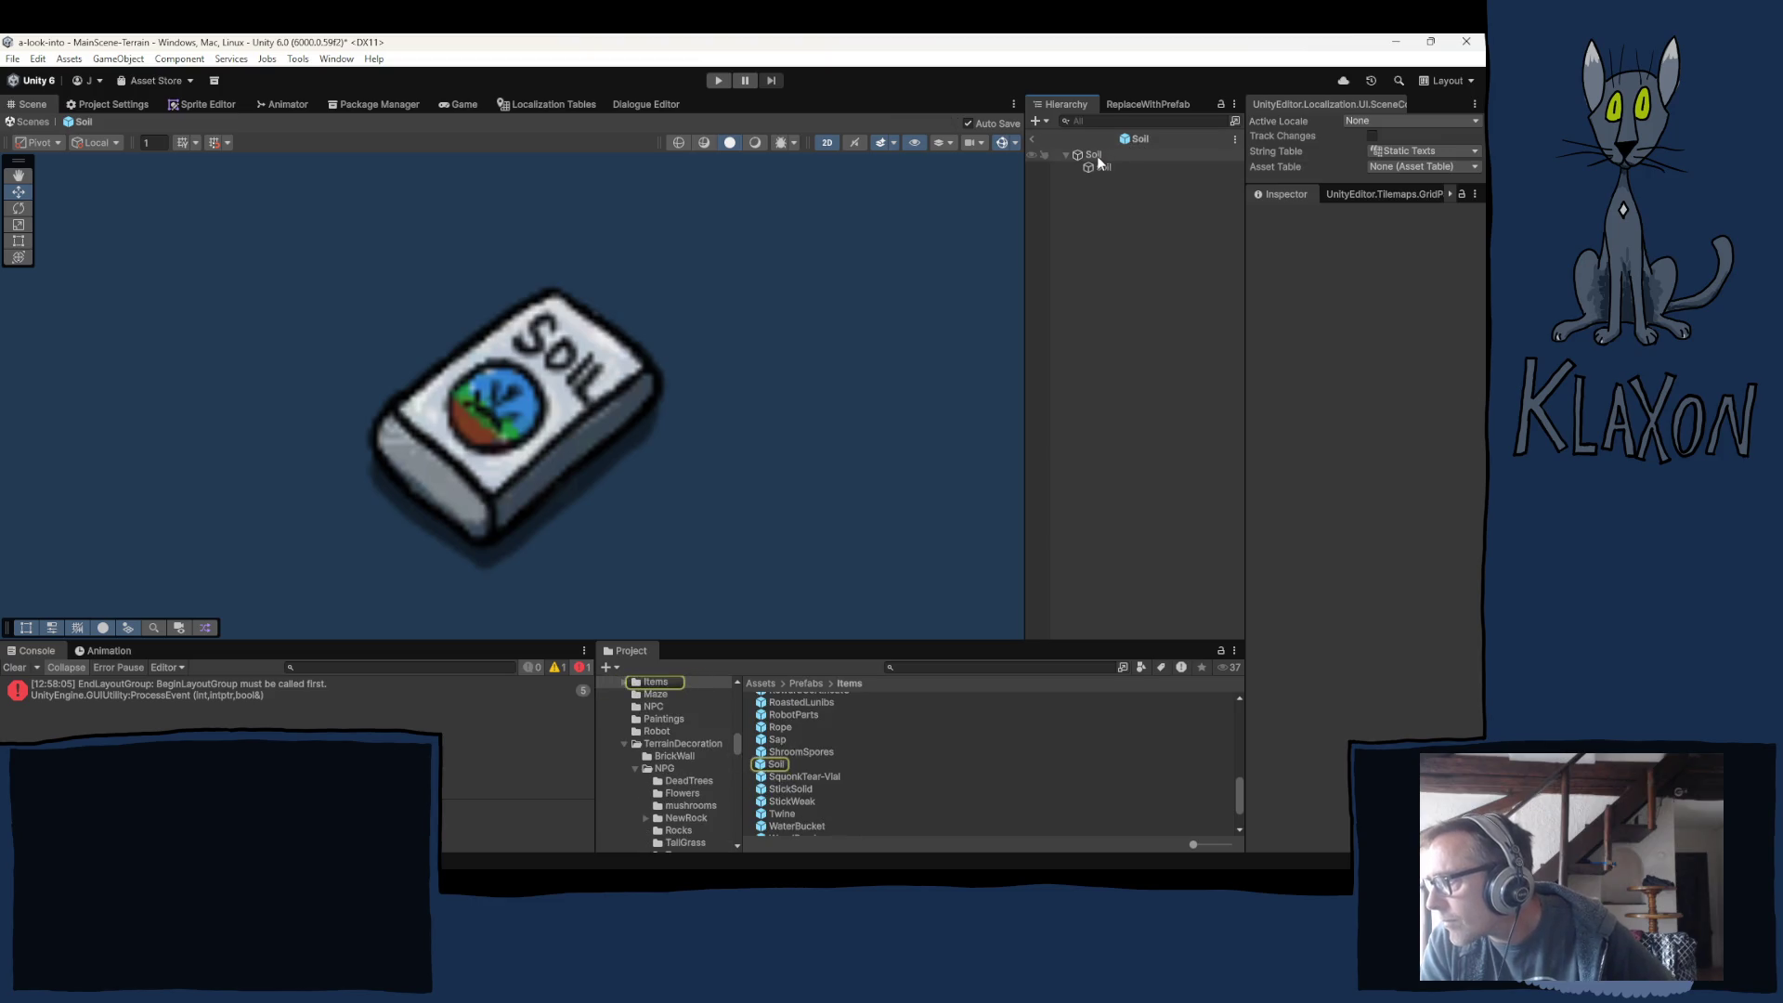
click(1095, 155)
click(1383, 365)
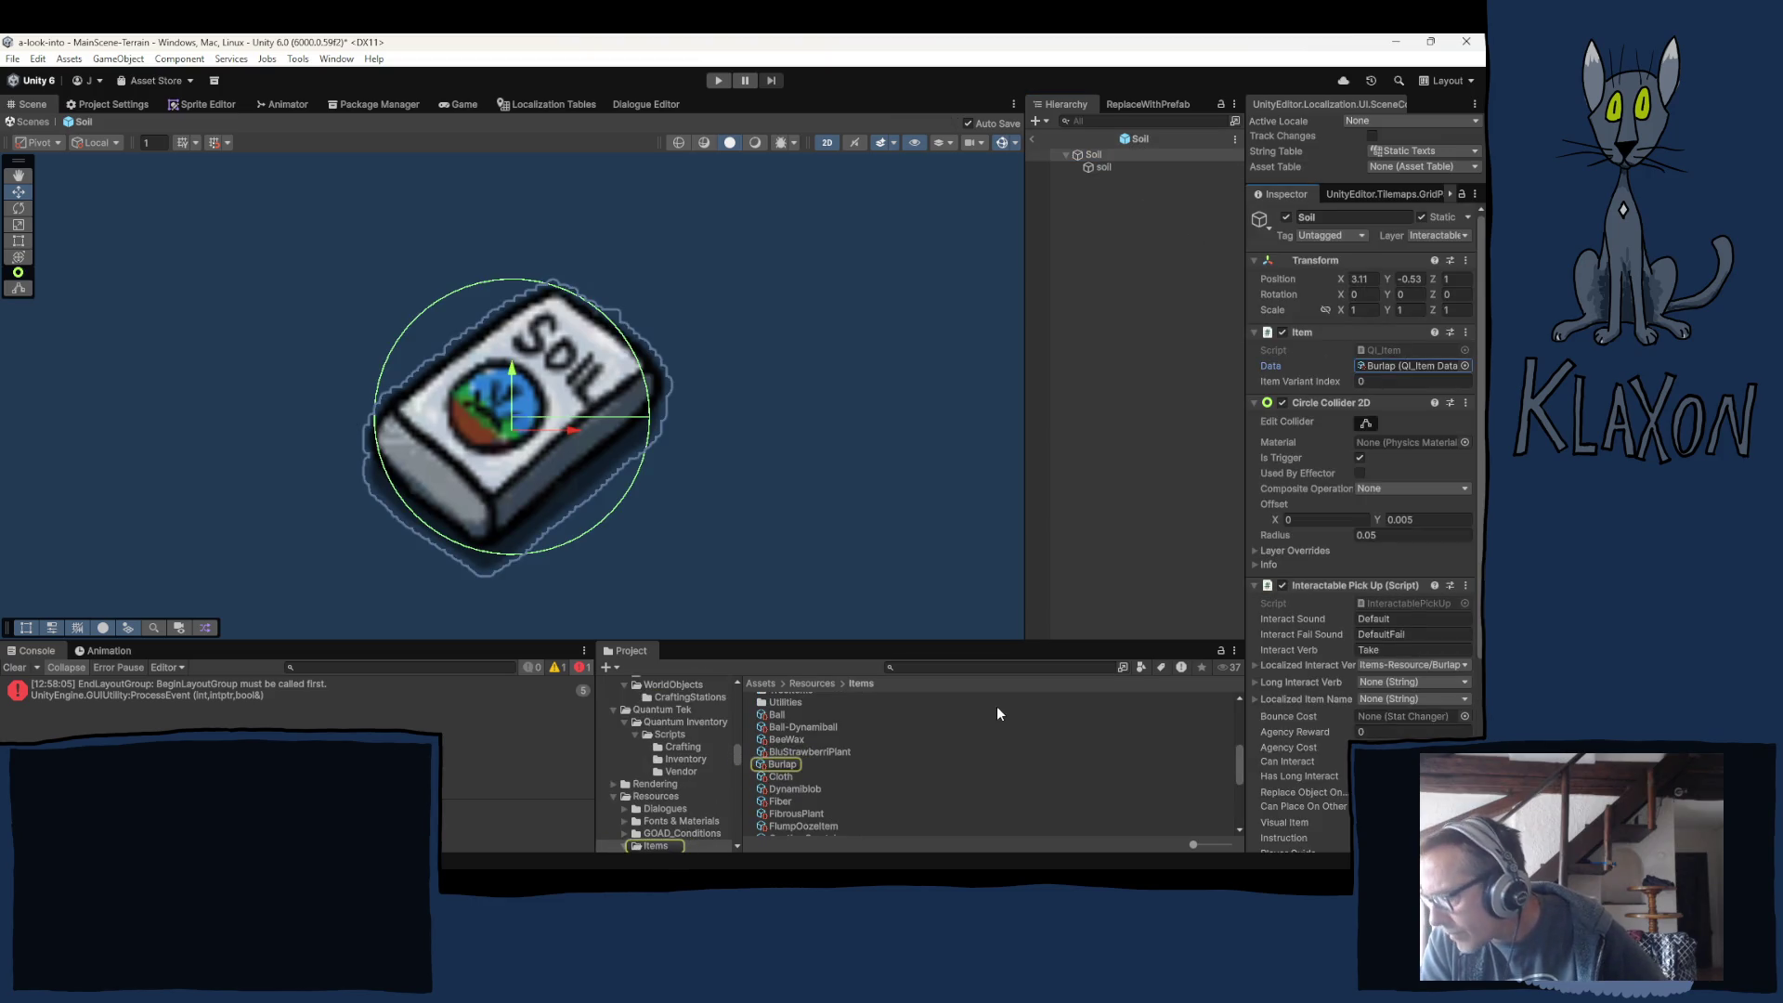
click(781, 765)
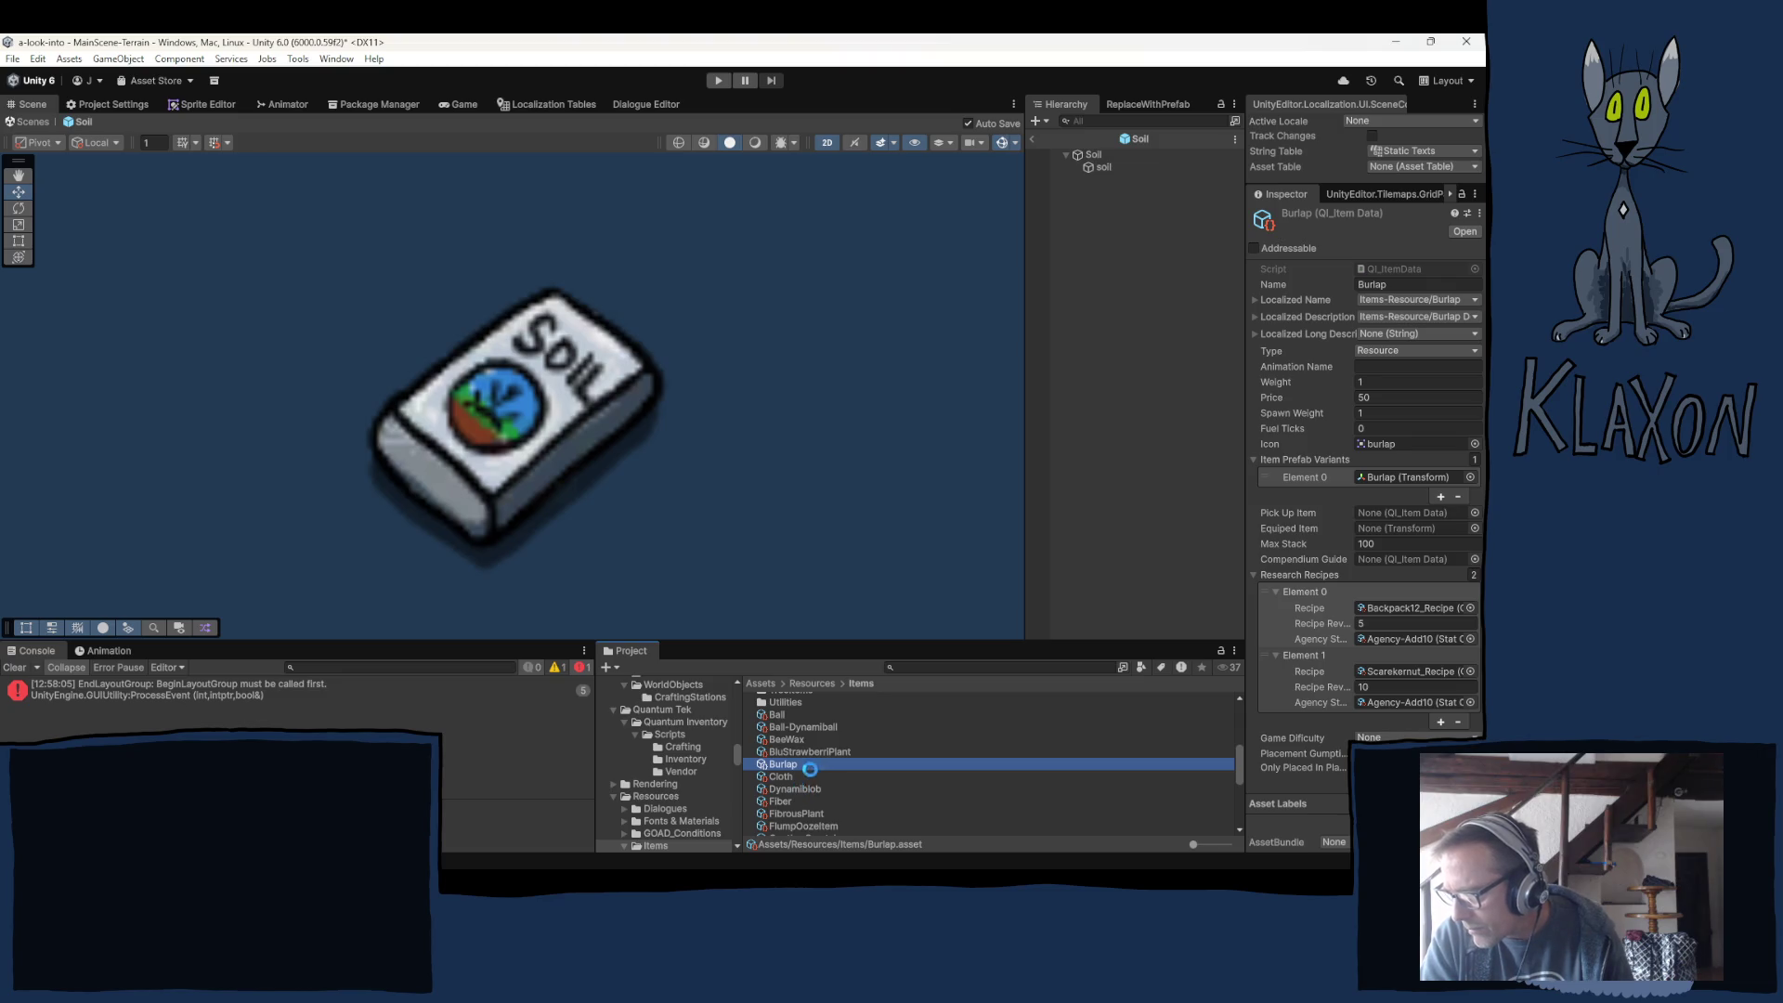
key(ctrl+d)
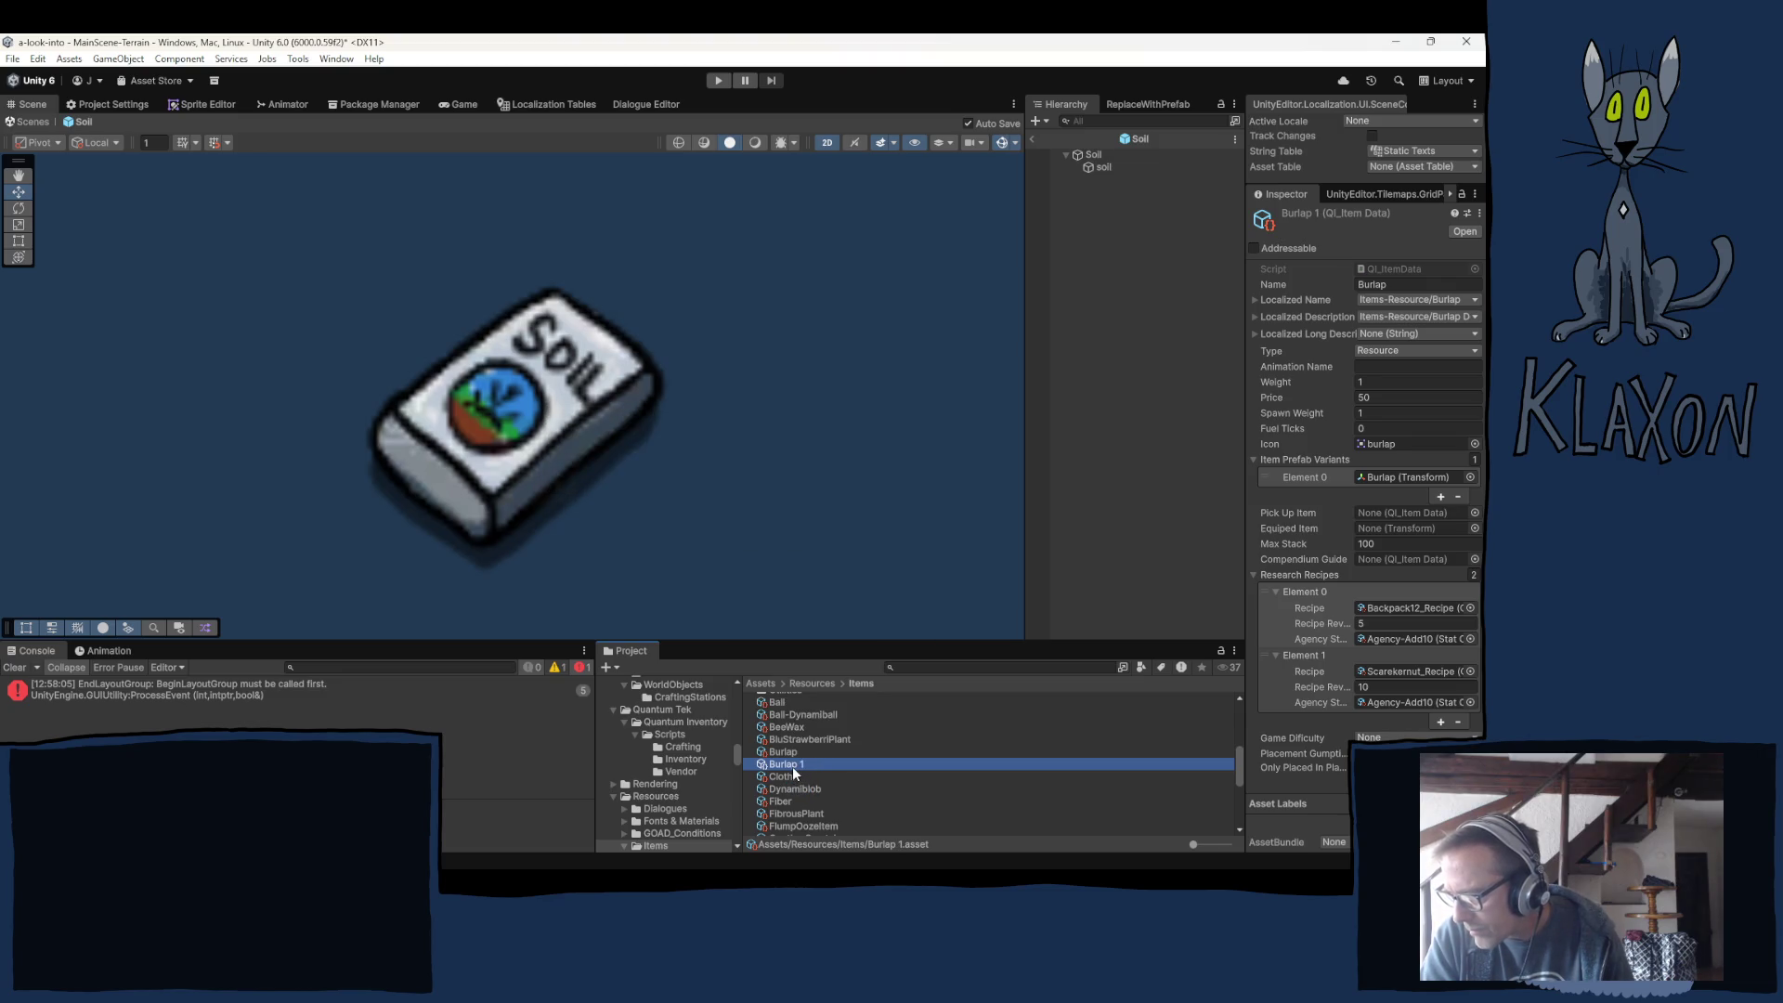
key(F2)
text(Soil)
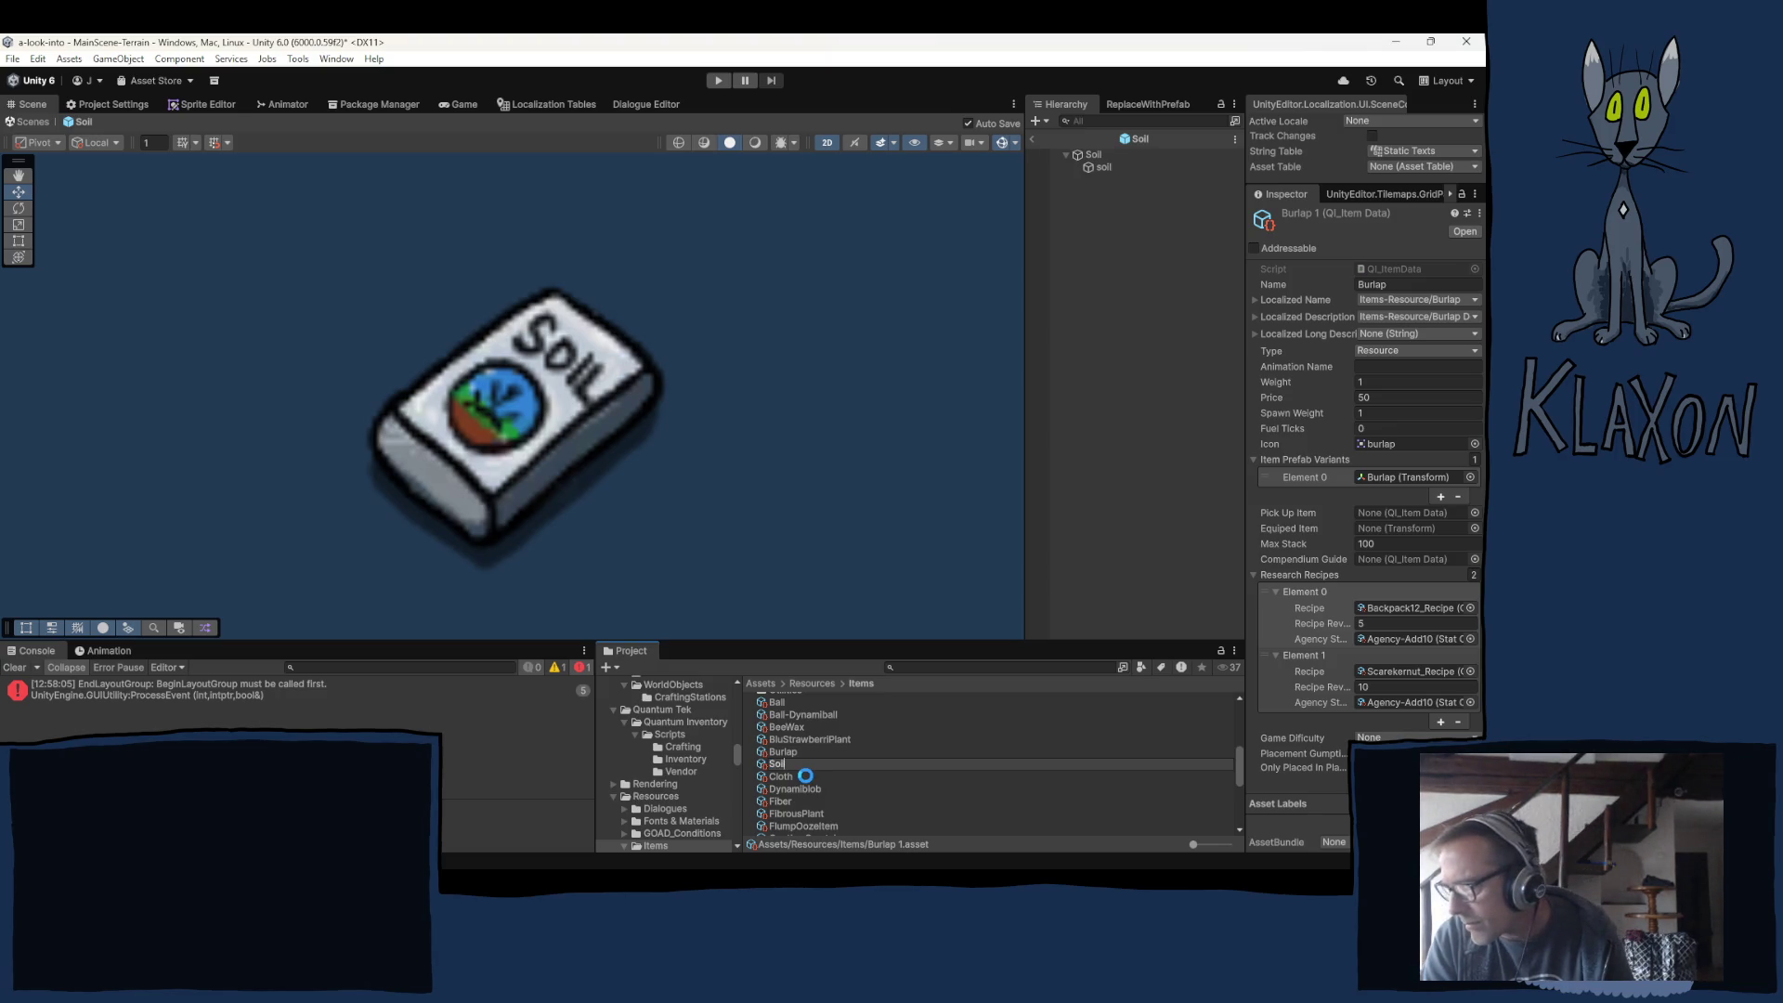
Set the item's Name field to Soil and its Icon to the Soil sprite.
click(1389, 287)
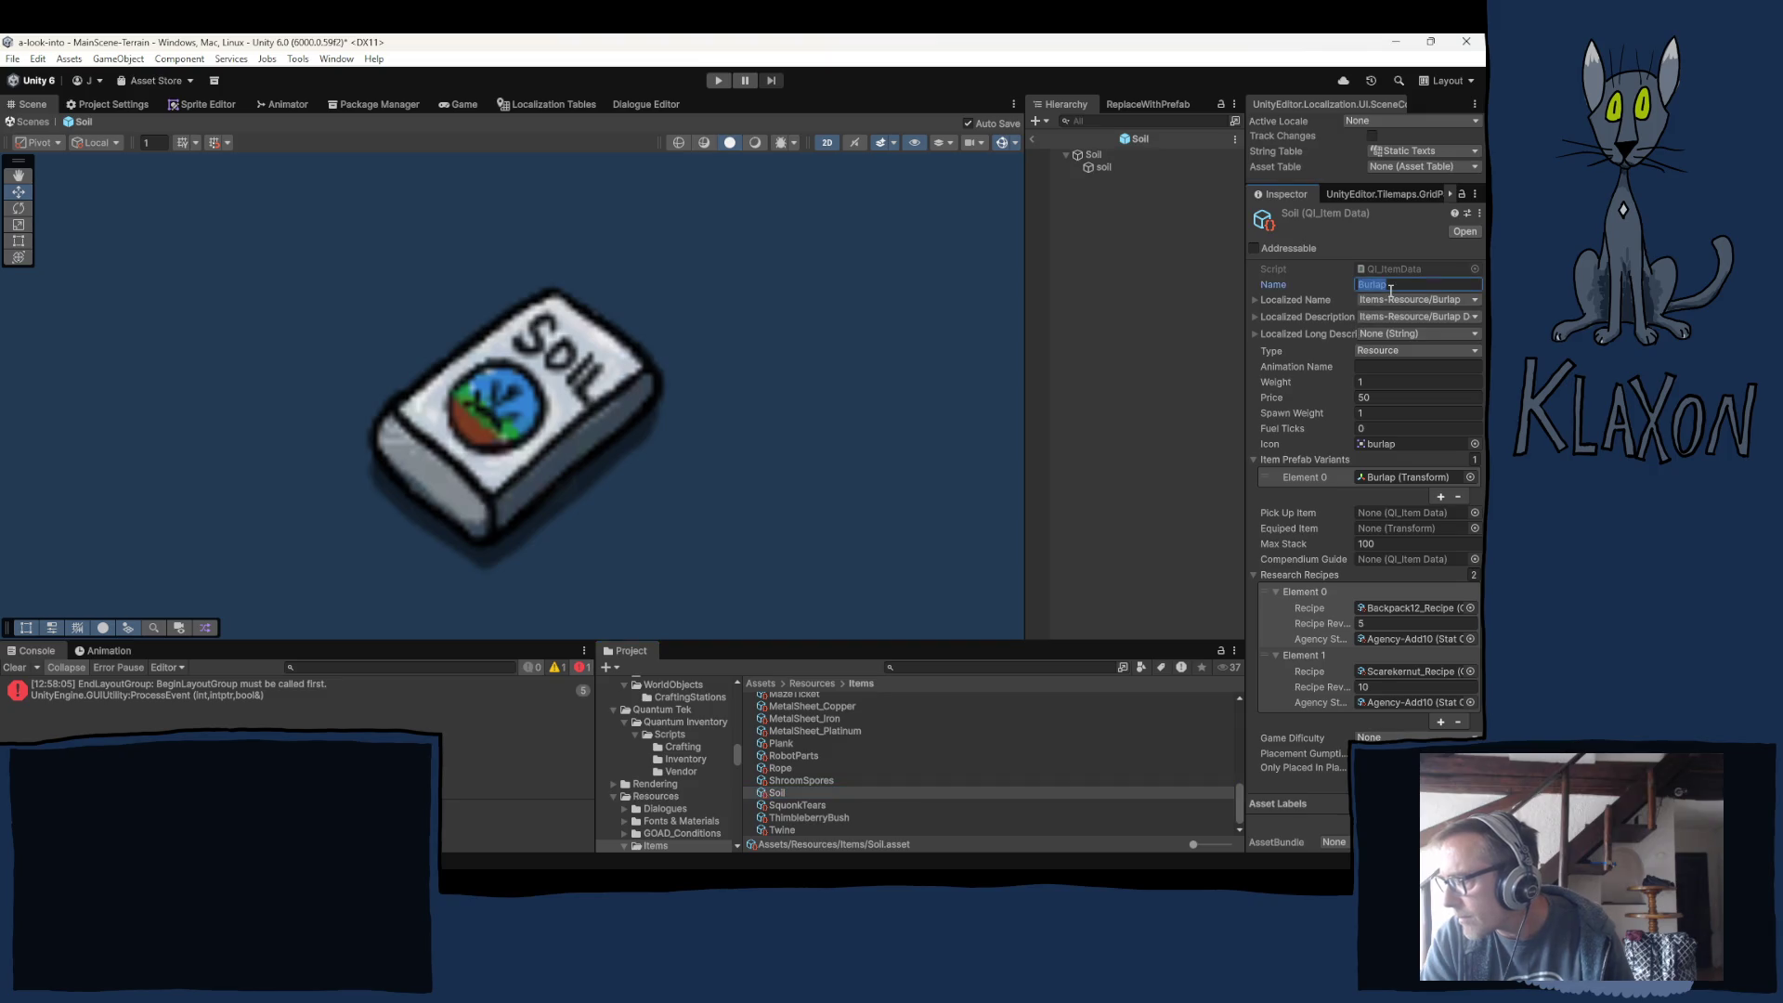
text(Soil)
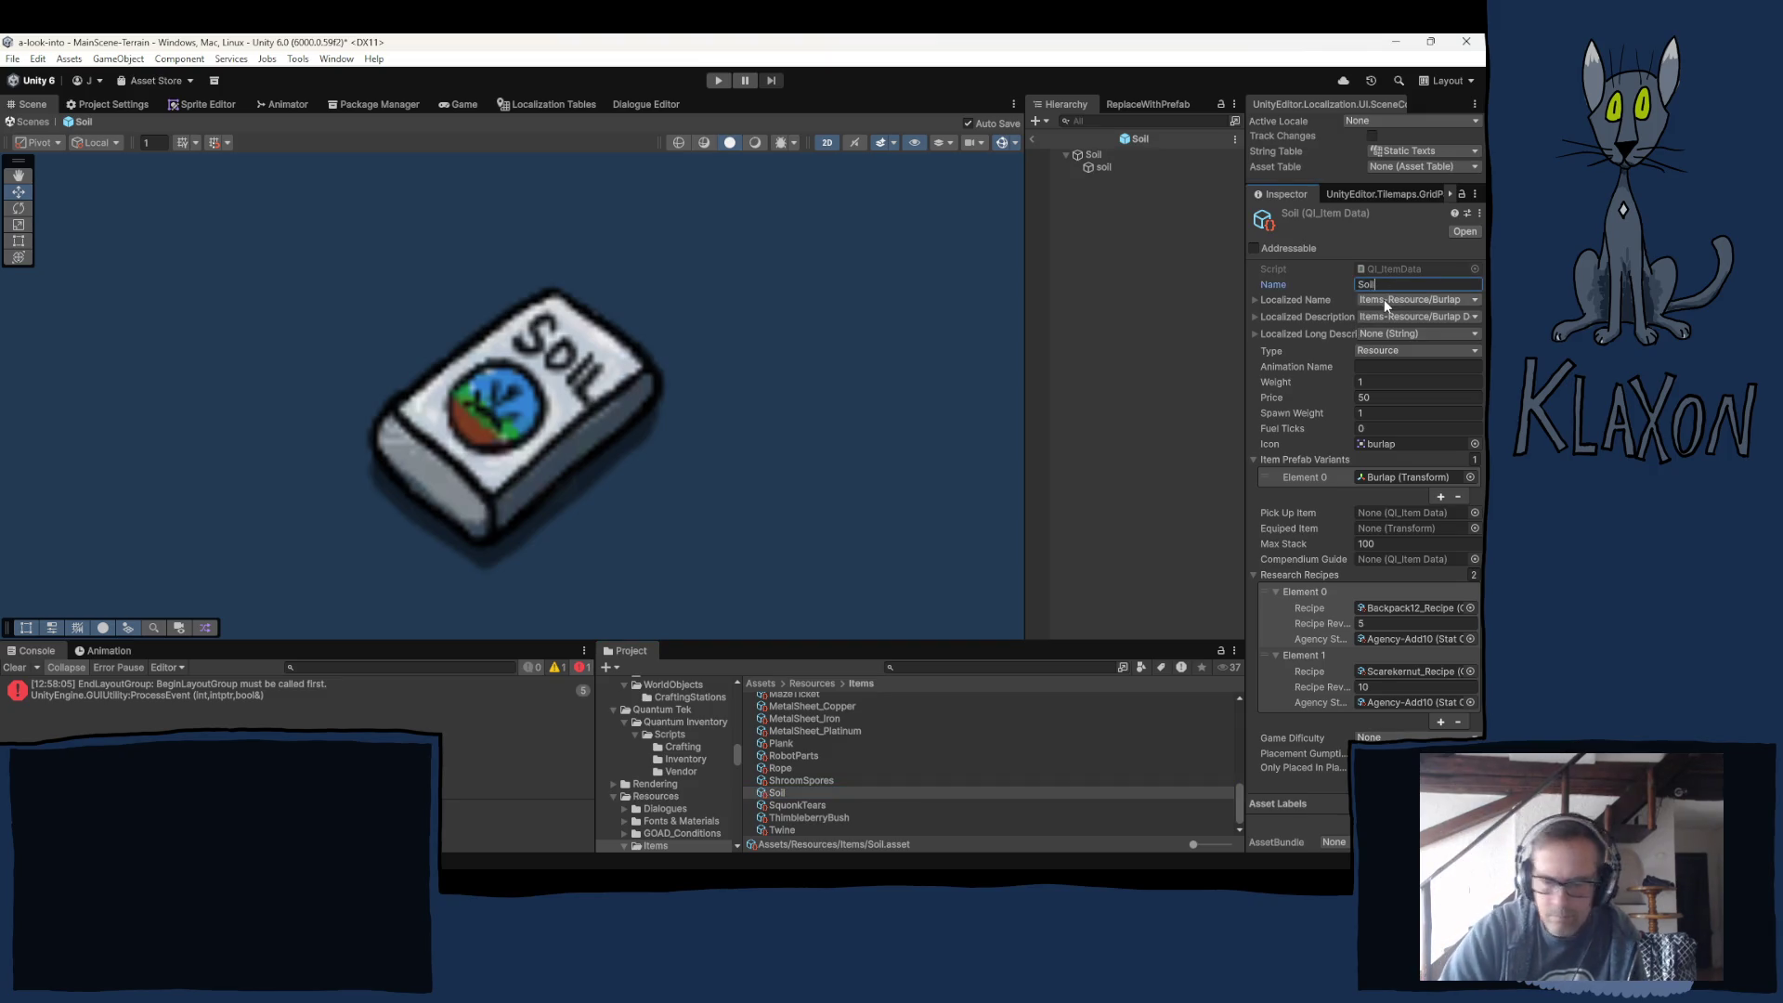
click(1433, 297)
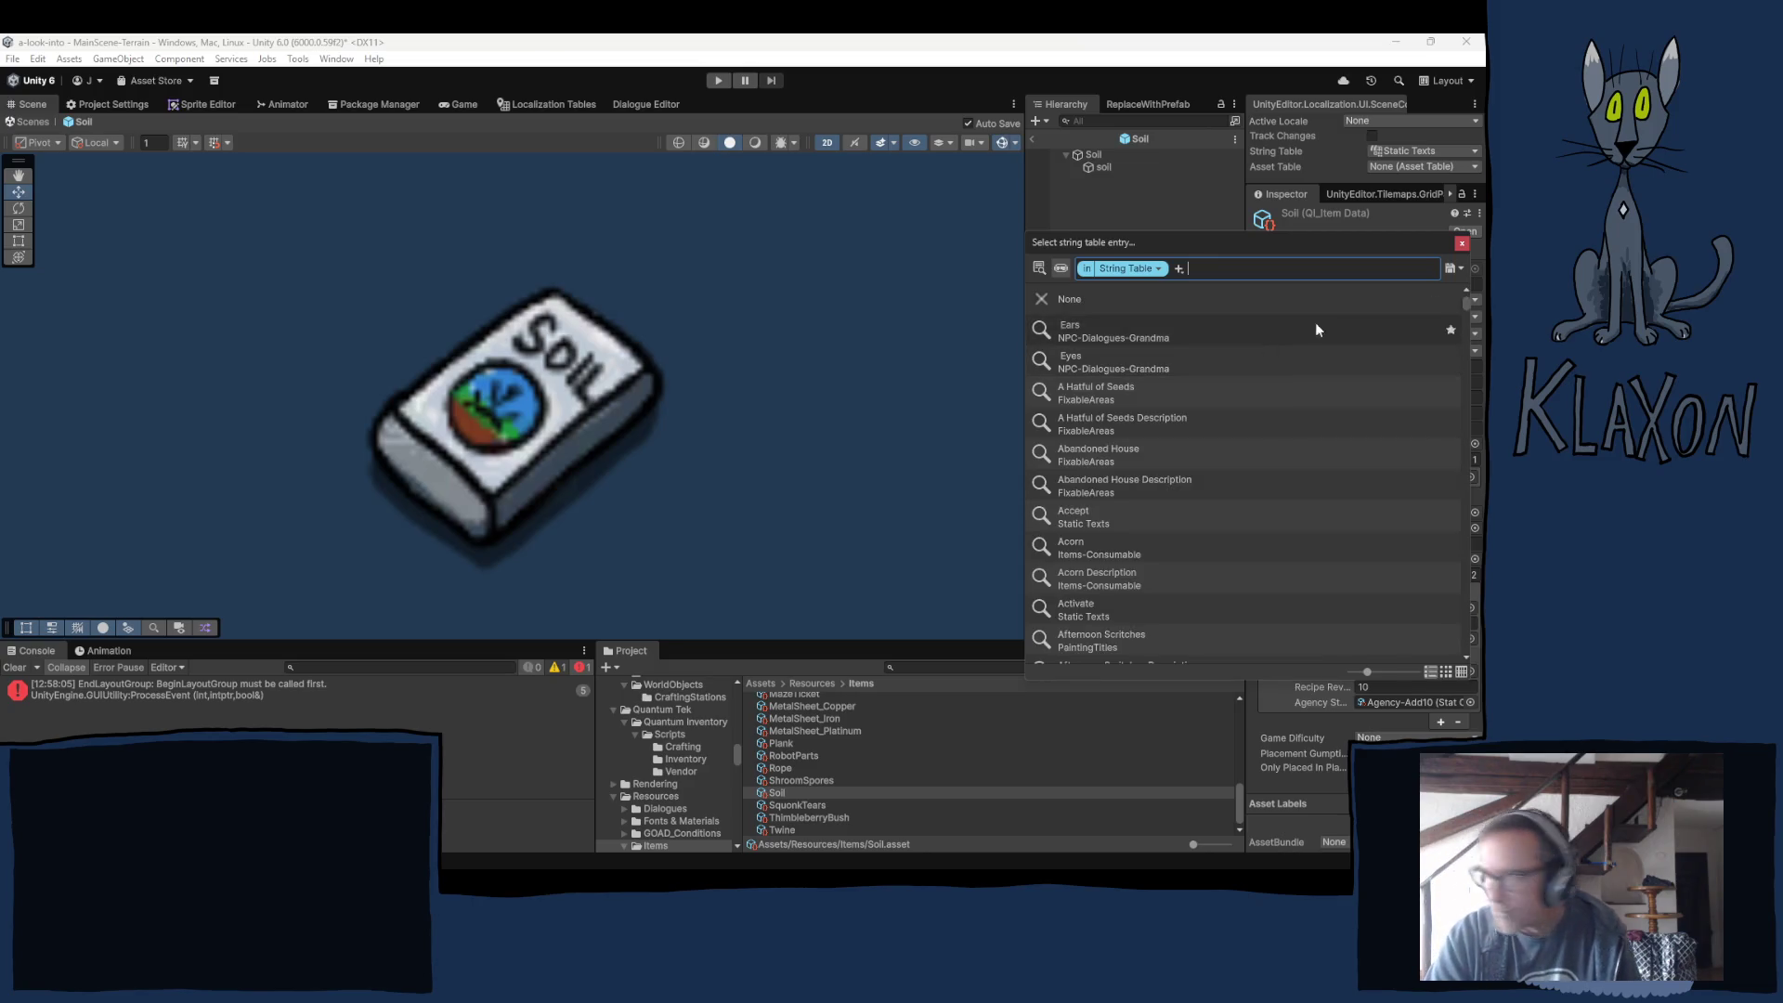
click(1461, 244)
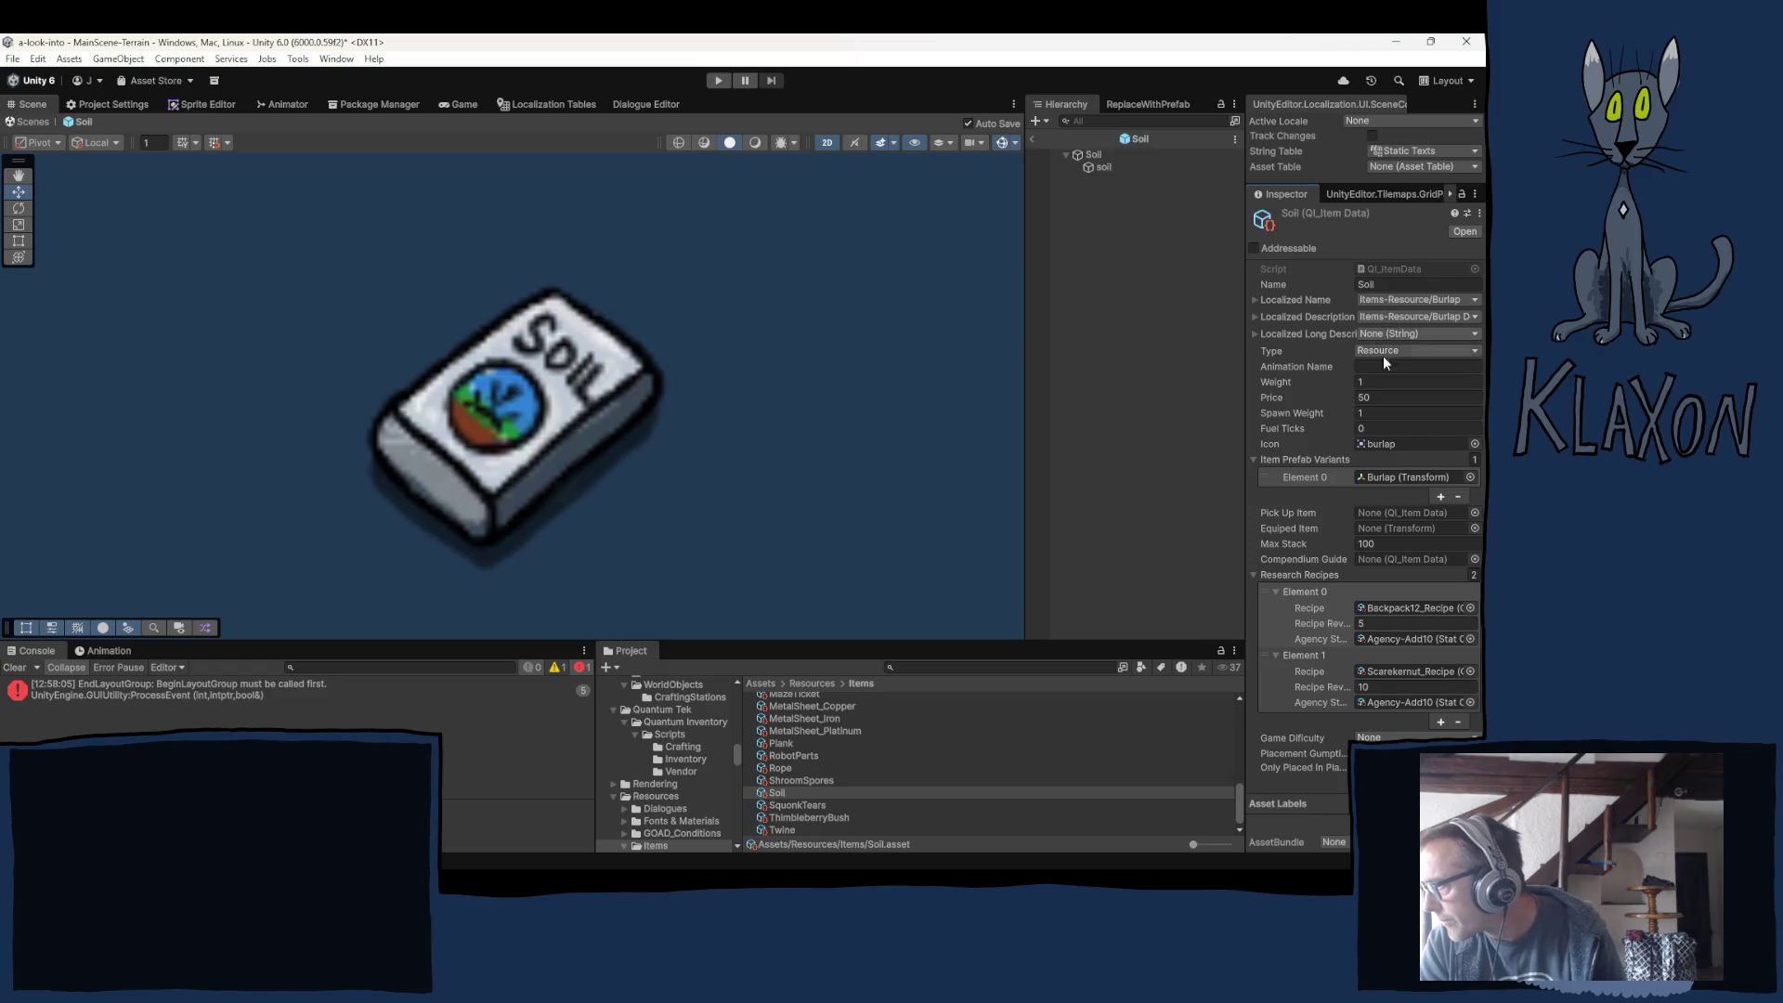
click(1383, 443)
scroll(812, 783, down, 5)
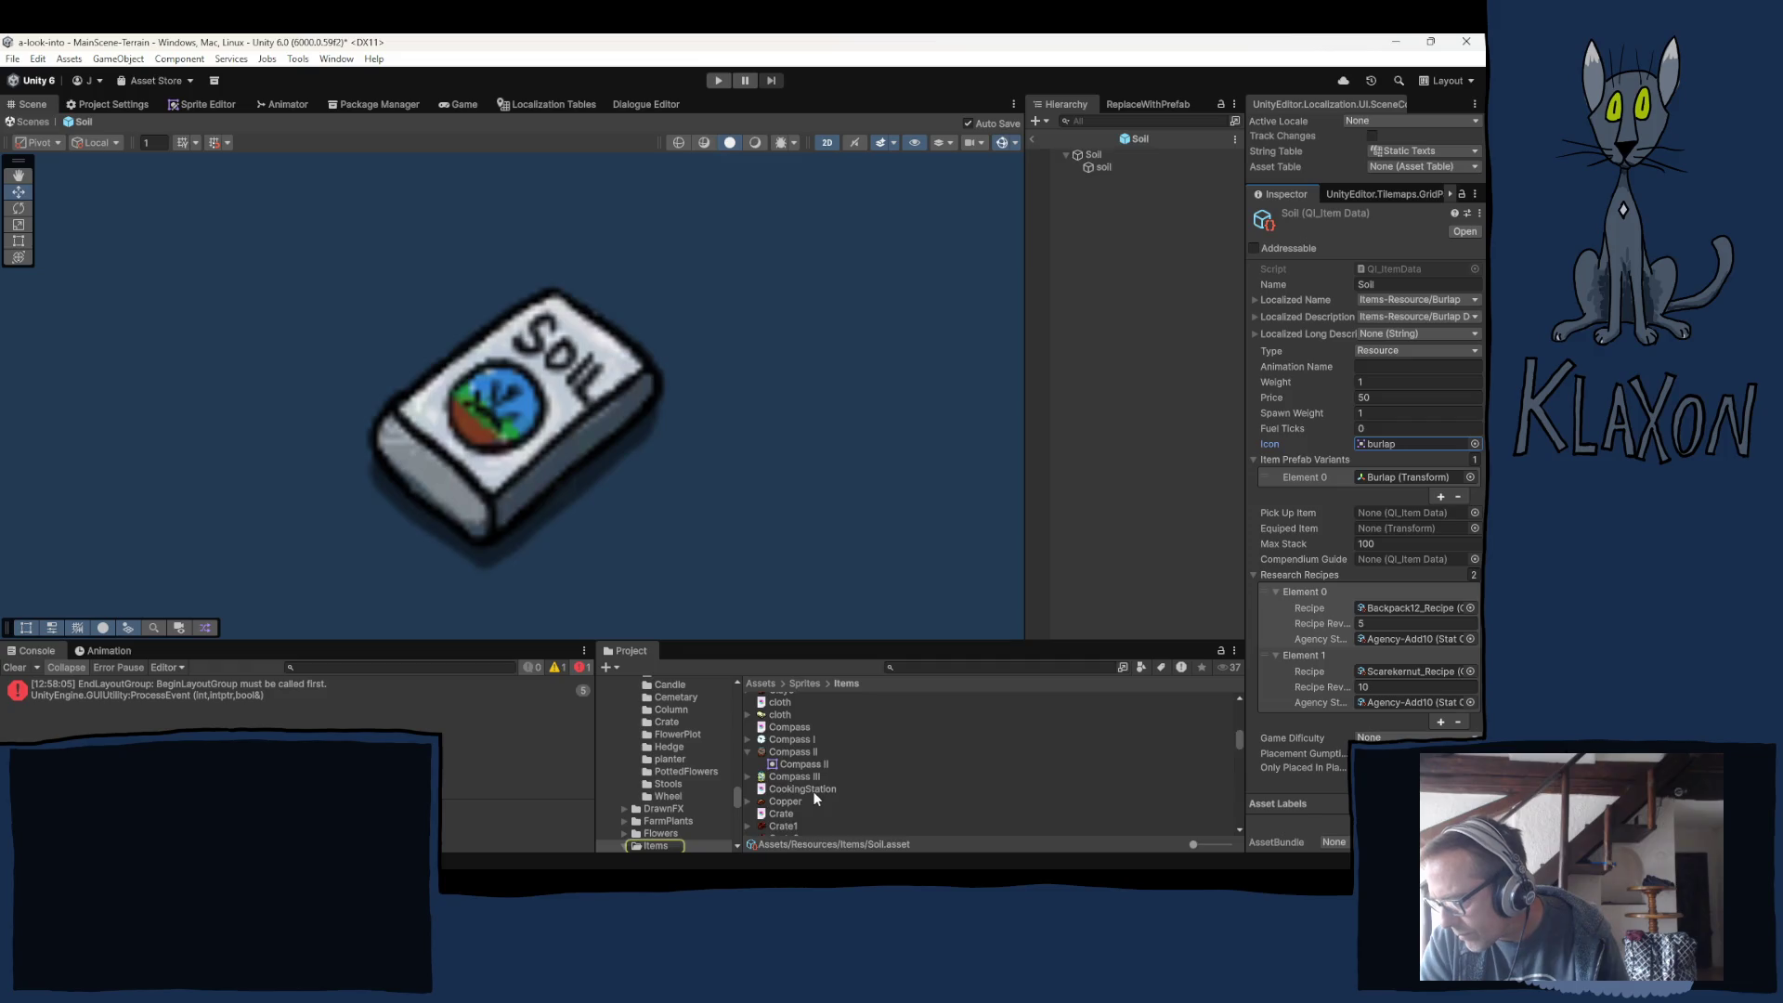
scroll(812, 791, down, 10)
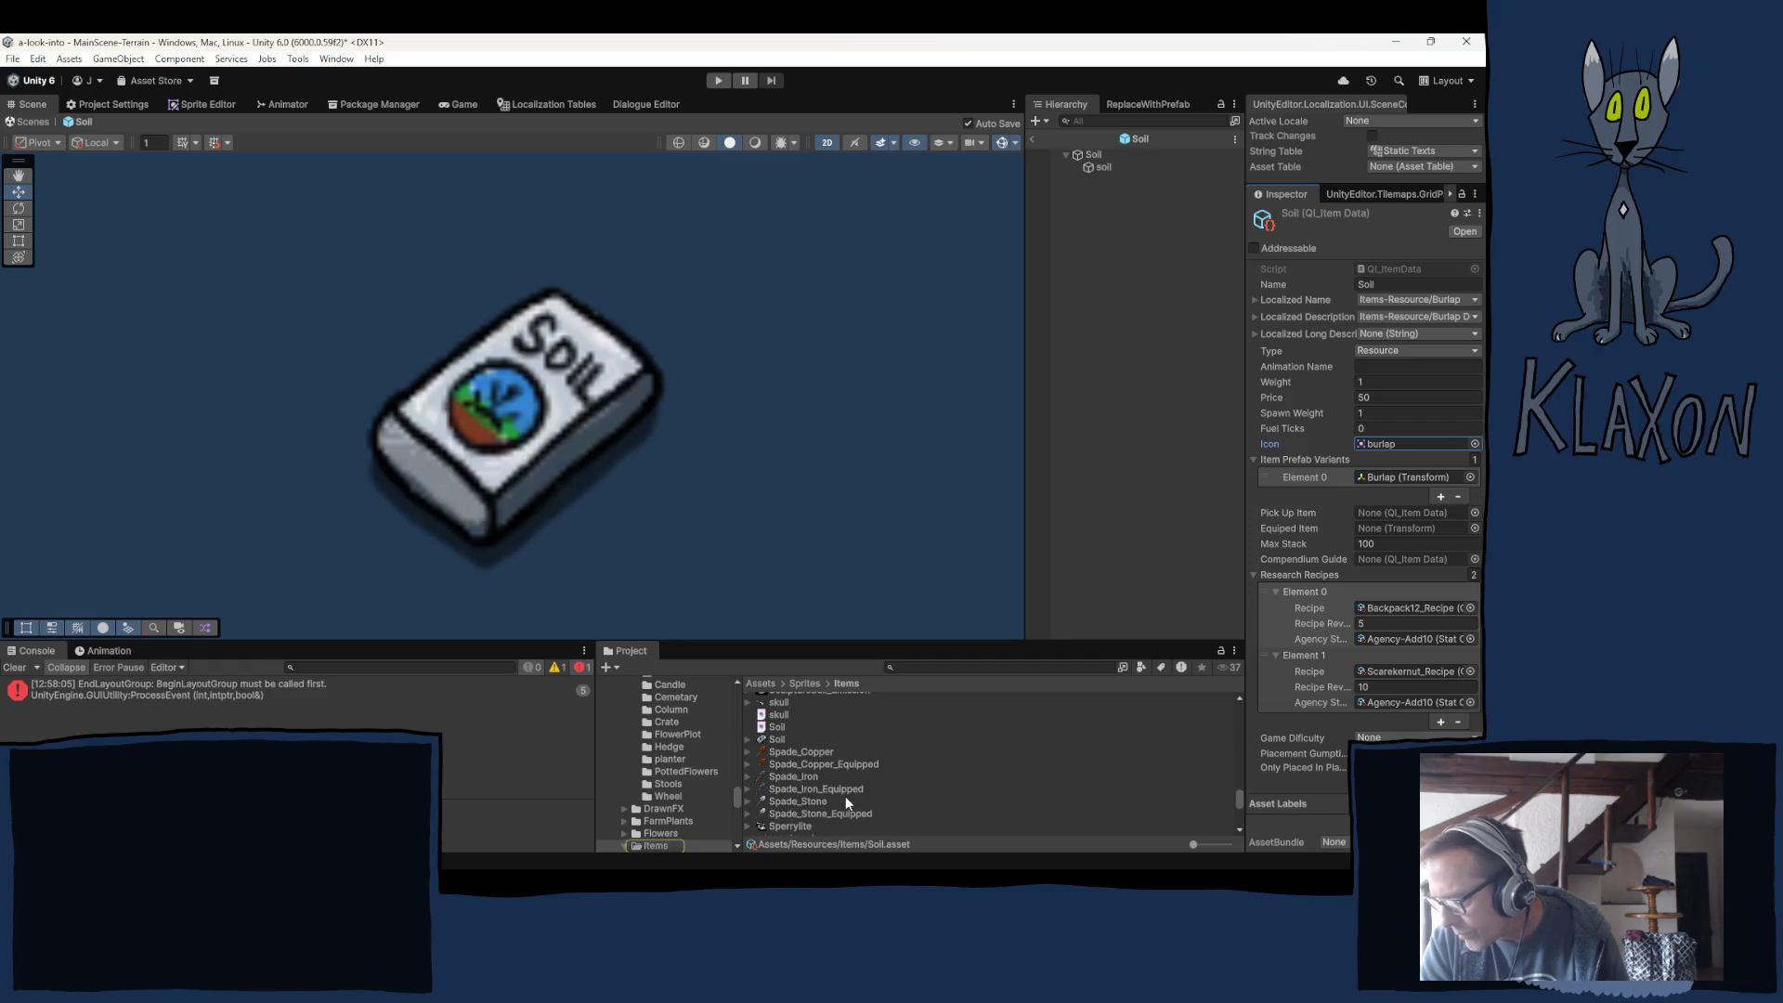
mouse_move(778, 739)
mouse_down()
mouse_move(1380, 501)
mouse_move(1384, 448)
mouse_up()
Set Item Prefab Variants Element 0 to the Soil prefab and Research Recipes size to 0.
click(1385, 477)
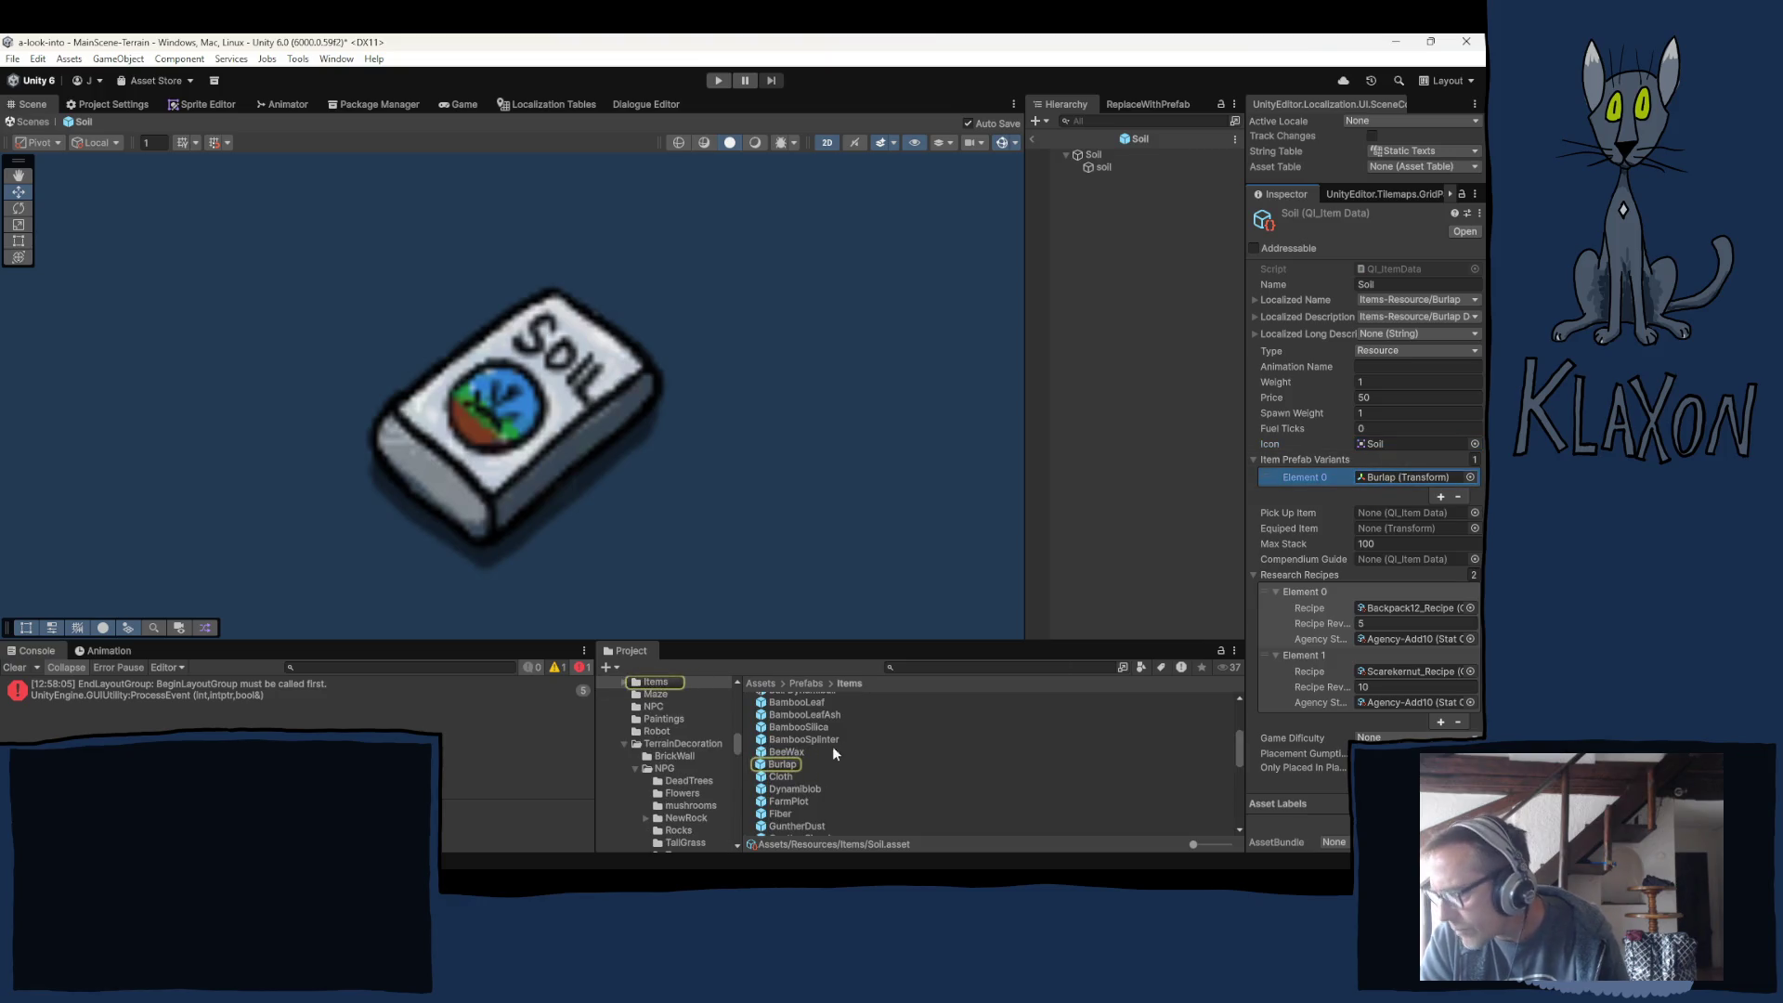
scroll(778, 705, up, 3)
drag(778, 705, 1377, 476)
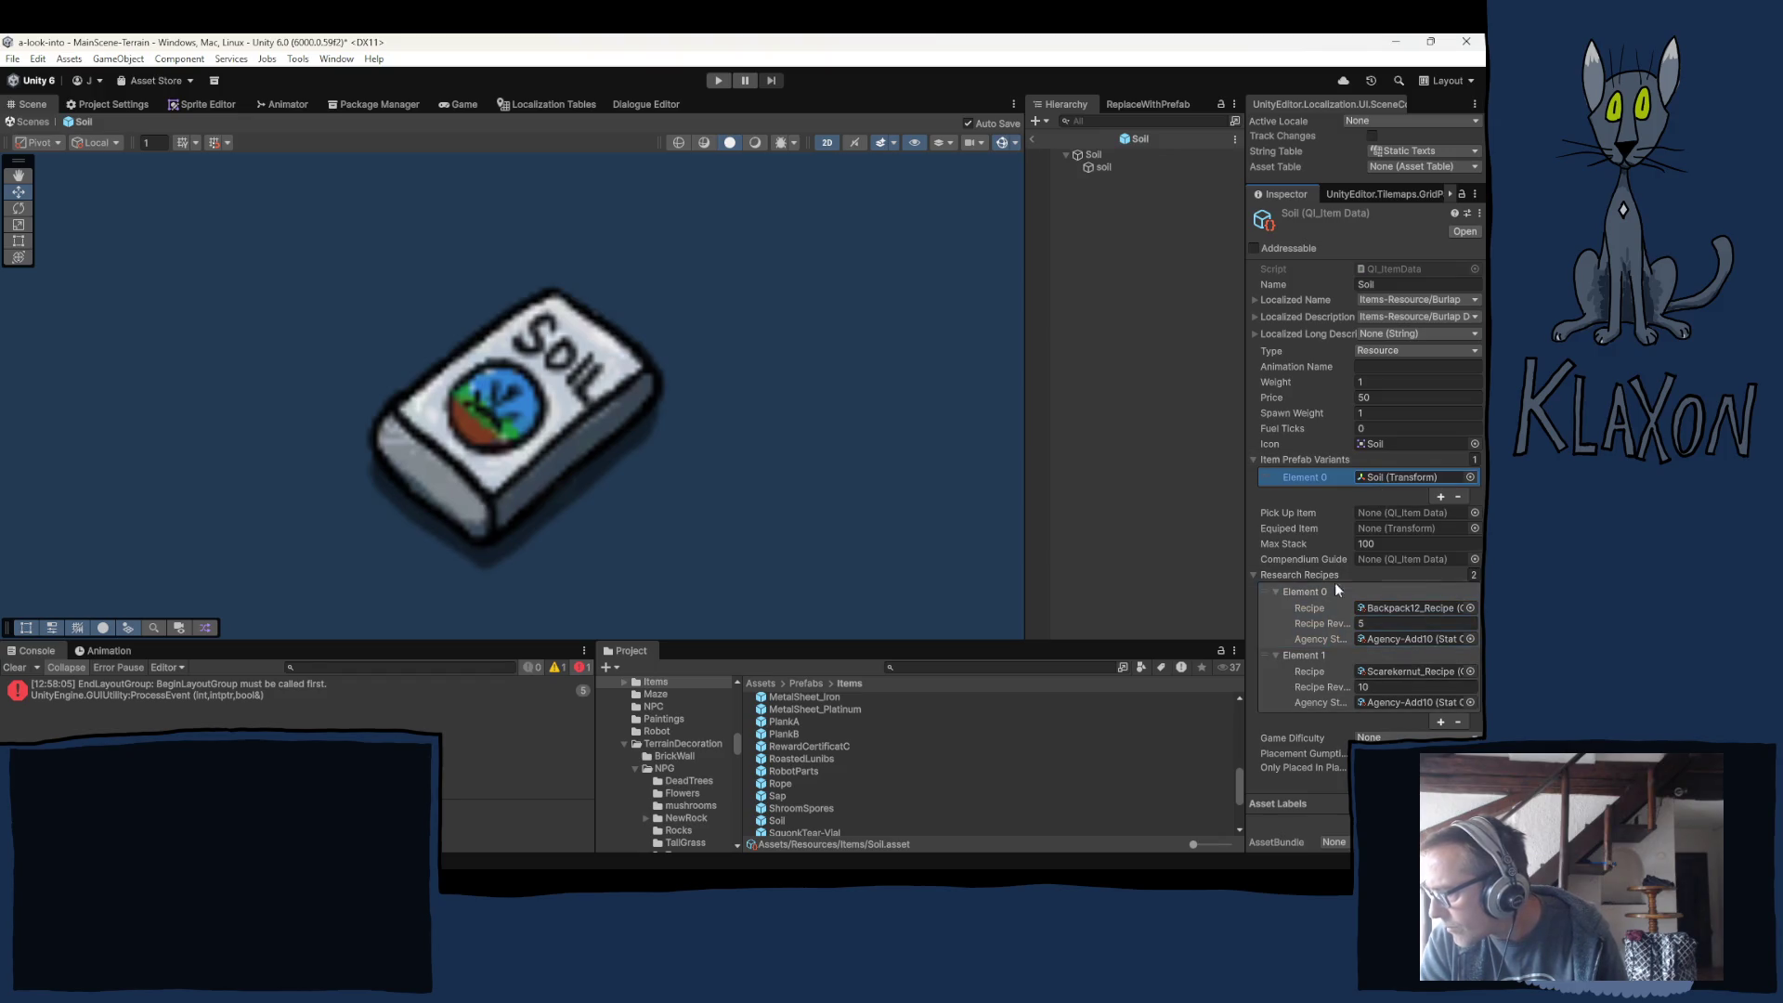
click(1472, 575)
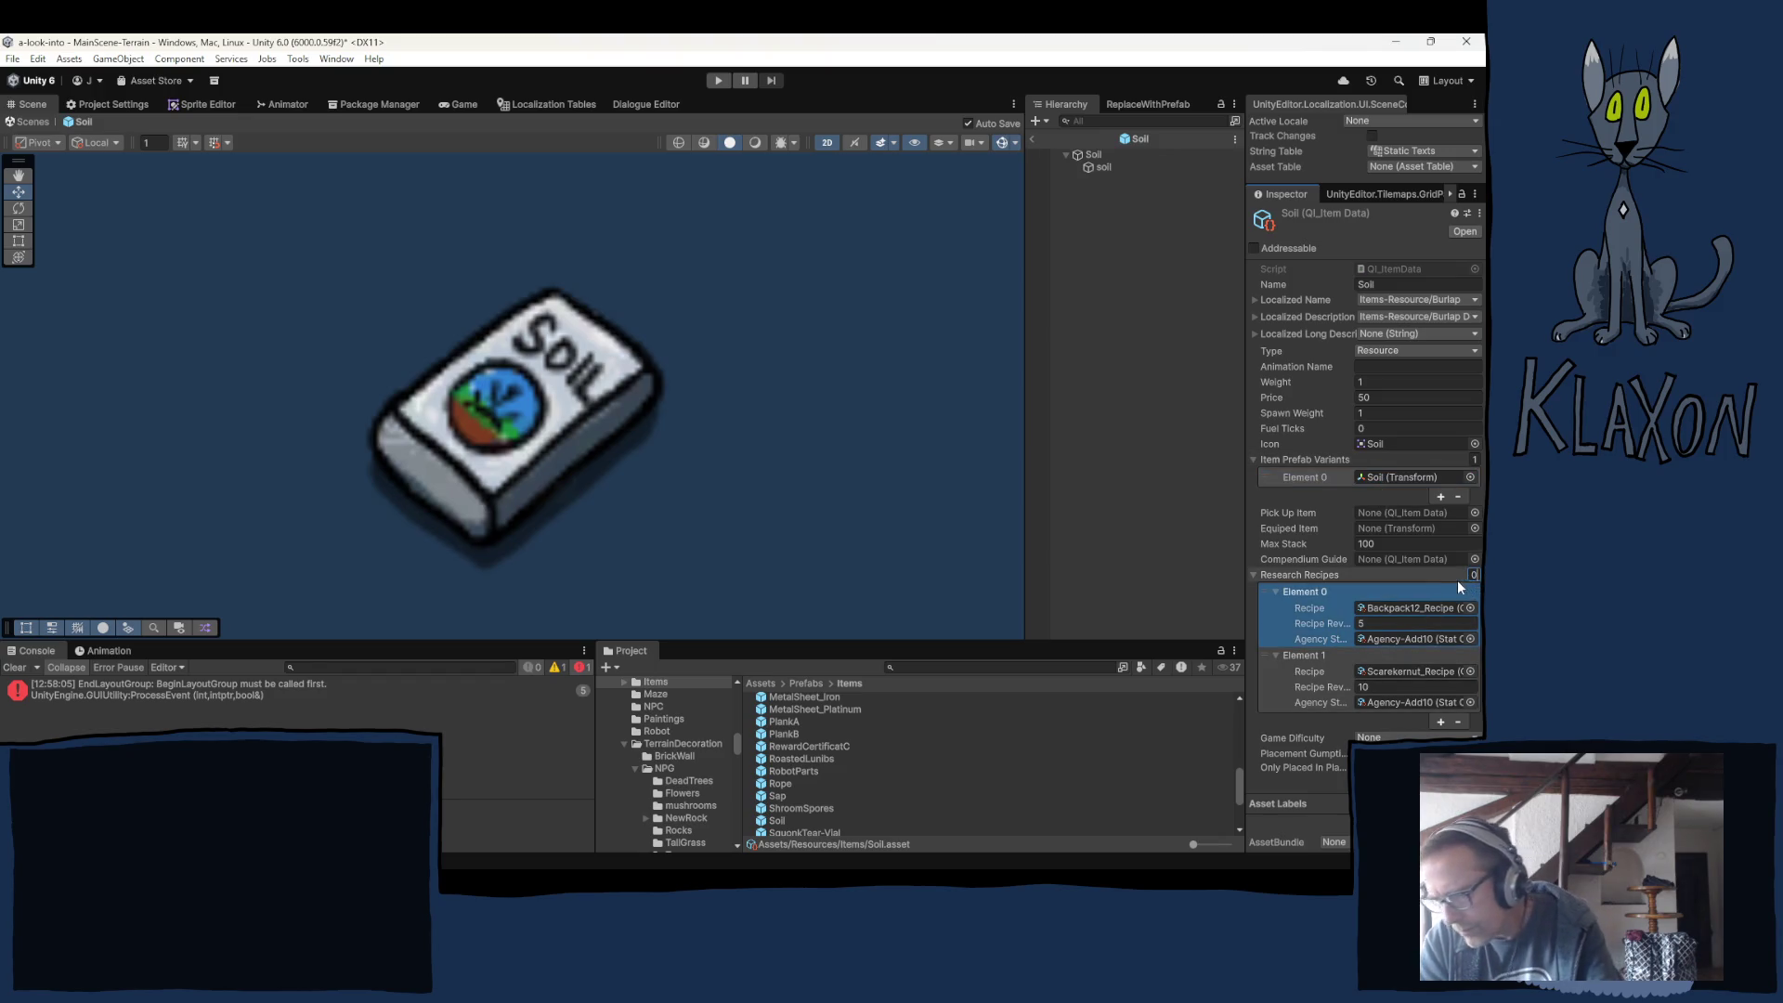
text(0)
key(Return)
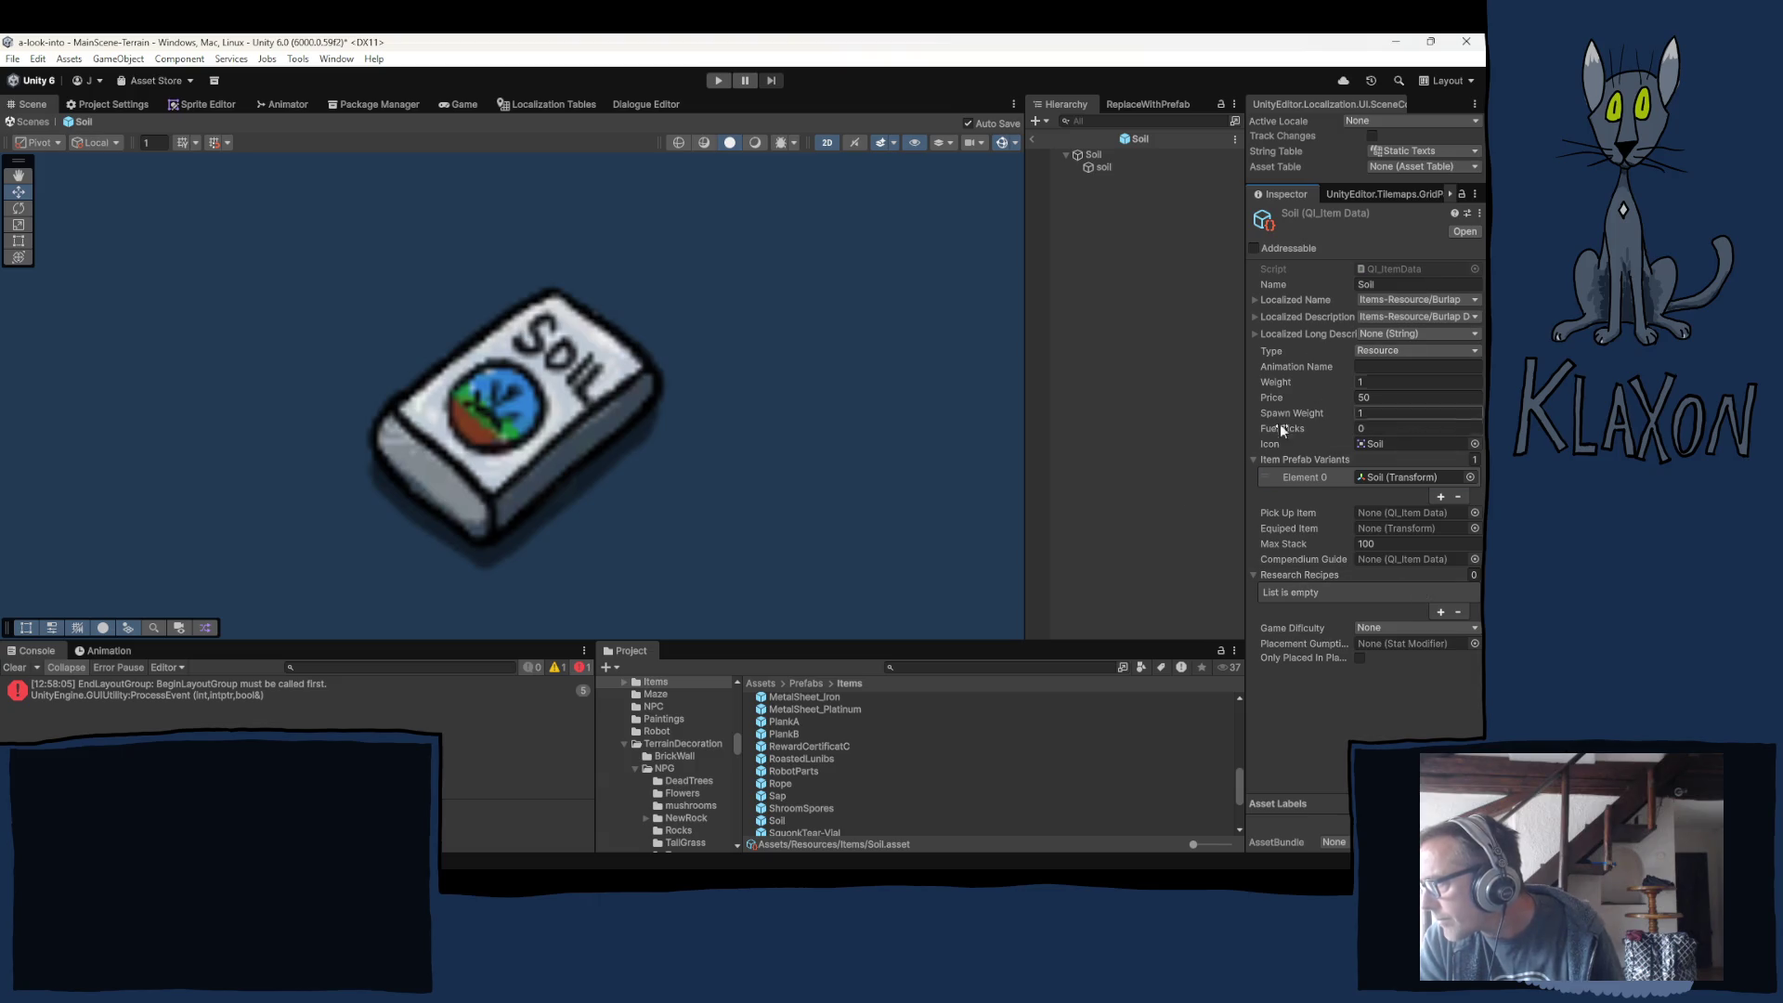
Switch the string tables to Items-Resource and add a new entry keyed Soil.
click(557, 100)
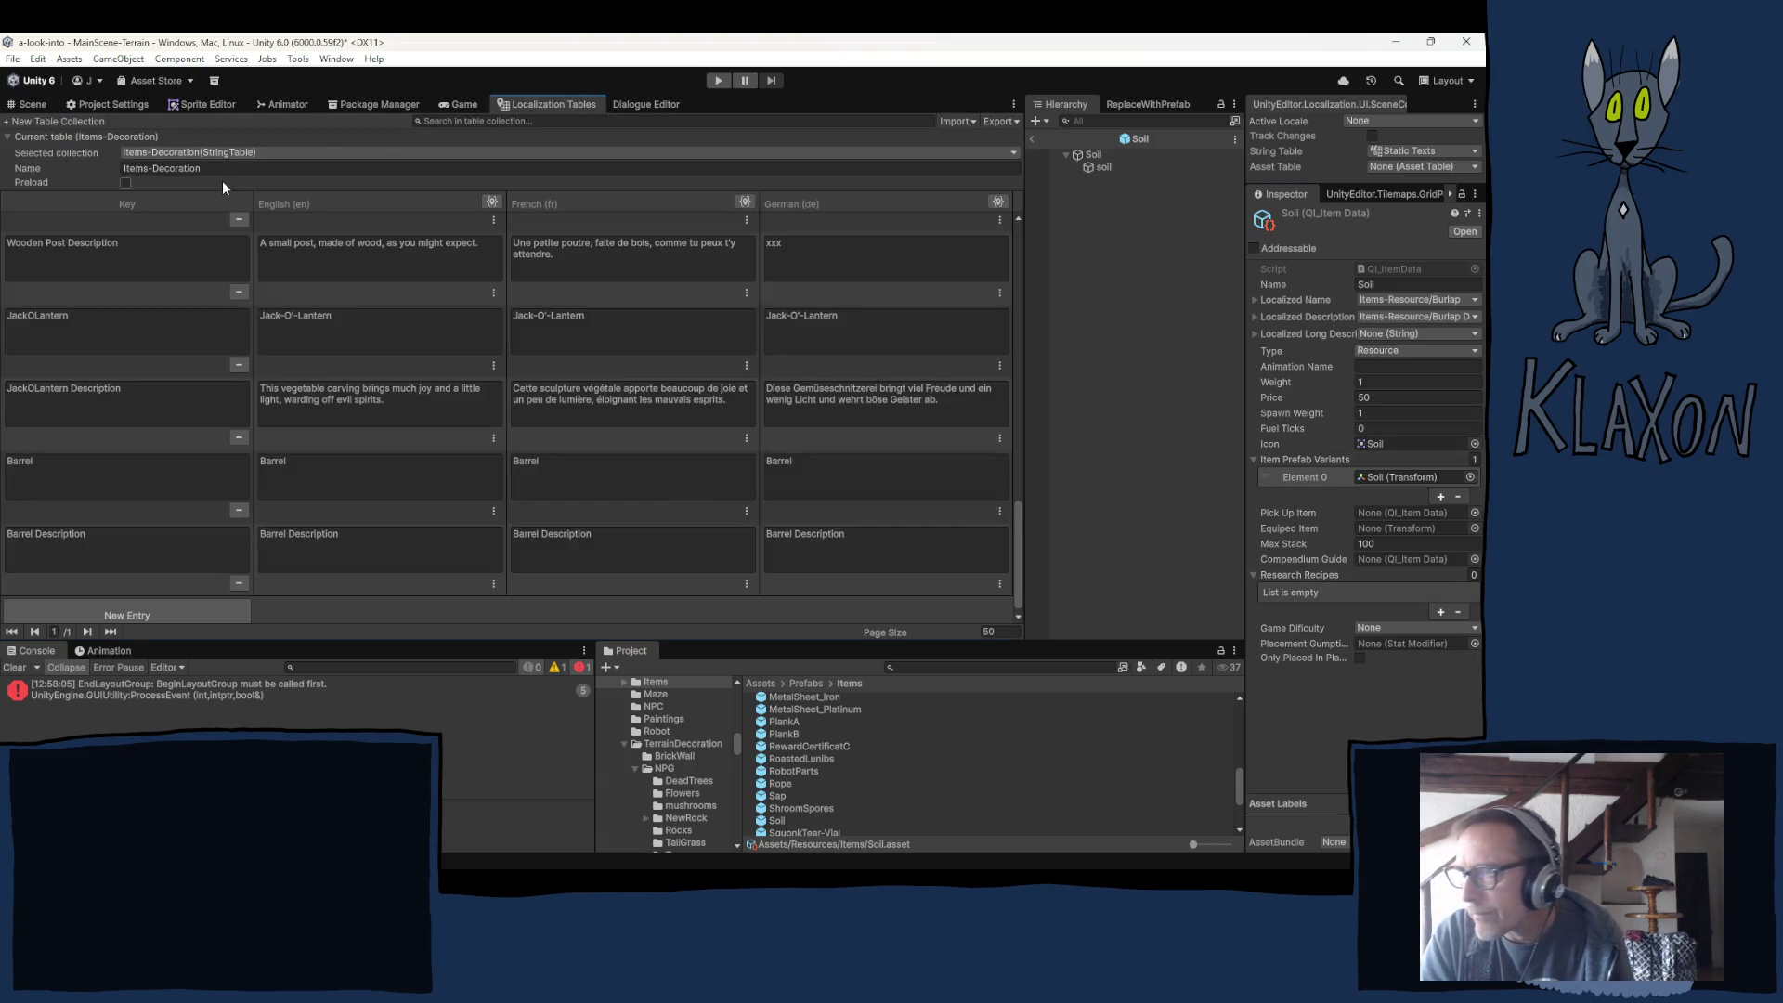
click(208, 153)
mouse_move(205, 170)
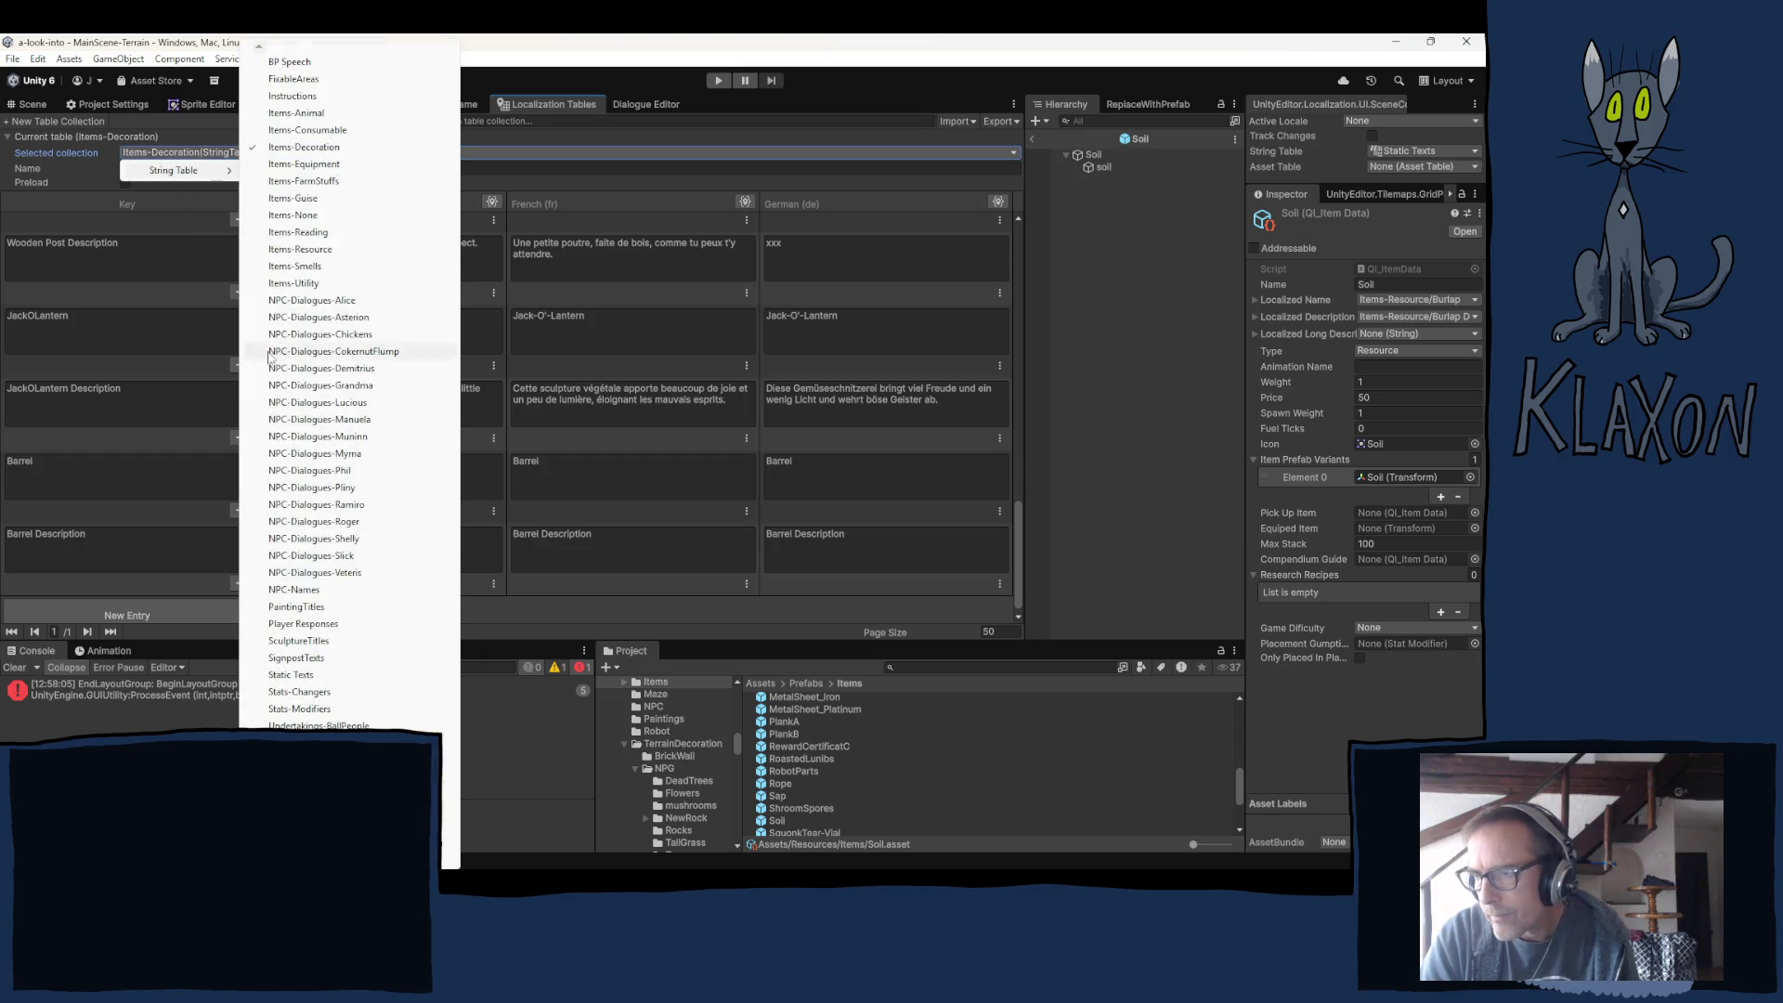
click(306, 249)
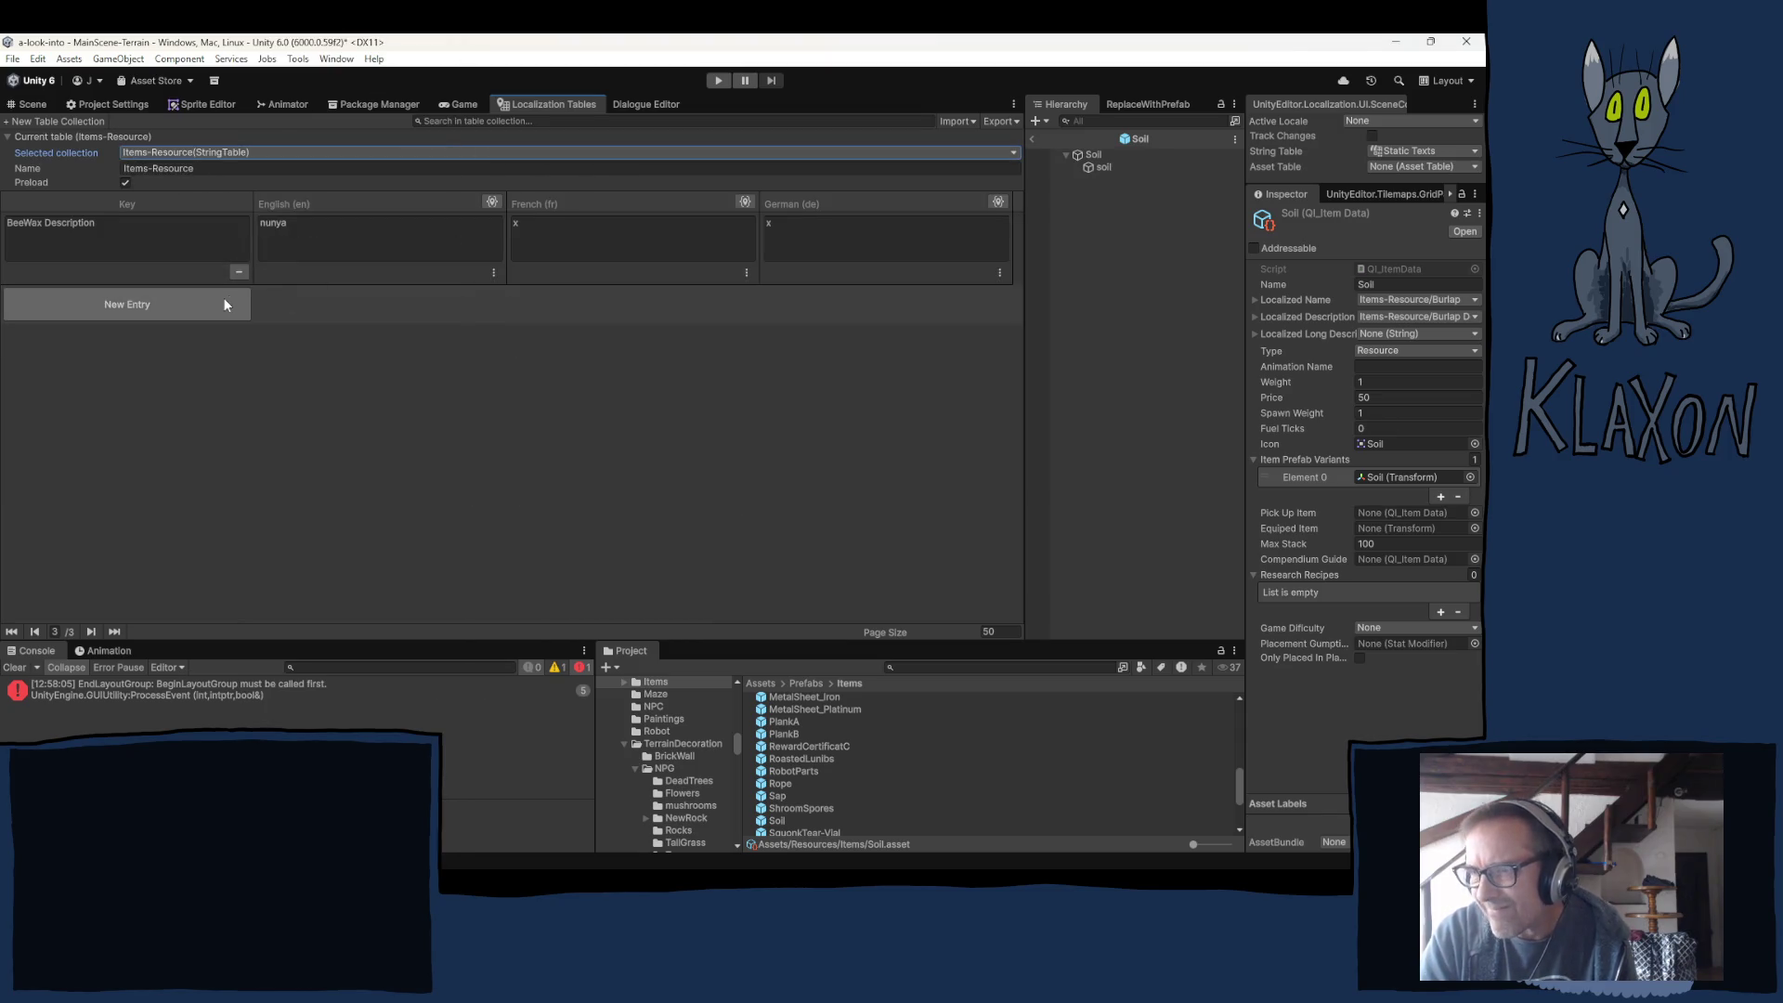
click(99, 312)
click(99, 314)
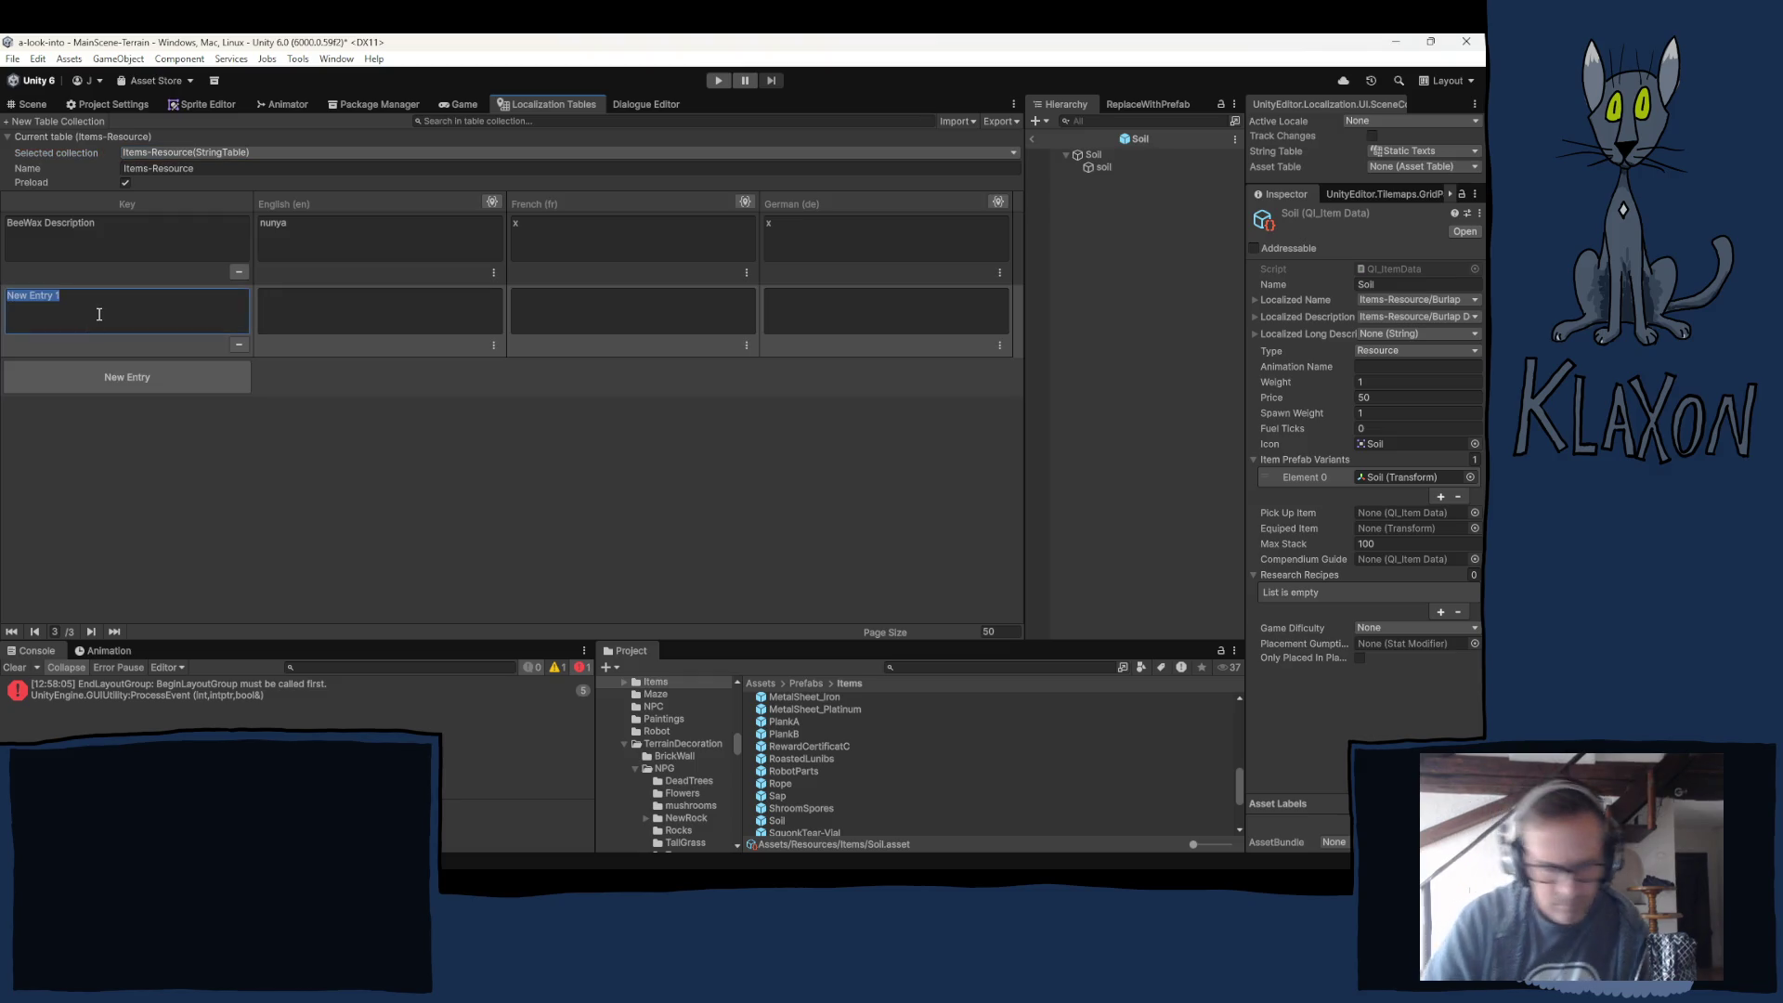
text(Soil)
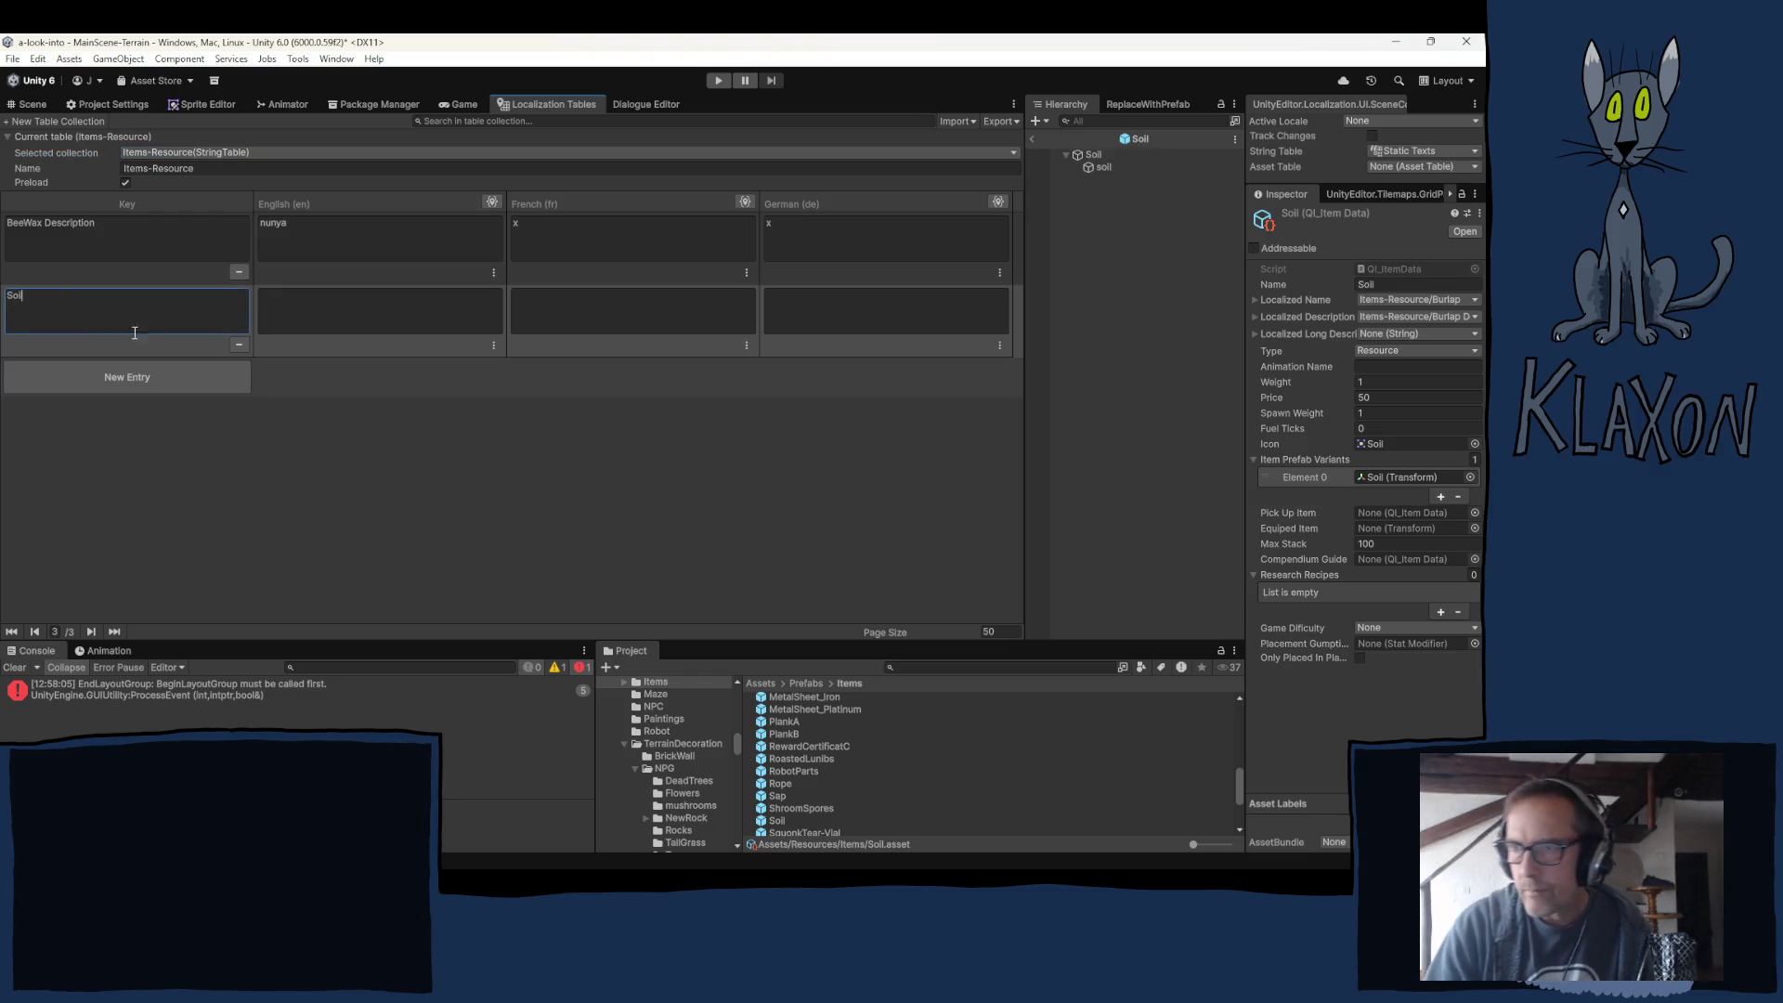
Fill the Soil entry's English, French and German text with 'Soil'.
click(317, 323)
text(Soil)
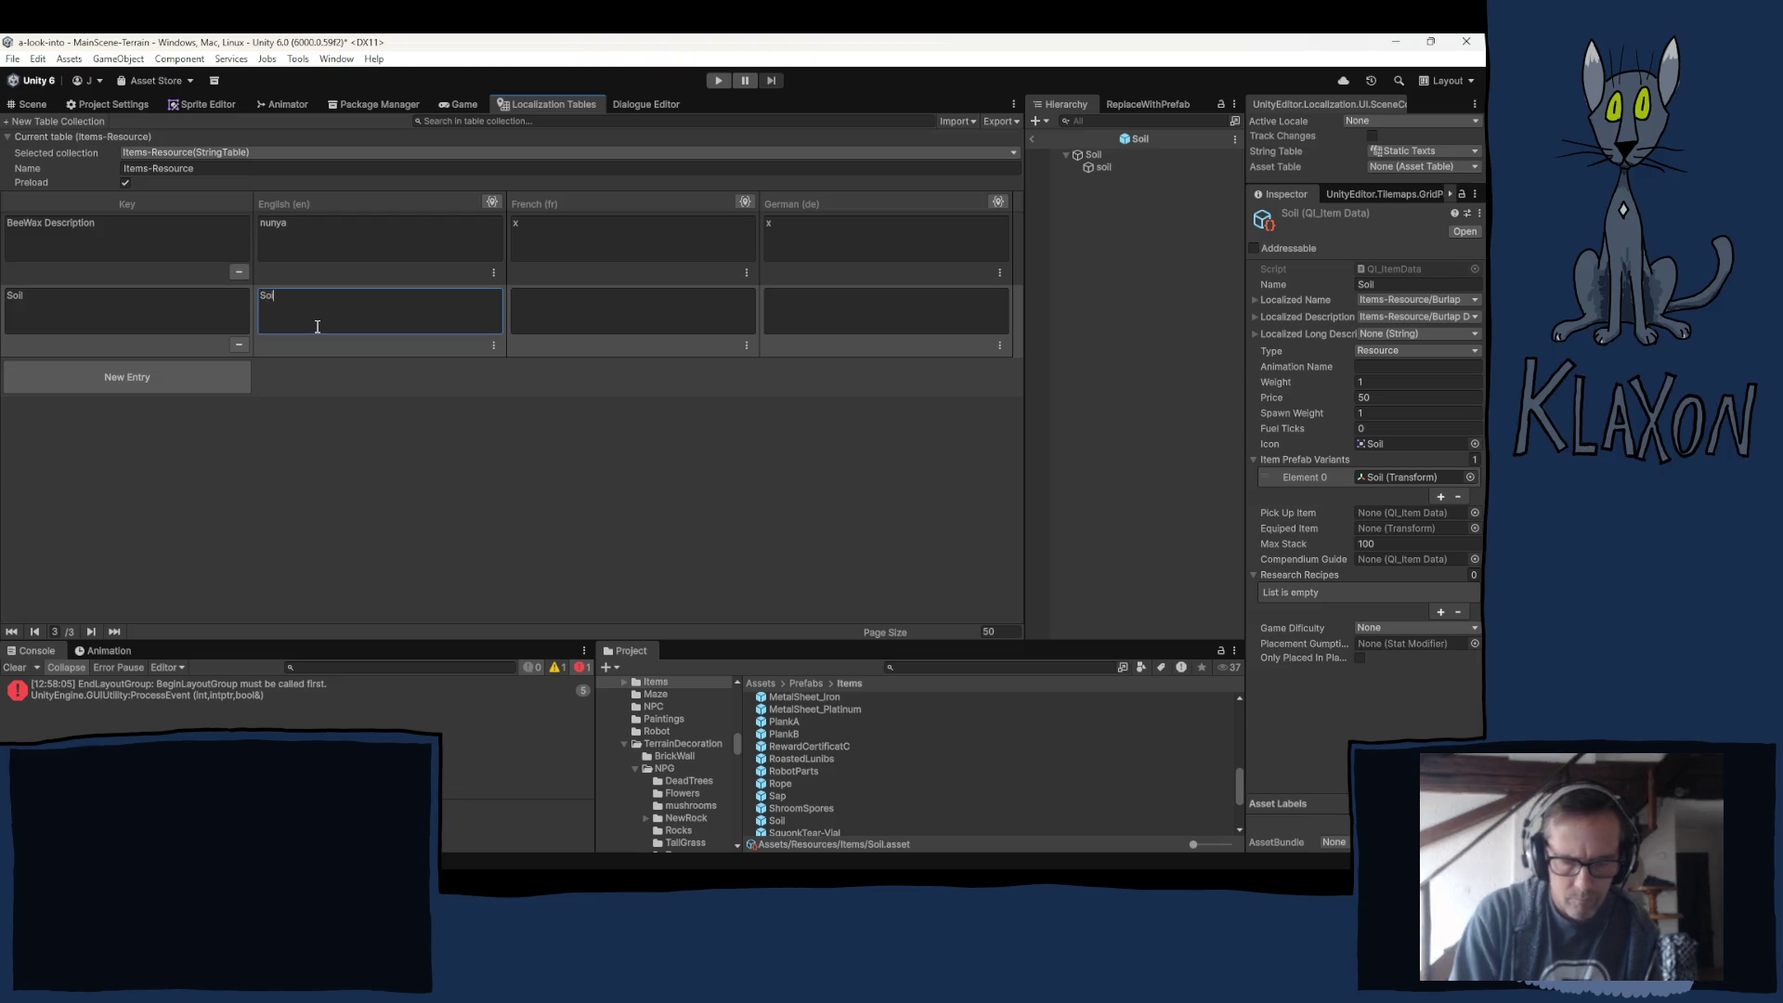
click(557, 318)
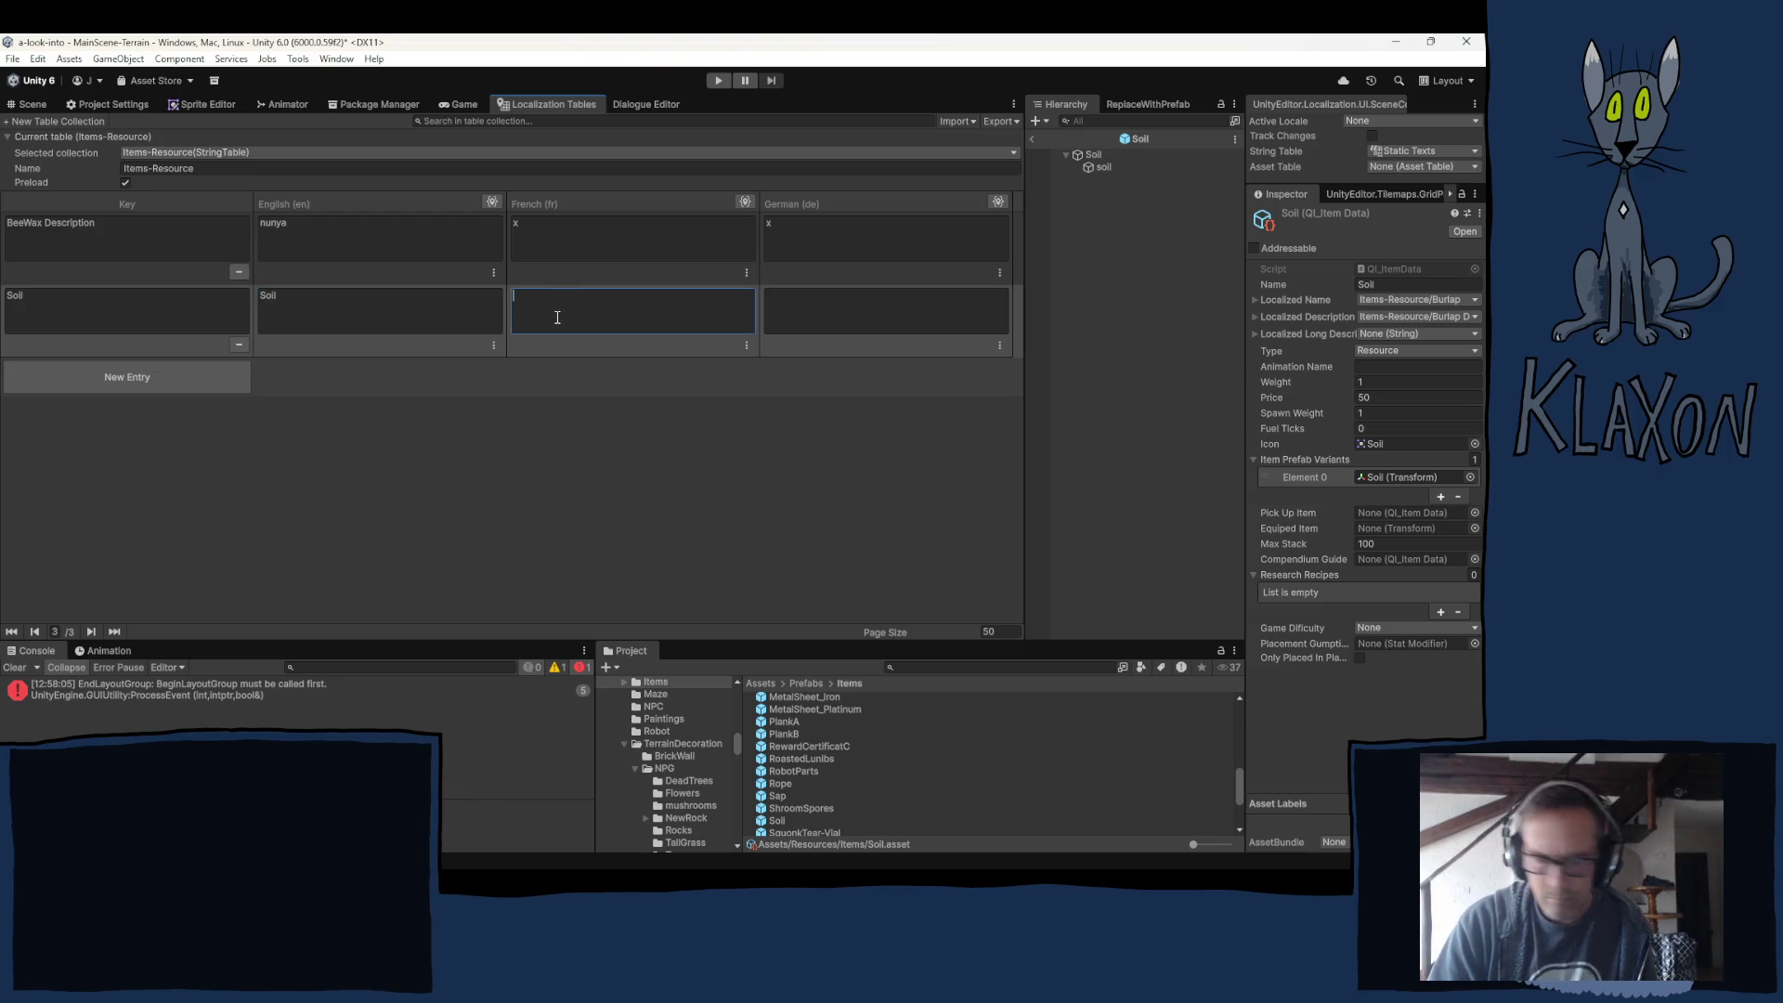
double_click(364, 330)
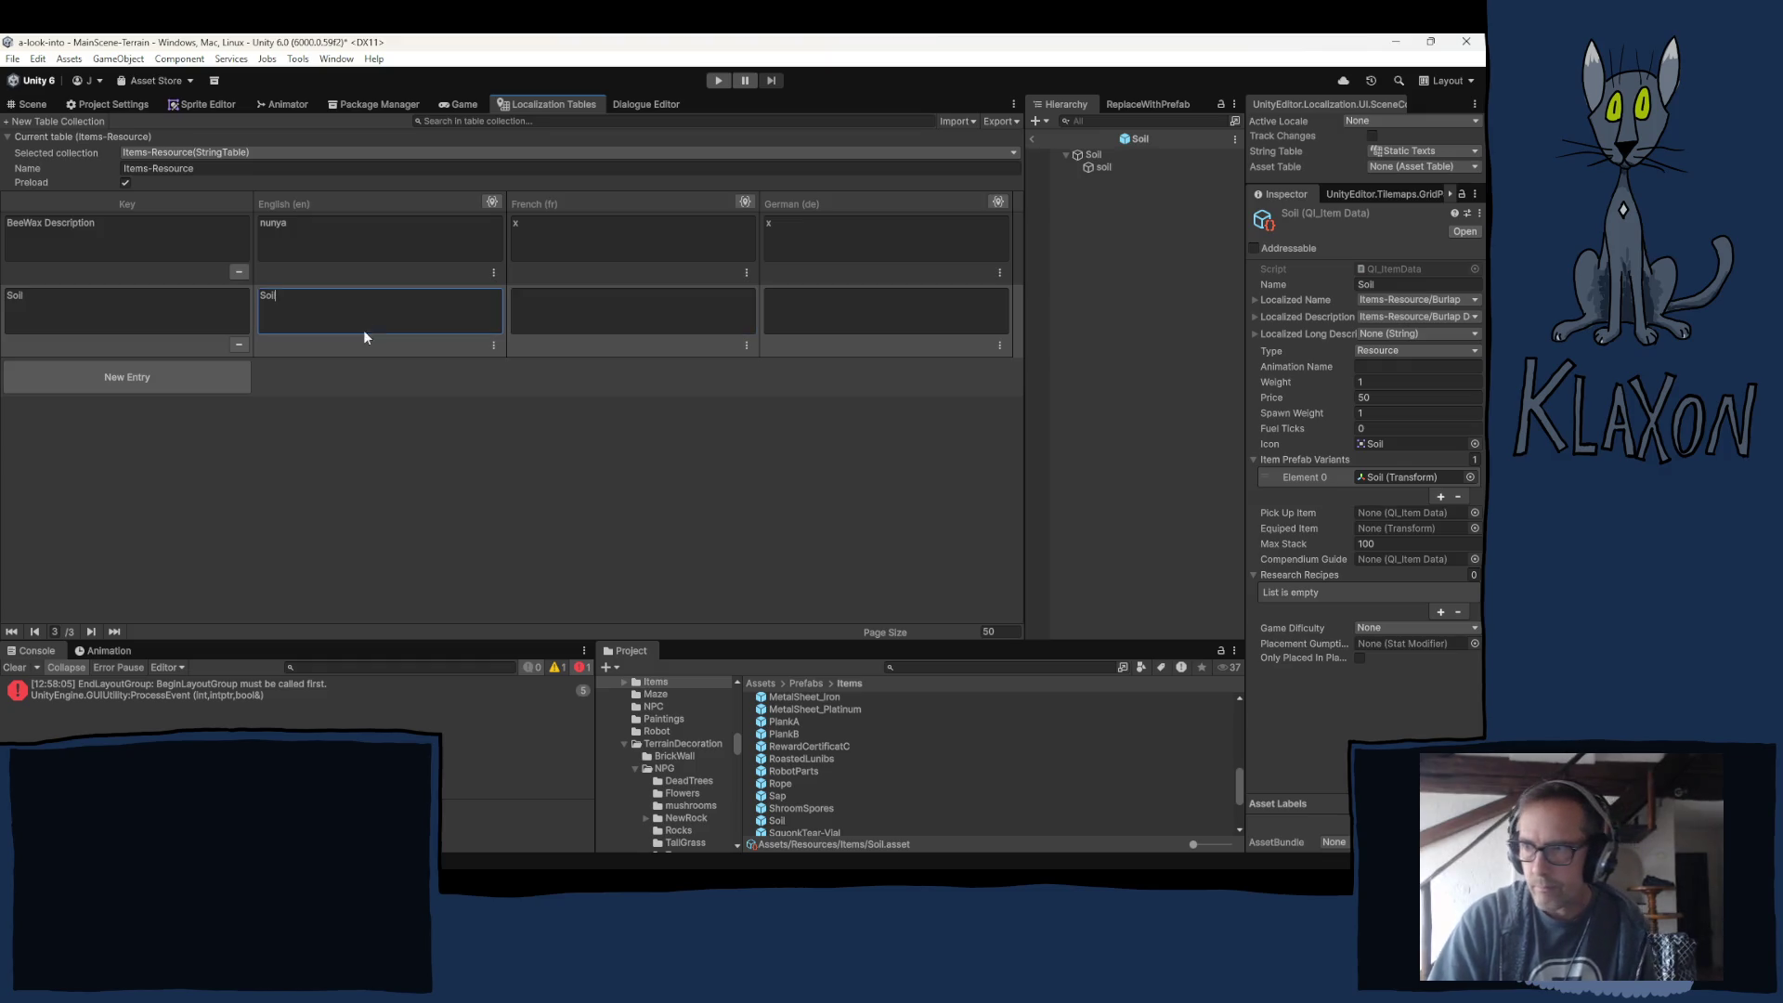
key(ctrl+c)
click(539, 314)
key(ctrl+v)
click(816, 306)
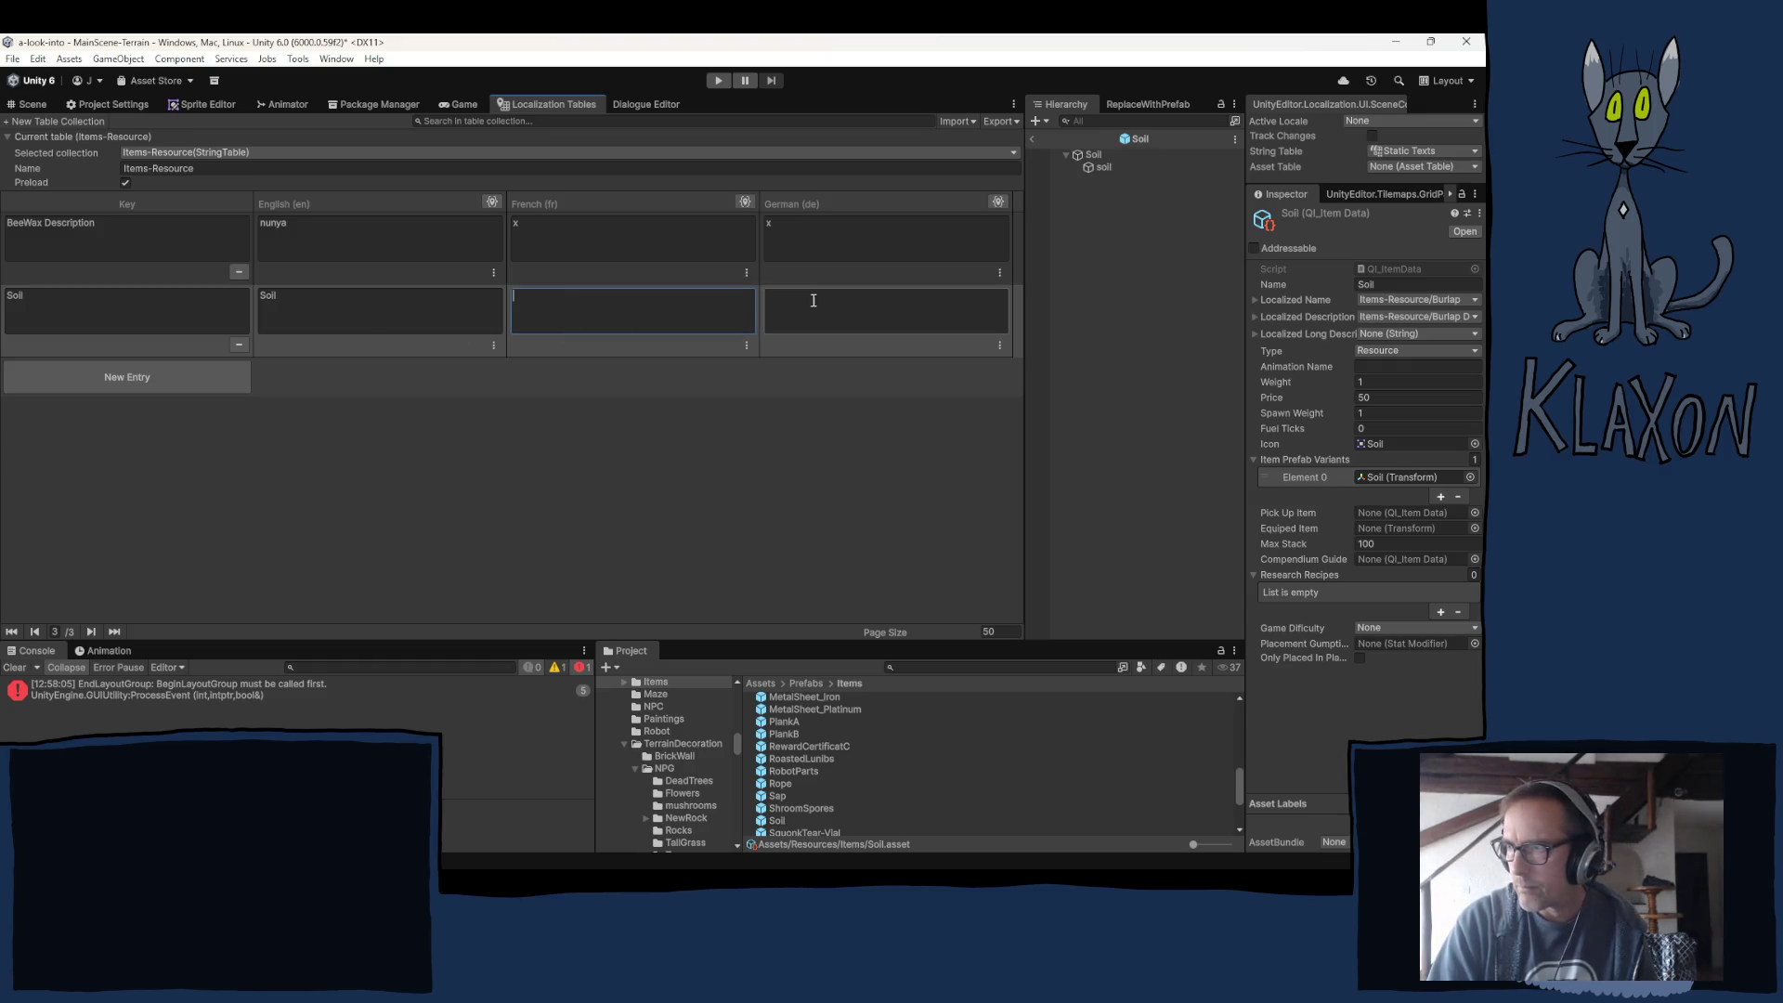
key(ctrl+v)
Add a 'Soil Description' entry with 'Soil Description' as its English, French and German text.
click(126, 377)
key(ctrl+a)
key(ctrl+v)
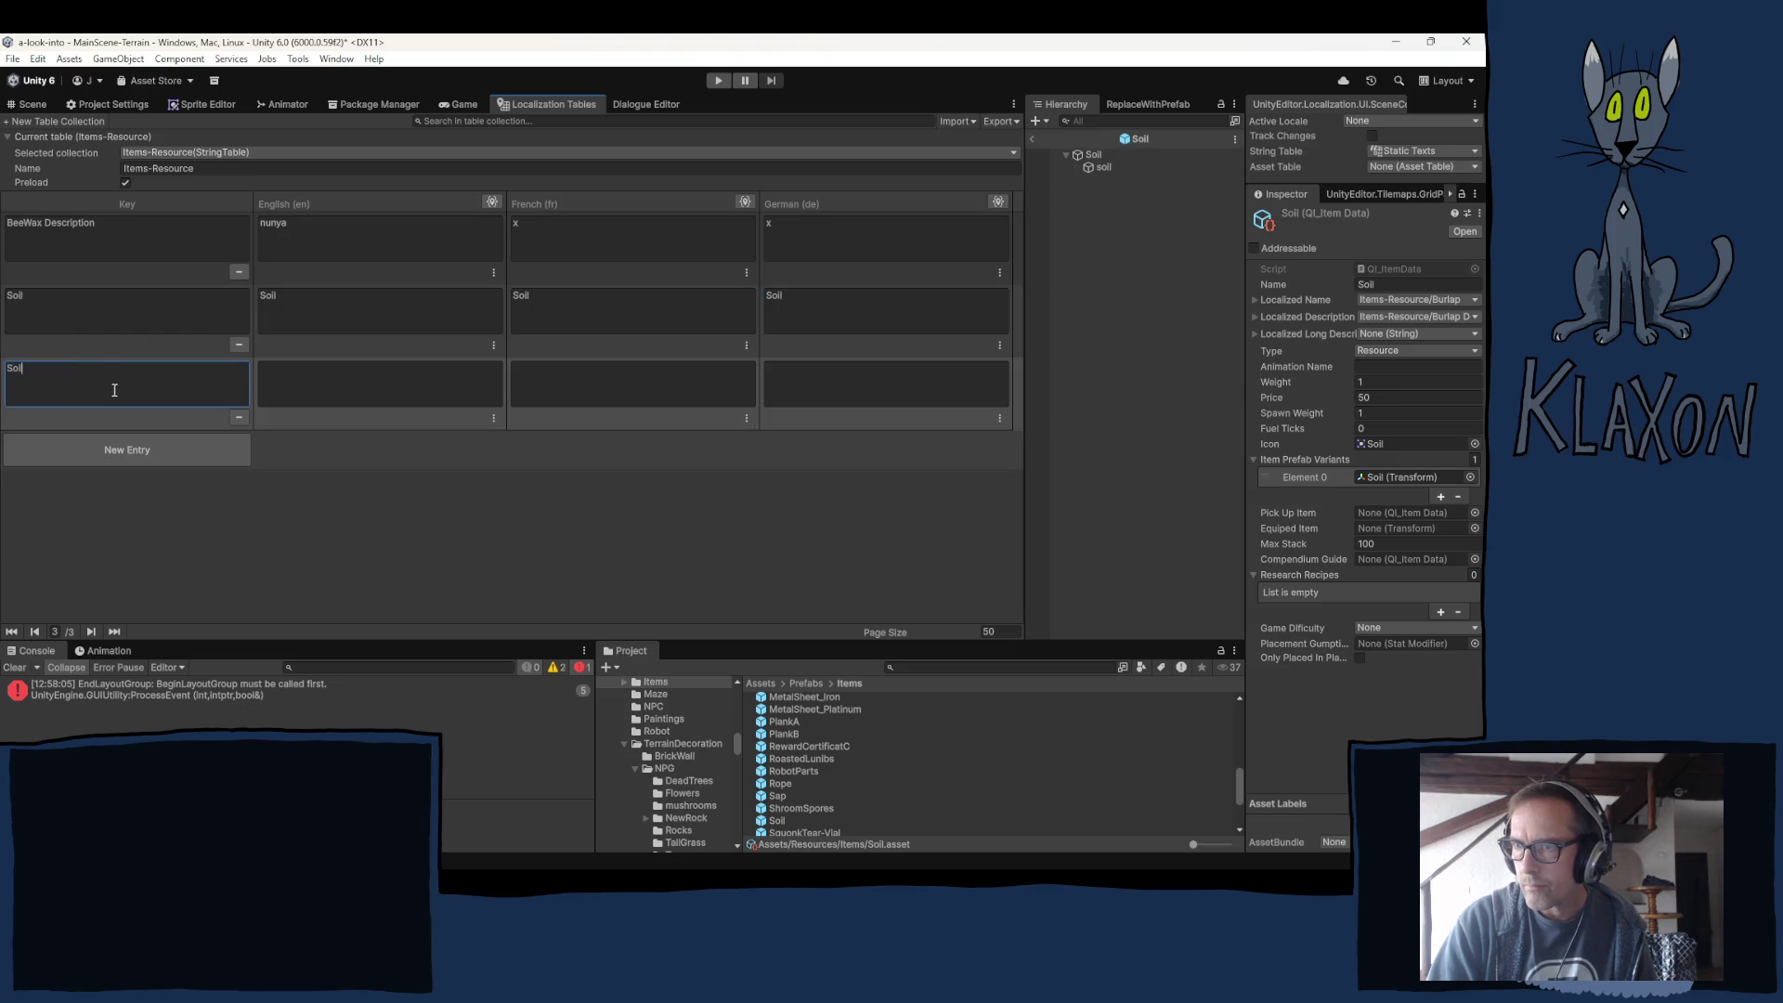
text( Desc)
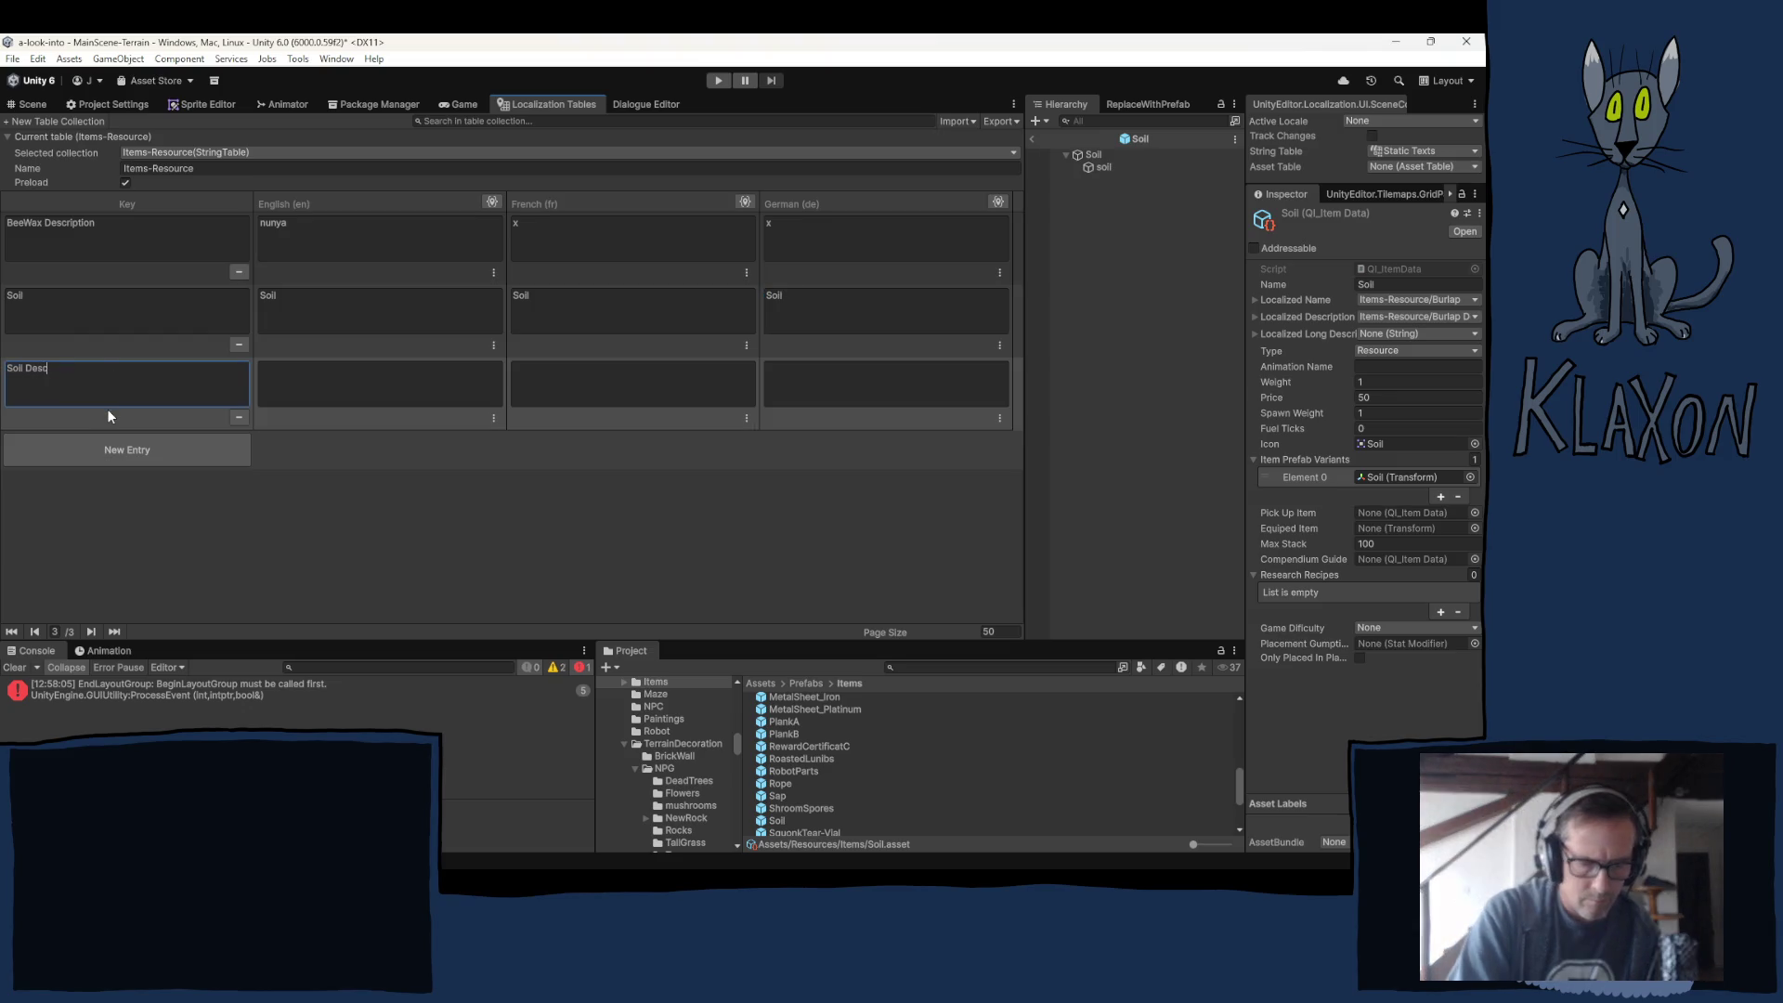
text(ription)
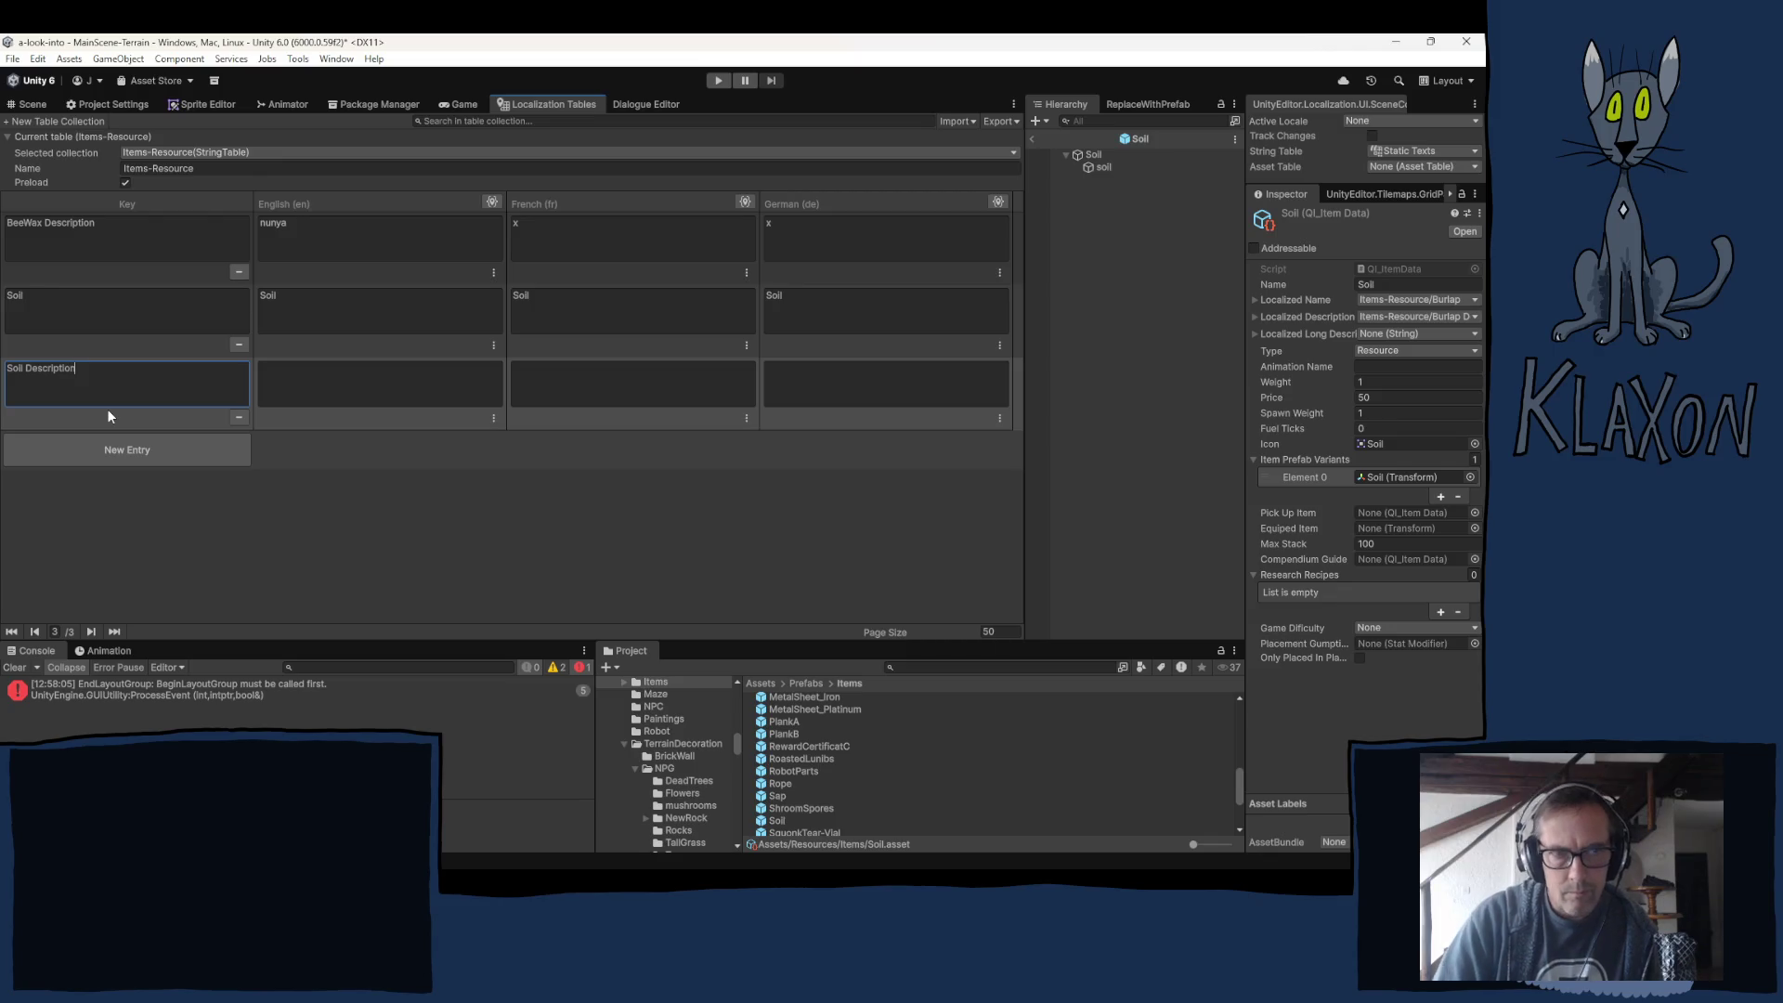
key(ctrl+a)
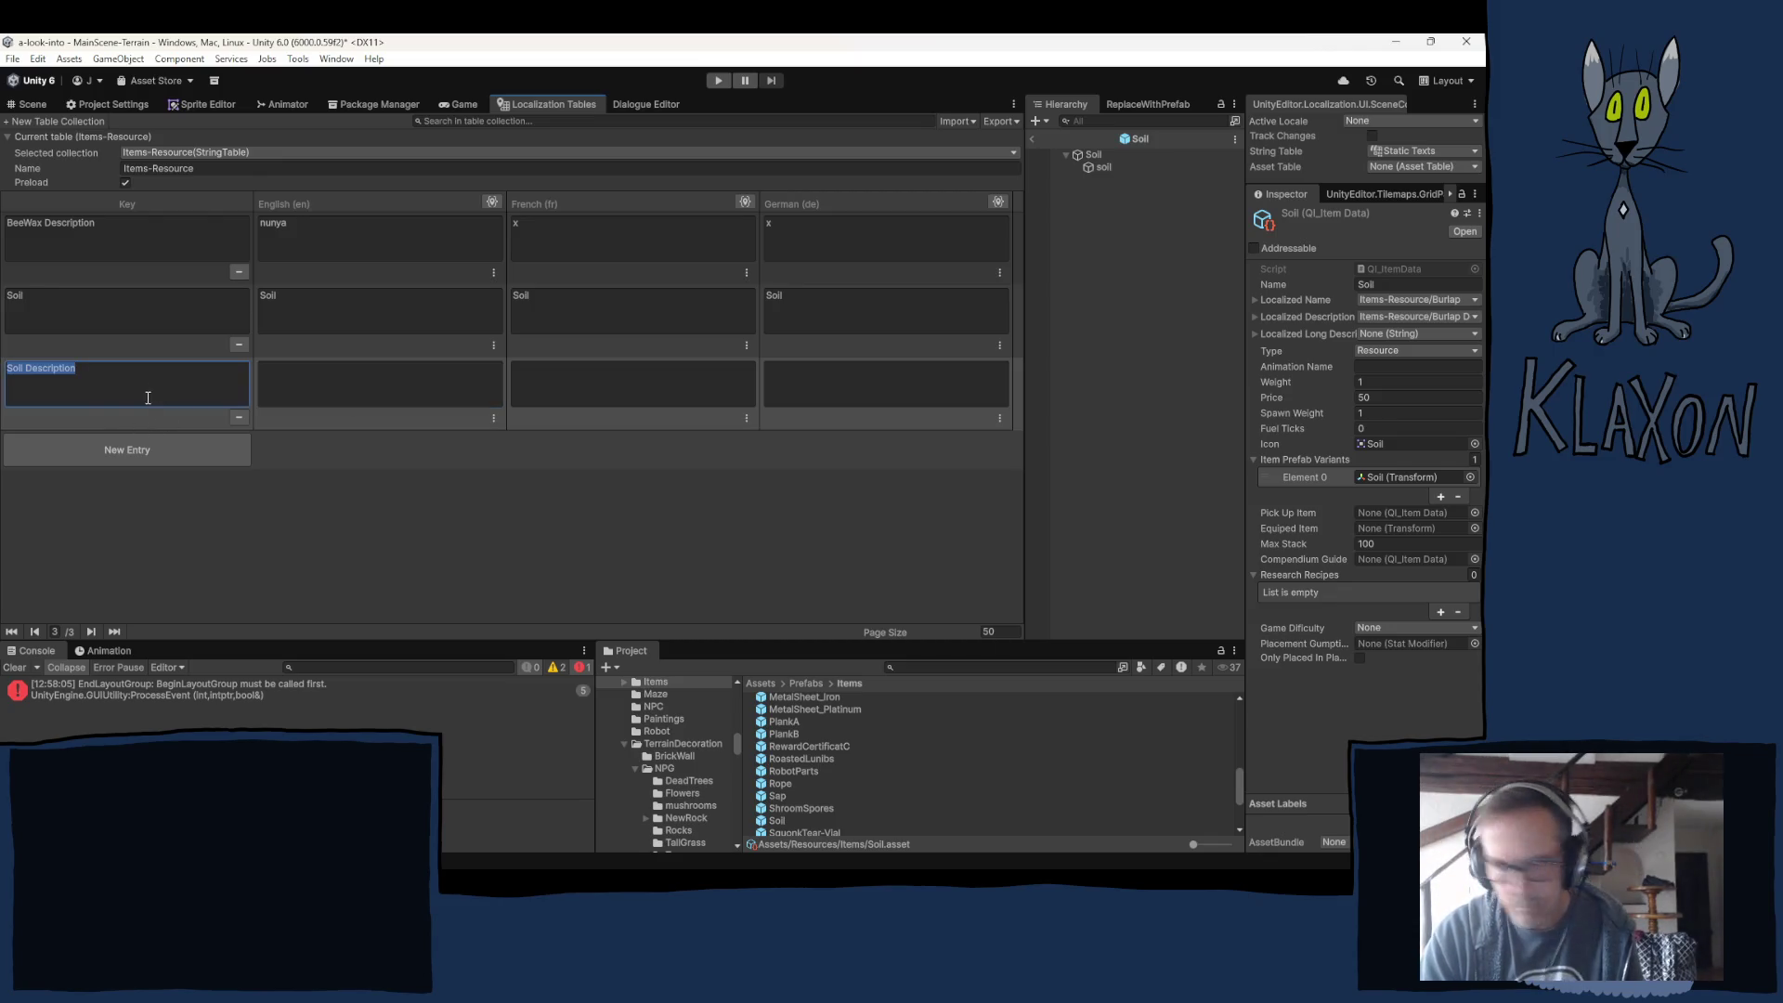
key(ctrl+c)
click(421, 382)
key(ctrl+v)
click(549, 378)
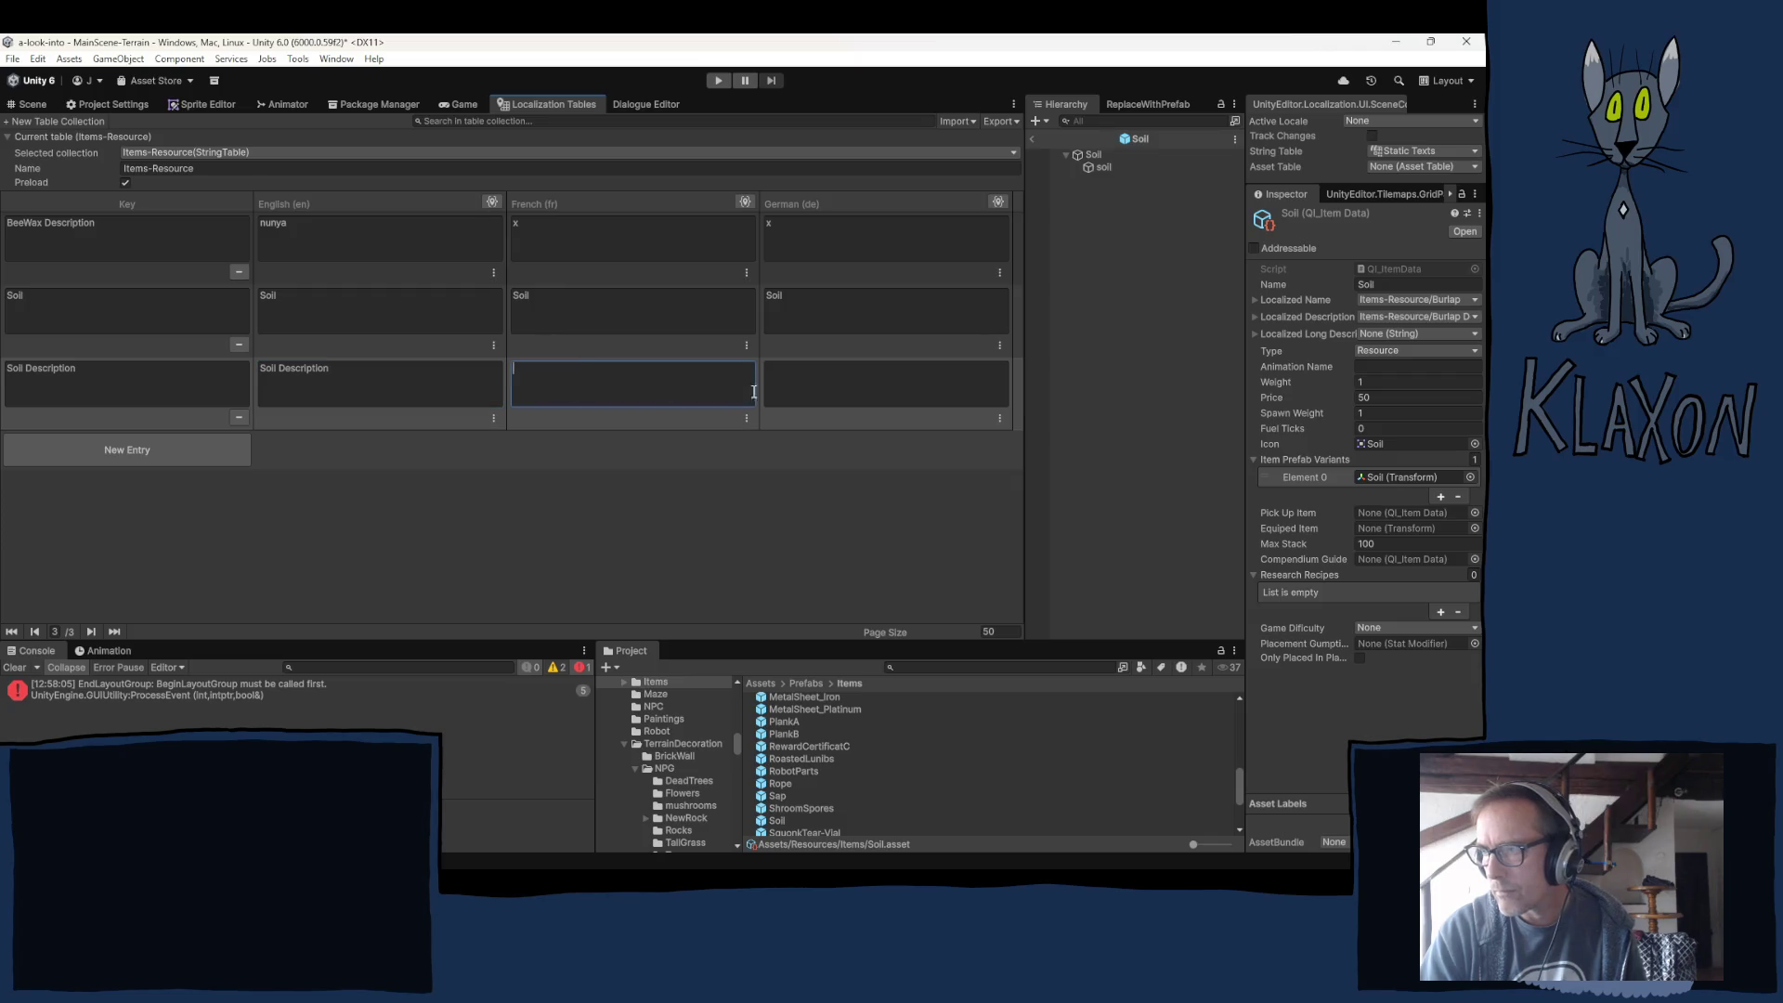
key(ctrl+v)
click(820, 398)
key(ctrl+v)
Remove the extra row added to the table, then select the Soil prefab.
click(139, 441)
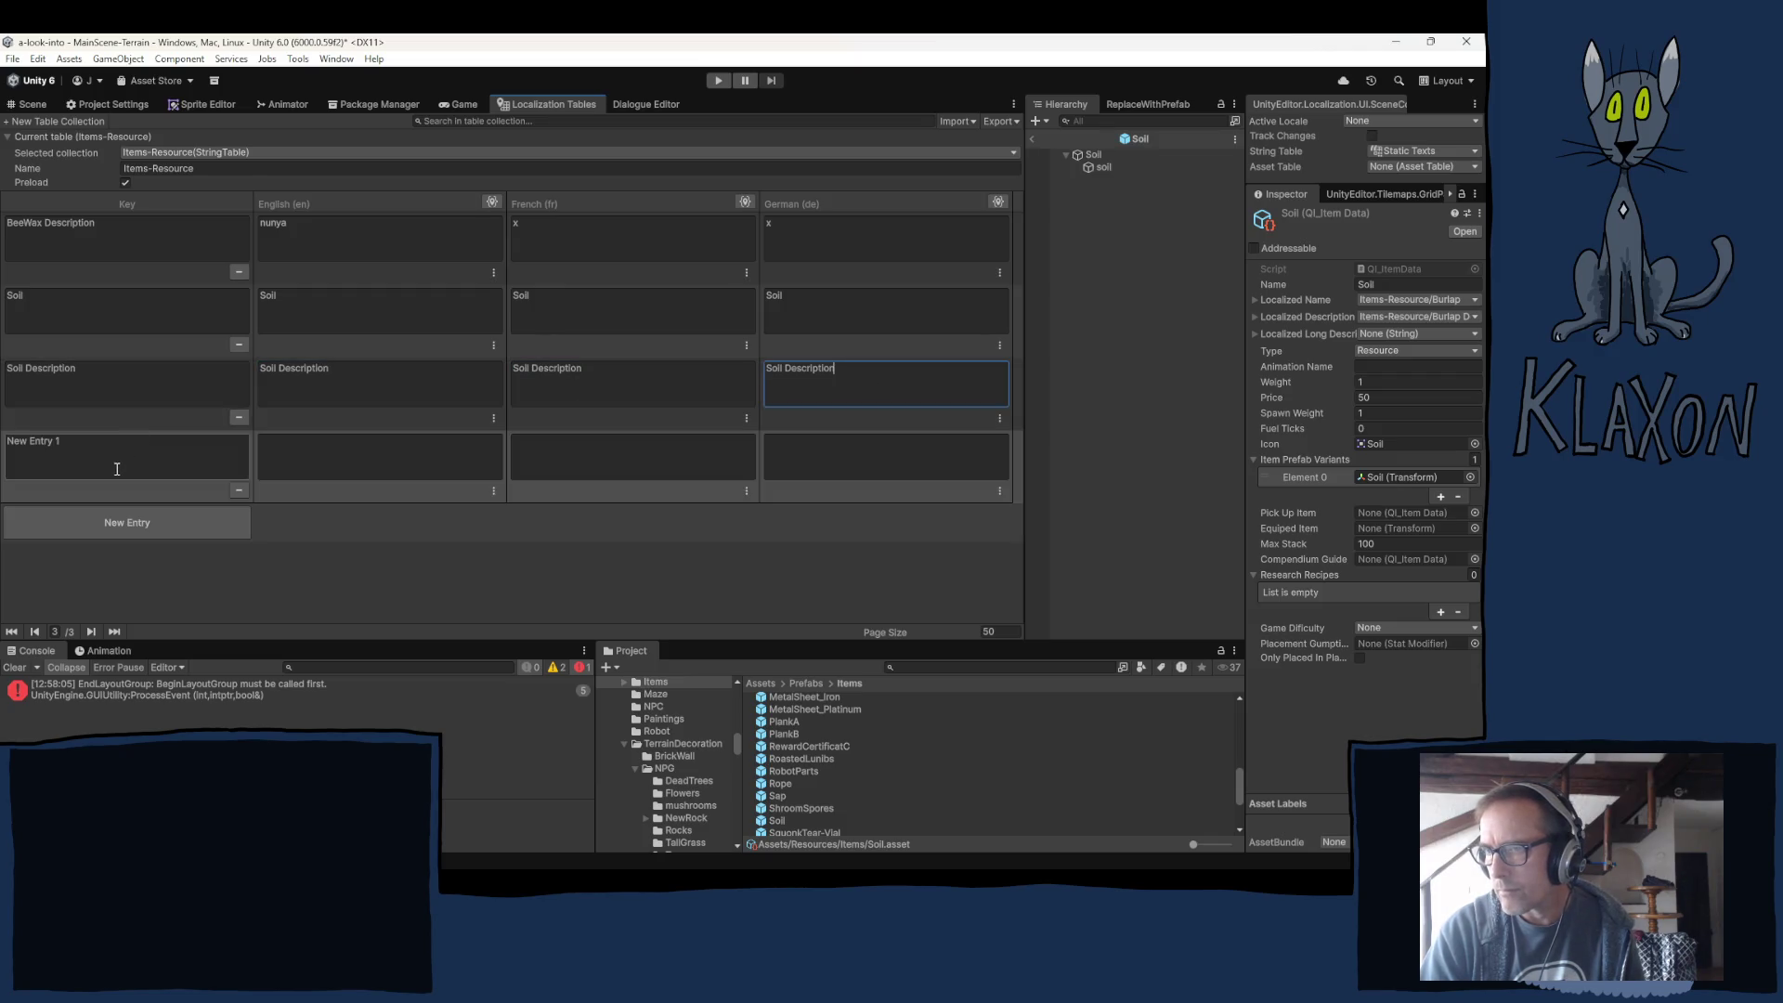
click(238, 489)
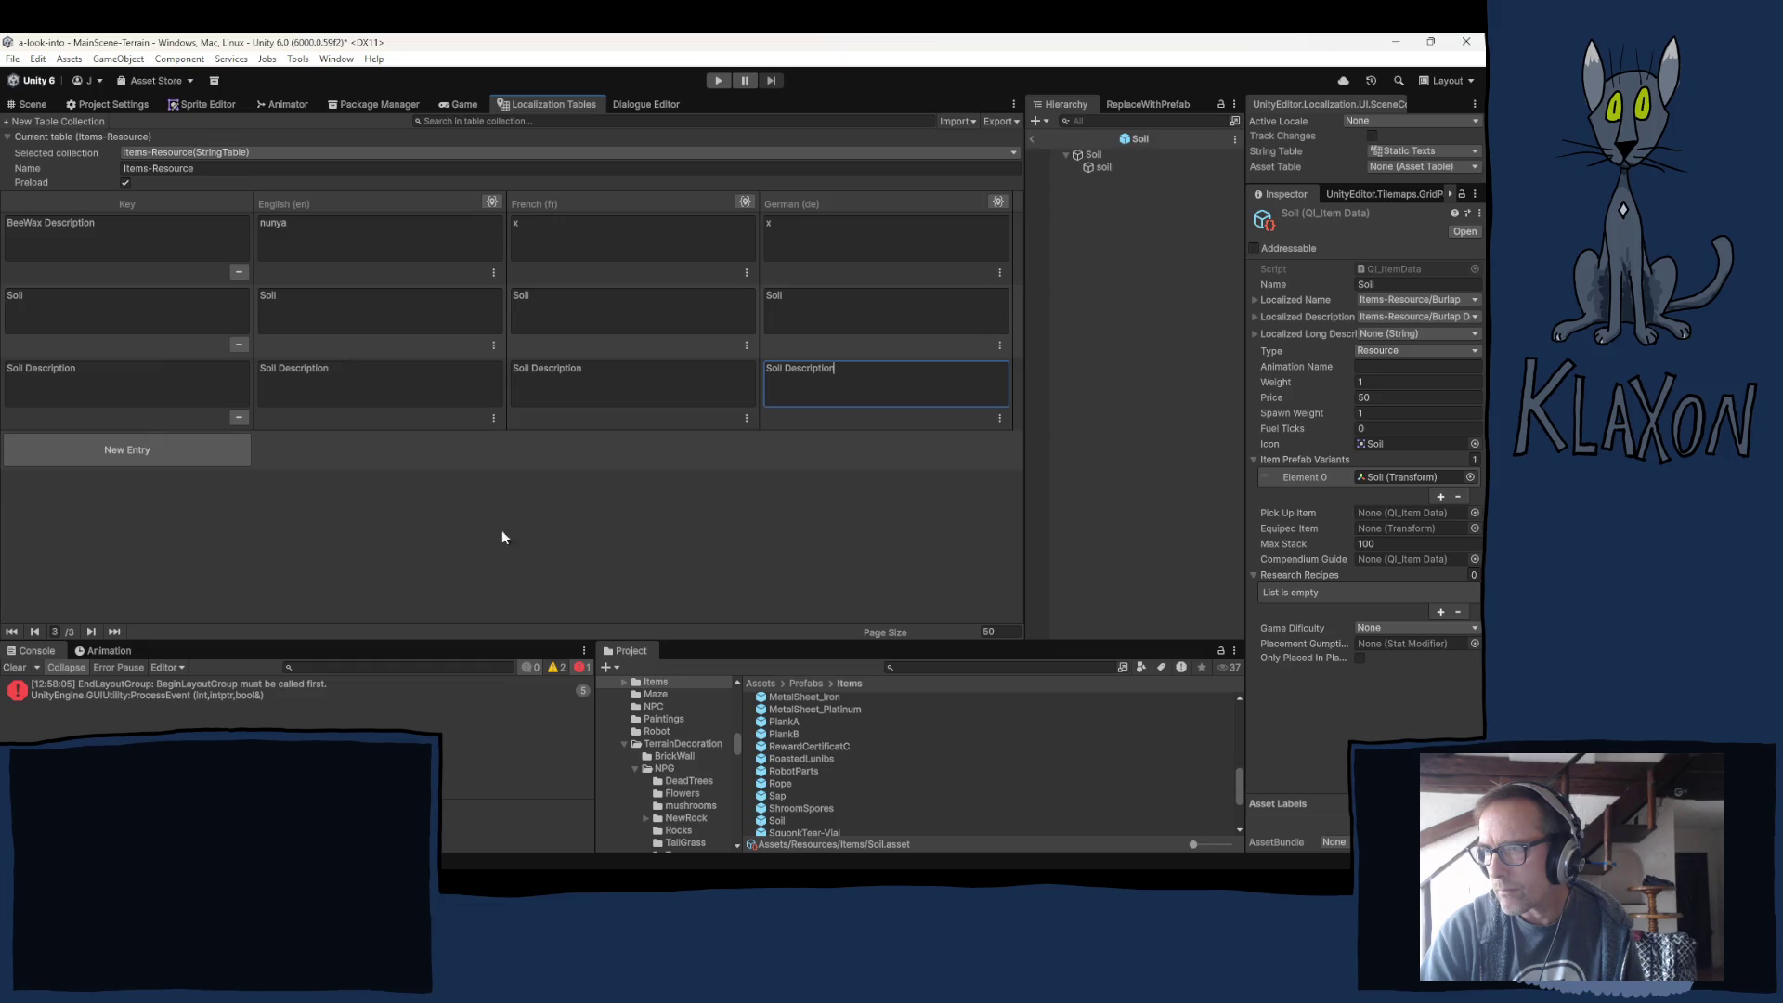
click(780, 820)
Set the Soil prefab's localized interact verb to the Items-Resource Soil entry.
scroll(1328, 451, down, 5)
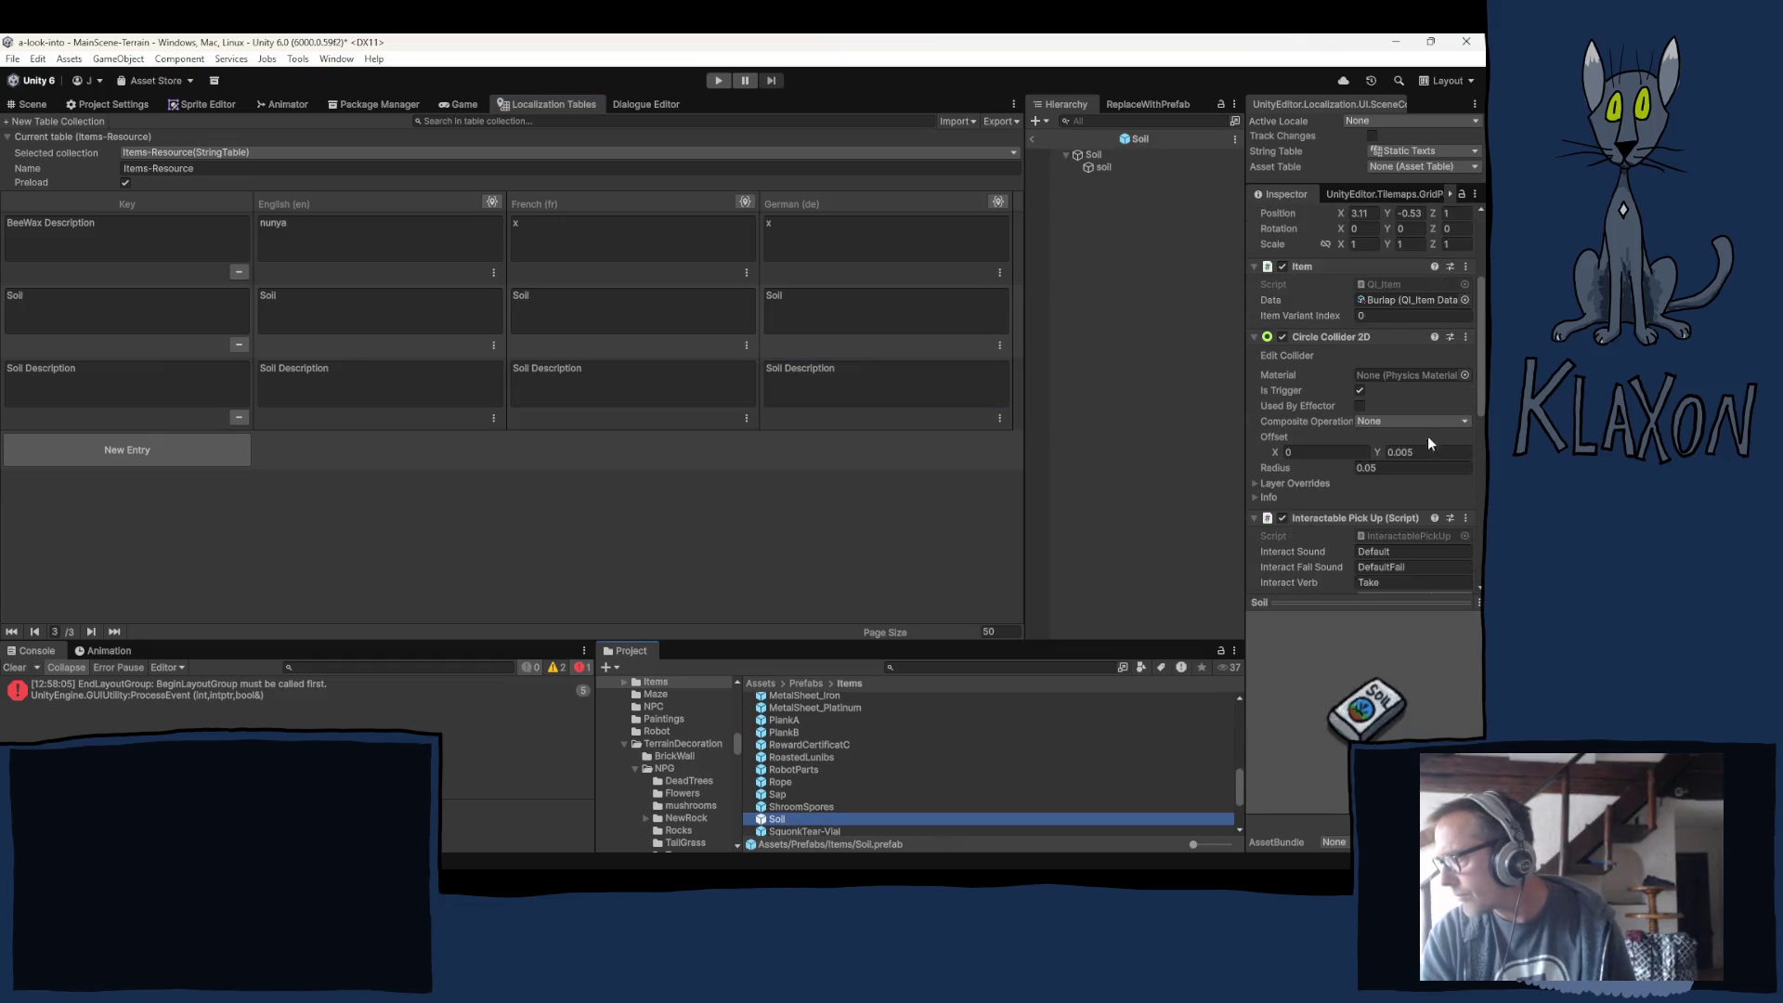
click(1439, 468)
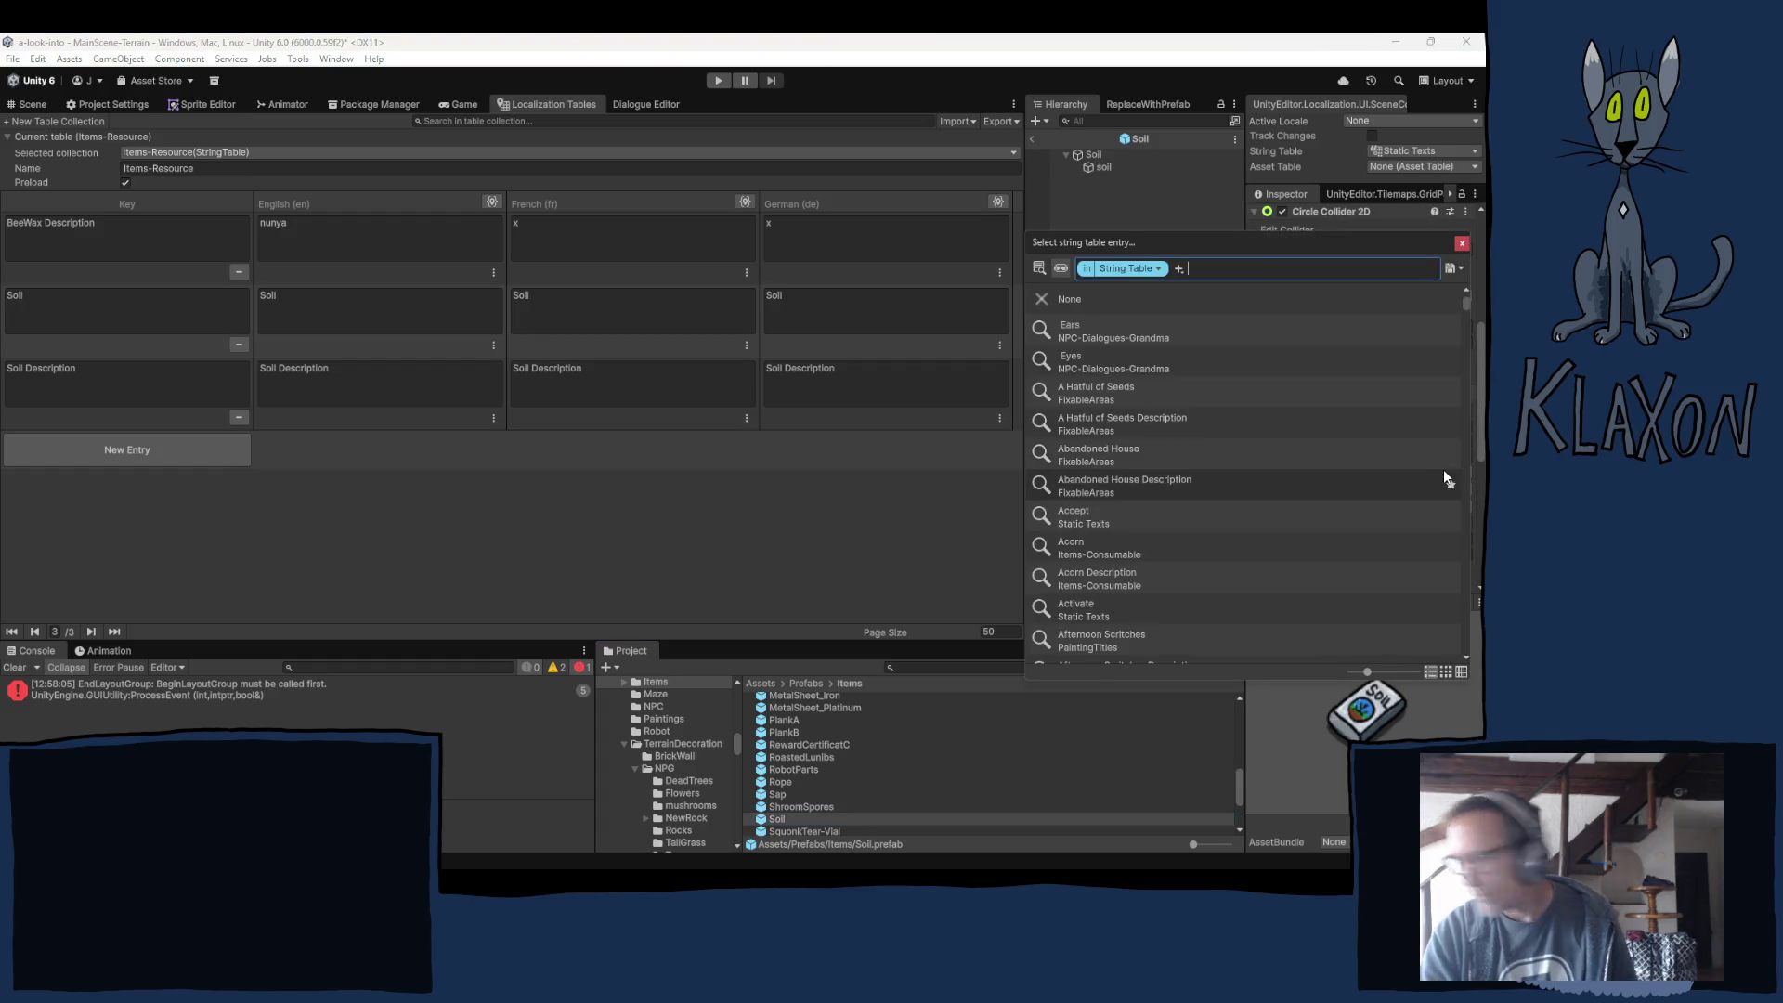
text(soil)
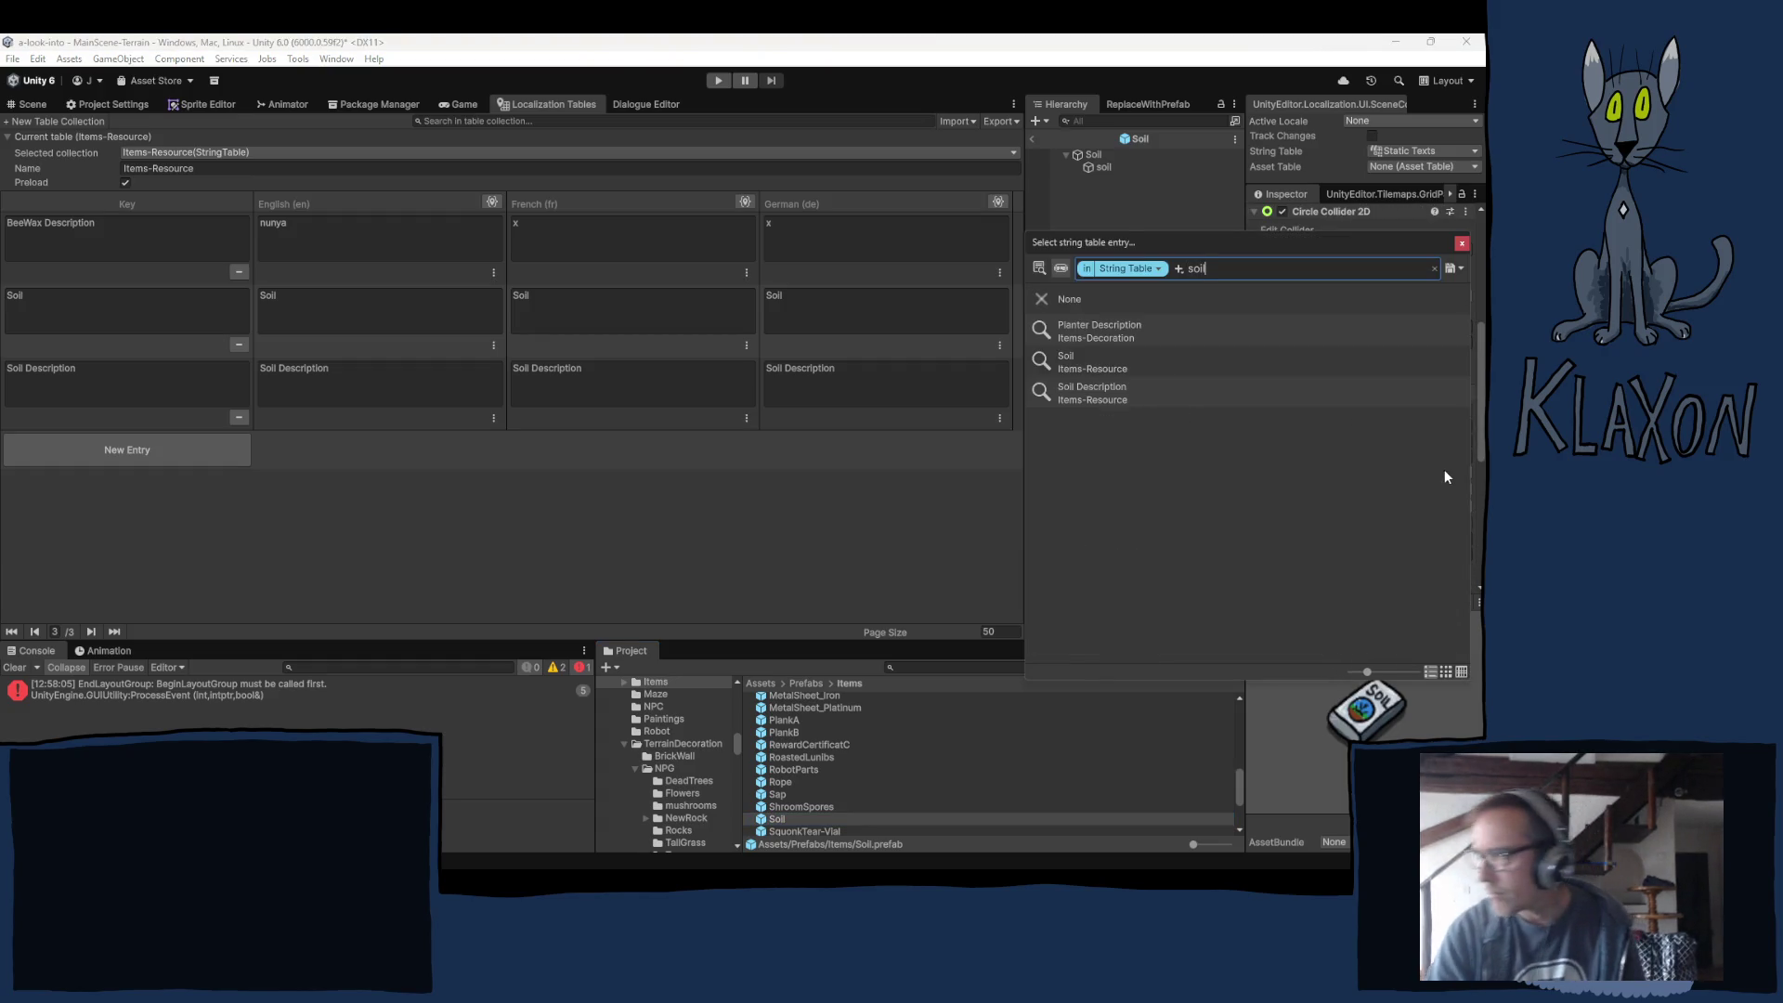
click(1067, 359)
click(1462, 243)
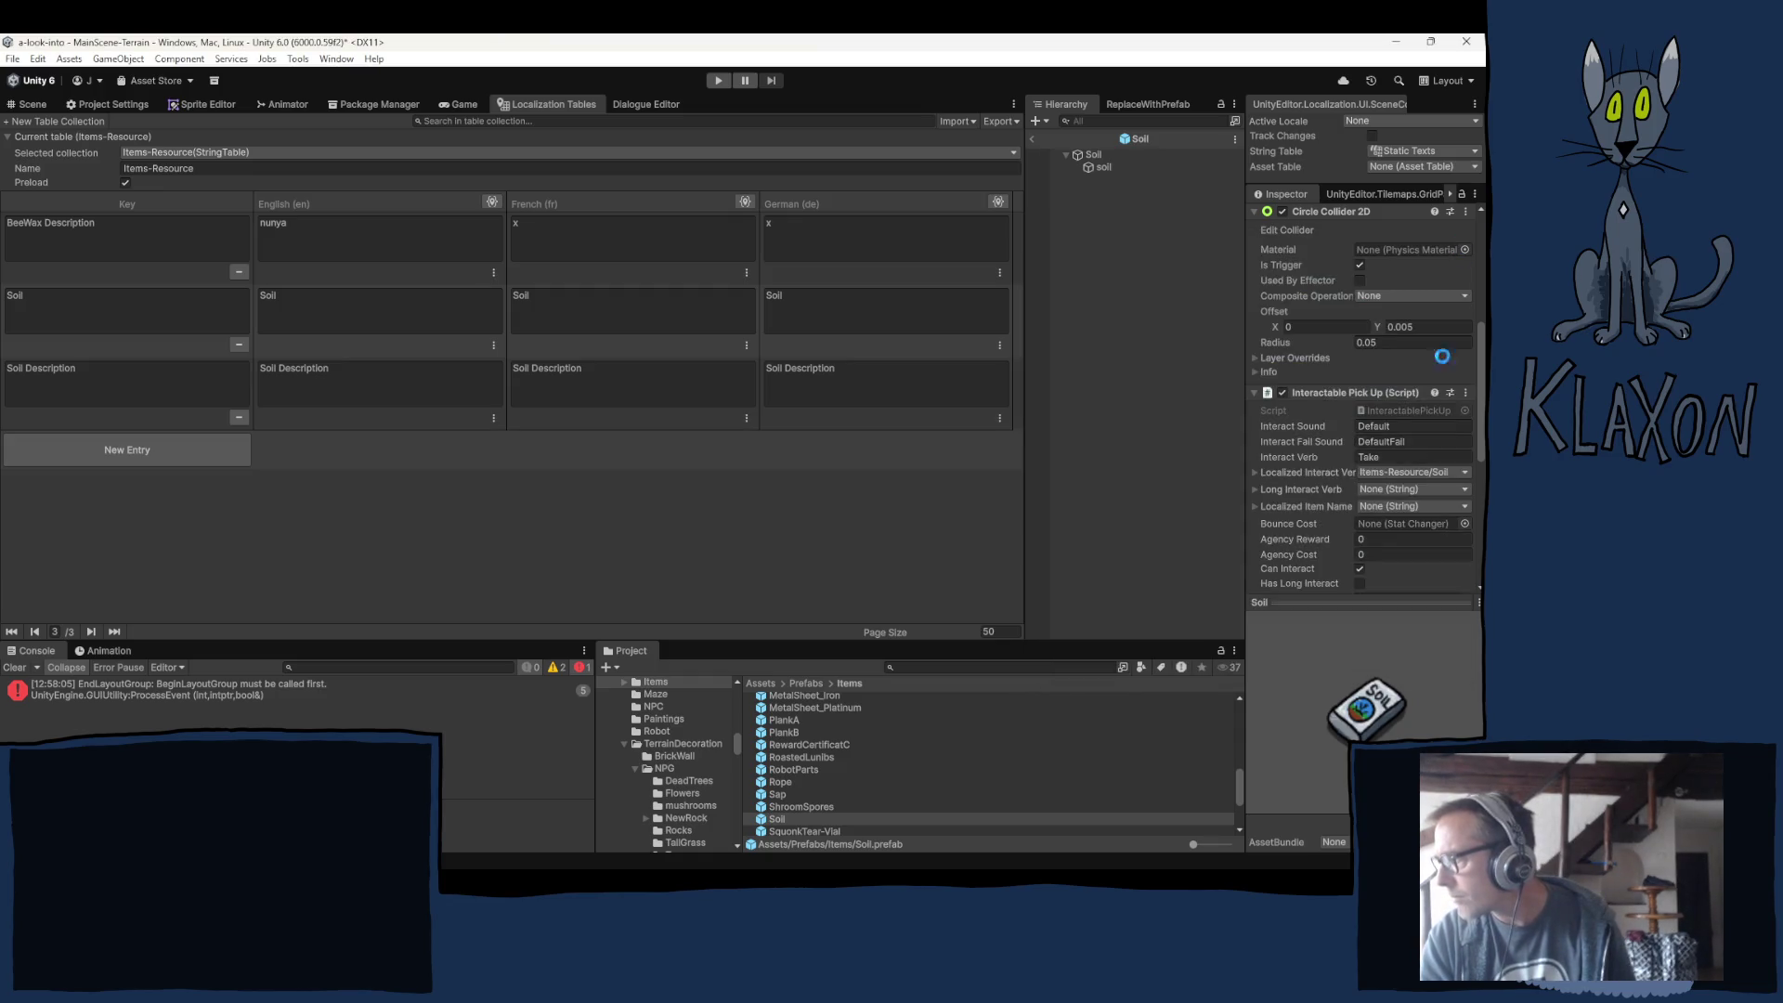
Point the prefab's item data field to the Soil item data and open that asset.
scroll(1386, 443, down, 5)
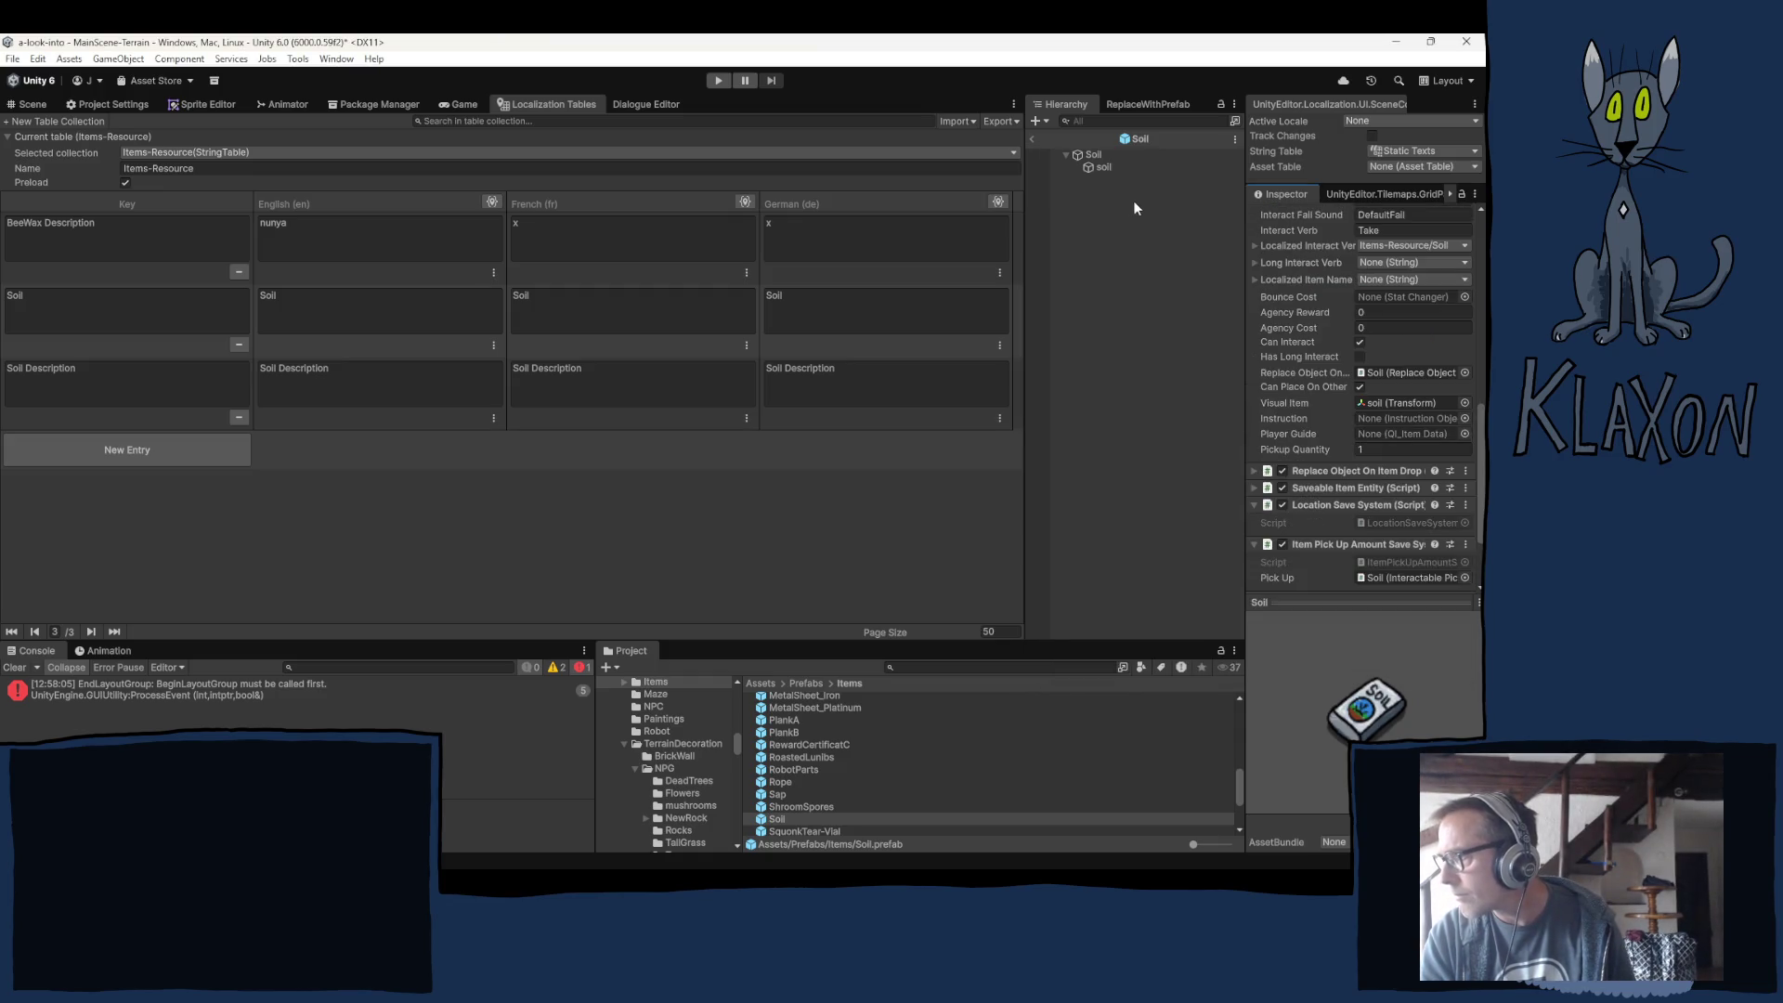
scroll(1376, 420, up, 10)
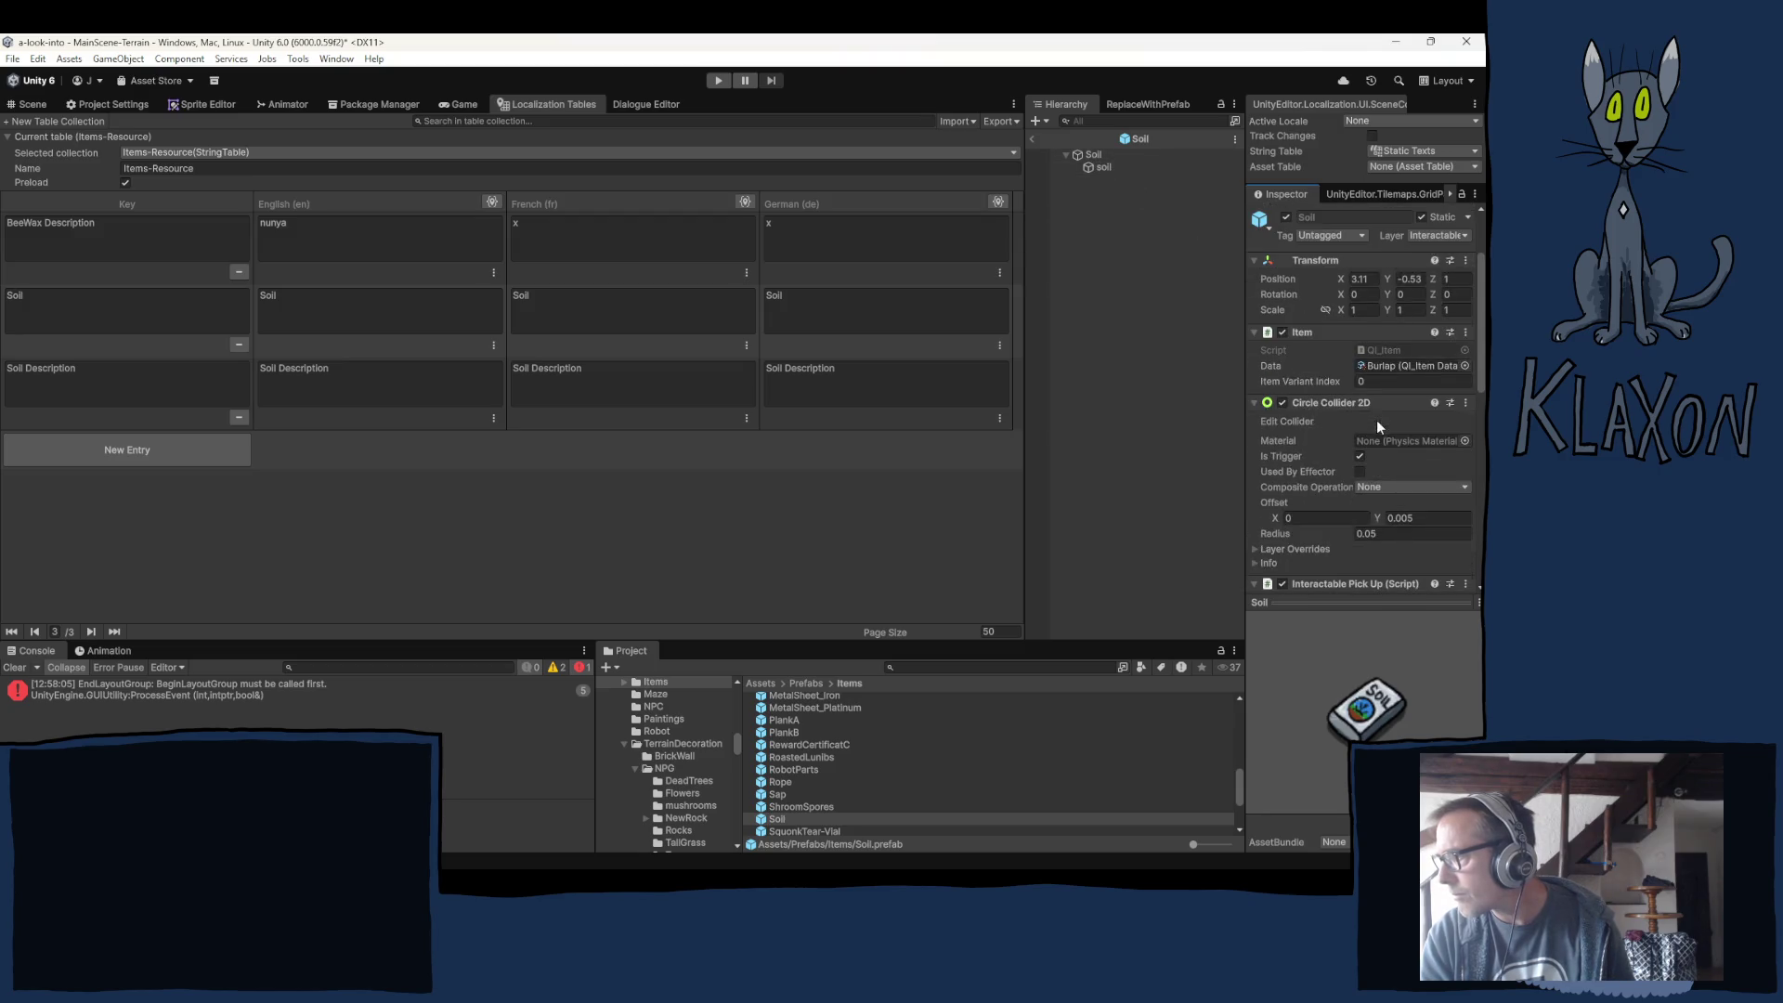
click(1395, 365)
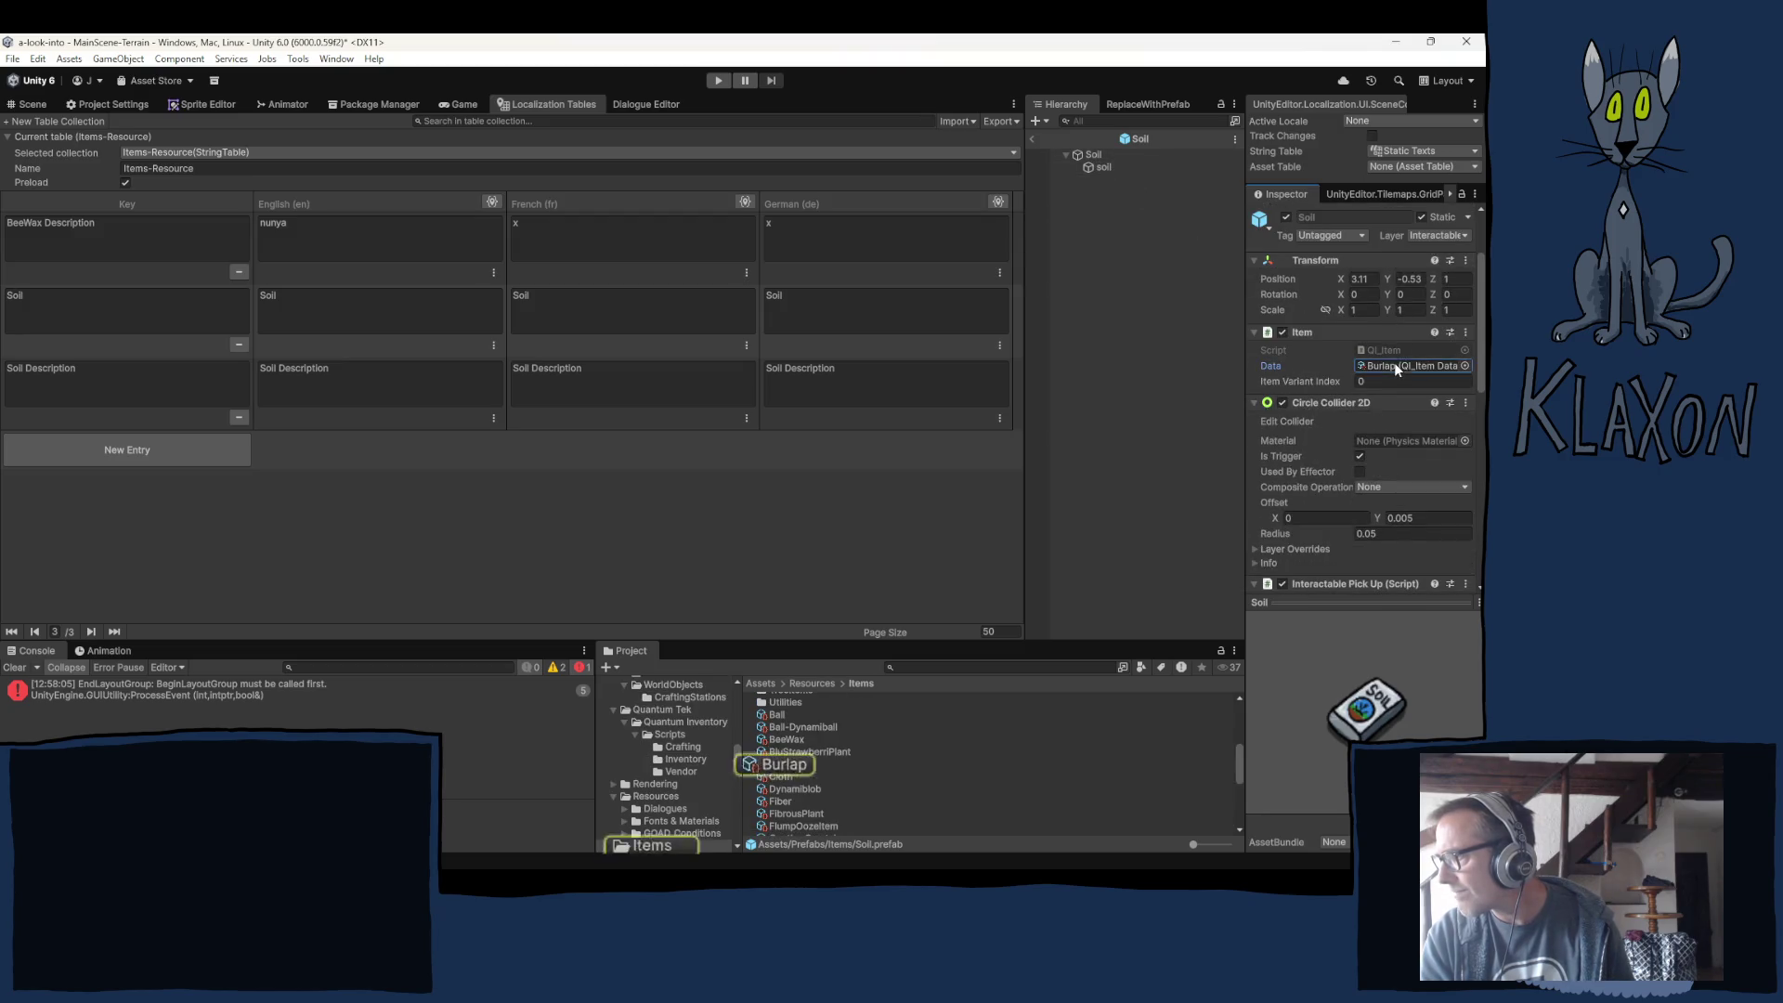
scroll(811, 799, down, 5)
drag(777, 794, 1372, 366)
click(772, 806)
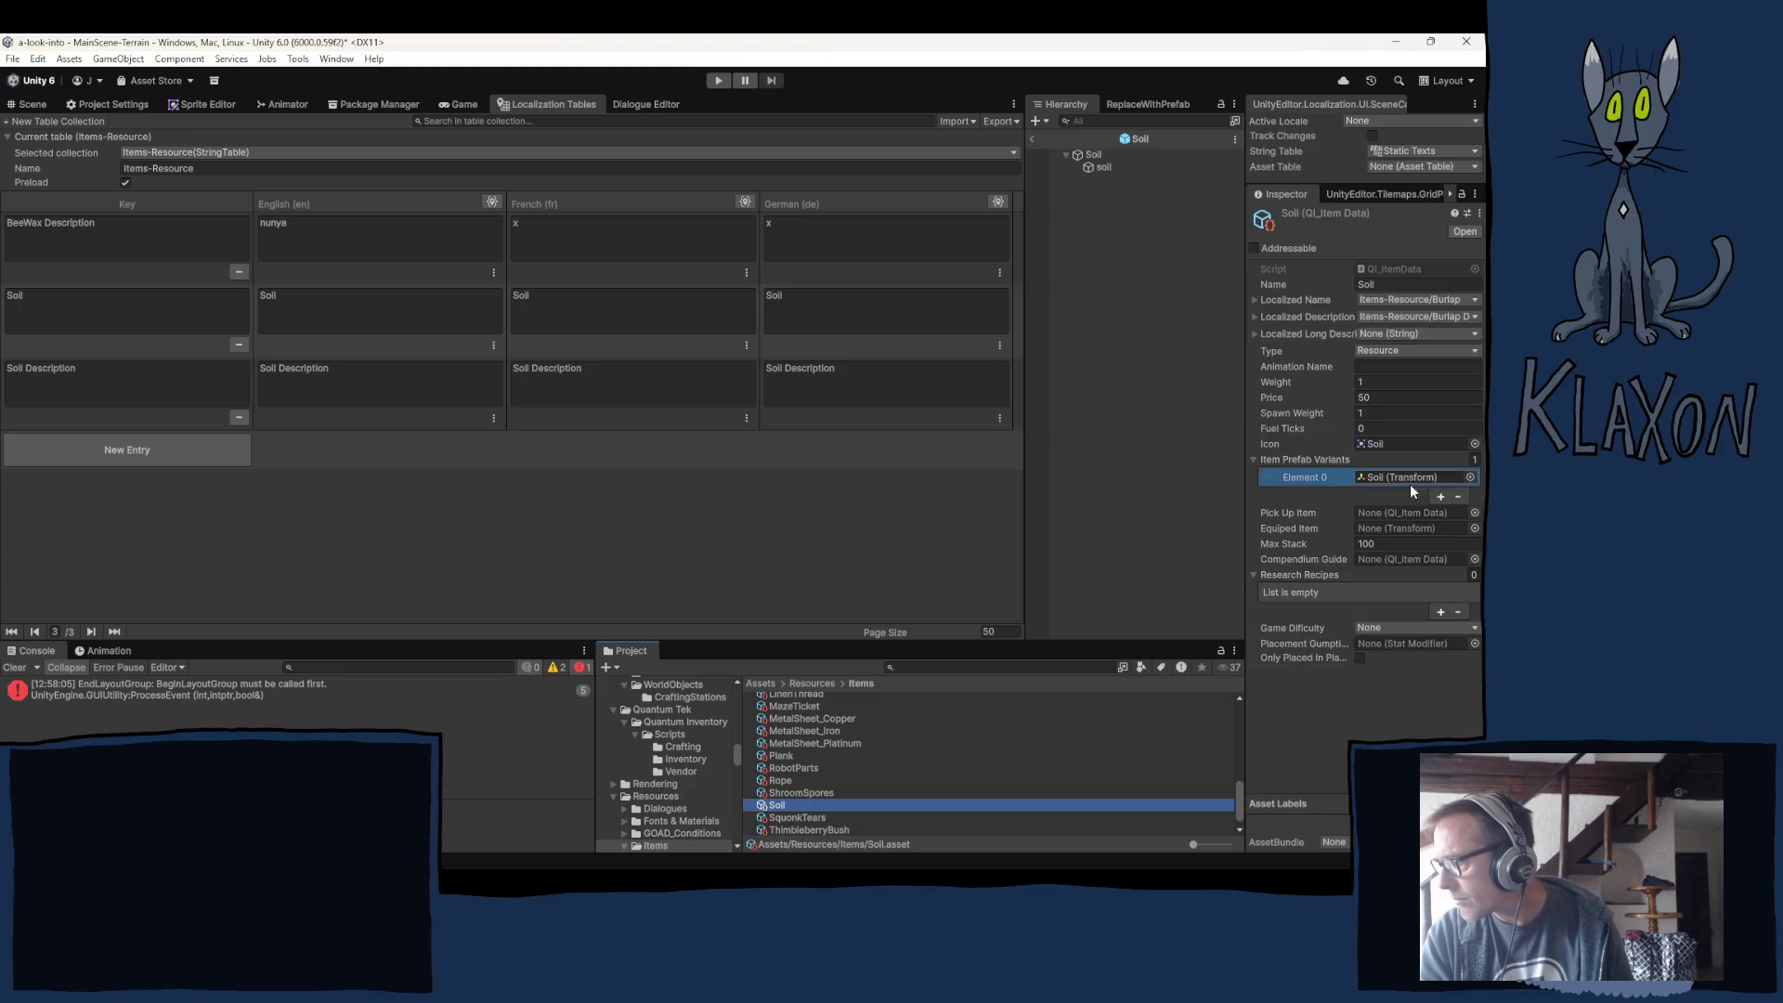
Link Localized Name to Items-Resource/Soil and Localized Description to Items-Resource/Soil Description.
click(1406, 299)
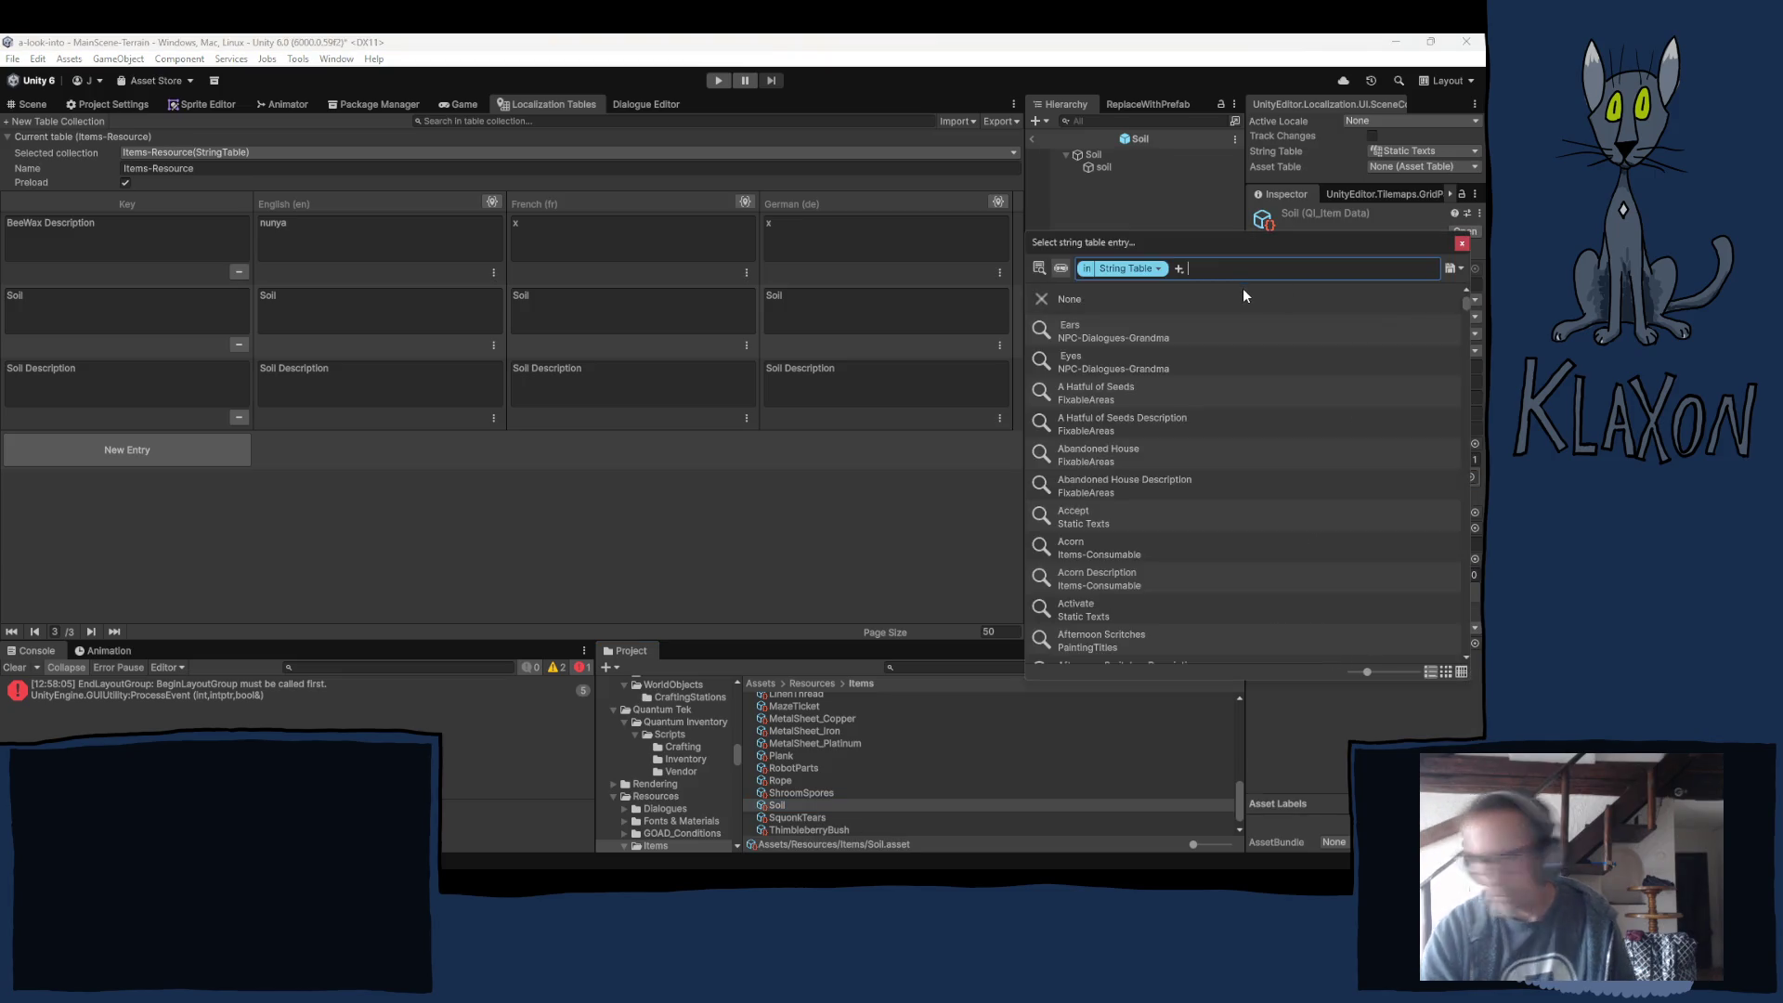
text(soil)
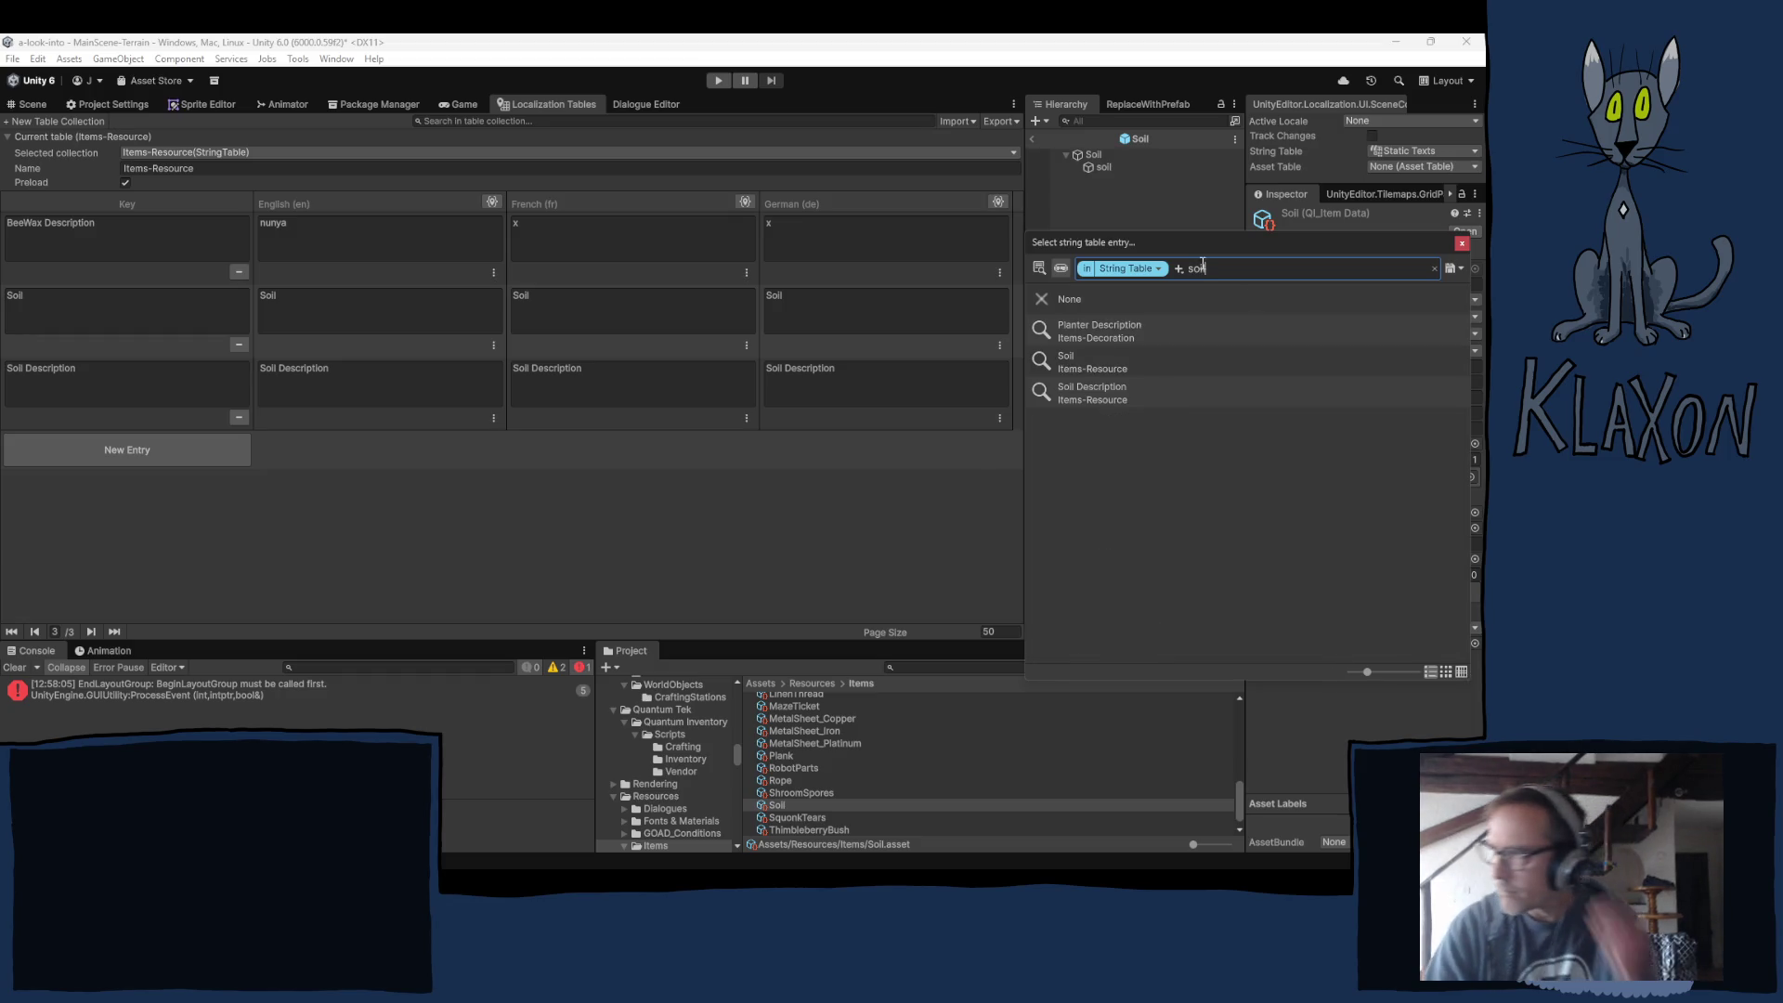
click(1091, 362)
click(1463, 244)
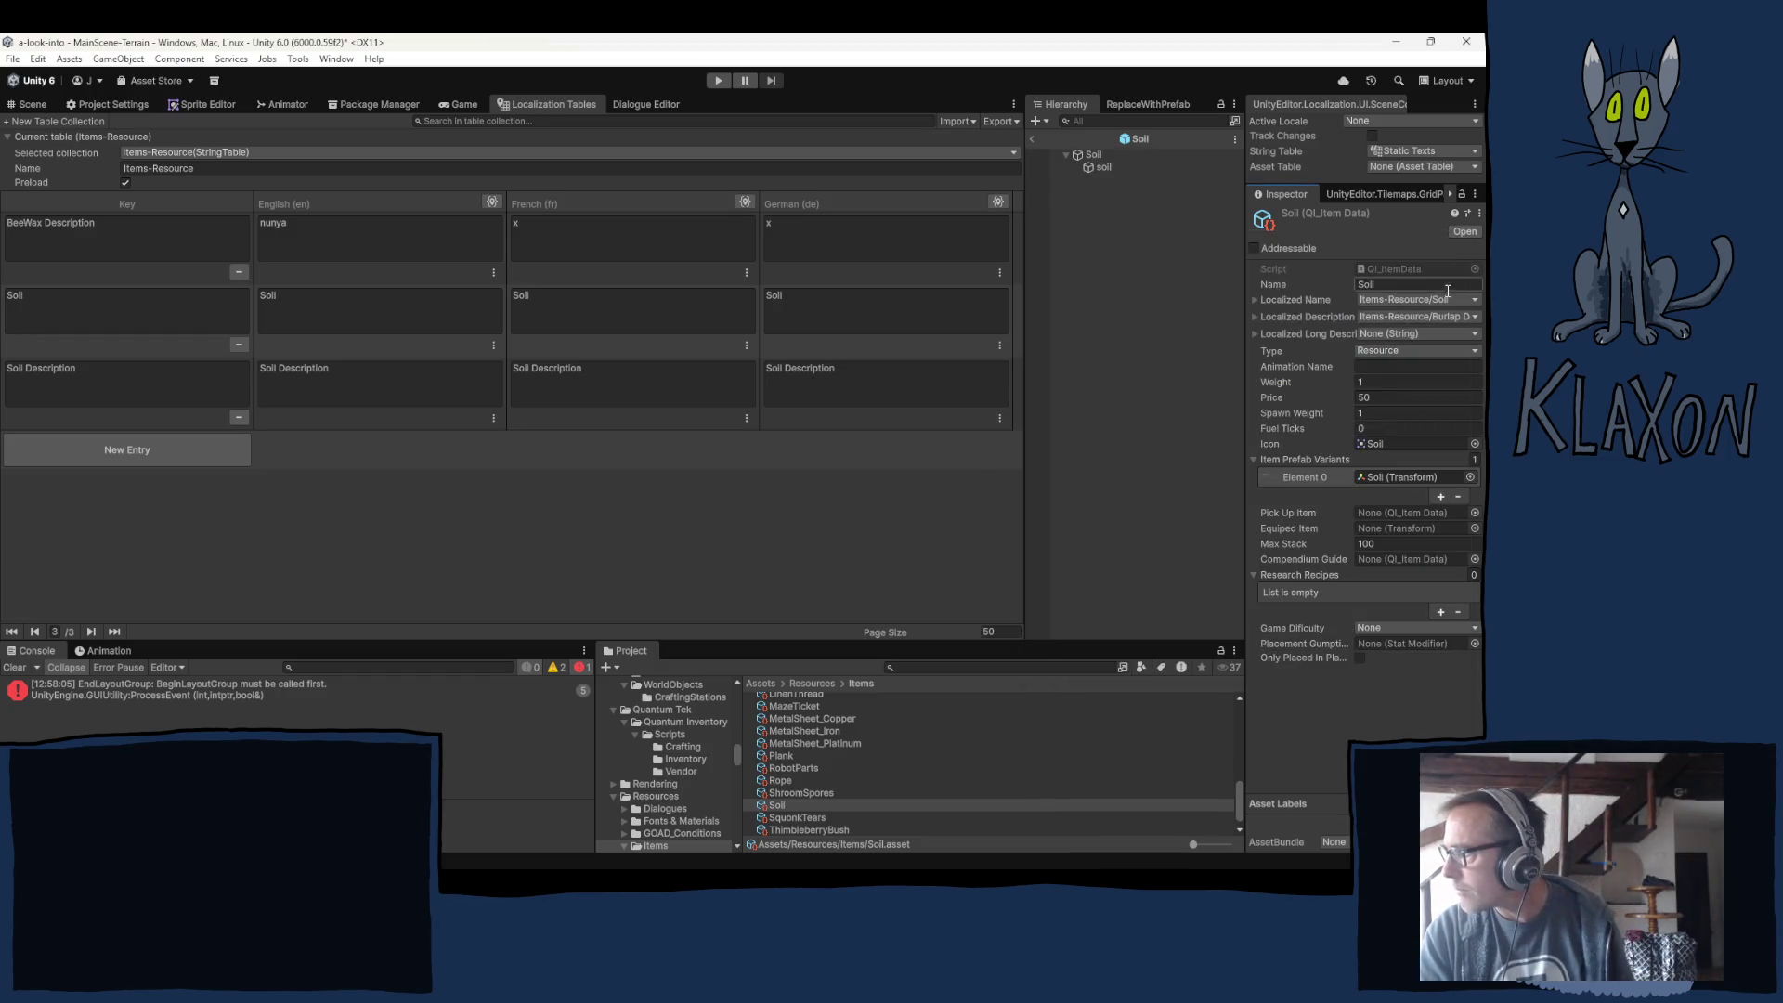
click(1418, 310)
text(soil)
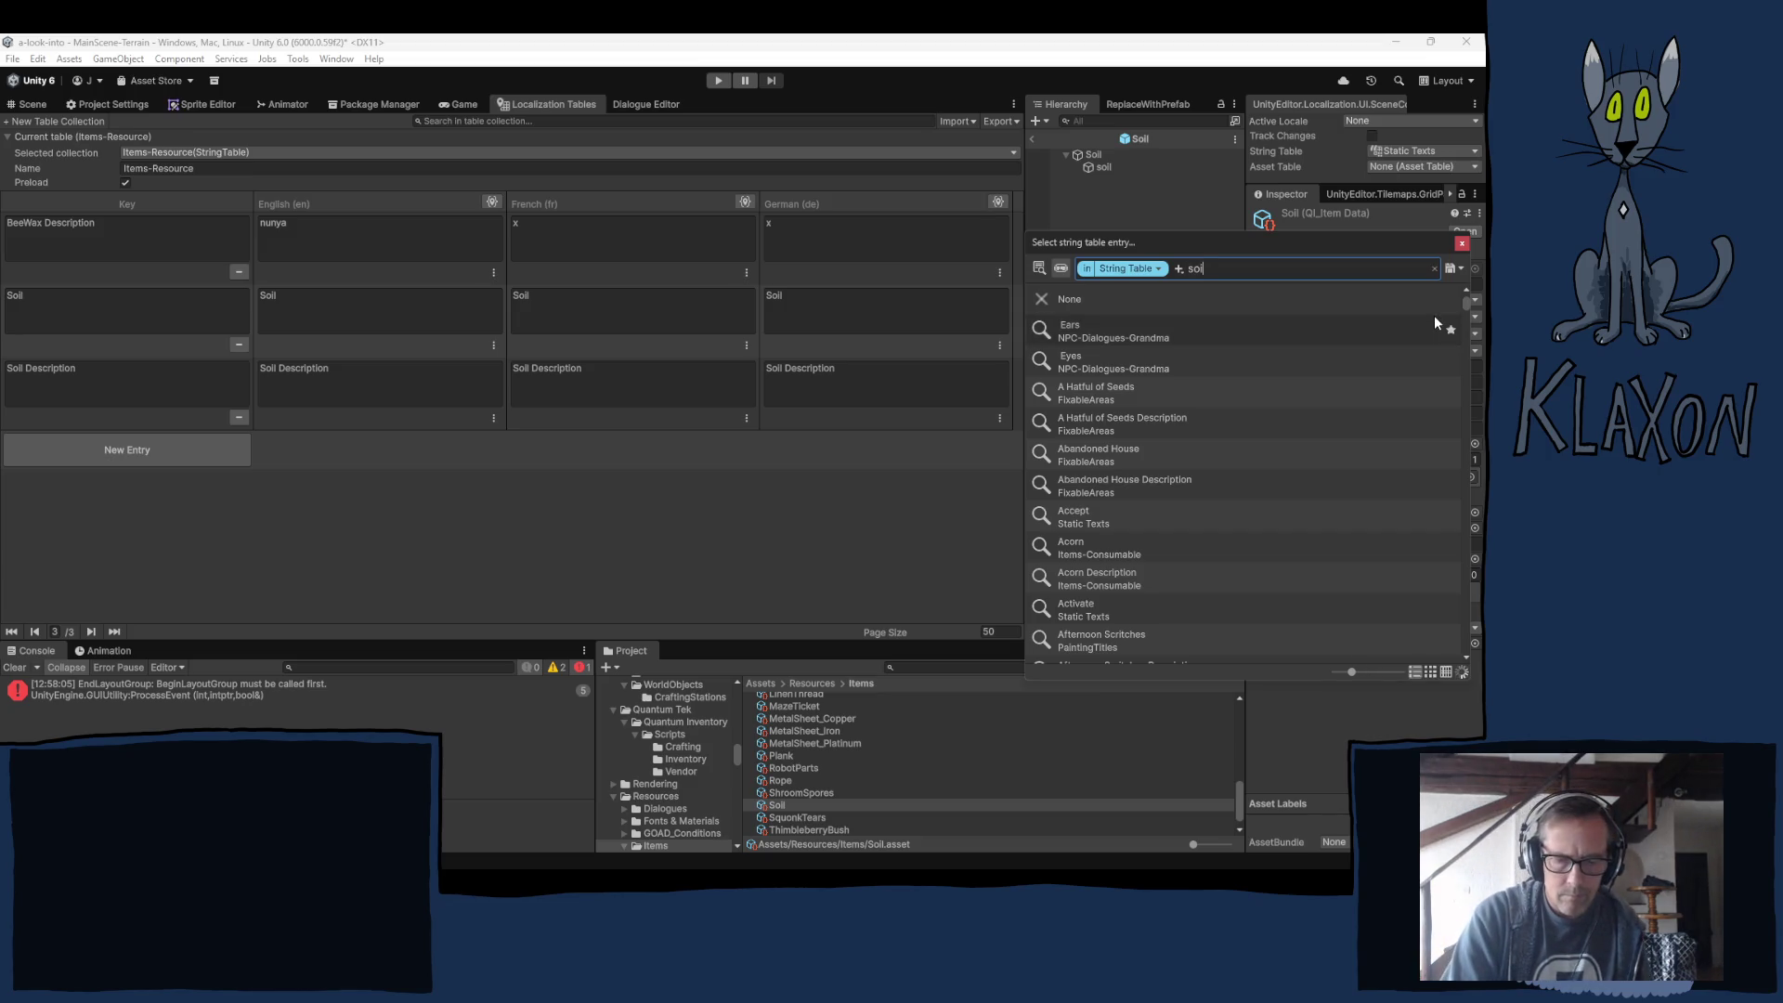
click(1105, 399)
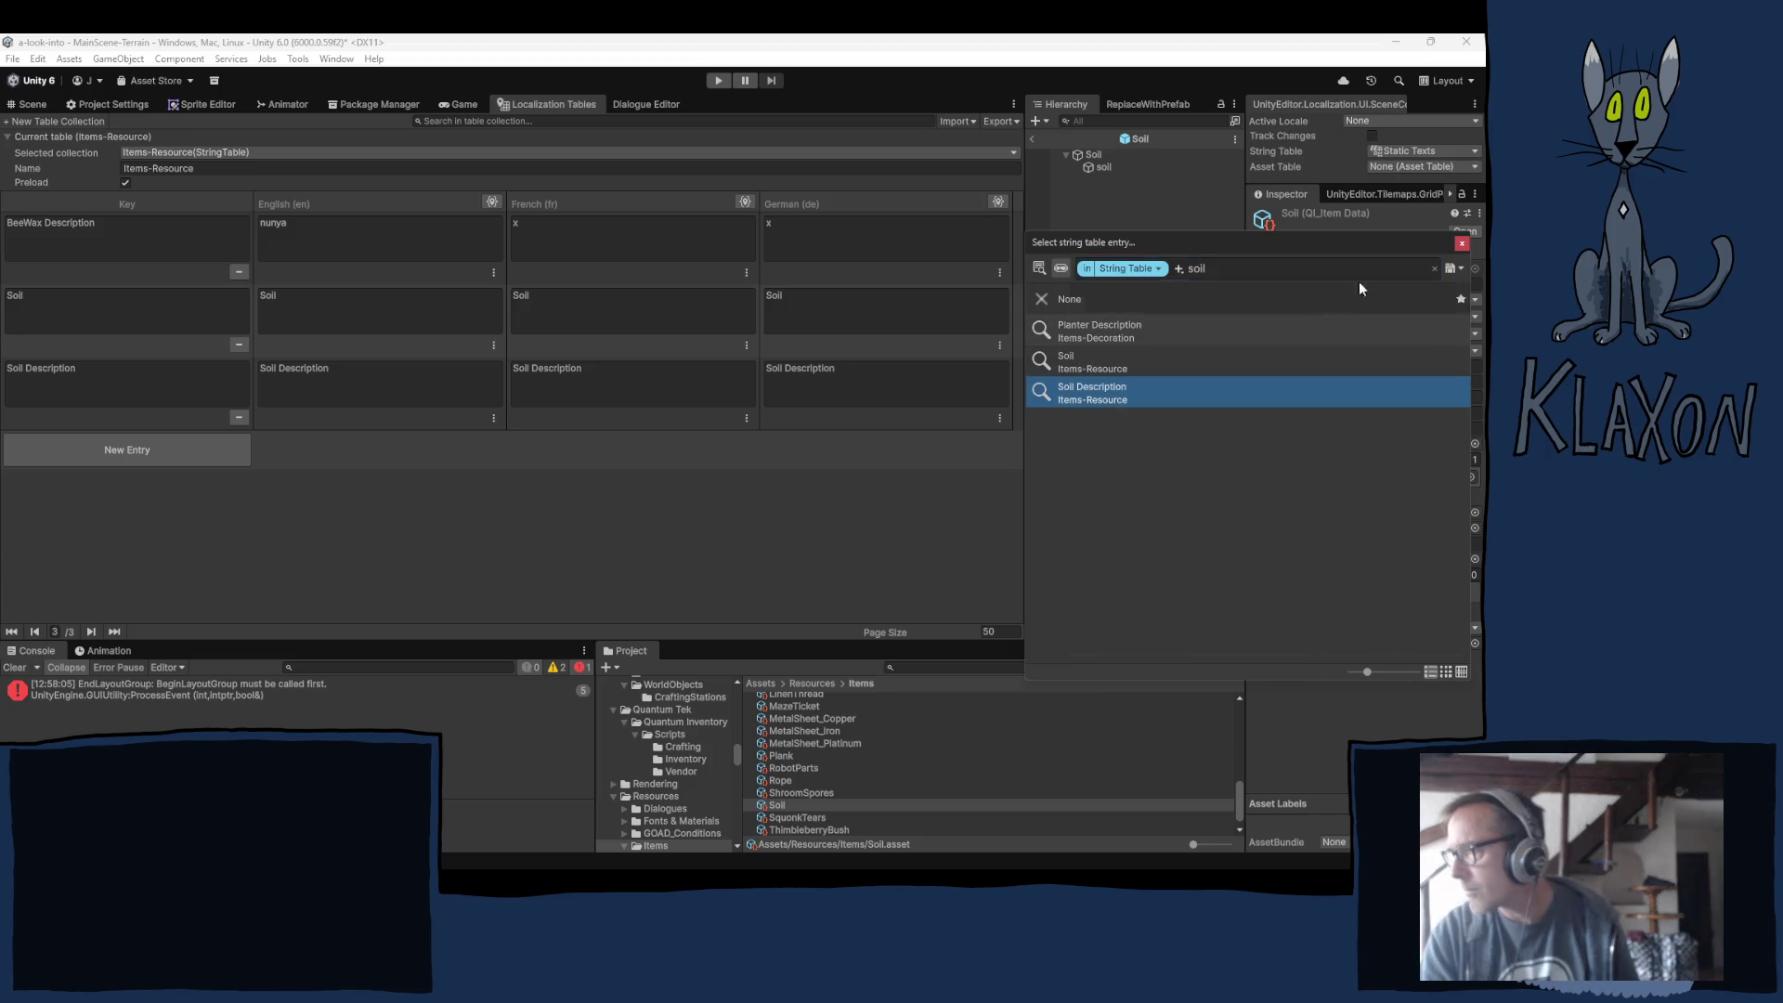
click(1462, 244)
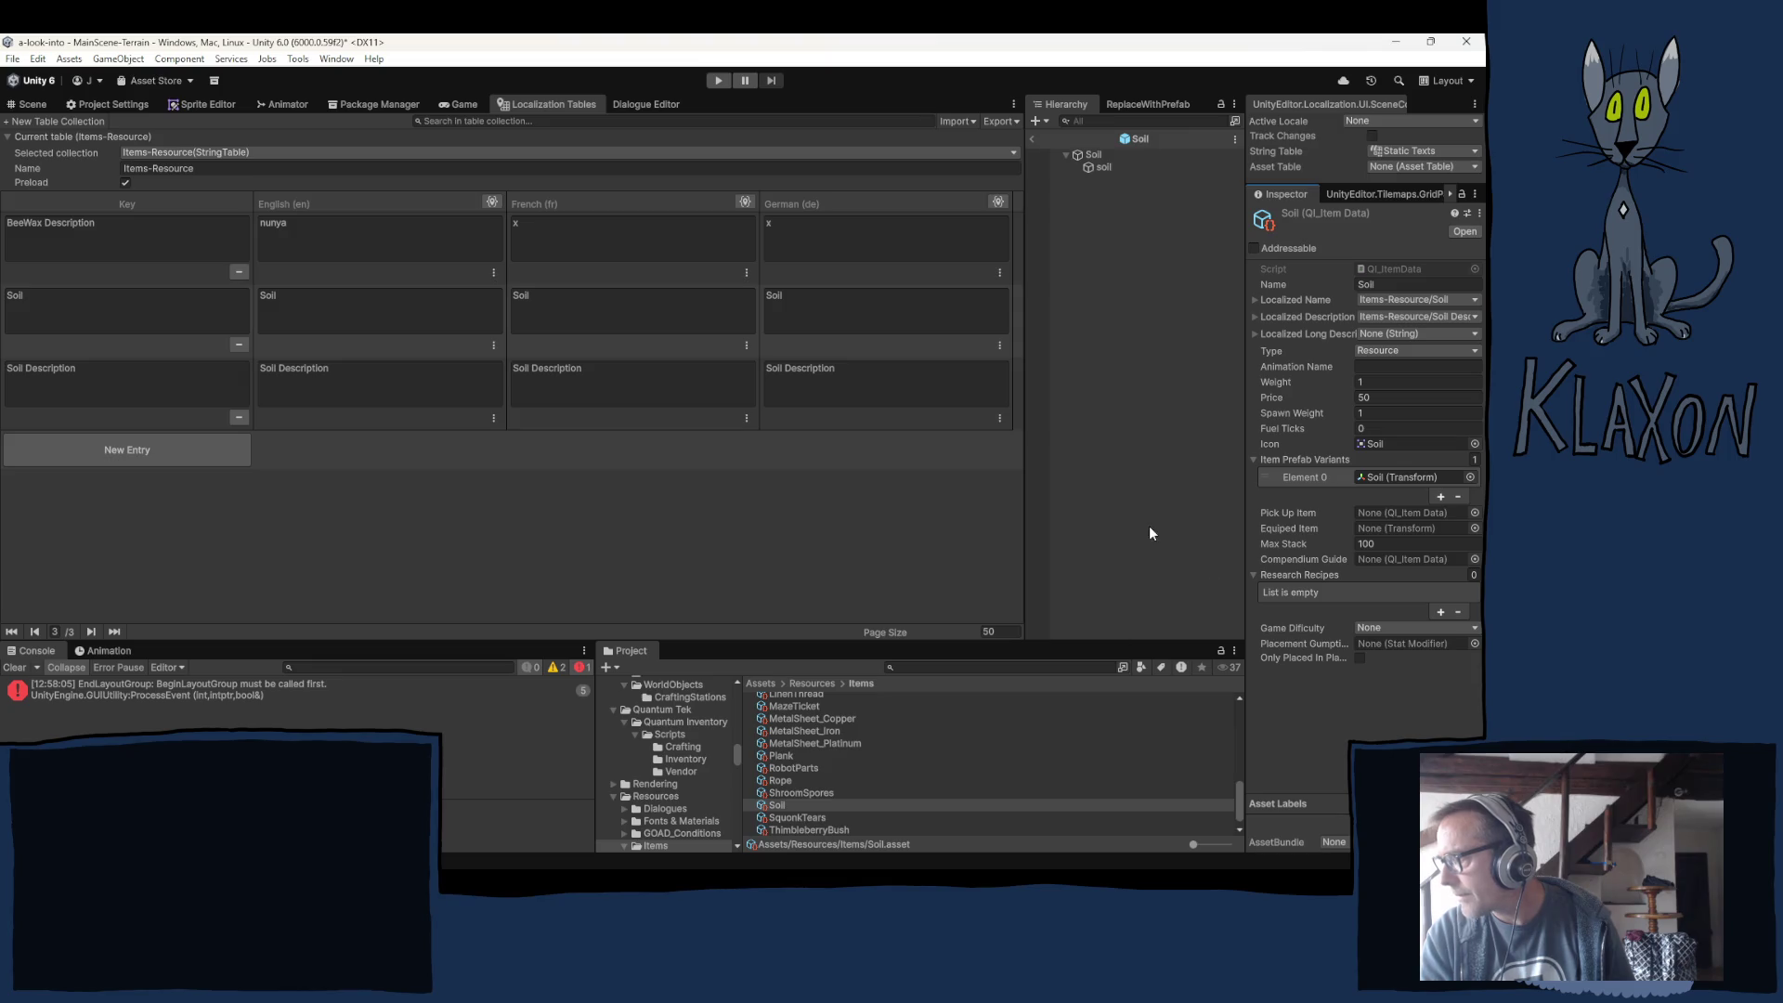
Select Soil, fold its collider, pick-up and saveable components, and ping its item data asset.
click(1095, 155)
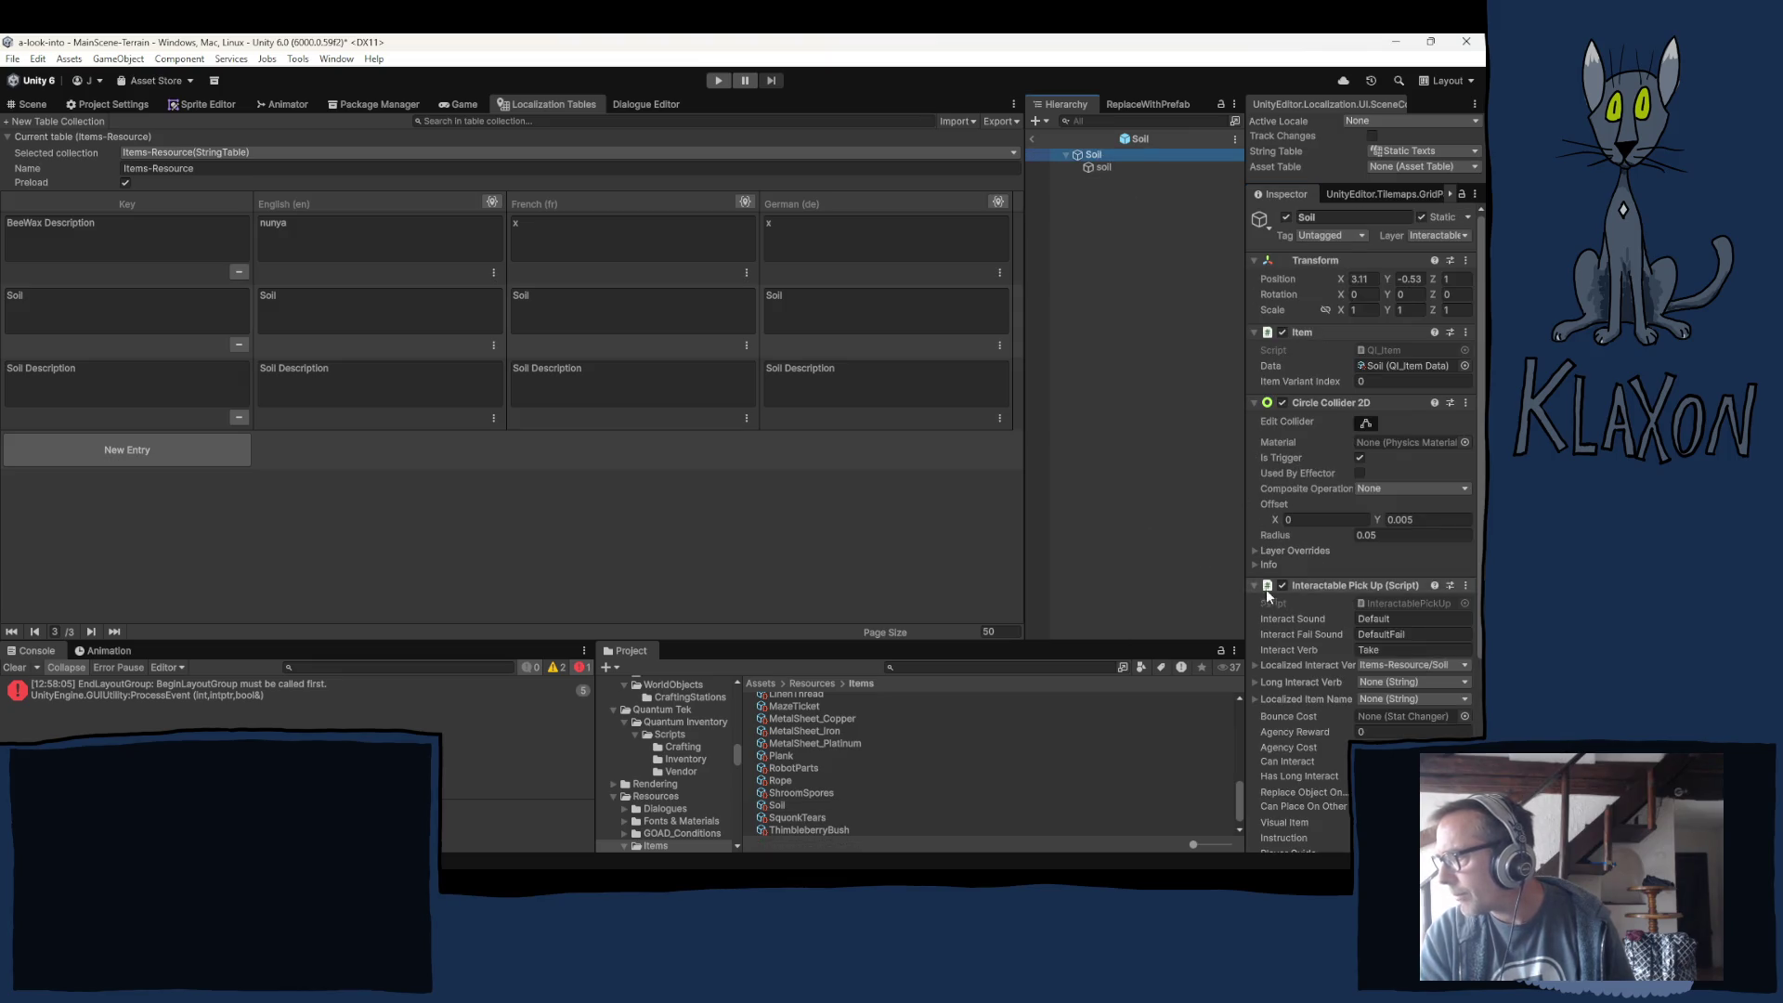
click(1334, 401)
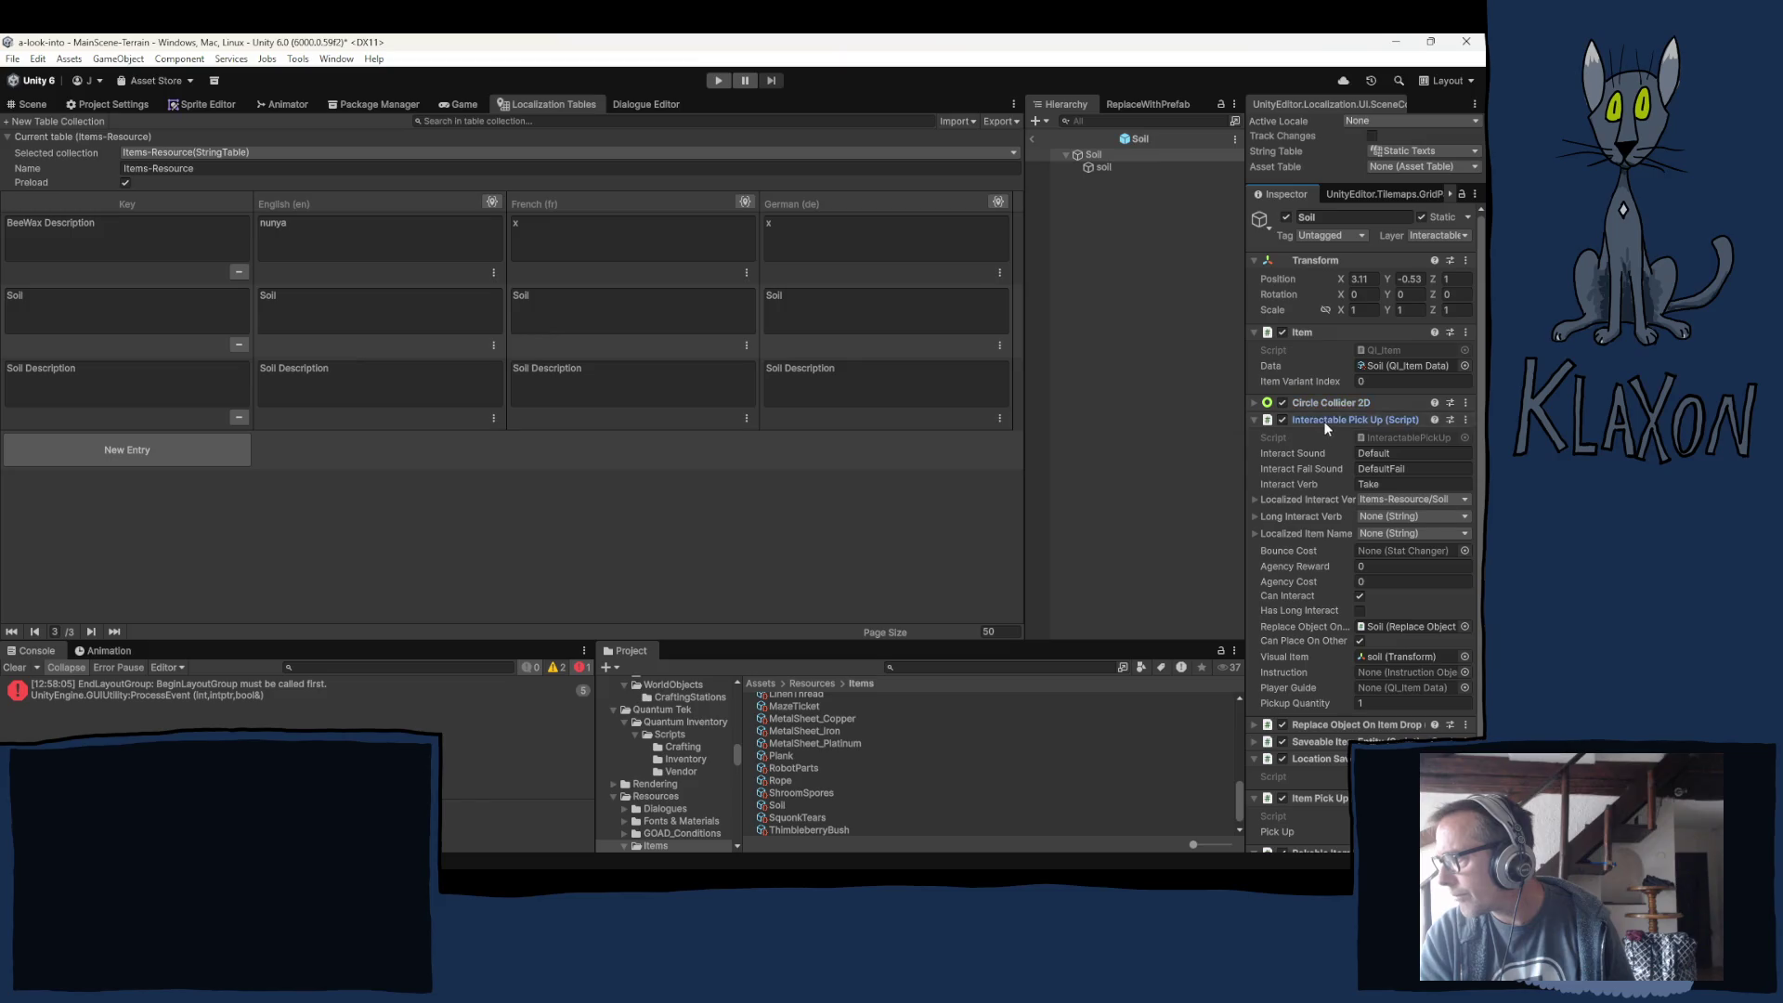
click(1323, 420)
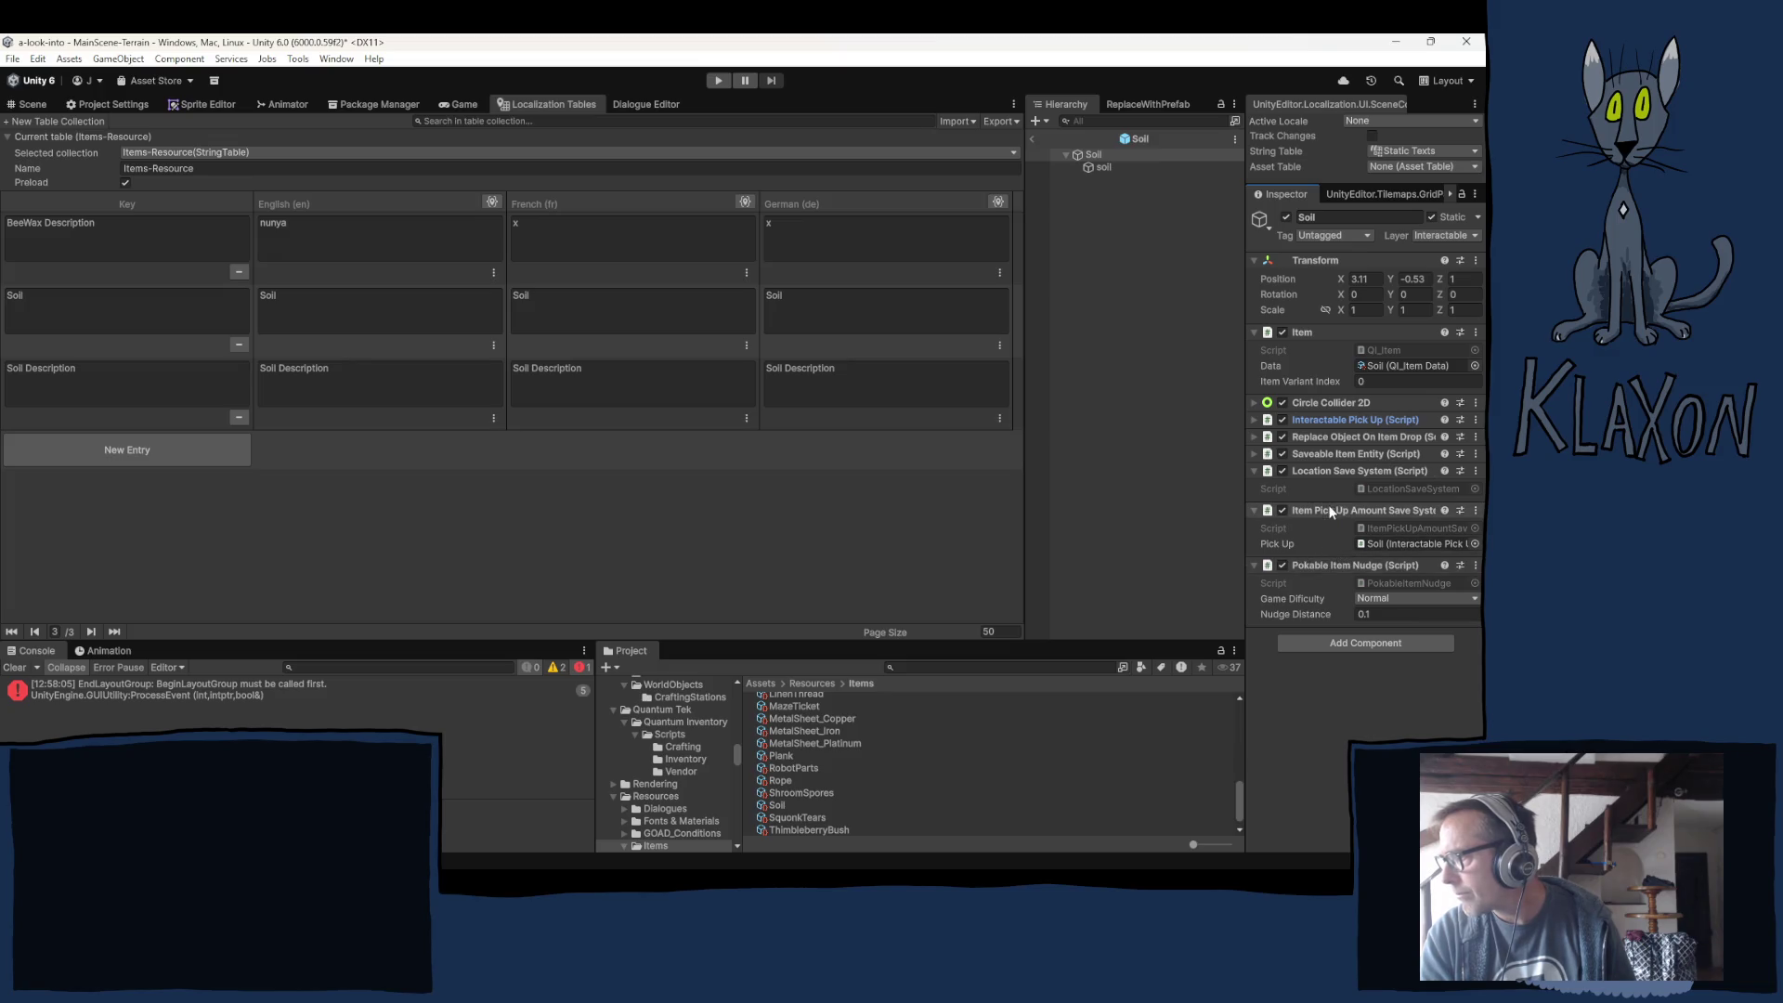
click(1314, 453)
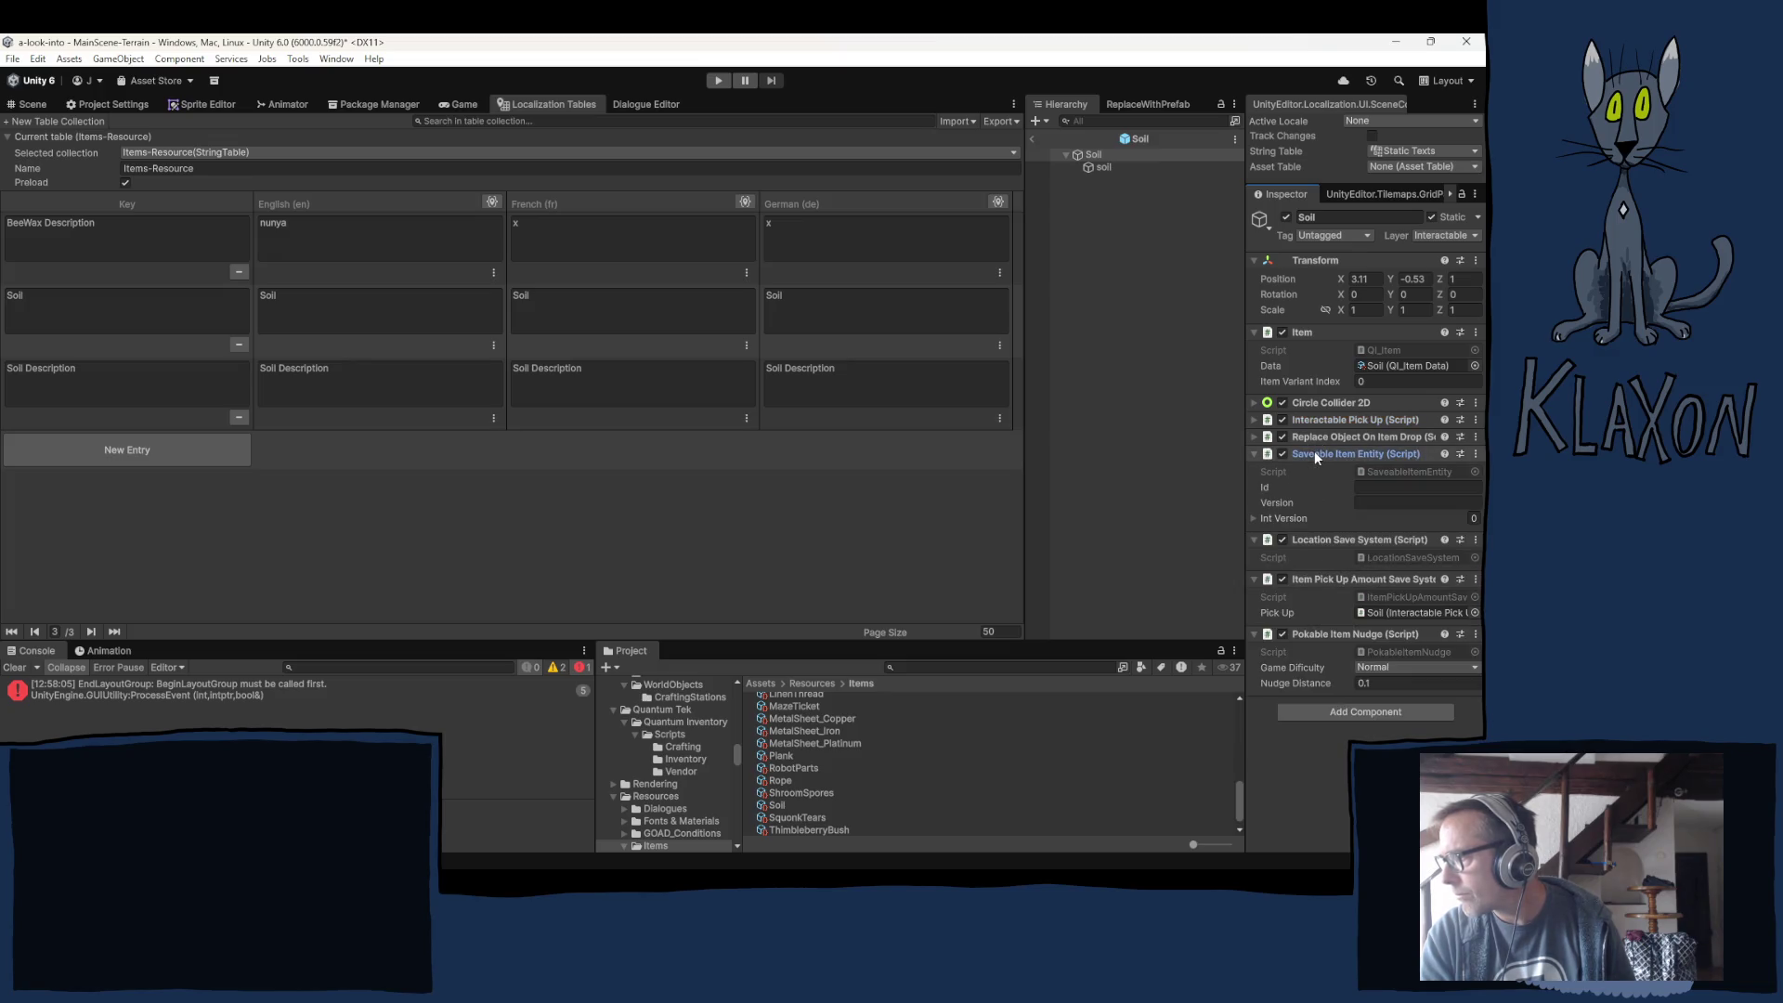
click(1313, 454)
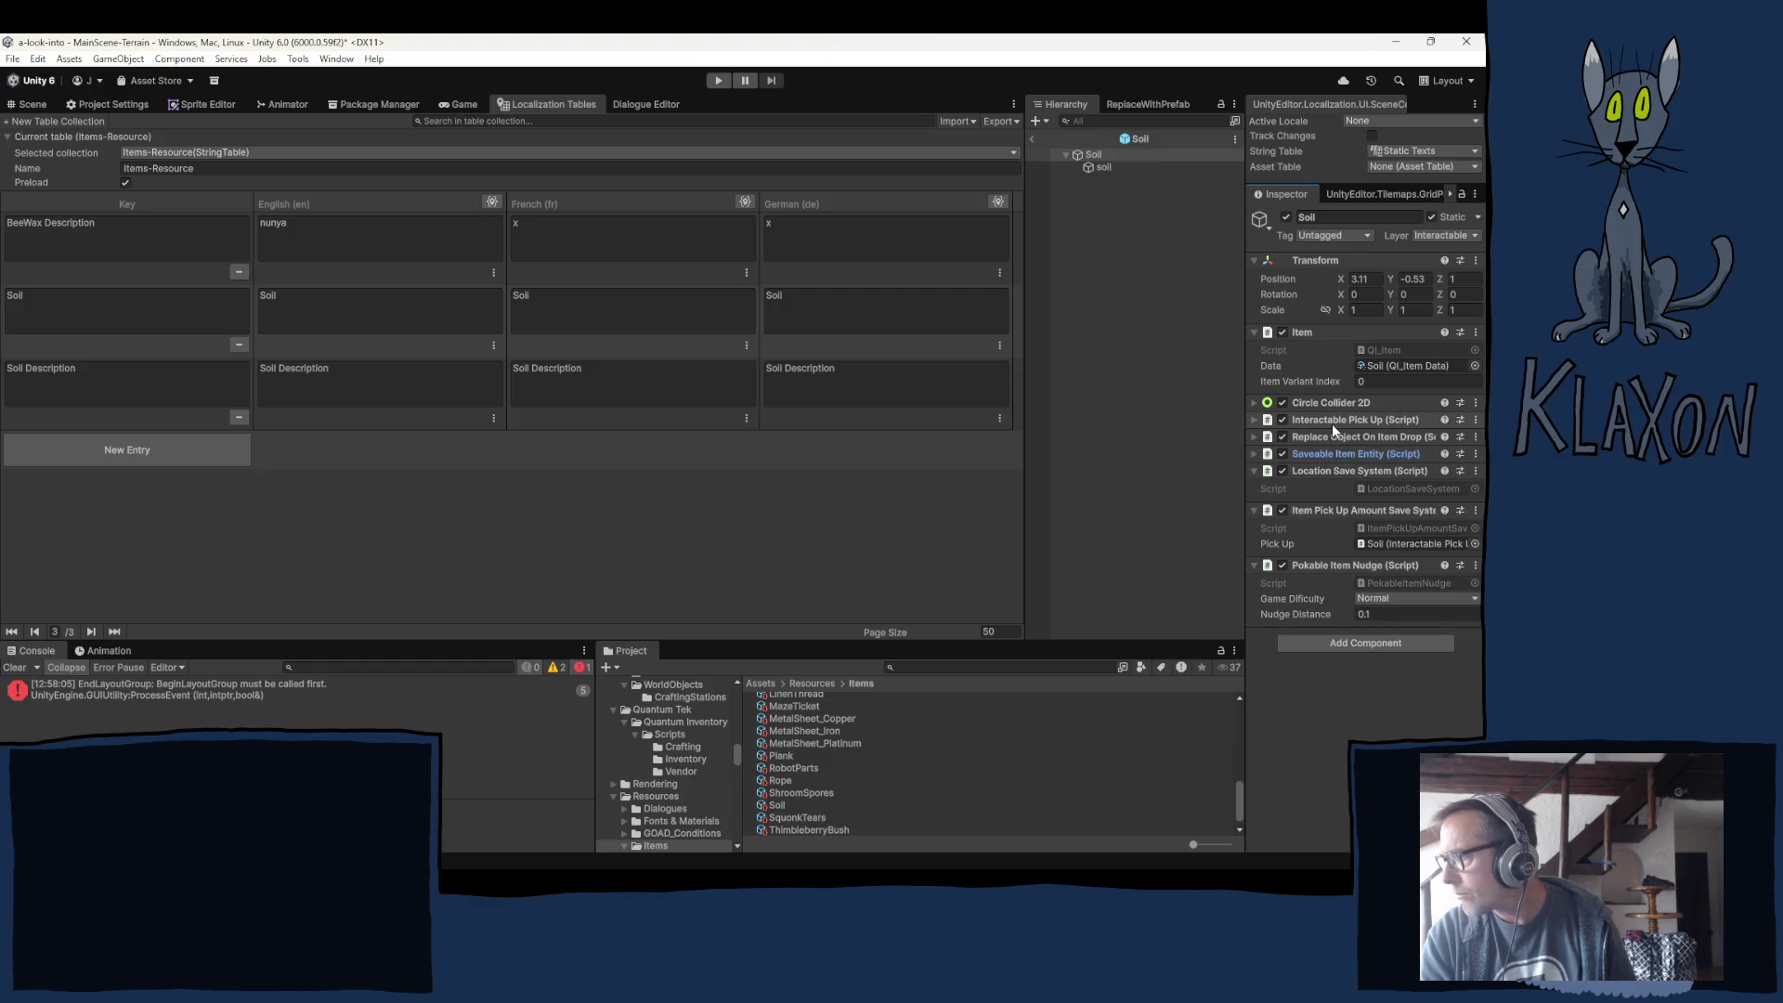
click(1332, 421)
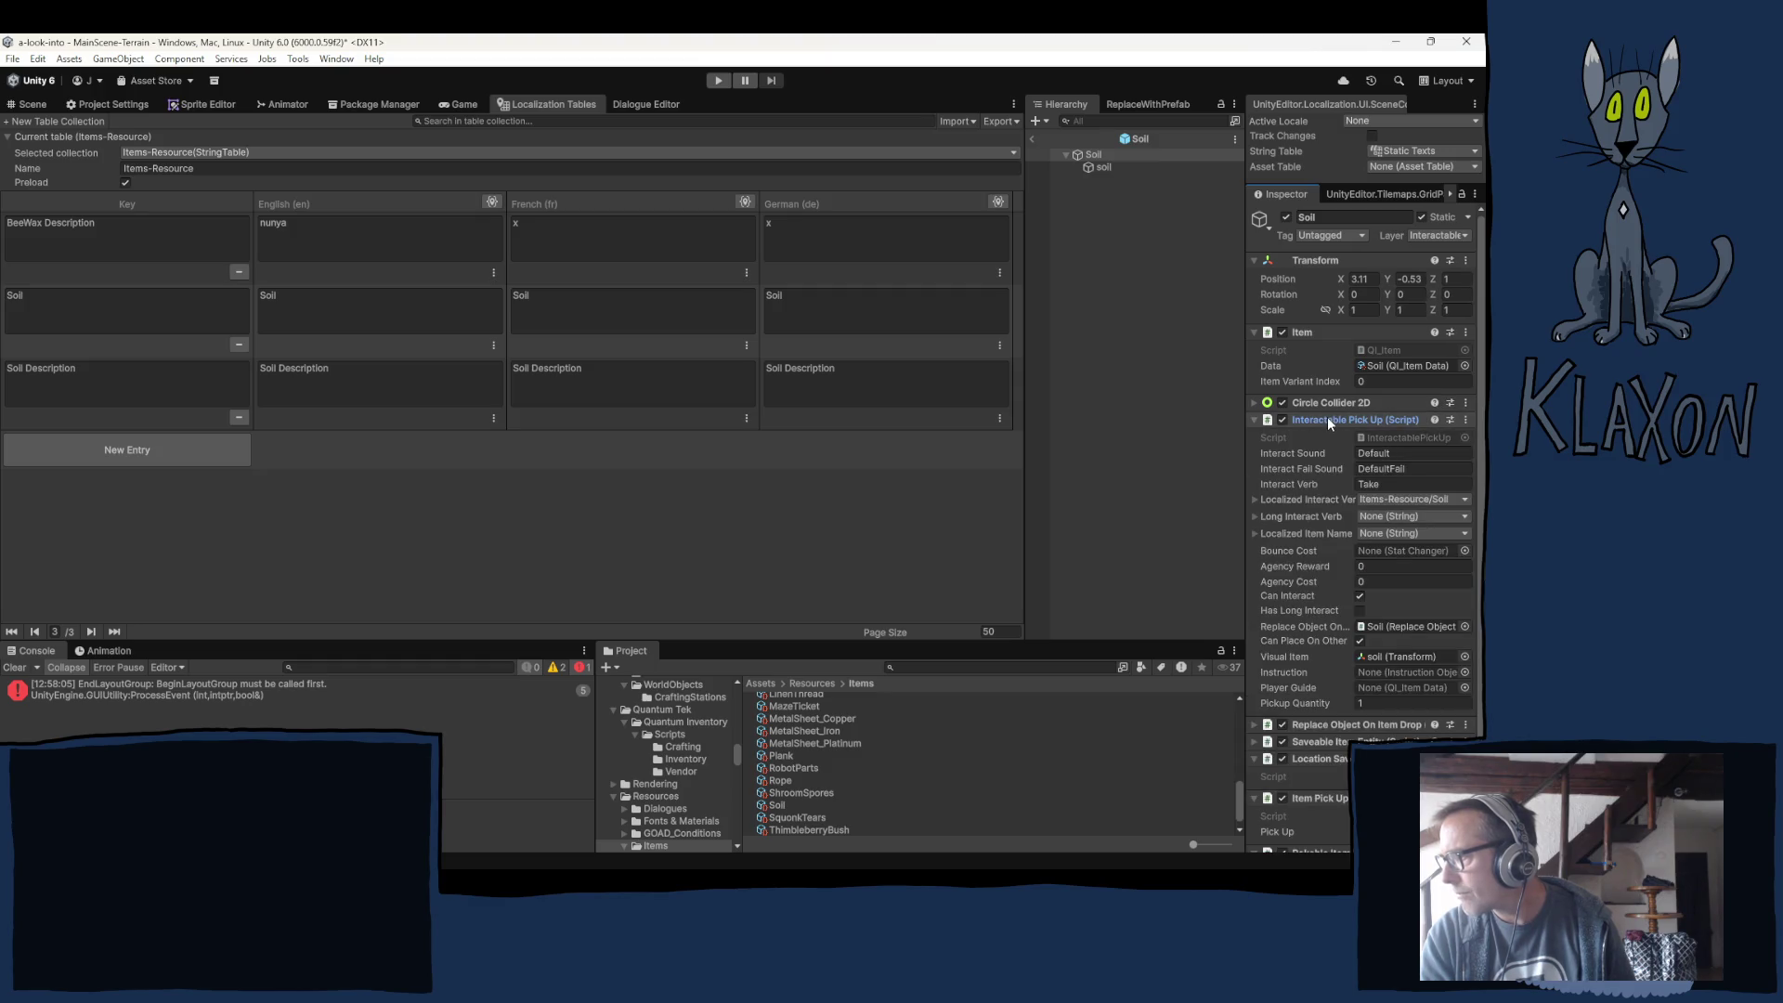
click(1327, 418)
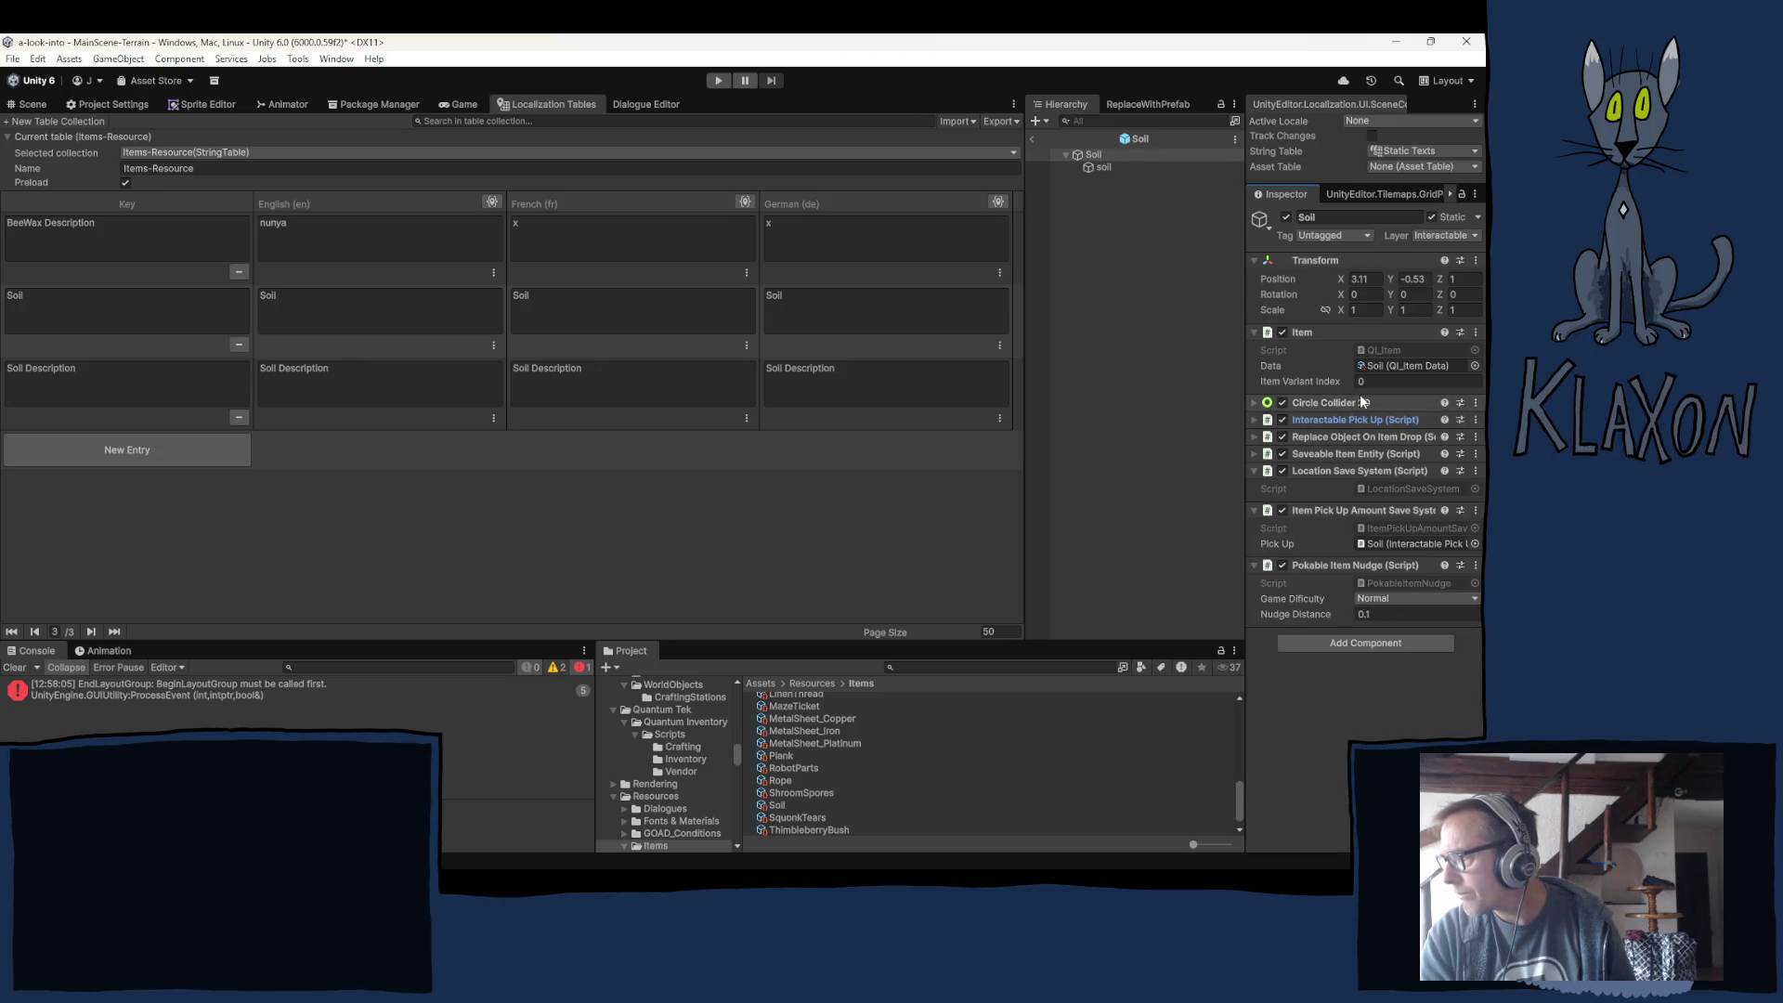
click(1362, 365)
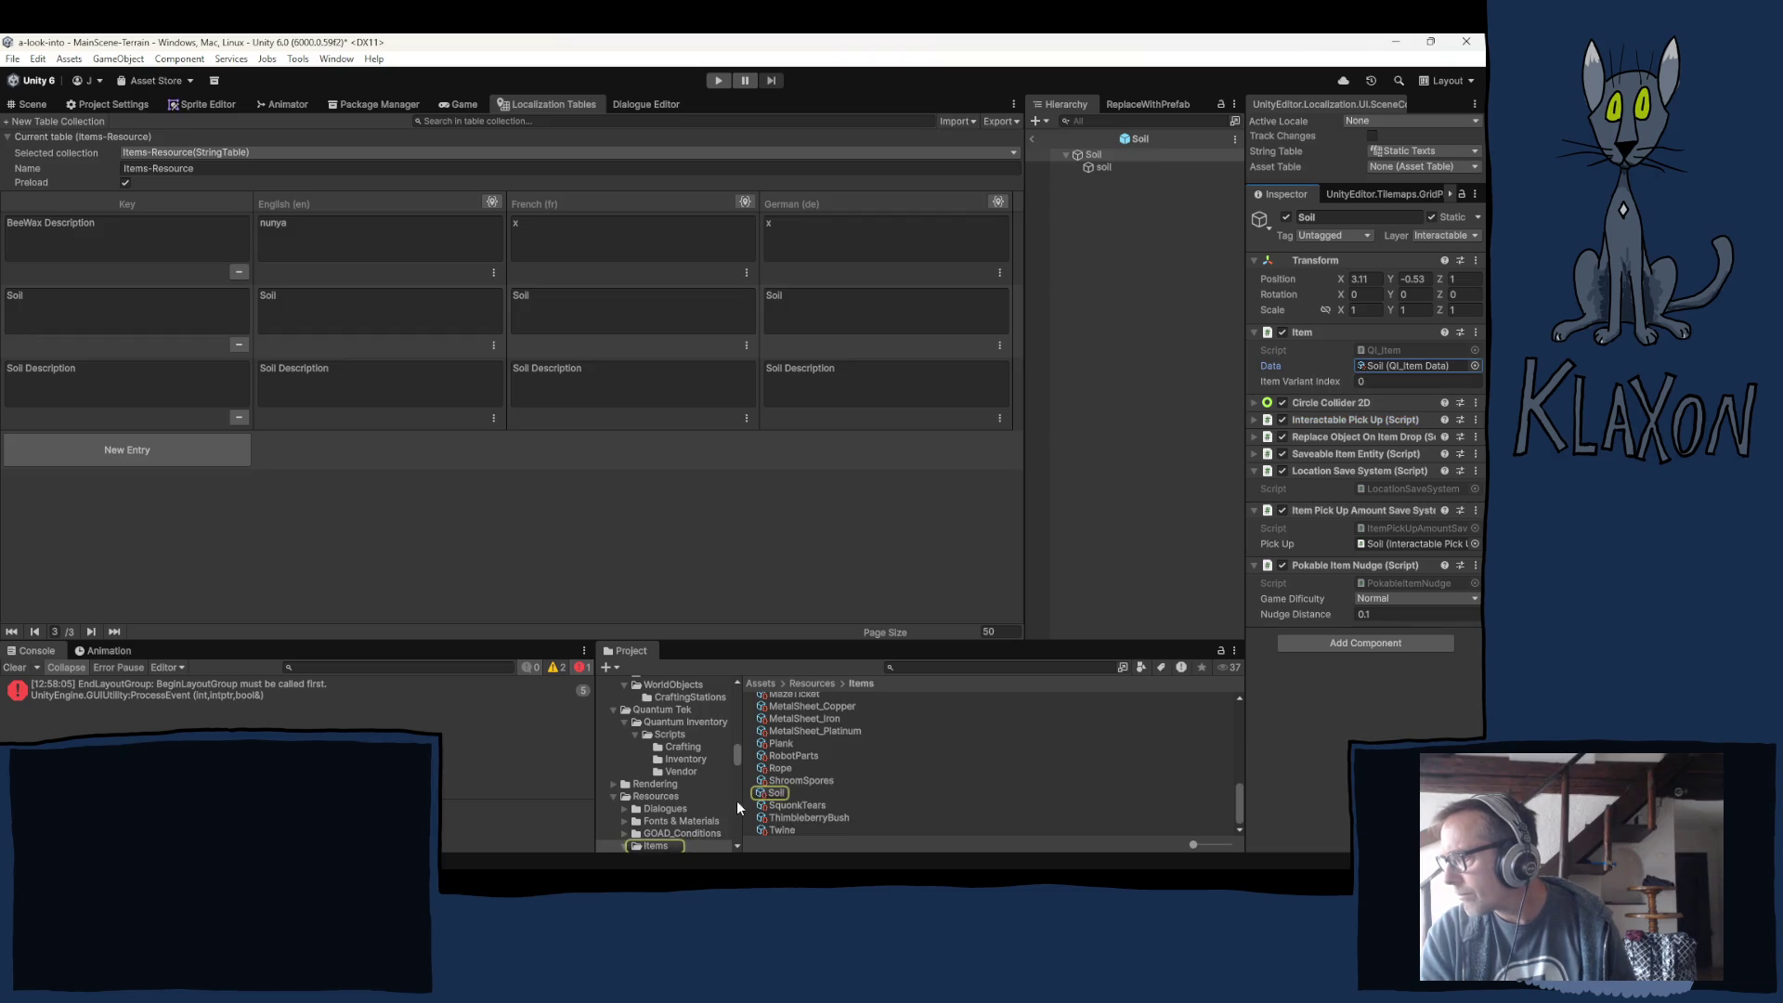
click(799, 781)
Clear the selection and open the Prefabs/WorldObjects folder in the Project window.
click(780, 793)
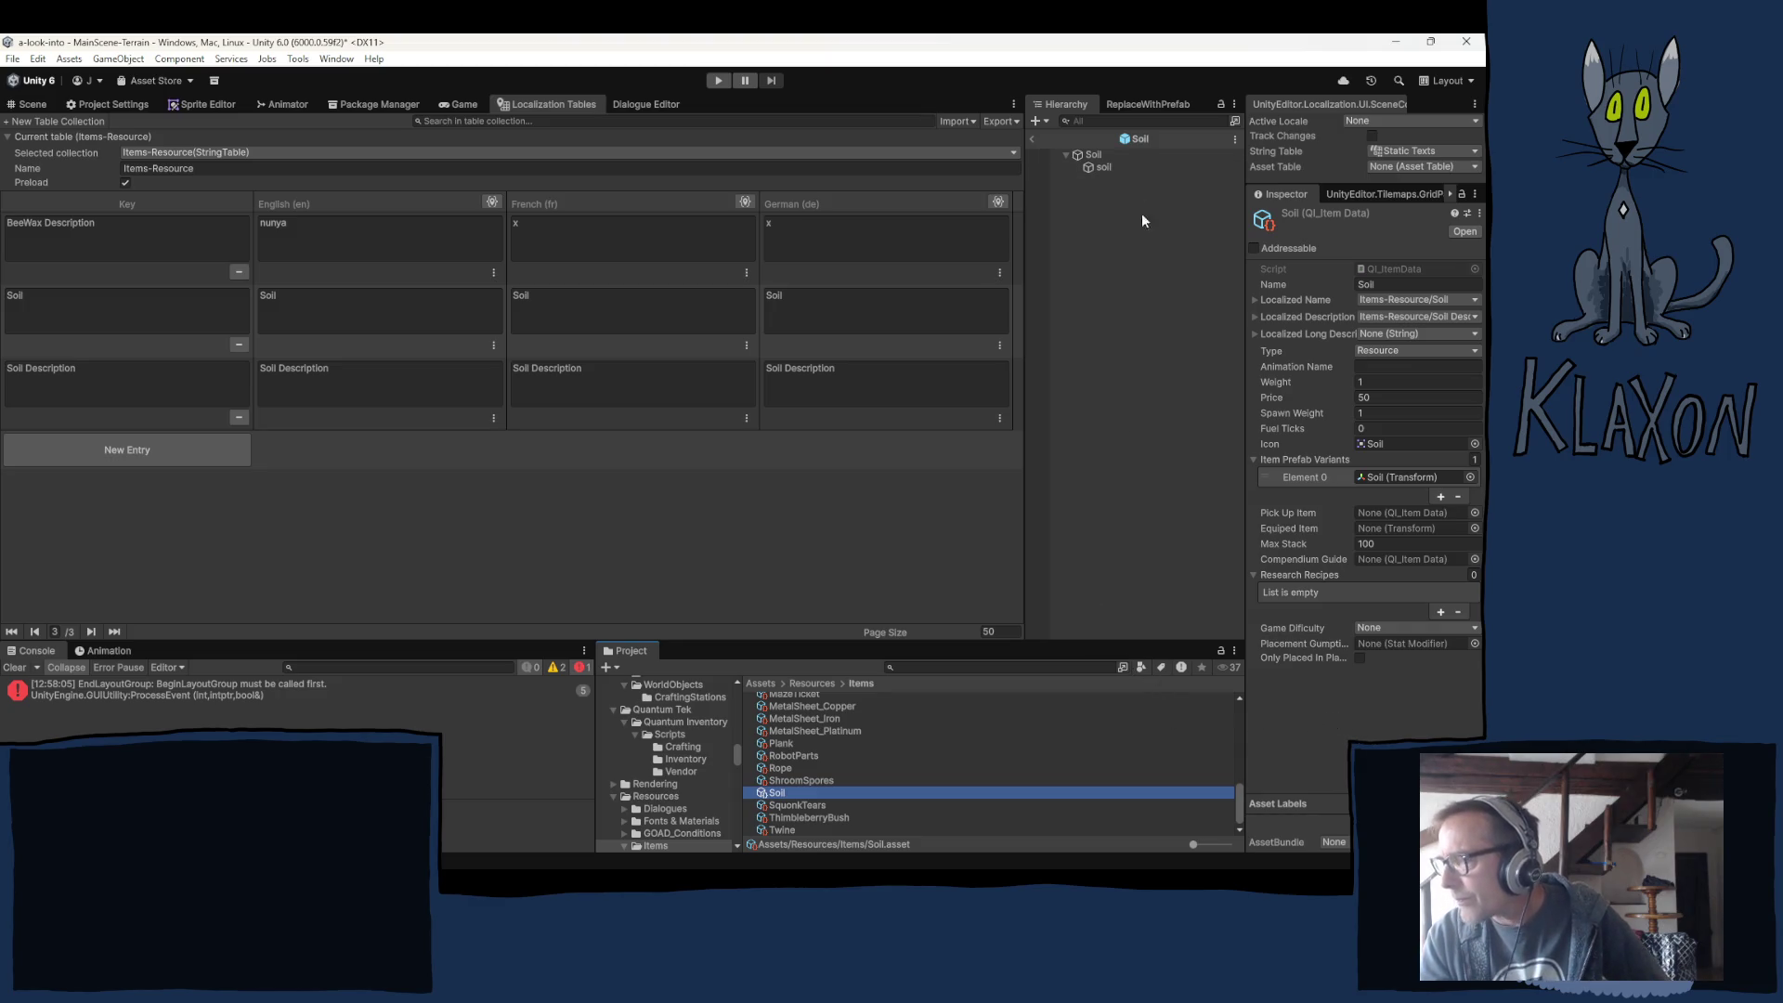
click(1116, 413)
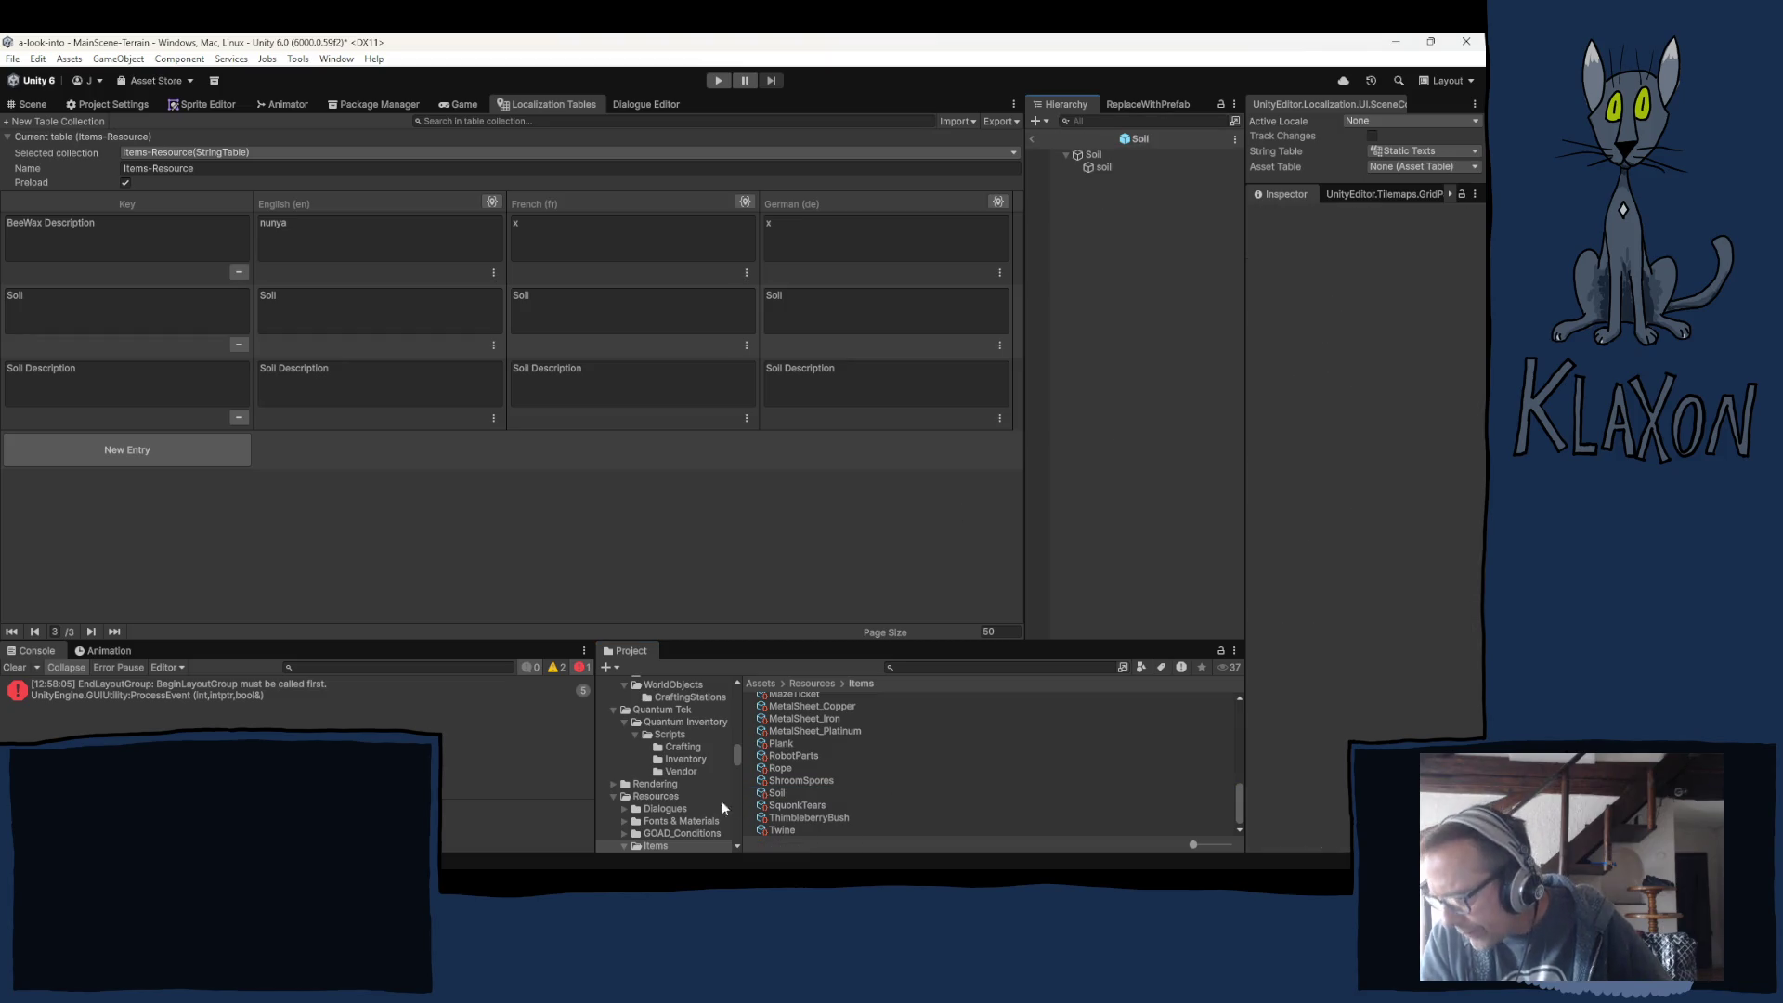
scroll(670, 788, down, 5)
scroll(687, 817, down, 2)
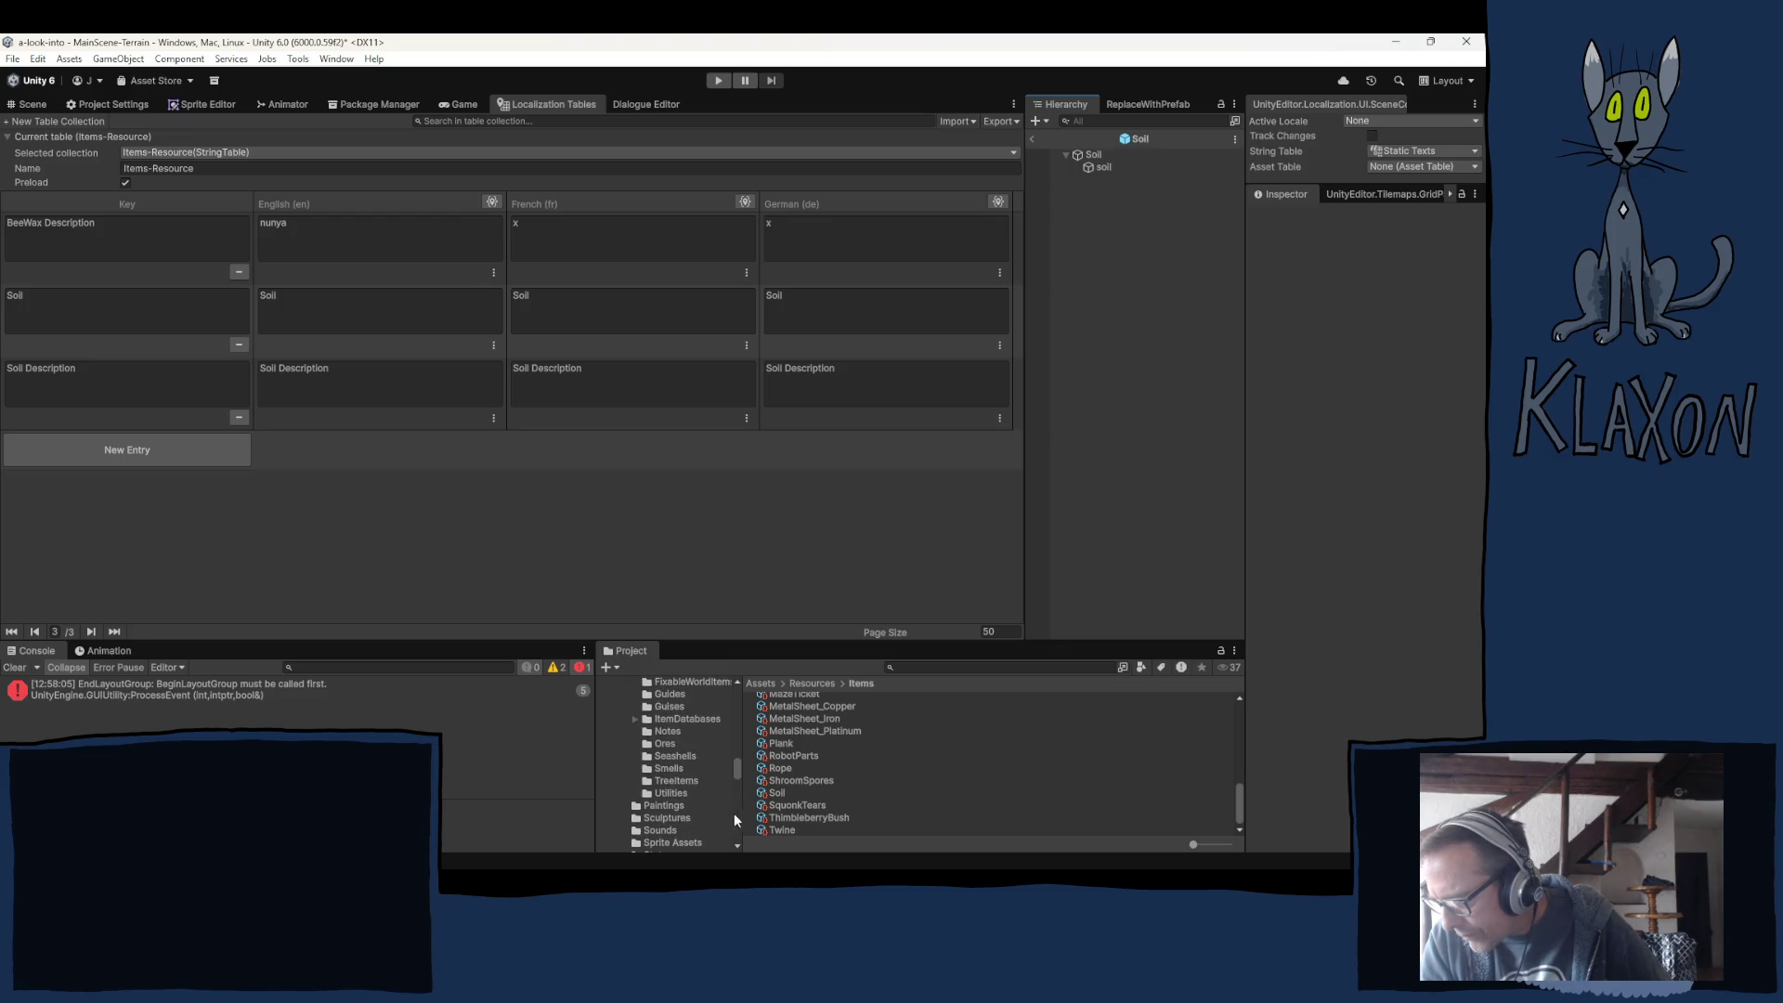
scroll(689, 789, up, 2)
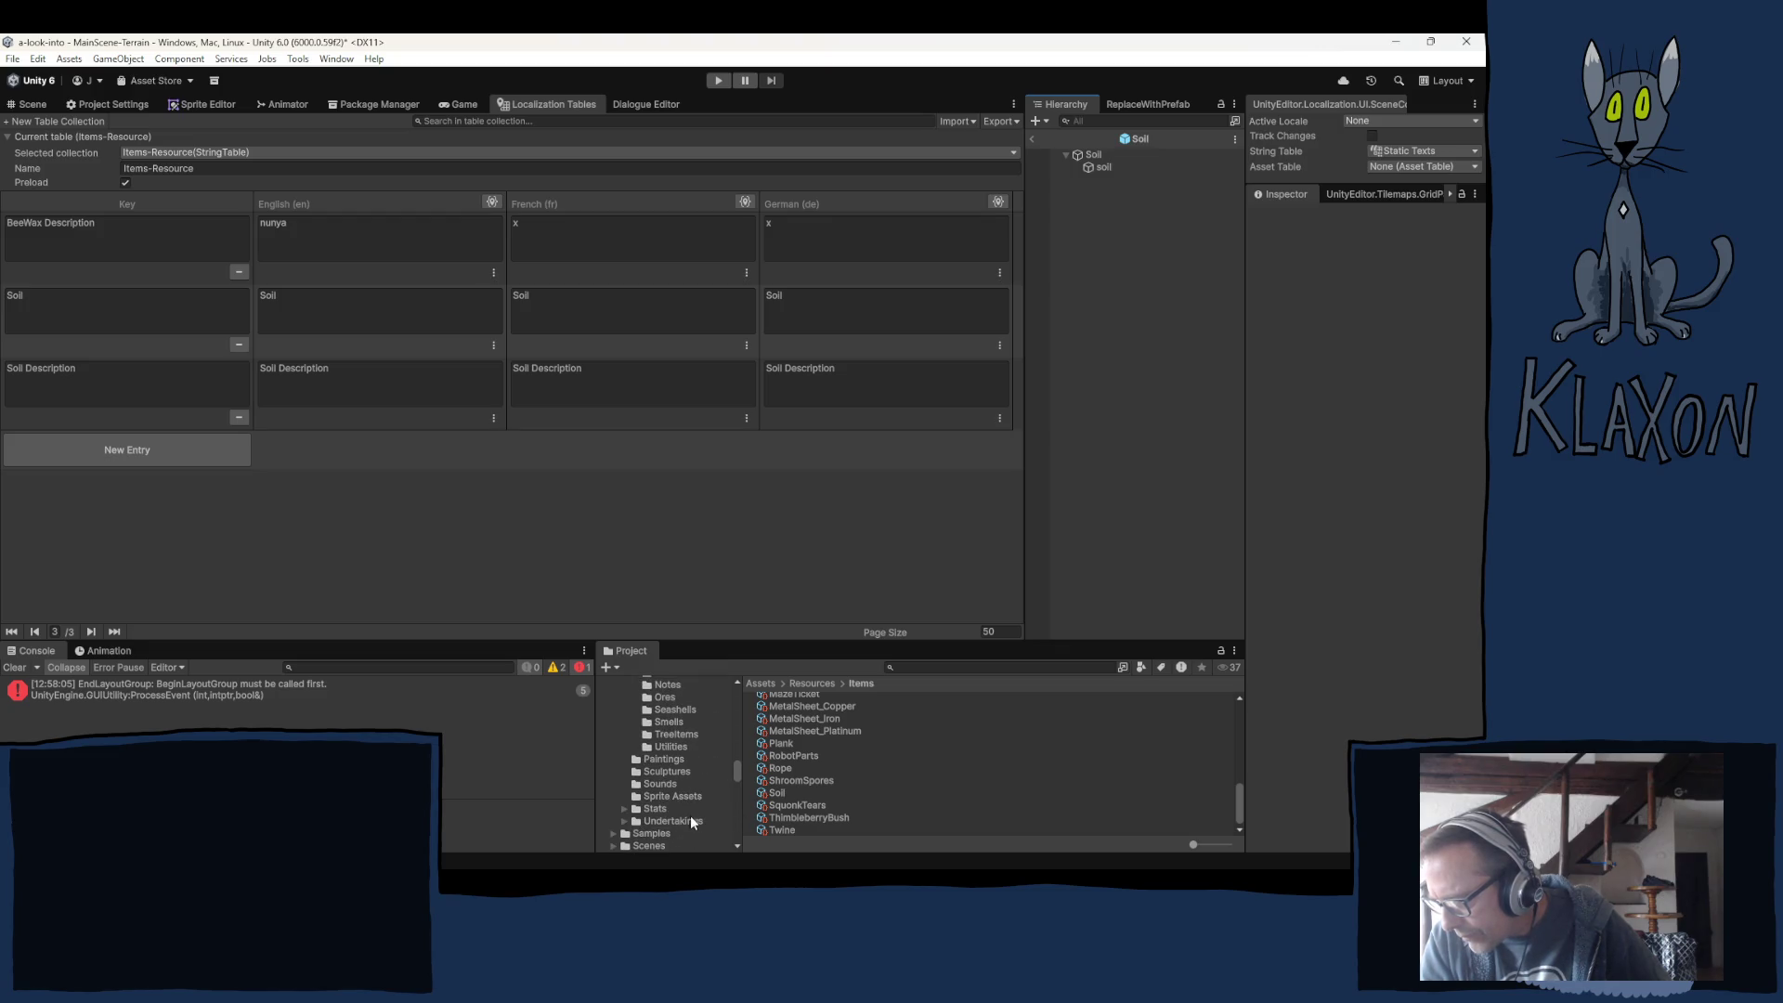
scroll(689, 815, up, 4)
scroll(687, 816, up, 2)
scroll(685, 821, down, 5)
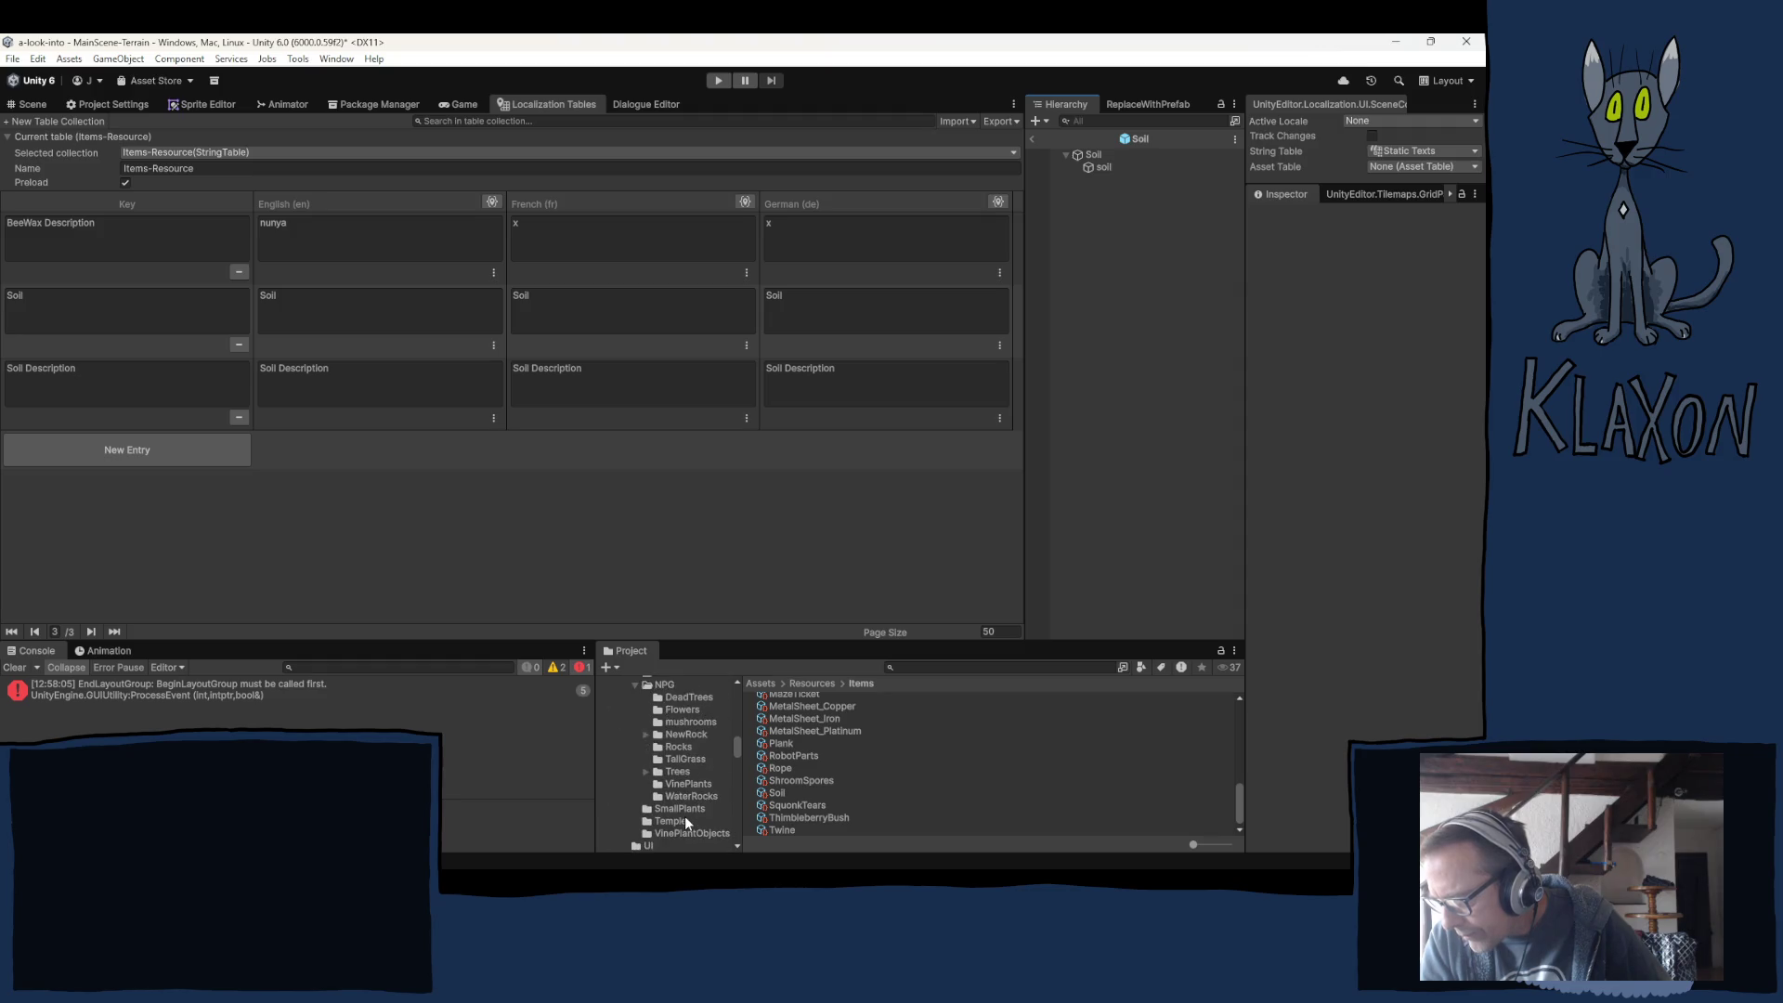
scroll(682, 806, up, 5)
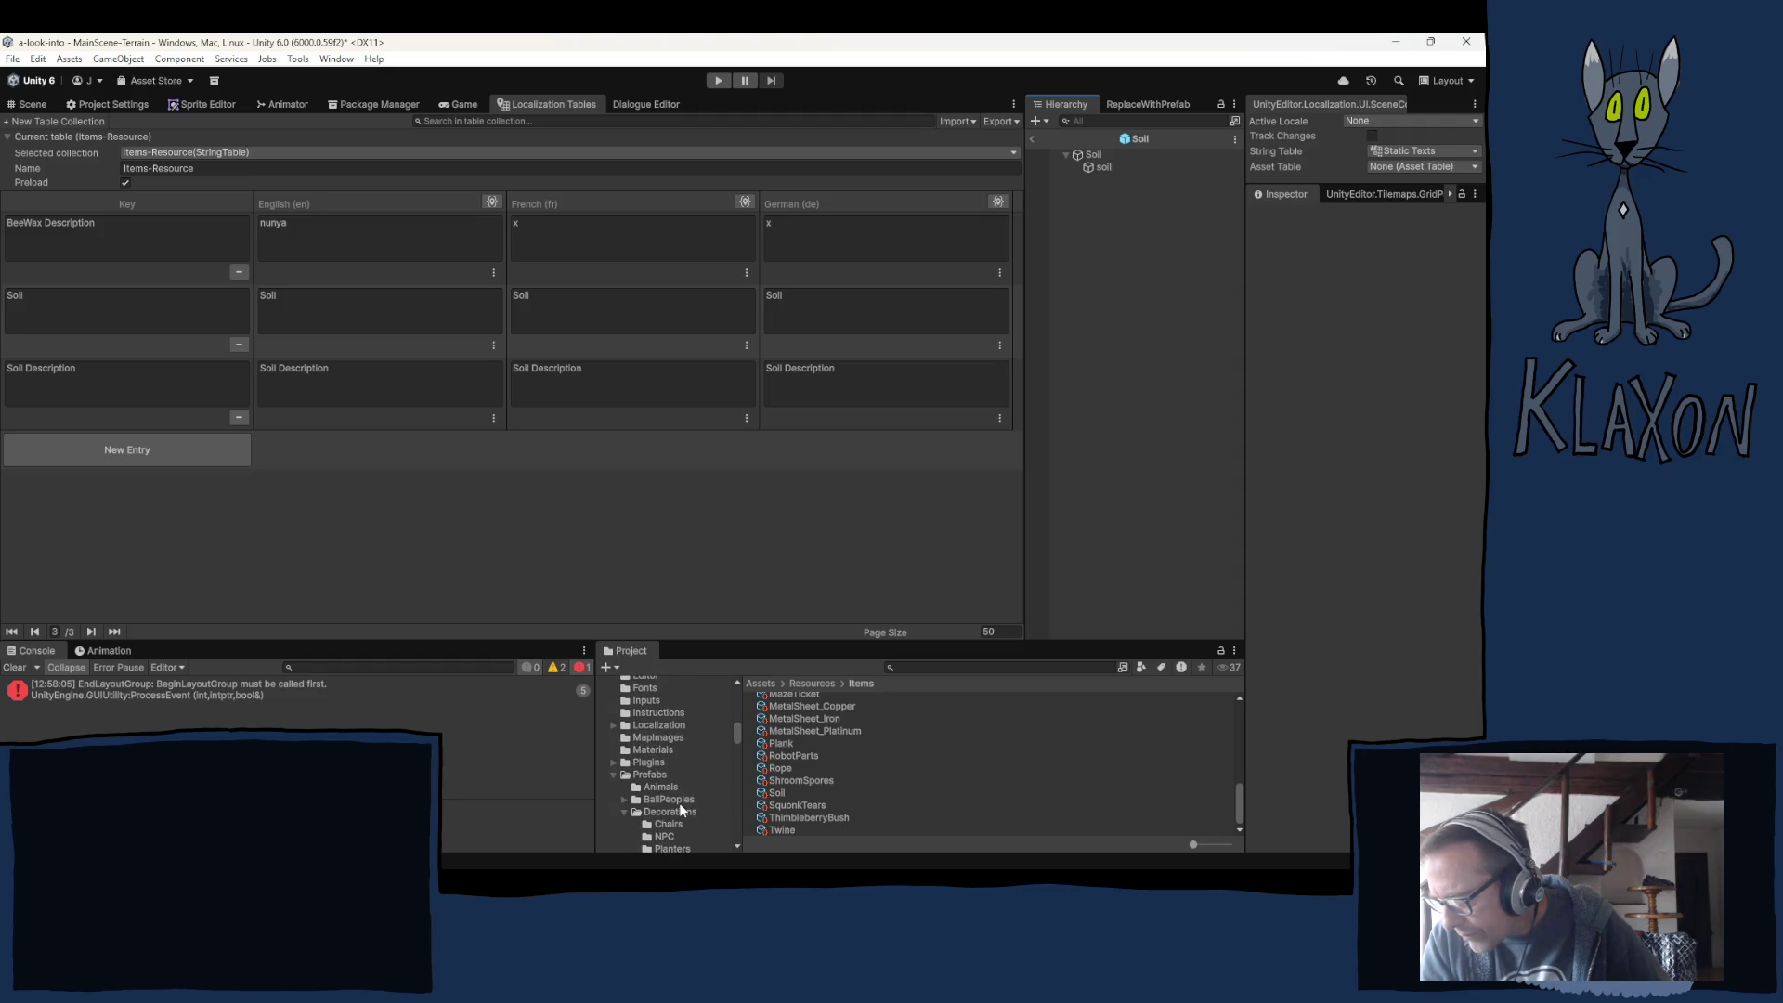
scroll(694, 726, down, 6)
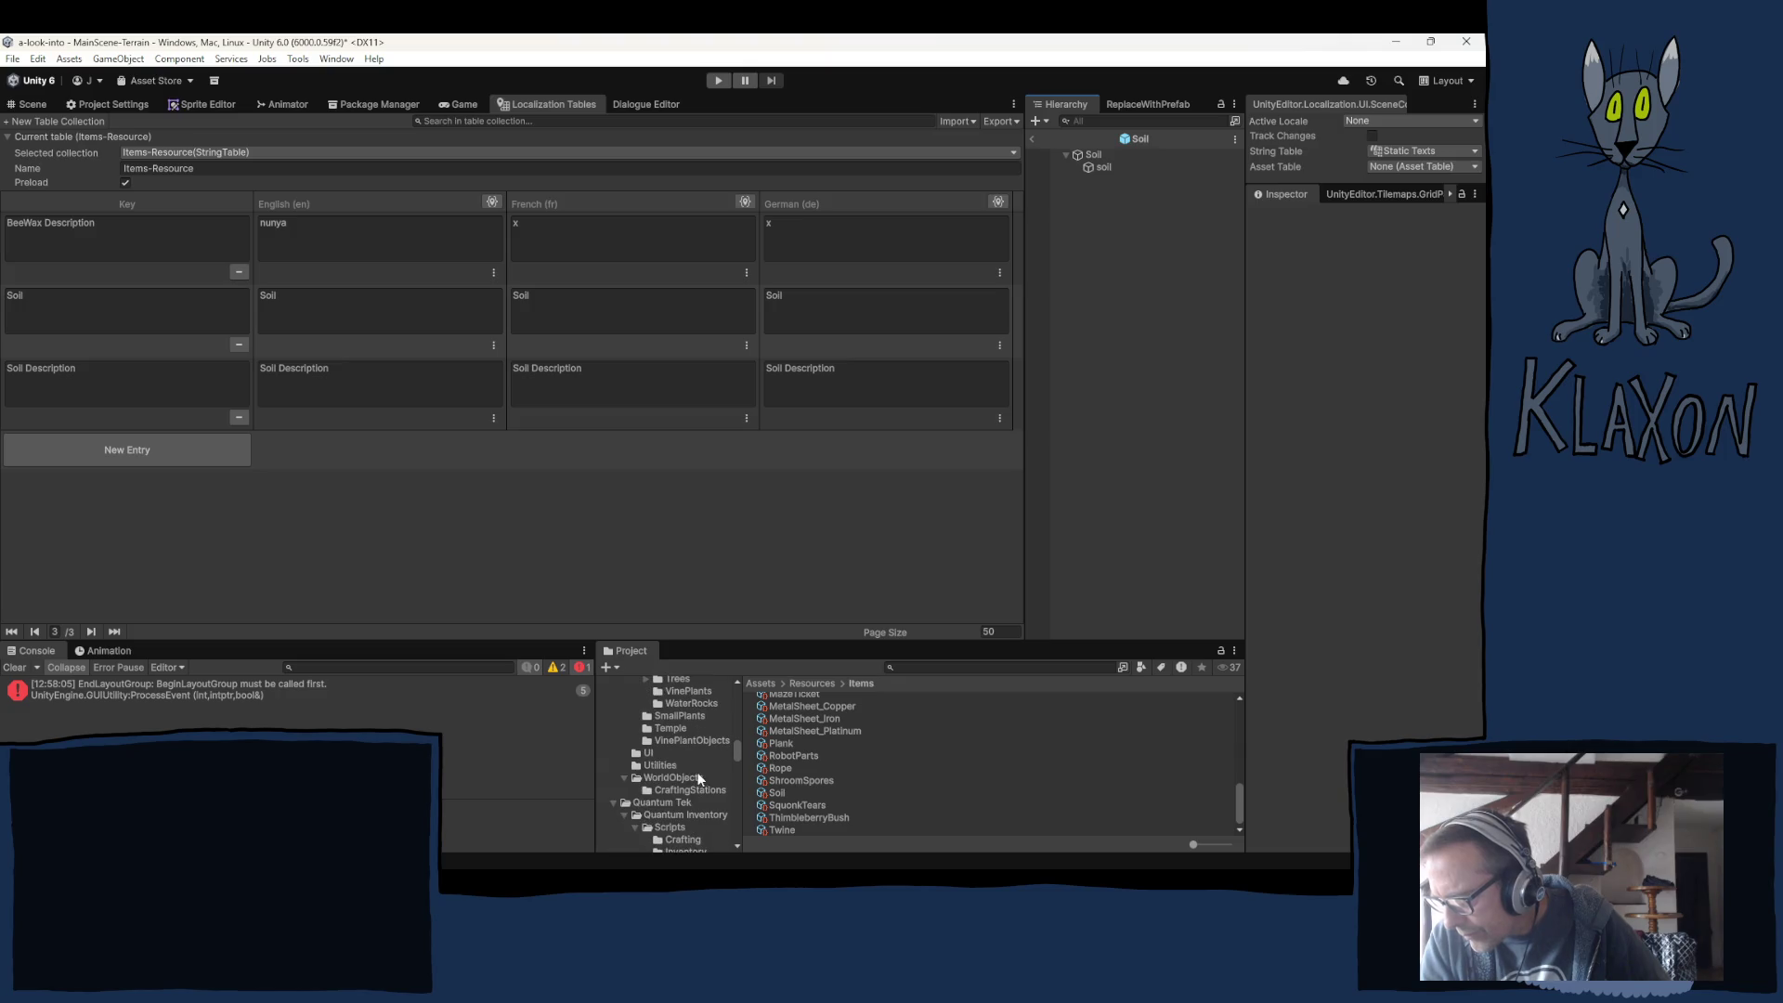
click(675, 778)
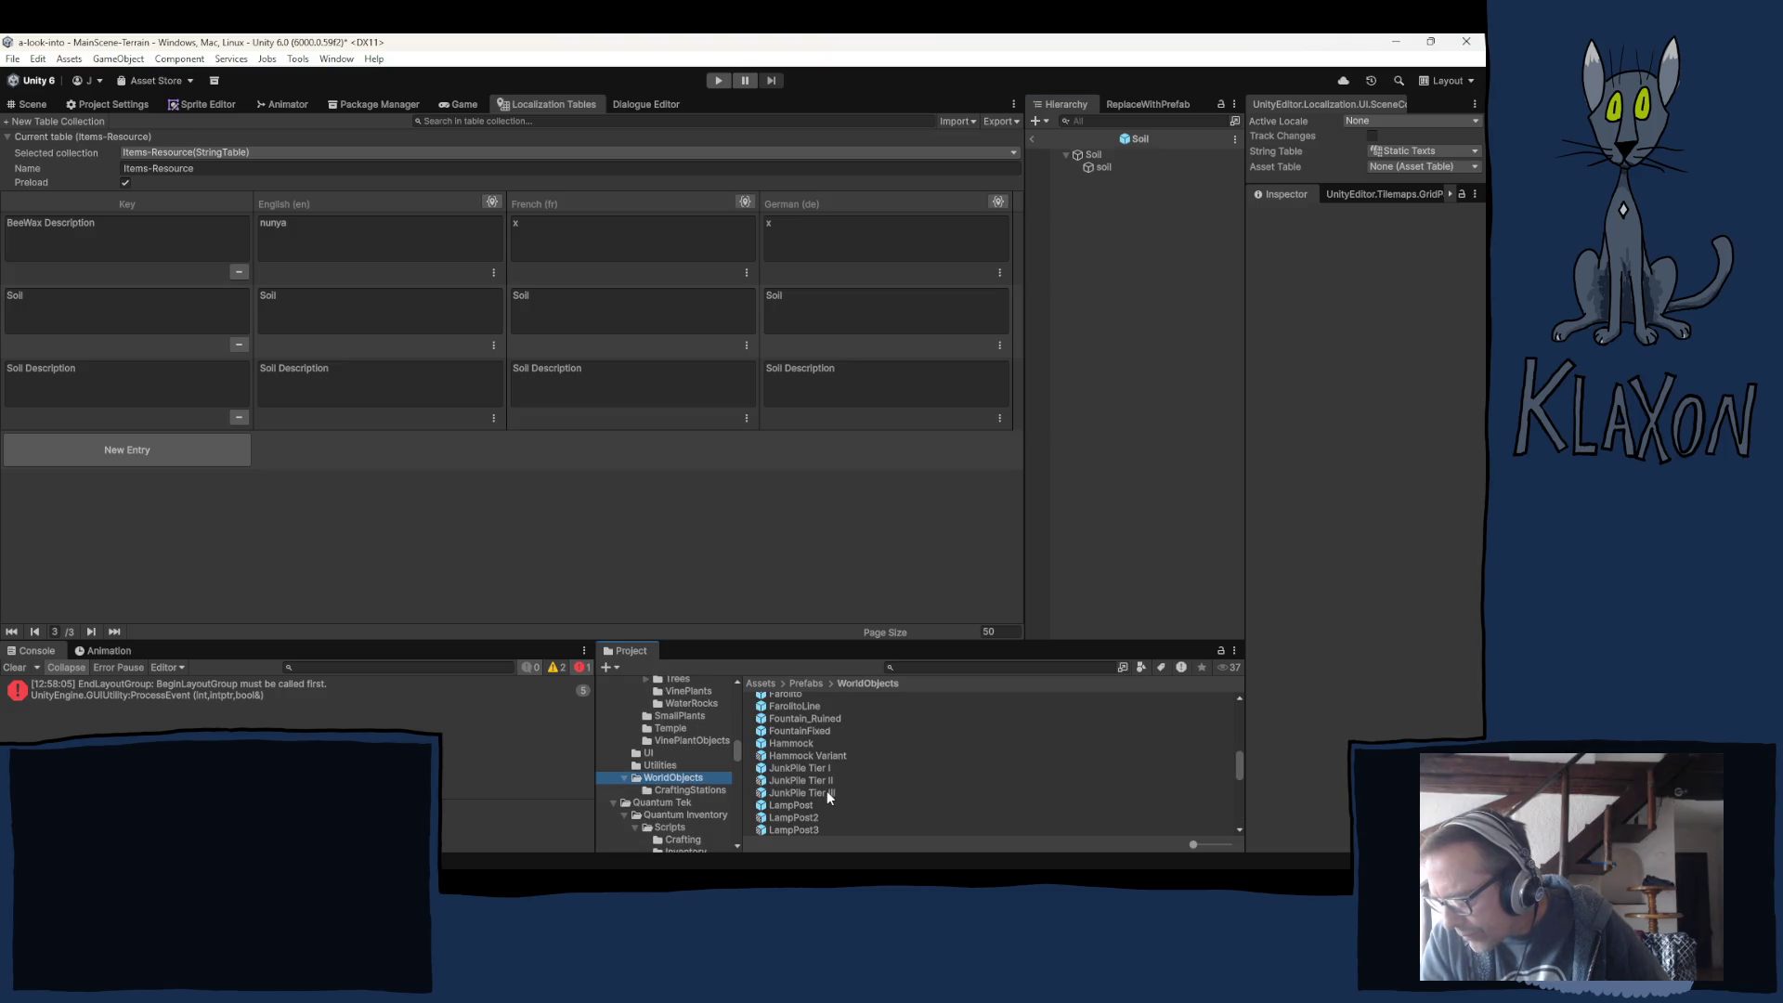
Select JunkPile Tier I and expand its Pile Items list of nine items.
click(800, 768)
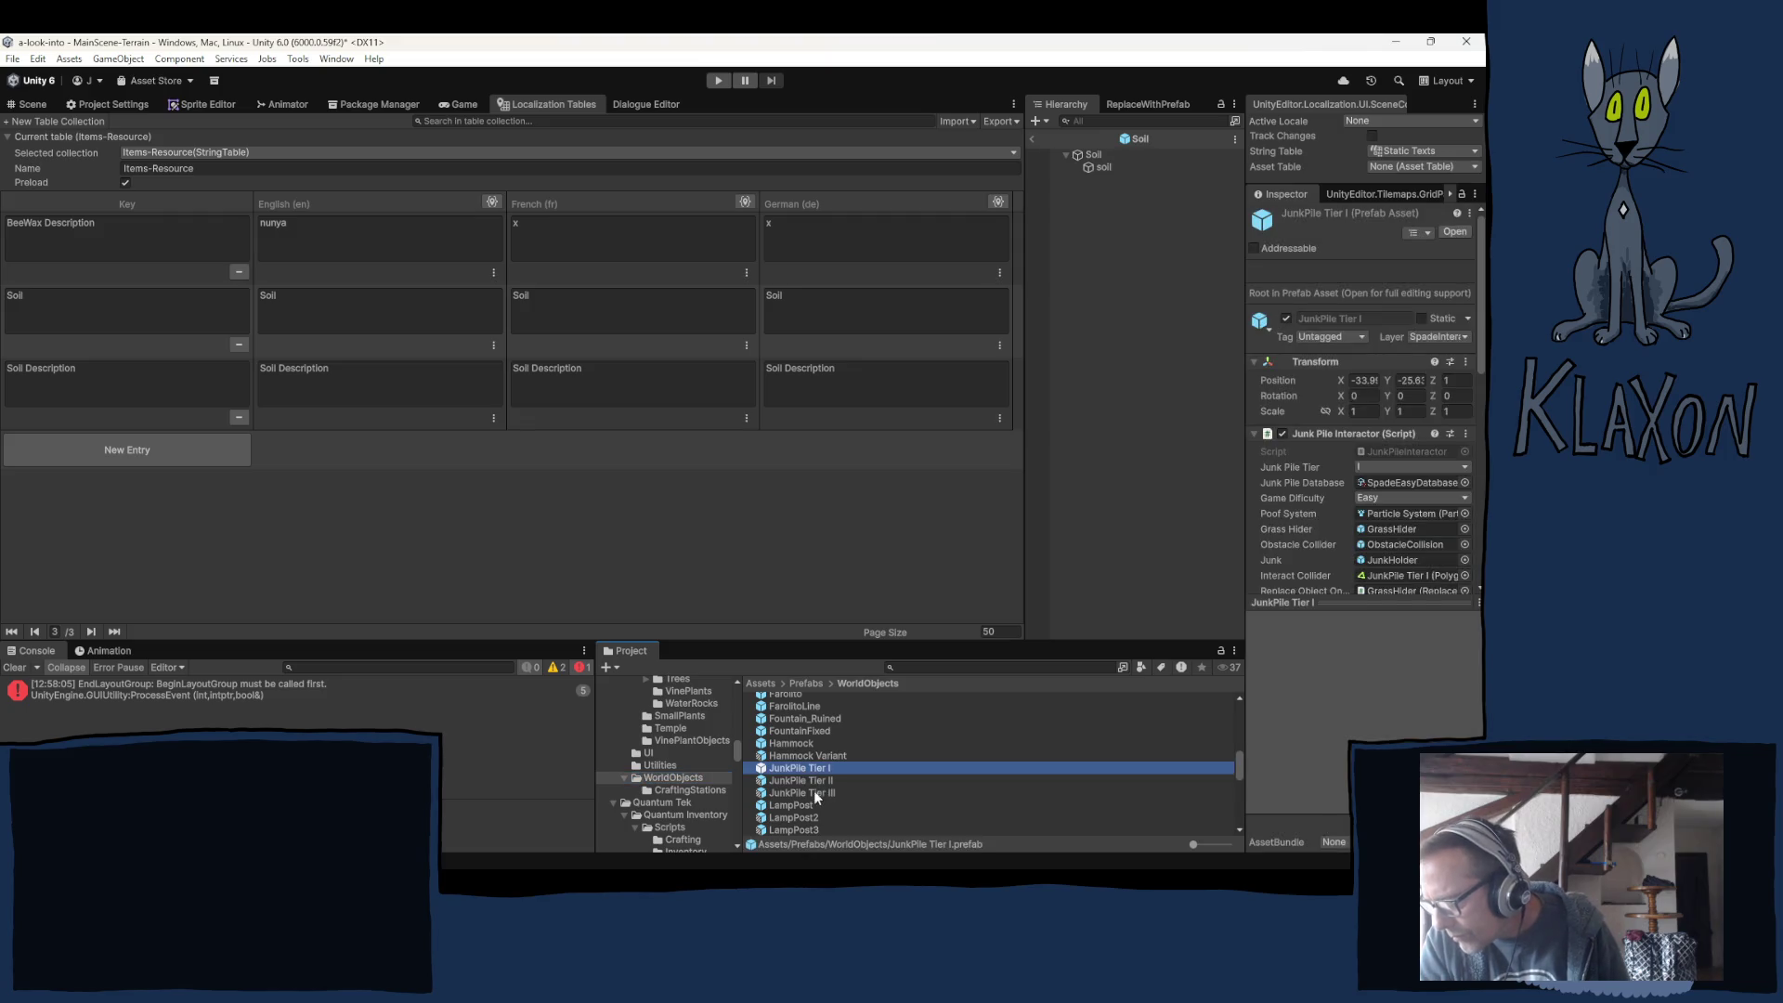
shift+click(816, 793)
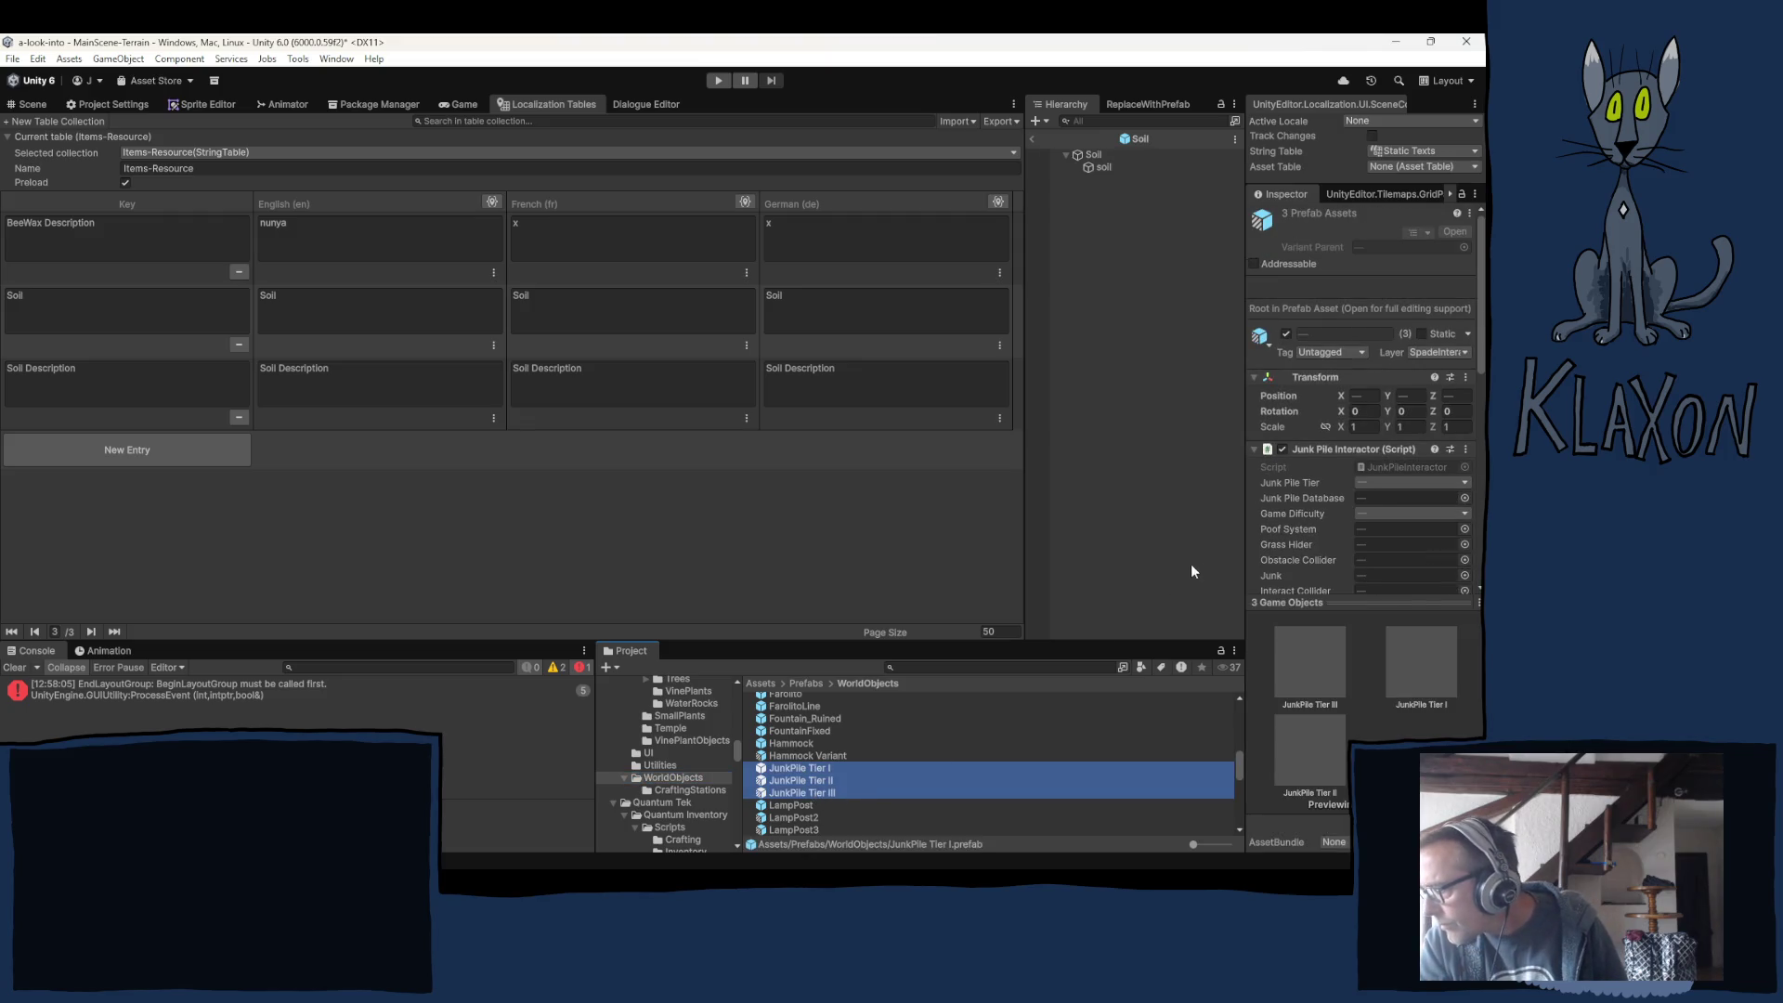
click(820, 769)
drag(1304, 602, 1305, 840)
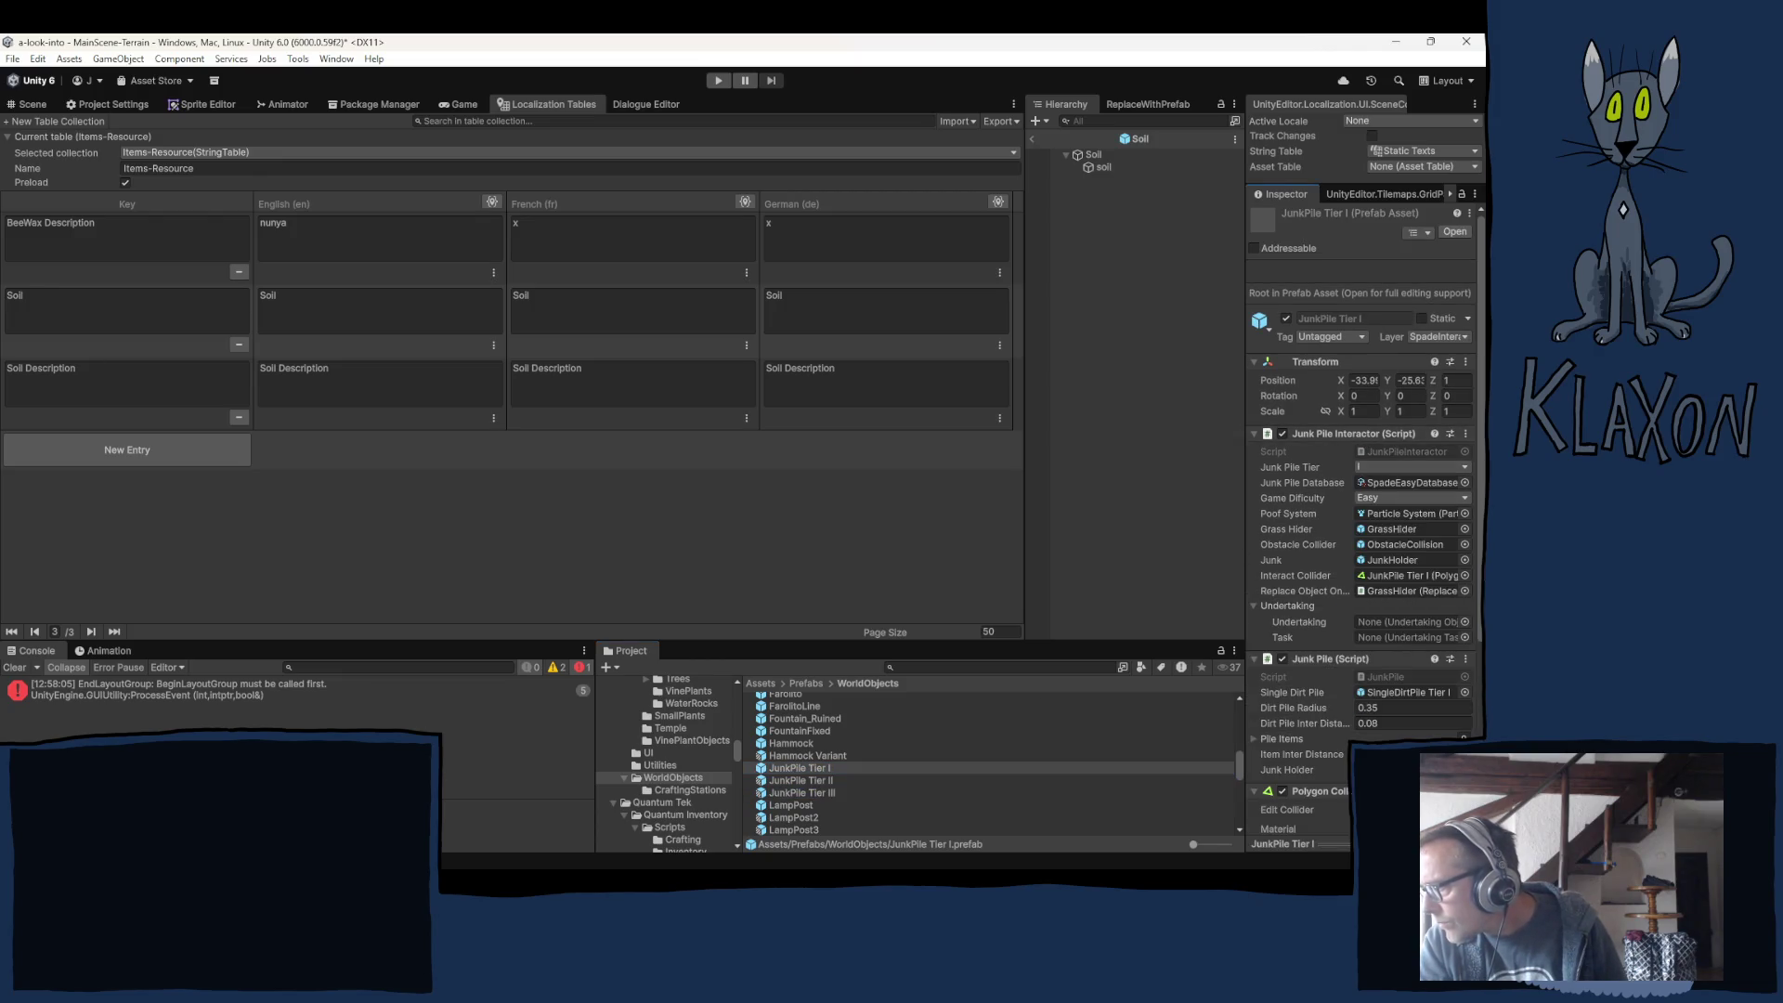
click(1277, 739)
scroll(1290, 727, down, 5)
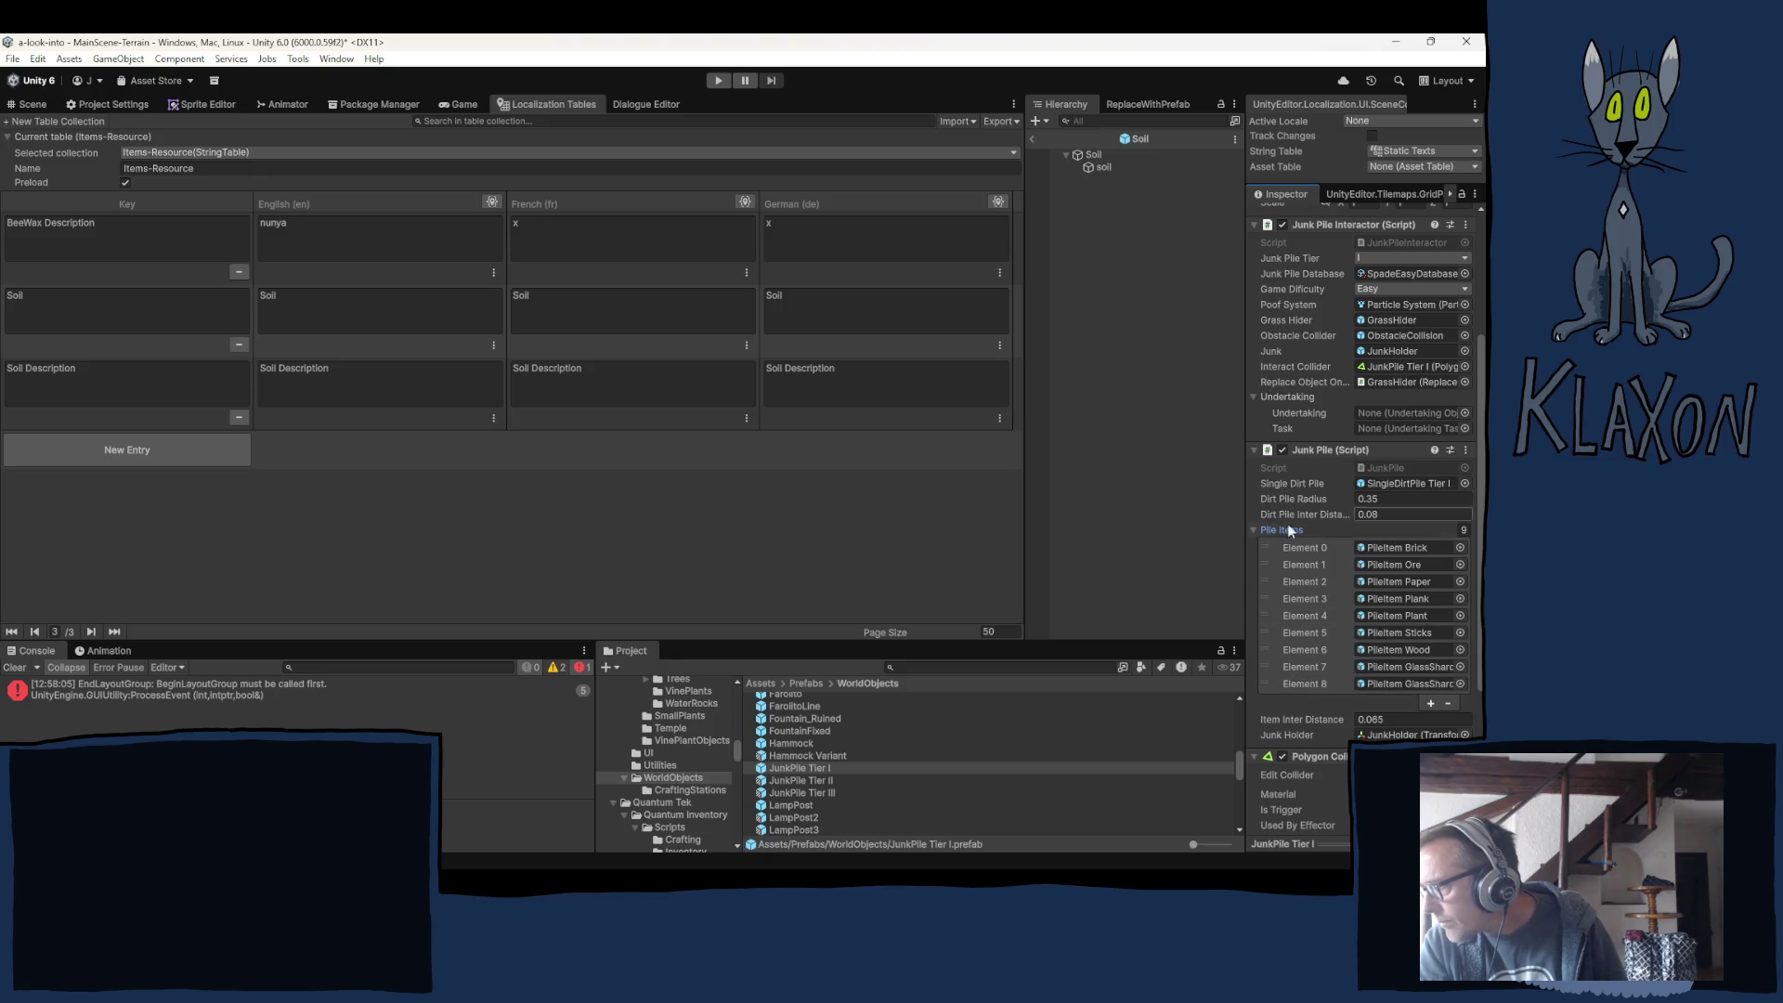
scroll(1281, 603, down, 5)
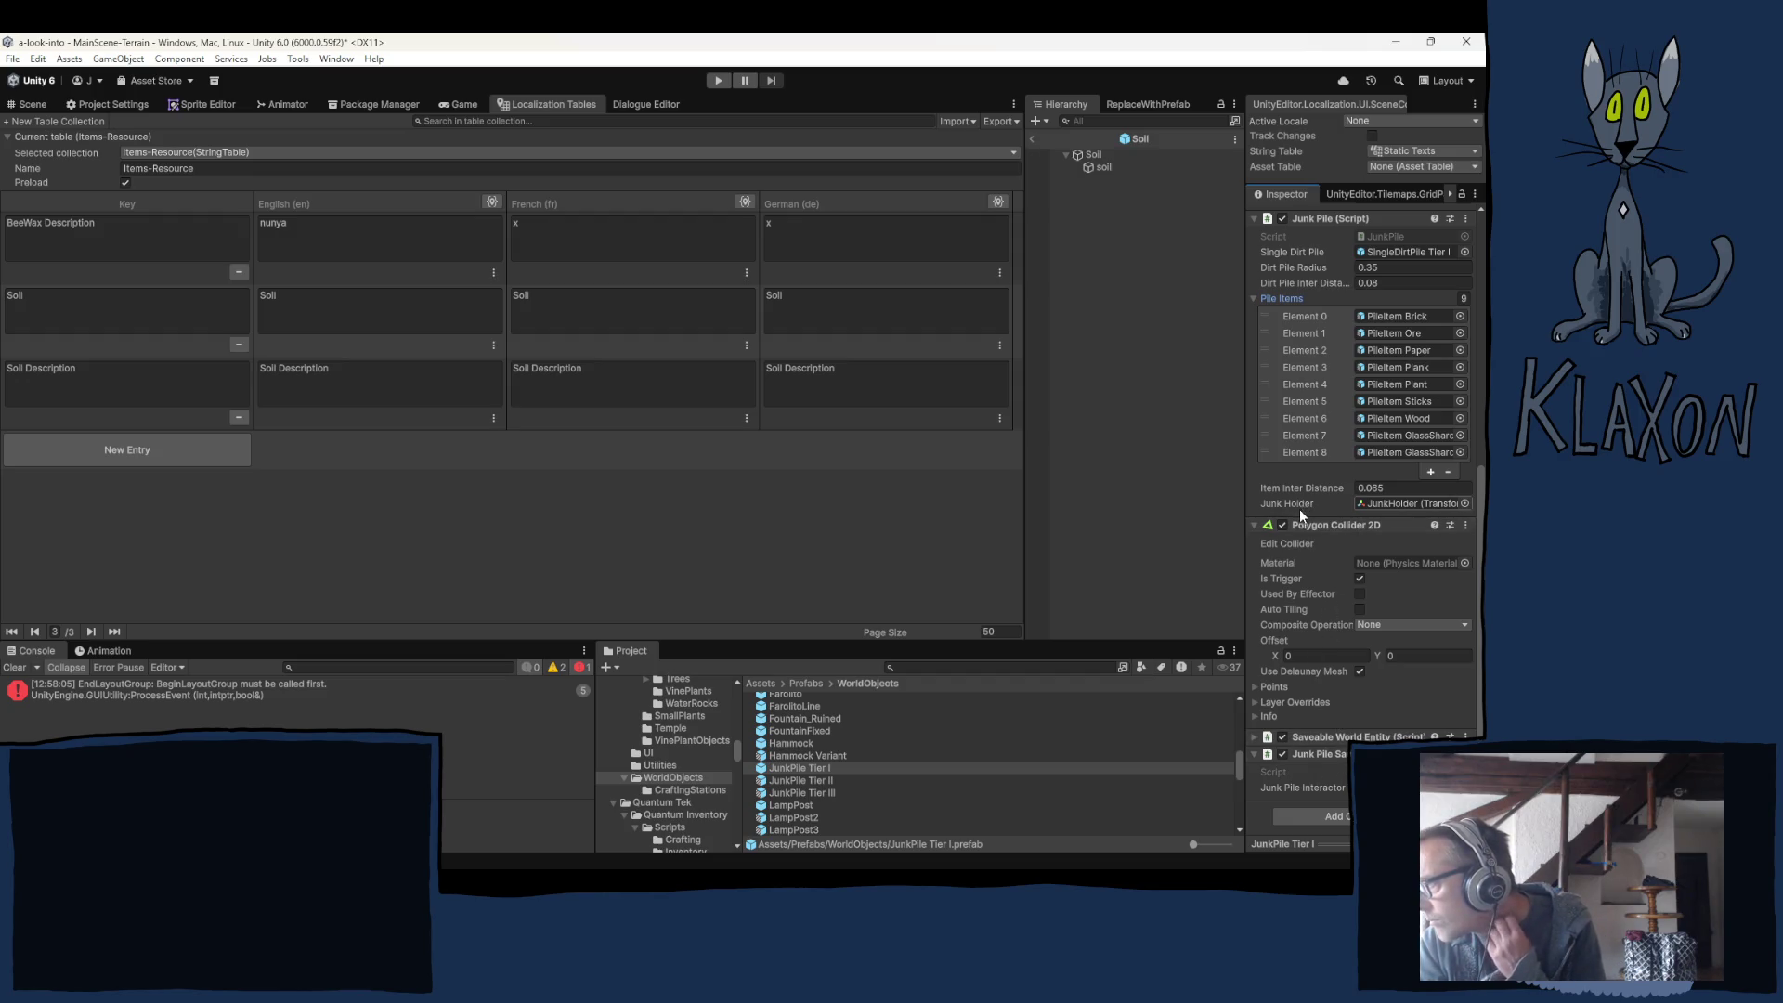
scroll(1295, 520, up, 2)
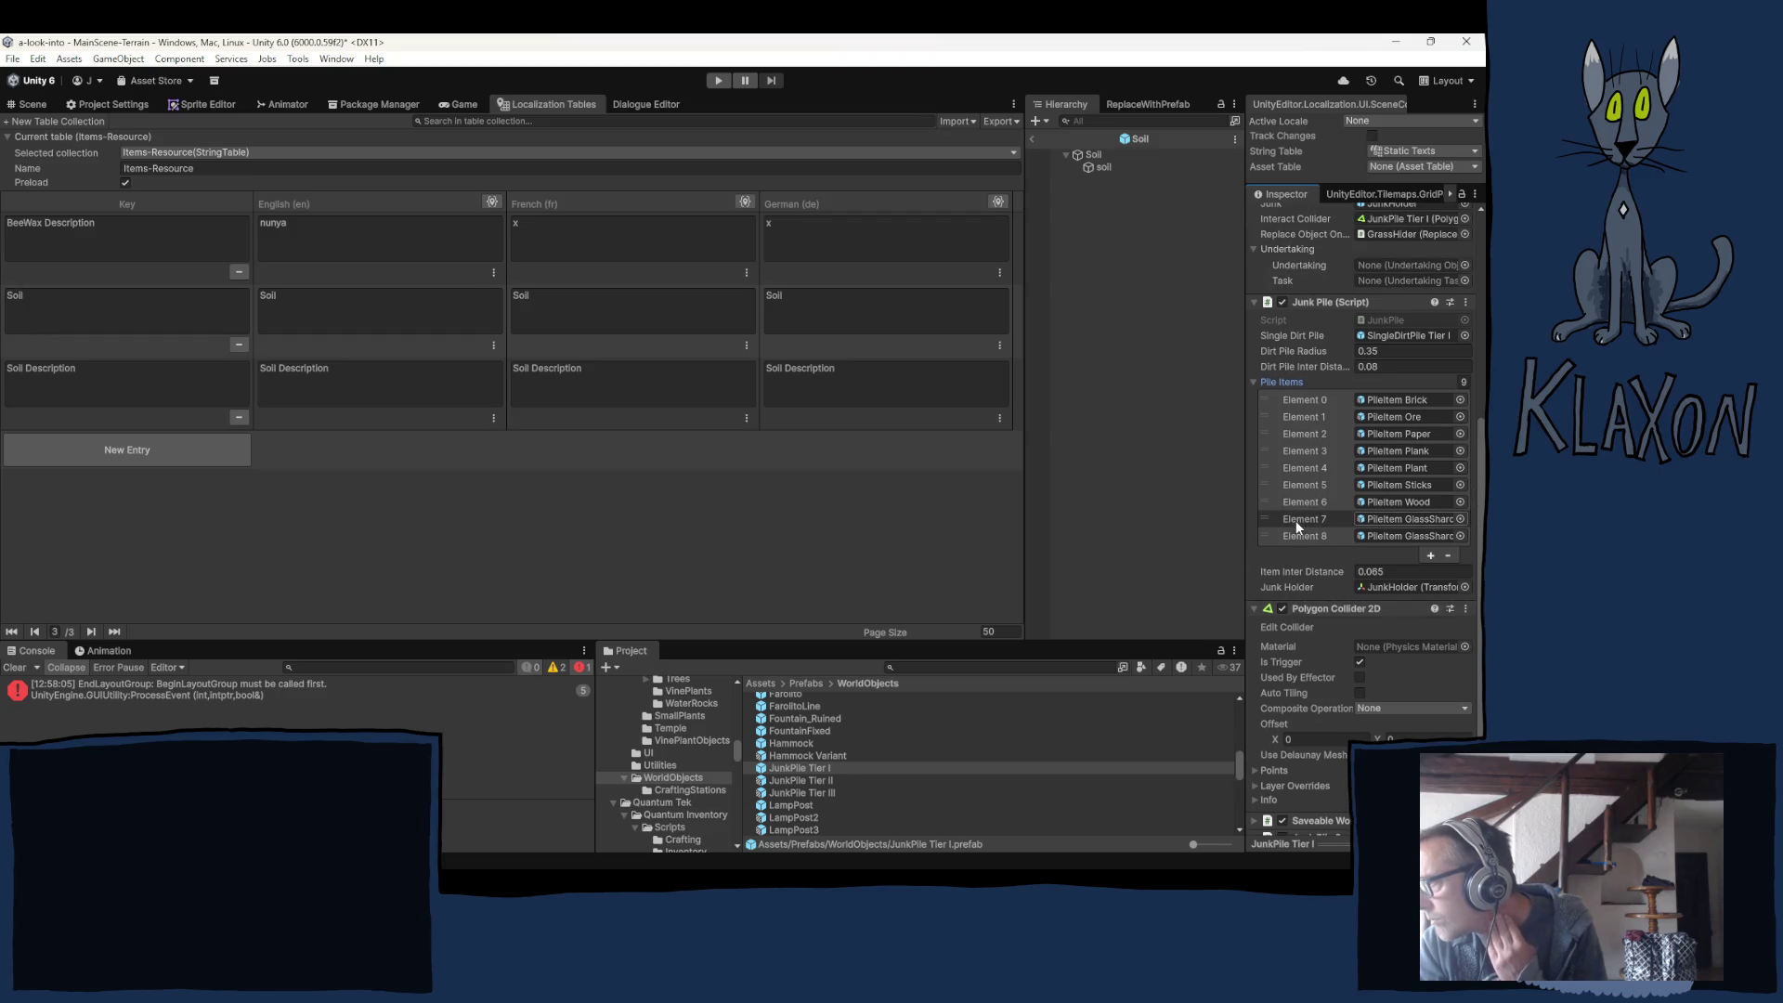
scroll(1295, 520, up, 3)
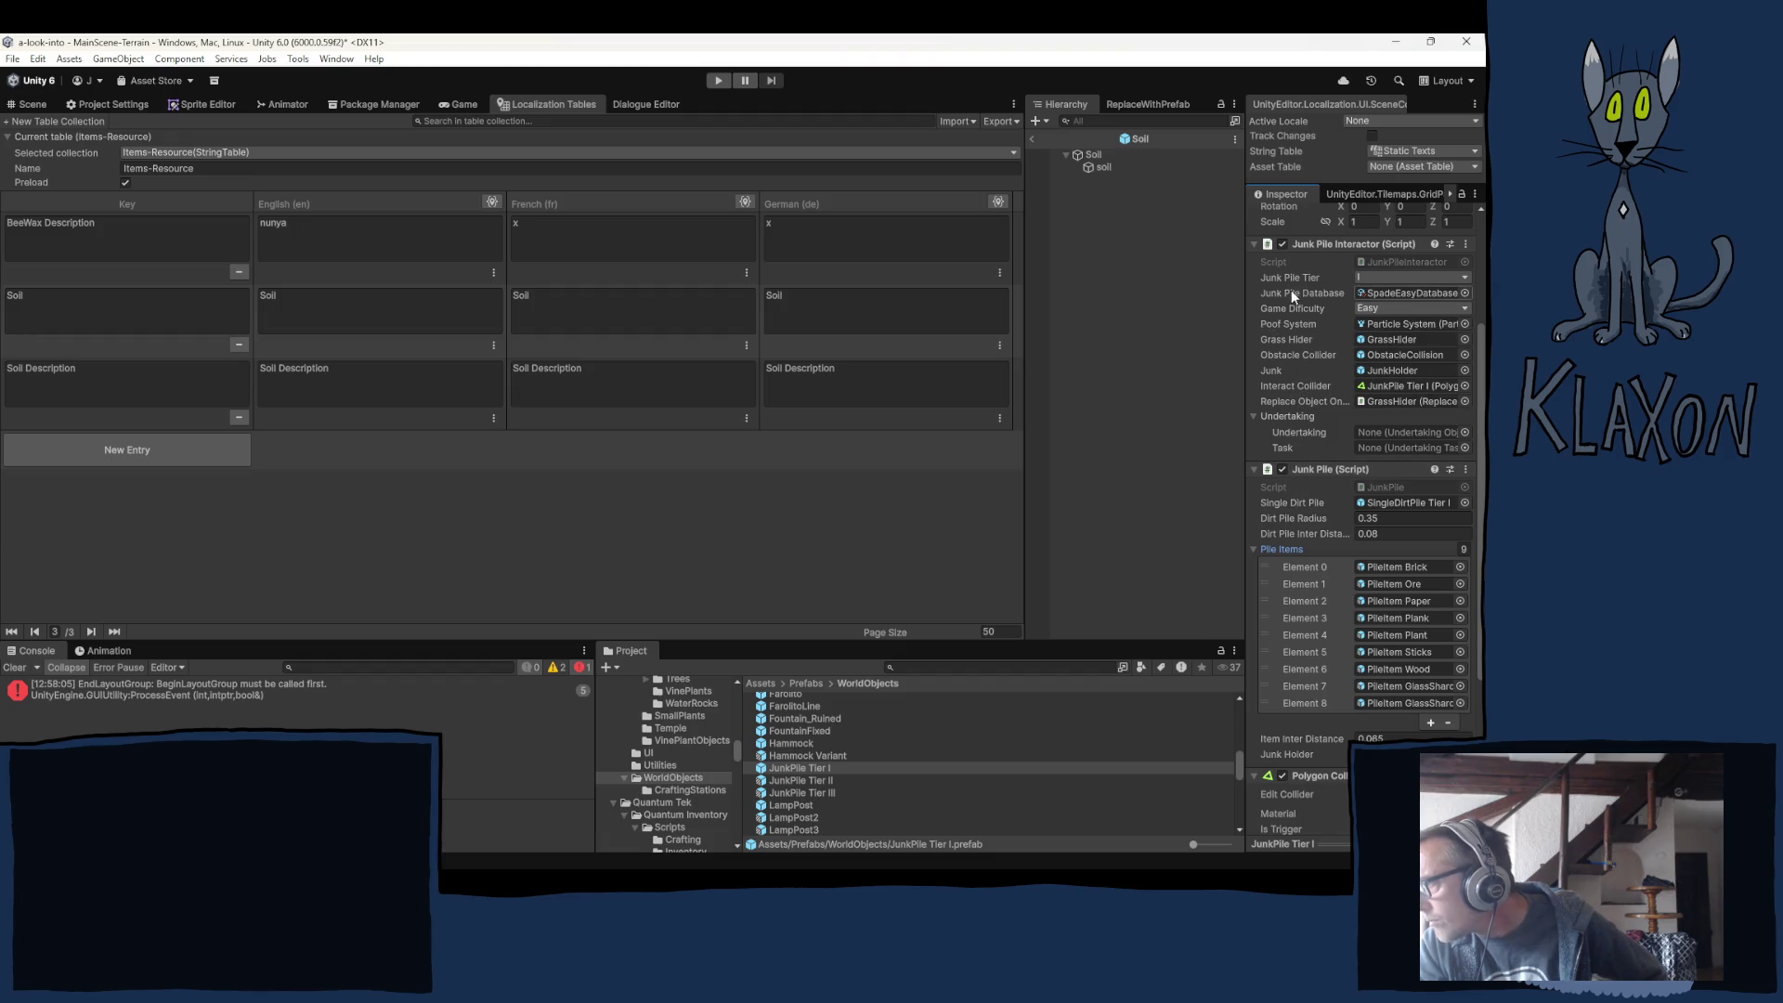
Add Soil as Element 9 of SpadeEasyDatabase's Items list.
click(1372, 296)
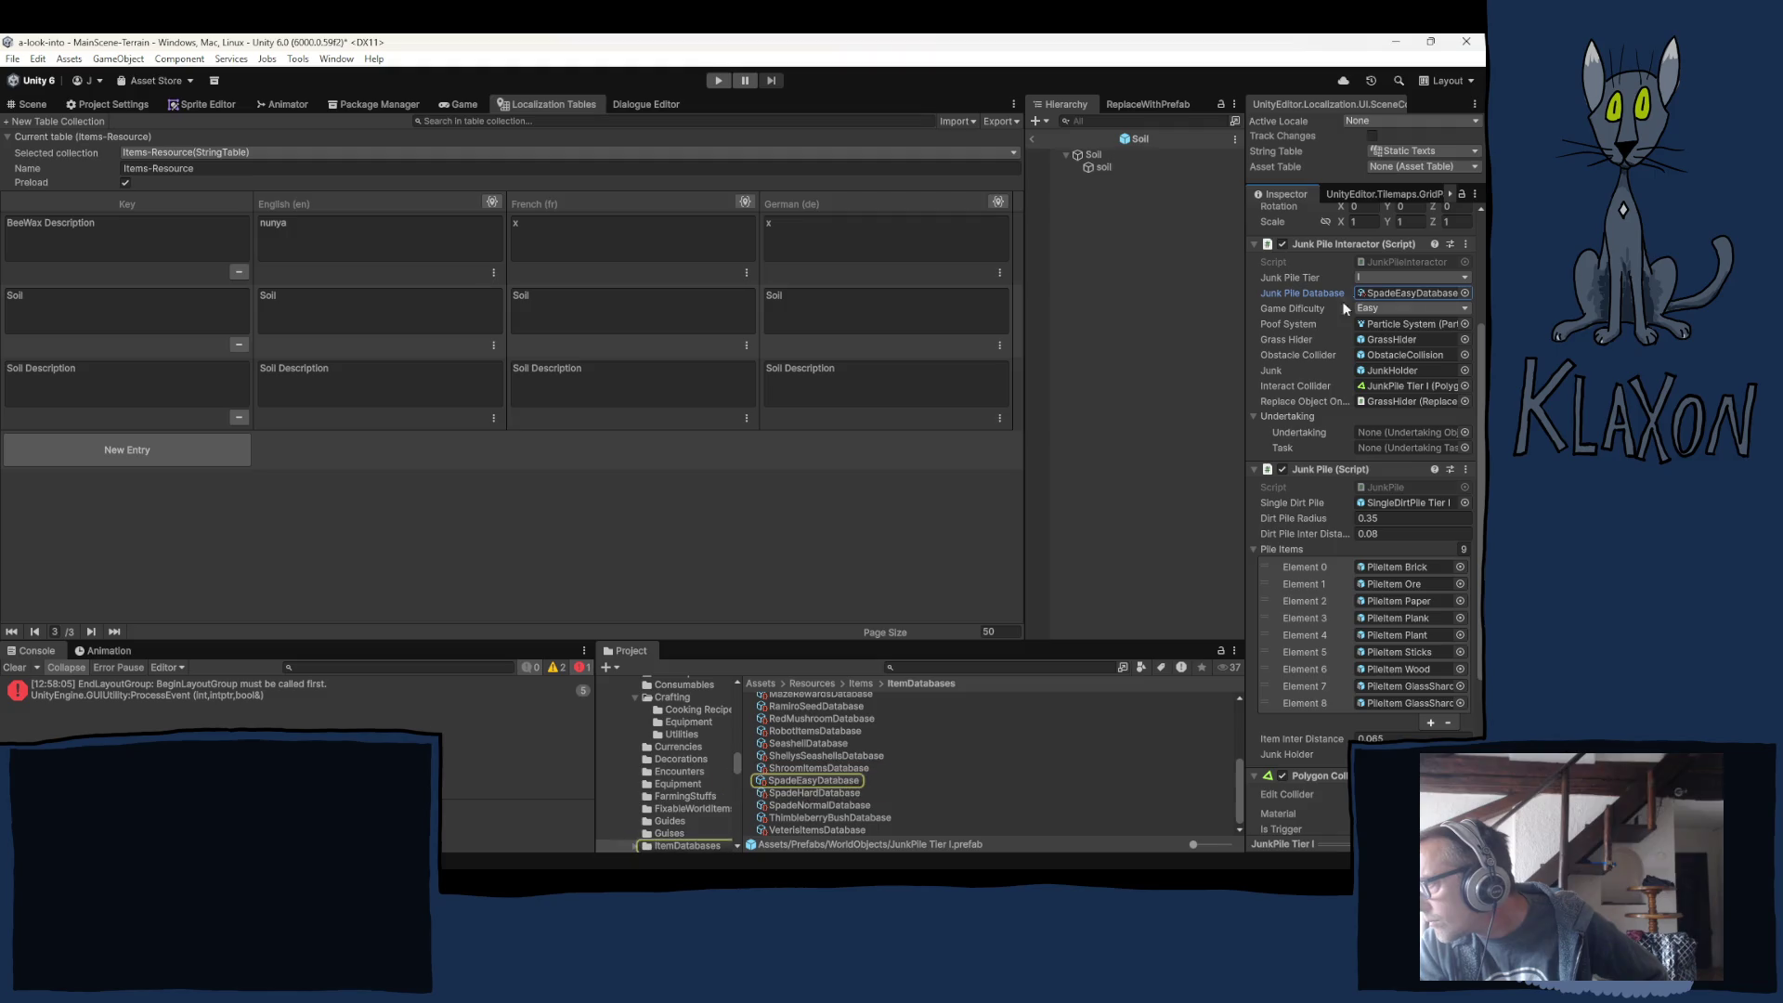
click(815, 782)
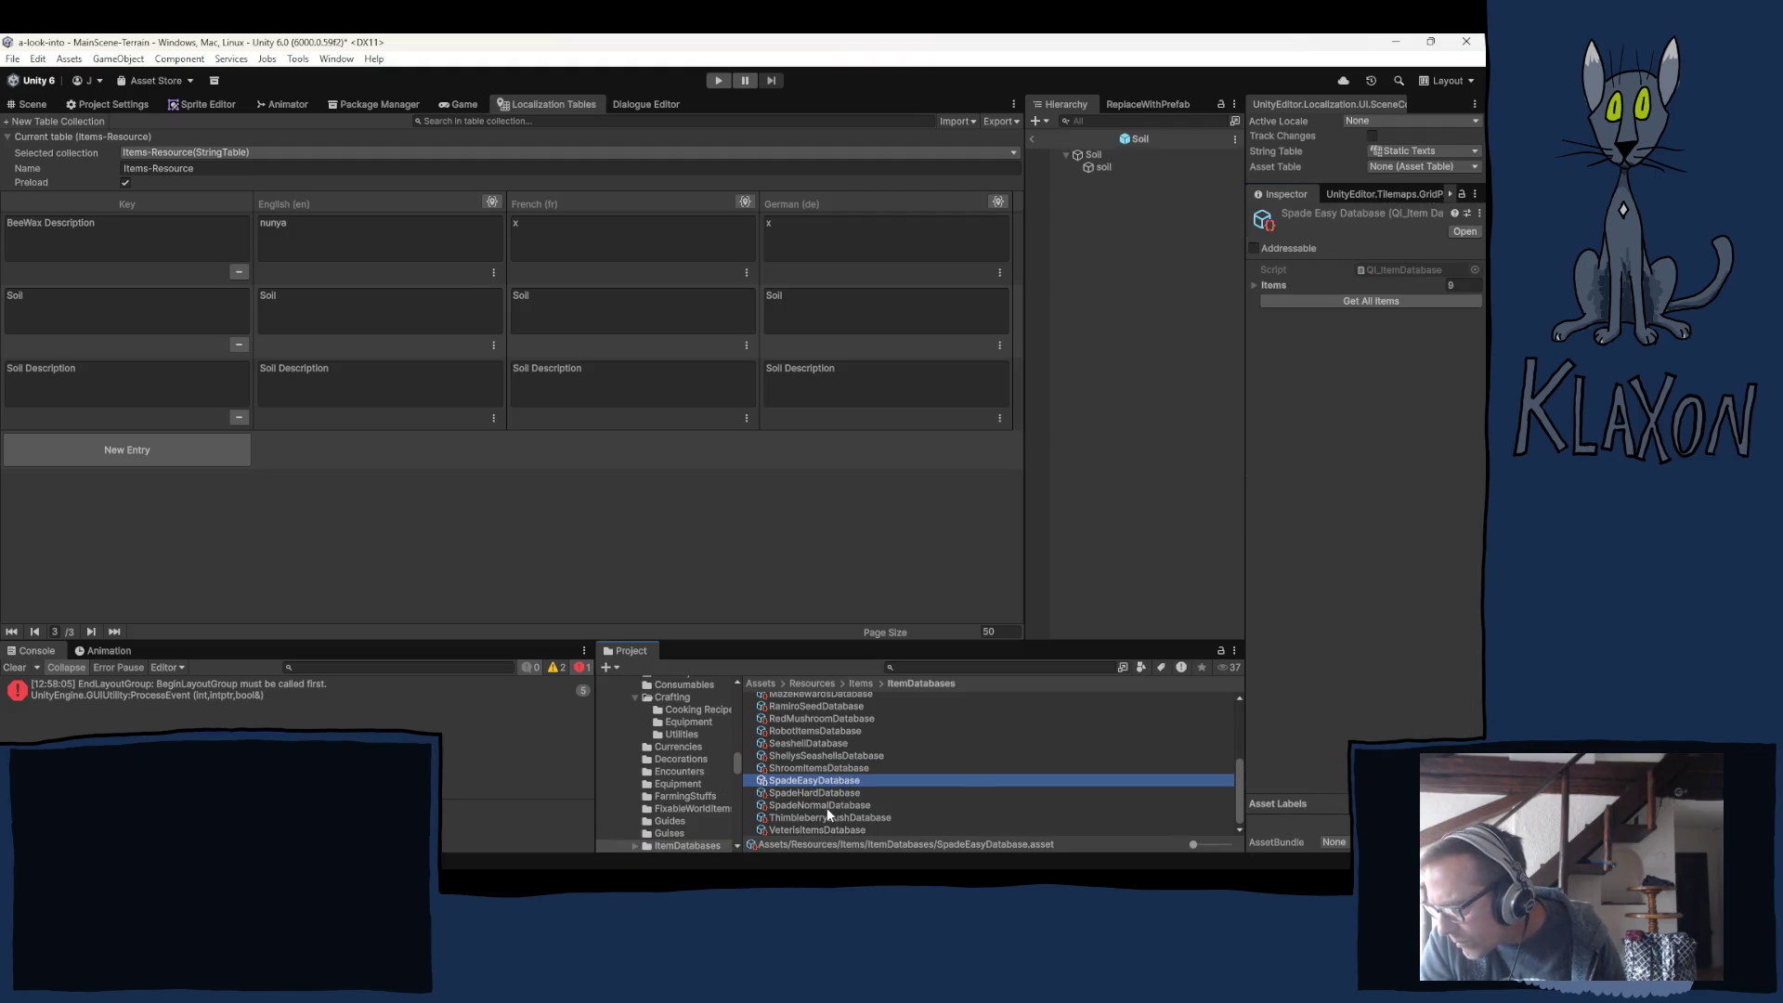
click(1257, 286)
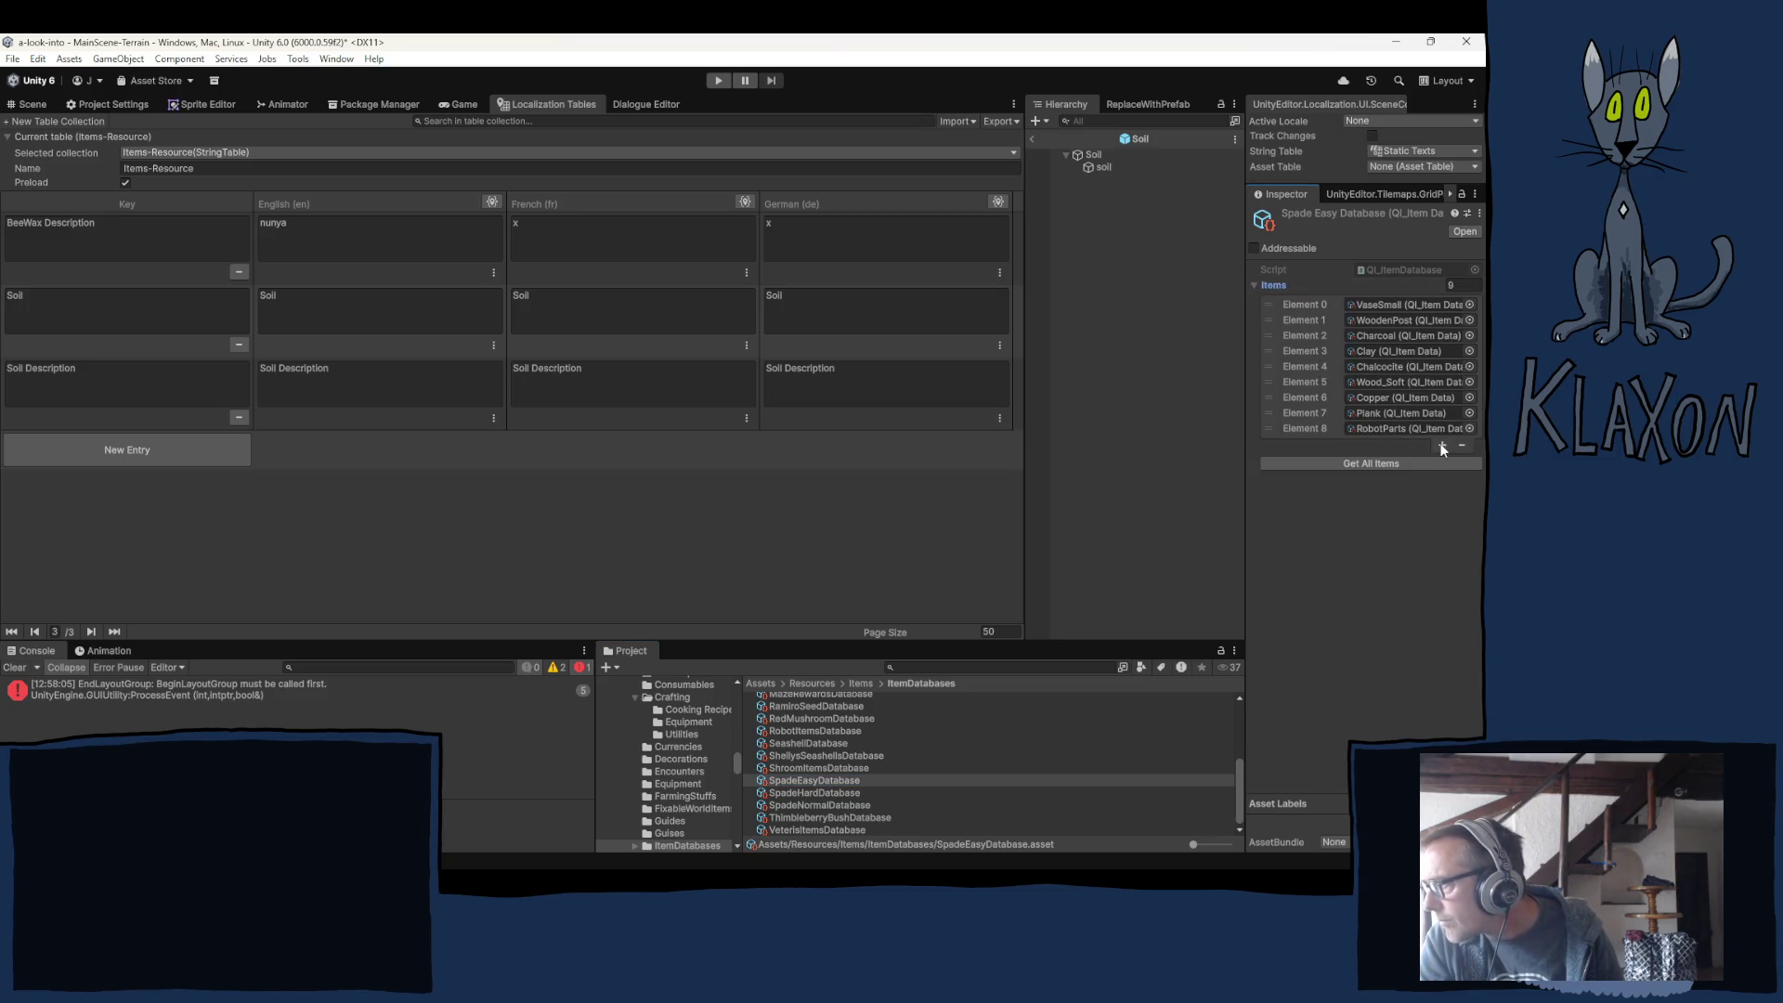
click(1441, 446)
click(1386, 444)
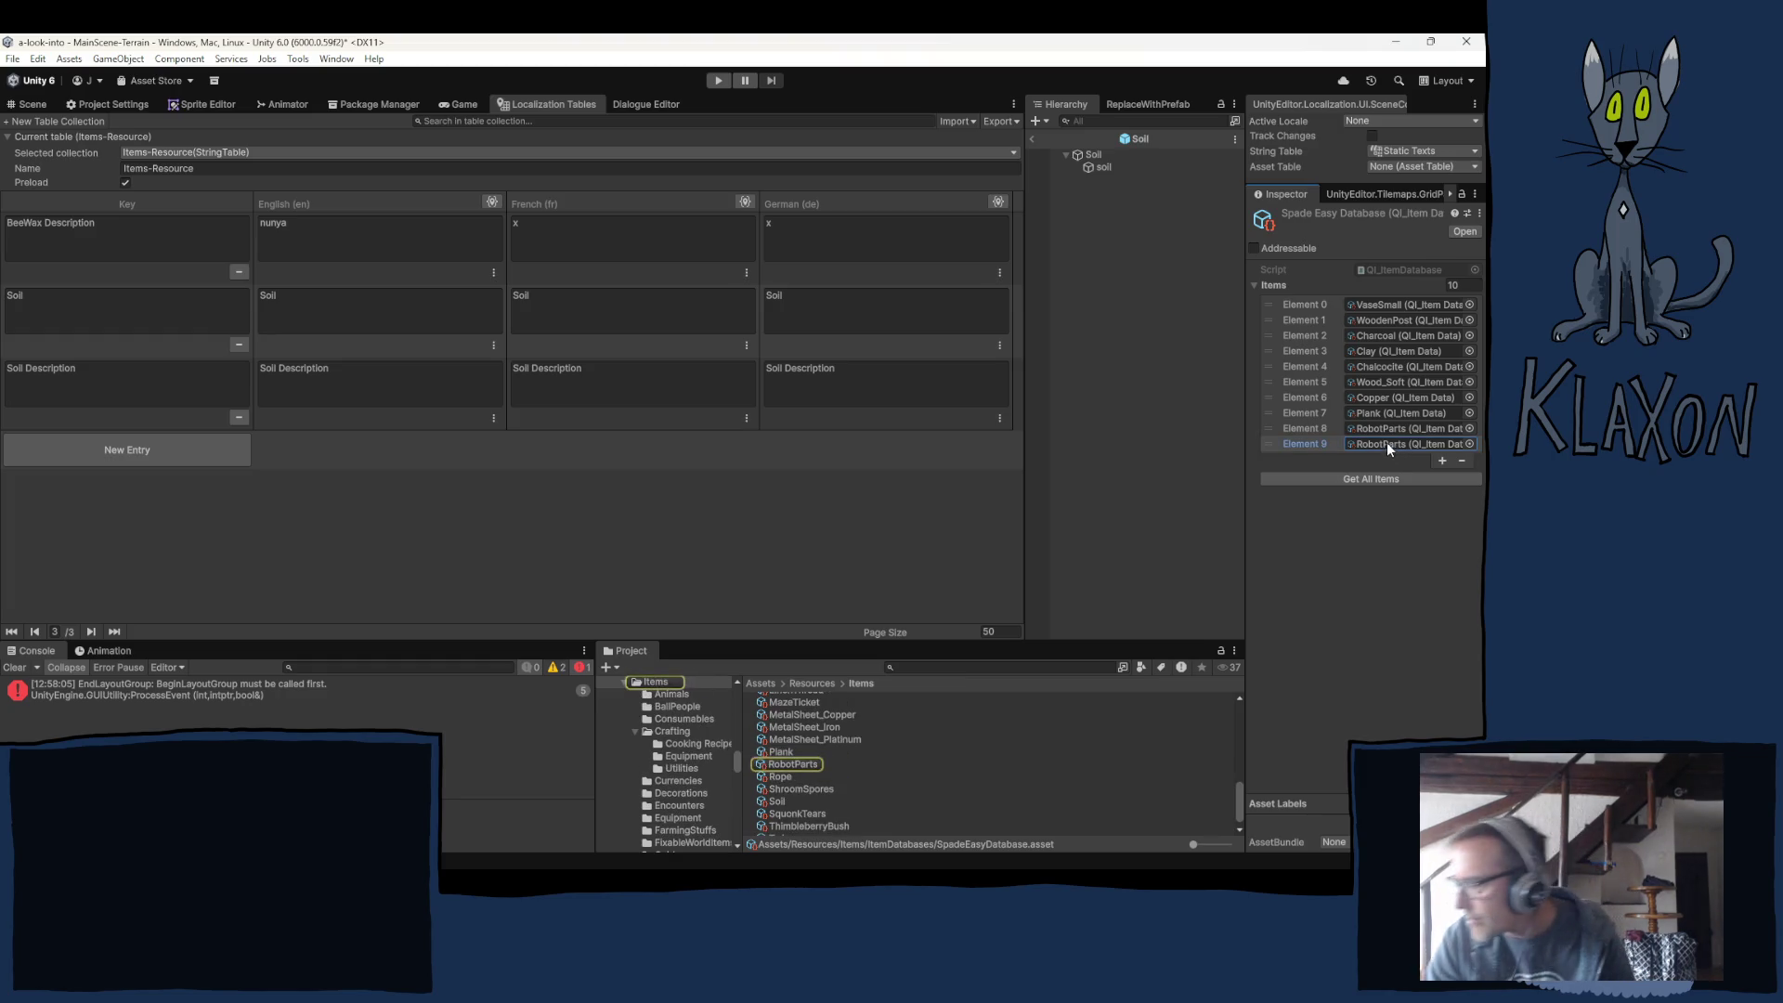
mouse_move(833, 799)
mouse_down()
mouse_move(1161, 595)
mouse_move(1372, 429)
mouse_move(1368, 444)
mouse_up()
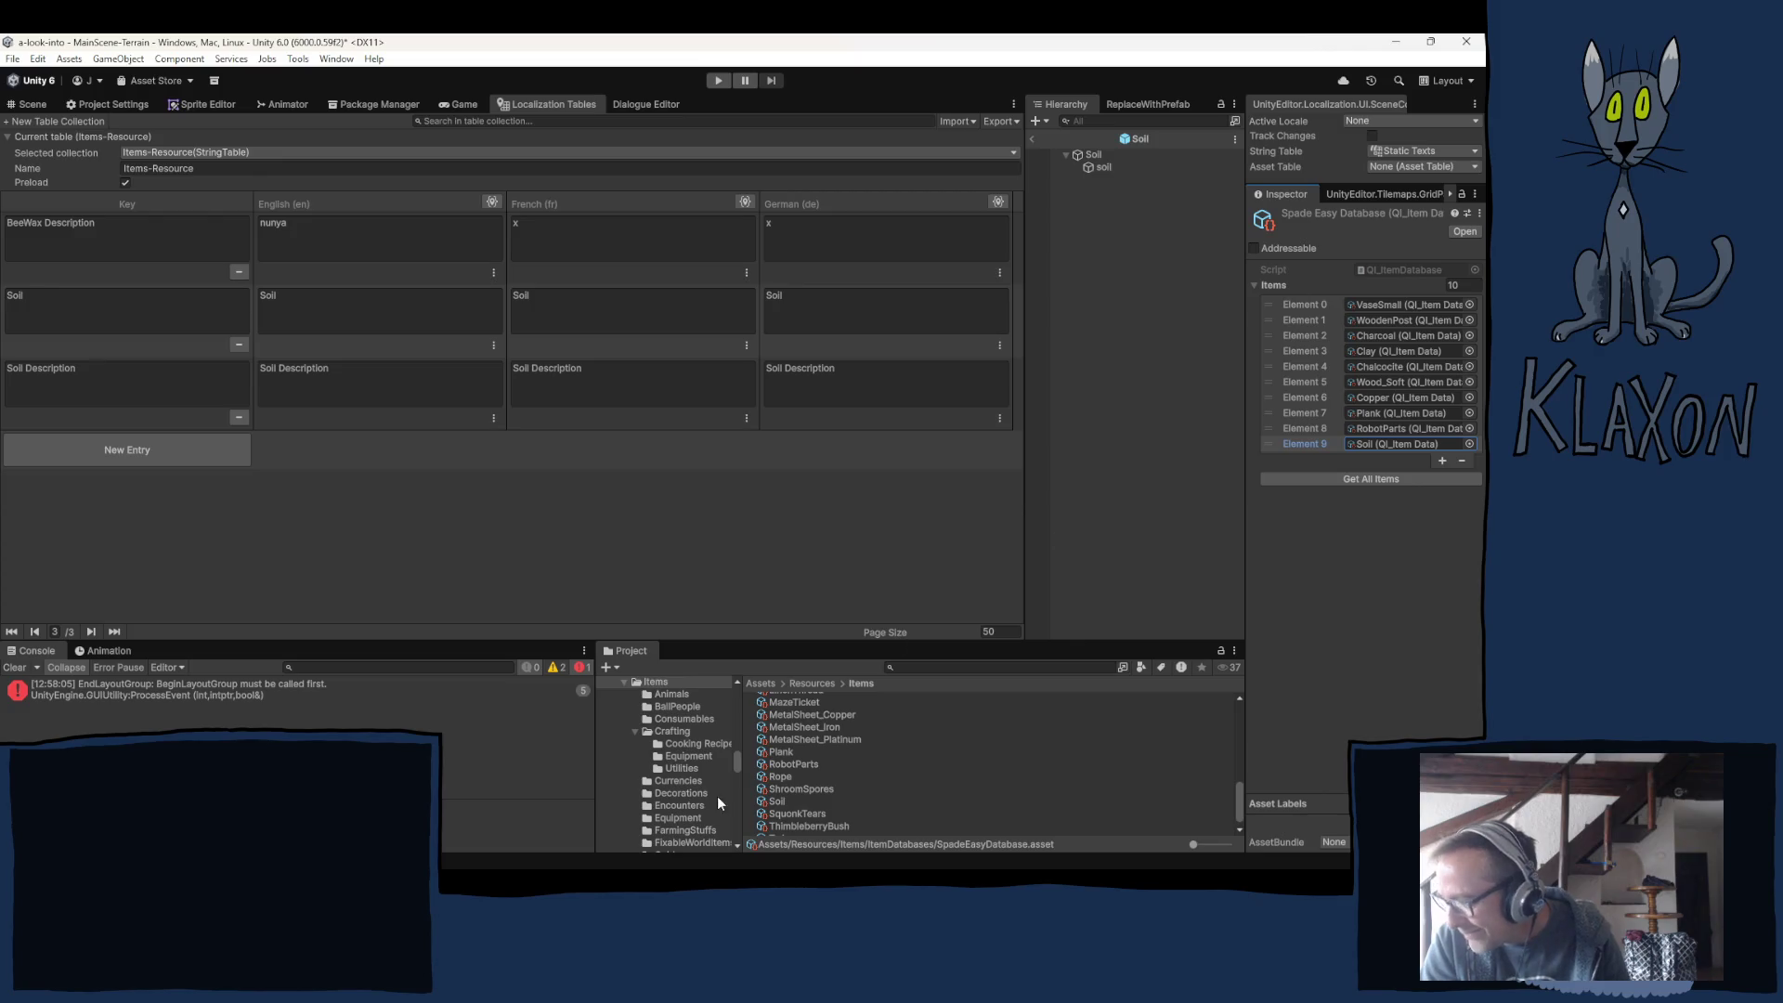
scroll(692, 780, down, 5)
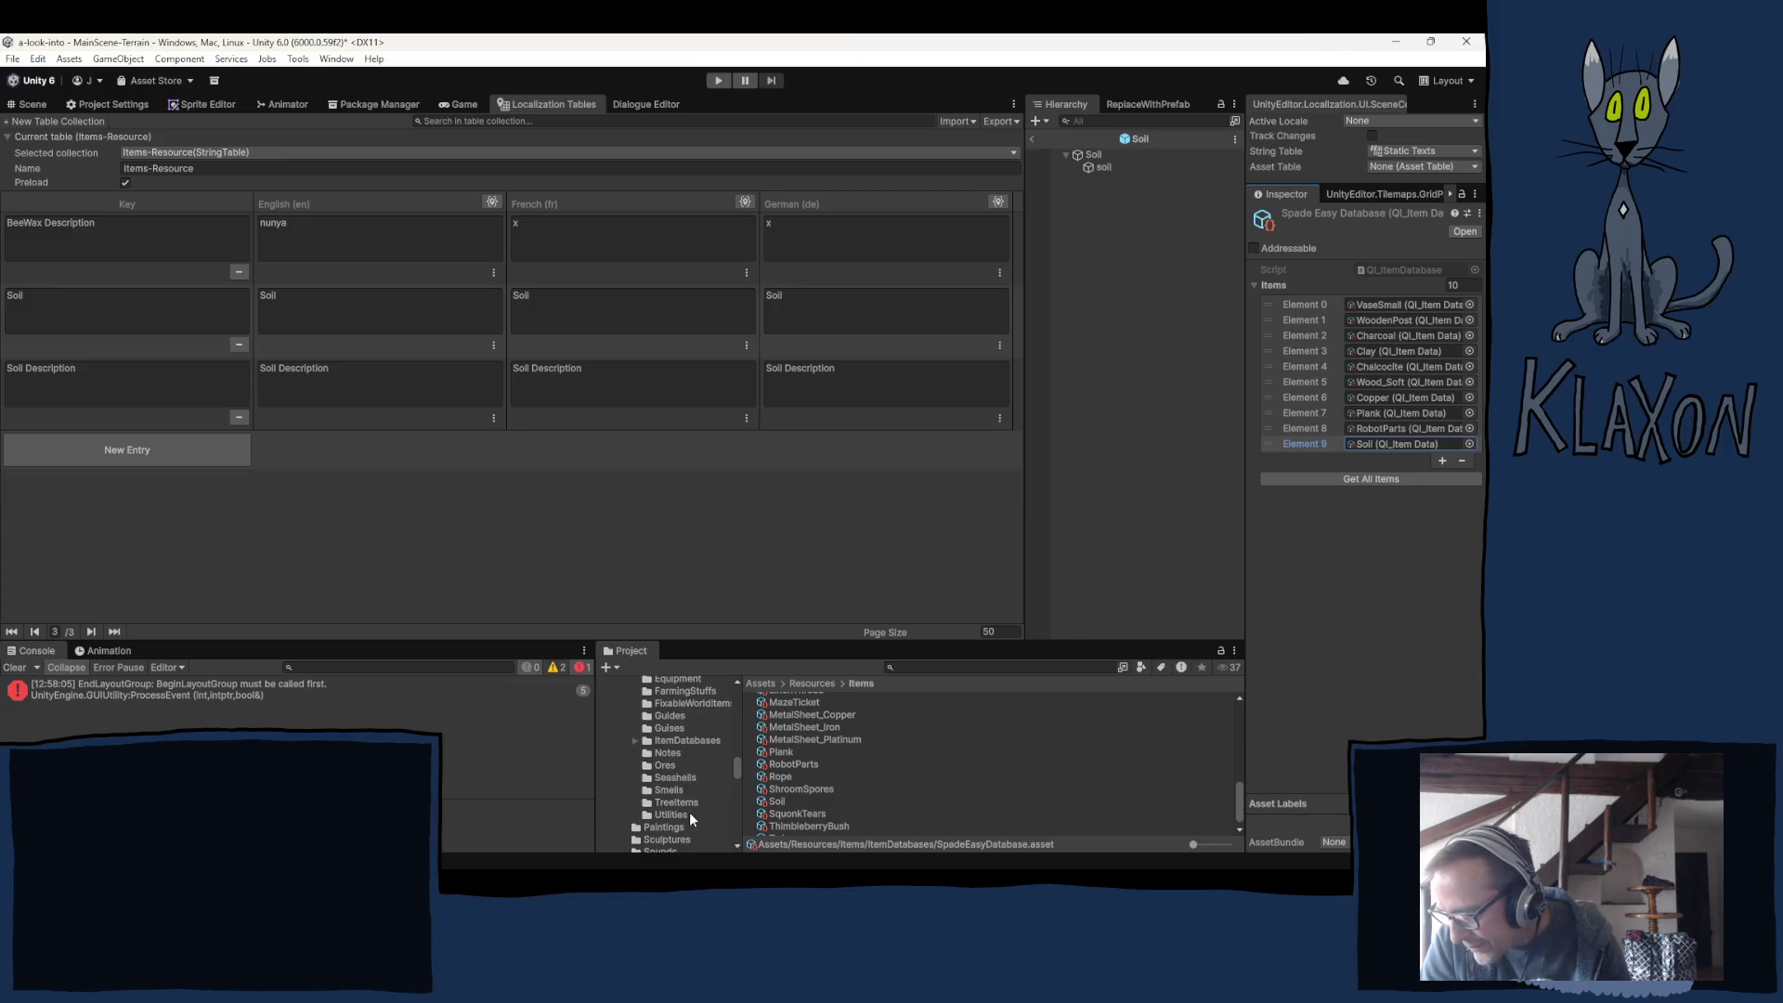
click(668, 740)
scroll(869, 799, down, 5)
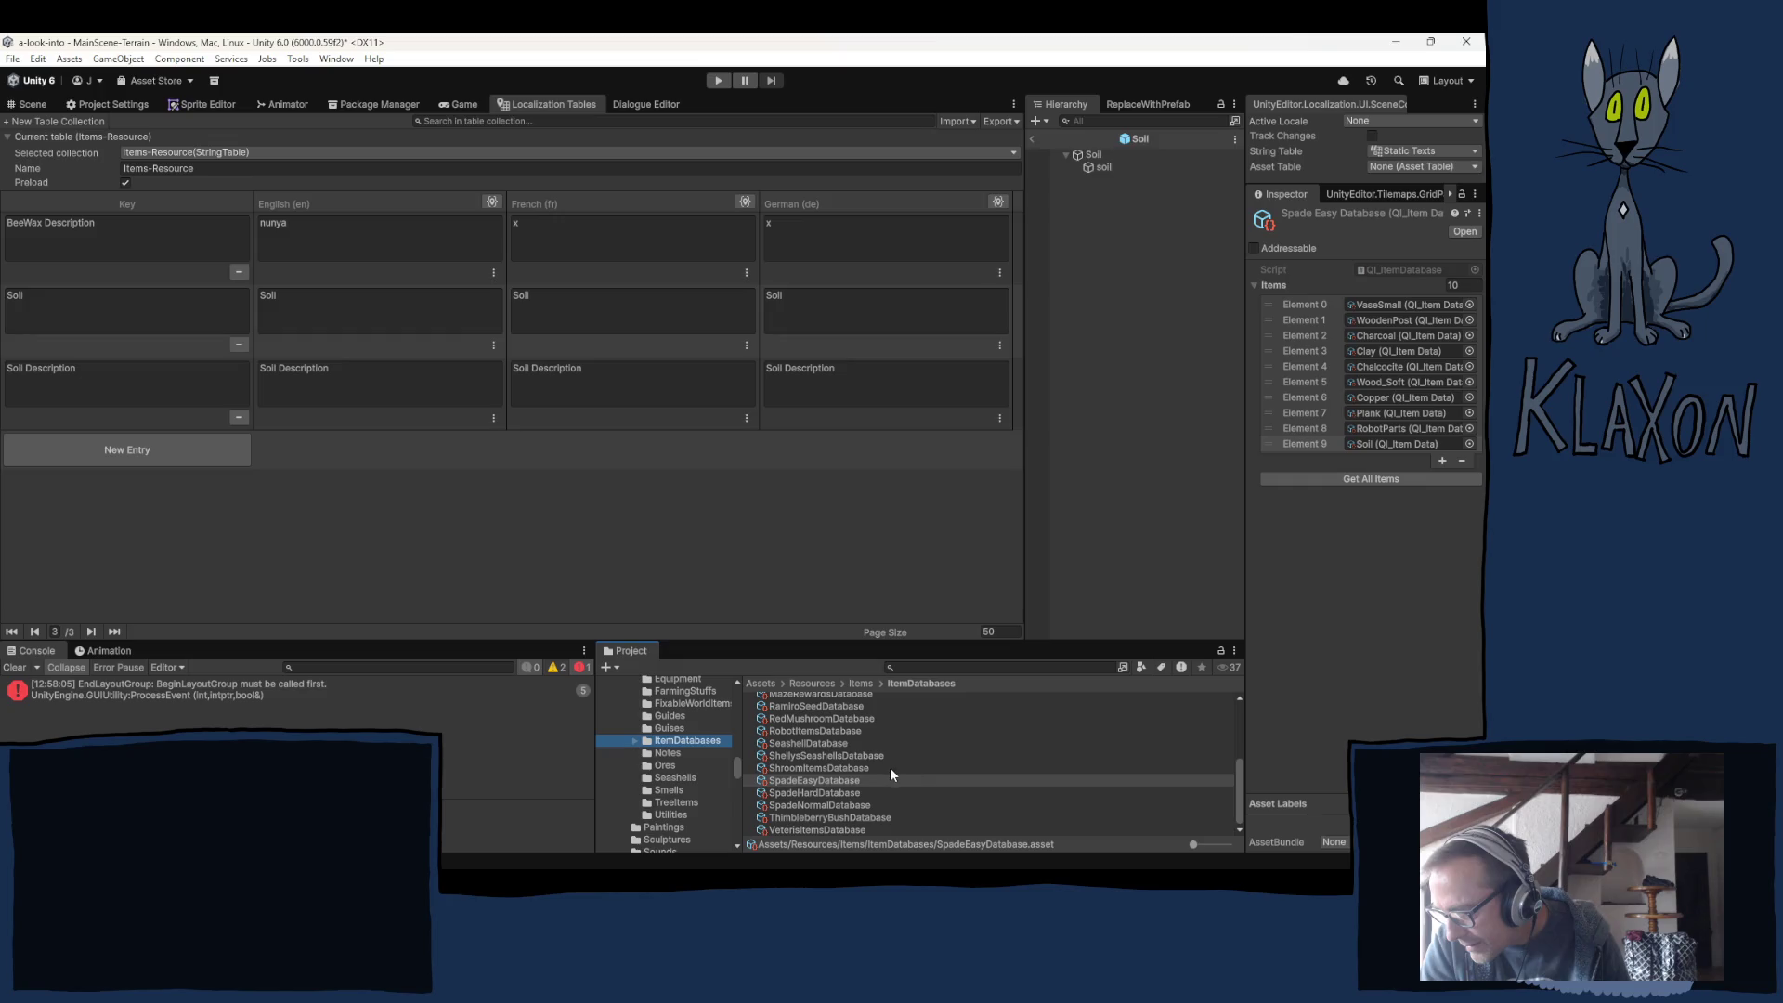
Add Soil as Element 9 in SpadeNormalDatabase's item list.
click(815, 804)
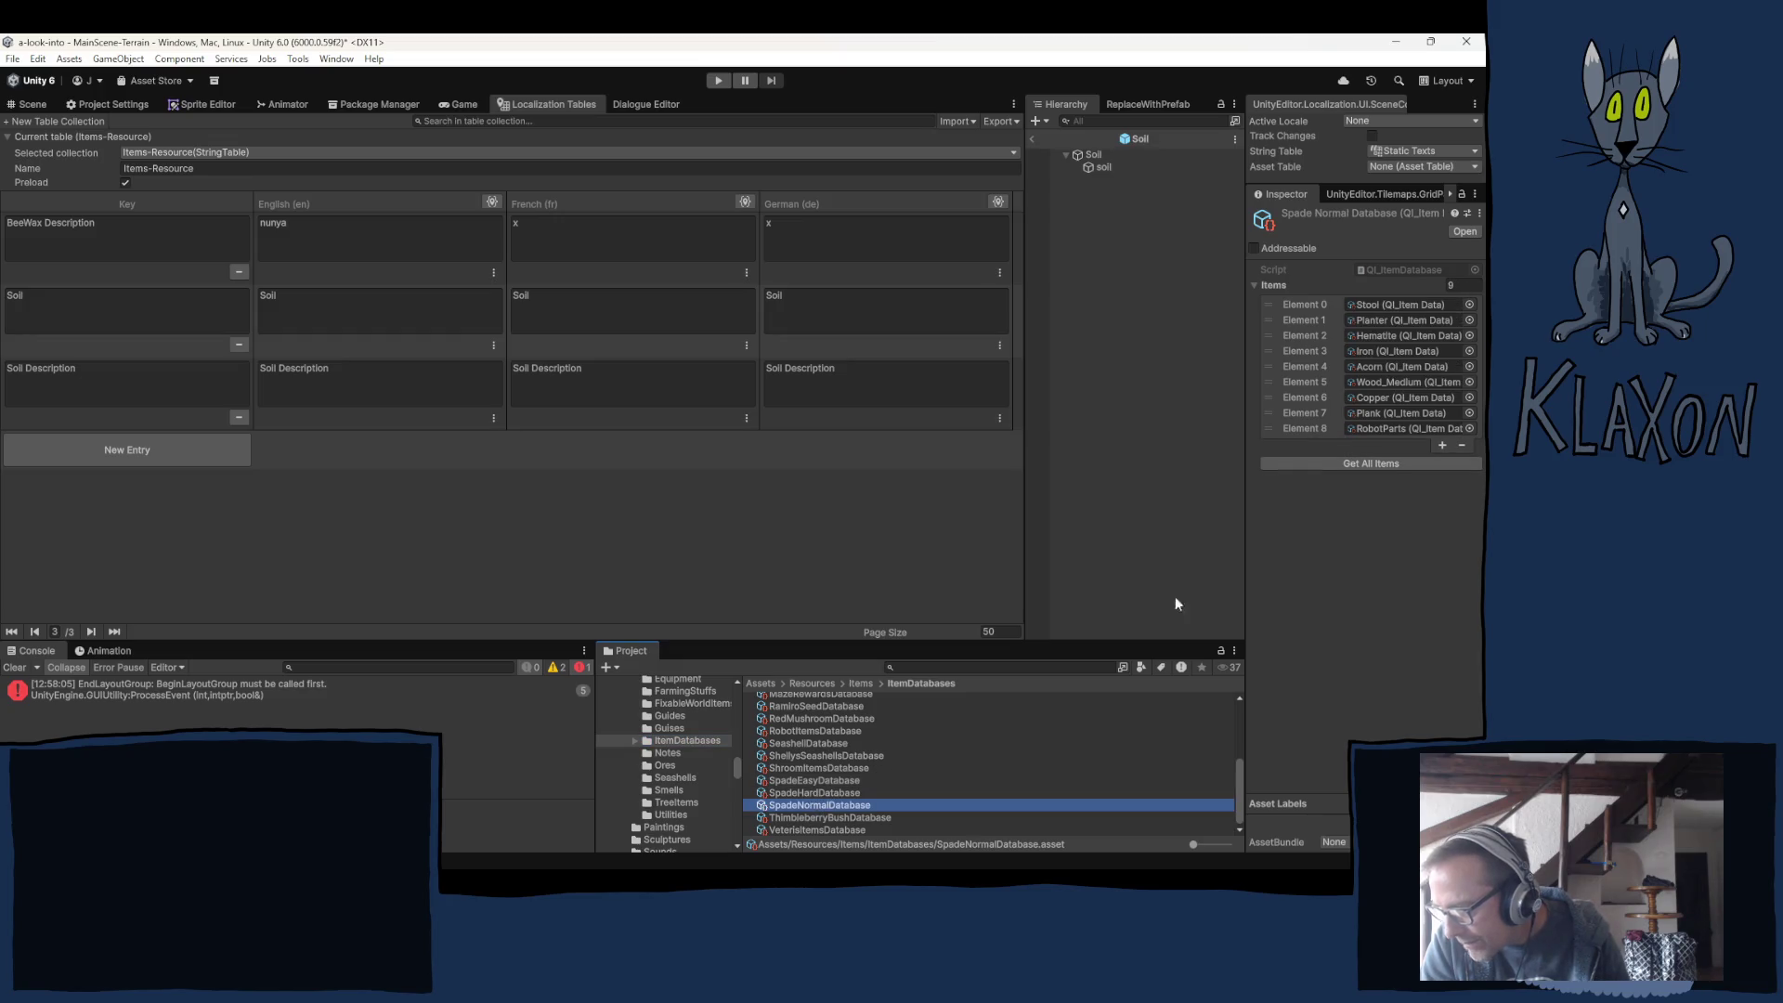
click(1442, 444)
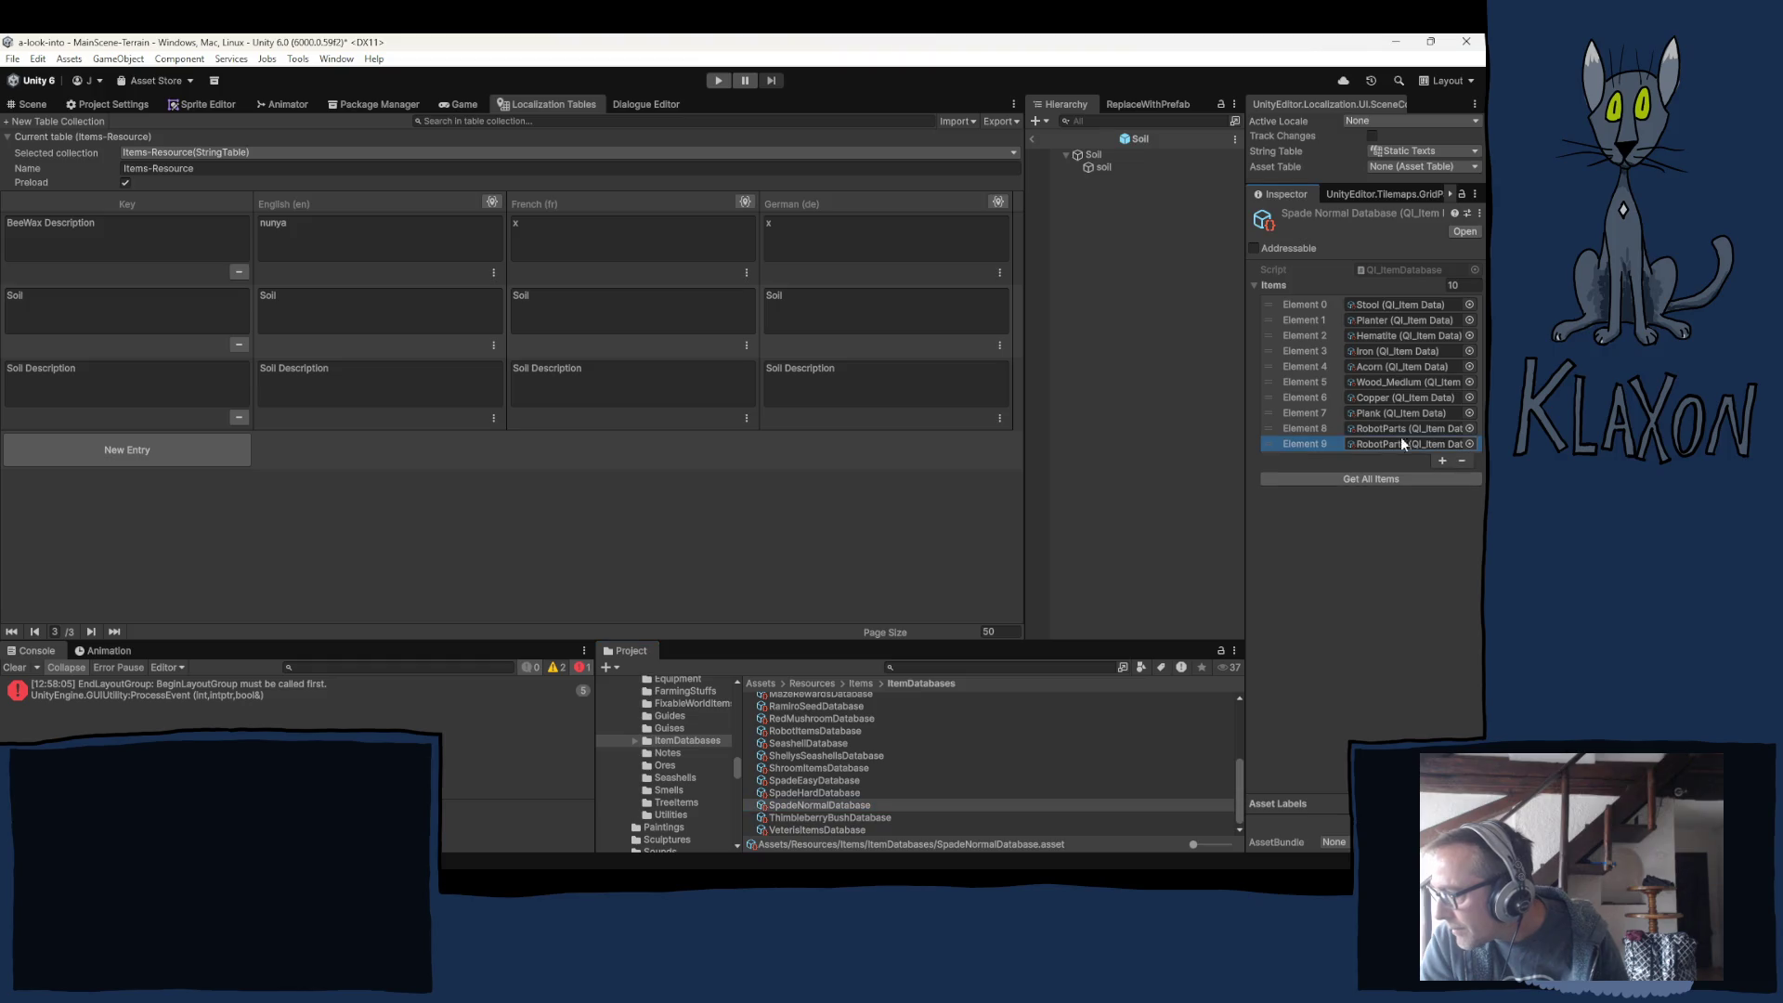
click(1468, 443)
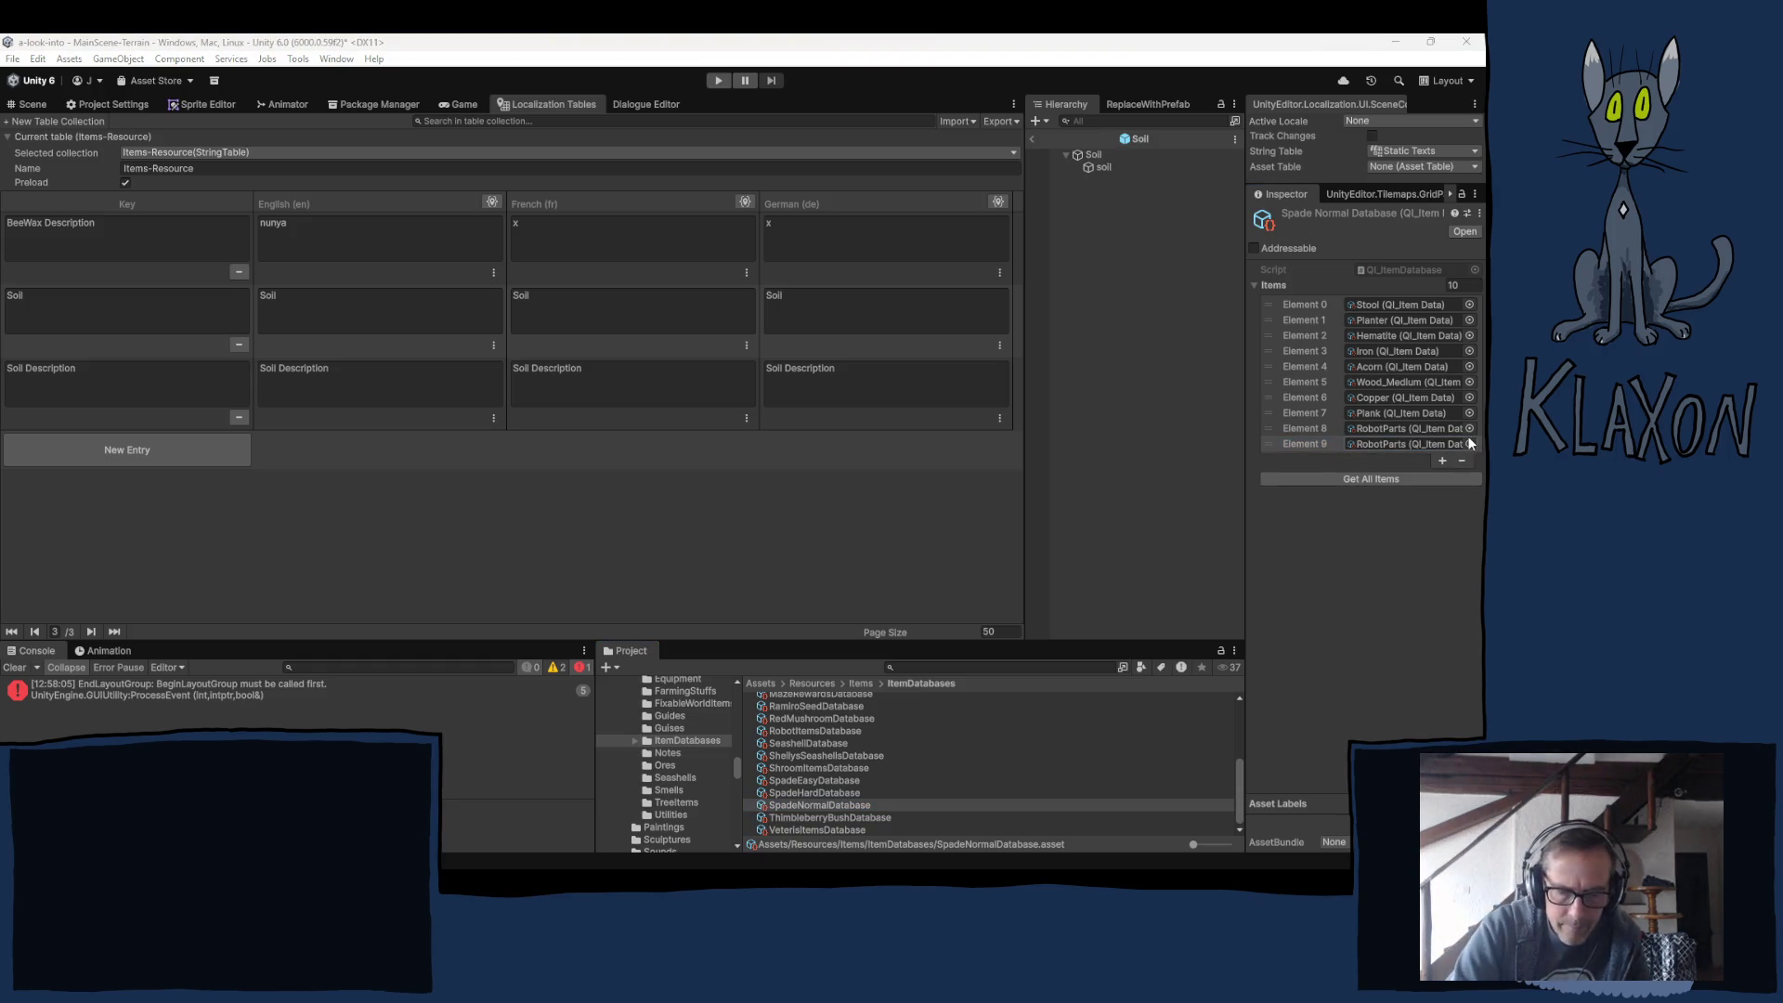
text(soil)
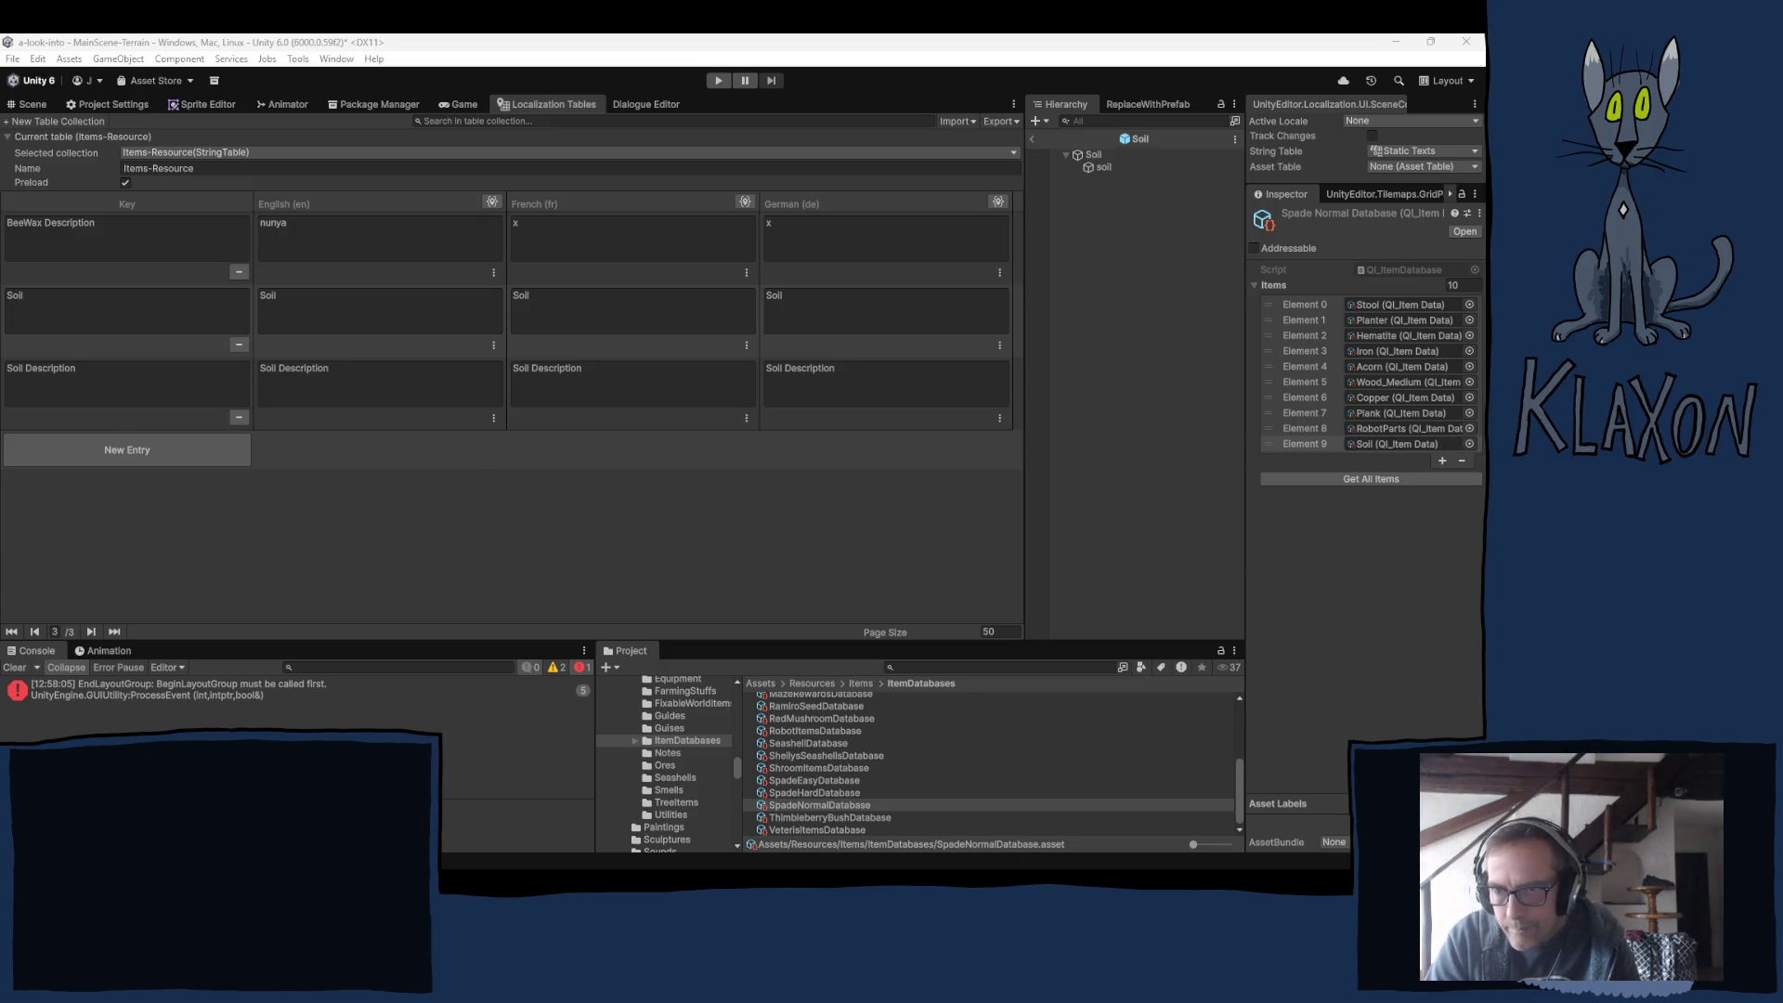
key(Return)
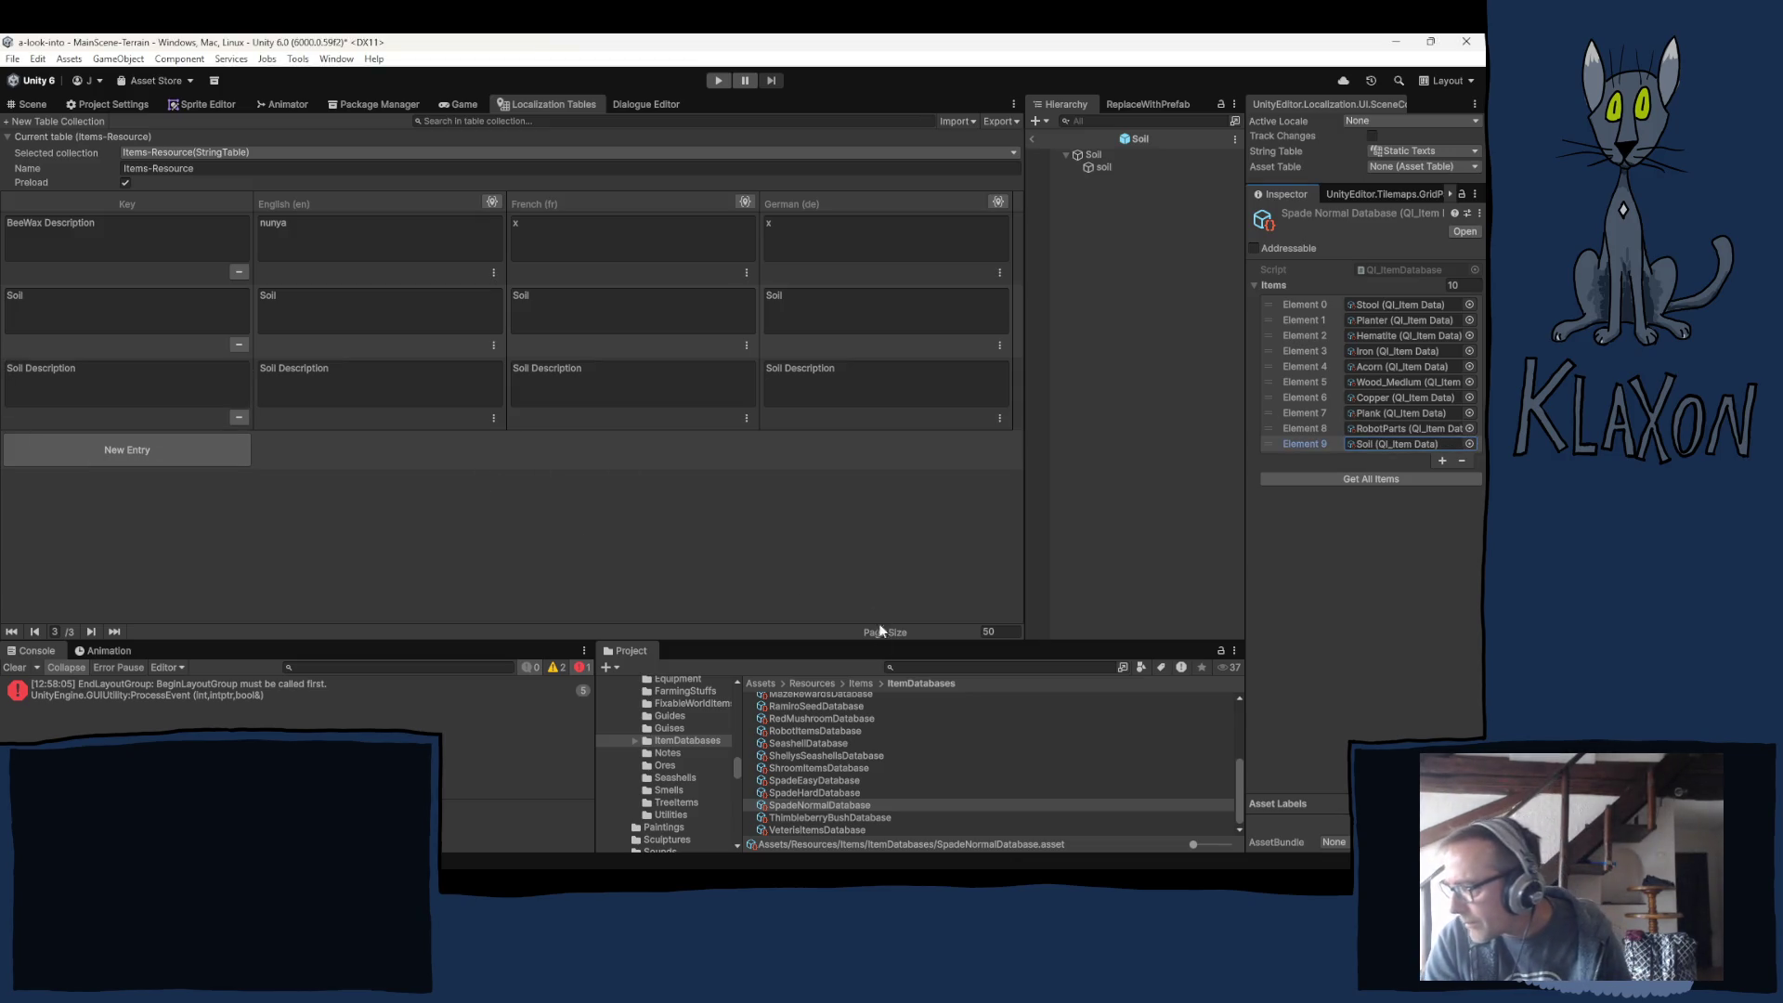
Add Soil as Element 9 in SpadeHardDatabase's item list.
click(815, 793)
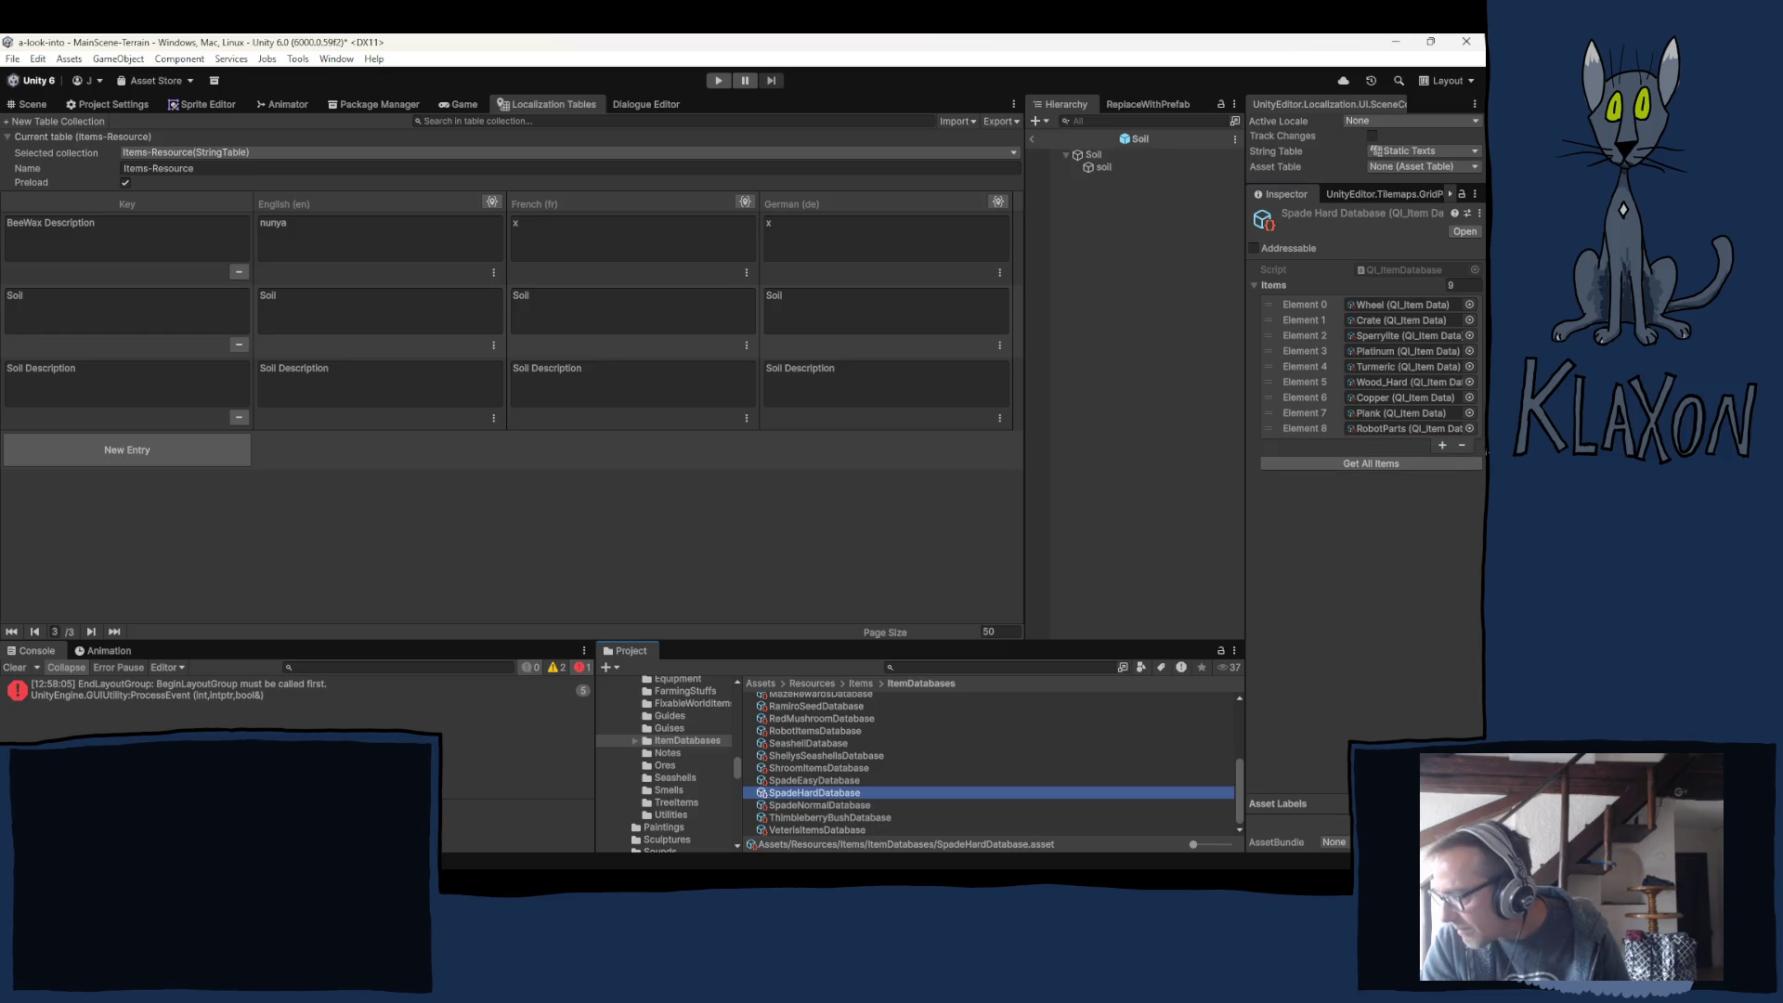
click(1442, 445)
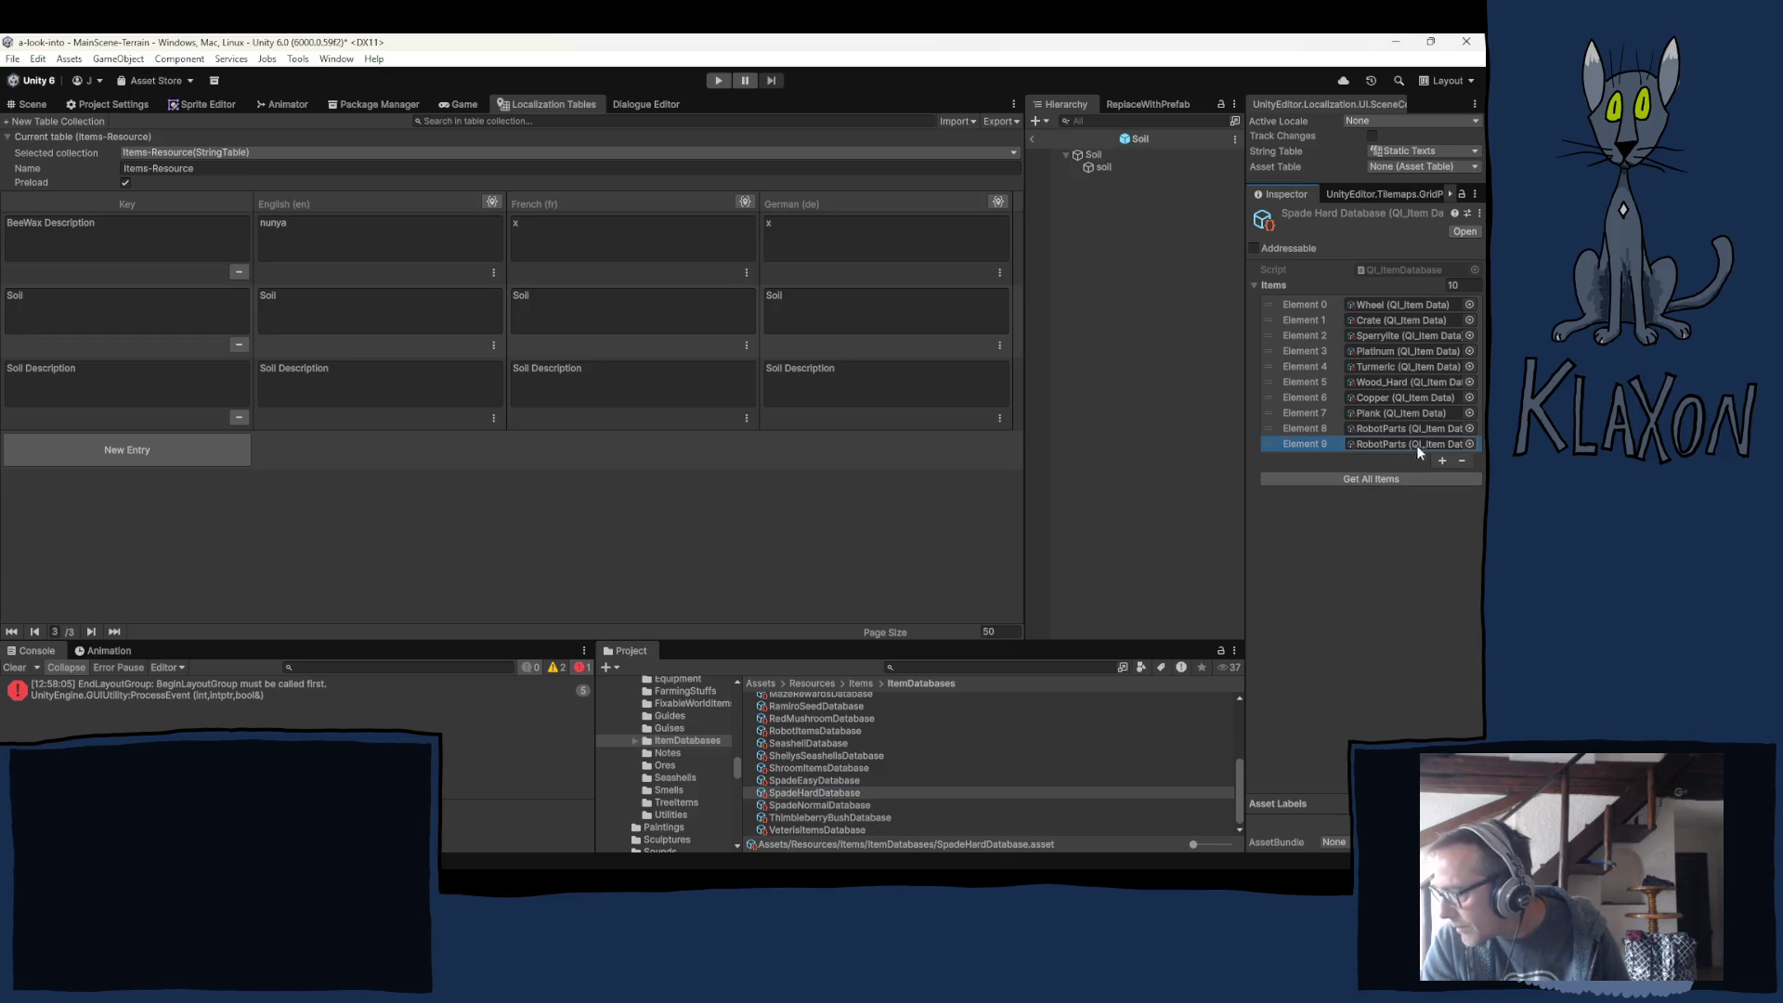
click(1469, 444)
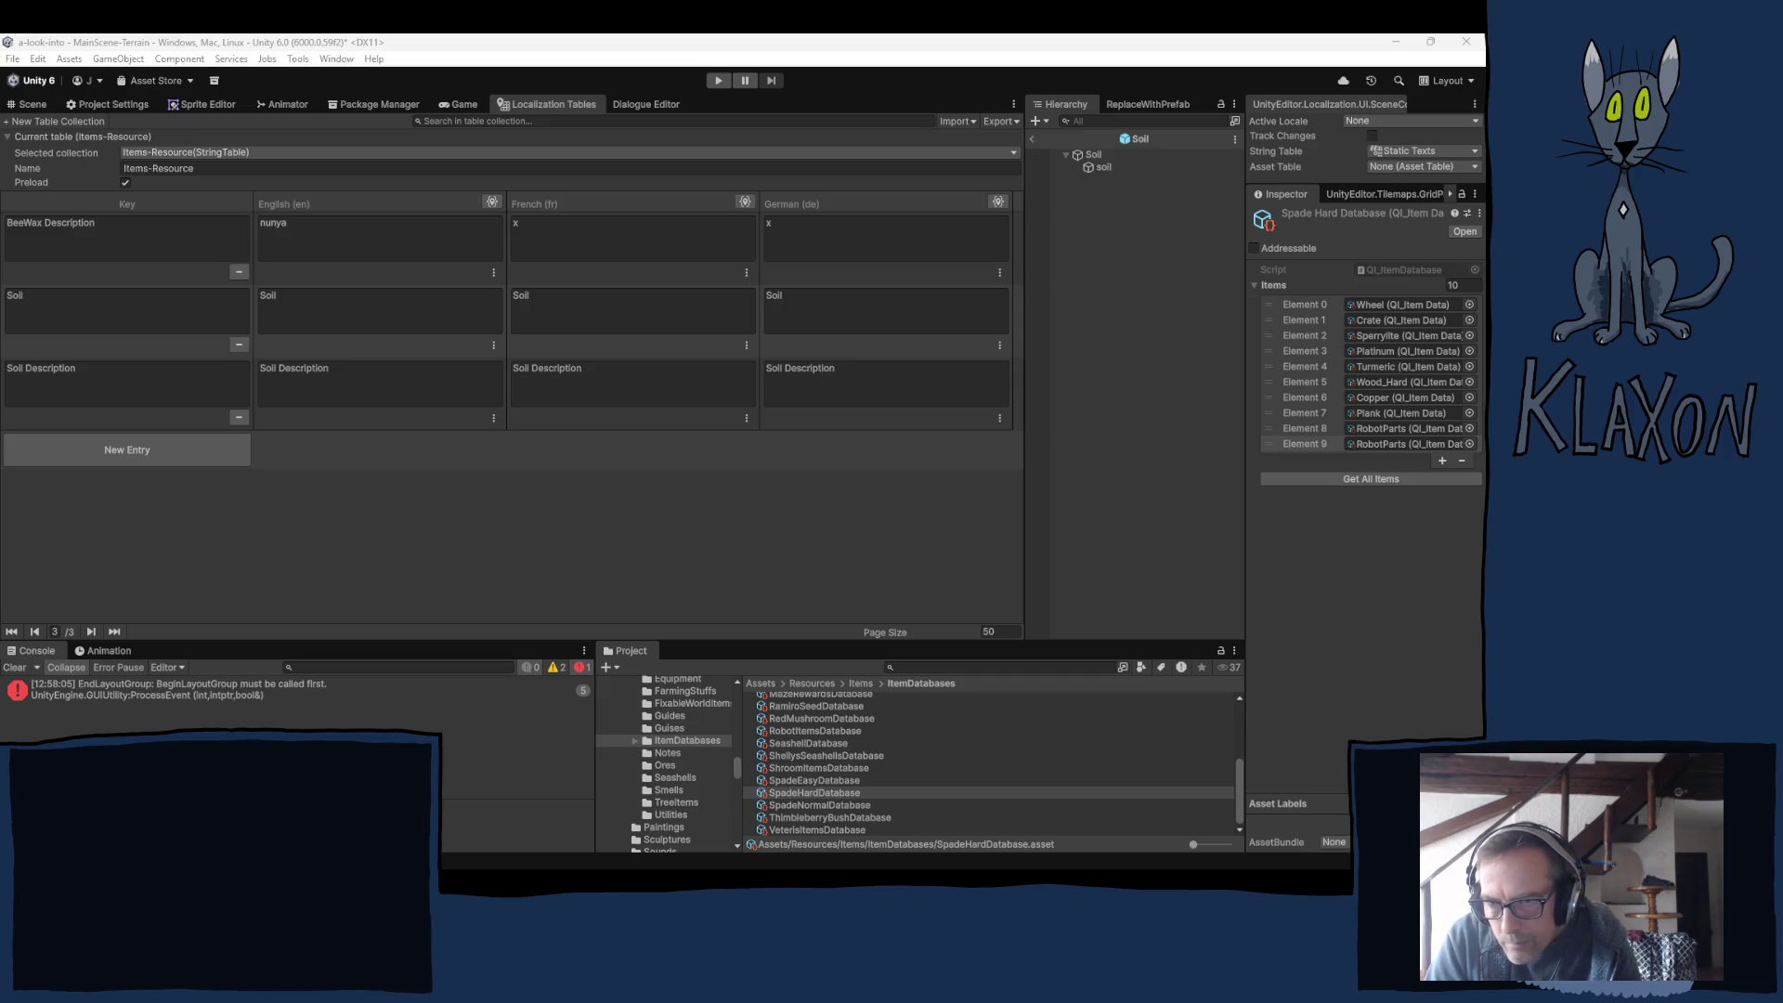
drag(1092, 154, 1404, 444)
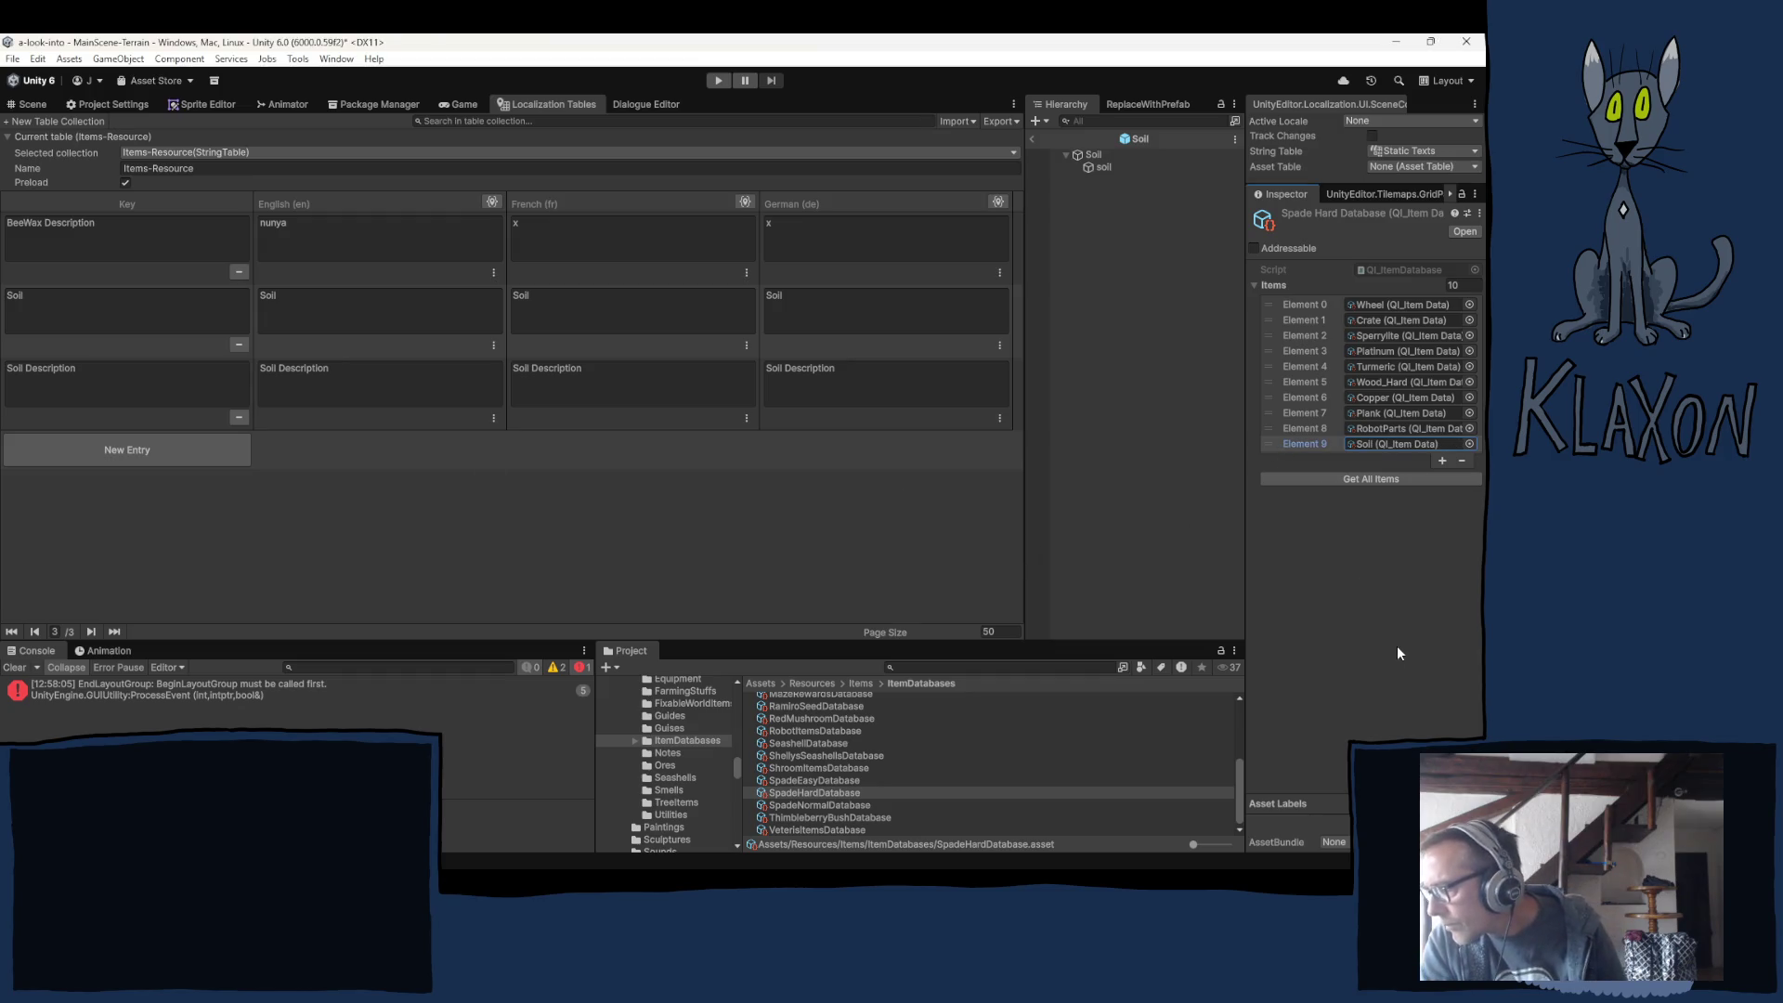
Set the Soil item data's Spawn Weight to 10.
click(1133, 432)
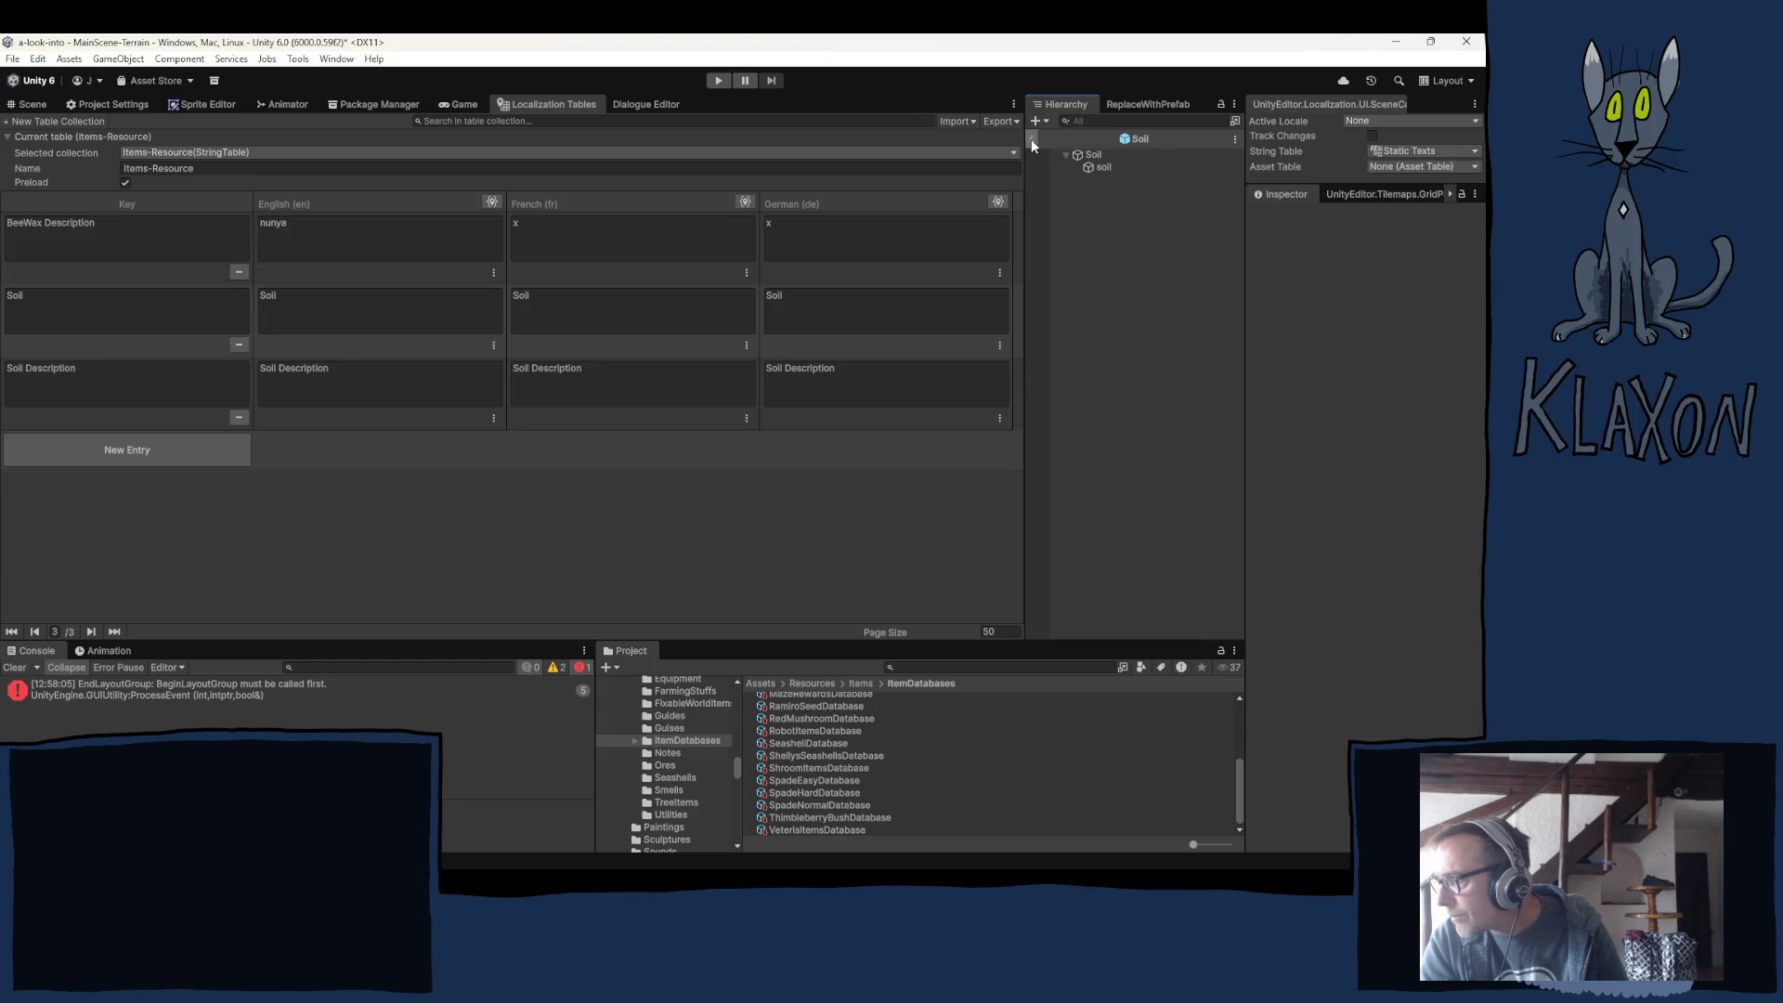
click(1090, 154)
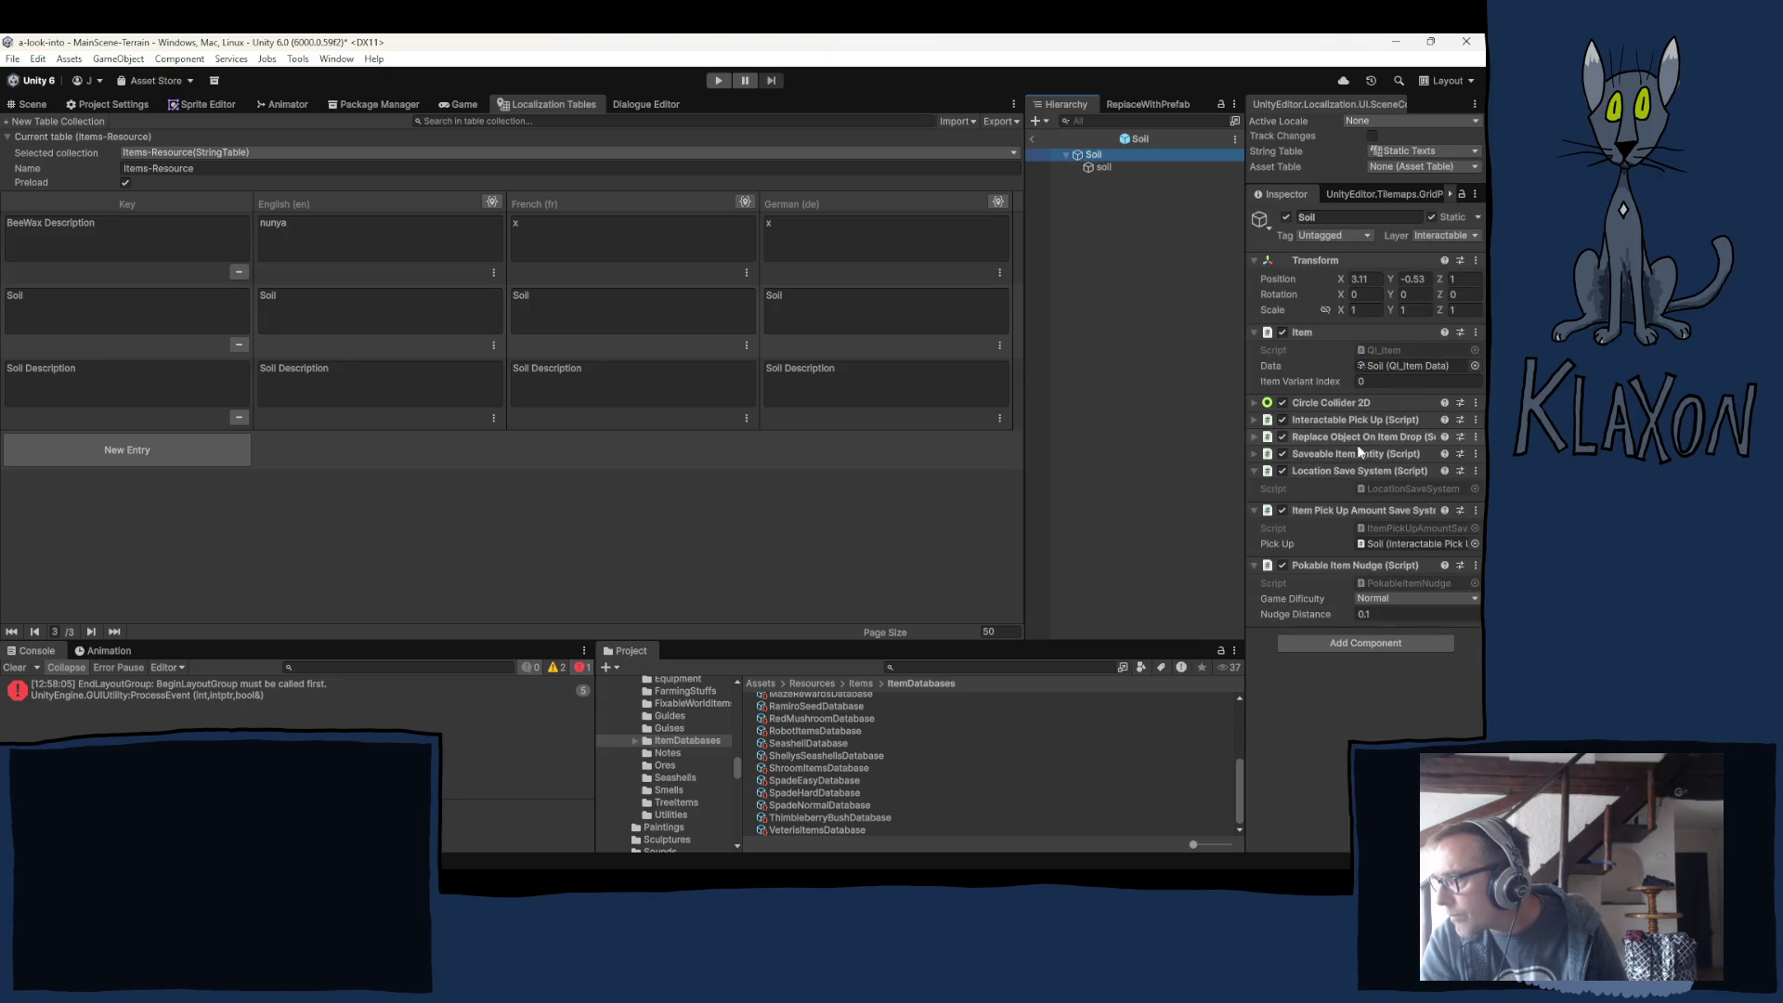
click(1378, 366)
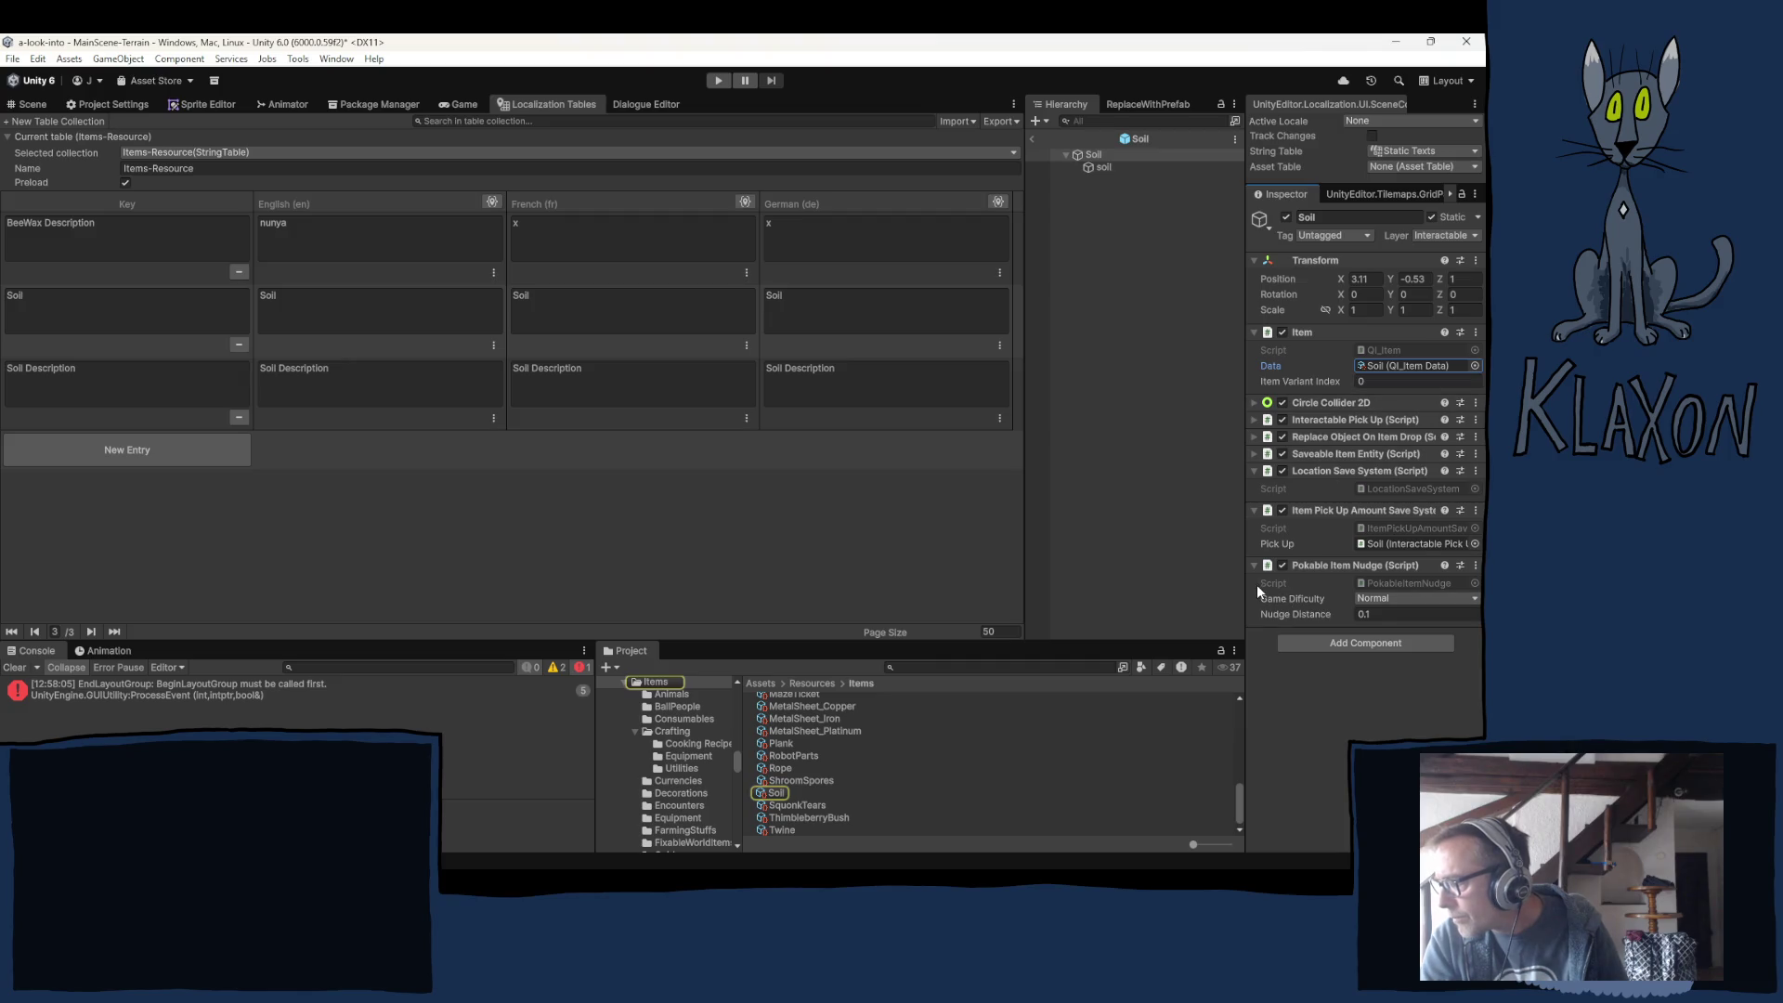
click(771, 794)
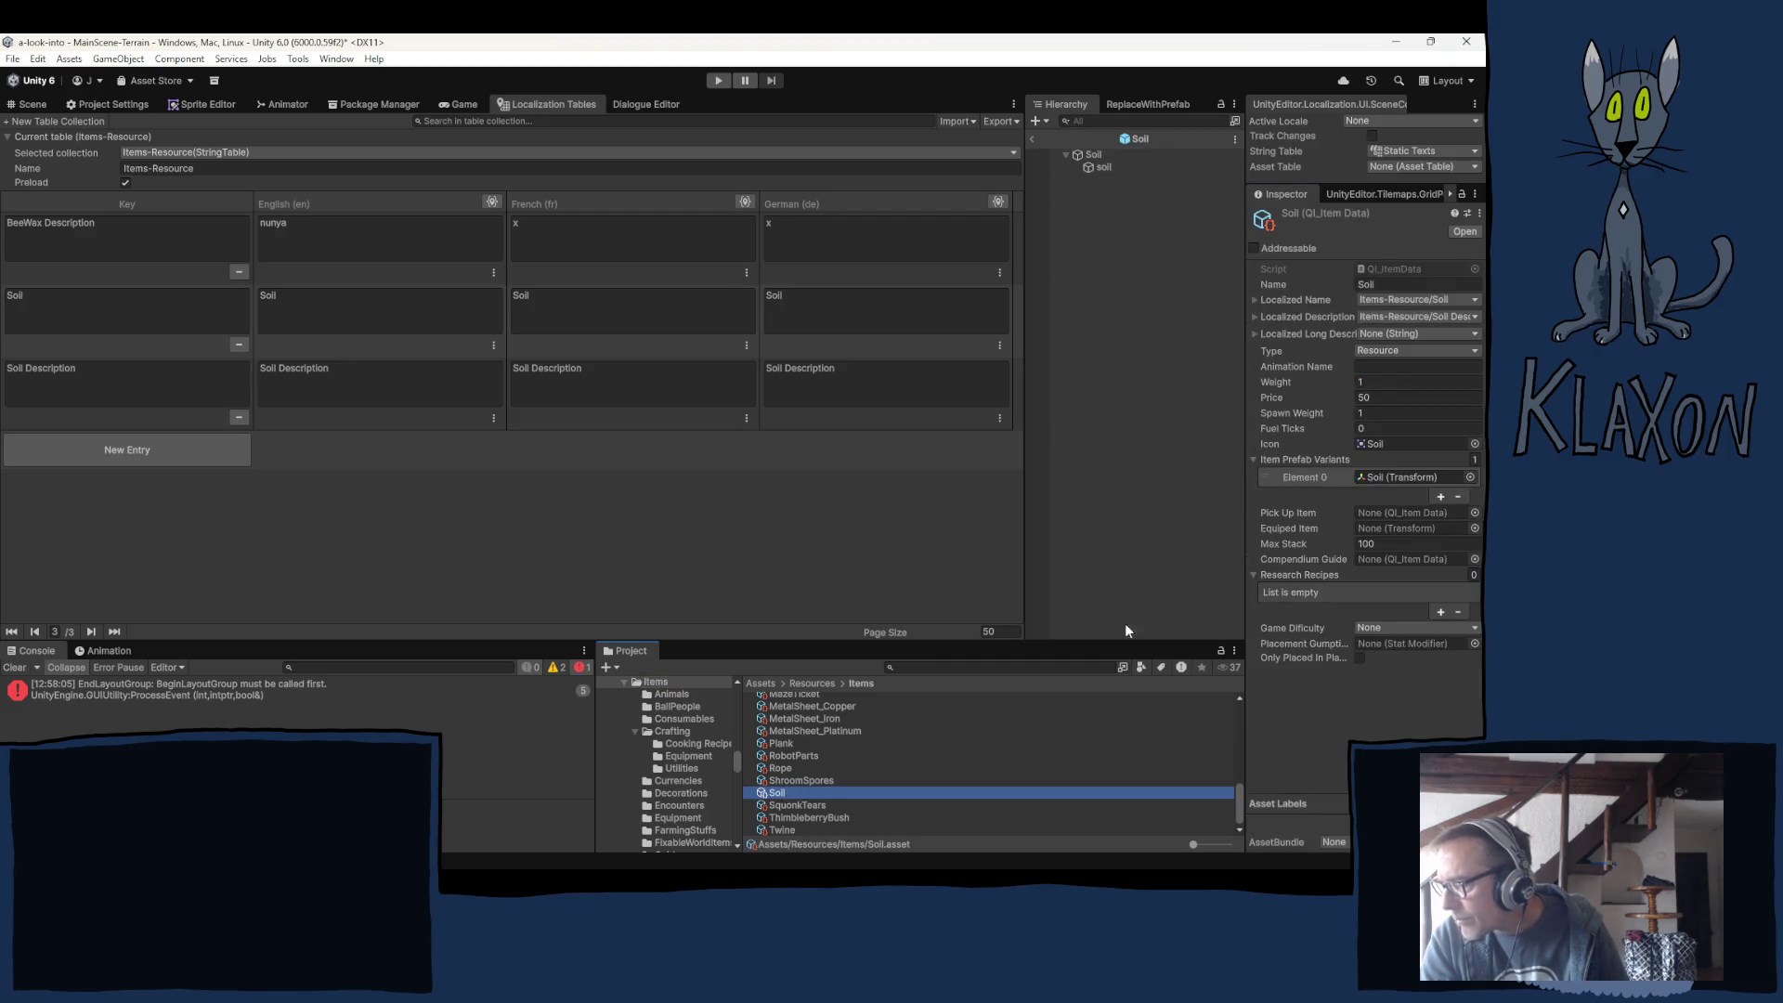
click(1360, 428)
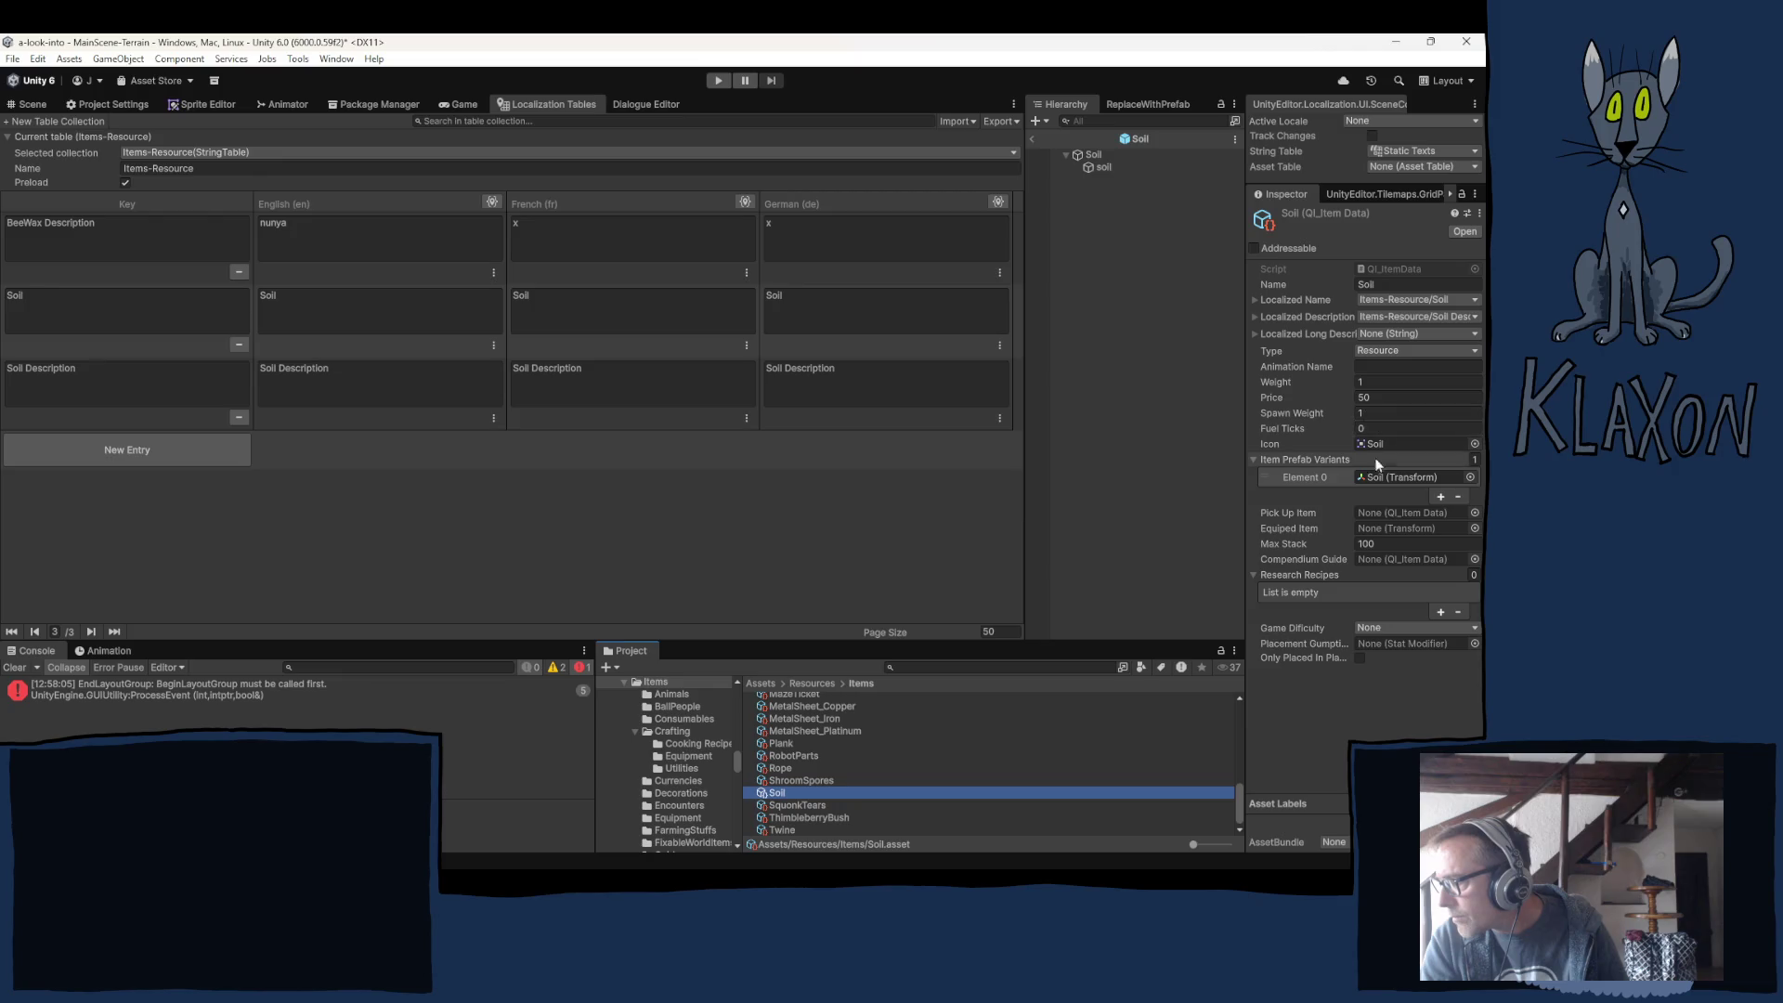
click(1299, 413)
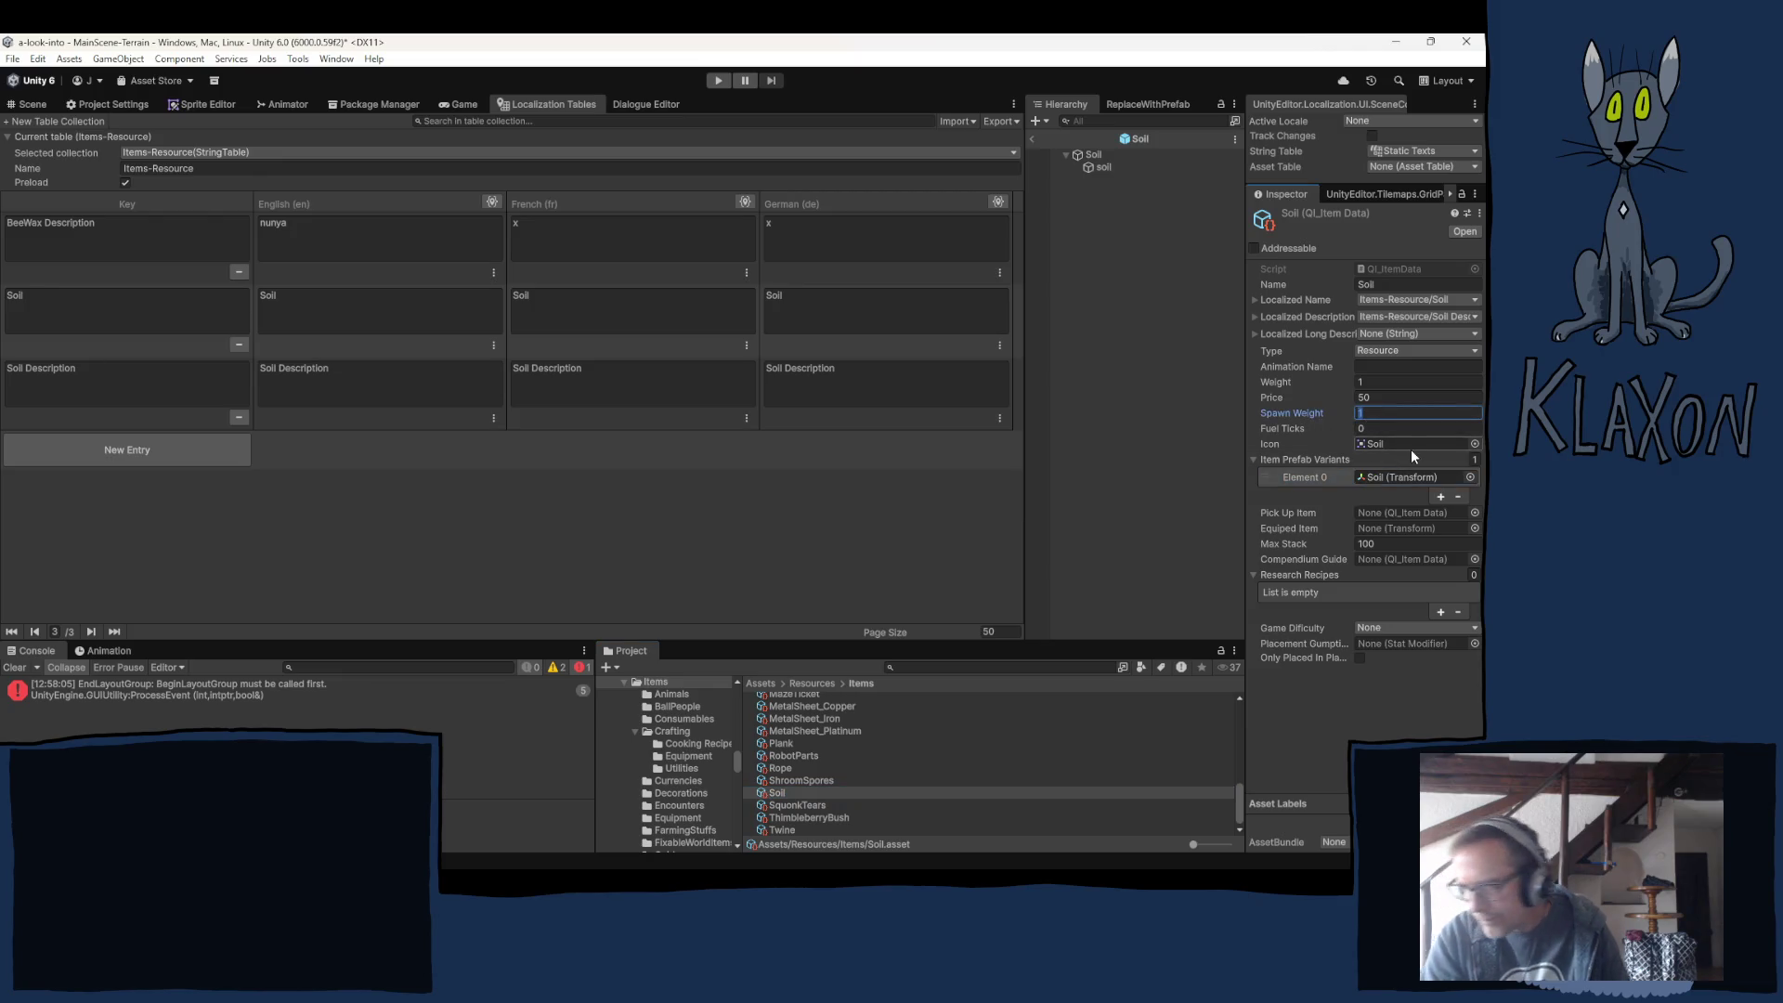
text(10)
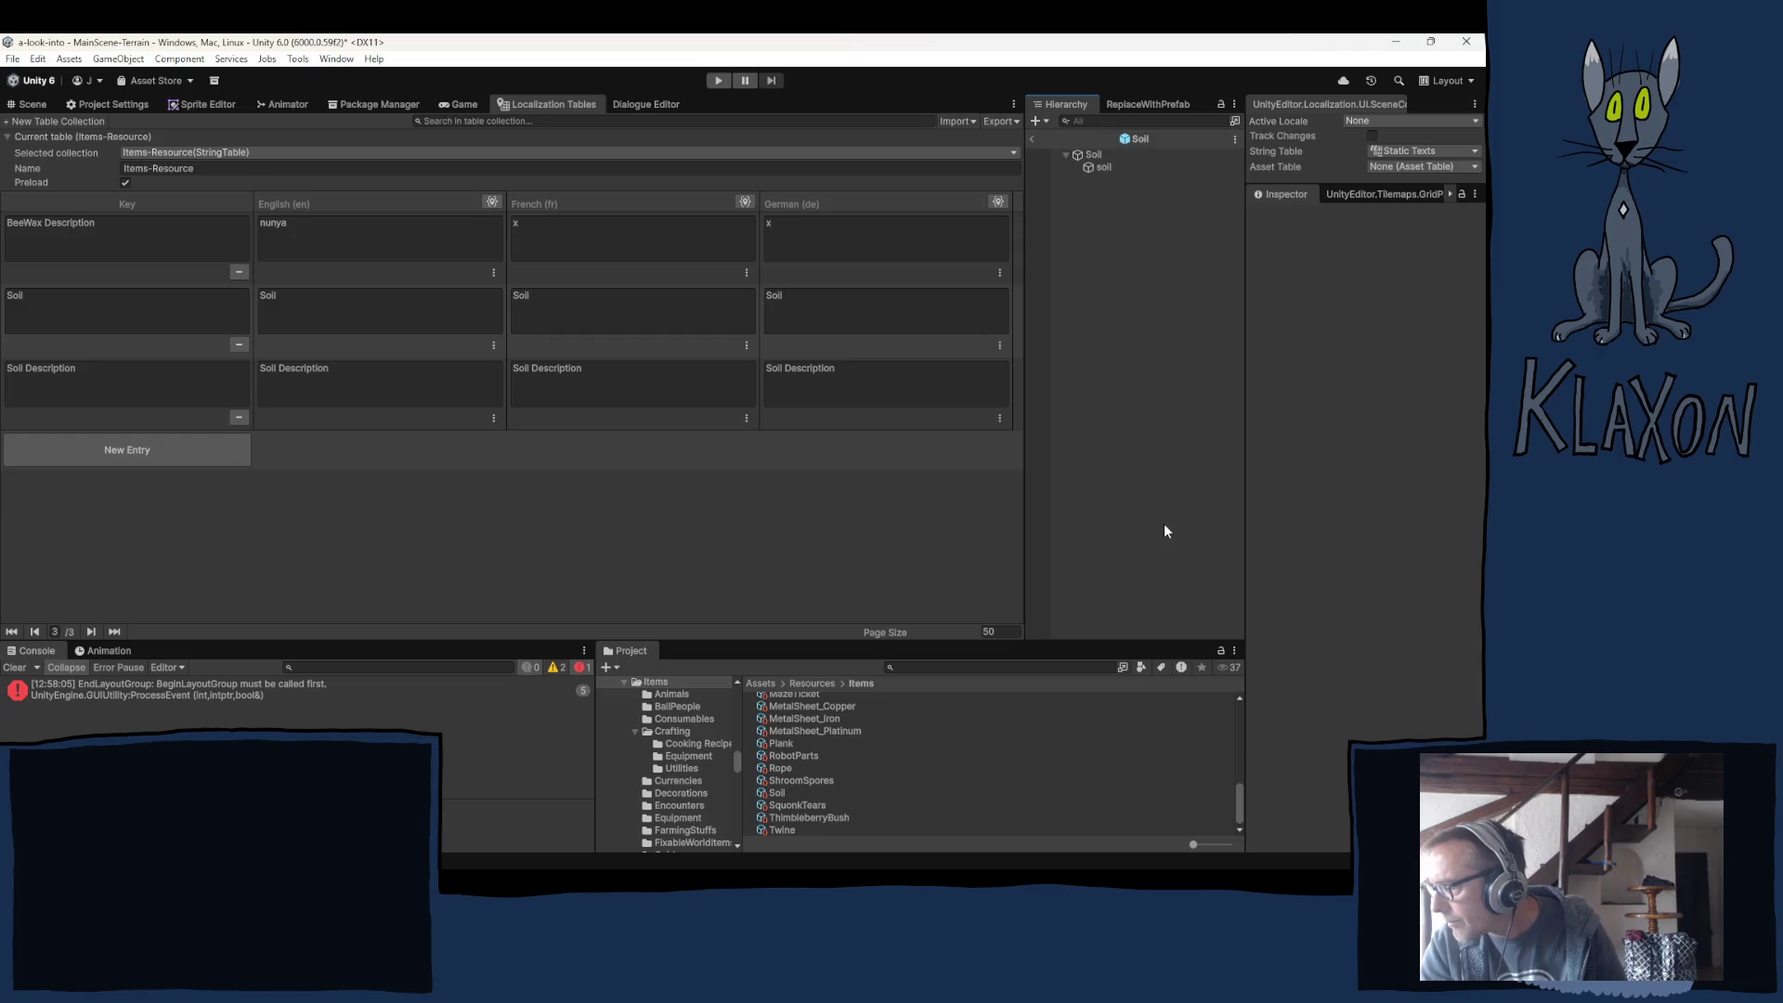
Deselect the Soil prefab's root object and return to the Scene view.
click(1089, 155)
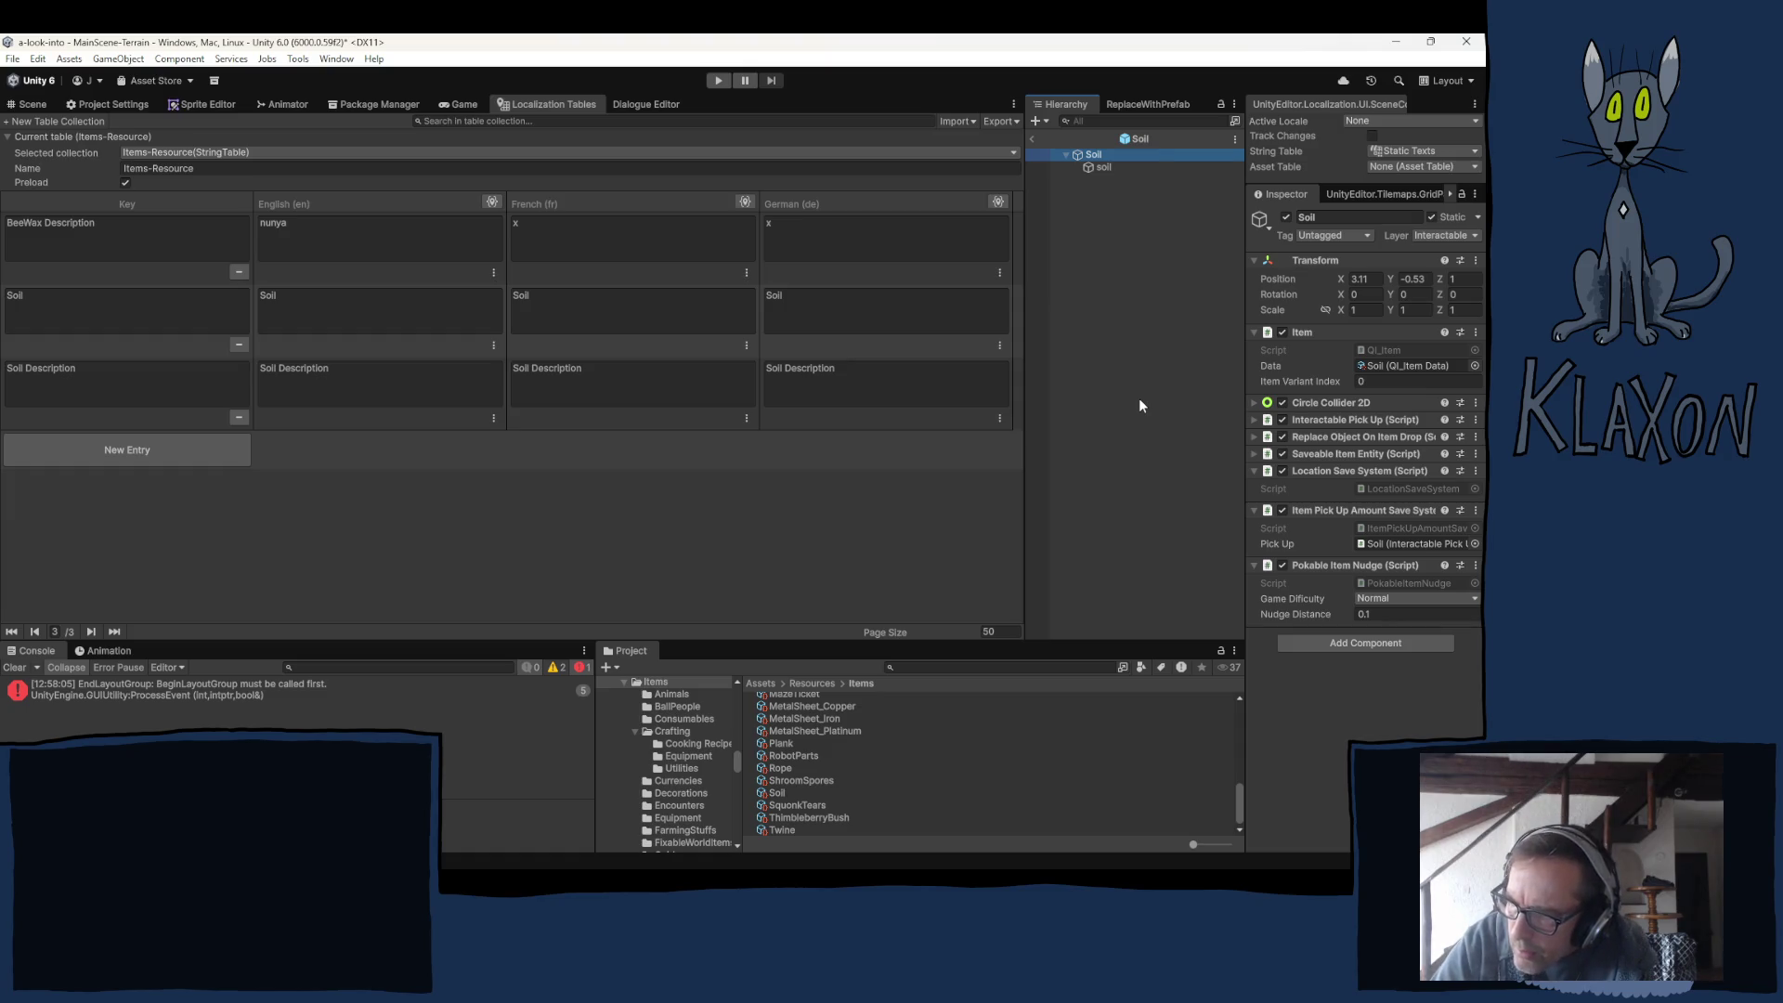
click(1098, 368)
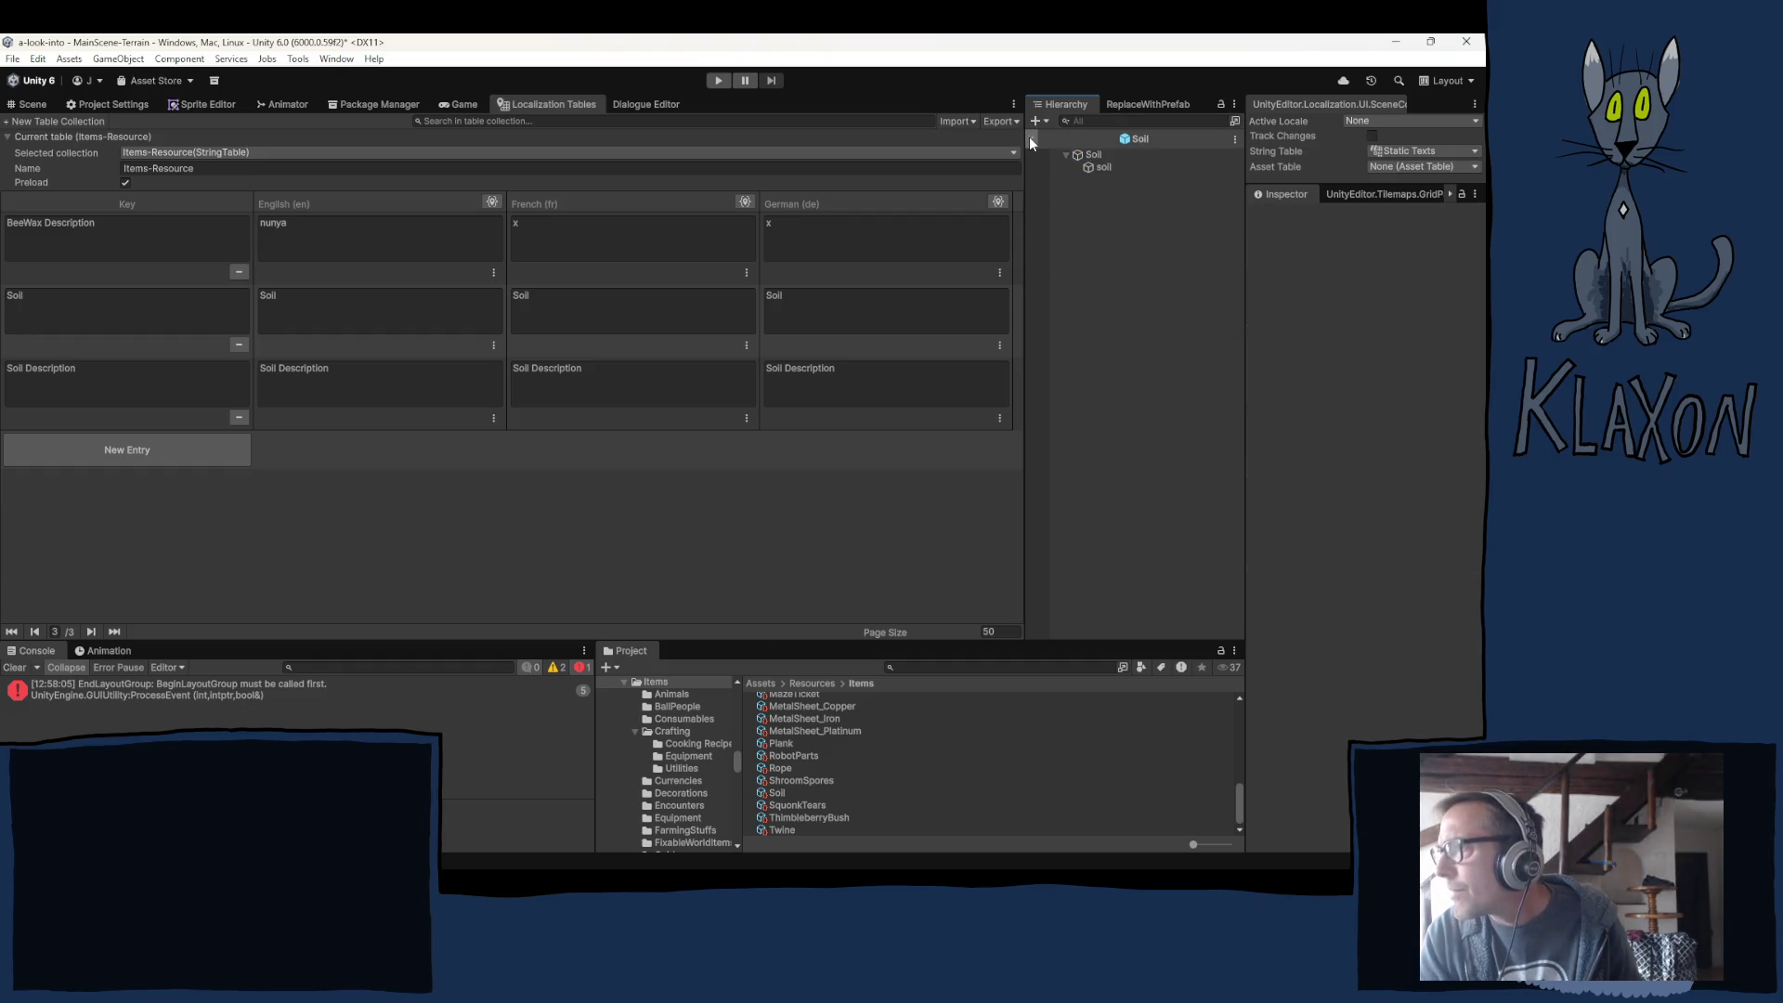
click(28, 107)
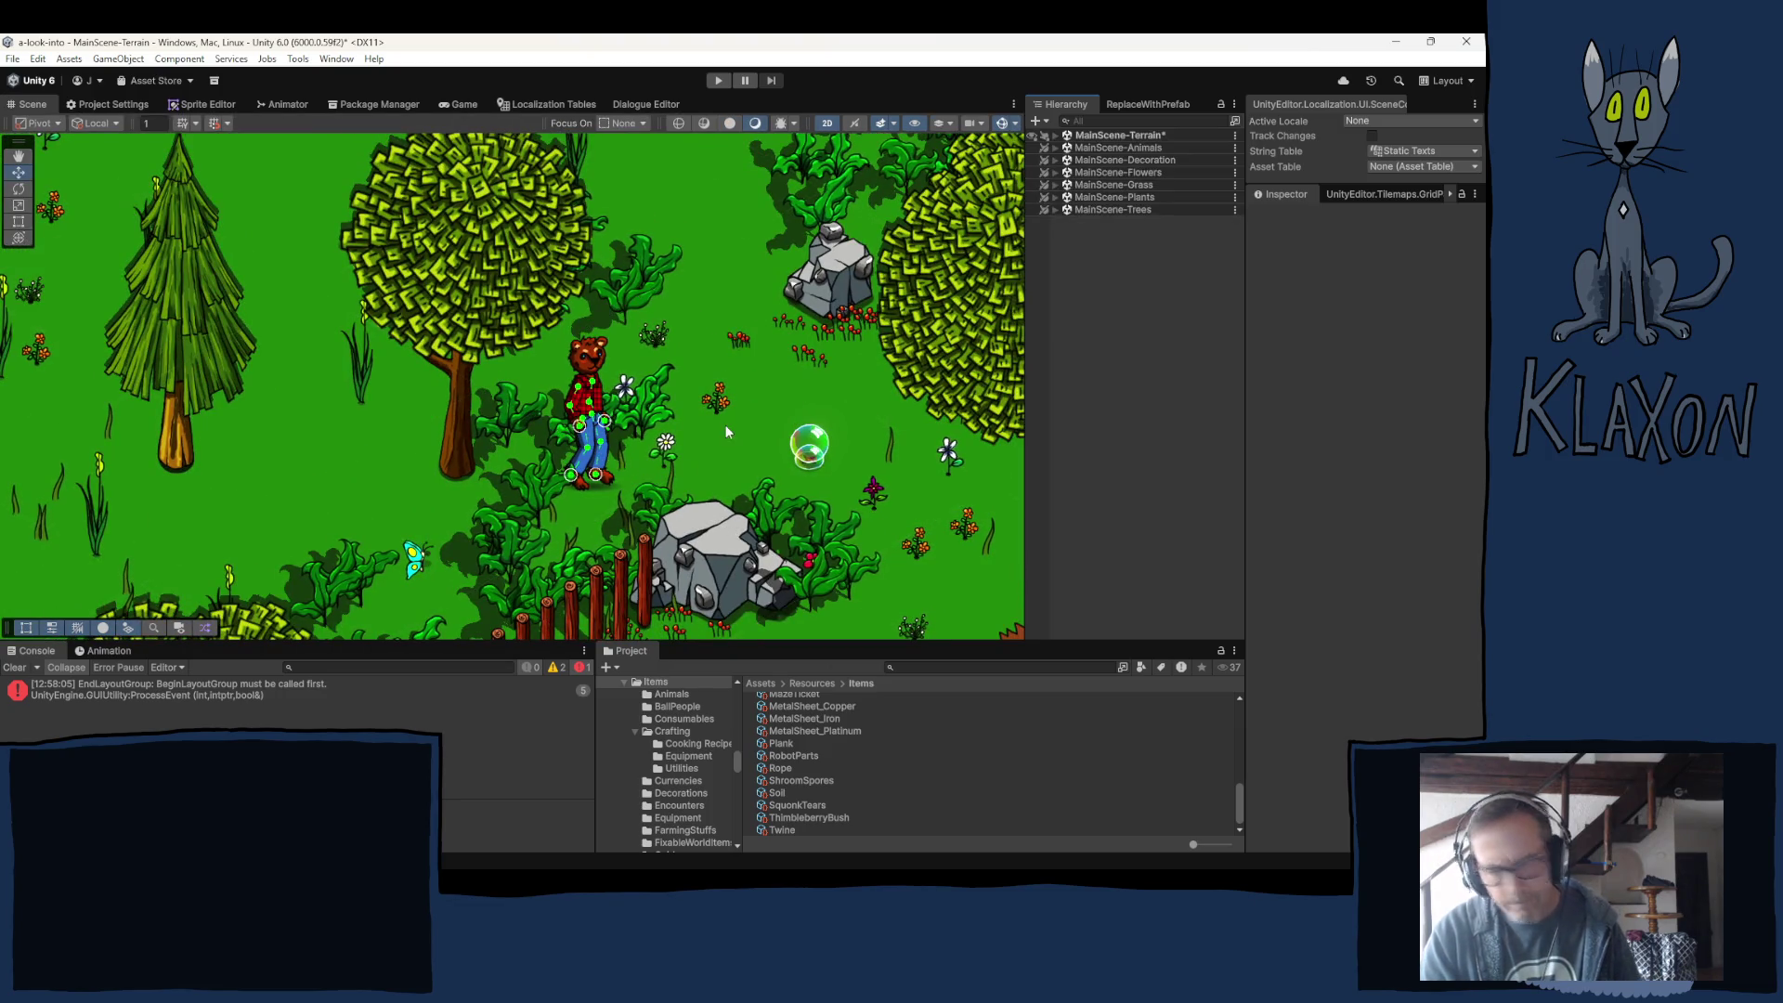
Zoom out and pan the terrain scene to view the dirt path and campfire.
scroll(667, 501, down, 2)
key(Down)
key(Right)
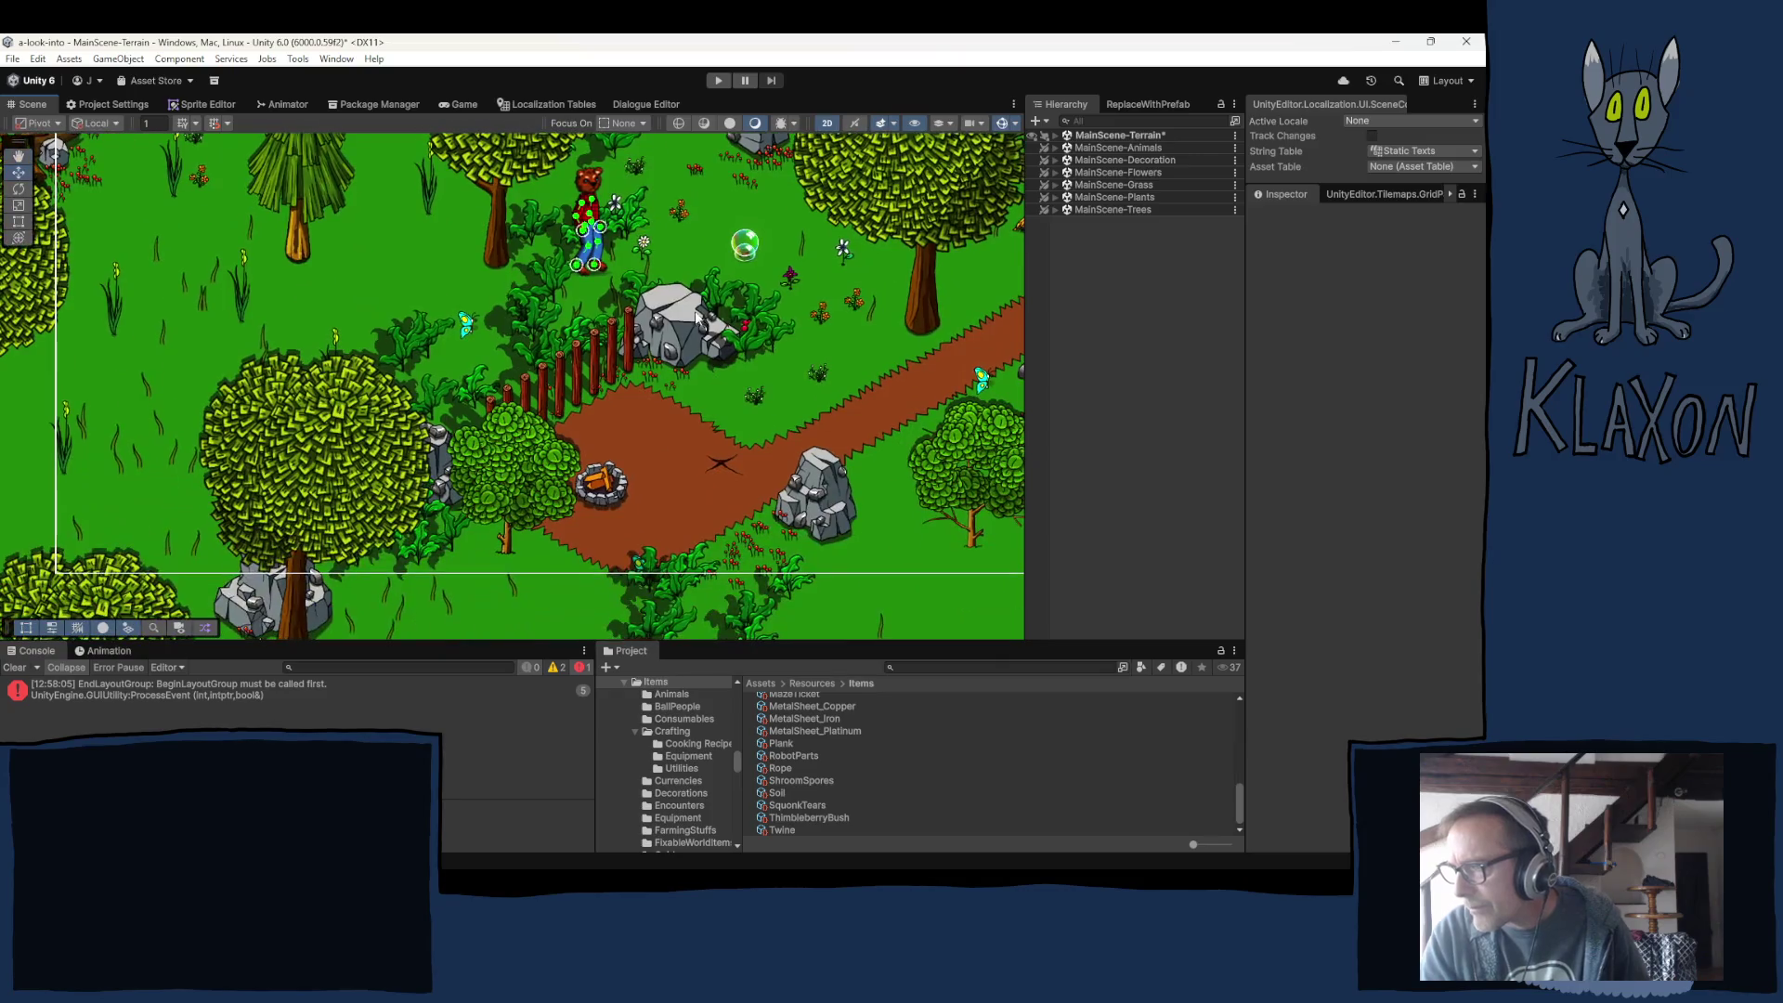
scroll(692, 398, down, 1)
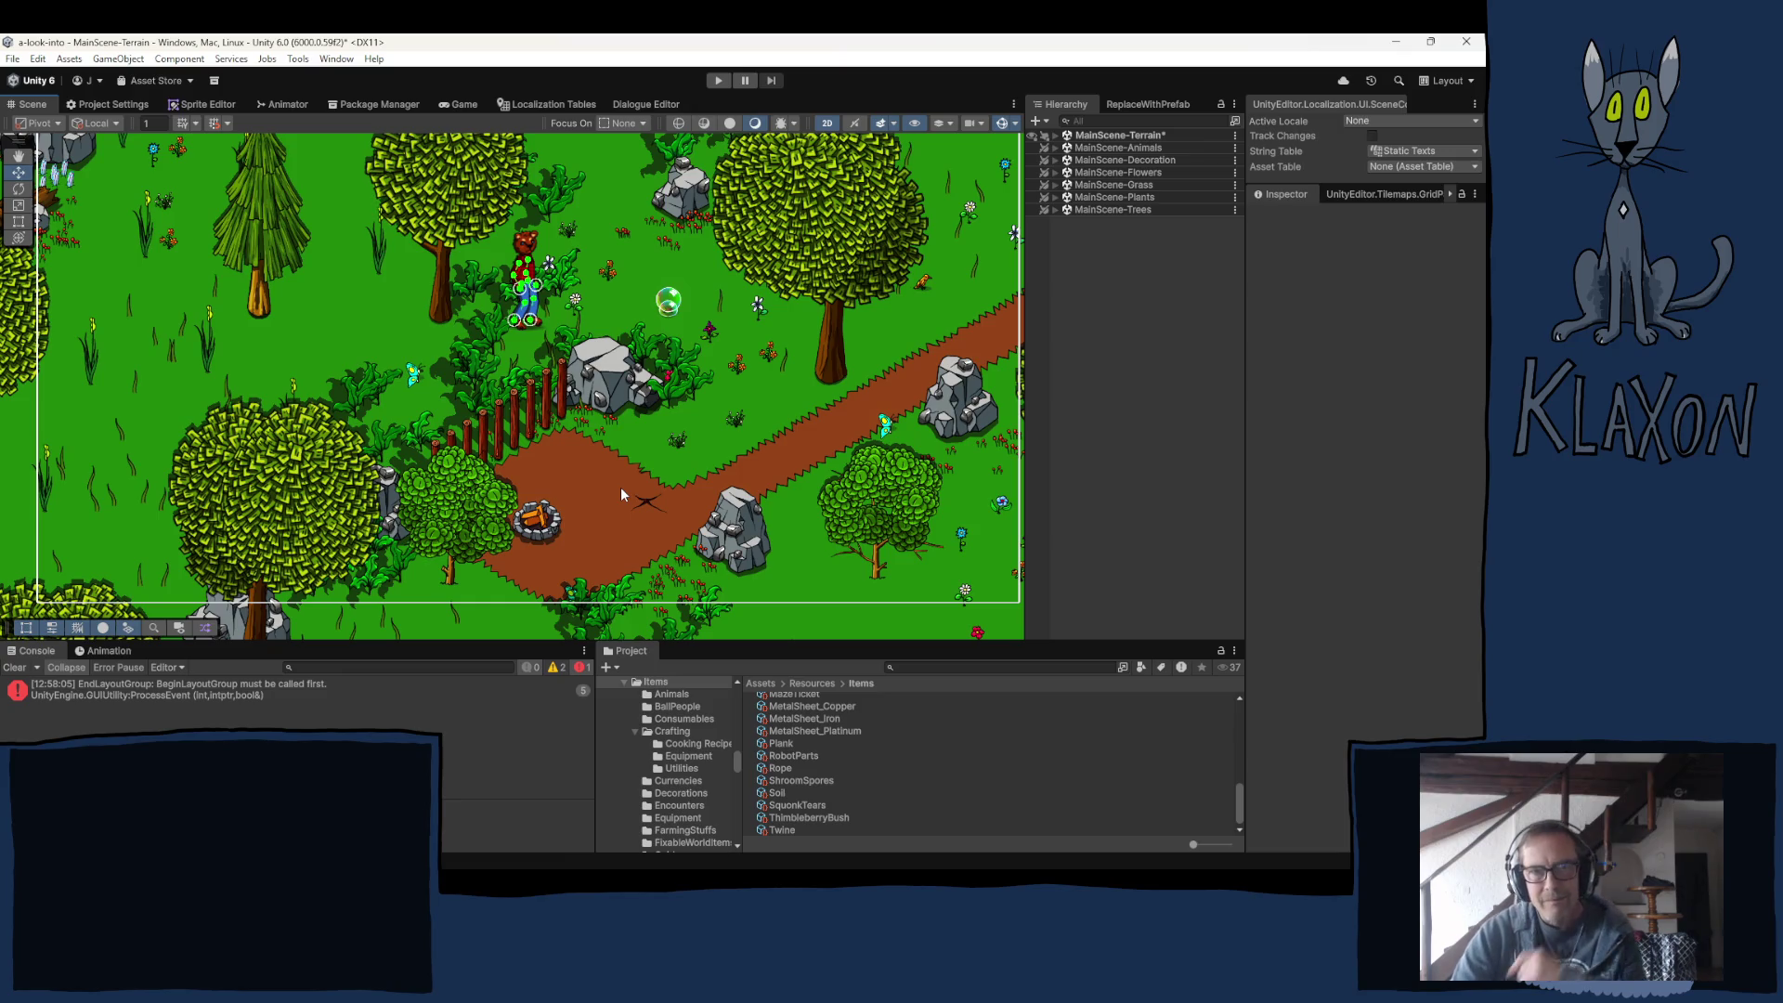
mouse_move(557, 865)
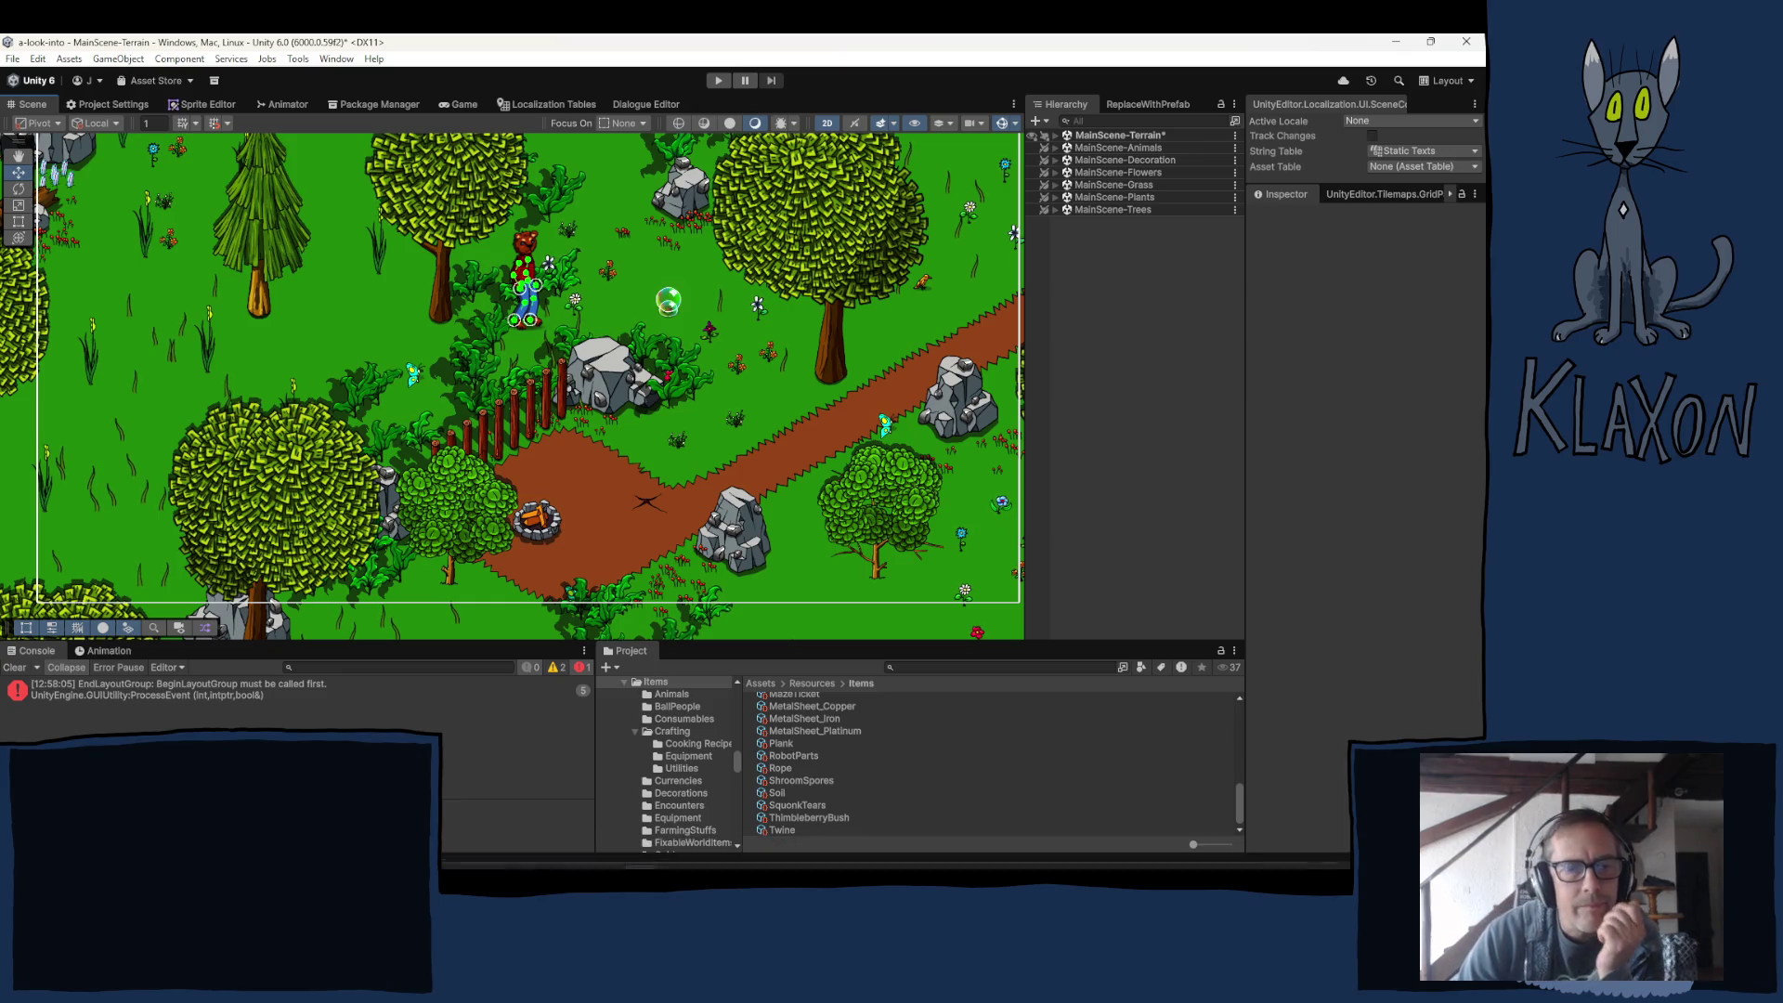
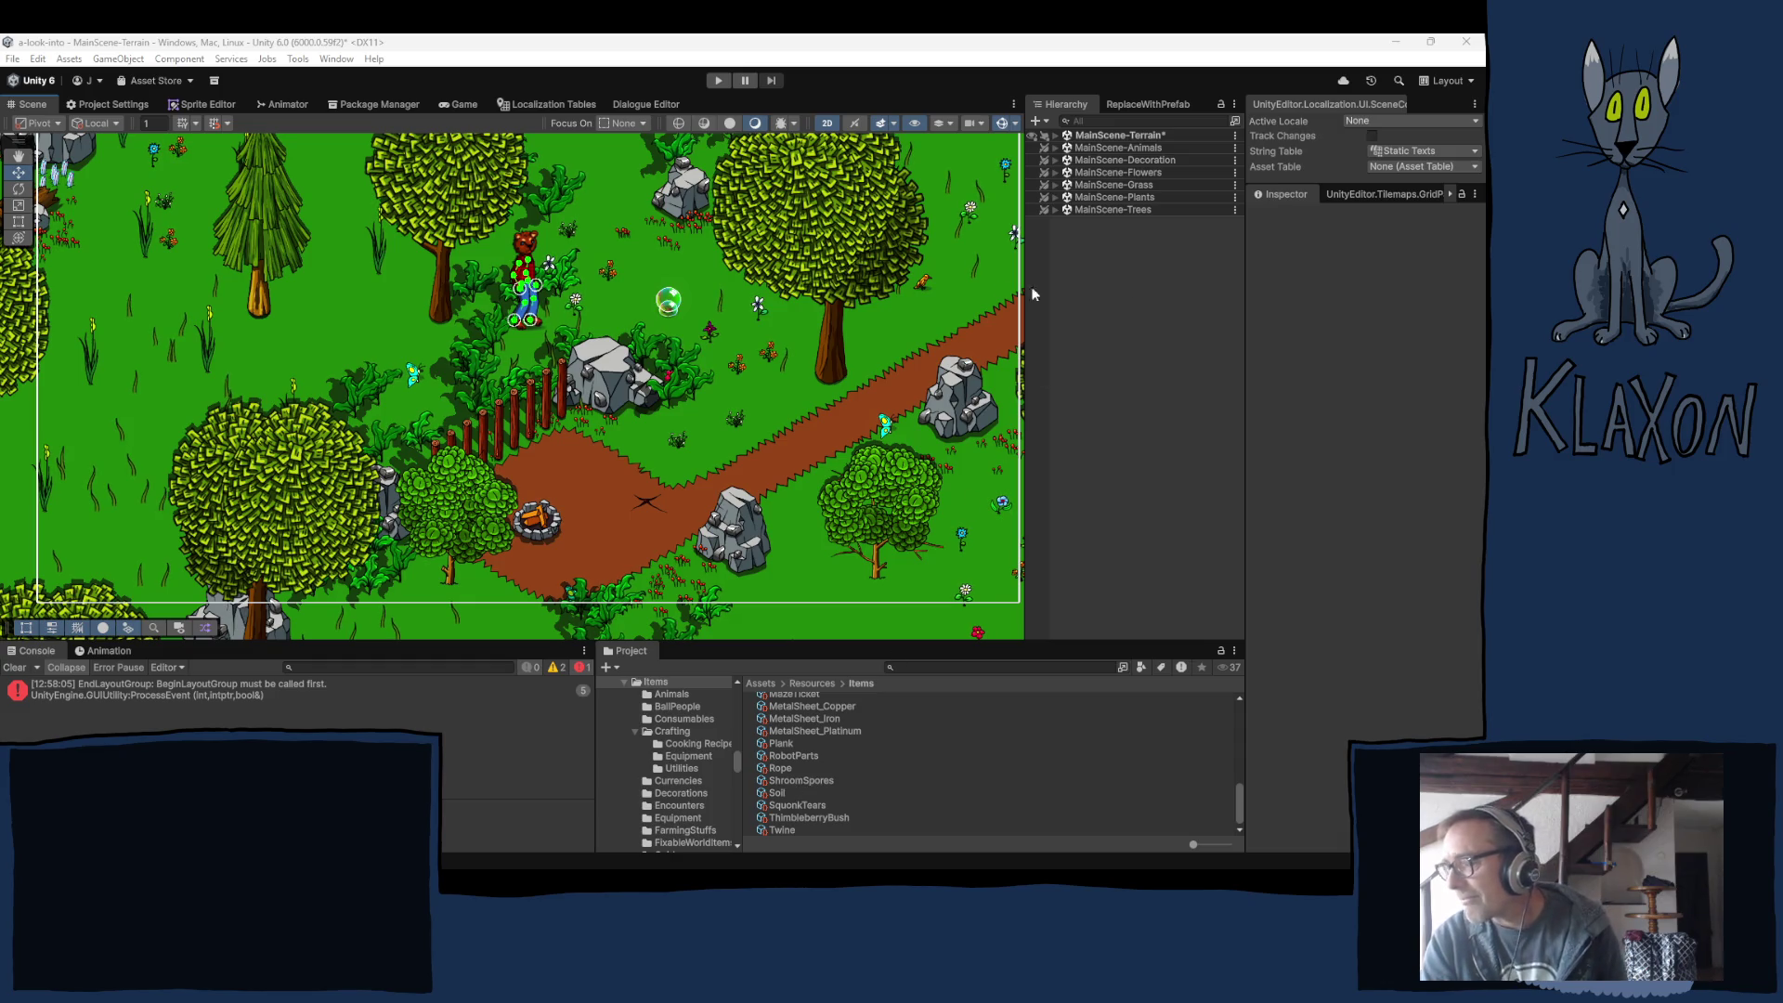
Select the MainScene-Terrain scene root in Unity's Hierarchy.
click(1109, 136)
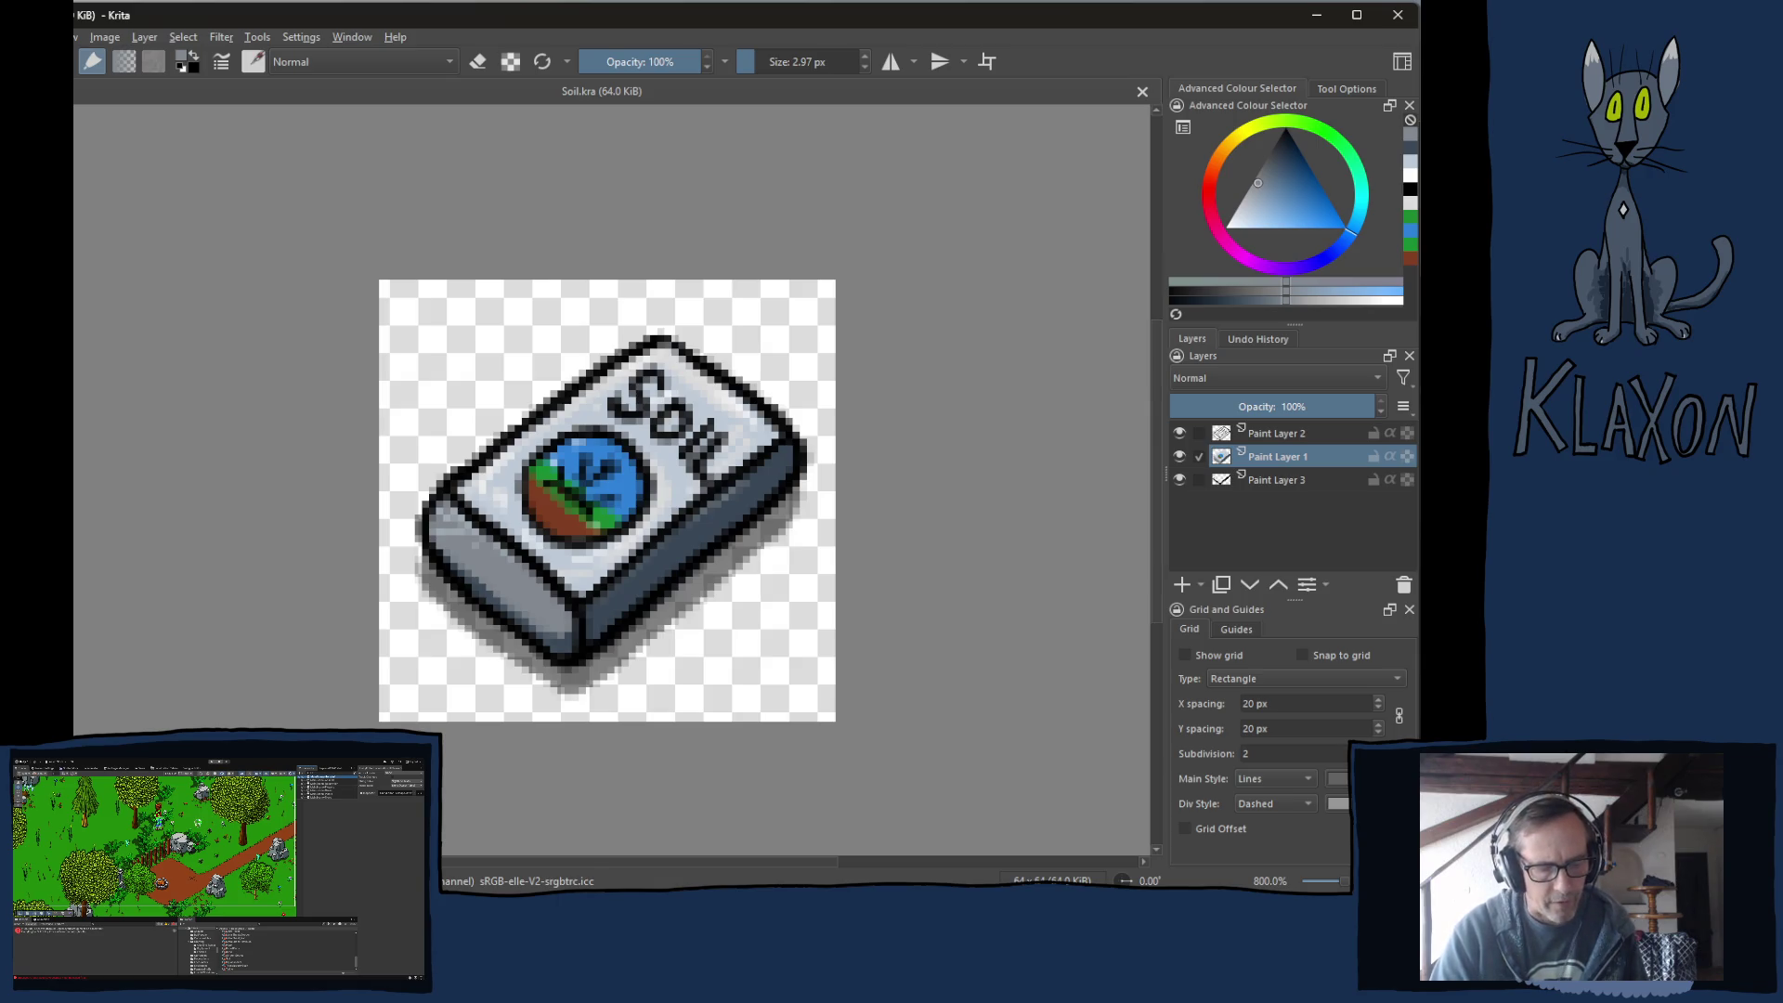
Switch to the Beck YouTube video and skim its comments before returning to the player.
key(alt+Tab)
key(alt+Tab)
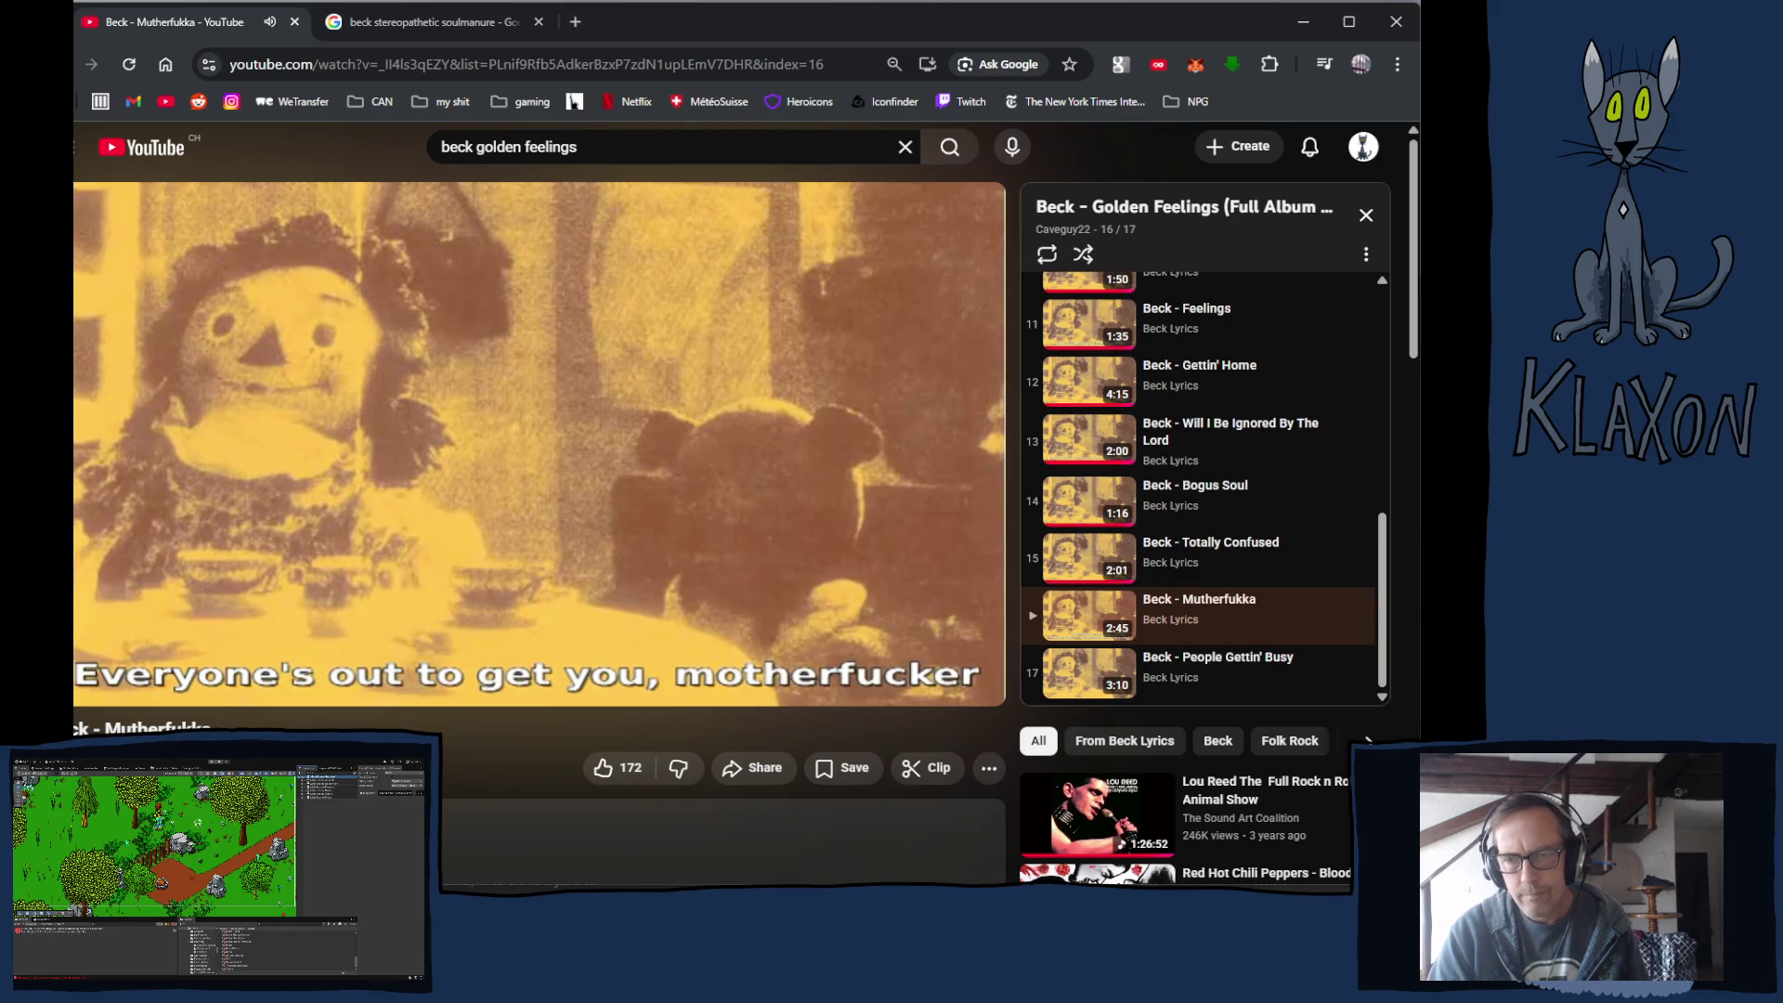
scroll(576, 668, down, 4)
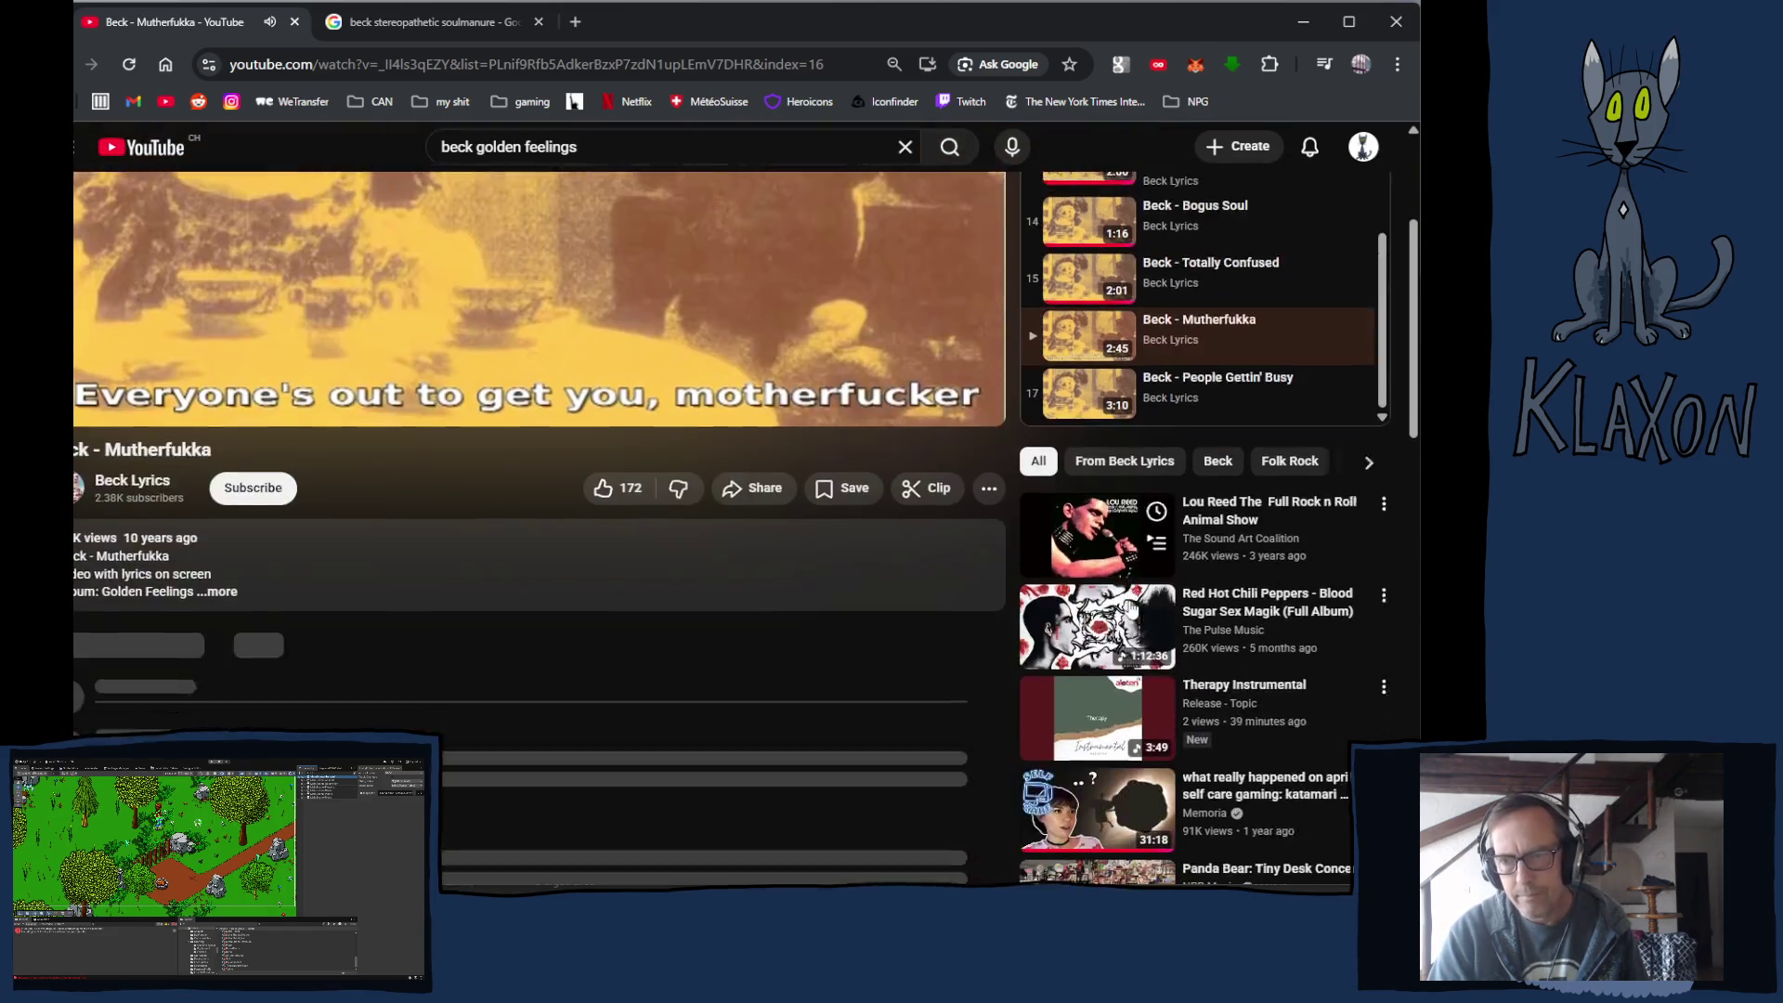
scroll(576, 668, up, 3)
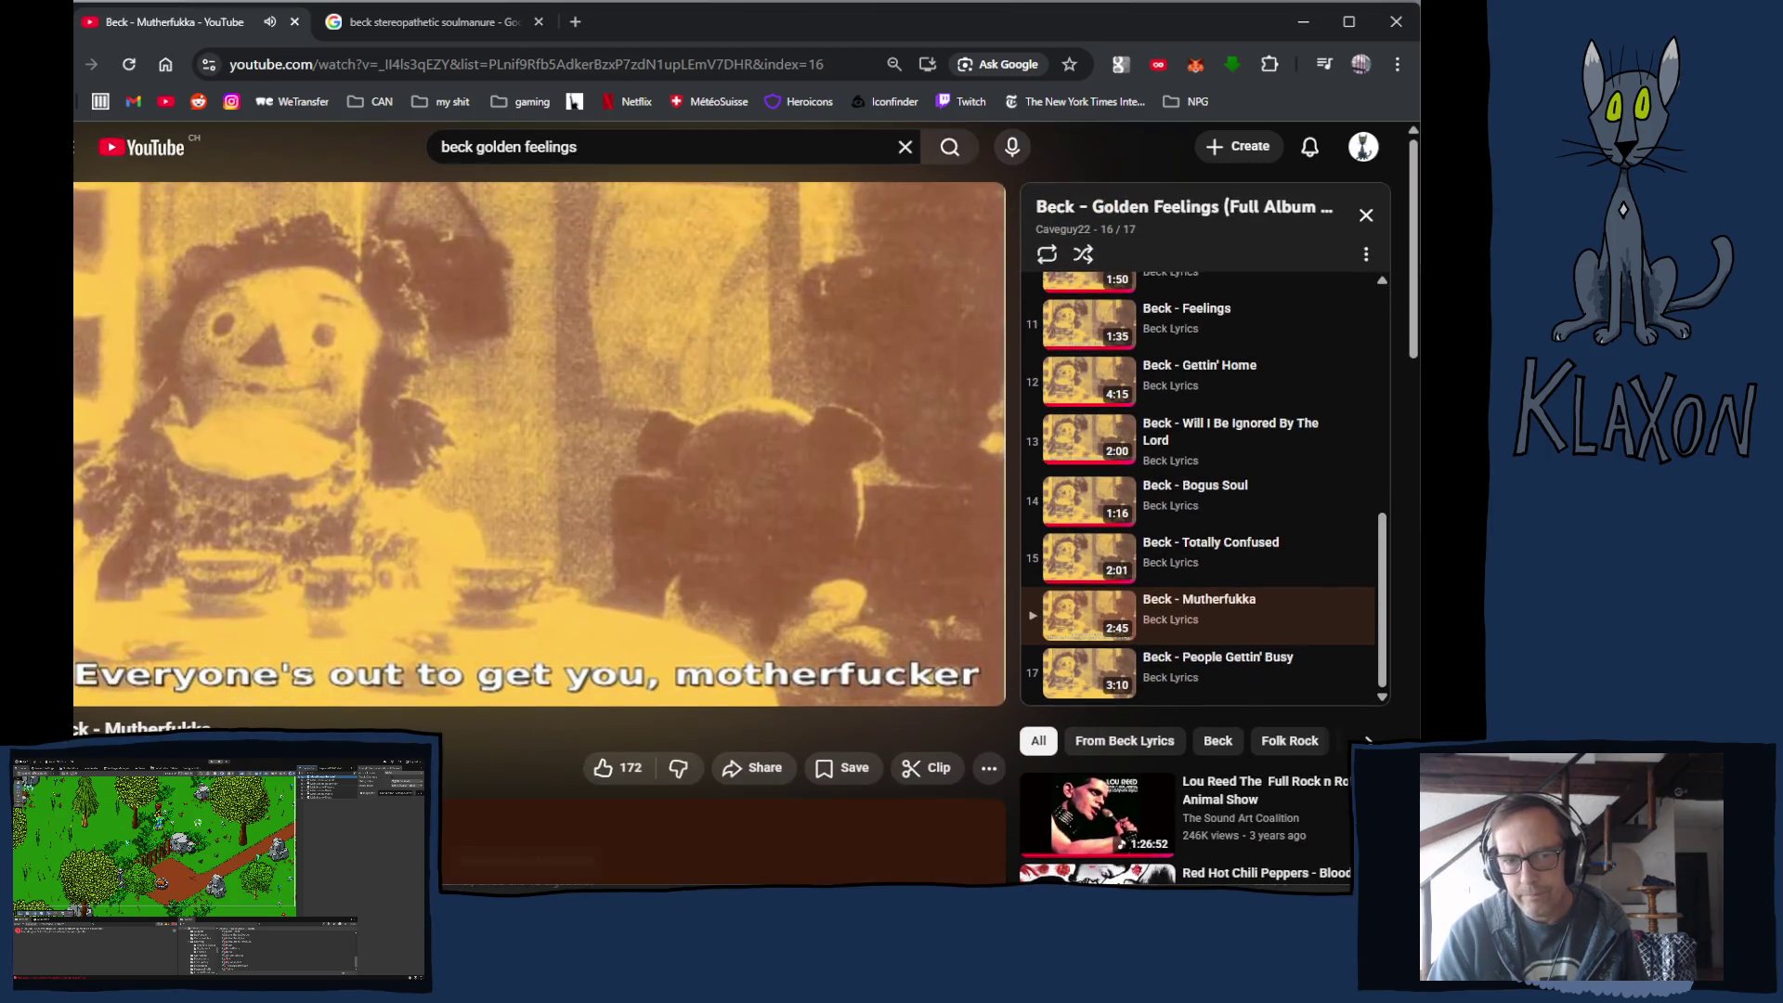
scroll(576, 669, down, 4)
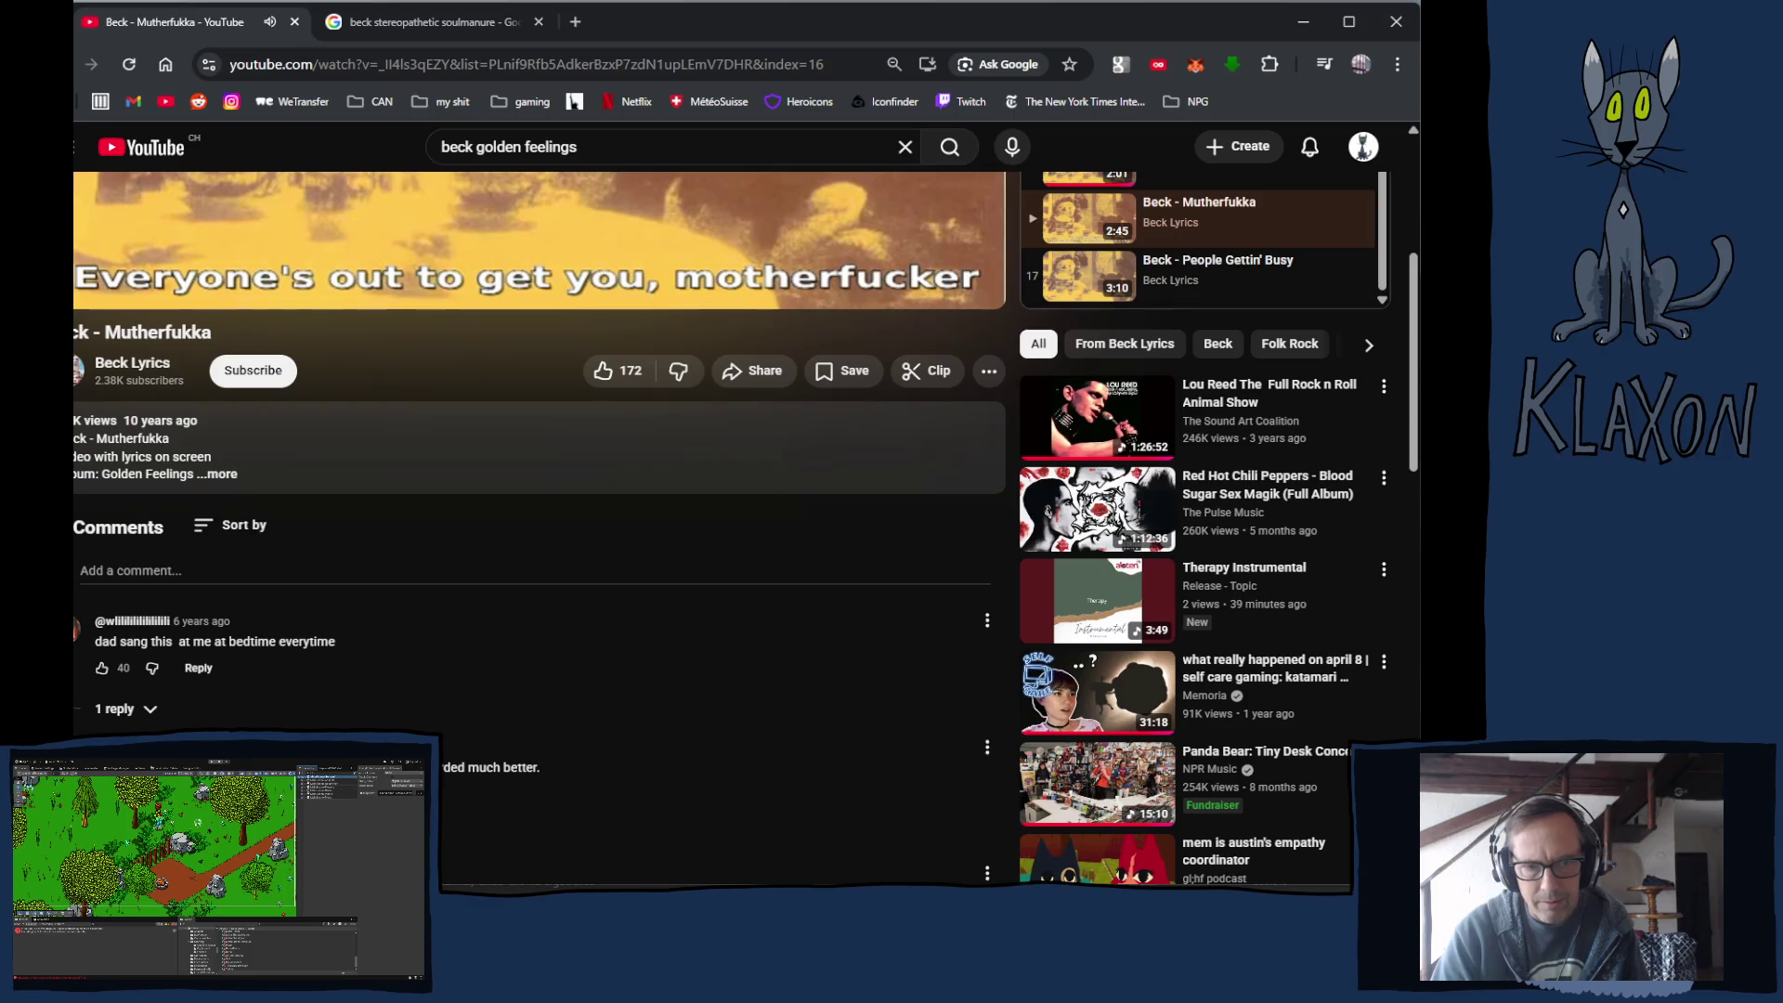
scroll(539, 520, down, 3)
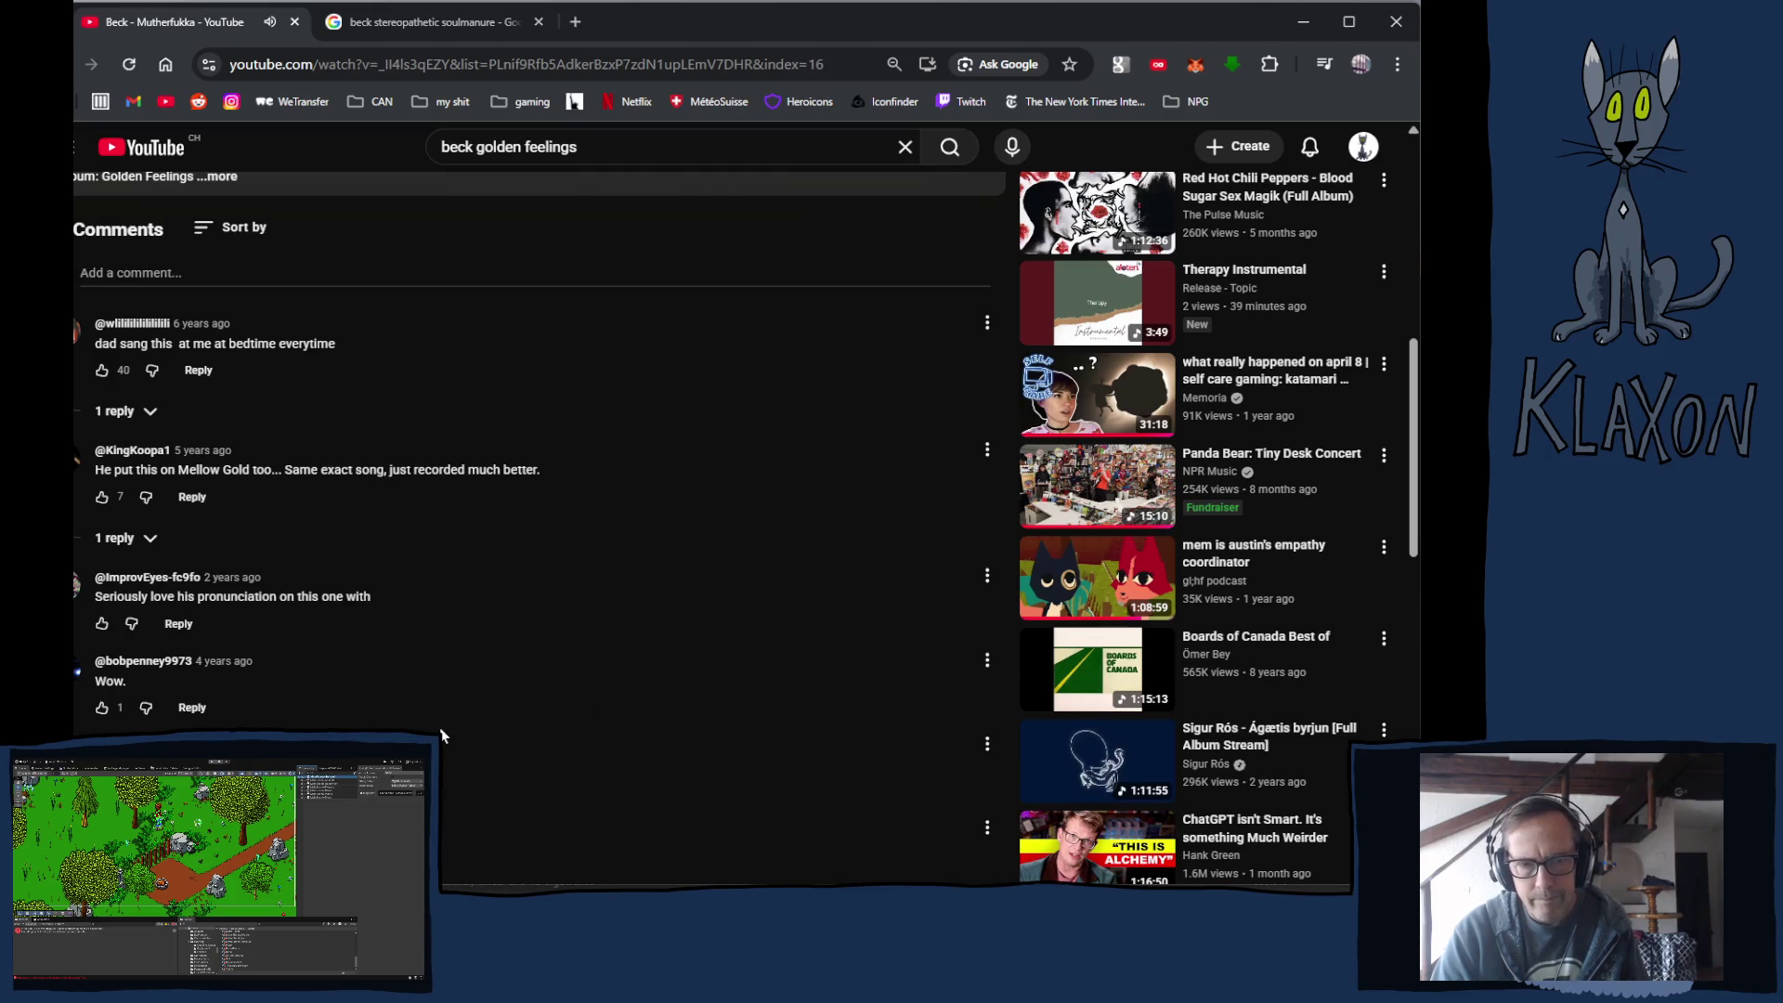
scroll(441, 735, up, 8)
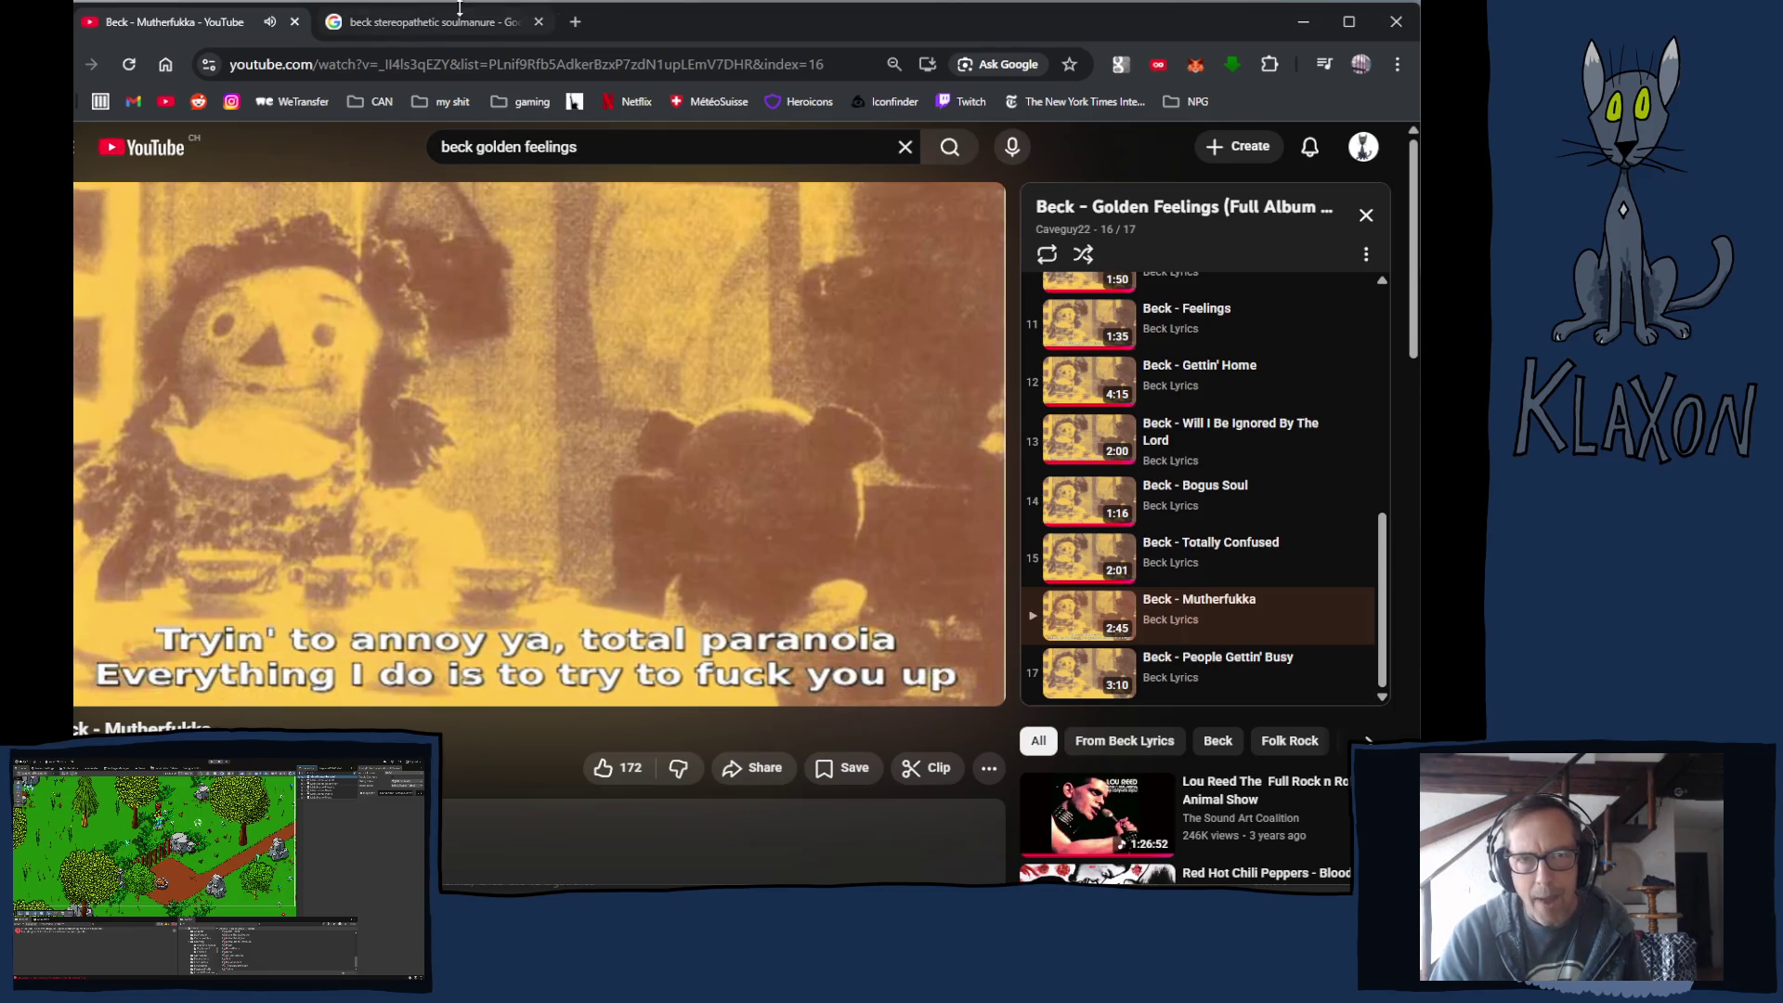
Return to Soil.kra in Krita and check the File menu's Open Recent list.
key(alt+Tab)
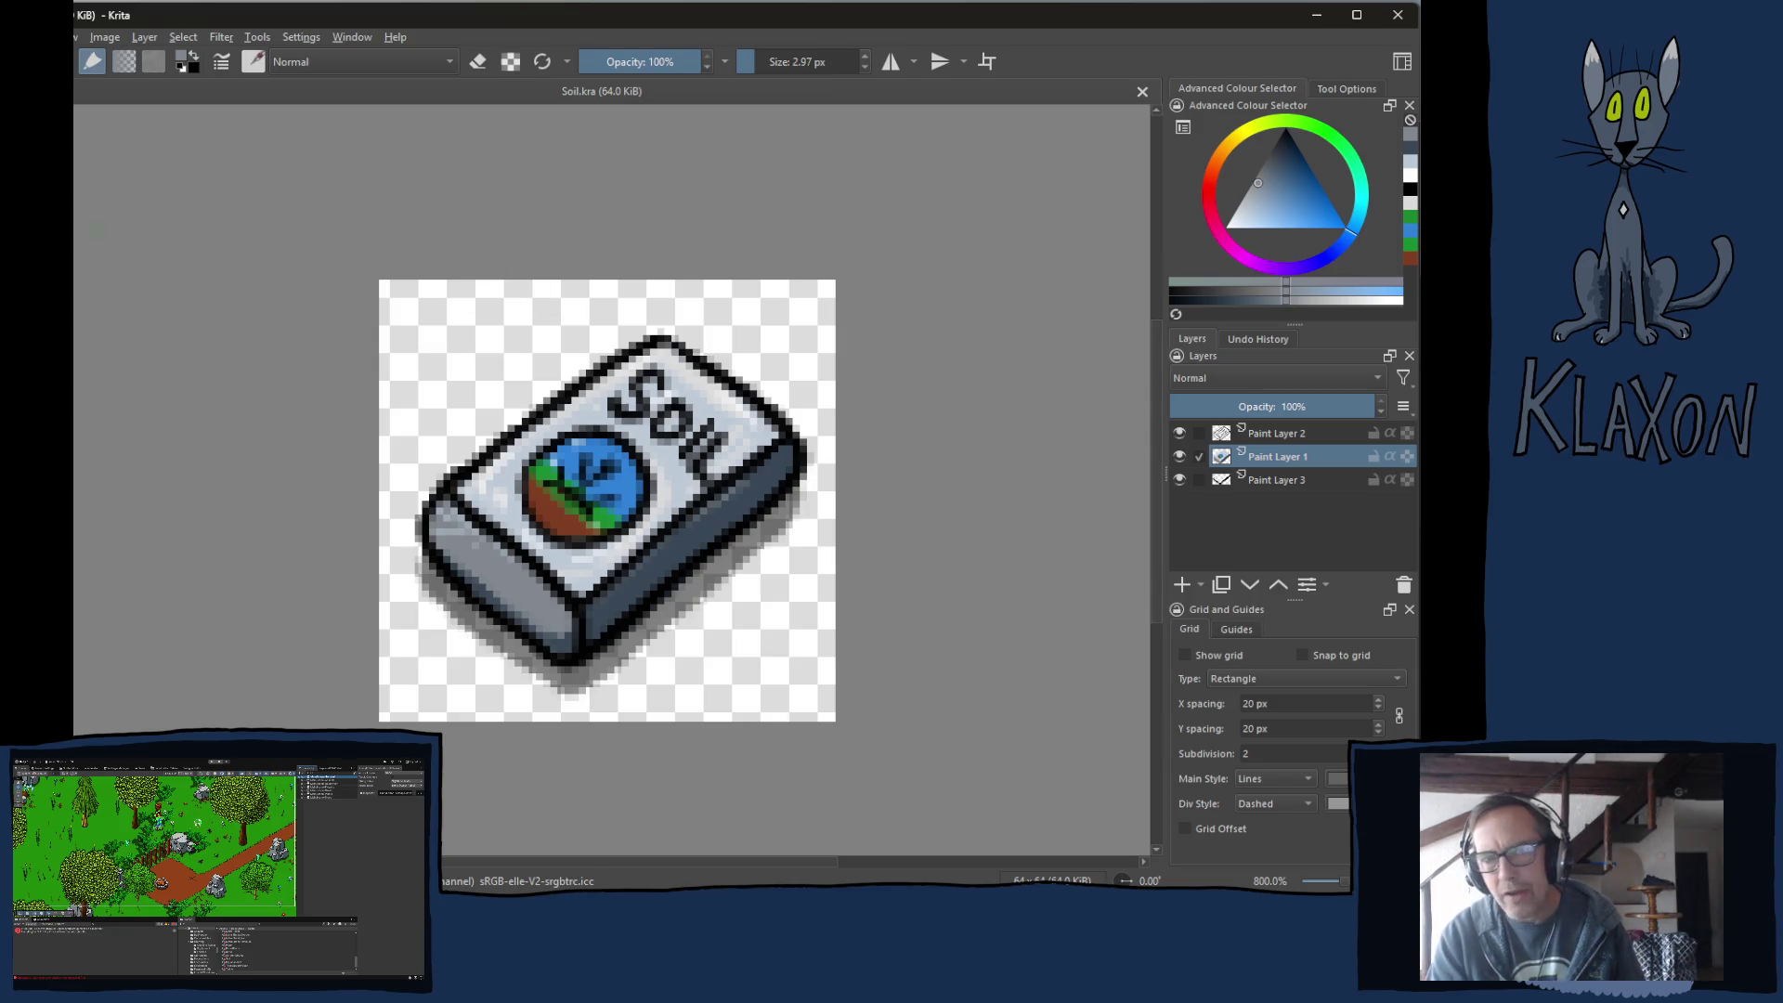
key(alt+f)
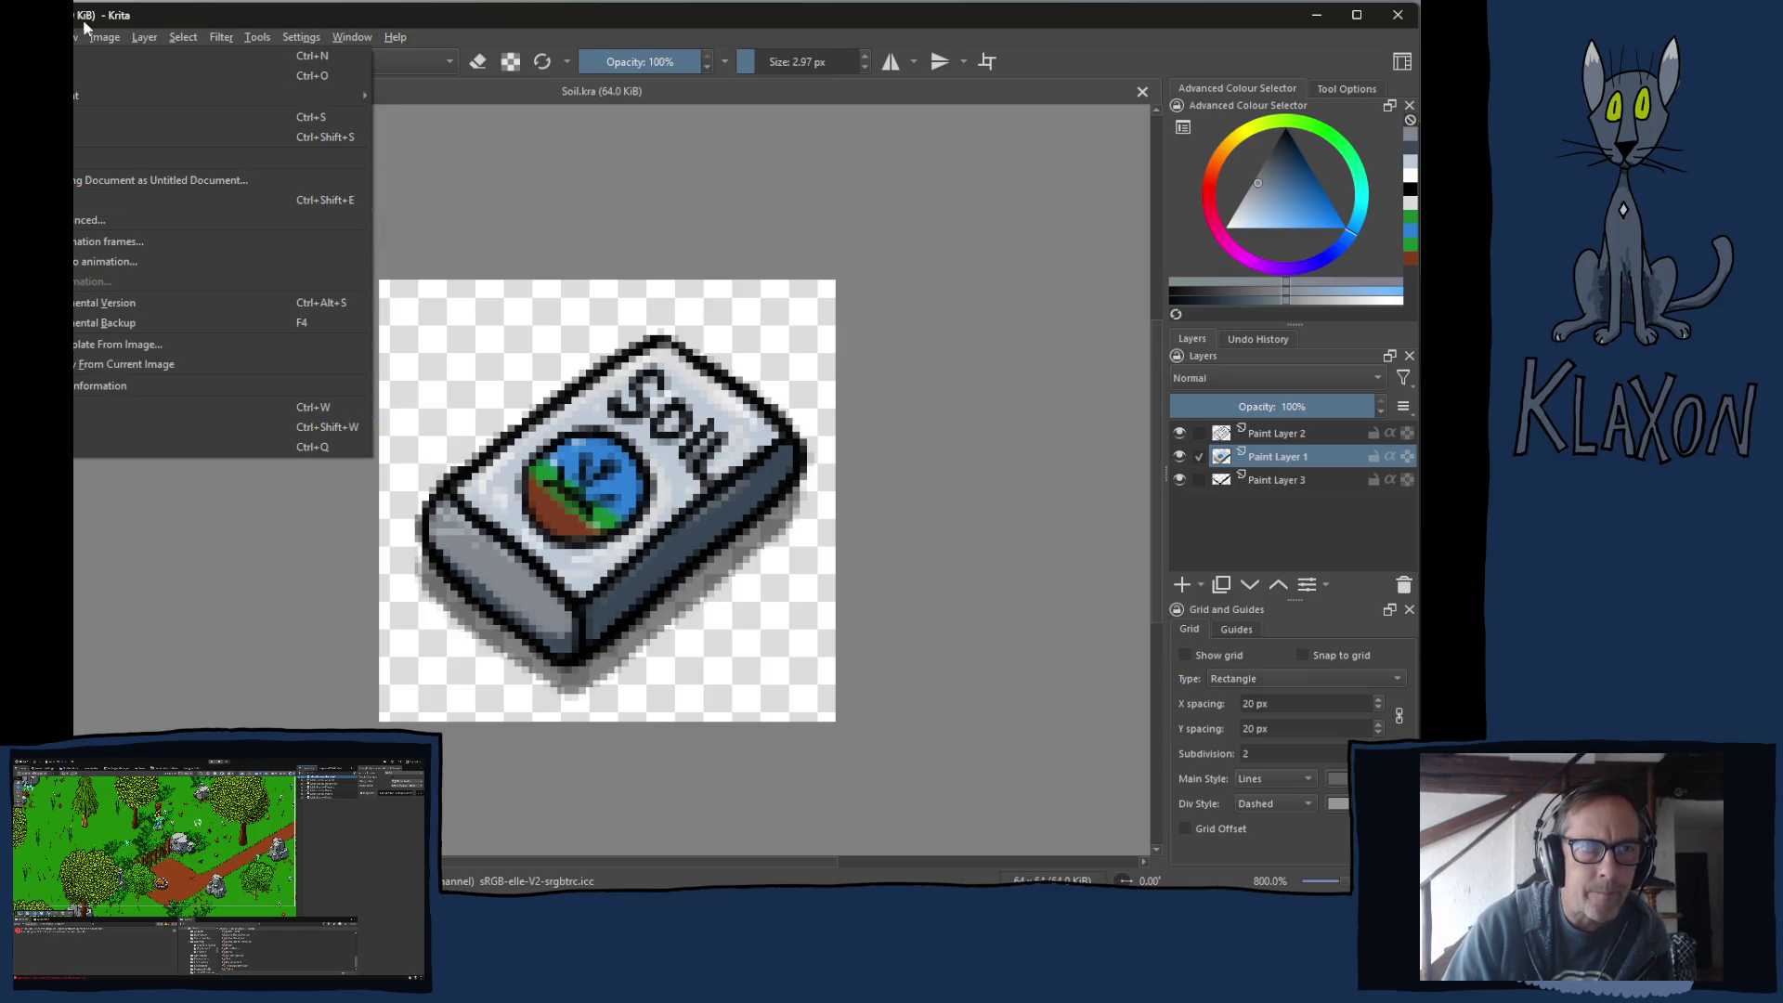
mouse_move(79, 94)
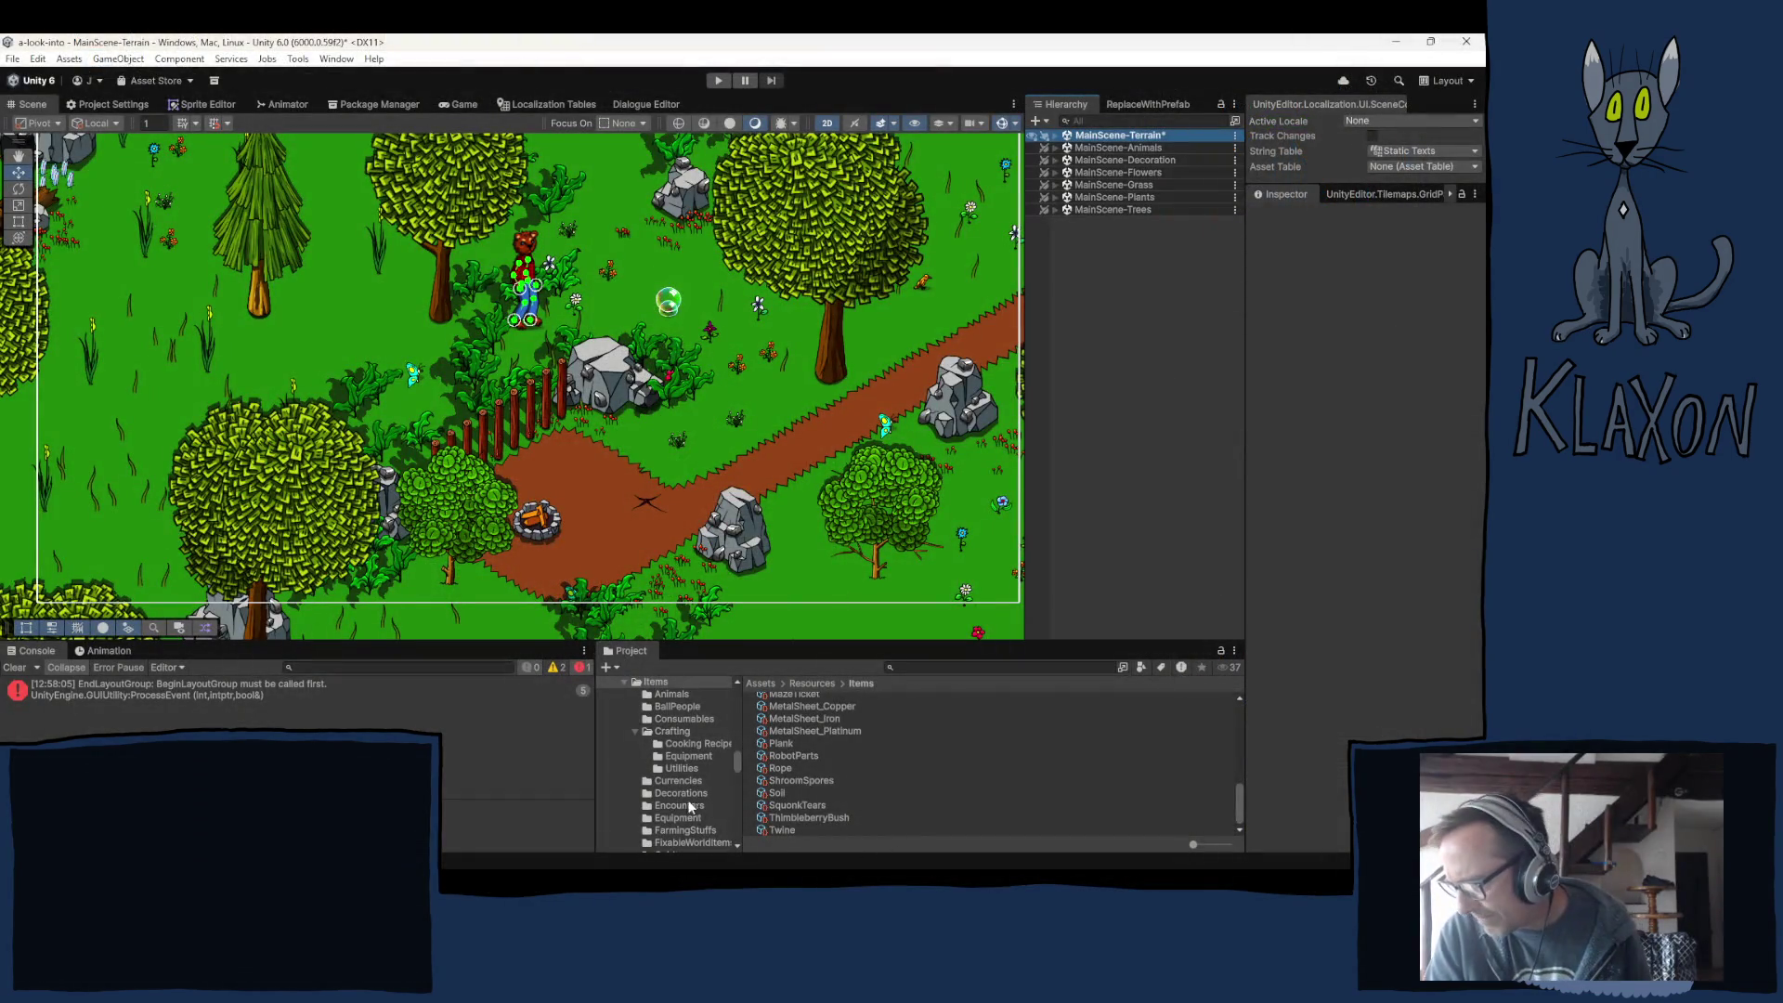
Collapse the Items, Resources, Scripts, Animations, Prefabs and Quantum Tek folders in the project tree.
scroll(687, 801, up, 2)
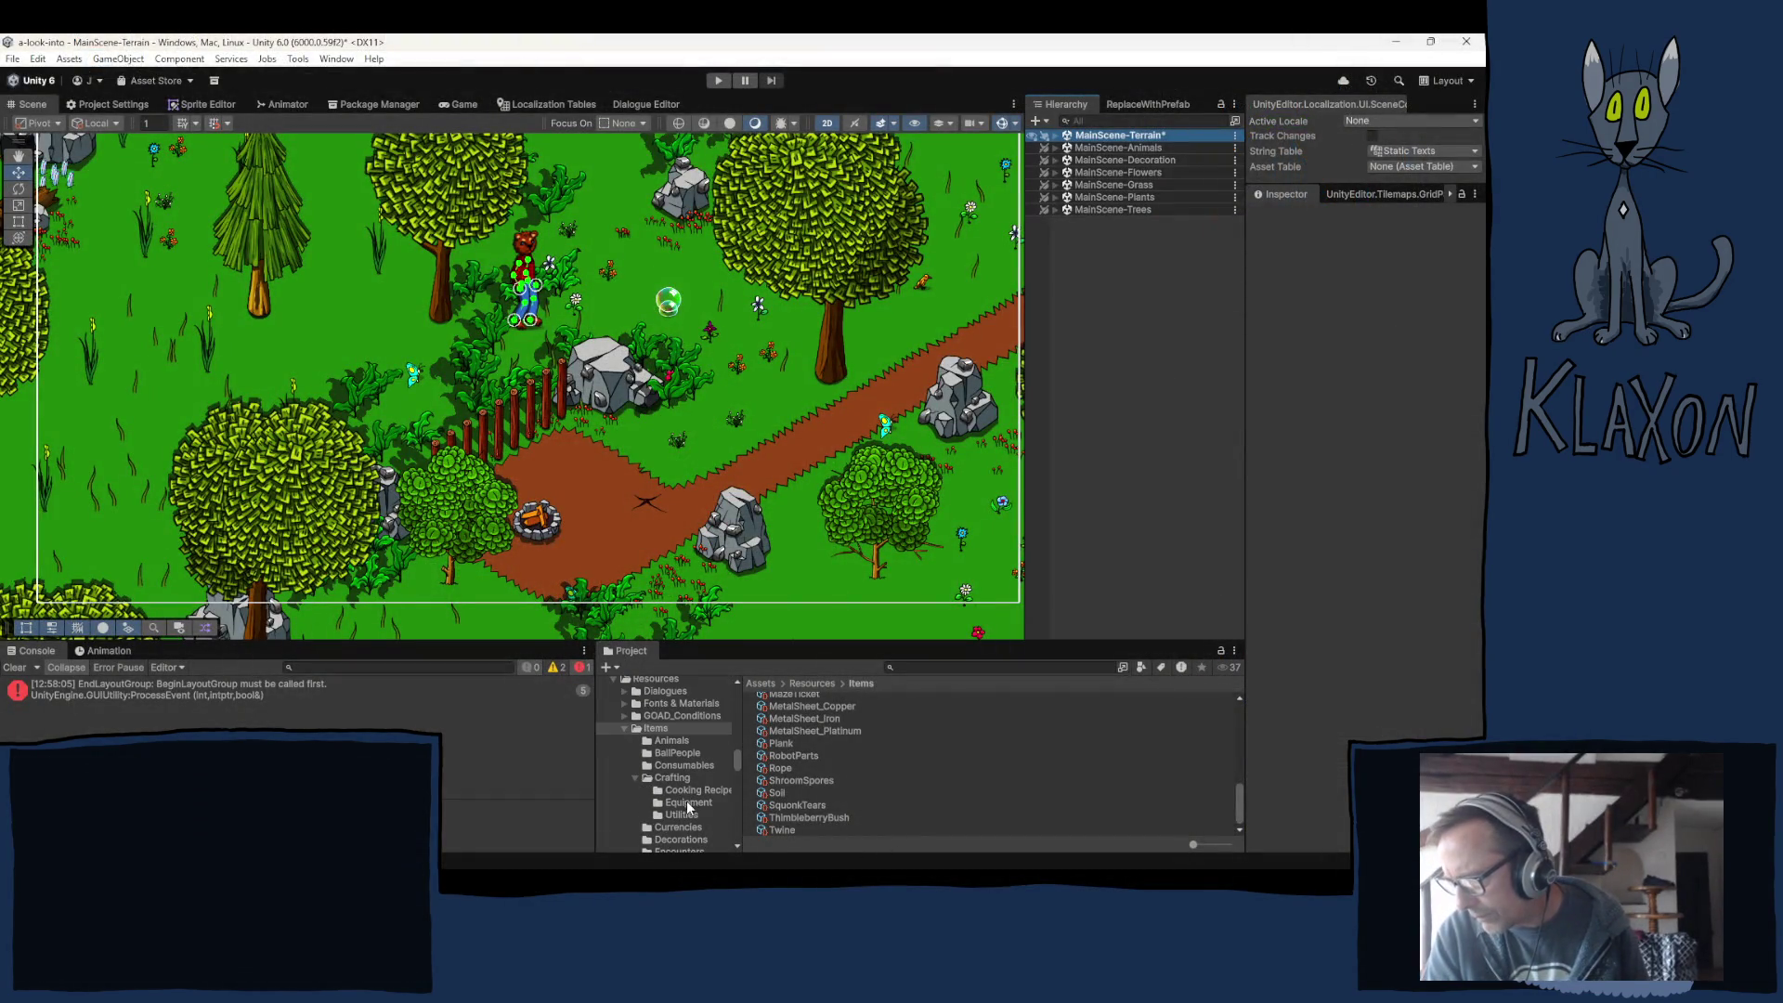
click(624, 727)
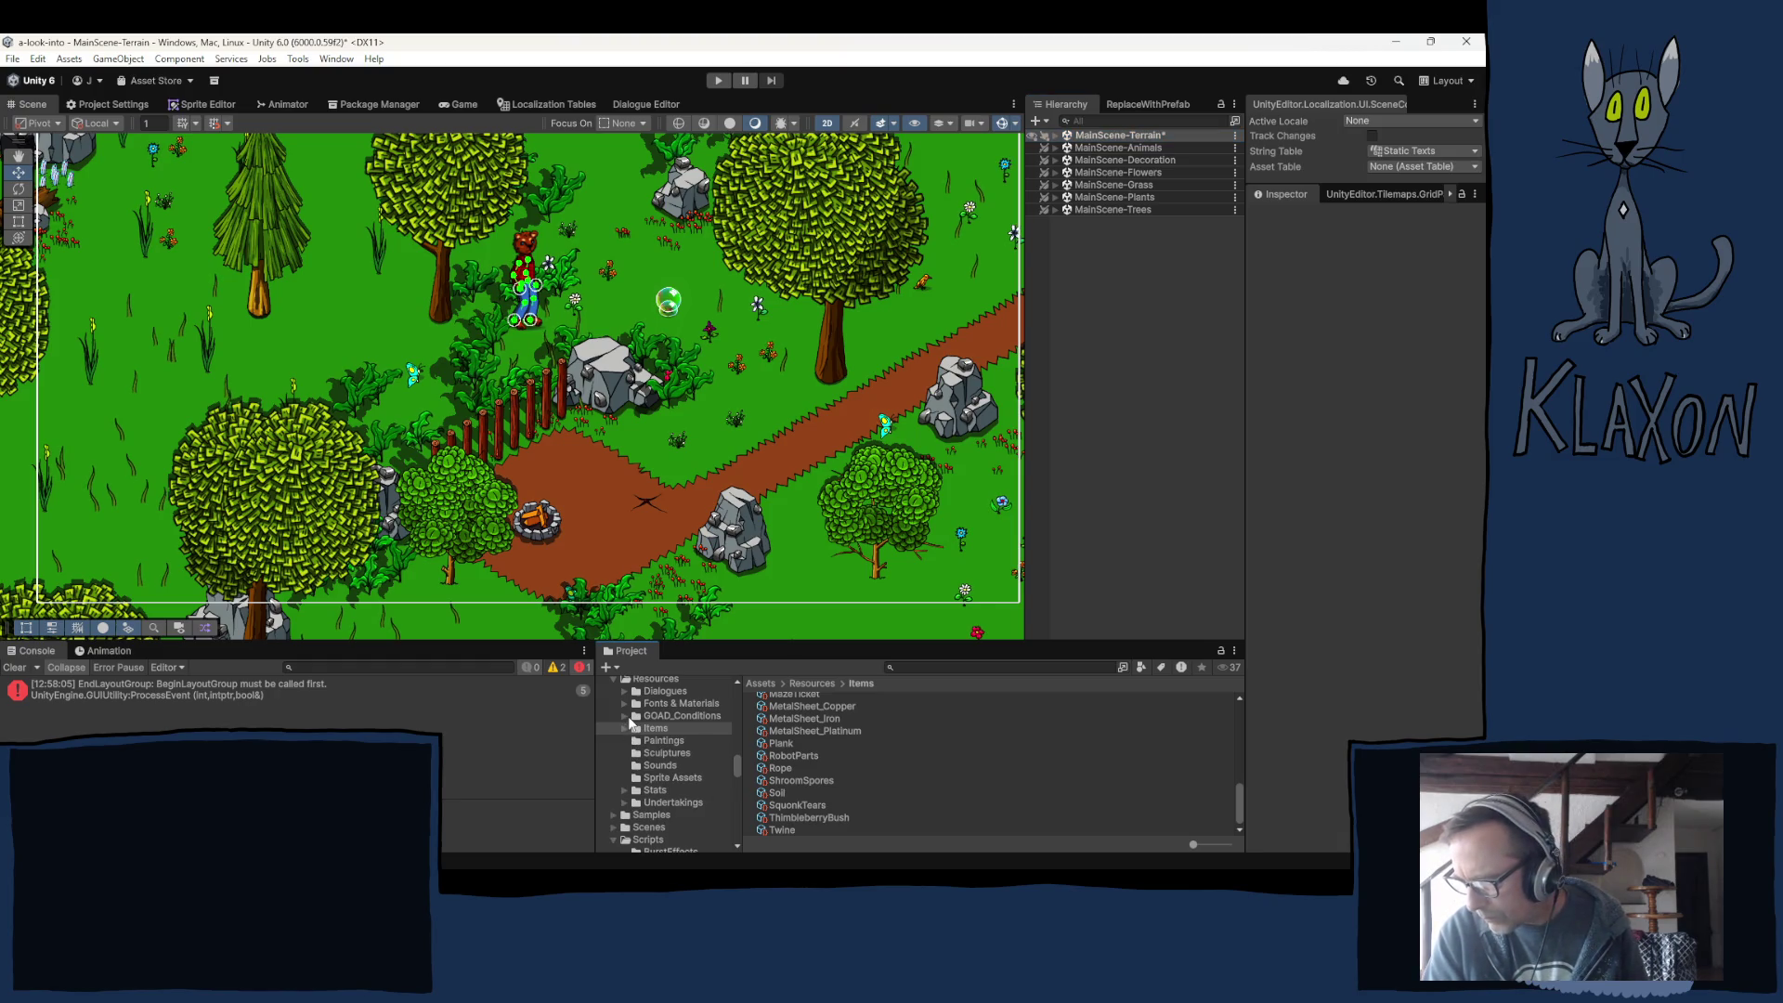
click(613, 680)
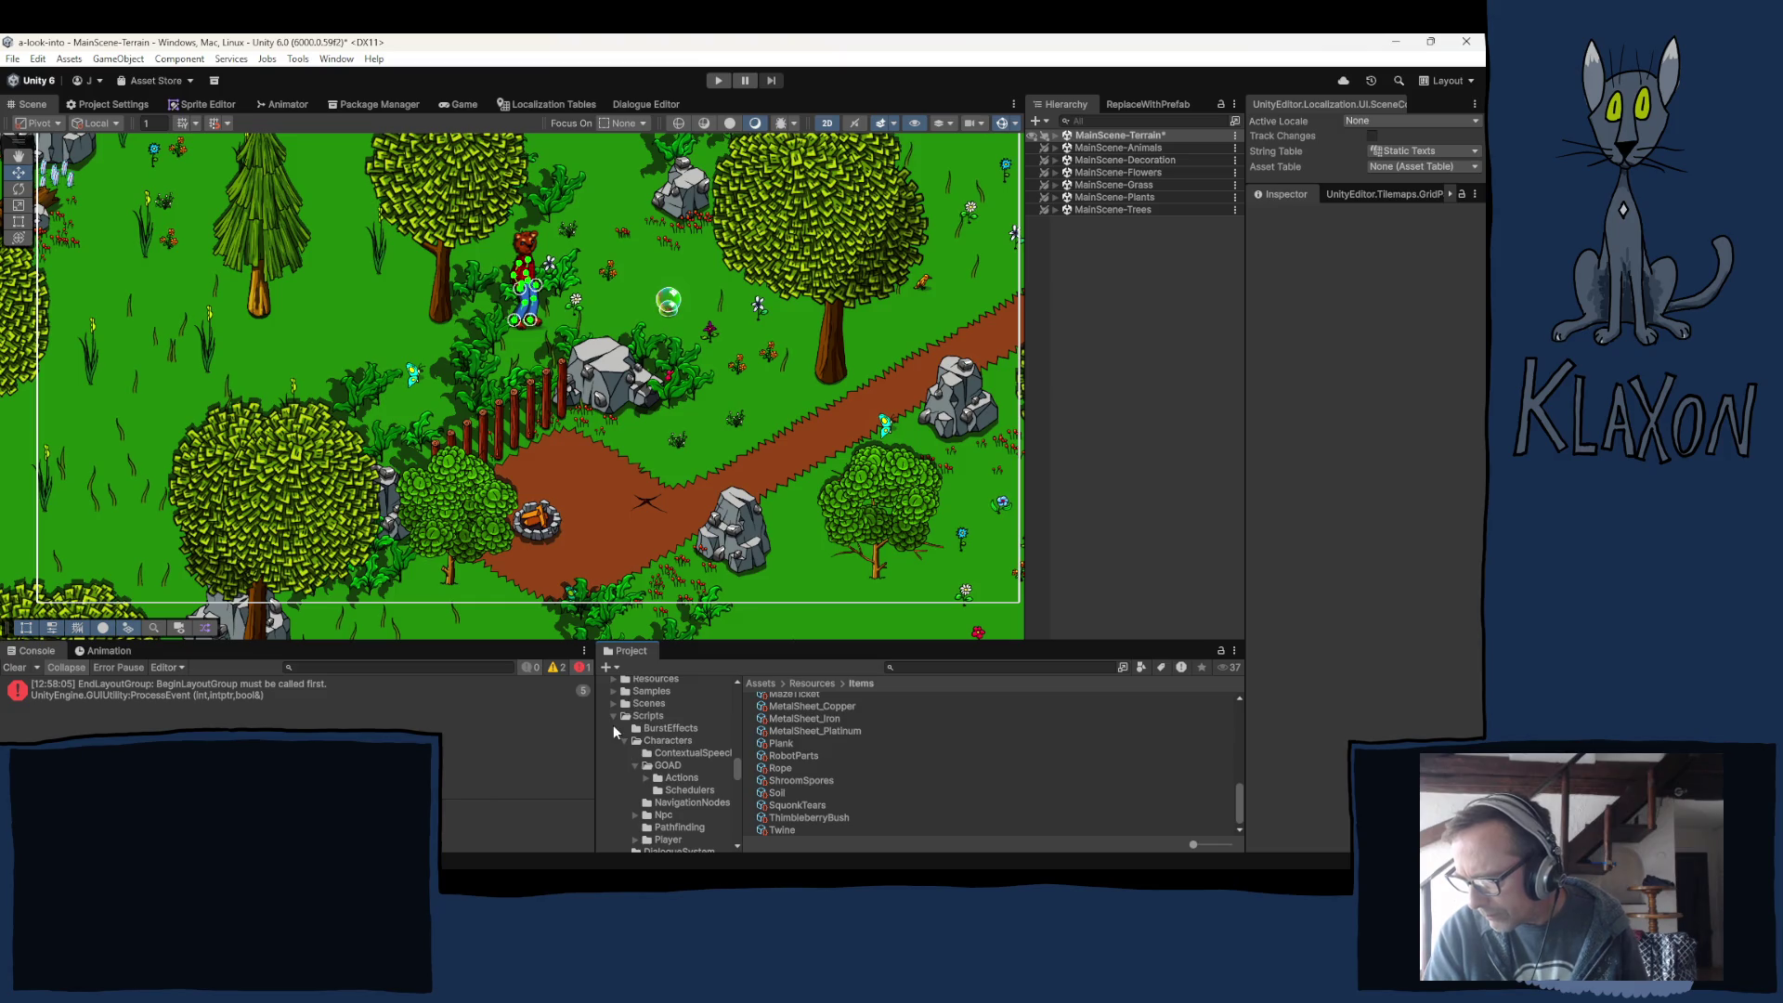
click(612, 716)
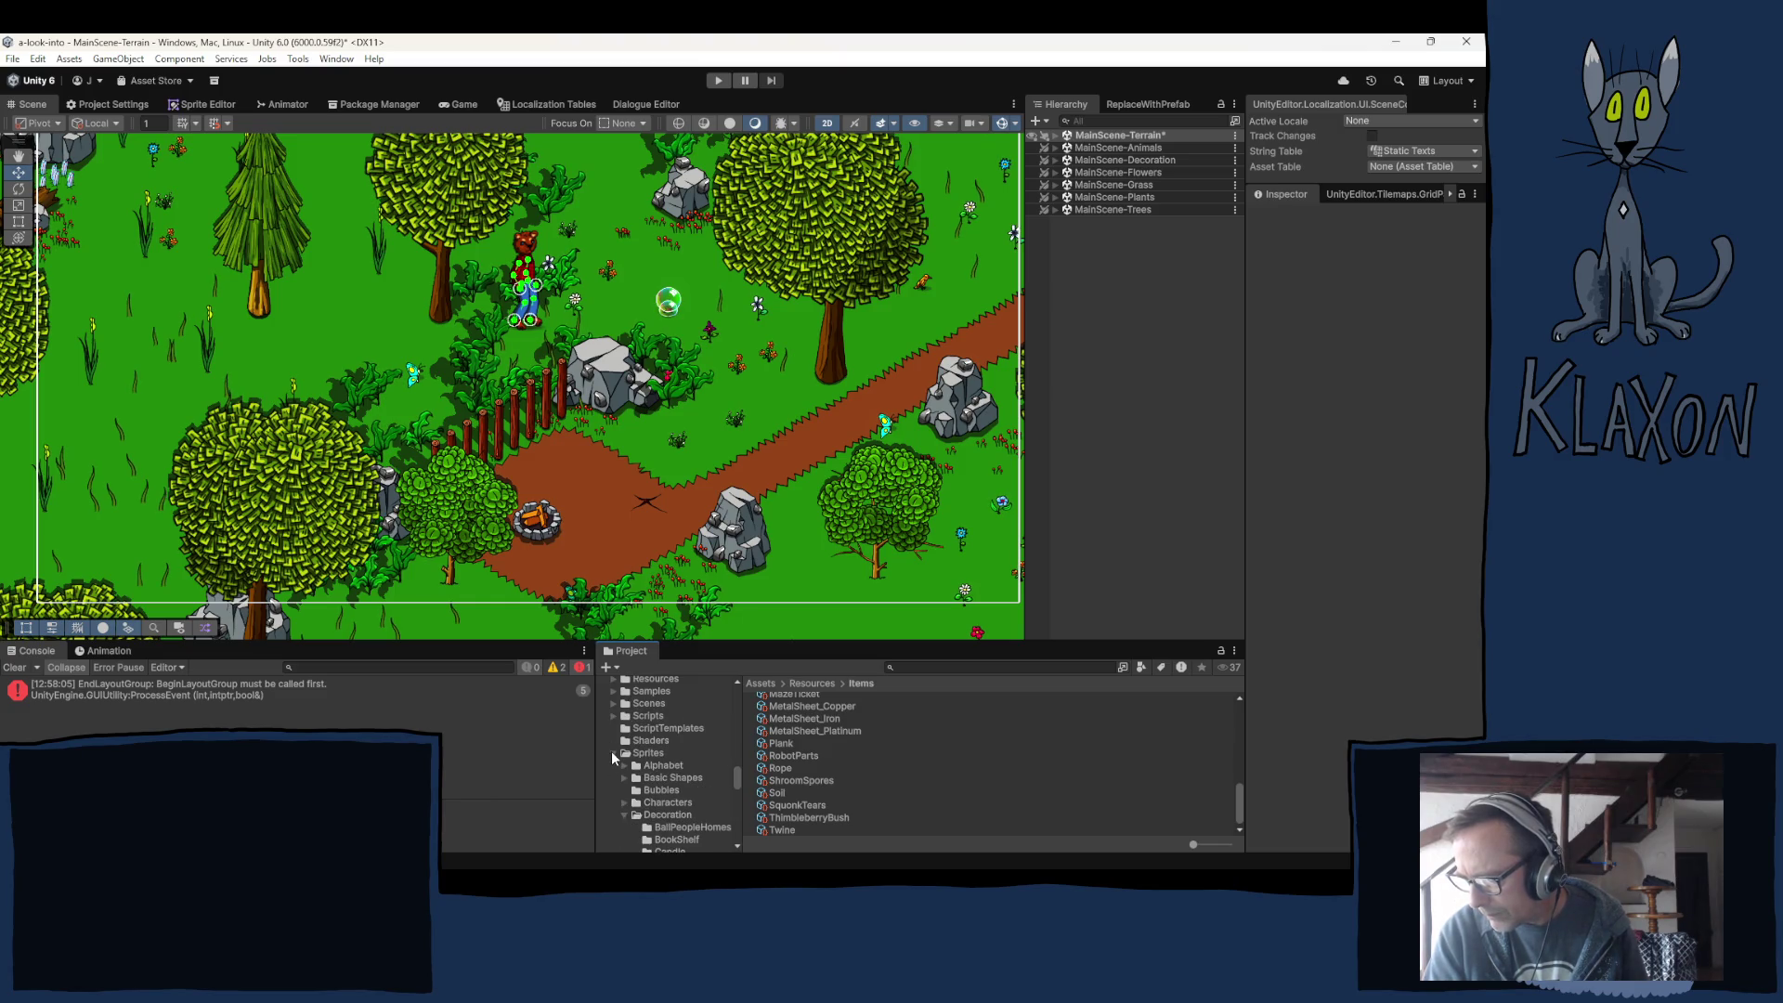
scroll(631, 775, down, 5)
scroll(641, 782, up, 15)
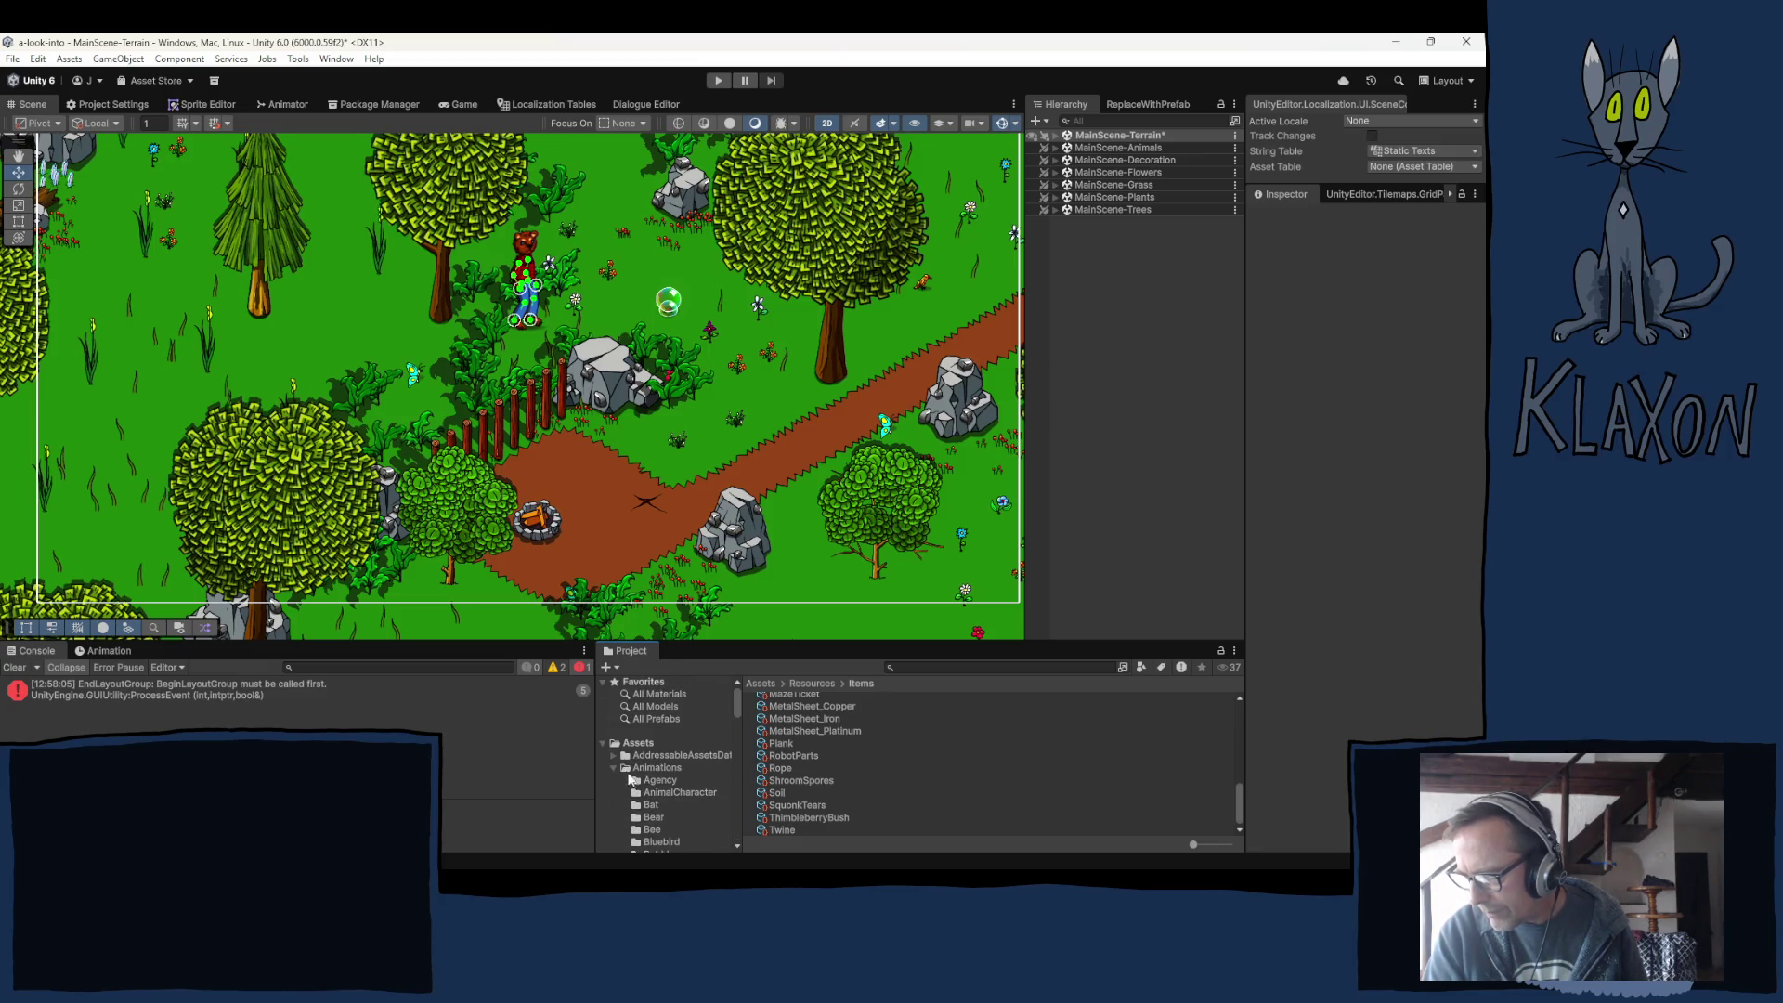
click(612, 767)
scroll(612, 796, down, 3)
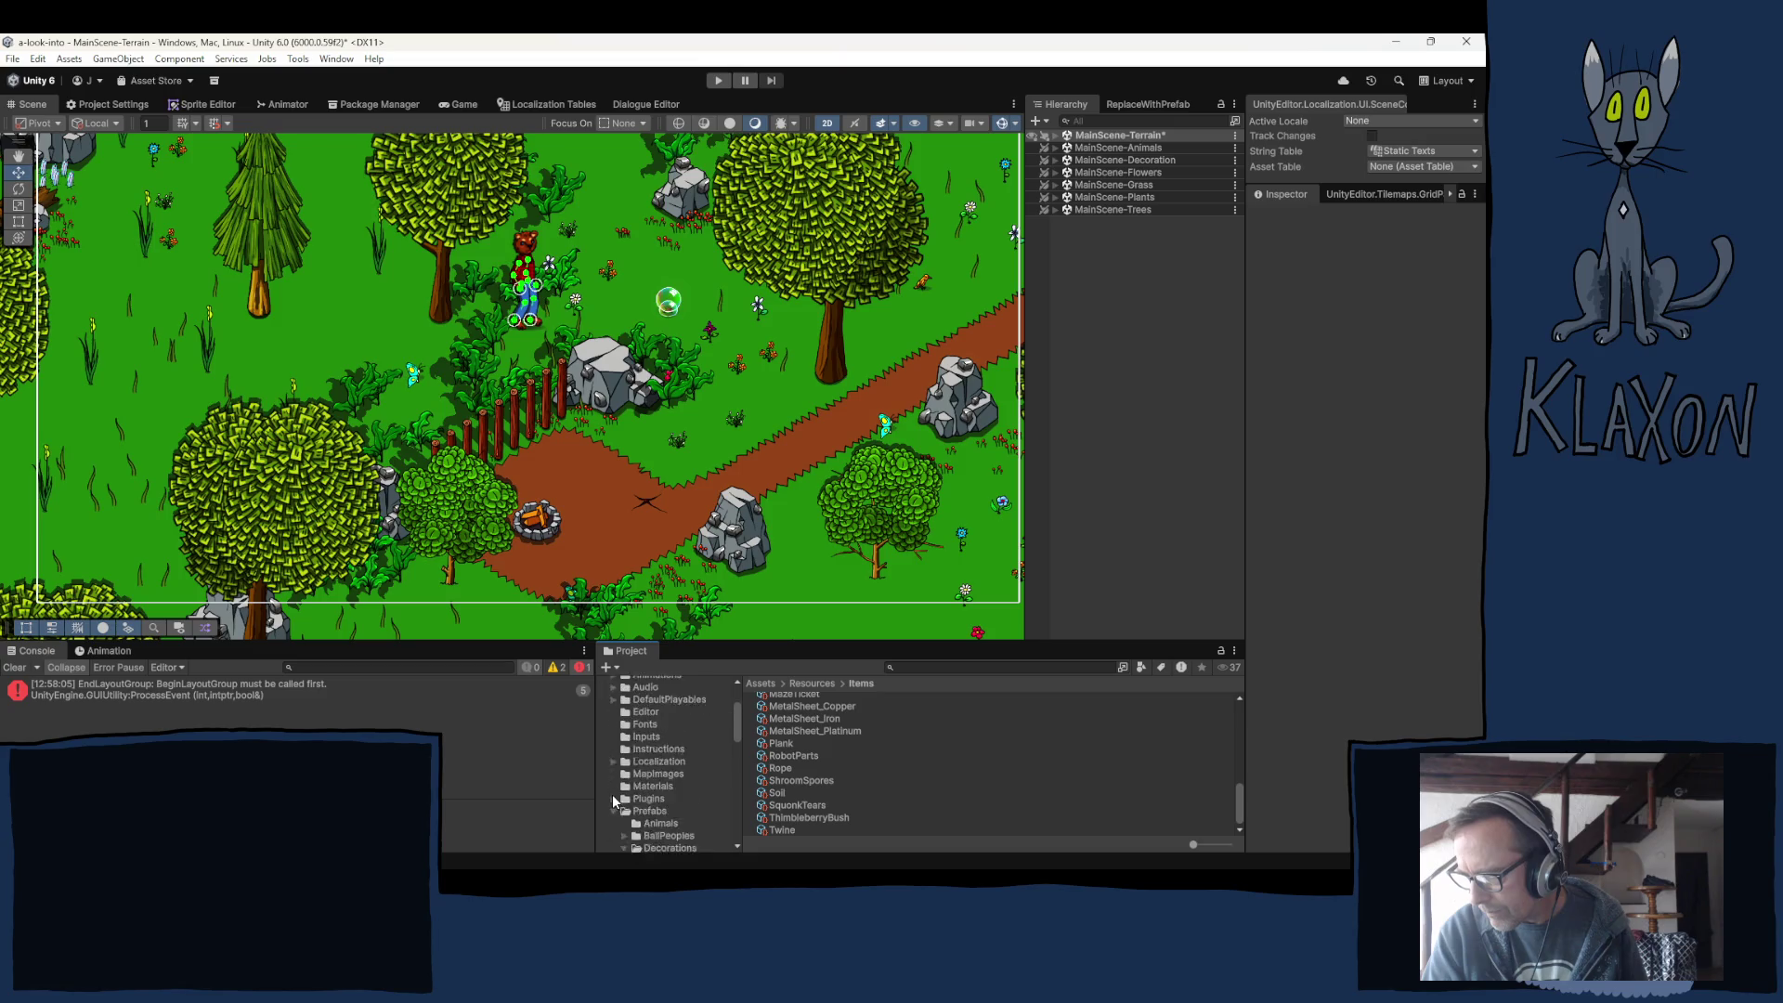
scroll(612, 797, down, 3)
click(612, 719)
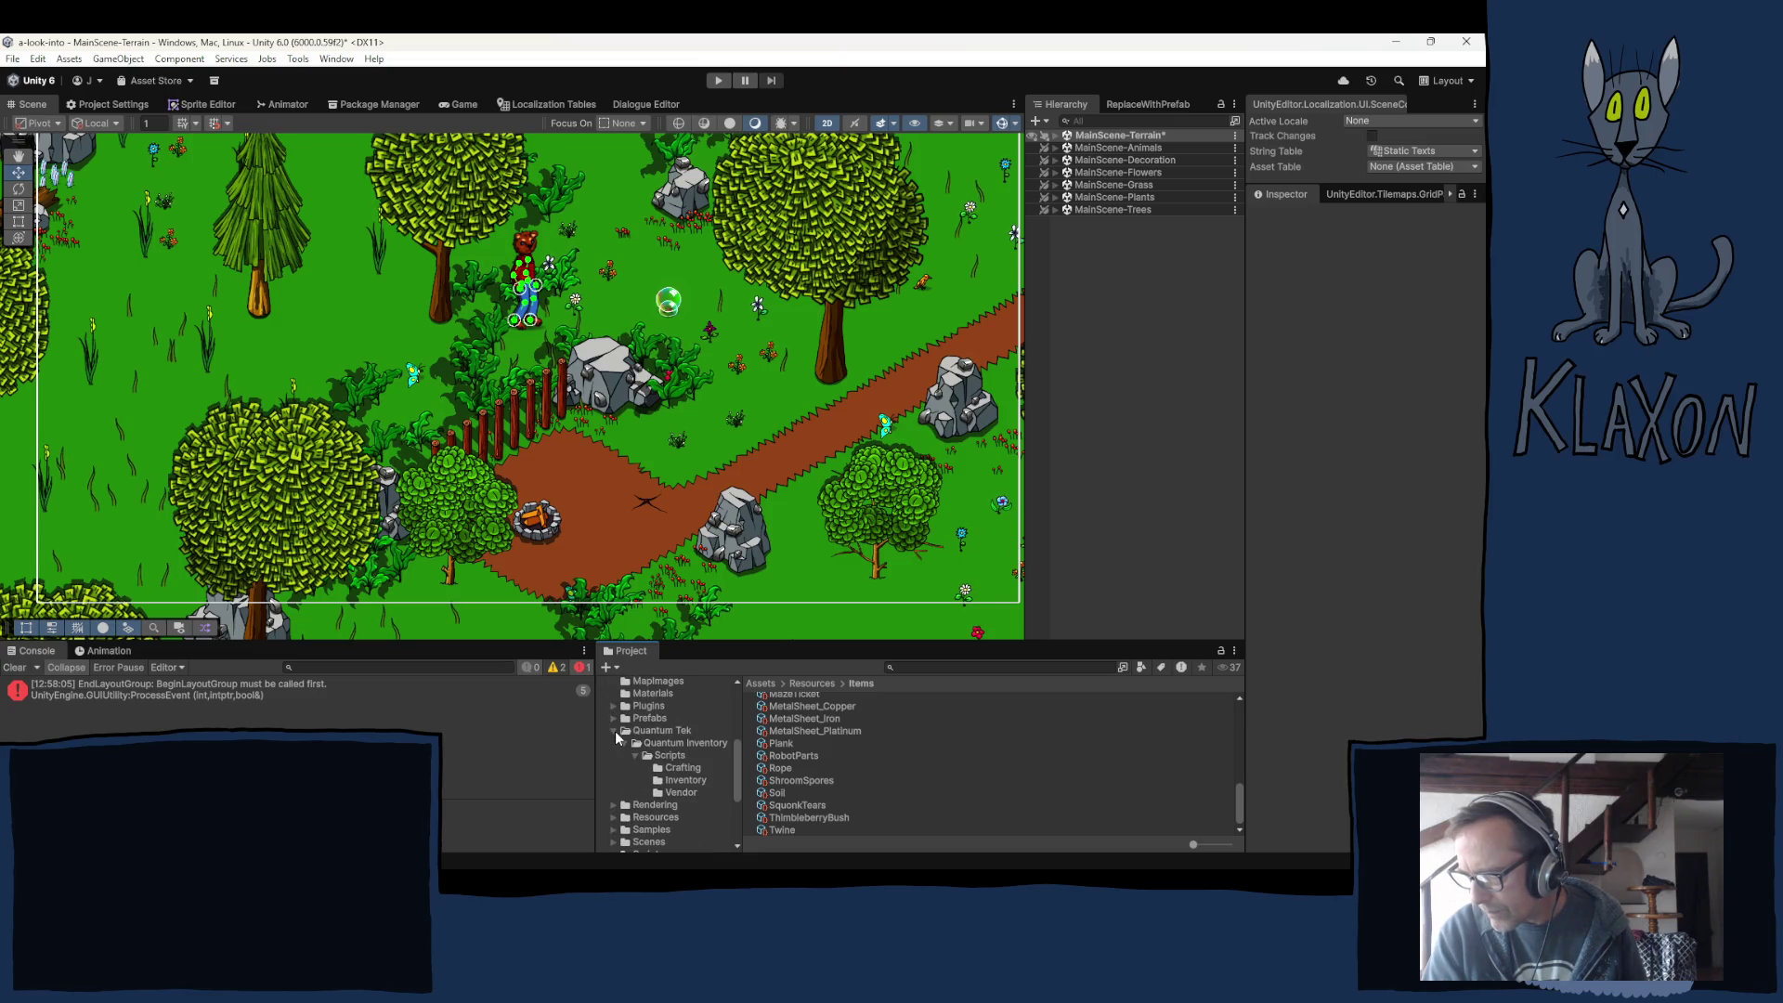
click(615, 731)
scroll(668, 741, down, 3)
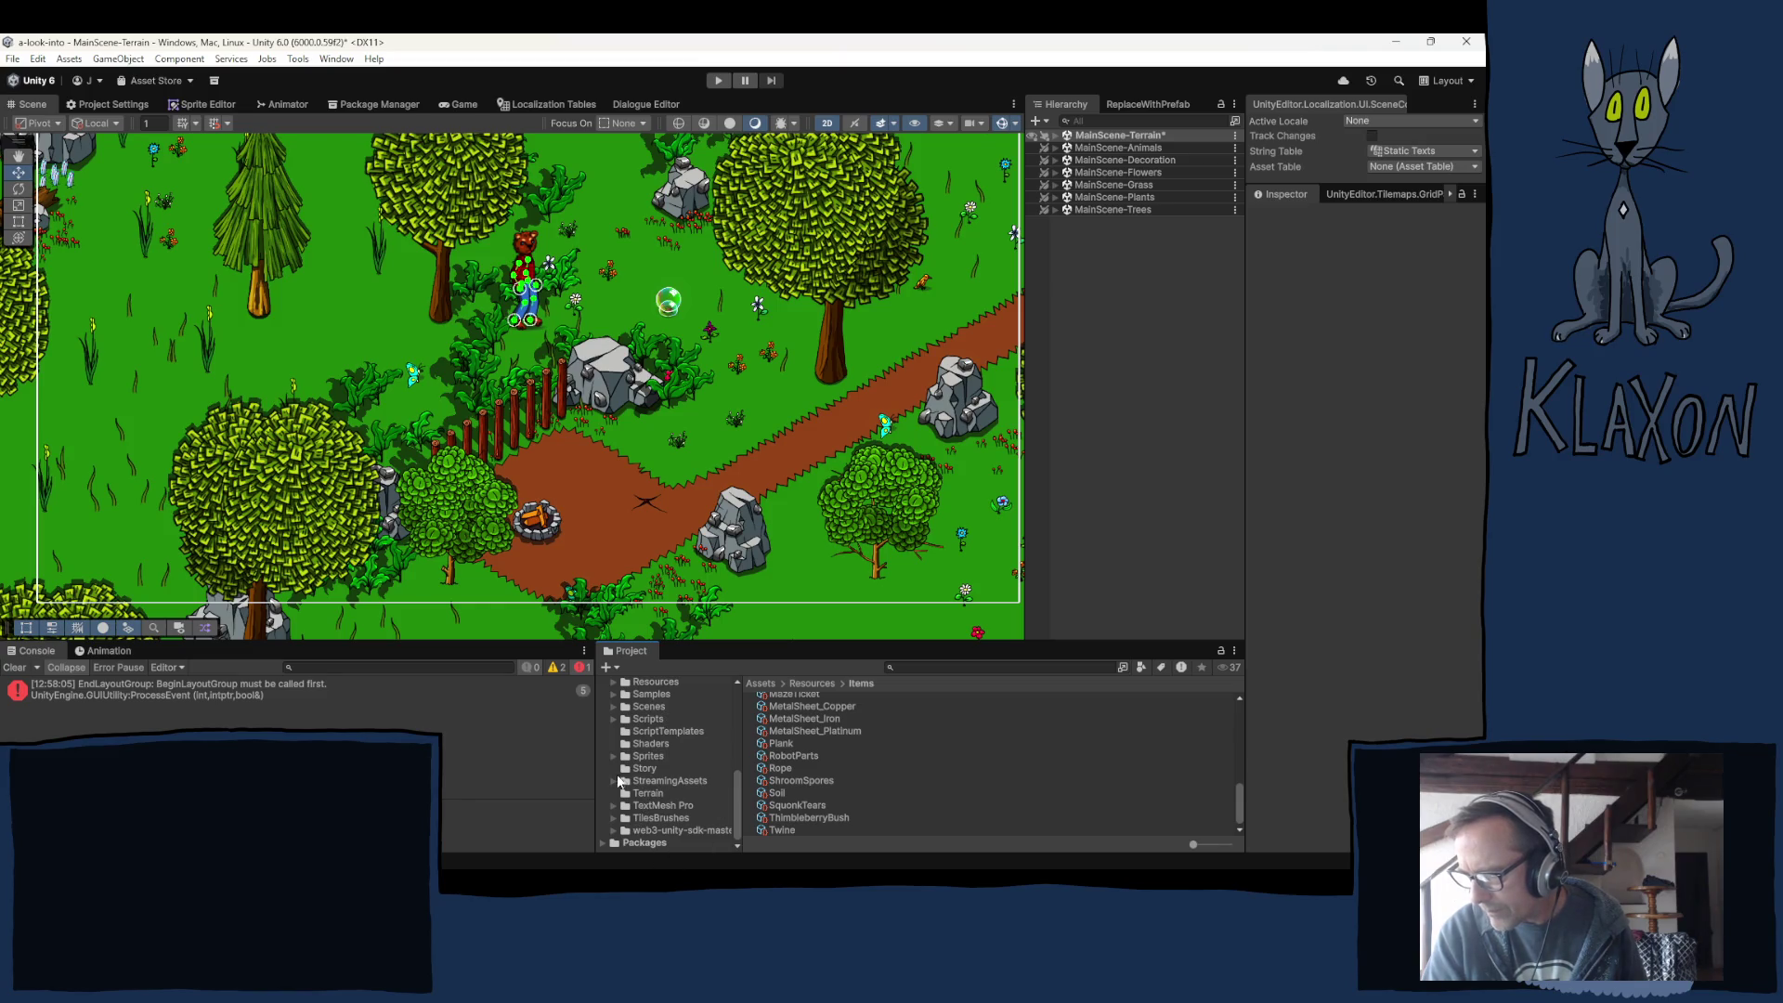
scroll(624, 782, up, 3)
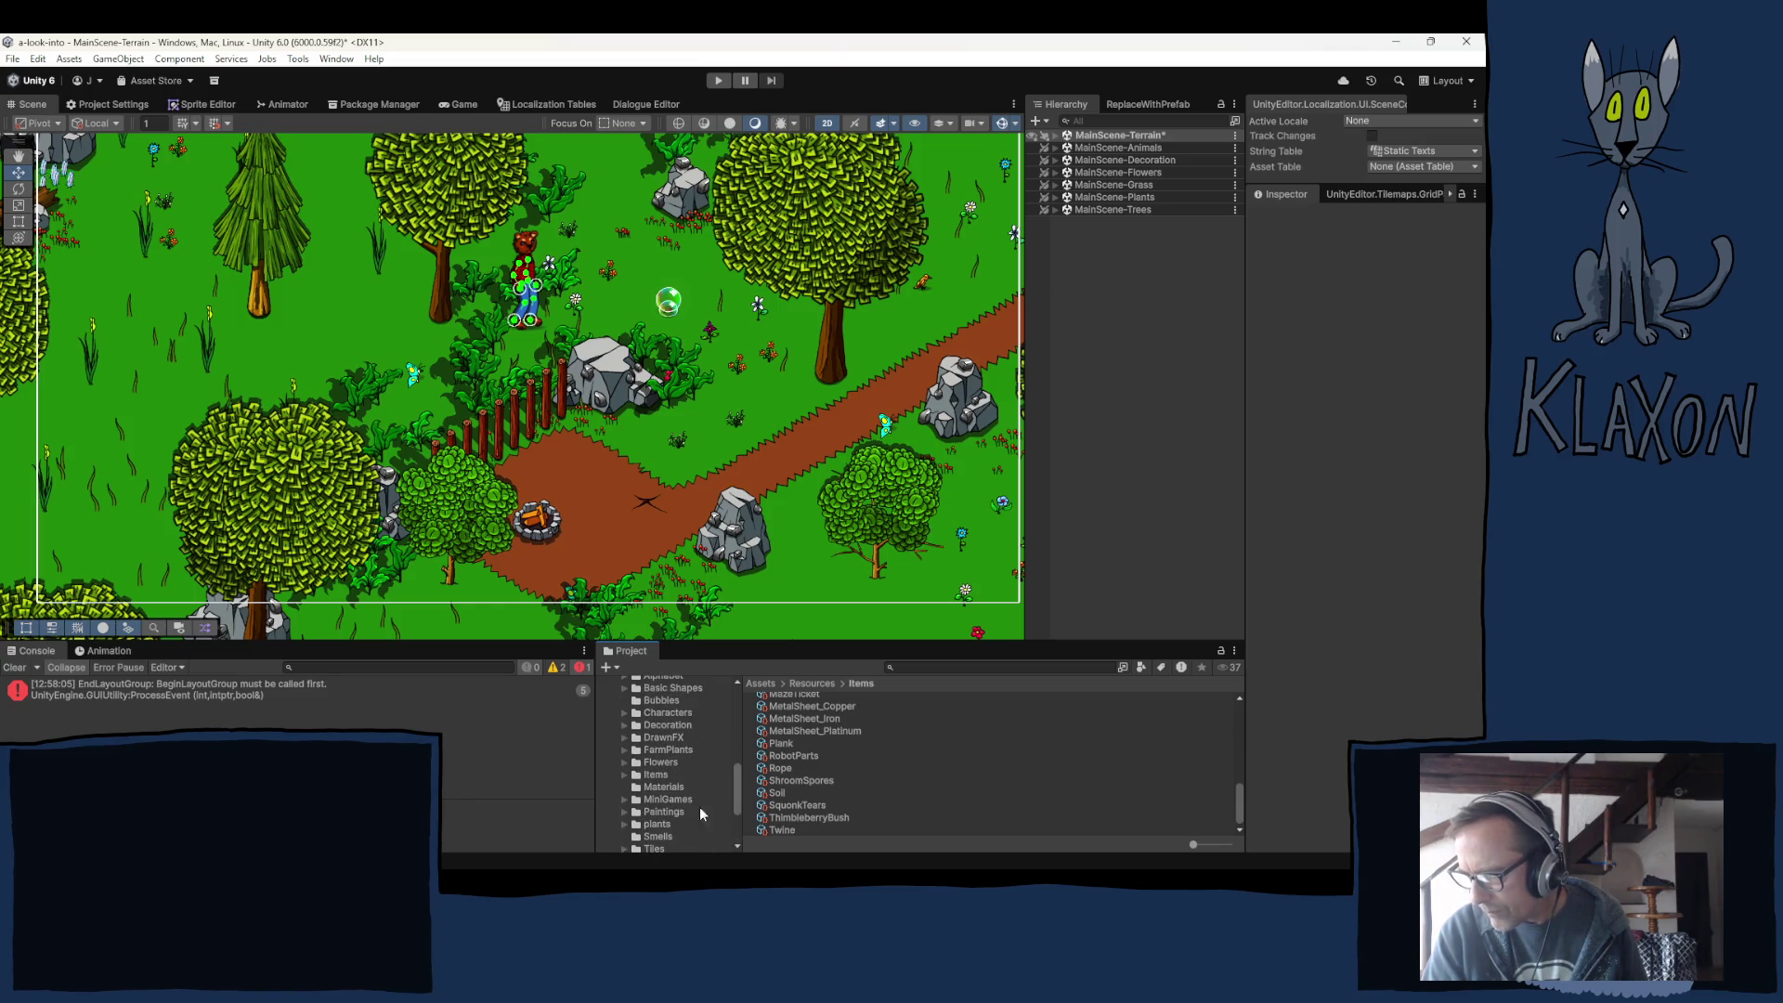
Open Assets > Sprites > Items to list its item sprites.
click(650, 774)
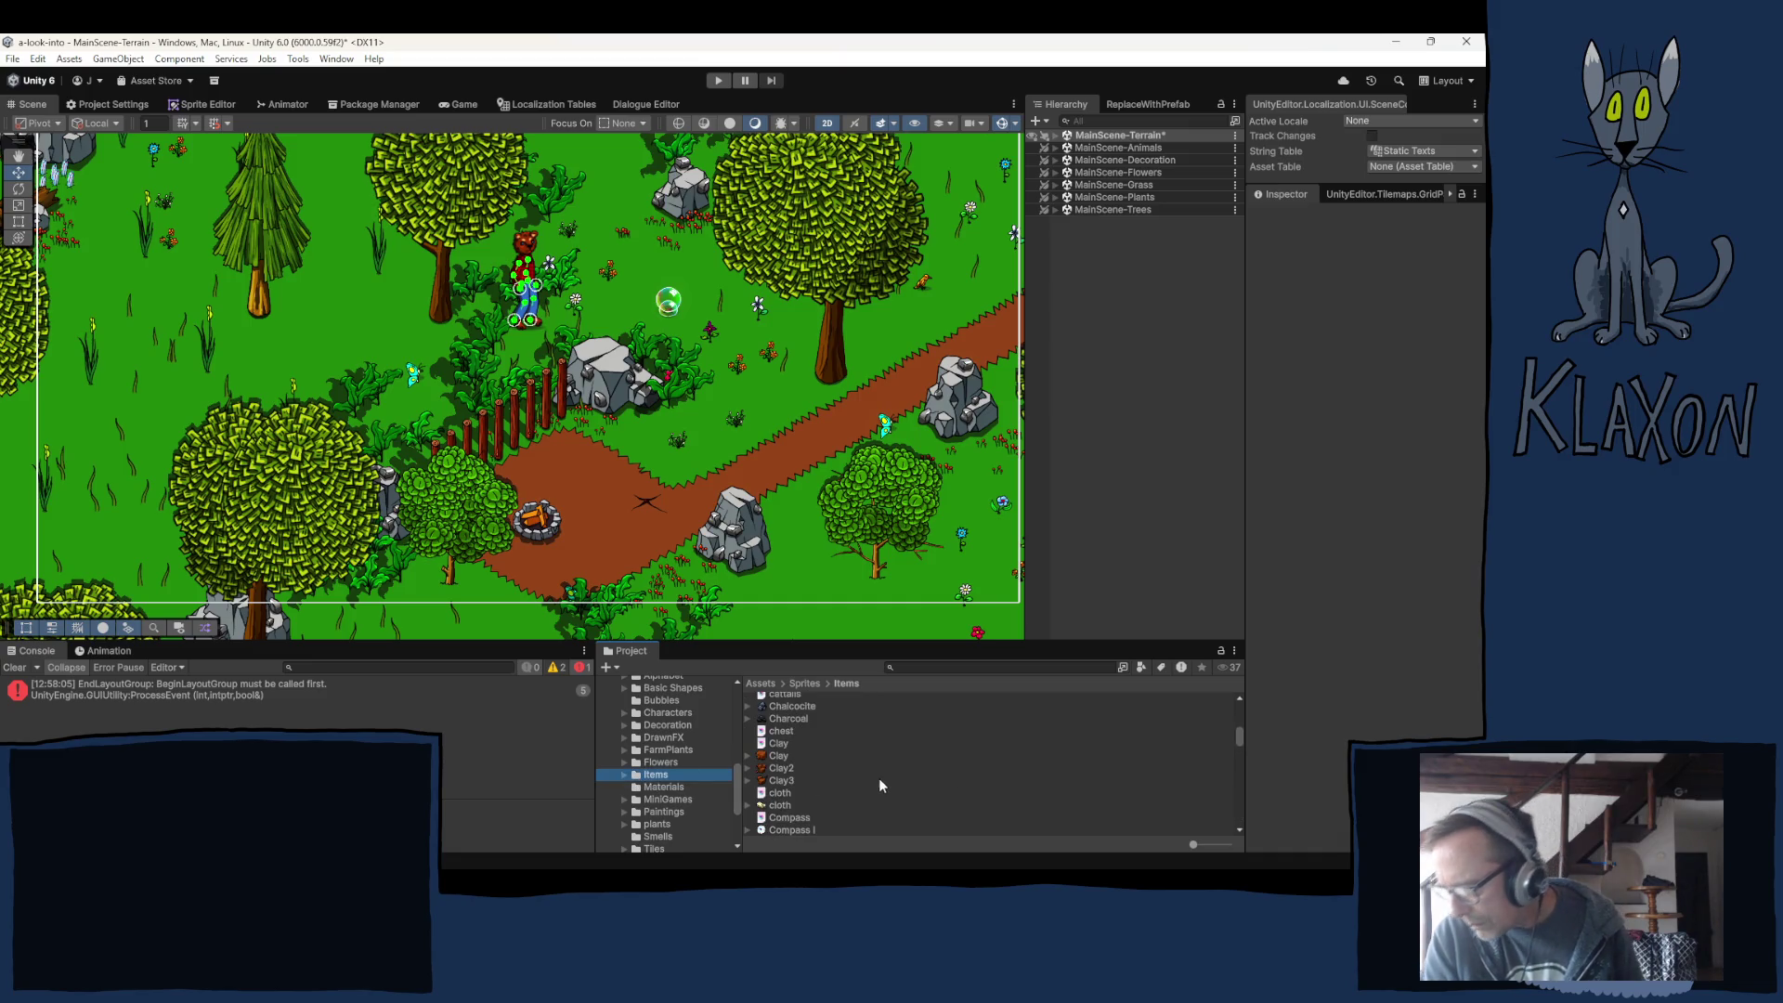
scroll(871, 785, down, 2)
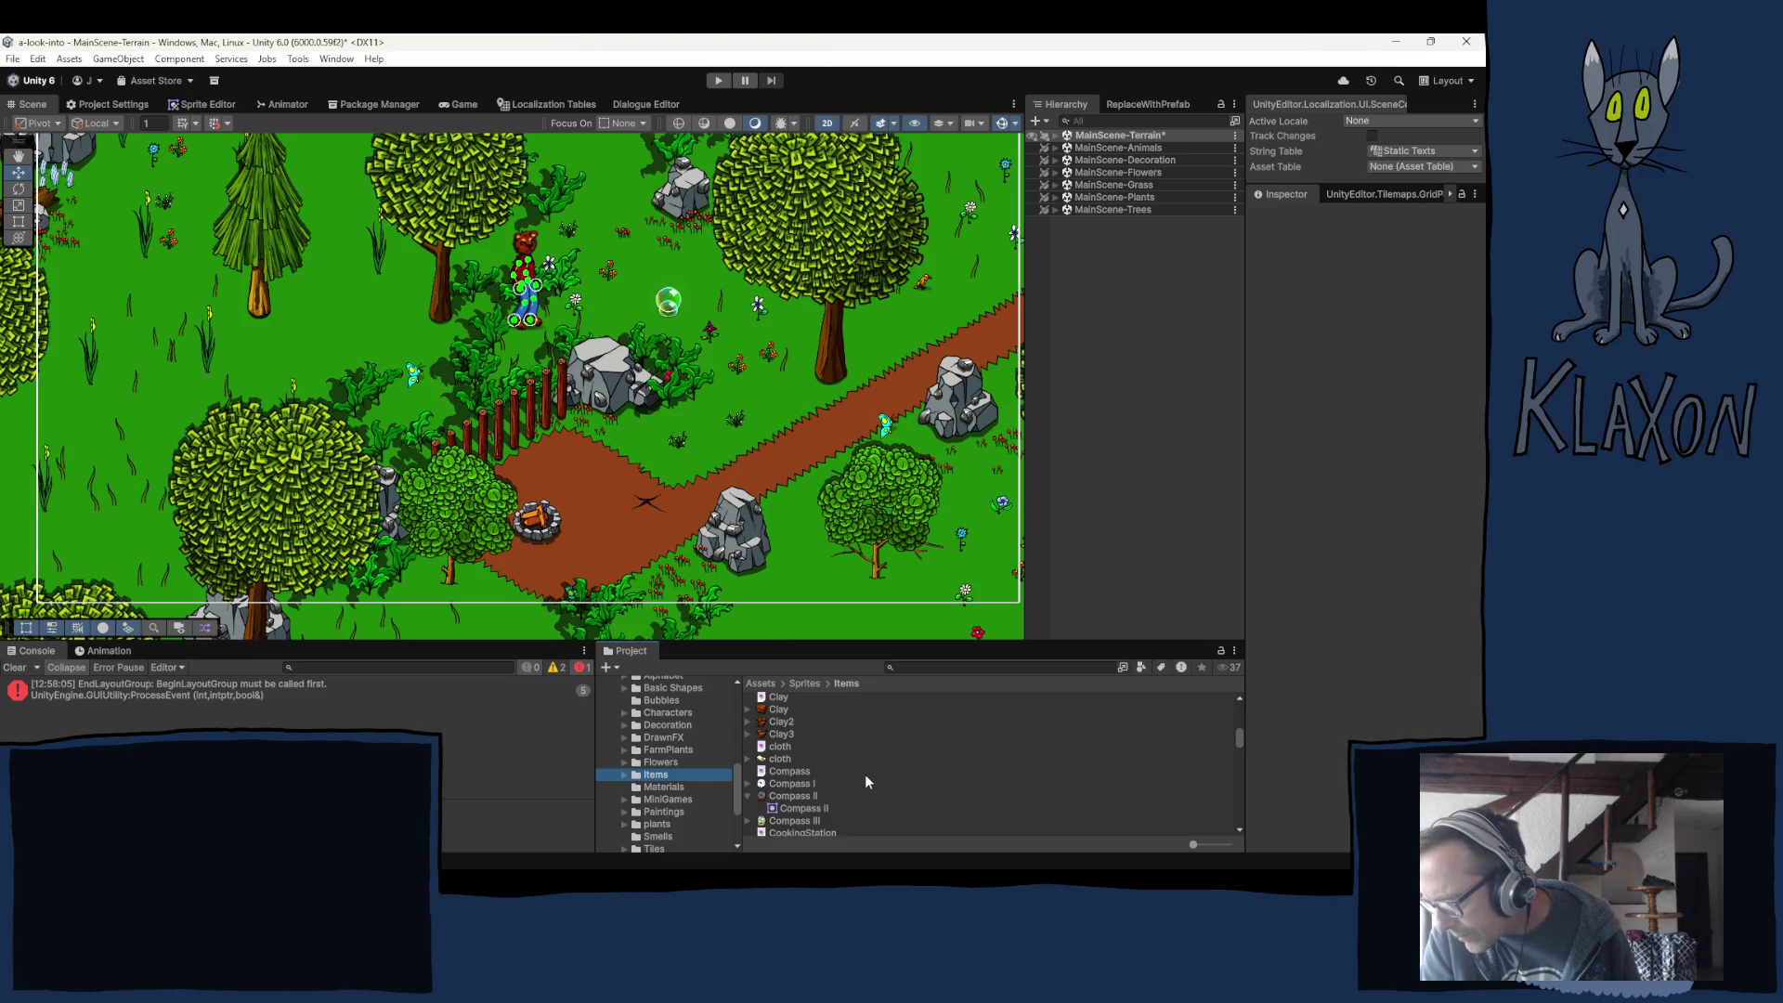
scroll(864, 780, down, 10)
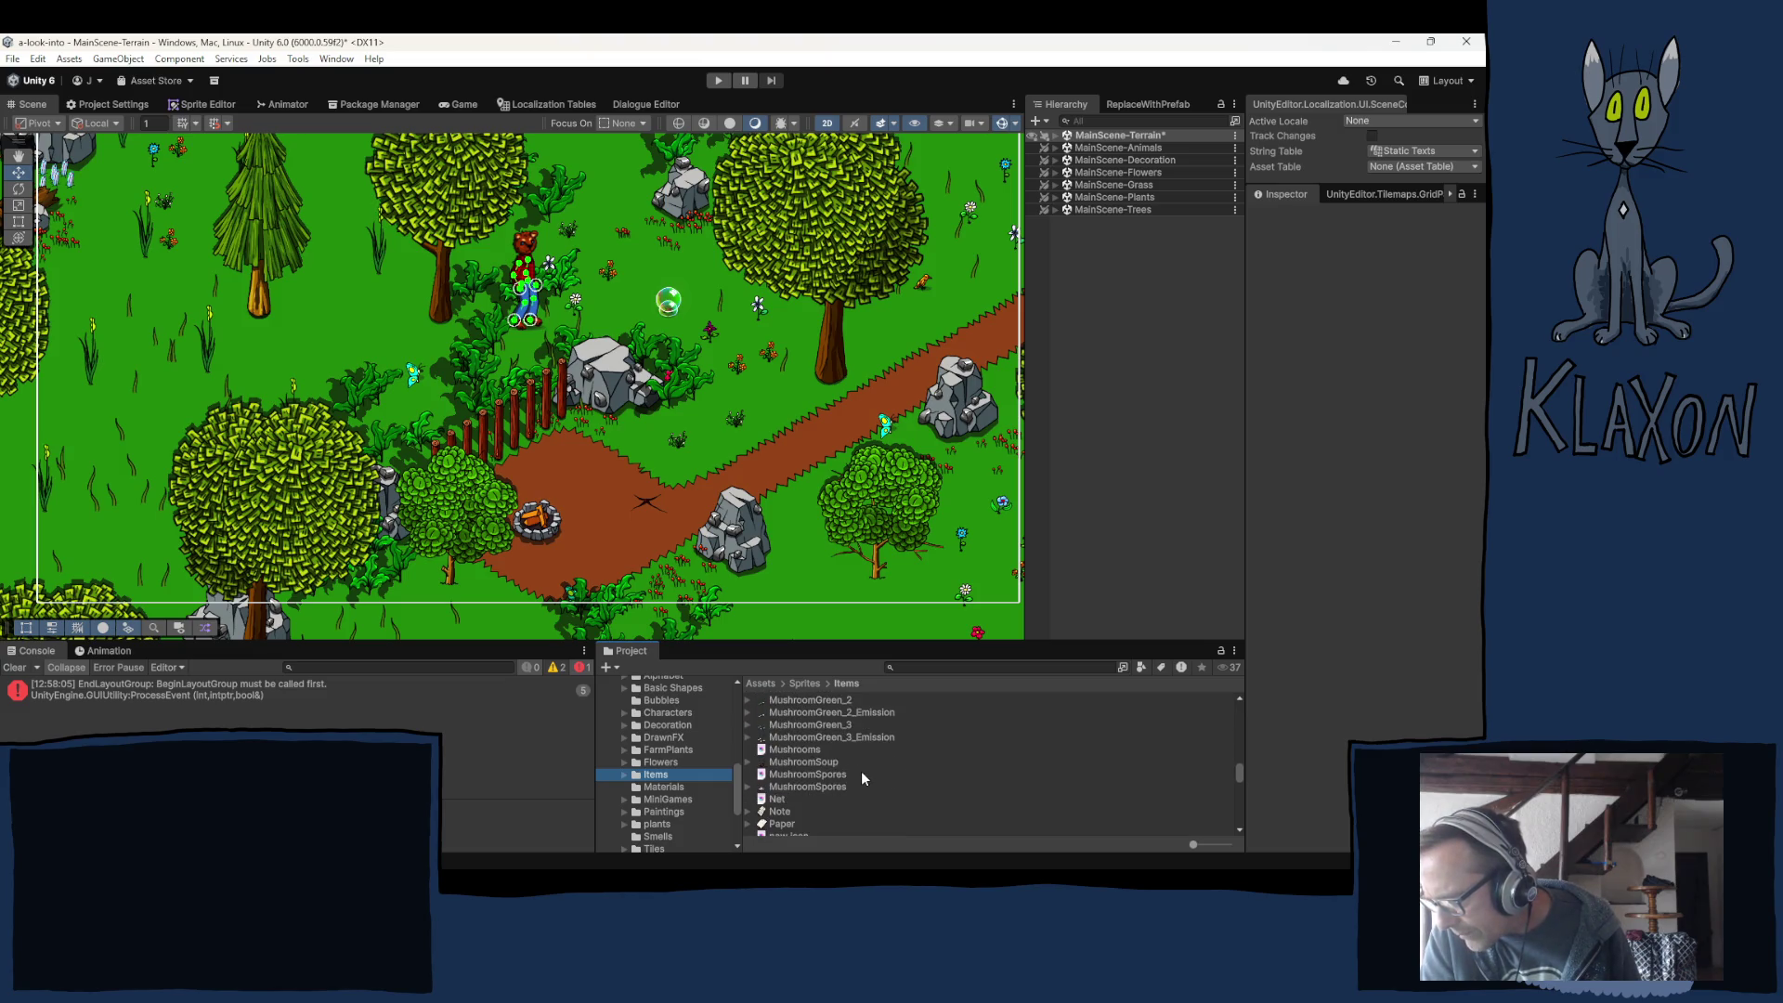
scroll(858, 776, down, 5)
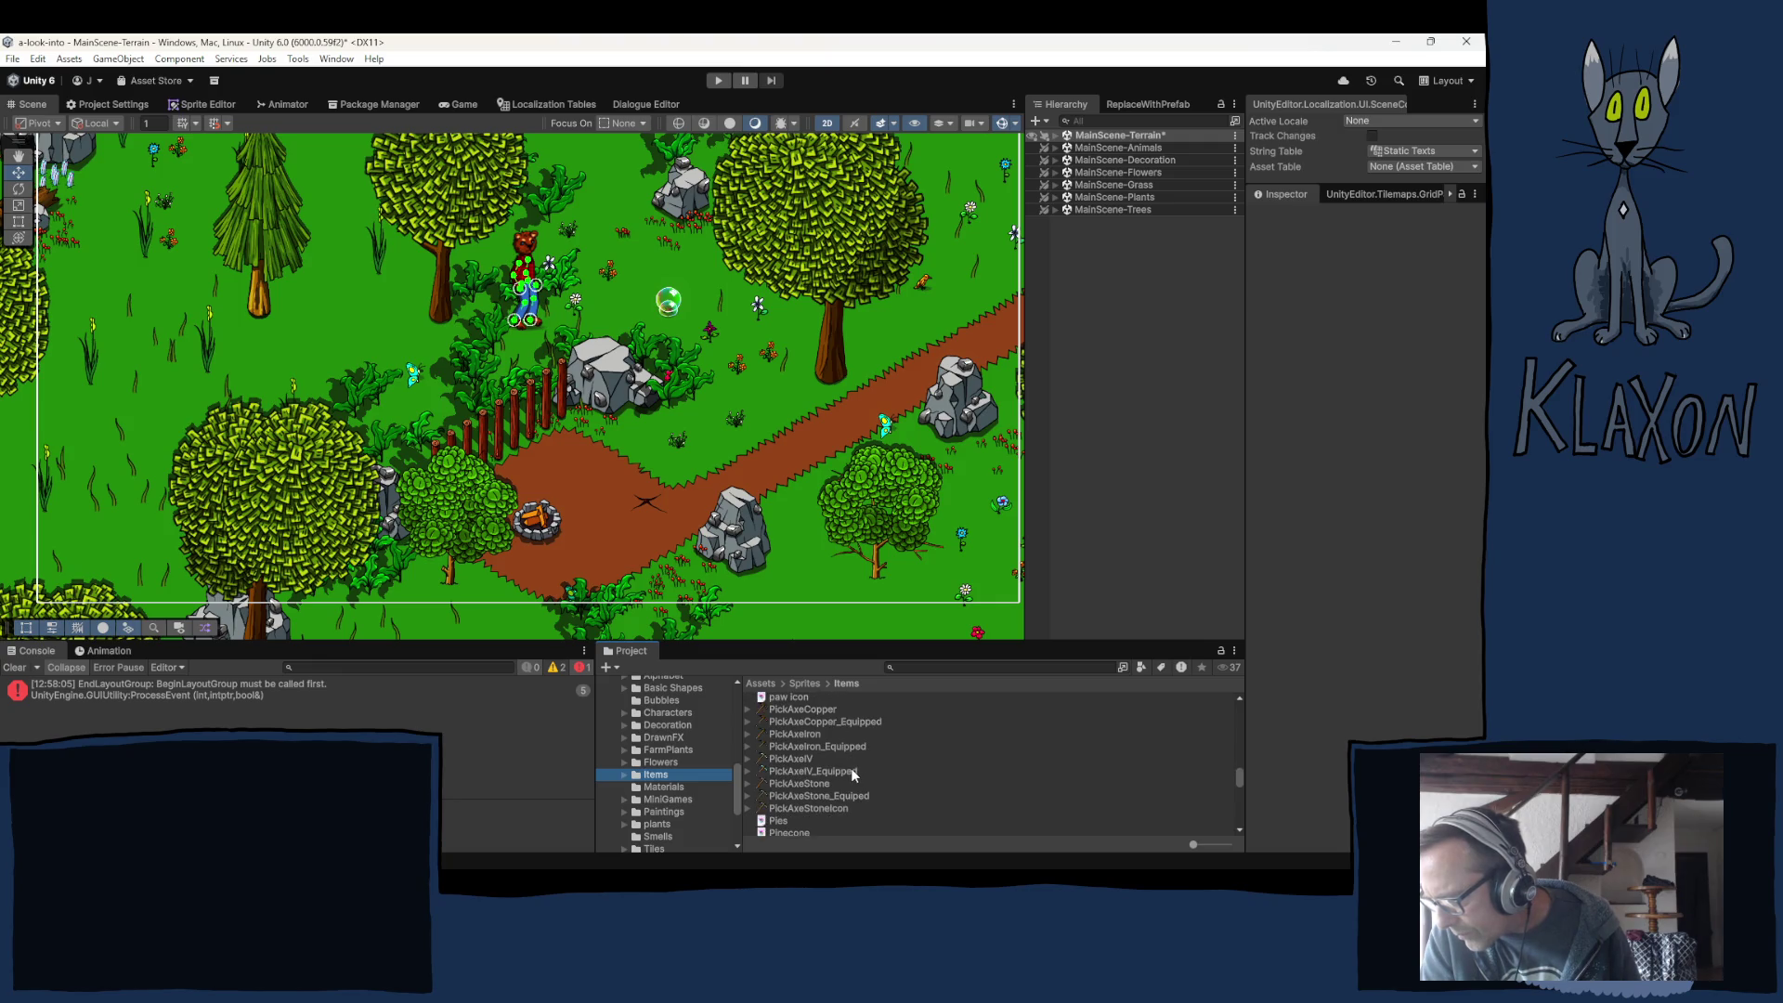
scroll(851, 767, up, 8)
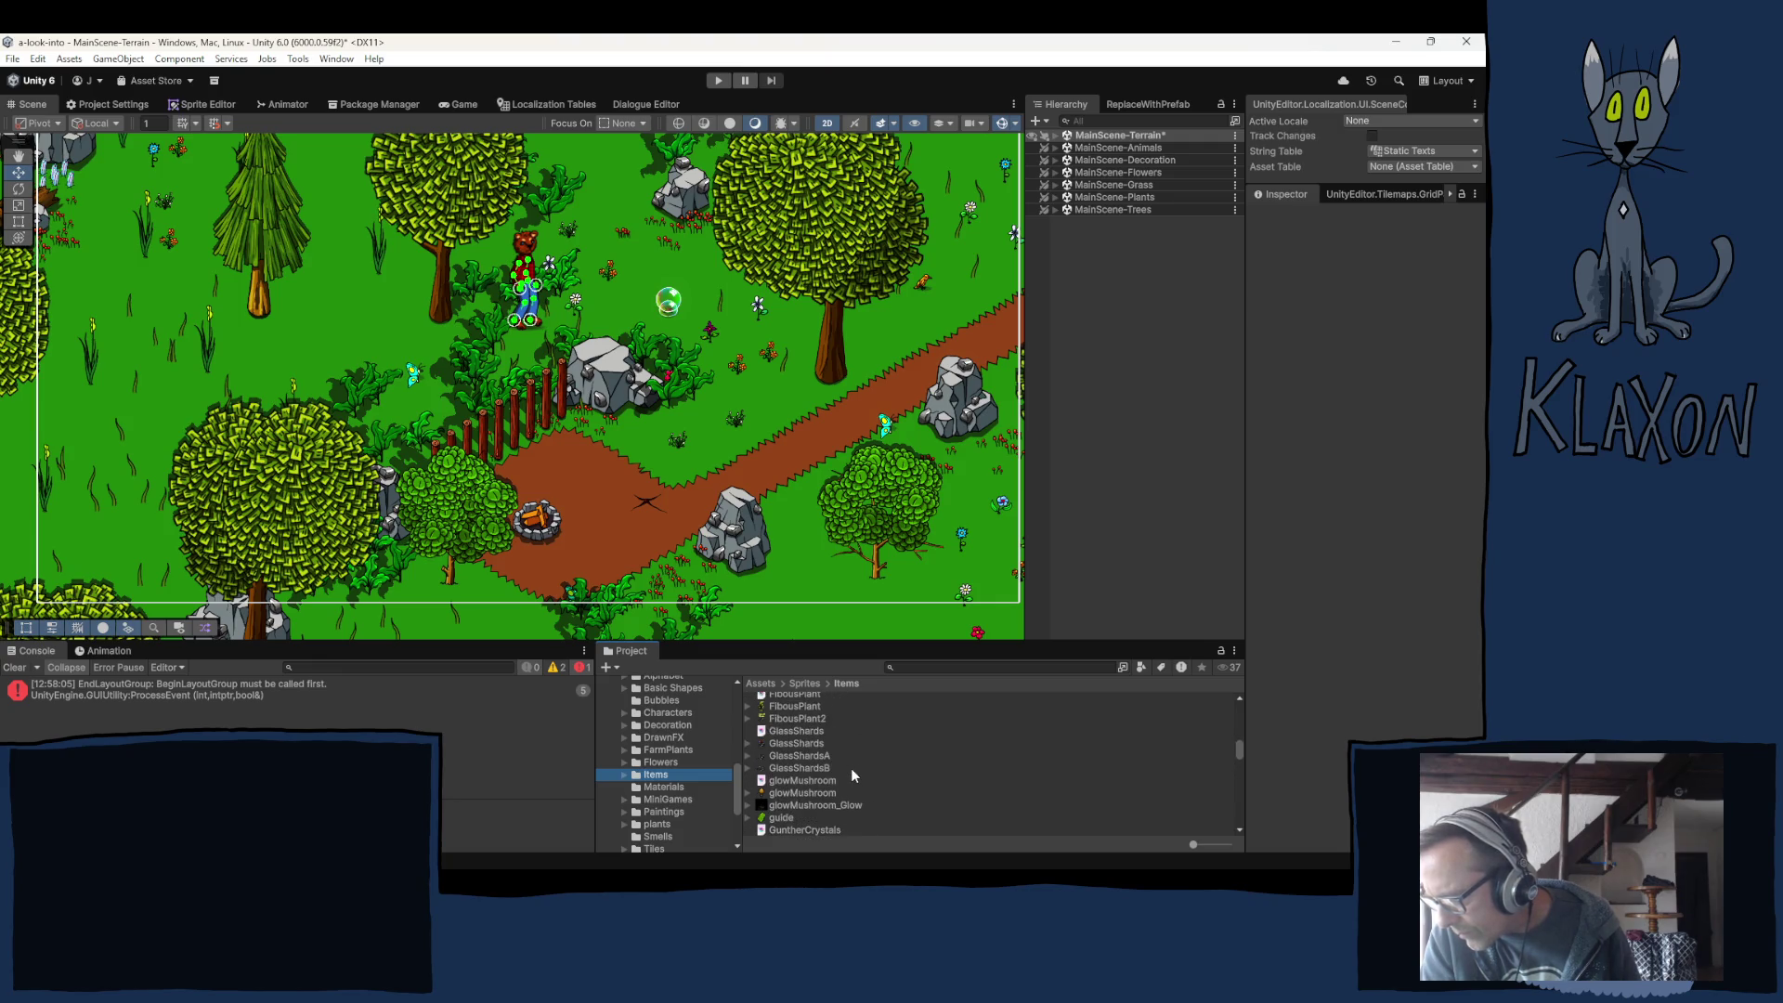
scroll(850, 767, up, 3)
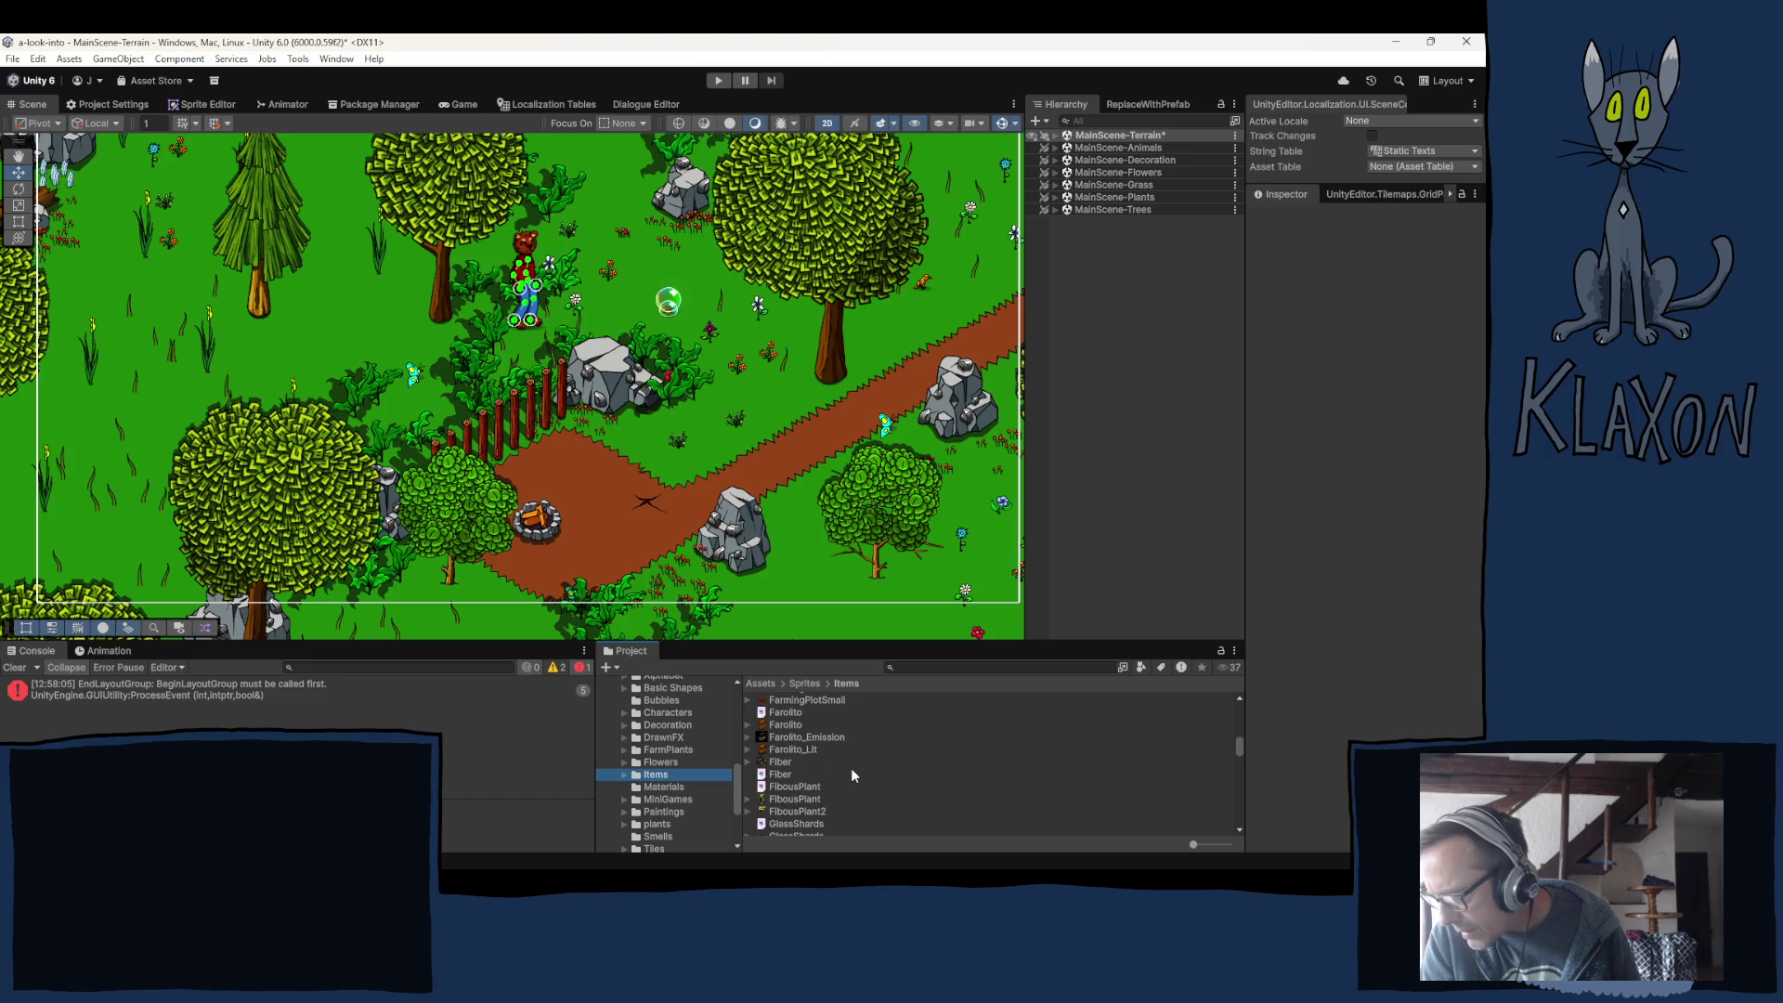
scroll(850, 766, down, 10)
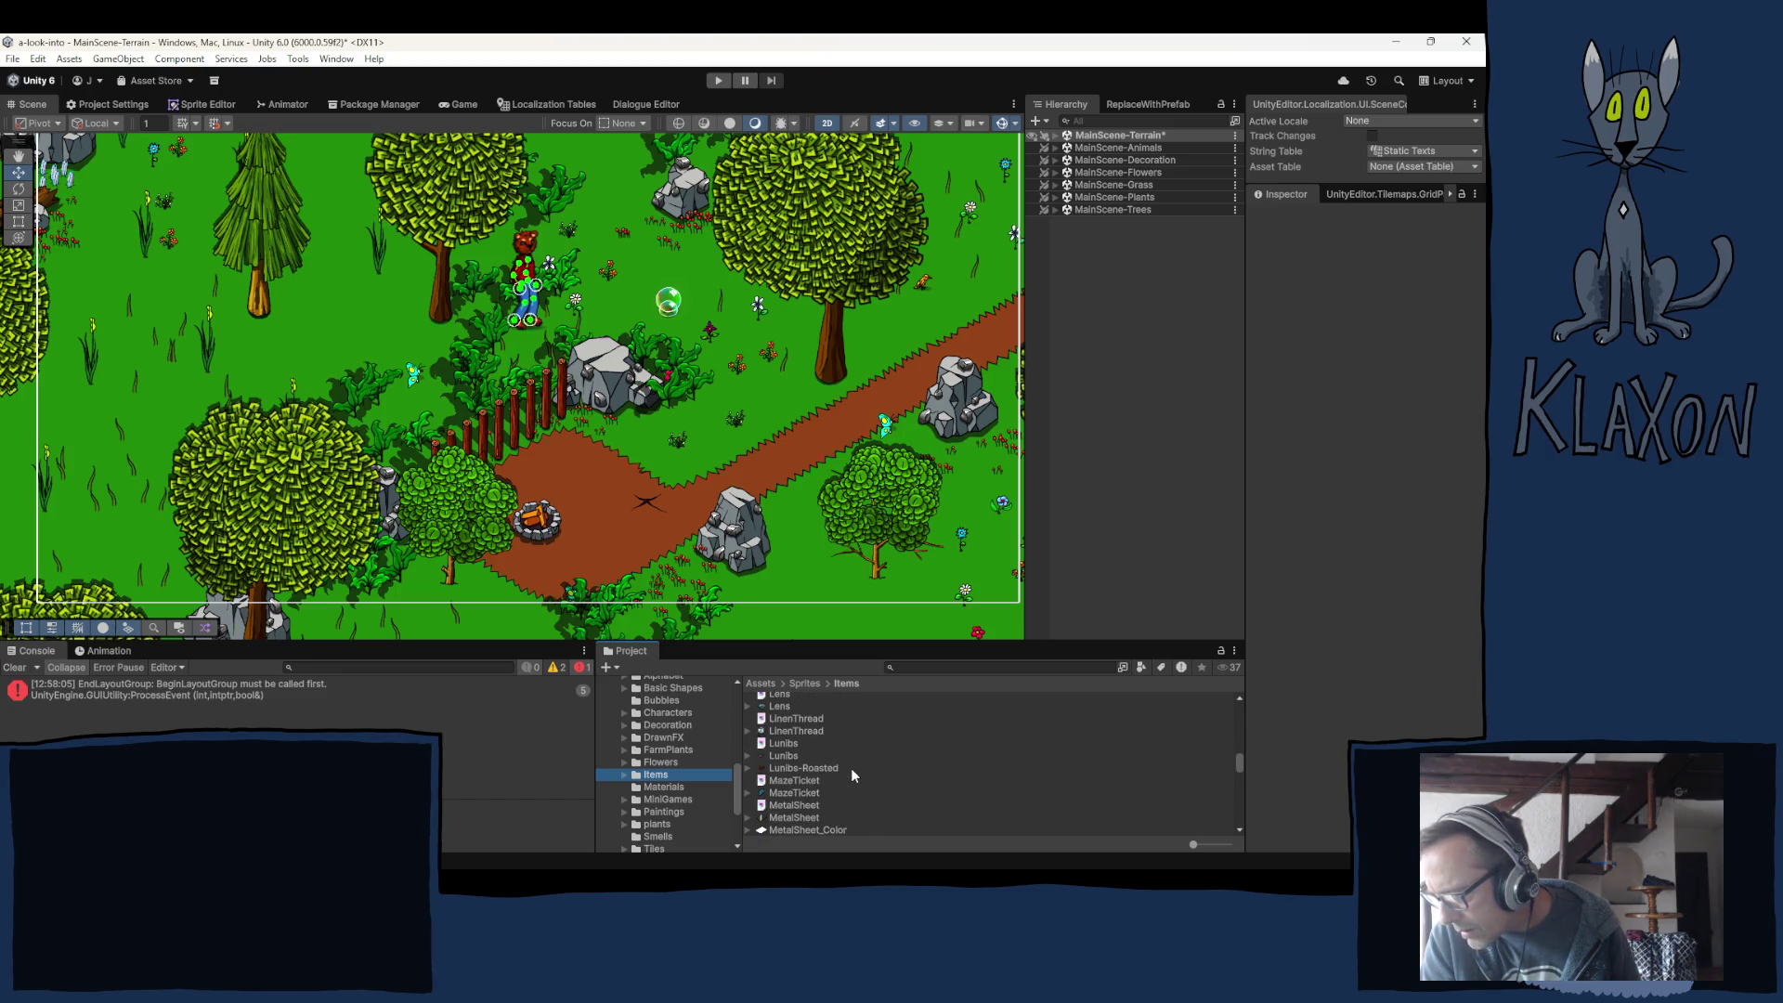
scroll(850, 766, up, 3)
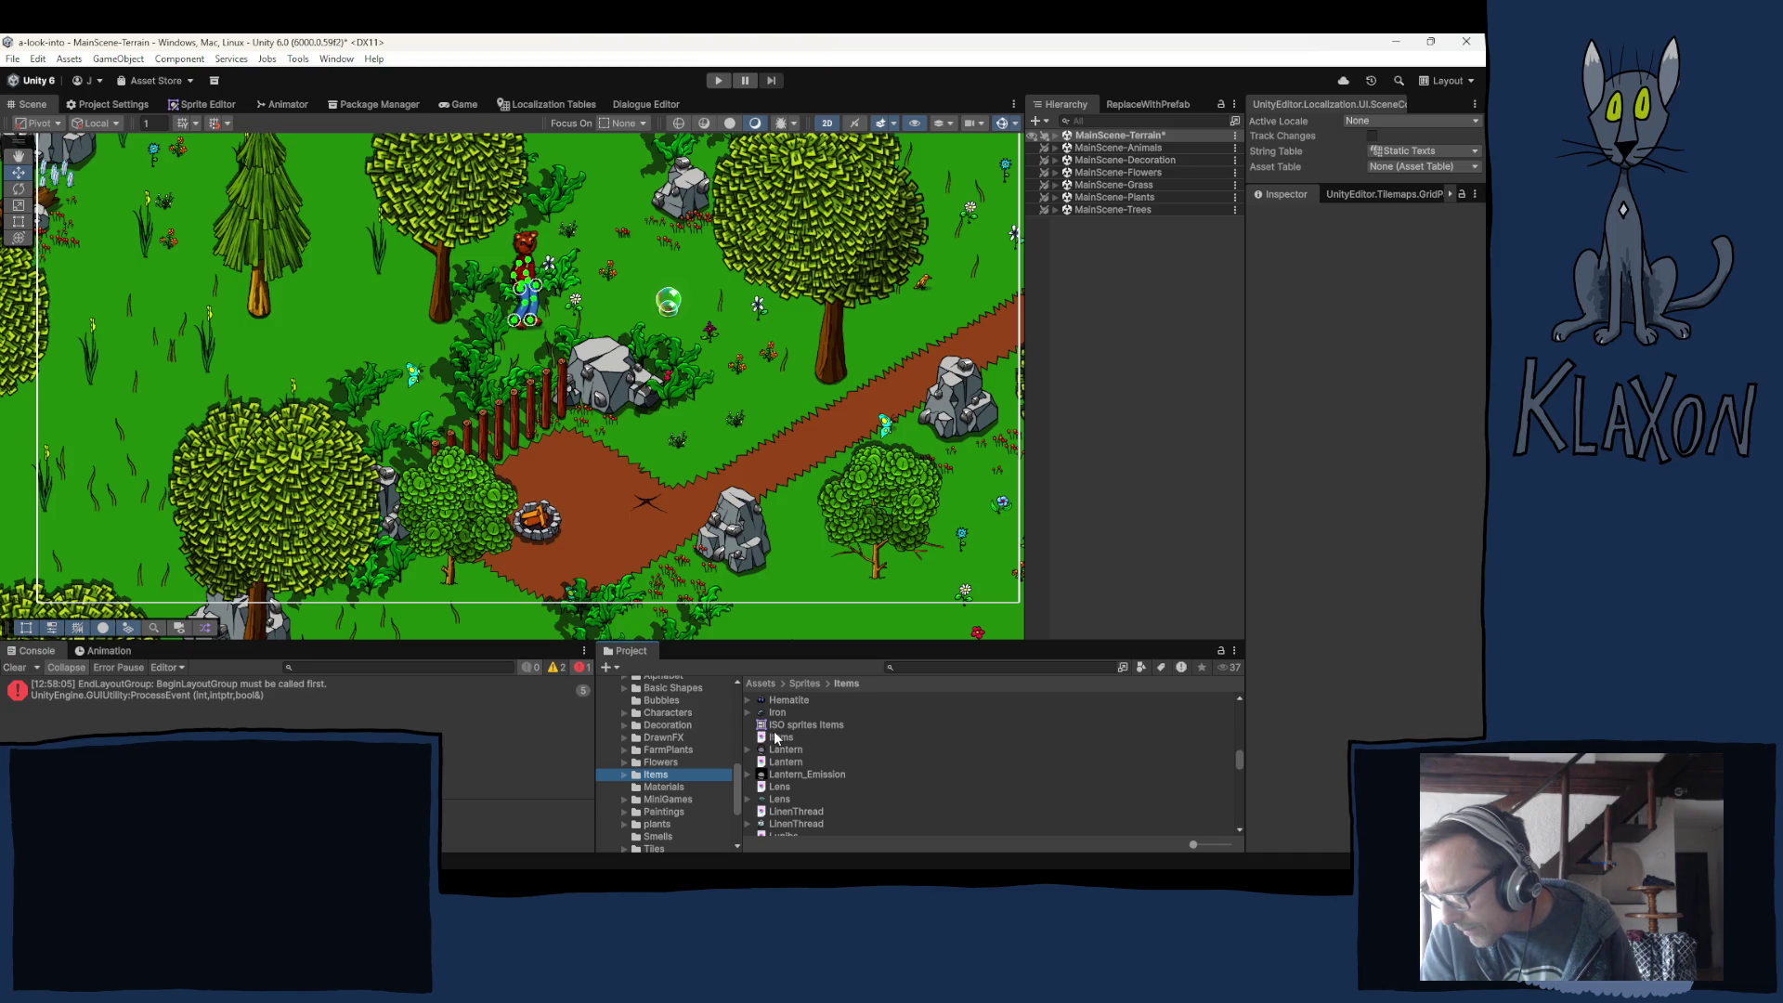
double_click(776, 738)
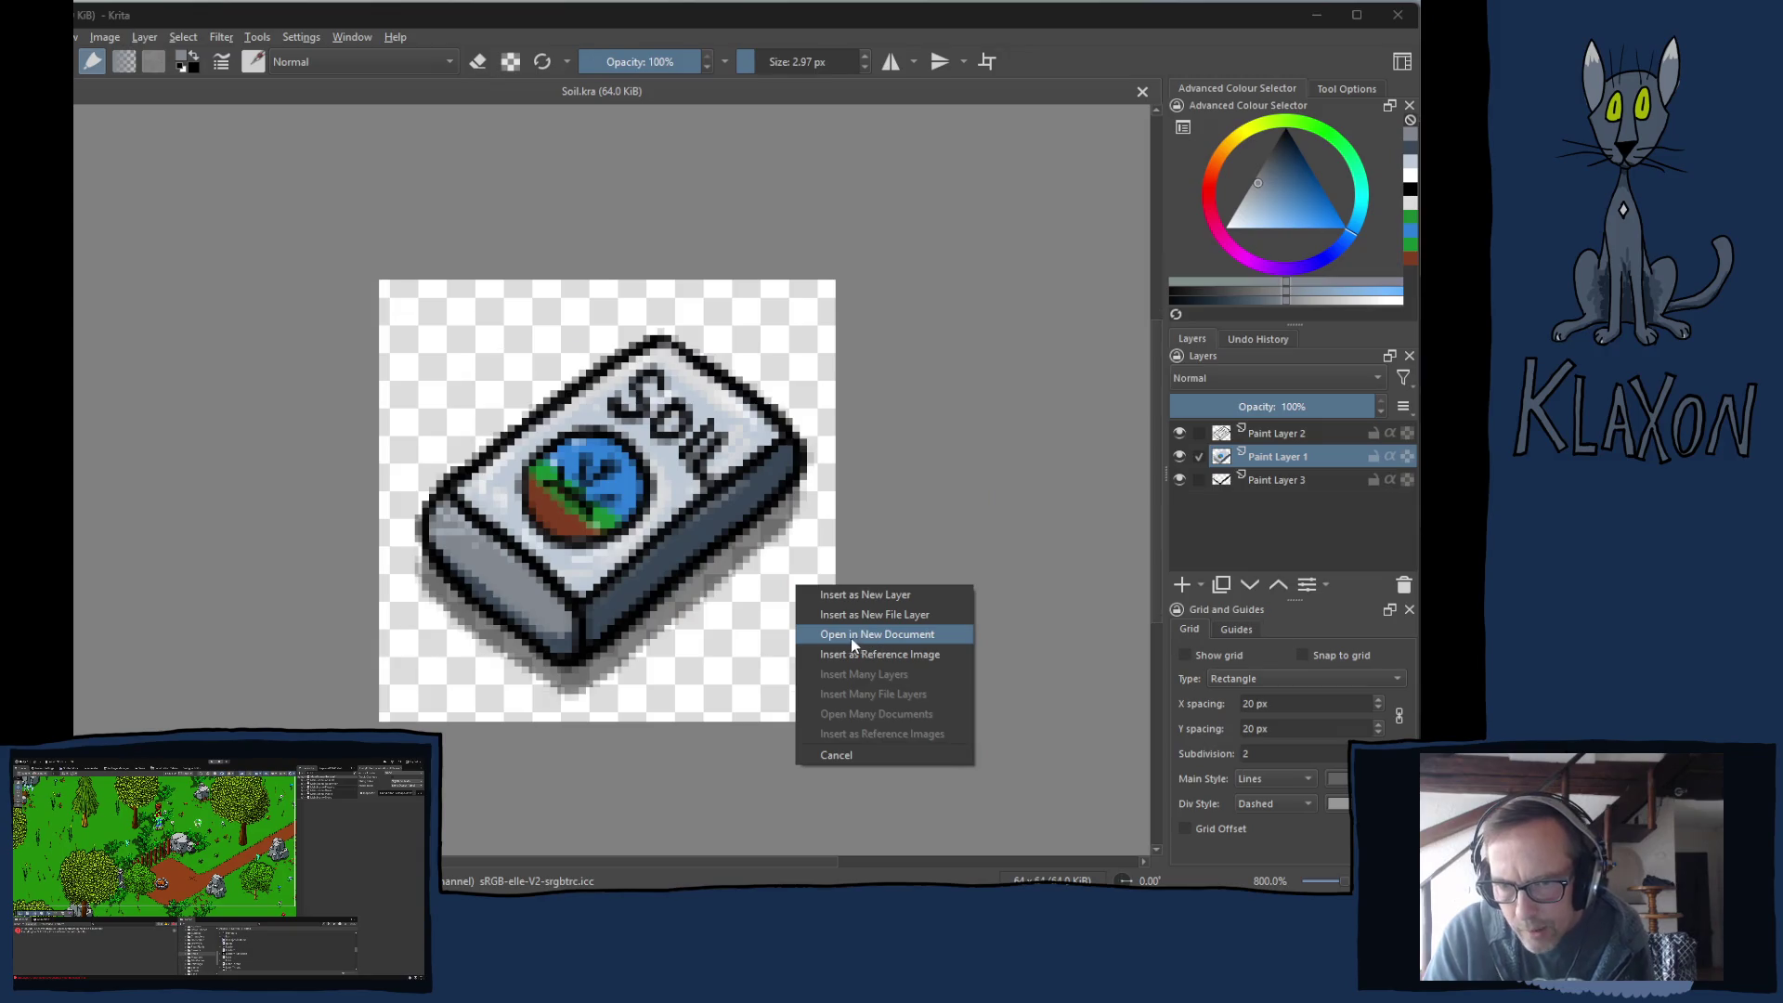
In Krita, show the Stone layer and hide Iron and Copper so the stone spade shows.
click(850, 638)
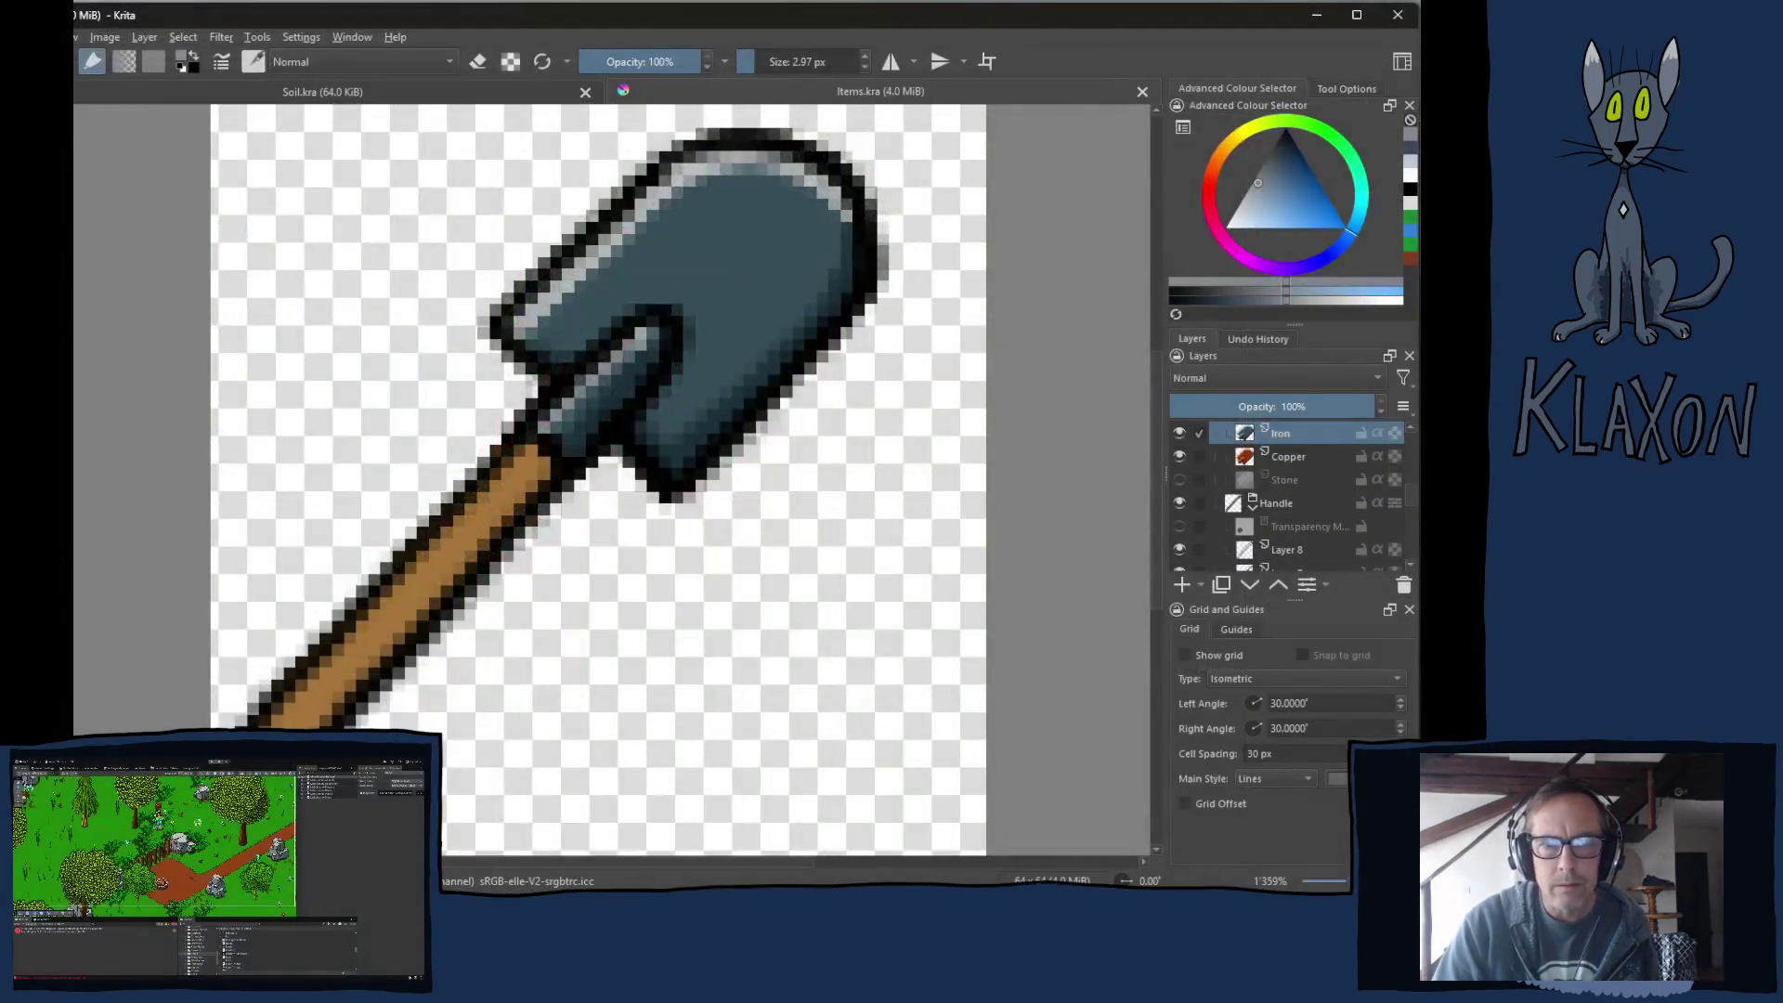
scroll(703, 485, down, 2)
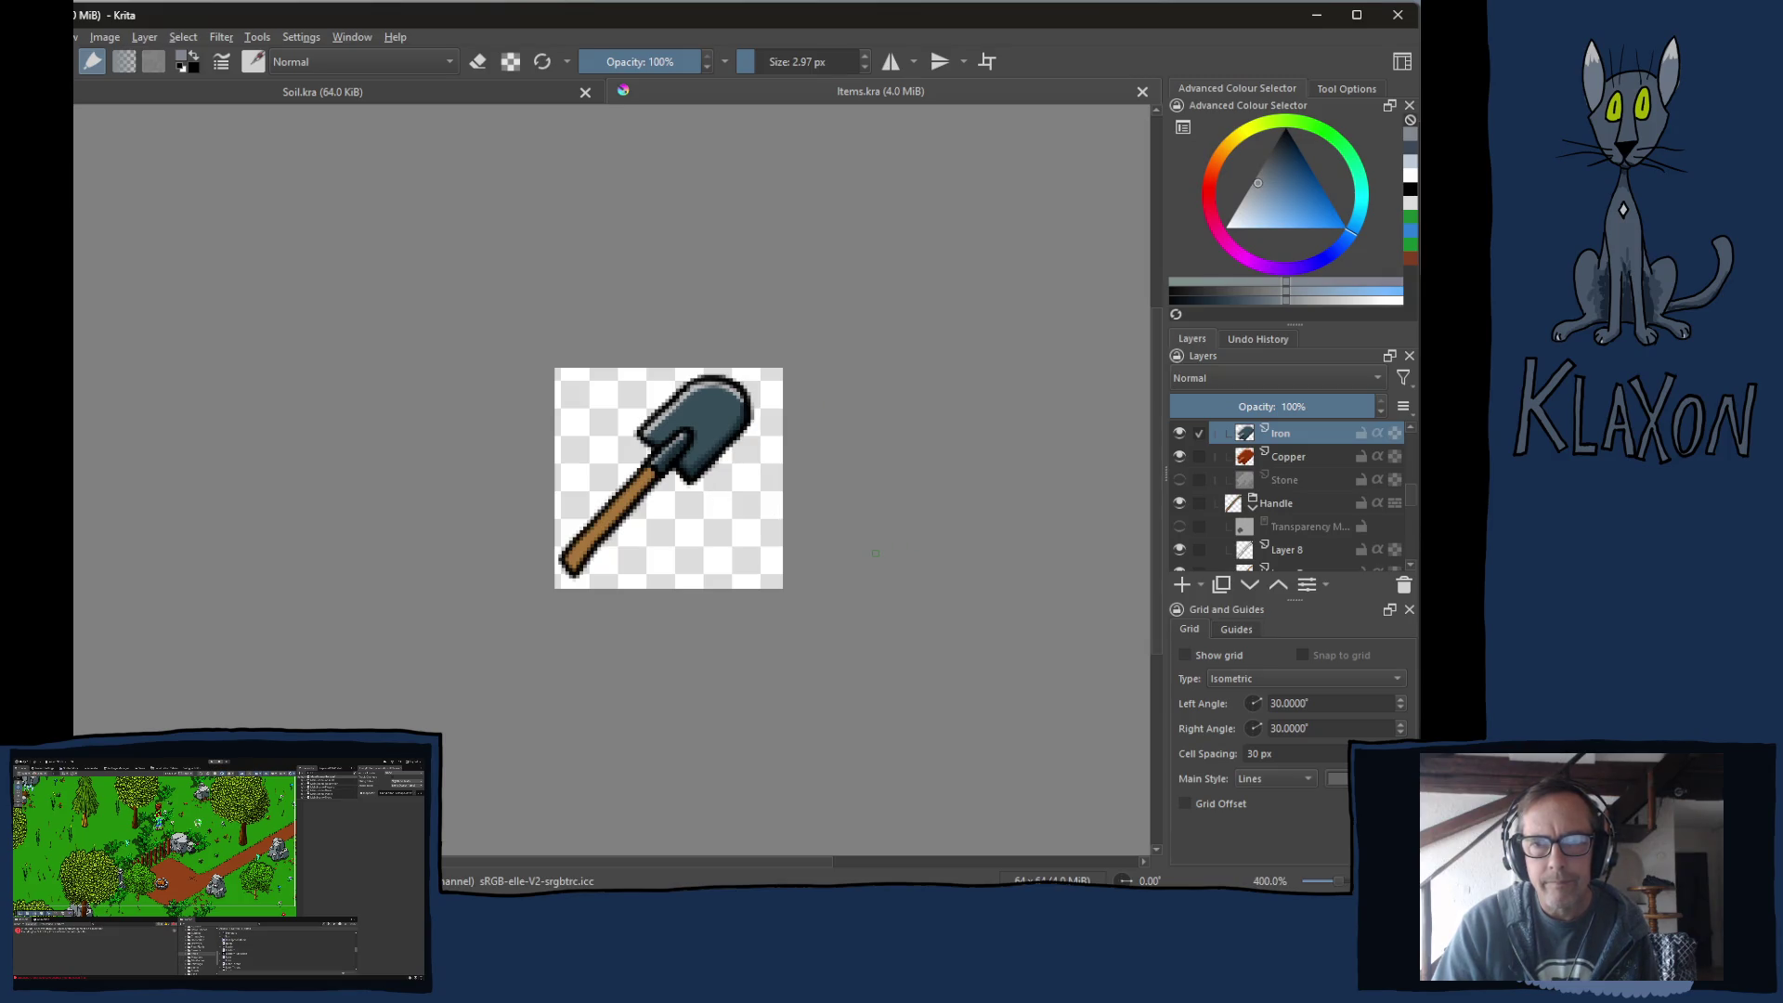
click(1178, 478)
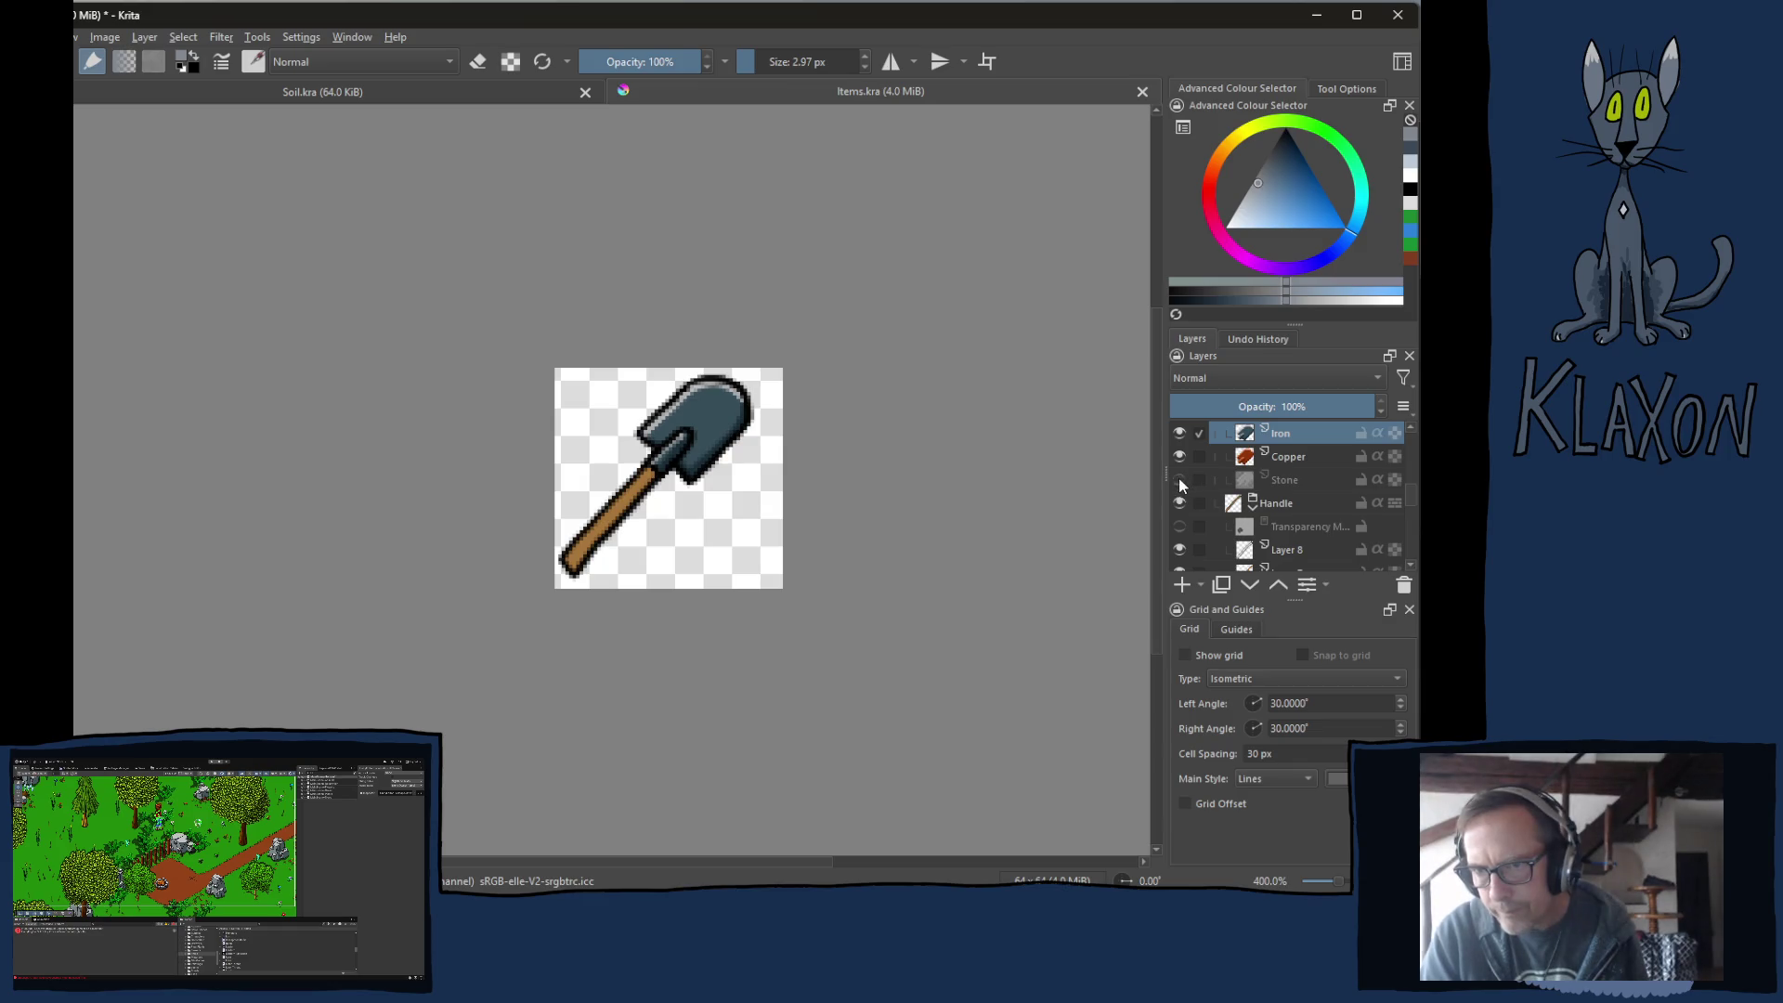
click(1179, 433)
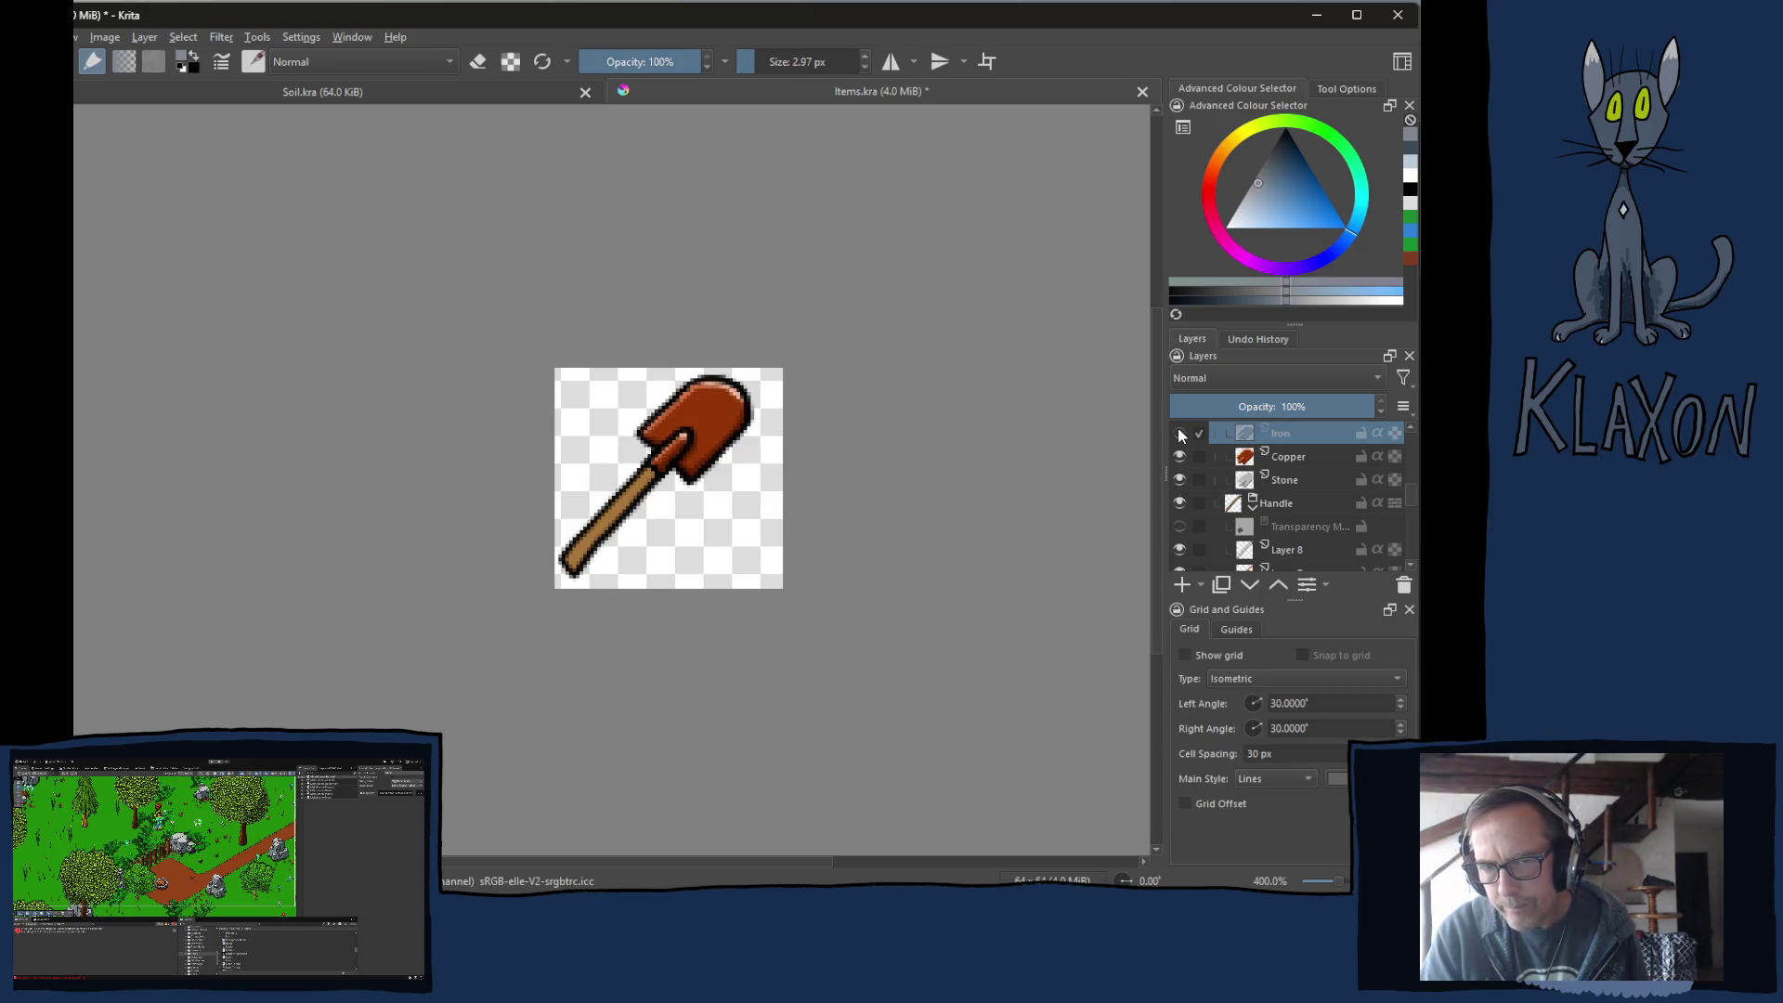
click(1179, 456)
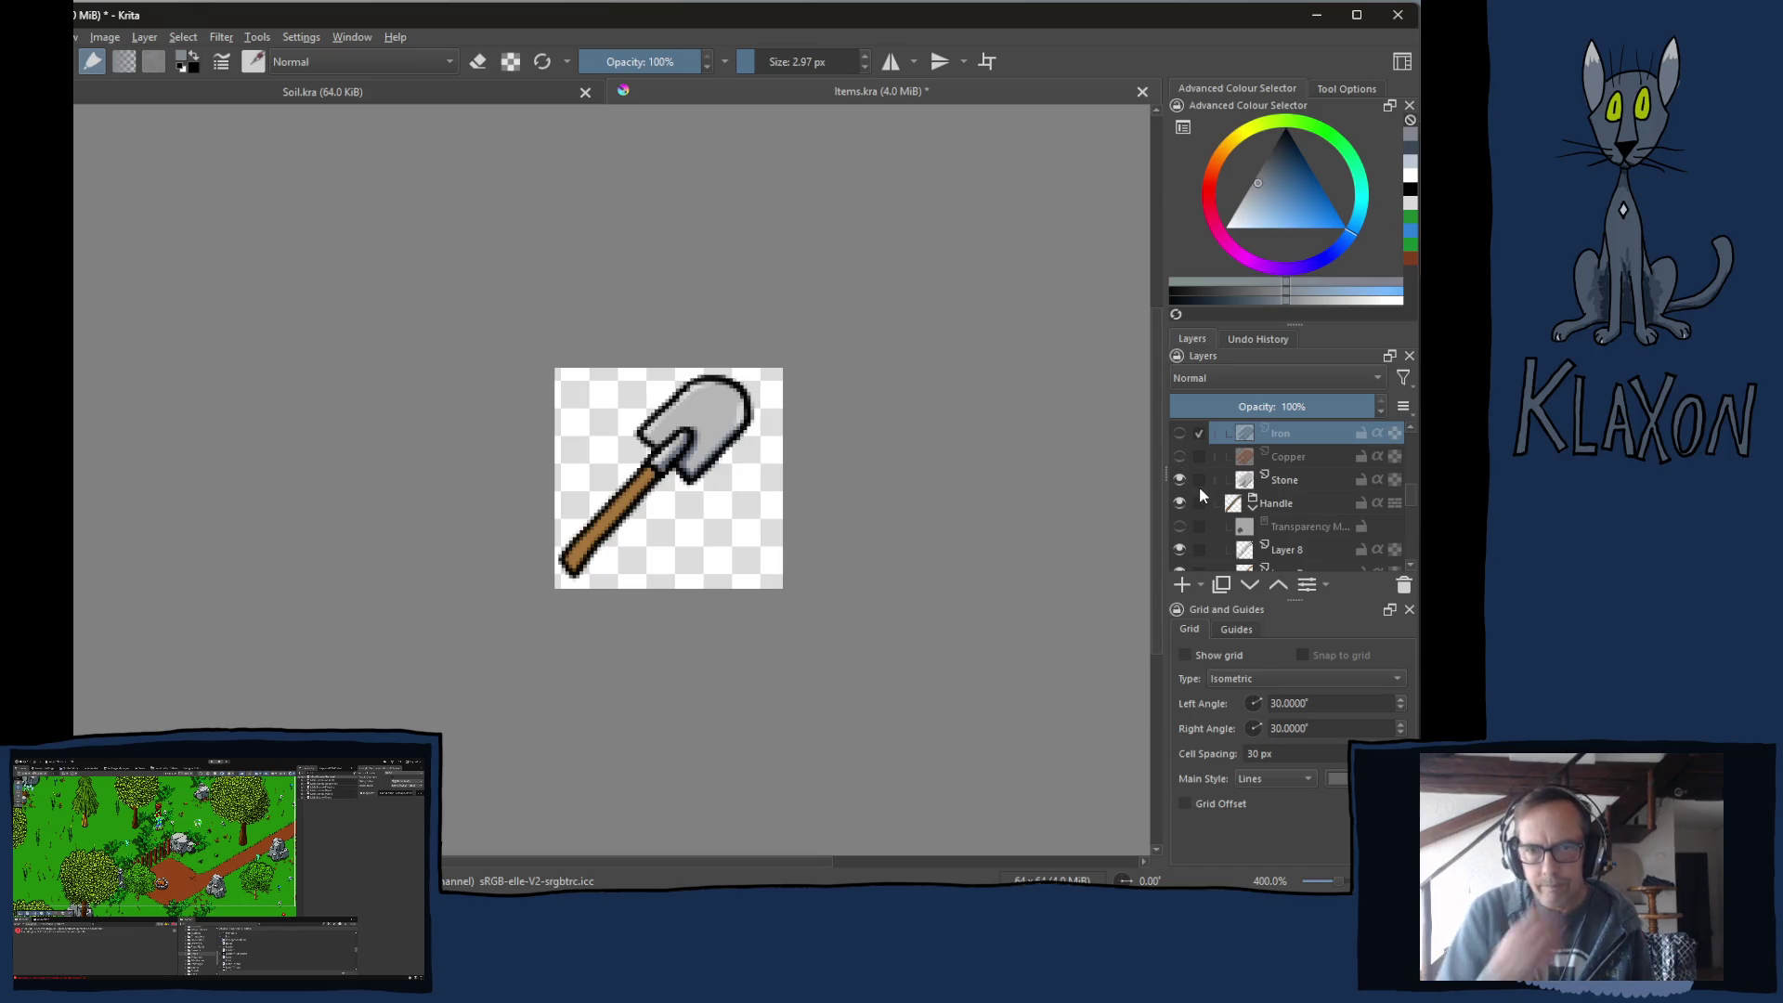
mouse_move(1199, 487)
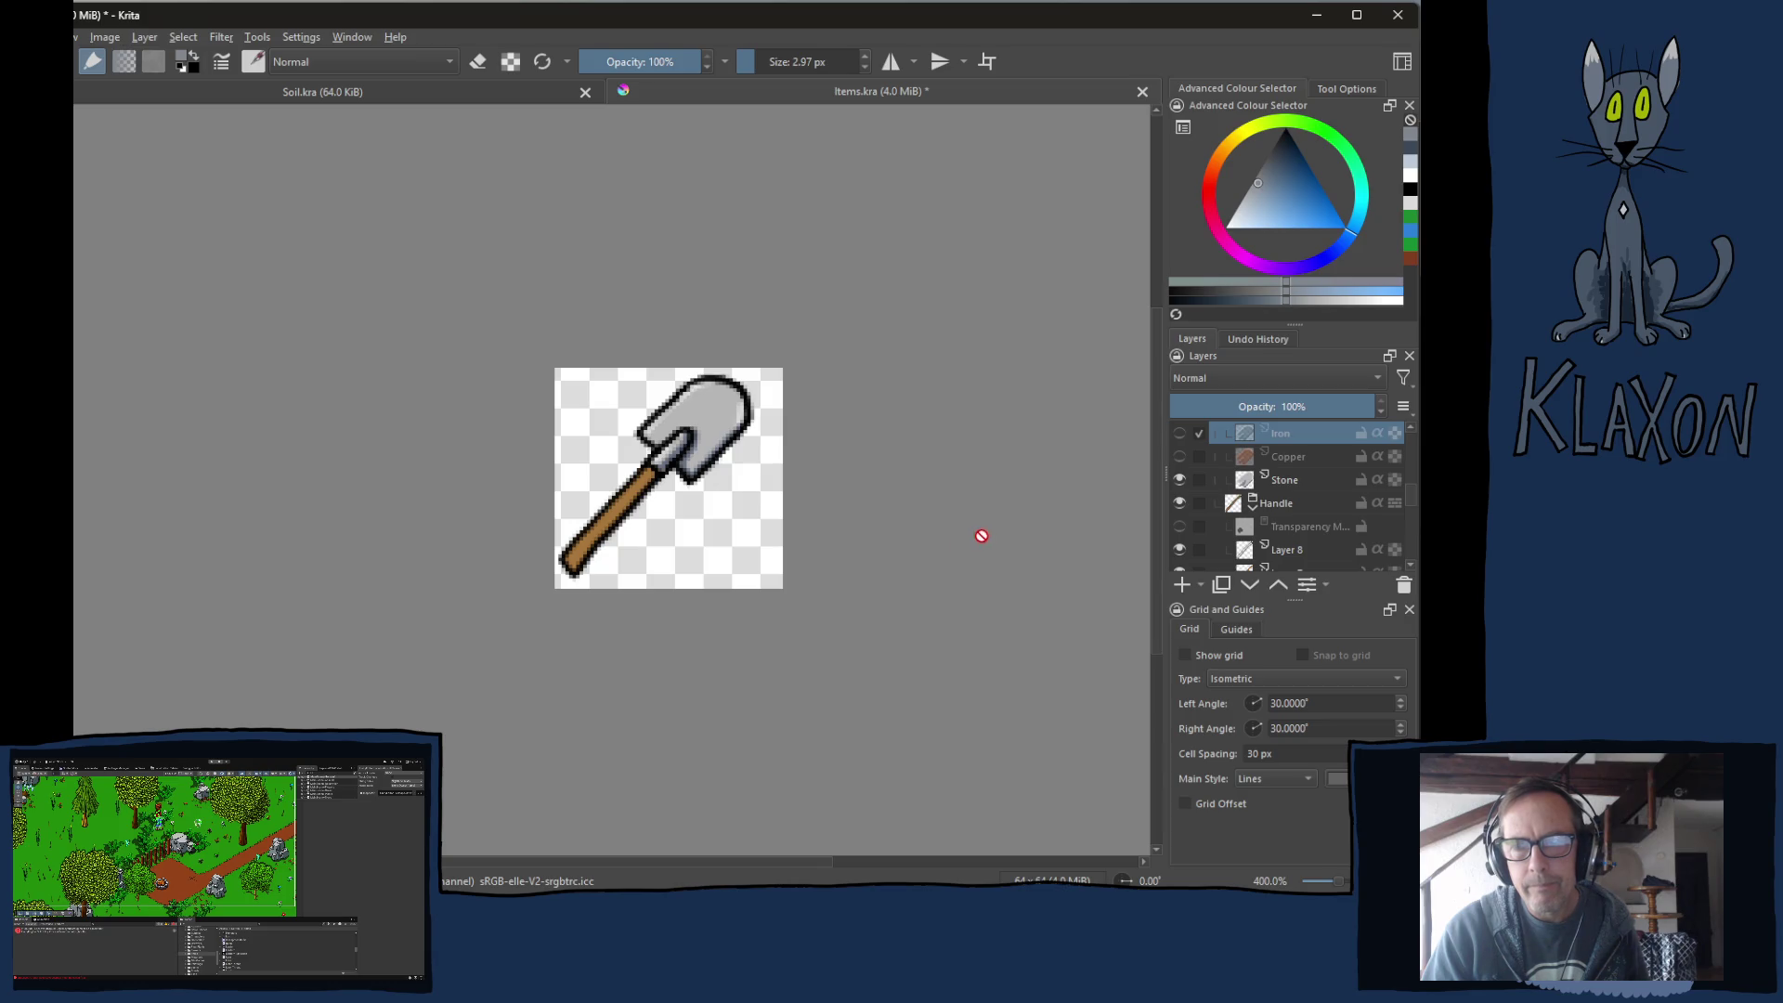
Copy the Spade layer group.
scroll(1346, 525, up, 1)
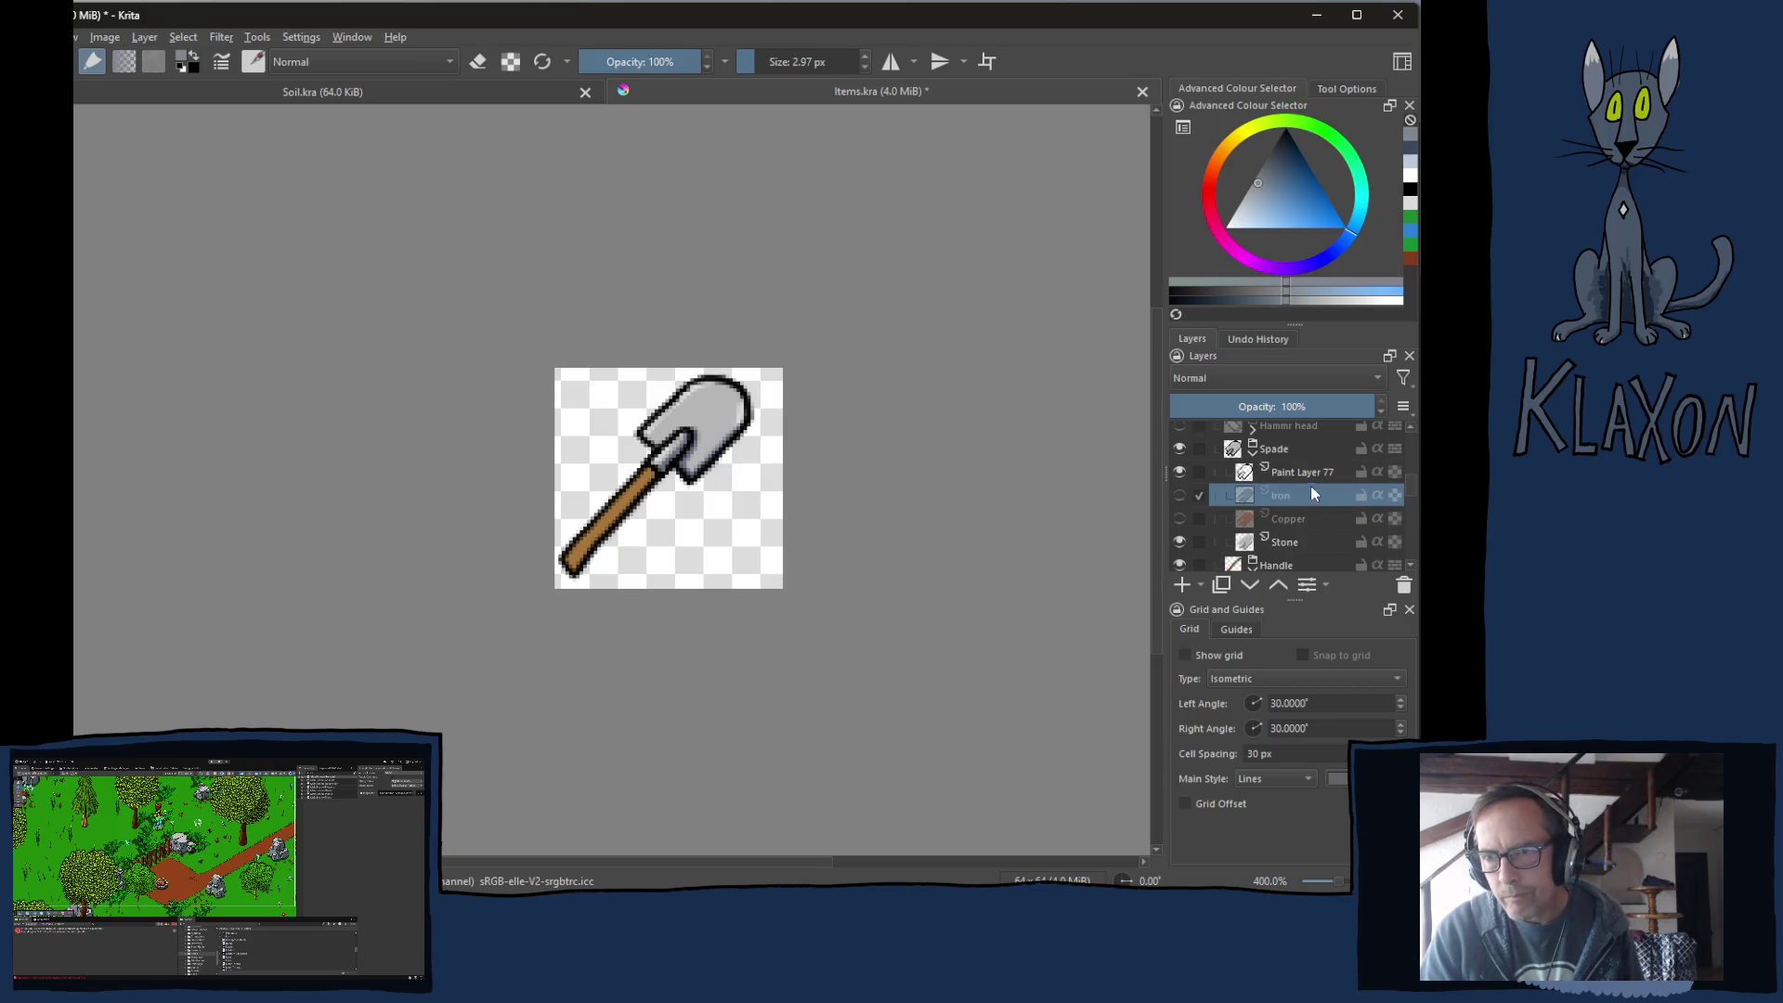
right_click(1272, 448)
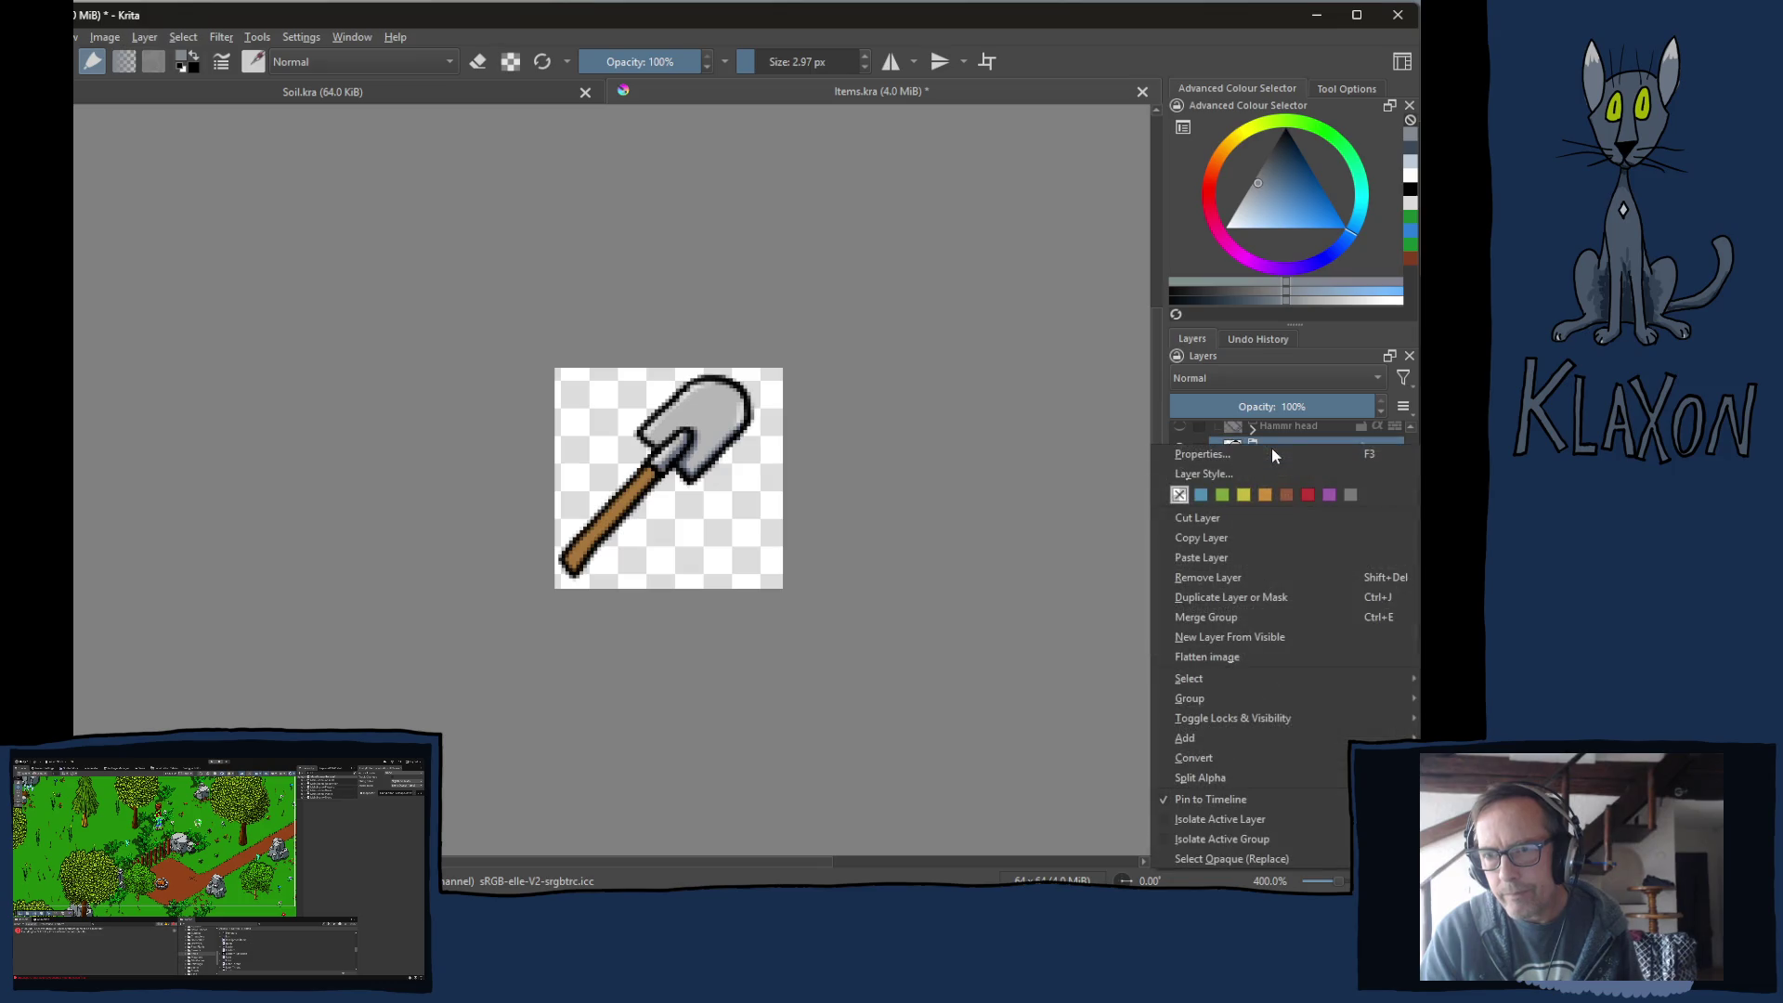
click(1203, 536)
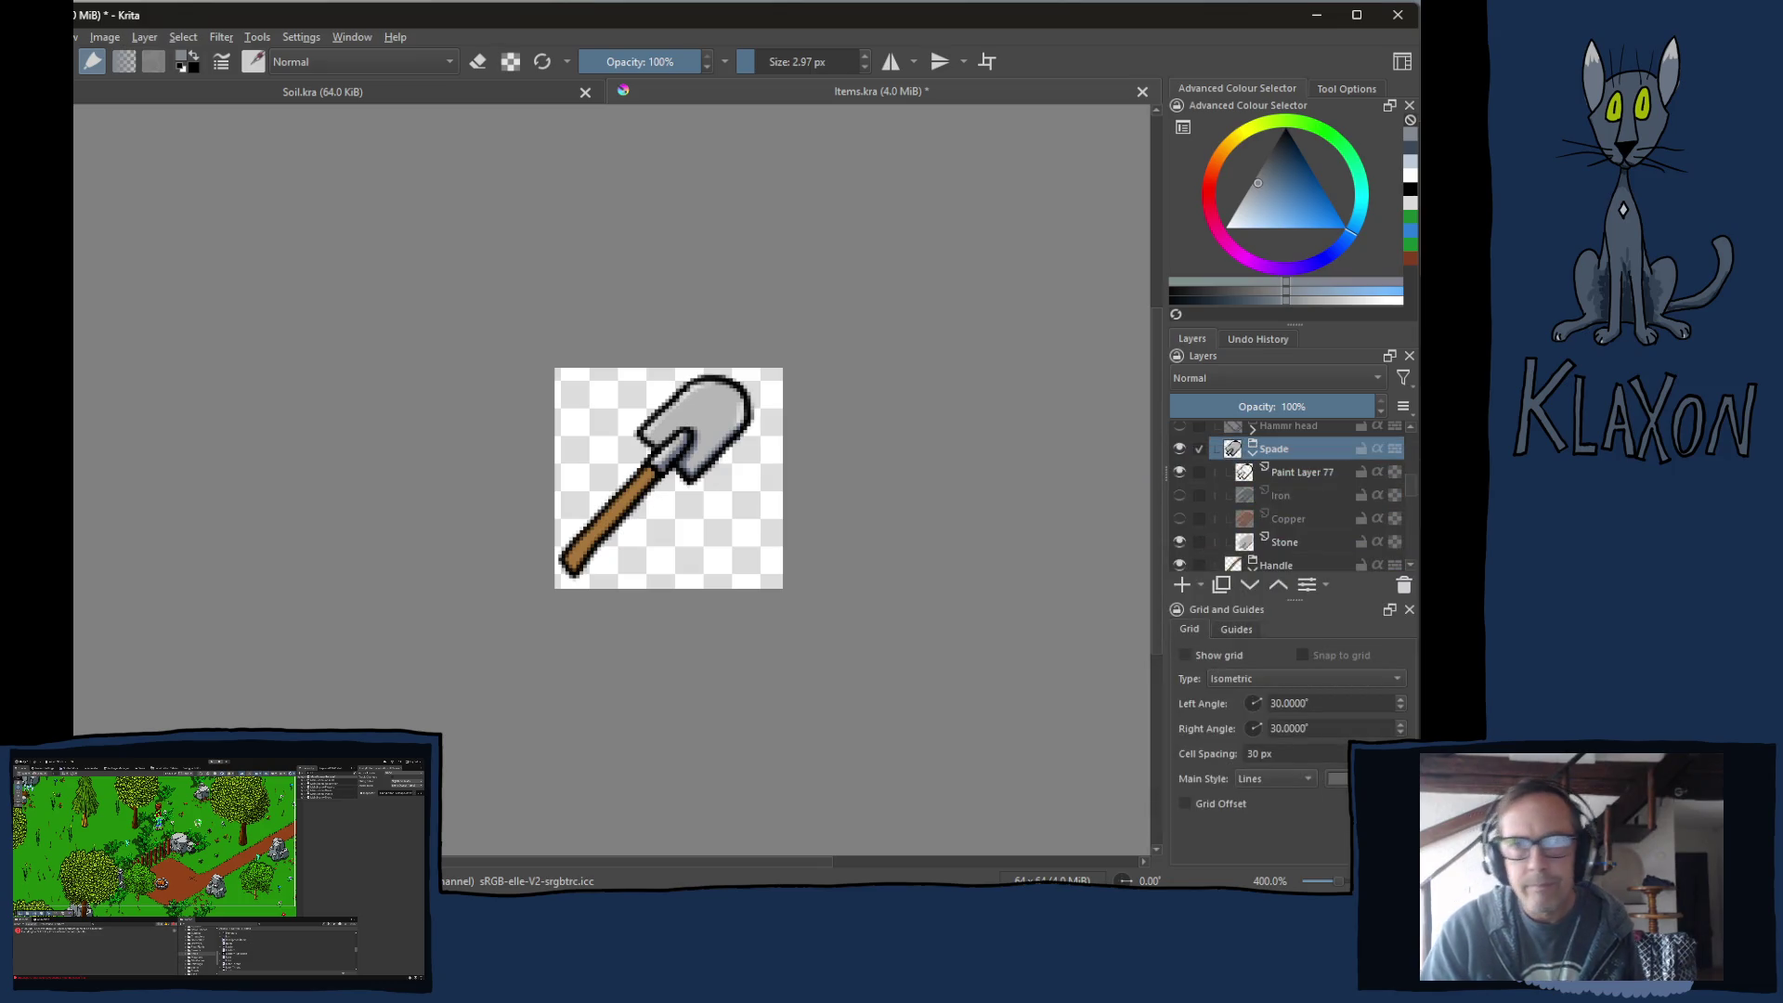
Create a new blank 64×64 image.
key(alt+f)
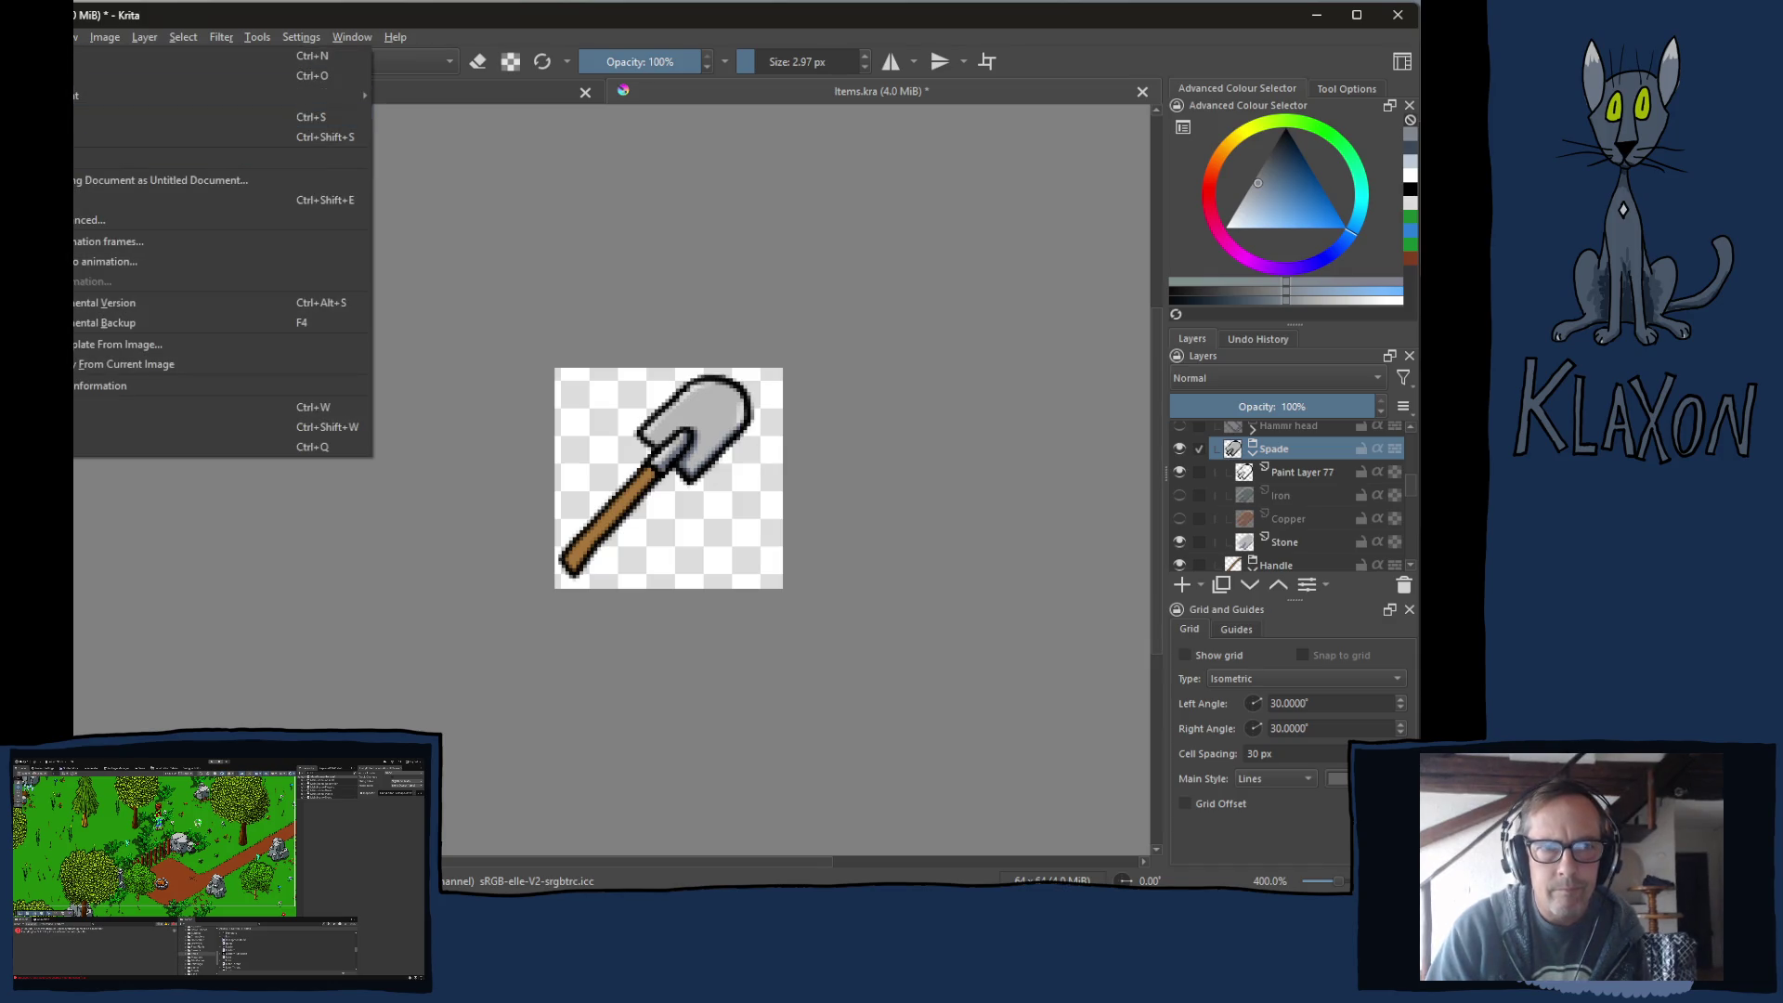
key(Return)
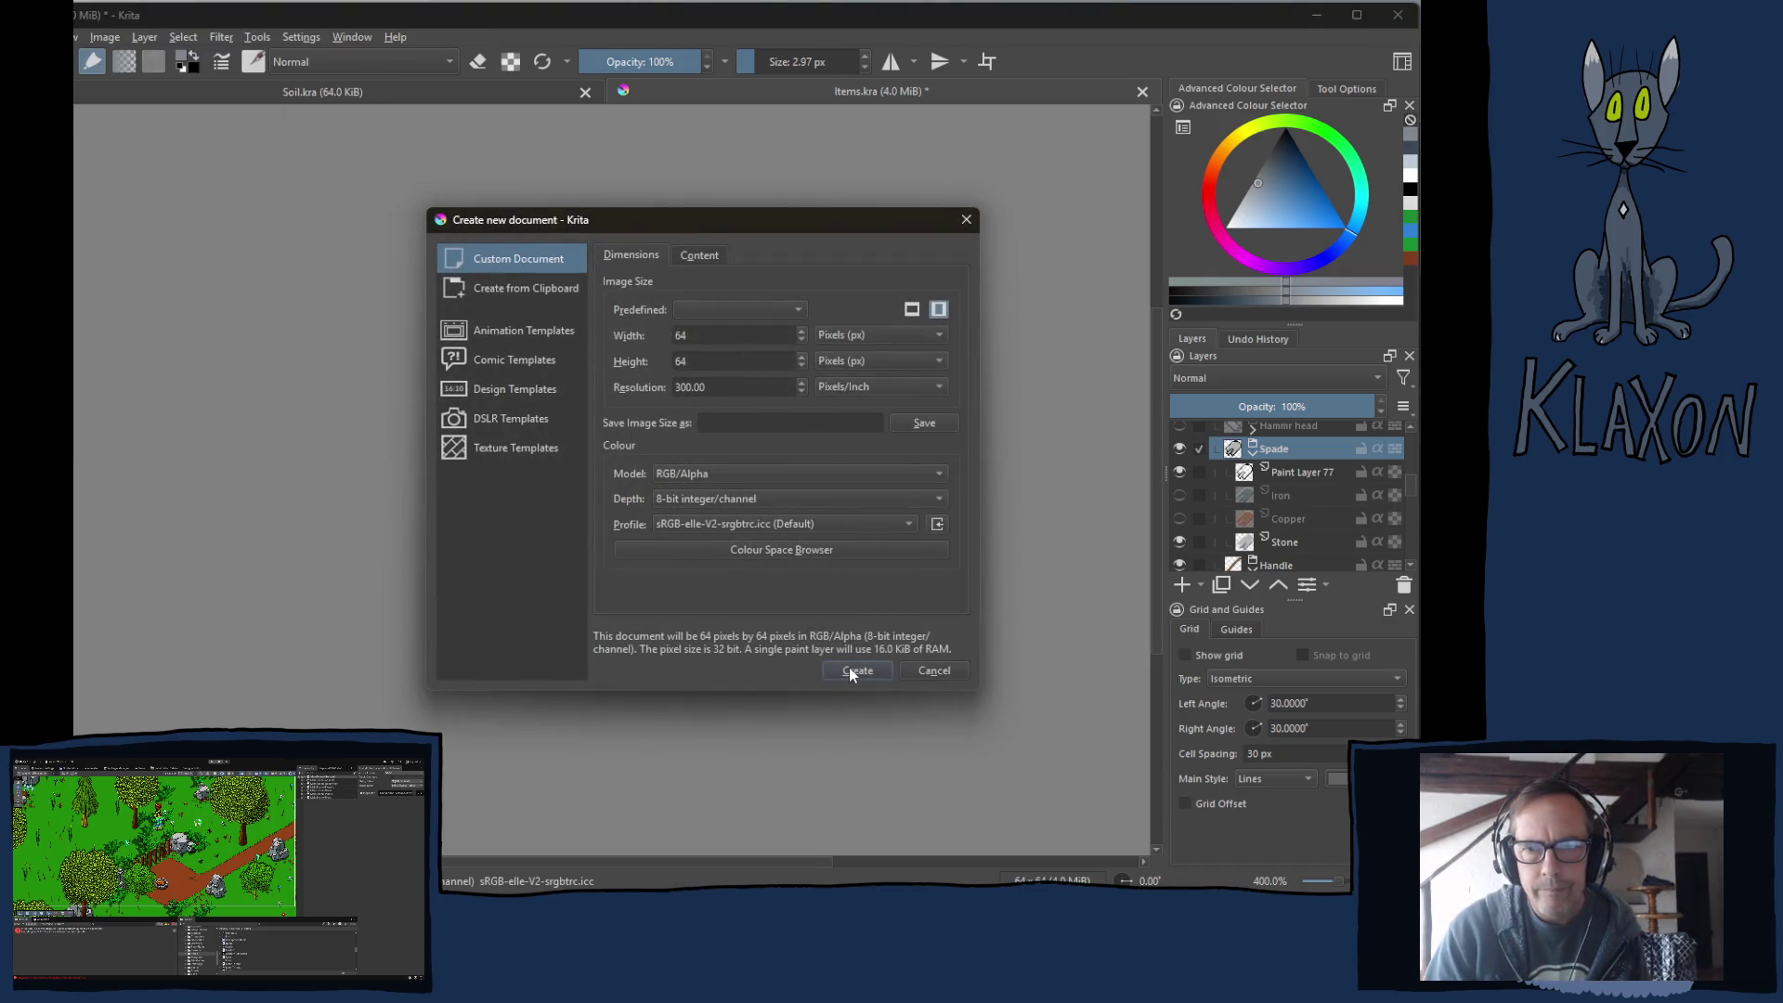
click(849, 667)
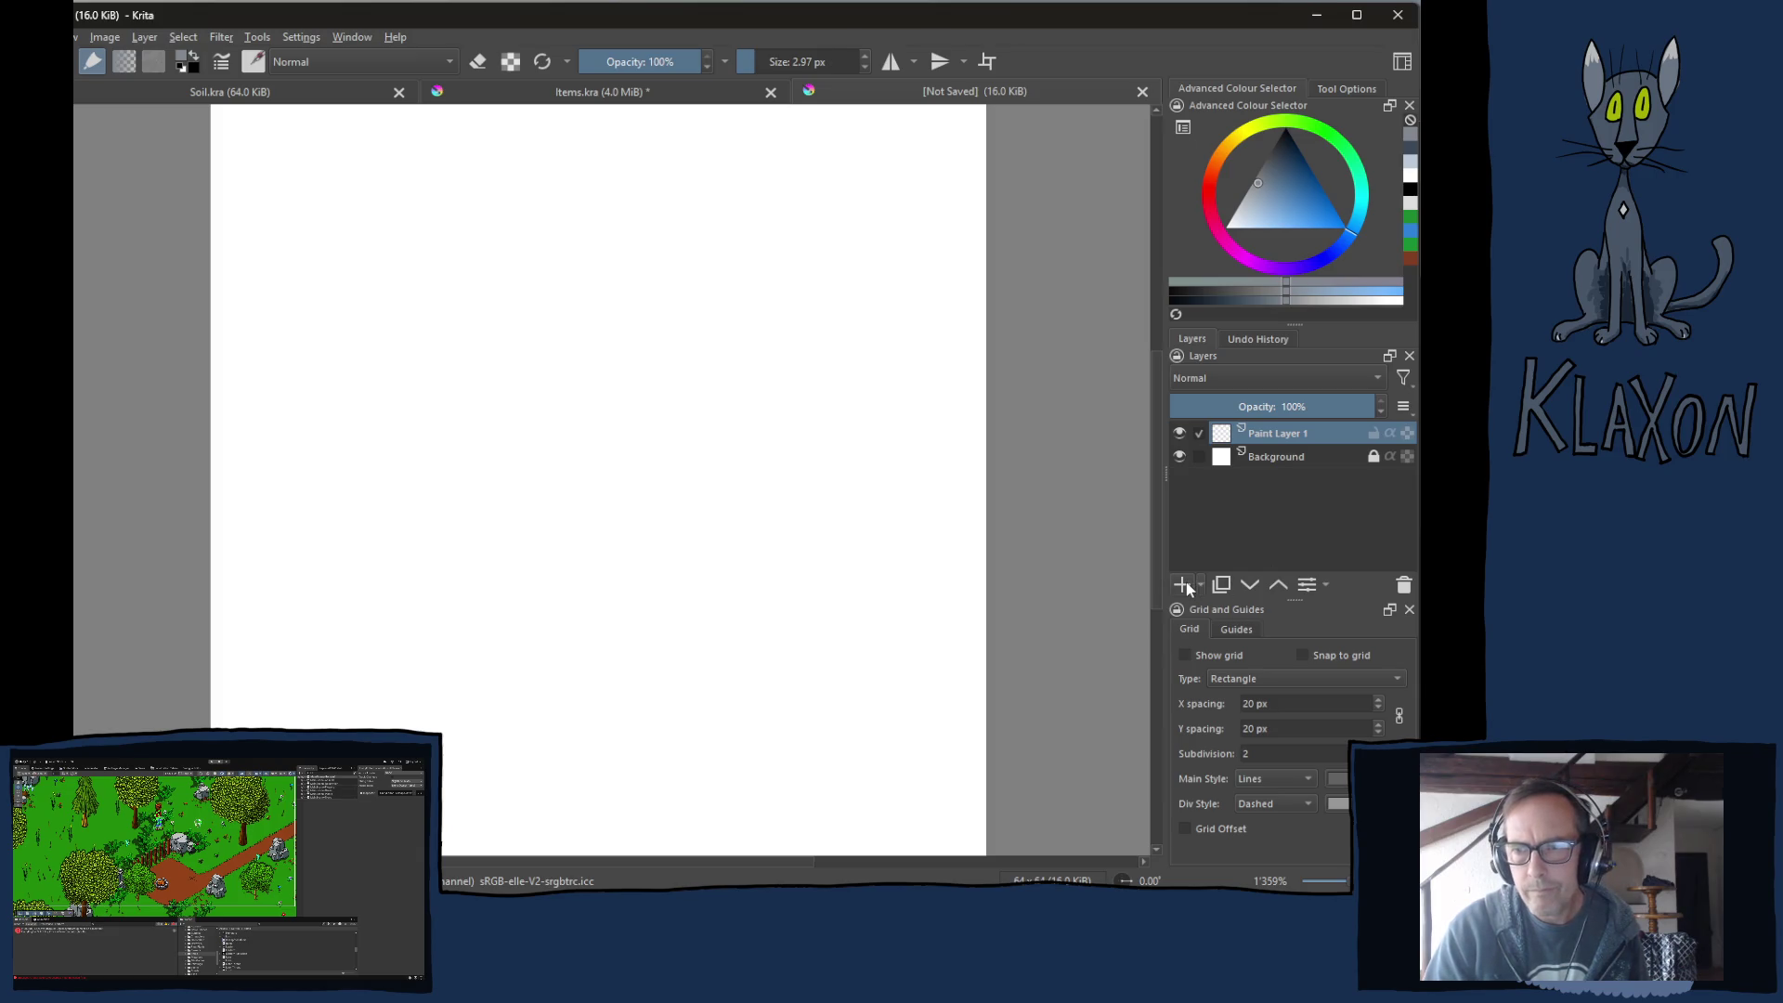
Paste the Spade group into the new image, preview iron and copper heads, then return to Items.kra.
right_click(1272, 432)
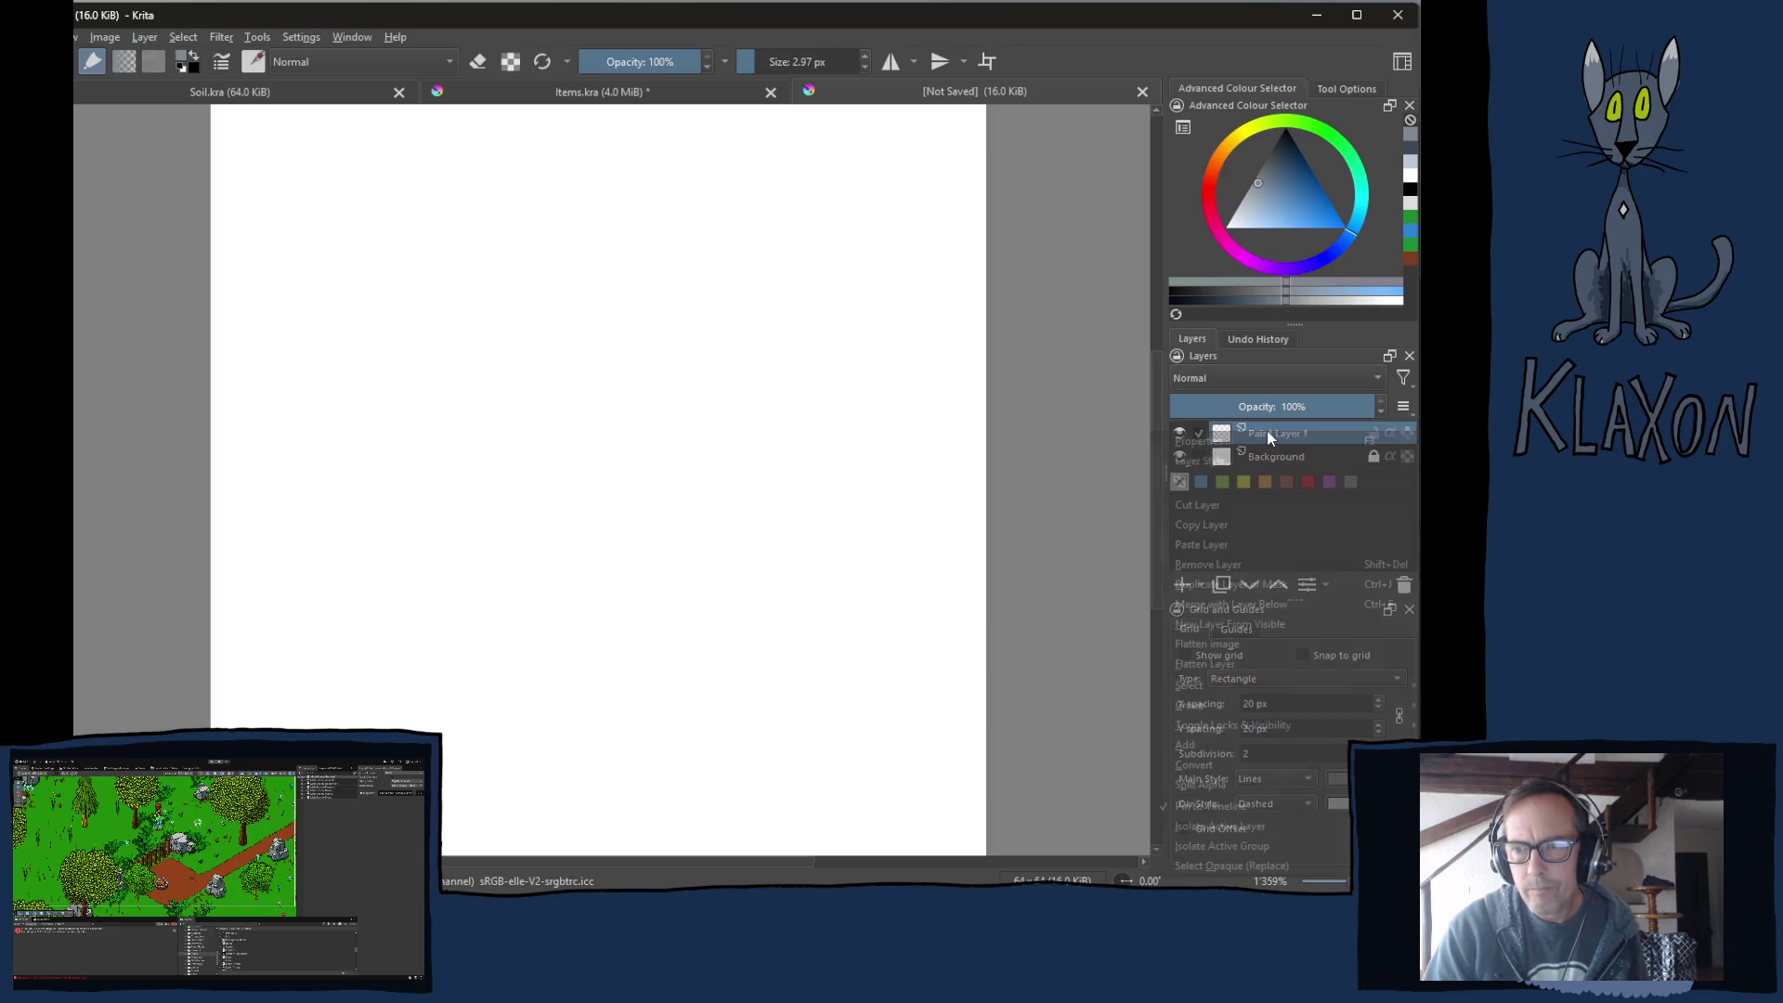
click(1207, 545)
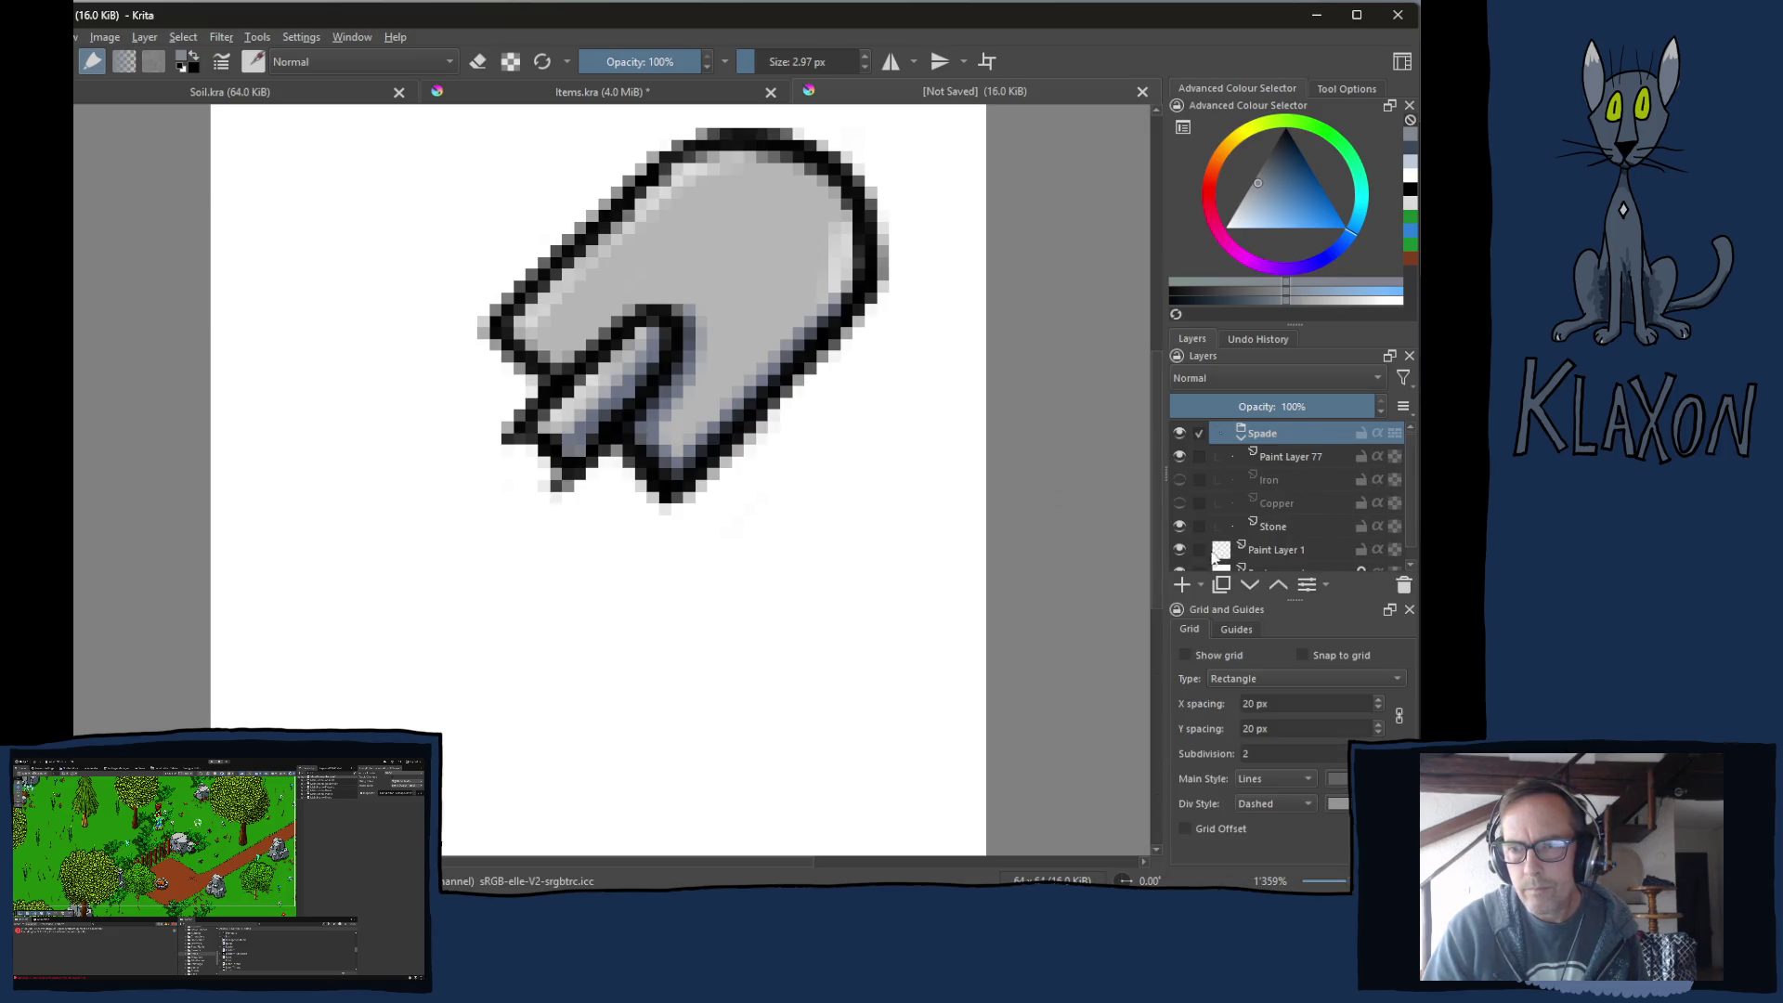
click(1179, 502)
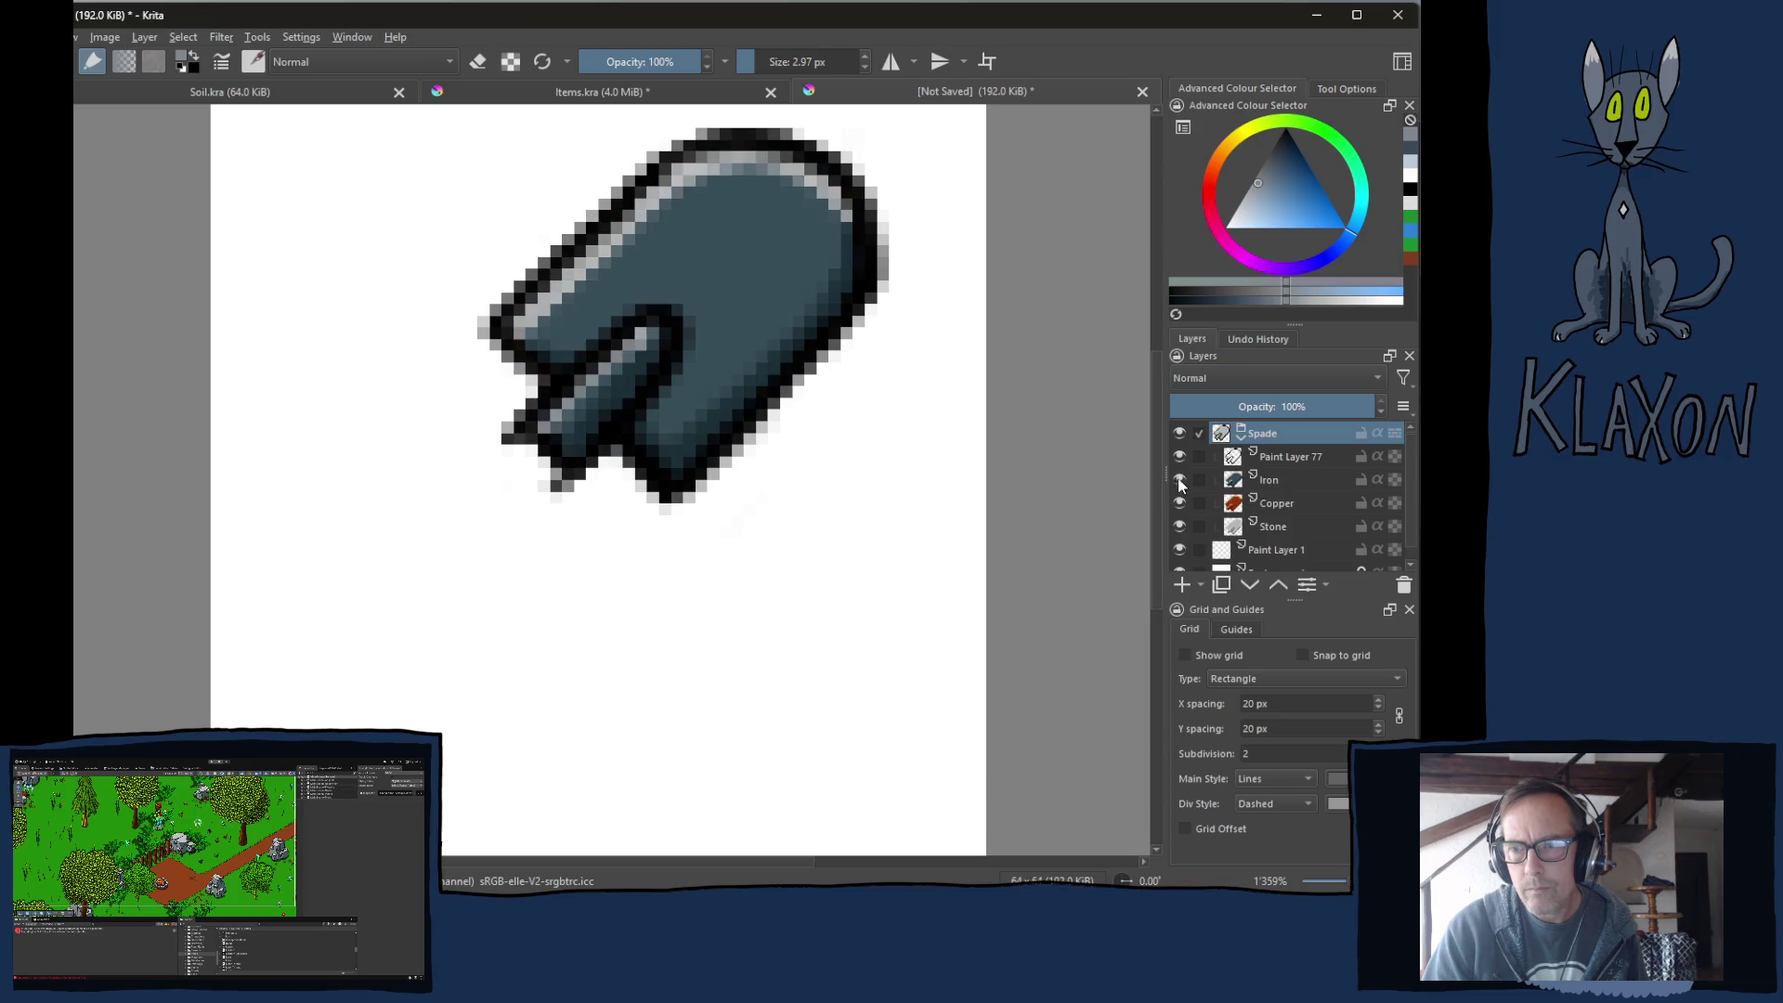
click(1177, 455)
click(1177, 455)
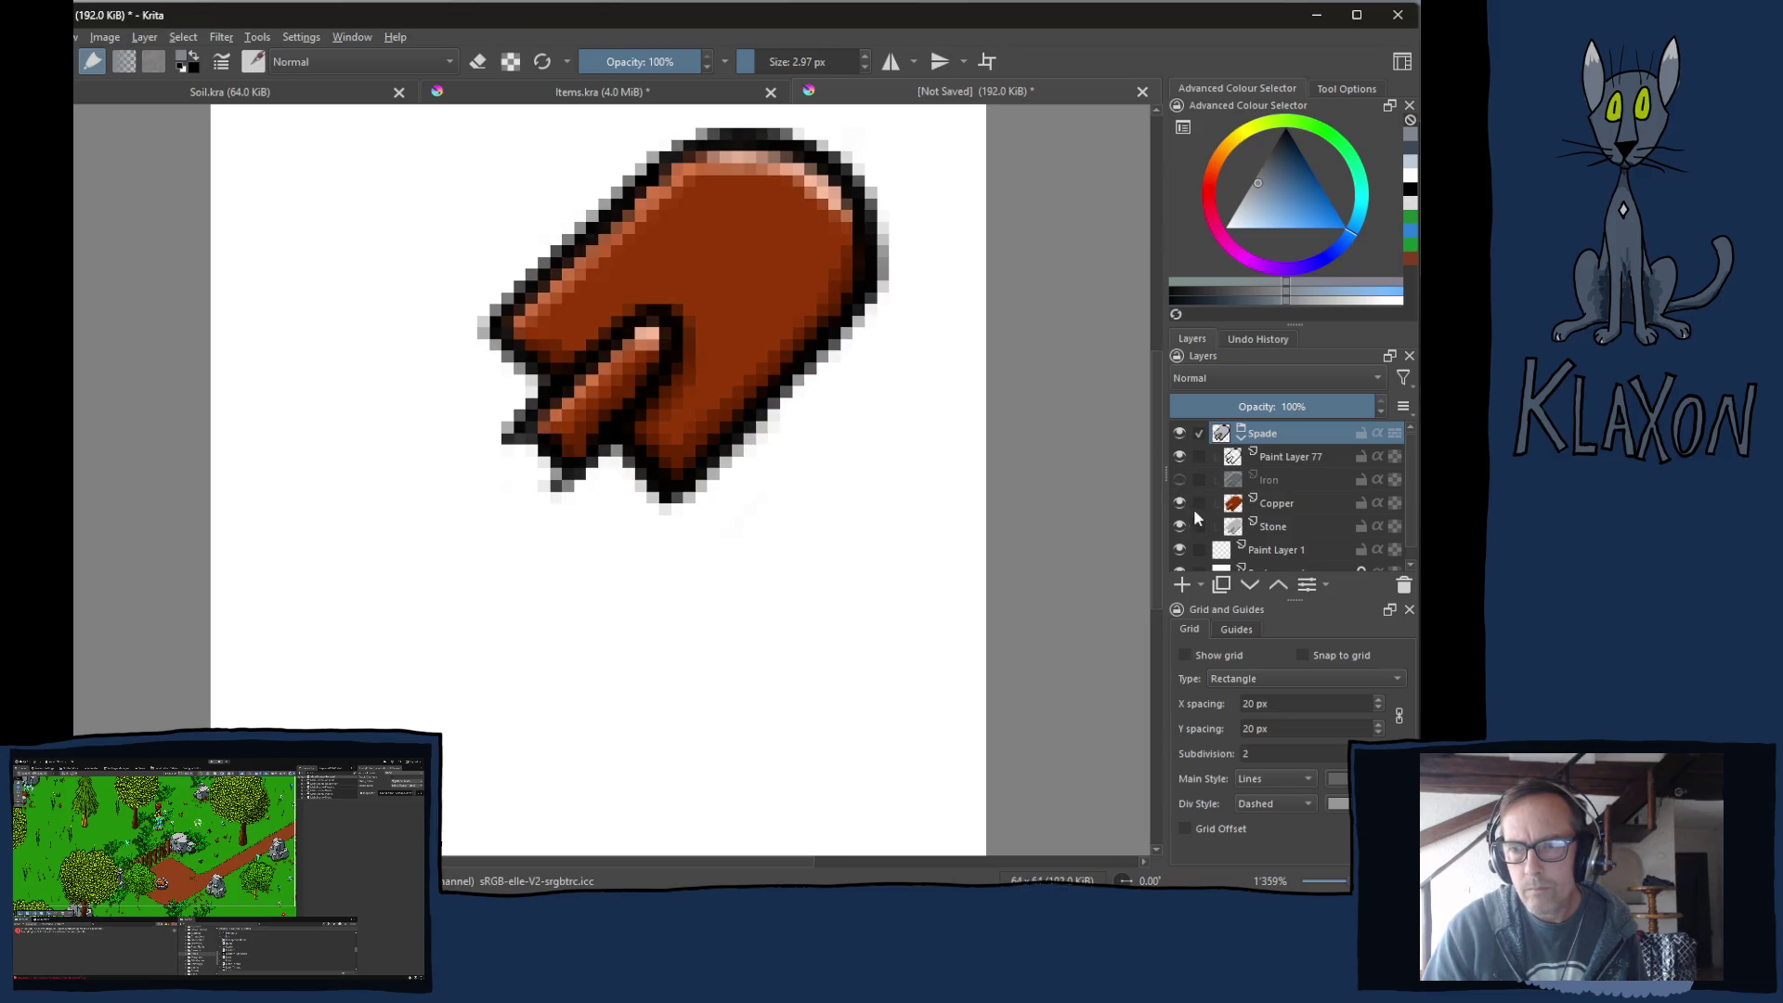
click(1177, 501)
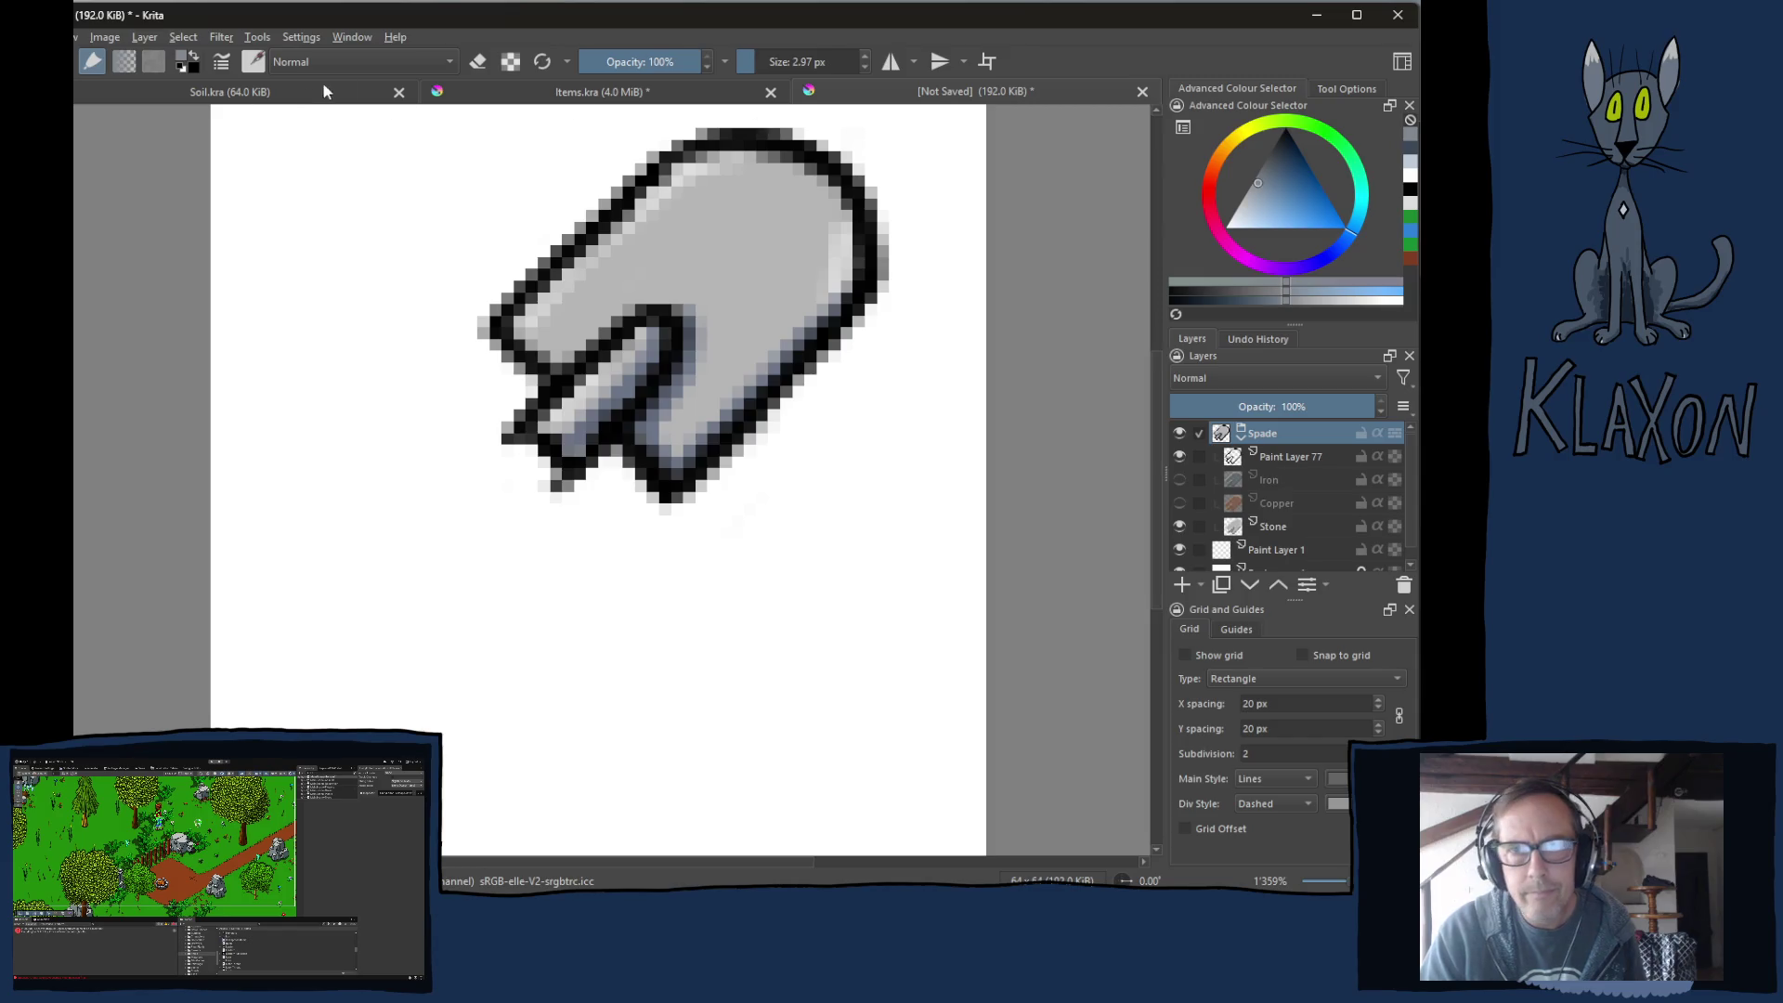
click(553, 95)
Copy the Handle layer from Items.kra and paste it into the new image.
scroll(1360, 520, down, 3)
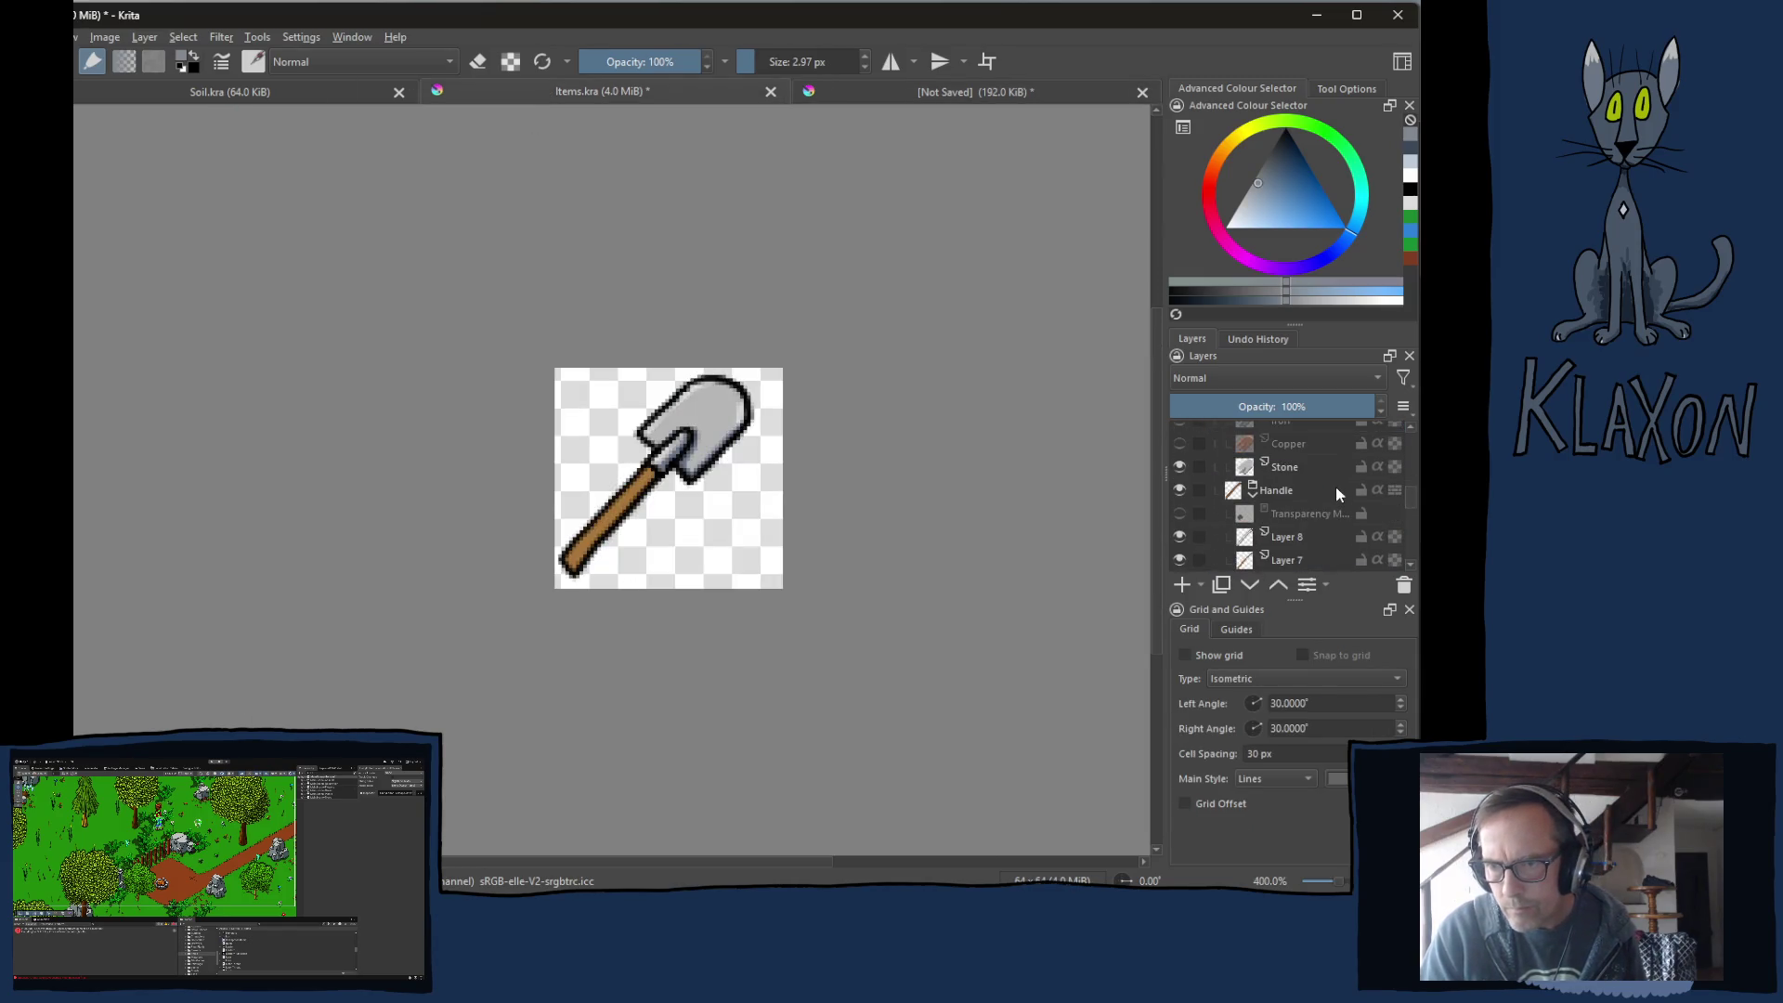
right_click(1273, 488)
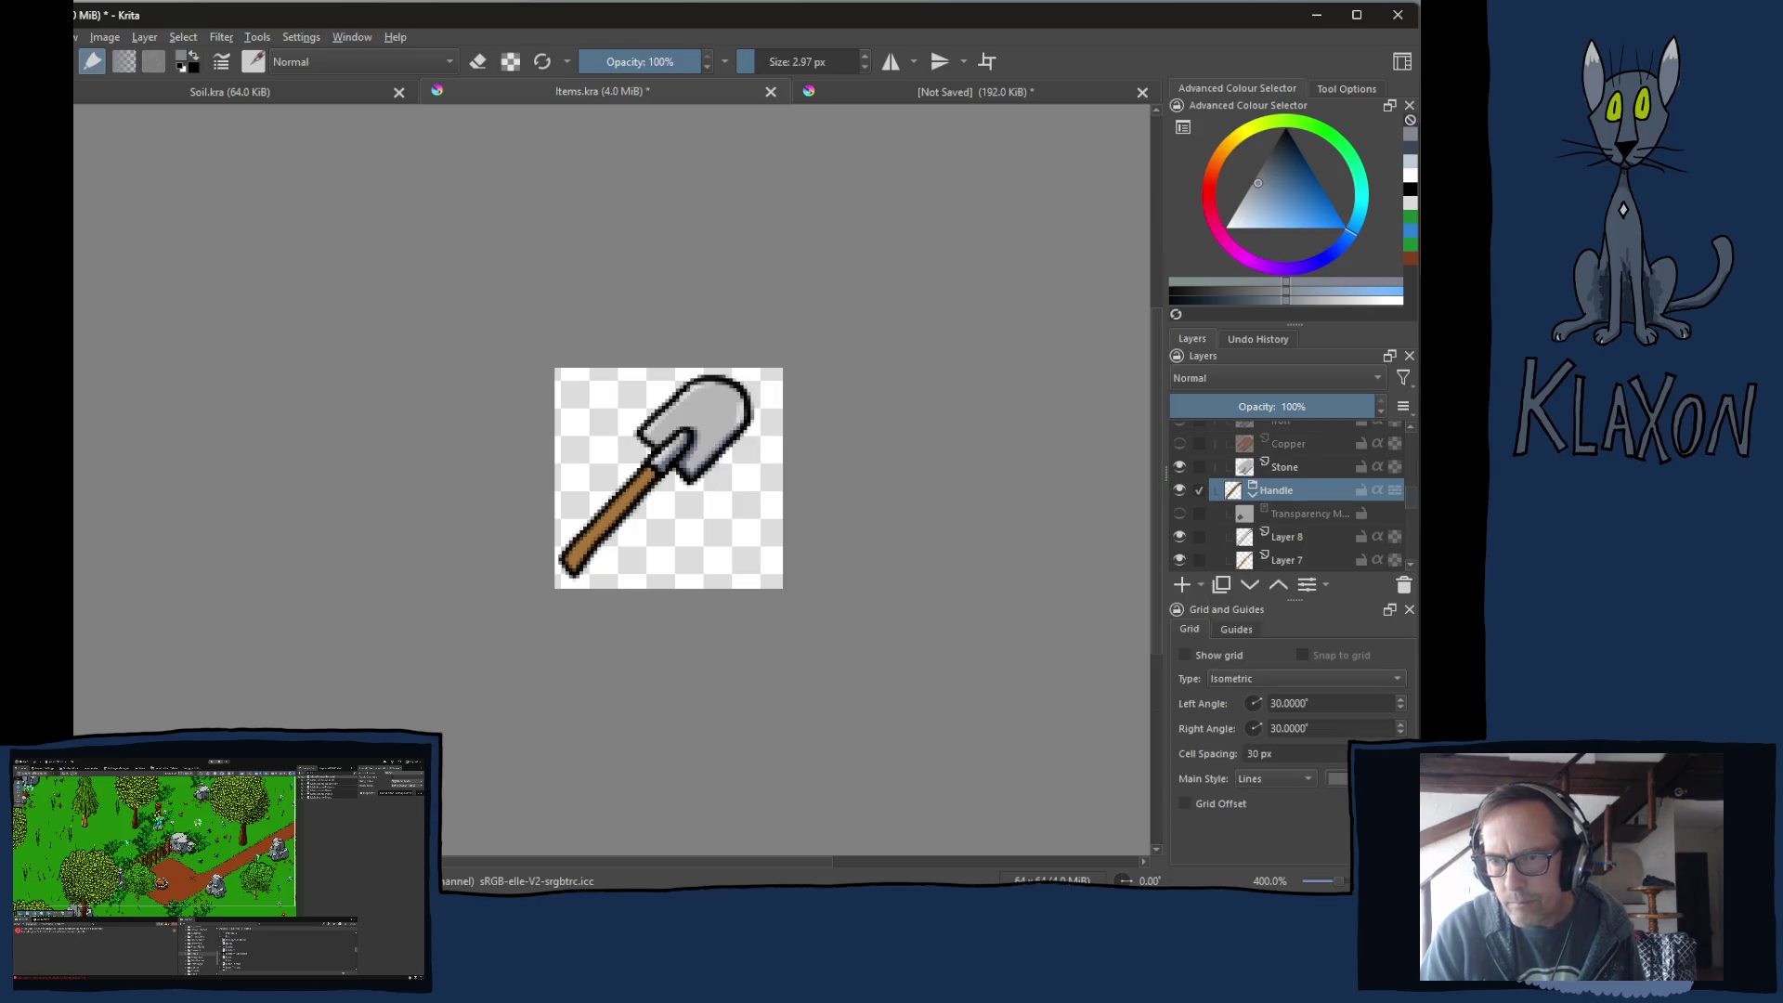
click(1214, 582)
click(937, 96)
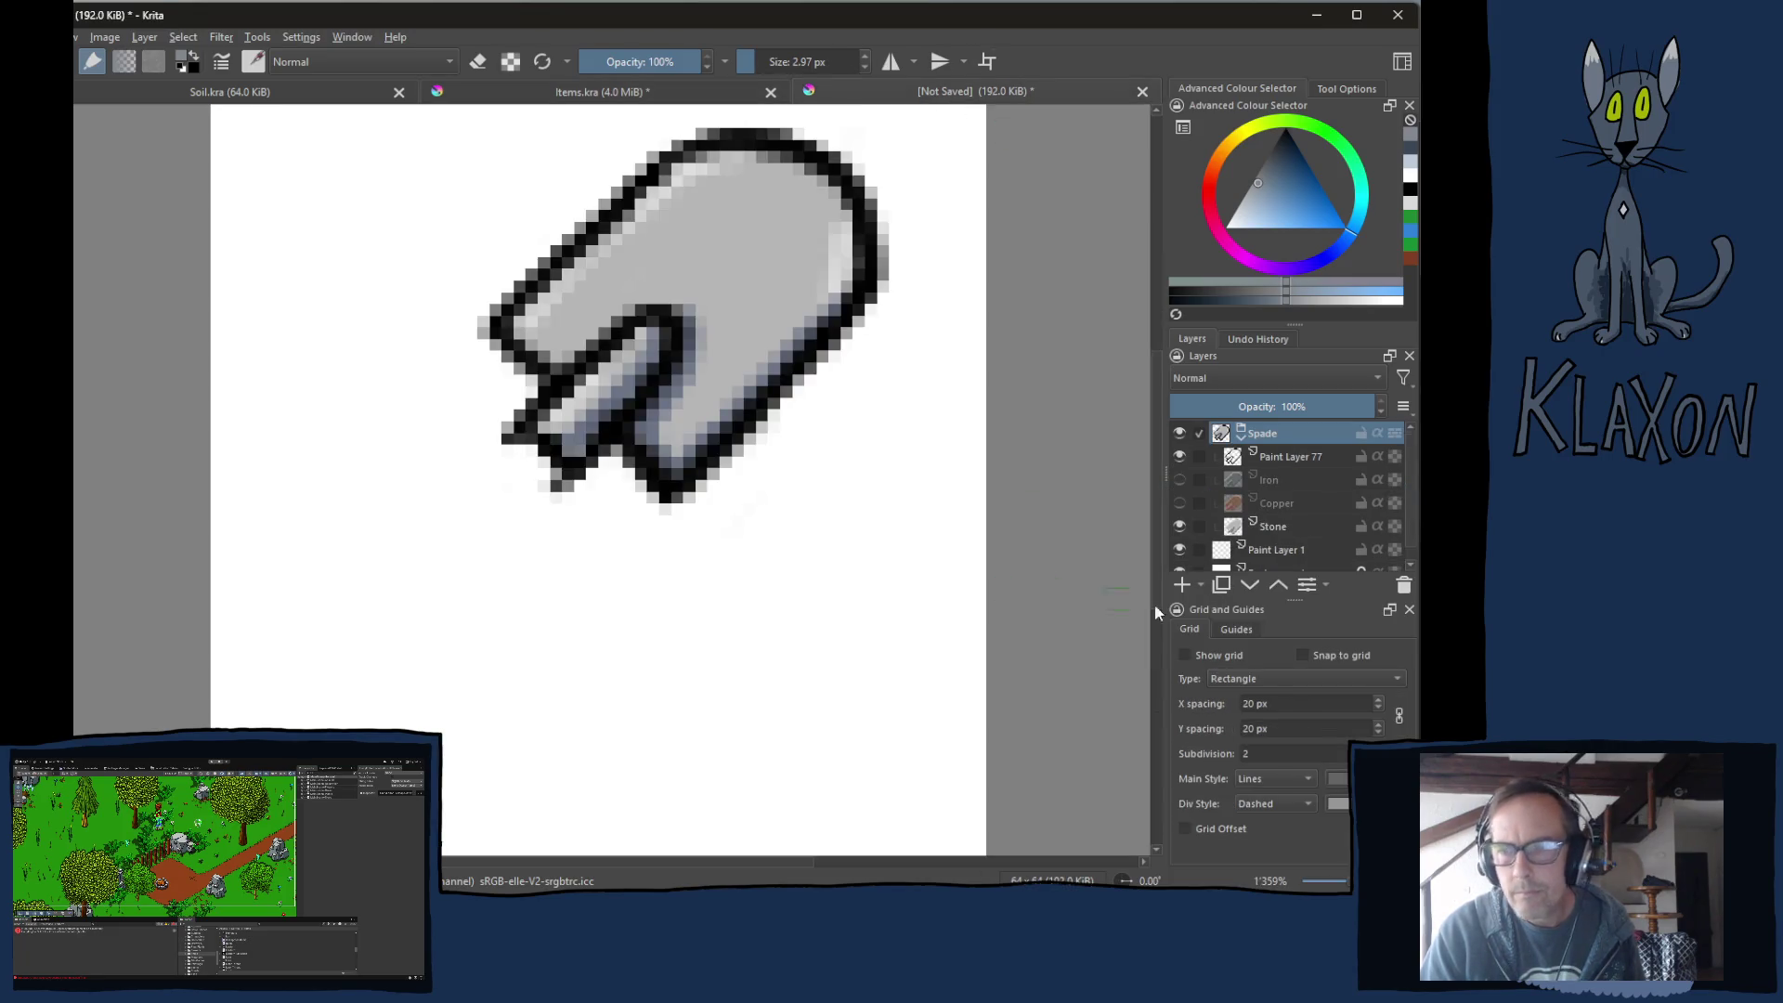
click(1241, 436)
click(1268, 457)
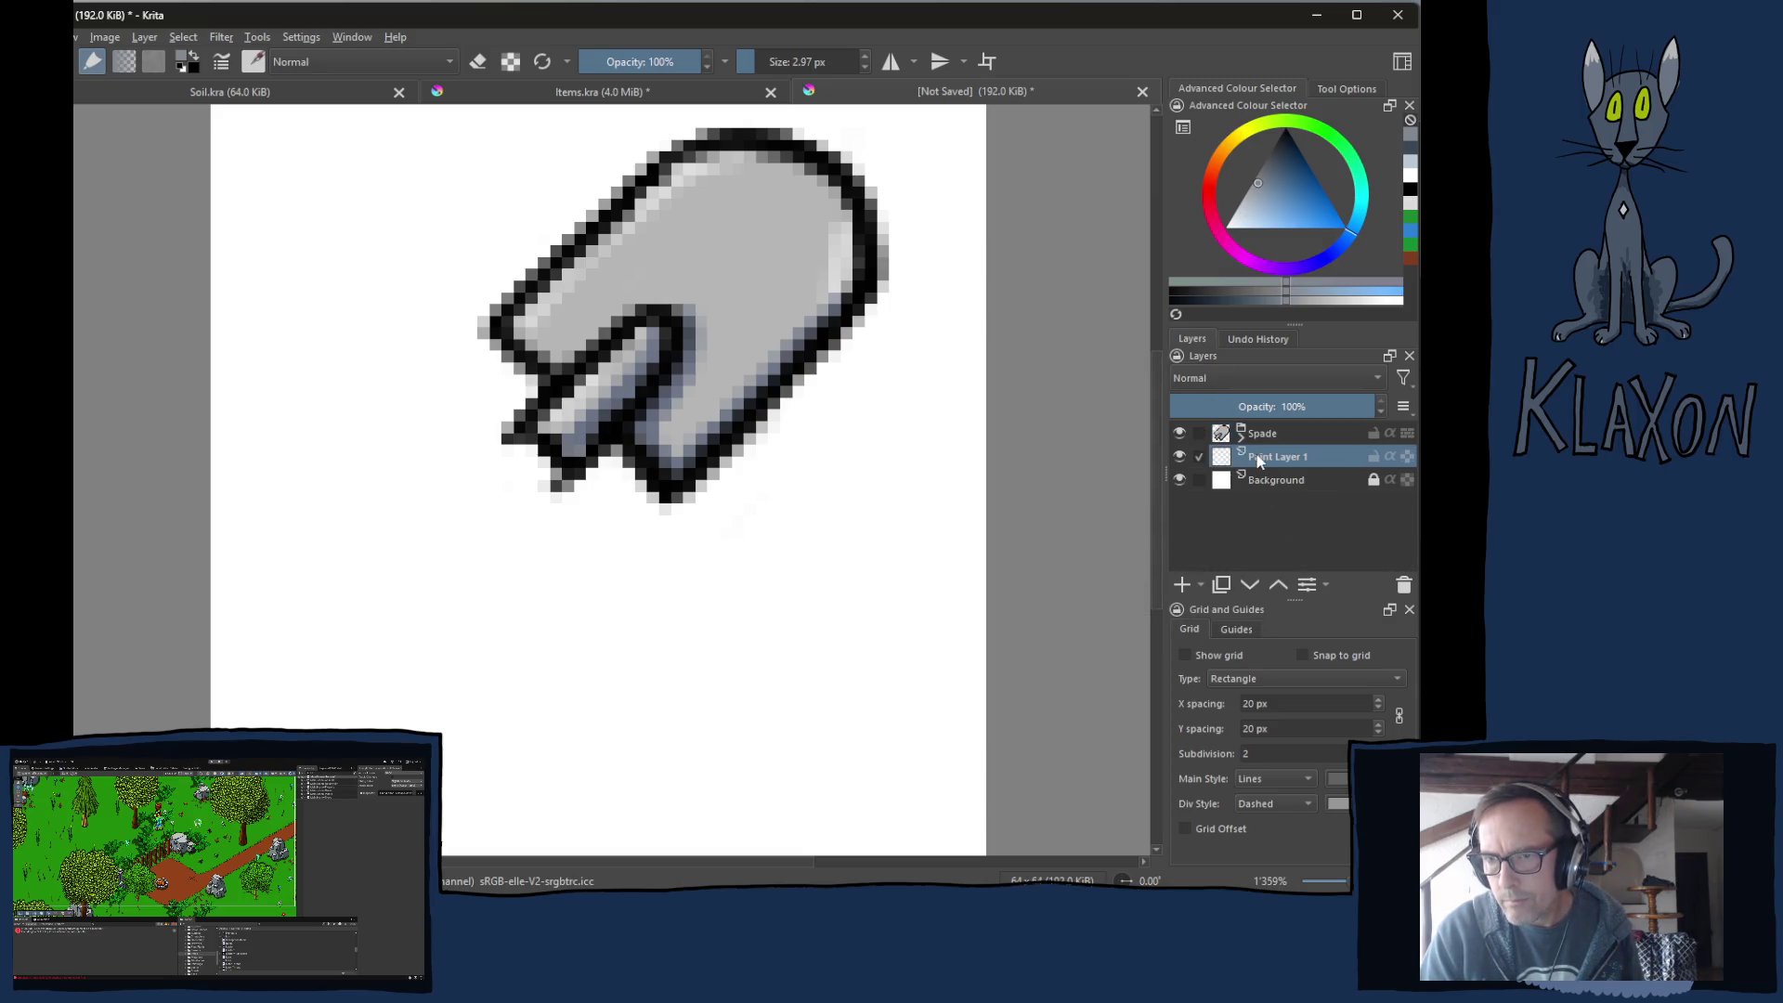
right_click(1268, 467)
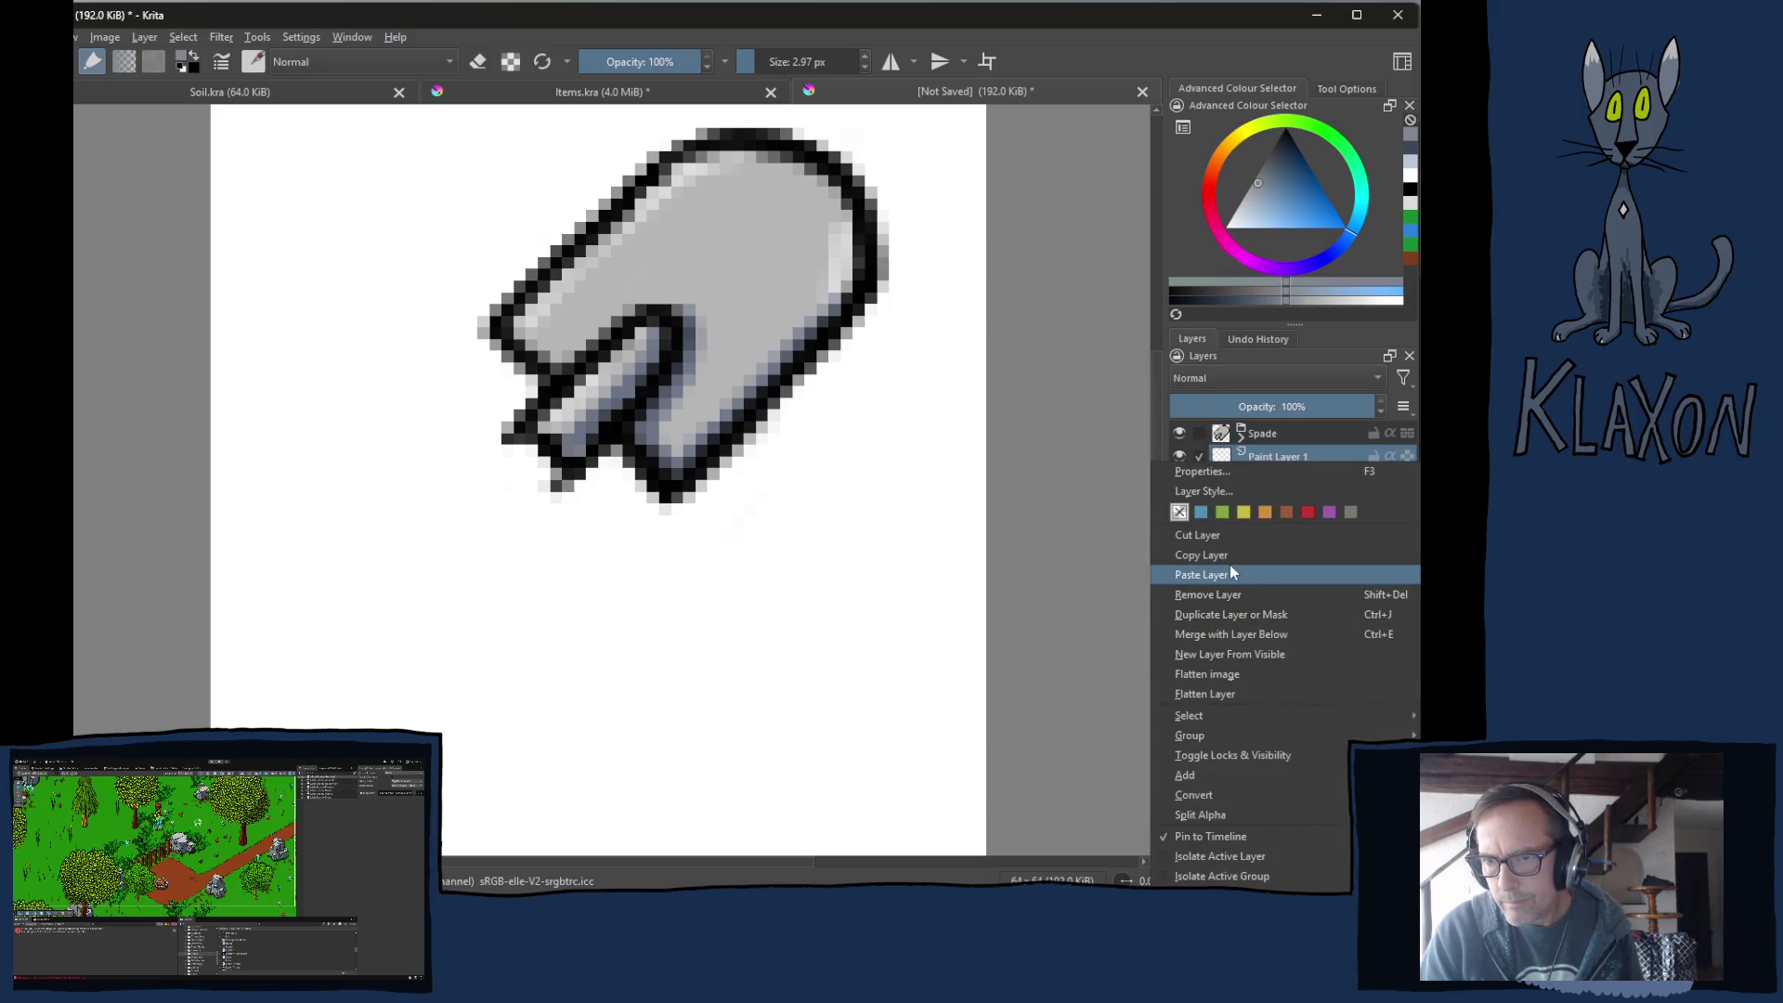
click(1222, 575)
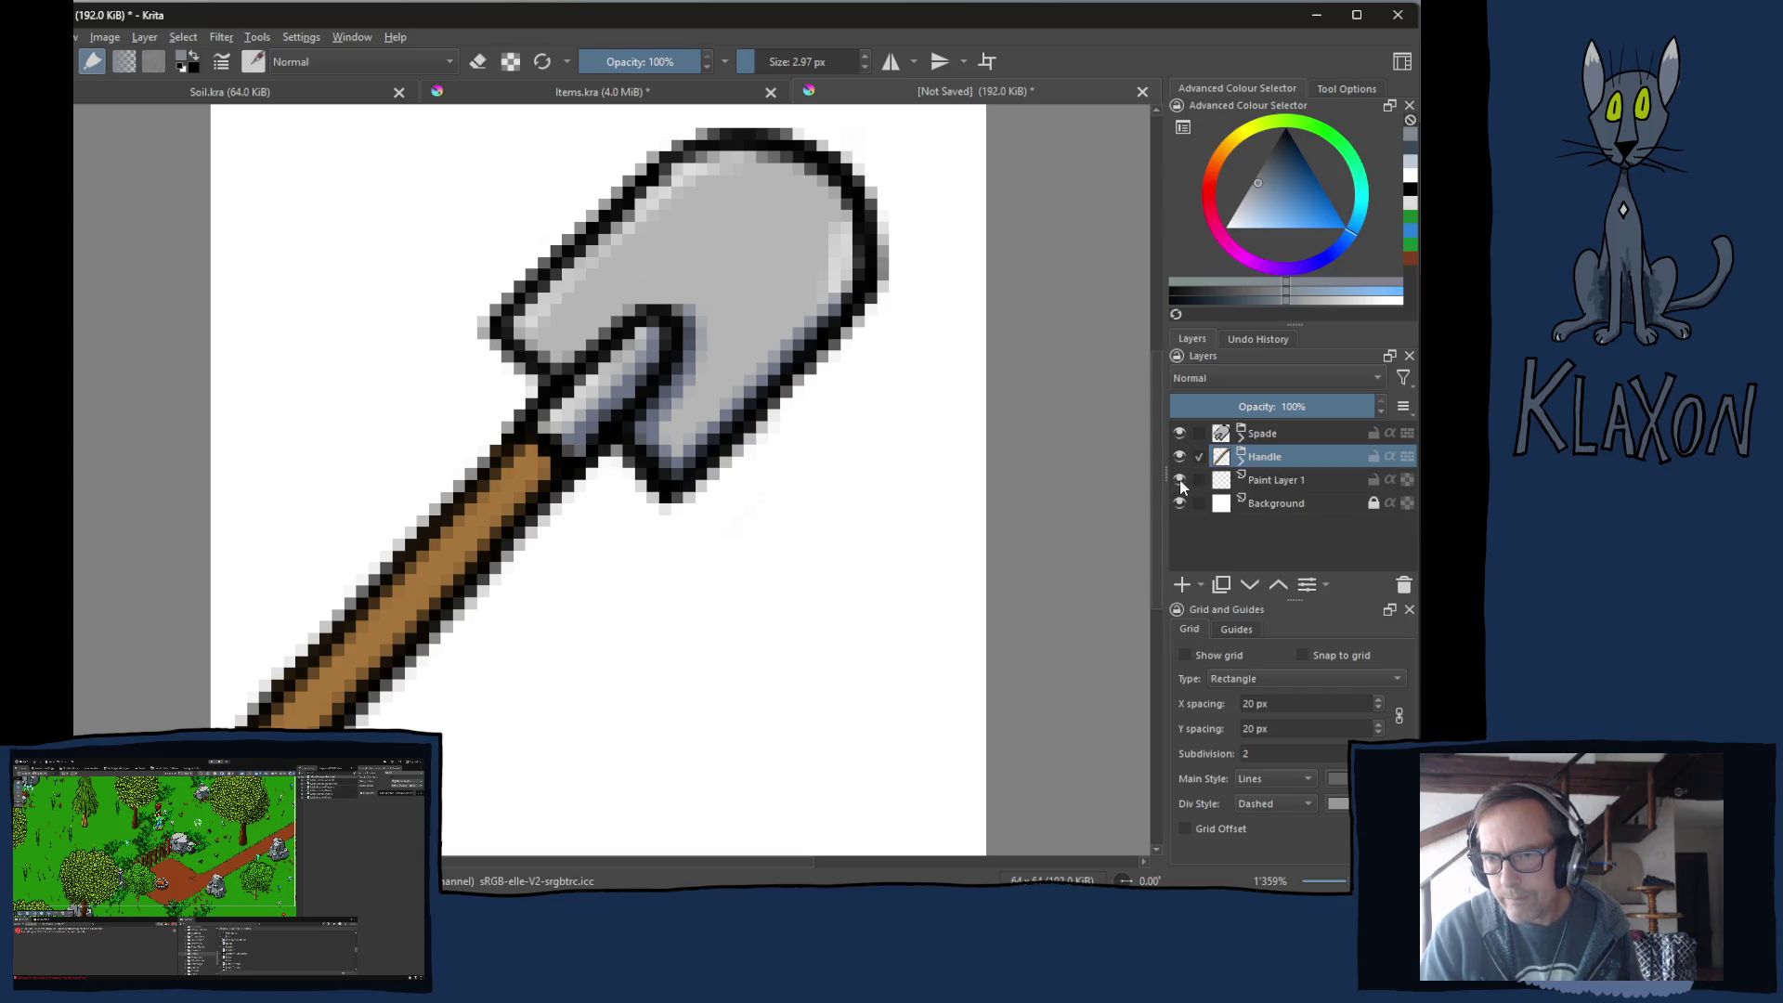
Delete the white Background, group the Spade and Handle layers, and name the group 'spade'.
click(1289, 506)
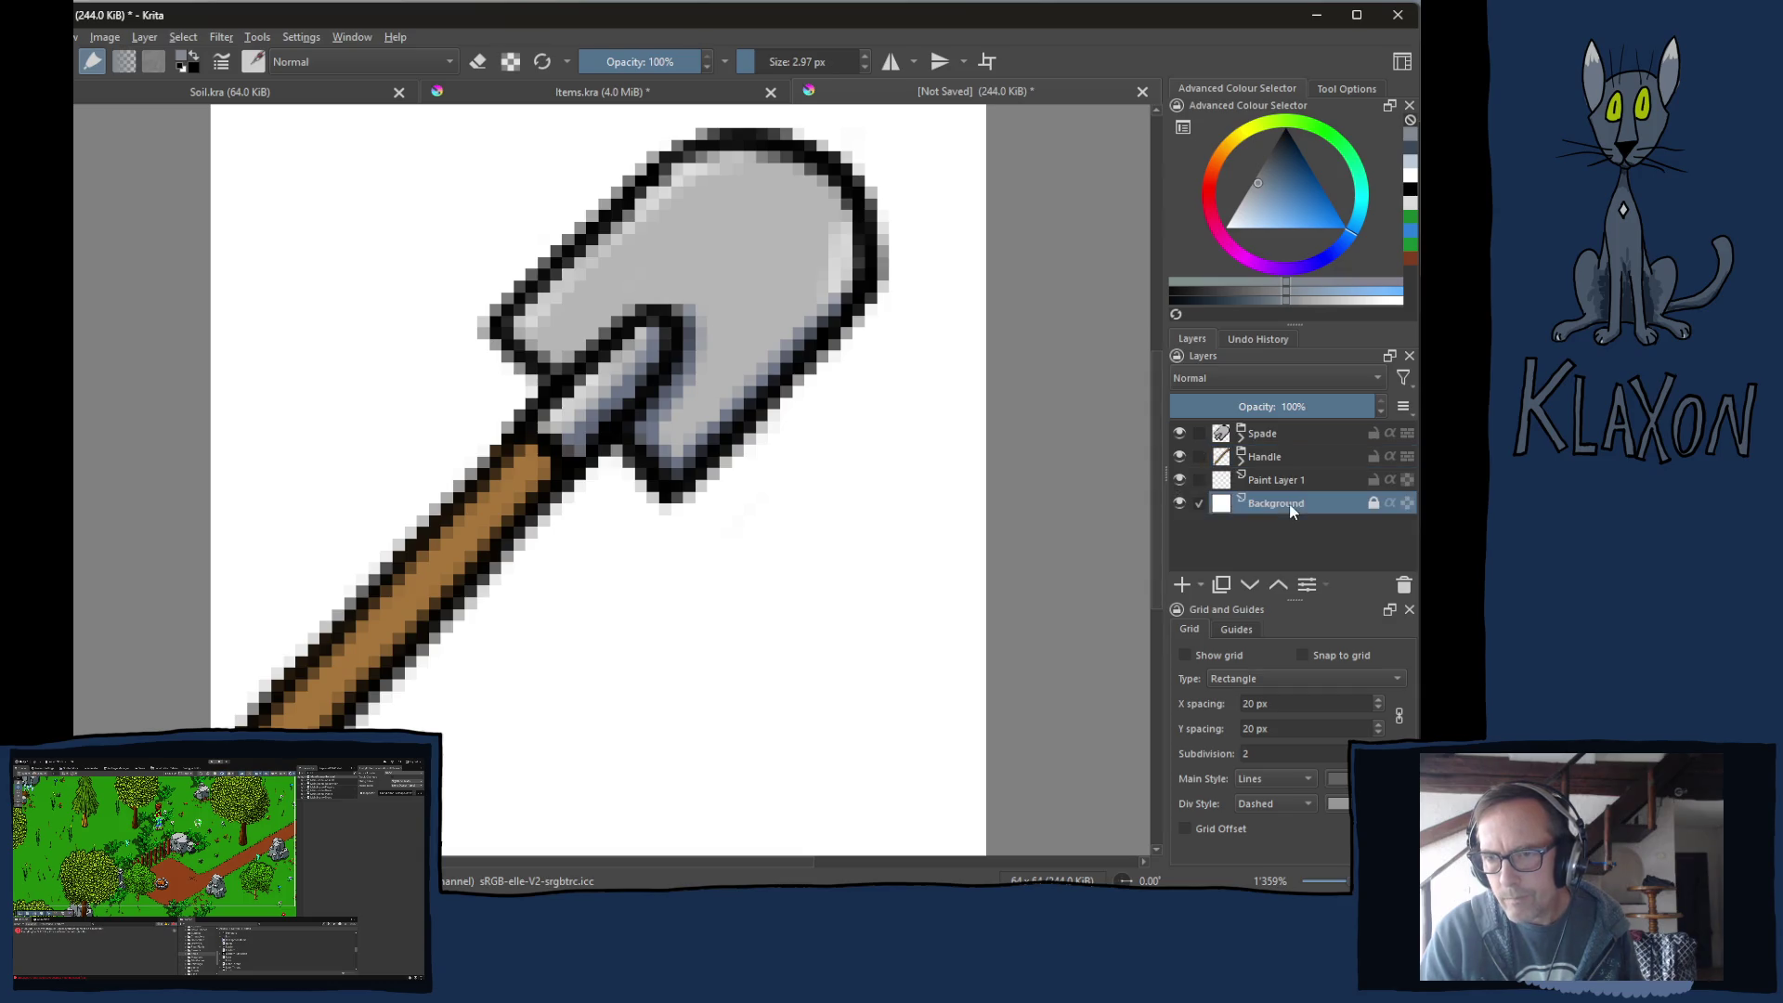
click(1404, 585)
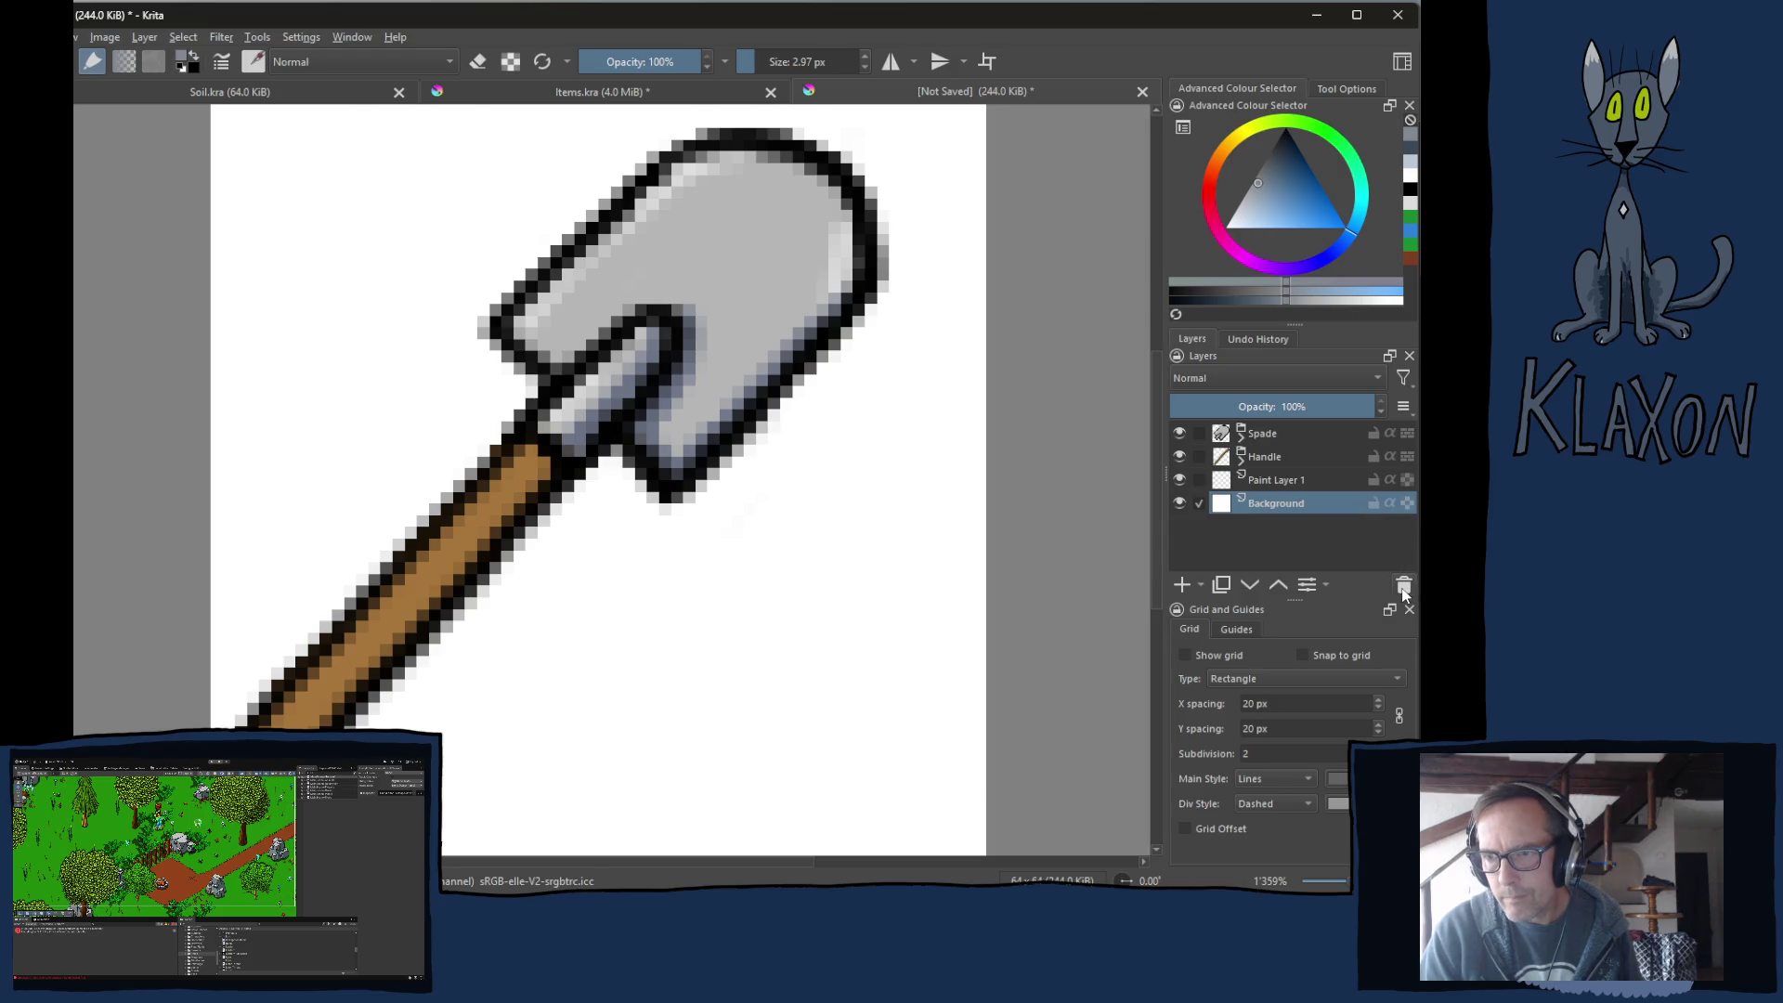
click(1265, 435)
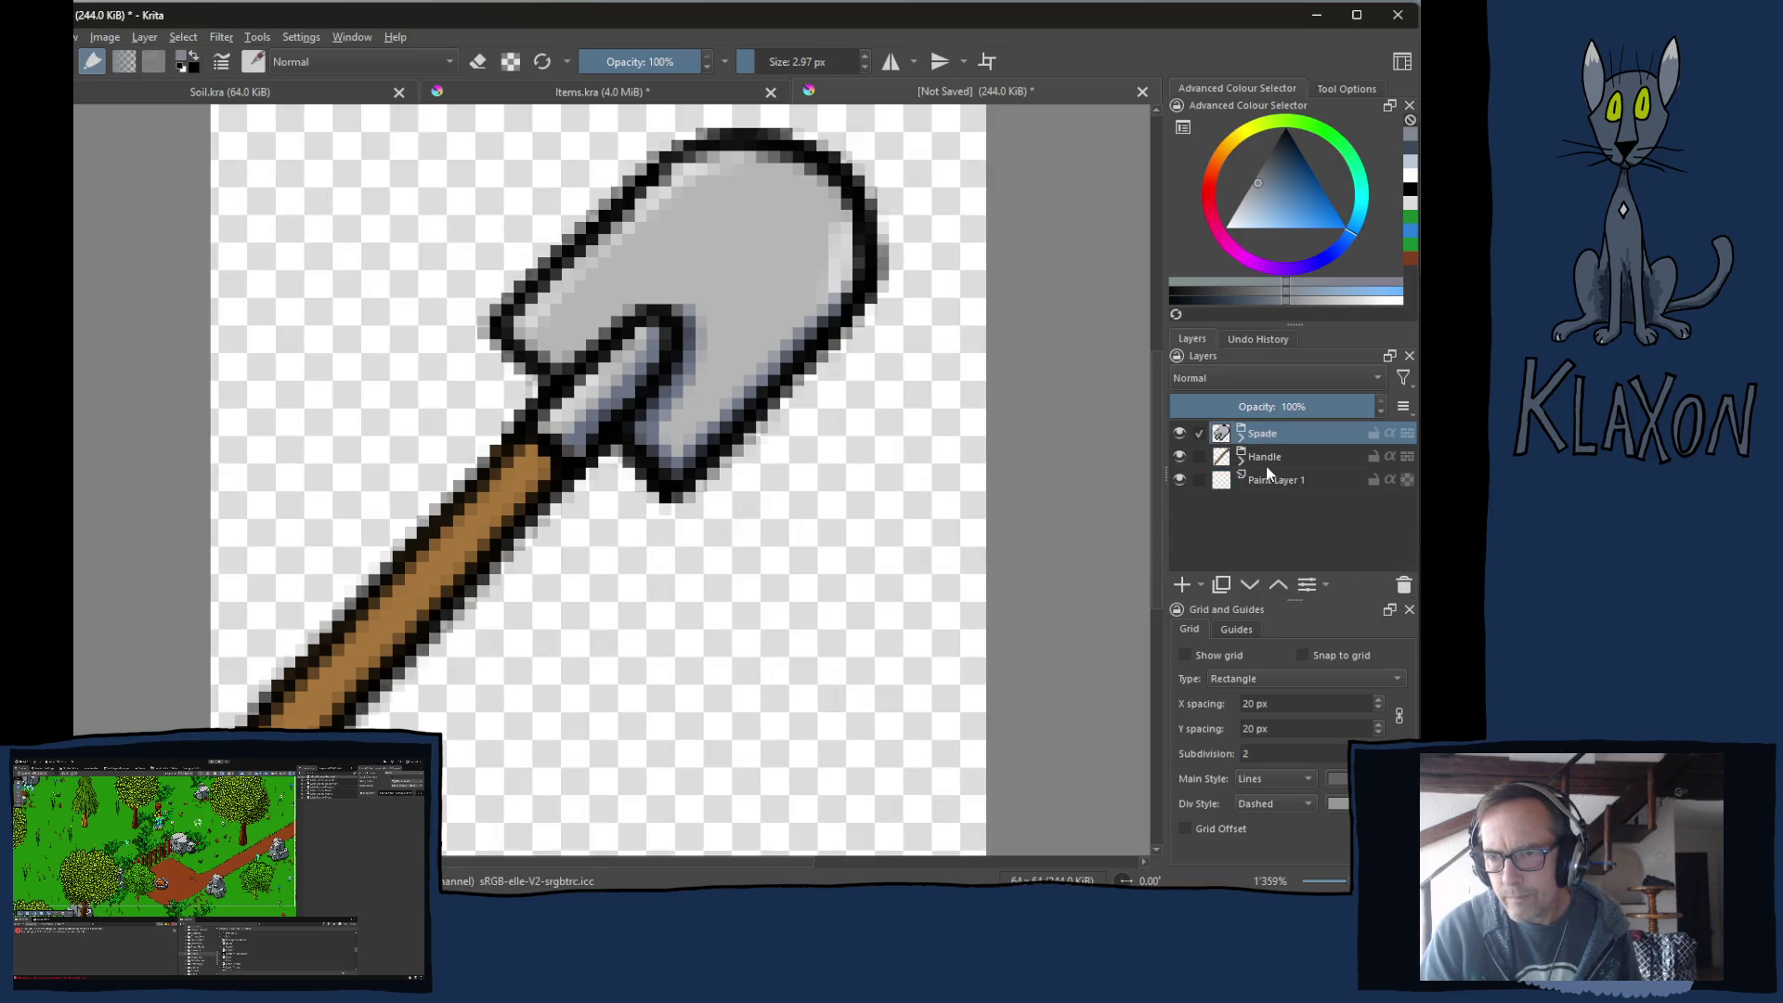
shift+click(1268, 456)
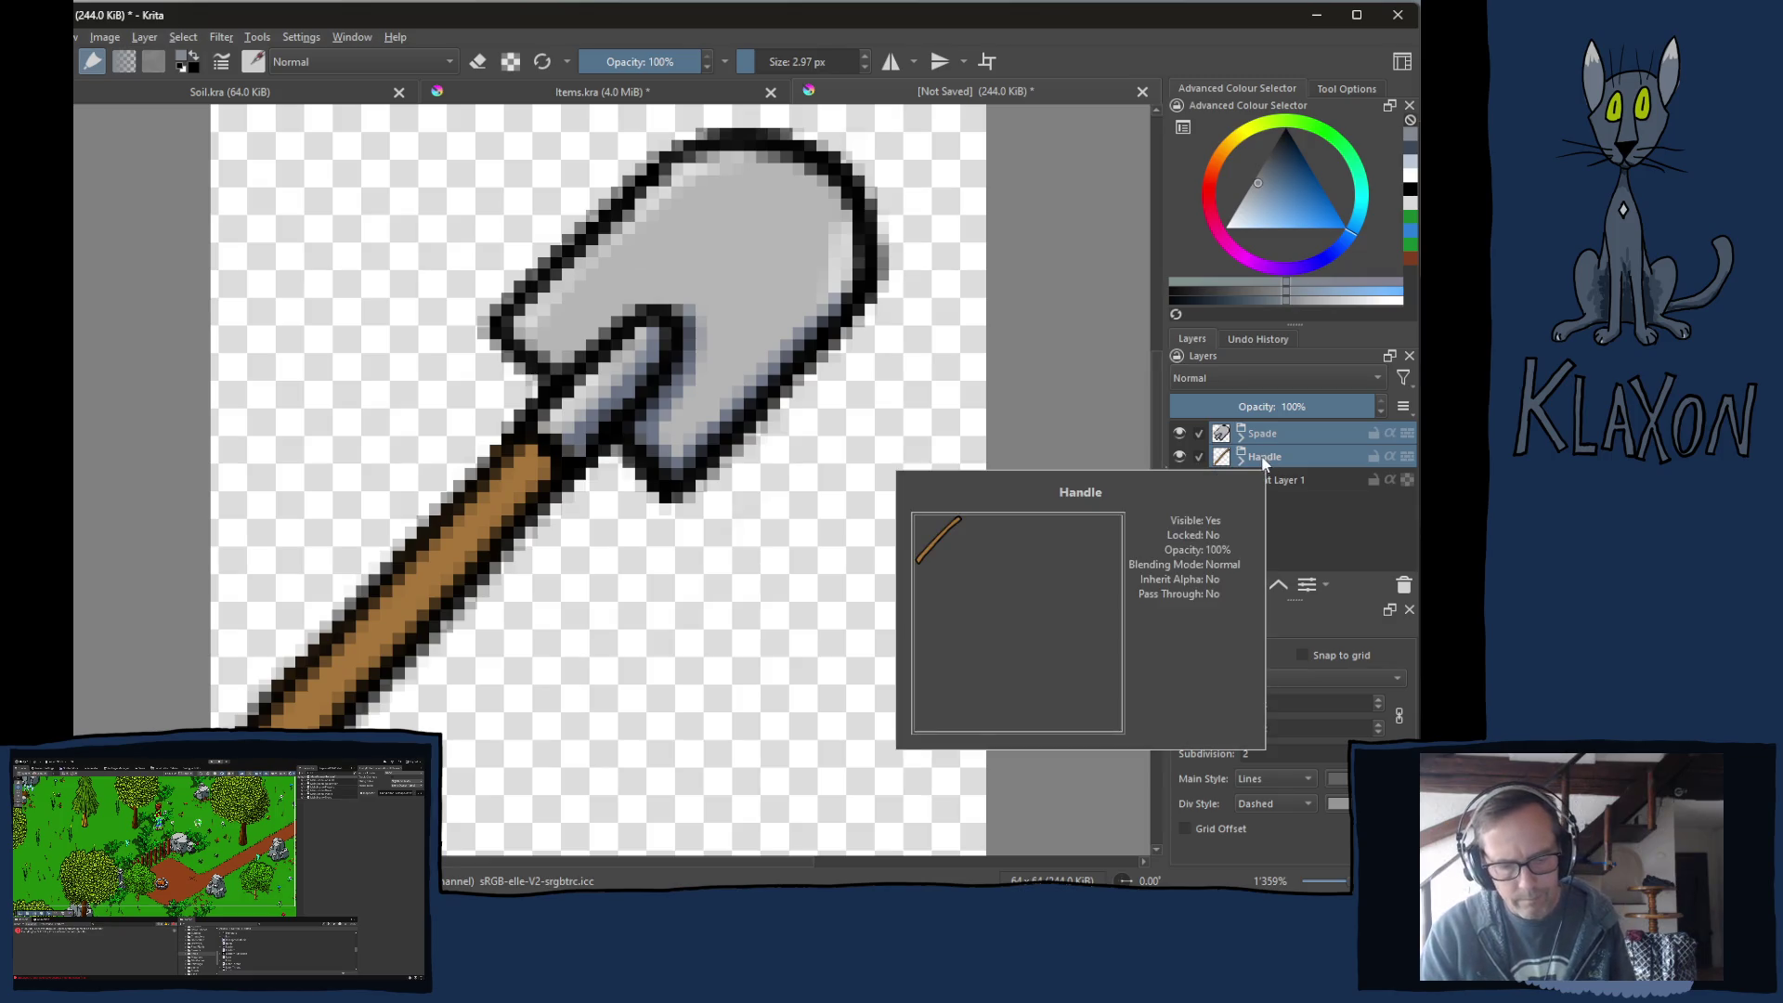
key(ctrl+g)
key(ctrl+t)
click(1243, 435)
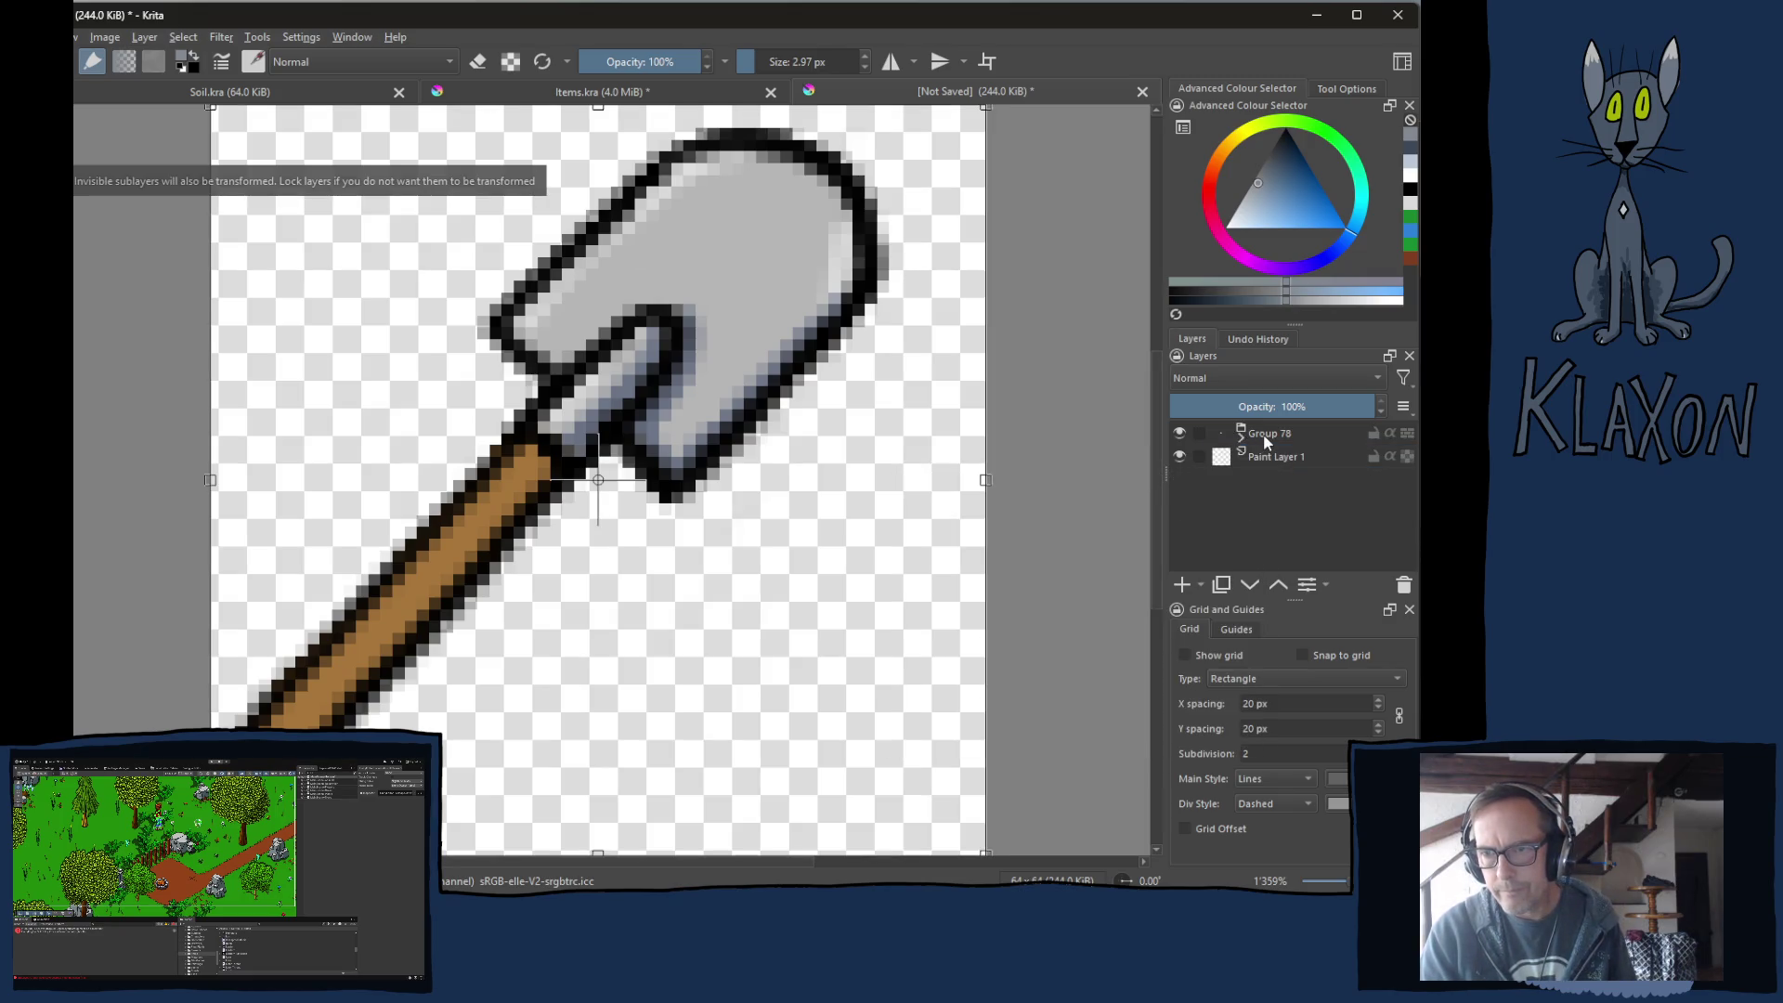
double_click(1265, 434)
text(s)
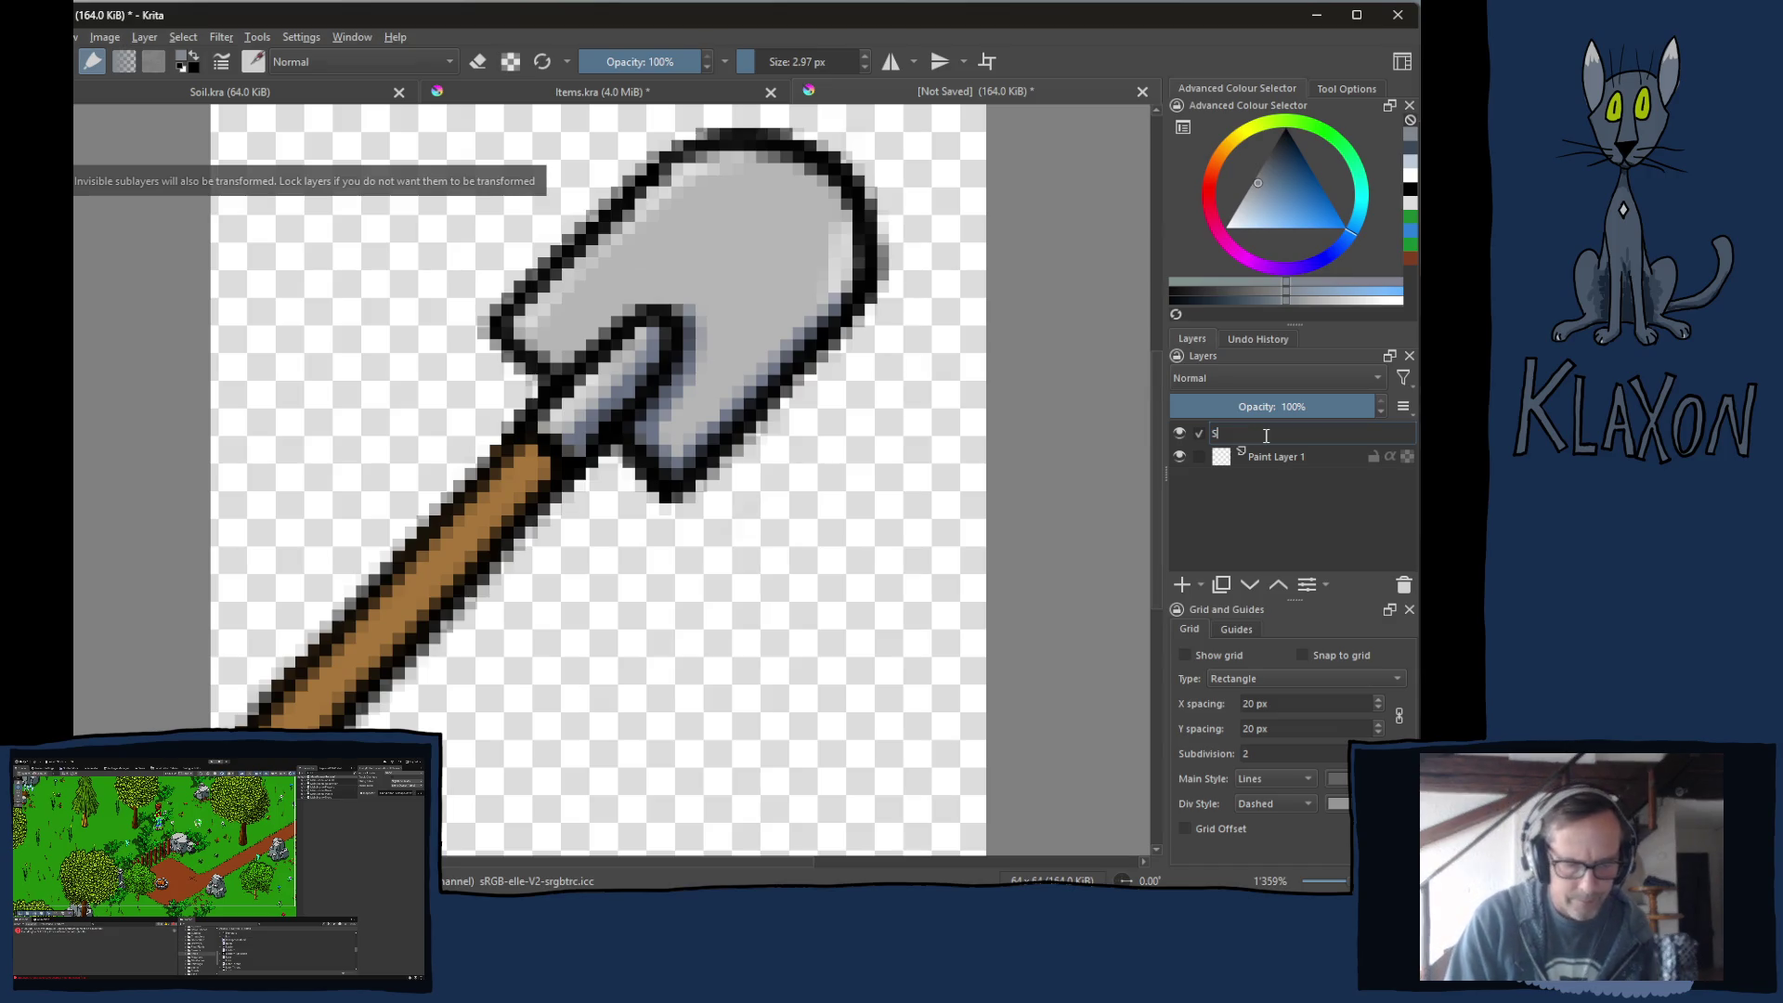
text(pade)
key(Return)
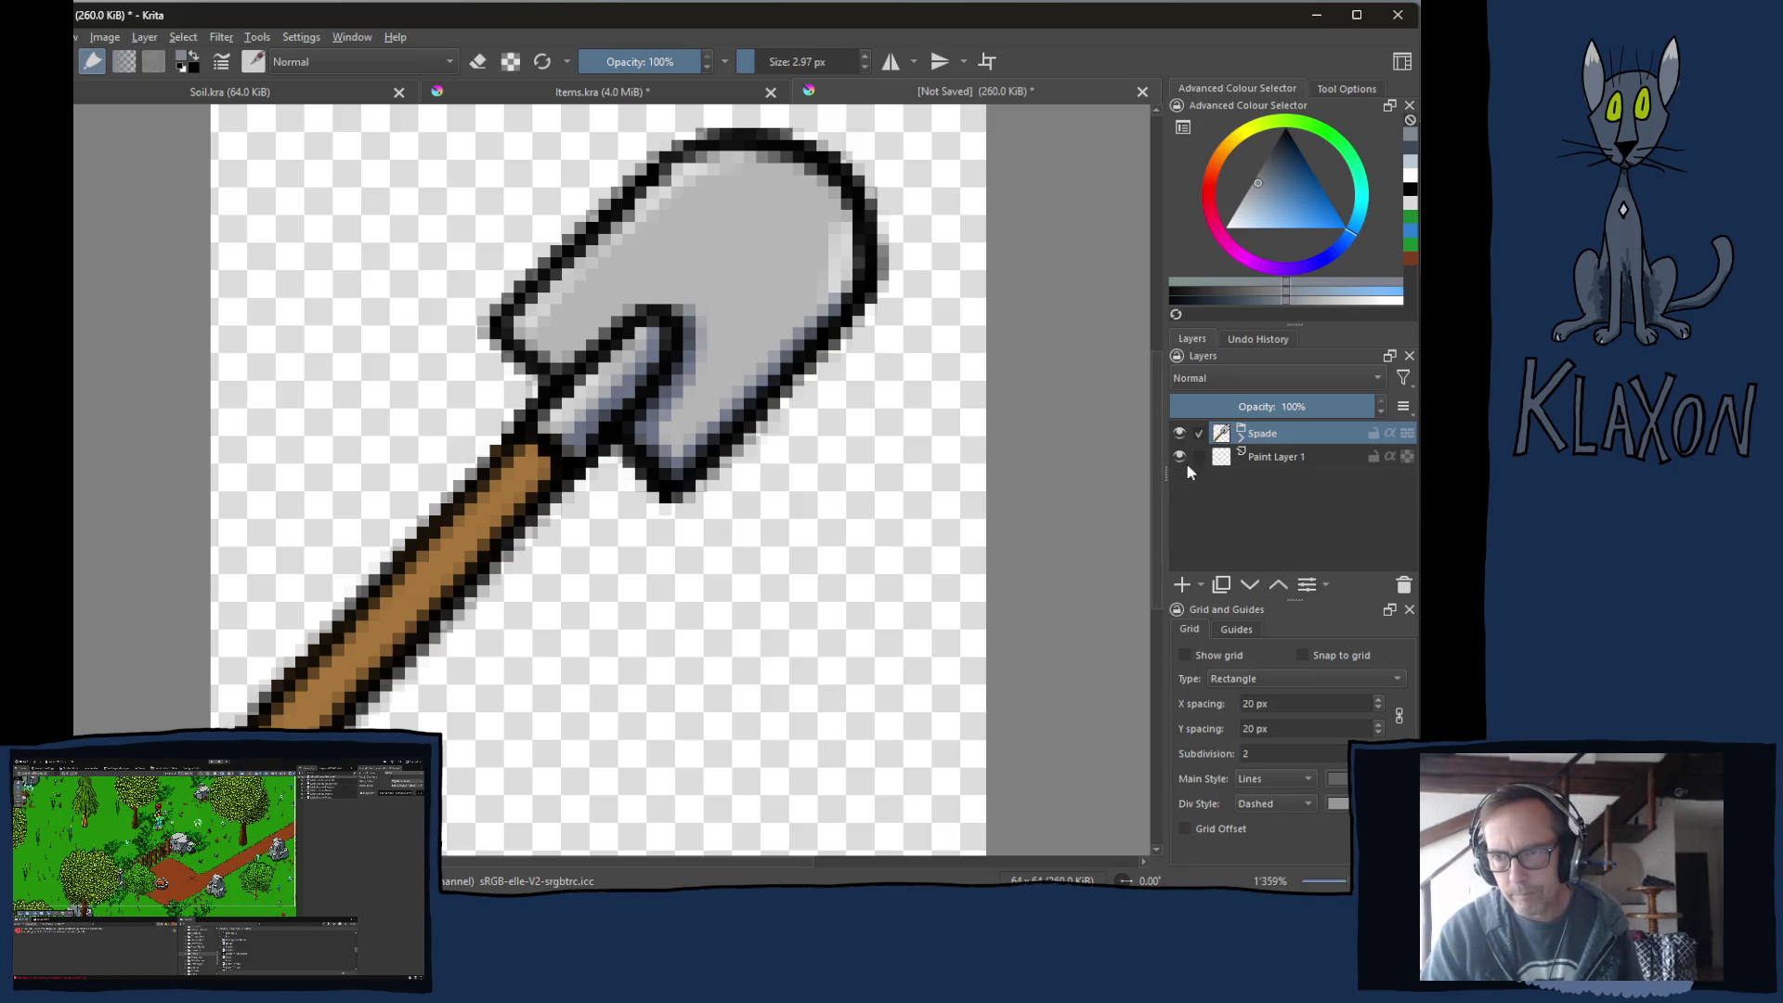
scroll(722, 358, down, 3)
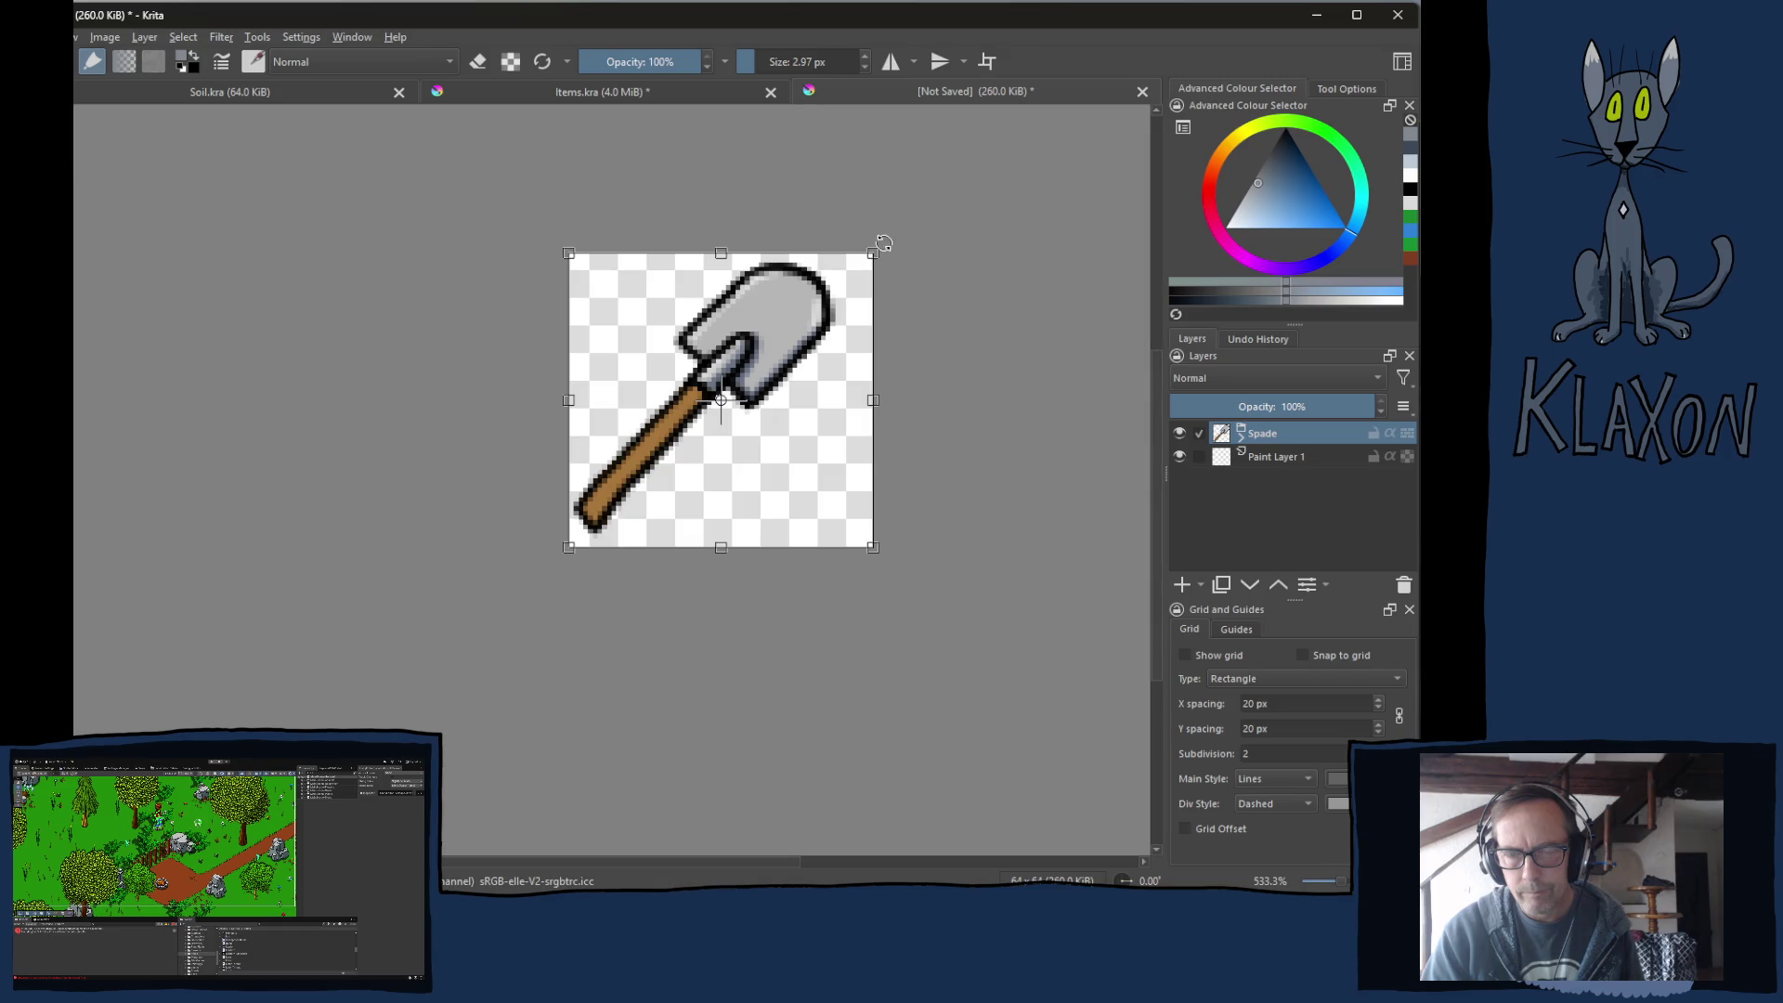
Rotate the shovel diagonally, blade lower-left and handle upper-right, and shift it up.
mouse_move(883, 244)
mouse_down()
mouse_move(923, 301)
mouse_move(892, 628)
mouse_move(702, 693)
mouse_move(538, 716)
mouse_up()
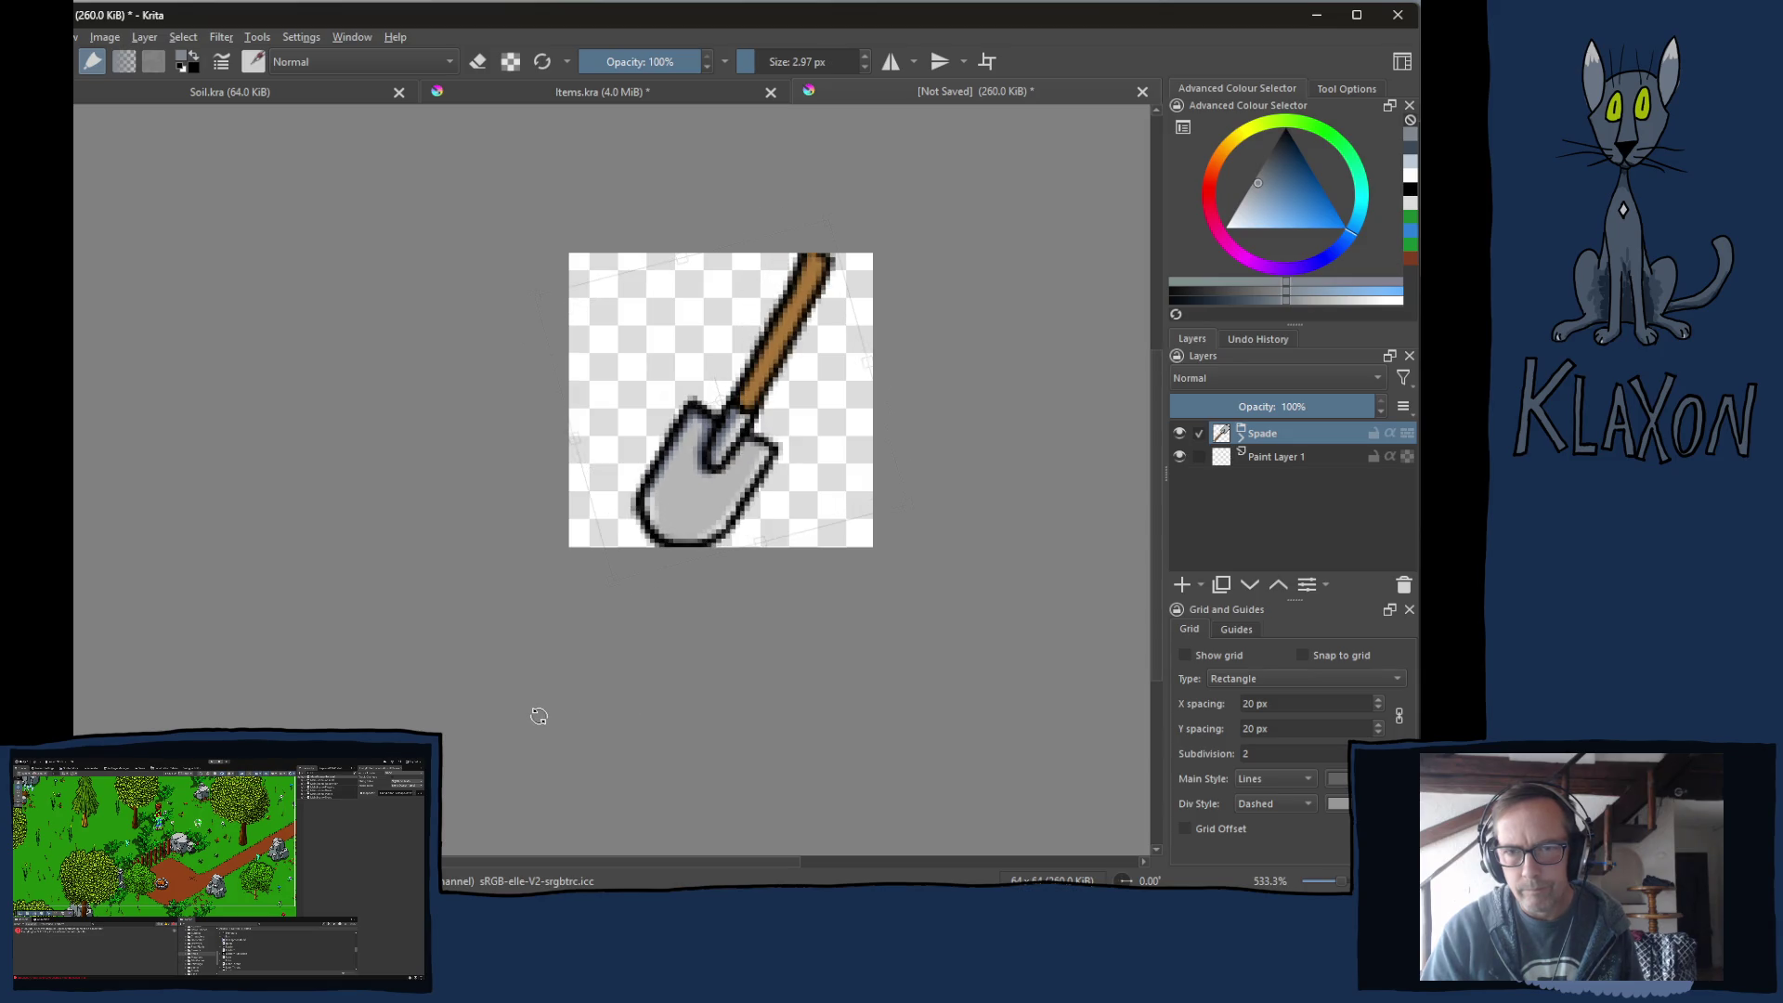
mouse_move(720, 481)
mouse_down()
mouse_move(722, 453)
mouse_move(702, 453)
mouse_up()
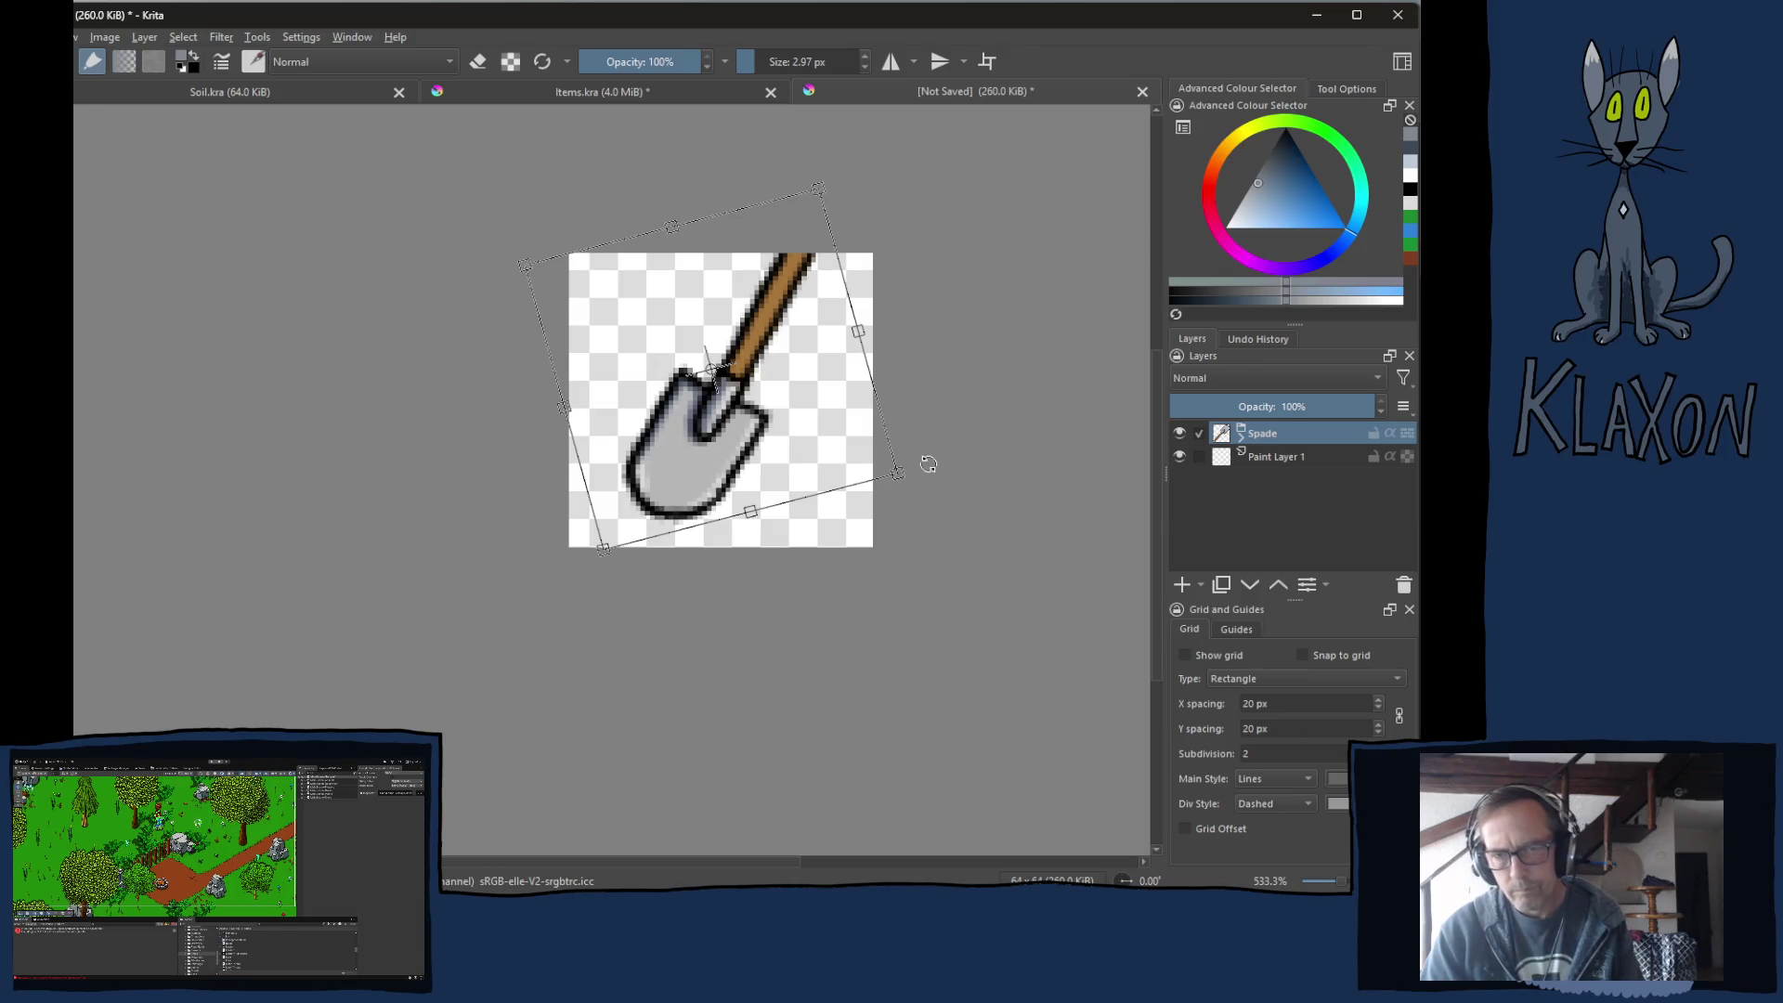
key(Return)
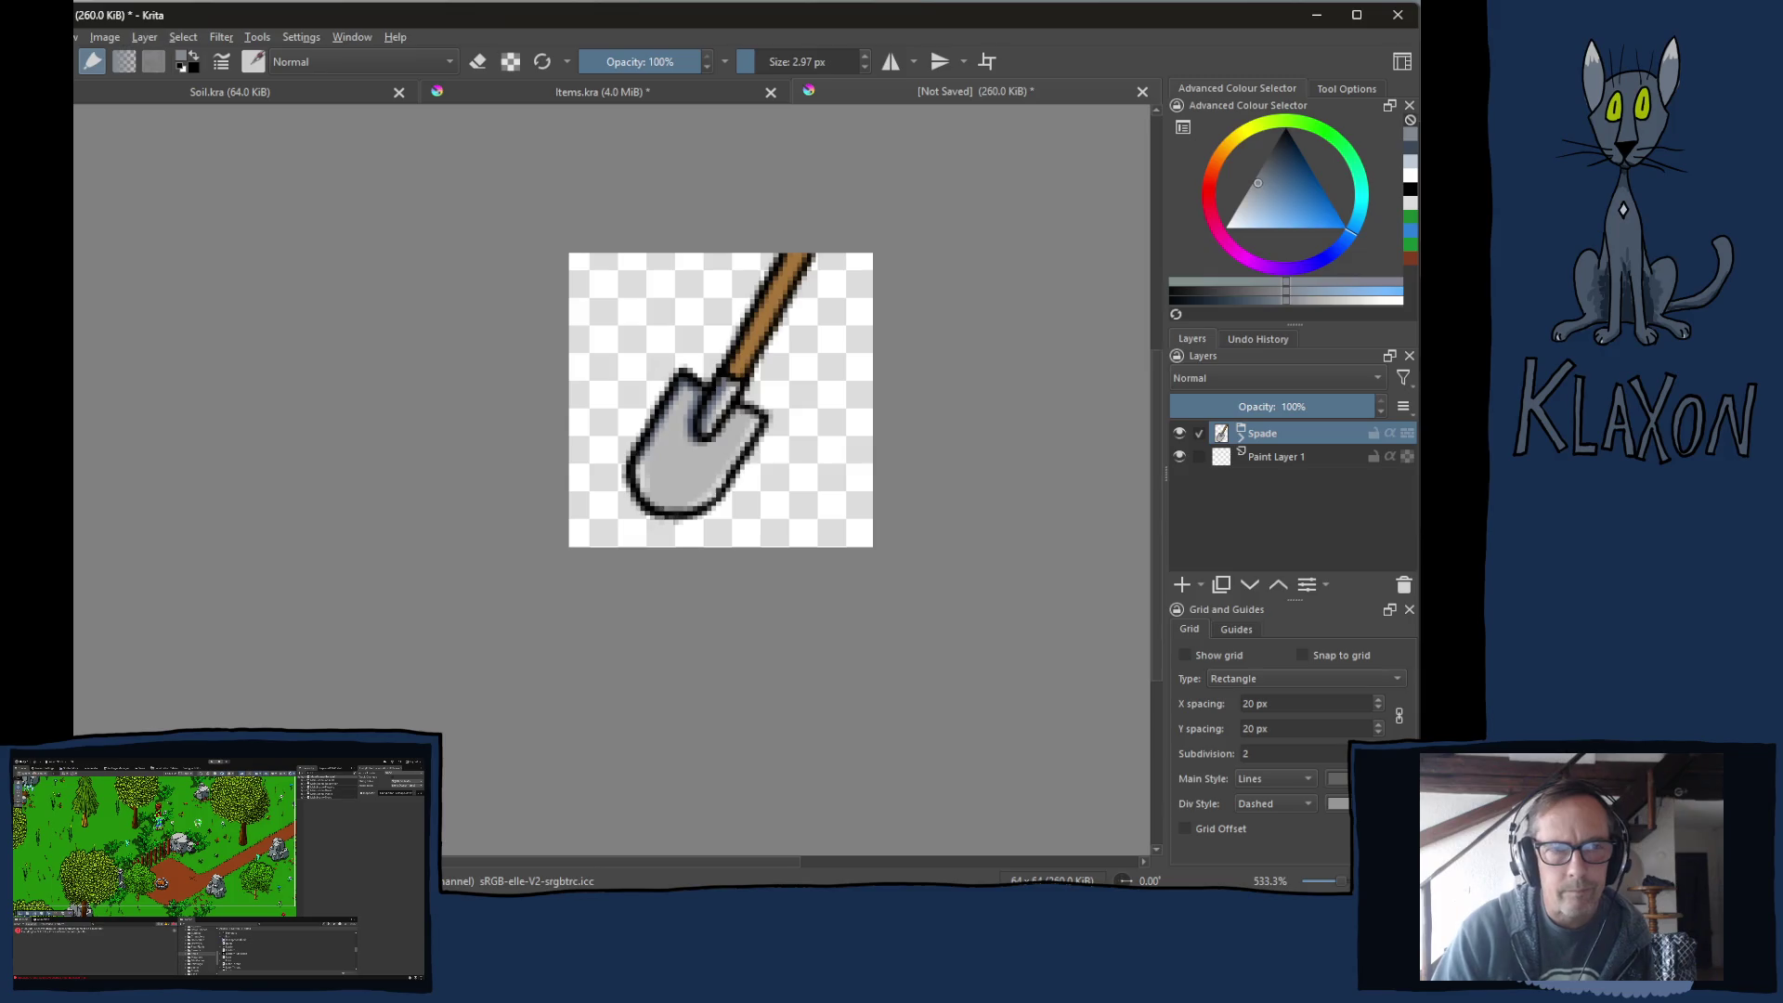
click(37, 37)
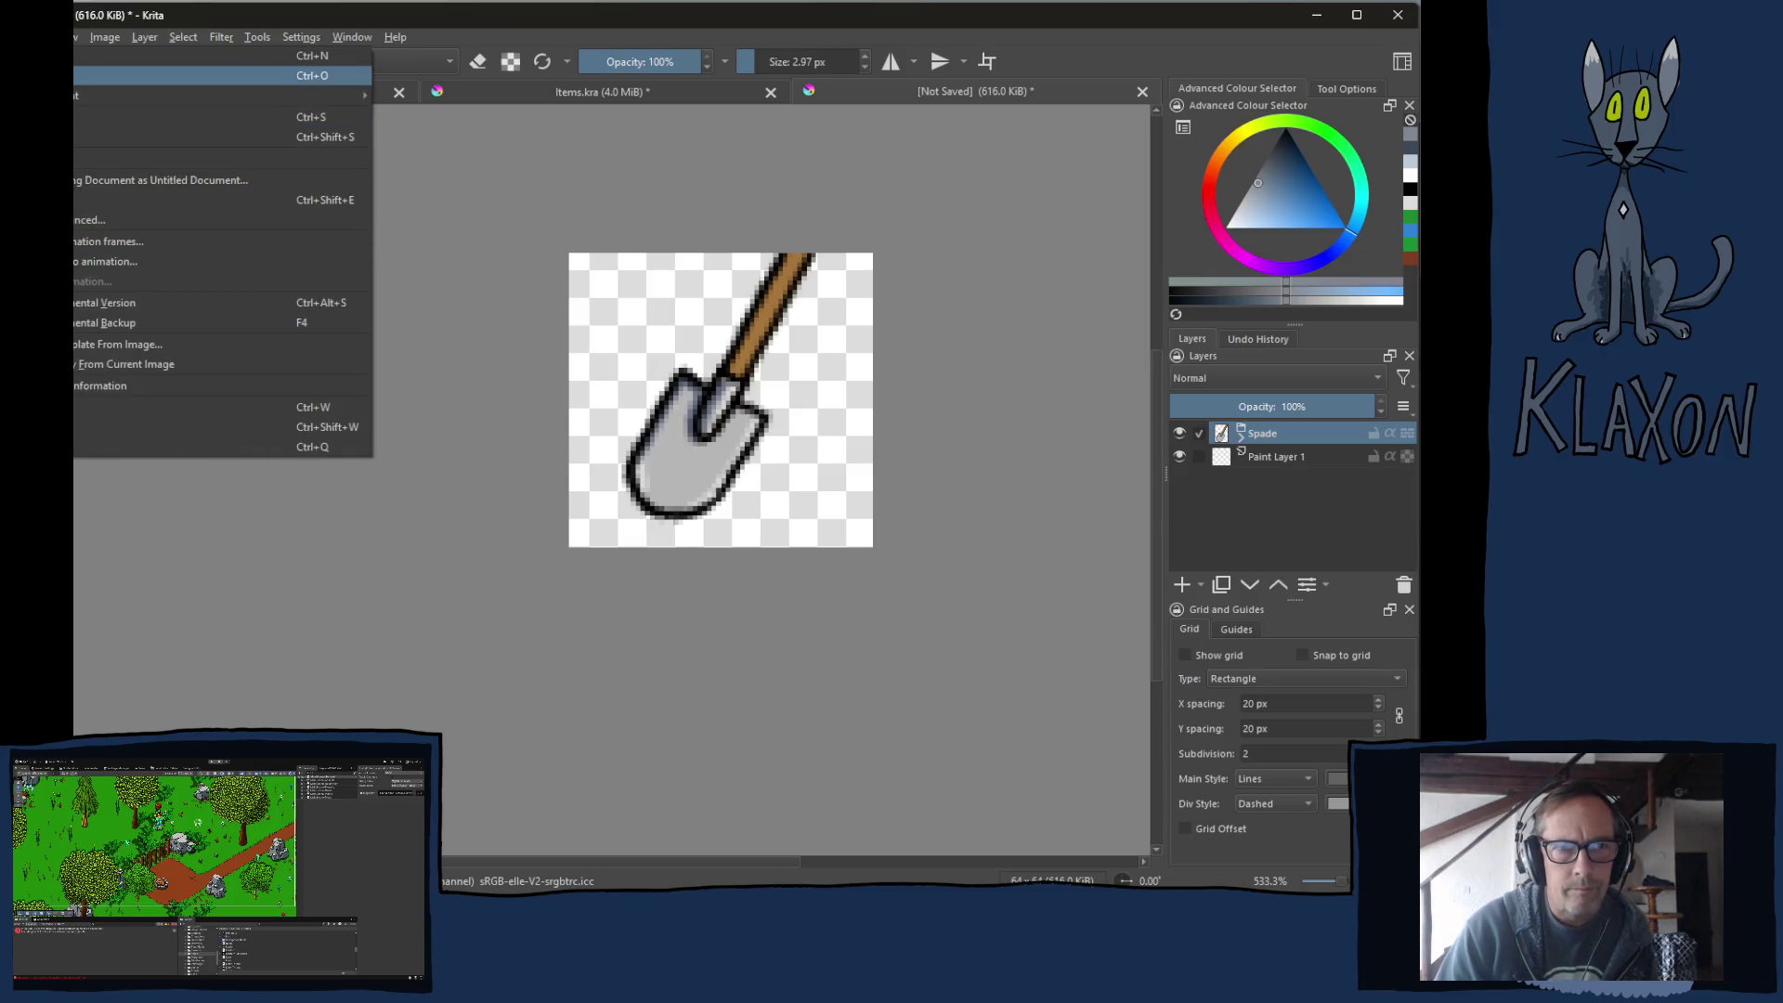
Resize the canvas height by +32 to make it 64×96.
mouse_move(105, 37)
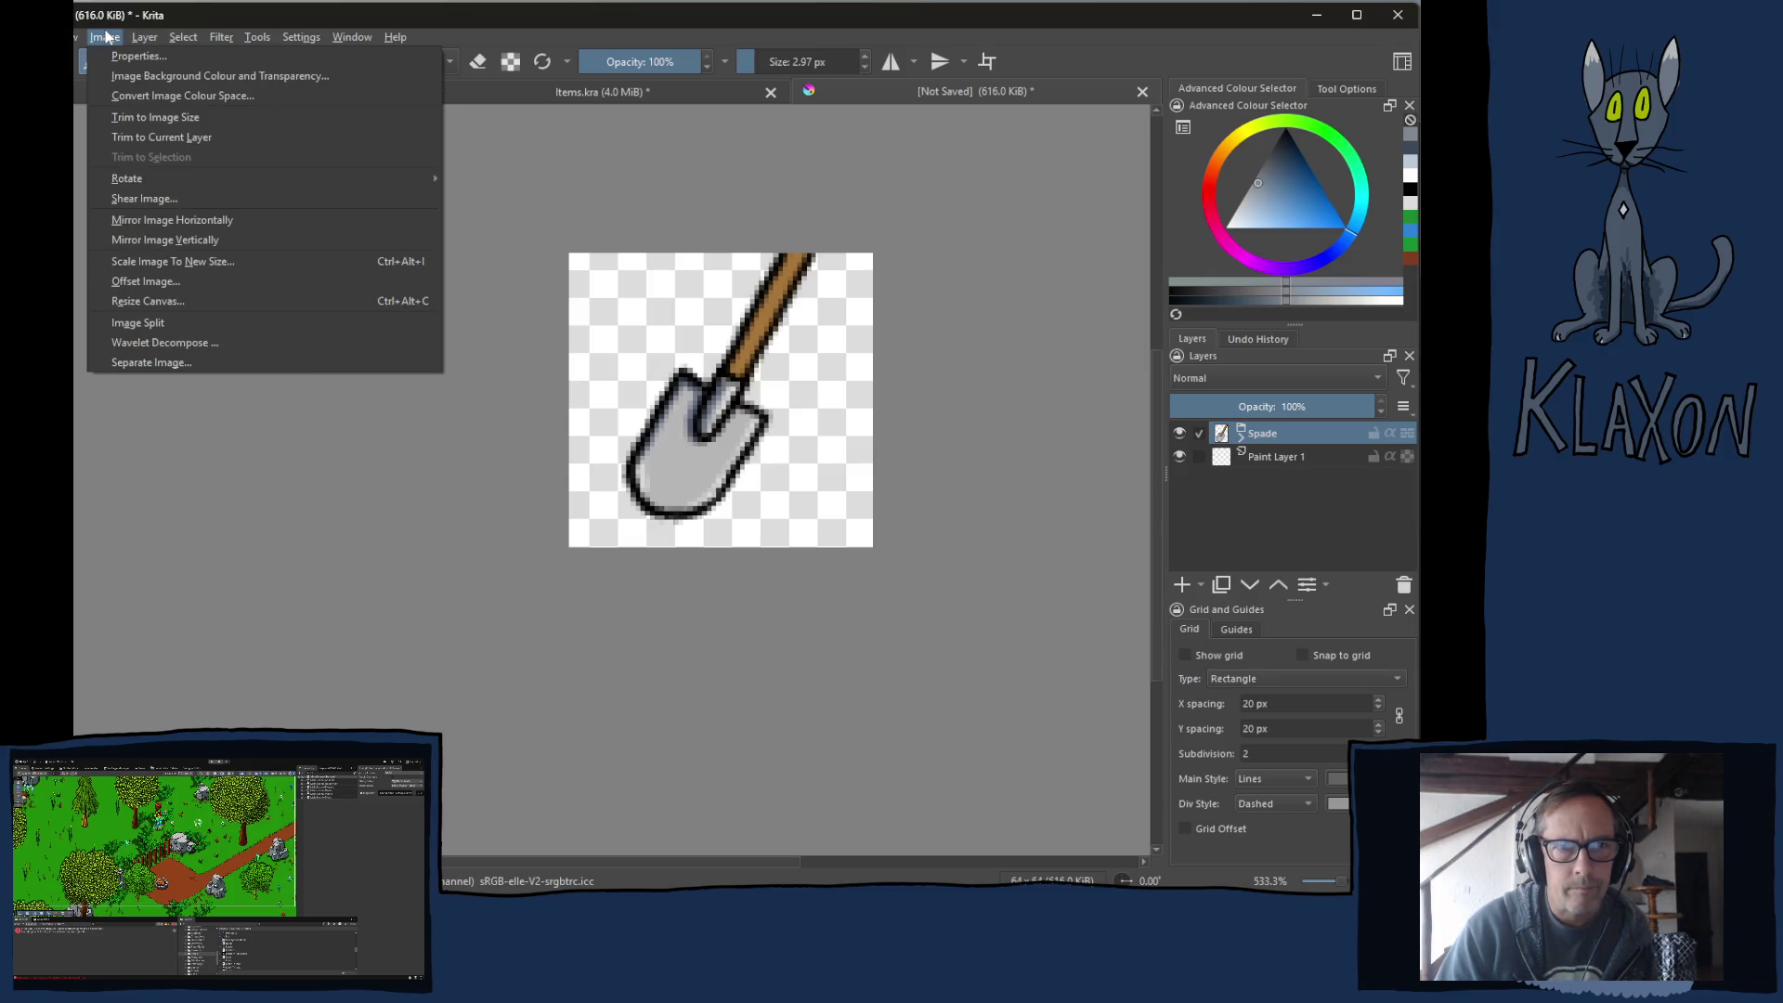
click(139, 301)
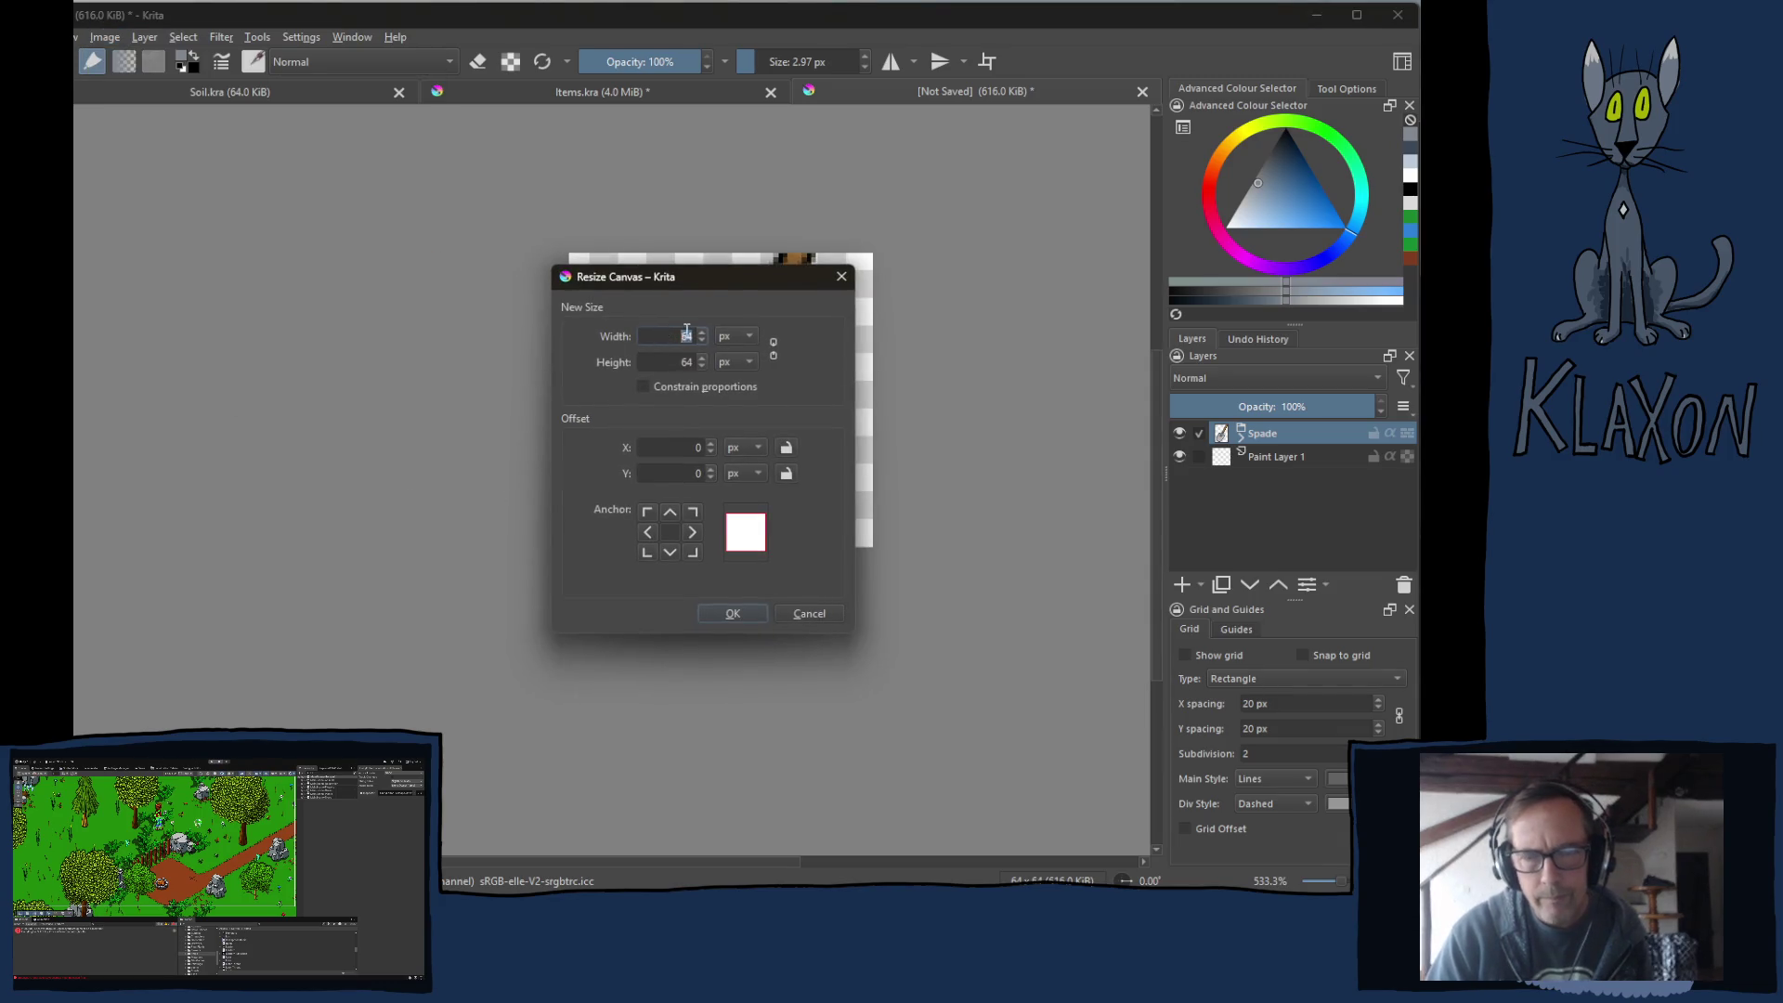
click(674, 362)
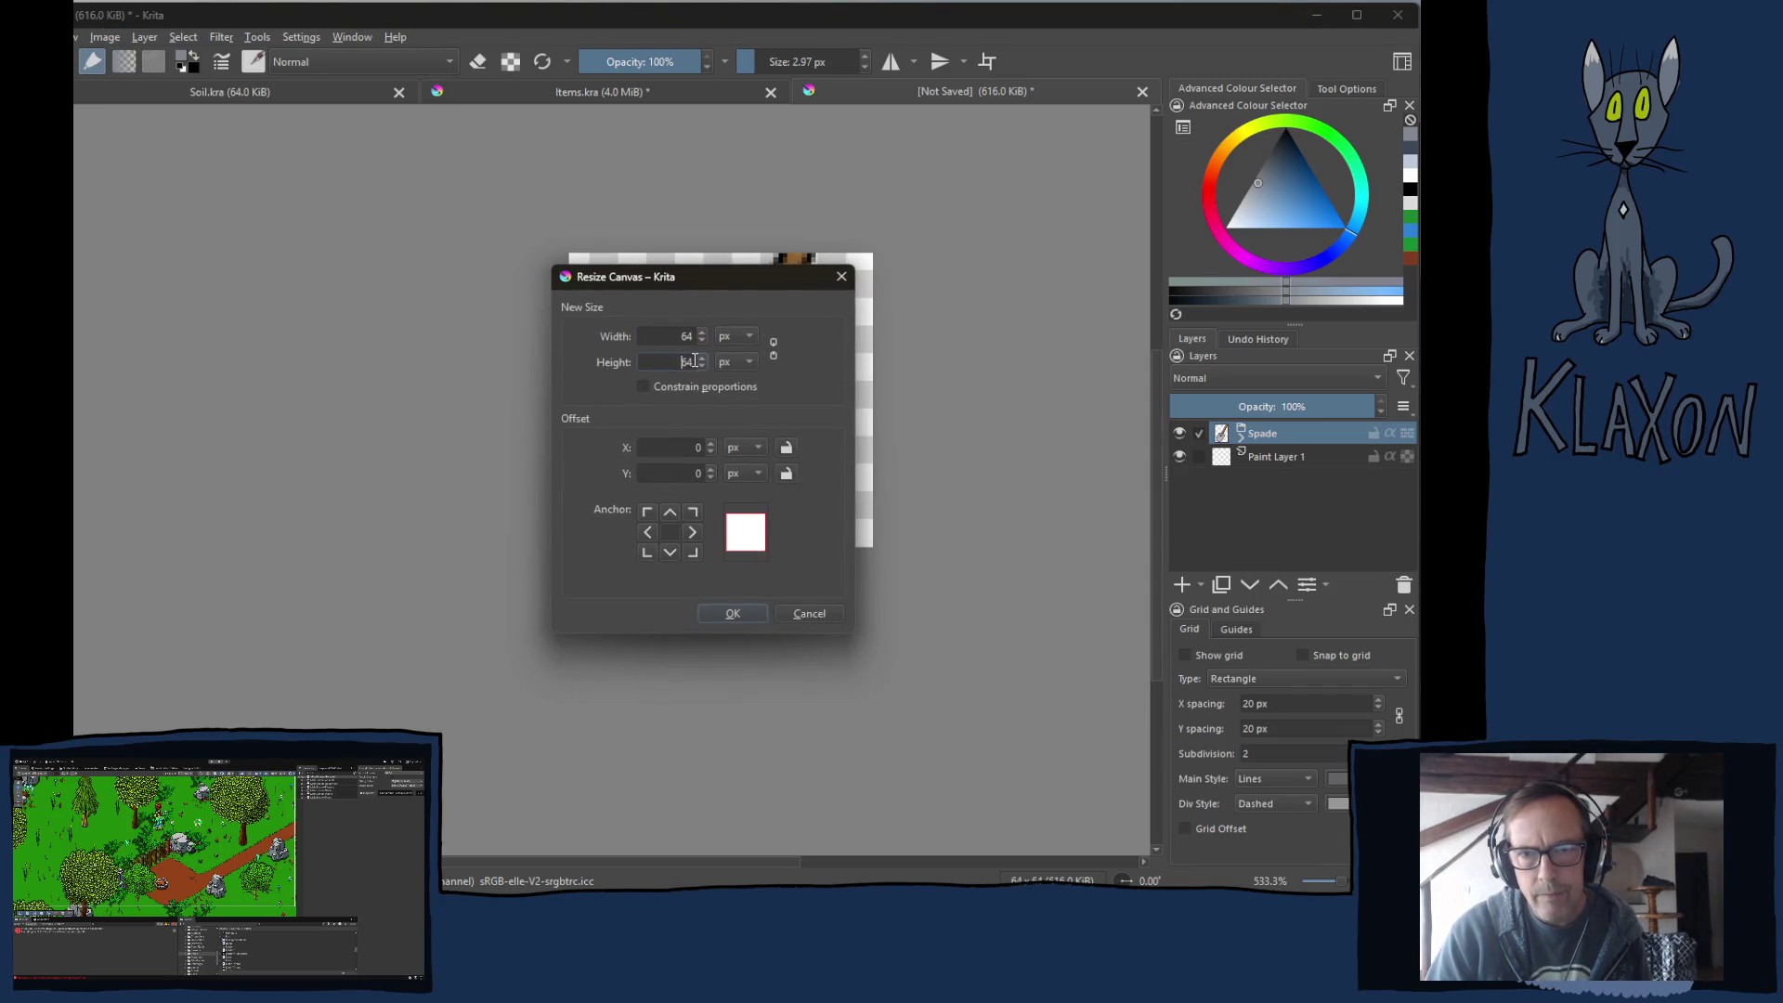
text(+)
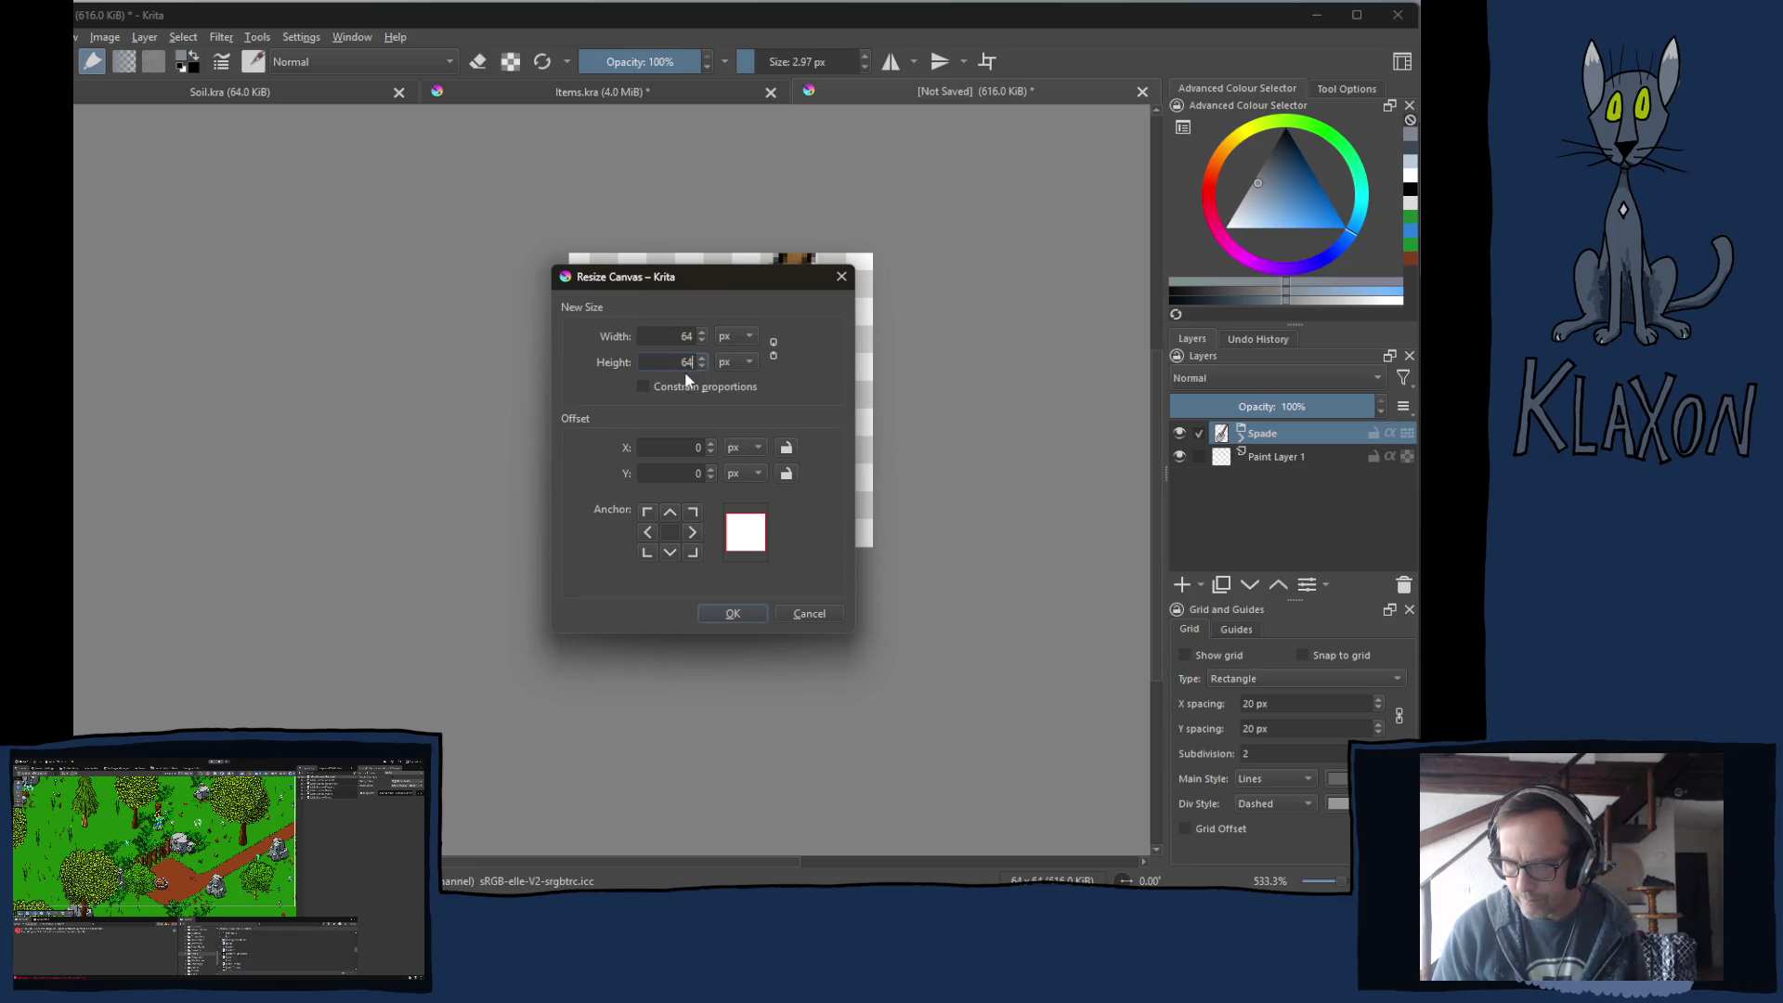
text(32)
key(Return)
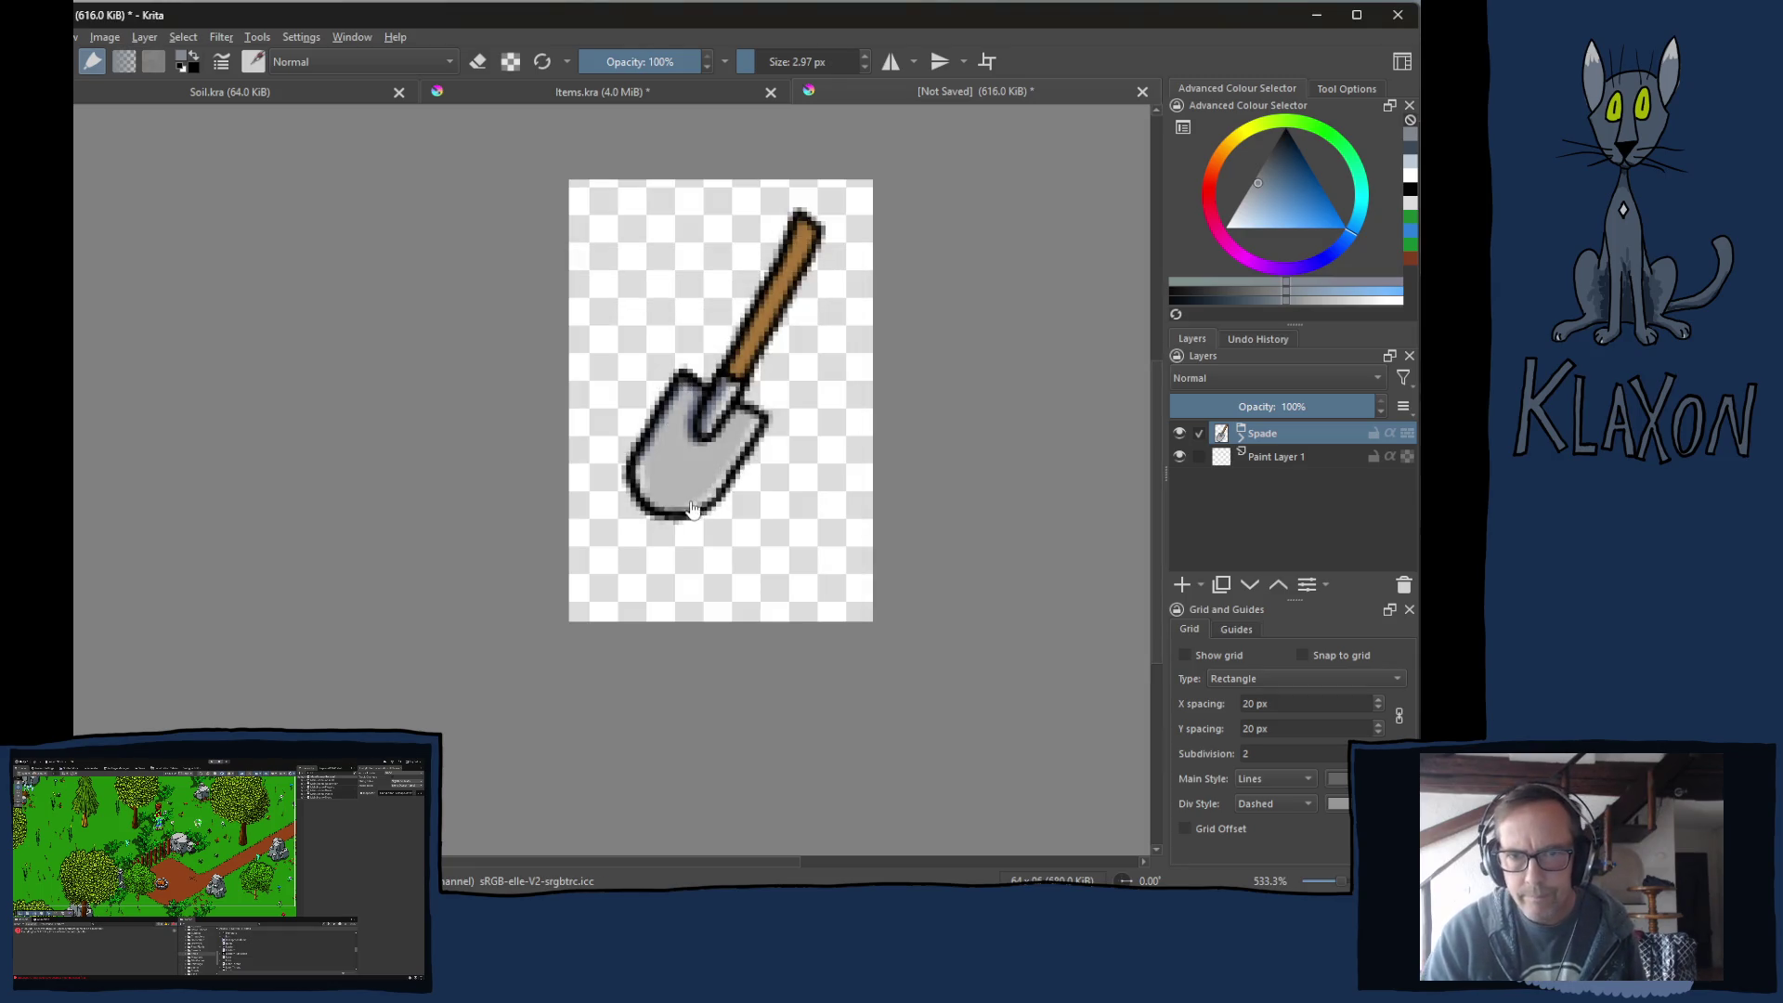
Move the shovel down and mirror it left to right, undoing an accidental vertical flip.
drag(741, 347, 733, 377)
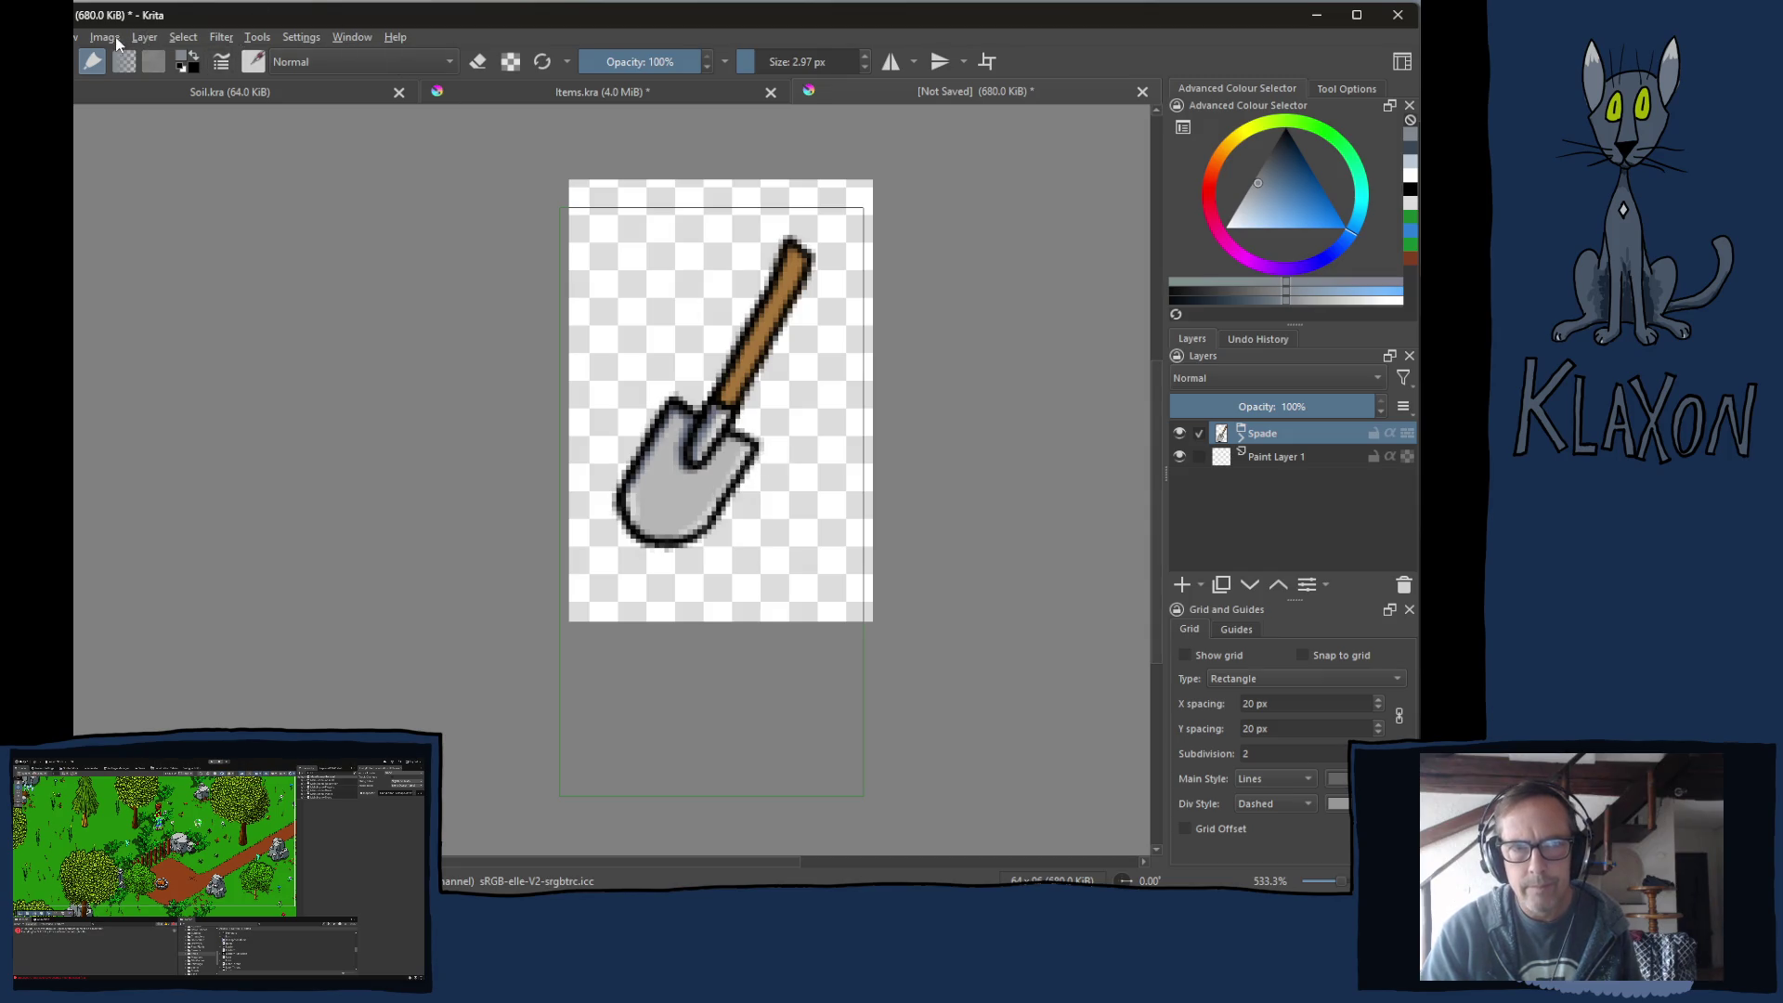
click(105, 38)
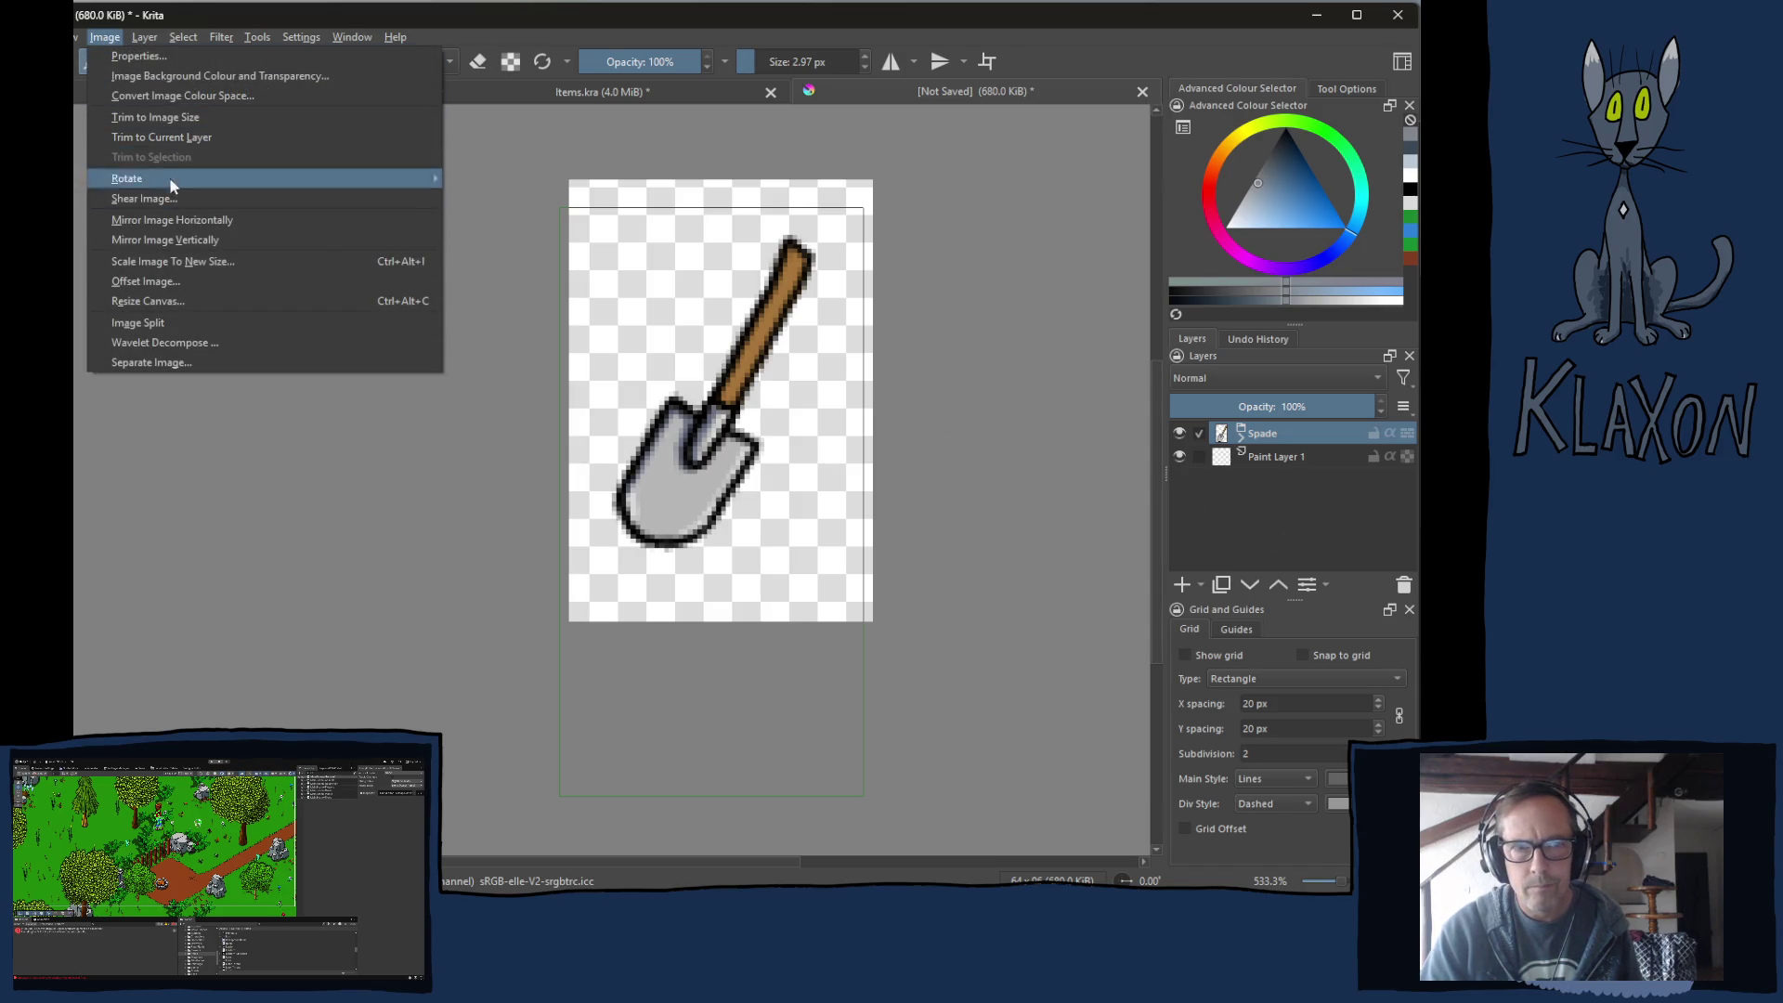
mouse_move(144, 43)
mouse_move(198, 219)
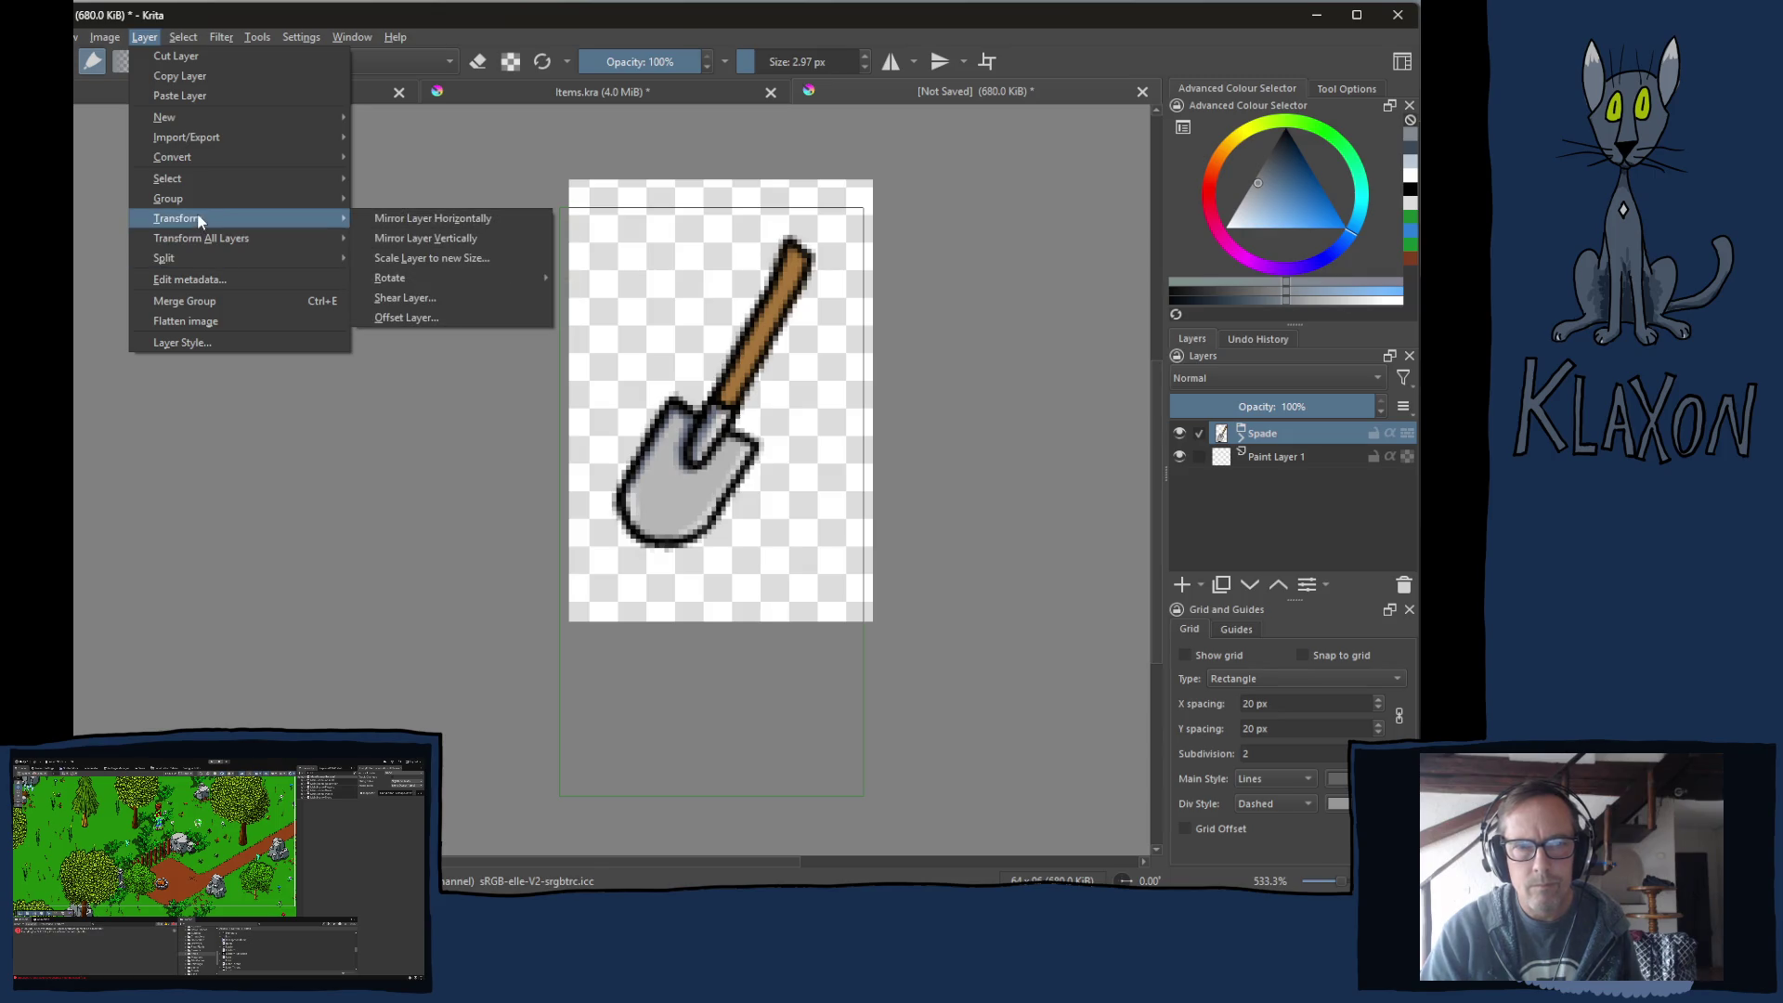
click(413, 238)
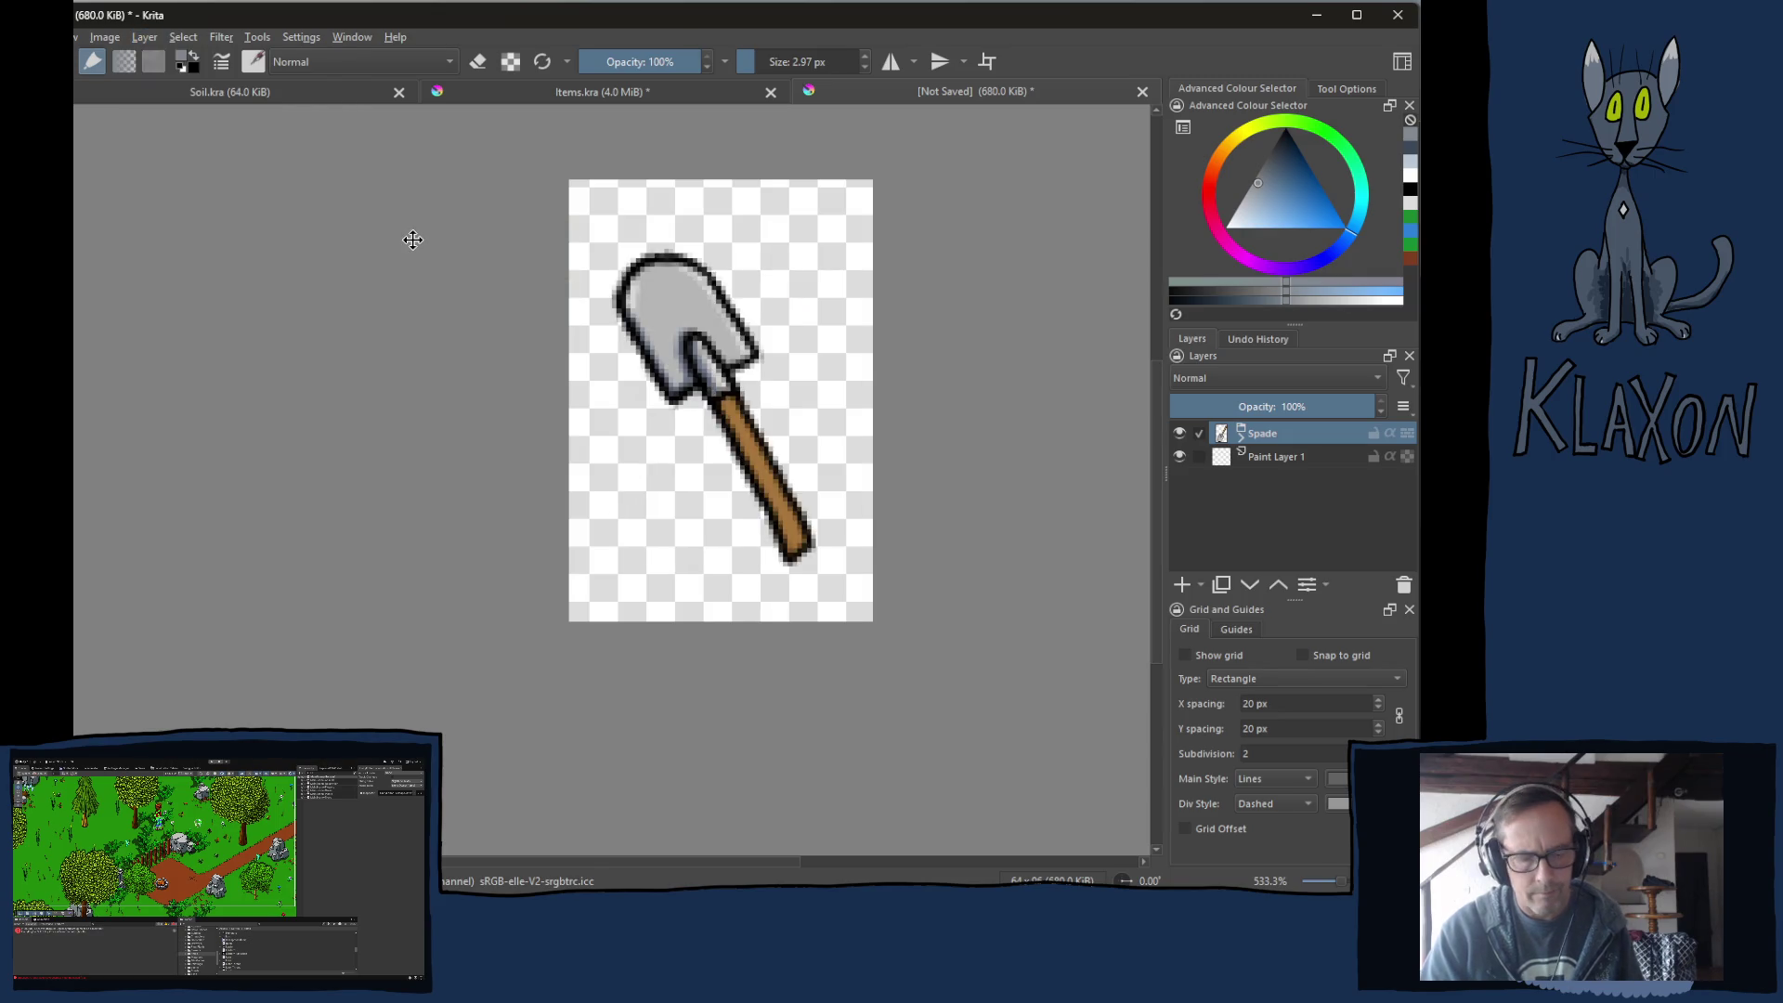
key(ctrl+z)
click(144, 37)
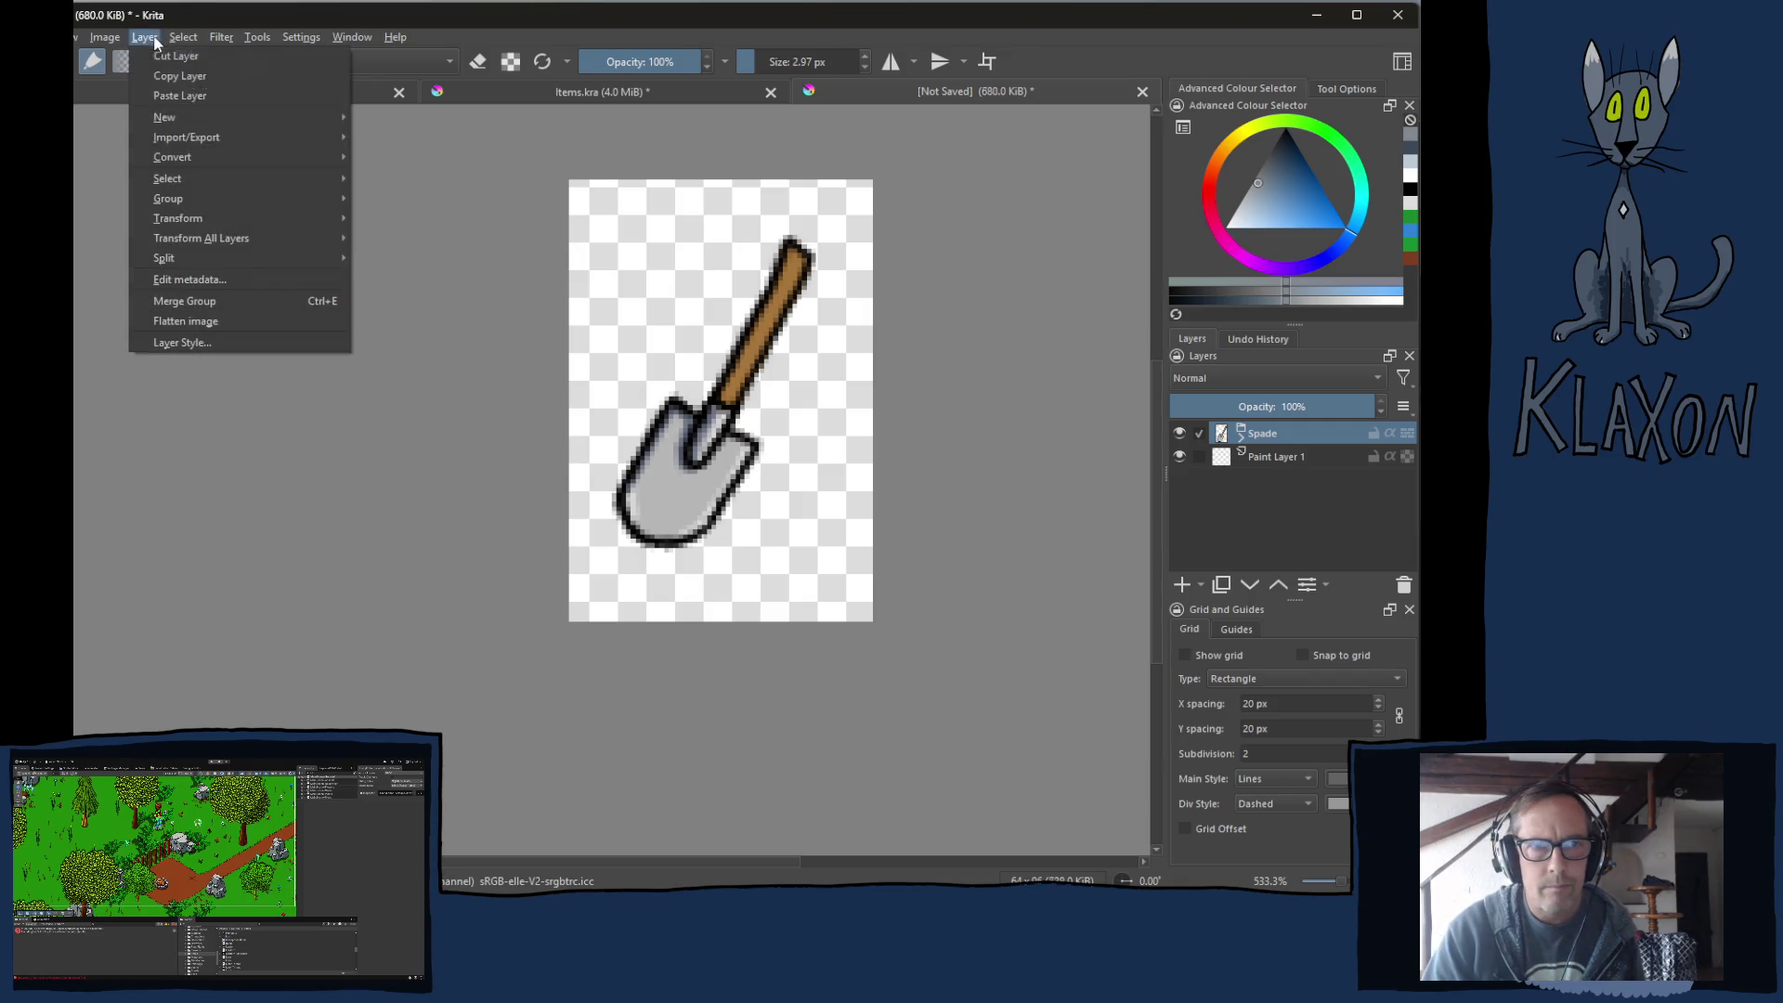
mouse_move(232, 219)
click(439, 220)
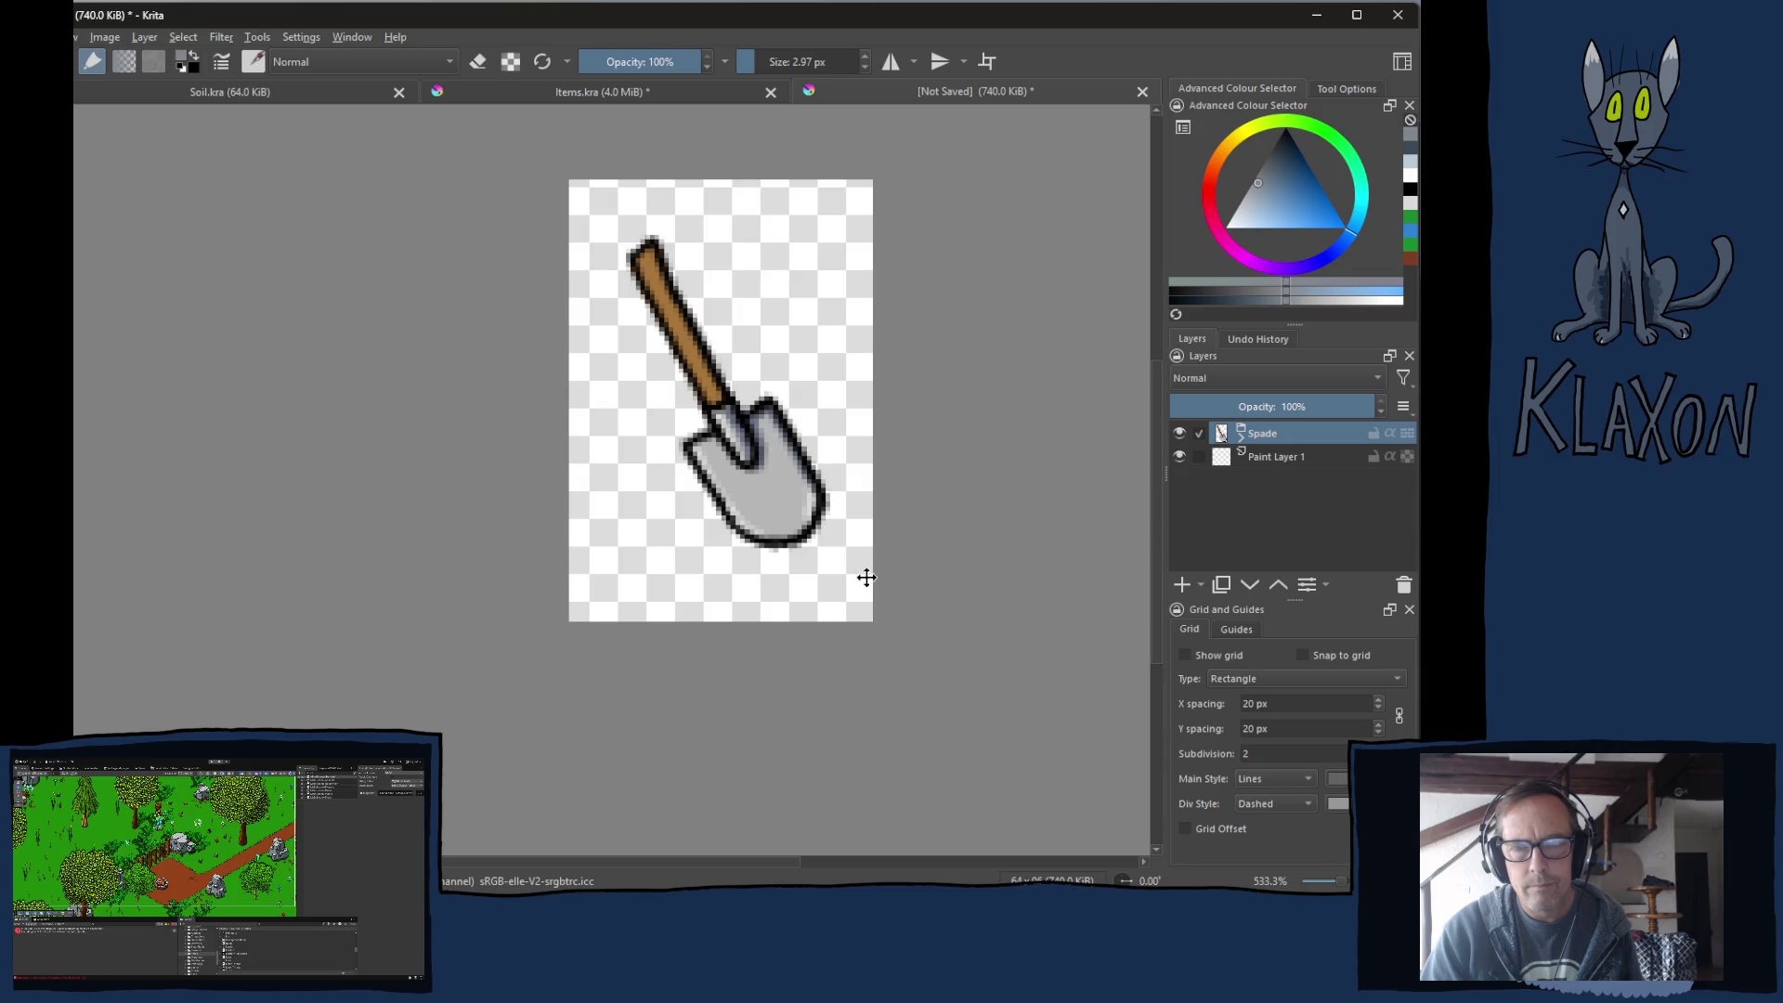
Re-angle the shovel more upright, nudge it right, apply, and pan it fully into view.
key(ctrl+t)
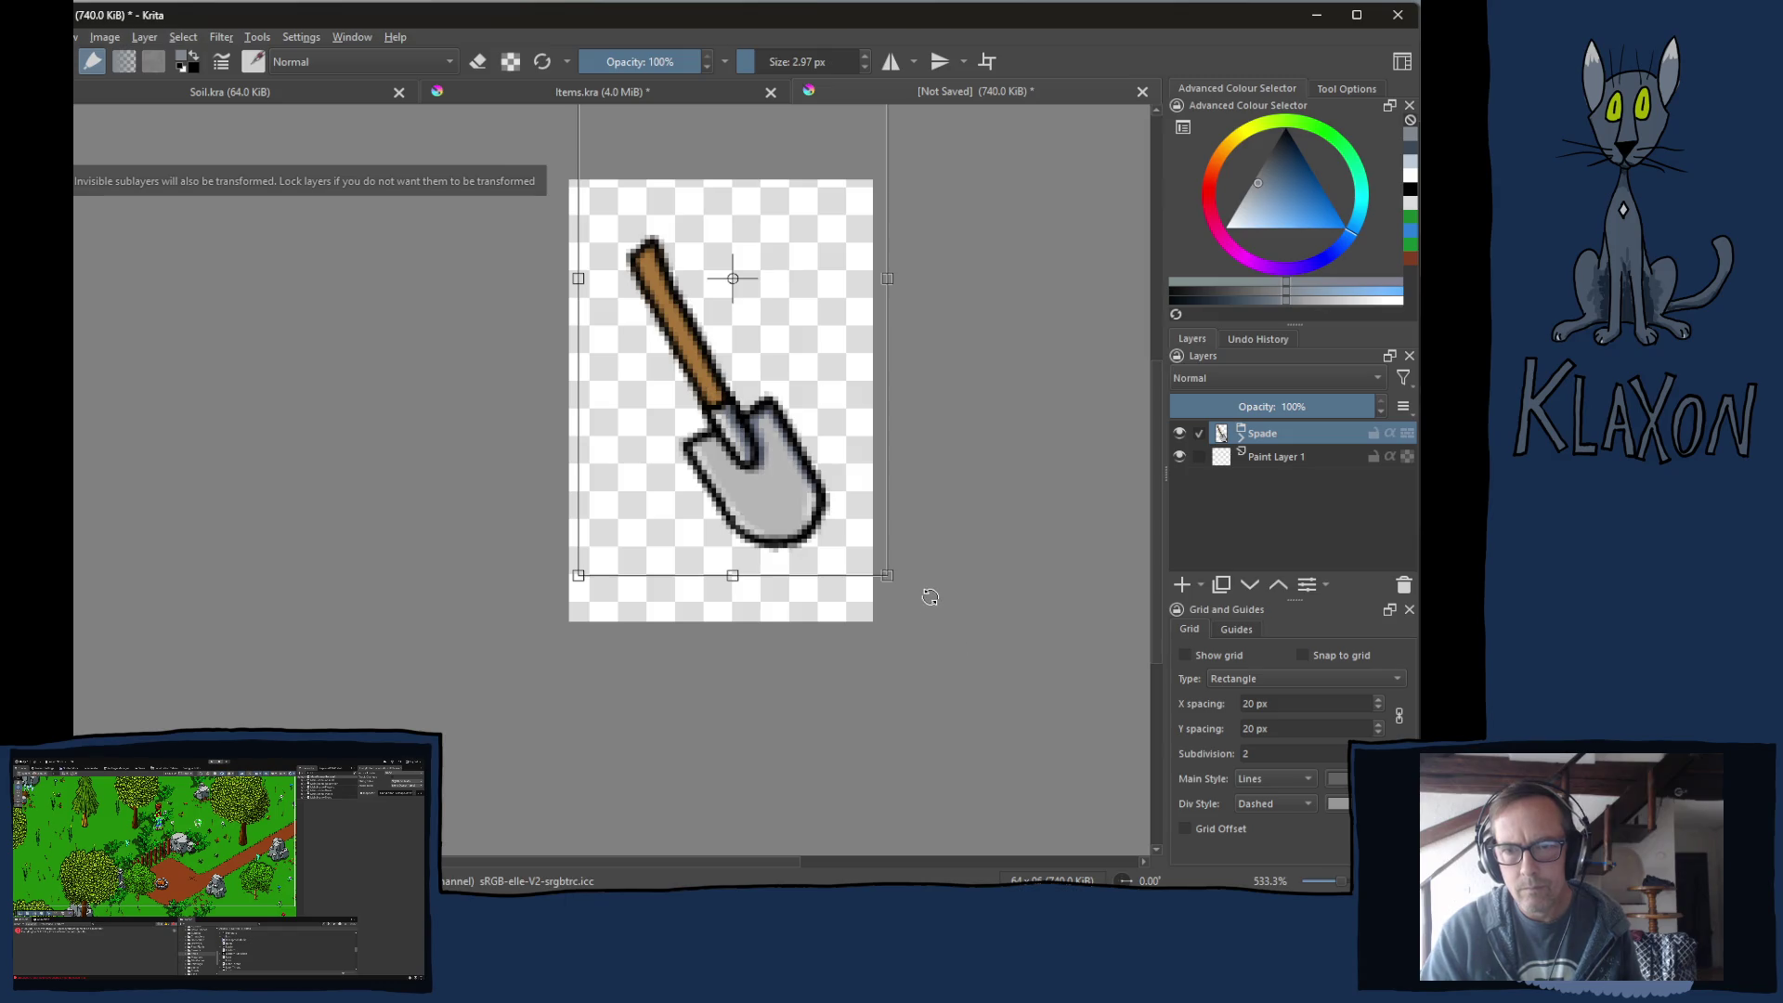
mouse_move(929, 597)
mouse_down()
mouse_move(798, 636)
mouse_move(629, 648)
mouse_move(617, 603)
mouse_up()
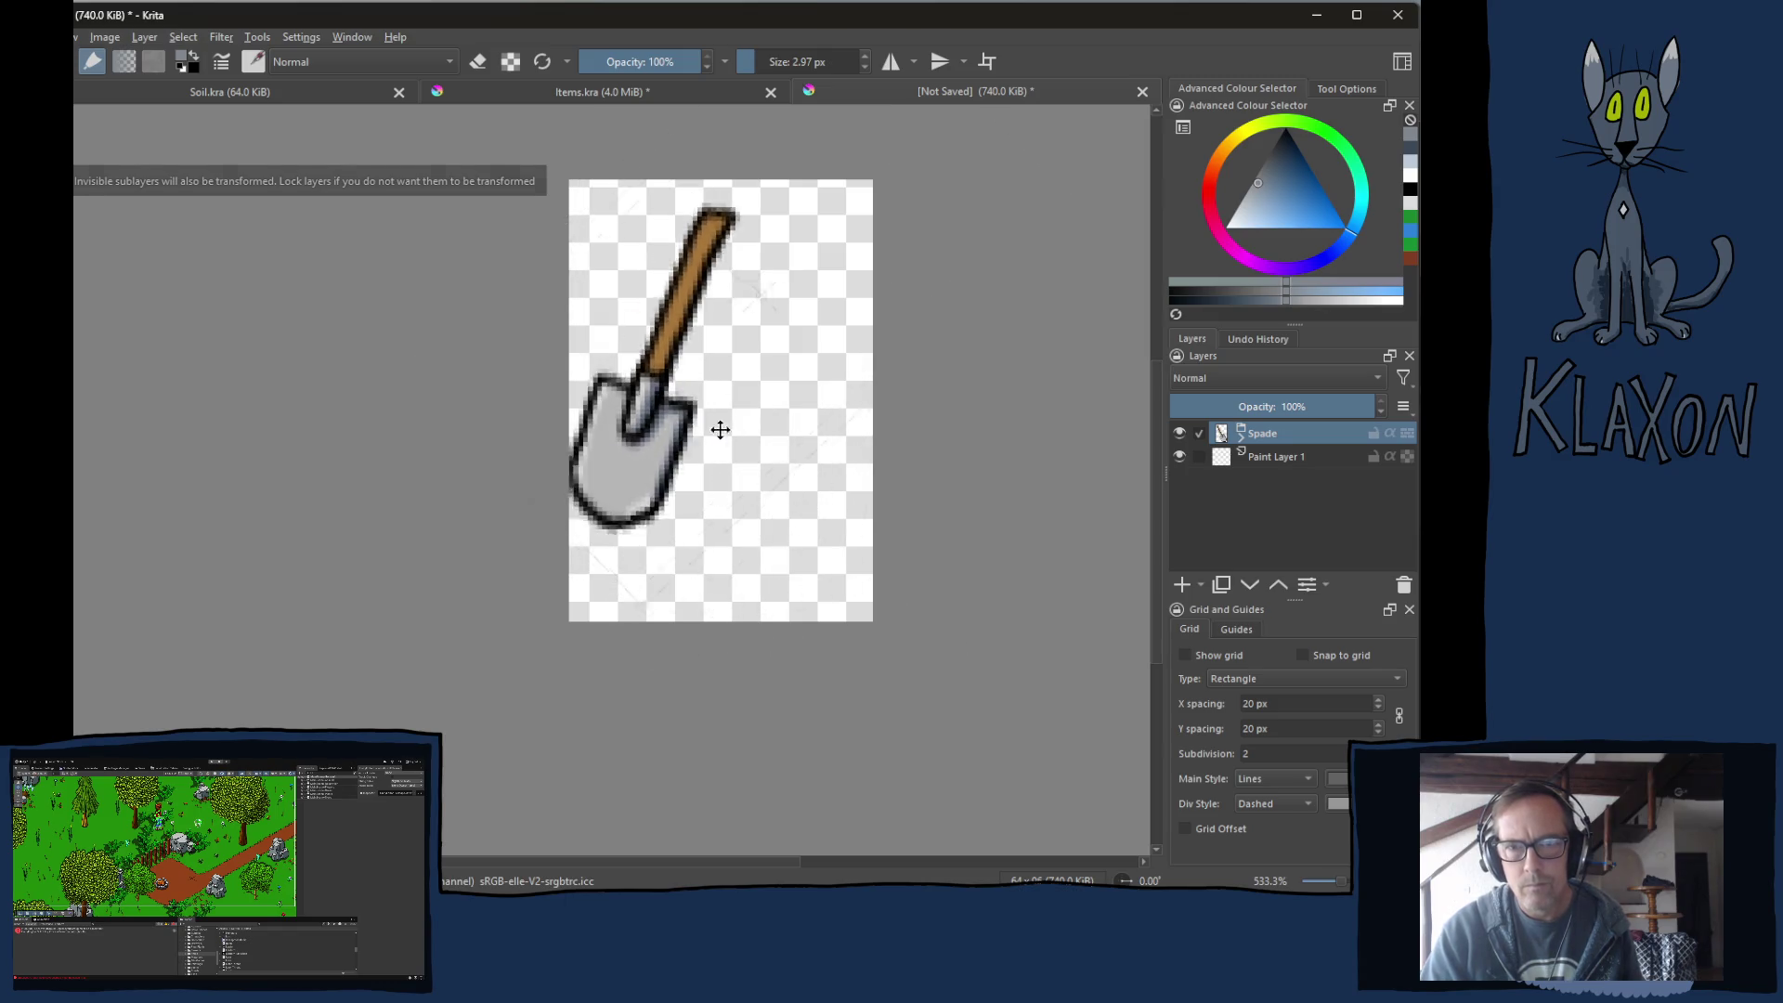
drag(720, 429, 792, 440)
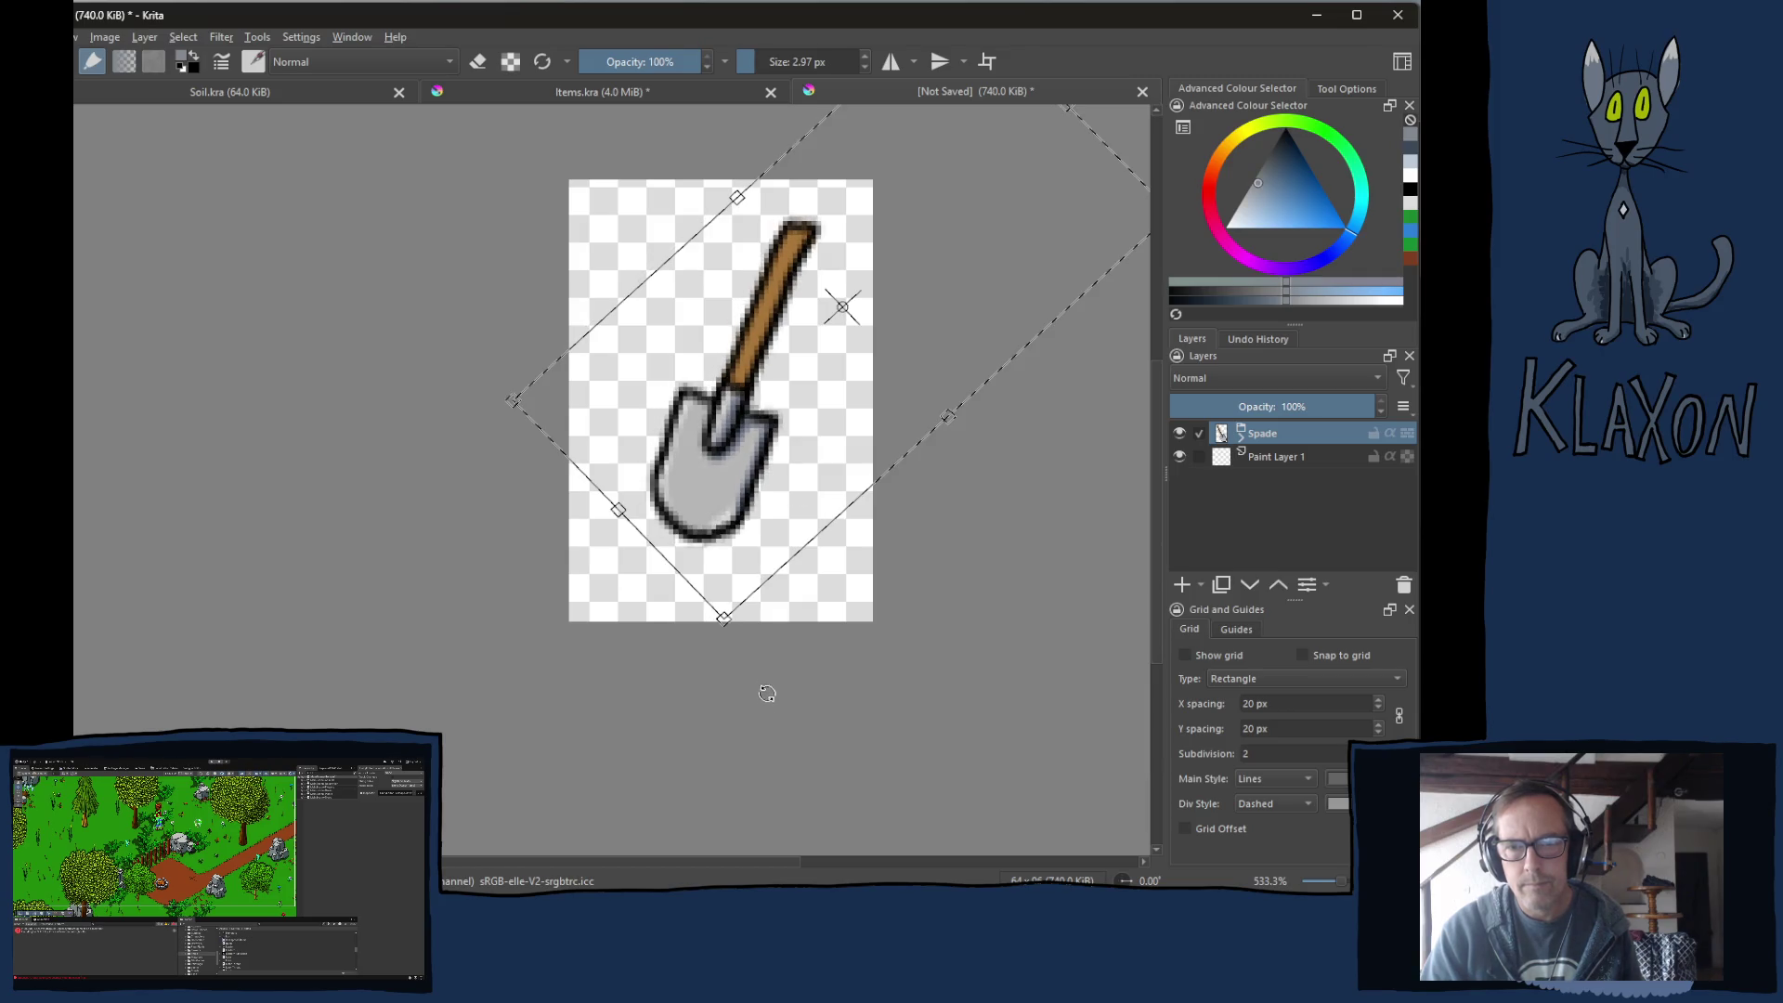
drag(768, 688, 722, 671)
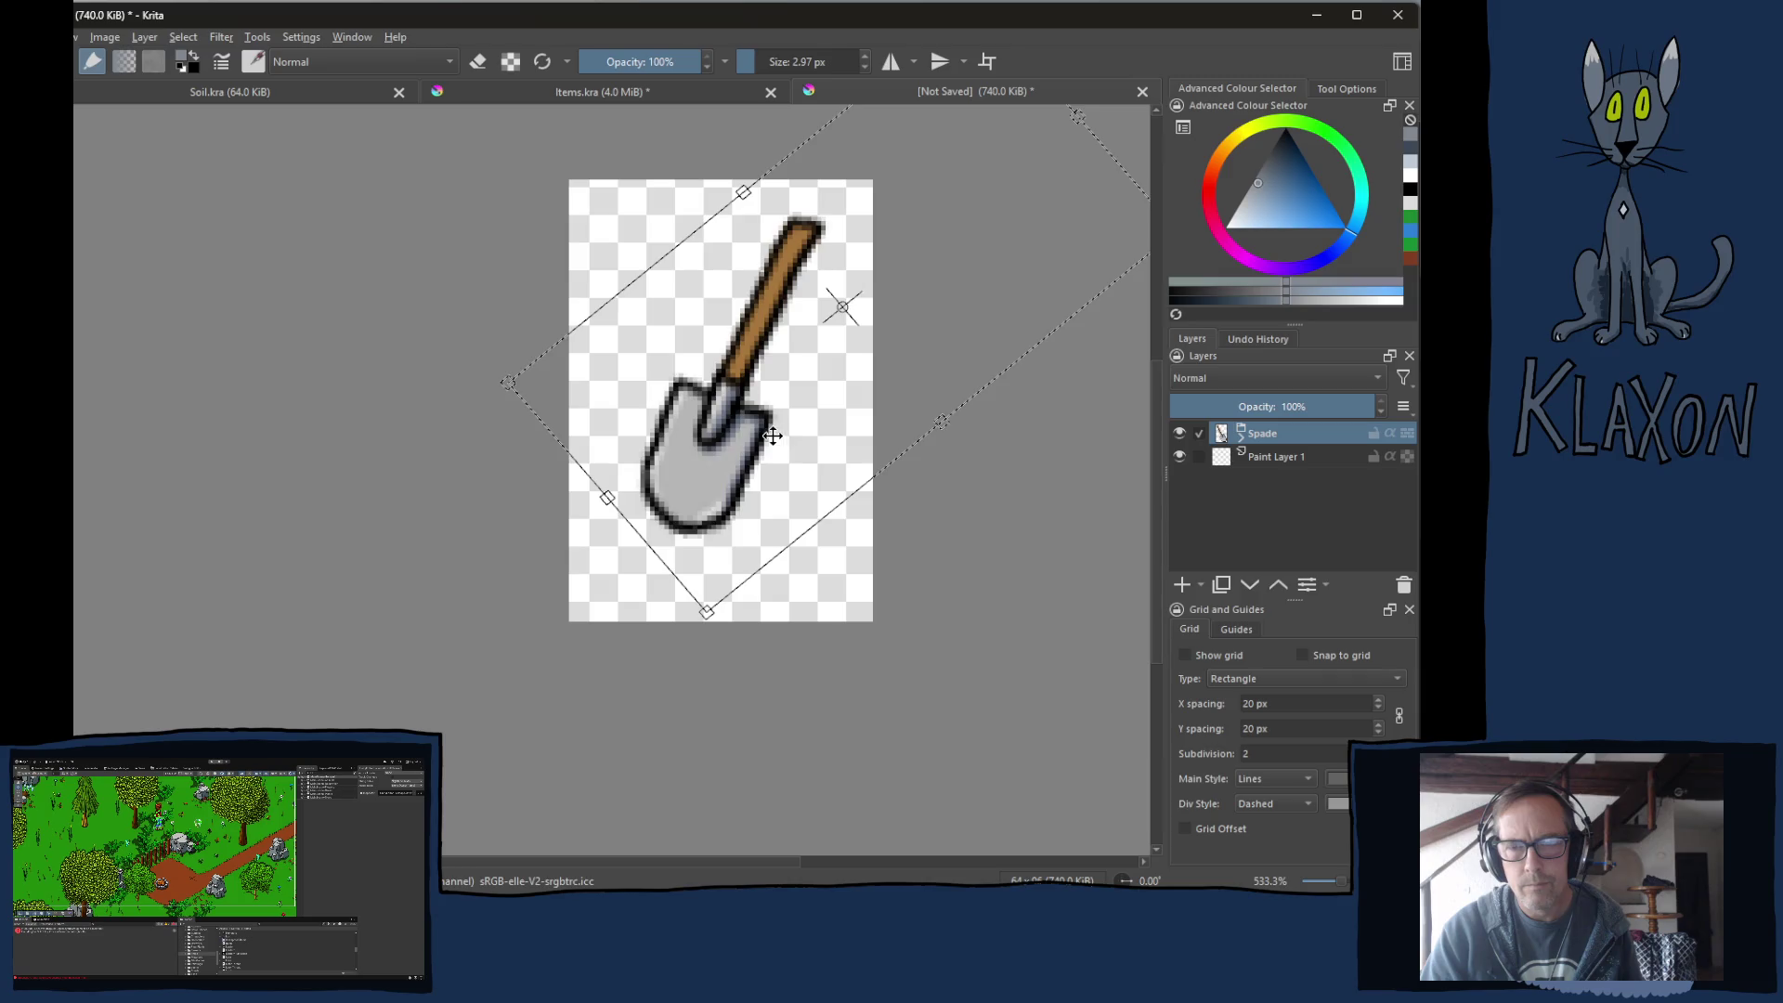
drag(770, 434, 778, 445)
key(Return)
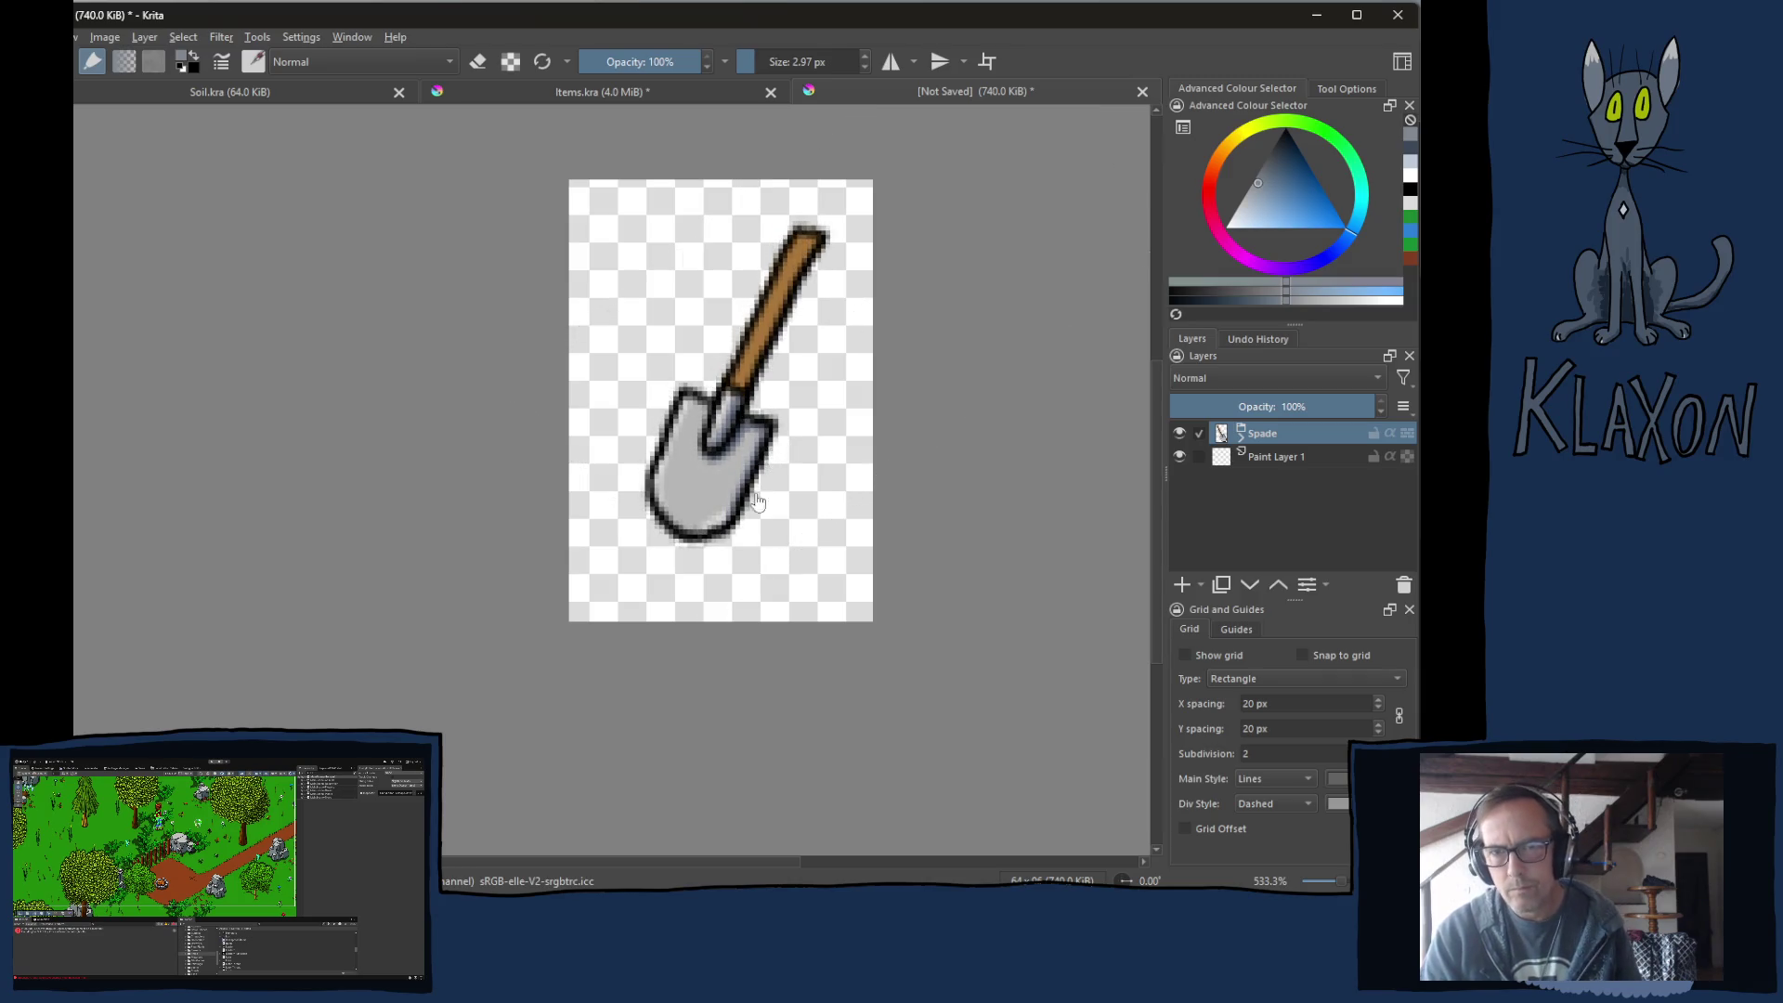
scroll(657, 506, up, 1)
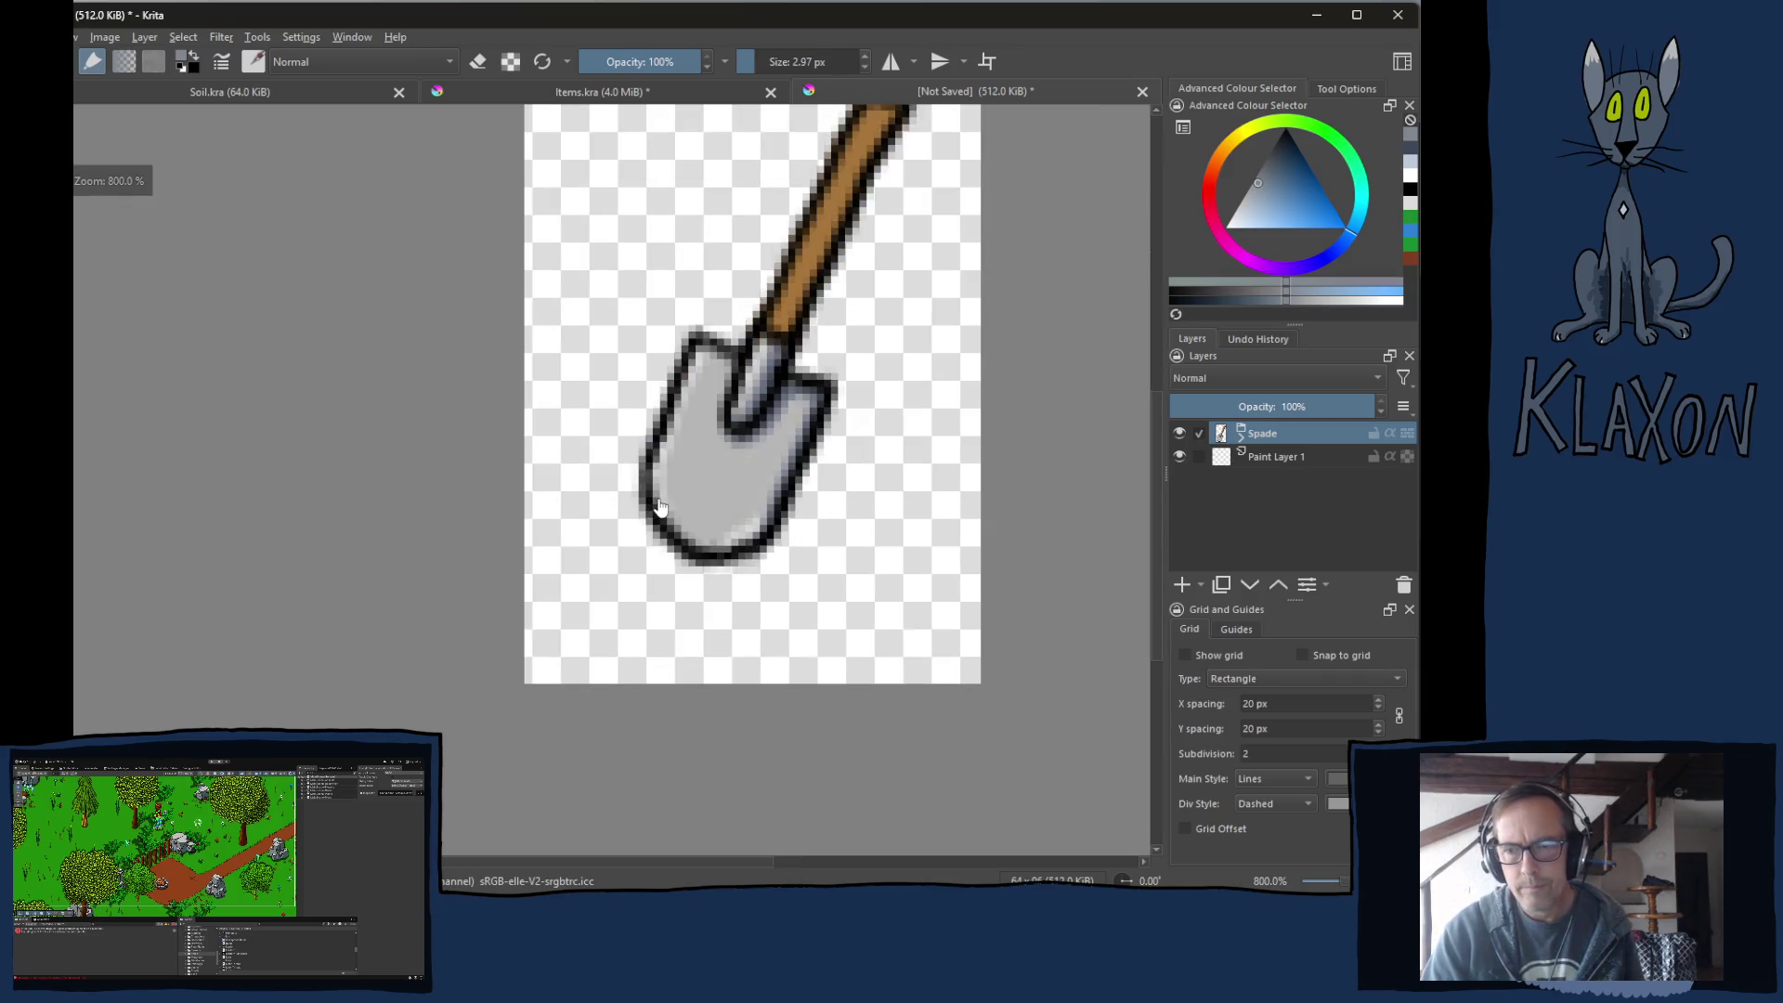
drag(570, 256, 558, 394)
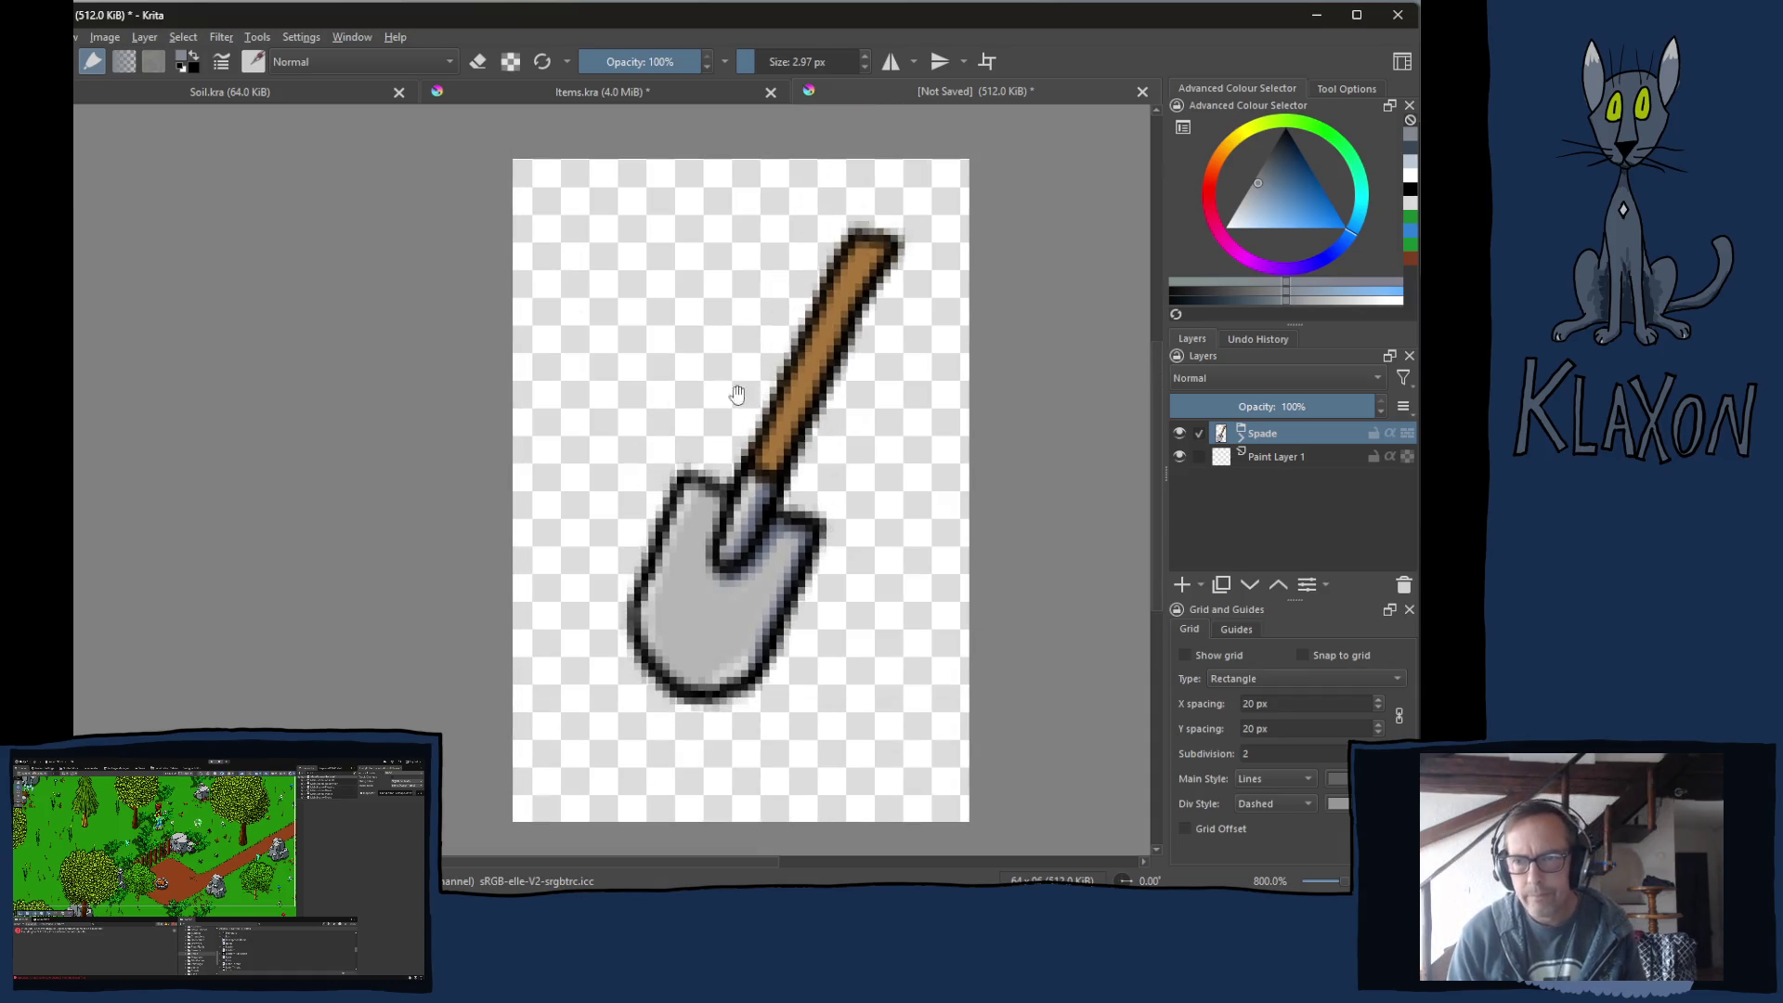
Add a new paint layer above the Spade group.
click(1243, 436)
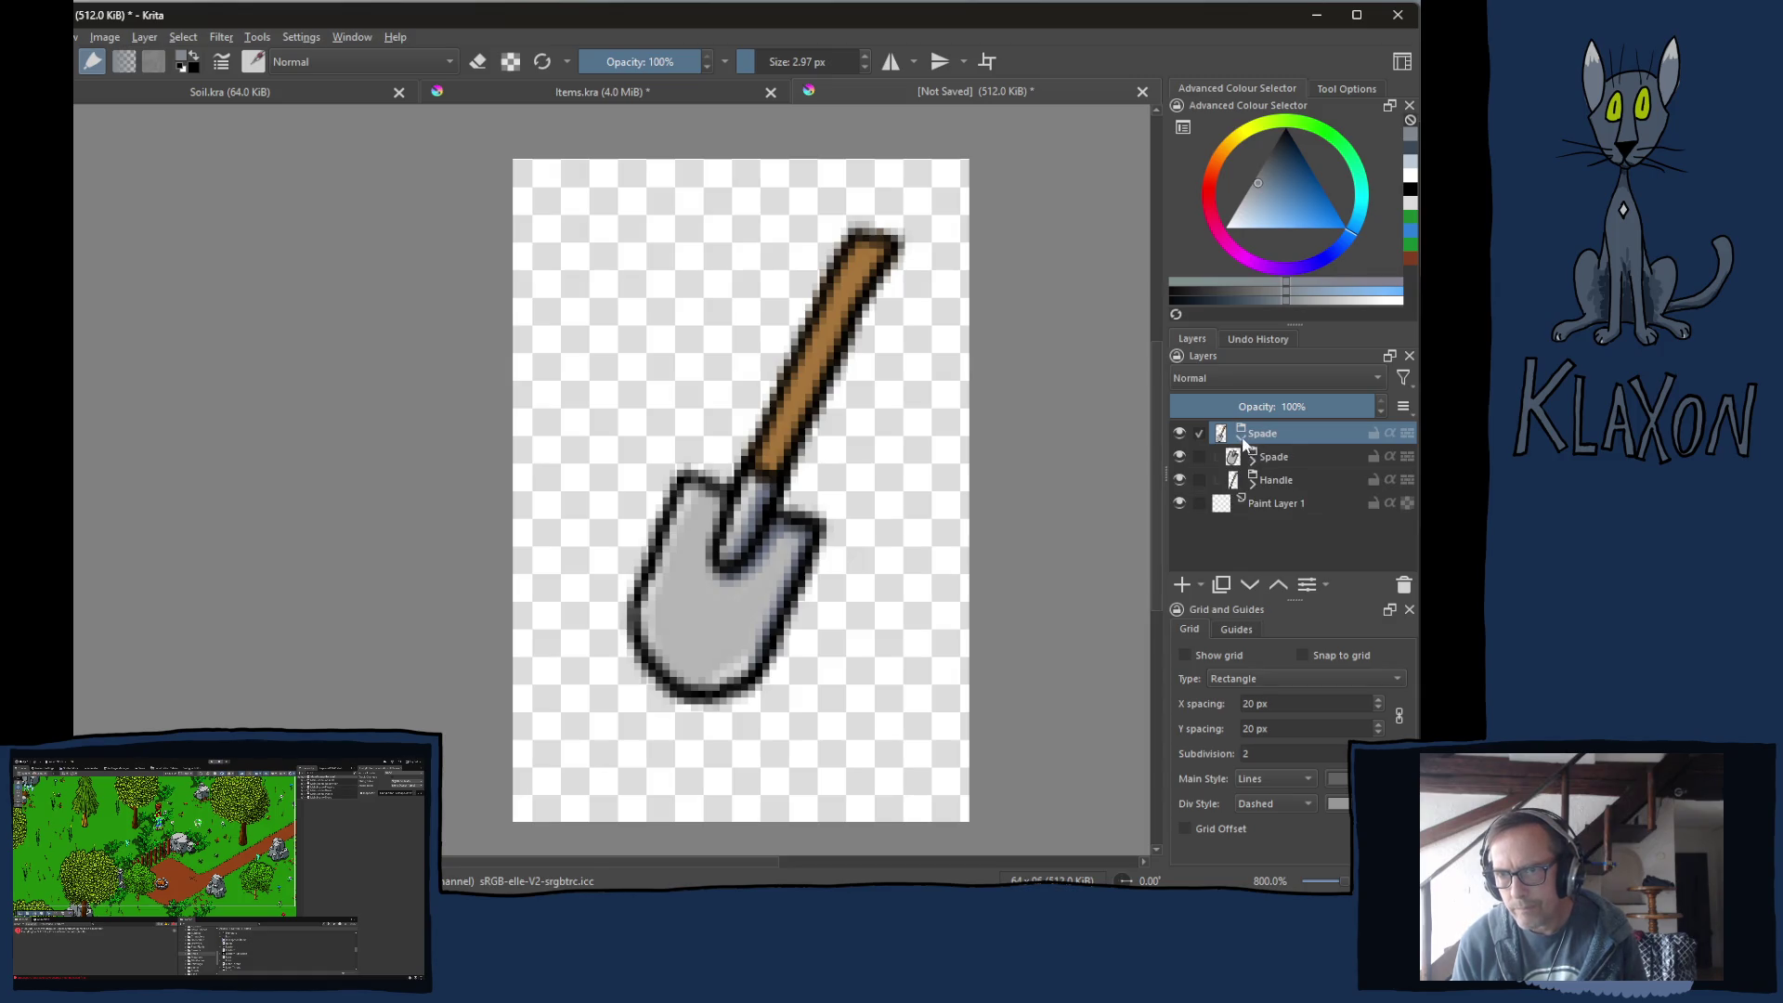
click(1243, 438)
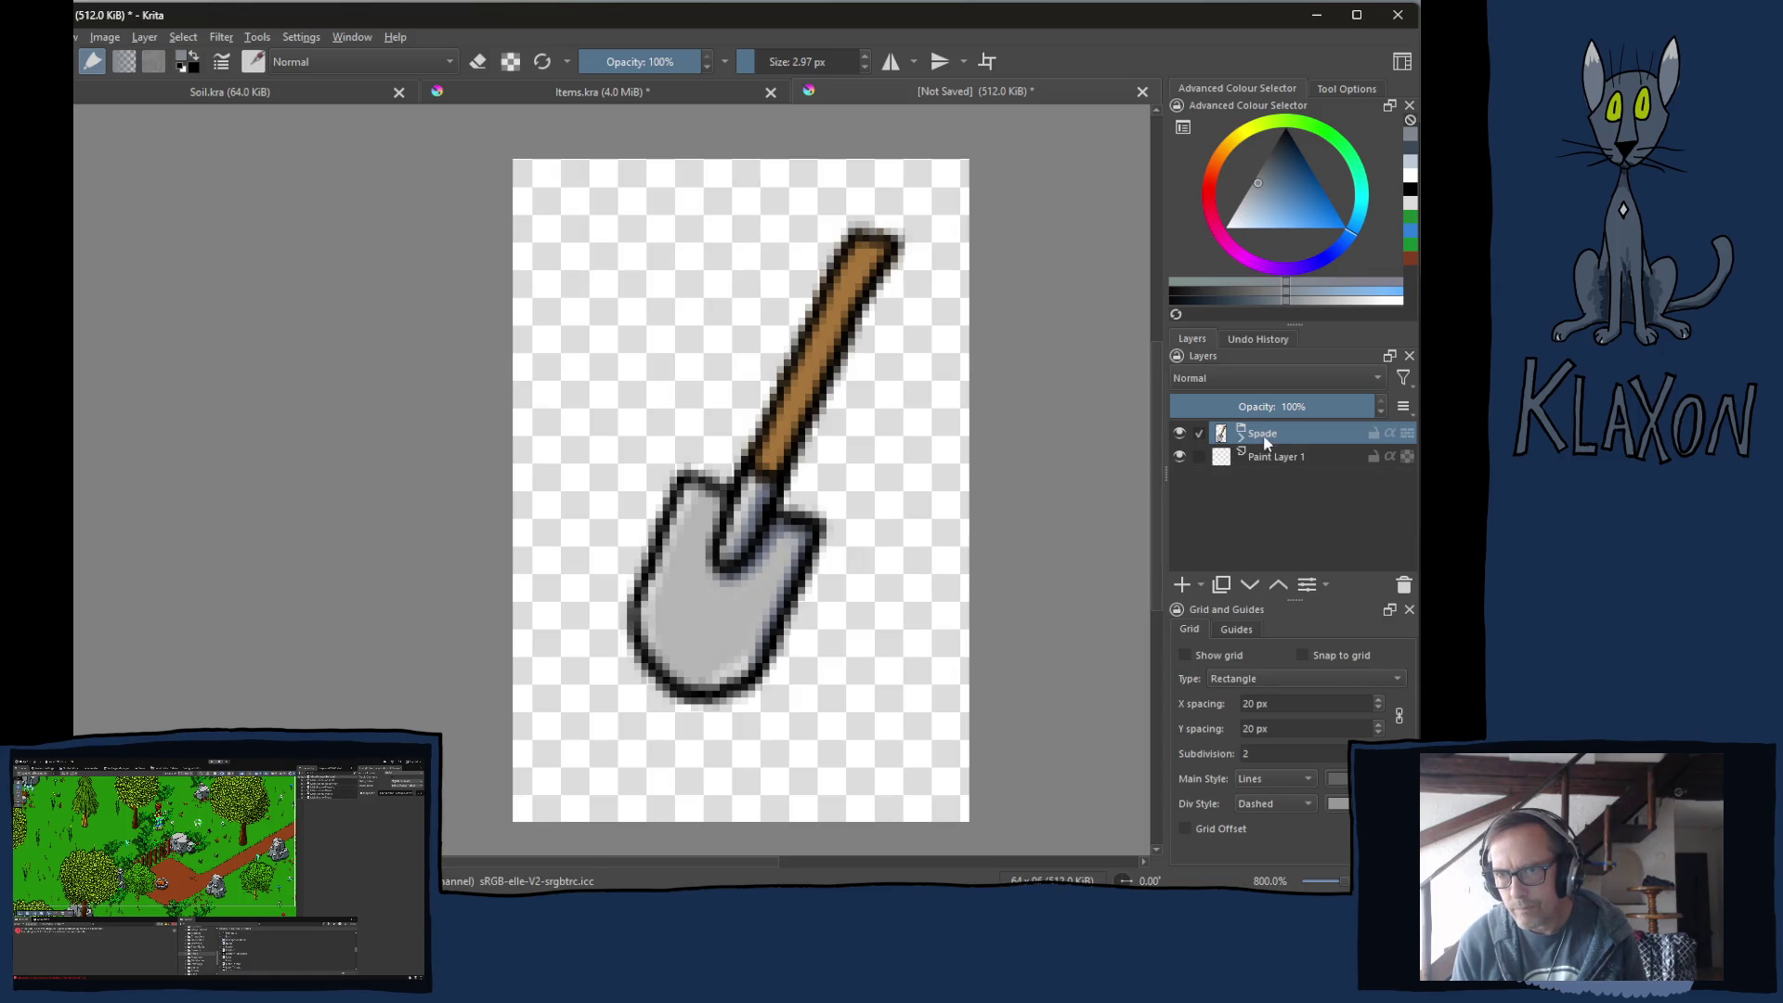
click(1183, 585)
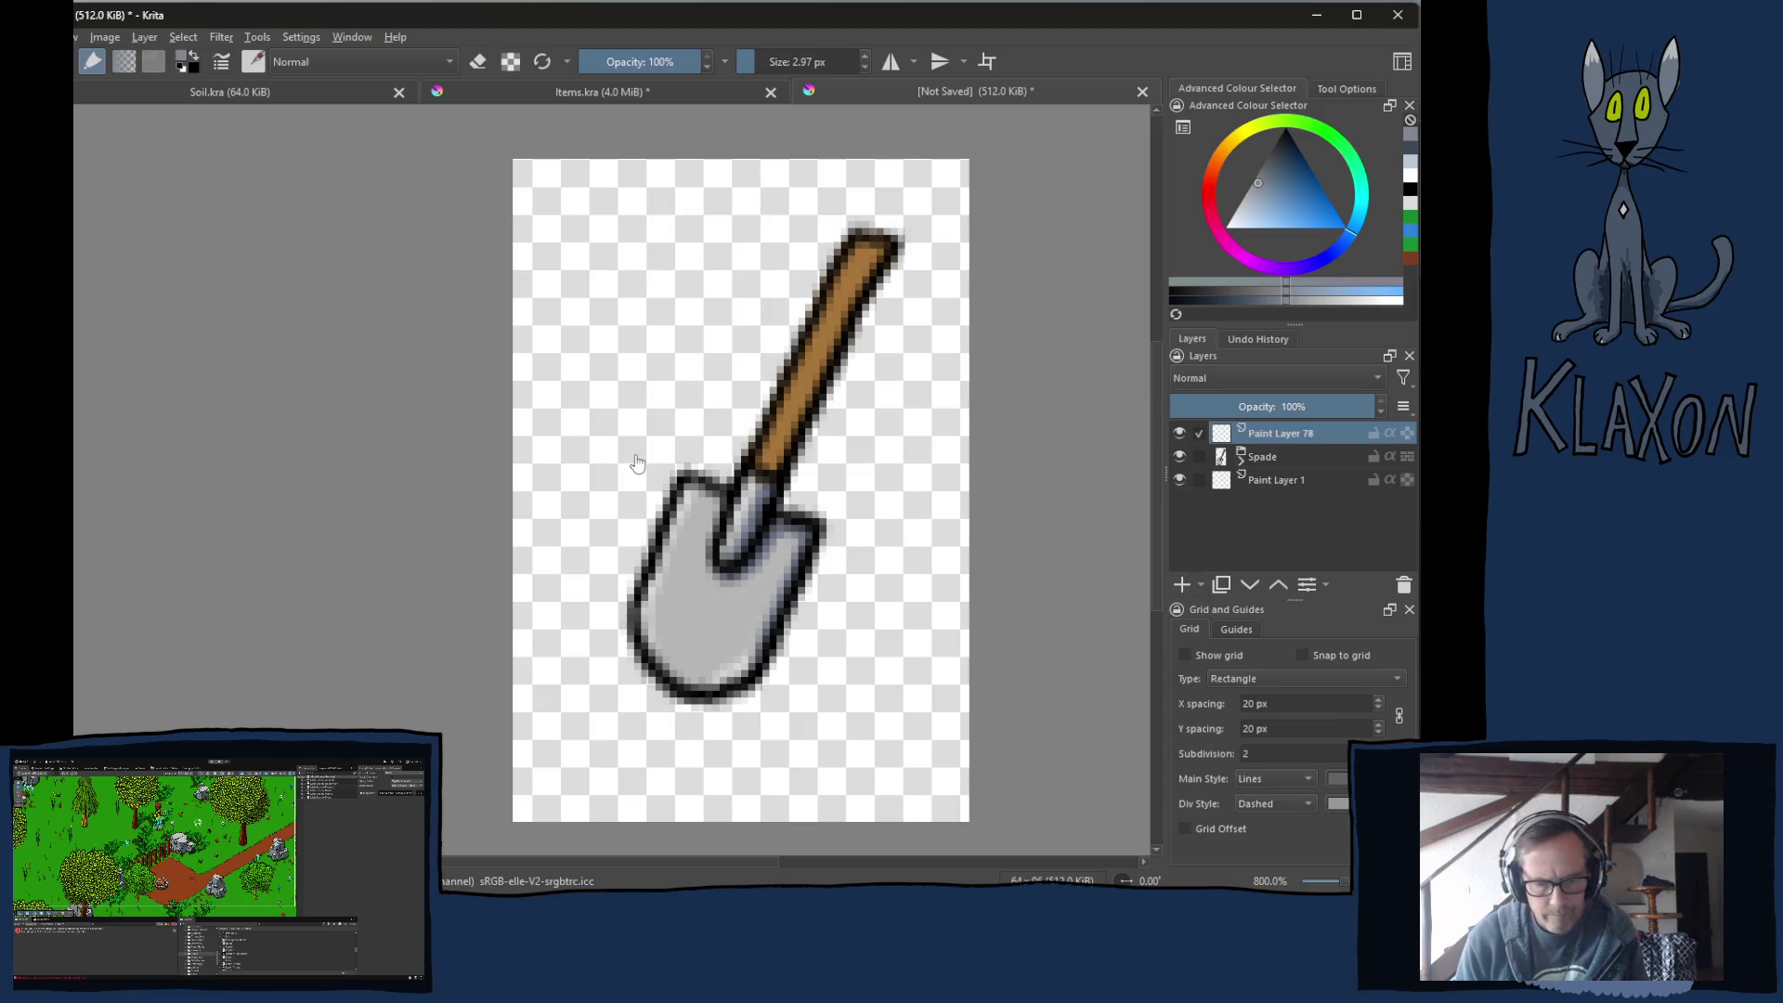
Trace black outlines along the handle's left edge, the blade neck and the blade's edges.
right_click(776, 285)
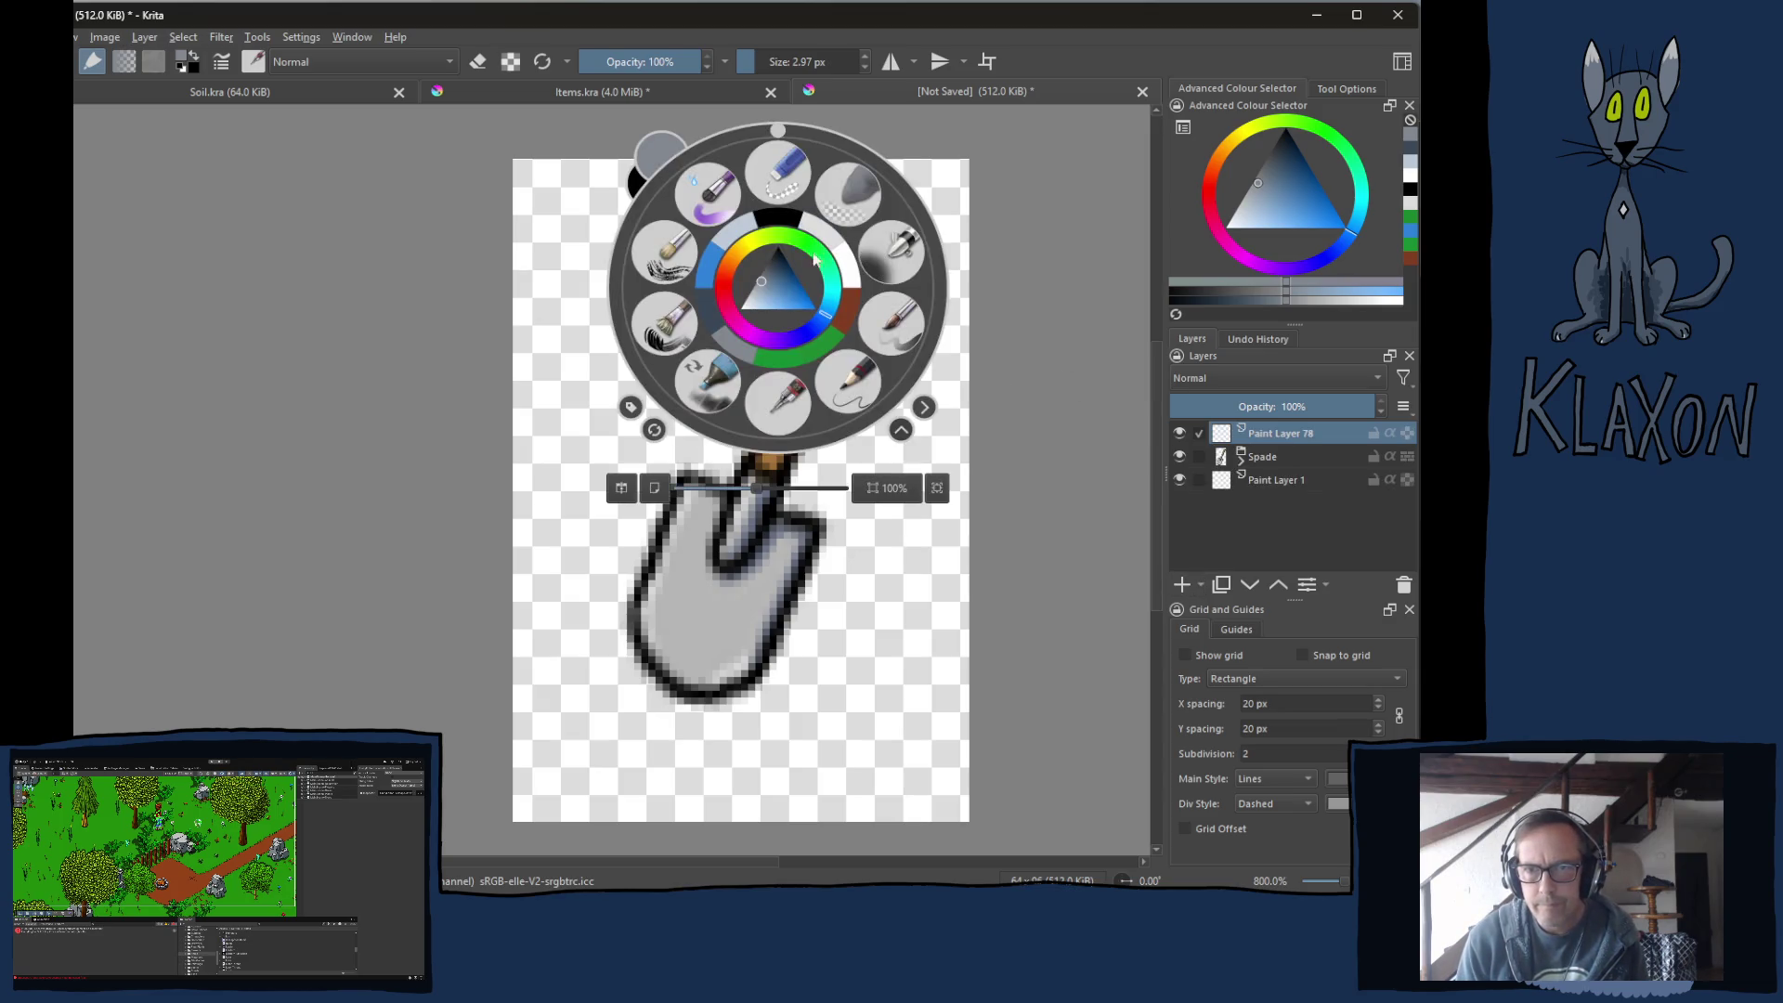
click(833, 244)
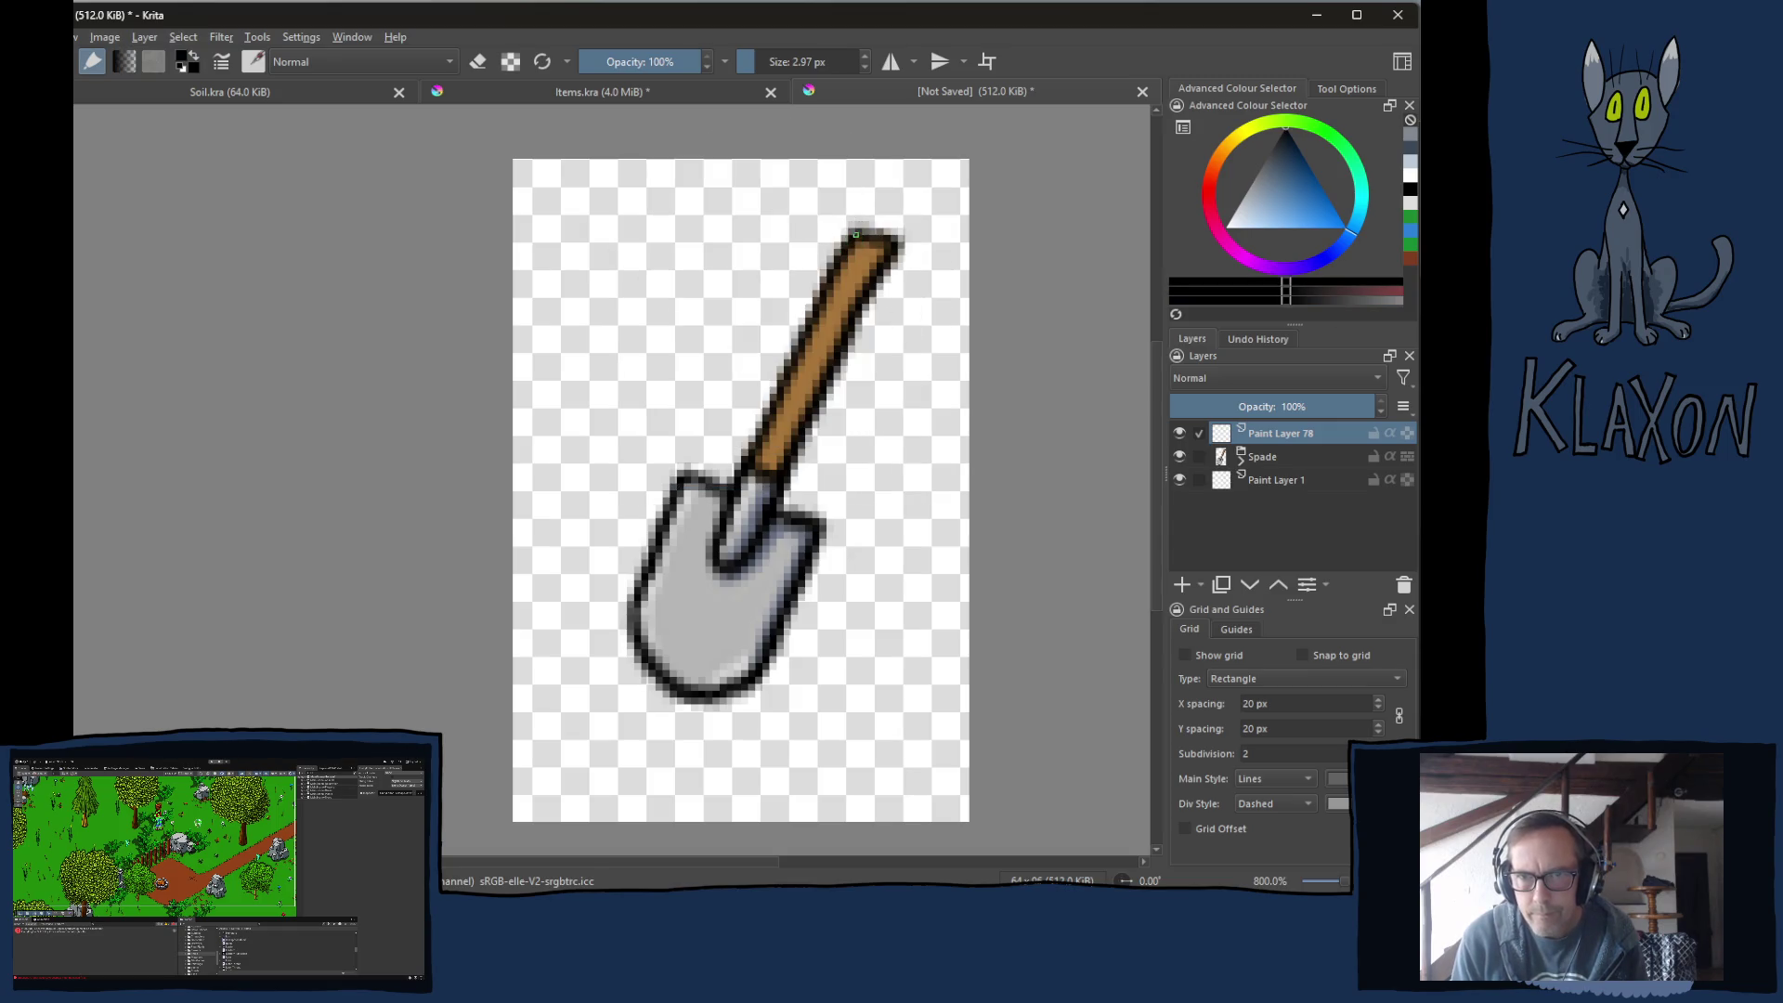
mouse_move(833, 271)
mouse_down()
mouse_move(757, 435)
mouse_move(765, 487)
mouse_move(794, 470)
mouse_move(899, 249)
mouse_move(856, 237)
mouse_up()
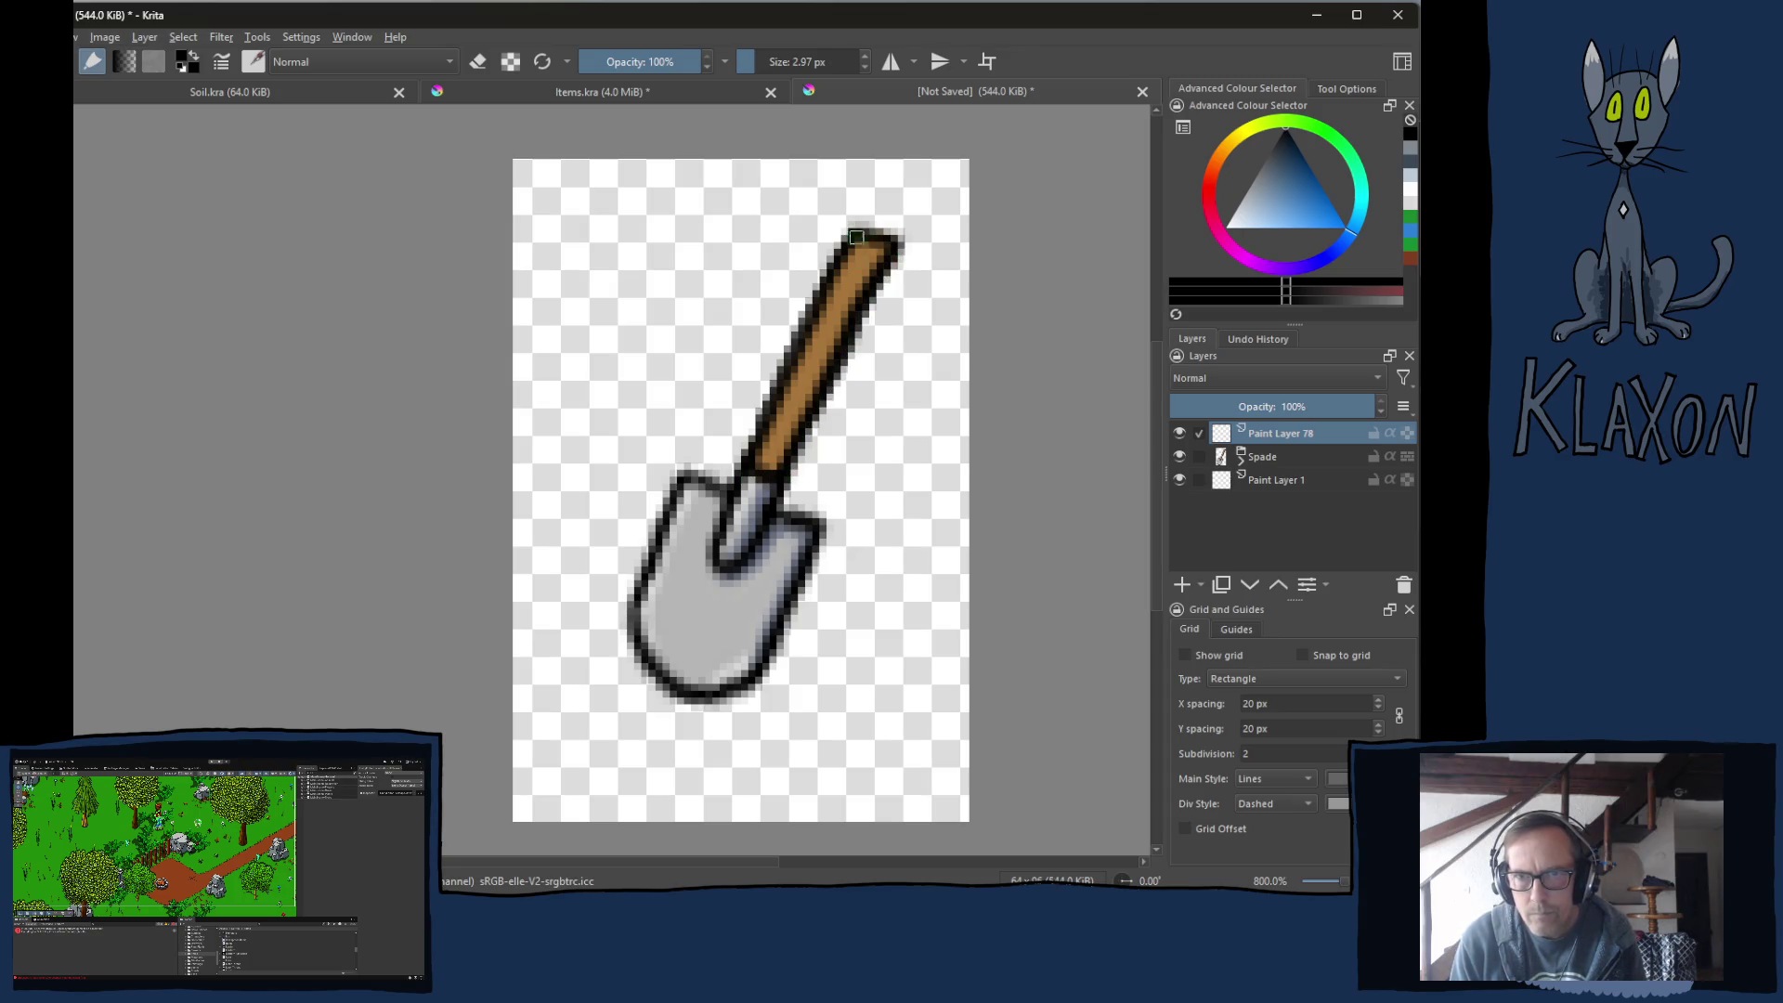
mouse_move(742, 472)
mouse_down()
mouse_move(716, 533)
mouse_move(788, 477)
mouse_move(697, 482)
mouse_move(631, 624)
mouse_move(699, 706)
mouse_up()
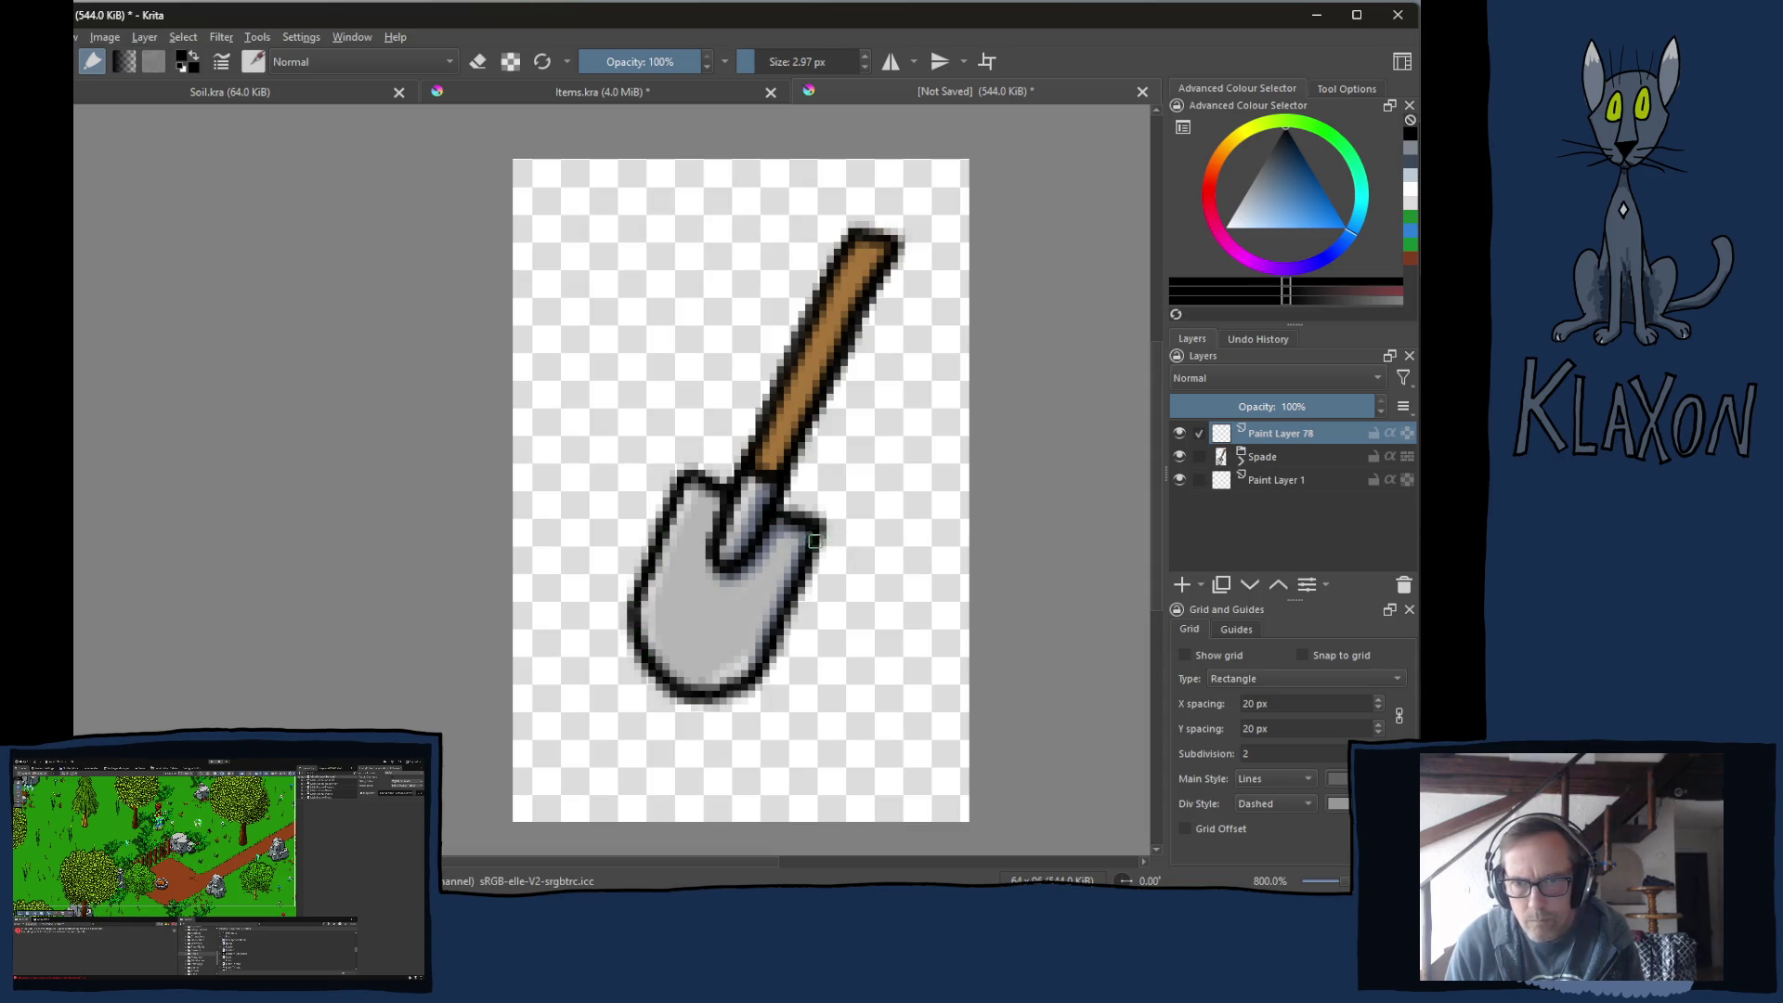
mouse_move(809, 552)
mouse_down()
mouse_move(776, 641)
mouse_move(724, 695)
mouse_up()
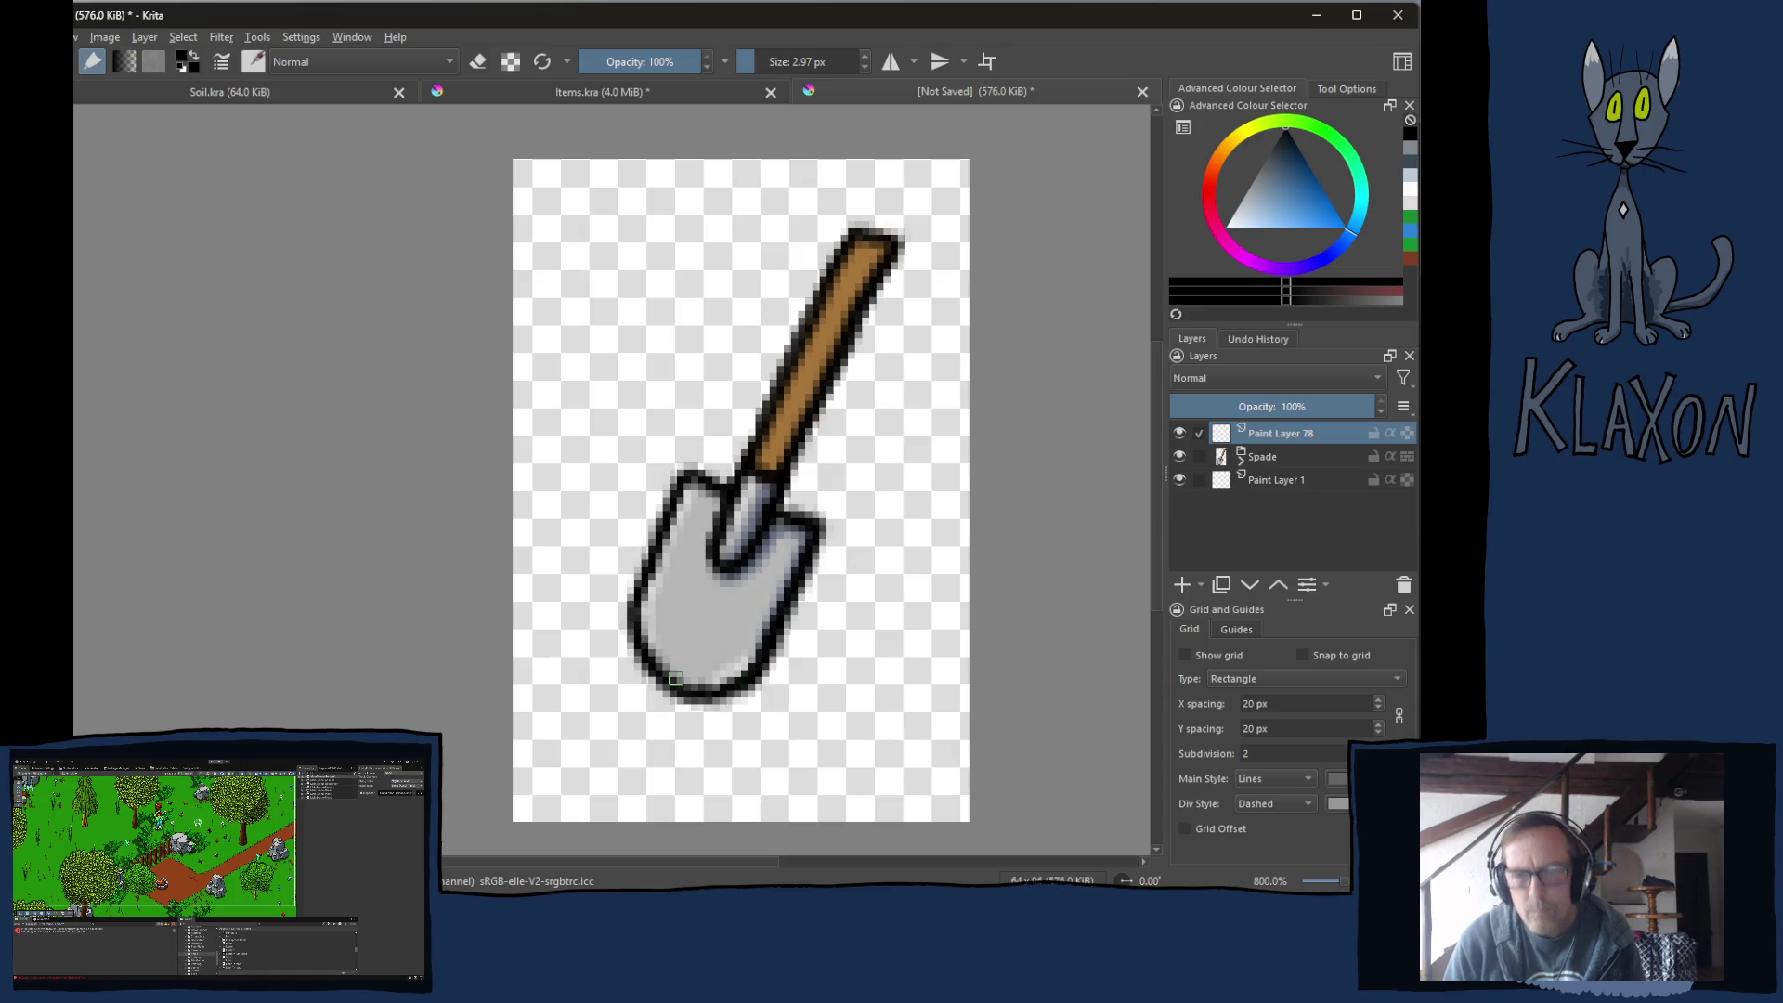
key(1)
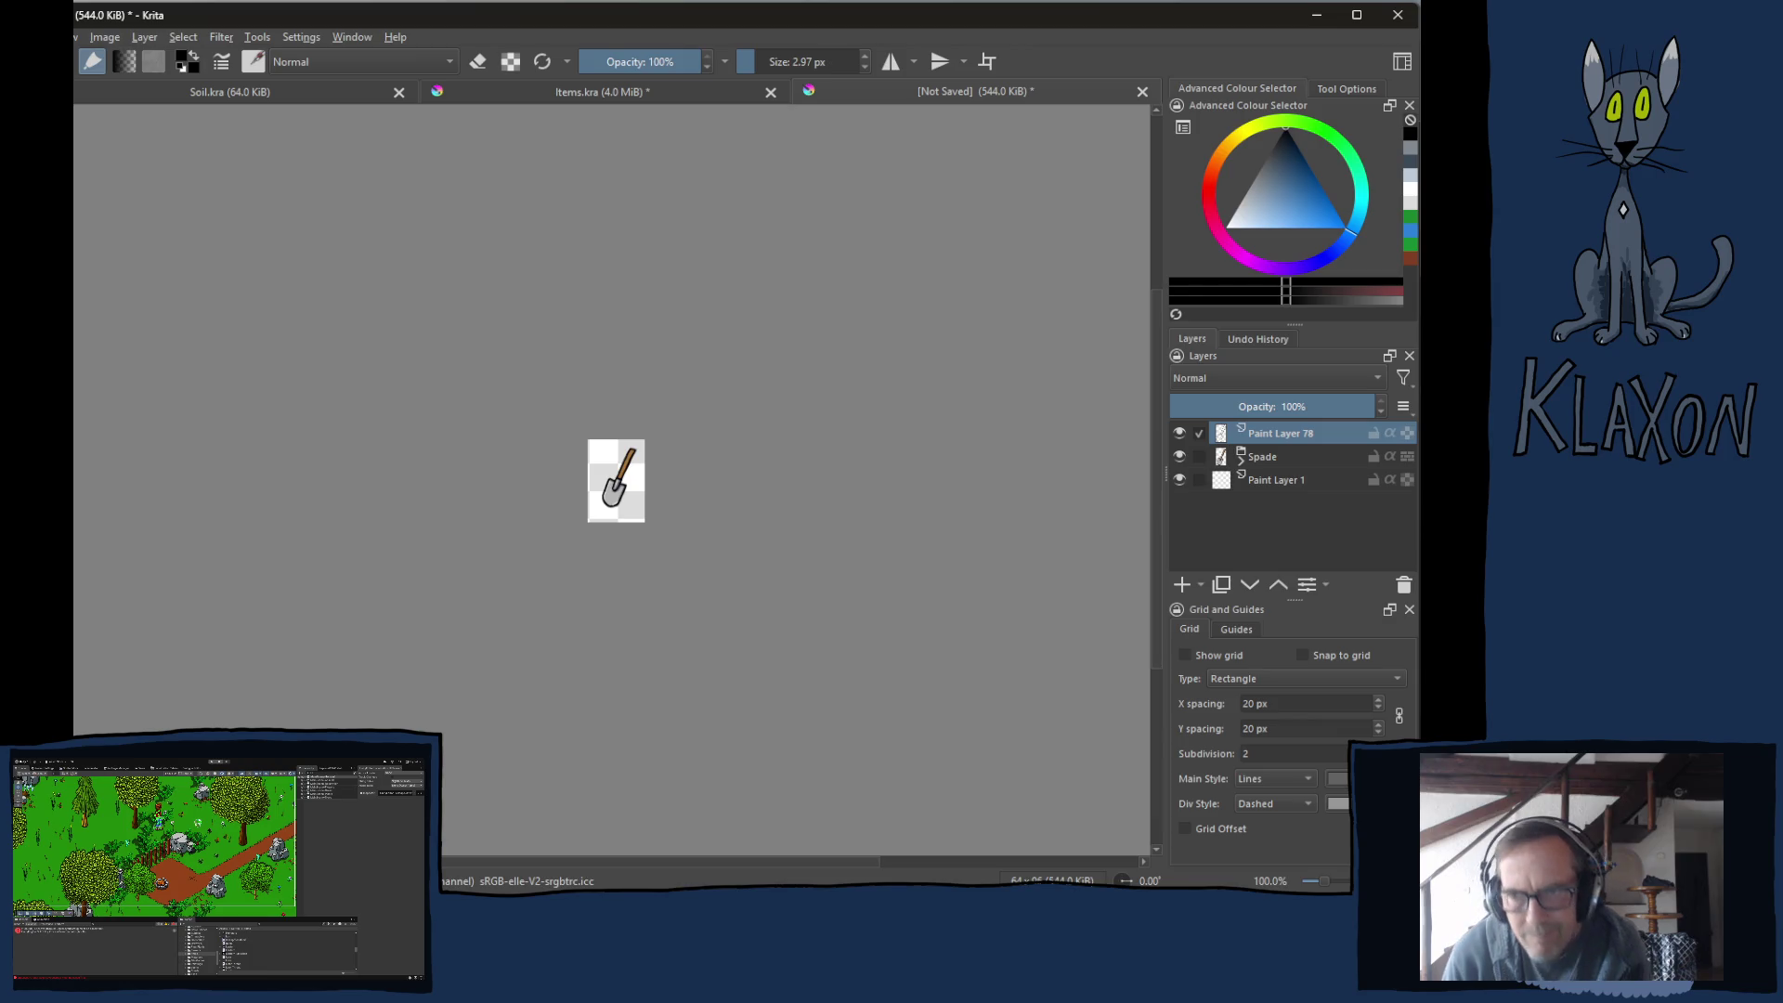
Hide Paint Layer 78 and move Paint Layer 1 above the Spade group.
click(1179, 433)
scroll(605, 490, up, 5)
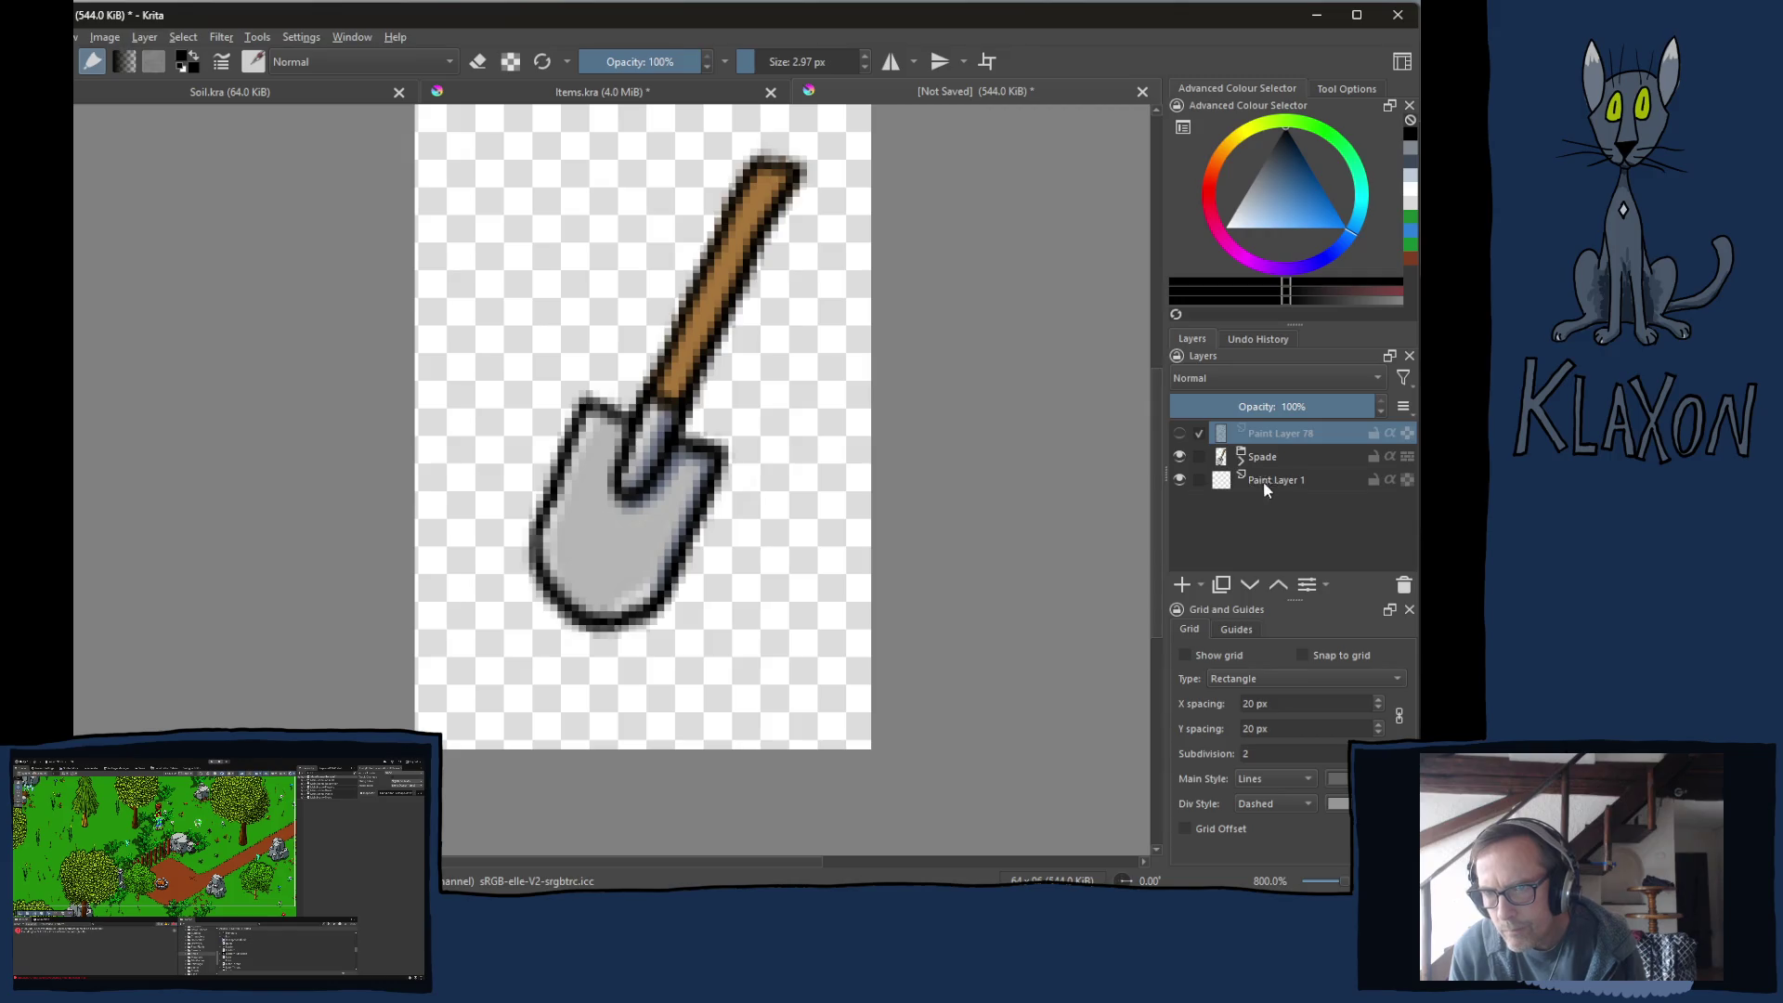
key(Page_Down)
key(Page_Down)
click(1277, 584)
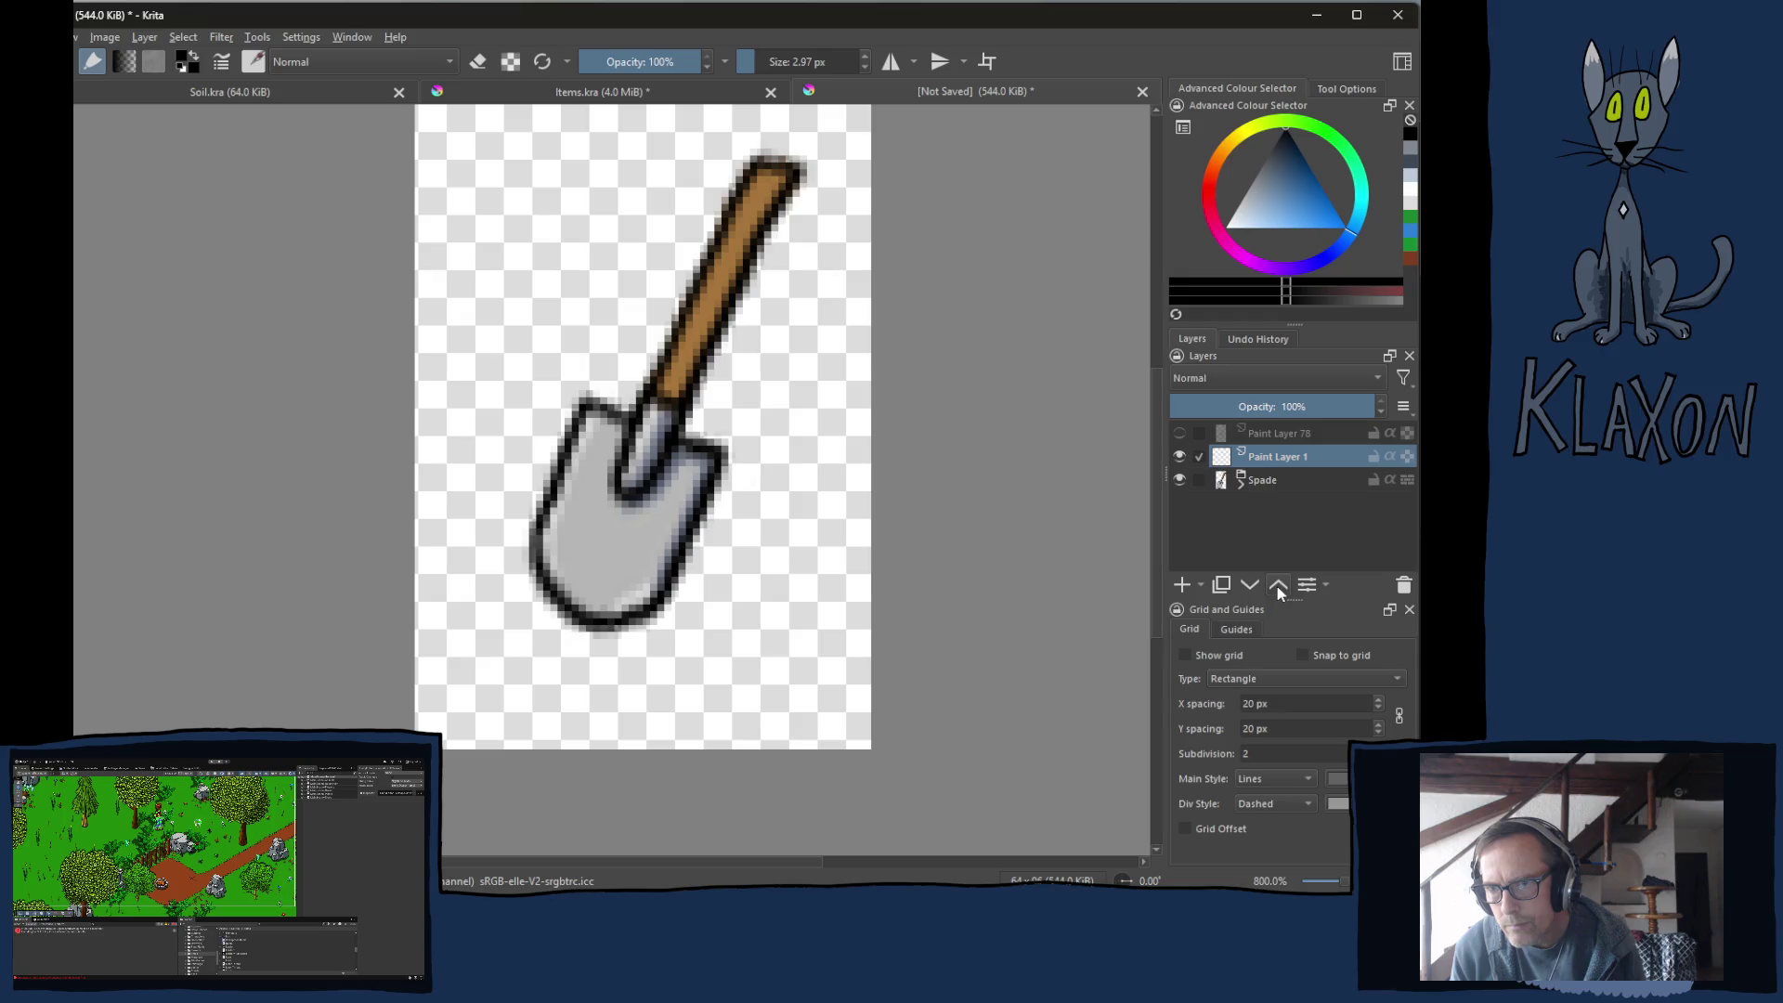
Brush a black ground line and short dirt strokes across the blade's lower part.
right_click(640, 526)
click(634, 457)
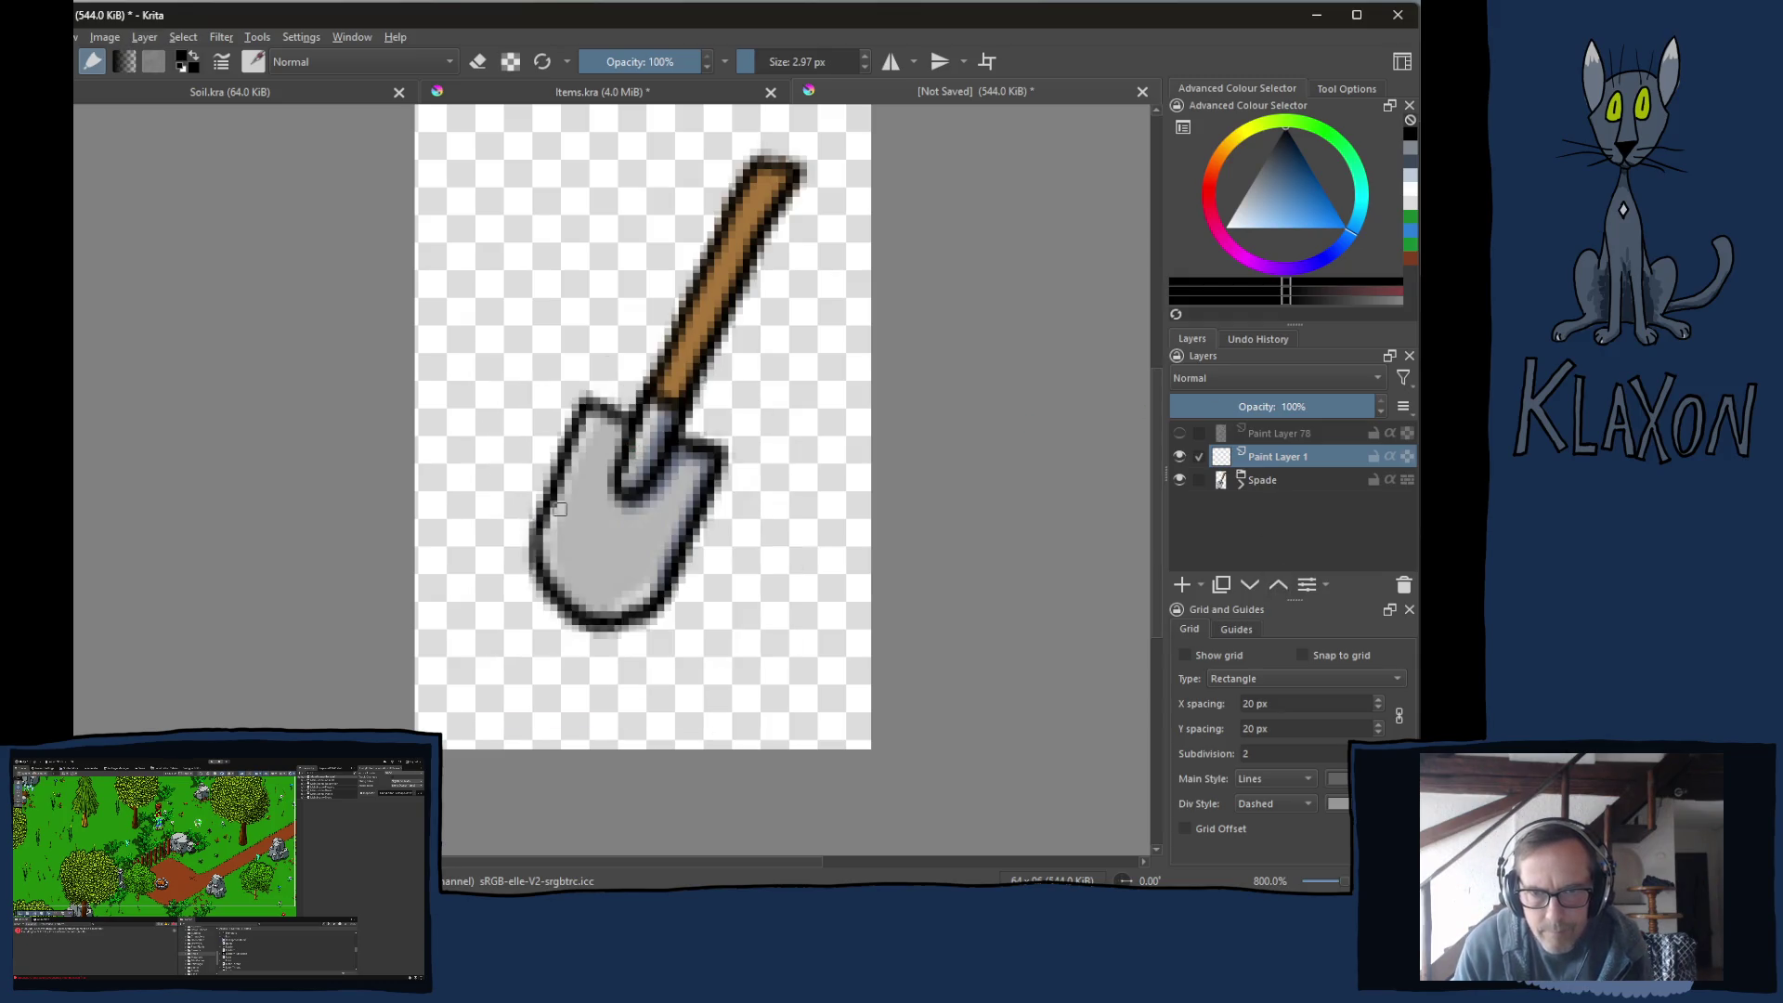
mouse_move(462, 564)
mouse_down()
mouse_move(585, 583)
mouse_move(752, 568)
mouse_up()
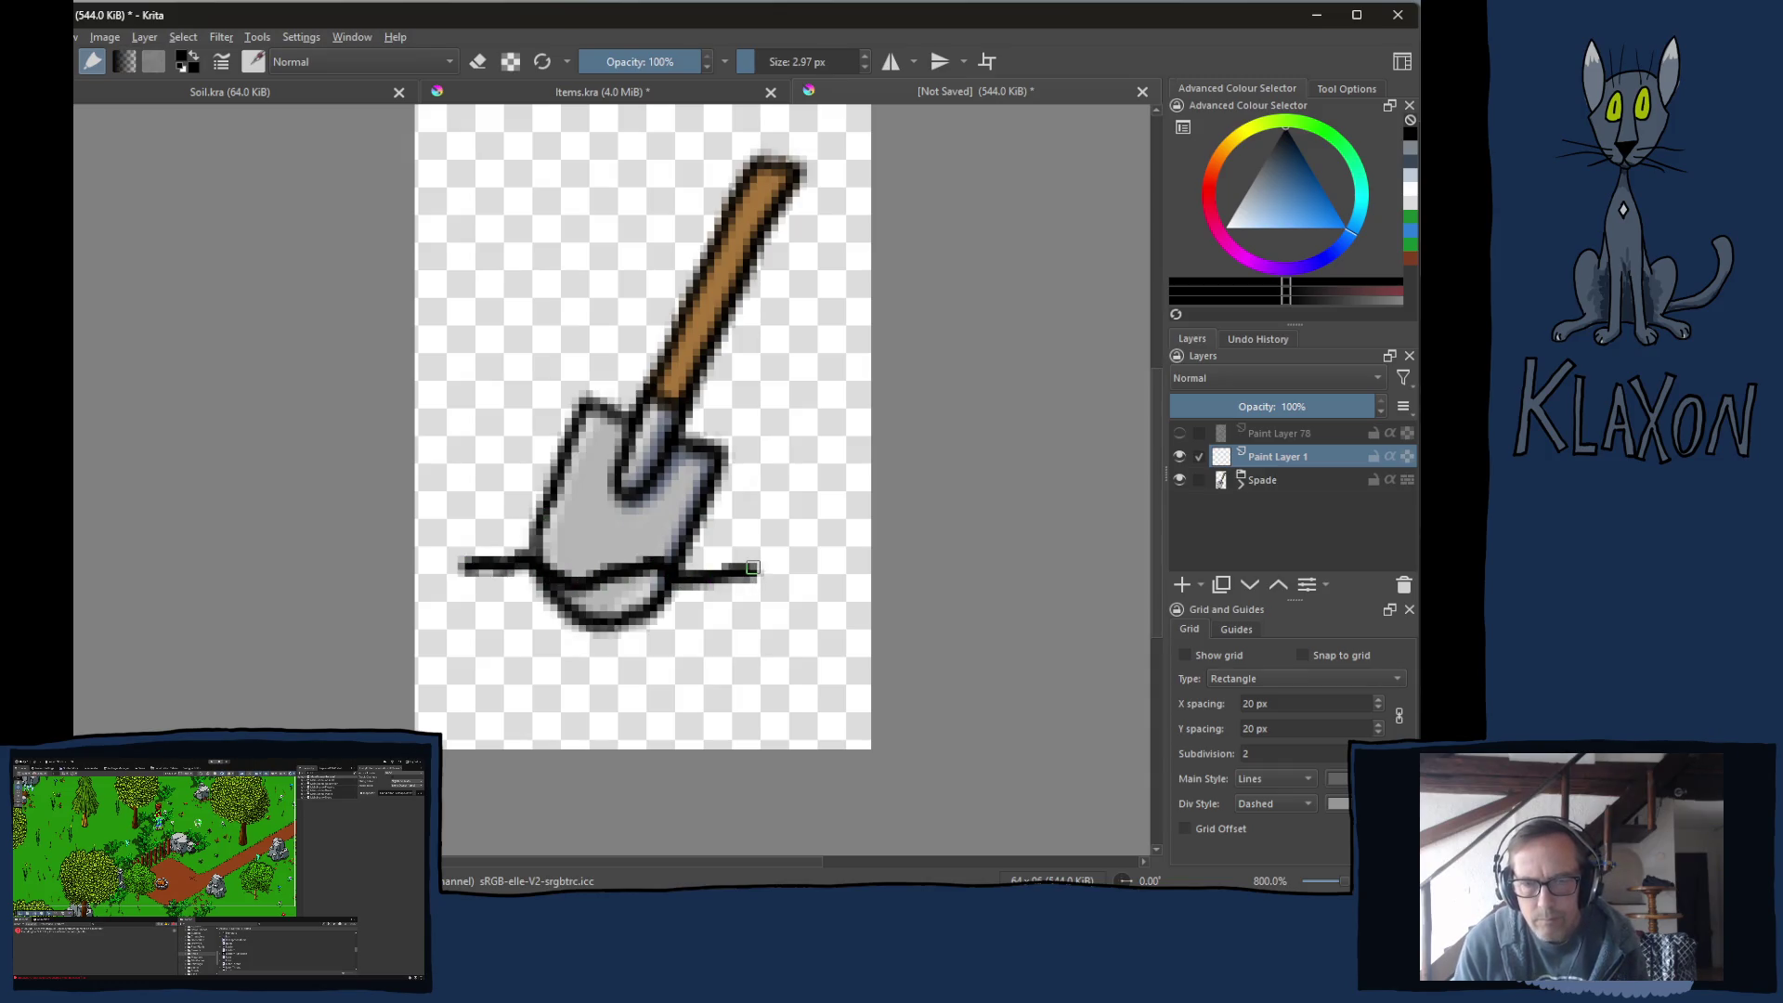
drag(489, 511, 540, 534)
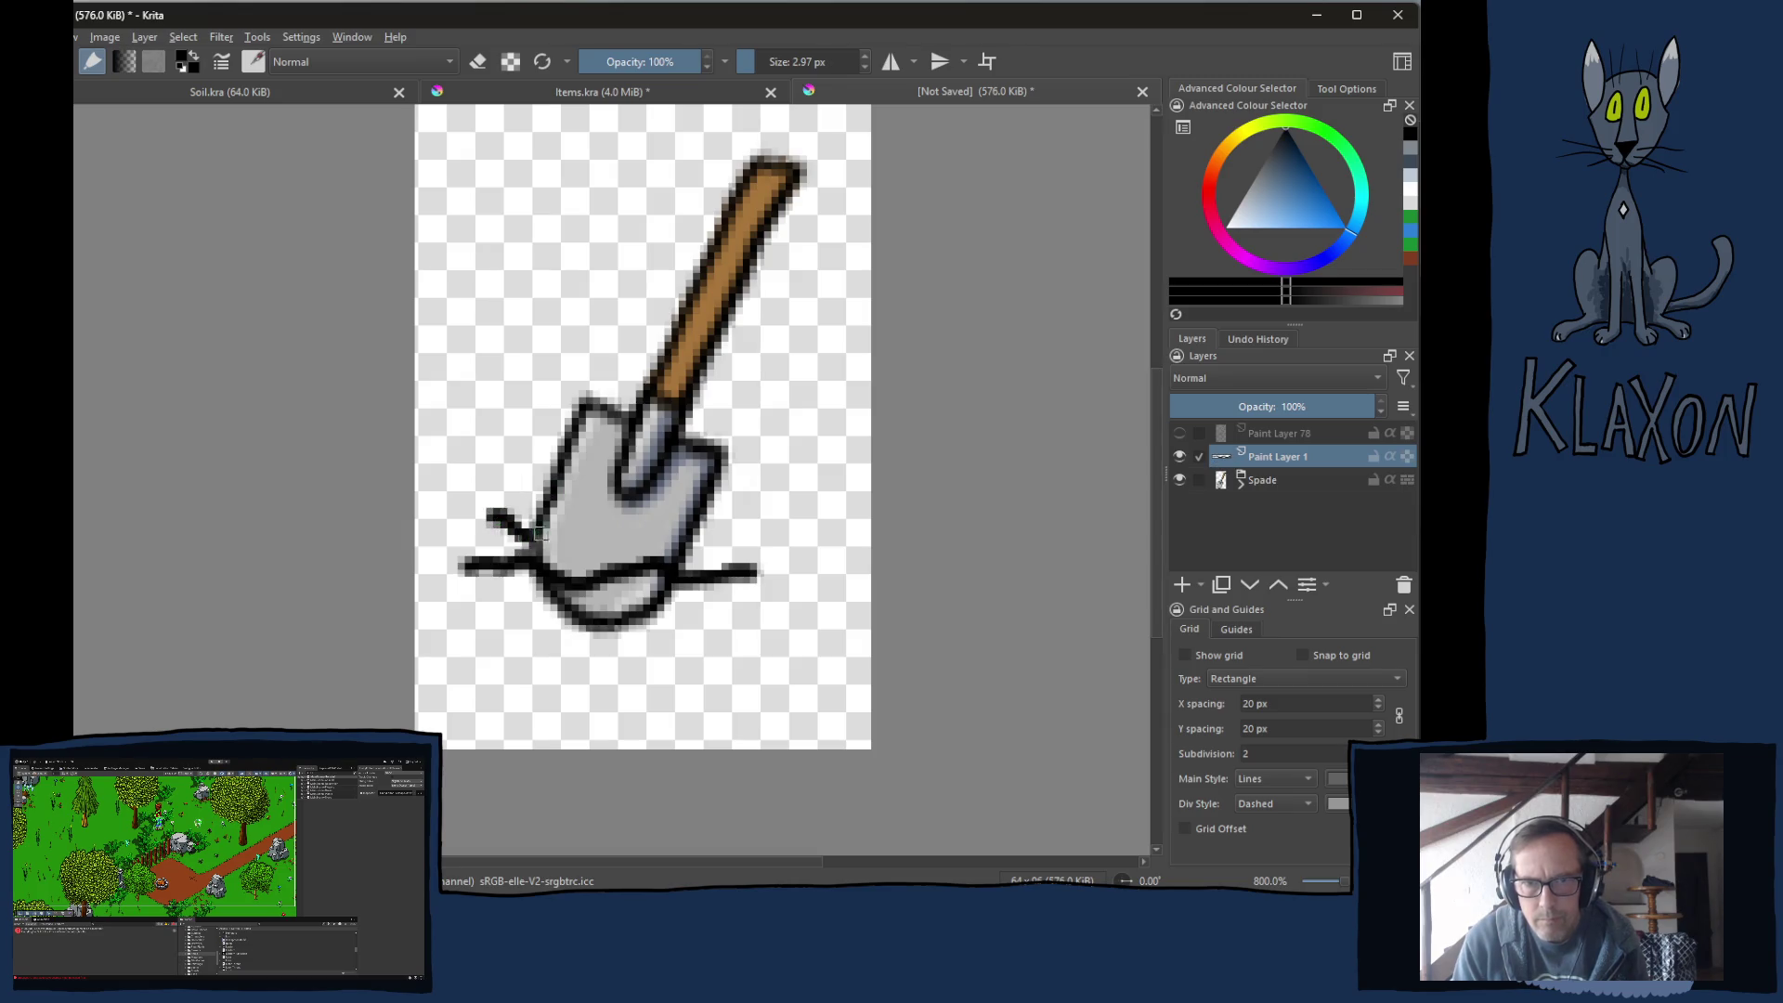
drag(690, 560, 727, 531)
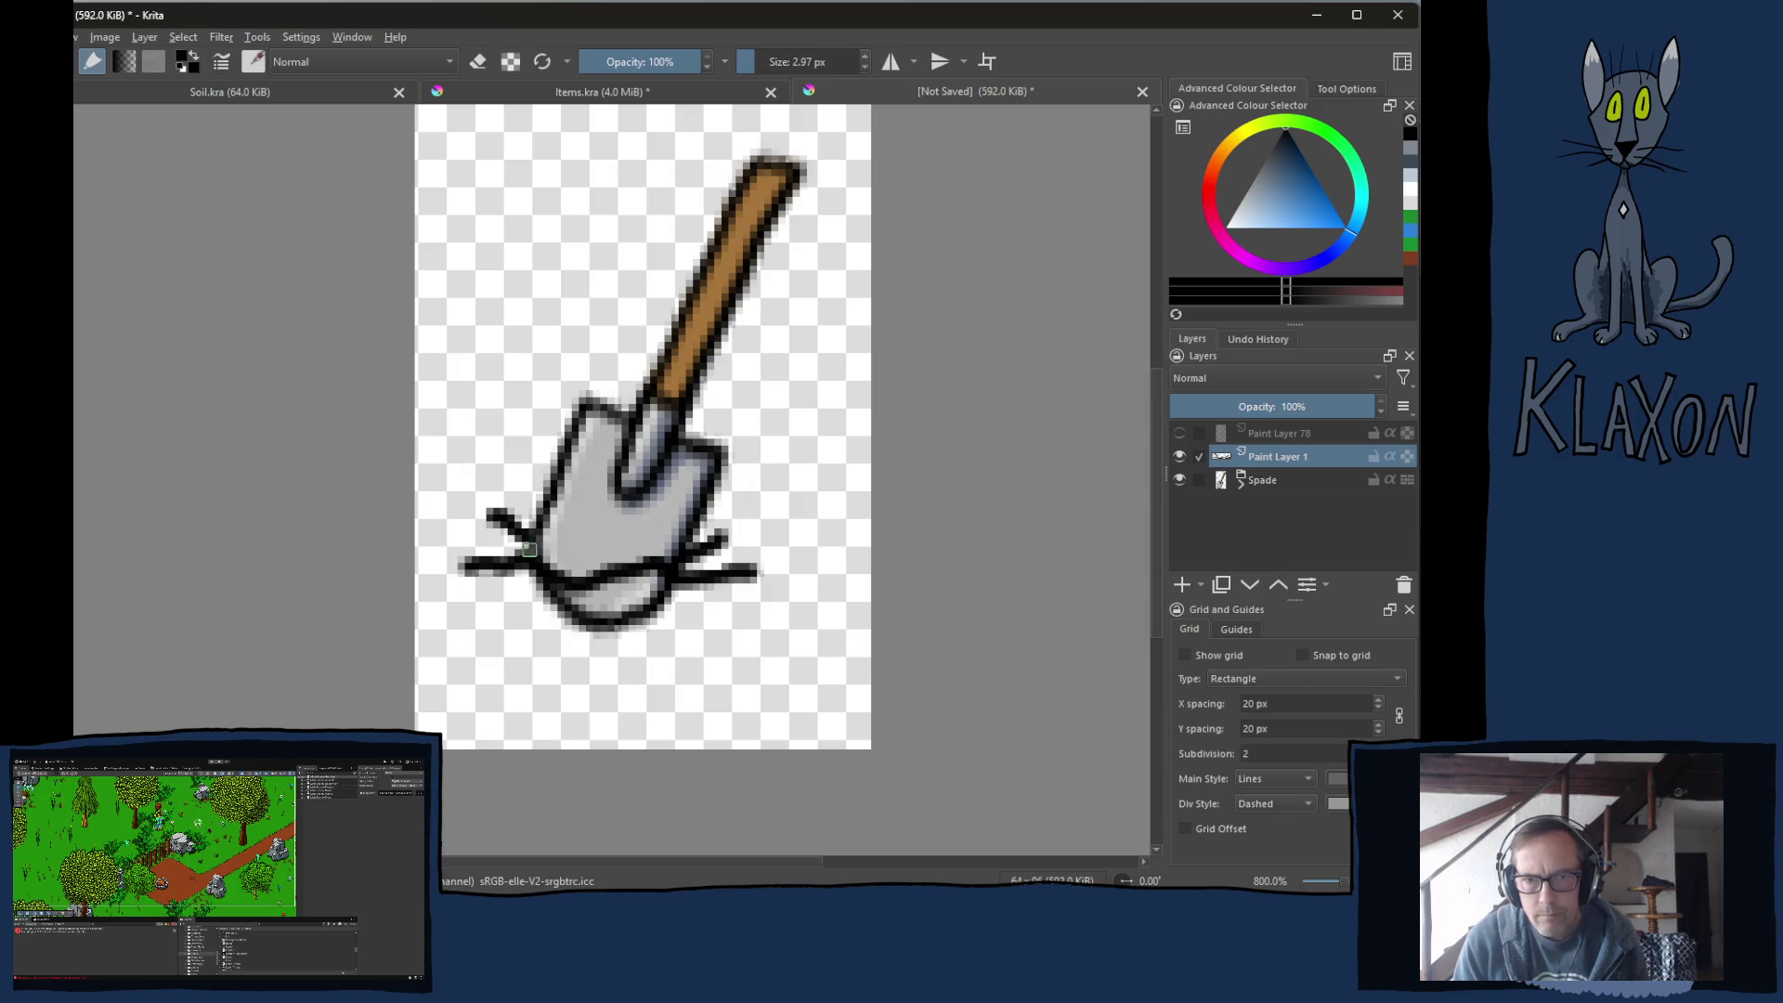
drag(535, 568, 545, 527)
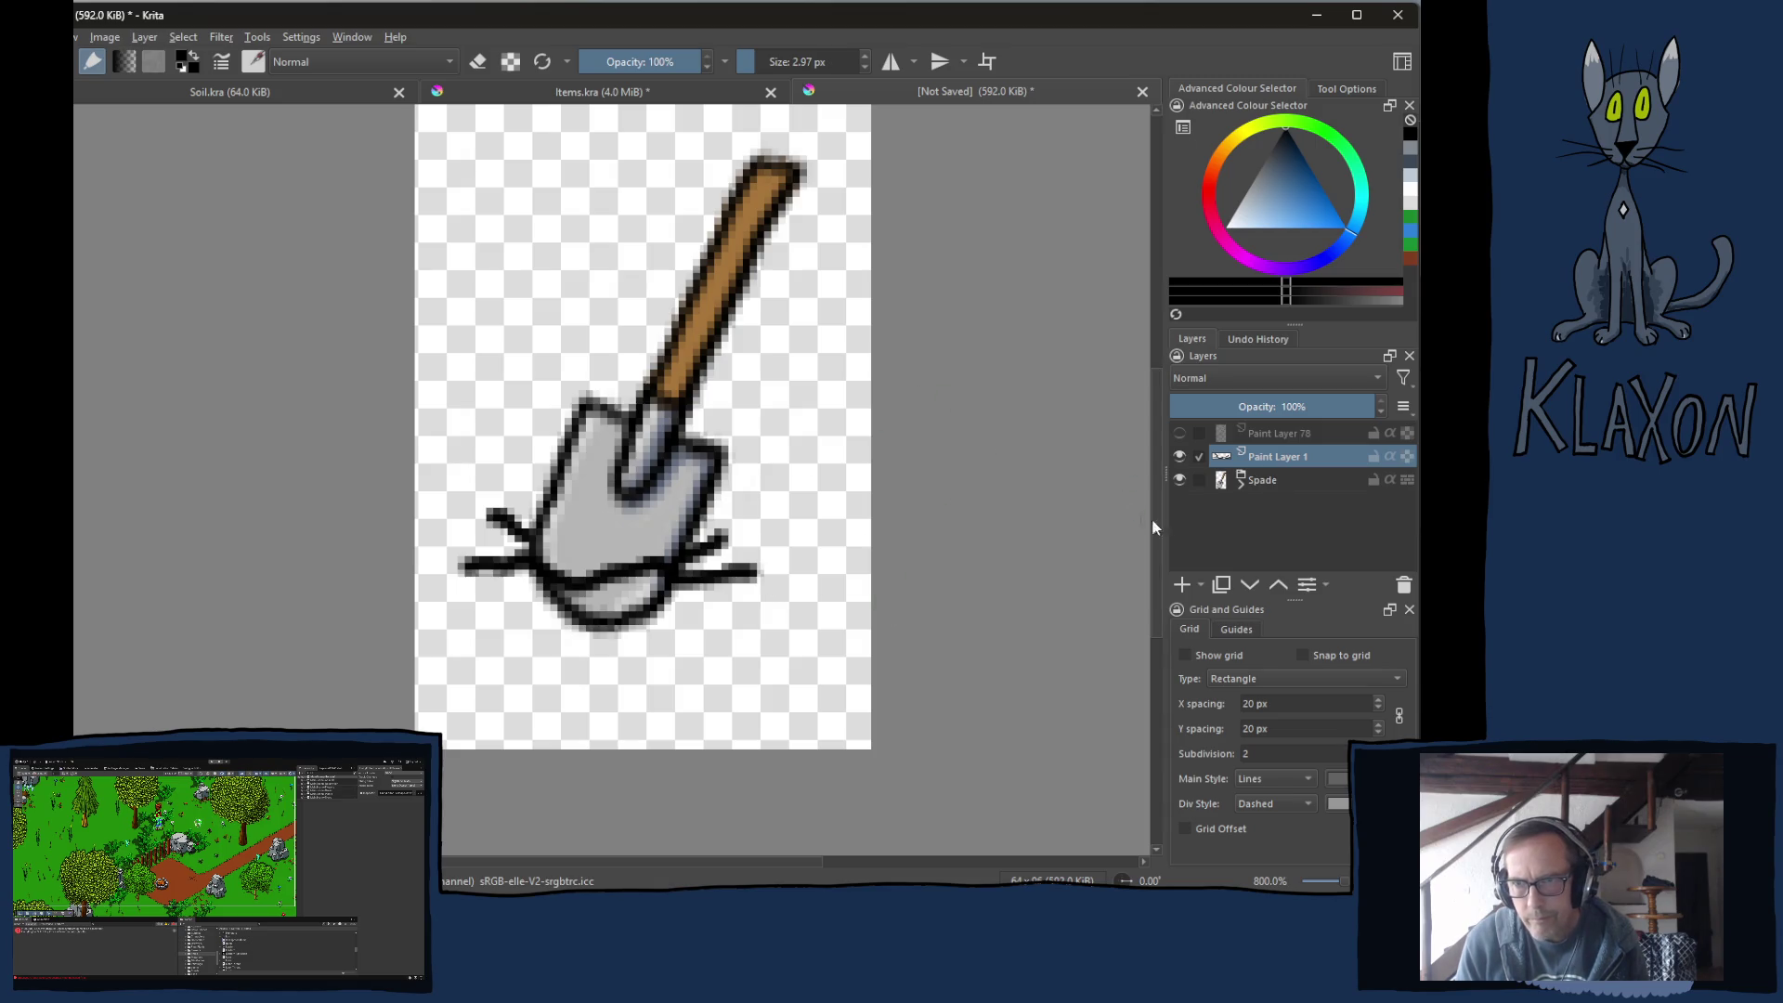
Add a transparency mask to the Spade group.
click(1240, 482)
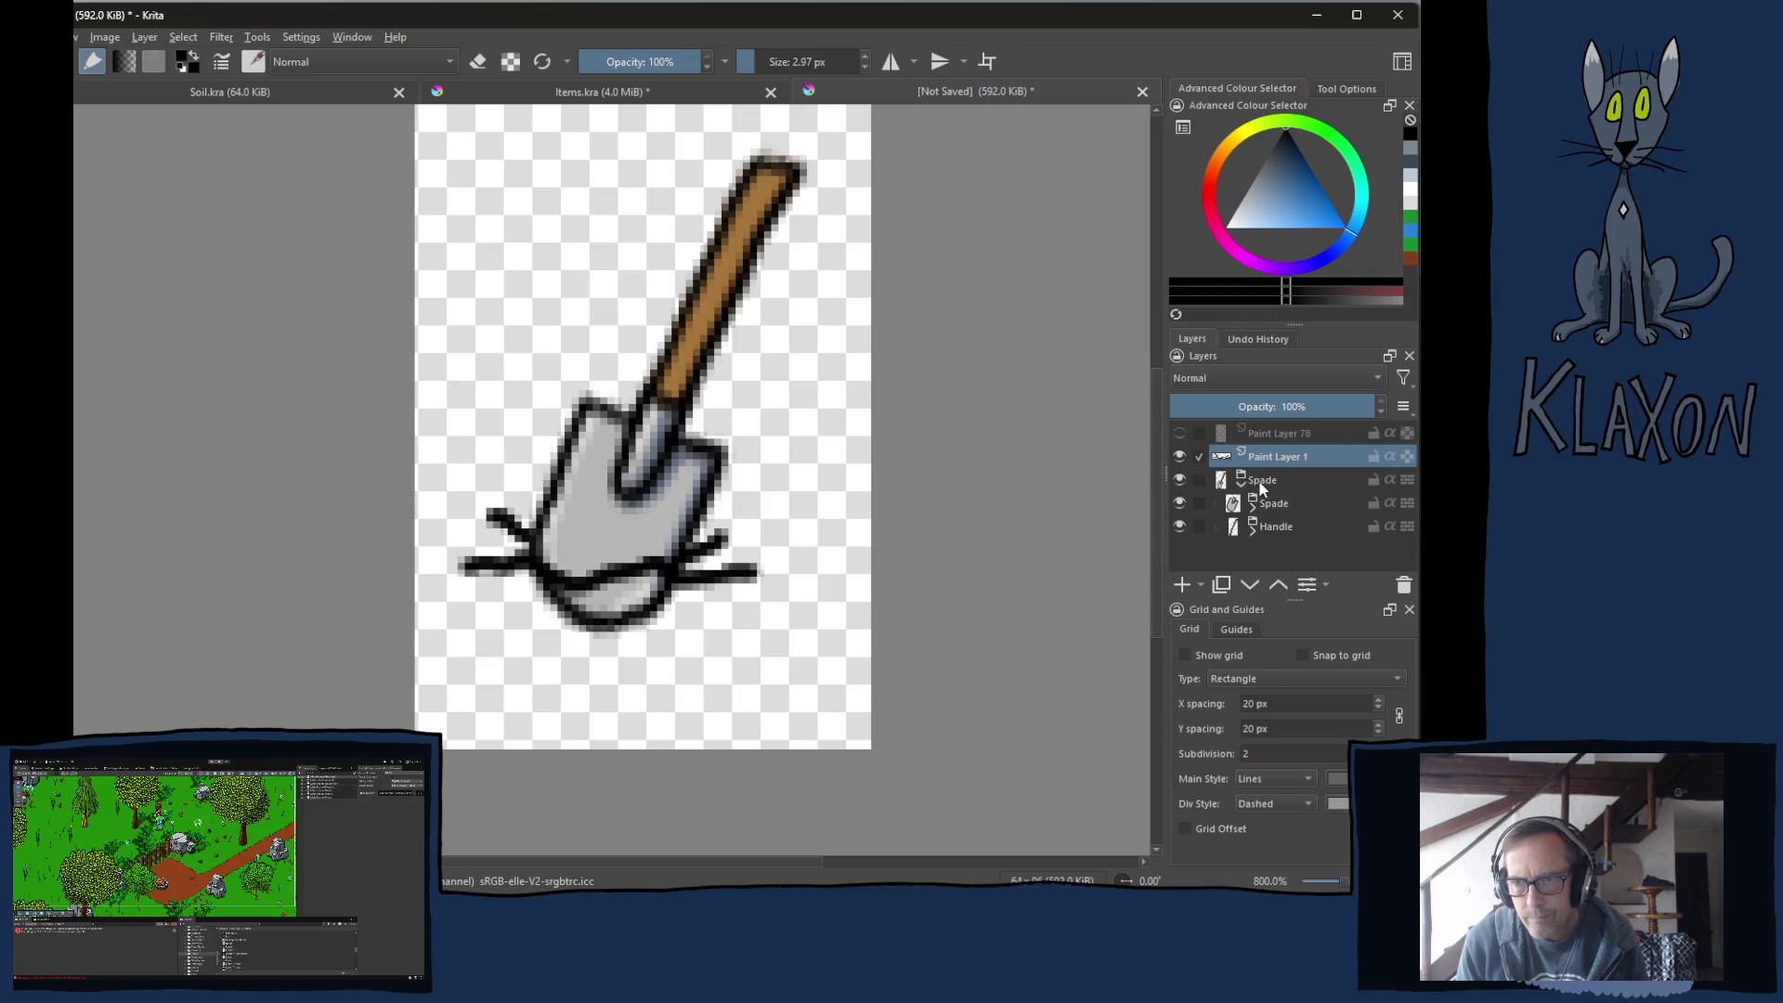
click(1261, 482)
right_click(1260, 484)
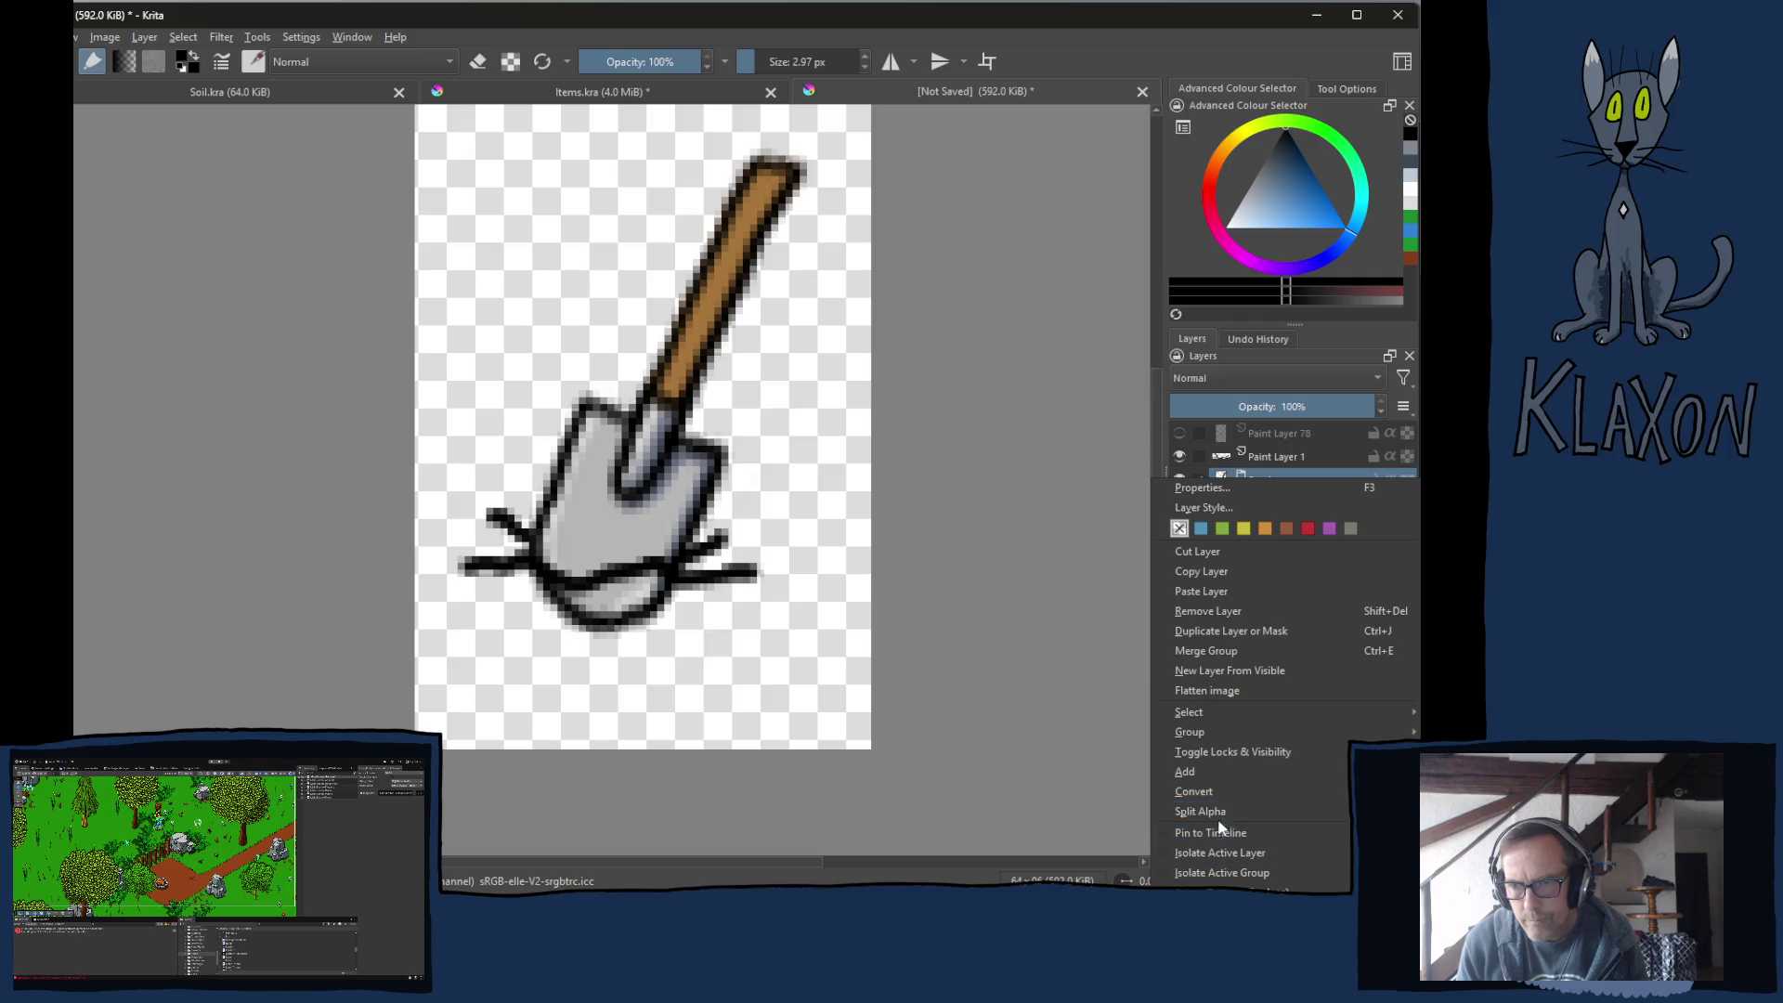
mouse_move(1211, 770)
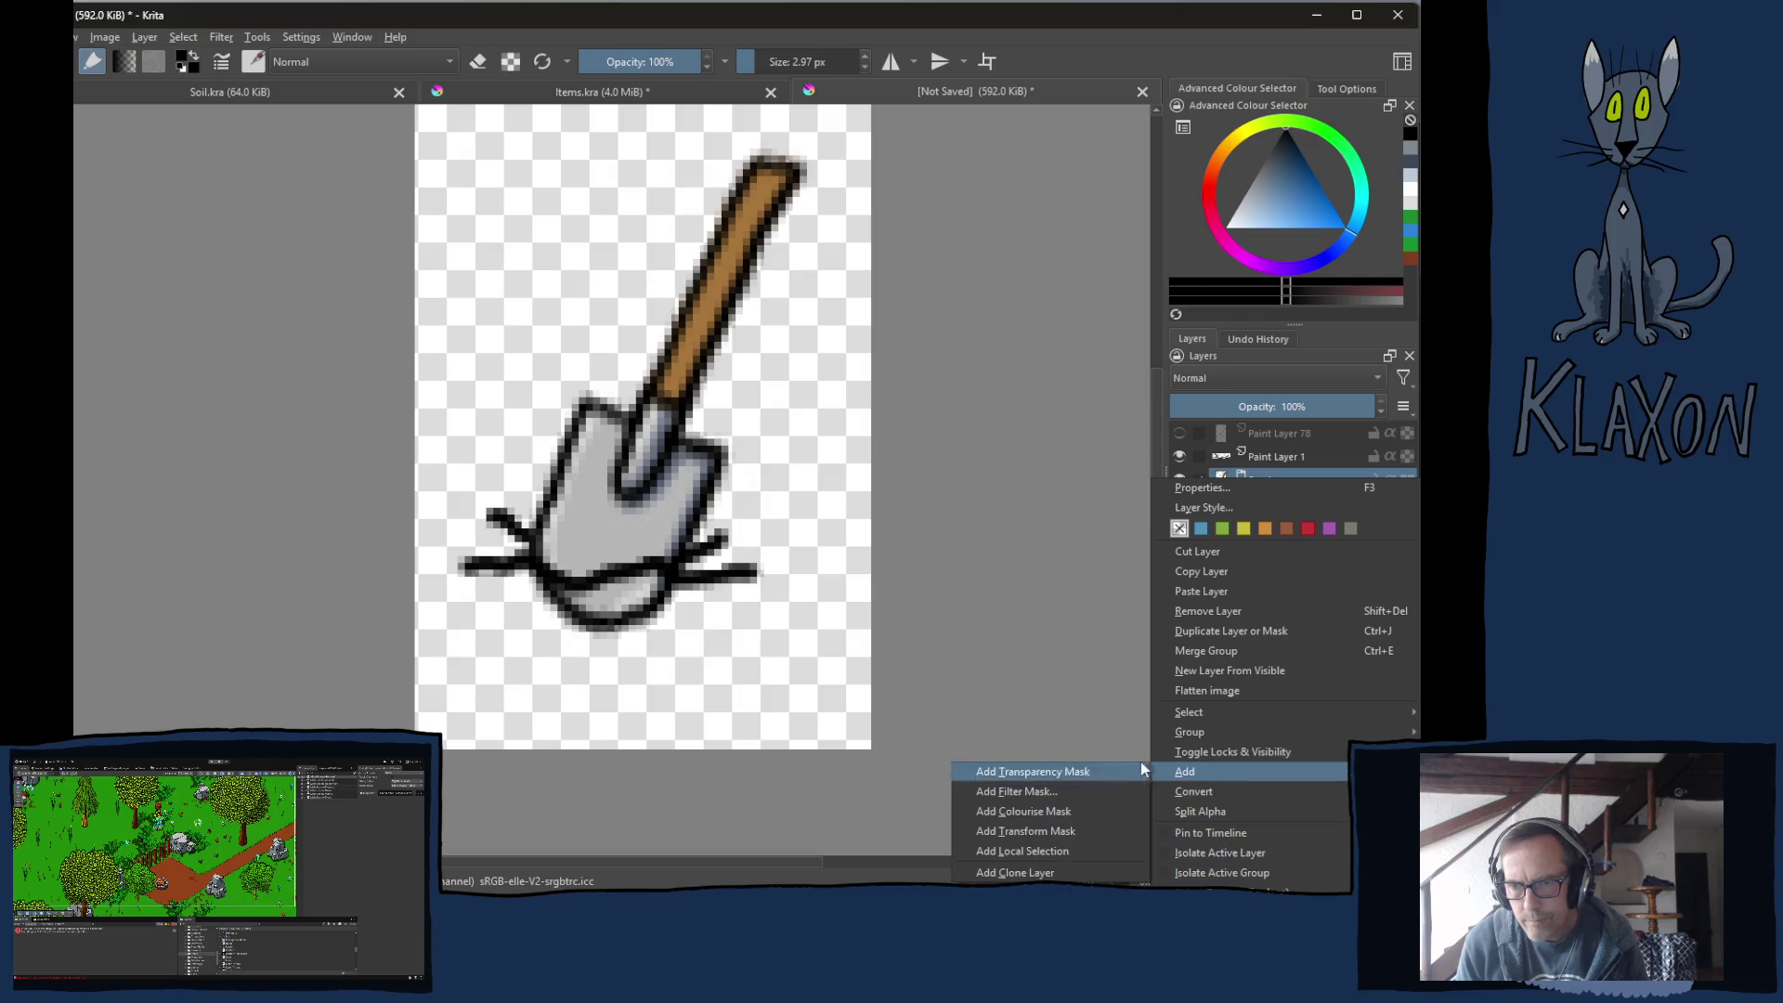
click(1065, 774)
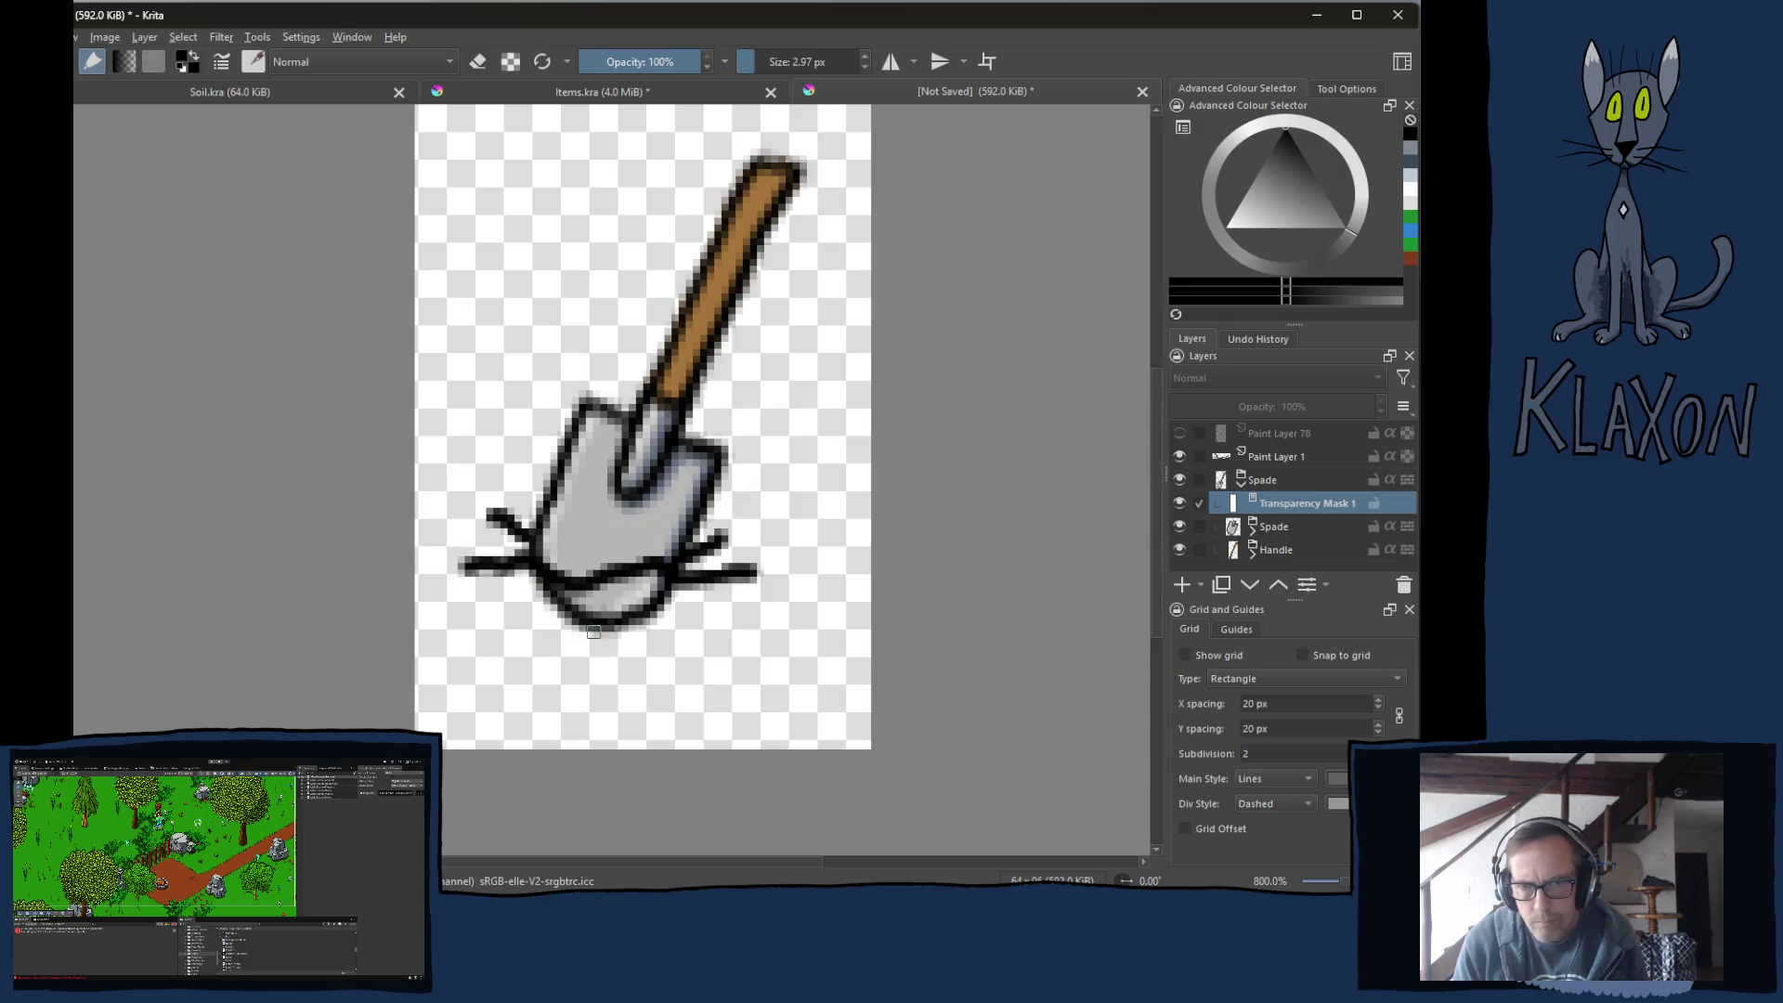
Enlarge the brush to 4.52 px and mask away the blade below the ground line.
key(bracketright)
key(bracketright)
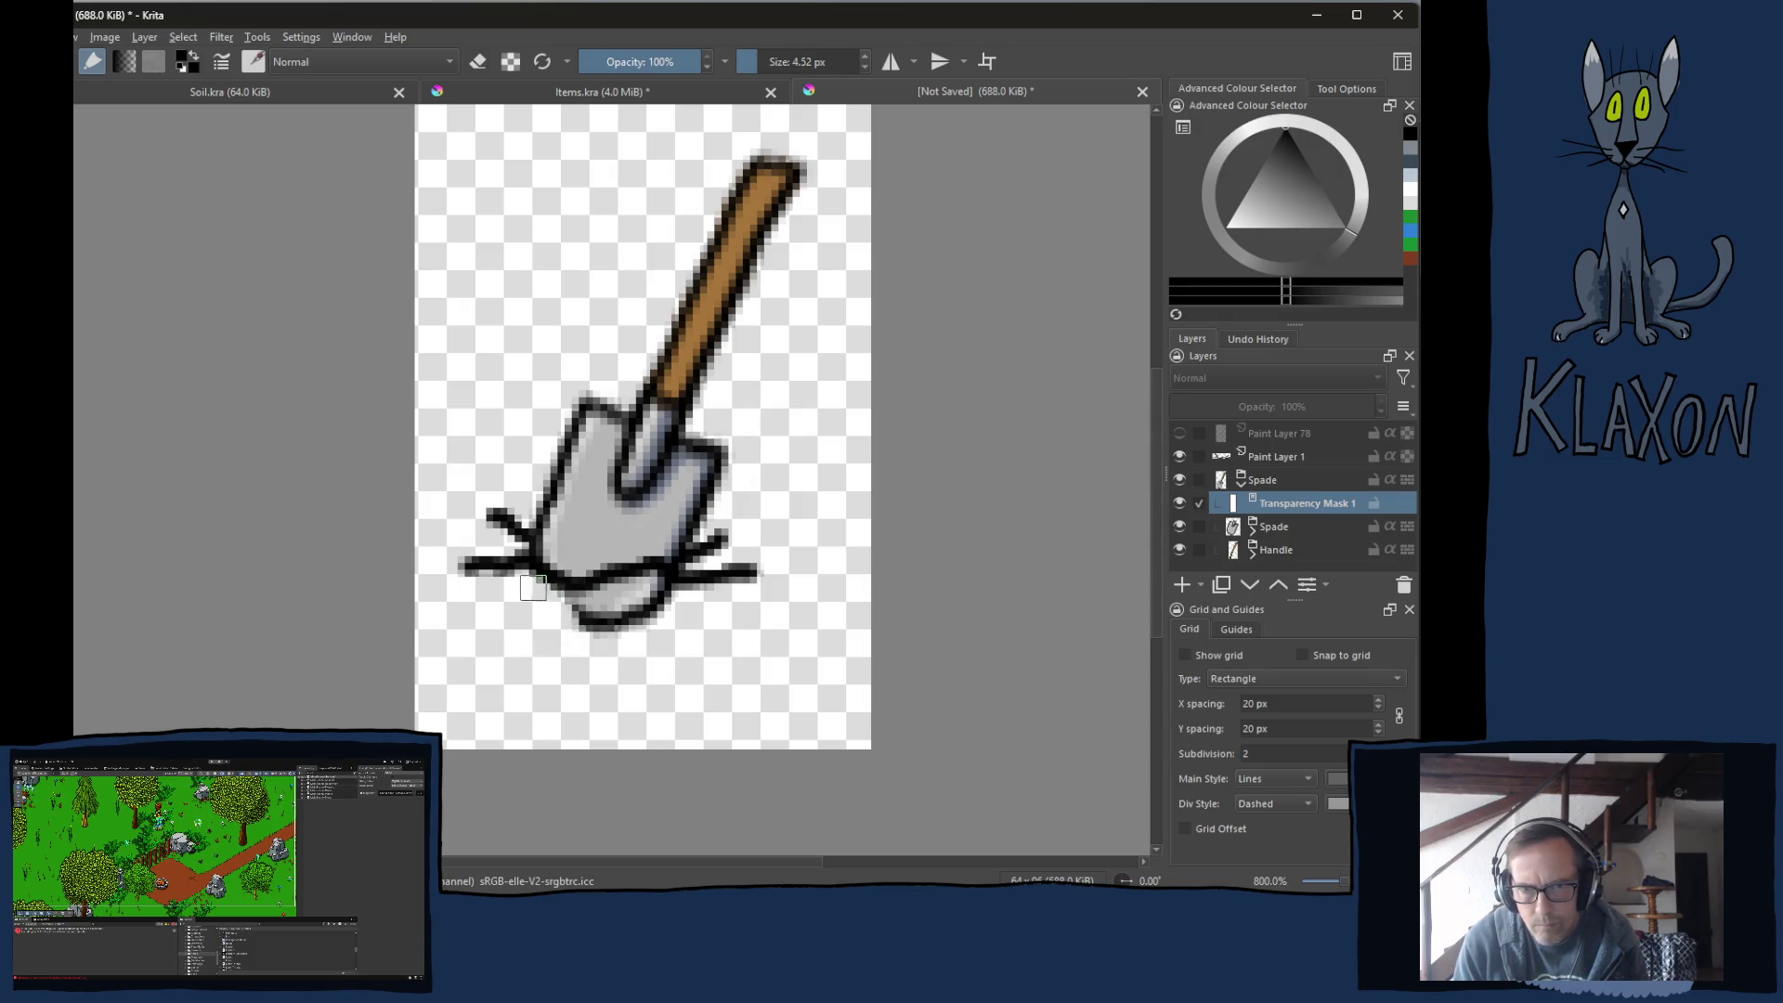
mouse_move(533, 587)
mouse_down()
mouse_move(593, 611)
mouse_move(667, 591)
mouse_move(618, 620)
mouse_move(664, 605)
mouse_up()
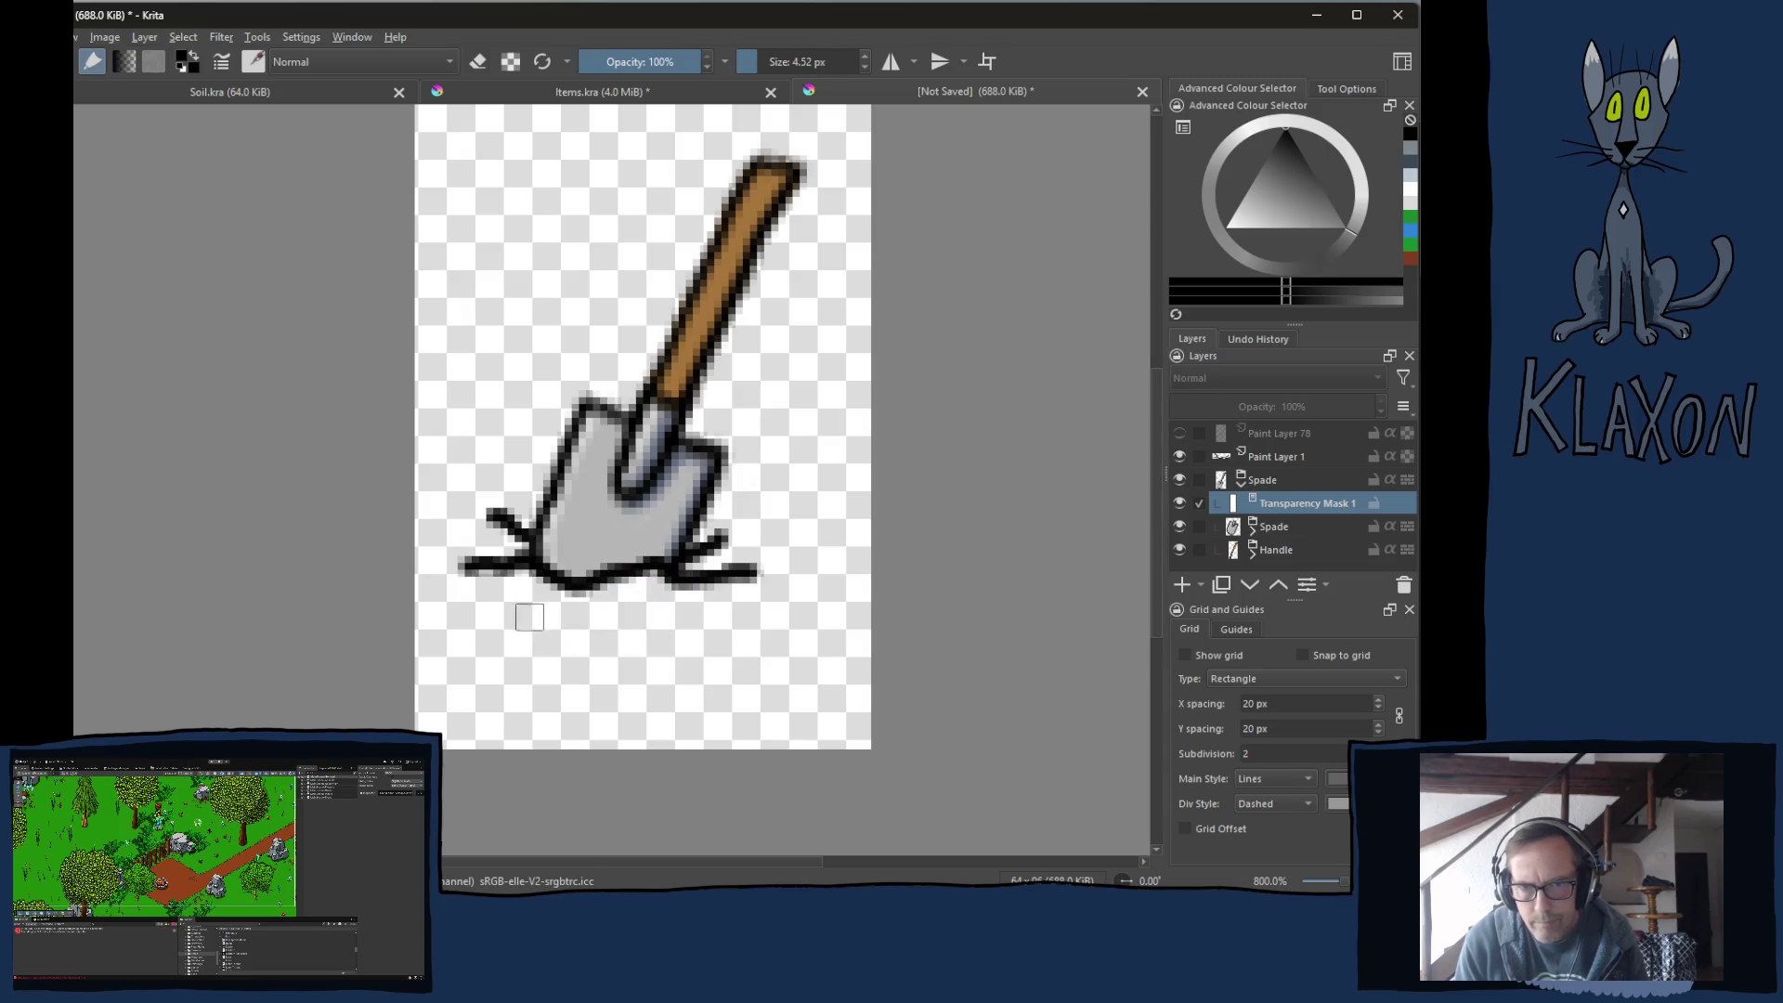
click(1248, 489)
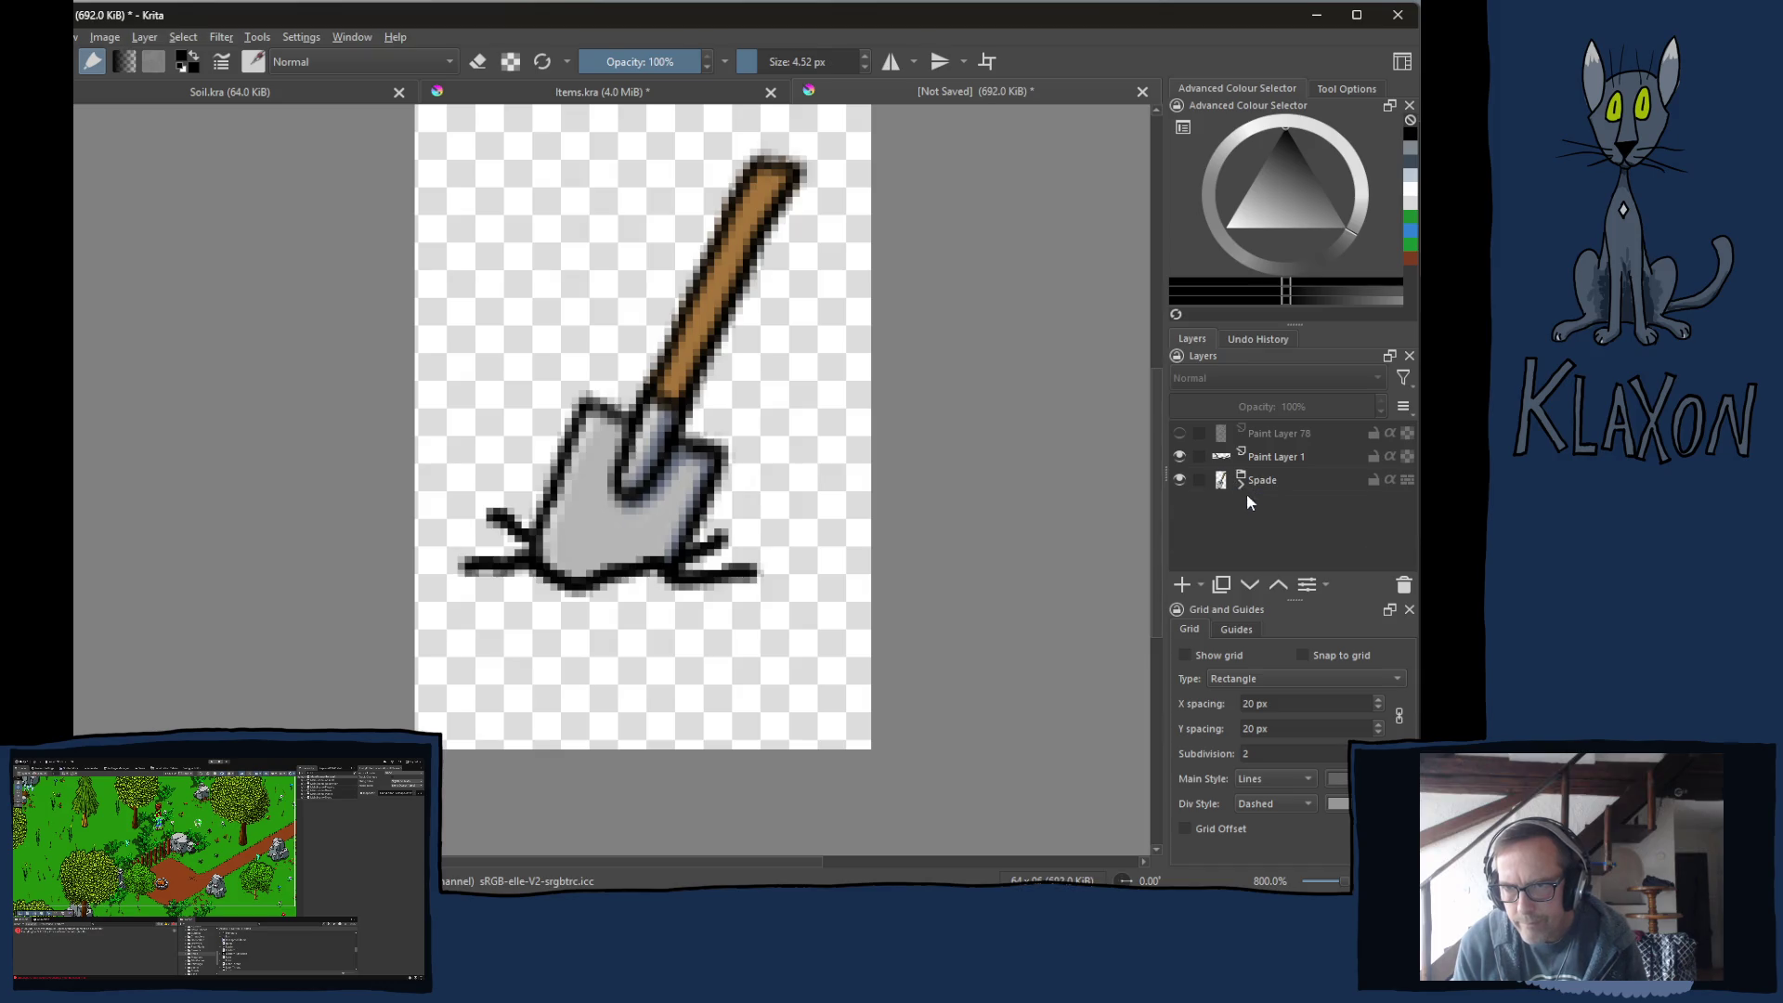
Add Paint Layer 79 below the Spade group at 50% opacity.
click(1263, 490)
click(1182, 584)
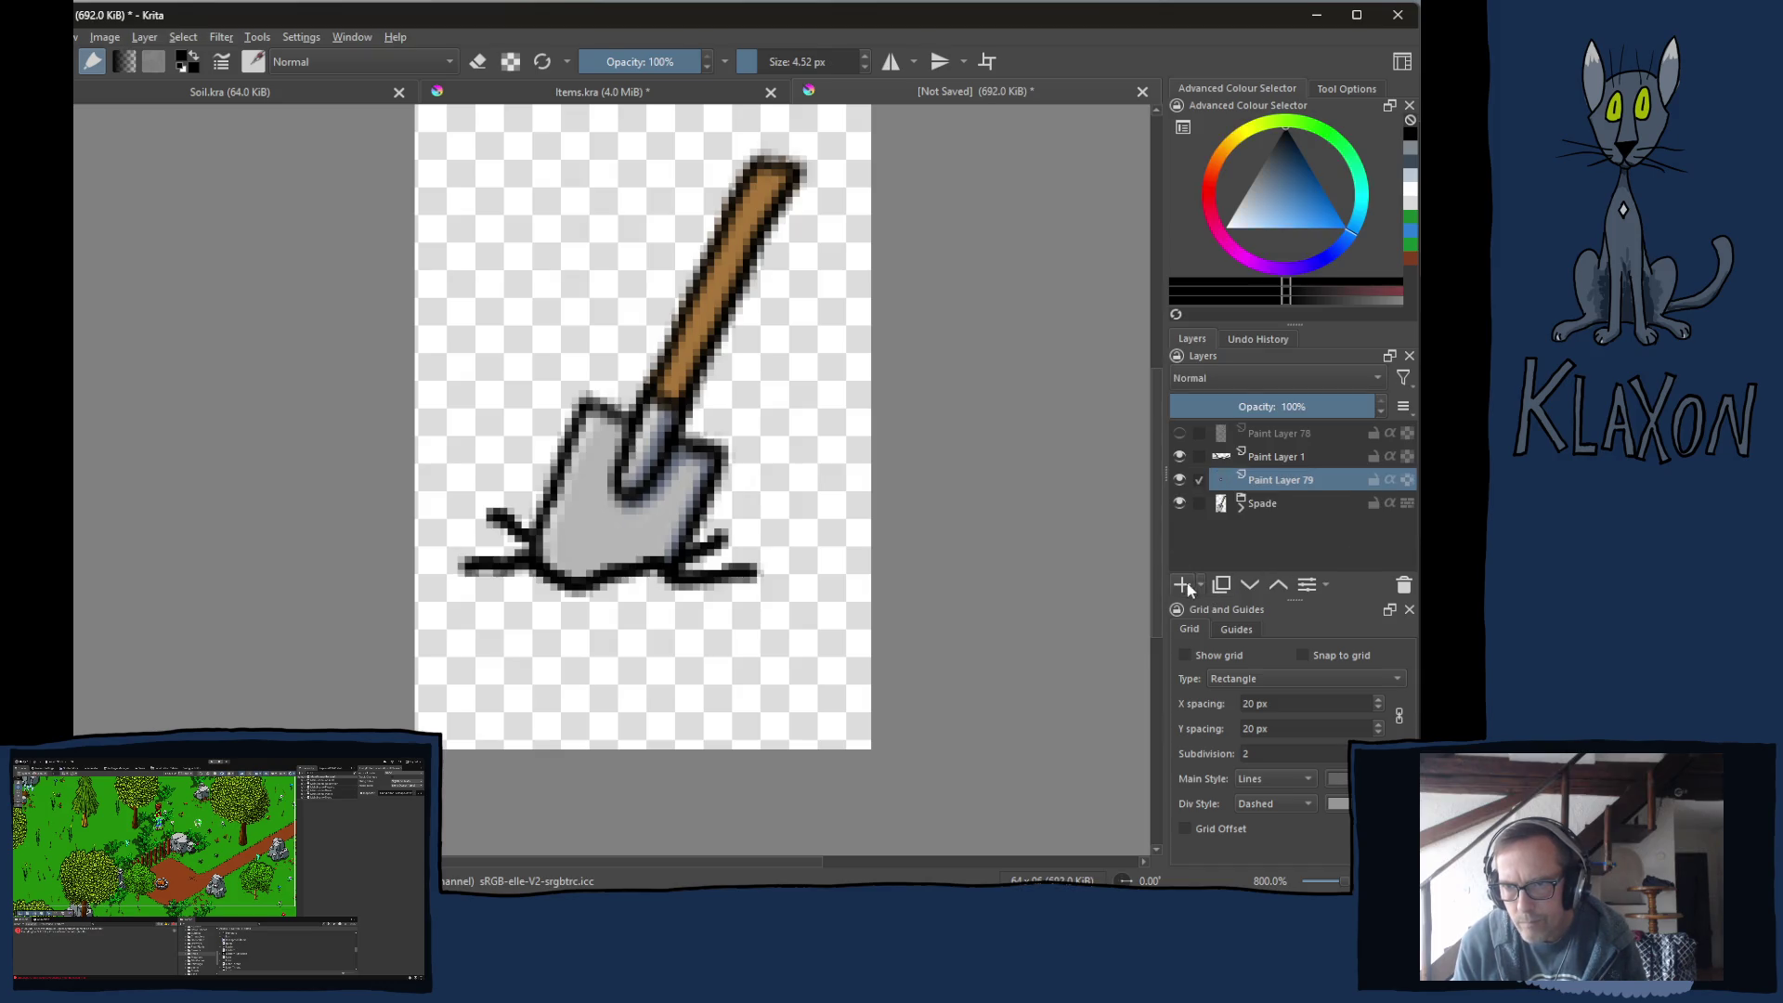
click(1257, 580)
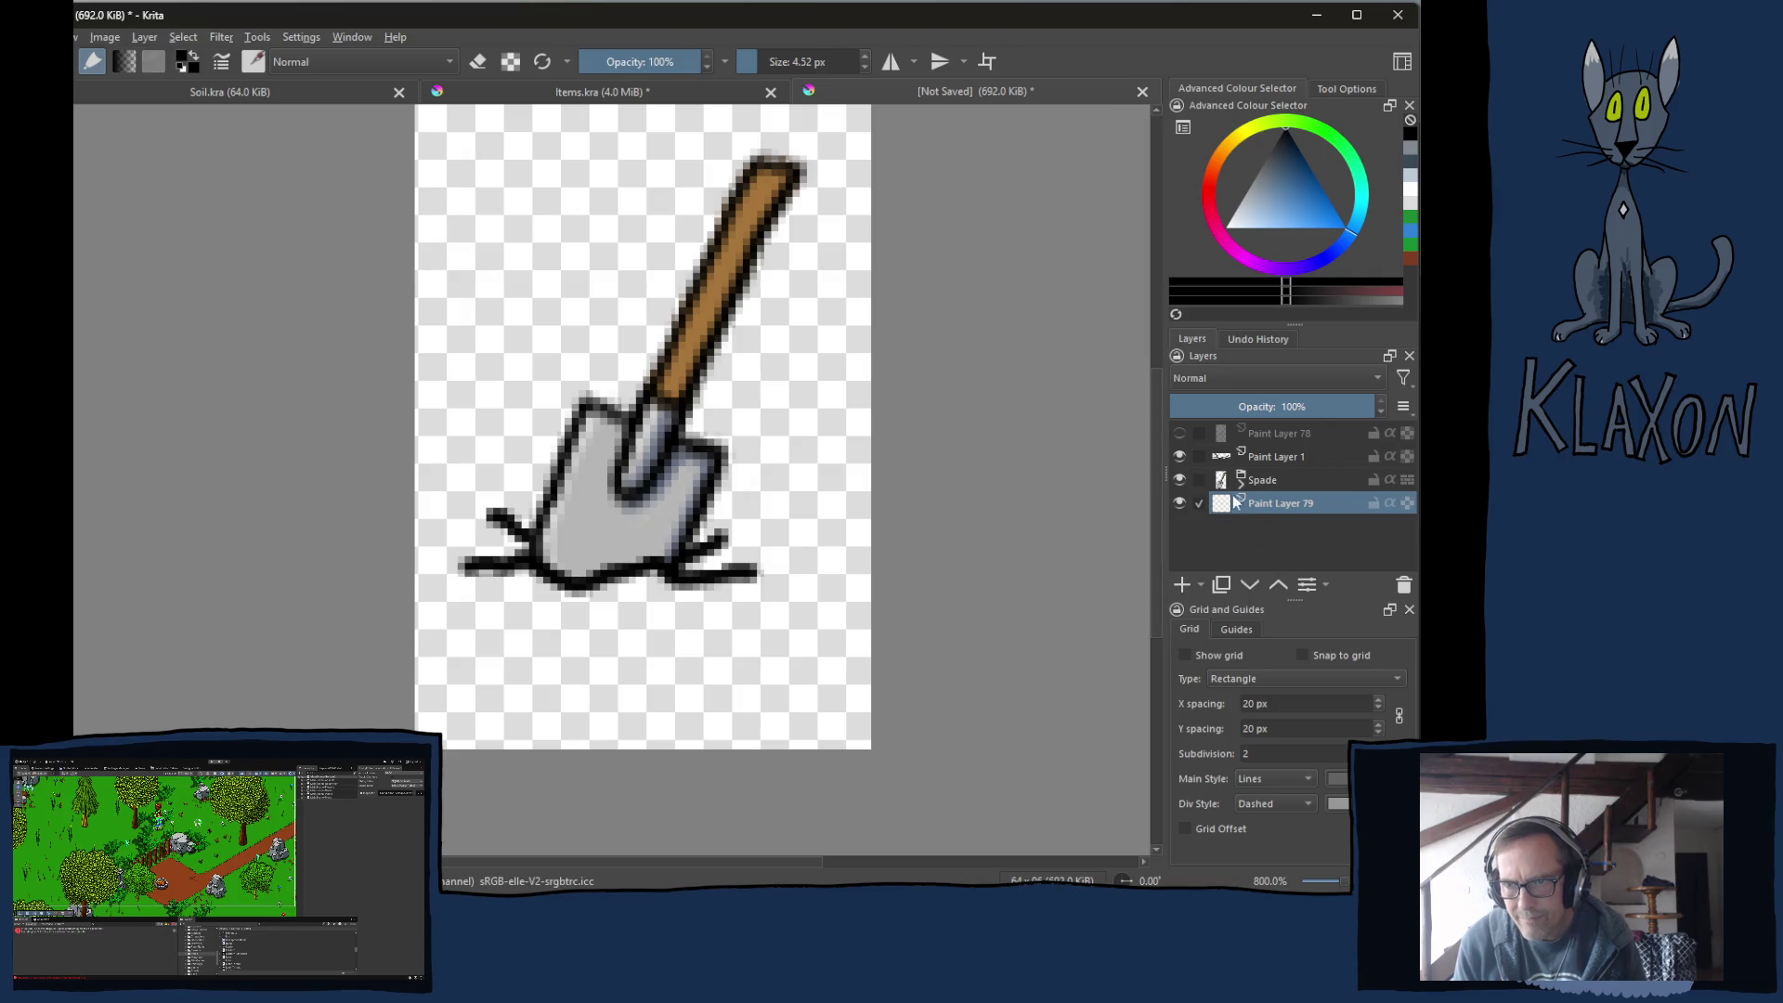
drag(1255, 406, 1272, 406)
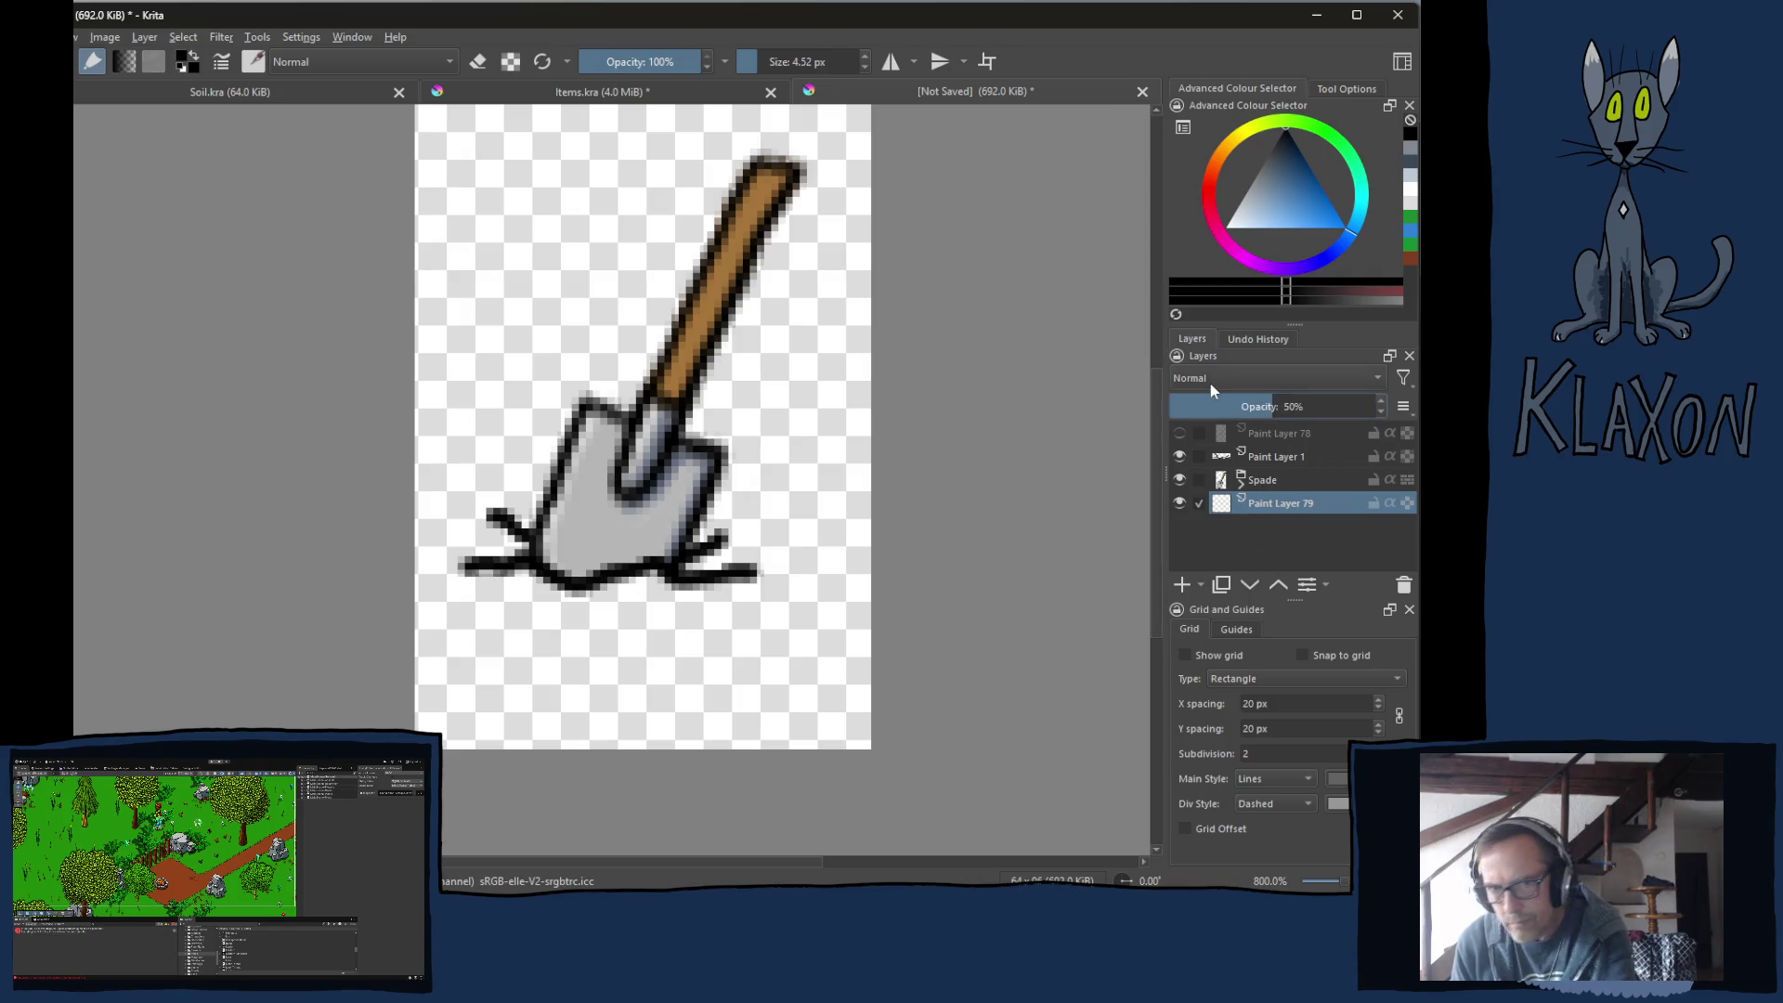
Paint a black shadow along the spade's bottom, lower corners and right side.
key(e)
right_click(602, 539)
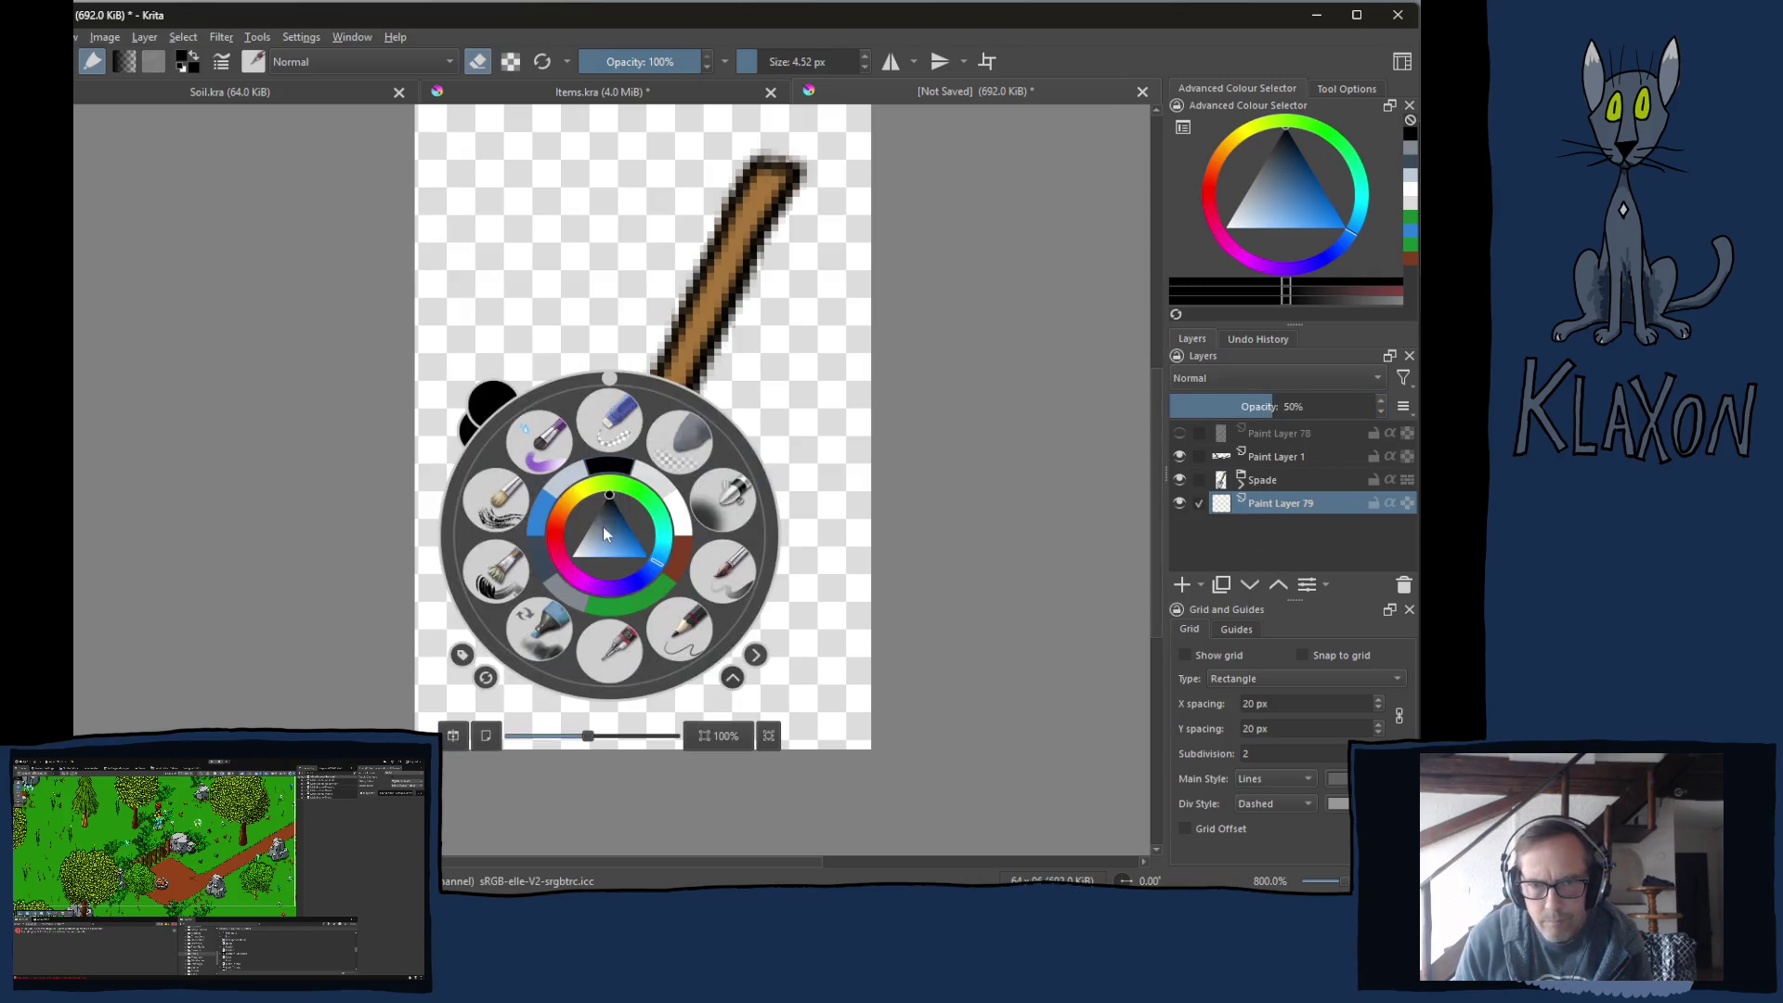
click(605, 470)
key(e)
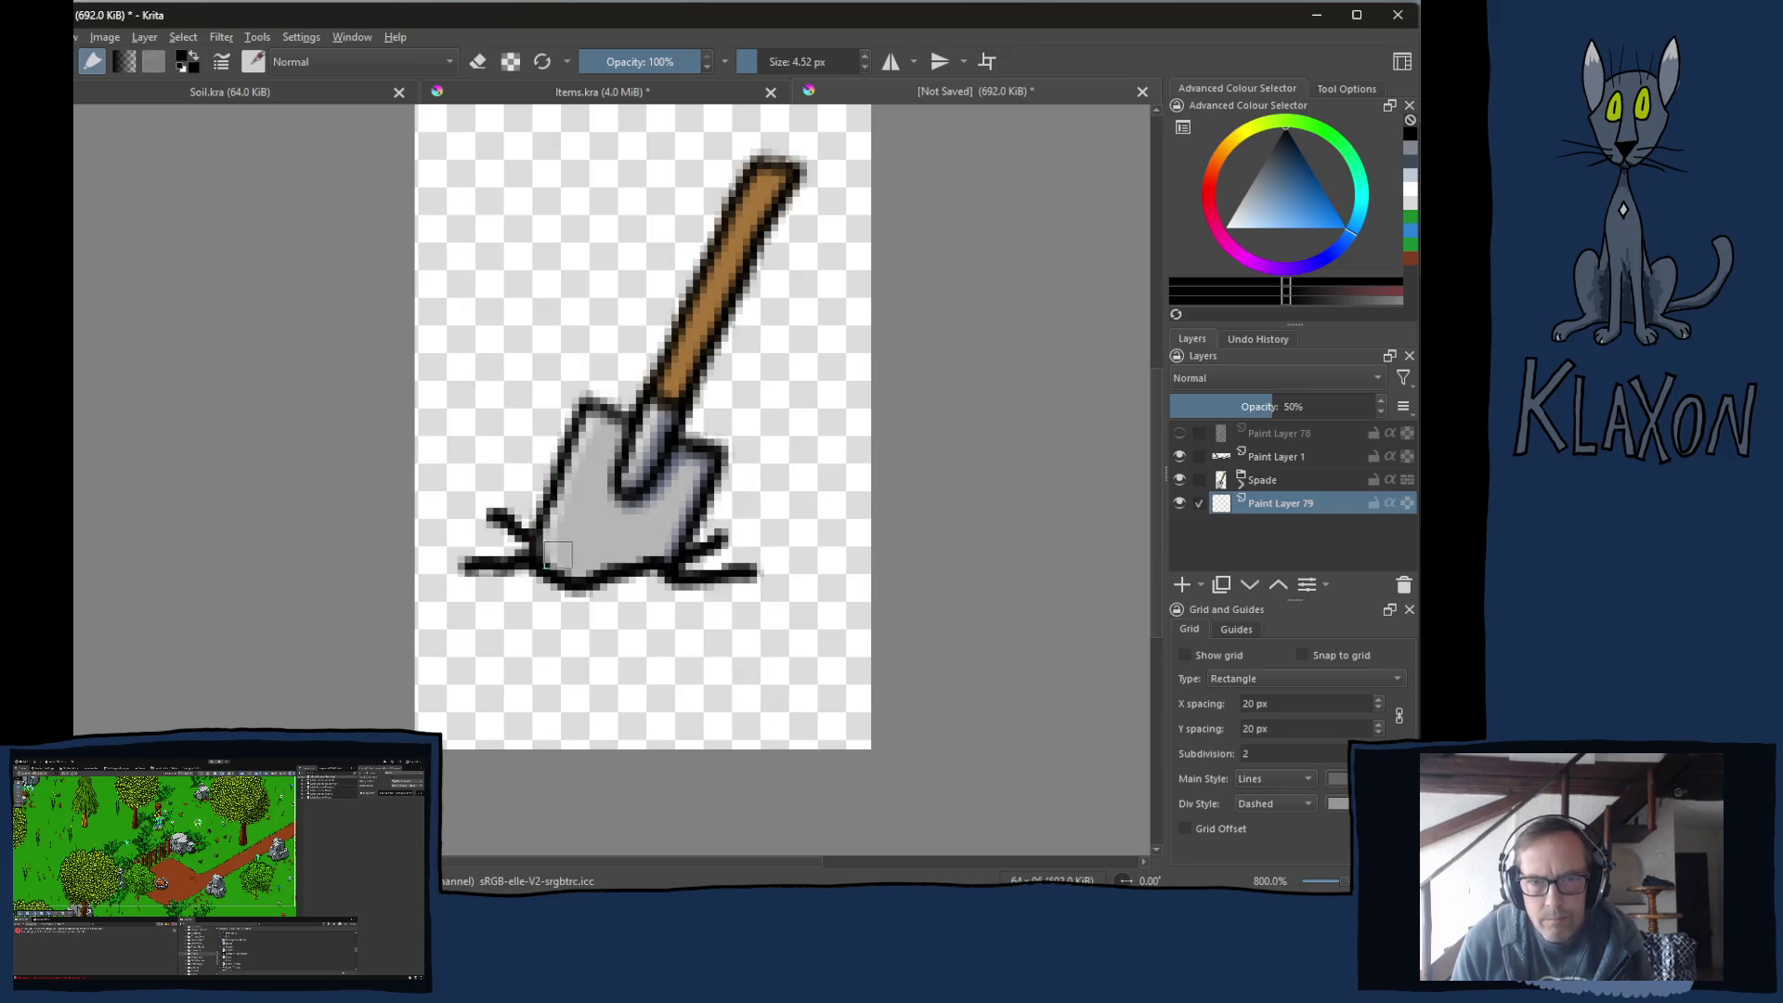
mouse_move(535, 580)
mouse_down()
mouse_move(475, 574)
mouse_move(703, 599)
mouse_move(748, 580)
mouse_move(729, 555)
mouse_up()
mouse_move(529, 544)
mouse_down()
mouse_move(515, 550)
mouse_move(534, 561)
mouse_up()
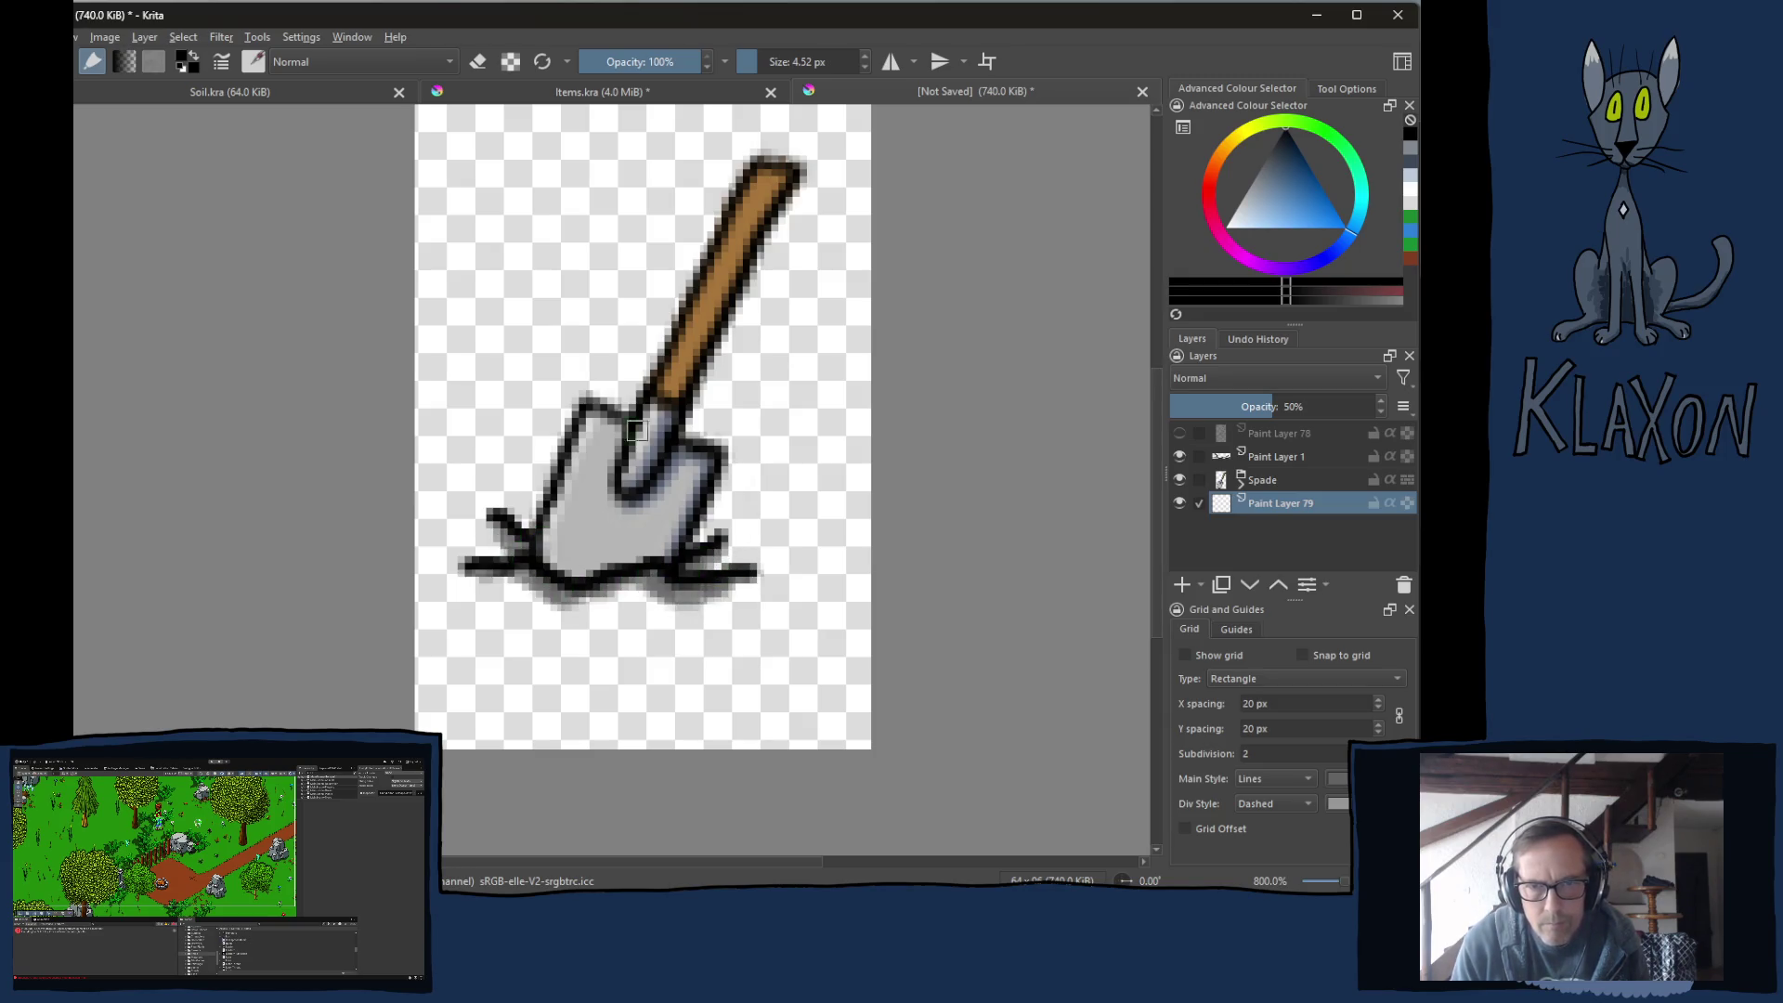
mouse_move(712, 527)
mouse_down()
mouse_move(705, 562)
mouse_move(833, 296)
mouse_move(830, 343)
mouse_up()
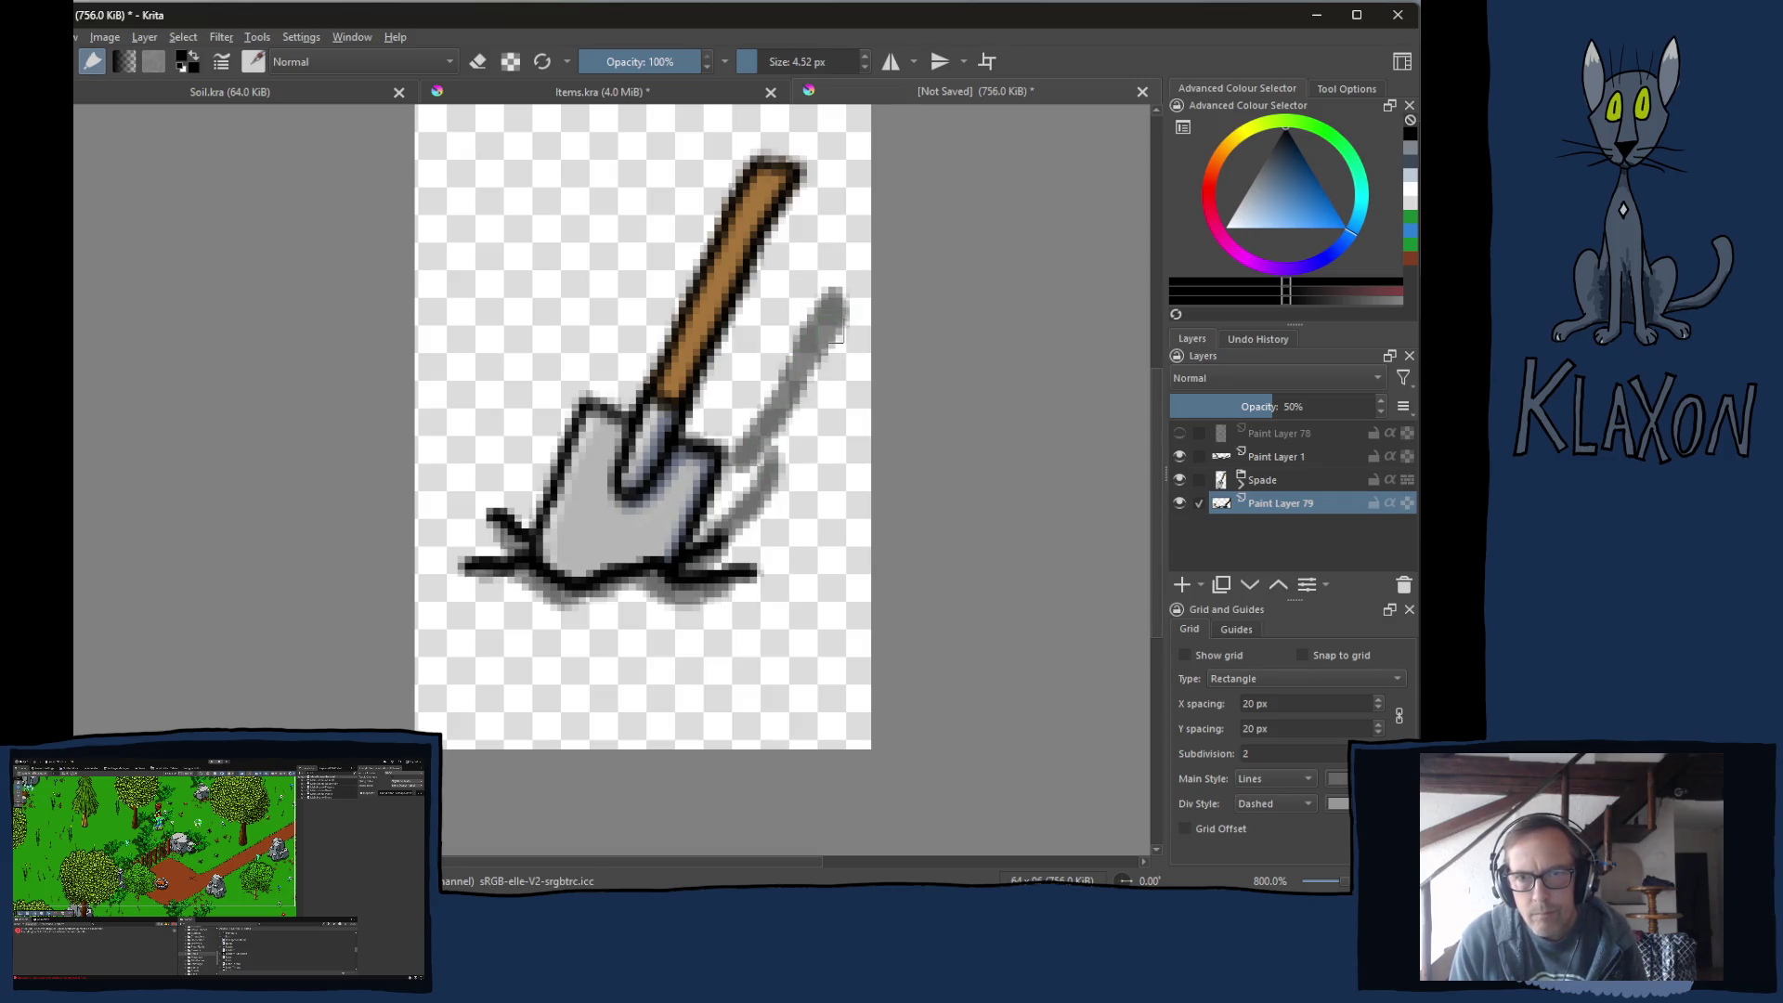
mouse_move(772, 443)
mouse_down()
mouse_move(794, 478)
mouse_move(736, 501)
mouse_move(719, 436)
mouse_move(677, 433)
mouse_move(710, 501)
mouse_move(750, 482)
mouse_up()
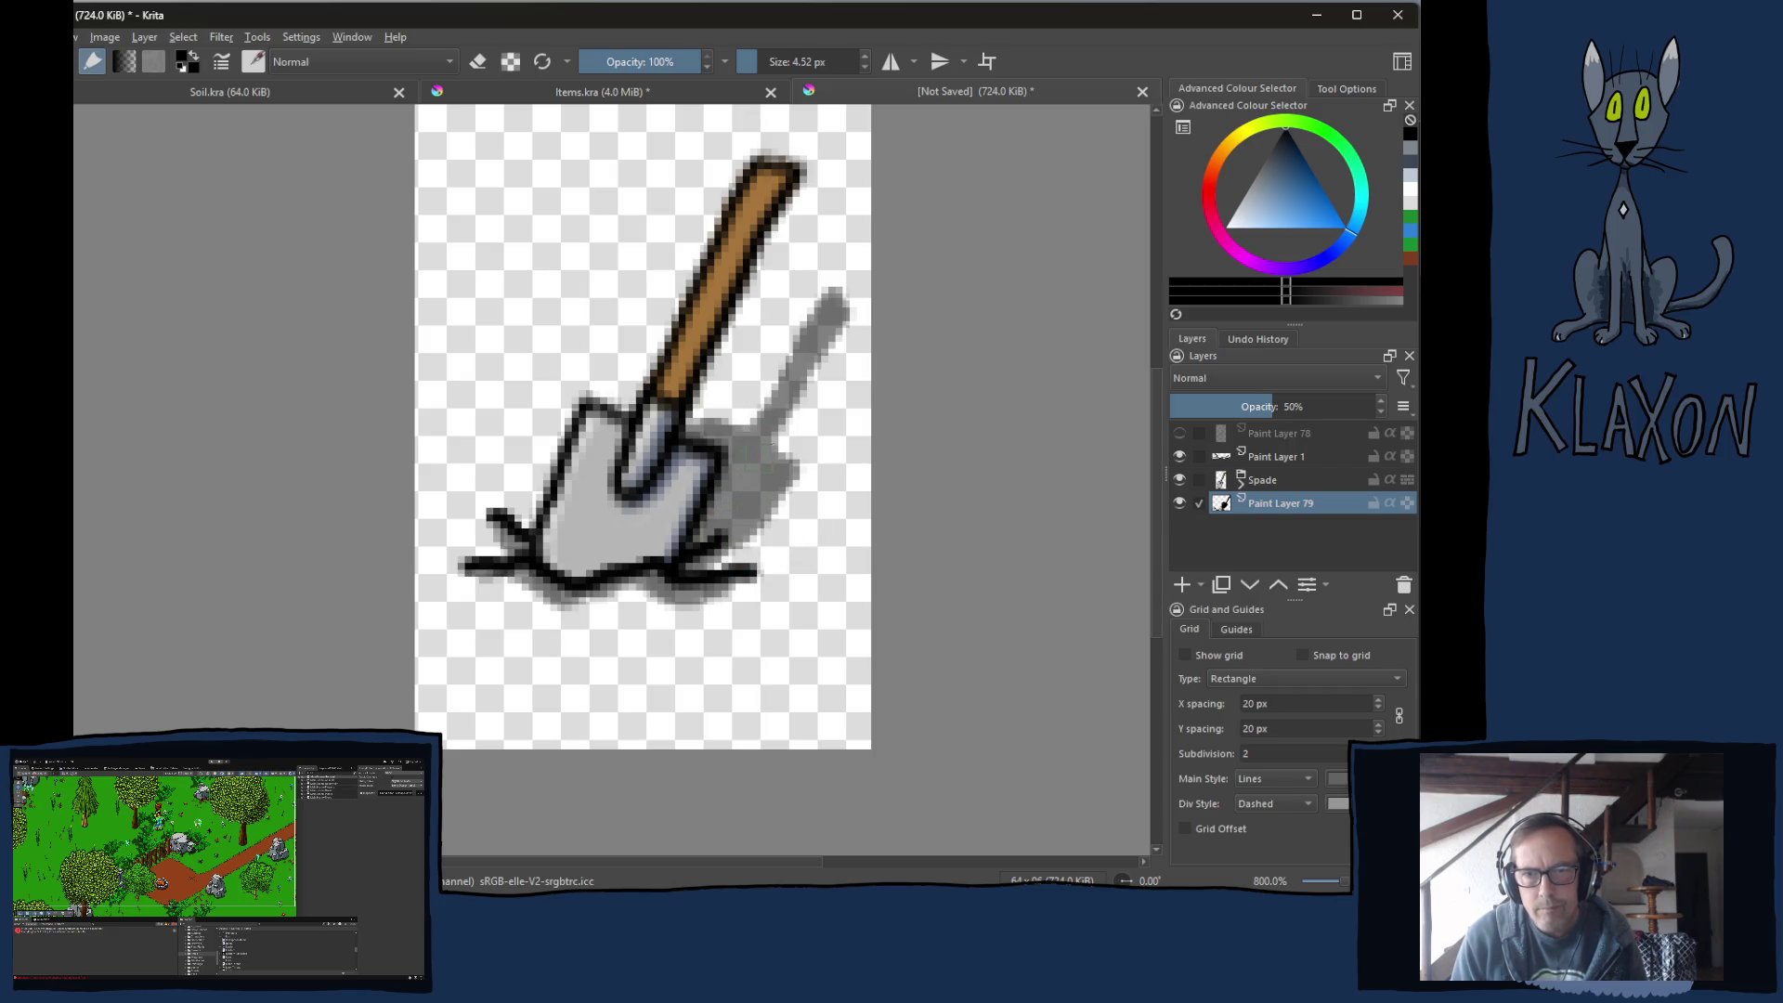
Erase shadow touching the shovel's right edge and fill the gap in the handle's shadow.
key(e)
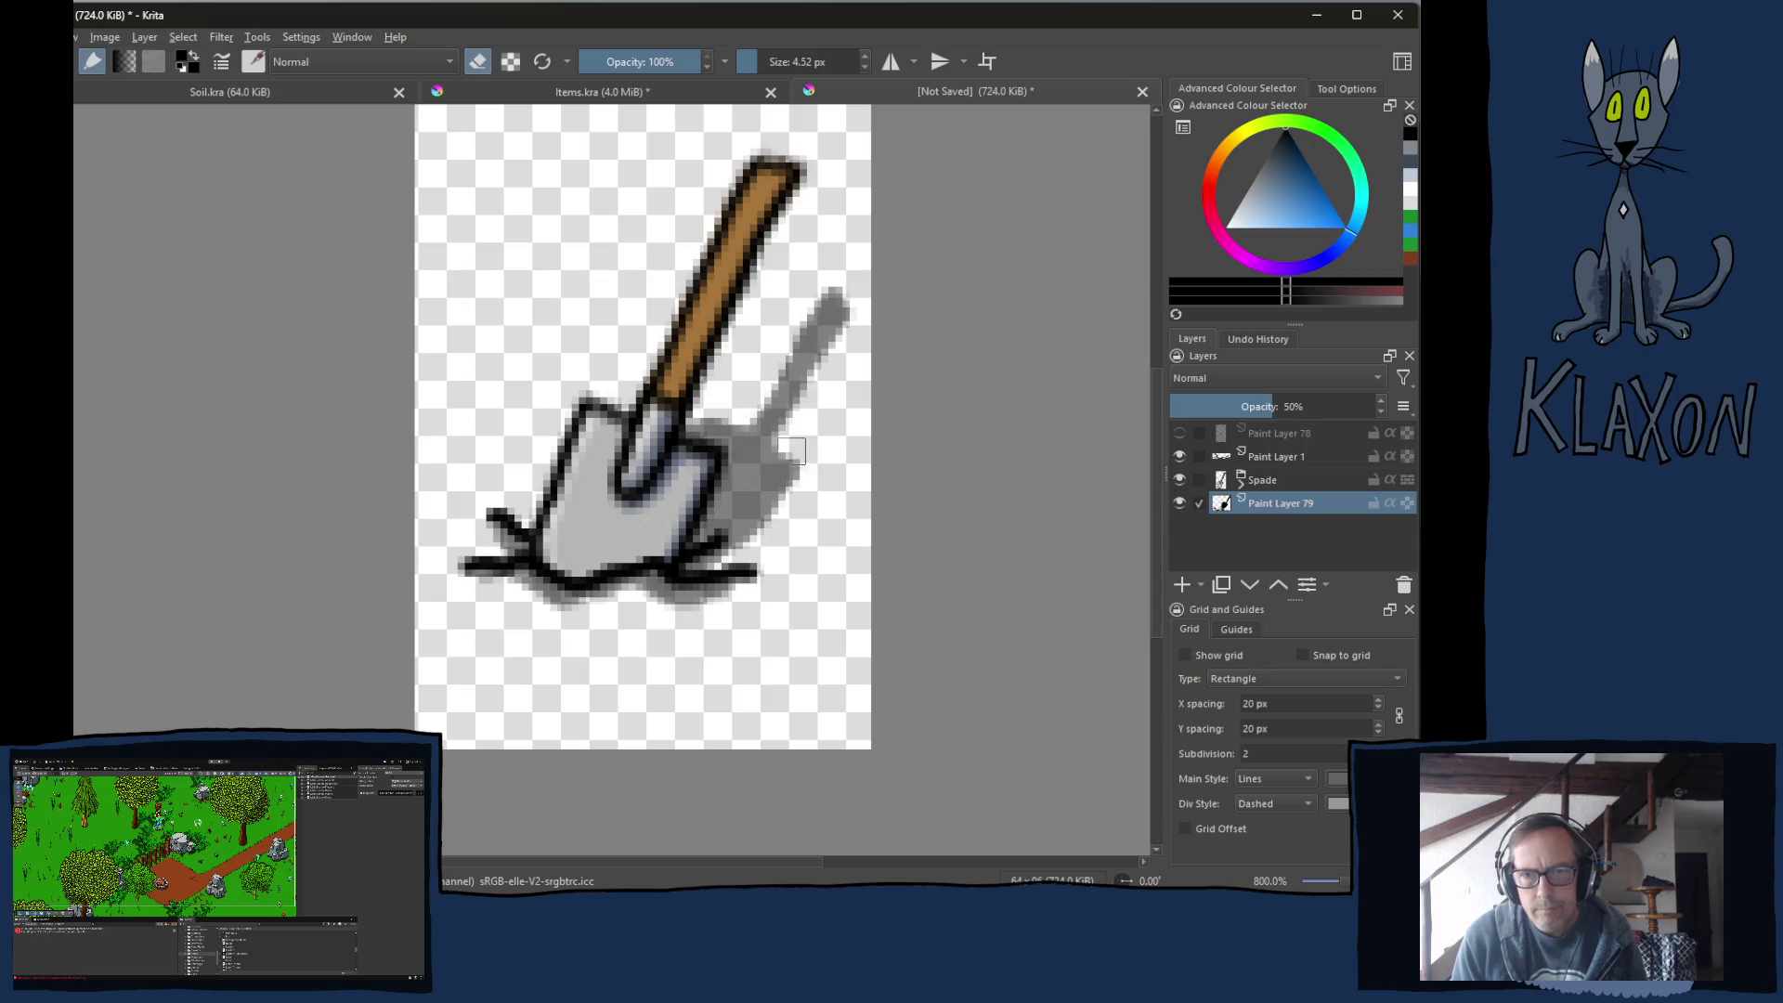
mouse_move(766, 478)
mouse_down()
mouse_move(794, 487)
mouse_move(791, 470)
mouse_move(765, 482)
mouse_up()
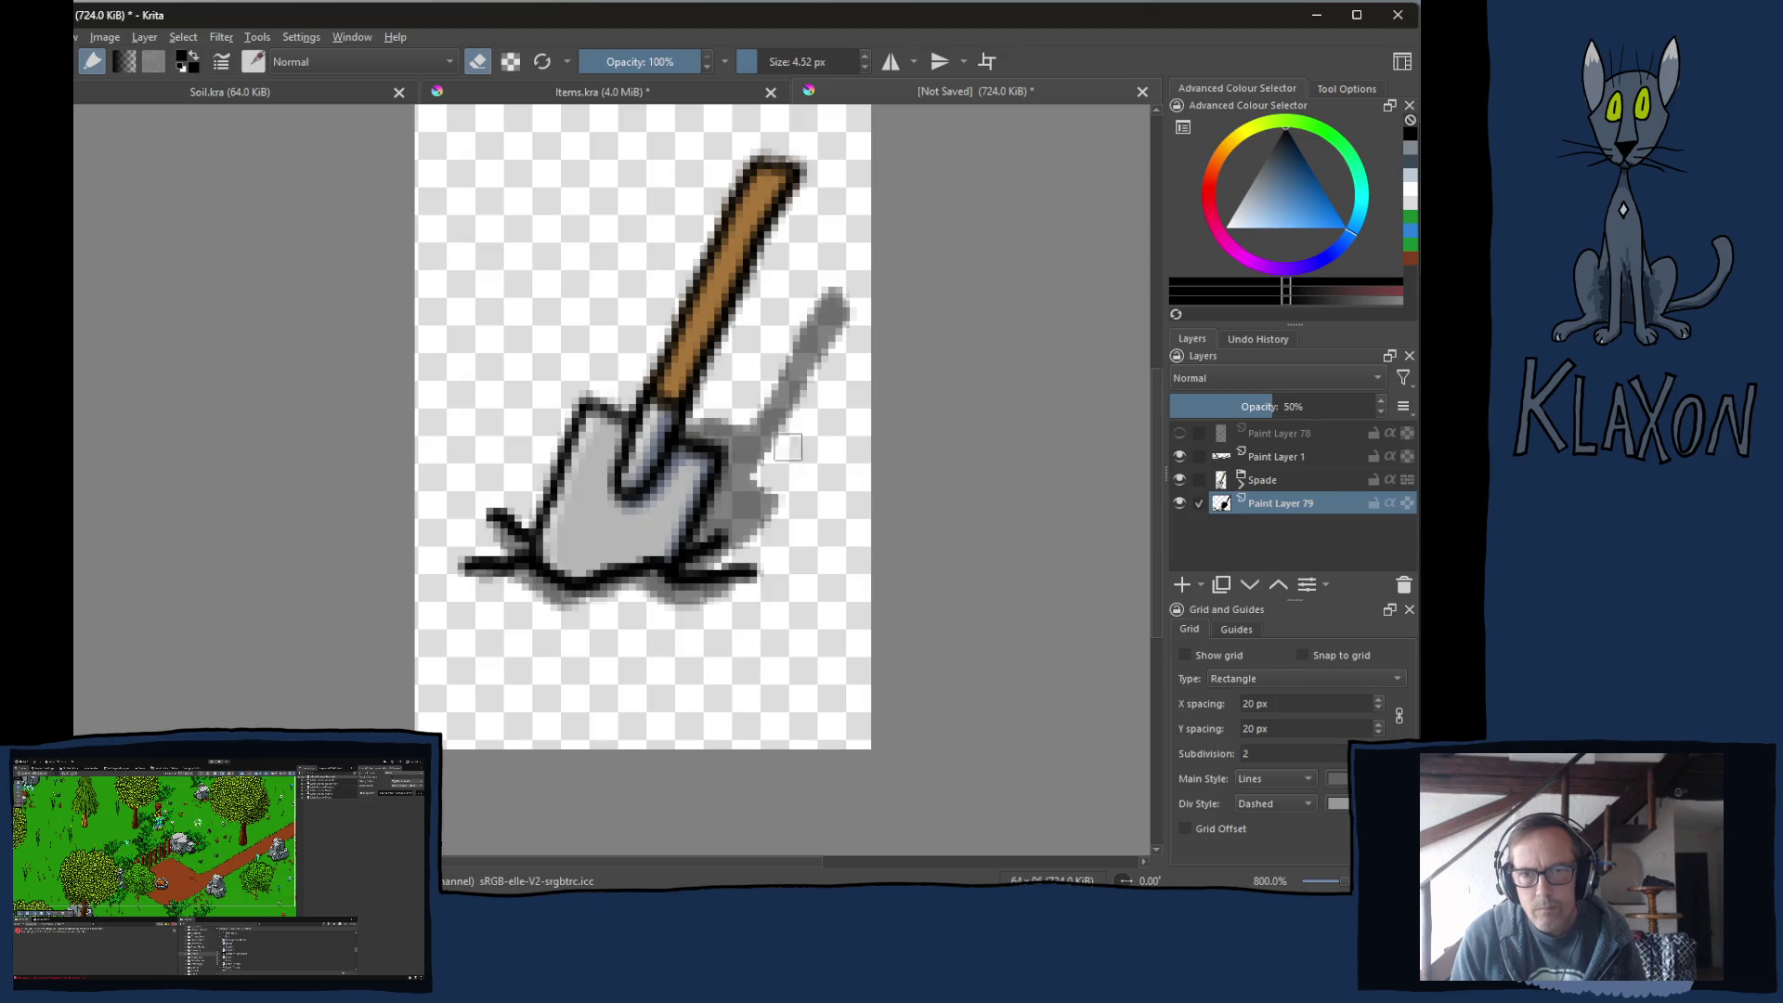
mouse_move(747, 420)
mouse_down()
mouse_move(721, 452)
mouse_move(687, 432)
mouse_move(712, 432)
mouse_move(692, 443)
mouse_move(714, 462)
mouse_up()
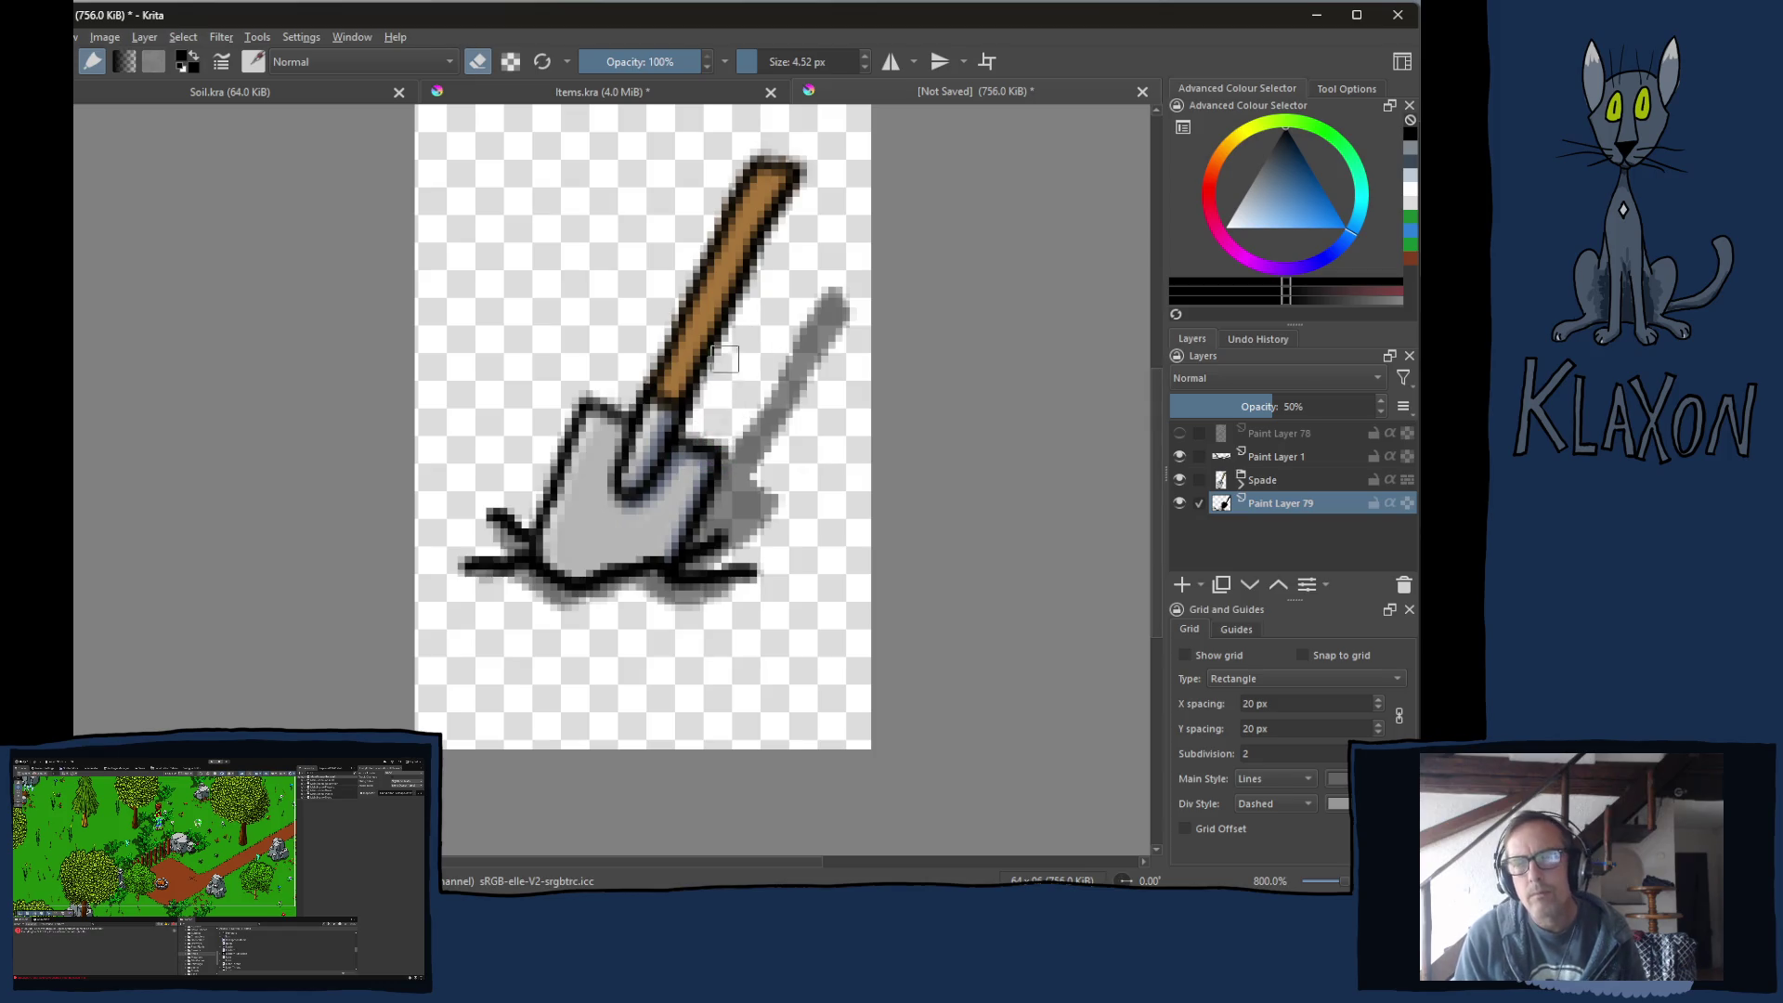
key(e)
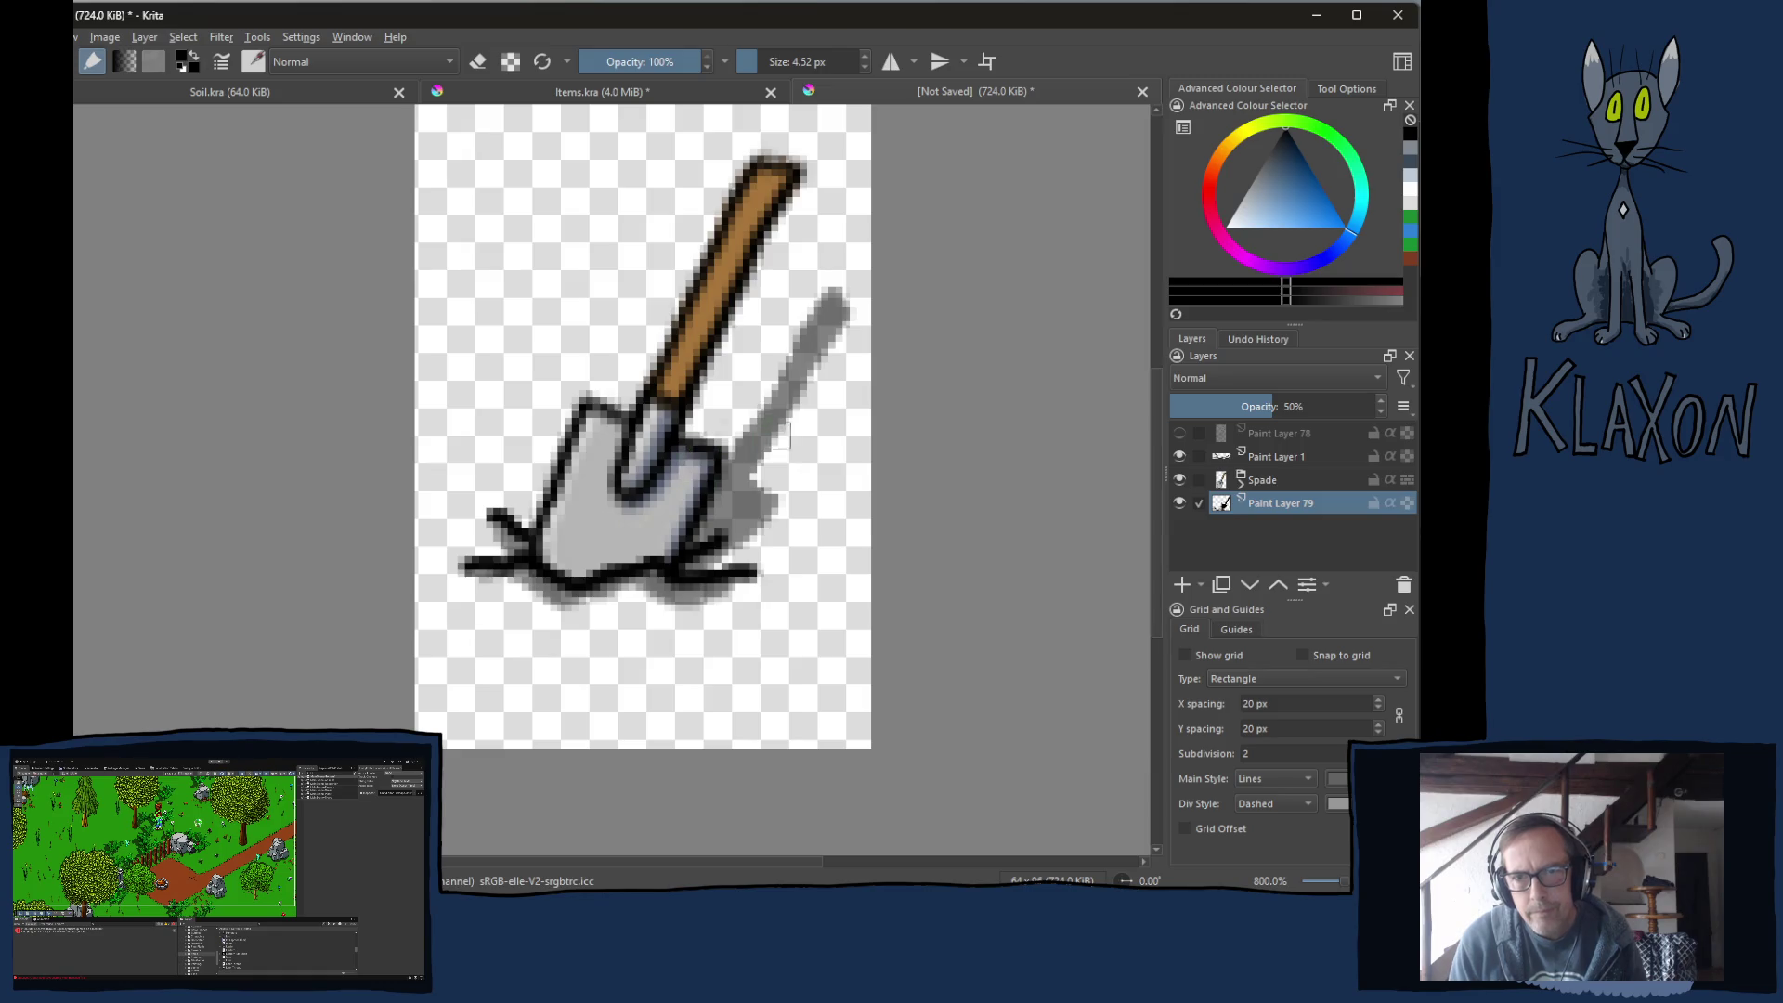
drag(761, 409, 782, 373)
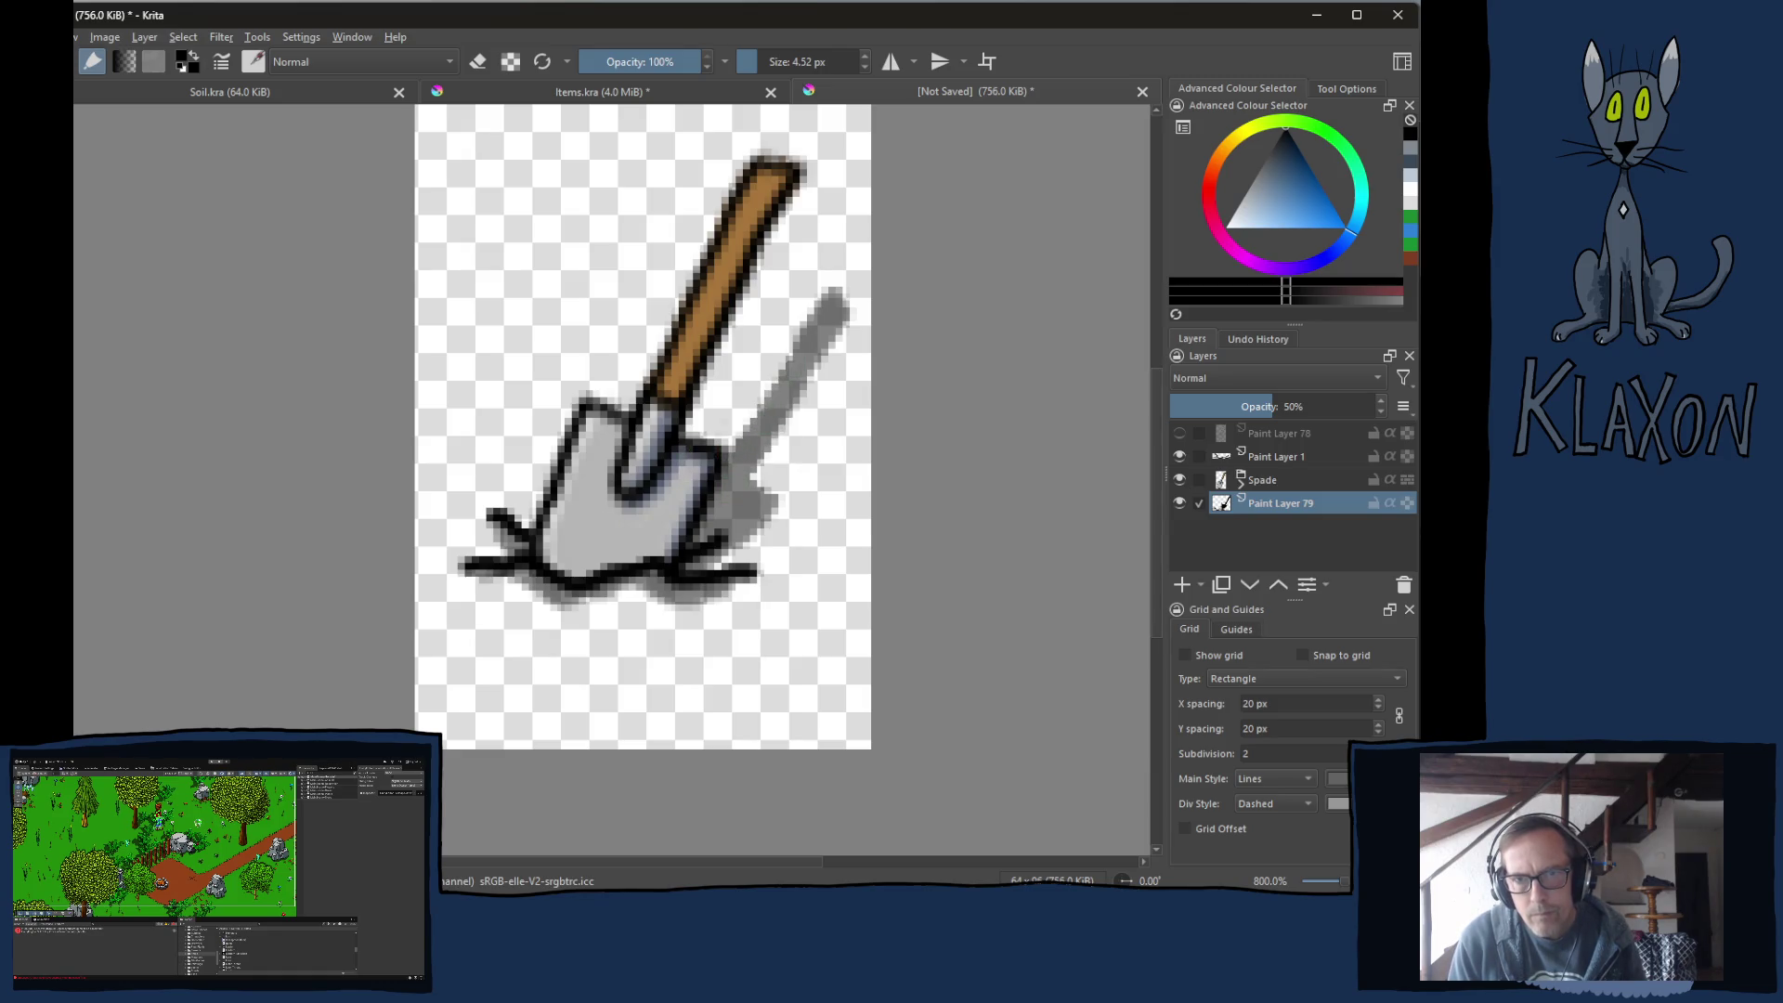
key(ctrl+z)
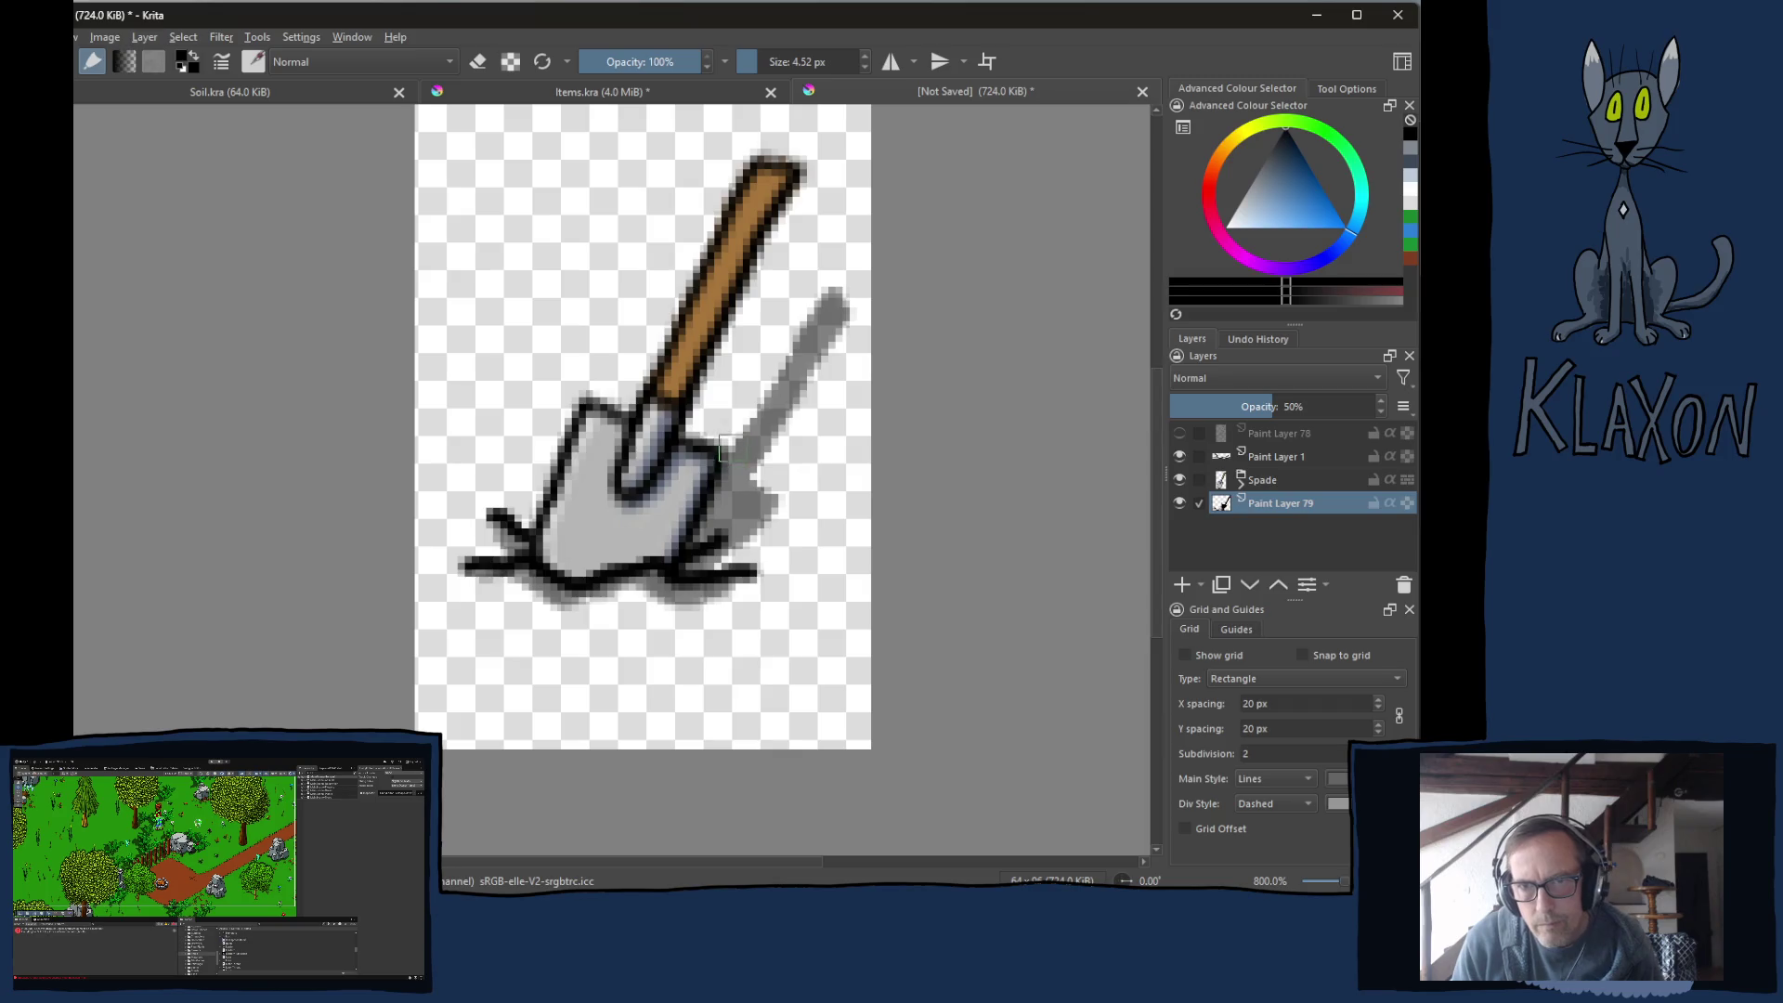
key(1)
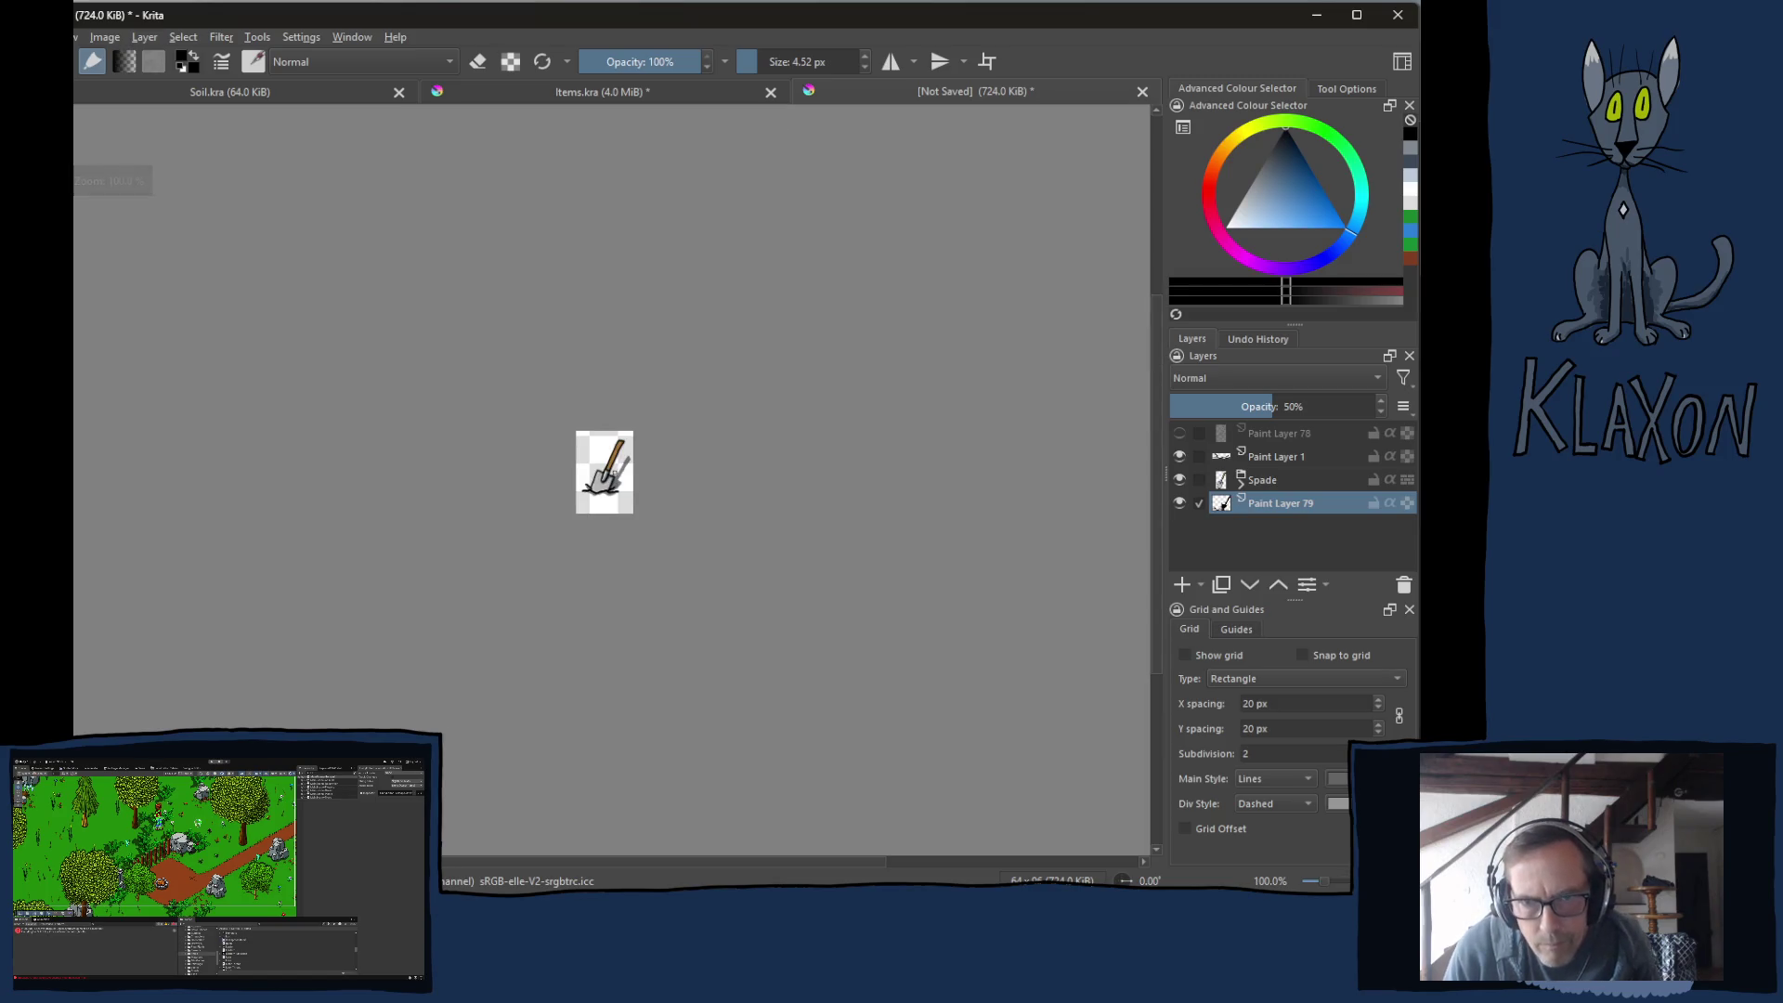
key(plus)
key(plus)
key(plus)
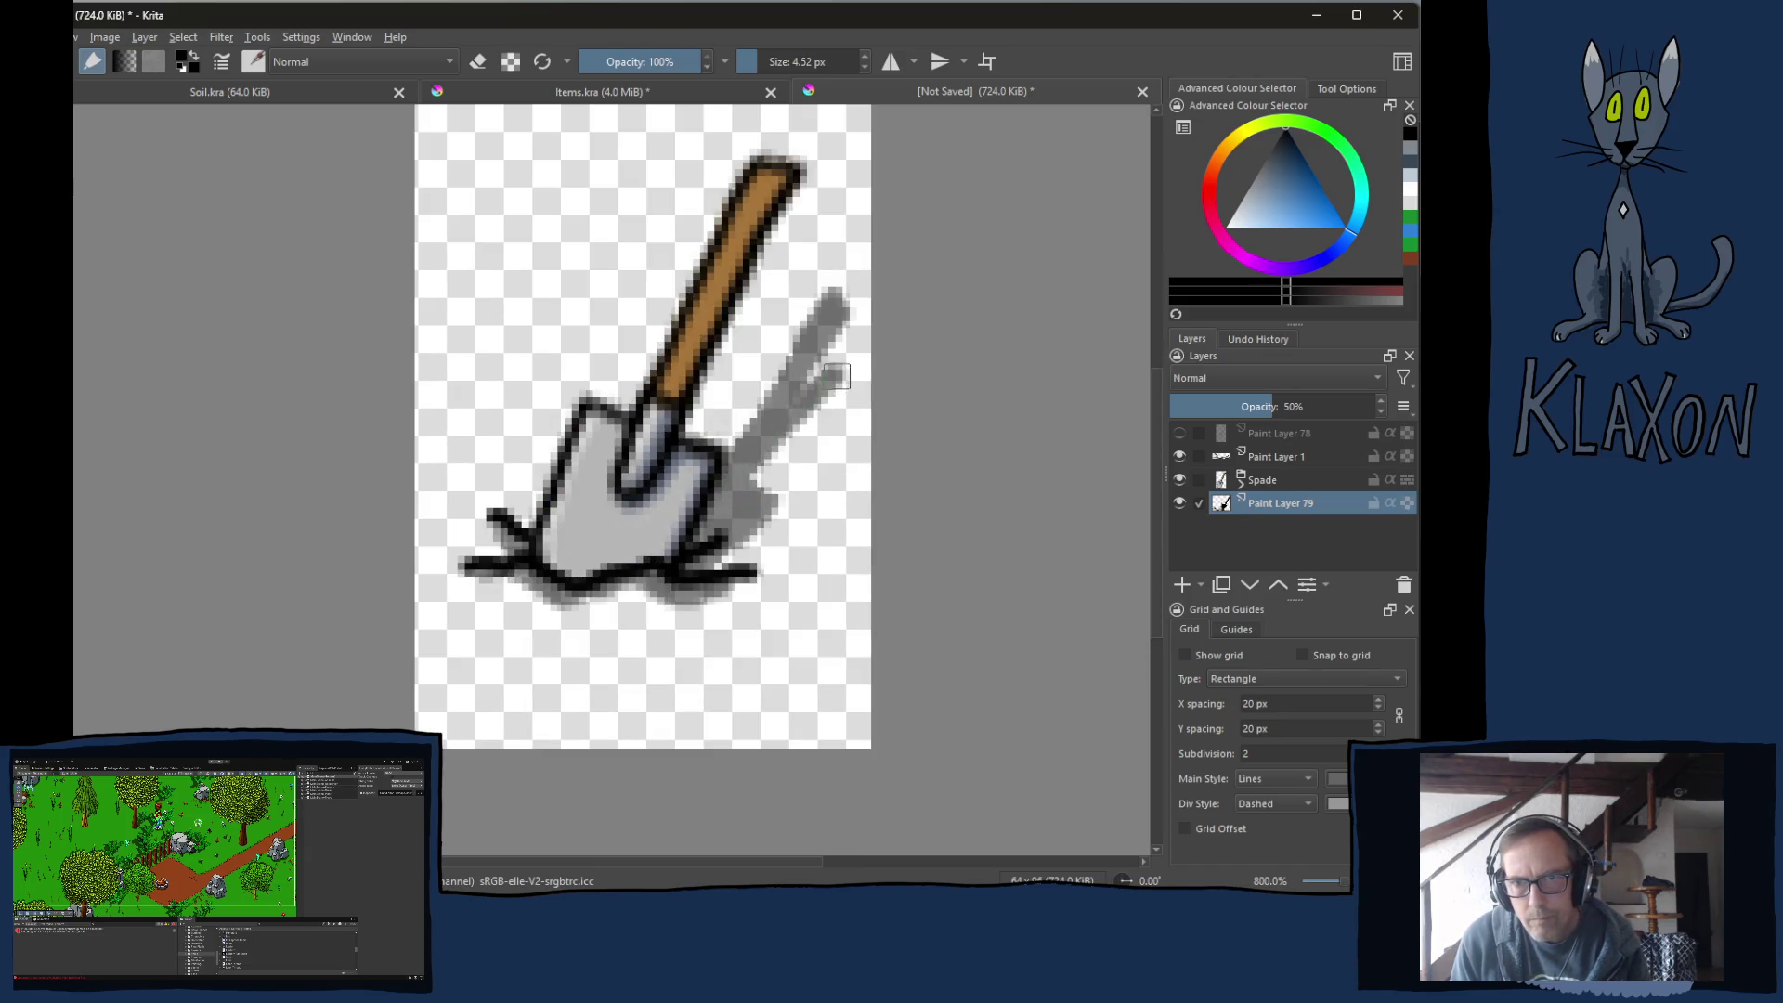
mouse_move(835, 376)
mouse_down()
mouse_move(817, 370)
mouse_move(797, 401)
mouse_up()
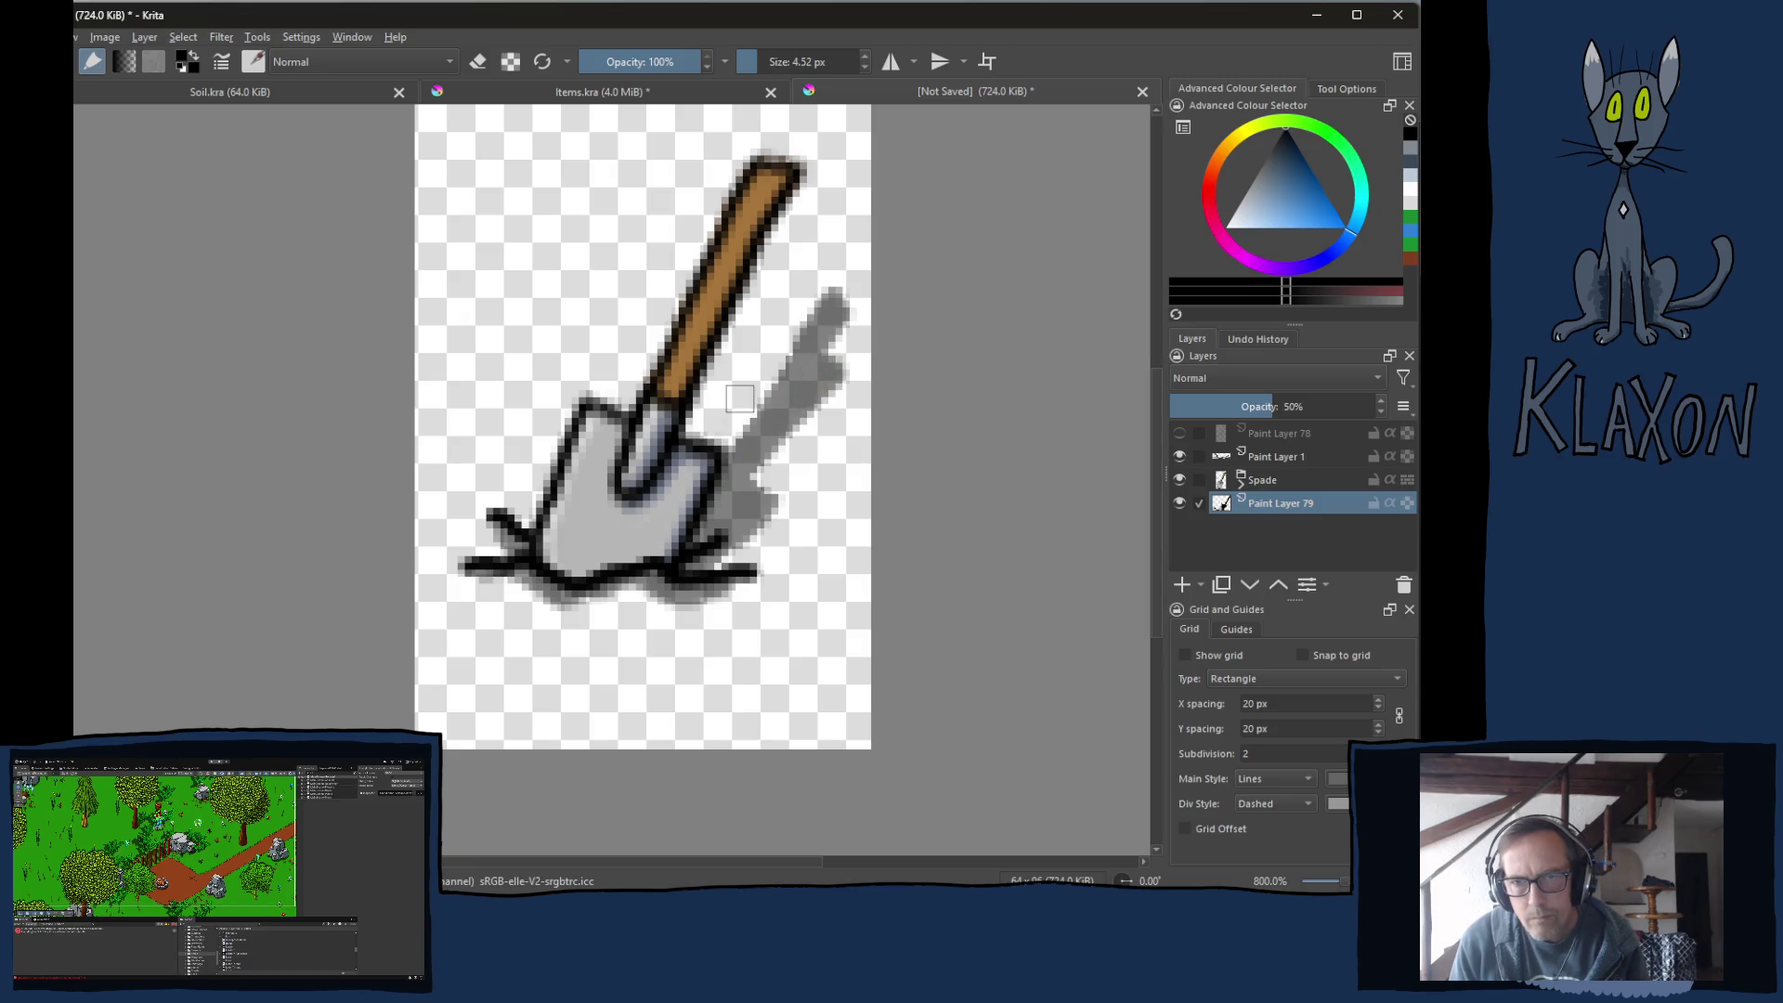
Trim the shadow's upper tip and blade-side edges, checking at actual size.
key(e)
mouse_move(834, 344)
mouse_down()
mouse_move(802, 324)
mouse_move(841, 297)
mouse_move(729, 440)
mouse_up()
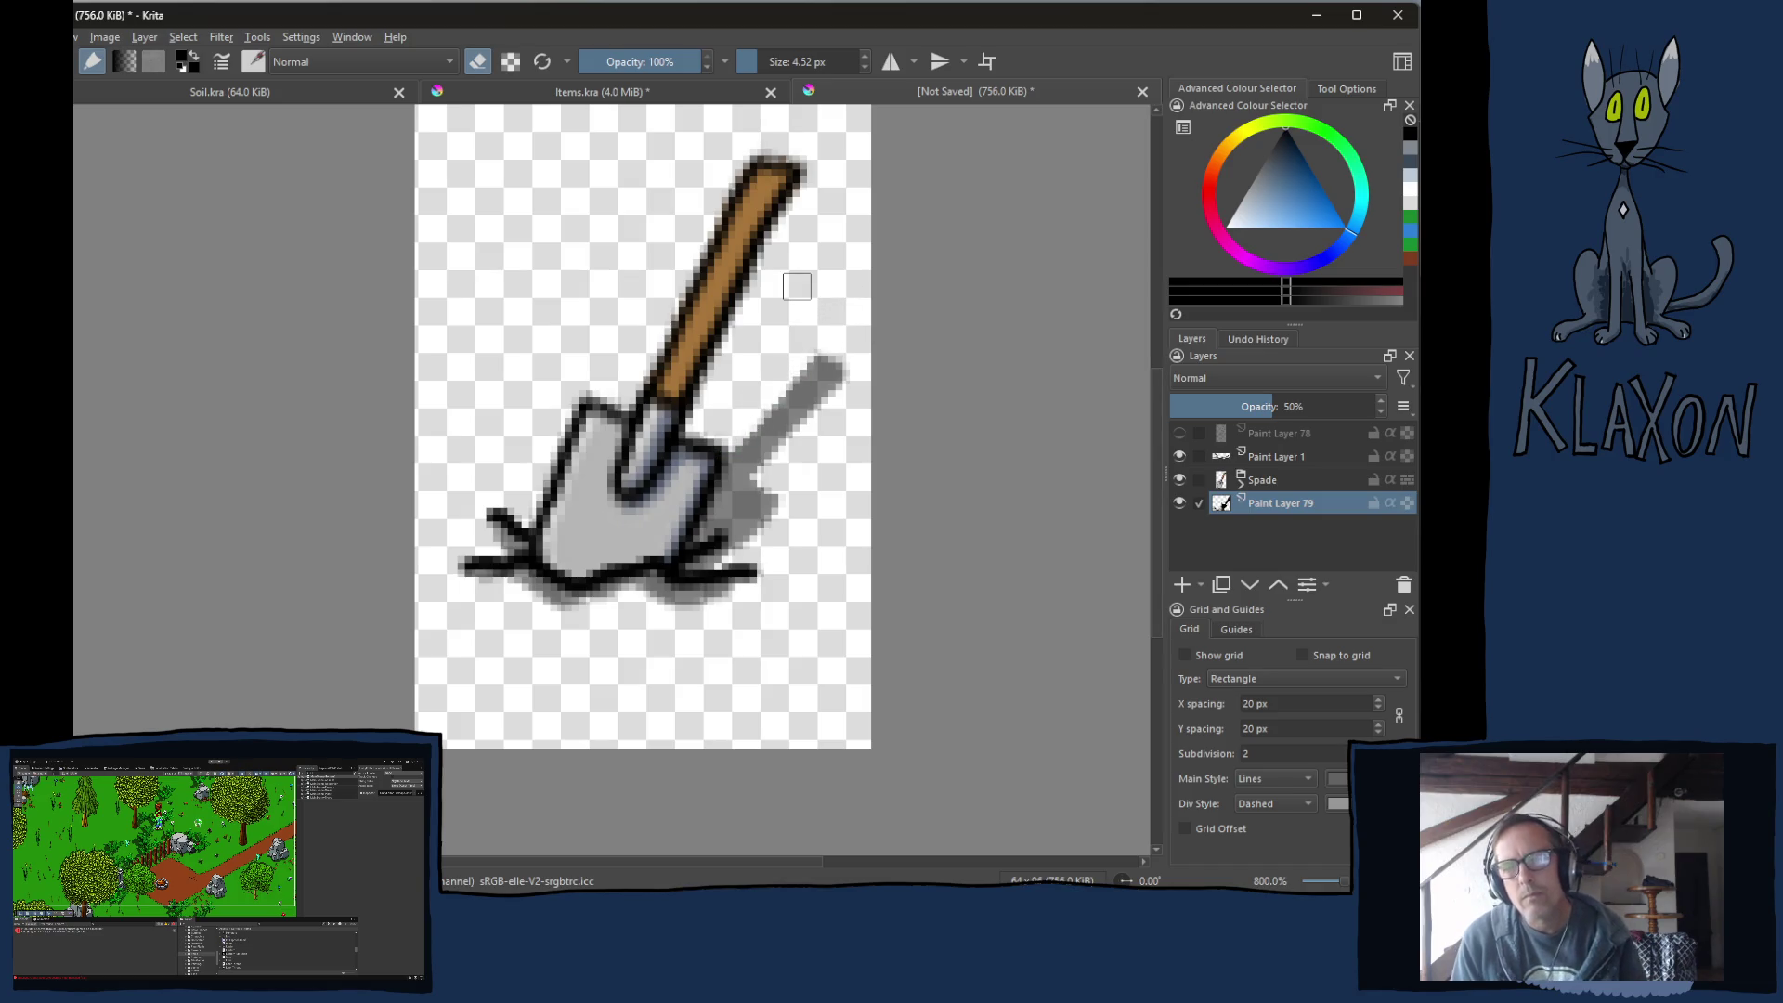
key(1)
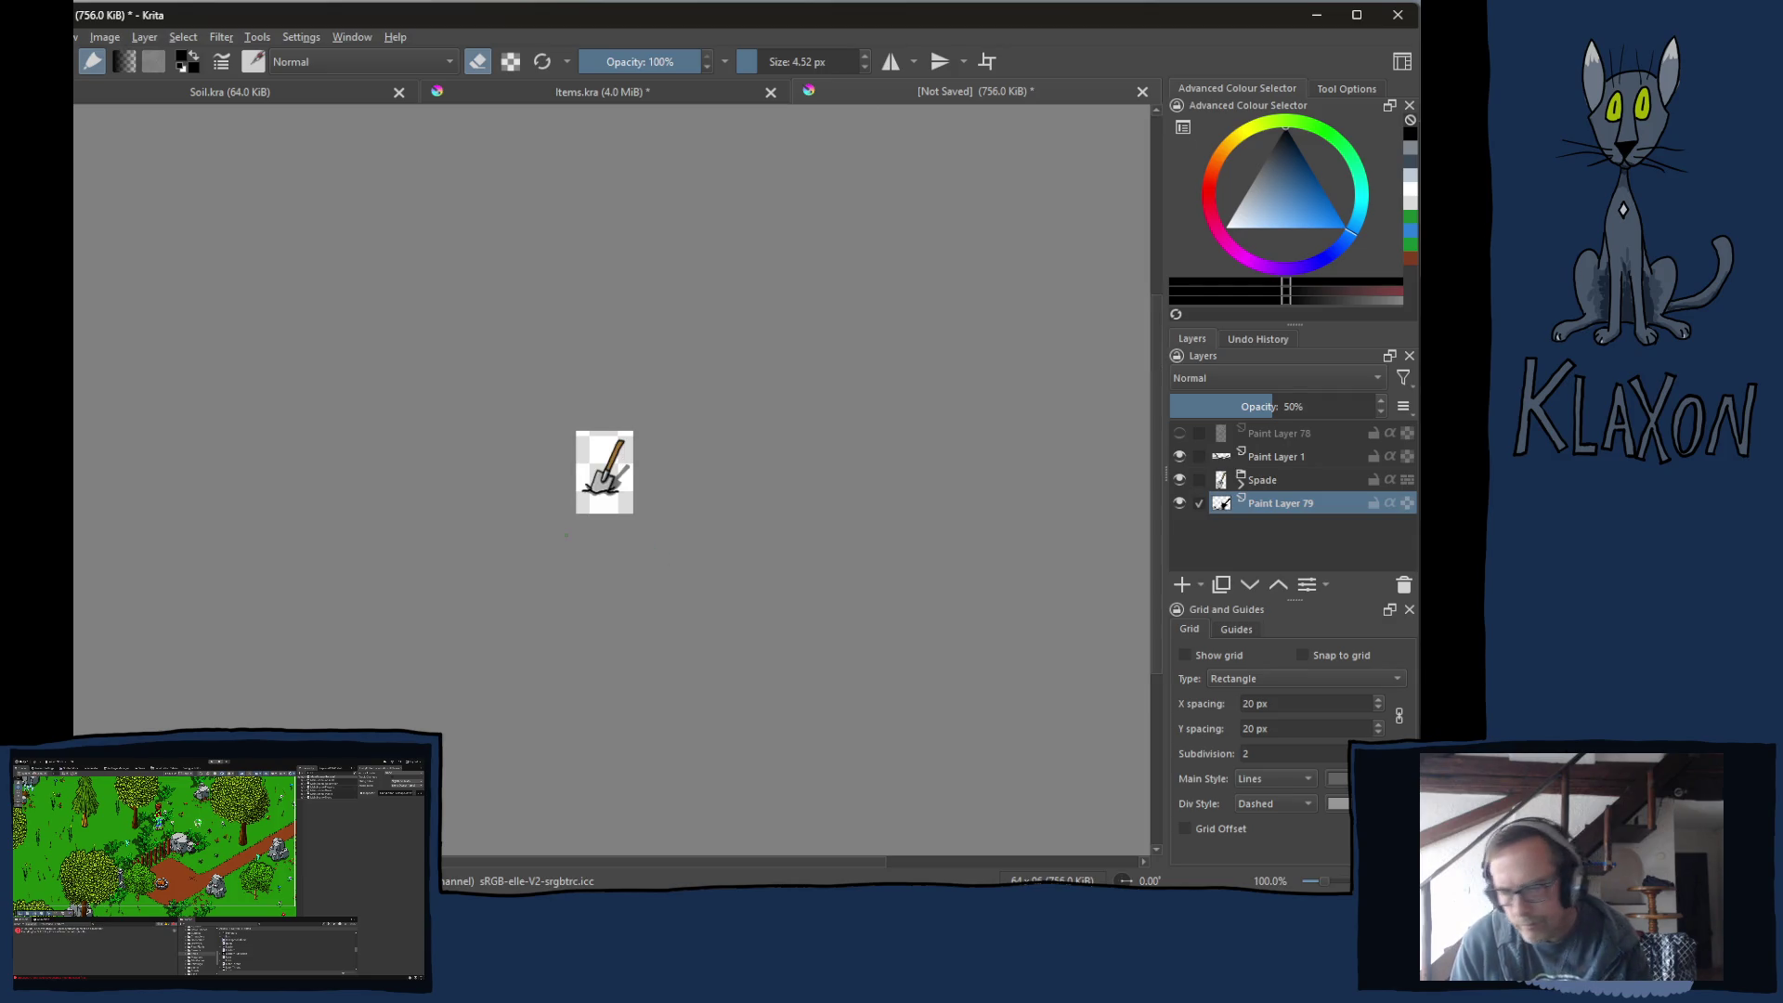
scroll(566, 535, up, 6)
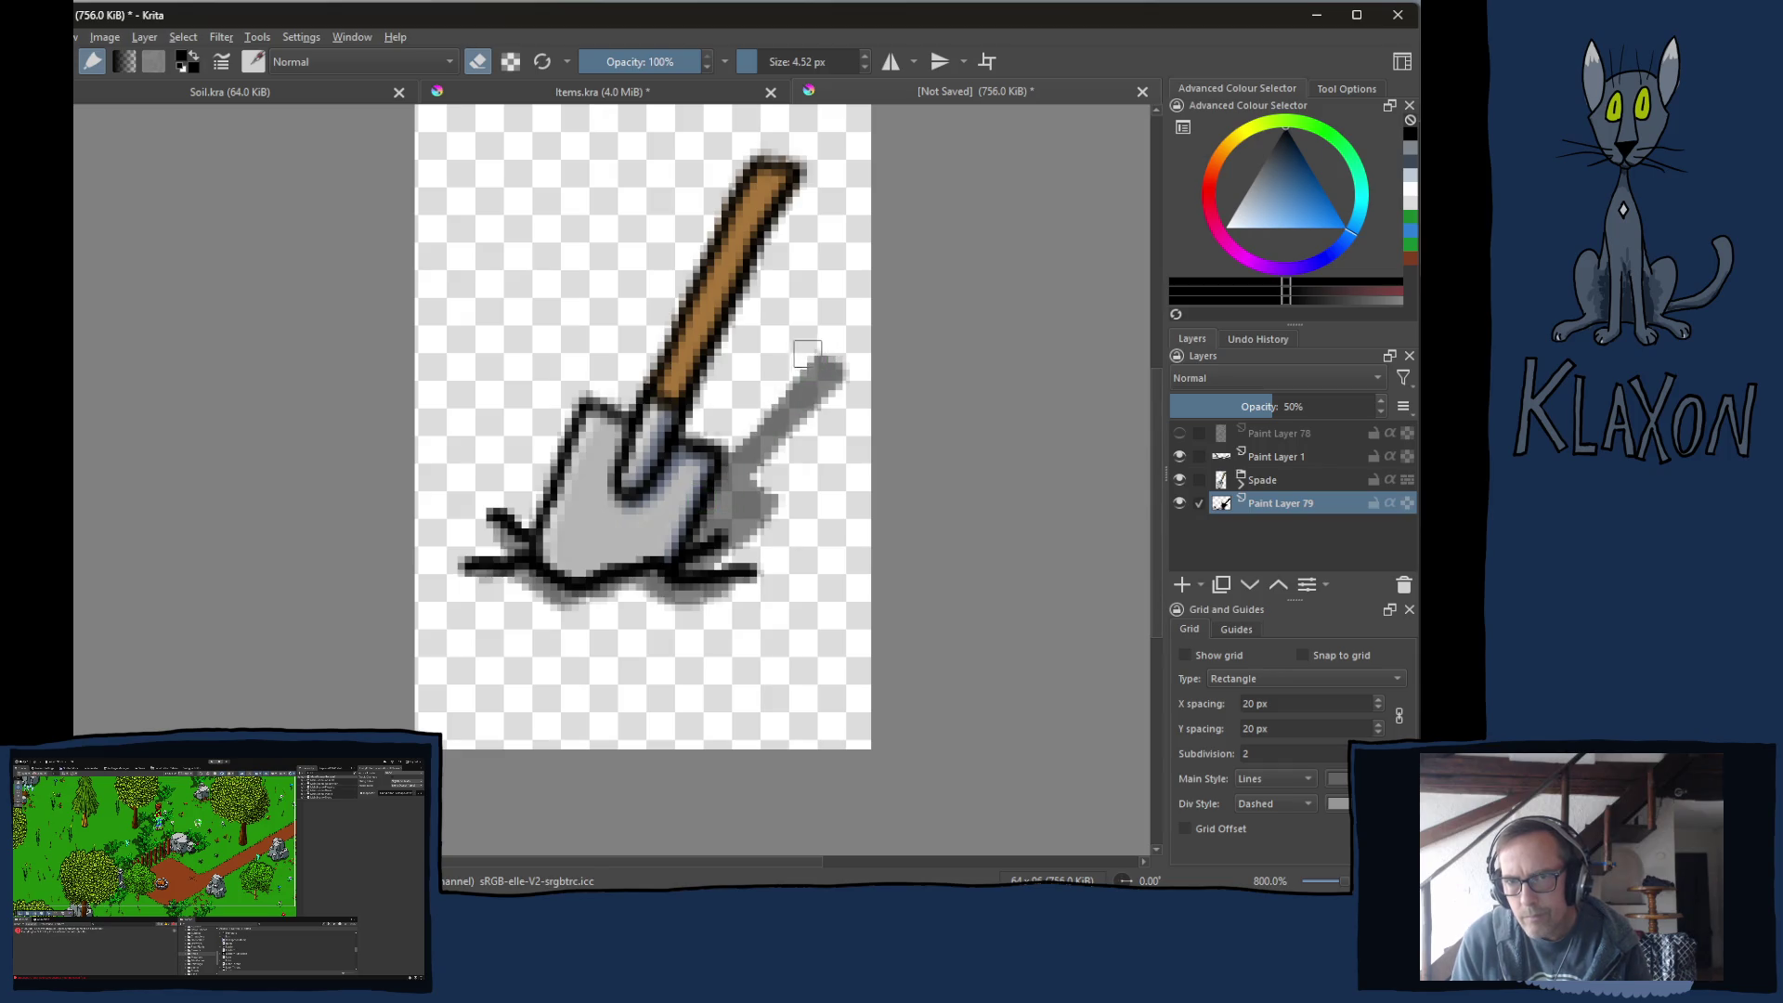
mouse_move(807, 358)
mouse_down()
mouse_move(844, 366)
mouse_move(801, 369)
mouse_up()
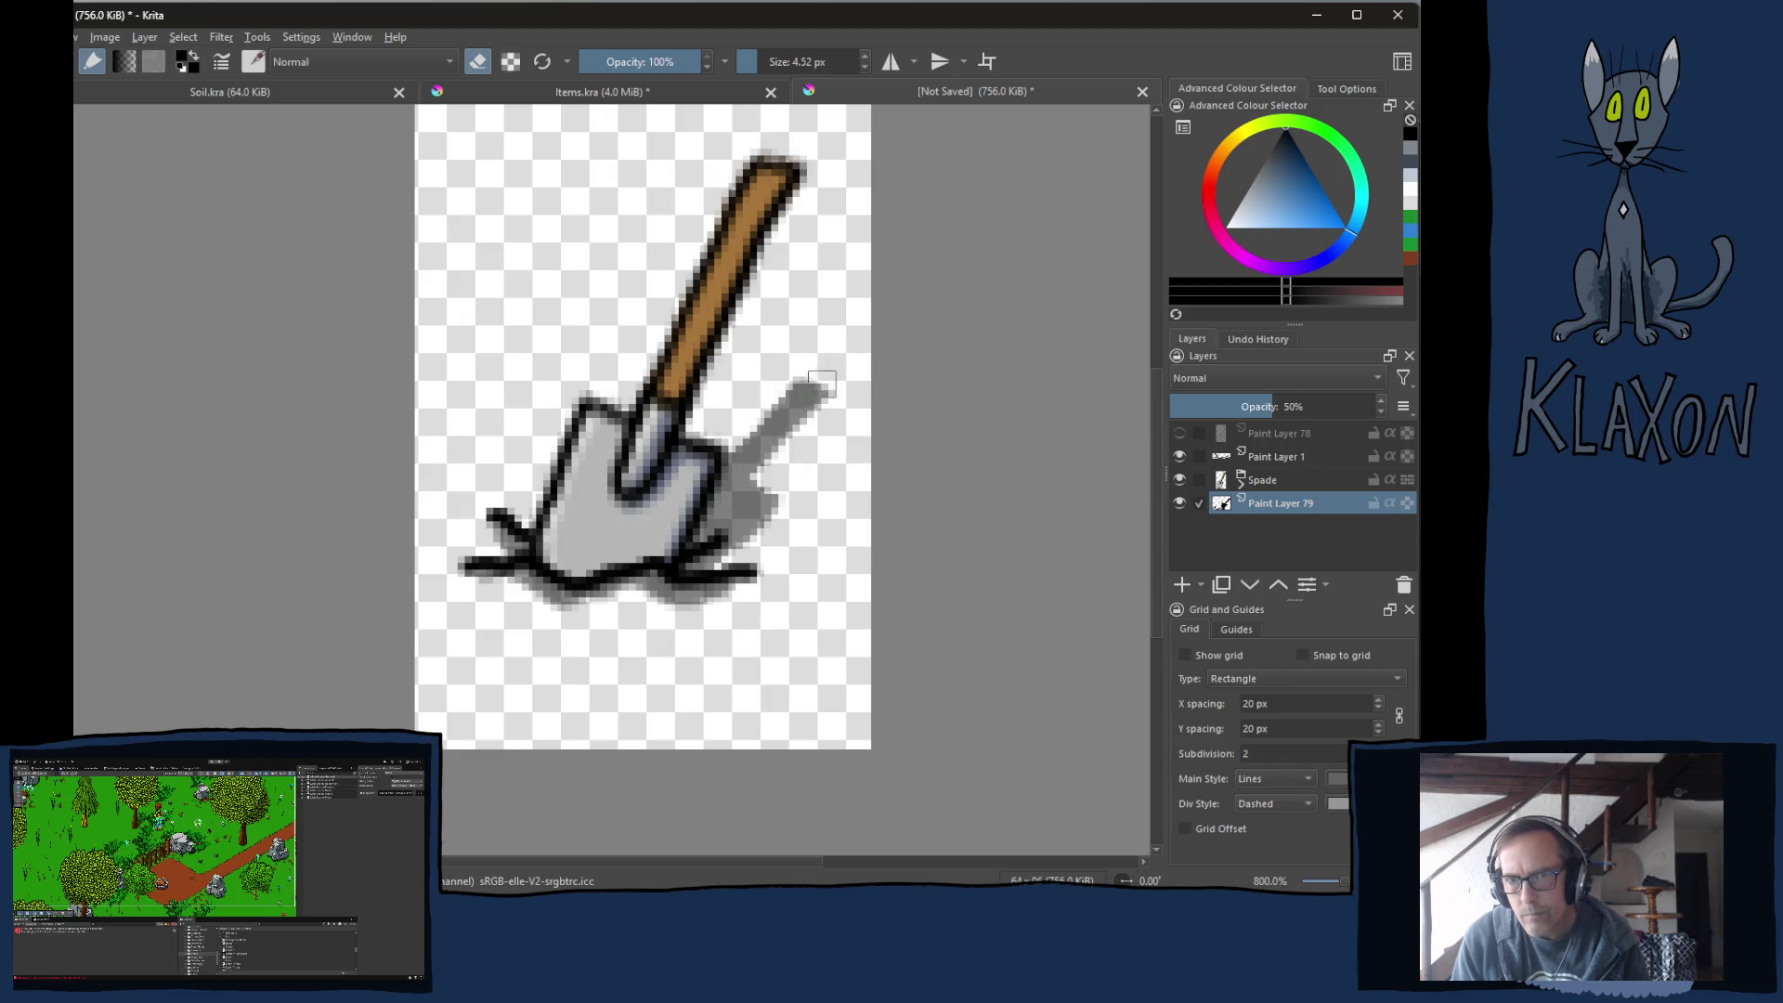
mouse_move(767, 478)
mouse_down()
mouse_move(740, 501)
mouse_move(768, 505)
mouse_move(776, 486)
mouse_move(757, 506)
mouse_move(776, 516)
mouse_up()
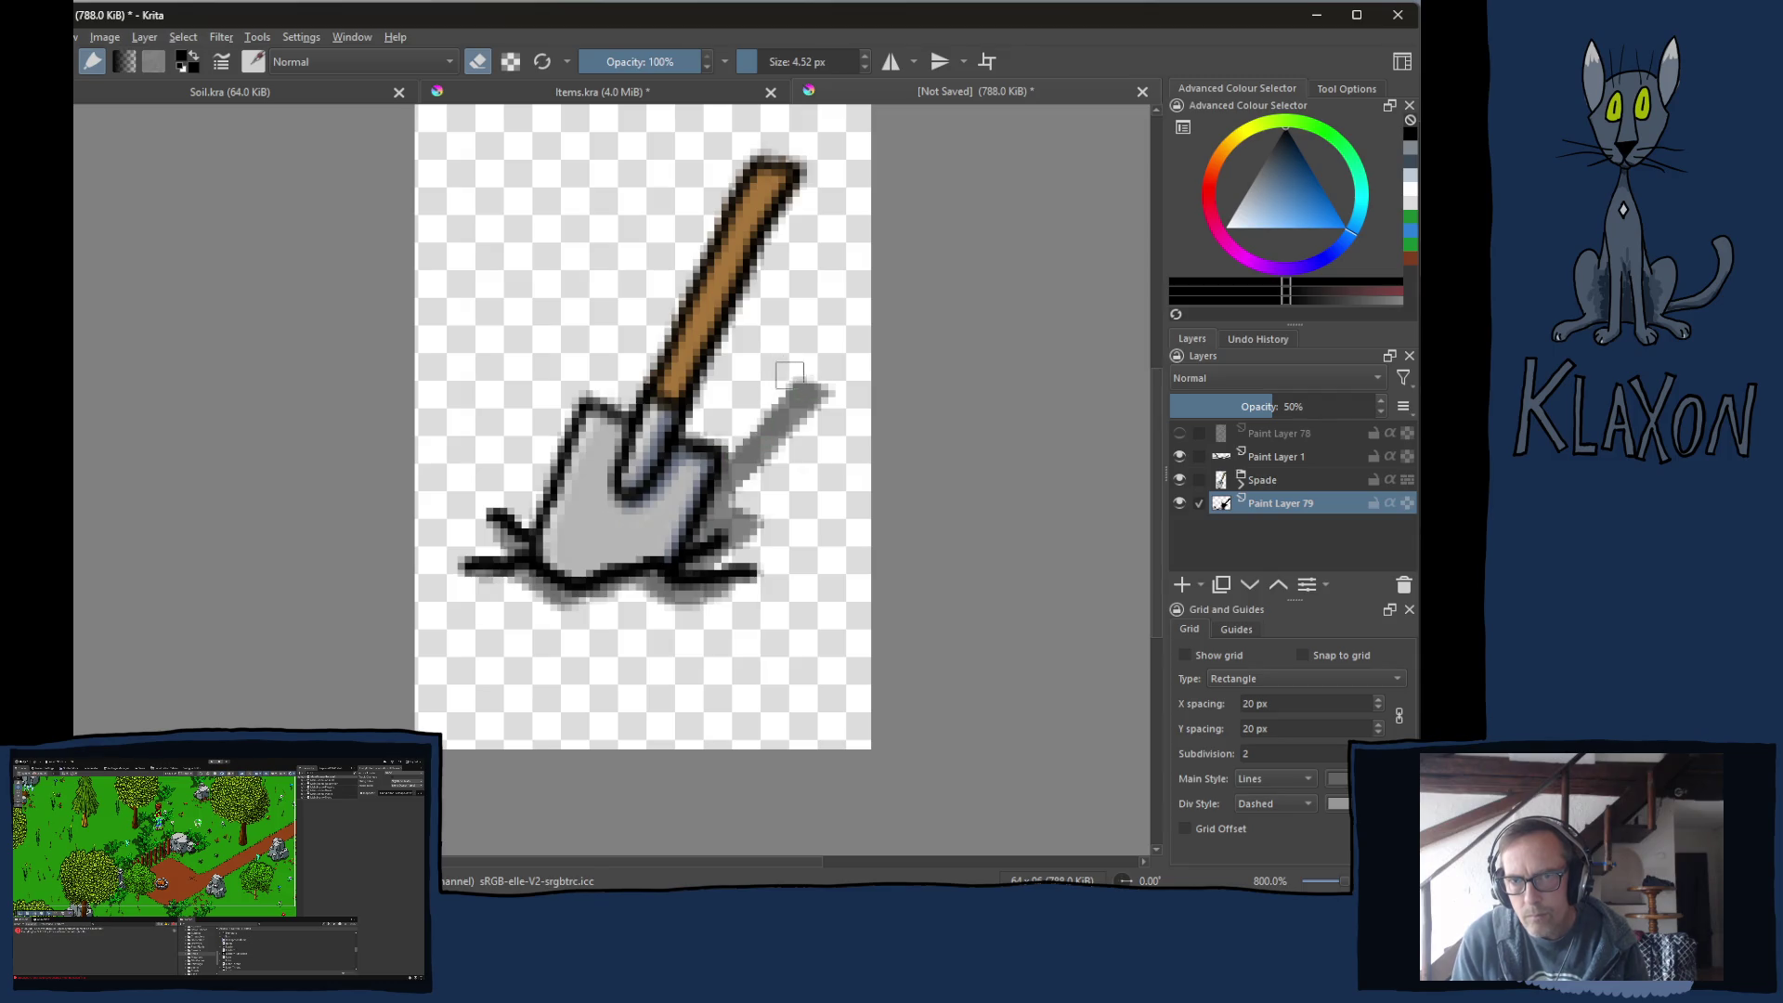
mouse_move(821, 385)
mouse_down()
mouse_move(841, 398)
mouse_move(802, 388)
mouse_move(829, 399)
mouse_up()
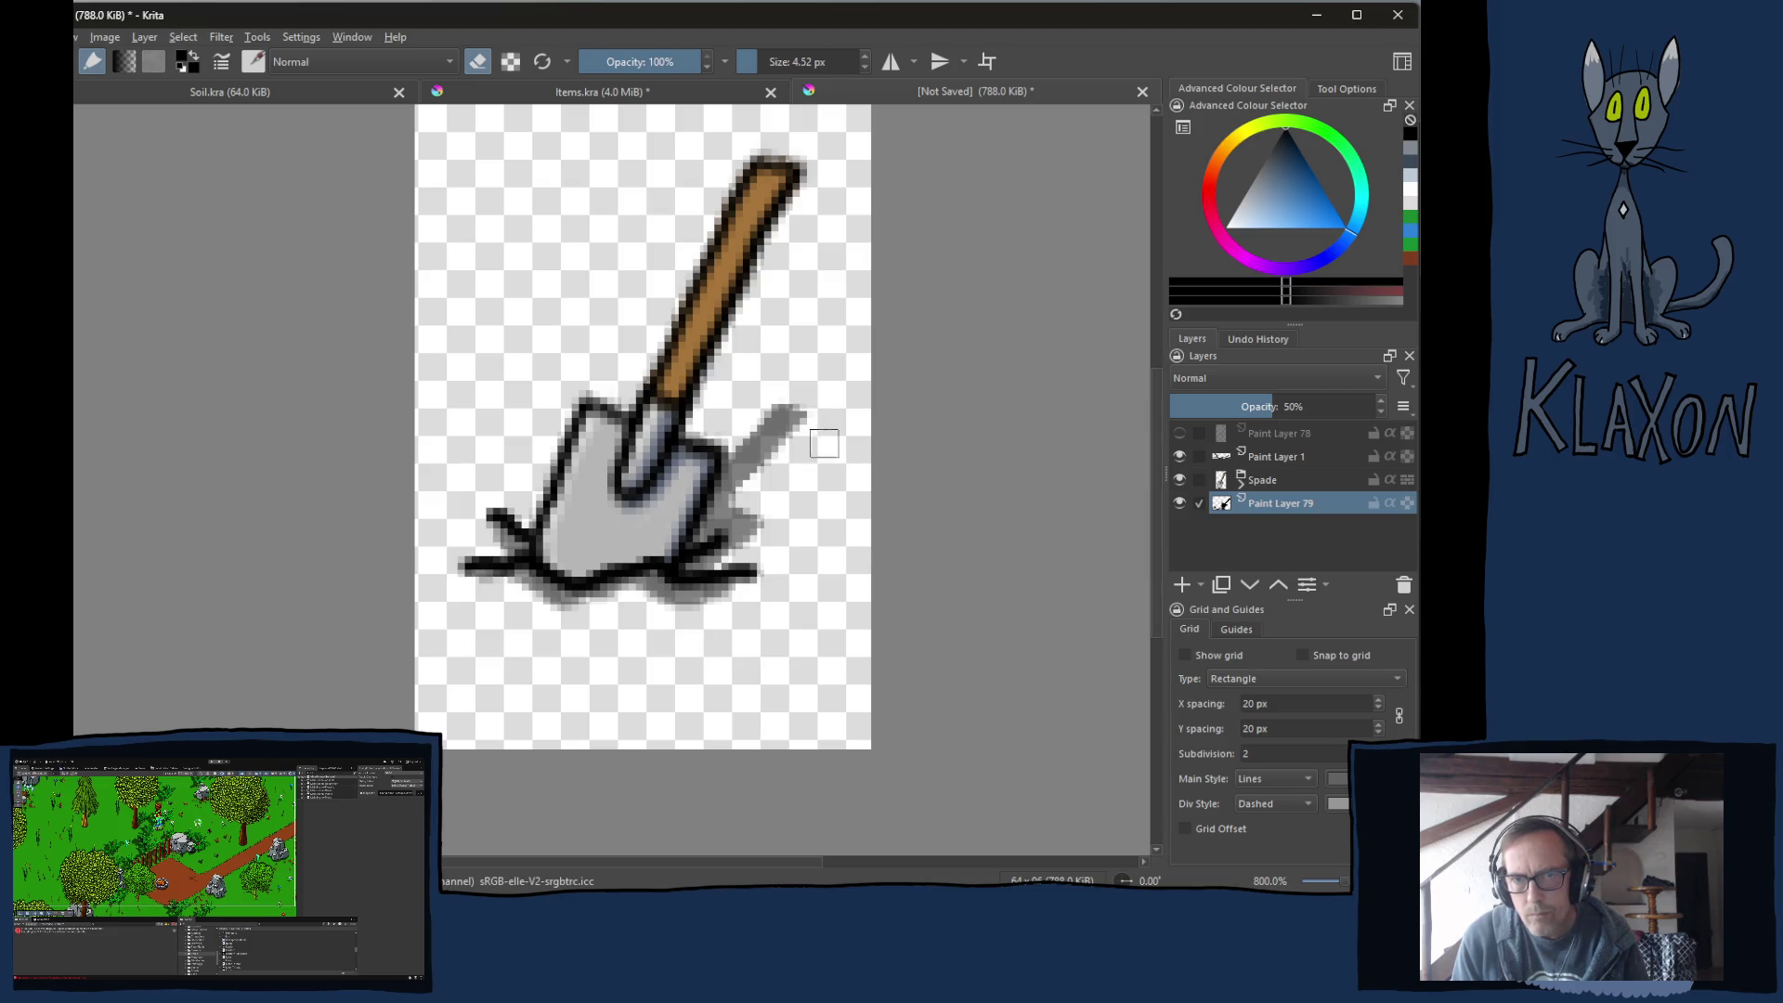
mouse_move(706, 513)
mouse_down()
mouse_move(689, 493)
mouse_move(702, 535)
mouse_move(715, 485)
mouse_up()
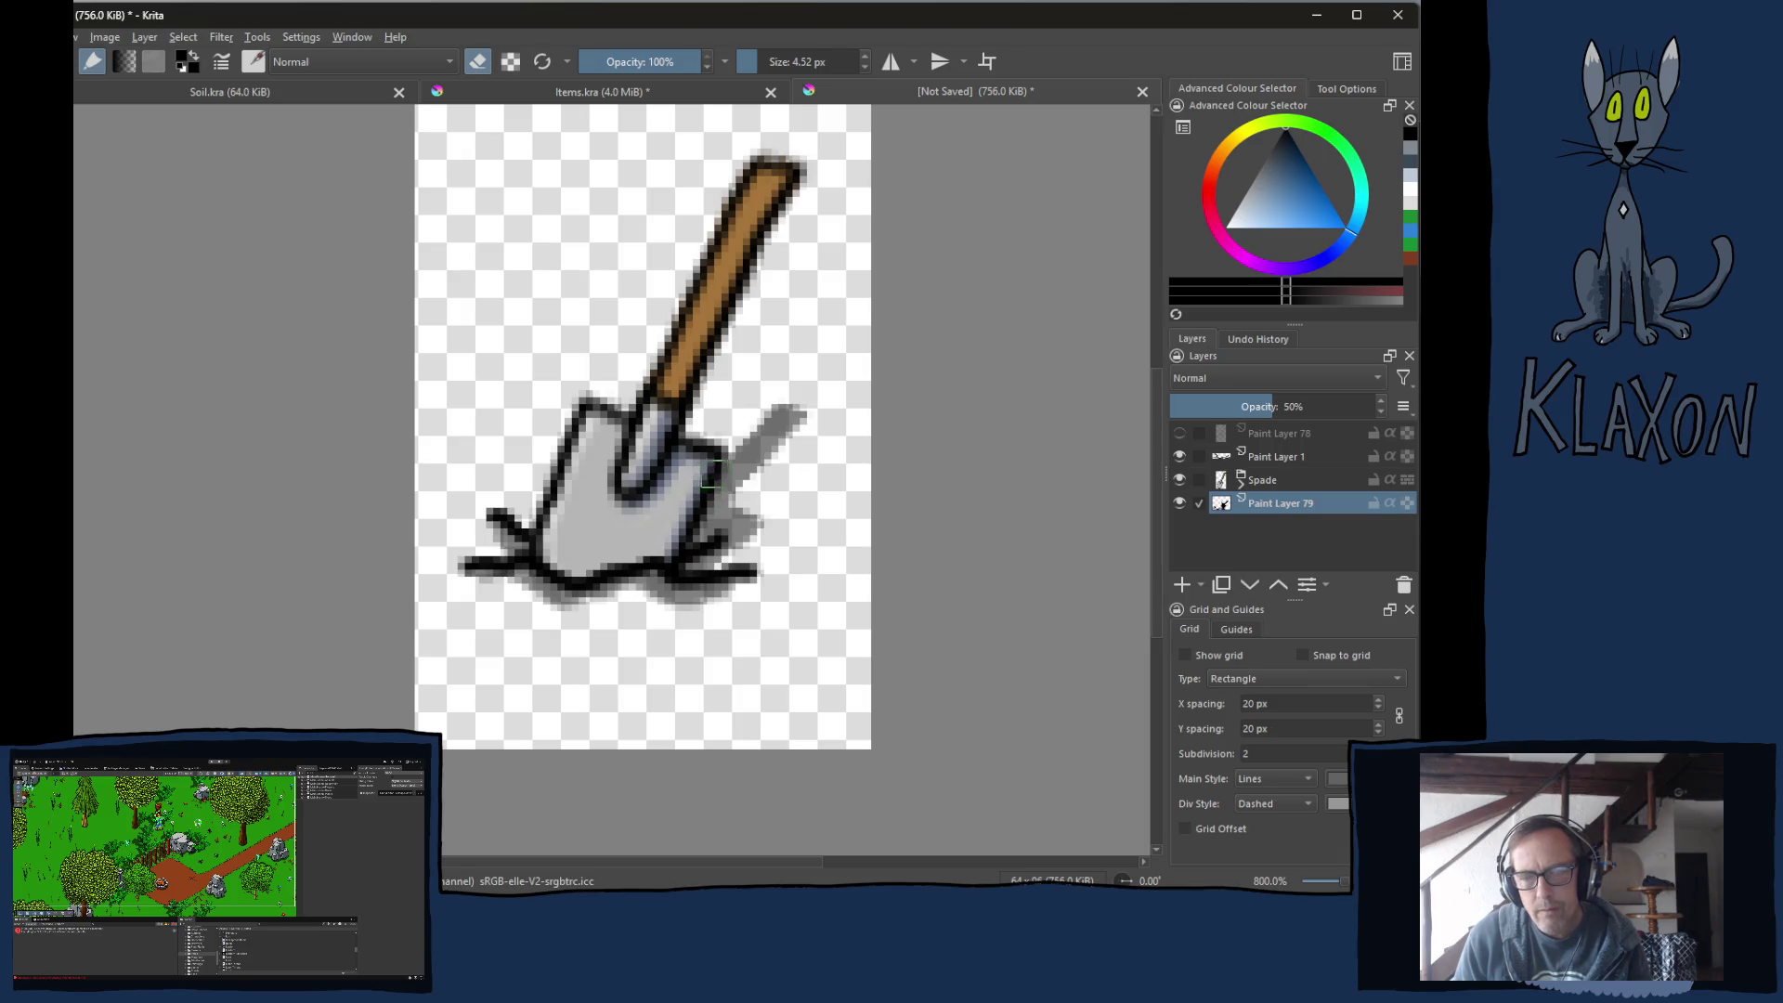
key(1)
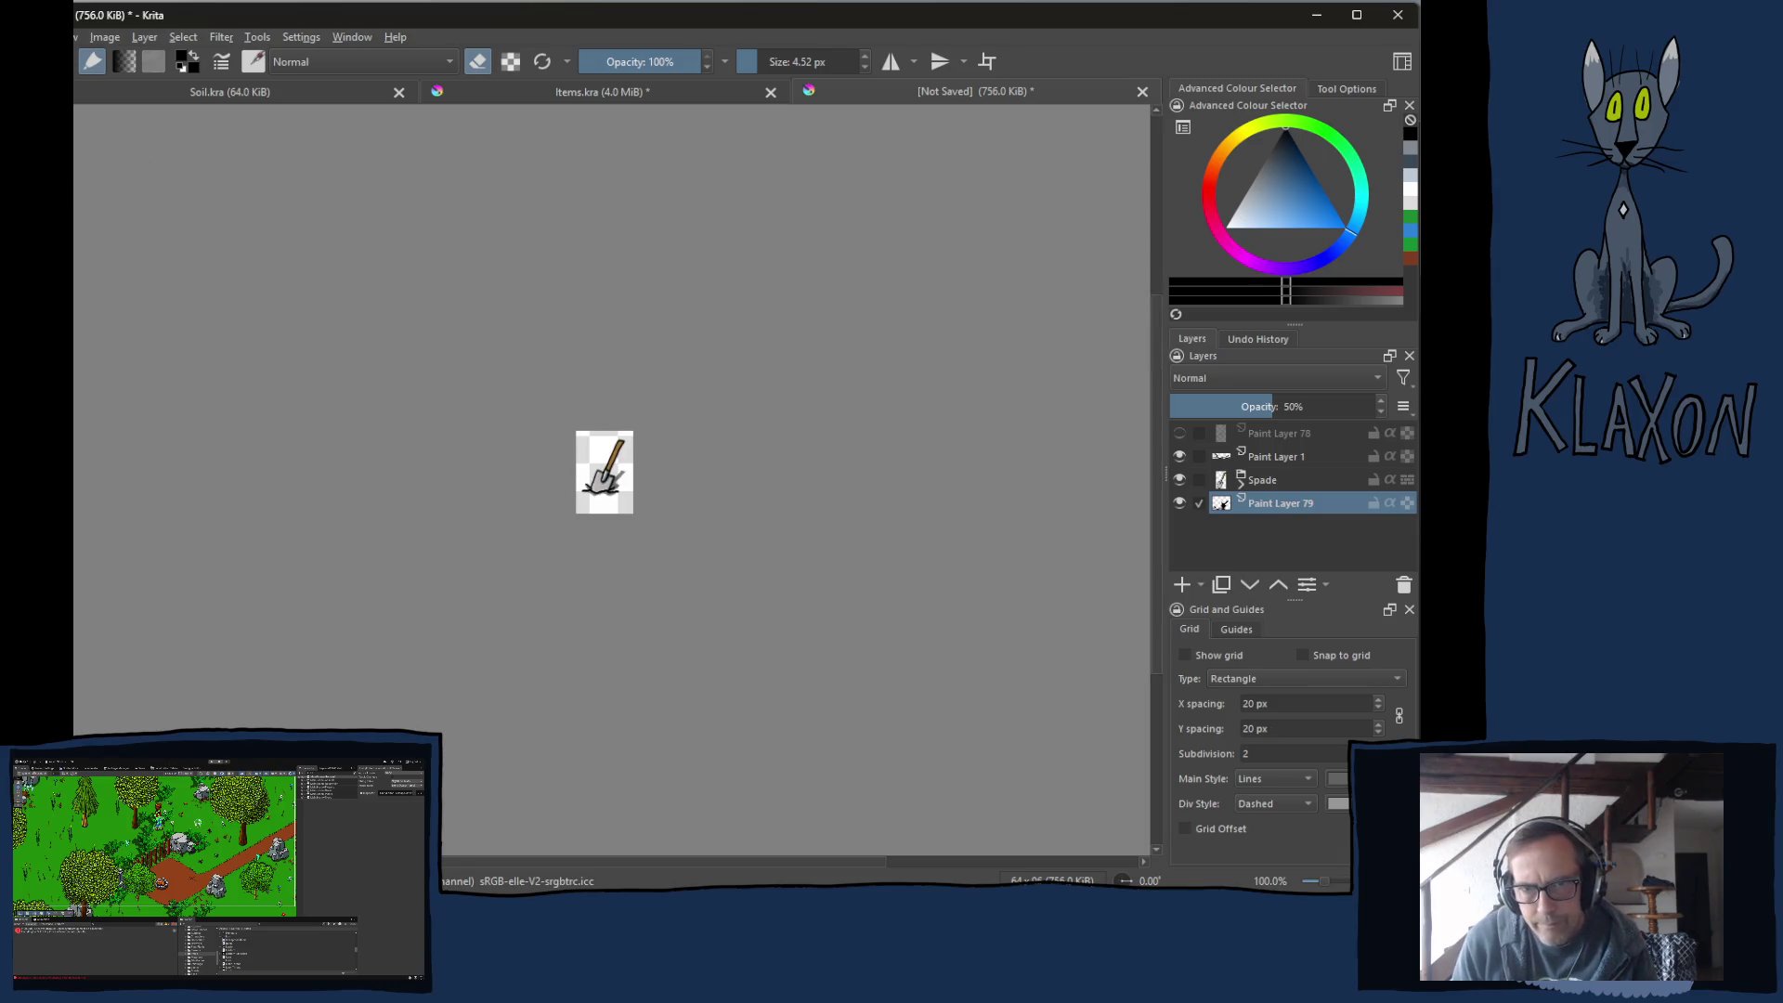
key(ctrl)
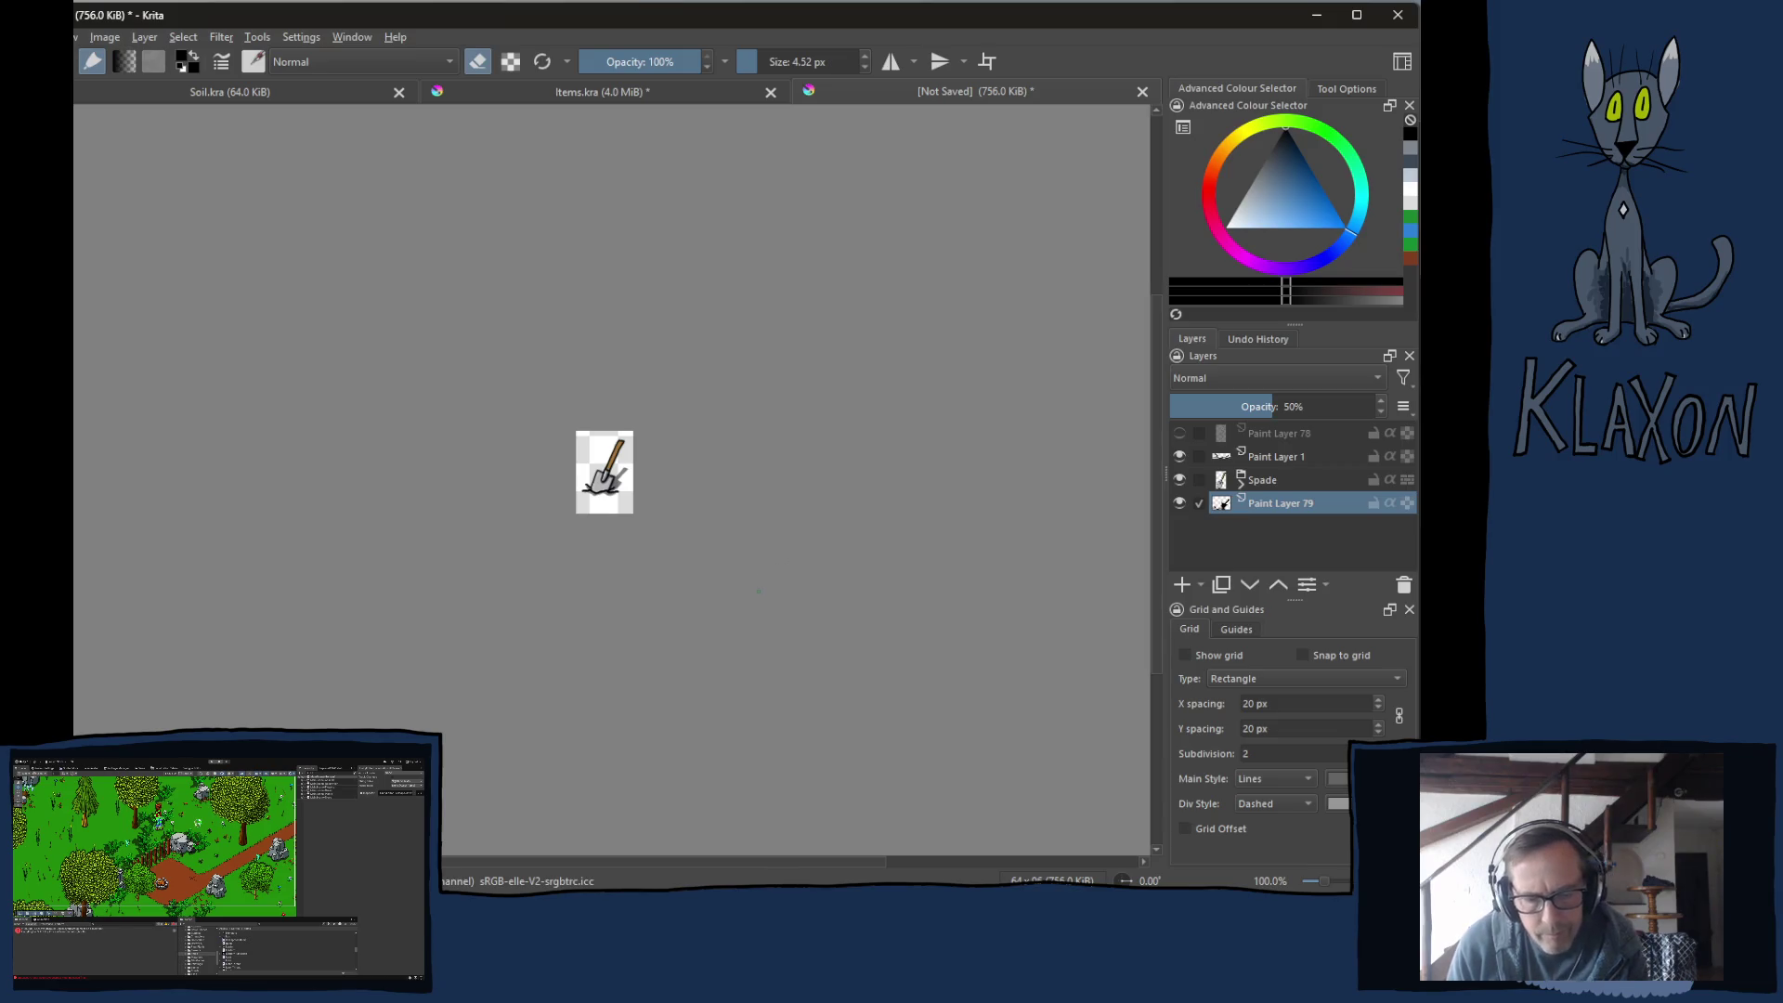
key(plus)
key(plus)
key(plus)
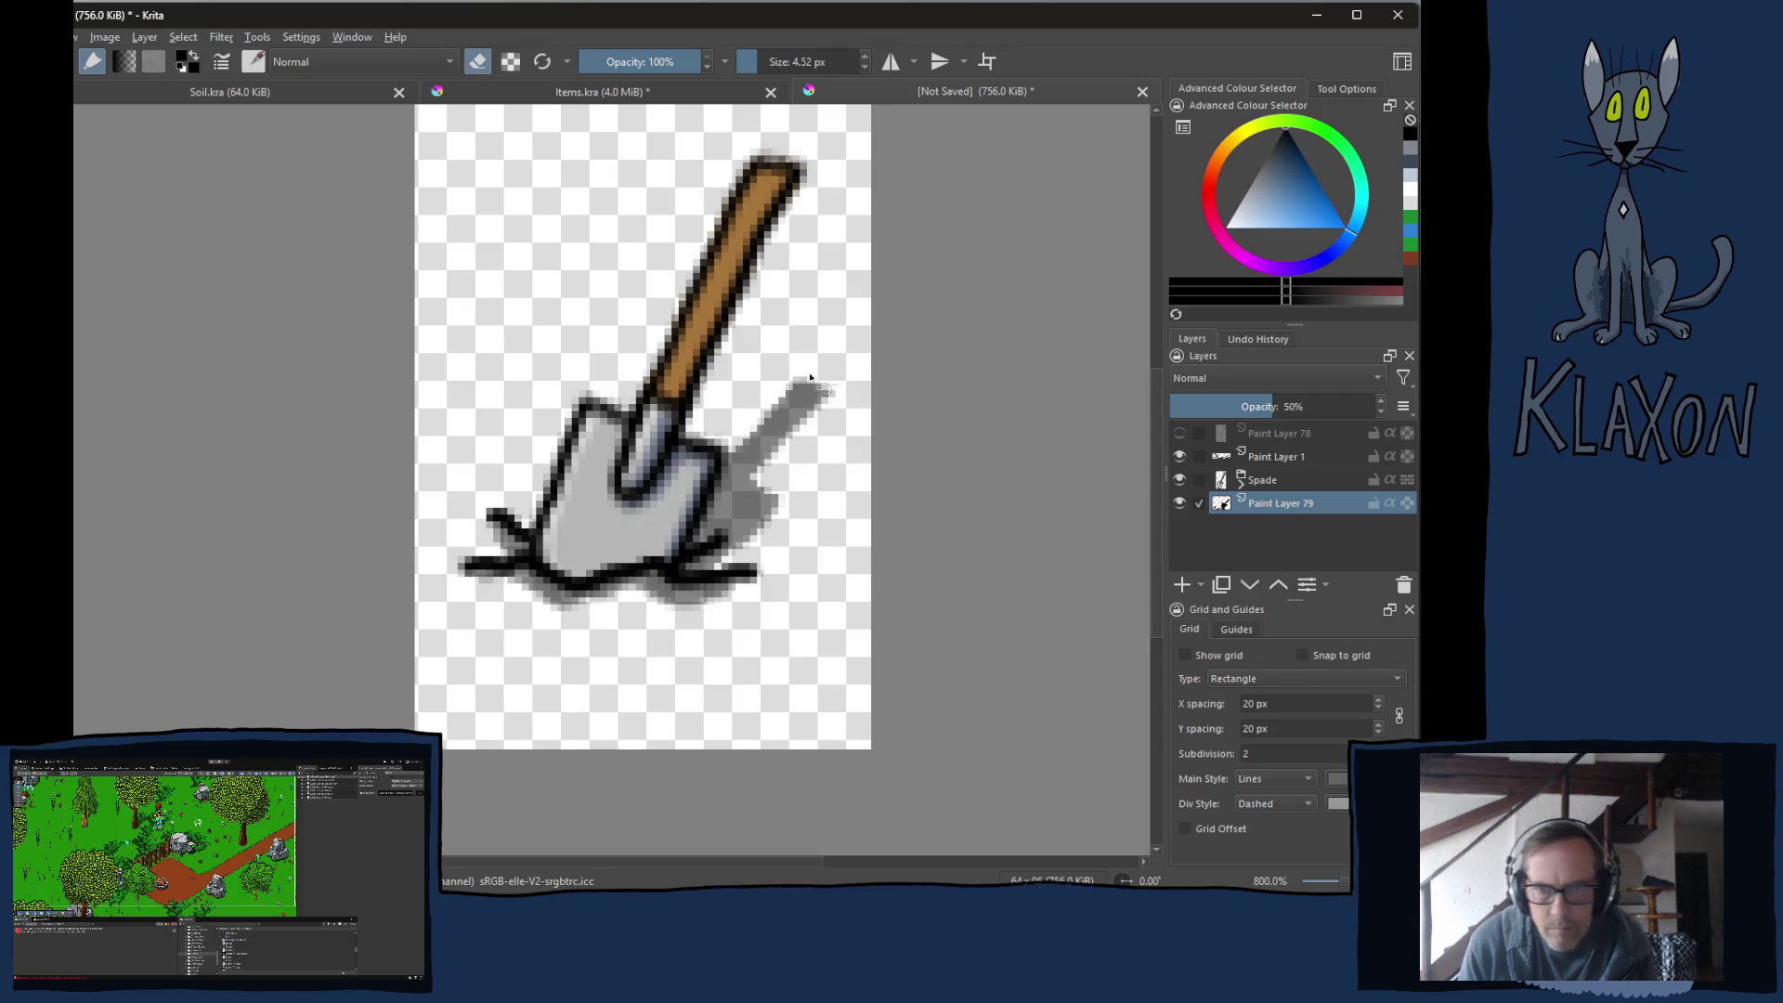
Select the shadow freehand and rotate it to a flatter angle.
mouse_move(801, 355)
mouse_down()
mouse_move(698, 410)
mouse_move(642, 482)
mouse_up()
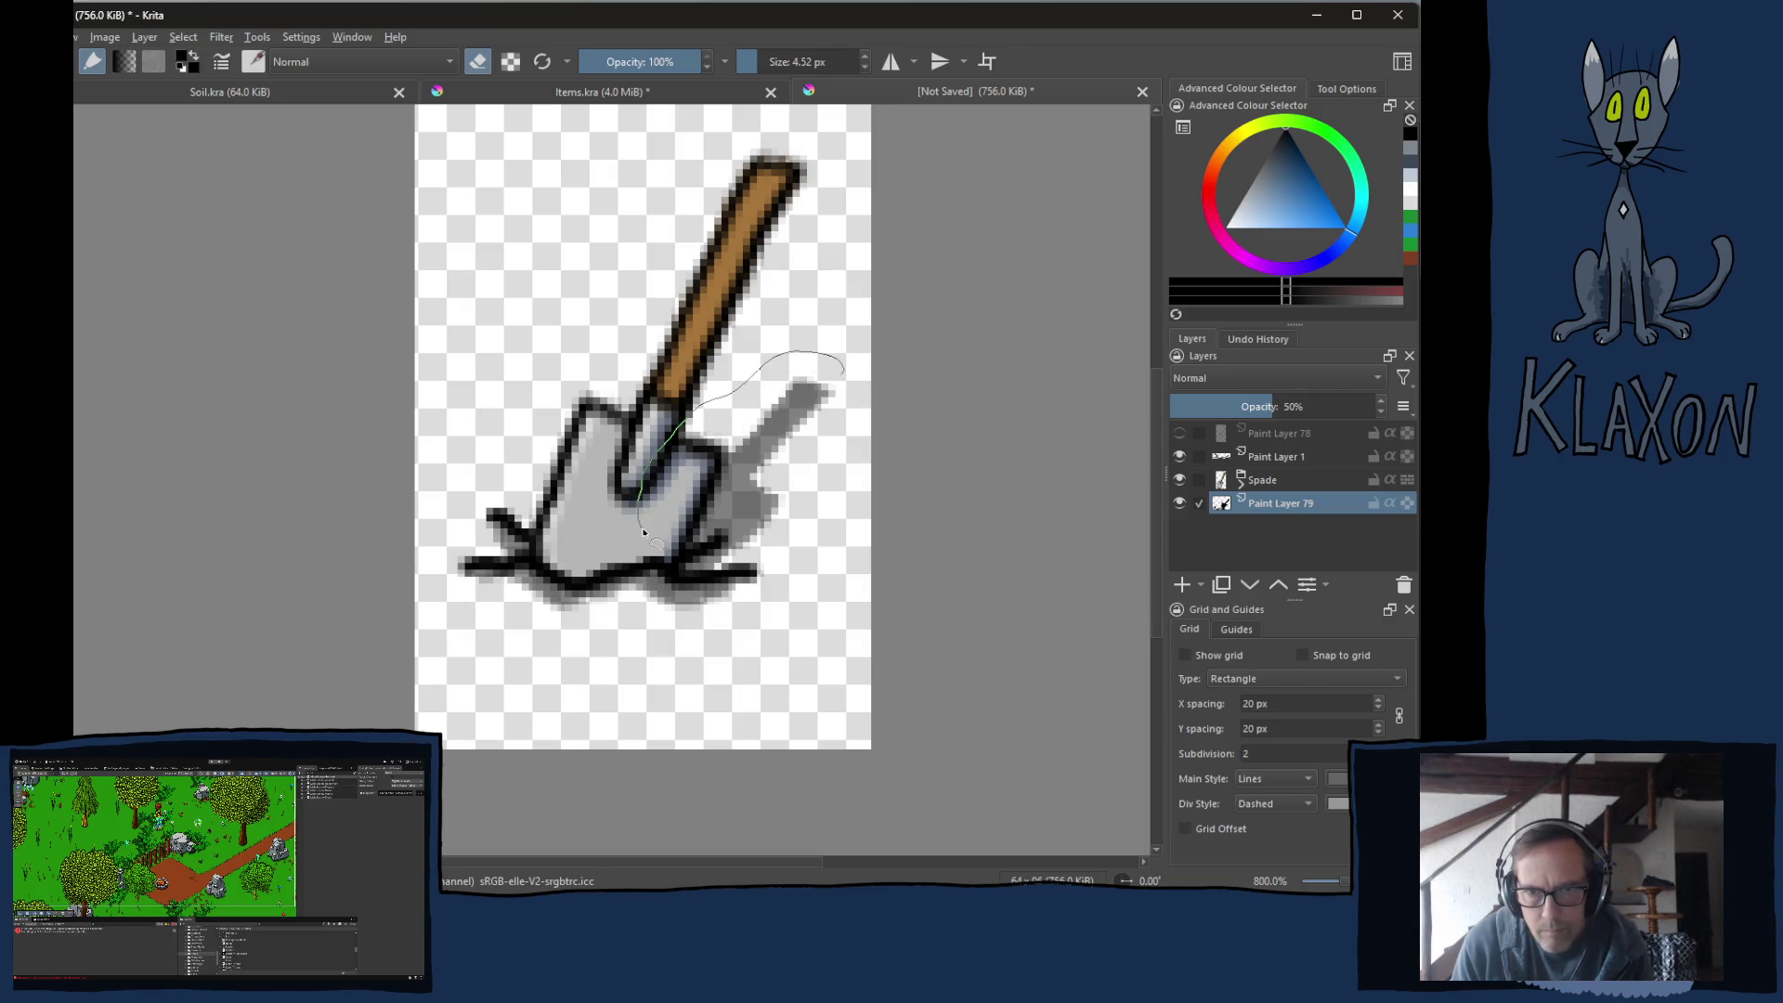
mouse_move(652, 548)
mouse_down()
mouse_move(743, 576)
mouse_move(850, 459)
mouse_up()
key(ctrl+t)
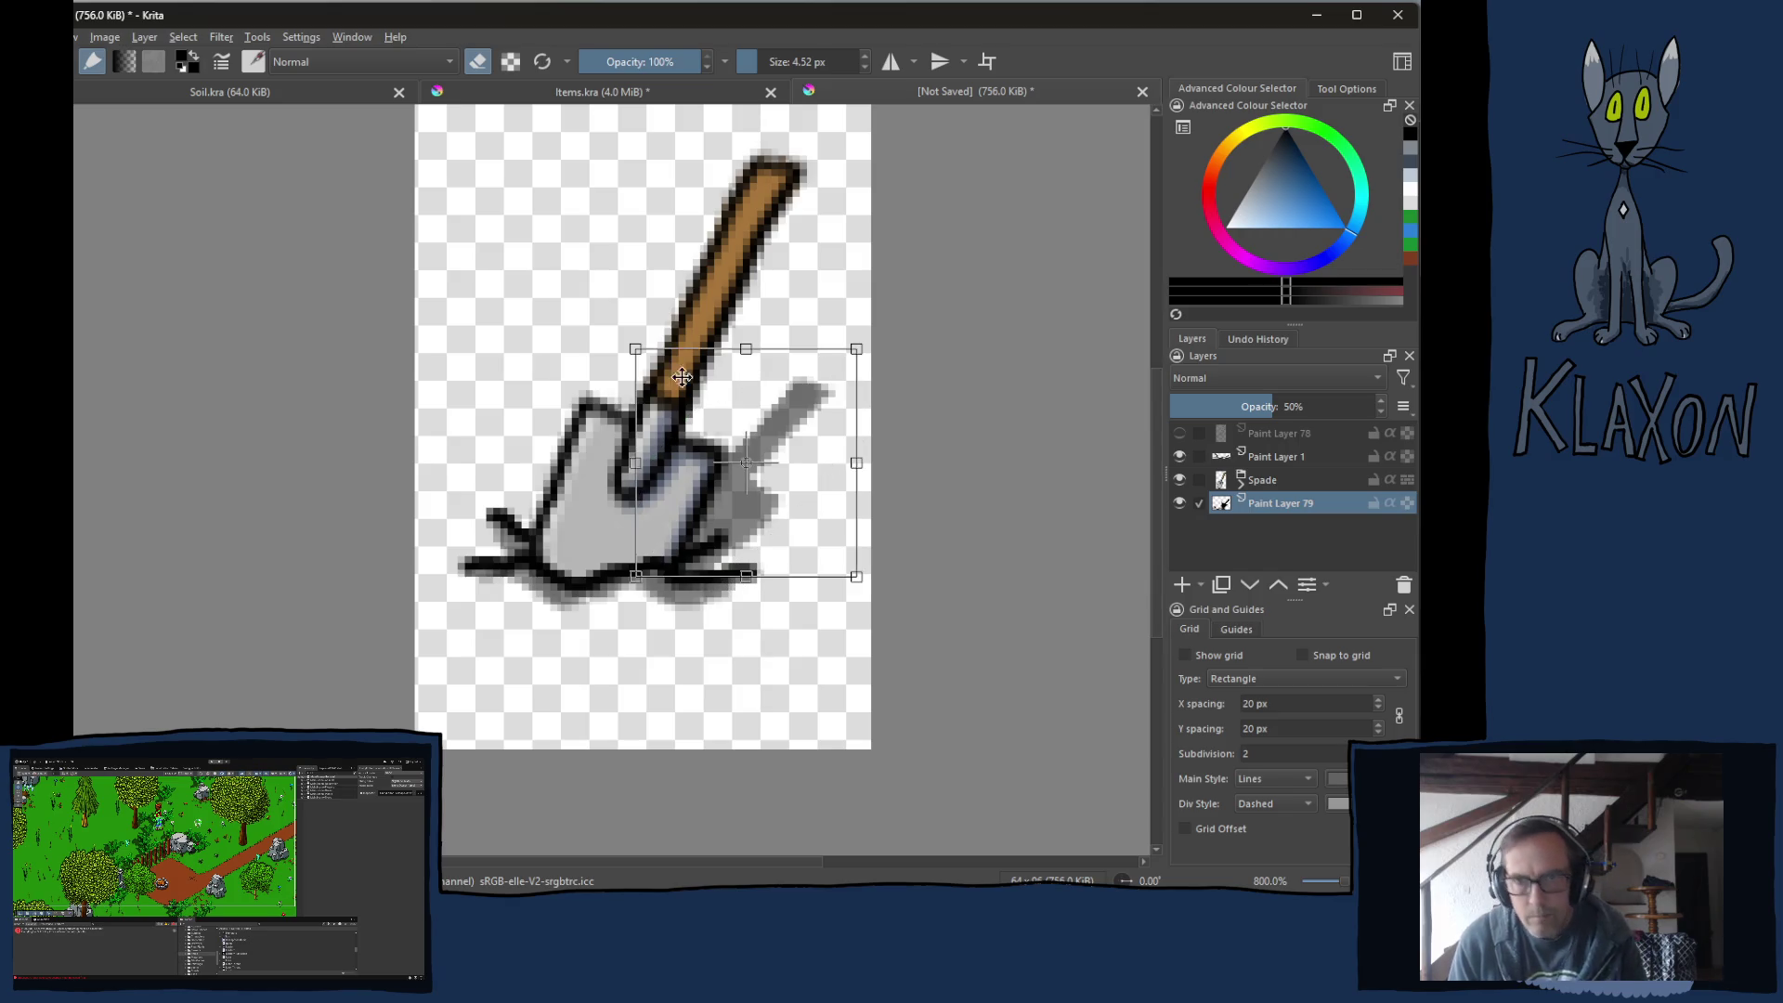
mouse_move(875, 348)
mouse_down()
mouse_move(916, 398)
mouse_move(808, 490)
mouse_up()
key(Return)
Rotate the shadow further counter-clockwise, nudge it into place beside the blade and apply.
mouse_move(952, 462)
mouse_down()
mouse_move(943, 418)
mouse_move(808, 471)
mouse_up()
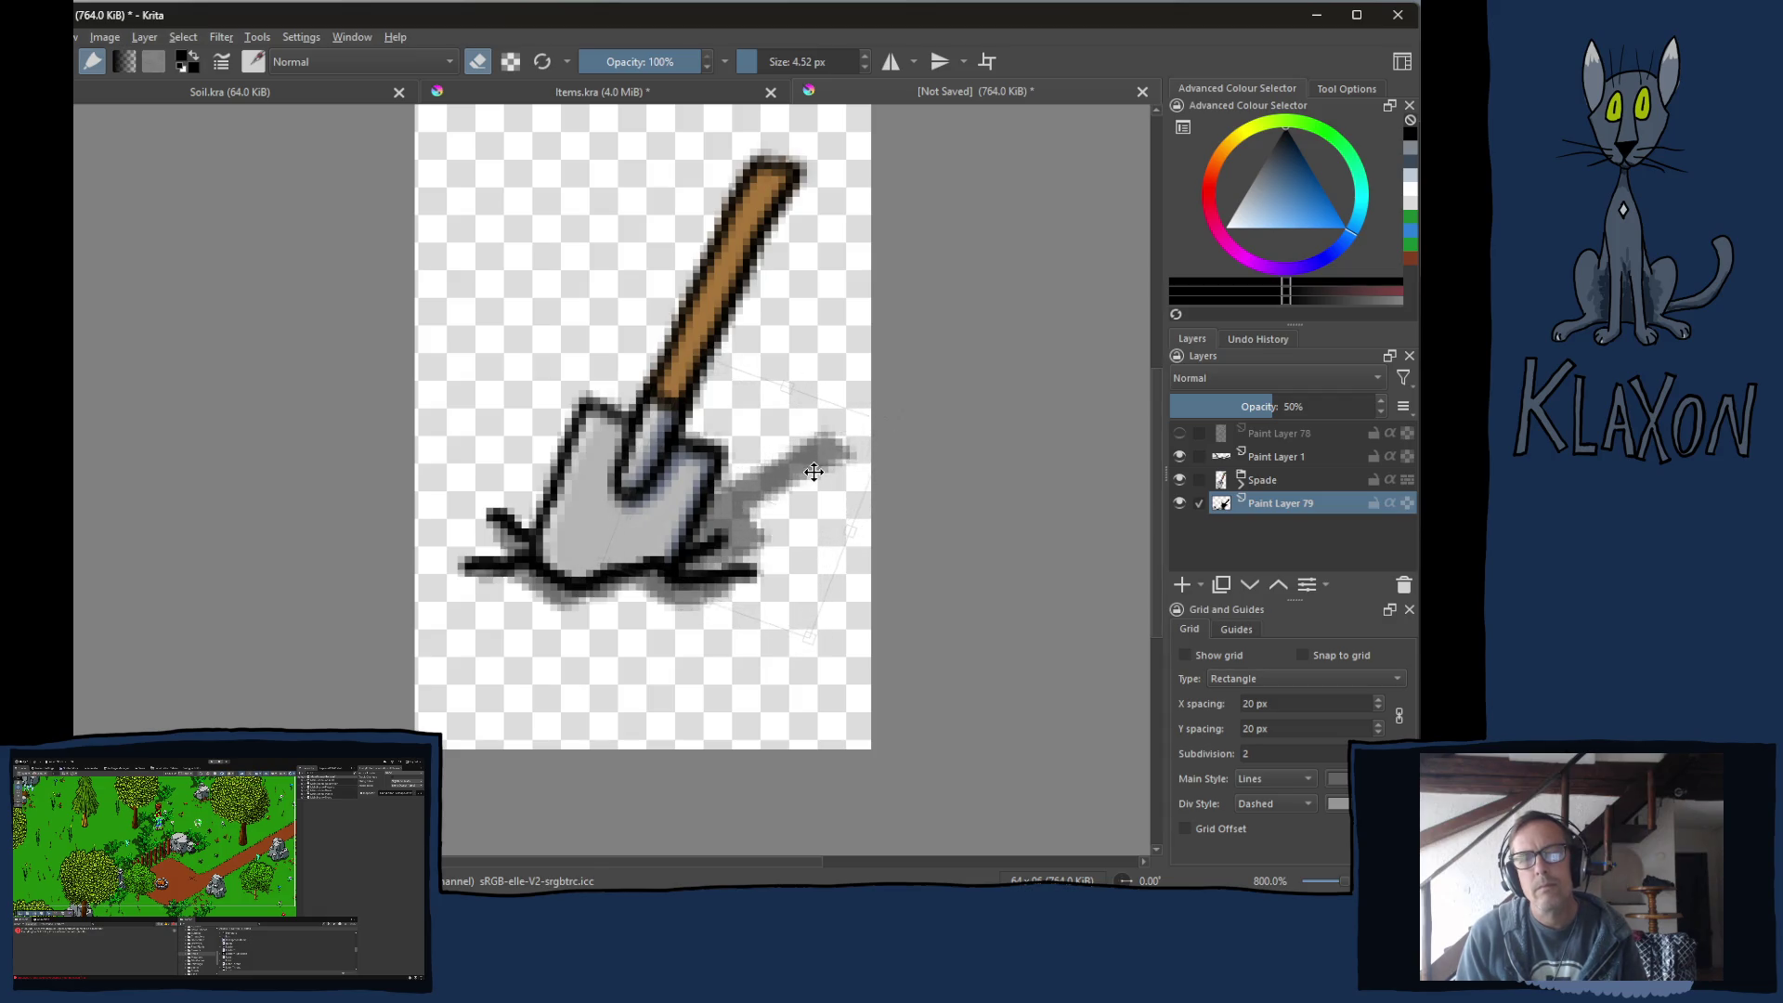
drag(813, 471, 818, 467)
drag(951, 424, 942, 388)
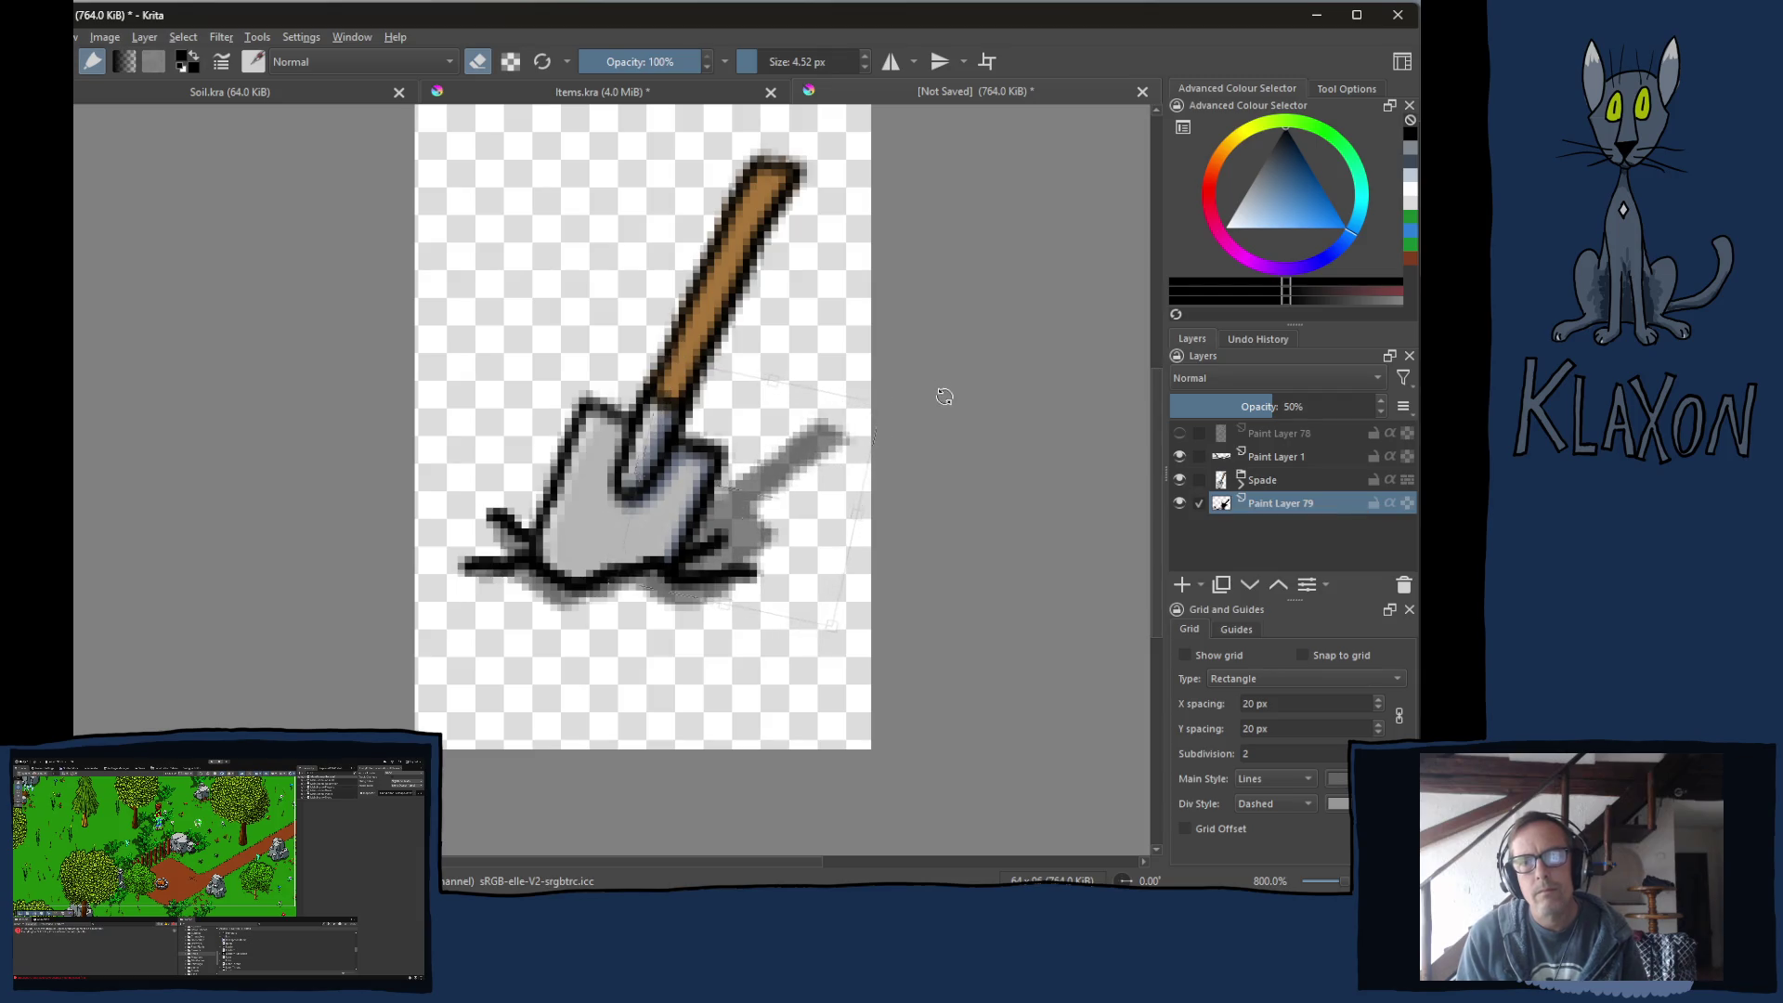
drag(823, 474, 825, 474)
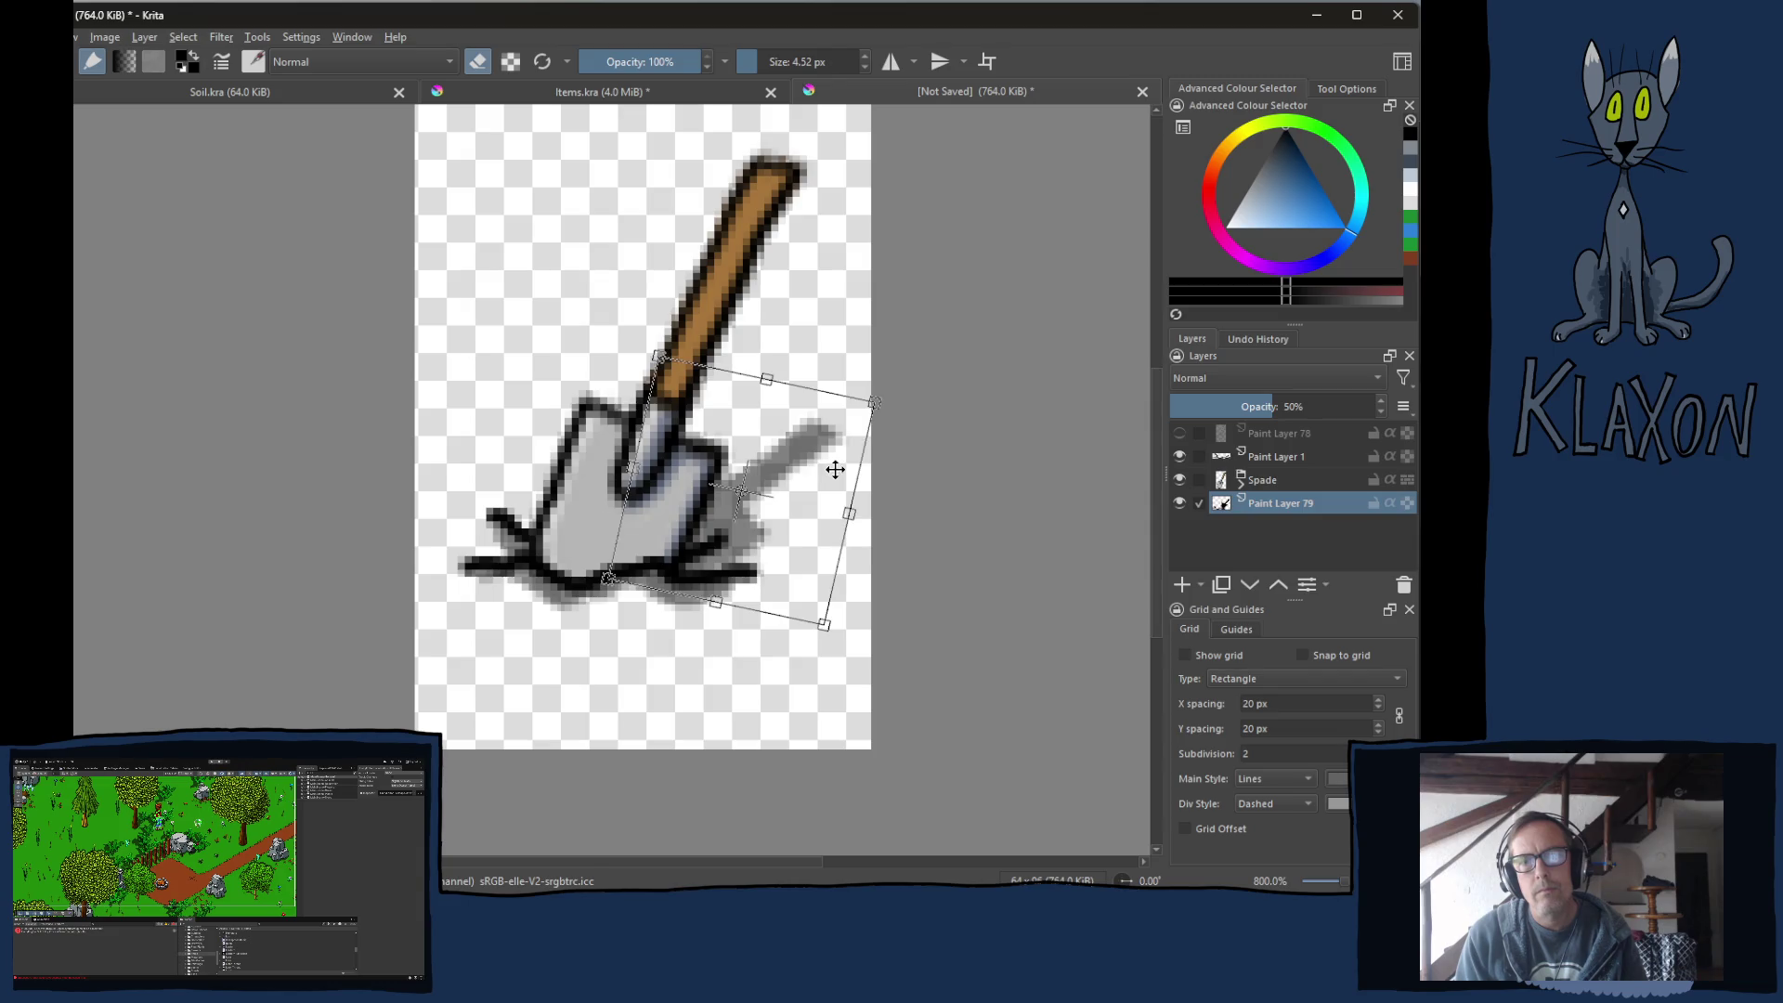
key(Return)
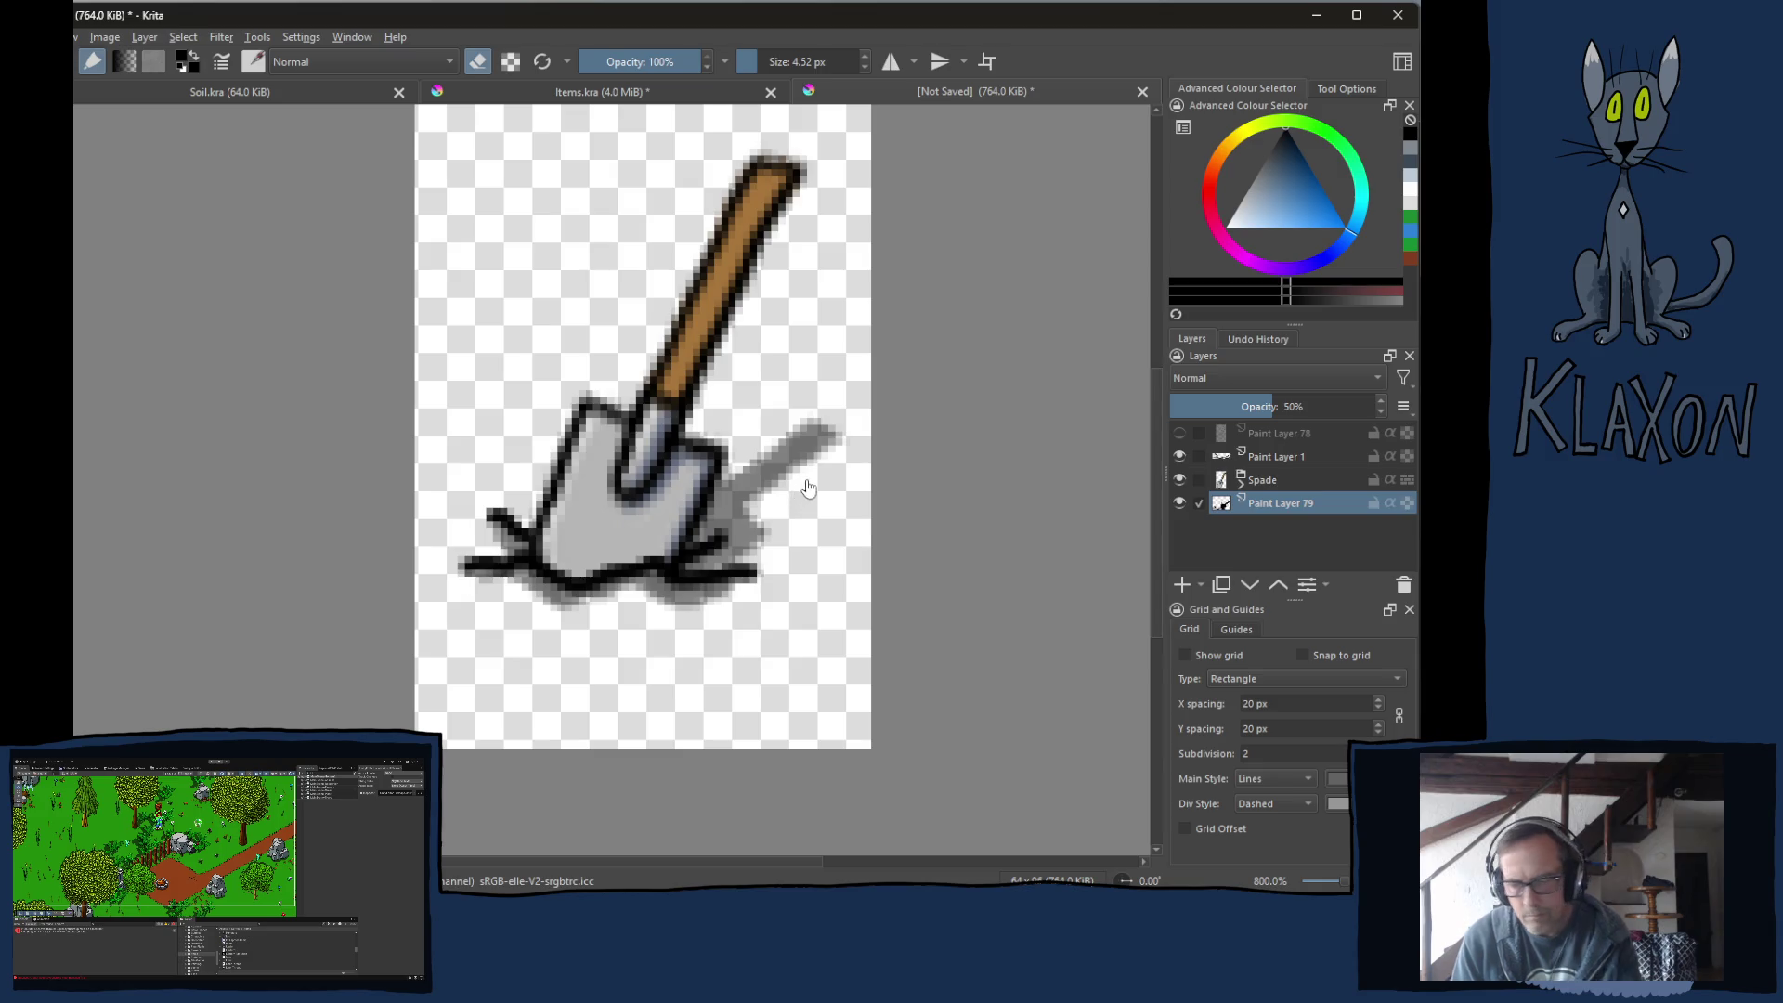
key(1)
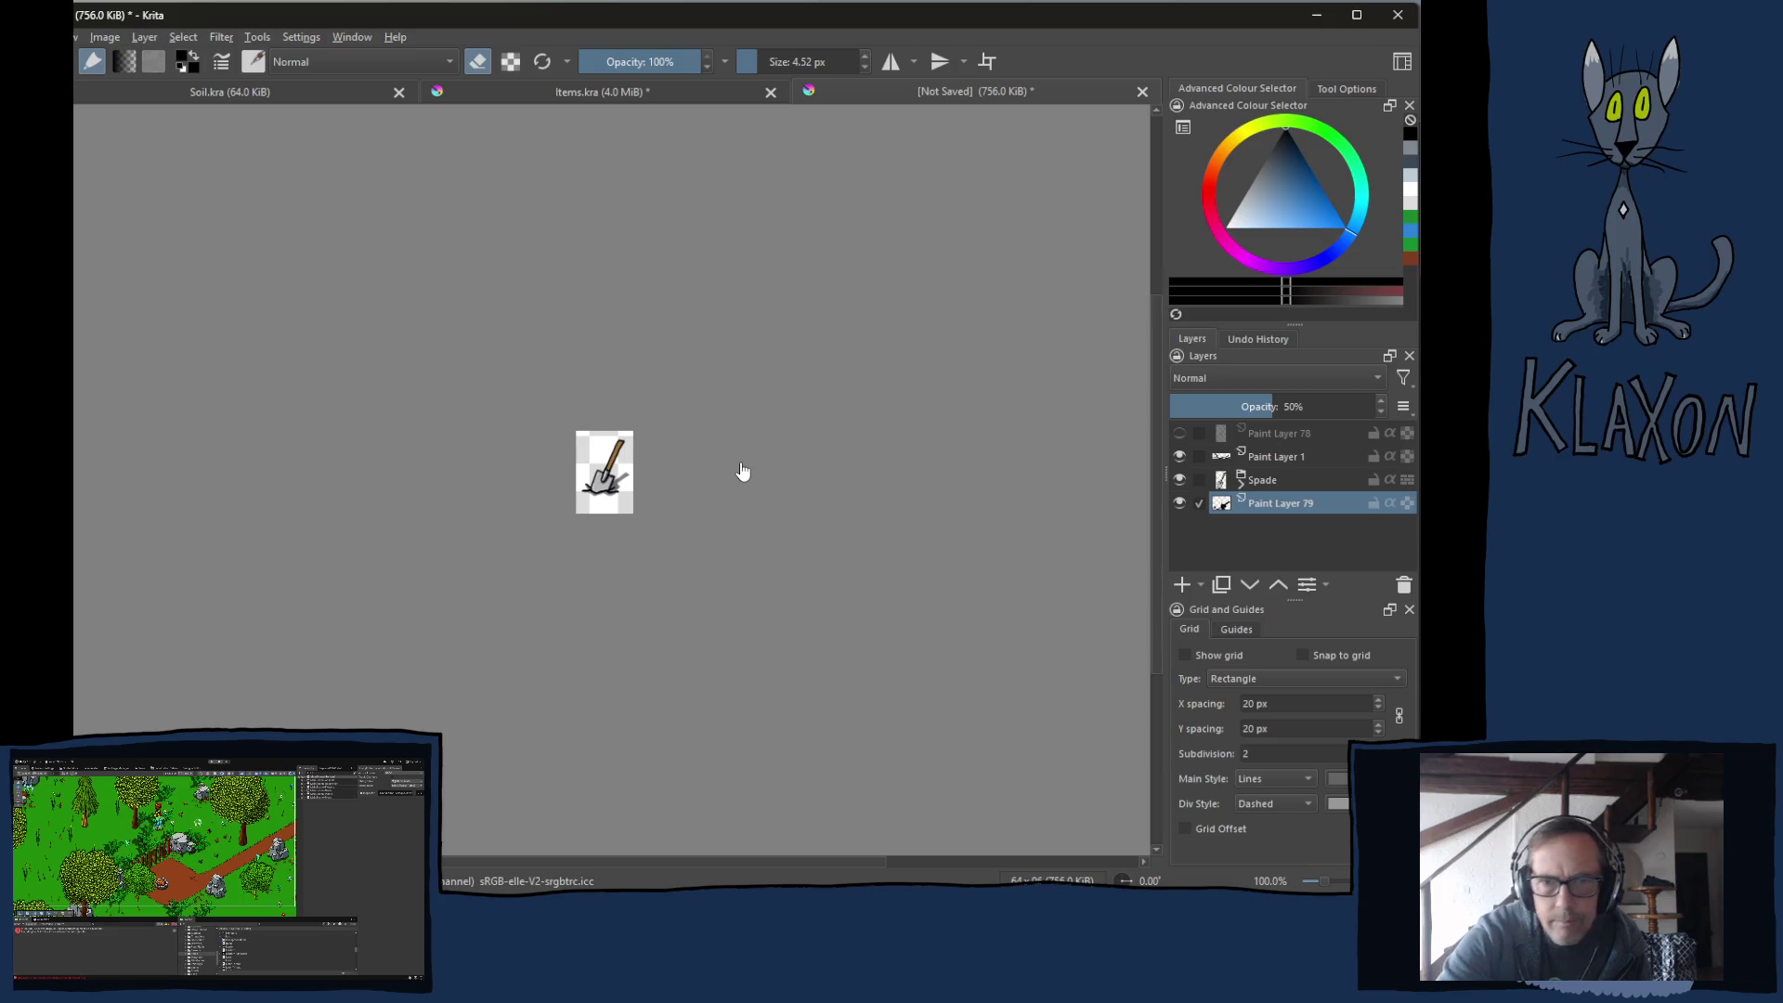
Begin exporting the icon as a PNG, editing the file name.
key(ctrl+shift+e)
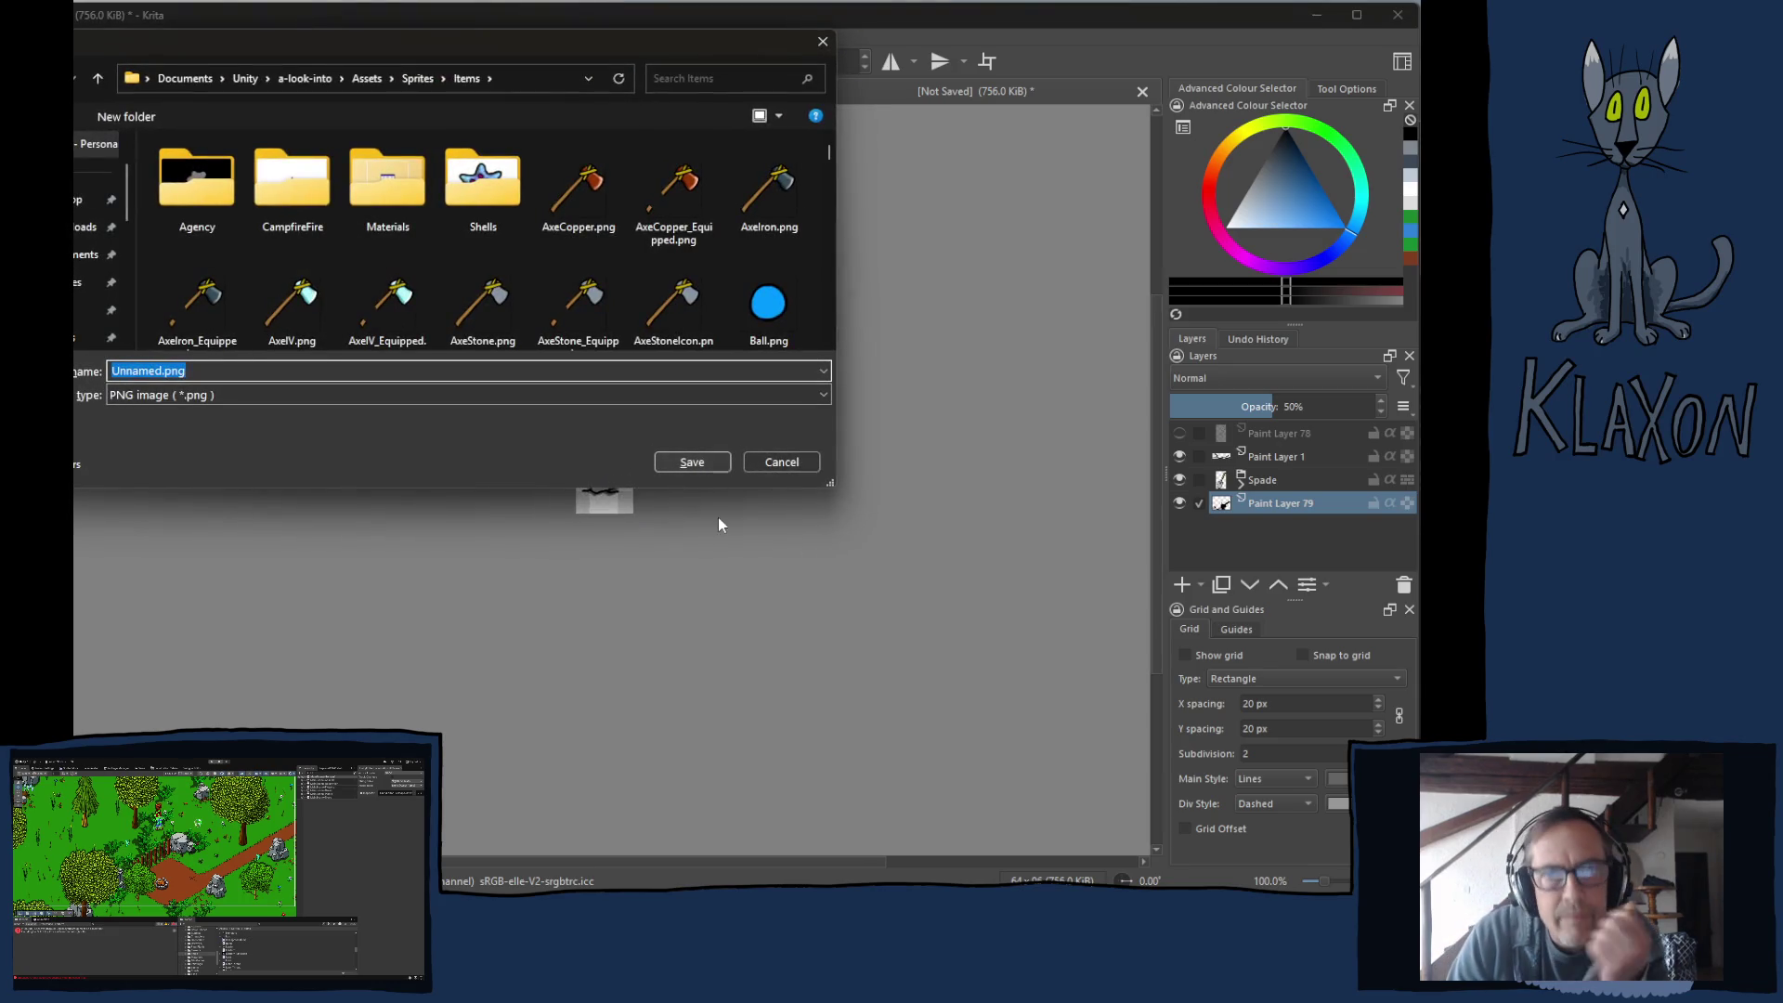
double_click(153, 371)
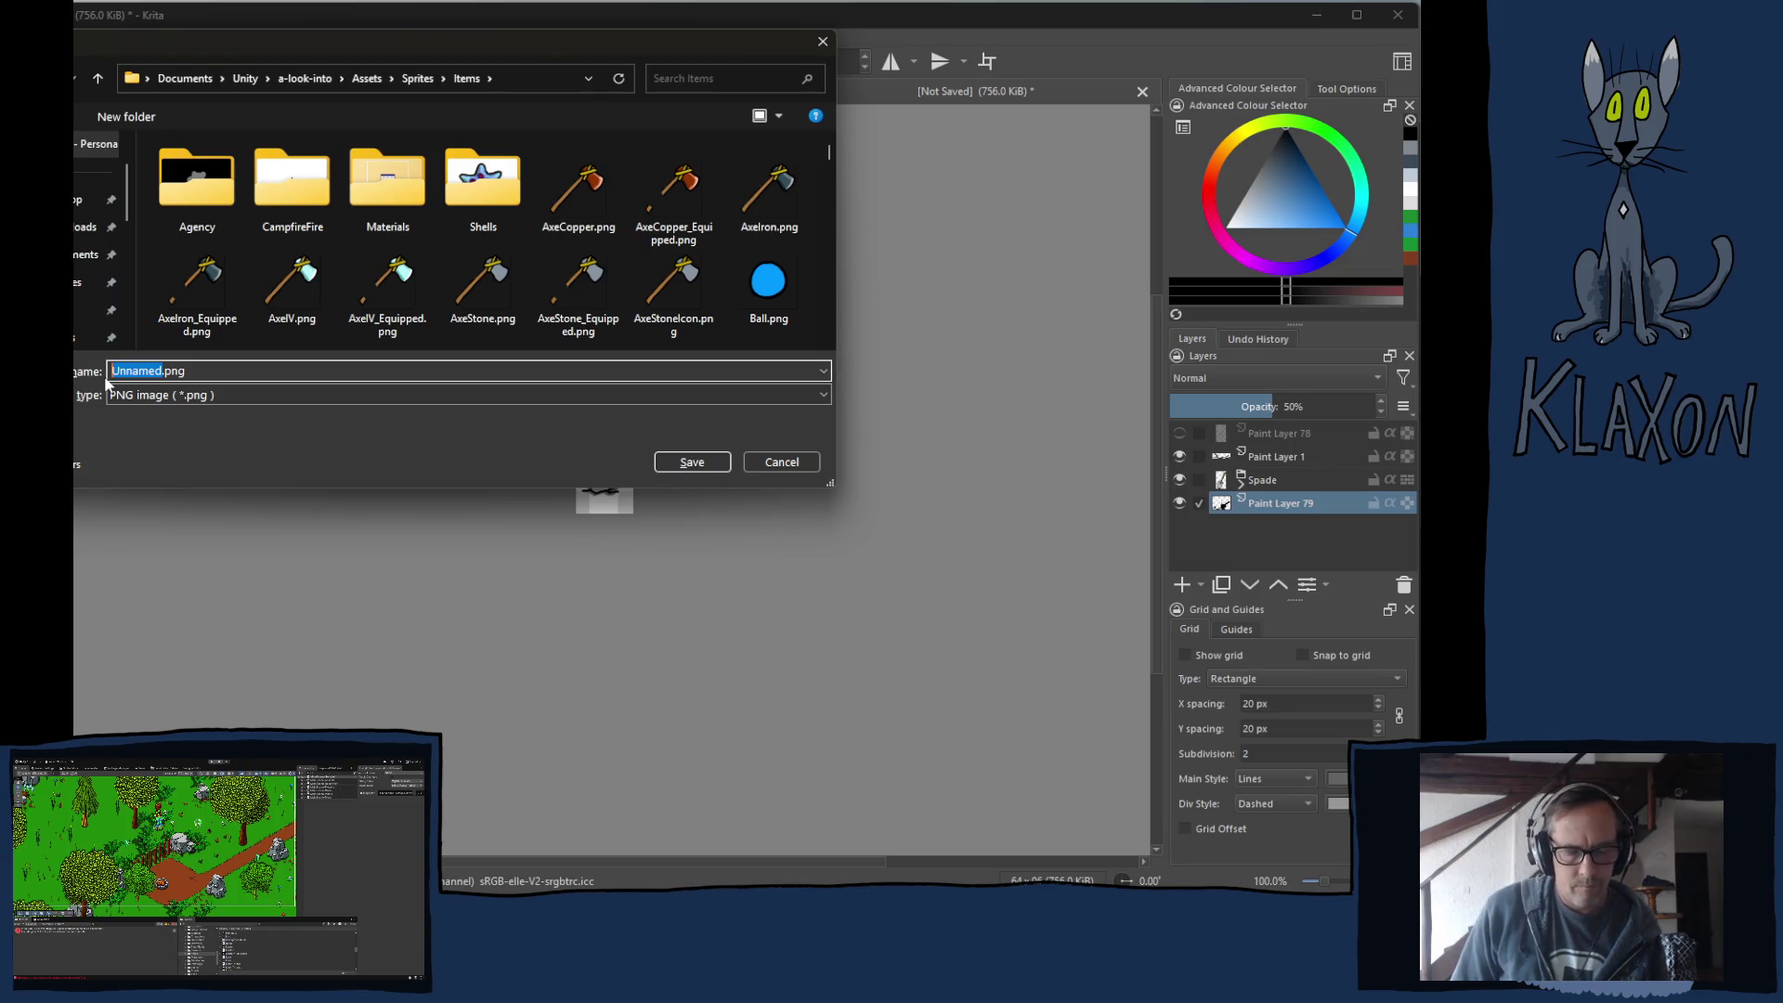
text(S)
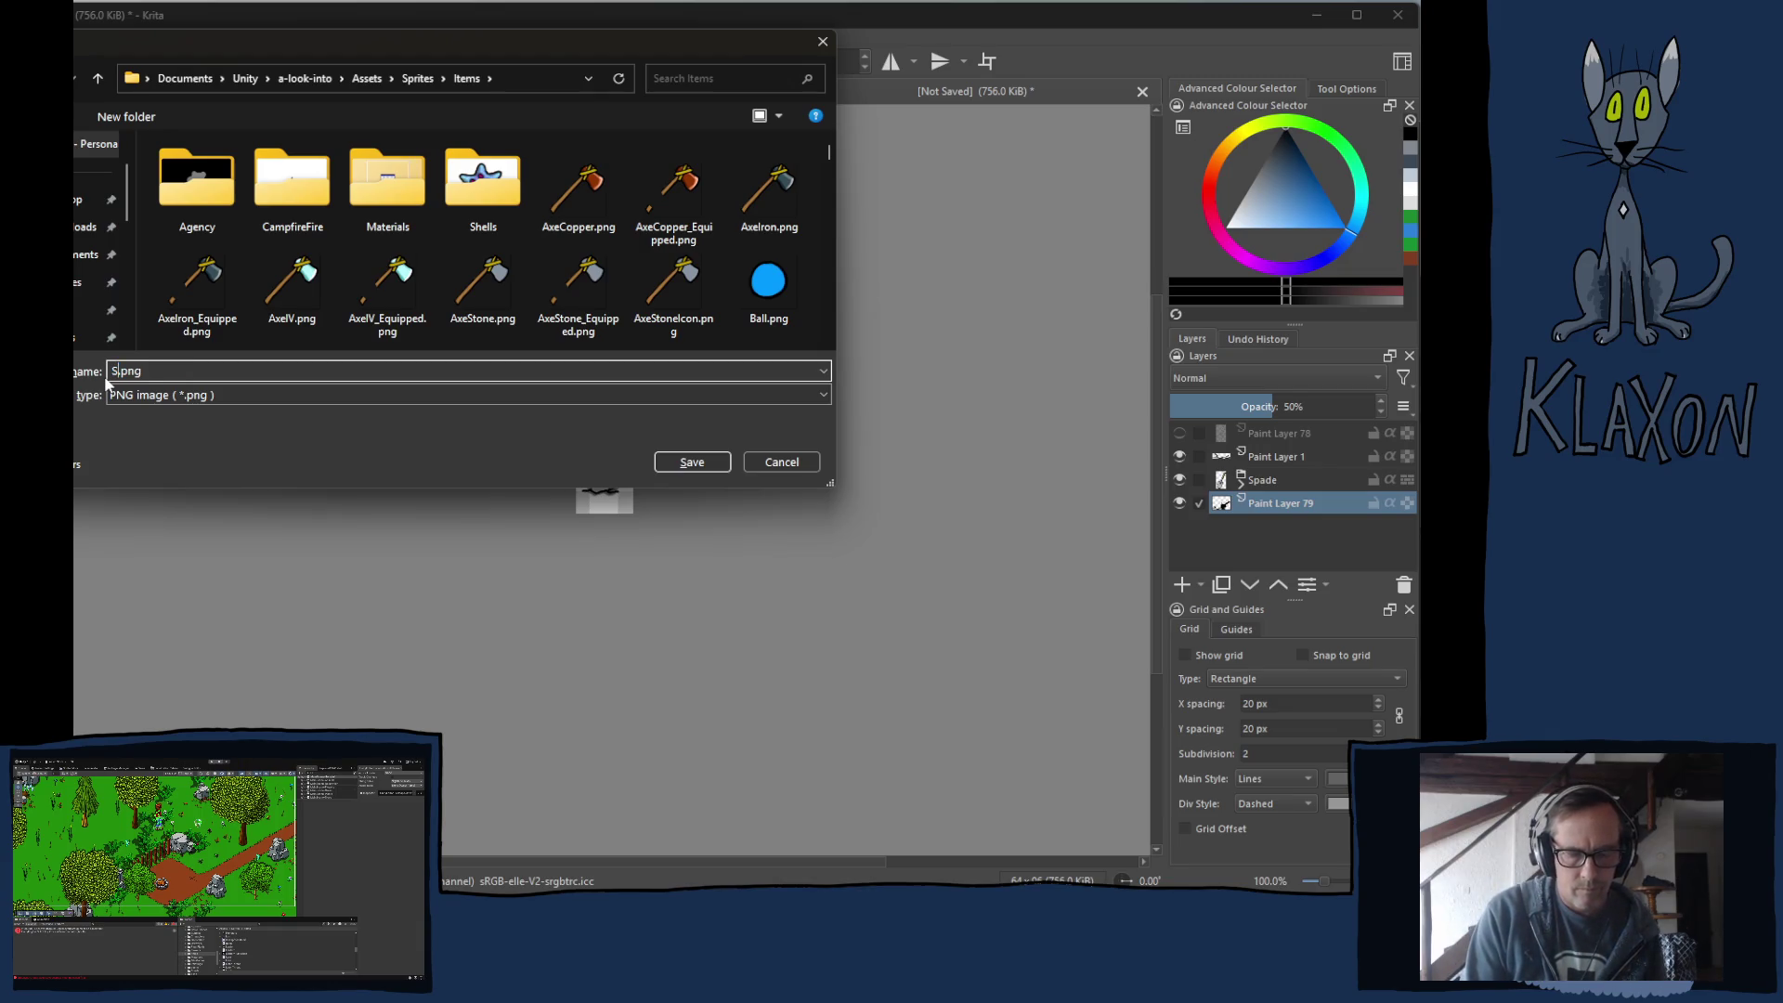
key(BackSpace)
text(ToolFind_)
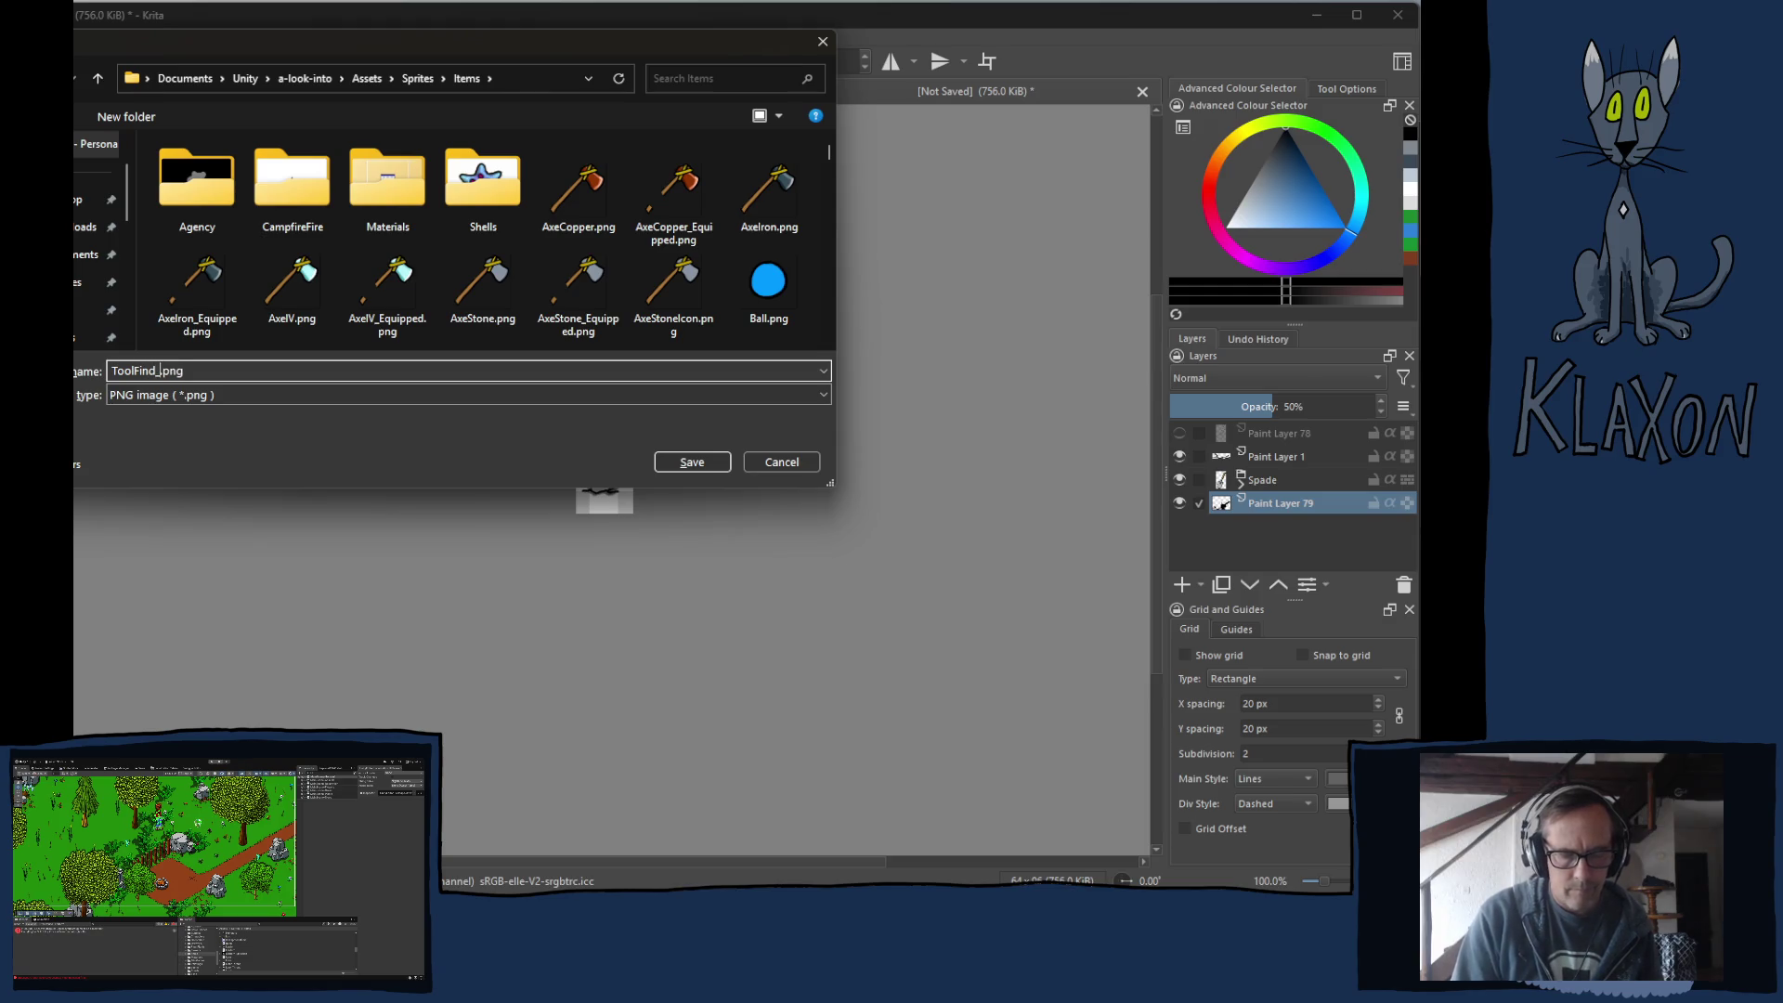
text(pade)
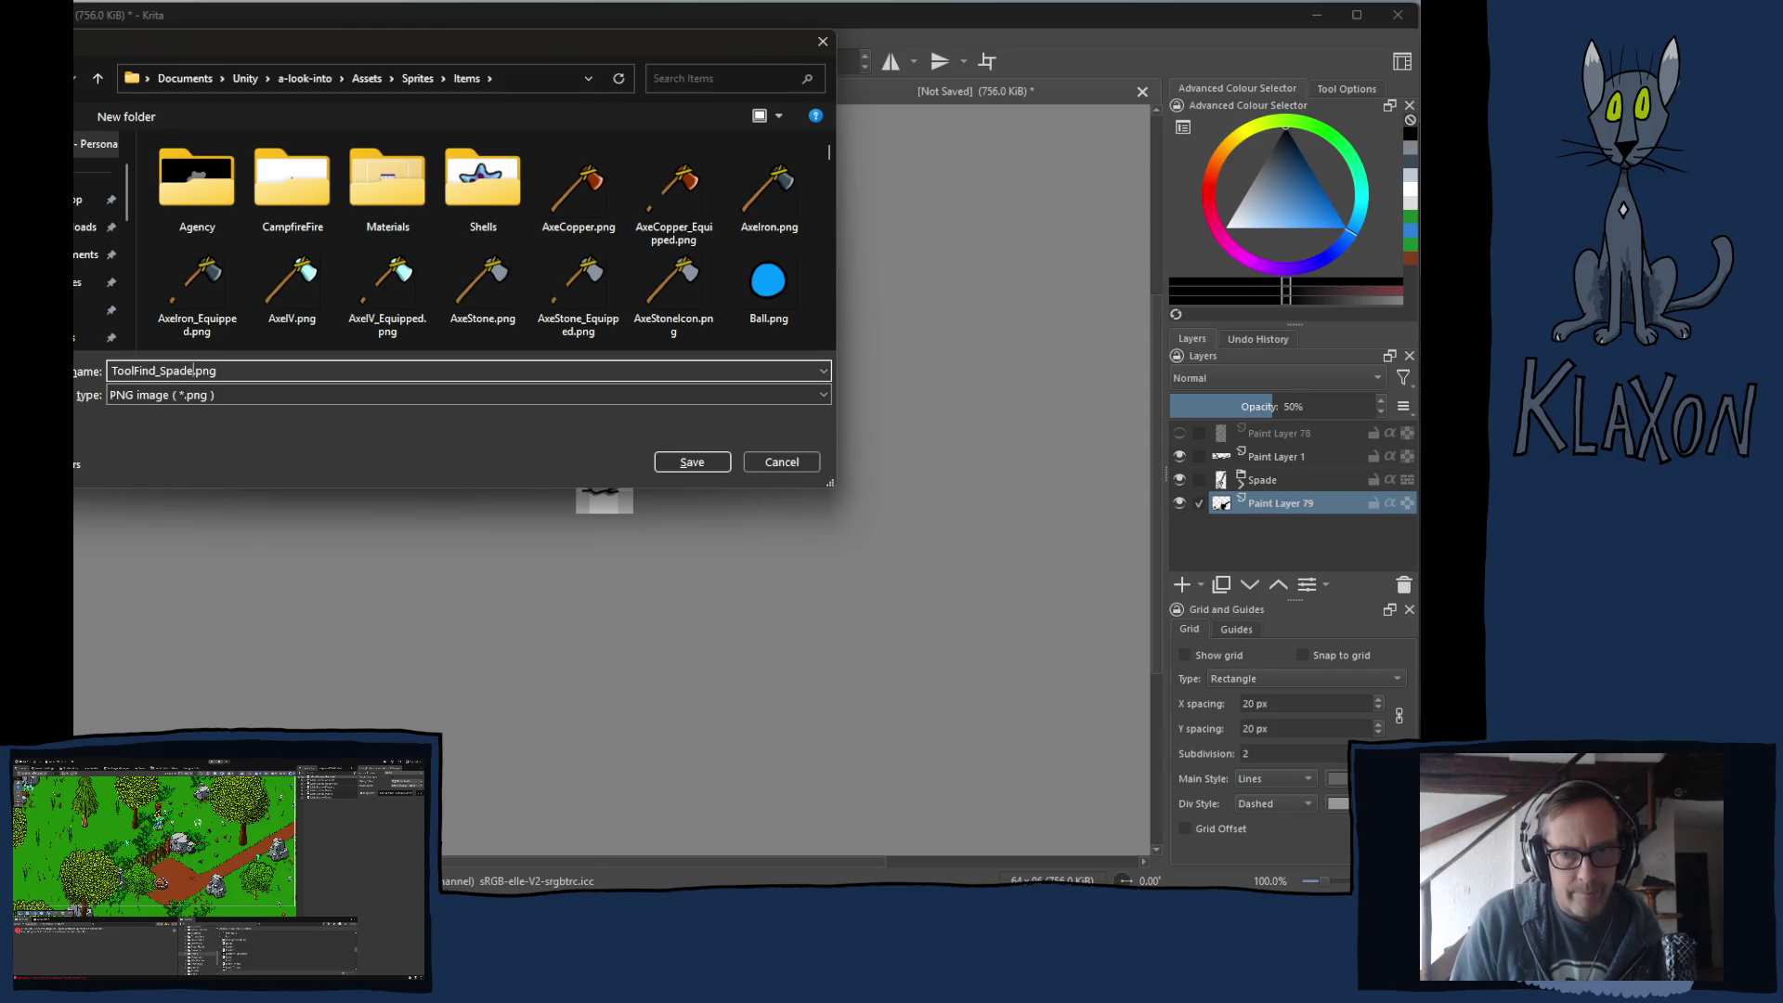
key(Return)
key(Return)
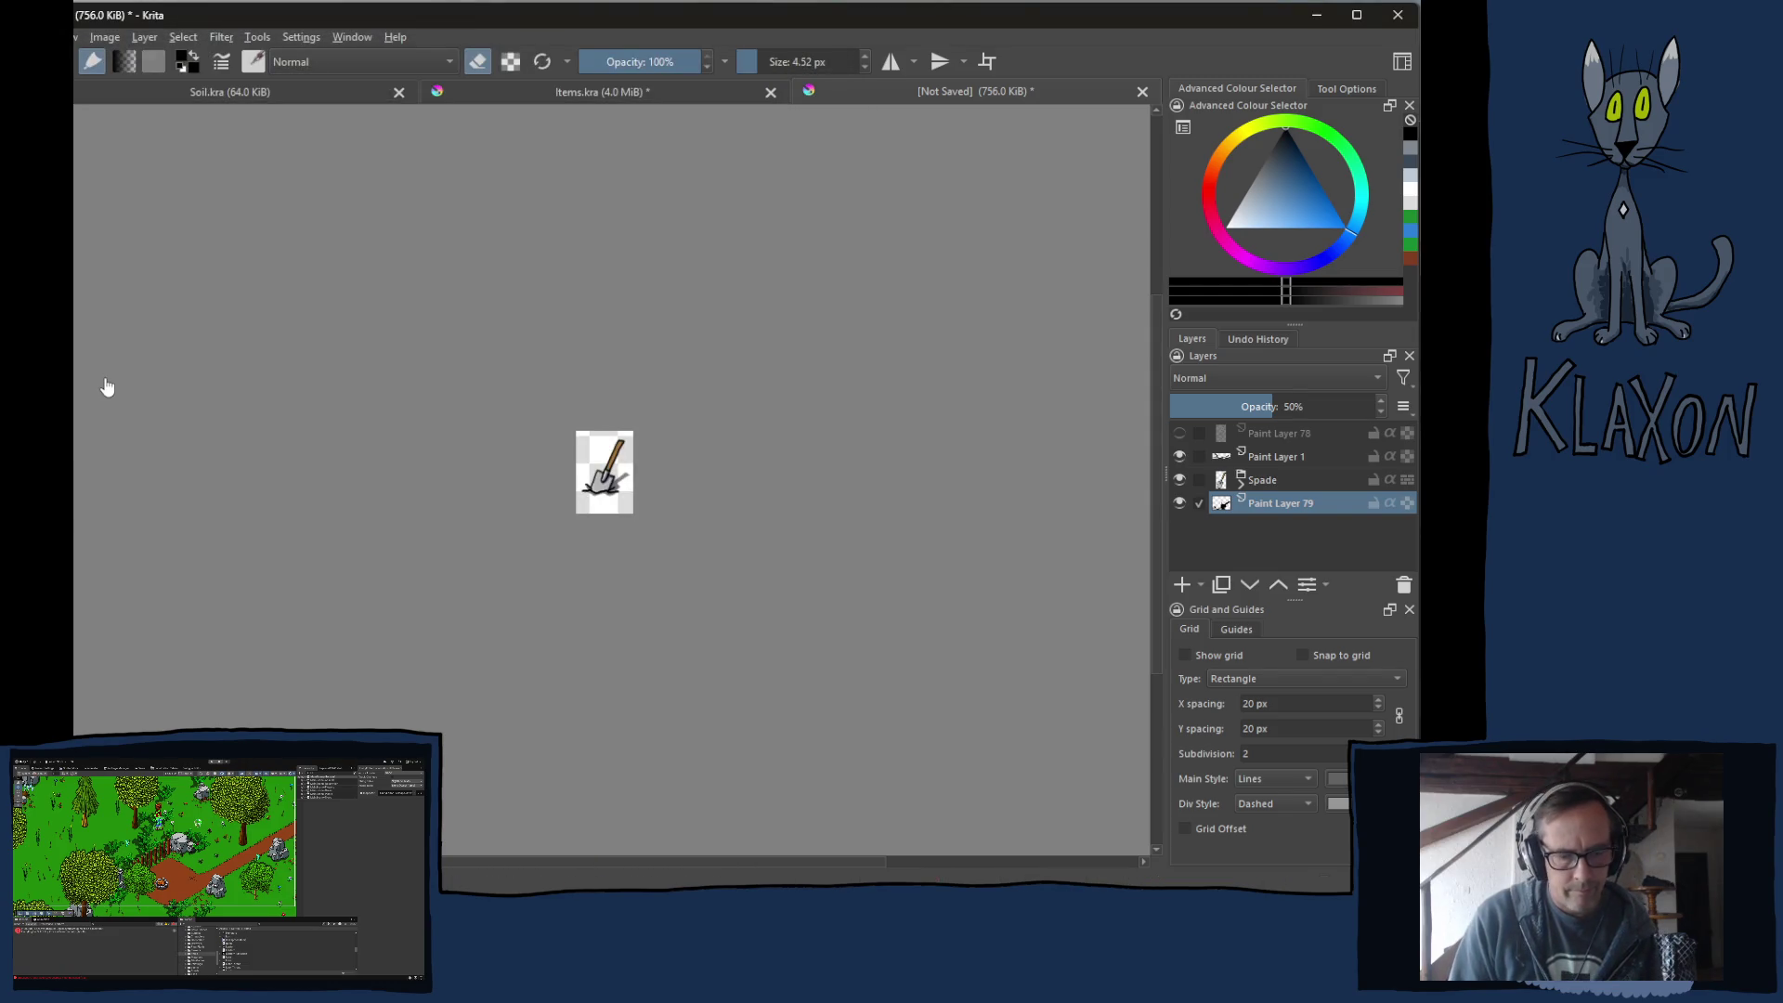
Save the export as ToolFind_Spade.png with the default PNG options.
key(ctrl+s)
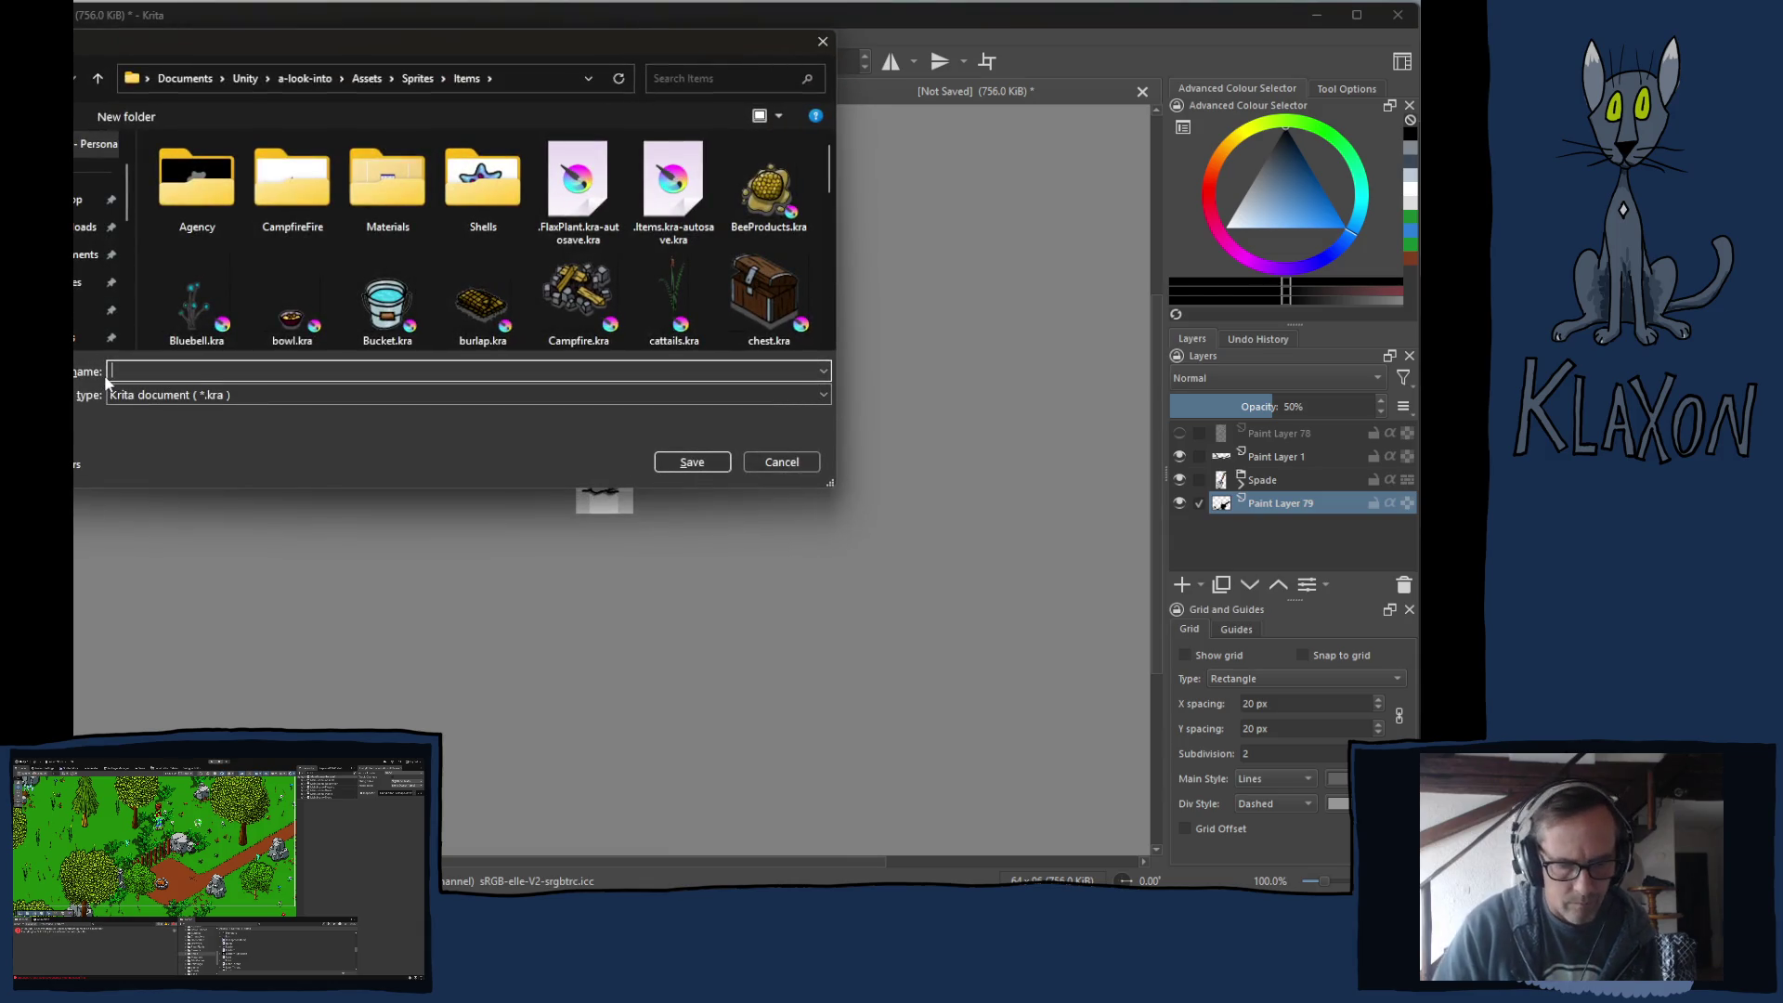
text(ToolF)
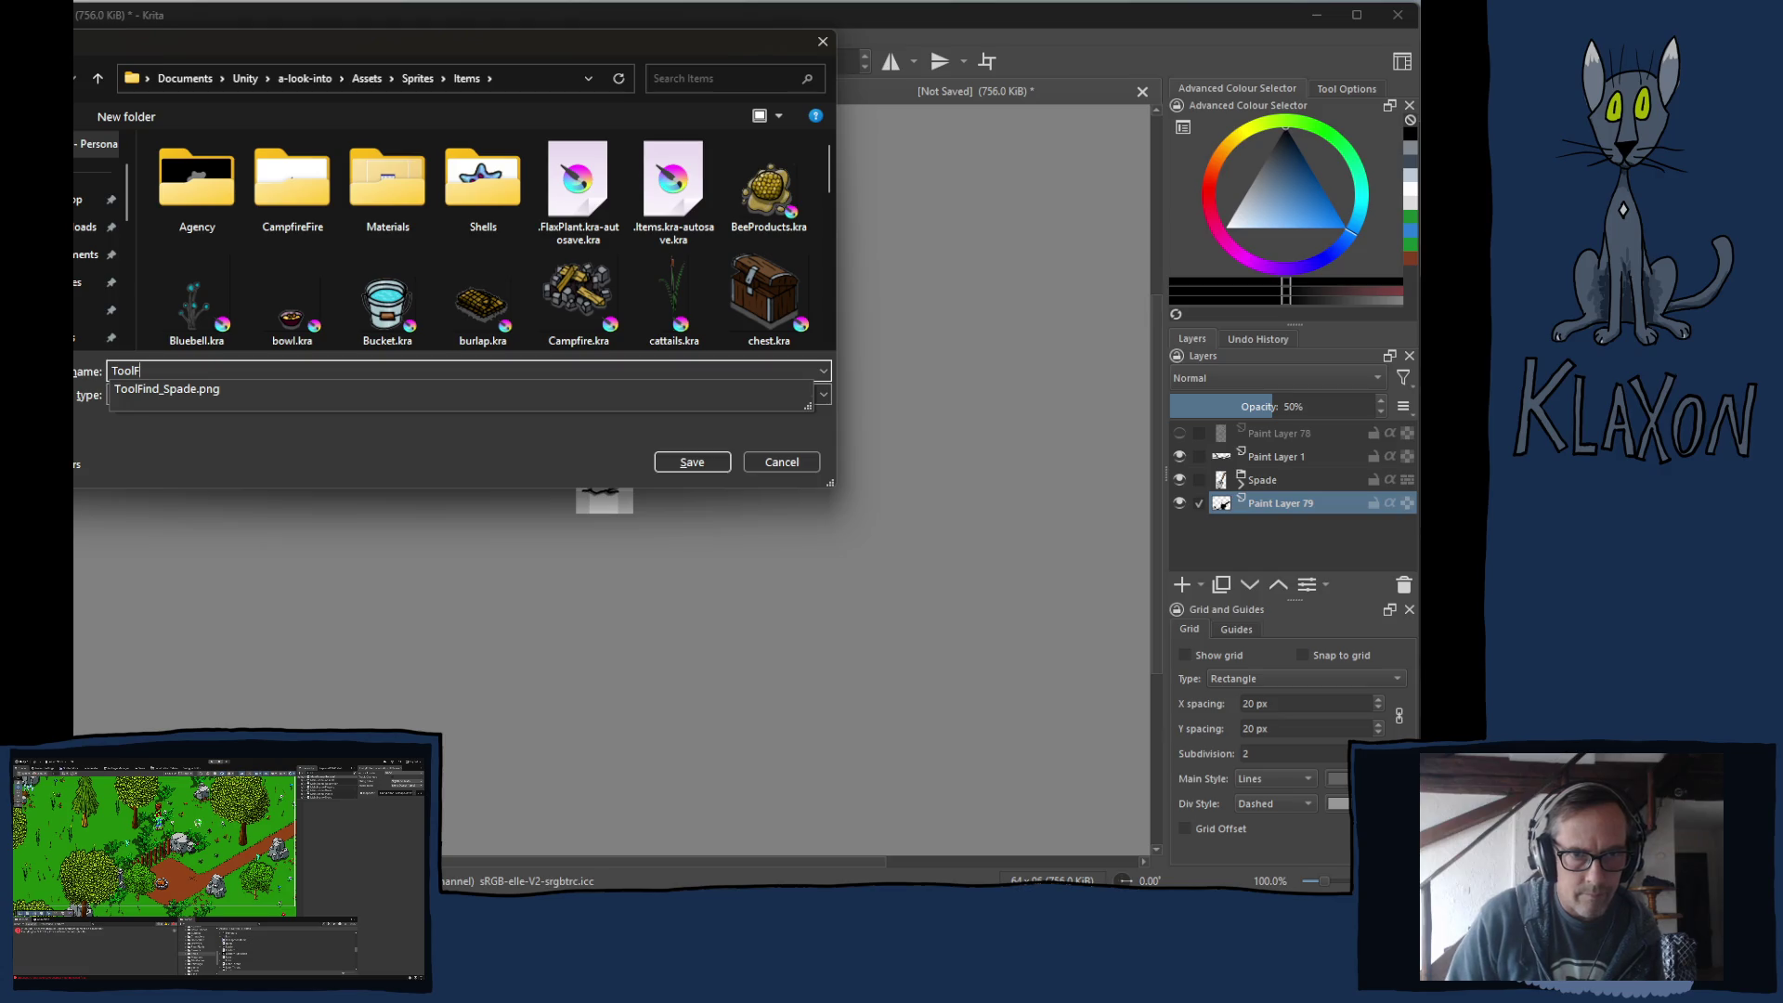
key(Down)
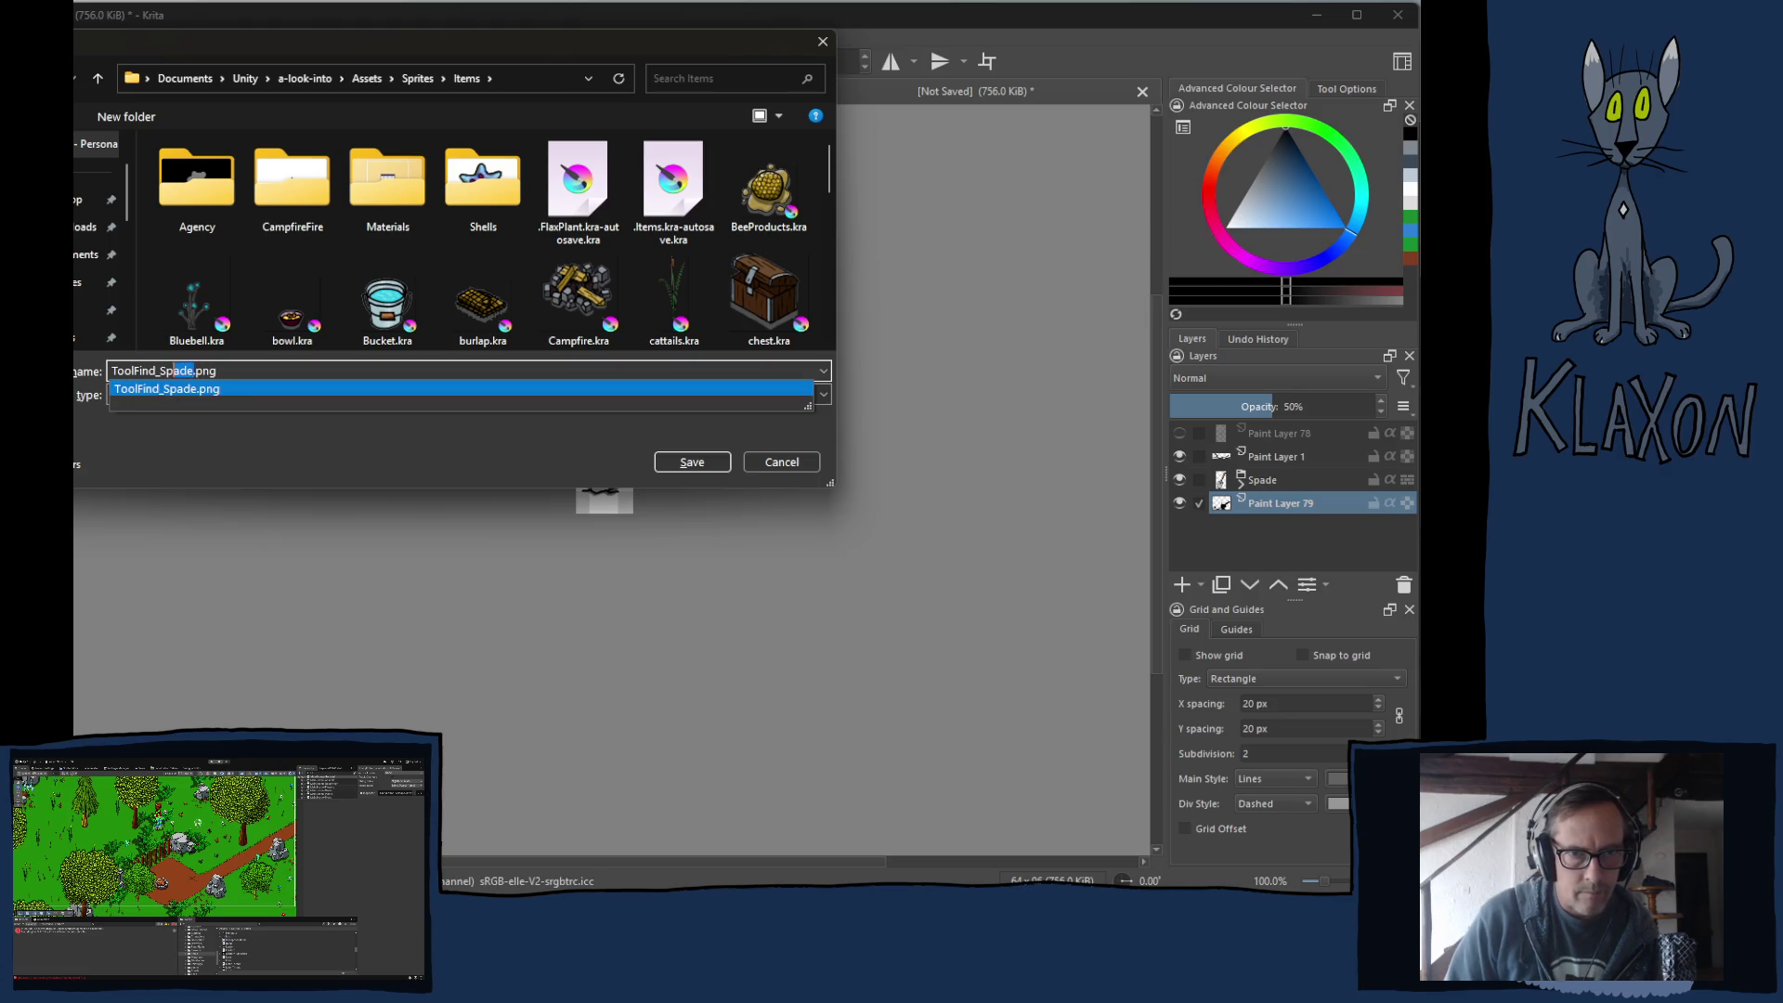
key(Return)
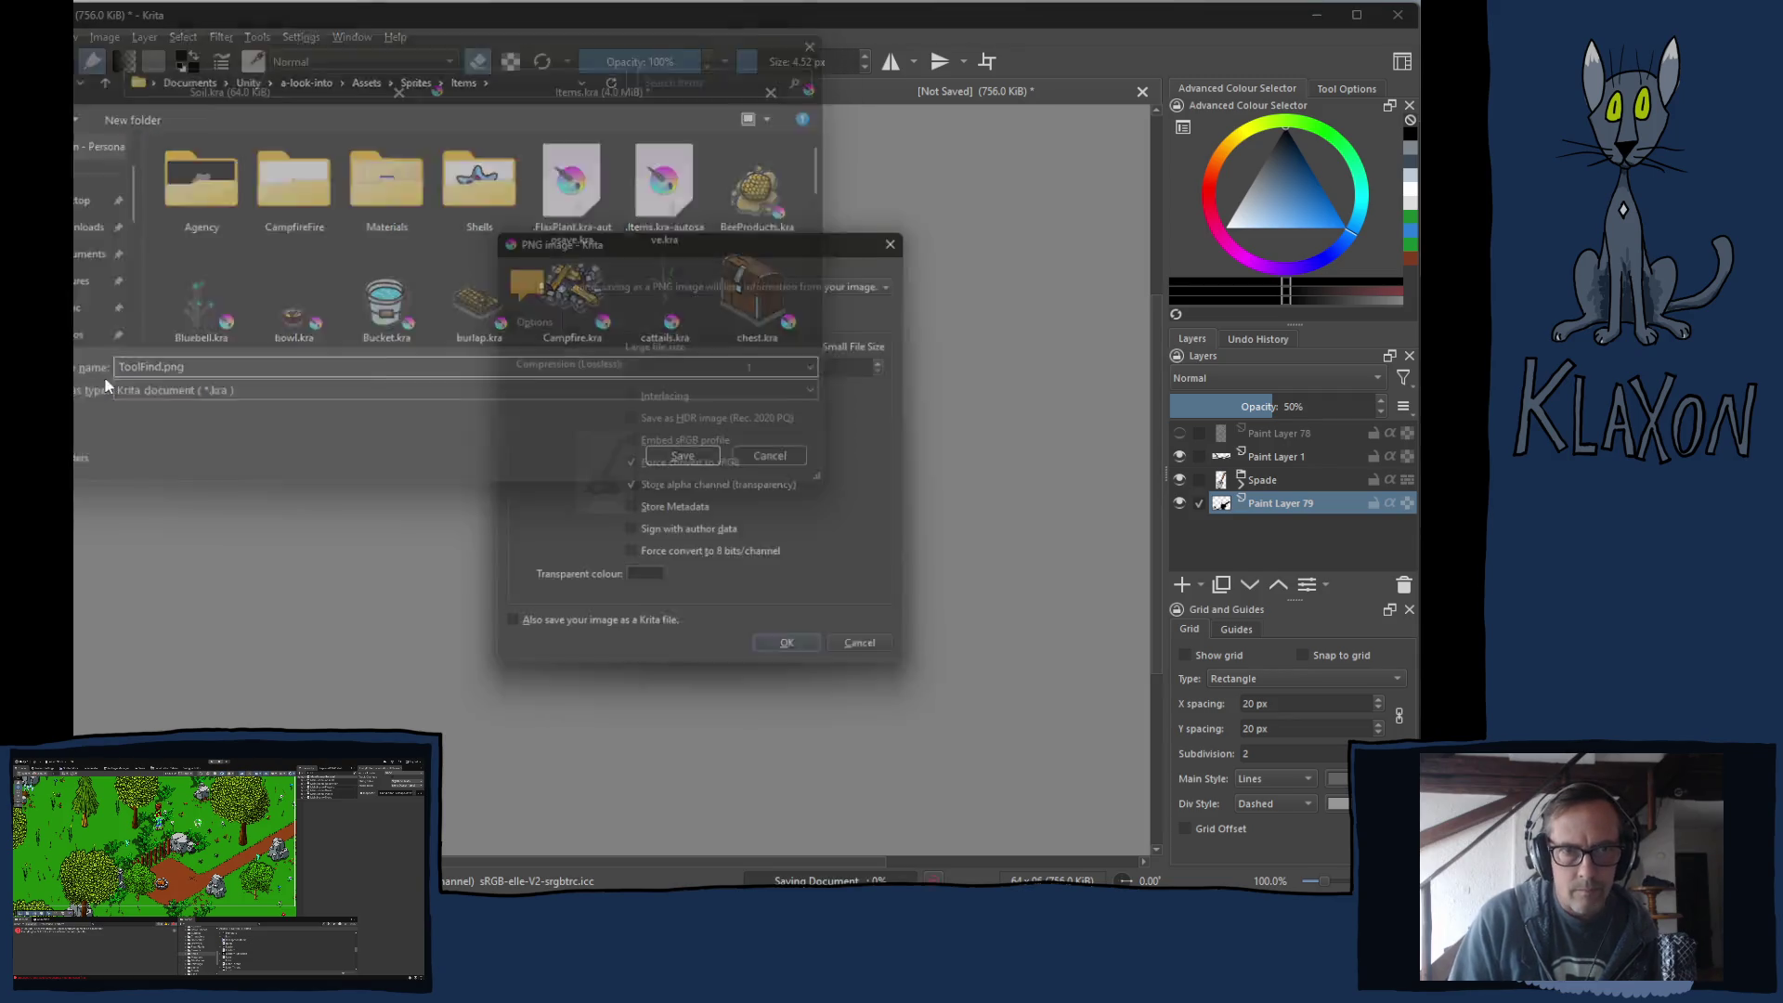
key(Return)
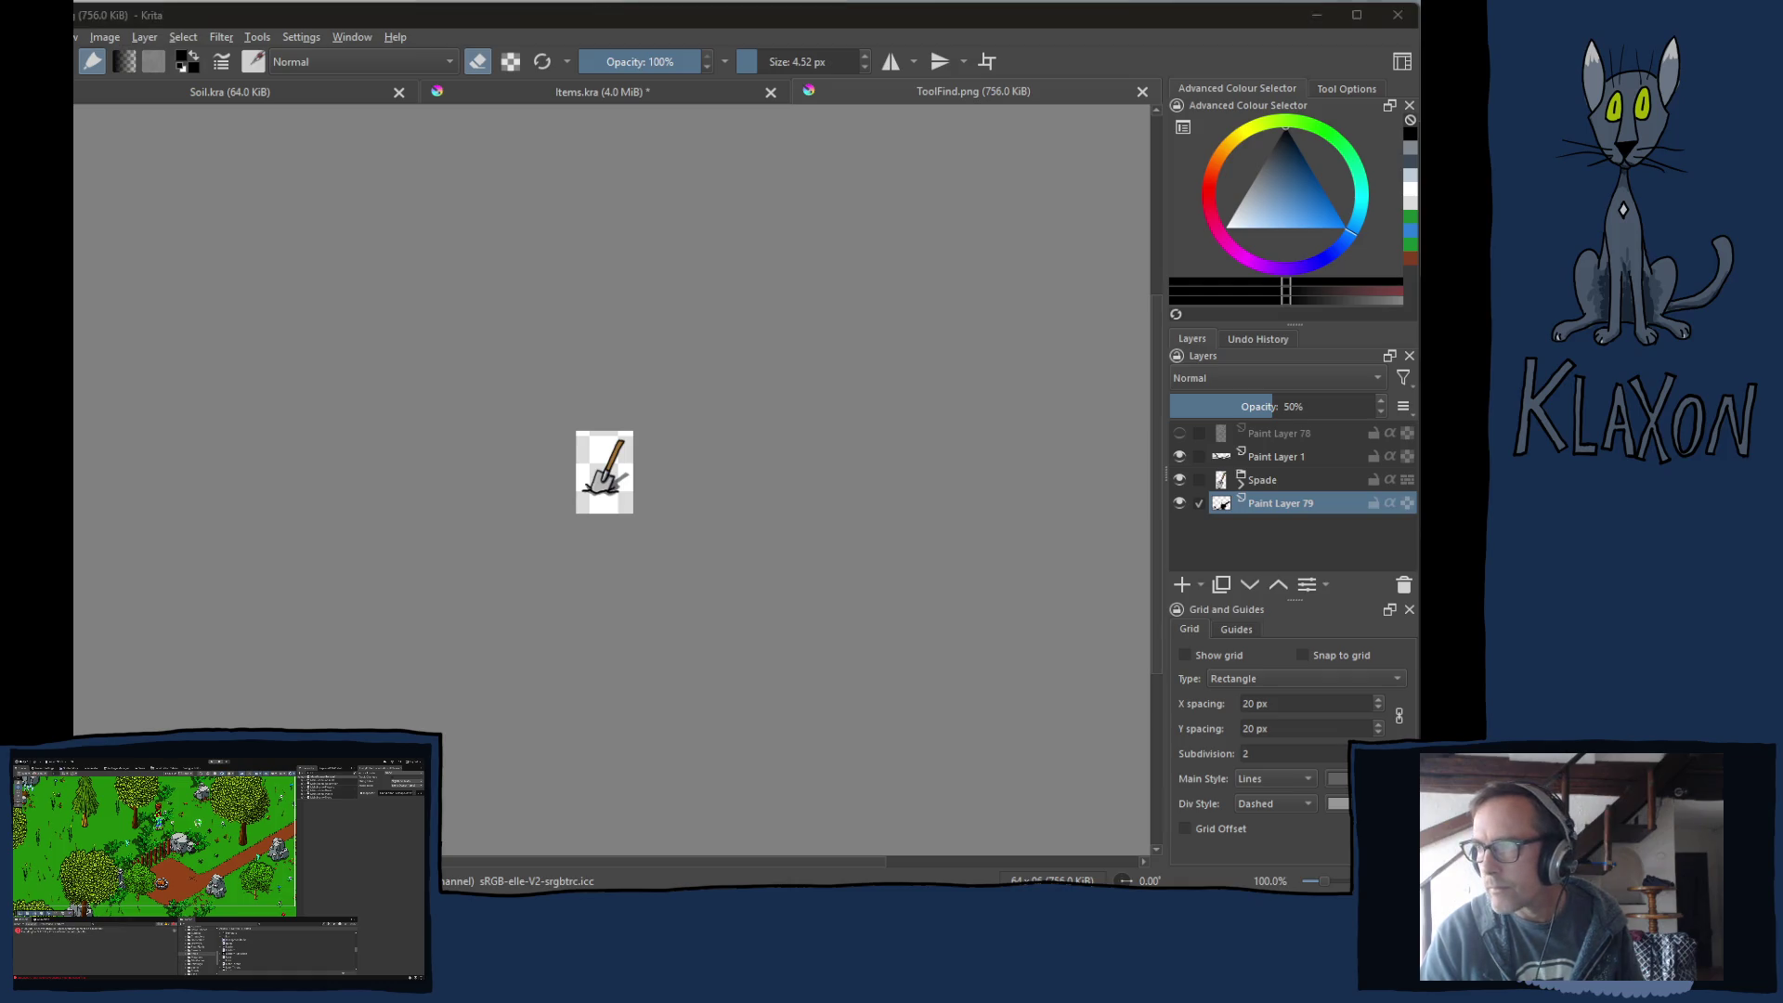
key(alt+Tab)
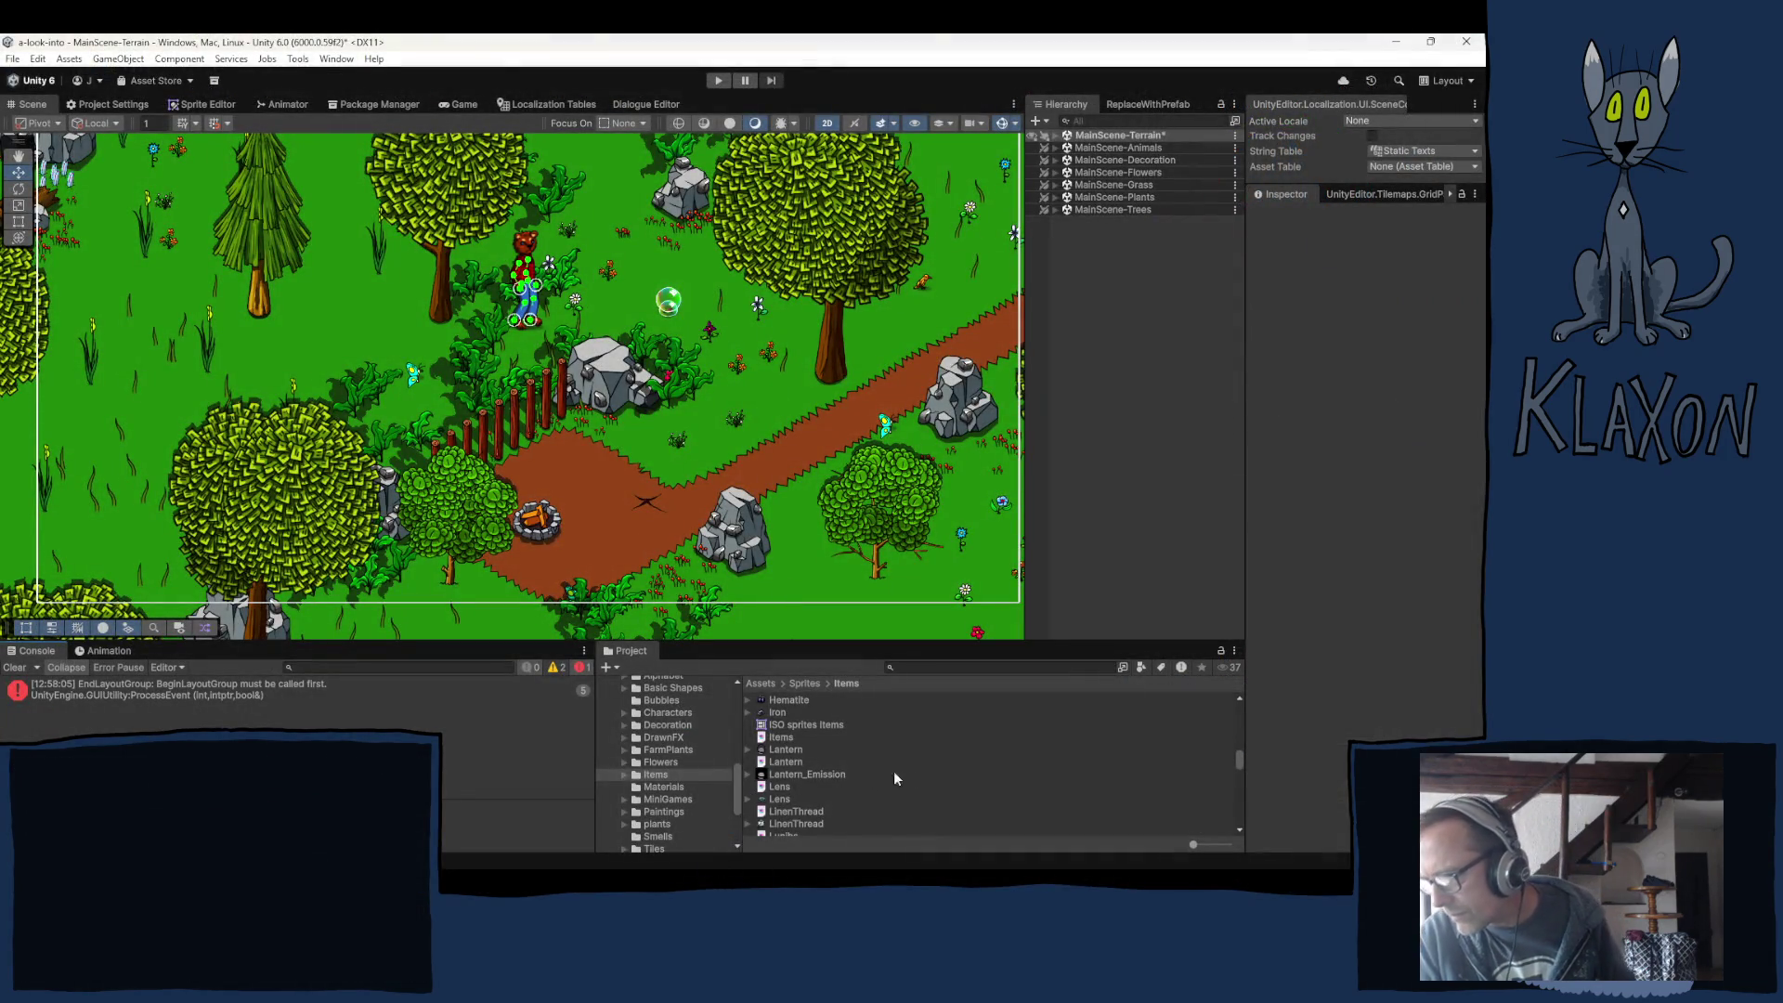
Set ToolFind_Spade to Single sprite mode with 512 pixels per unit.
scroll(893, 771, down, 15)
scroll(902, 786, down, 8)
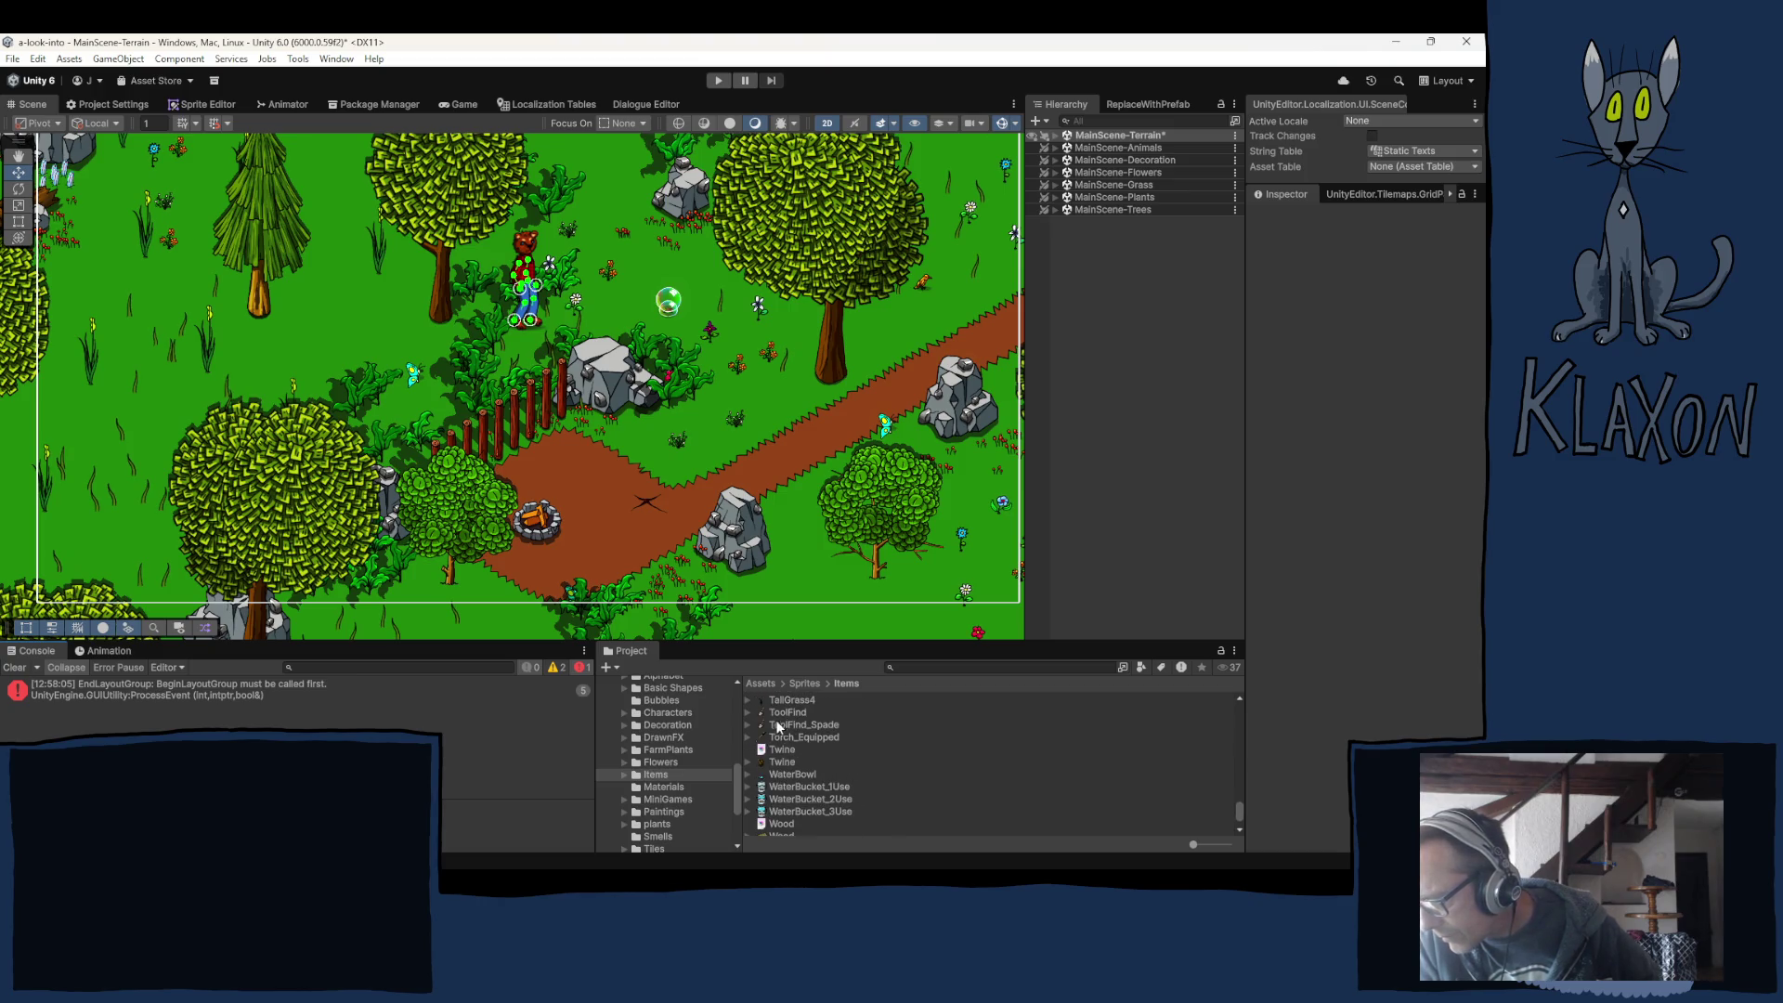
click(816, 729)
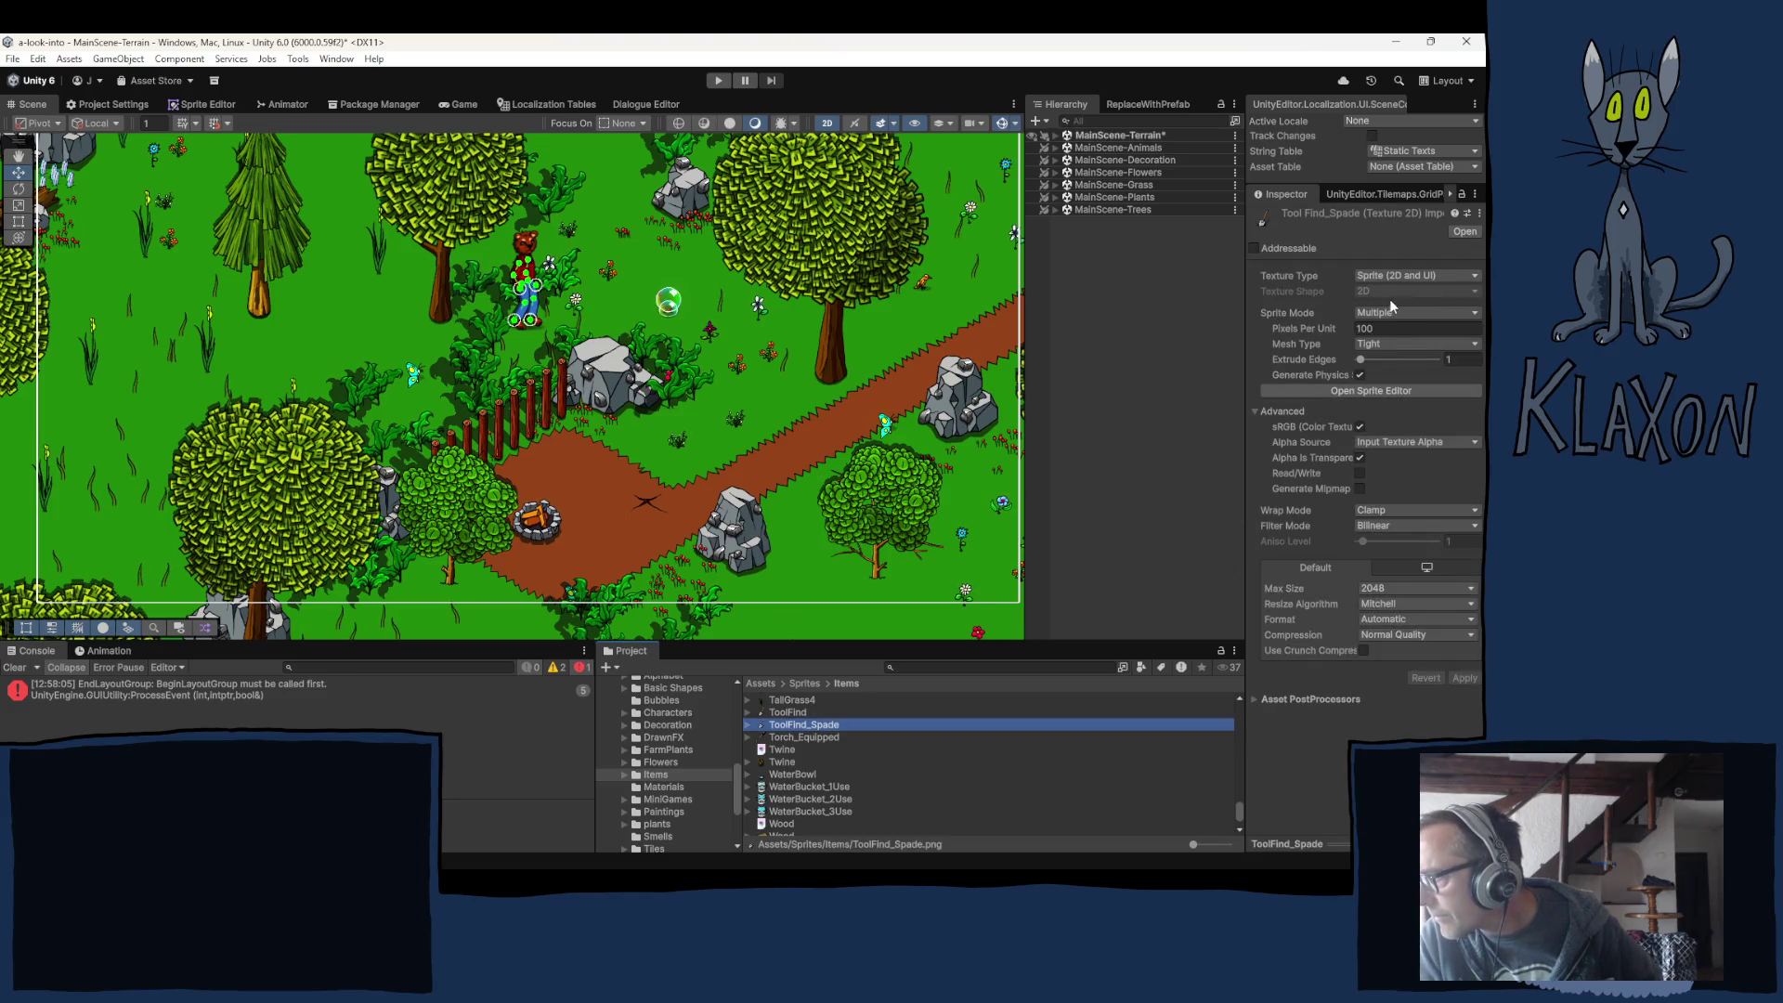
click(1390, 312)
click(1390, 330)
click(1390, 327)
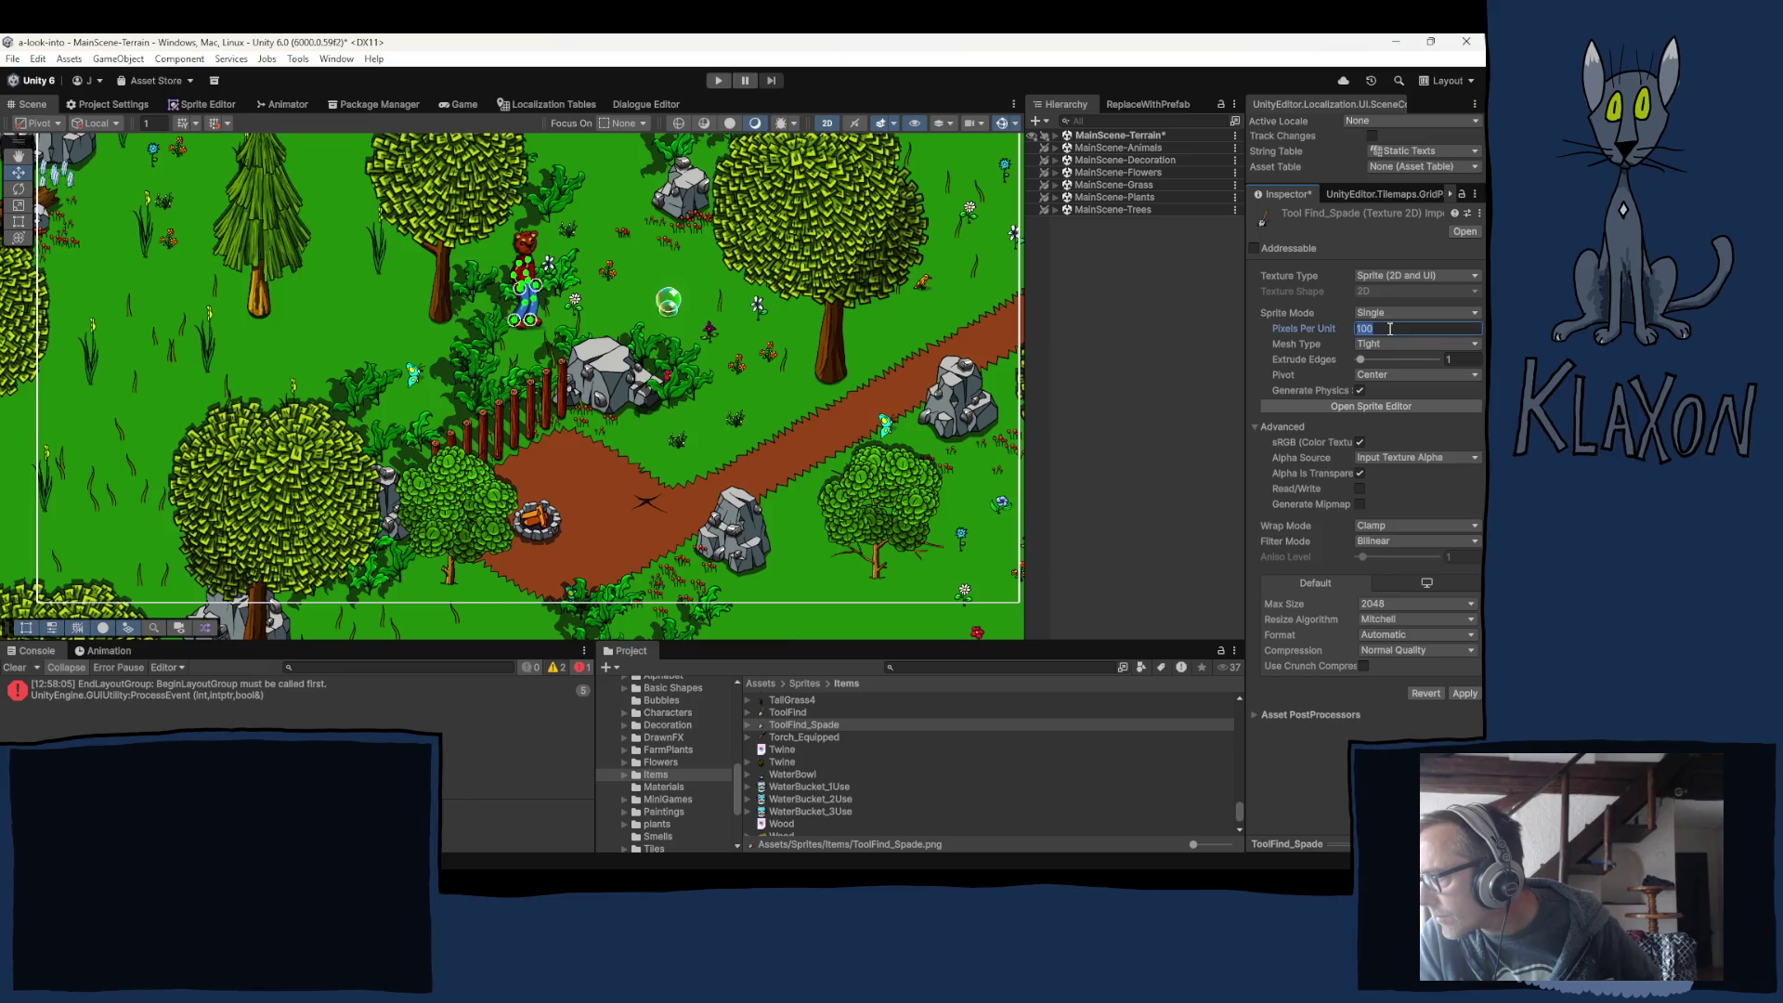
text(512)
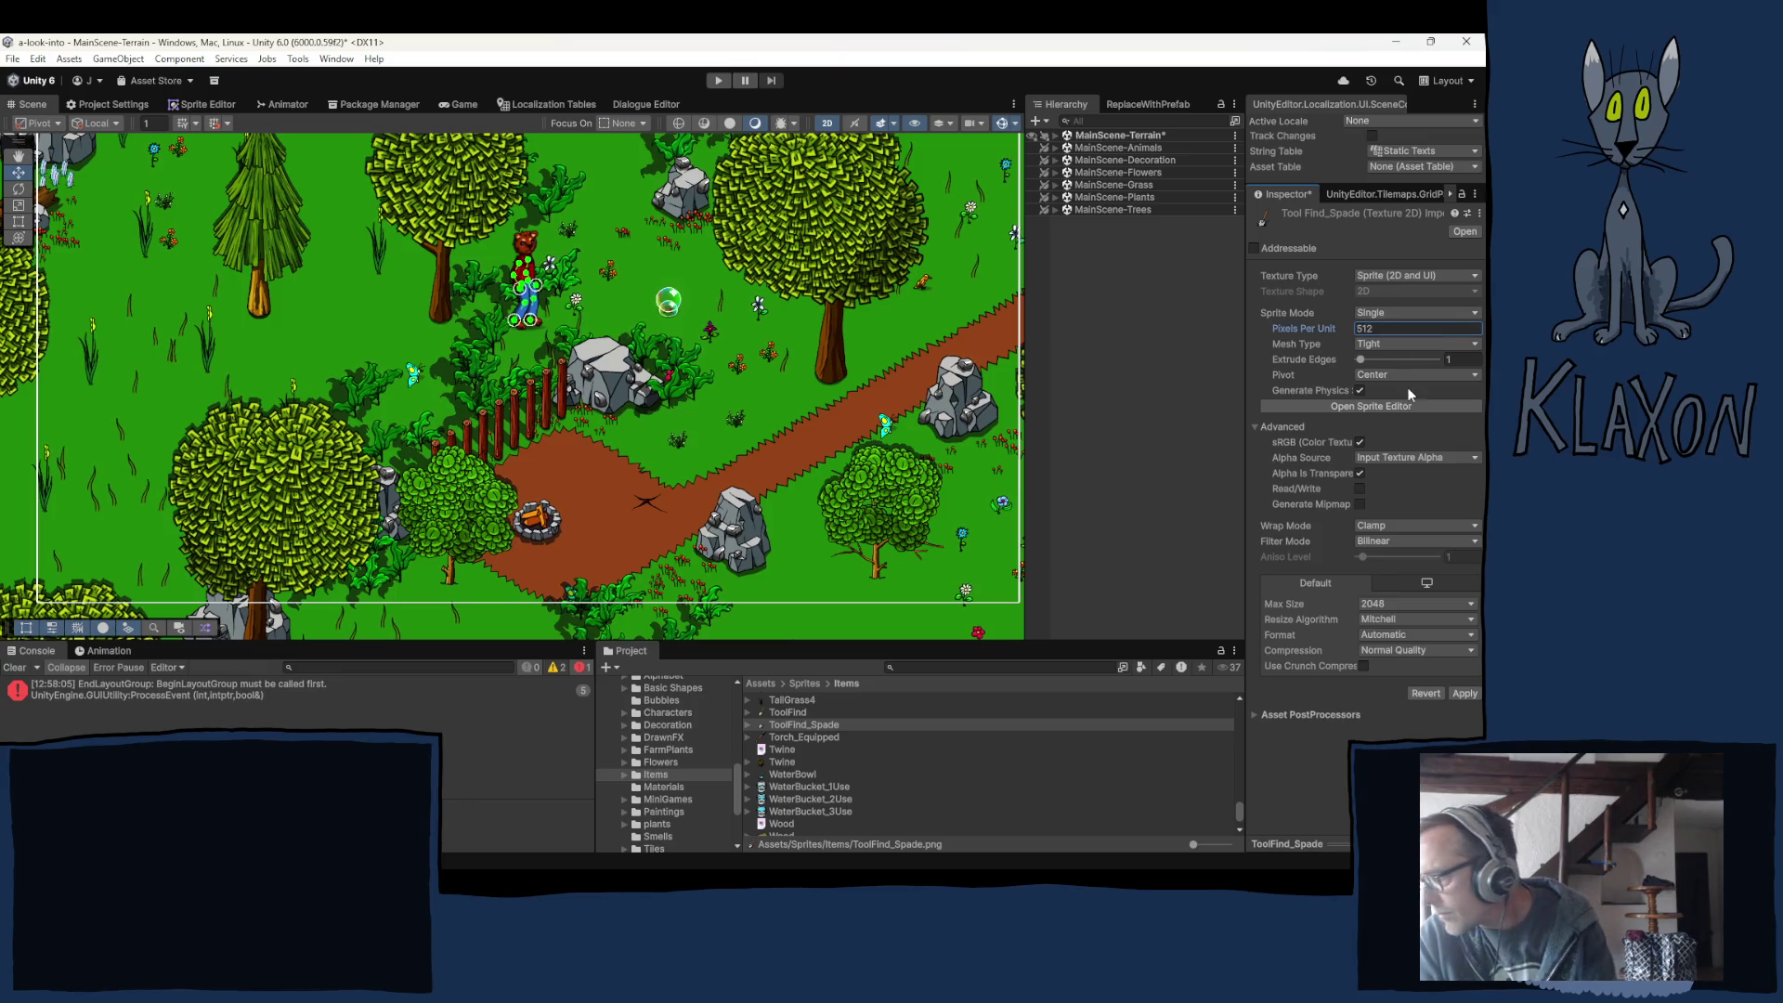
Limit the sprite's max size to 128 with High Quality compression.
click(1411, 603)
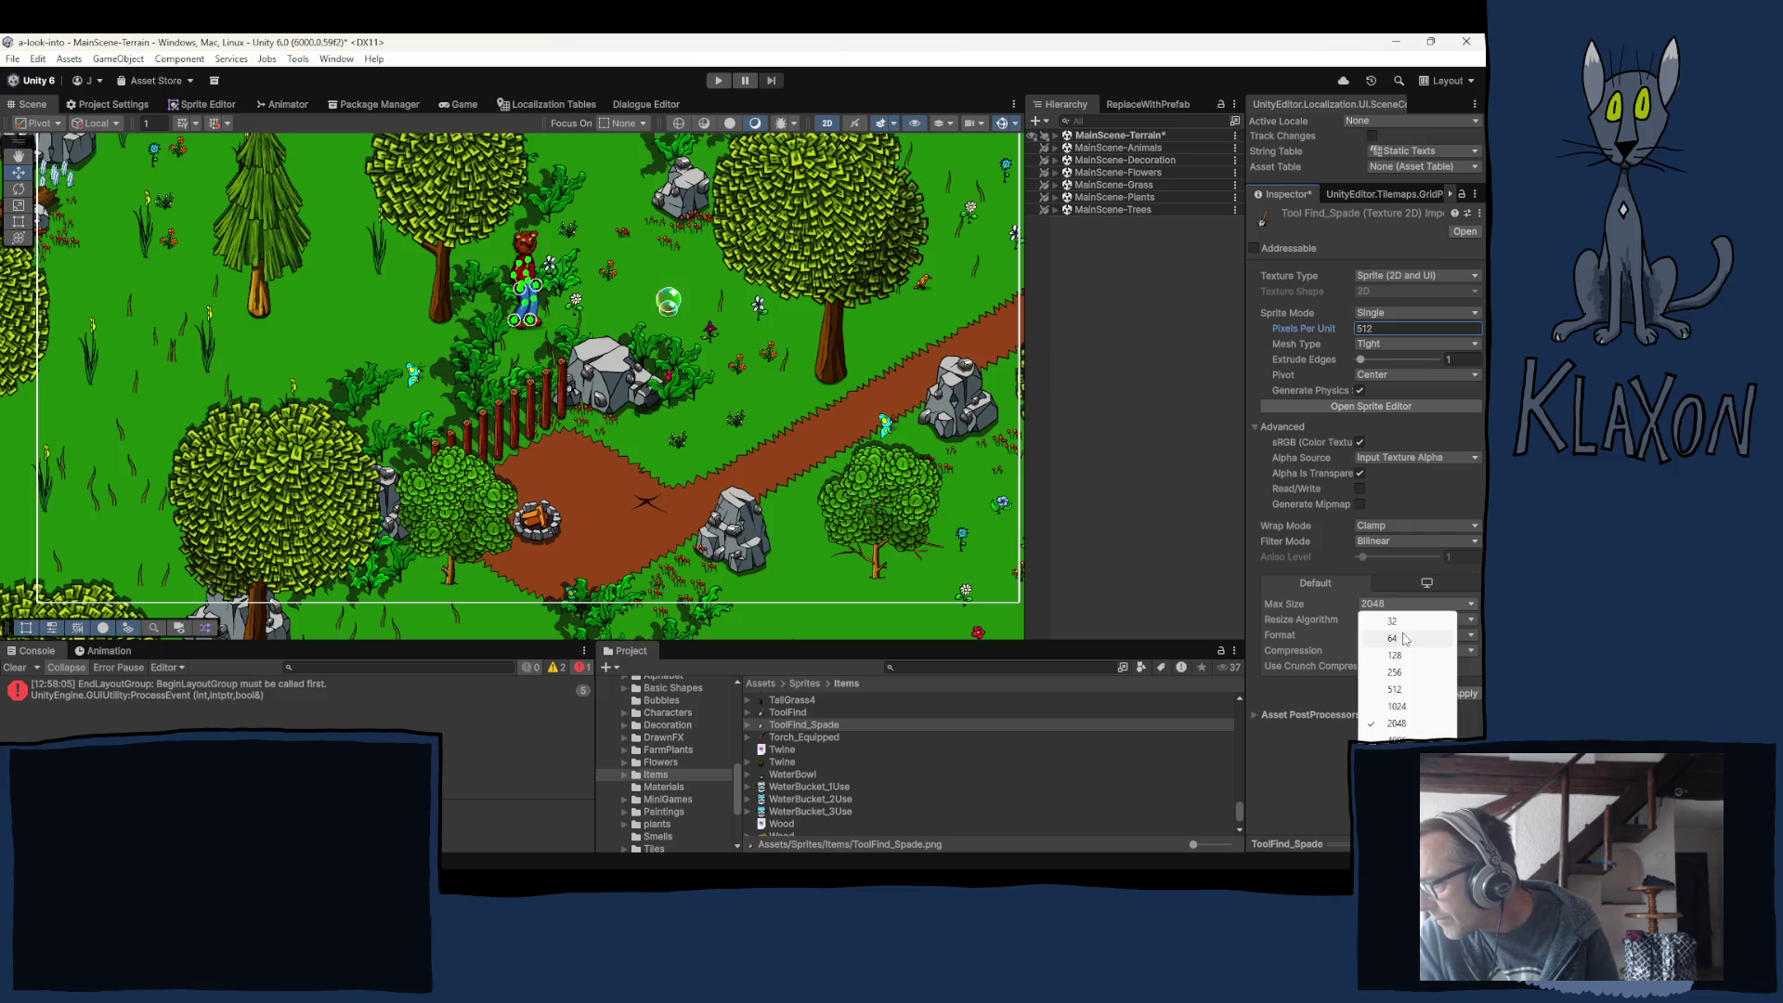
click(1404, 638)
click(1406, 603)
click(1400, 653)
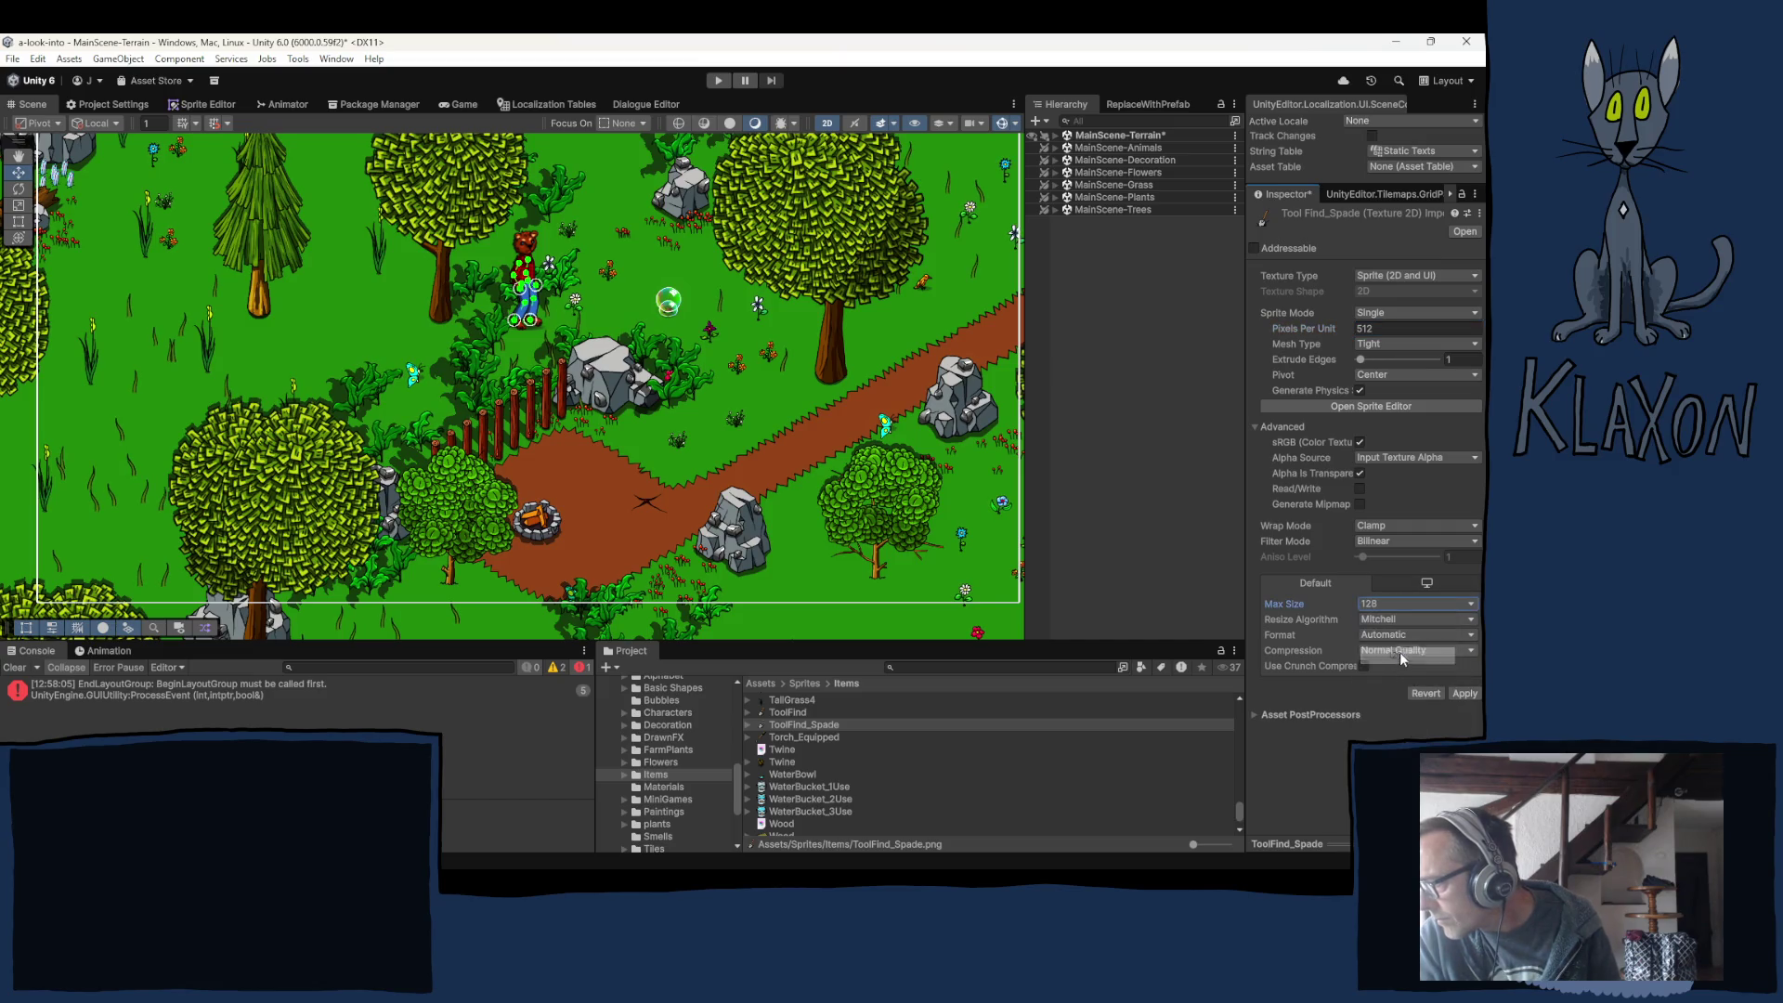
click(1401, 651)
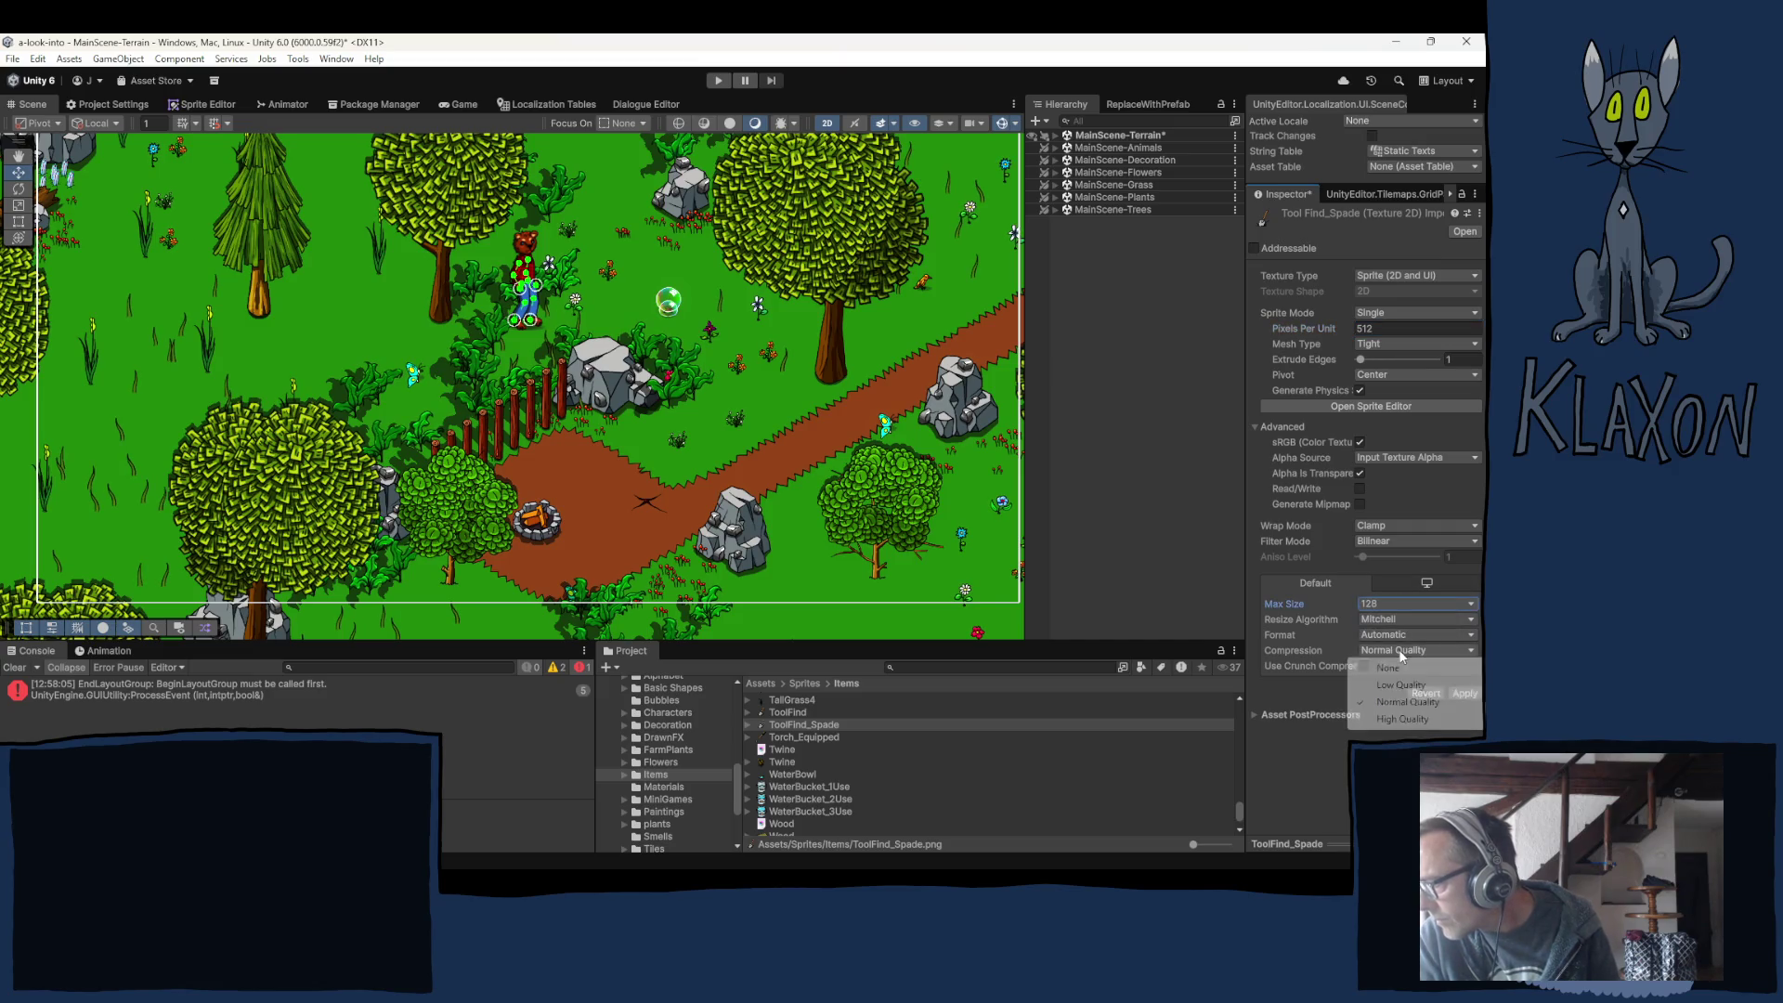
click(1403, 721)
In the Sprite Editor, move the pivot down to the blade's base.
click(1397, 377)
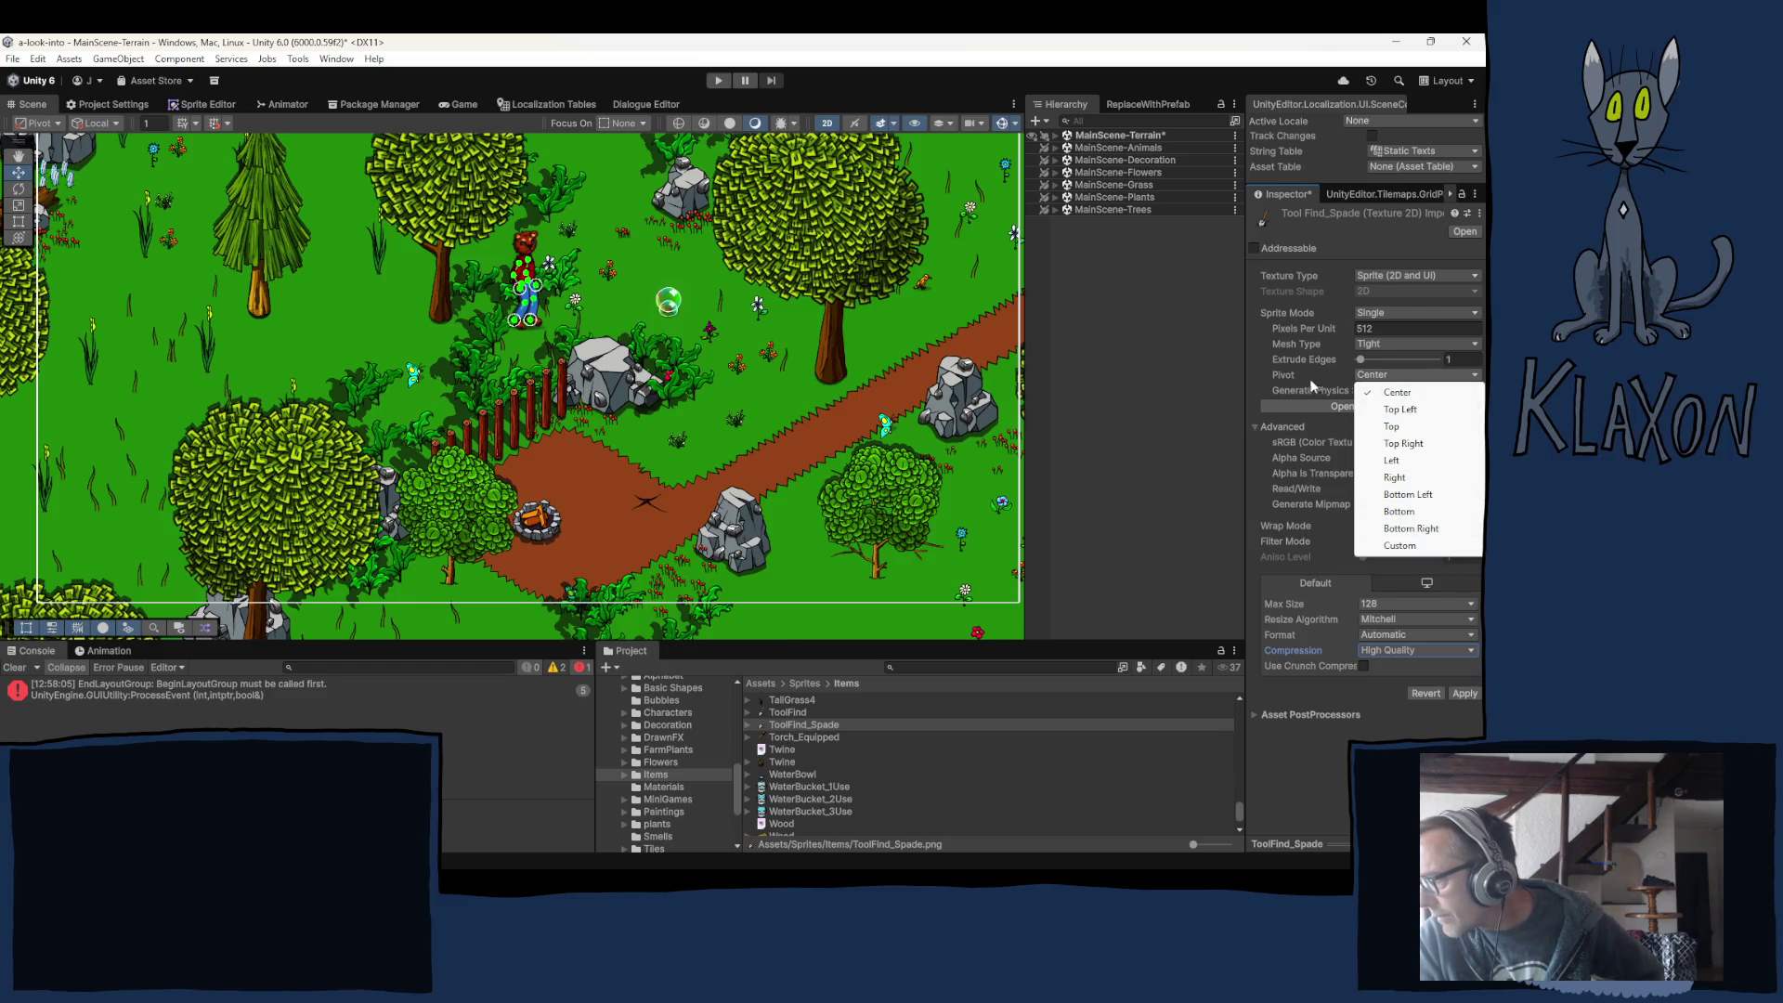
click(1388, 392)
click(1382, 407)
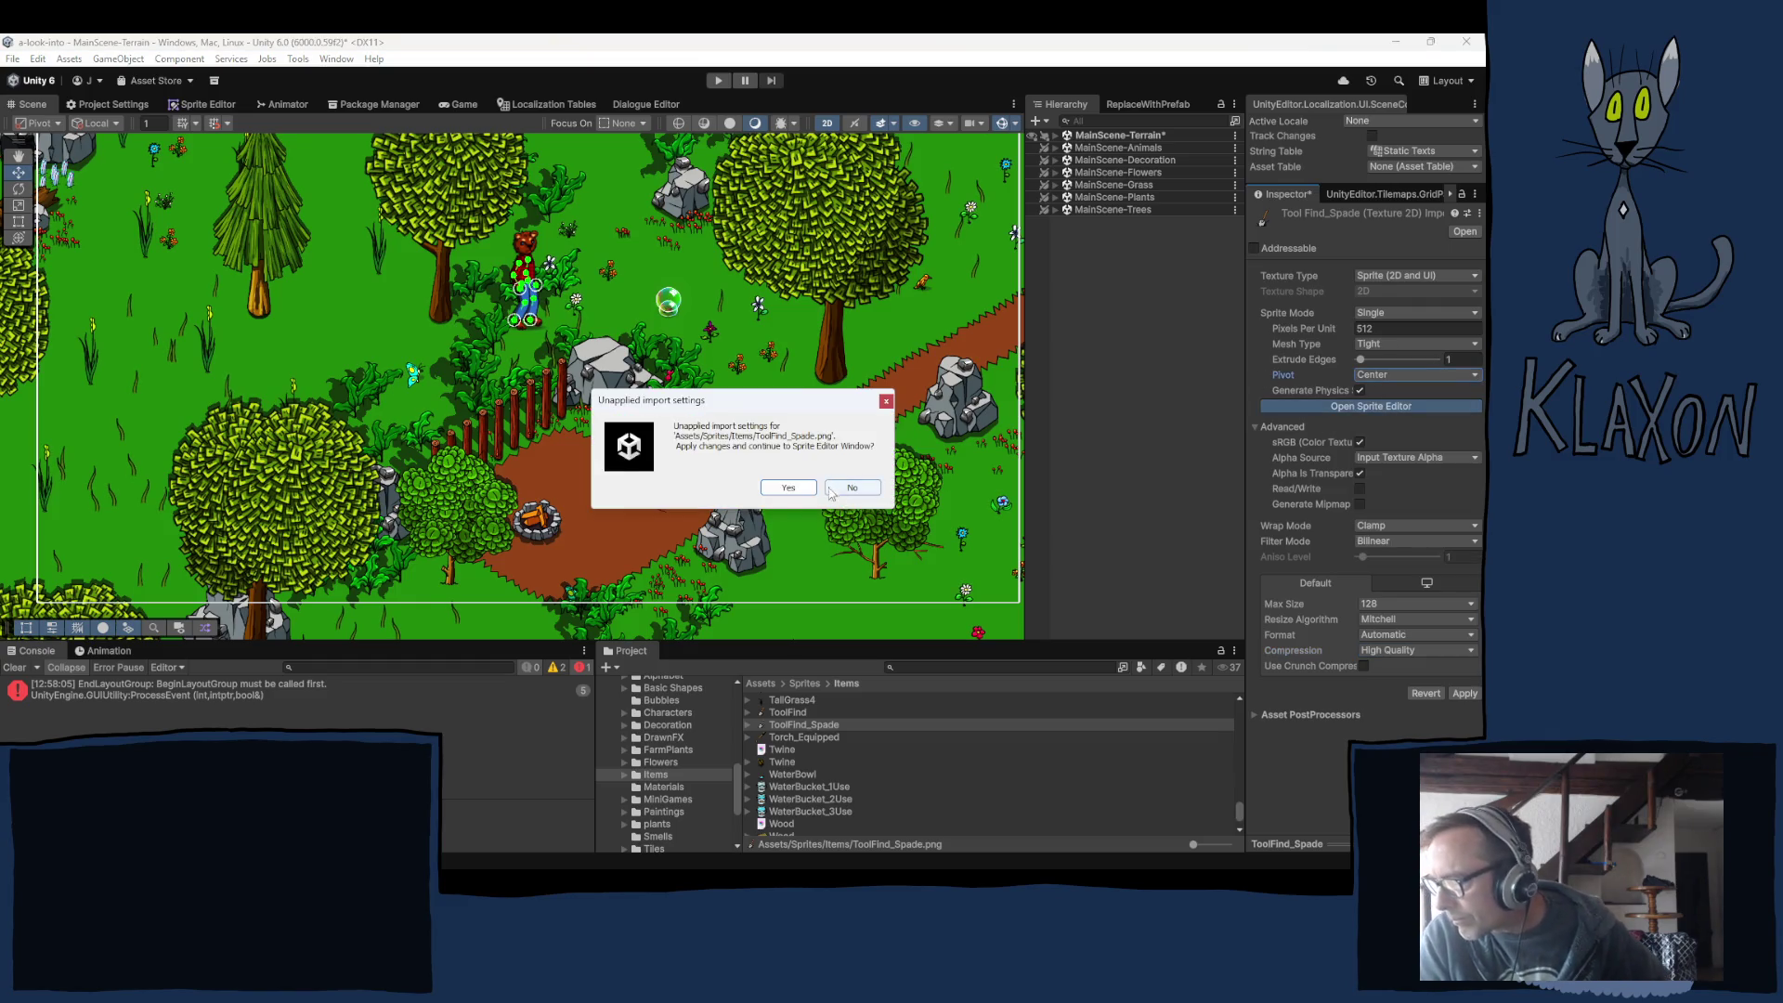
click(767, 489)
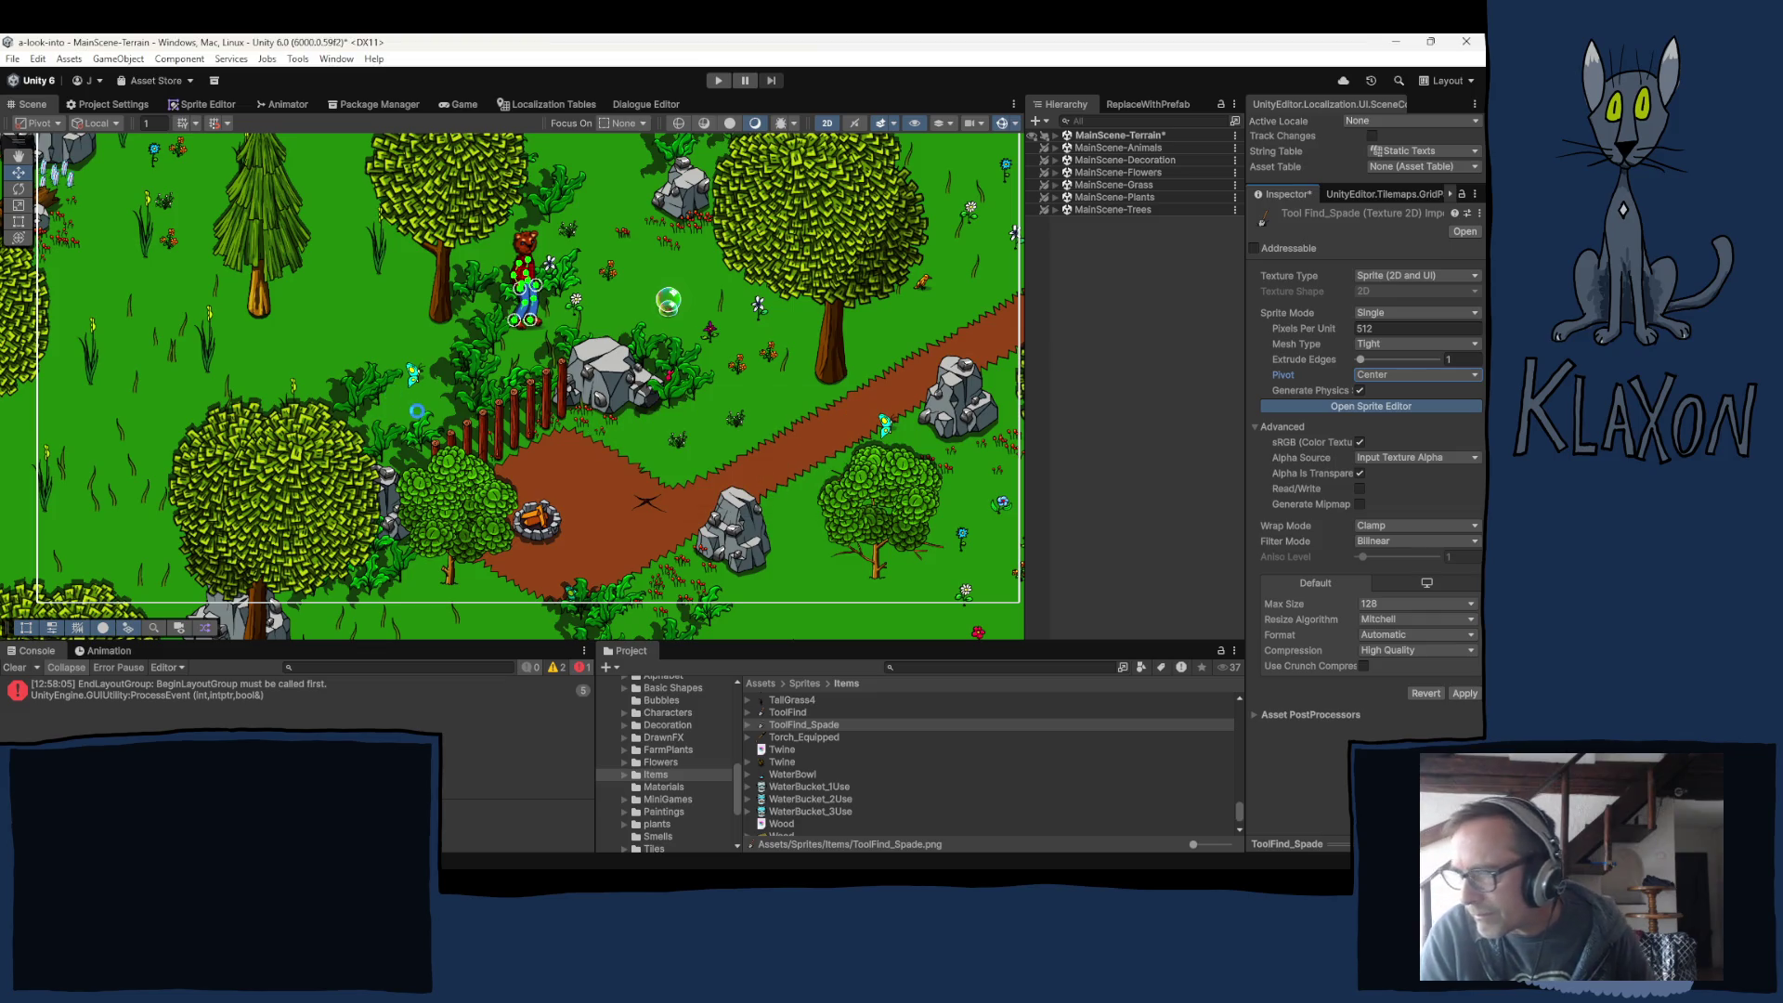
drag(505, 381, 491, 508)
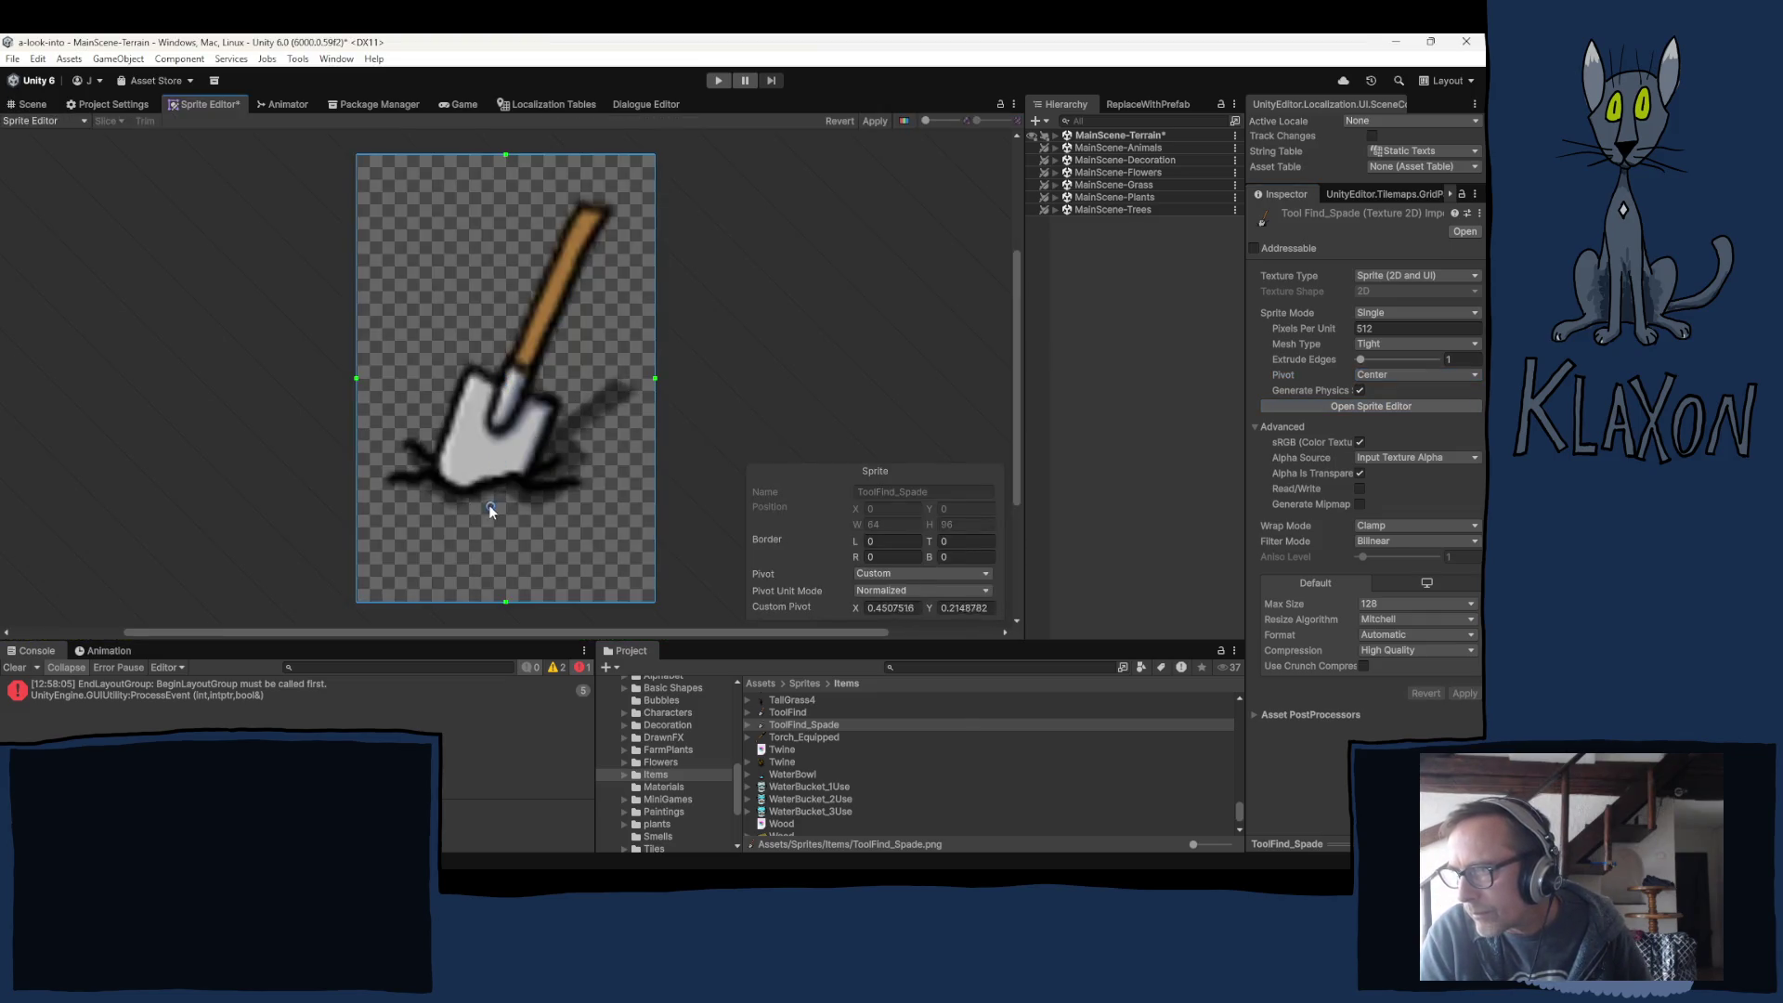